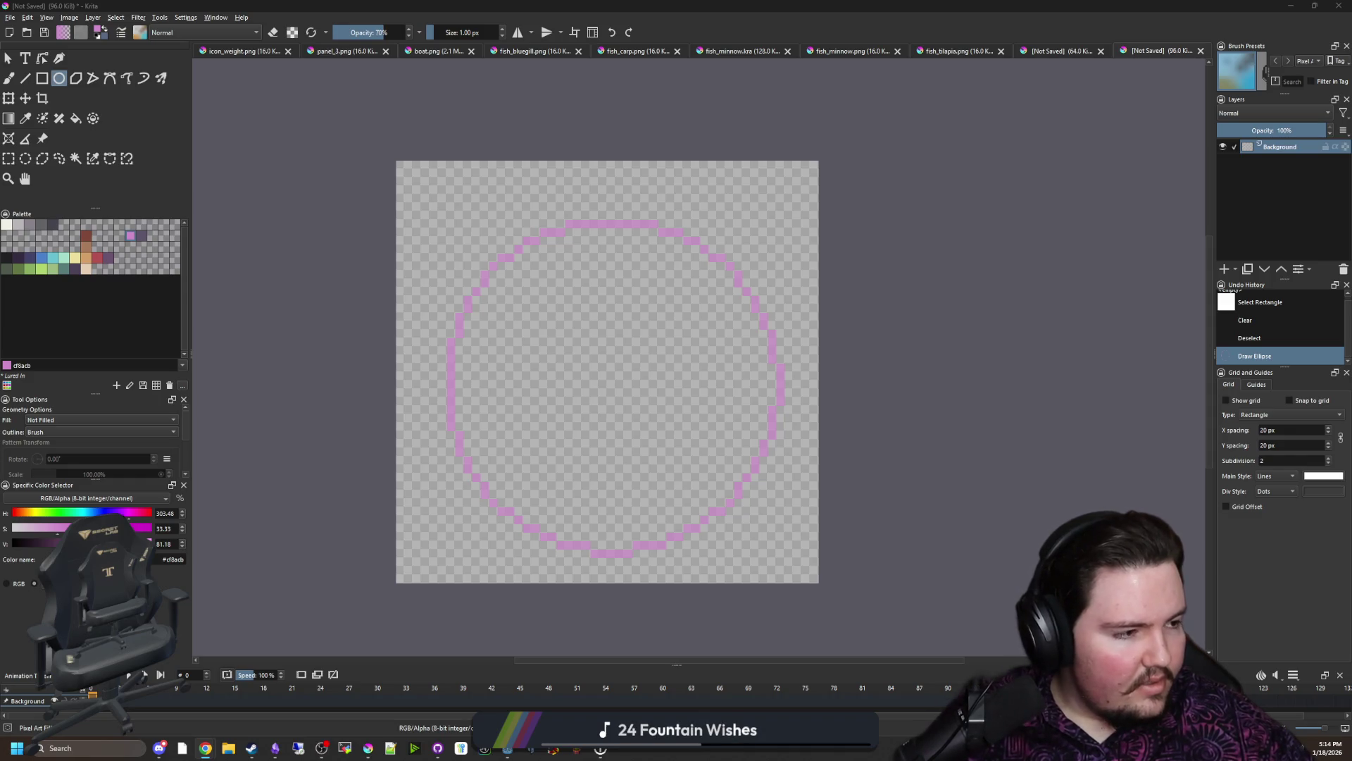
Step: Undo the outlined circle and select a slightly enlarged circular area on the canvas
key(ctrl+z)
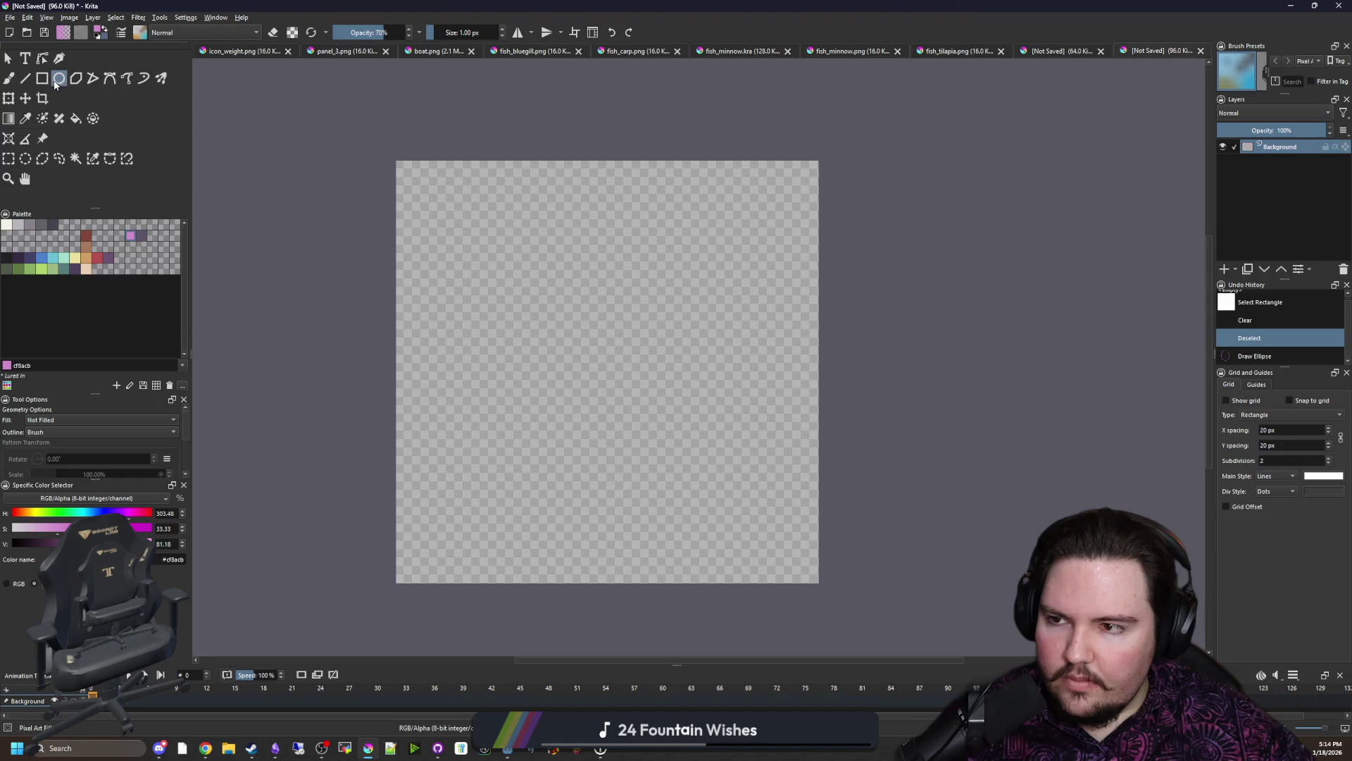
click(25, 159)
drag(446, 202, 773, 534)
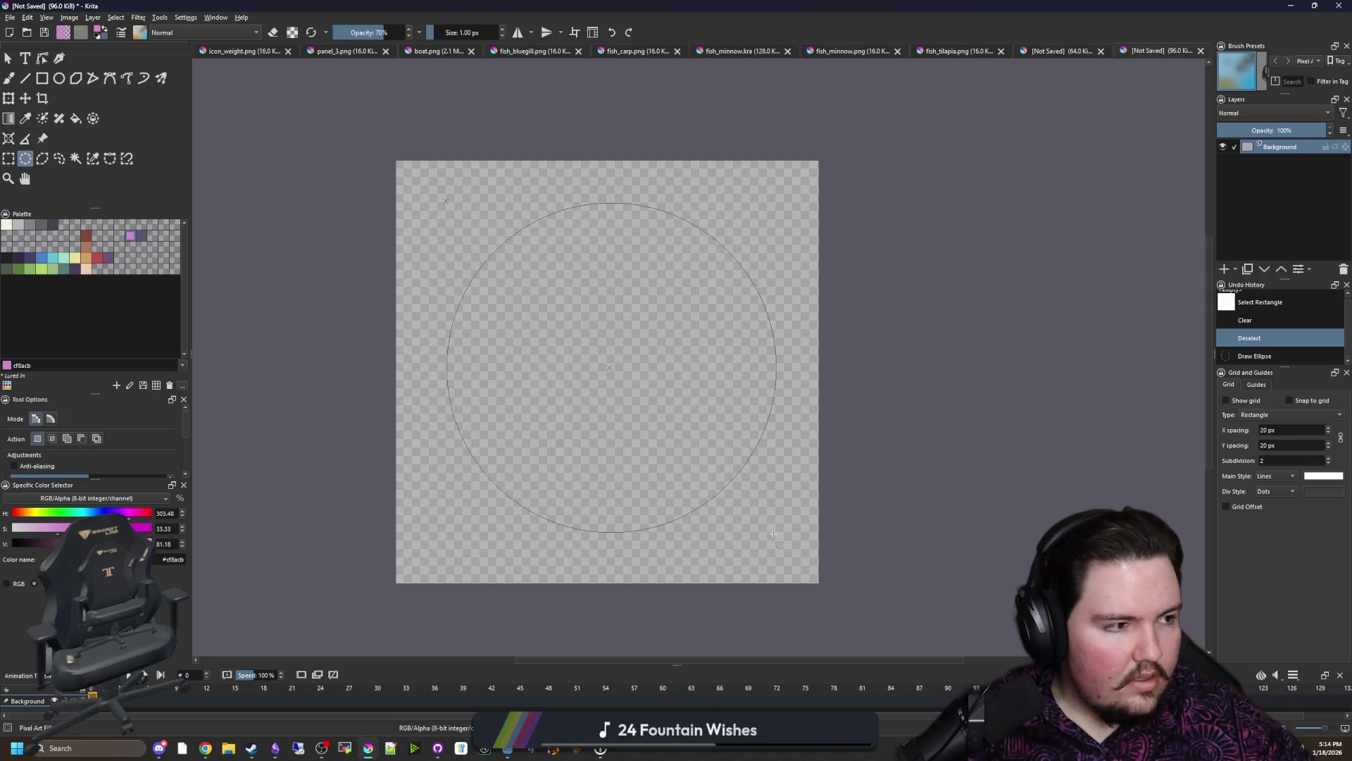
drag(771, 534, 785, 545)
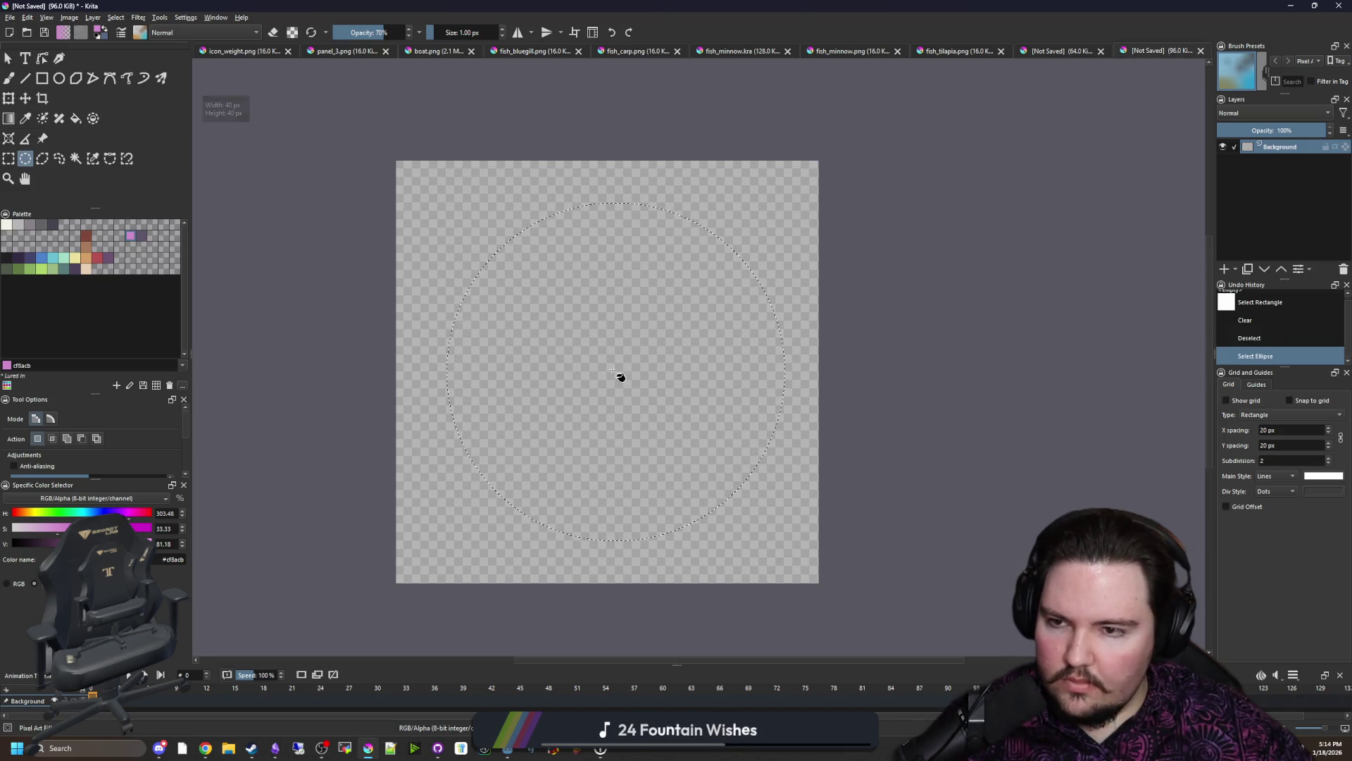
Step: Fill the circular selection with solid pink at 100% opacity
key(f)
click(616, 376)
drag(379, 34, 414, 32)
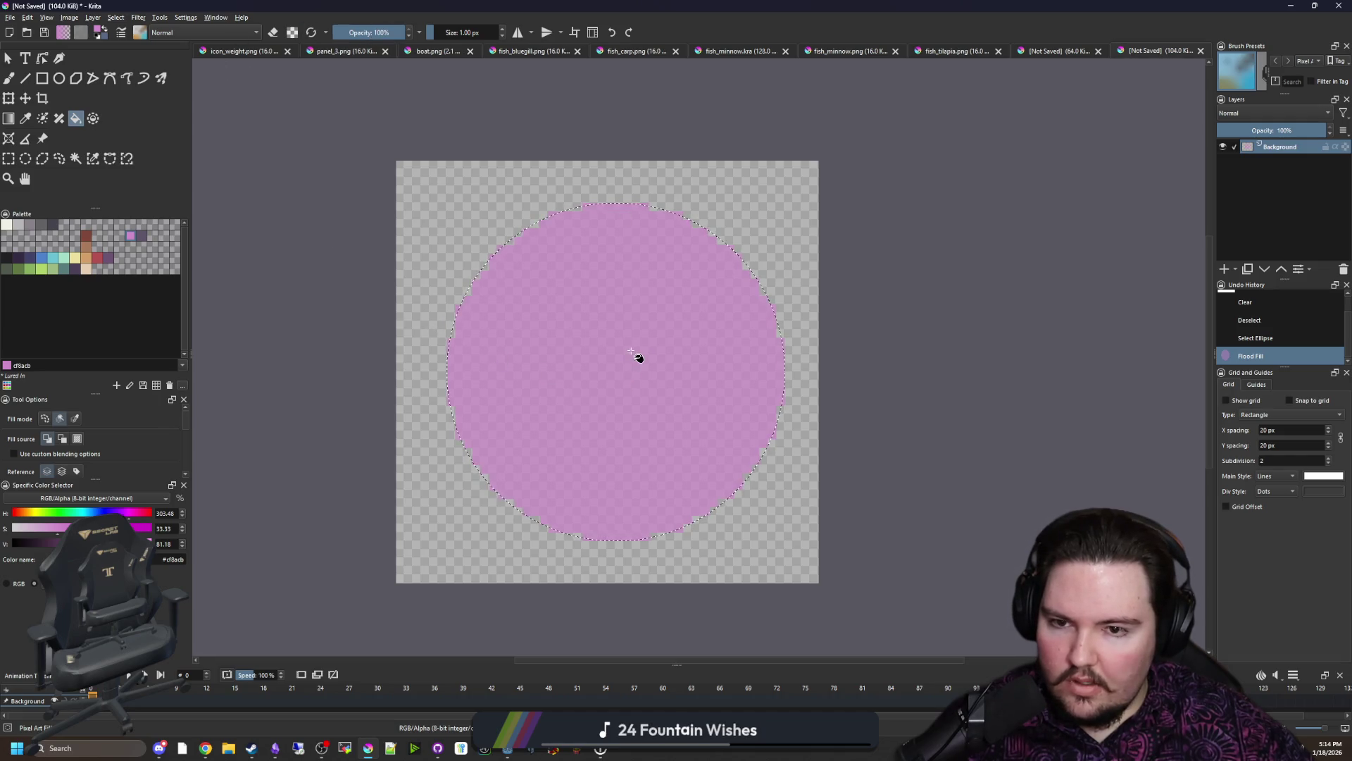
click(636, 356)
Step: Deselect and shift the pink circle slightly left and down
click(25, 97)
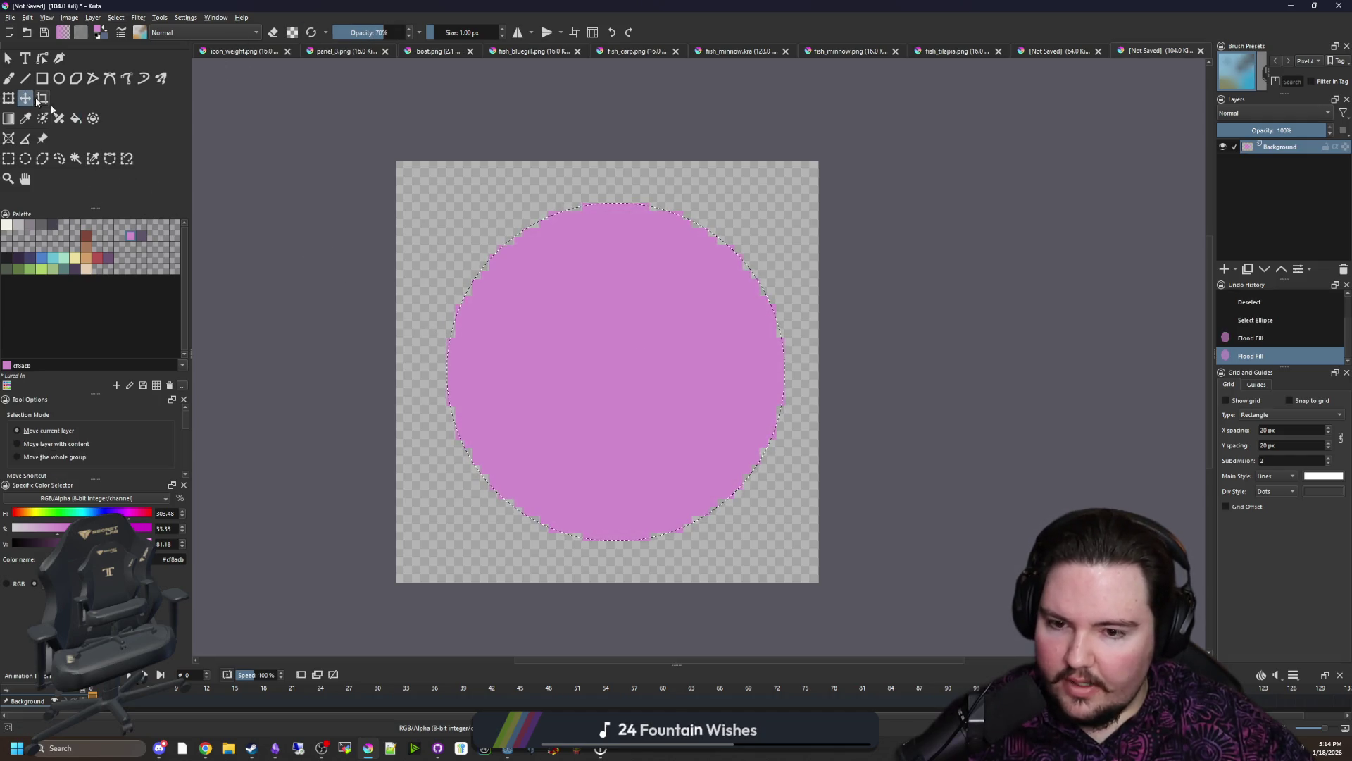
key(ctrl+shift+a)
drag(621, 349, 613, 356)
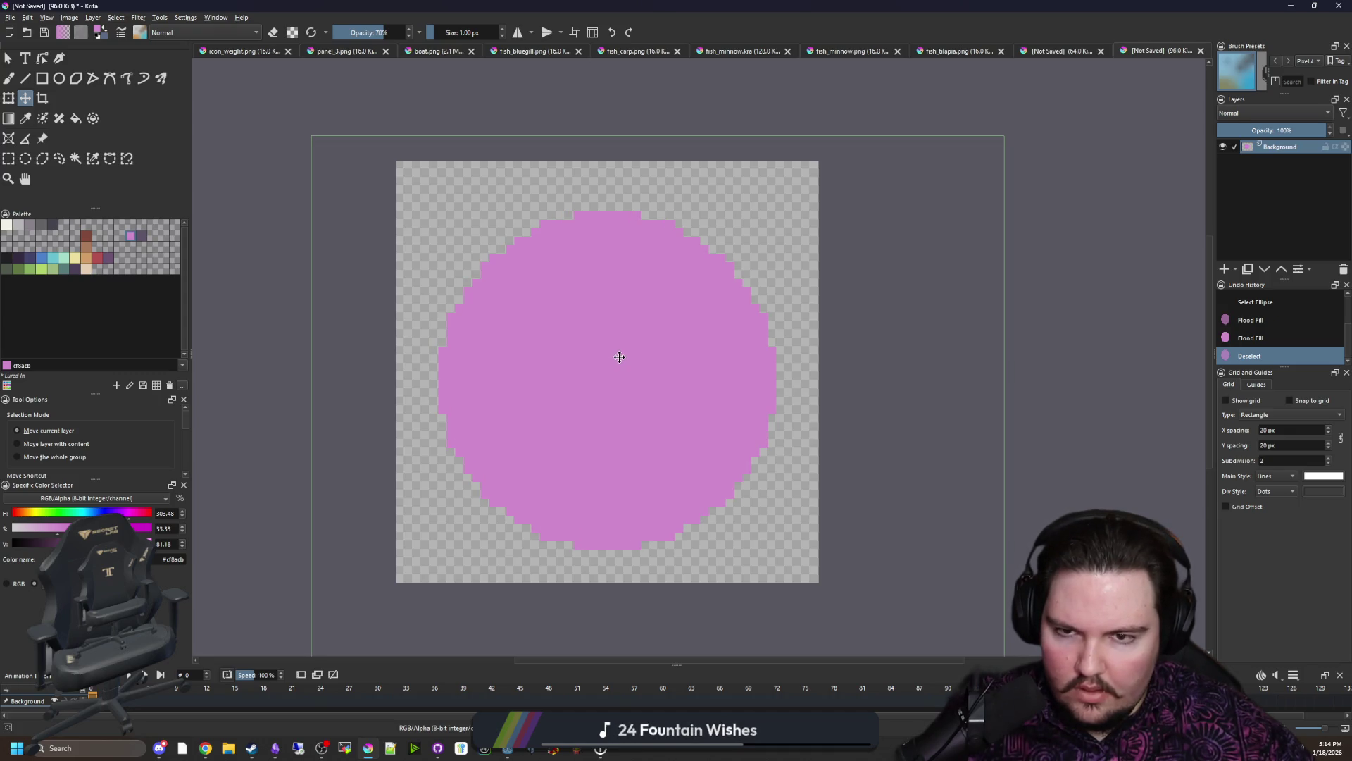
scroll(584, 210, up, 1)
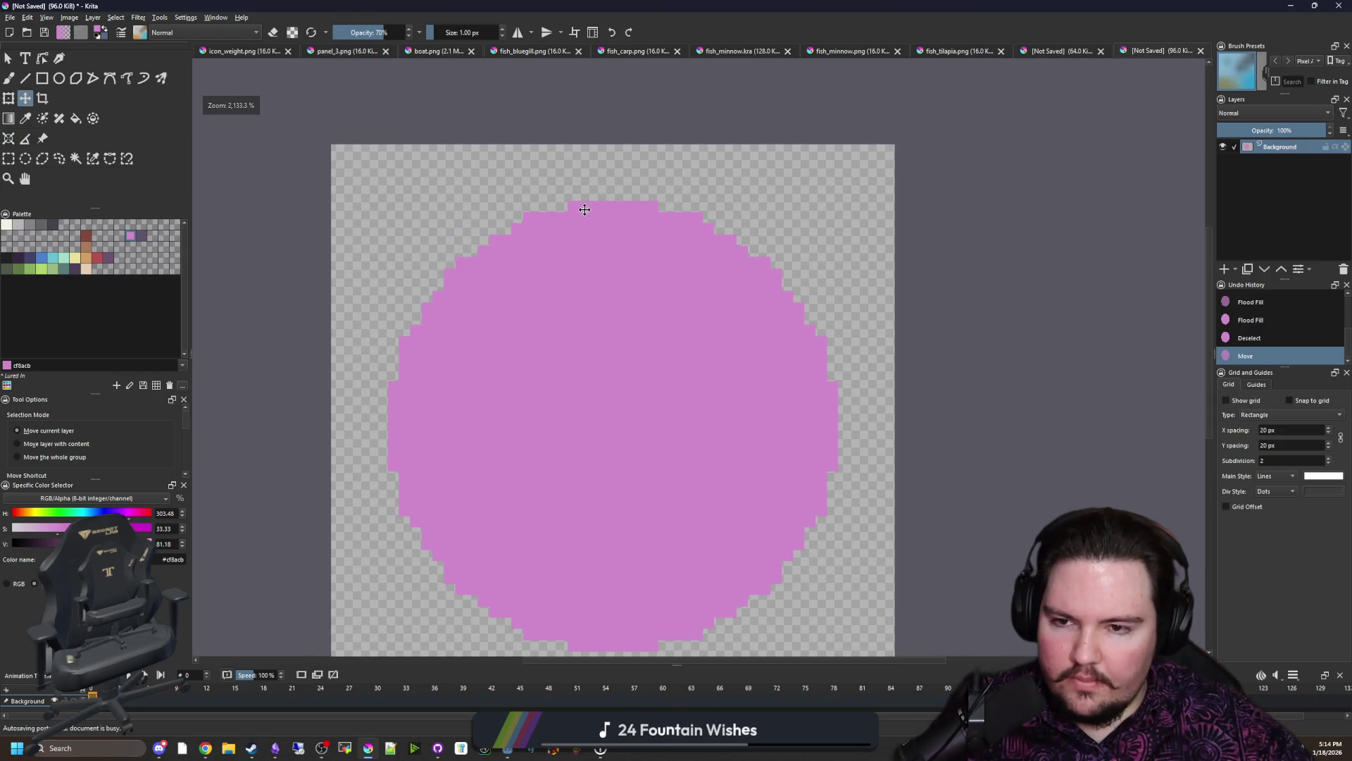
Step: Choose dark red from the palette and start a column above the circle at full brush opacity
key(b)
scroll(585, 209, up, 1)
scroll(584, 209, up, 1)
click(101, 251)
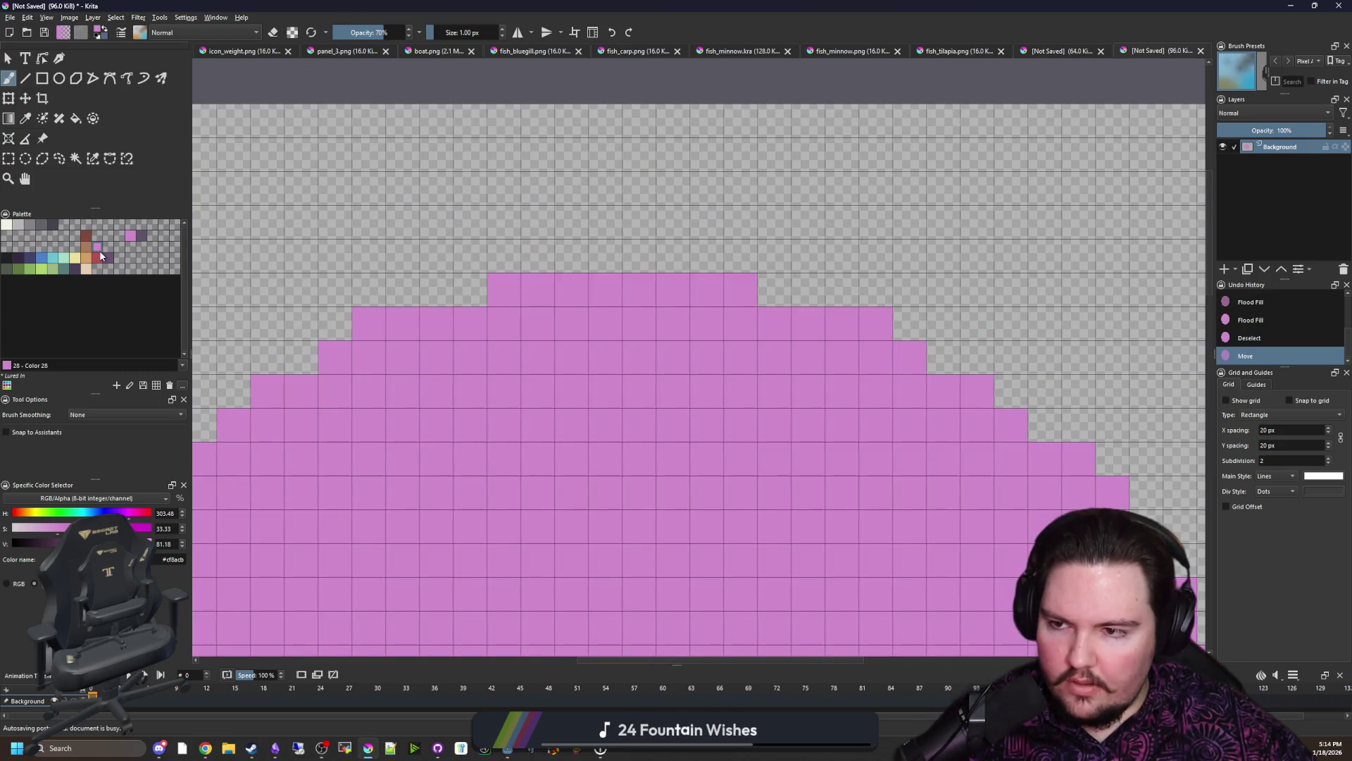
click(98, 255)
drag(449, 291, 444, 220)
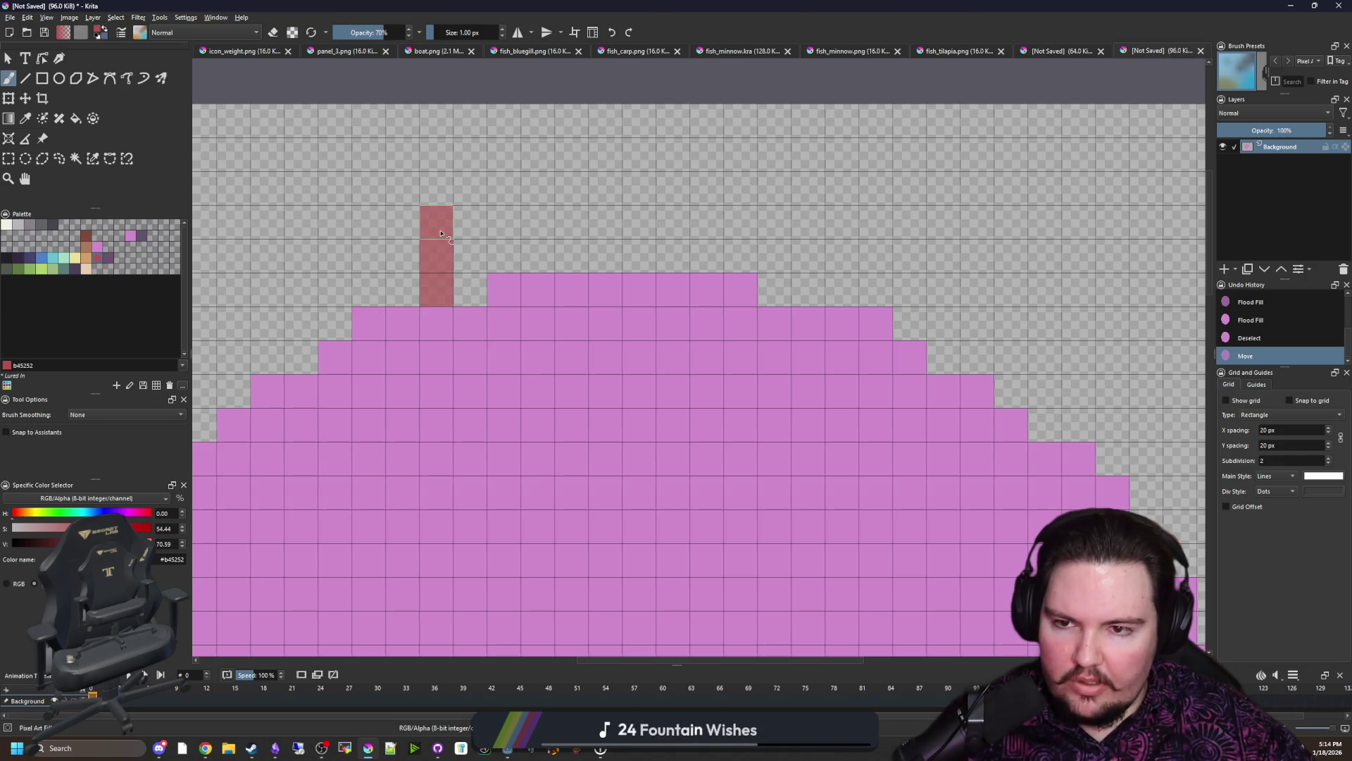
drag(370, 27, 411, 35)
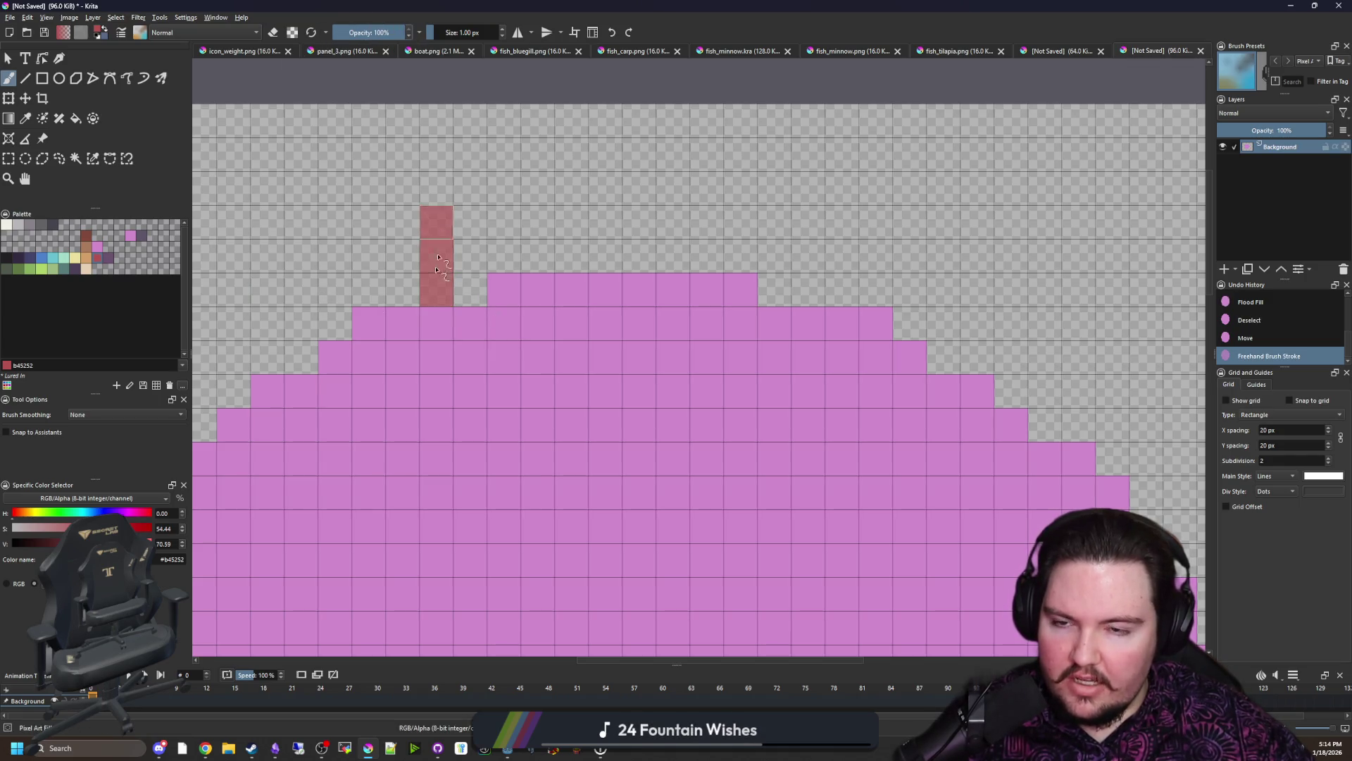
Step: Paint the dark red rectangular cap above the circle, then choose tan as the next colour
mouse_move(436, 294)
mouse_down()
mouse_move(808, 273)
mouse_move(808, 294)
mouse_move(466, 287)
mouse_move(739, 257)
mouse_up()
click(739, 257)
scroll(567, 256, down, 2)
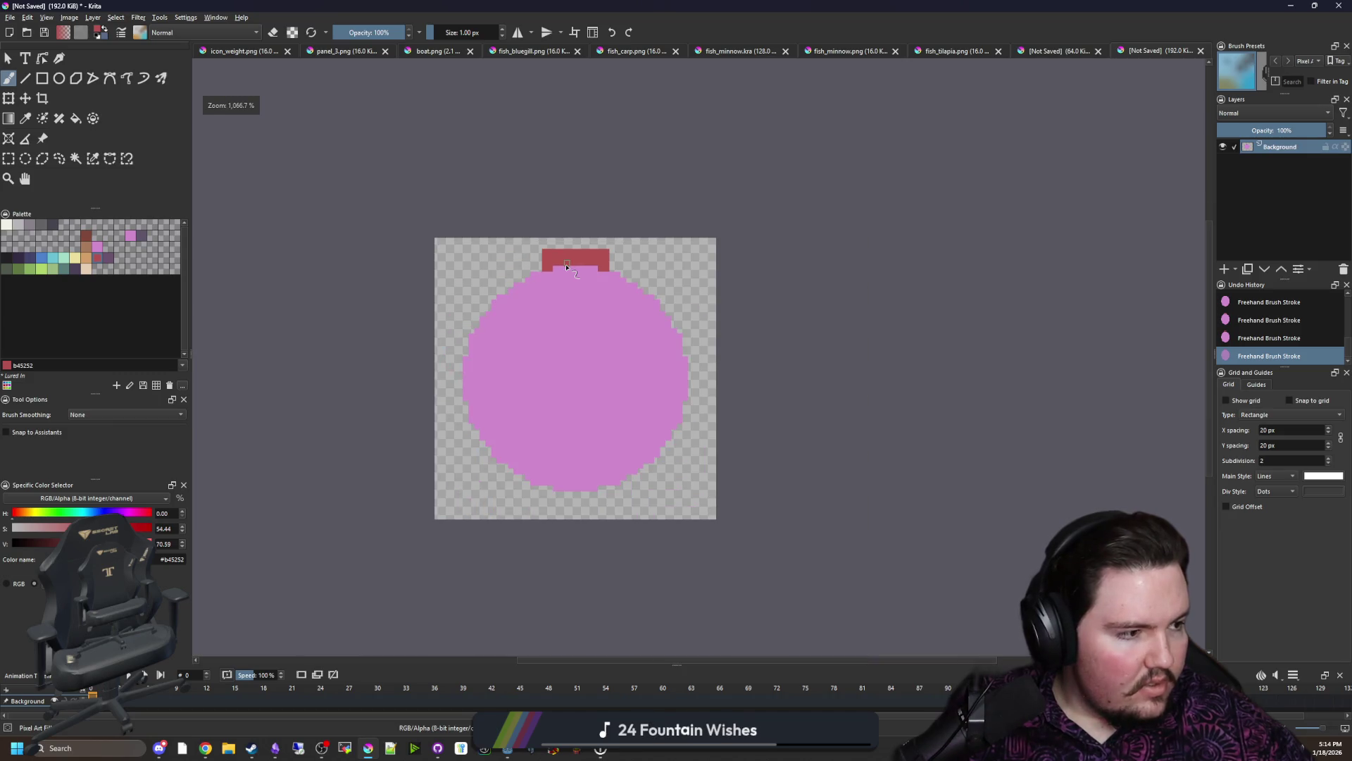
scroll(567, 268, down, 1)
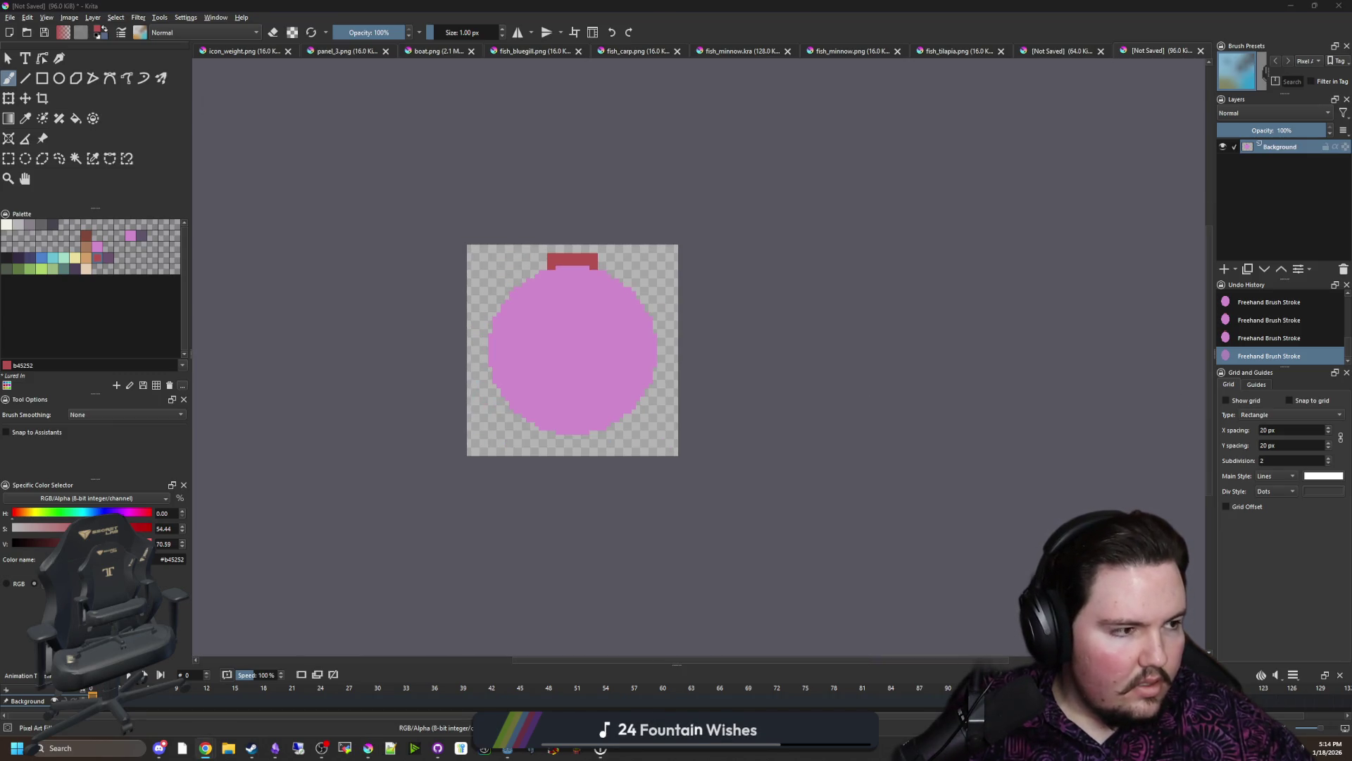
scroll(613, 311, up, 3)
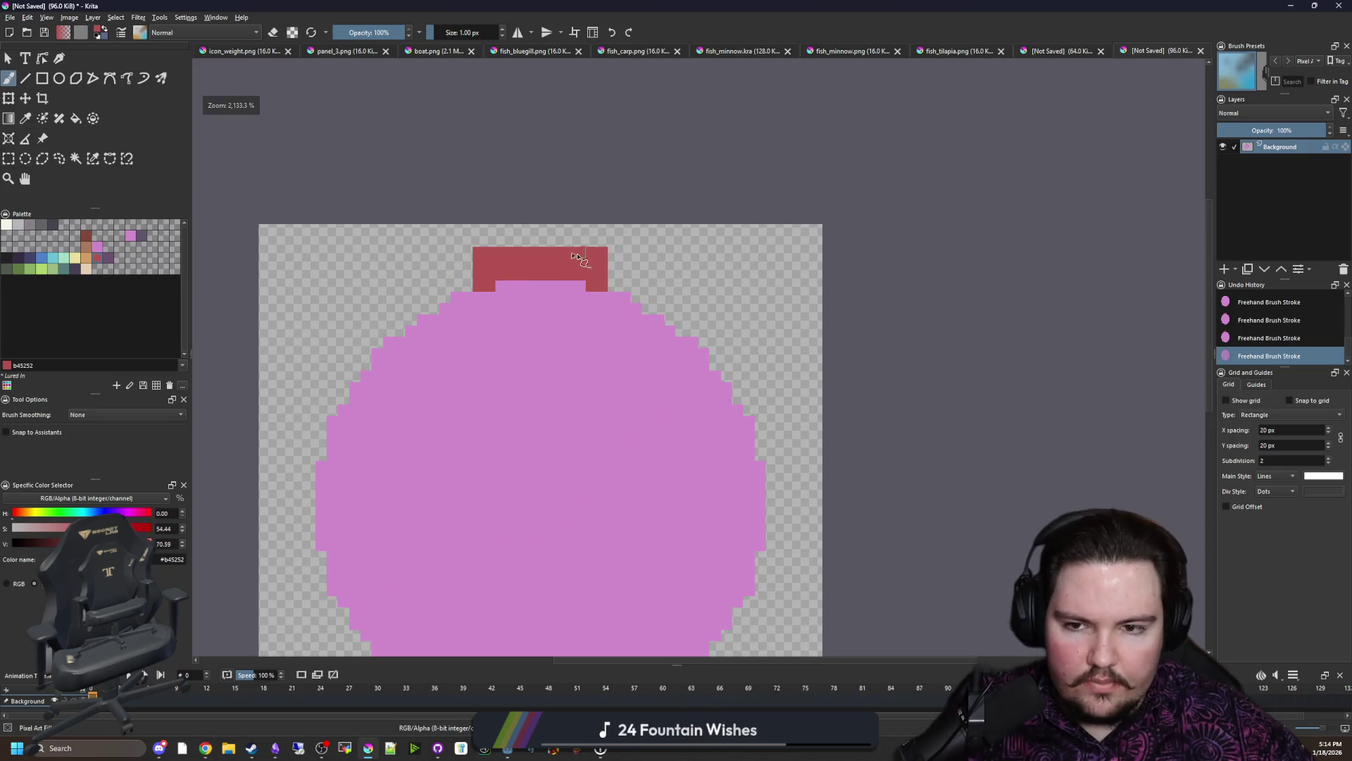
scroll(520, 352, up, 3)
scroll(521, 352, down, 1)
scroll(469, 365, down, 1)
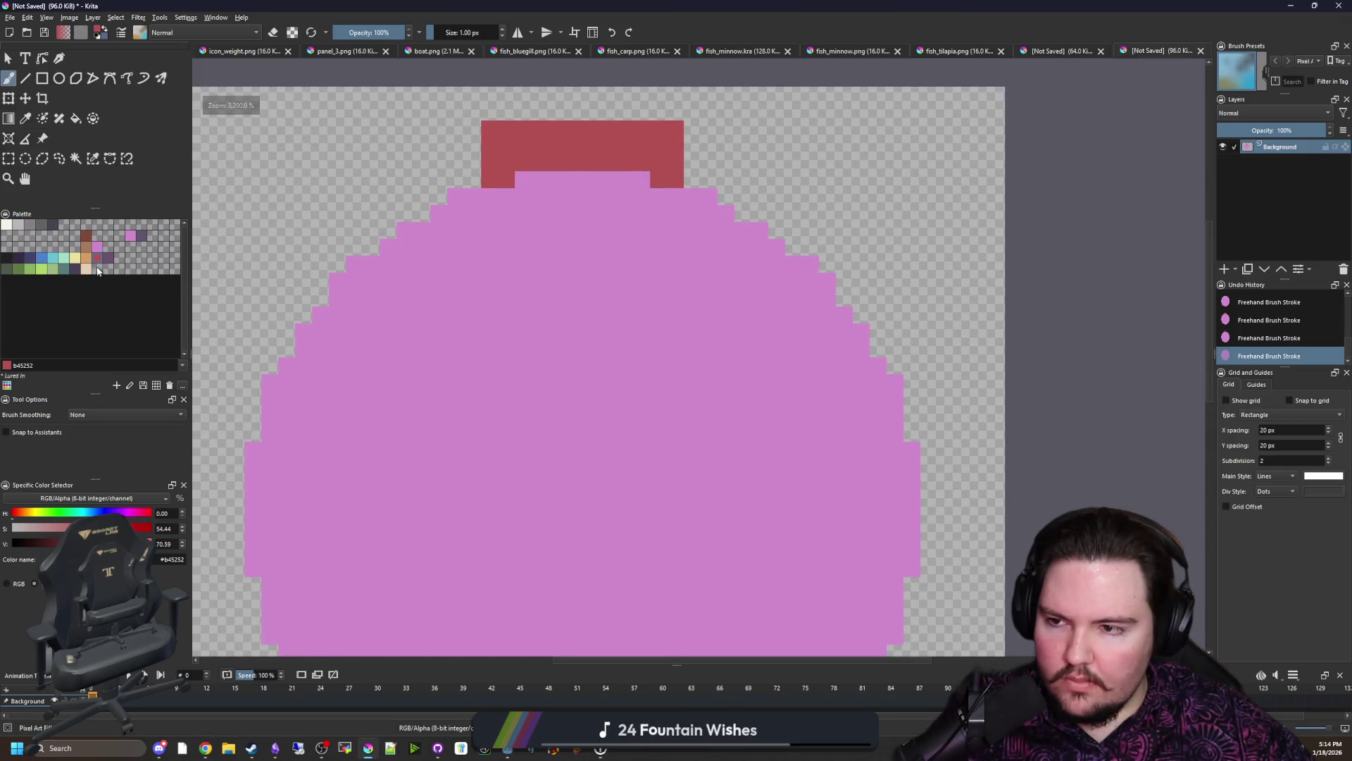
click(88, 258)
scroll(455, 206, down, 1)
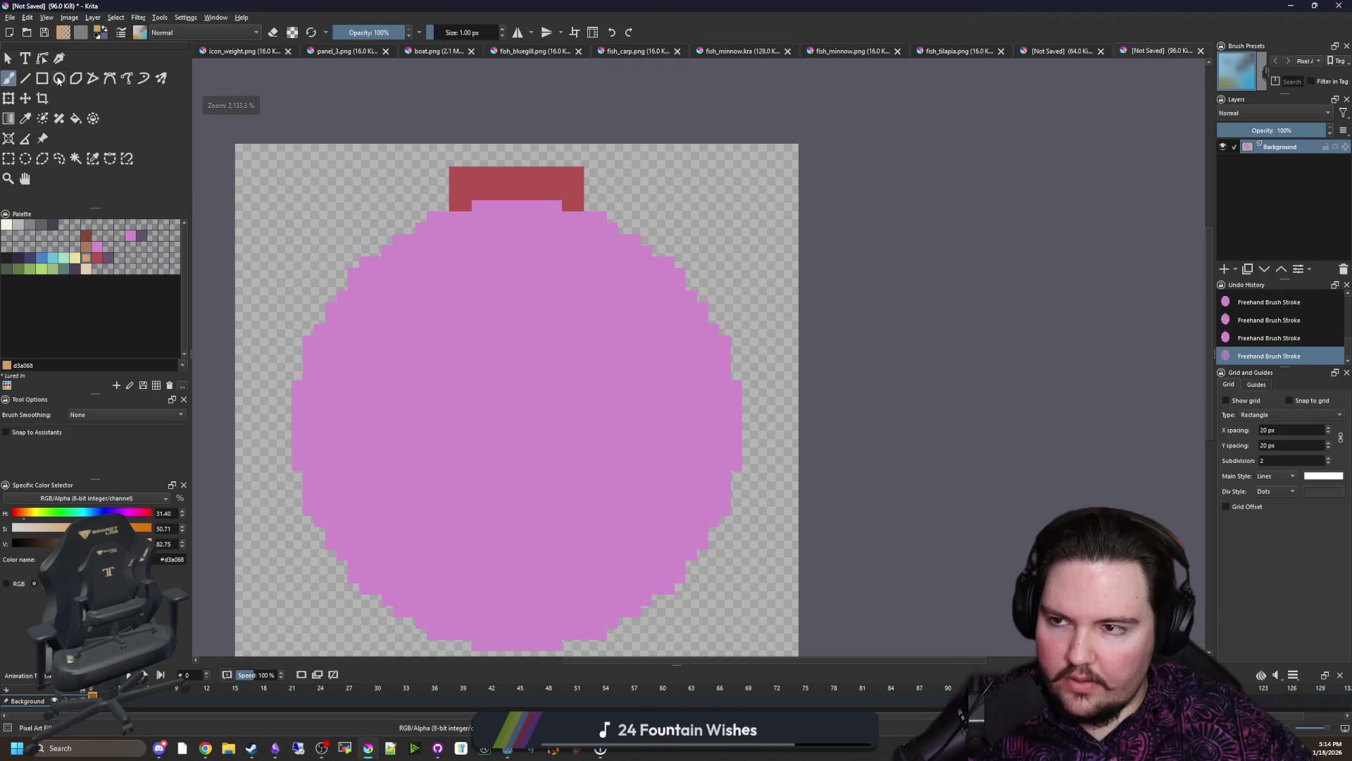
Step: Select a circle inside the pink one with the elliptical selection, undoing a stray tiny selection
click(59, 78)
drag(460, 310, 470, 271)
key(j)
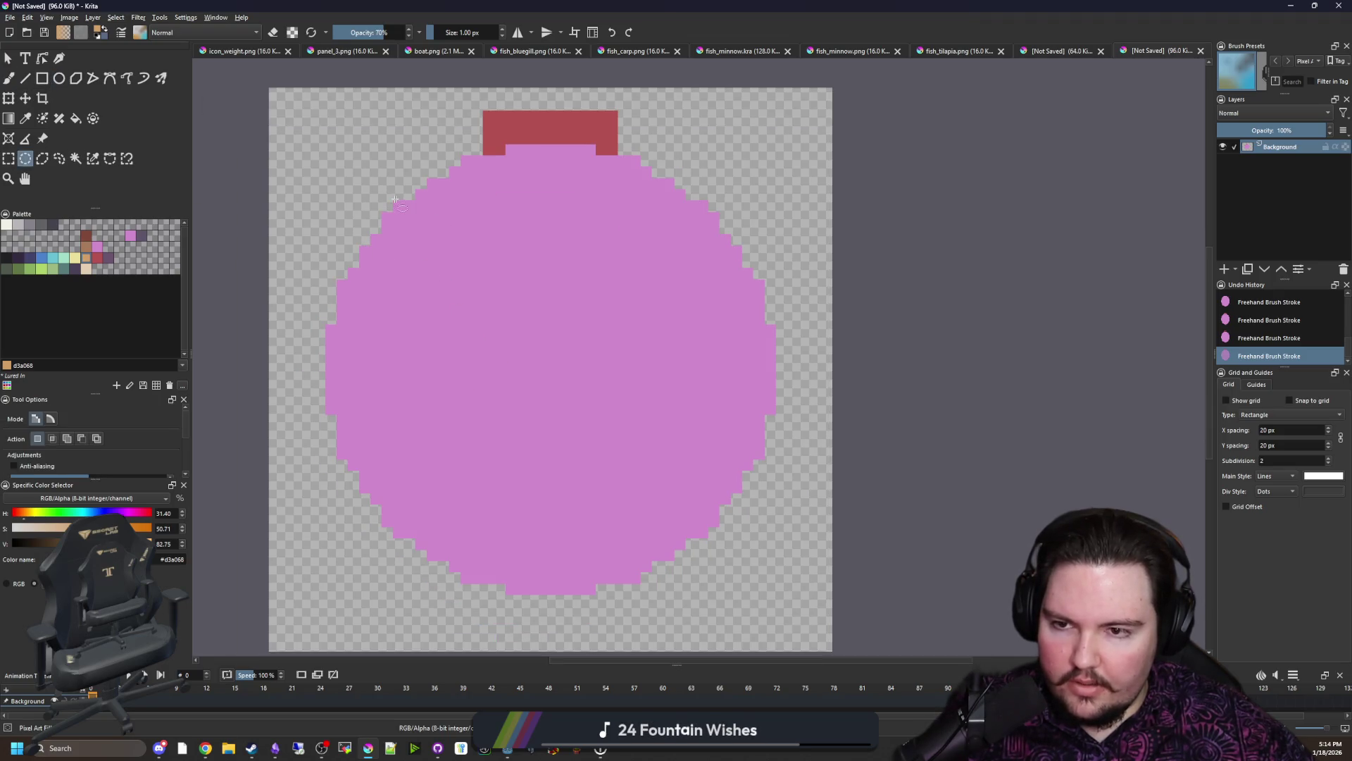
mouse_move(373, 179)
mouse_down()
mouse_move(786, 571)
mouse_move(799, 605)
mouse_move(779, 602)
mouse_up()
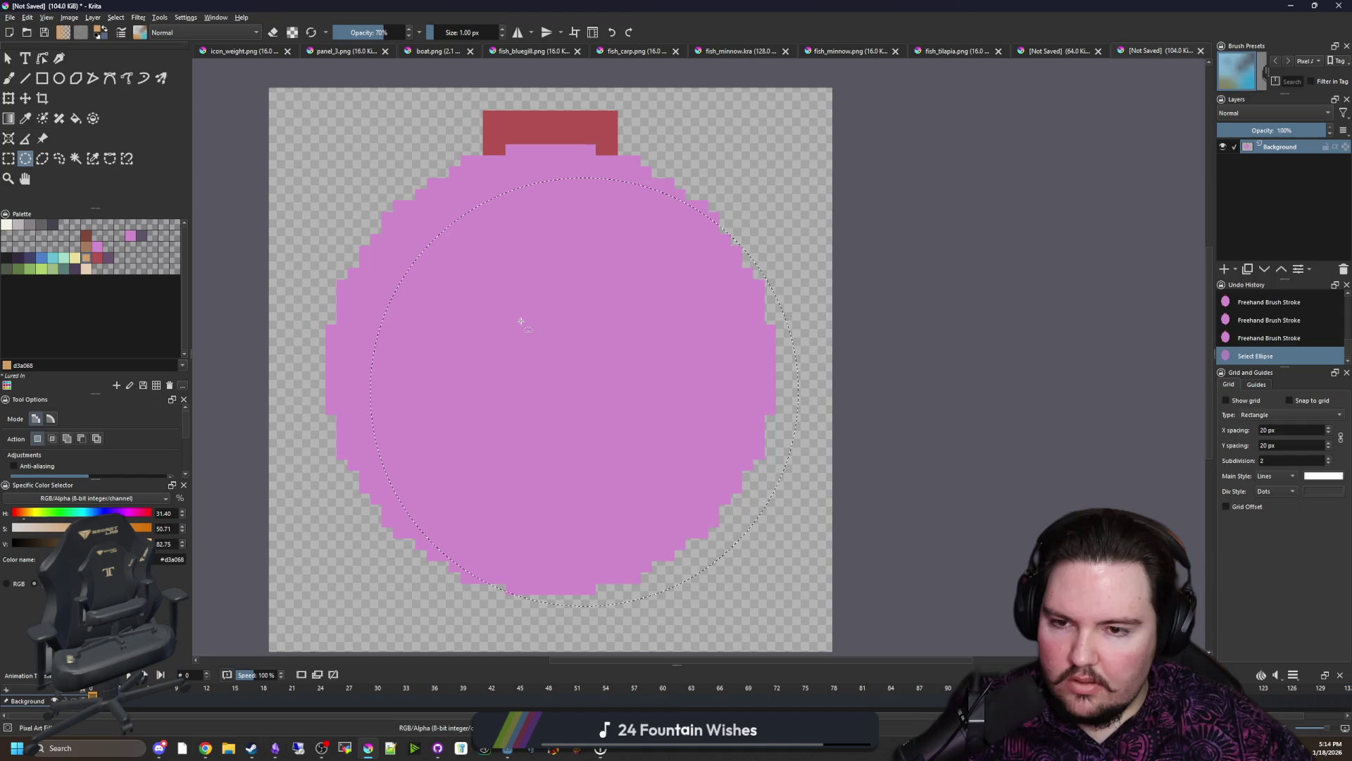
drag(520, 322, 493, 309)
key(ctrl+z)
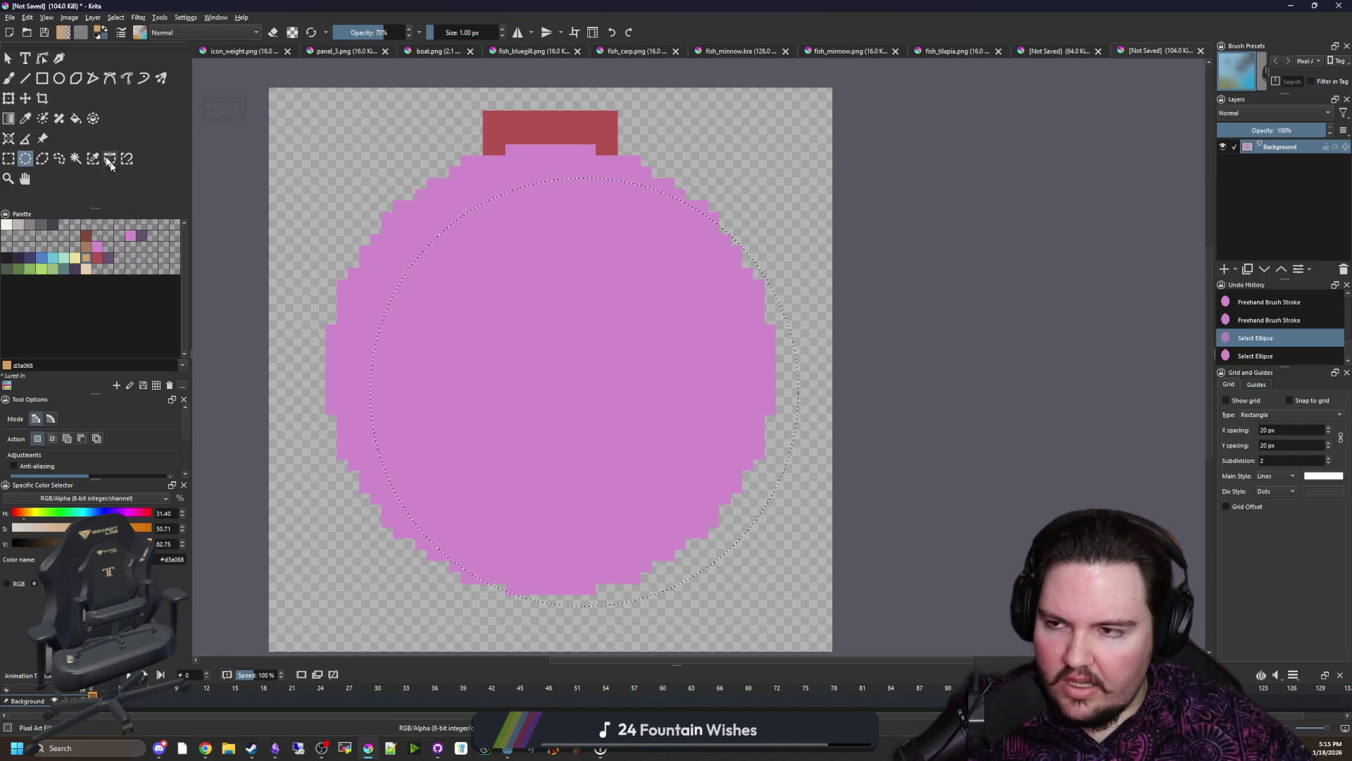
Step: Try shifting and redrawing the inner selection, undoing each attempt and clearing it
key(t)
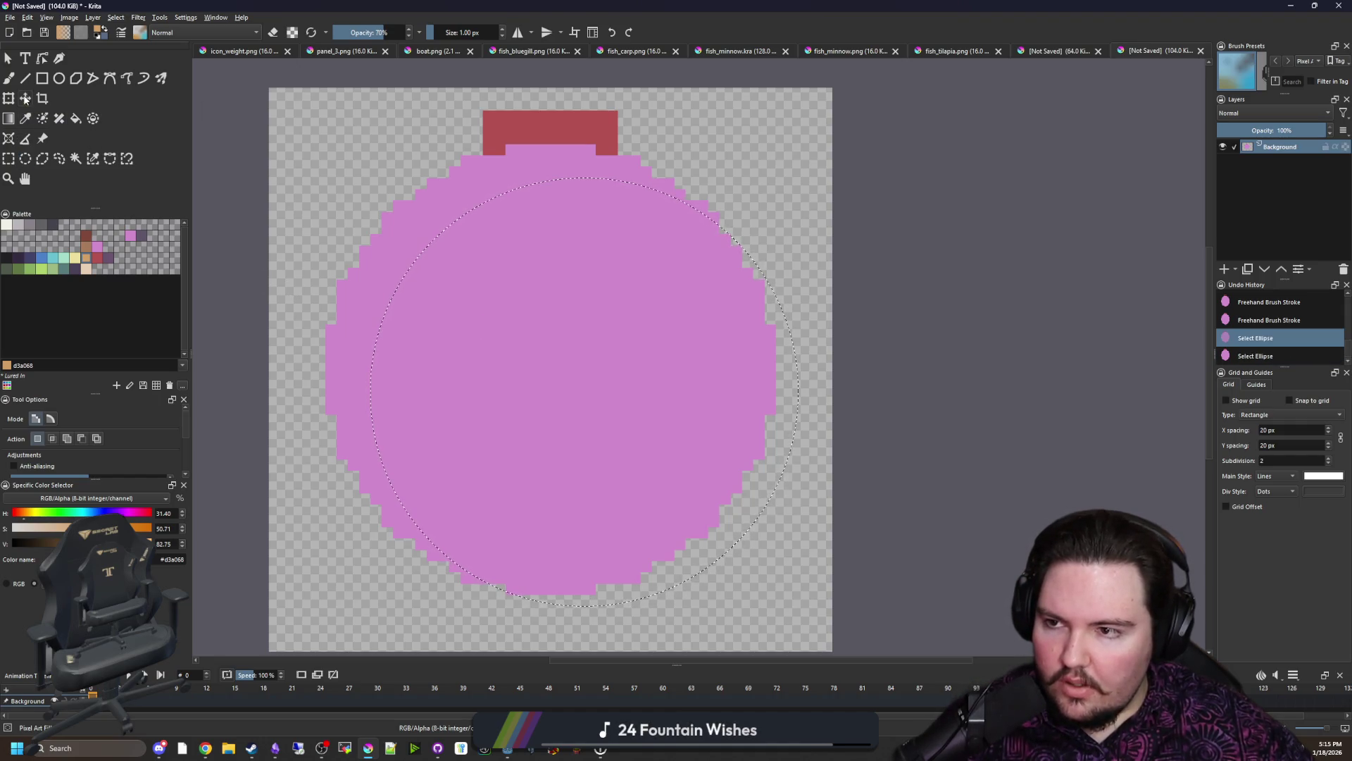
drag(605, 344, 584, 333)
key(ctrl+z)
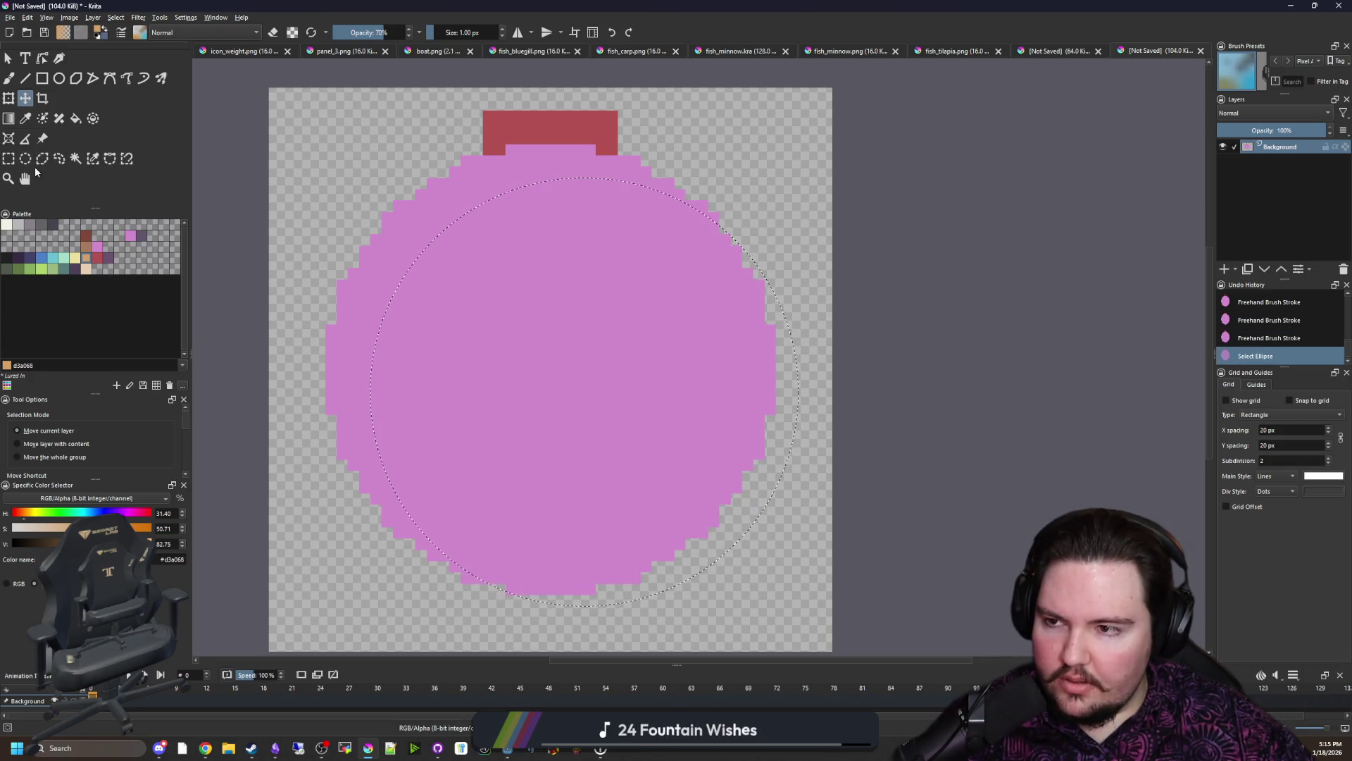
click(26, 158)
click(619, 359)
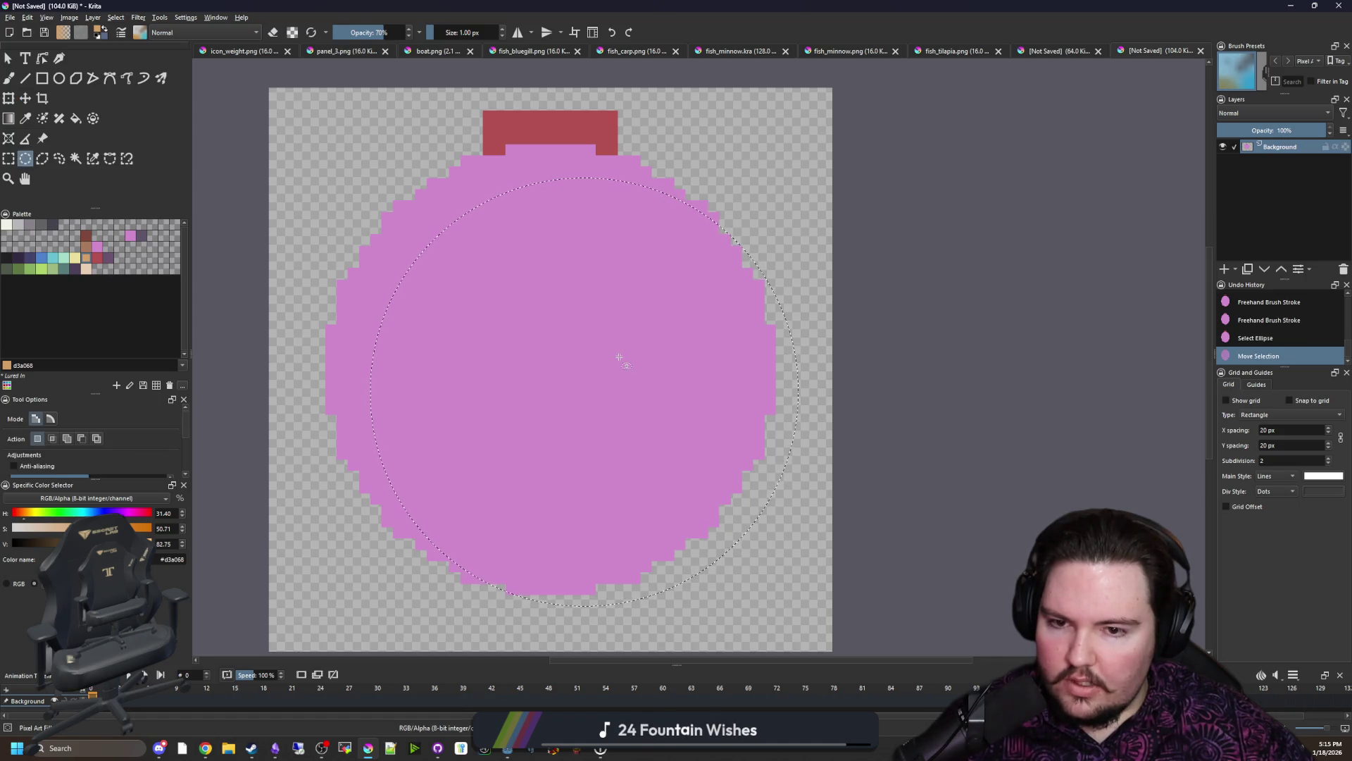
drag(619, 359, 418, 234)
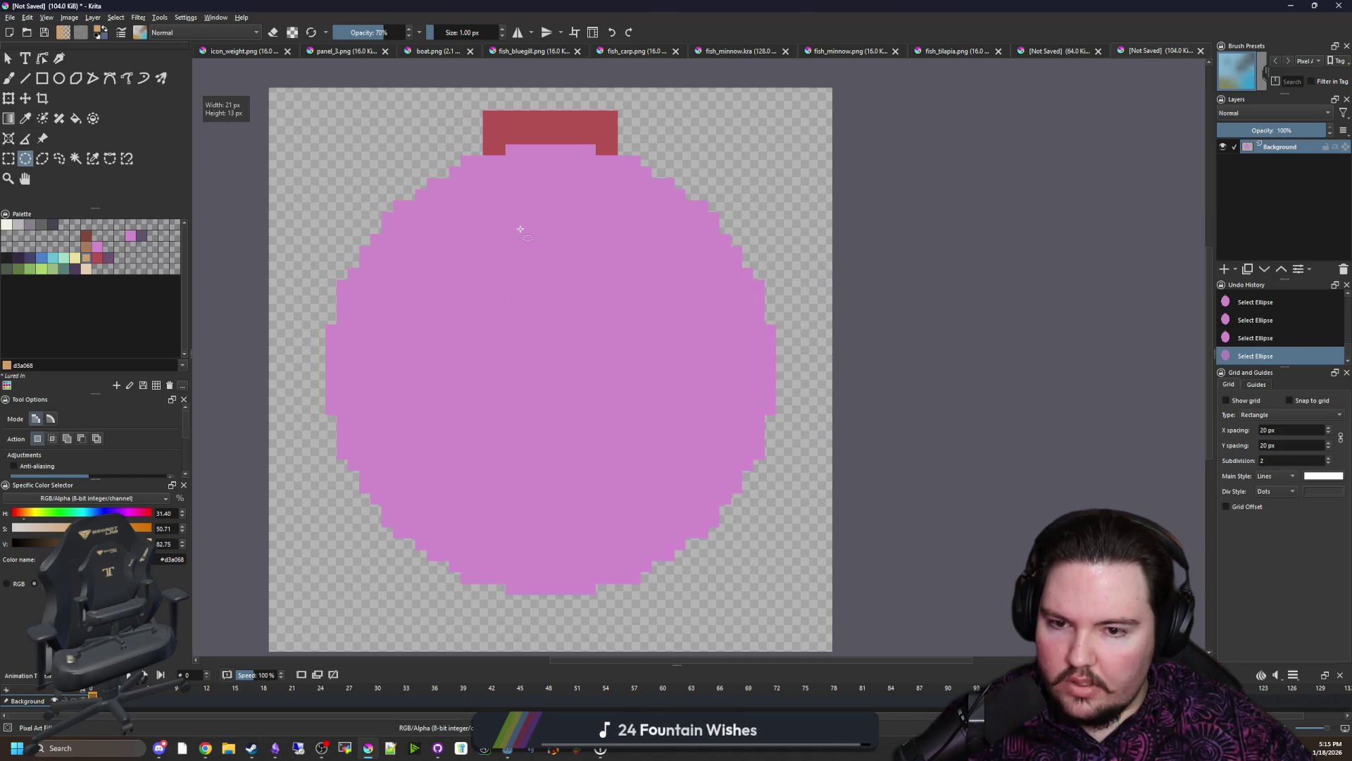
key(ctrl+z)
click(491, 260)
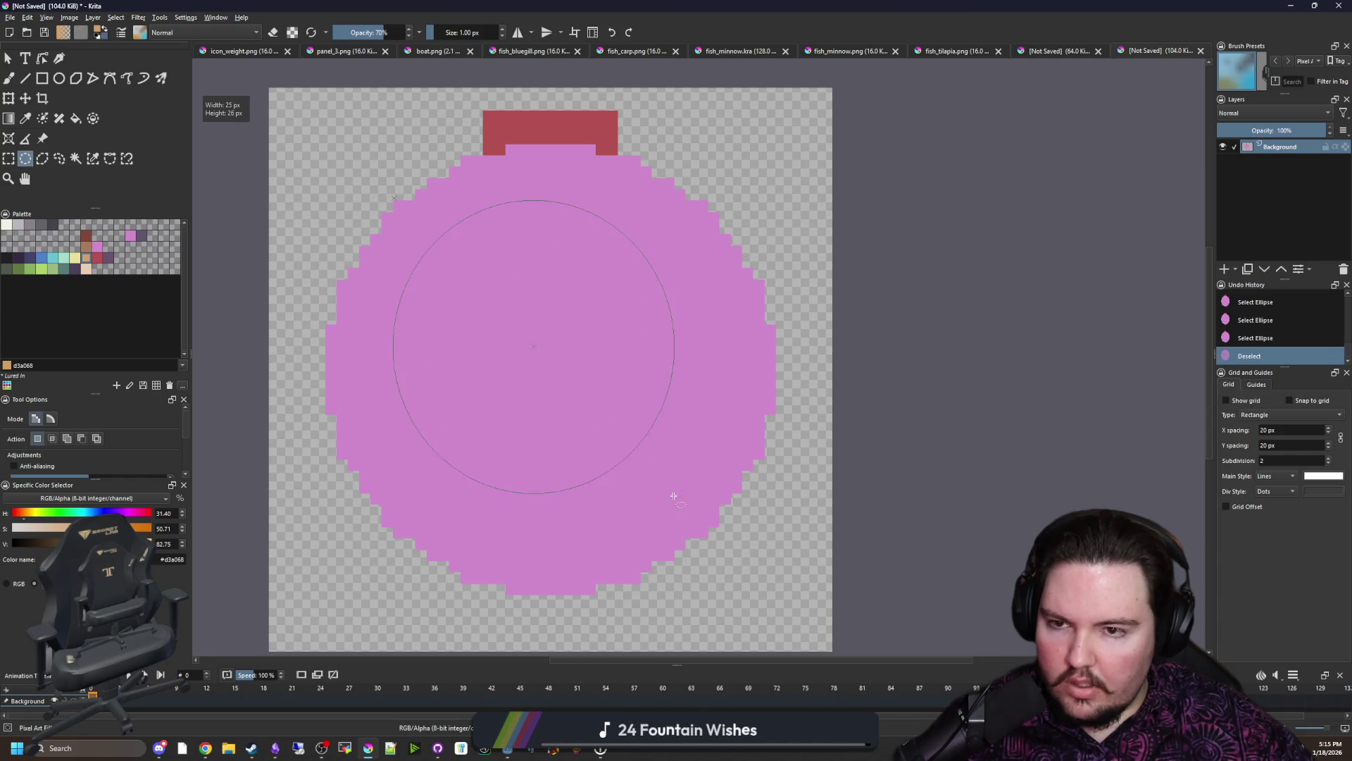
Step: Select a centred inner circle, fill it with tan leaving a pink rim, and deselect
drag(672, 495, 833, 597)
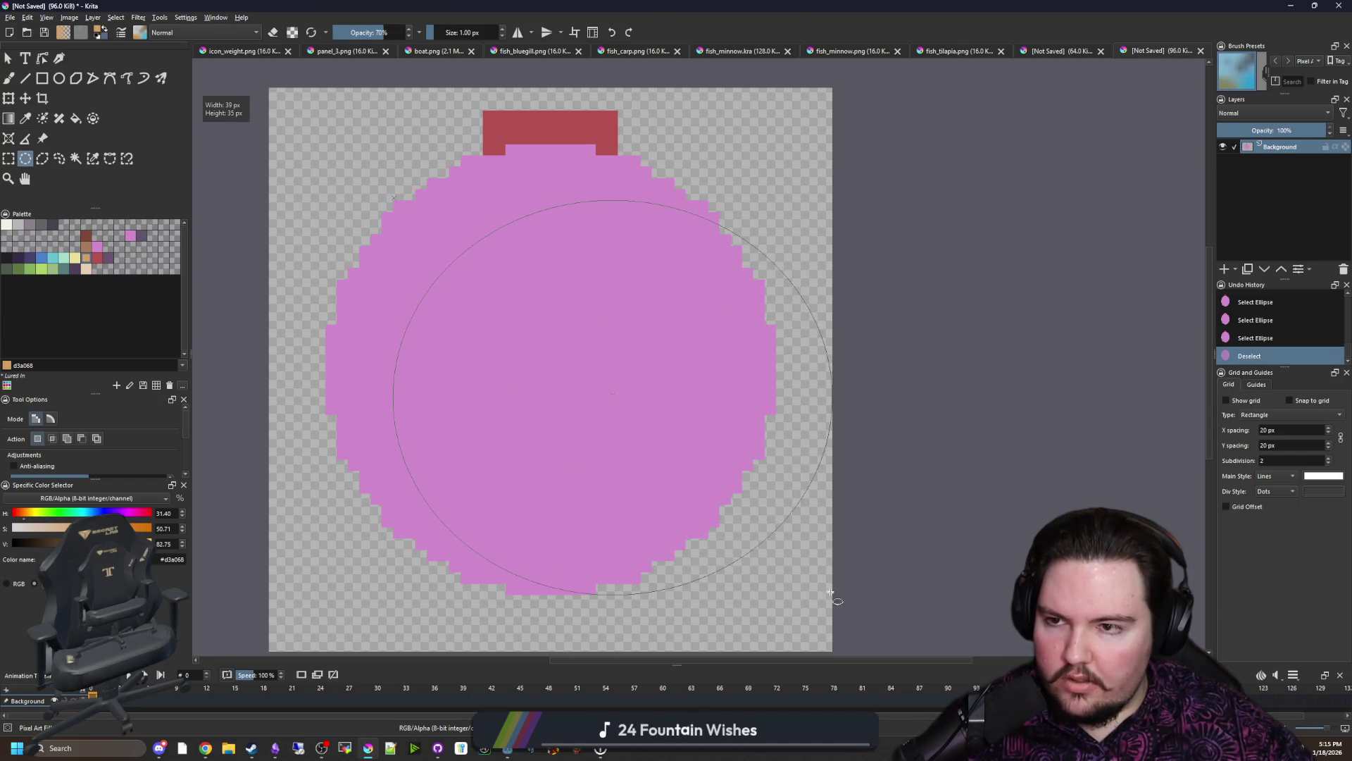
mouse_move(832, 597)
mouse_down()
mouse_move(801, 612)
mouse_move(764, 589)
mouse_move(751, 557)
mouse_move(749, 577)
mouse_up()
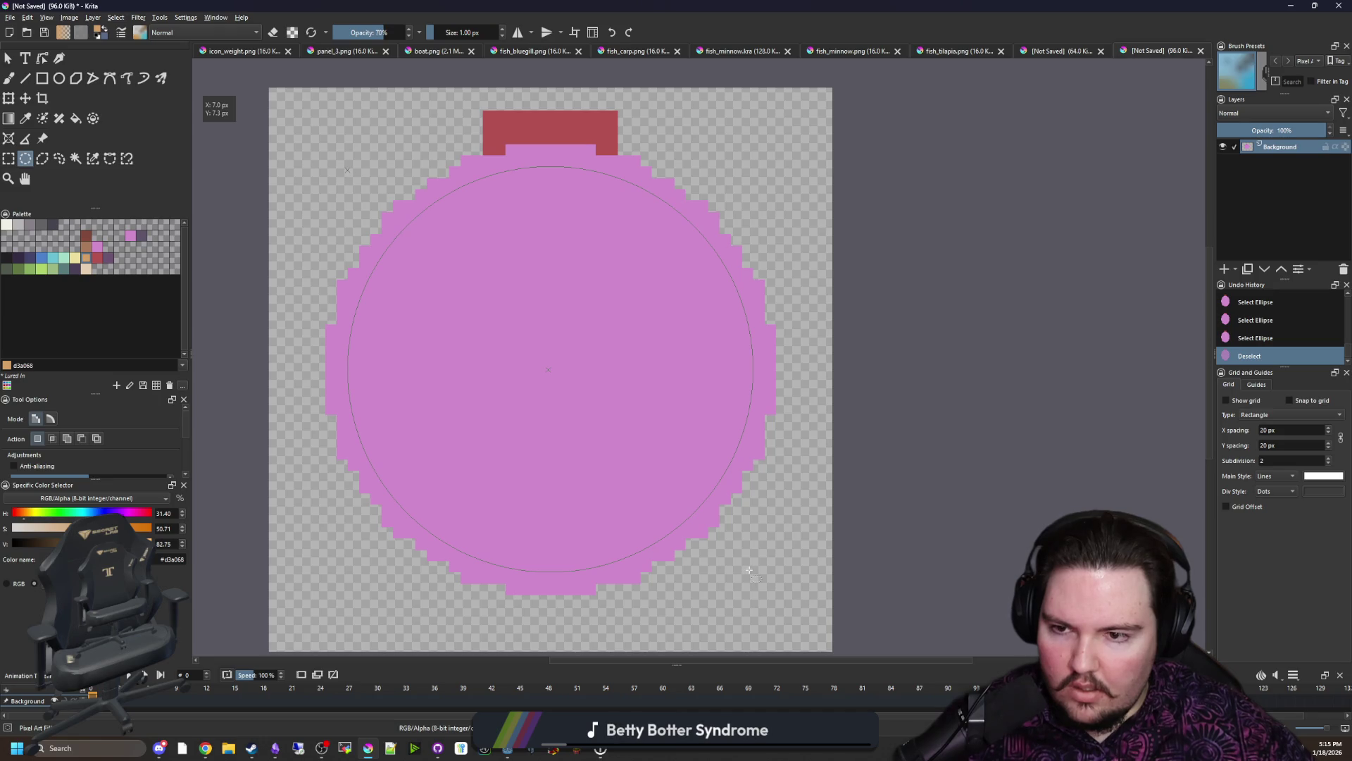
key(f)
click(486, 331)
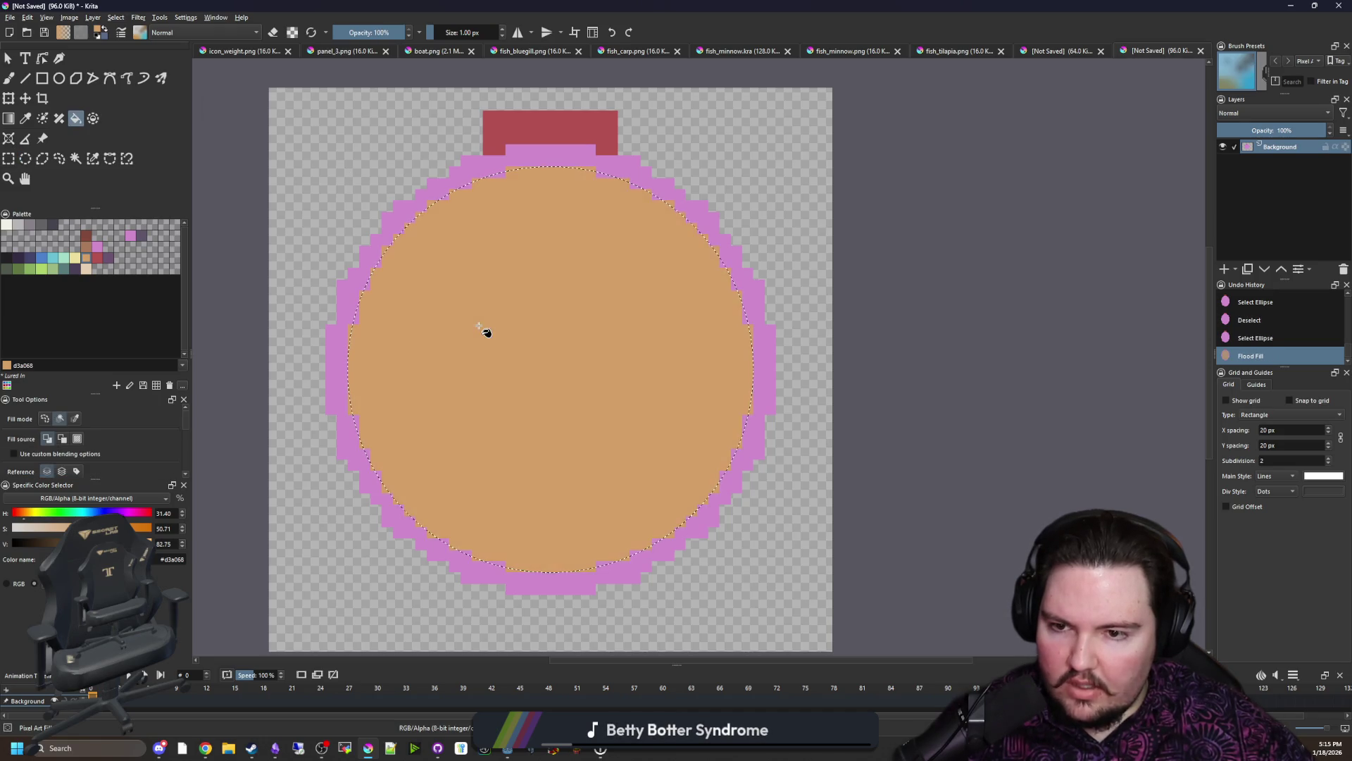
key(ctrl+shift+a)
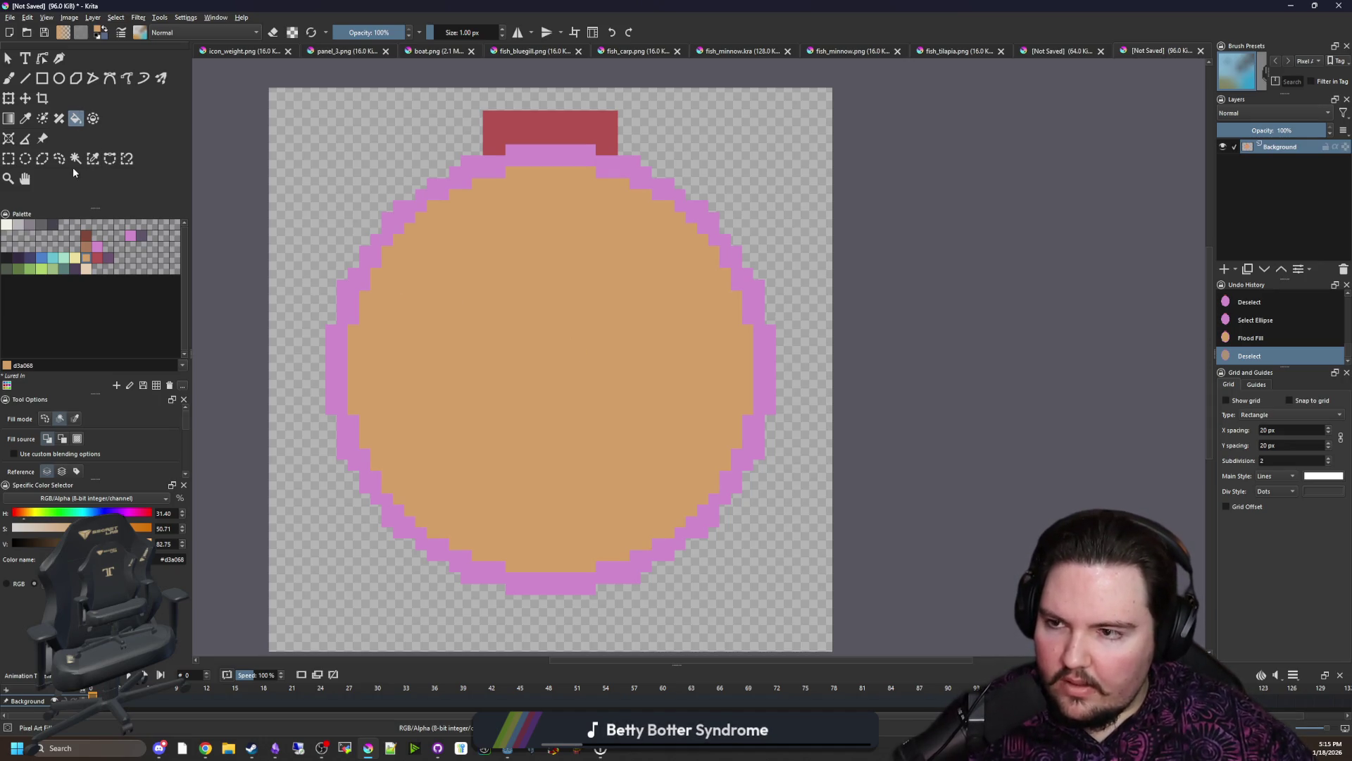
Step: Select a centred circle on the face and fill it with dark brown
click(26, 158)
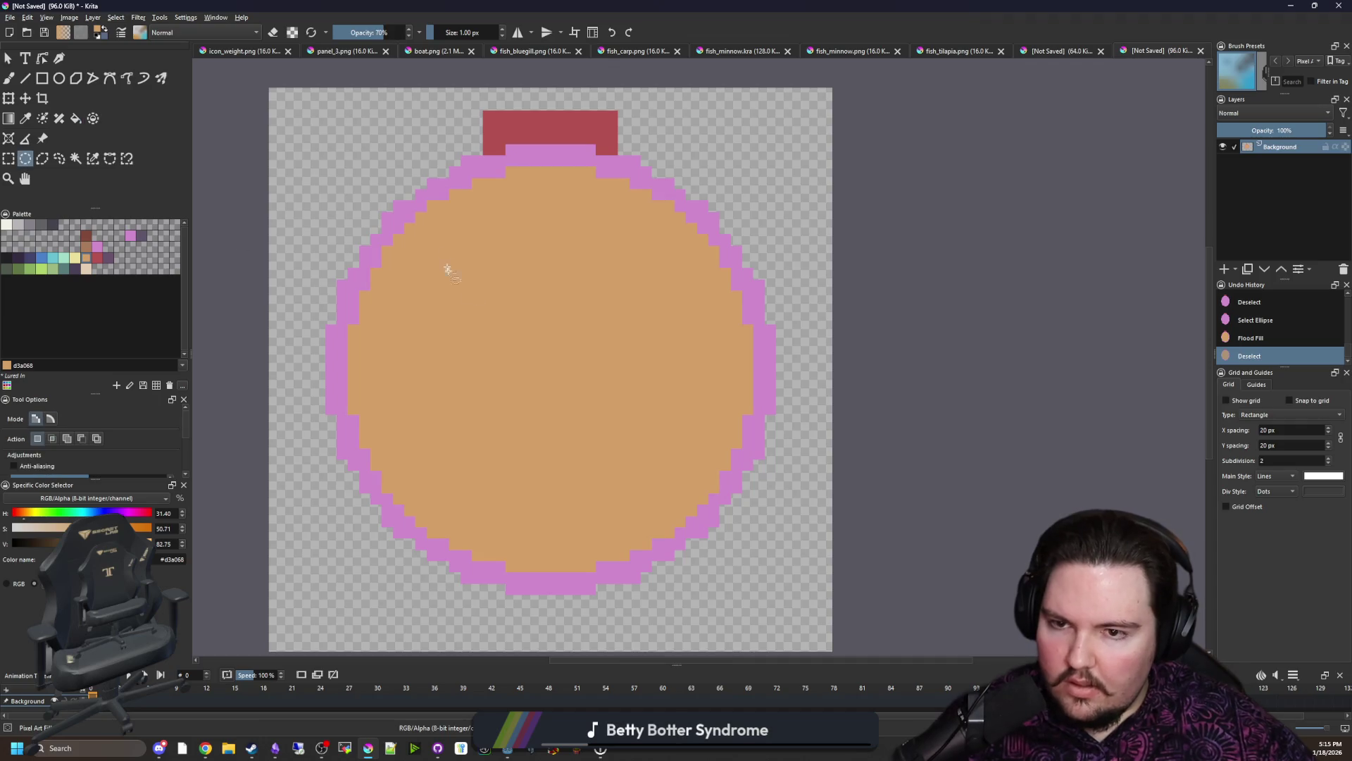
mouse_move(454, 268)
mouse_down()
mouse_move(752, 547)
mouse_move(698, 513)
mouse_up()
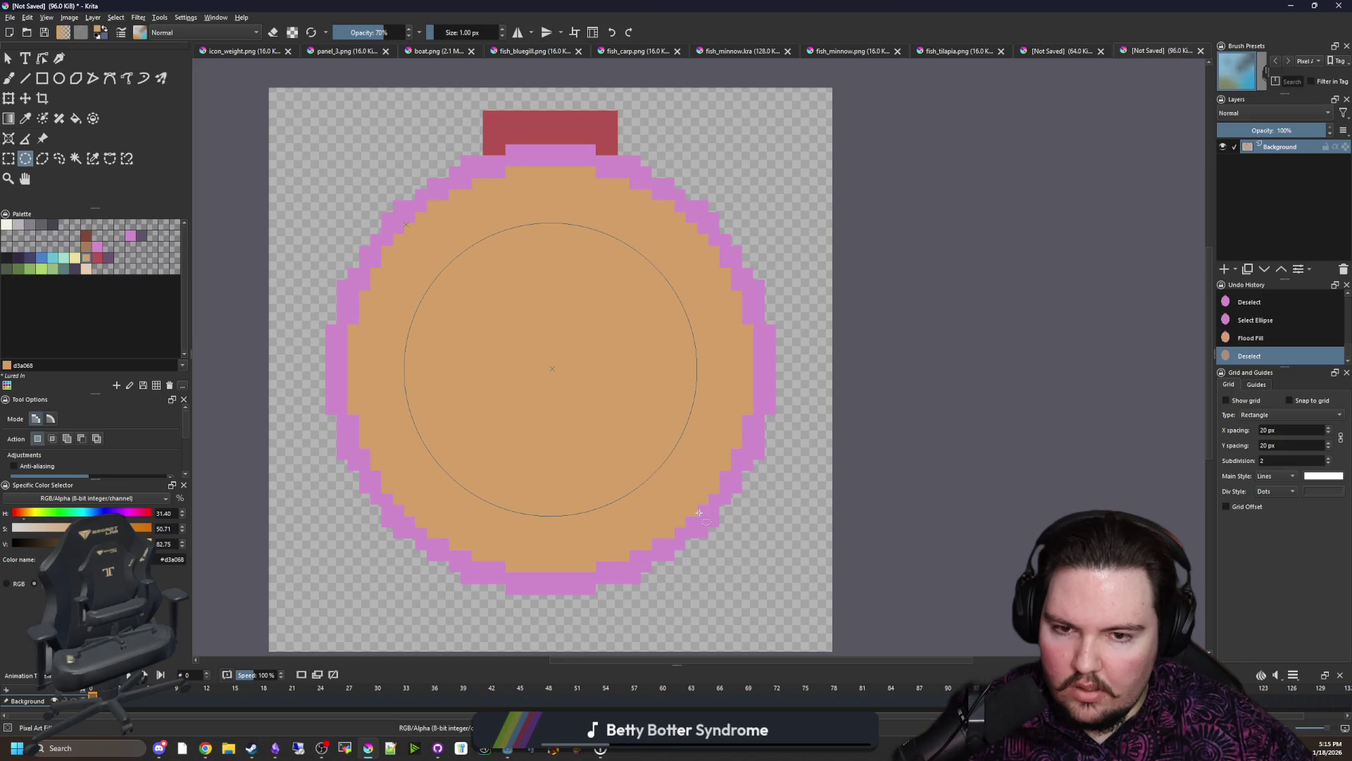
drag(698, 512, 698, 512)
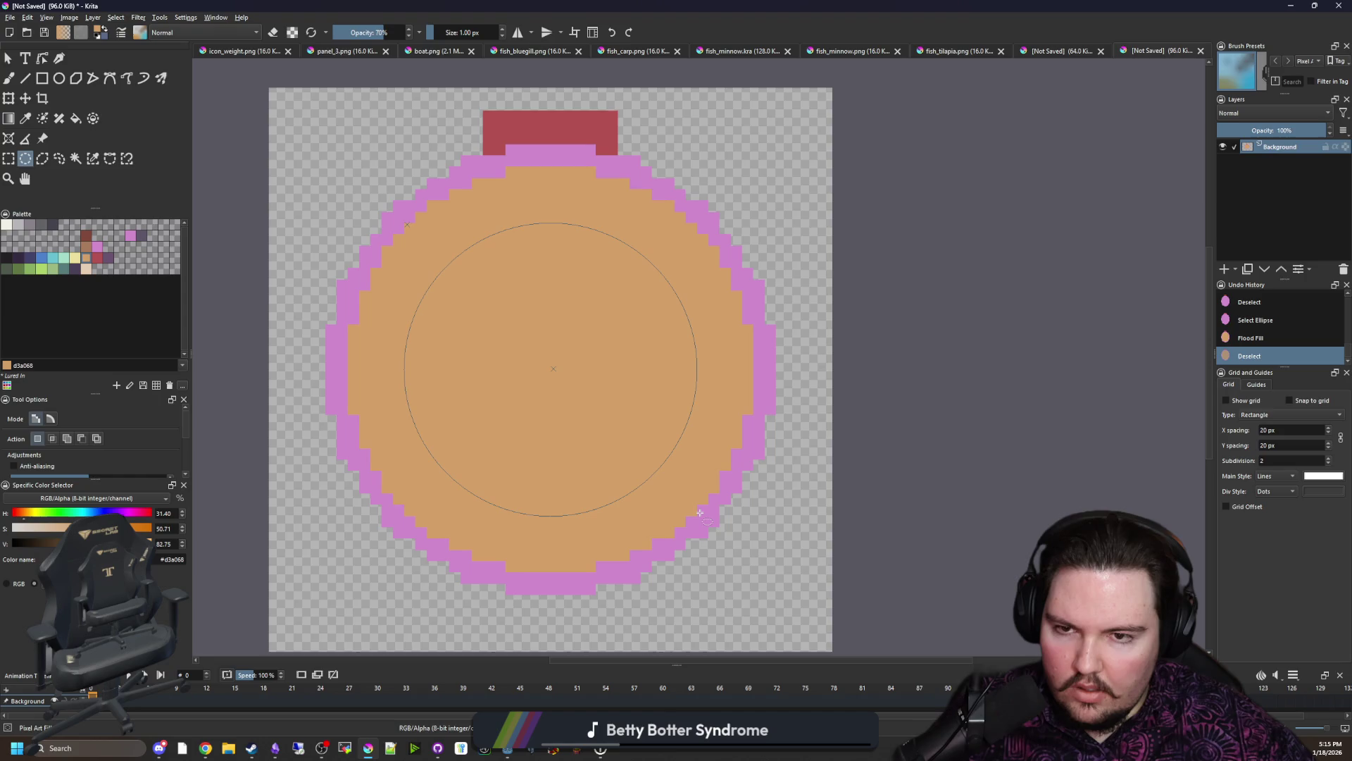
click(83, 237)
key(f)
click(643, 387)
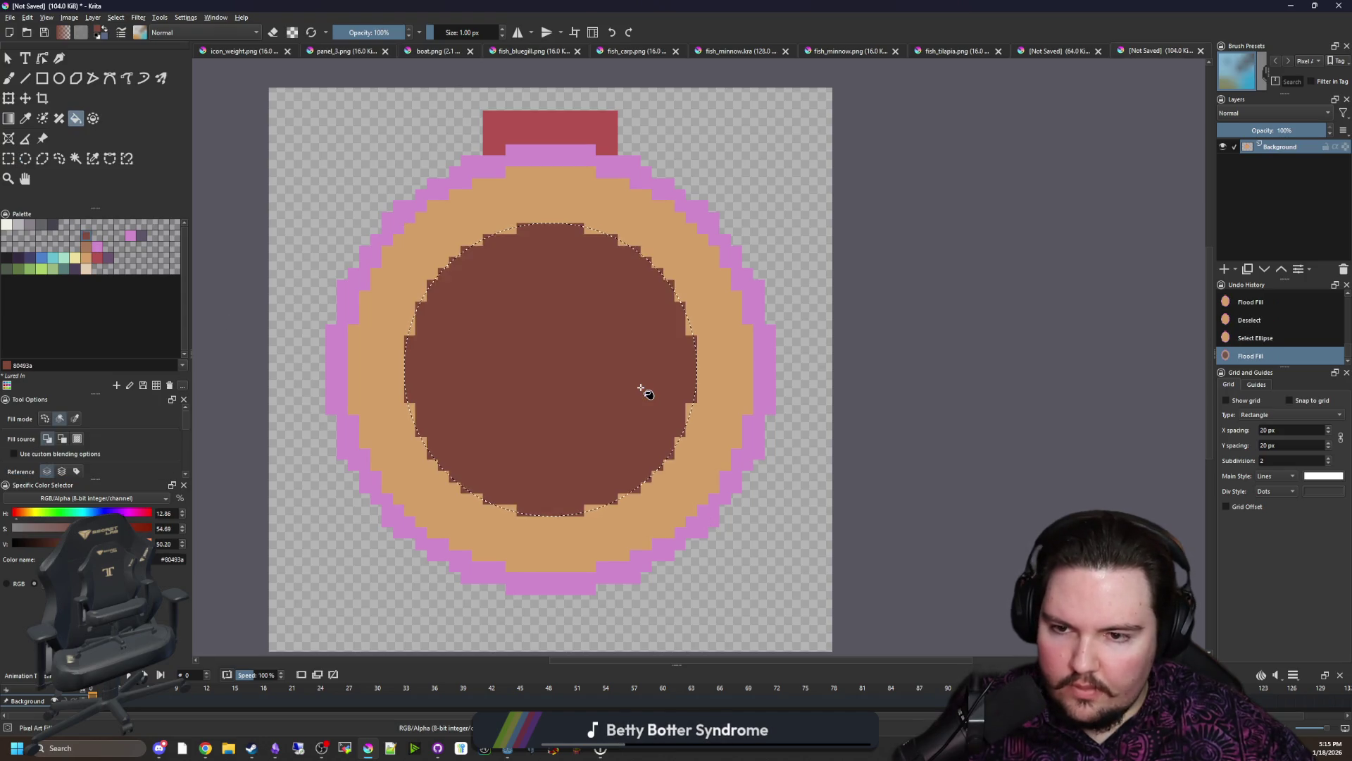
scroll(619, 387, up, 1)
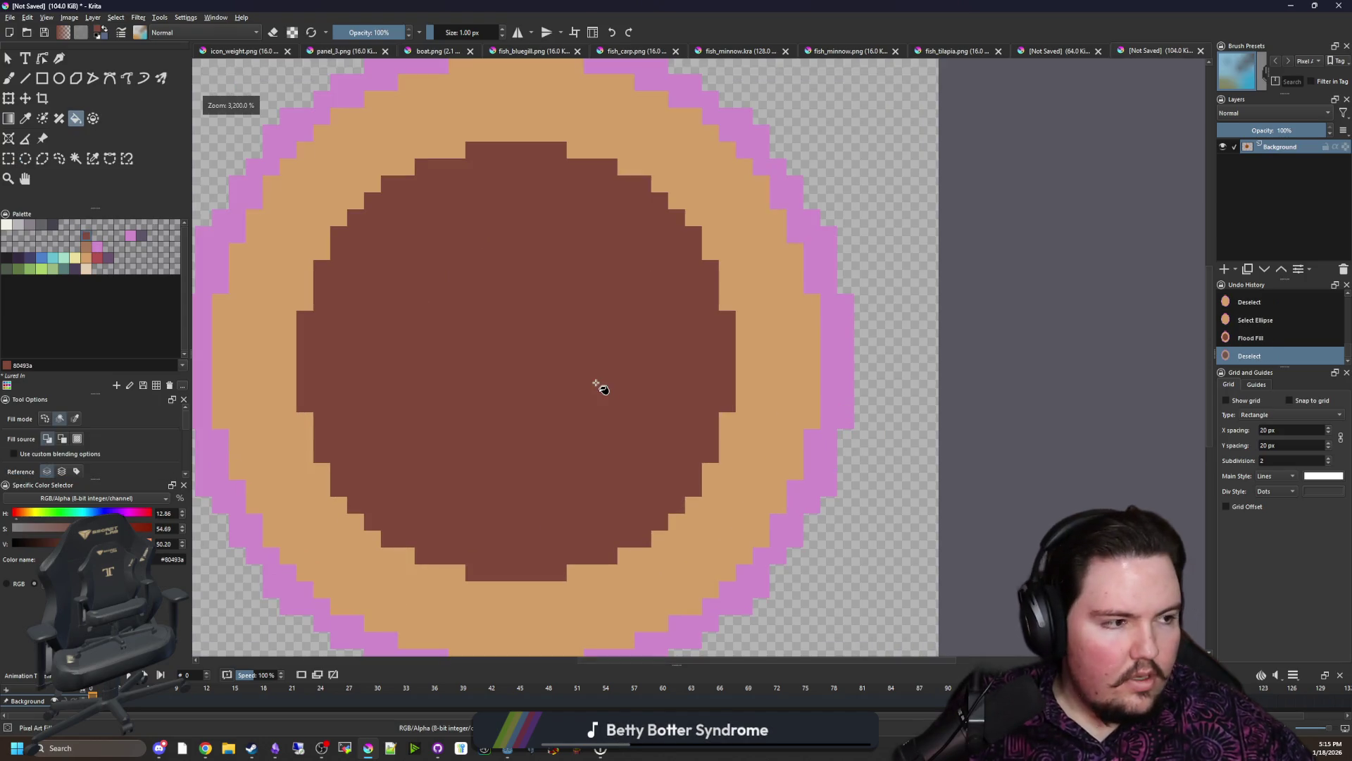
Step: Flood-fill the inner disc near-black, the ring off-white and the outer outline grey
click(5, 256)
click(474, 360)
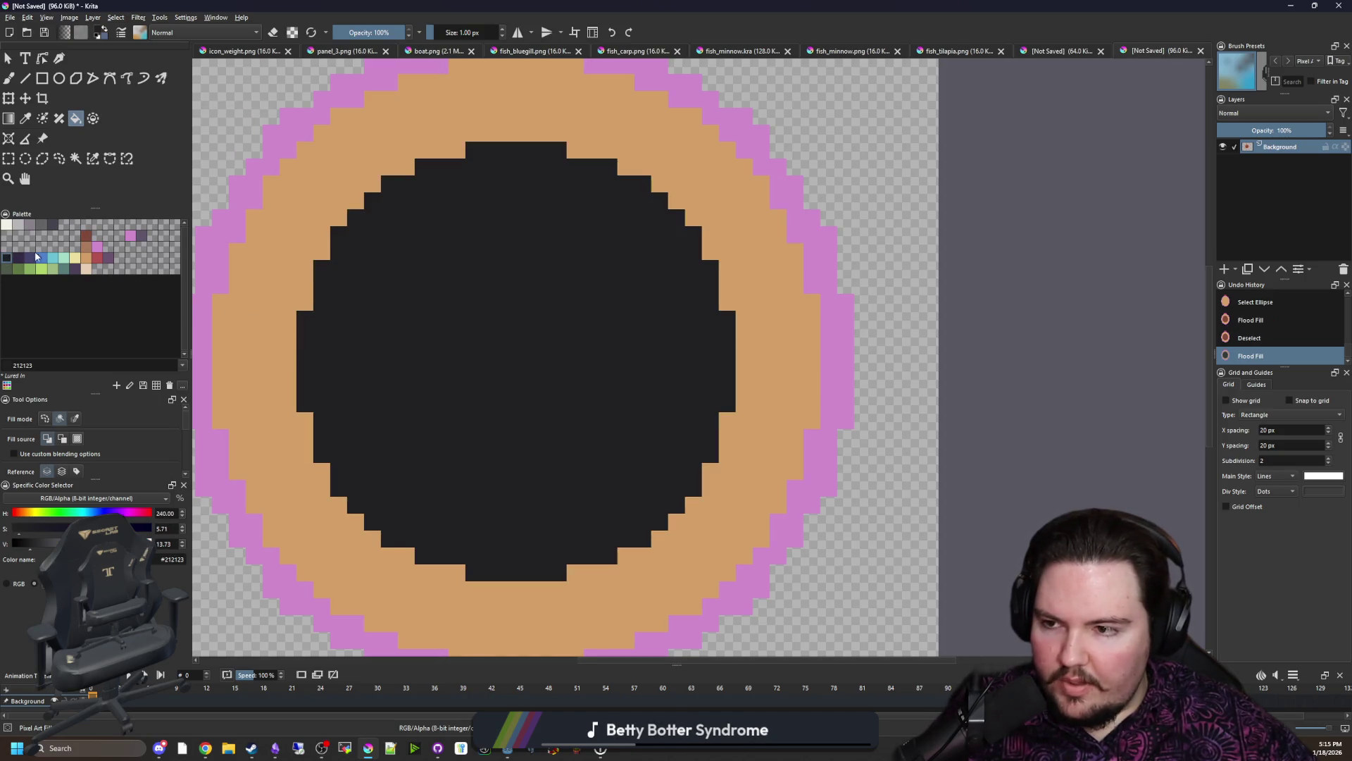
click(7, 224)
click(445, 159)
scroll(619, 347, down, 2)
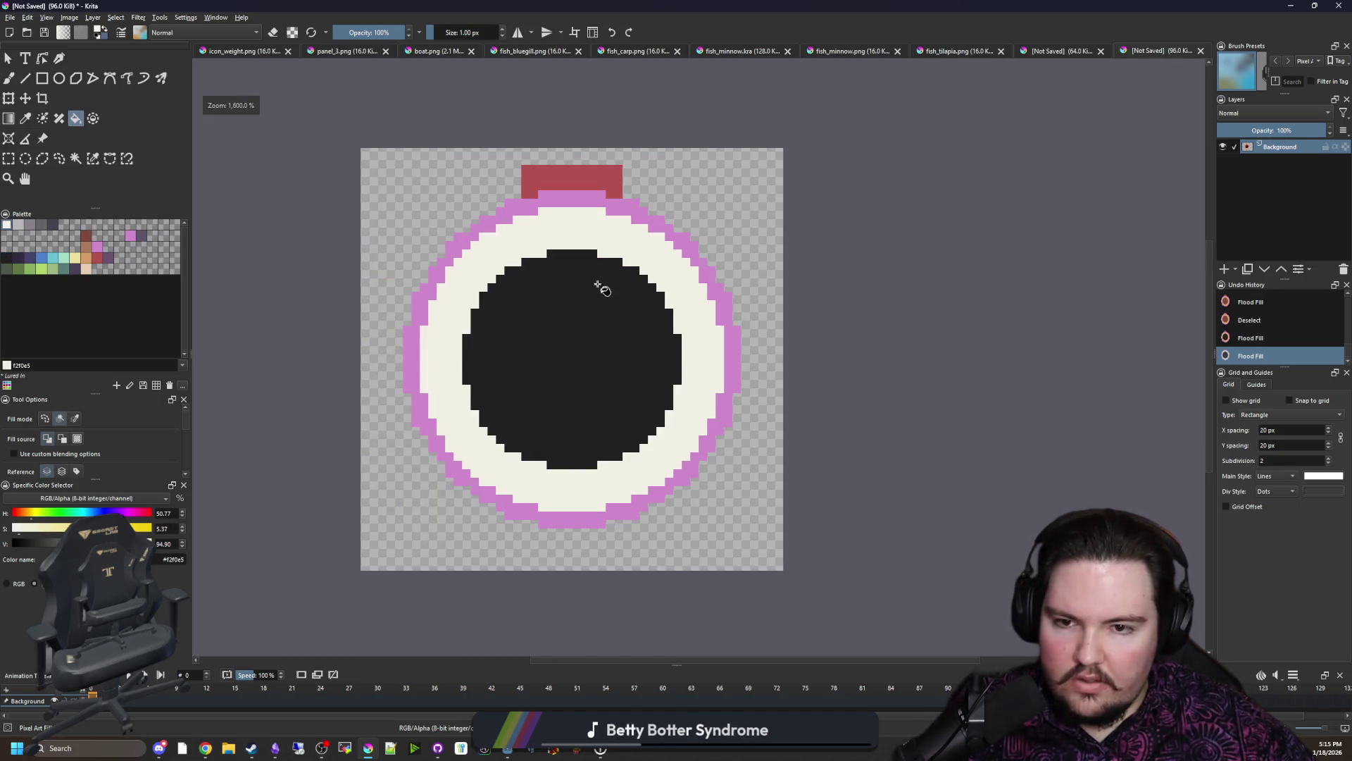
scroll(616, 212, up, 2)
click(150, 241)
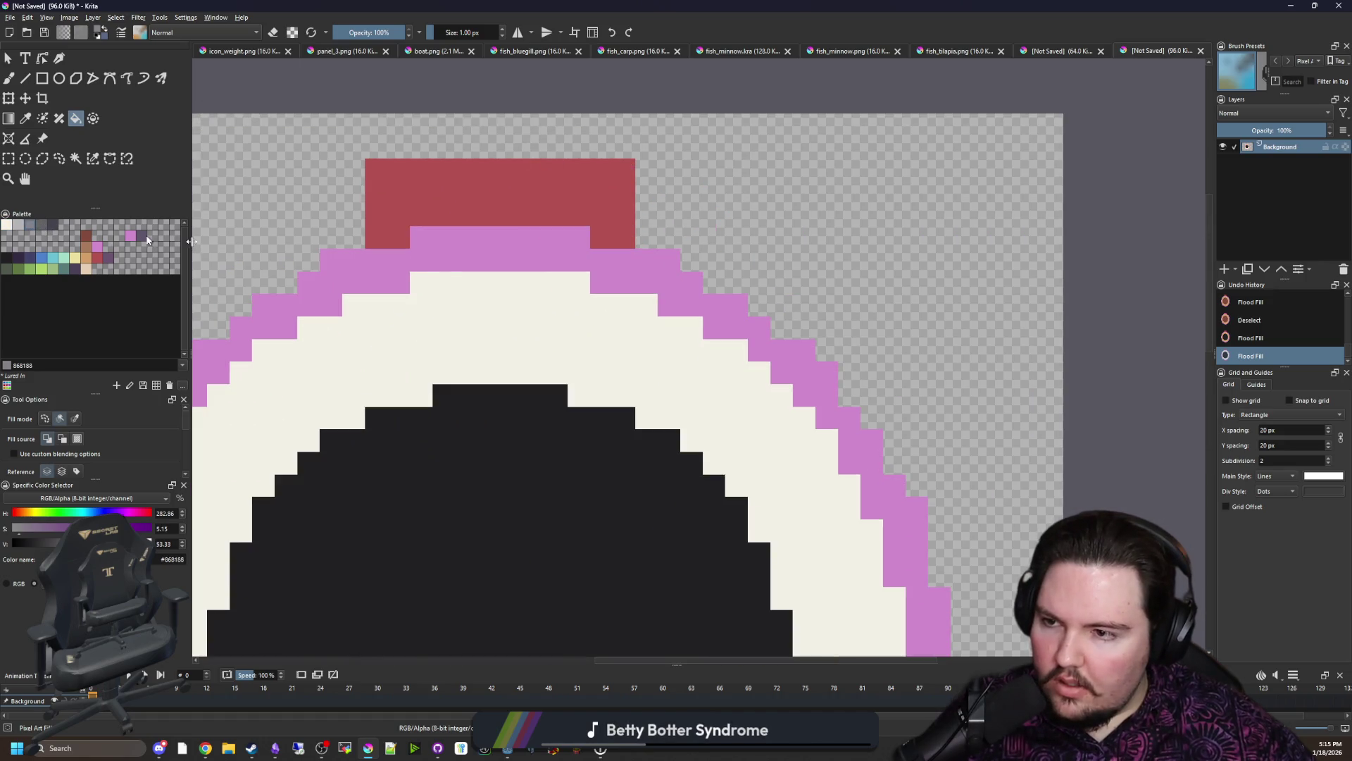
click(466, 262)
Step: Fill the red top cap with dark slate and pick a lighter grey for the pixel brush
click(53, 224)
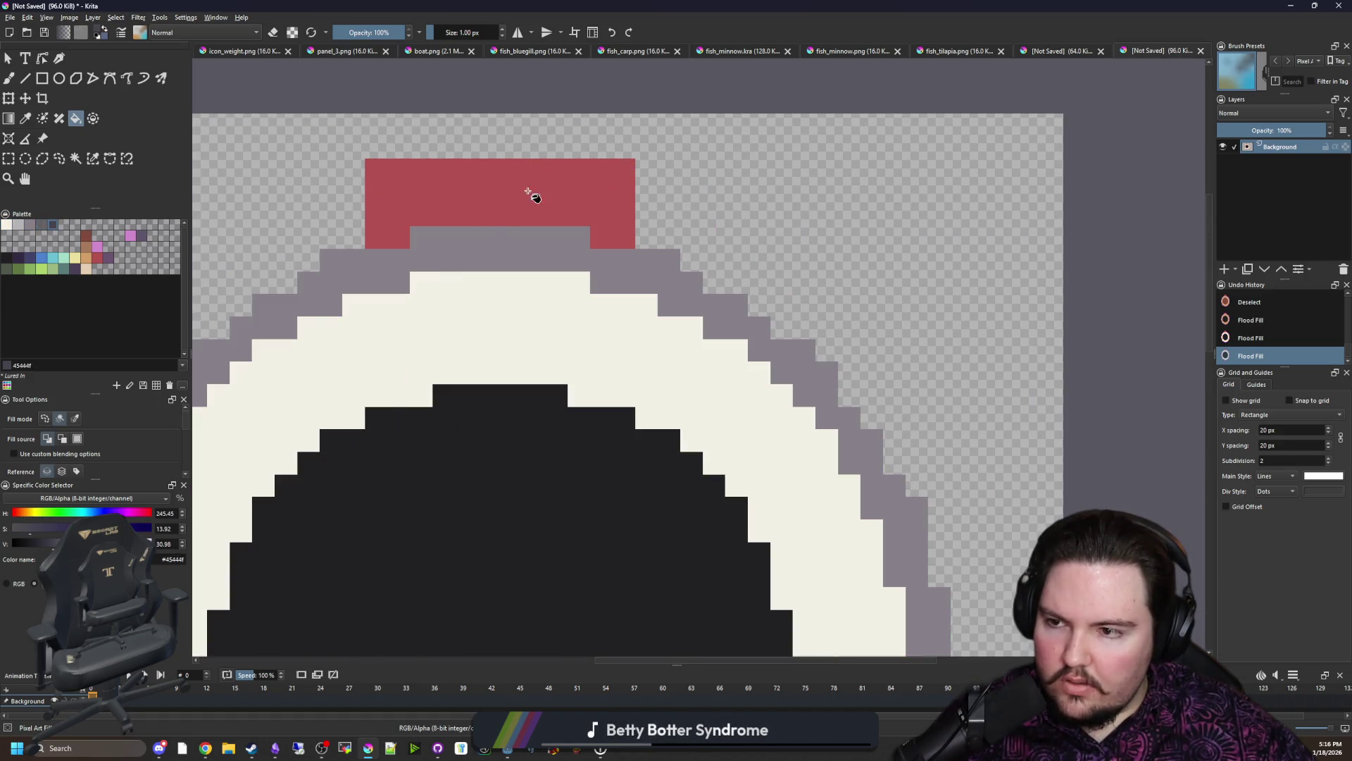
click(529, 197)
scroll(529, 196, down, 2)
scroll(546, 225, up, 1)
key(b)
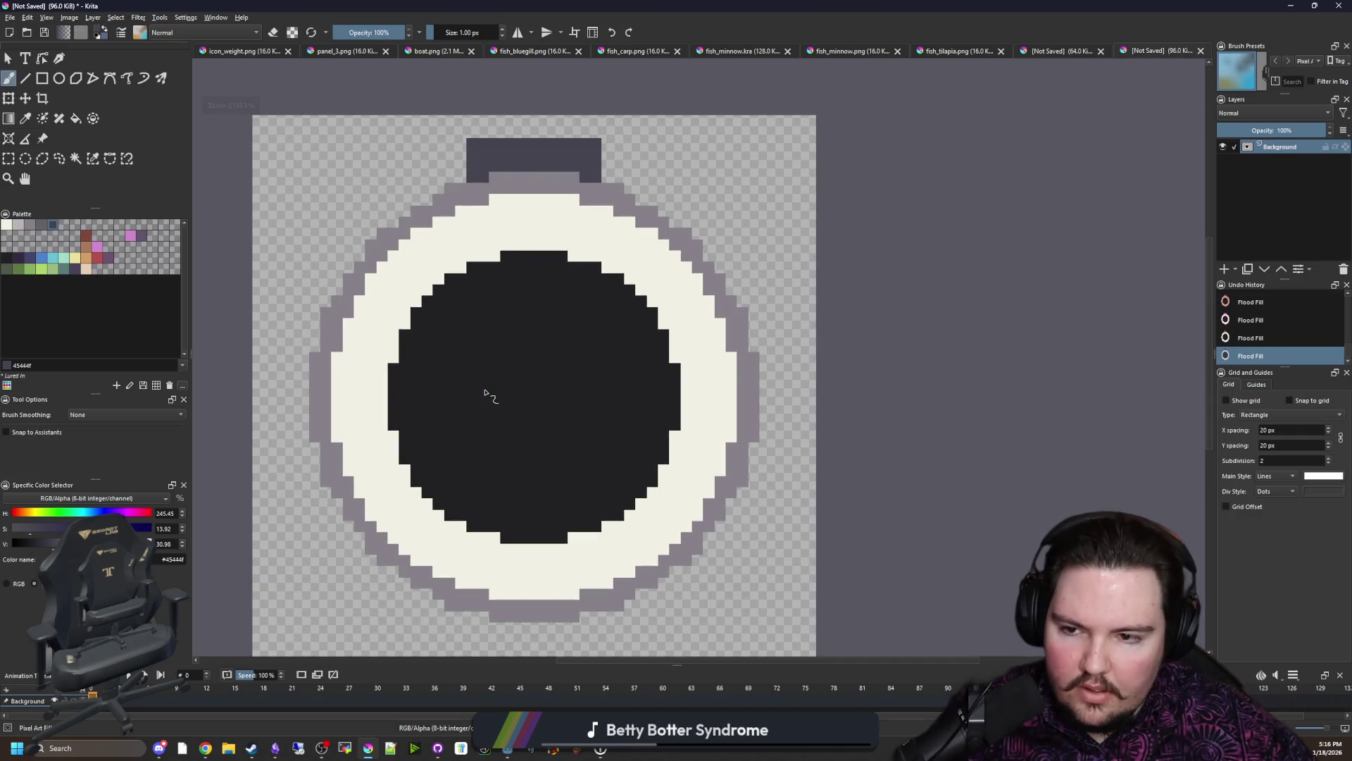
scroll(353, 345, up, 2)
click(84, 241)
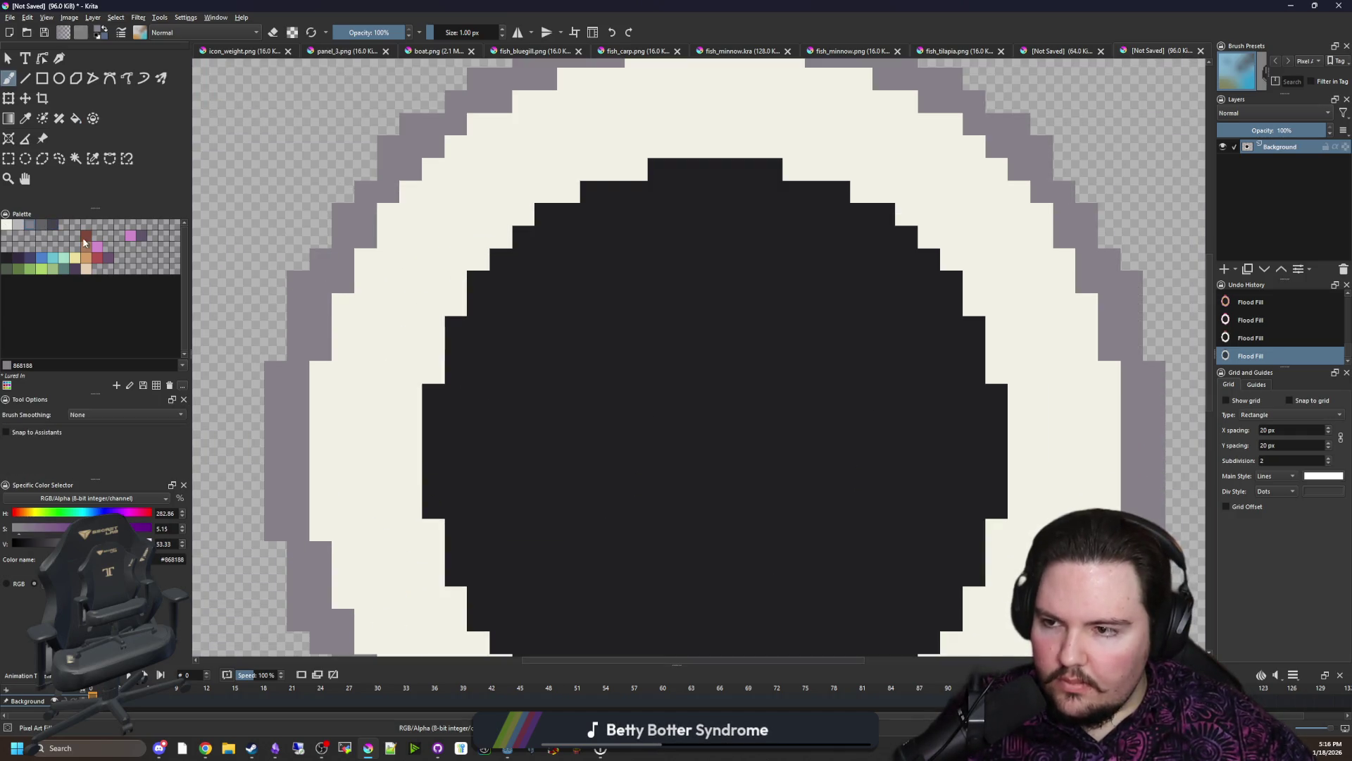
click(320, 372)
key(ctrl+z)
Step: Add light grey stair-step pixels along the inner edge of the grey outline
click(17, 225)
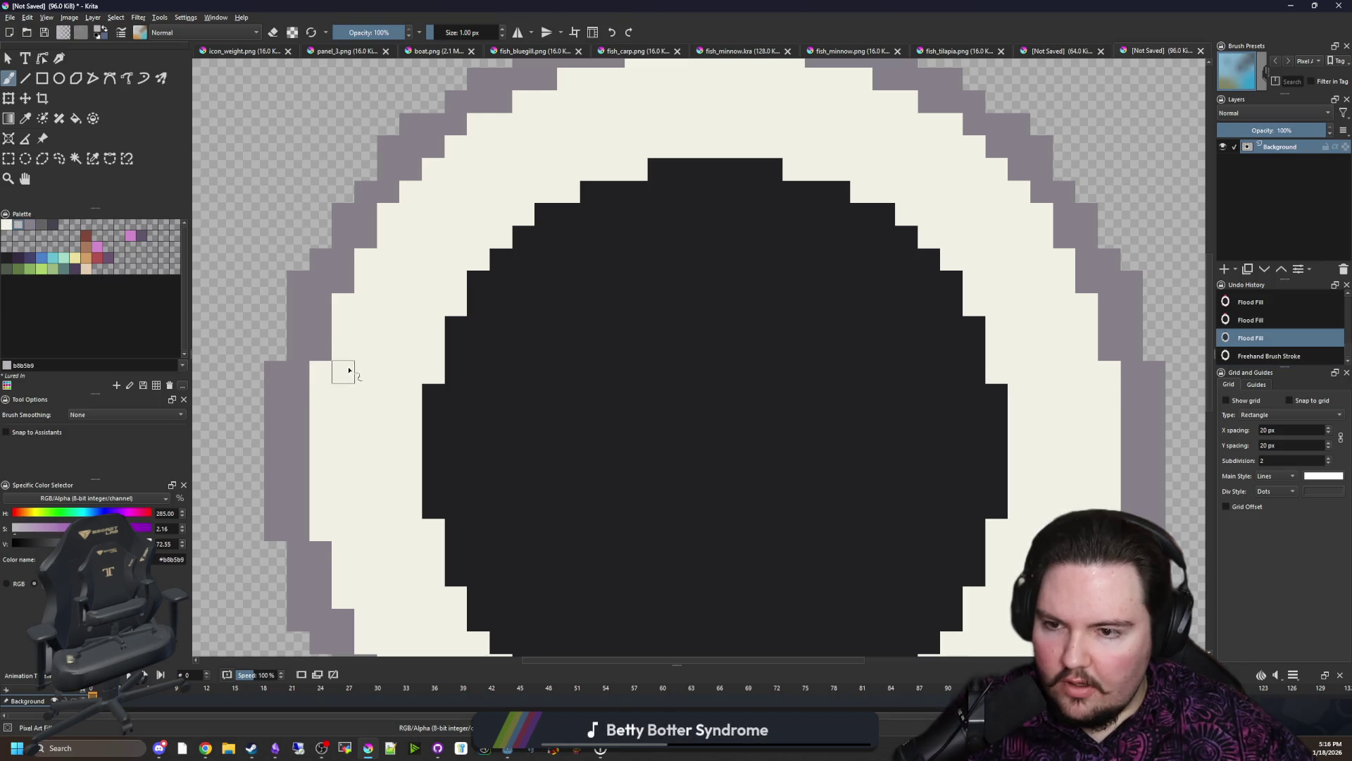
click(320, 372)
click(354, 305)
click(387, 214)
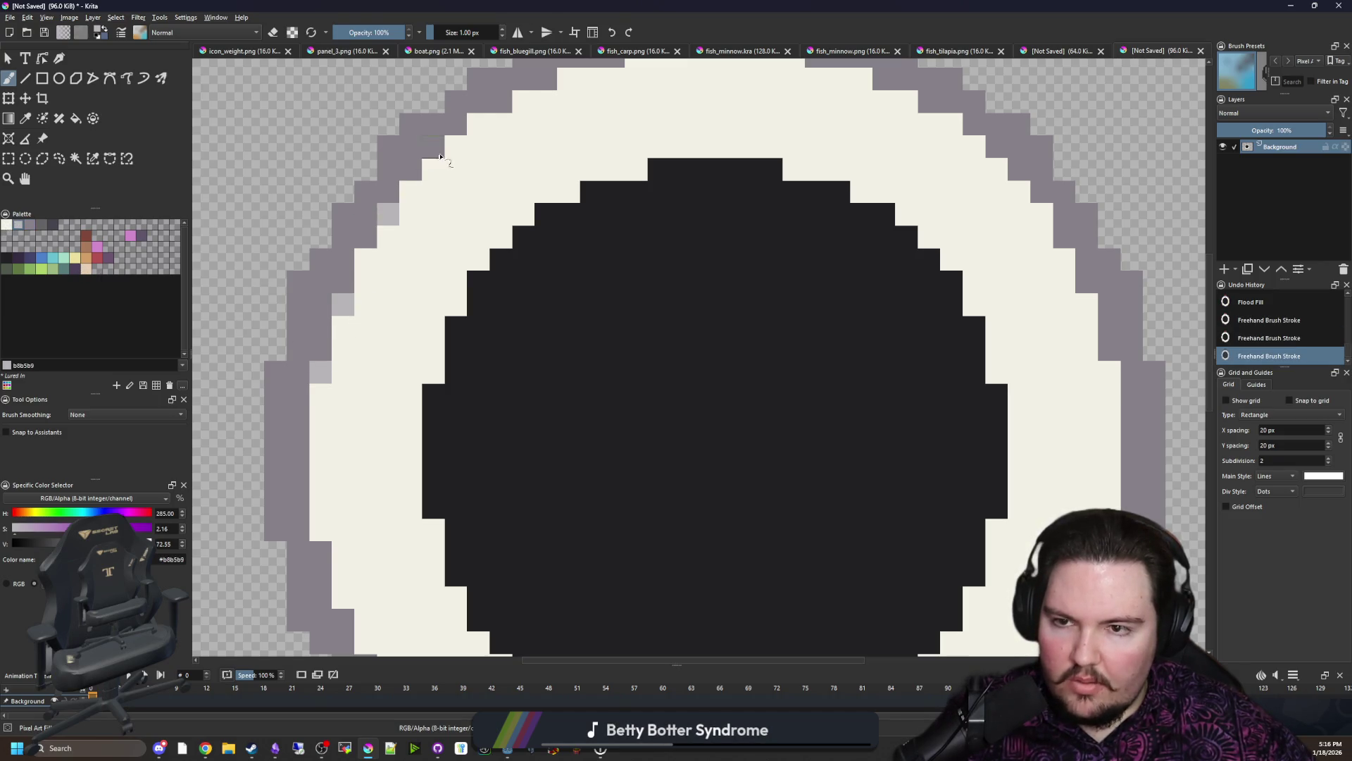
click(479, 125)
scroll(458, 278, up, 2)
click(503, 177)
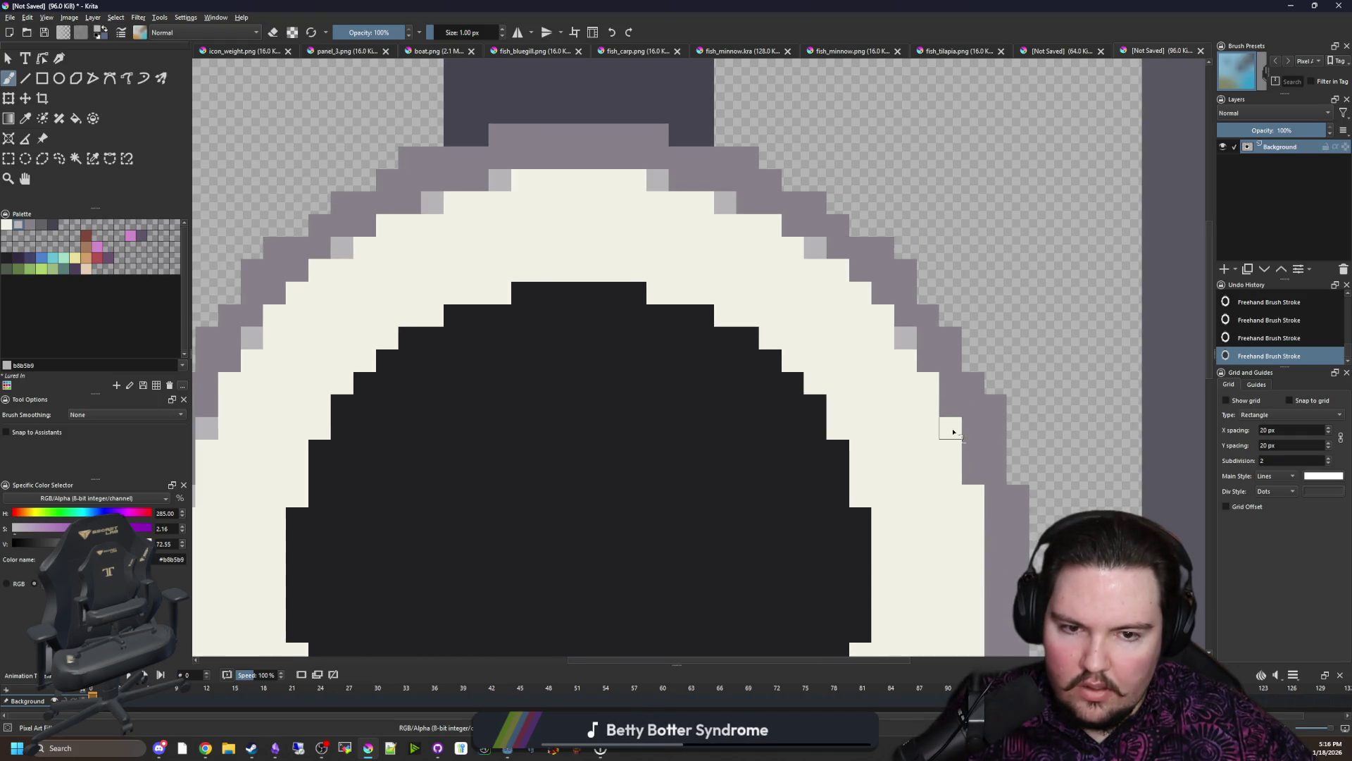
scroll(905, 571, down, 5)
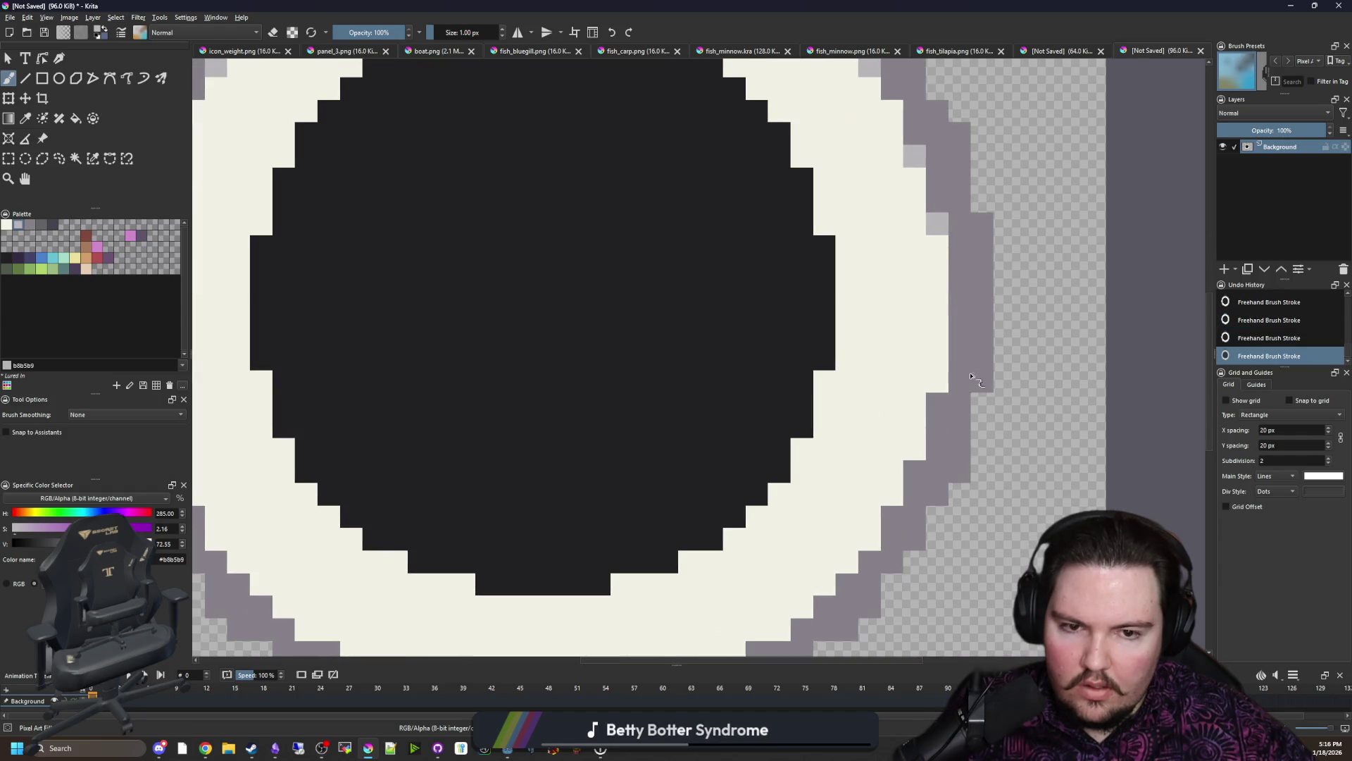
scroll(734, 563, down, 2)
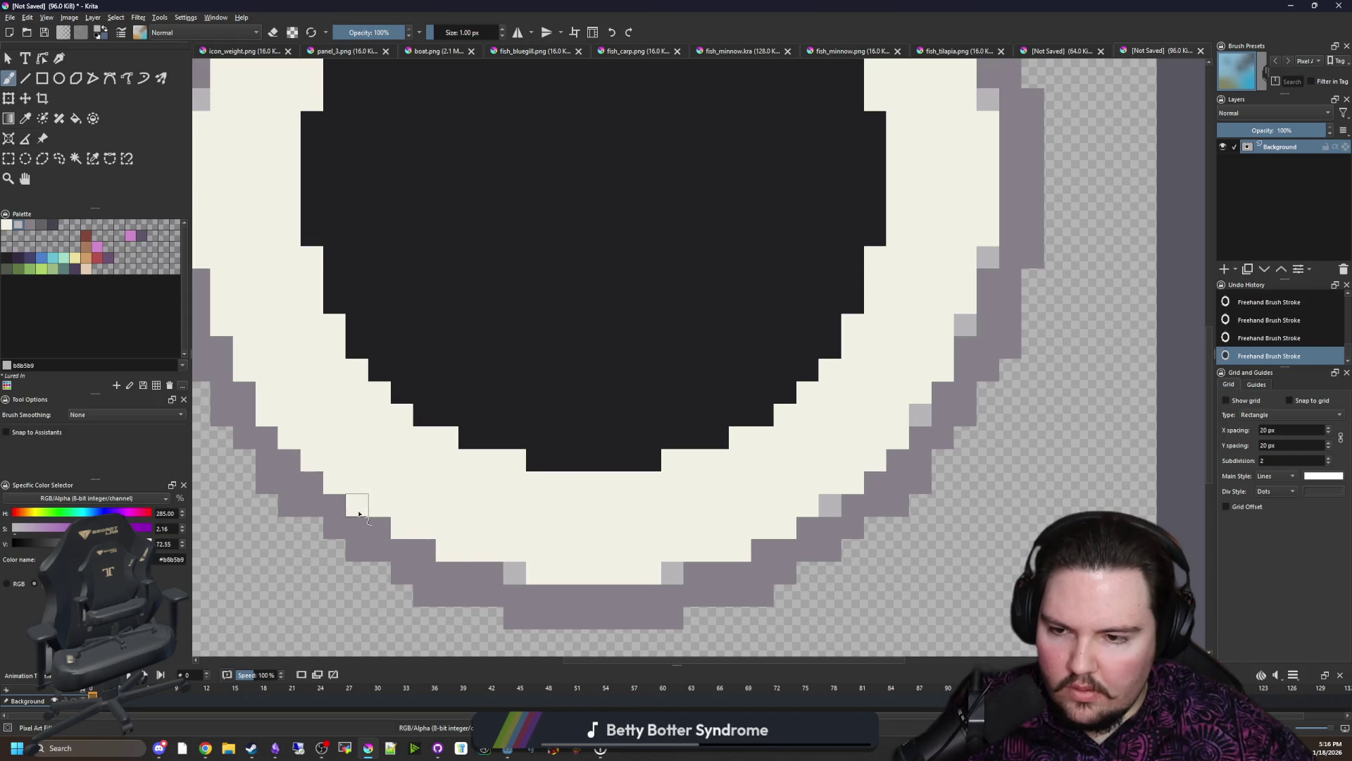
scroll(271, 415, up, 2)
scroll(498, 377, down, 3)
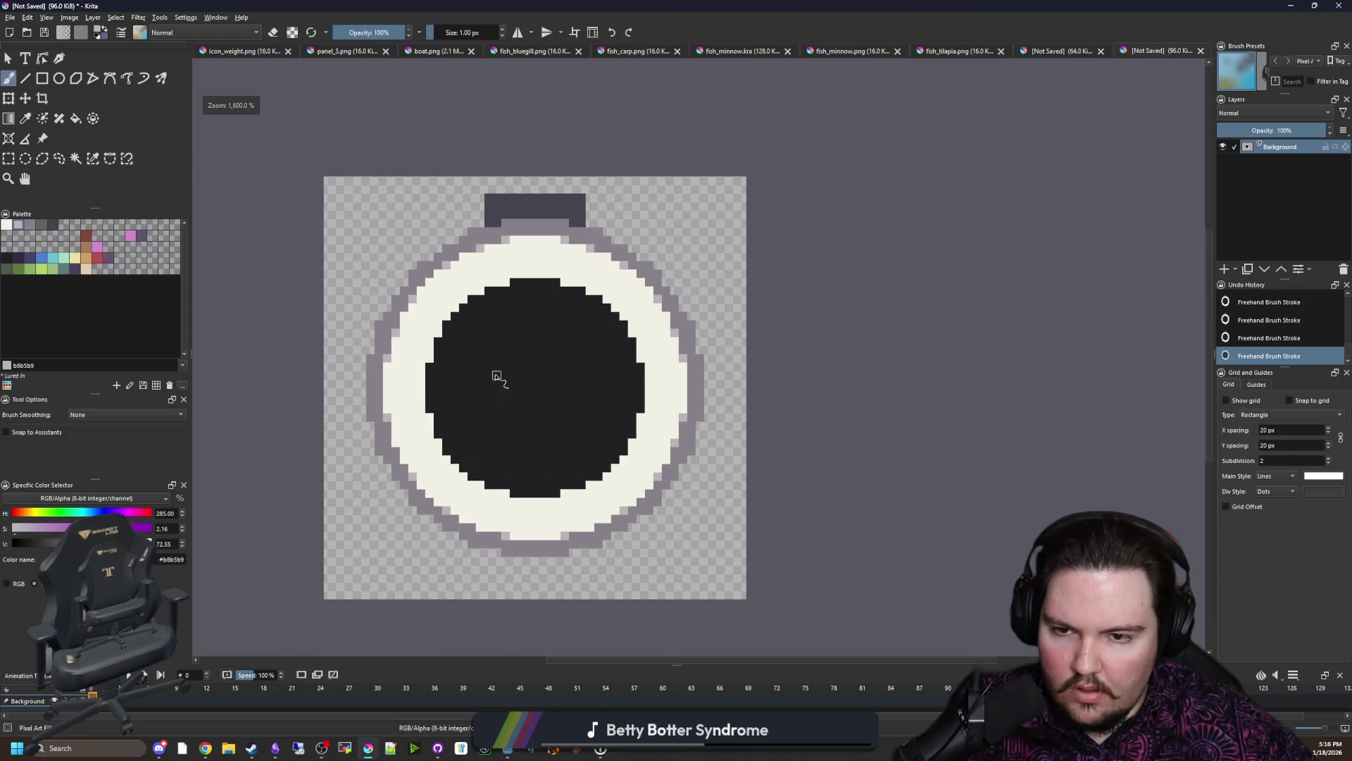
scroll(486, 378, up, 3)
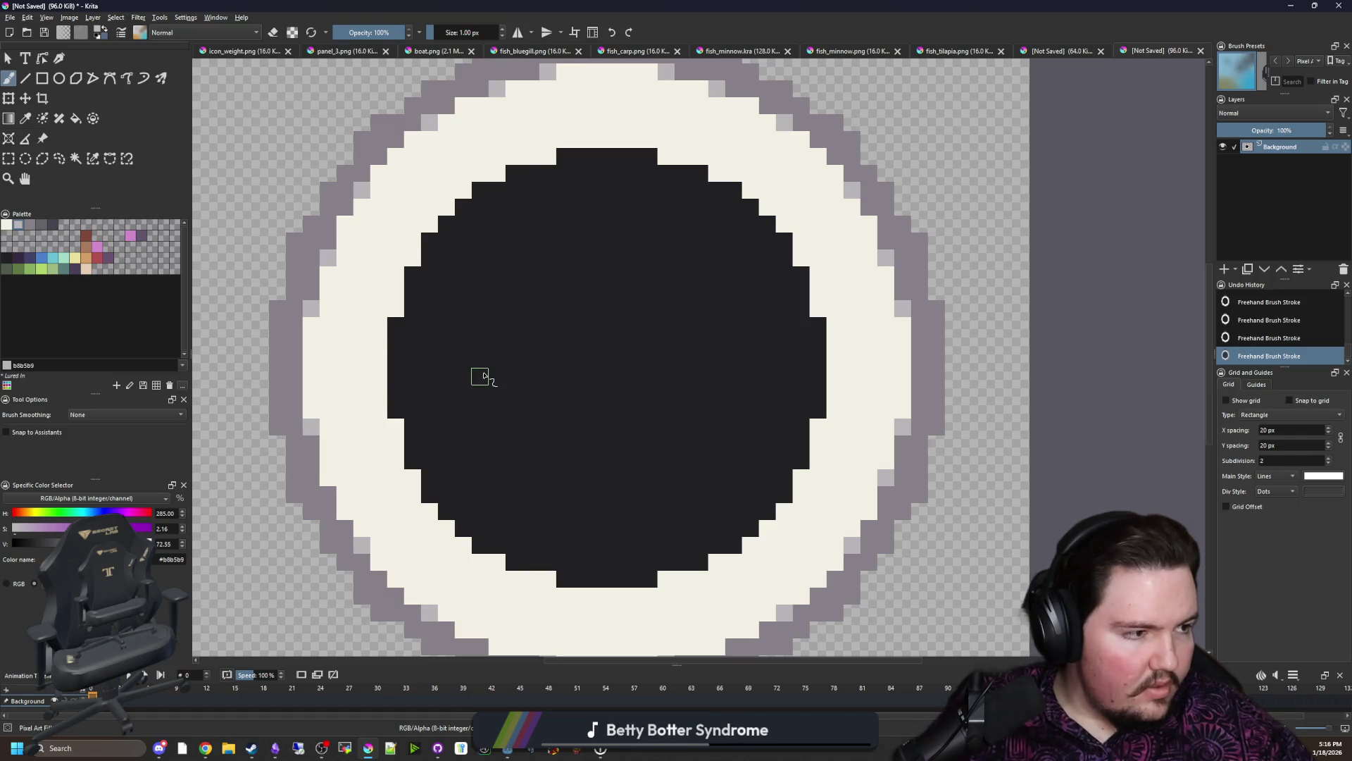
scroll(483, 377, down, 3)
scroll(419, 342, up, 3)
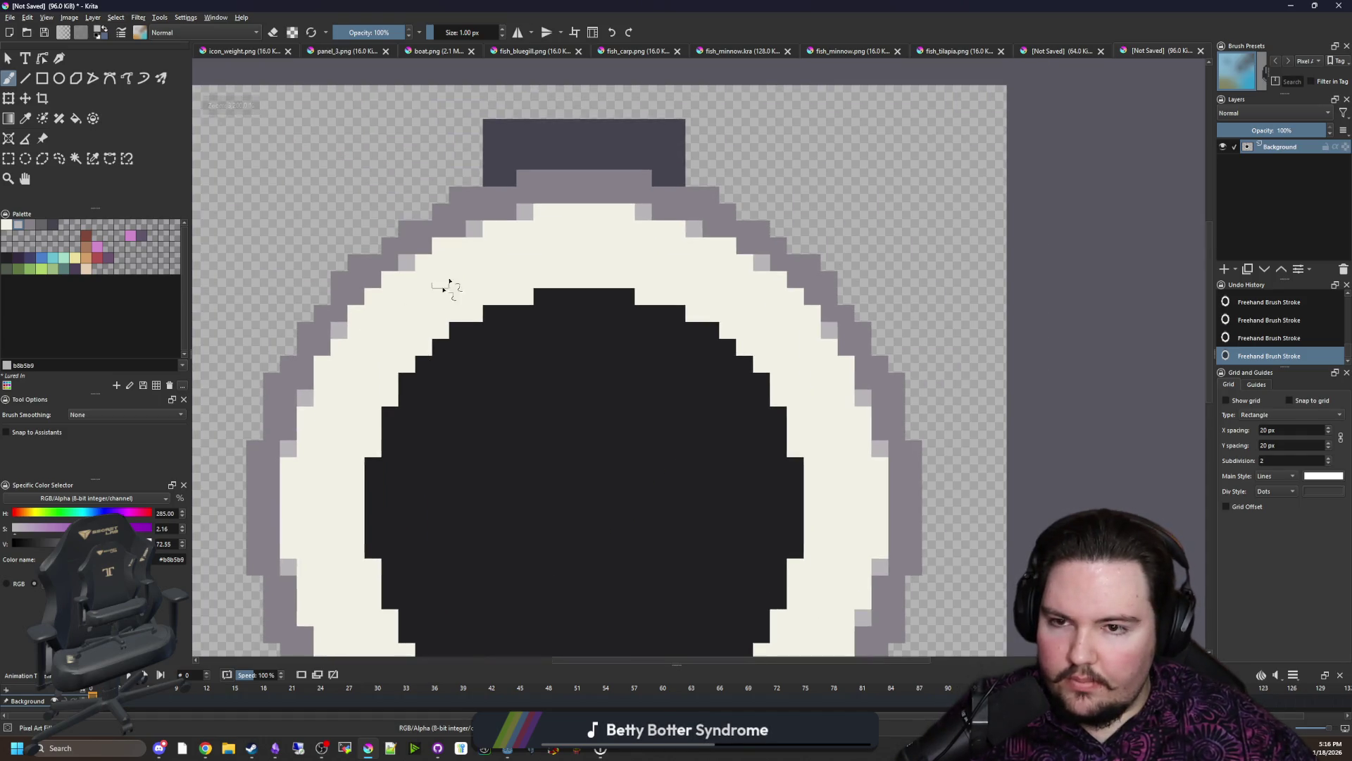
scroll(446, 286, up, 1)
key(minus)
key(minus)
Step: Pick brown, select the grey outline by colour and enlarge the brush to 5 px
click(88, 242)
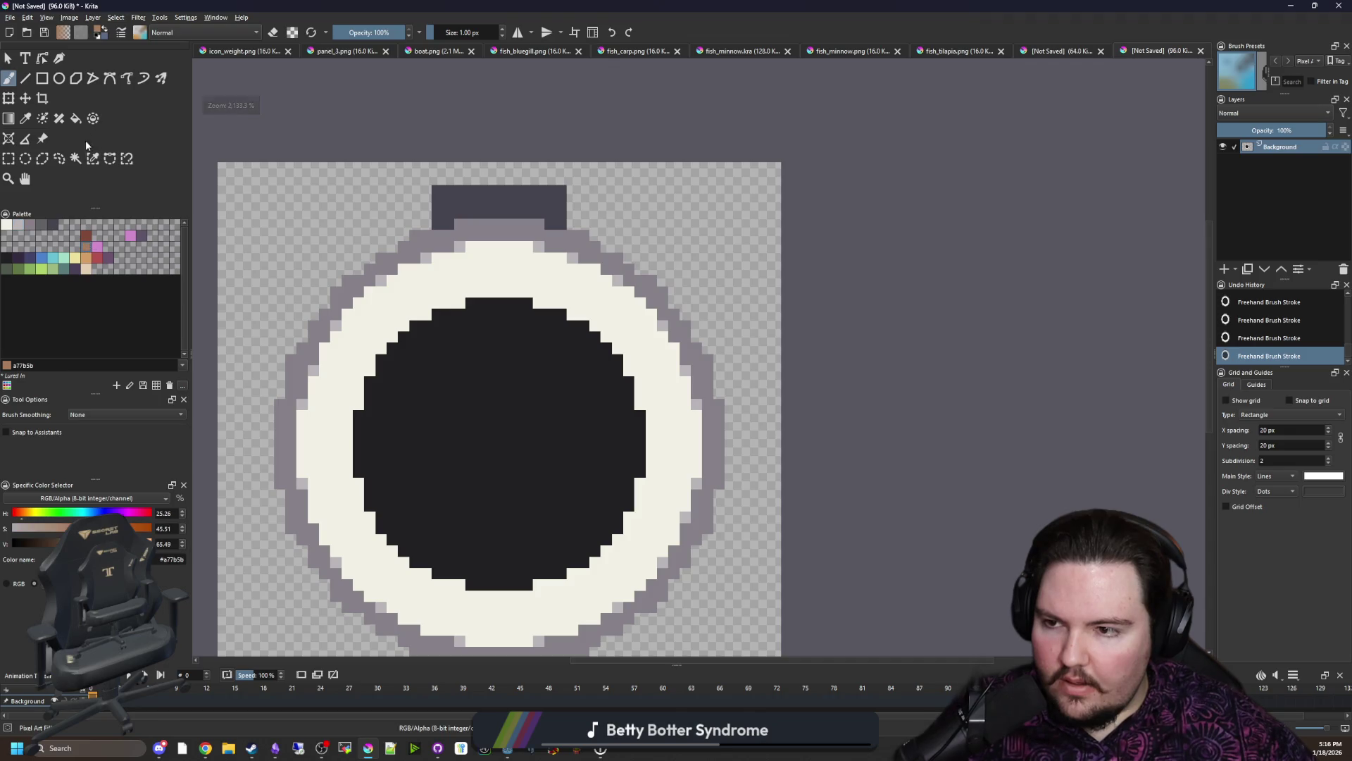
click(92, 159)
click(452, 324)
key(b)
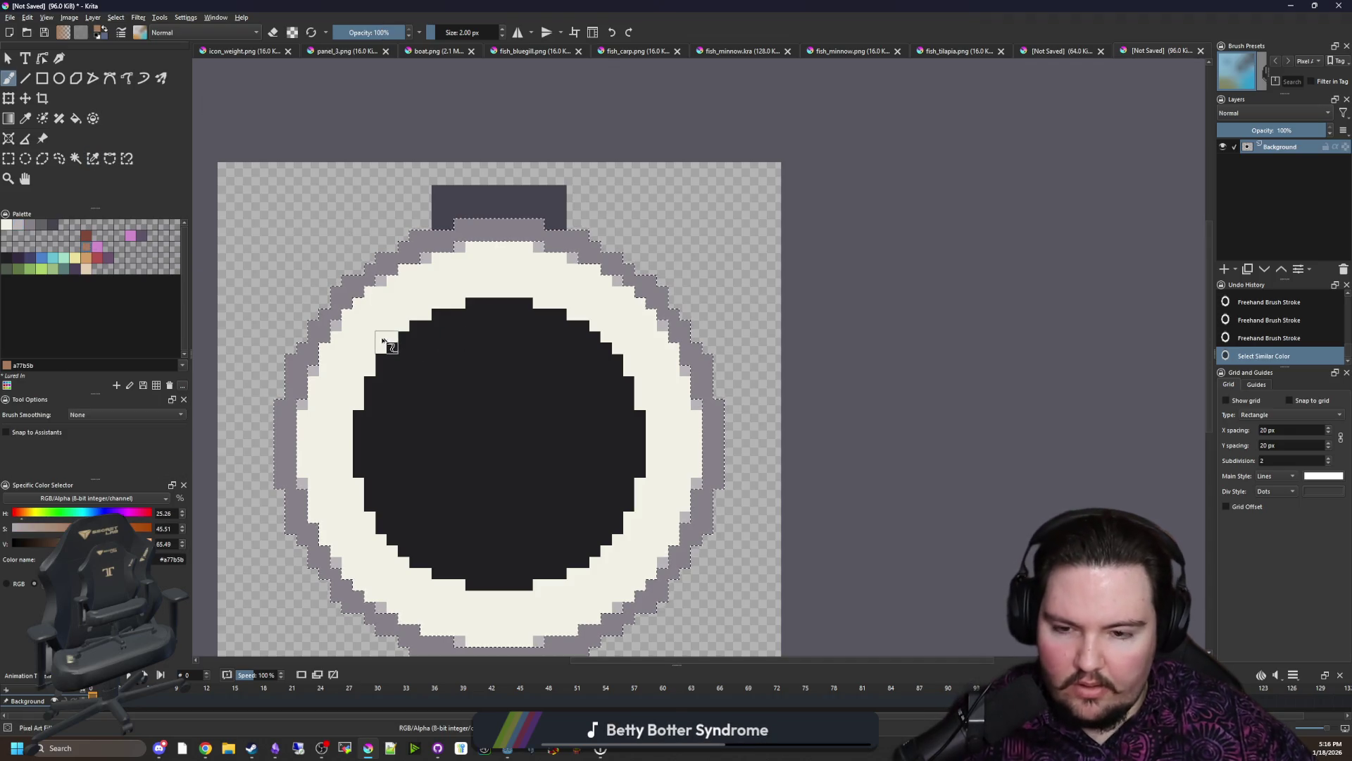
key(bracketright)
key(bracketright)
key(bracketright)
Step: Paint brown along the upper-left and lower-right outline, then deselect
mouse_move(349, 368)
mouse_down()
mouse_move(364, 270)
mouse_move(465, 227)
mouse_up()
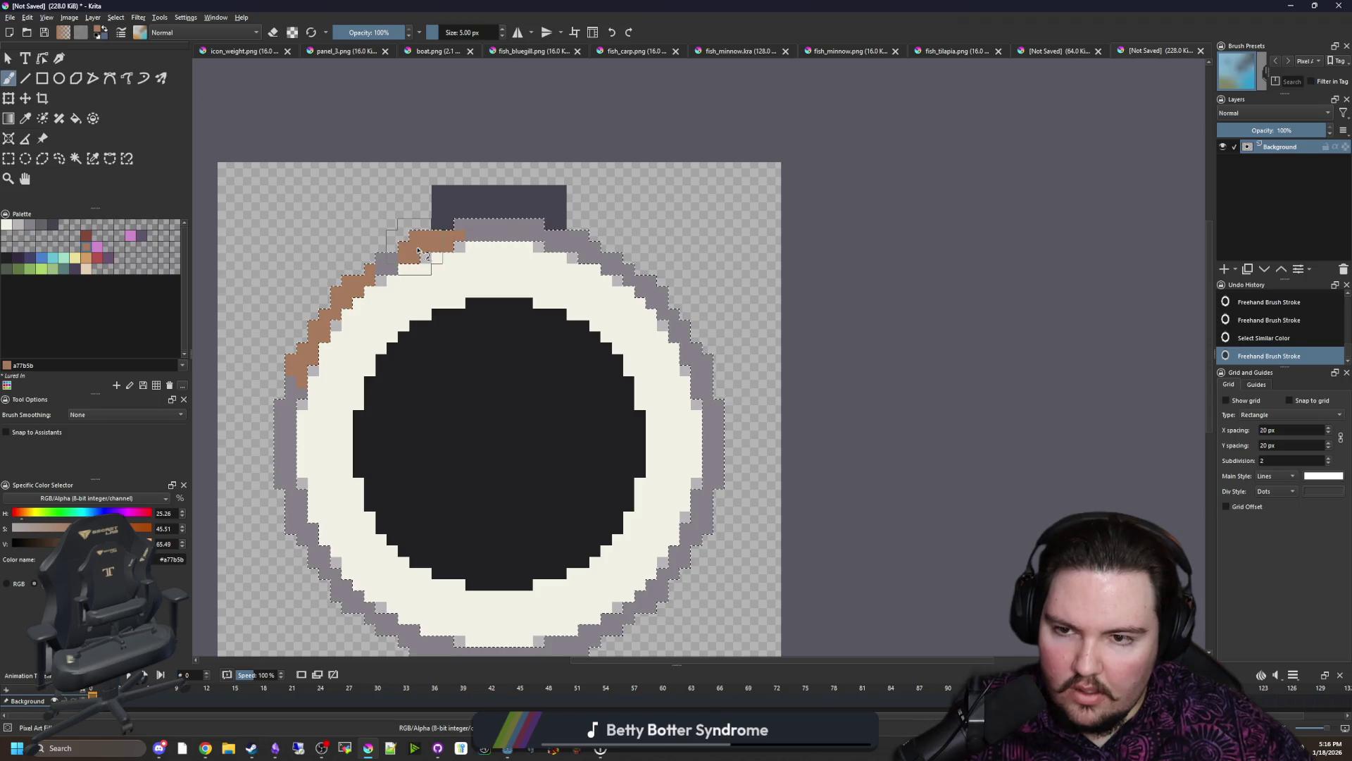
drag(475, 401, 496, 305)
drag(496, 565, 697, 454)
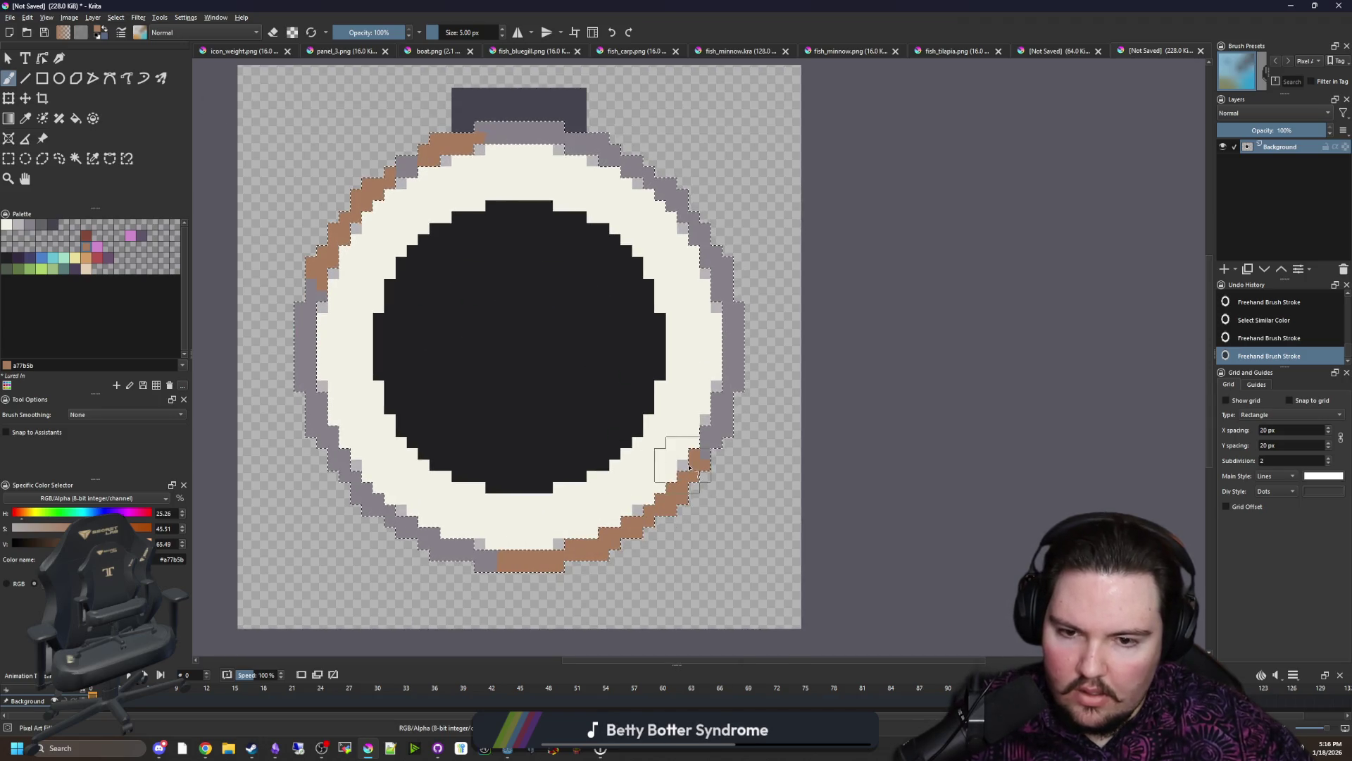
key(ctrl+shift+a)
scroll(507, 392, down, 2)
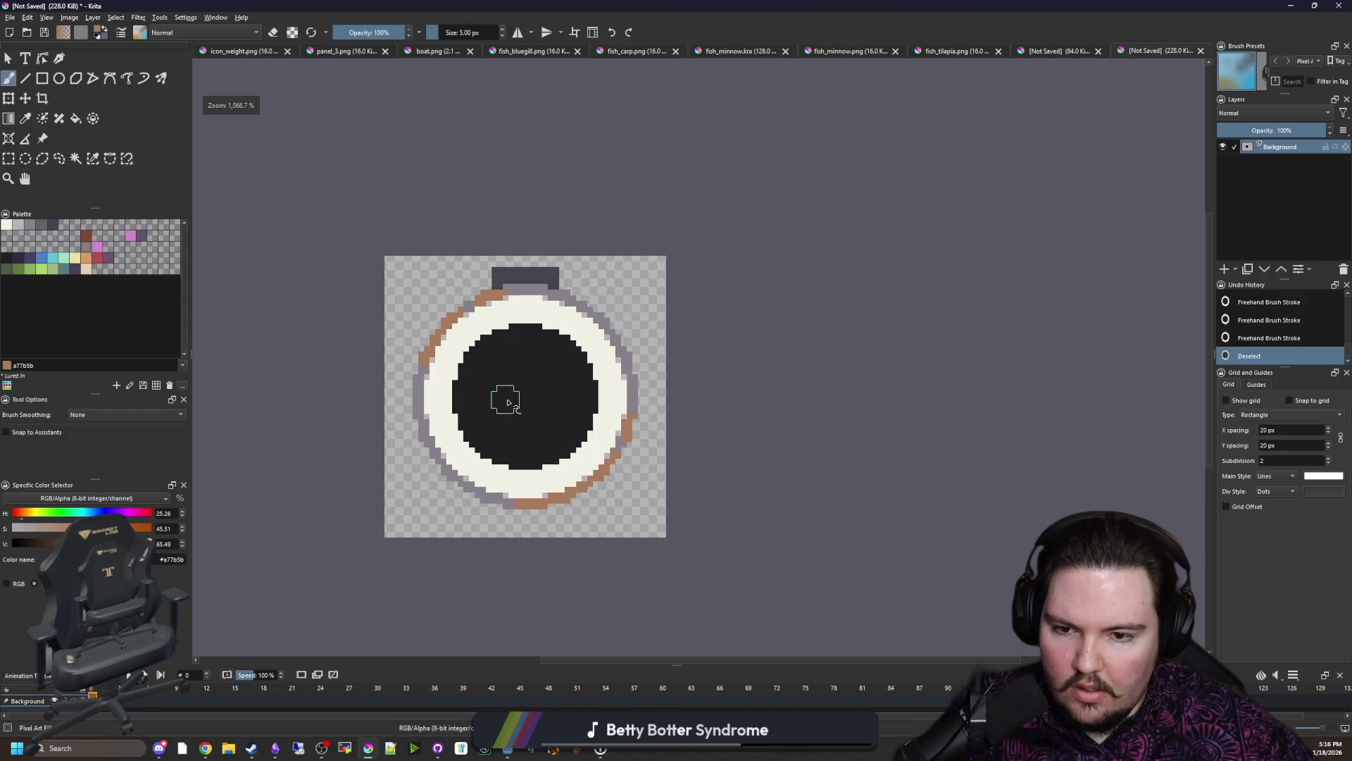
scroll(457, 422, up, 2)
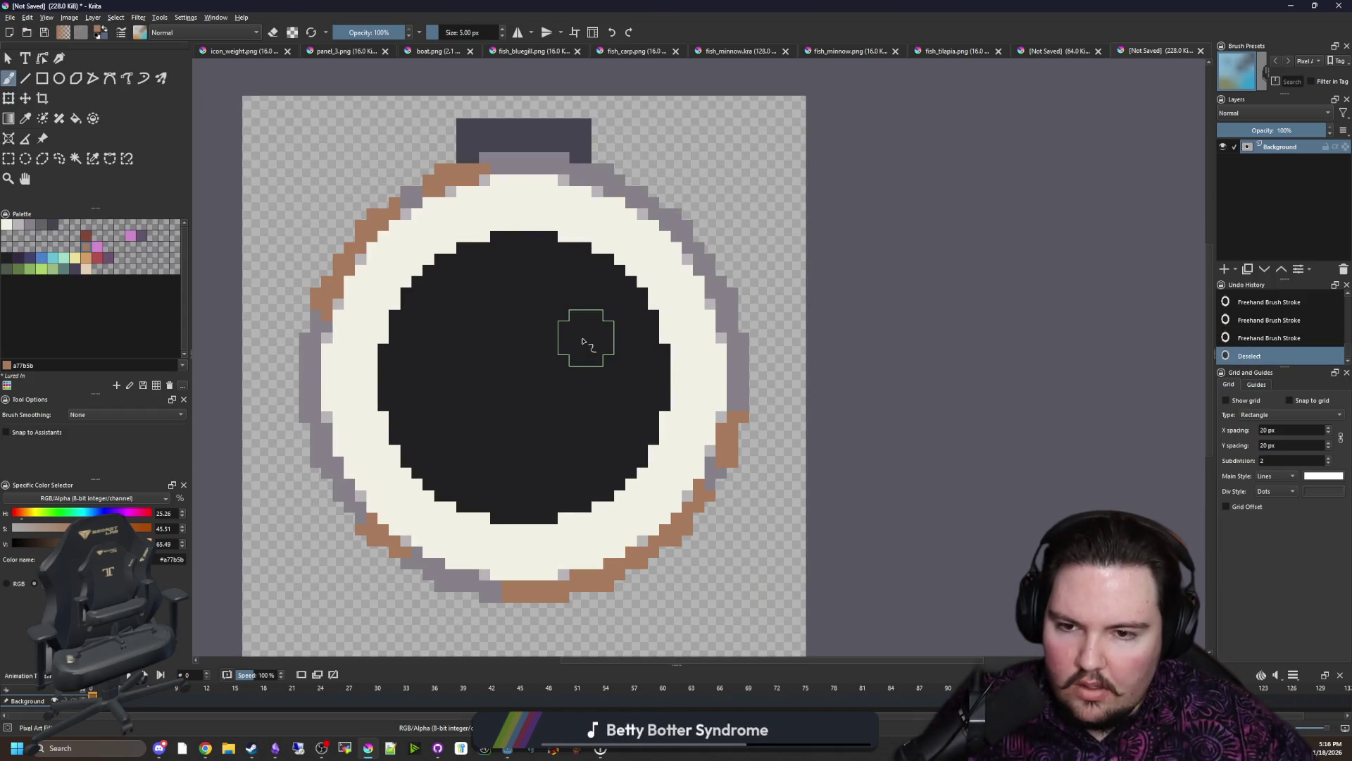
scroll(586, 334, up, 1)
scroll(513, 318, up, 1)
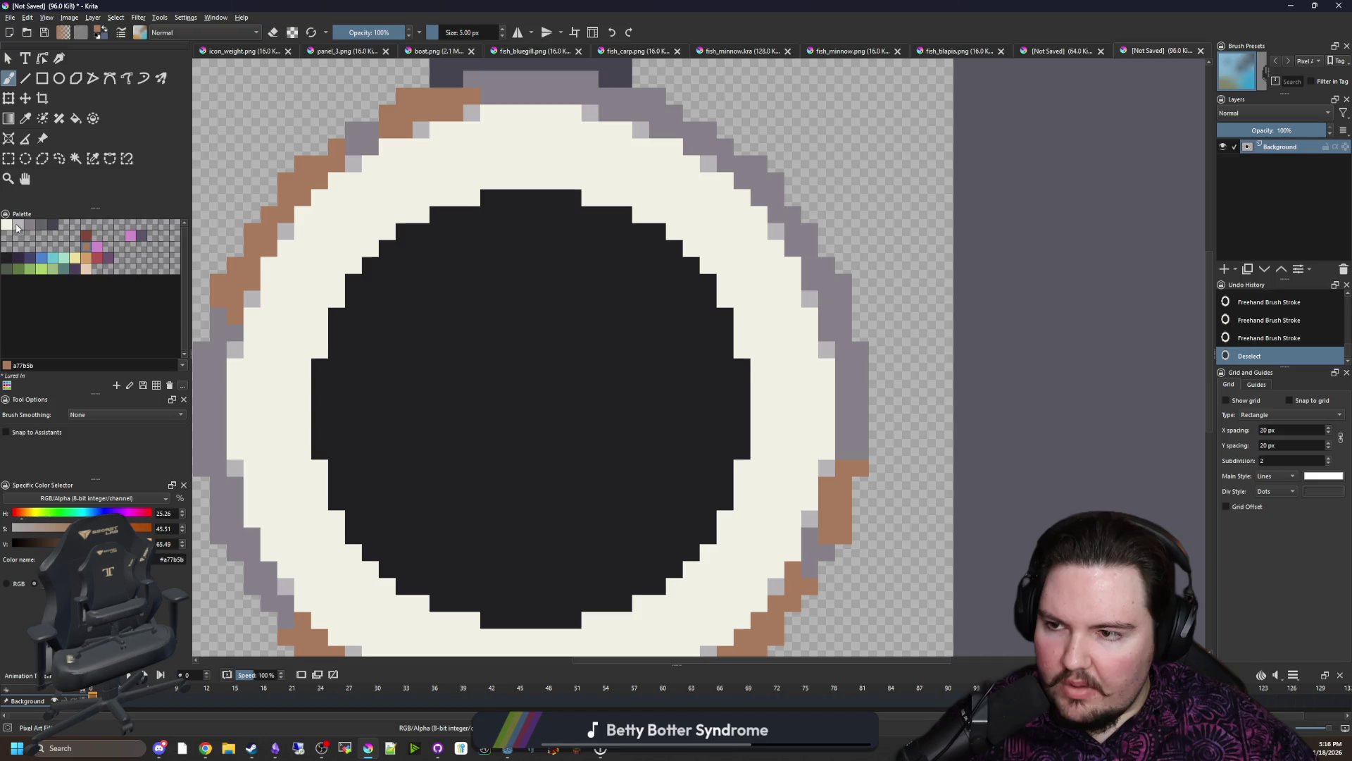
click(93, 157)
scroll(458, 293, down, 2)
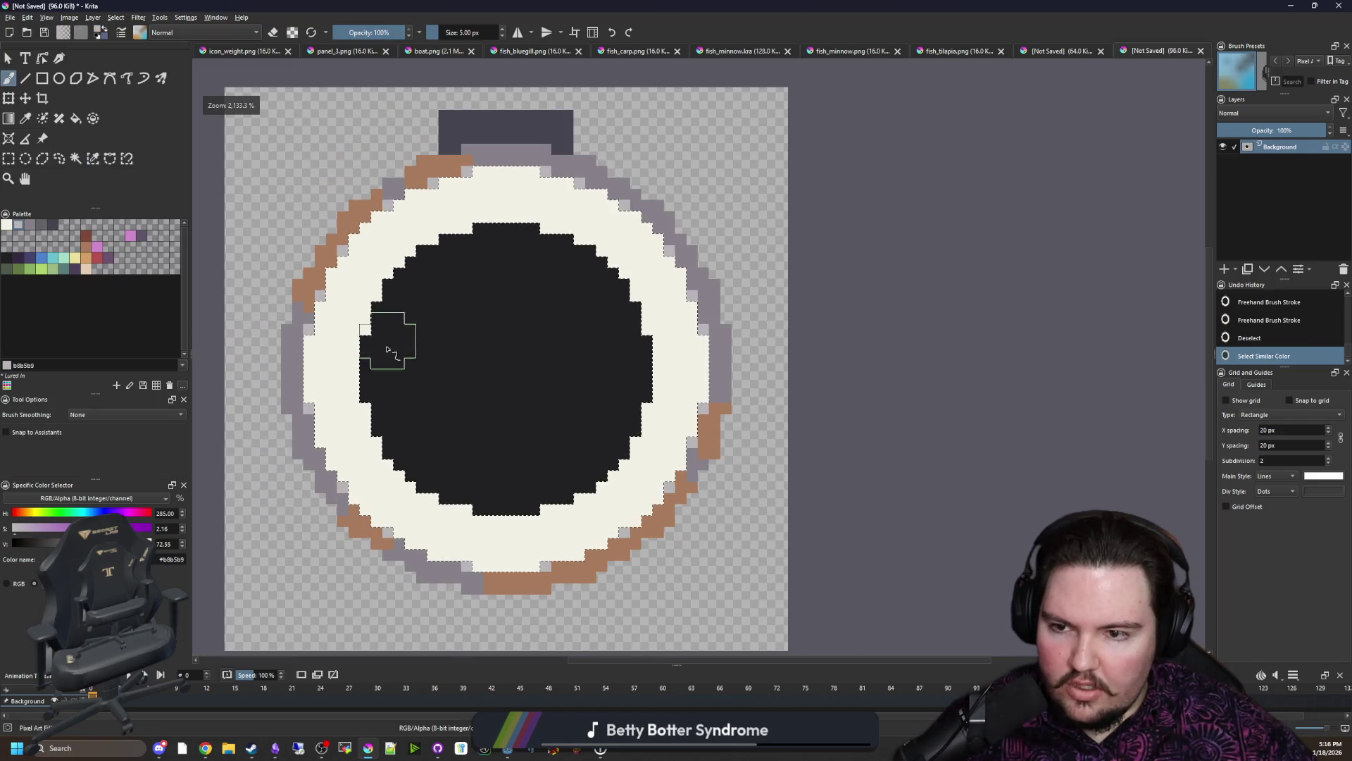
Step: Select the off-white ring and tune a lighter, slightly saturated paint colour through trial strokes
click(359, 316)
drag(372, 307, 386, 290)
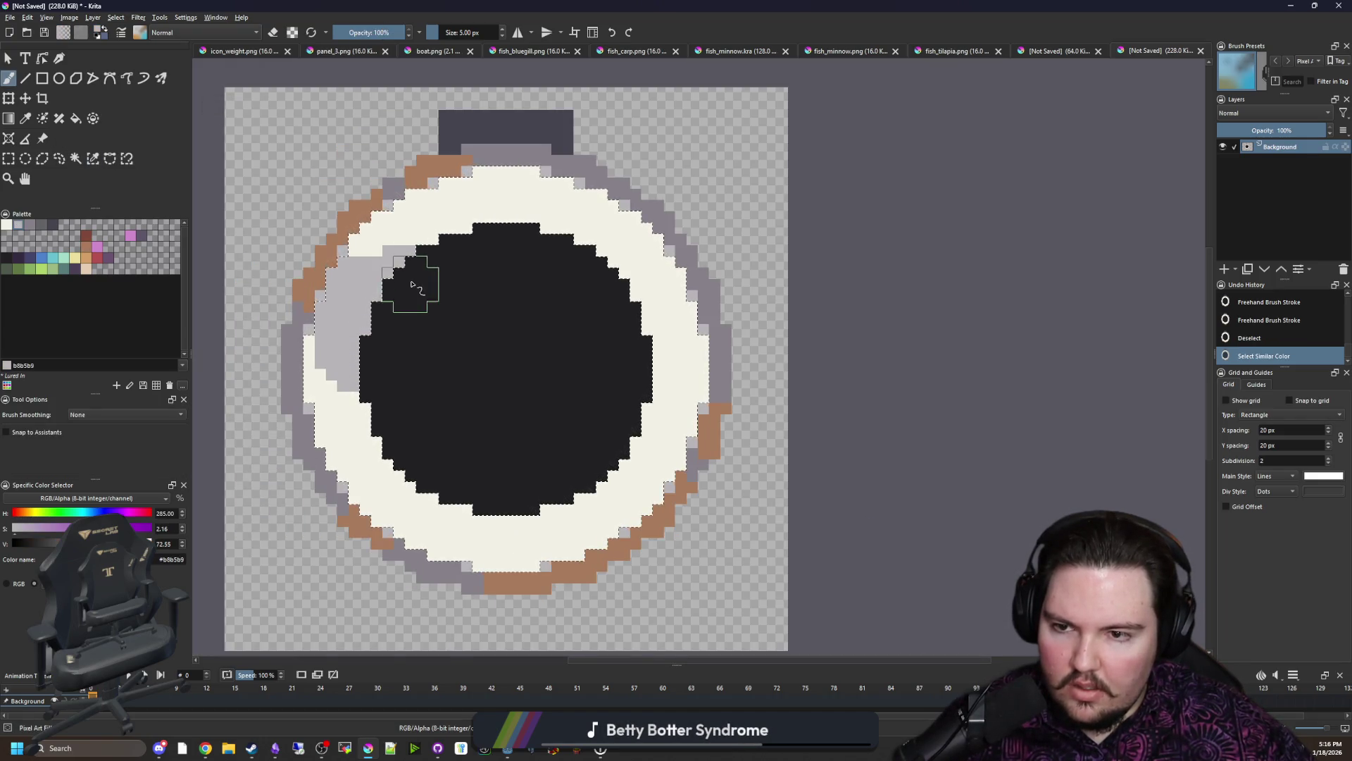
key(ctrl+z)
key(l)
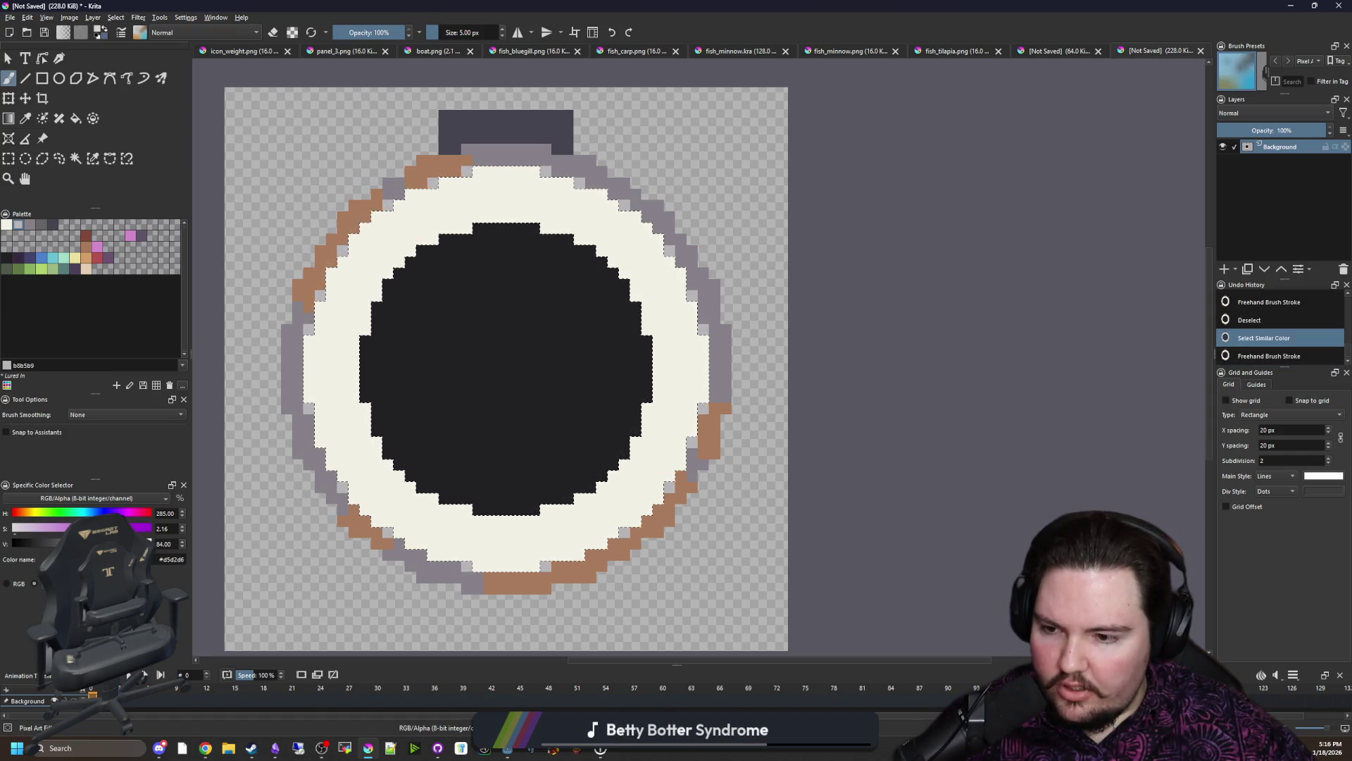
drag(318, 343, 322, 386)
key(ctrl+z)
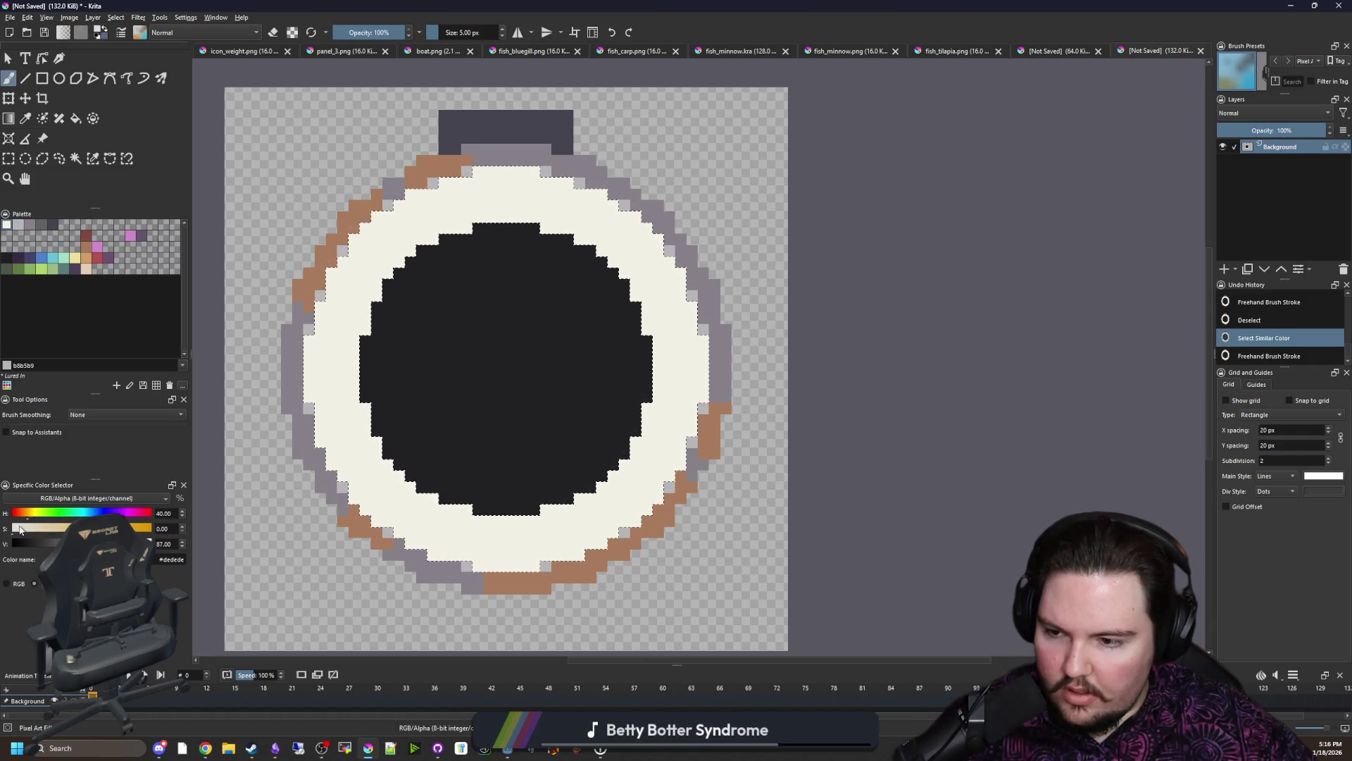
drag(19, 529, 24, 537)
Step: Paint light beige shading on the ring's upper-left and lower-right, deselect and pick grey
mouse_move(393, 365)
mouse_down()
mouse_move(556, 190)
mouse_move(533, 181)
mouse_move(618, 232)
mouse_move(678, 307)
mouse_up()
mouse_move(676, 464)
mouse_down()
mouse_move(643, 483)
mouse_move(595, 469)
mouse_move(568, 512)
mouse_up()
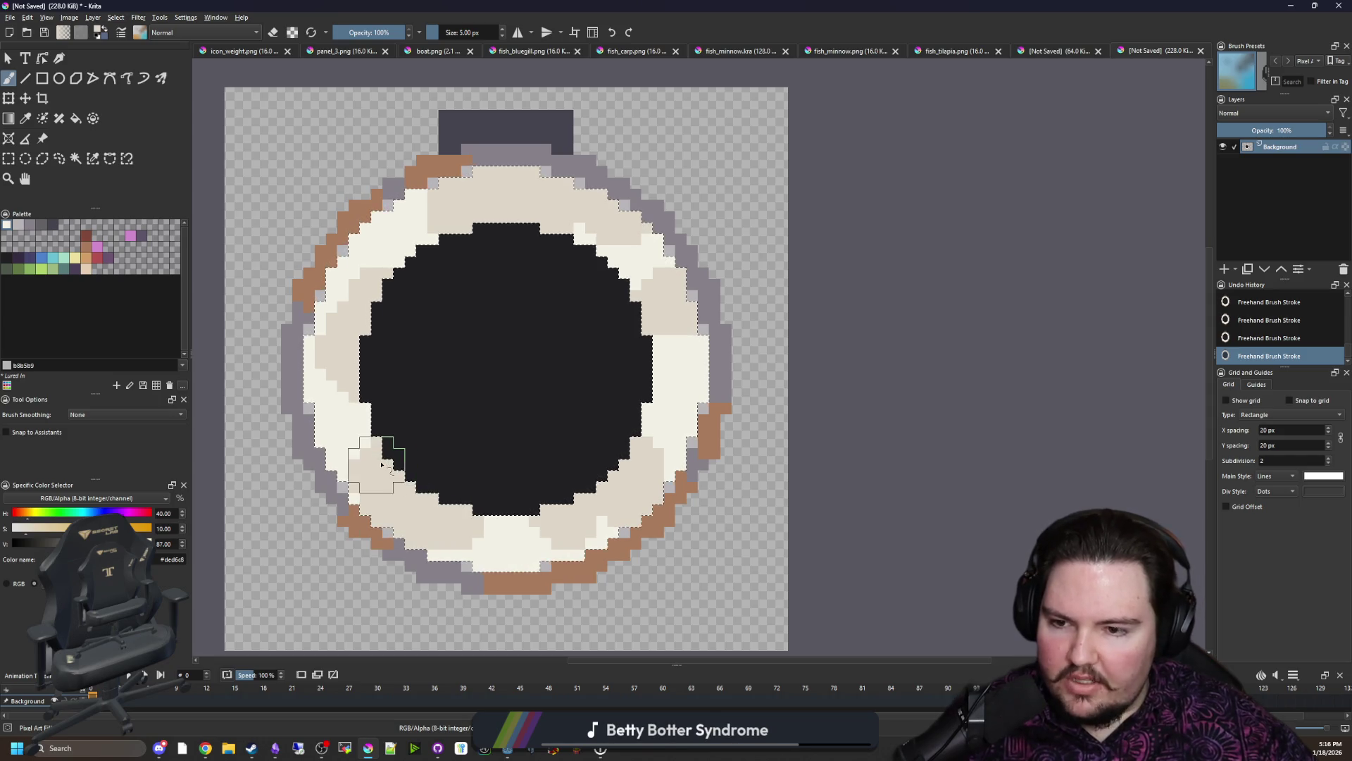
key(ctrl+shift+a)
scroll(560, 412, down, 1)
scroll(589, 360, down, 1)
scroll(589, 359, up, 2)
scroll(568, 388, up, 2)
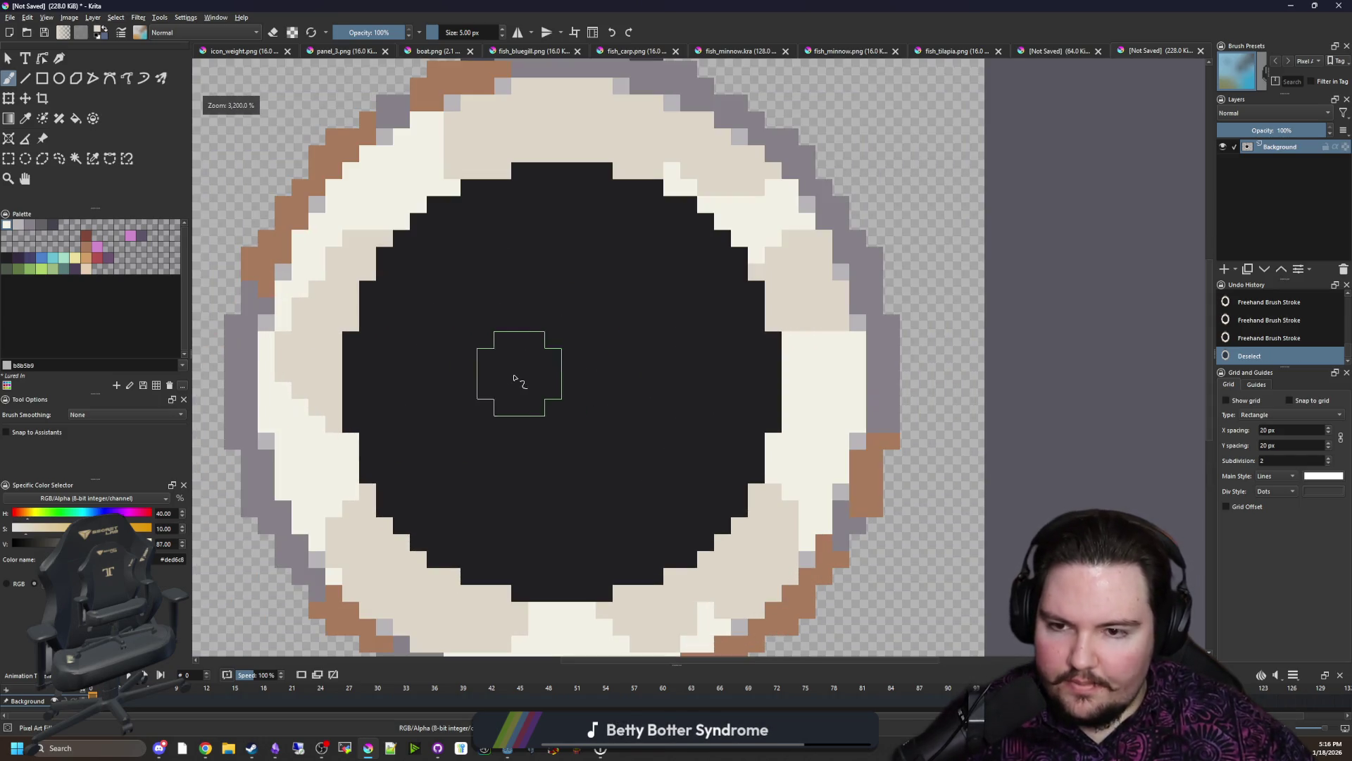
scroll(514, 376, down, 1)
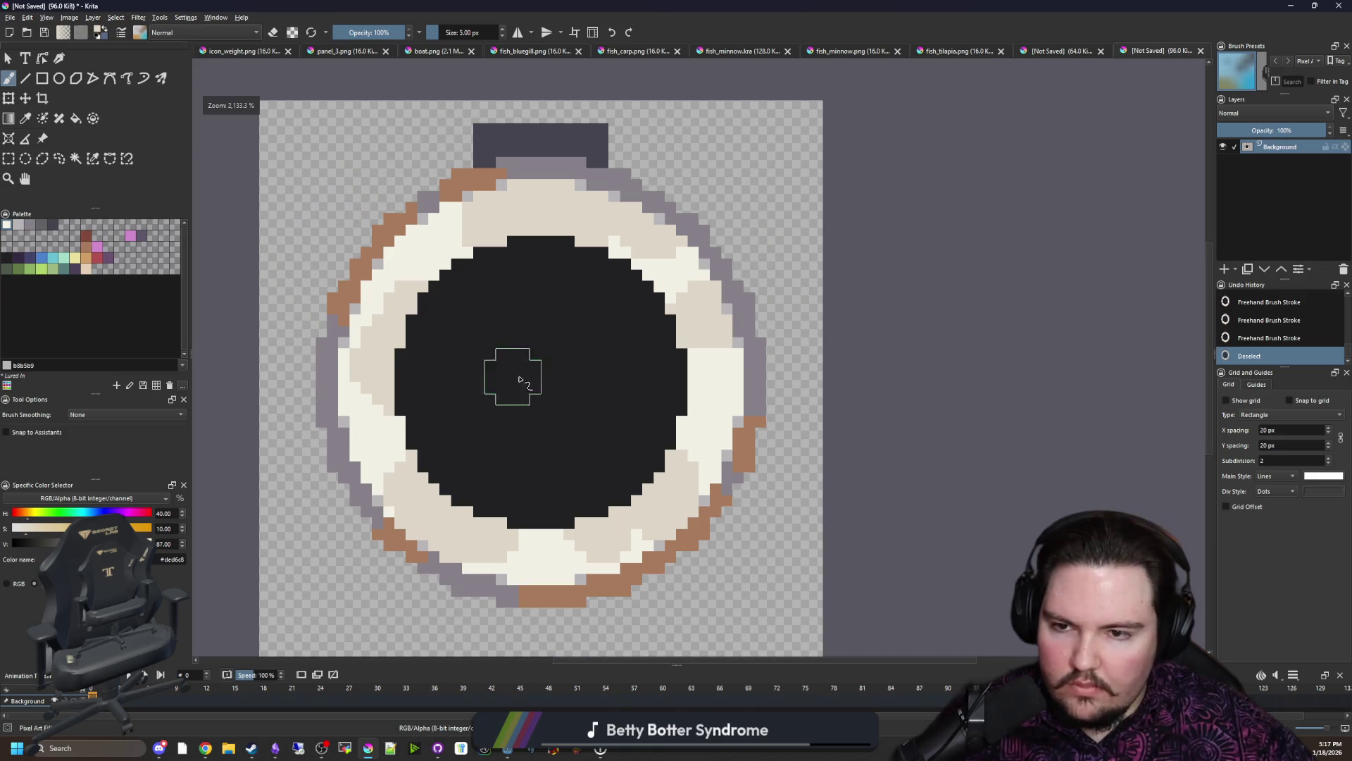
scroll(447, 311, up, 1)
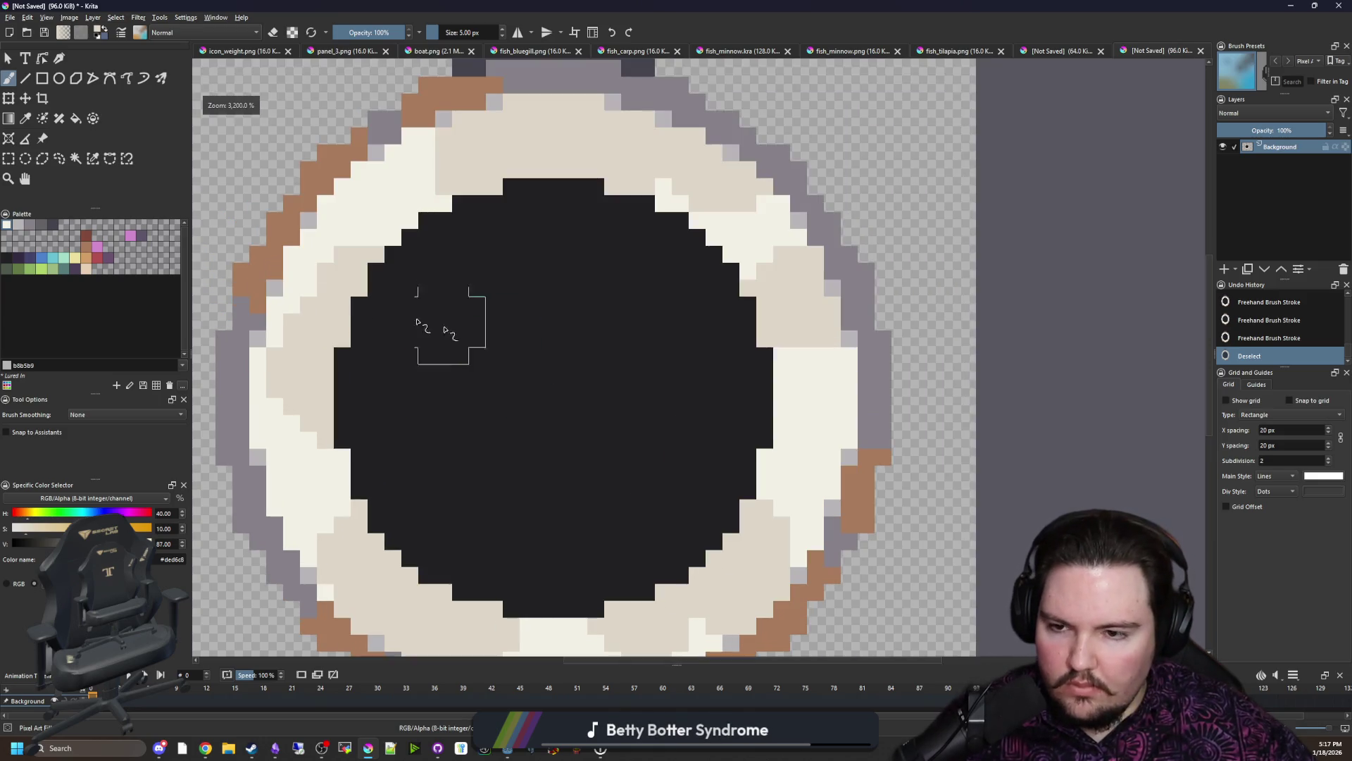
click(35, 226)
scroll(528, 363, up, 2)
scroll(533, 323, up, 1)
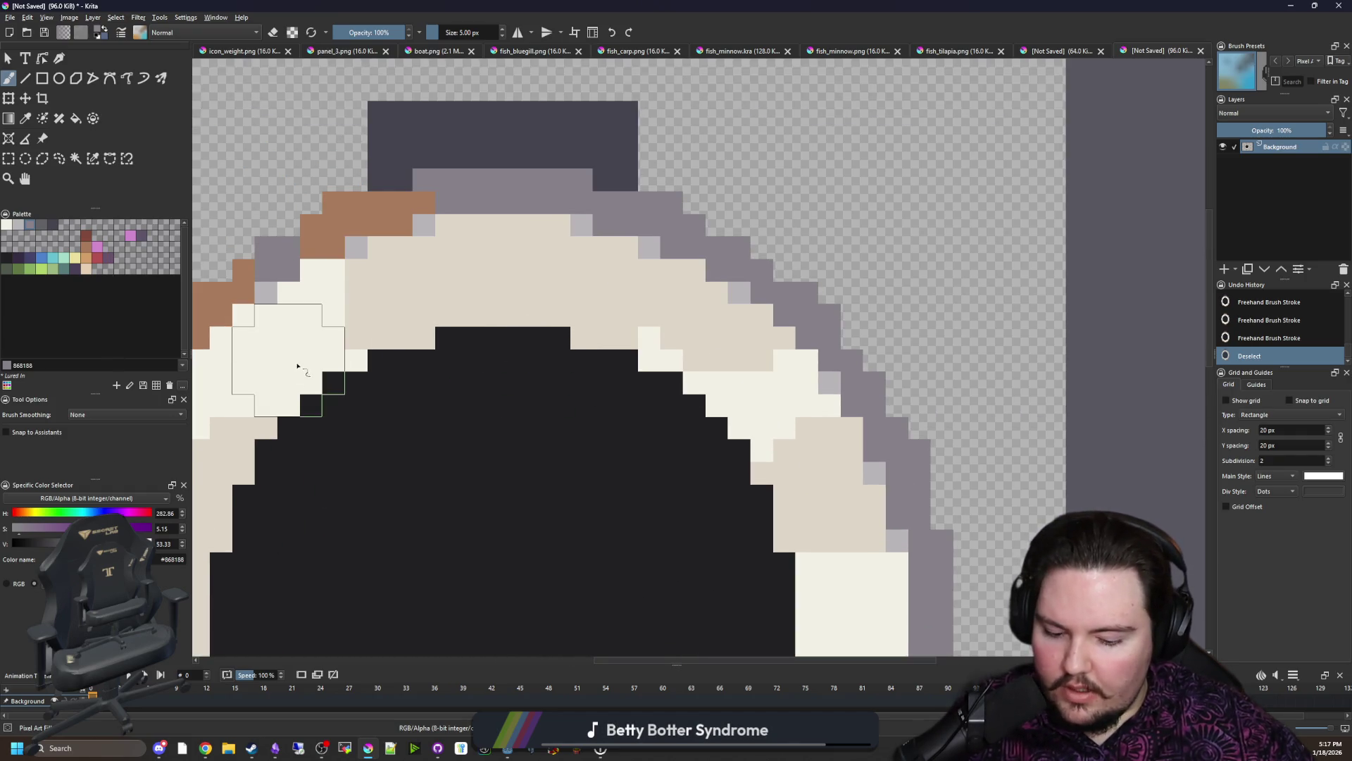
Step: Draw a dark N on the ring top with a darkened sampled colour at 1 px, then undo it
key(p)
click(432, 242)
click(43, 533)
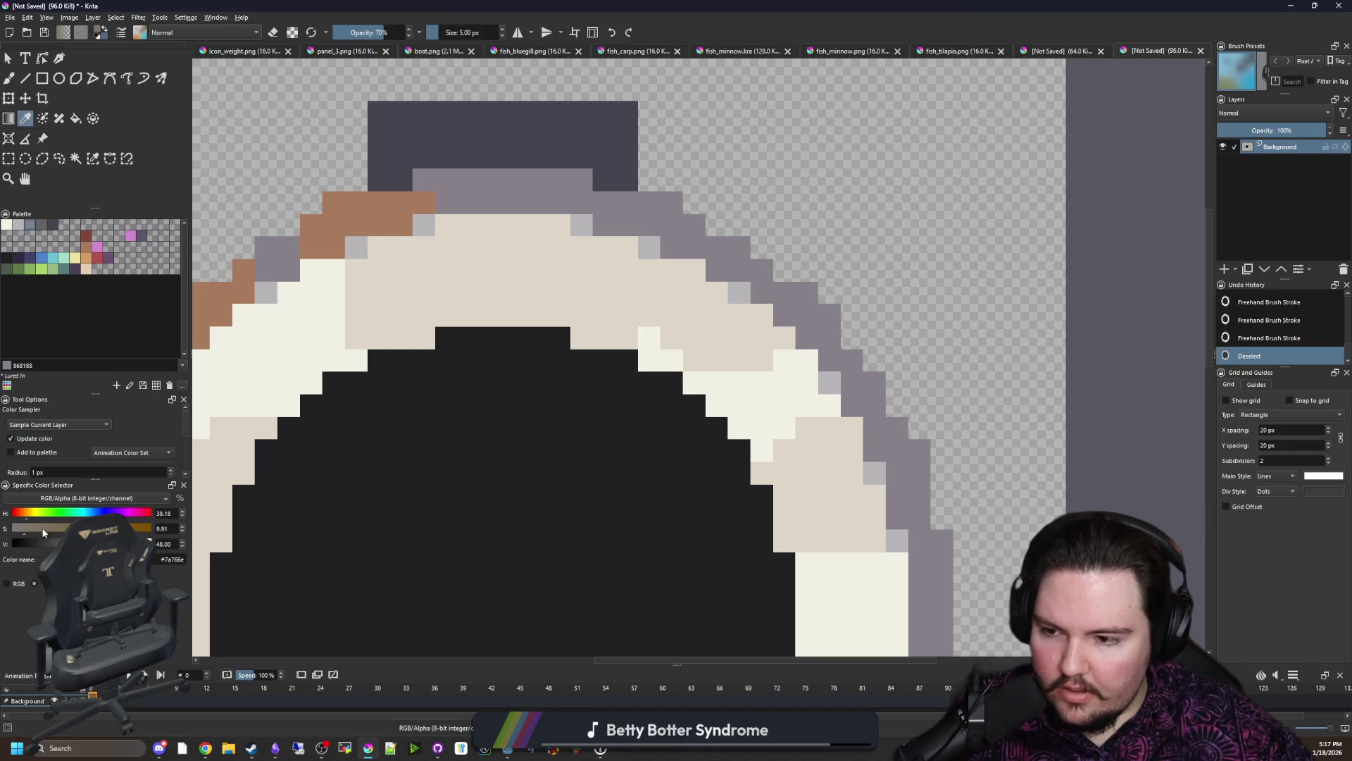
key(b)
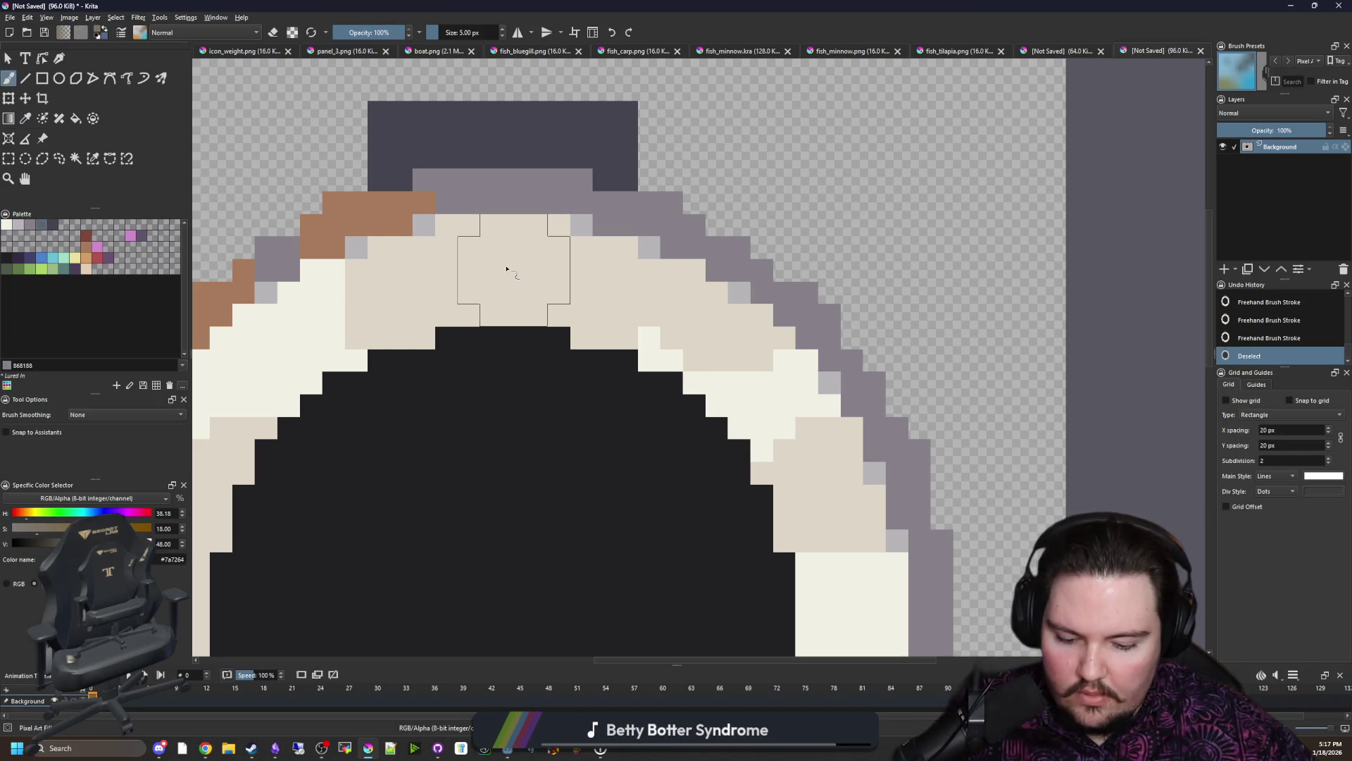
key(bracketleft)
key(bracketleft)
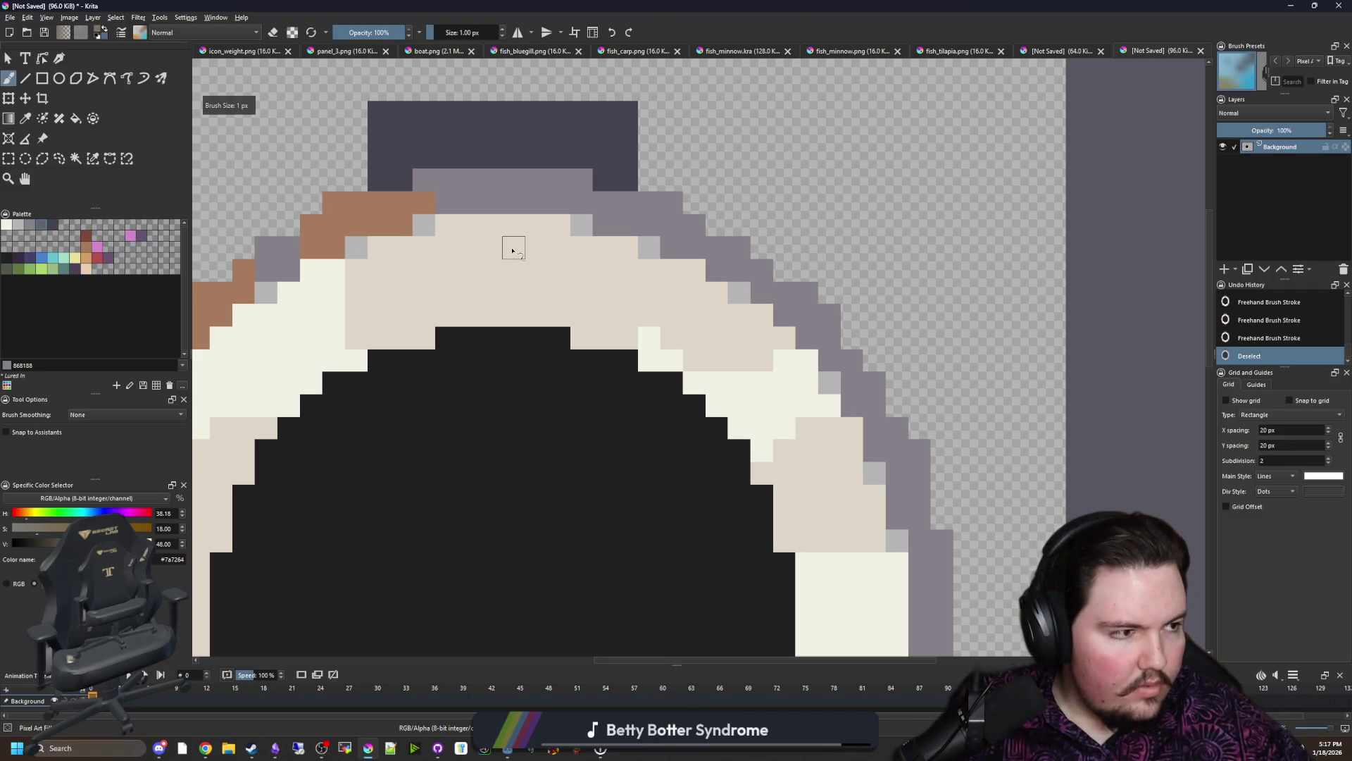
scroll(512, 251, down, 3)
scroll(519, 303, up, 4)
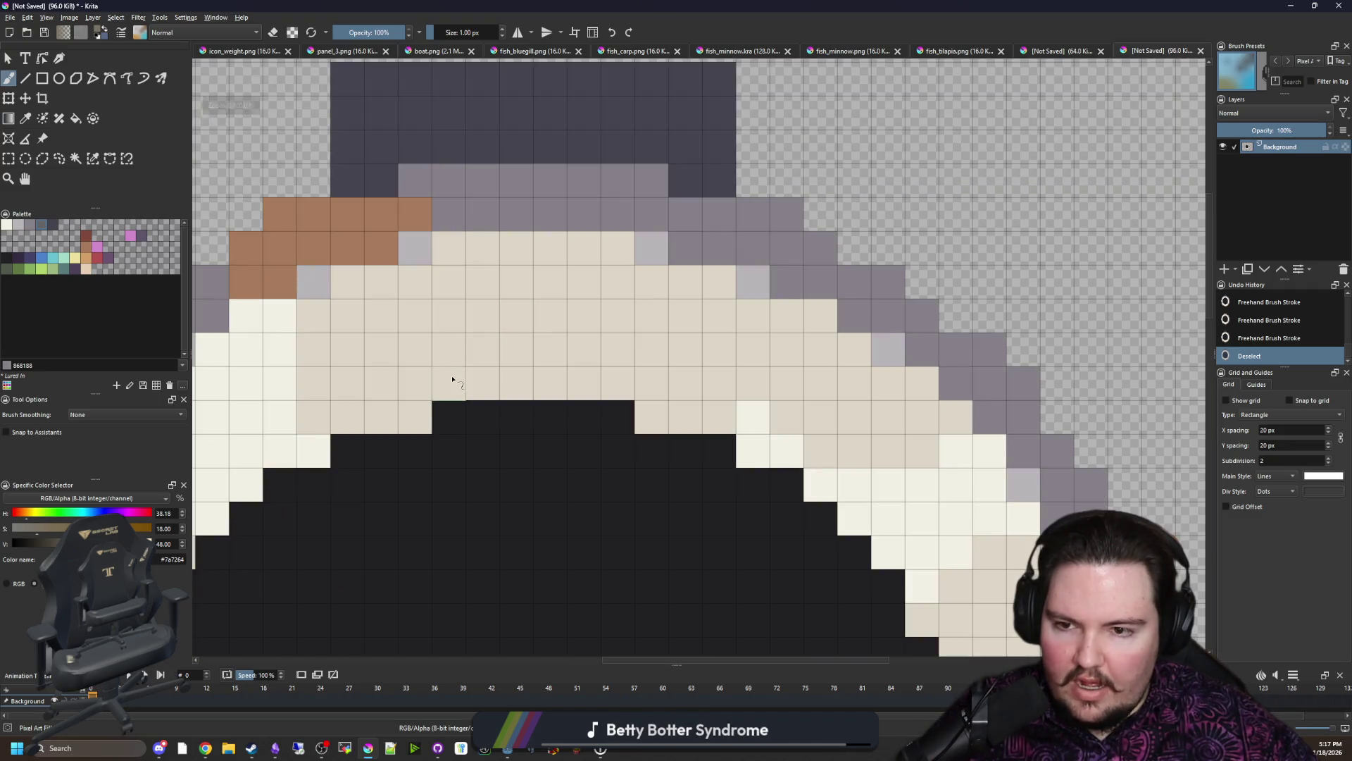
drag(453, 380, 455, 287)
click(487, 321)
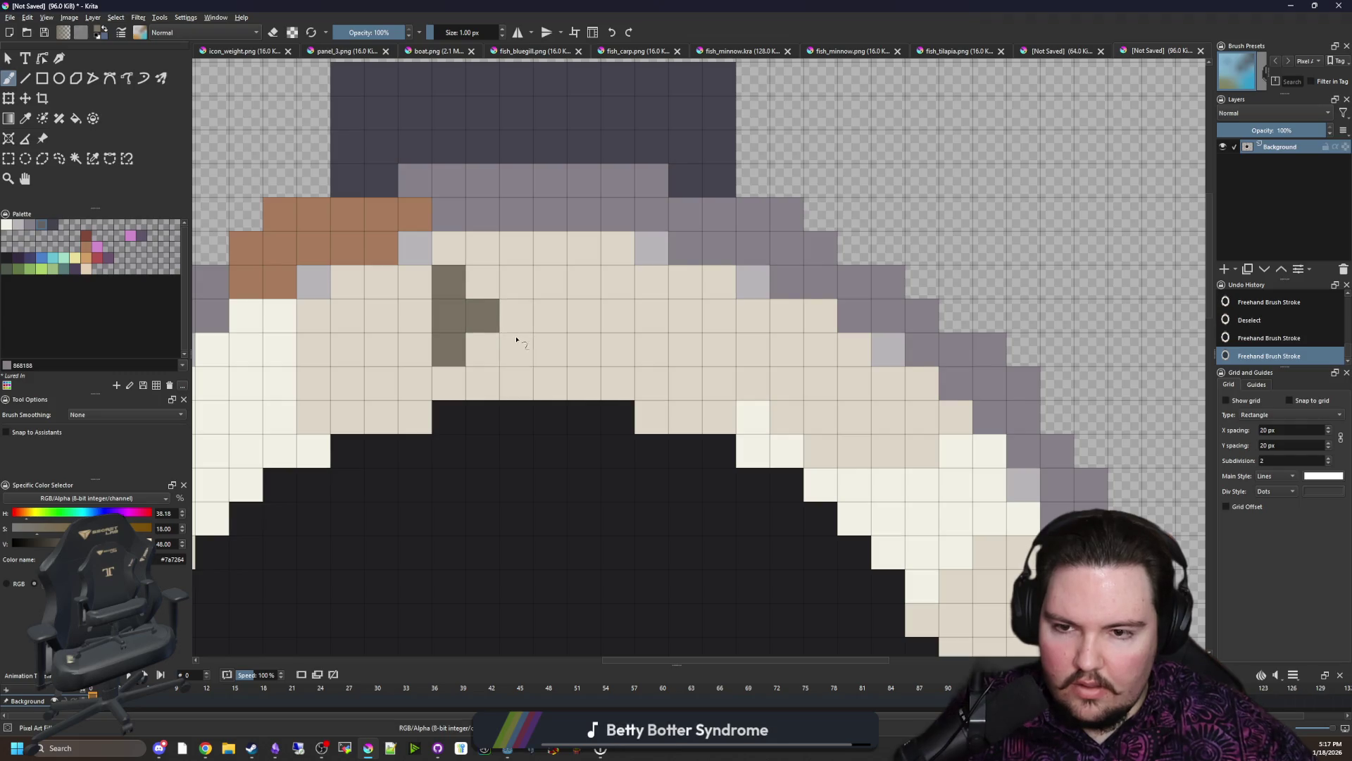
drag(515, 348, 548, 291)
scroll(565, 352, down, 1)
key(ctrl+z)
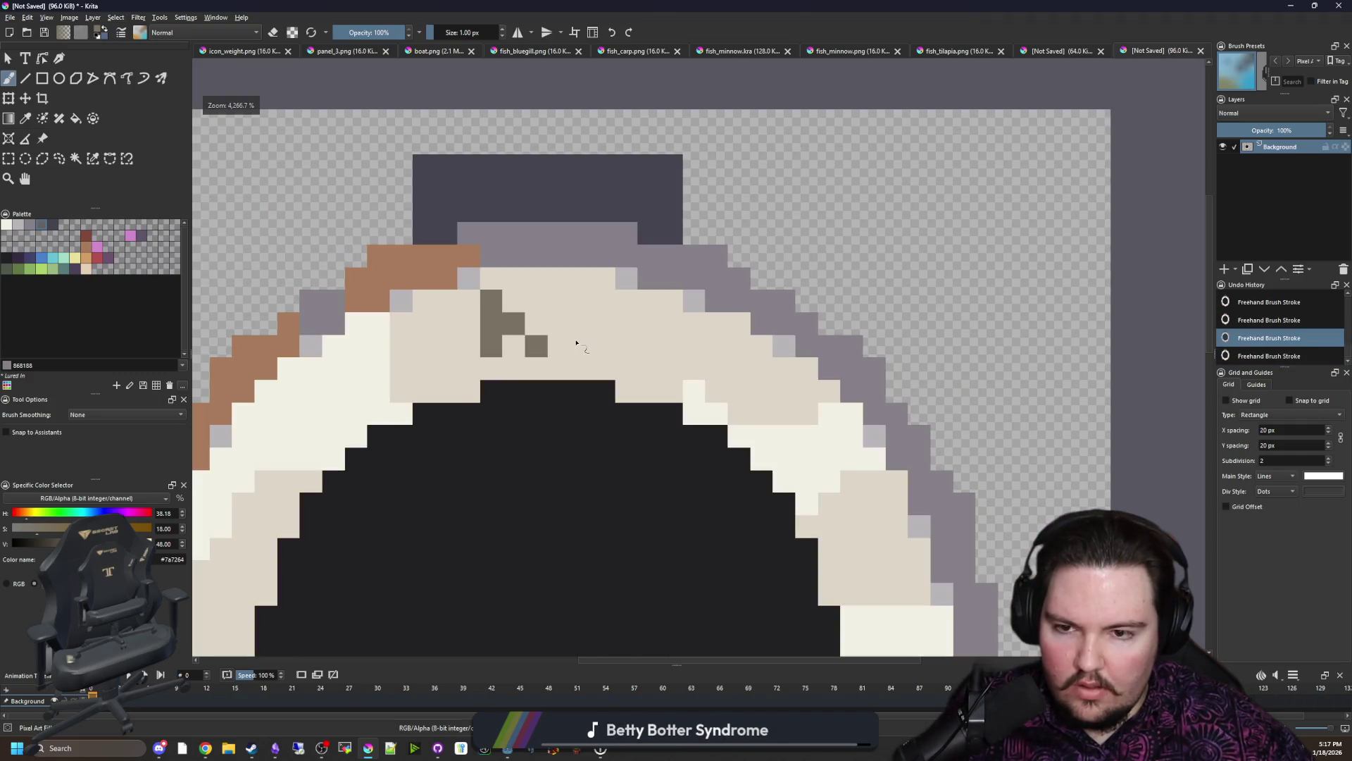
key(ctrl+z)
key(ctrl+z)
key(ctrl+z)
scroll(559, 345, up, 1)
Step: Sample the ring's beige and paint the N's left stroke, diagonal and right stroke in tan
key(p)
click(514, 362)
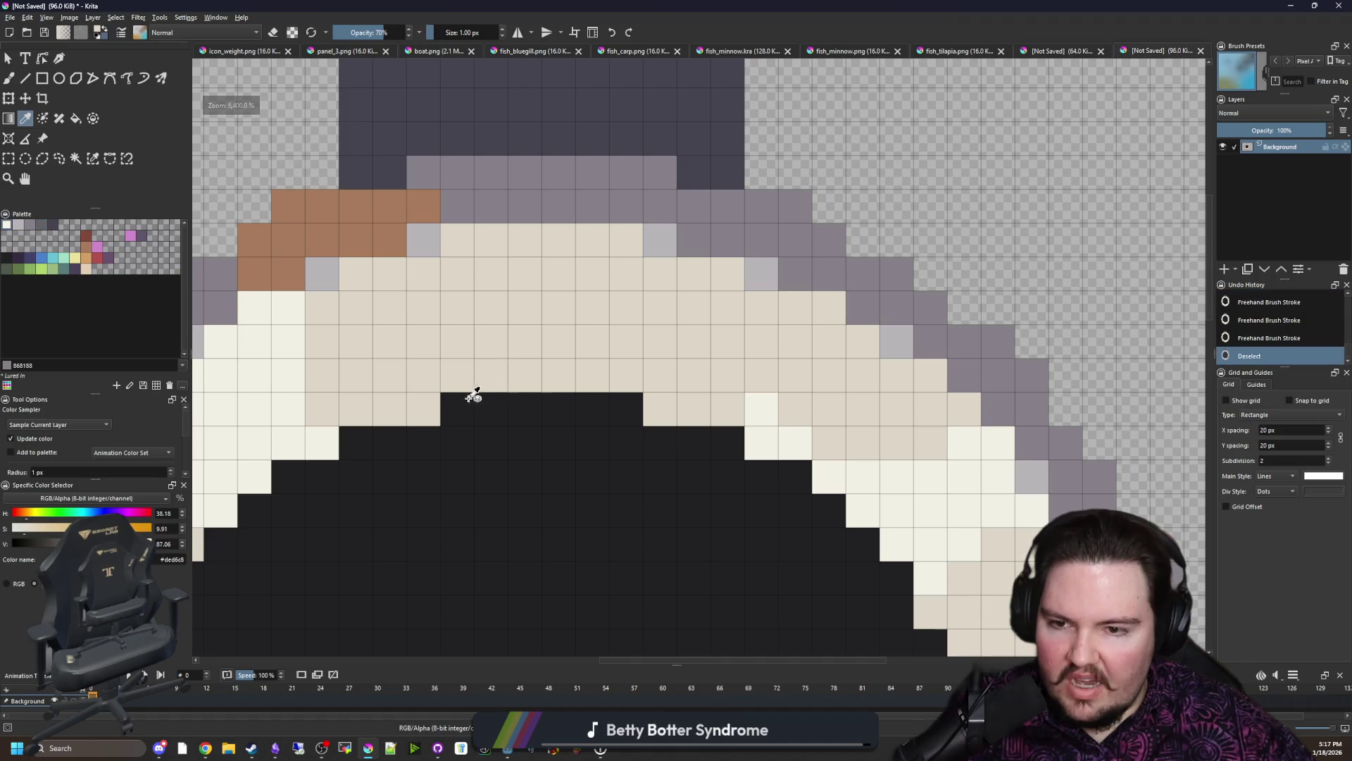
key(b)
mouse_move(492, 431)
mouse_down()
mouse_move(478, 369)
mouse_move(503, 349)
mouse_up()
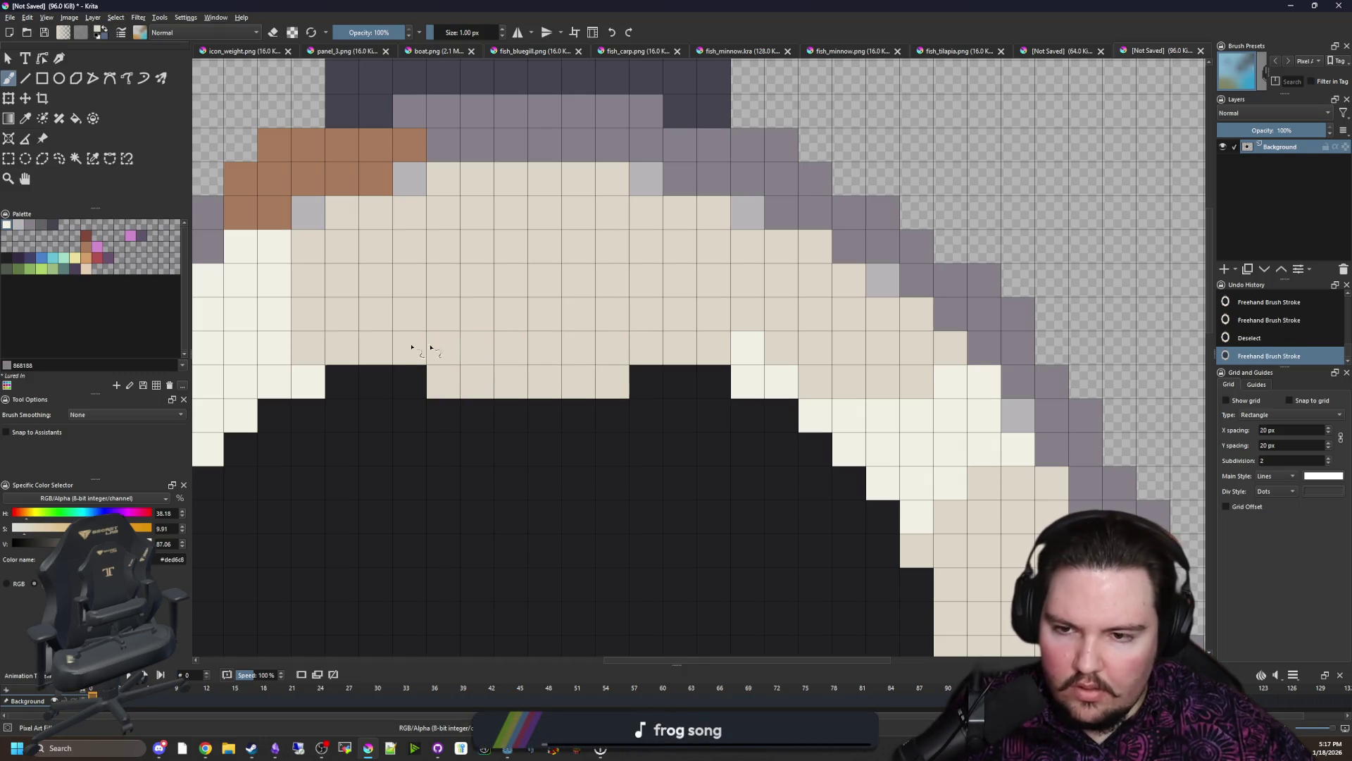
key(p)
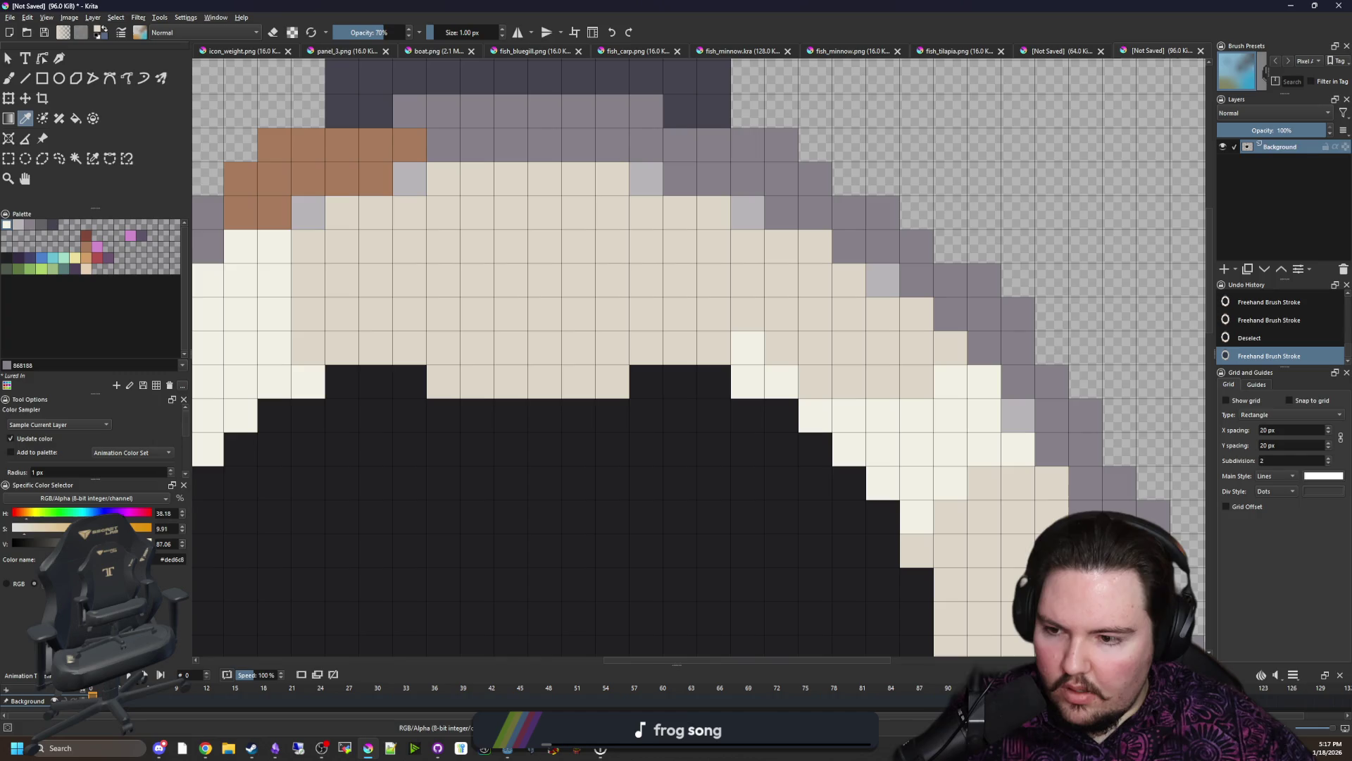
key(b)
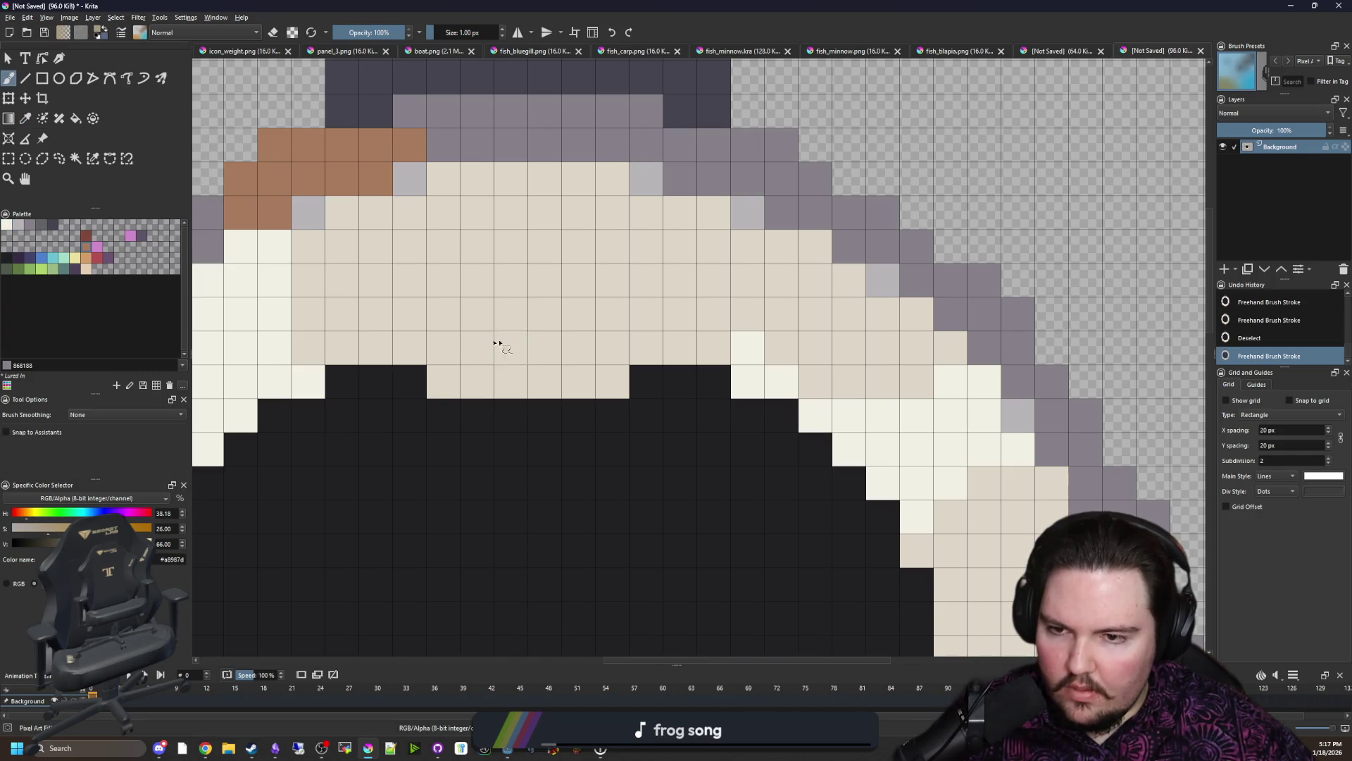
drag(455, 338, 456, 258)
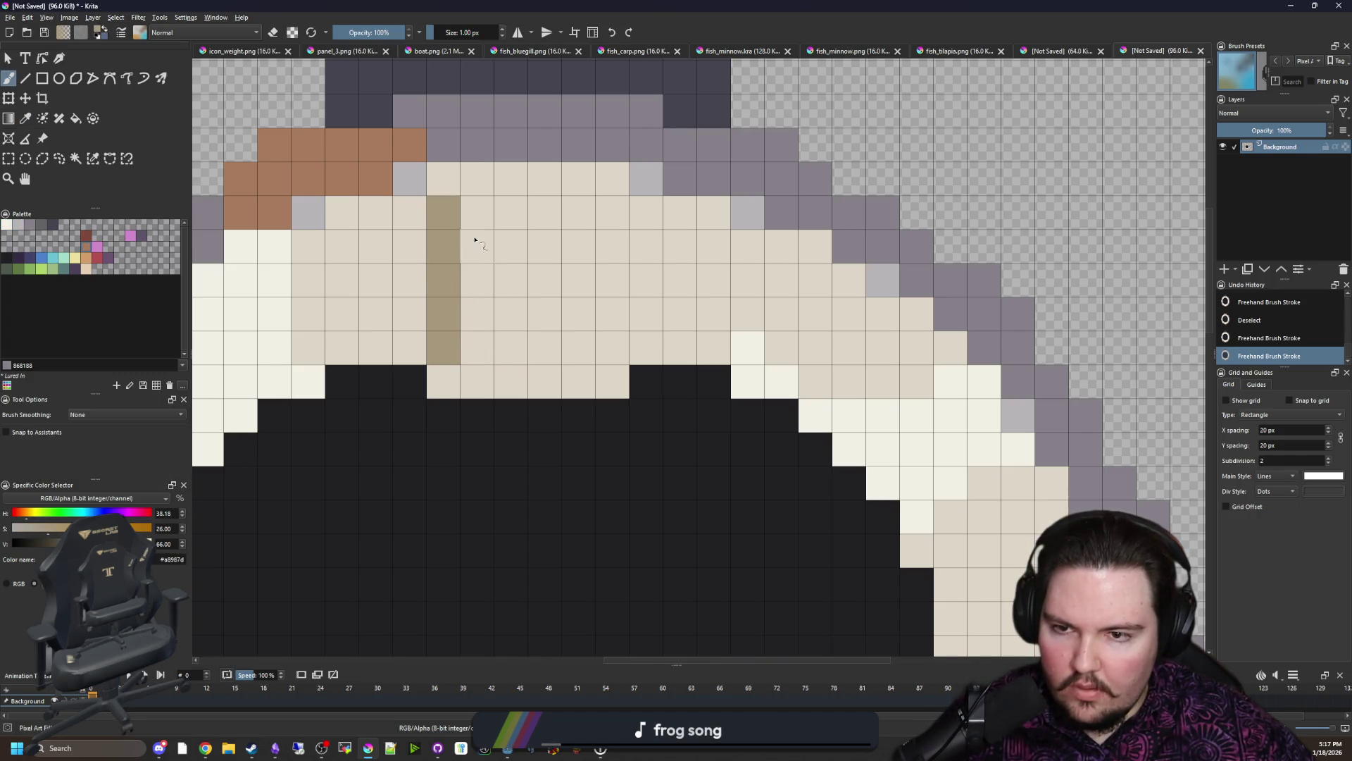
click(477, 247)
click(511, 280)
drag(585, 348, 579, 206)
scroll(561, 379, down, 5)
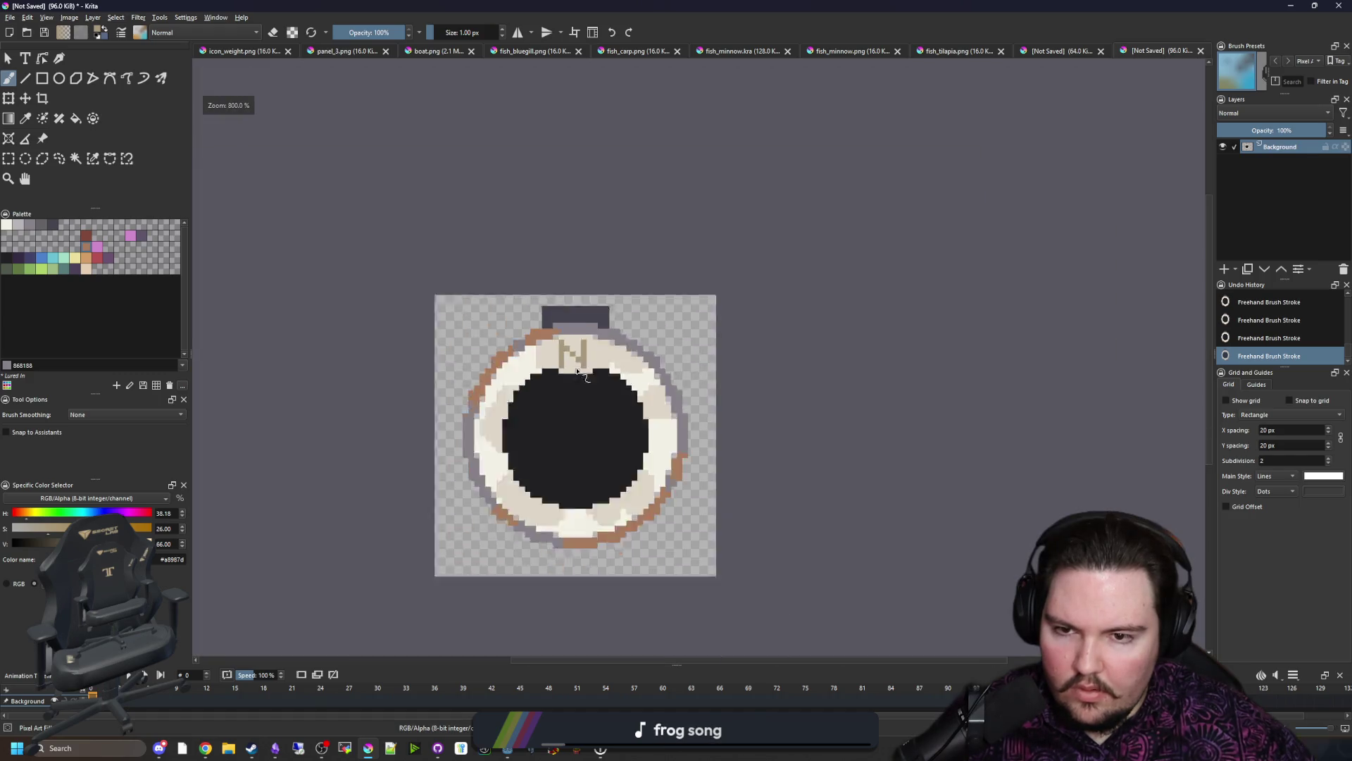
scroll(560, 378, down, 2)
scroll(560, 379, up, 4)
scroll(560, 379, up, 3)
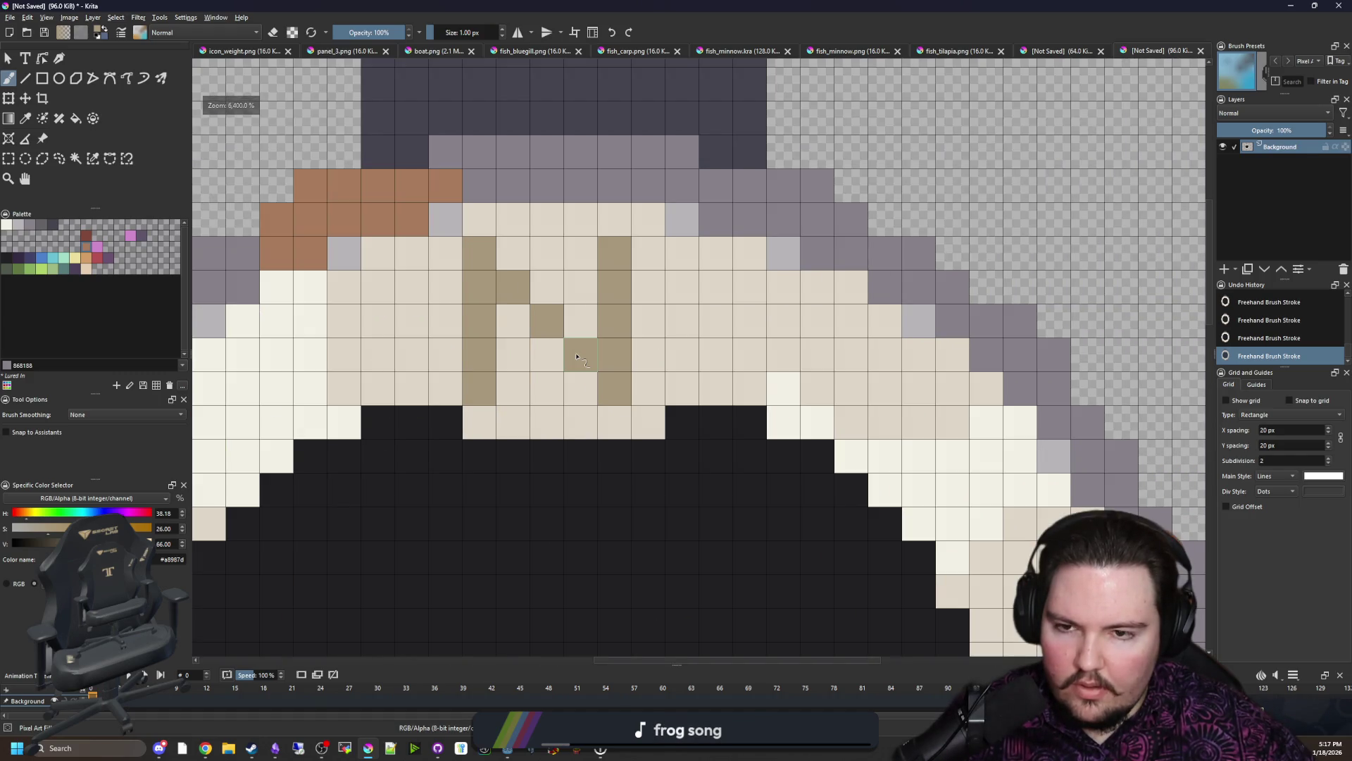
Step: Tidy the N by thickening its left stroke and fixing stray and missing cells
mouse_move(530, 385)
mouse_down()
mouse_move(524, 272)
mouse_move(478, 391)
mouse_up()
ctrl+click(557, 305)
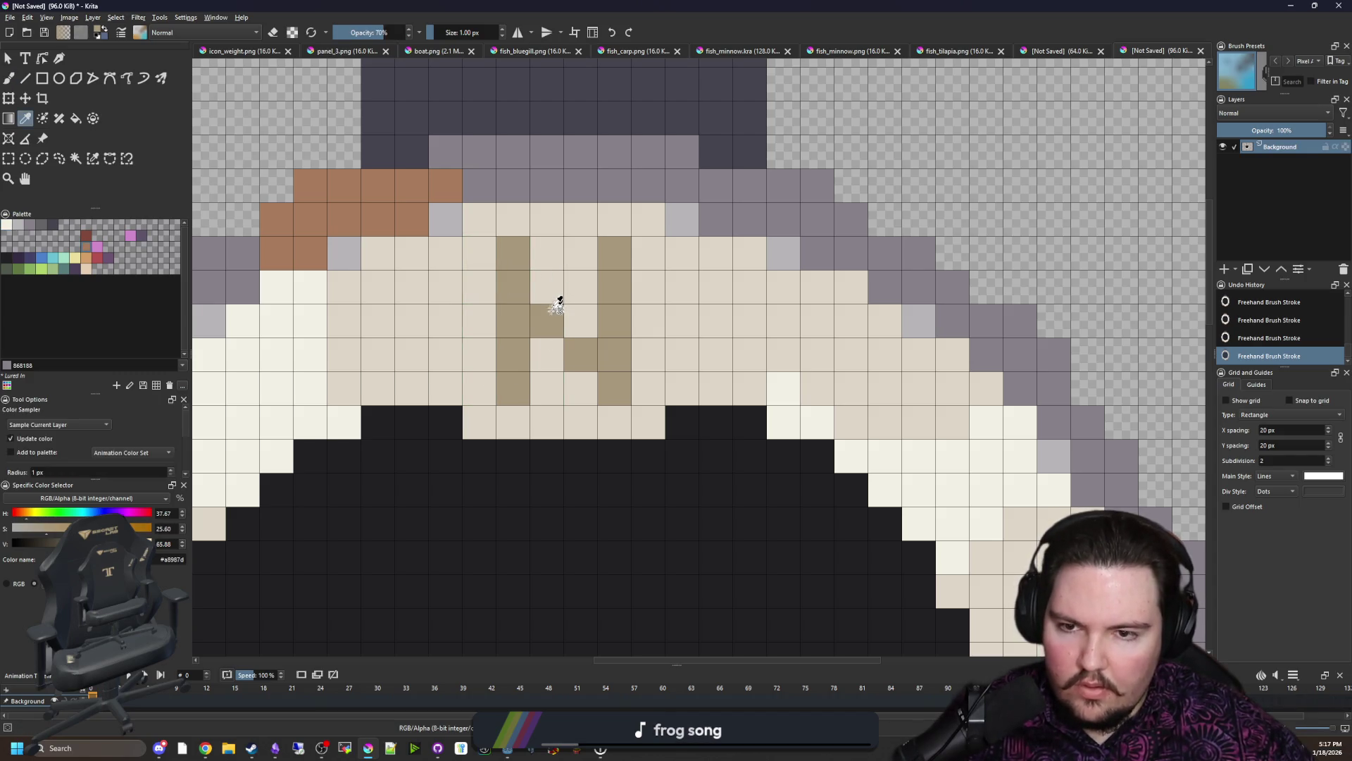
click(580, 369)
scroll(570, 350, down, 3)
scroll(538, 288, down, 2)
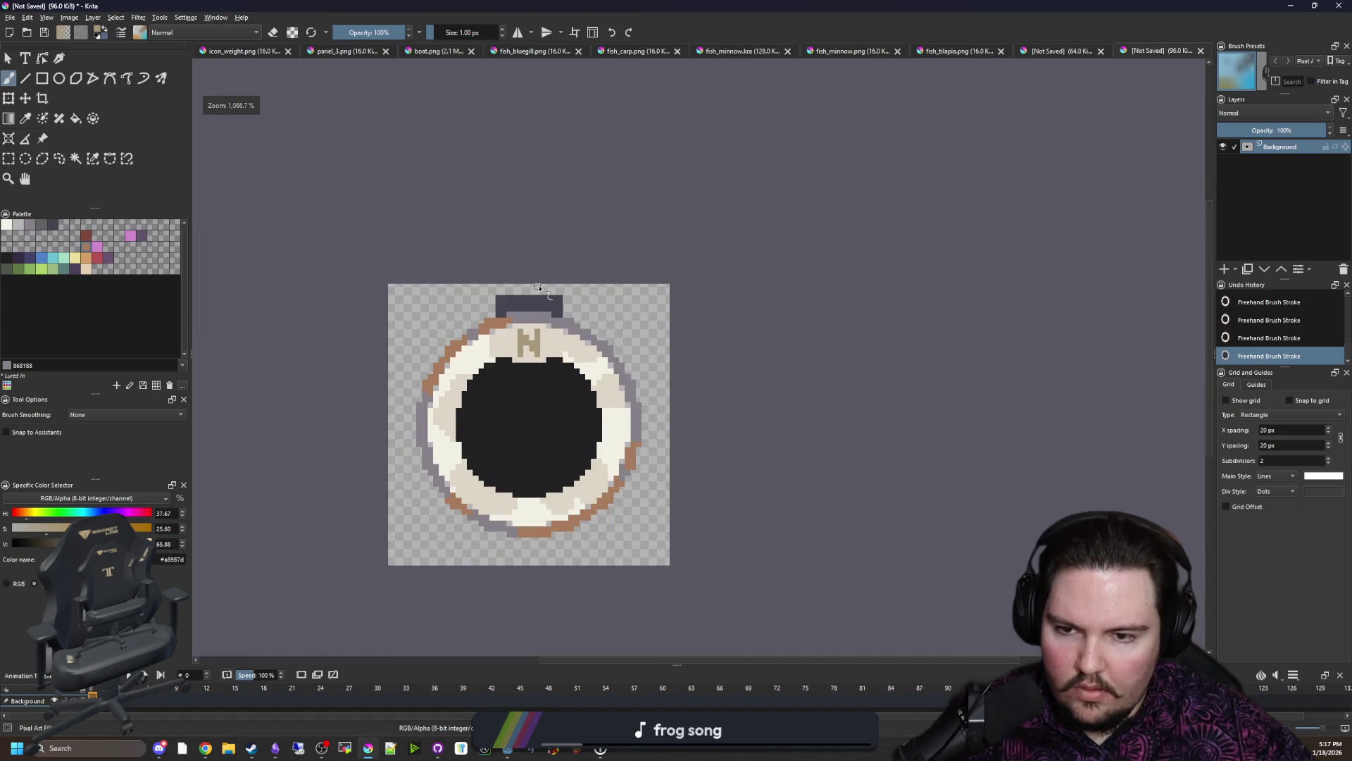
scroll(529, 352, up, 3)
Step: Sample the beige and fill gaps along the ring's inner edge around the dark circle
ctrl+click(484, 356)
scroll(455, 391, up, 3)
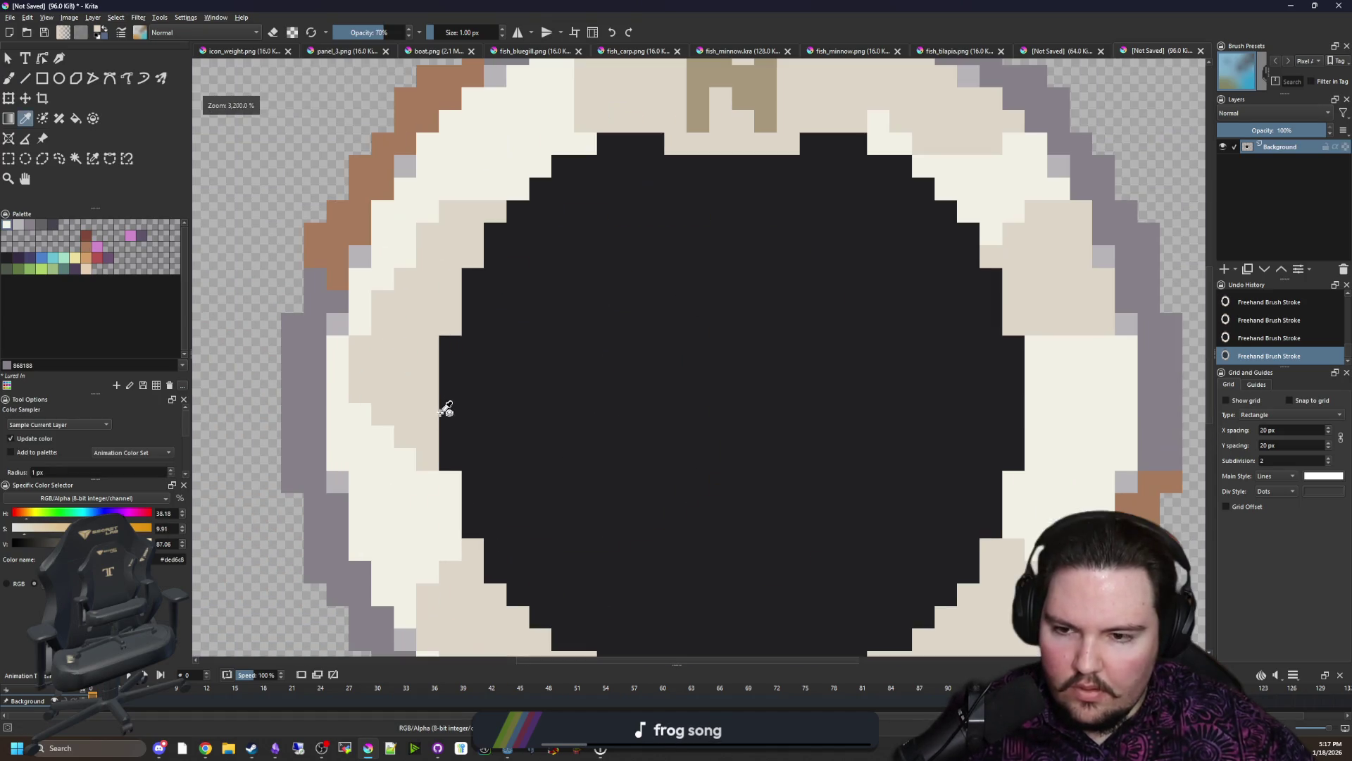
click(460, 460)
mouse_move(465, 462)
mouse_down()
mouse_move(467, 377)
mouse_move(447, 438)
mouse_up()
mouse_move(973, 440)
mouse_down()
mouse_move(728, 441)
mouse_move(764, 349)
mouse_up()
drag(483, 514, 617, 337)
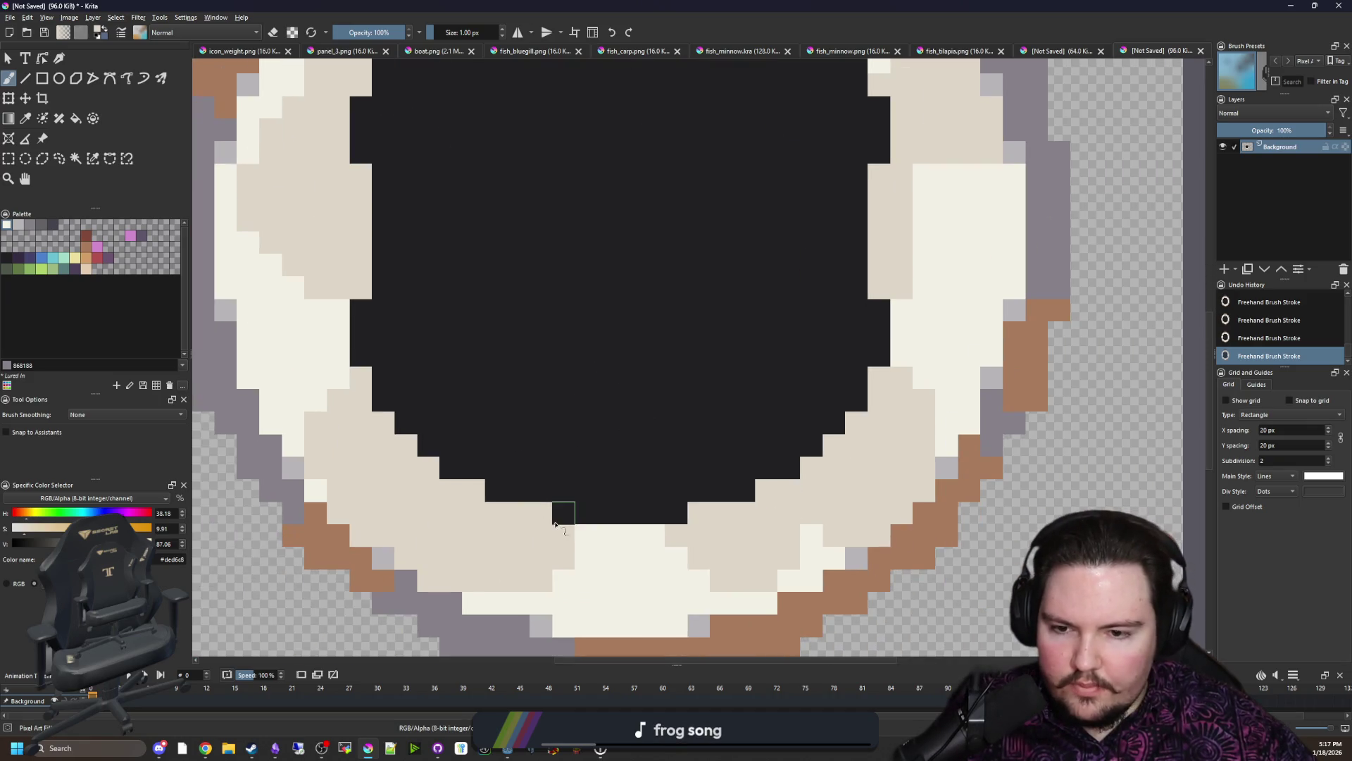
drag(560, 491, 646, 495)
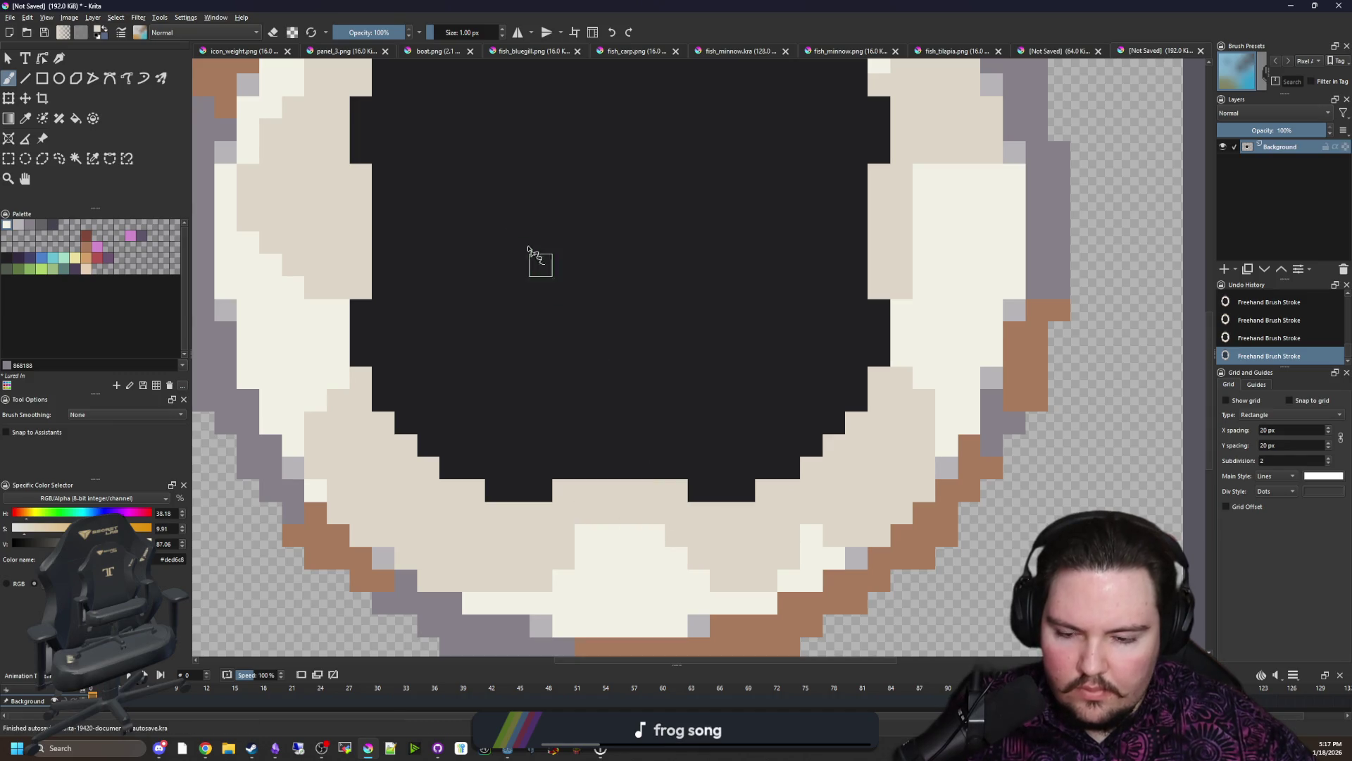
Step: Sample the N's tan, paint a W on the left side and start a letter on the right
drag(538, 260, 598, 317)
ctrl+click(613, 120)
scroll(415, 389, up, 2)
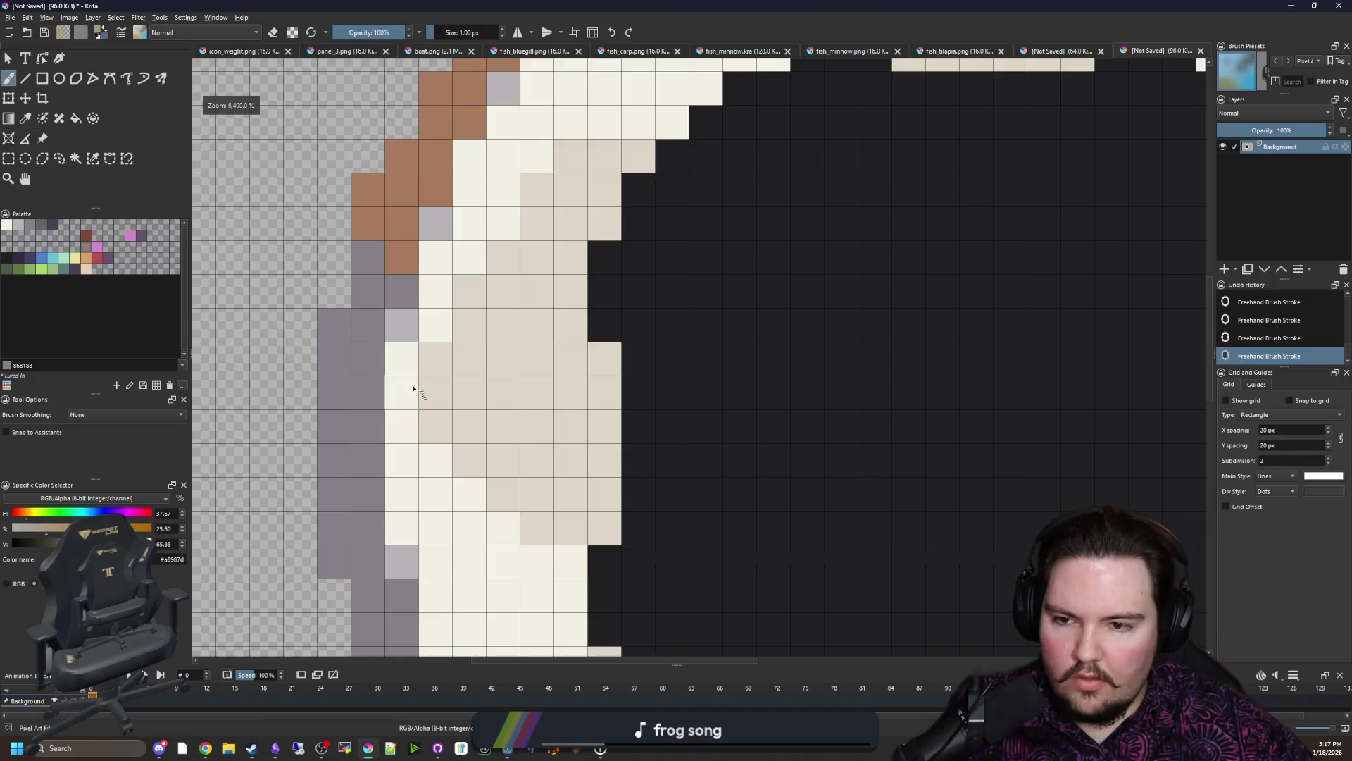
drag(428, 391, 433, 428)
mouse_move(572, 391)
mouse_down()
mouse_move(571, 428)
mouse_move(512, 453)
mouse_up()
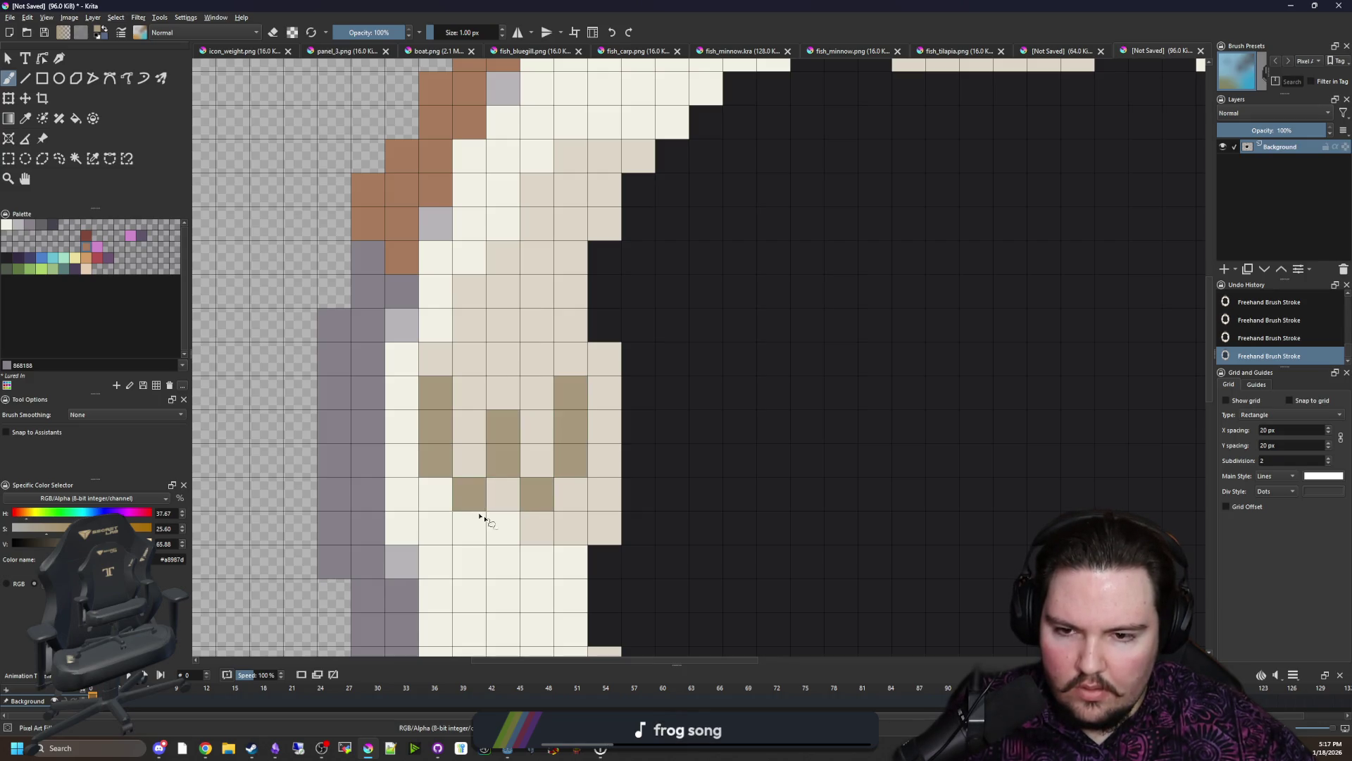
scroll(481, 518, down, 1)
scroll(671, 458, down, 2)
scroll(698, 444, up, 3)
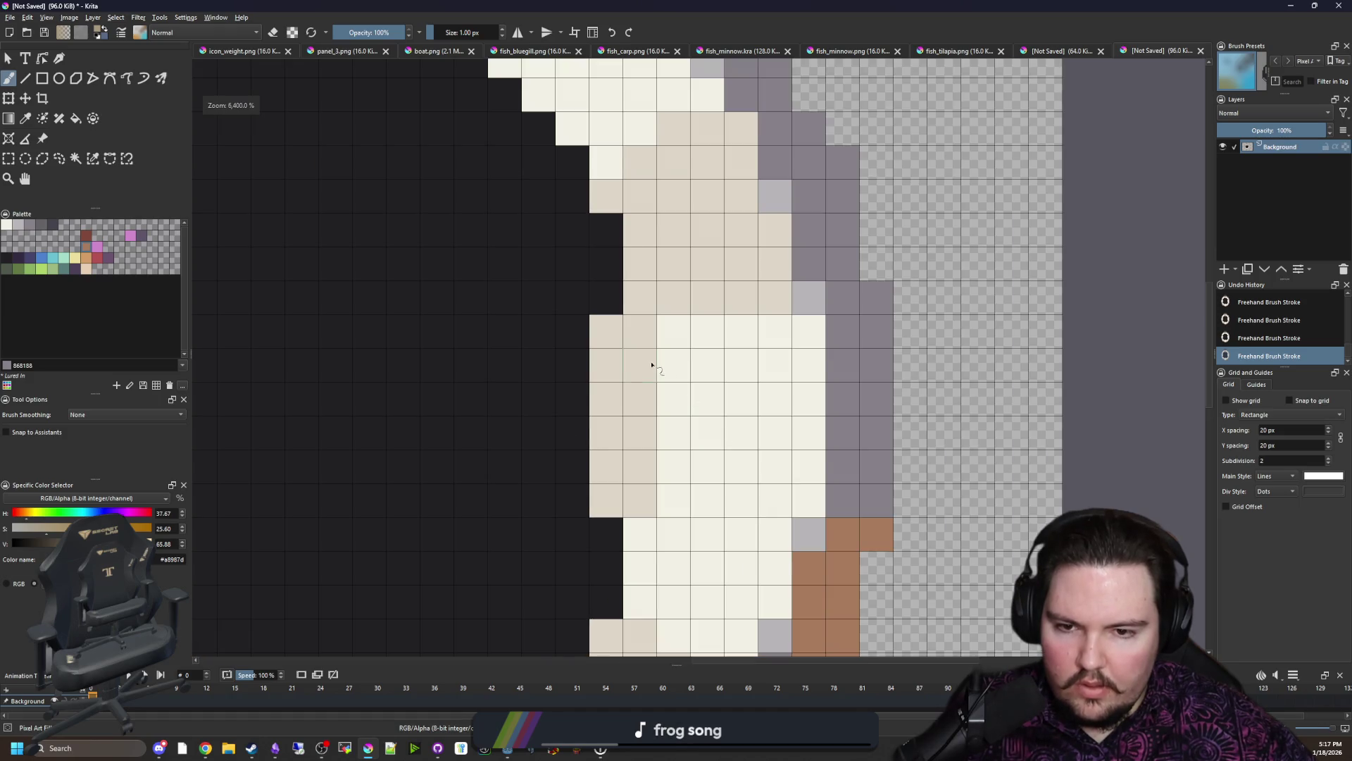
mouse_move(652, 365)
mouse_down()
mouse_move(640, 449)
mouse_move(699, 461)
mouse_up()
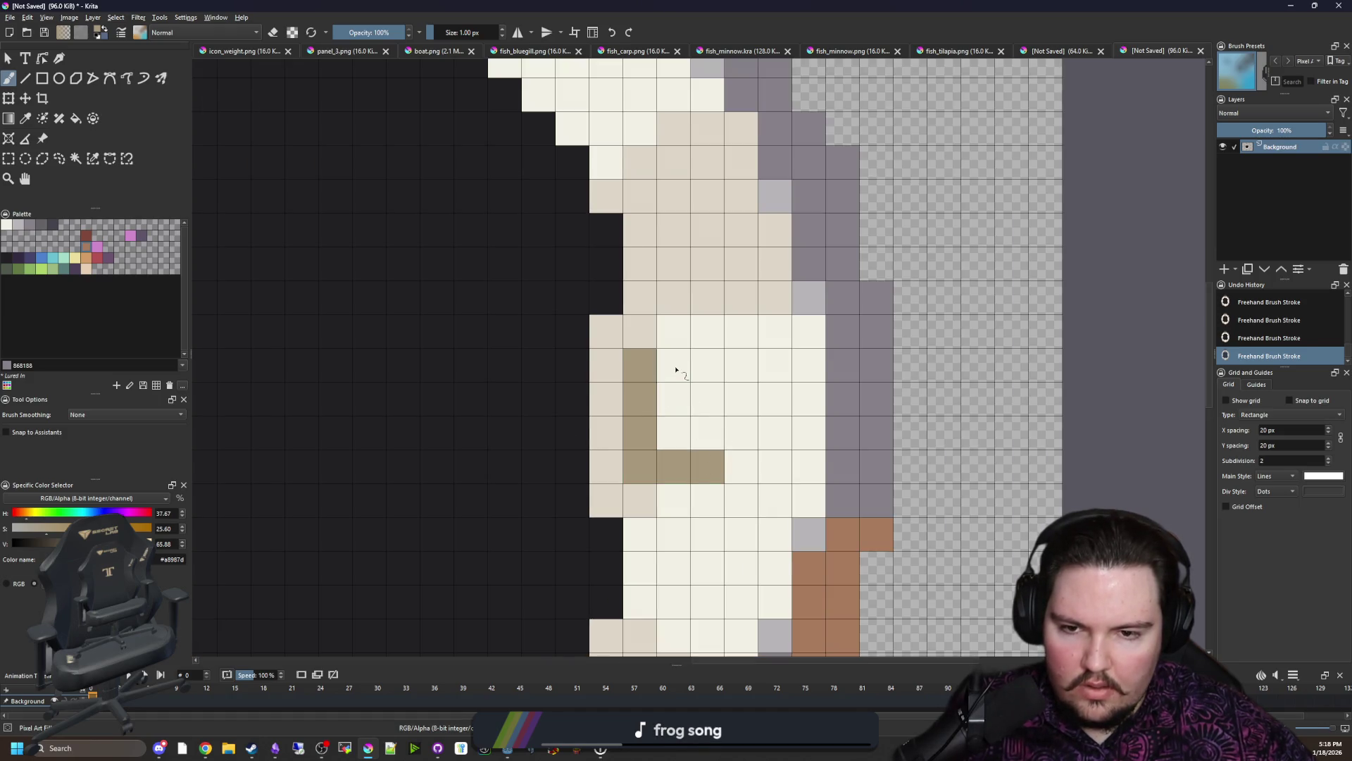
Step: Redo the E's vertical column straight in tan, undoing stray strokes across the face
key(ctrl+z)
drag(676, 359, 675, 470)
scroll(676, 470, down, 2)
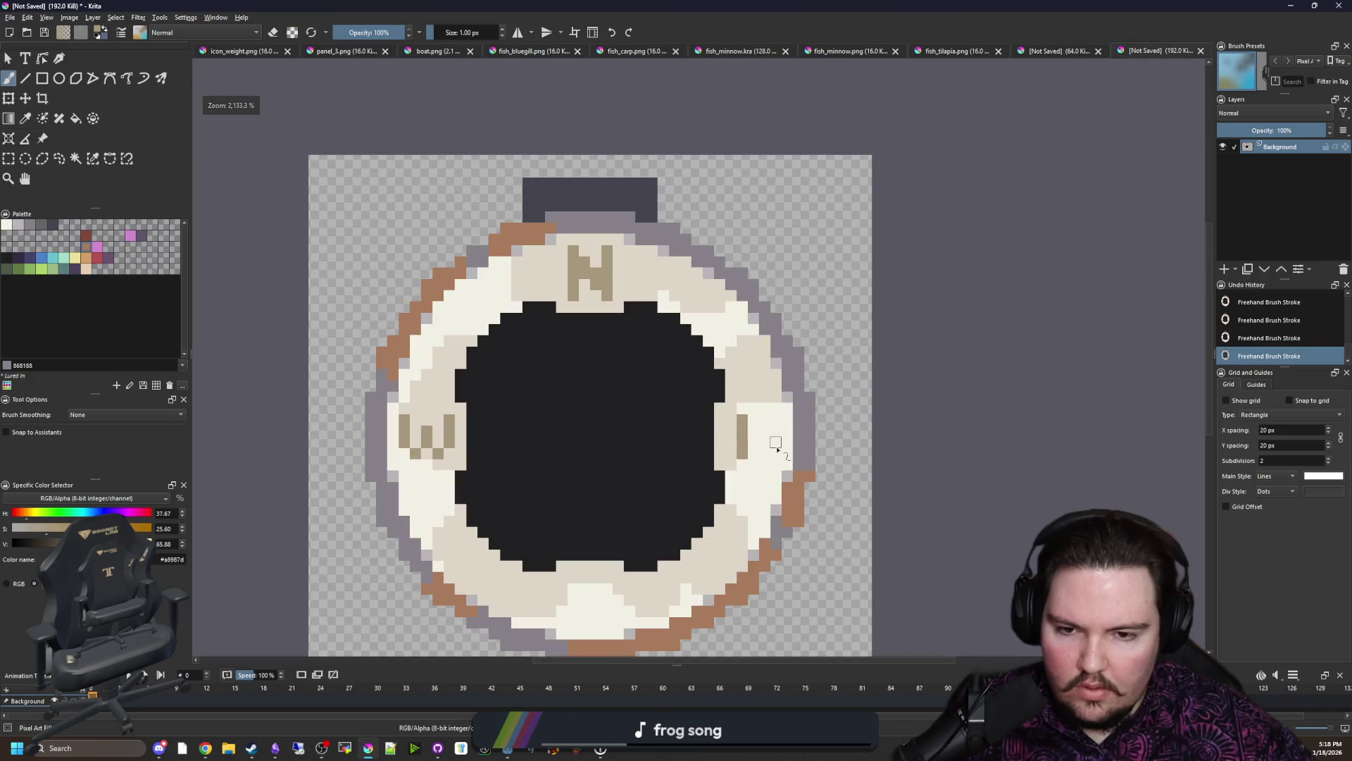
scroll(517, 454, up, 1)
drag(447, 472, 809, 473)
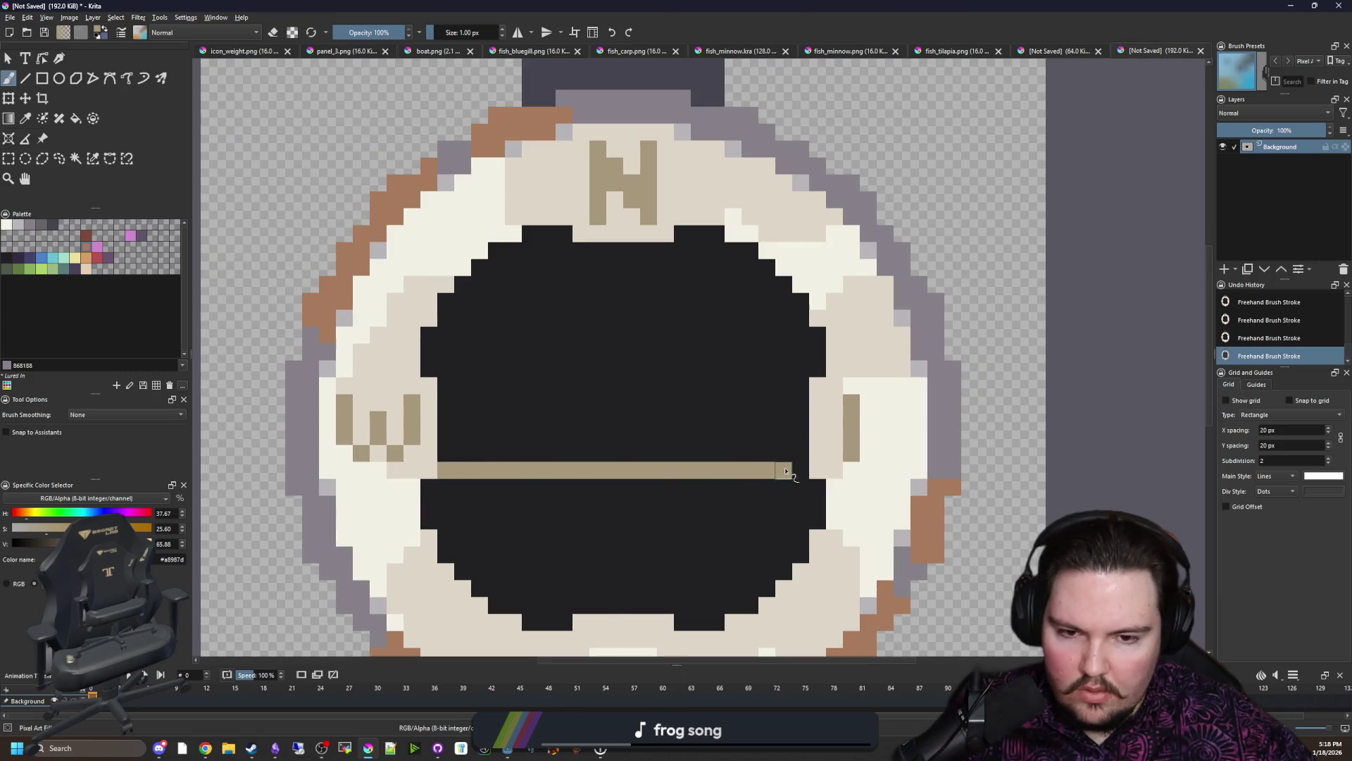
key(ctrl+z)
drag(801, 403, 474, 389)
key(ctrl+z)
scroll(483, 444, up, 3)
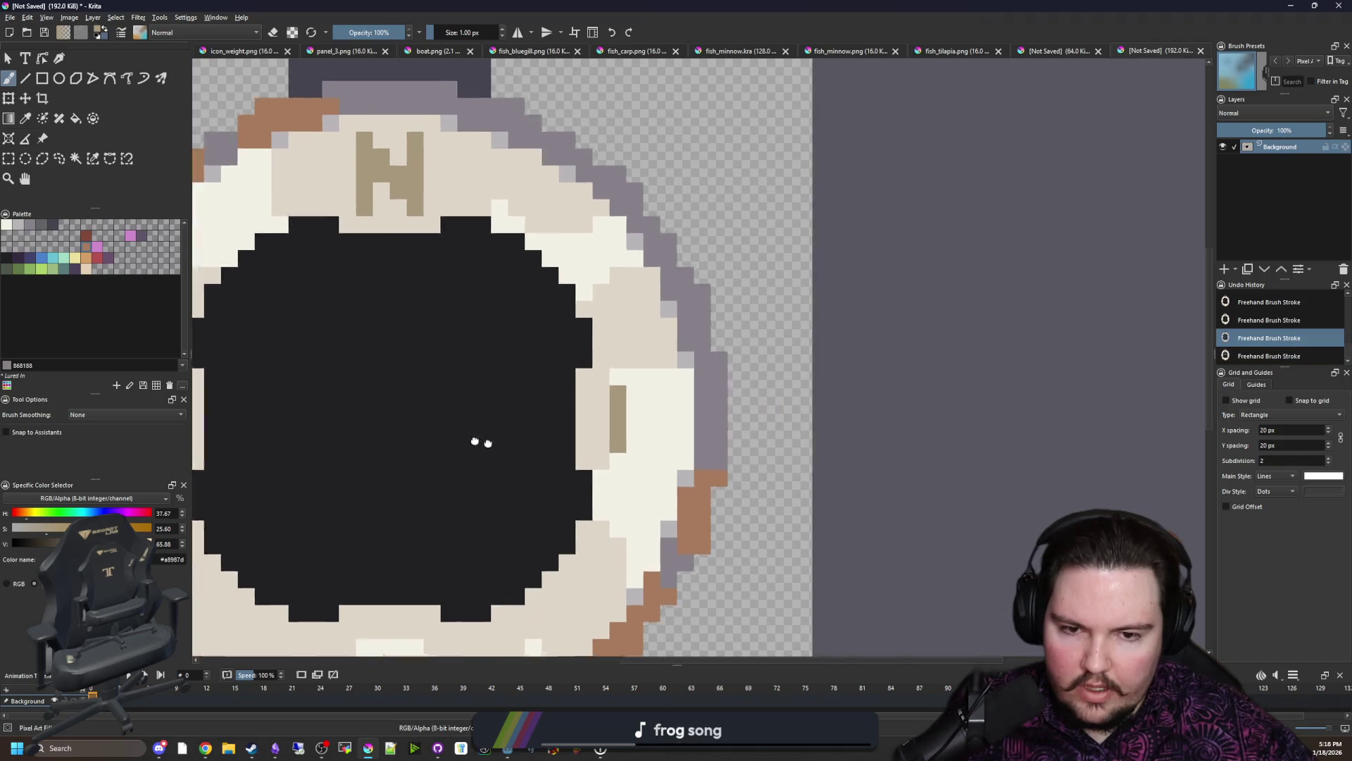
Step: Paint the top, middle and bottom bars to complete the E on the right side
click(594, 470)
drag(586, 310, 660, 317)
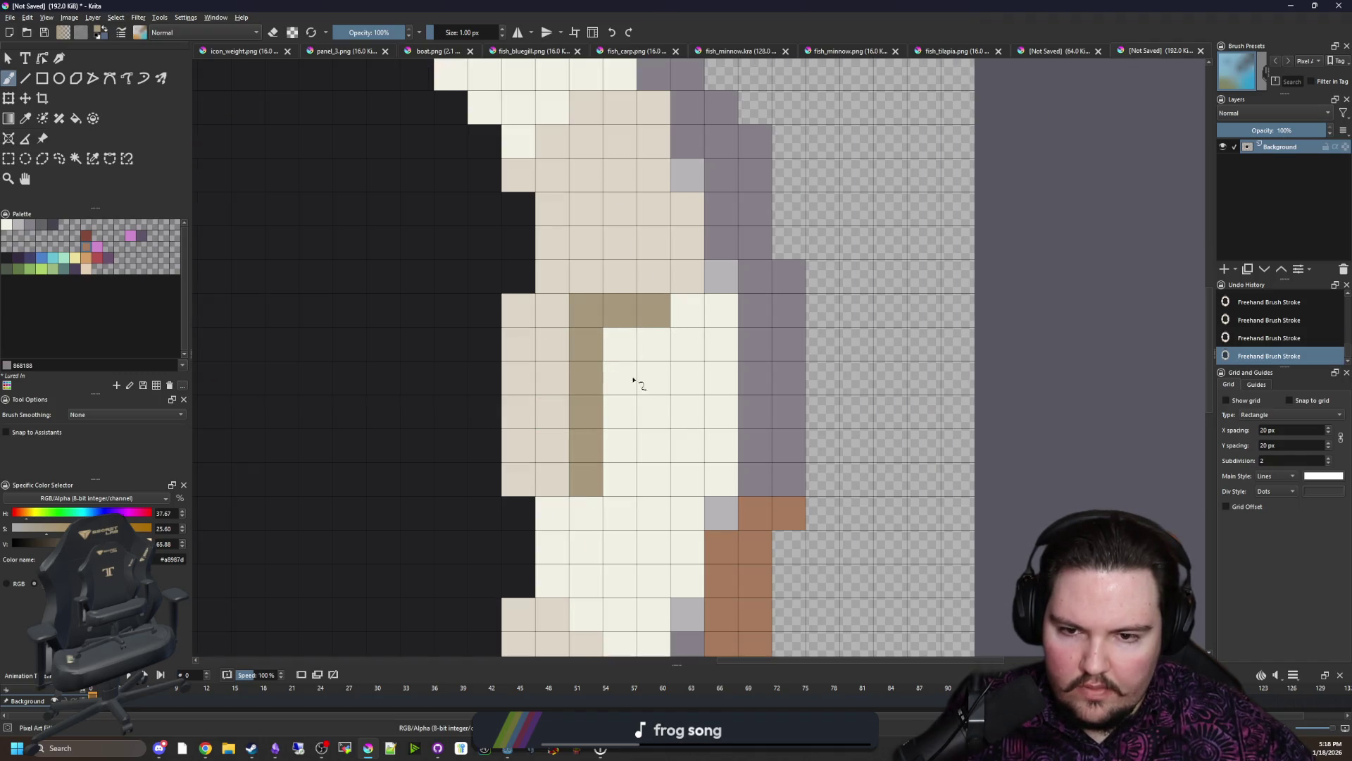
drag(622, 389, 661, 380)
drag(611, 481, 649, 482)
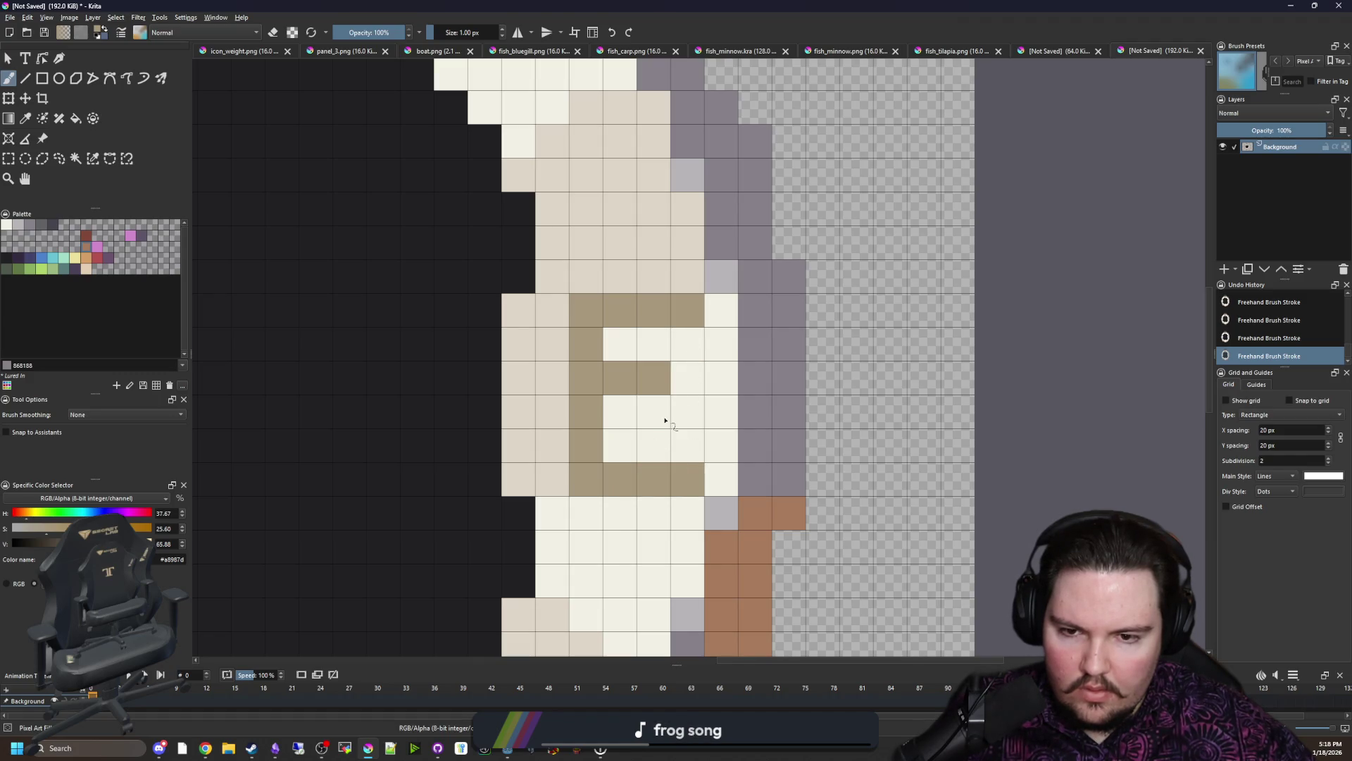
drag(665, 421, 610, 414)
scroll(670, 413, down, 3)
scroll(680, 408, up, 1)
Step: Undo a stray stroke and add two tan pixels to the W's lower right
key(ctrl+z)
scroll(682, 386, down, 1)
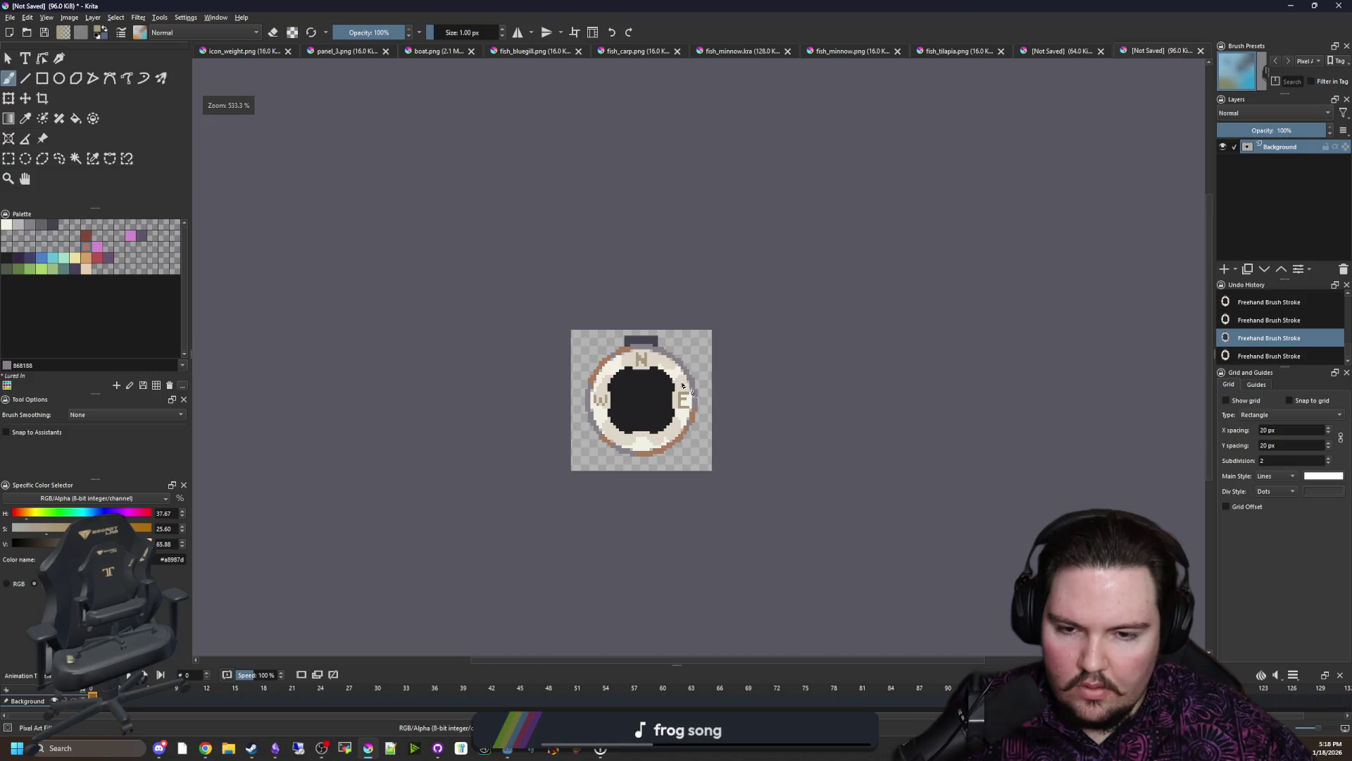
scroll(612, 430, up, 2)
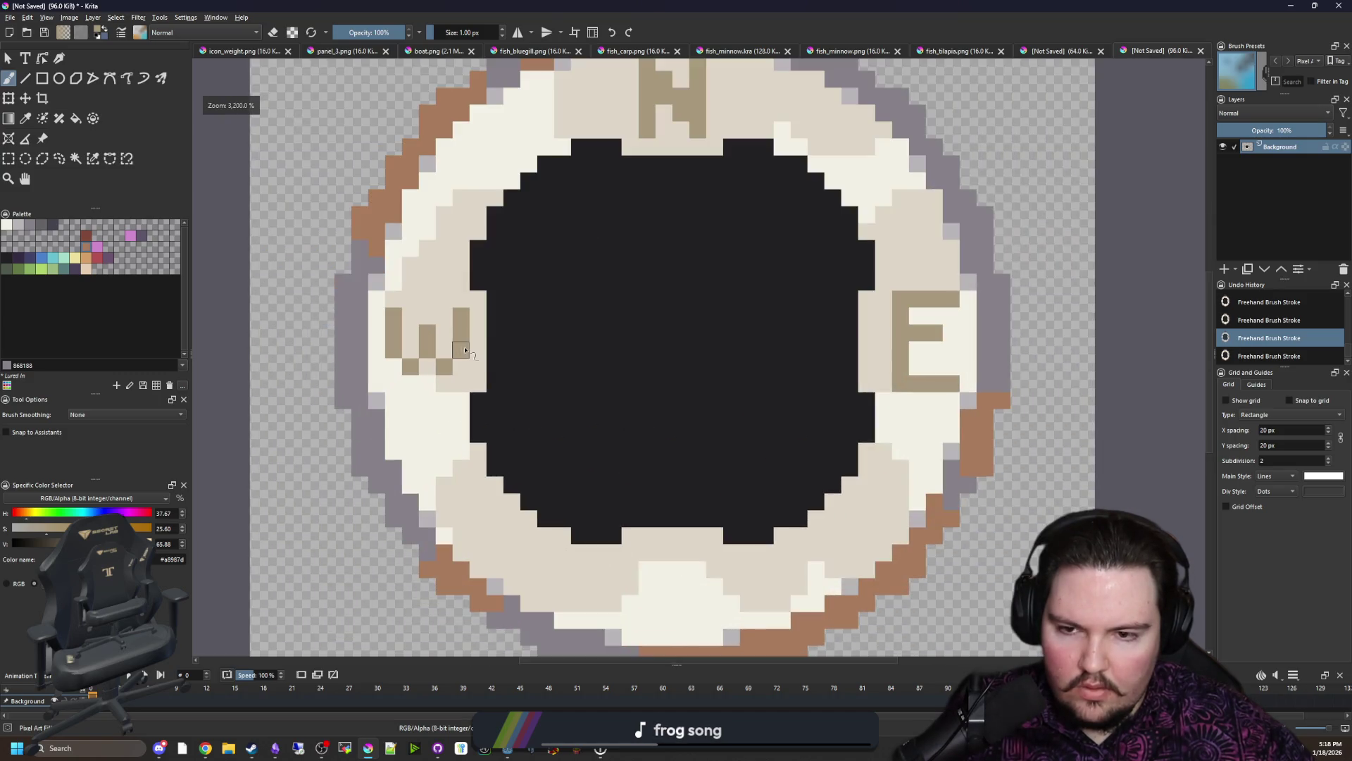
scroll(465, 398, up, 1)
drag(461, 395, 444, 415)
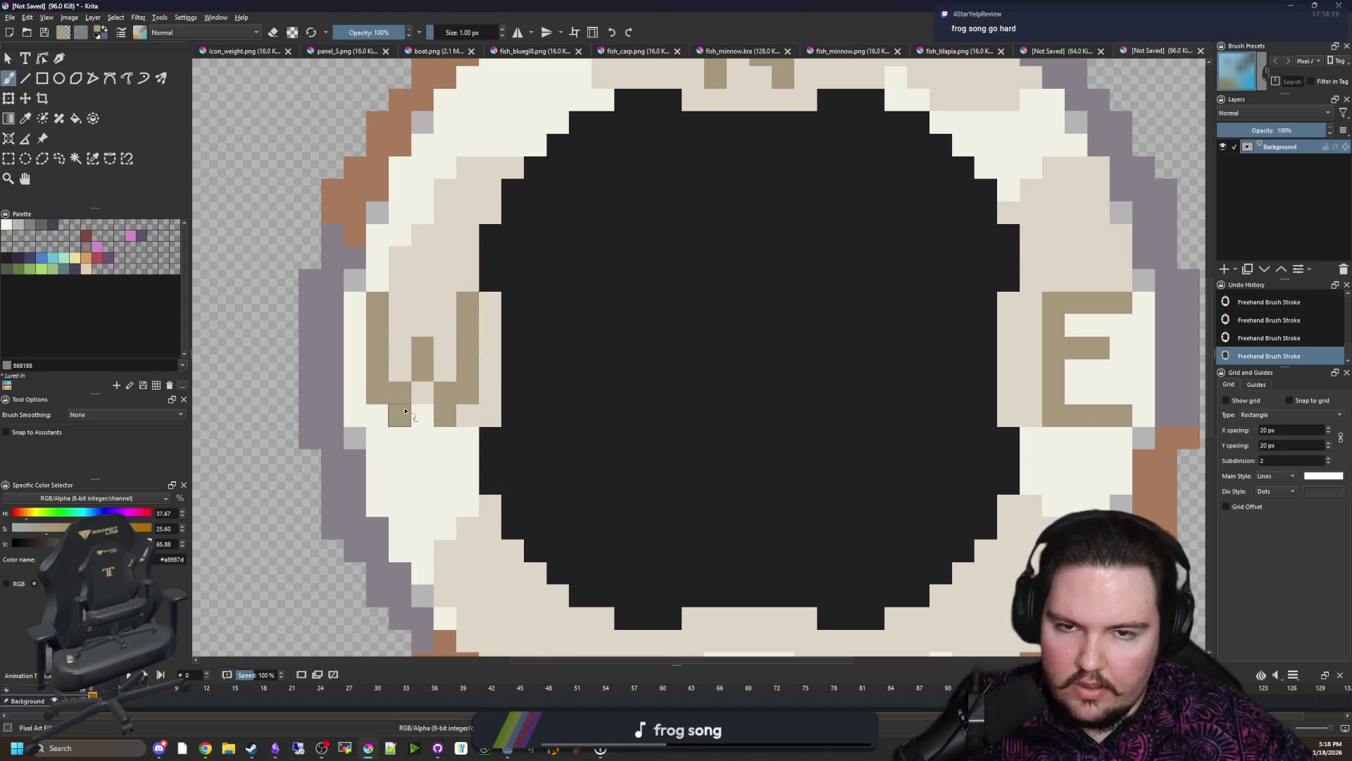
scroll(405, 411, down, 3)
scroll(433, 398, up, 4)
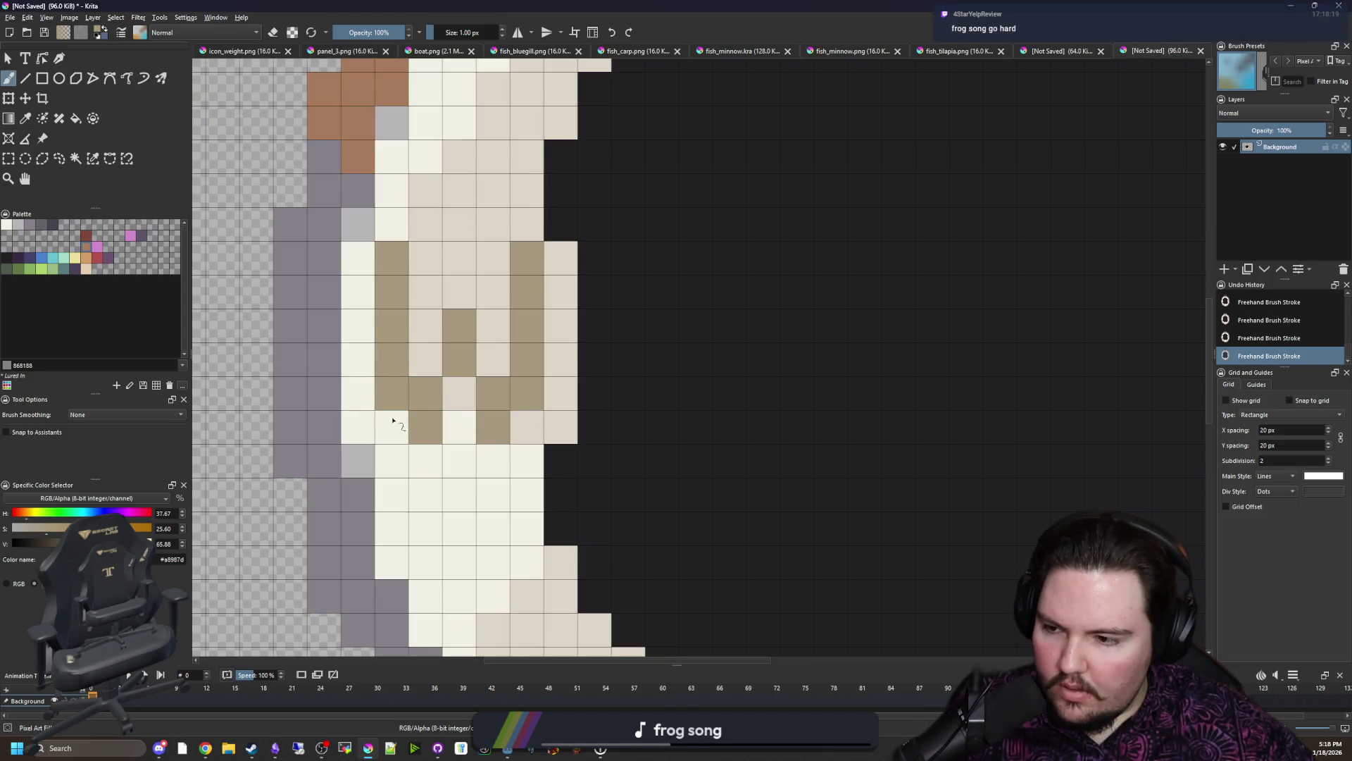
scroll(393, 422, down, 3)
scroll(398, 408, up, 3)
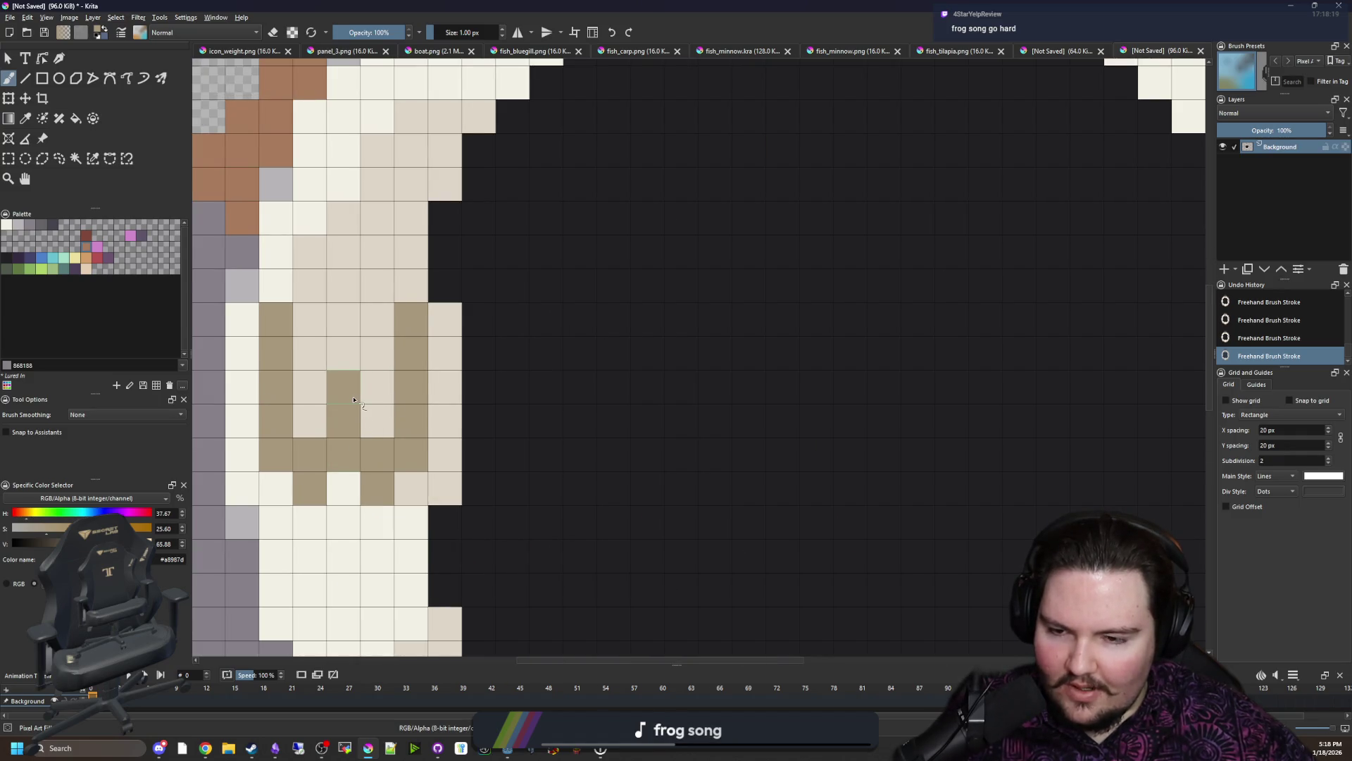
scroll(350, 387, down, 2)
scroll(408, 275, down, 1)
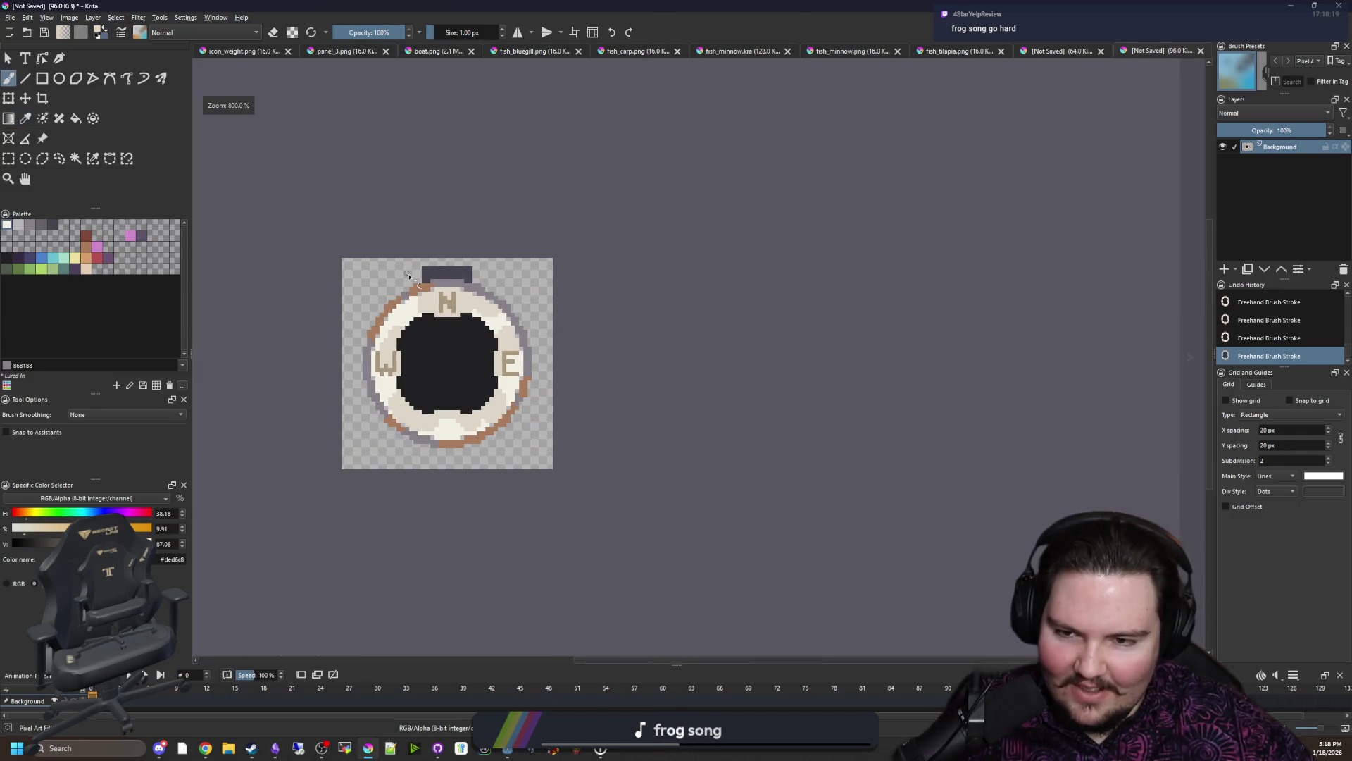
scroll(409, 274, up, 3)
scroll(447, 353, up, 1)
scroll(409, 393, down, 3)
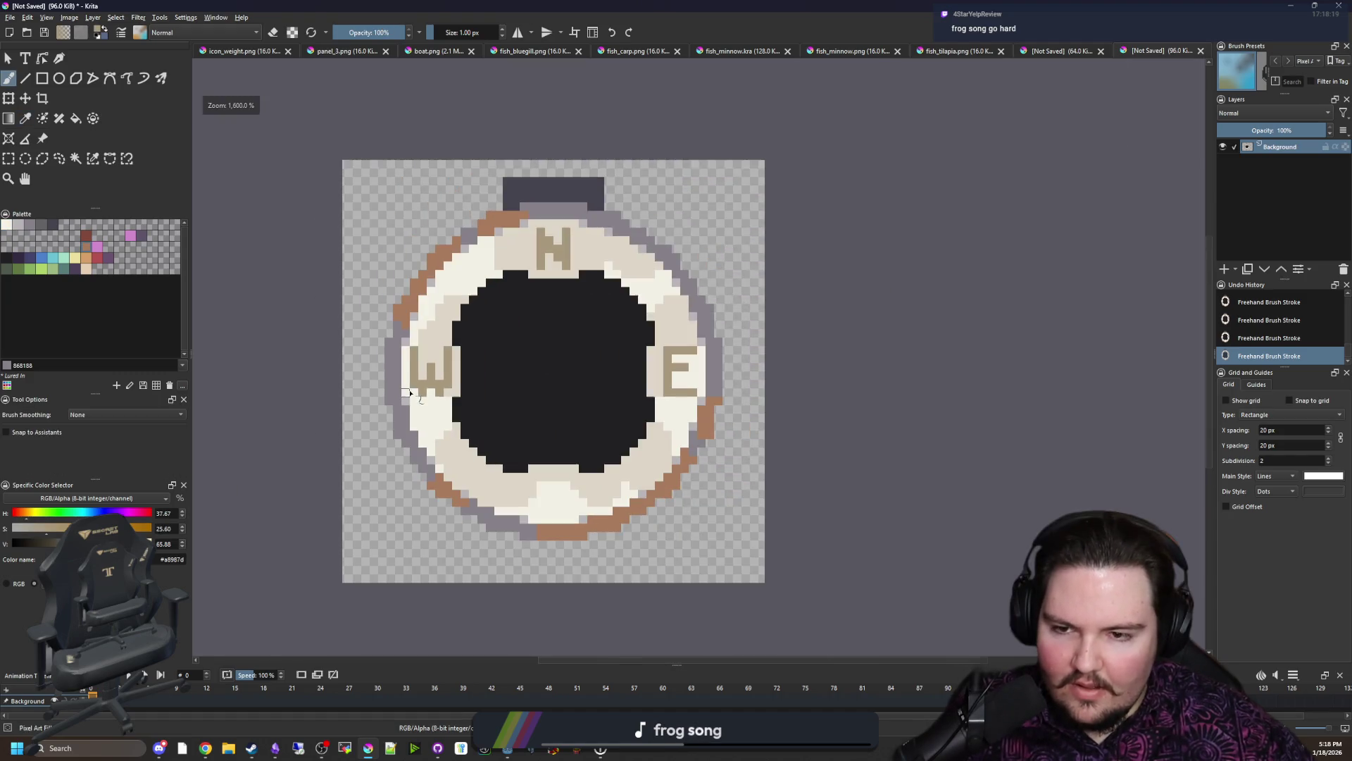
scroll(540, 436, up, 1)
scroll(558, 236, up, 1)
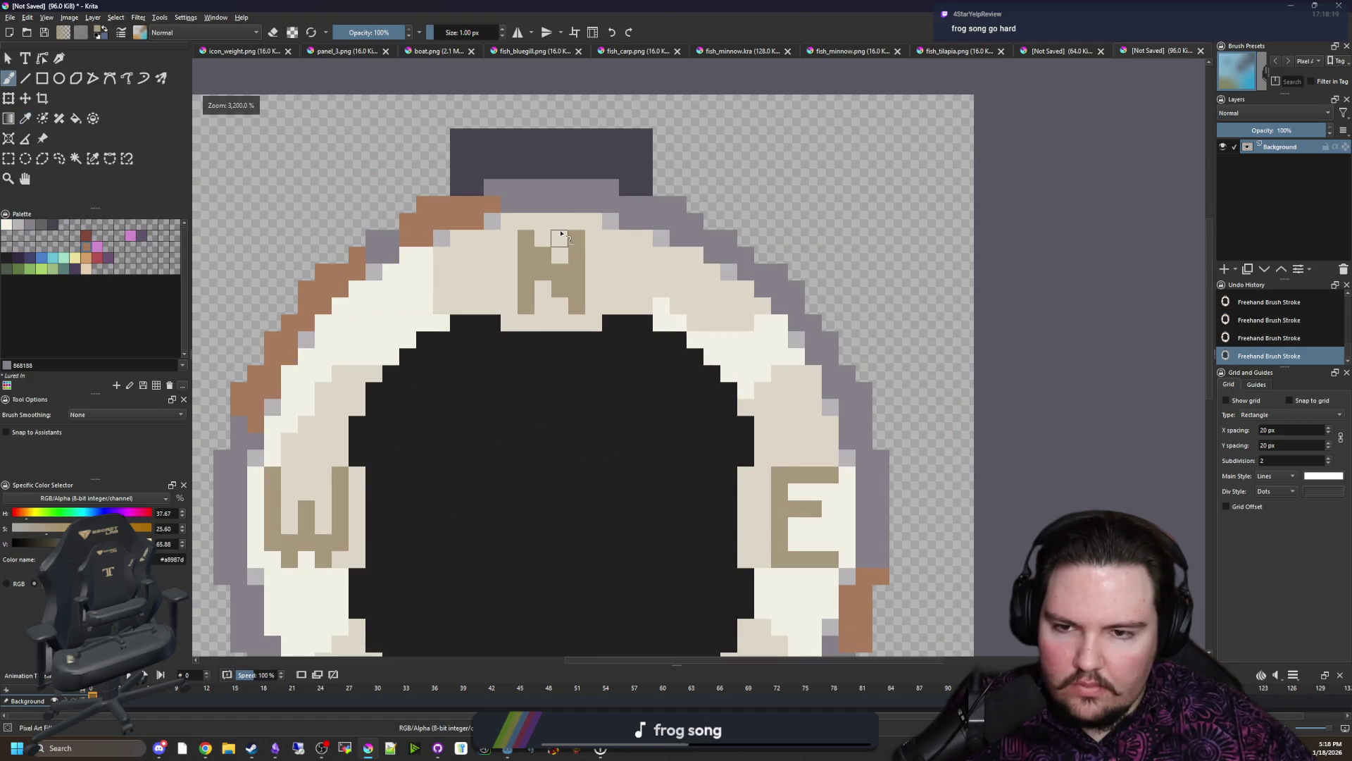
scroll(559, 446, down, 1)
scroll(547, 482, up, 1)
scroll(603, 384, up, 1)
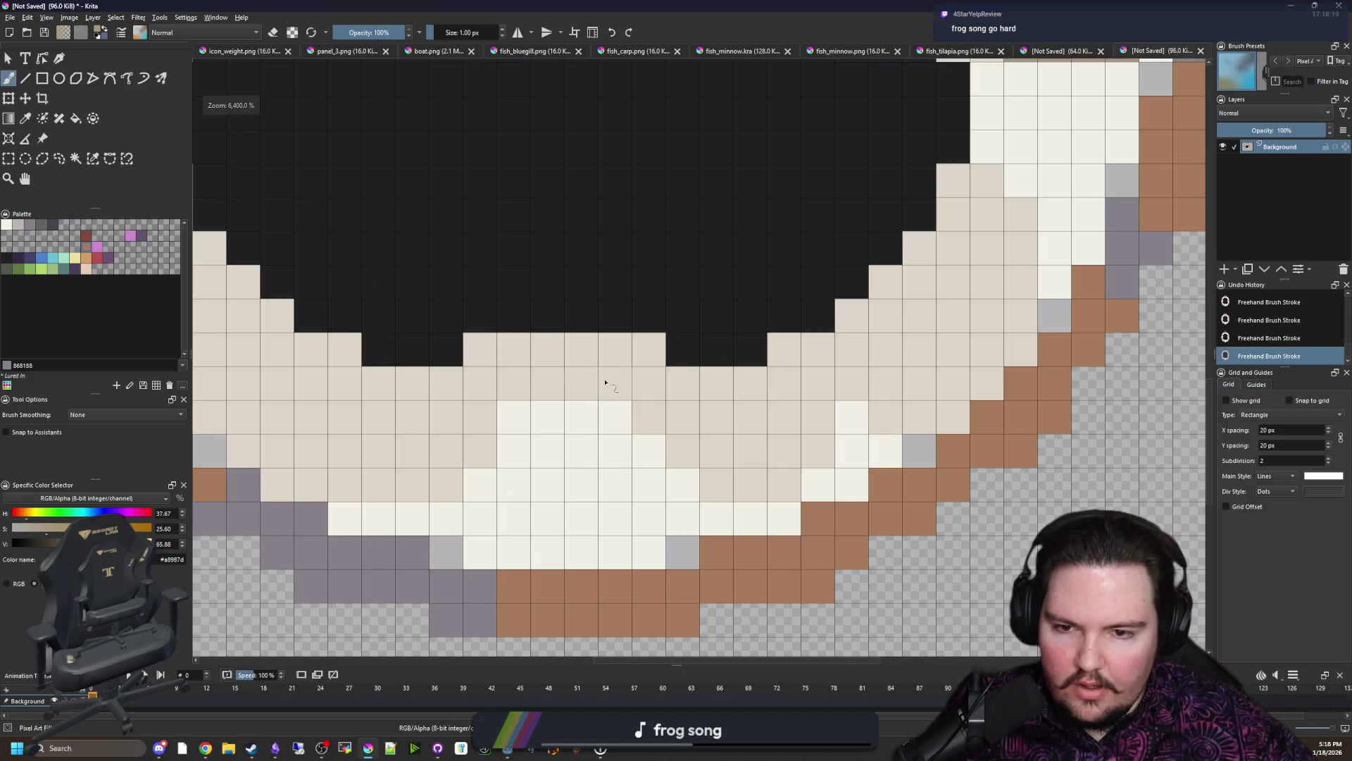
Step: Paint the top, middle and lower-curve strokes of a tan S at the ring's bottom
drag(603, 384, 541, 388)
mouse_move(522, 450)
mouse_down()
mouse_move(616, 451)
mouse_move(561, 521)
mouse_up()
click(527, 517)
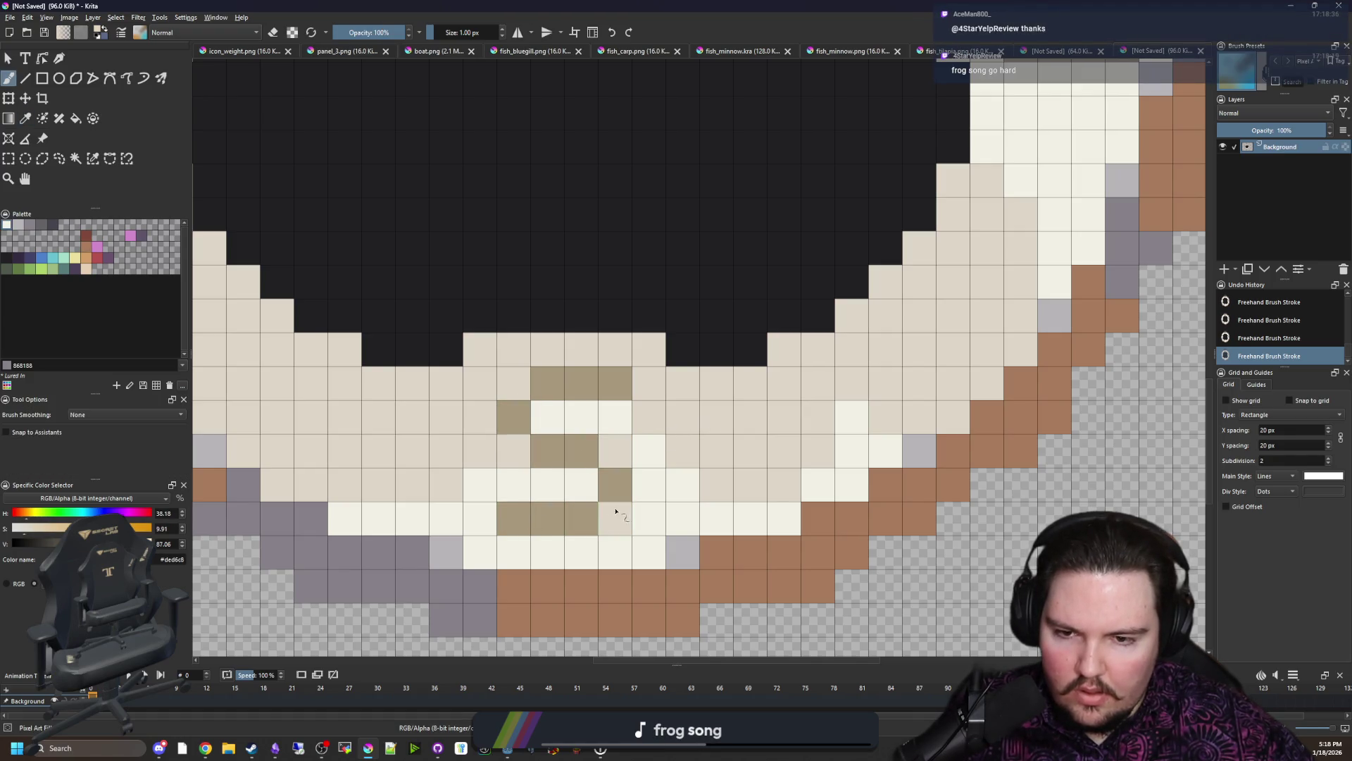
scroll(616, 511, down, 3)
scroll(599, 499, up, 2)
scroll(571, 447, up, 1)
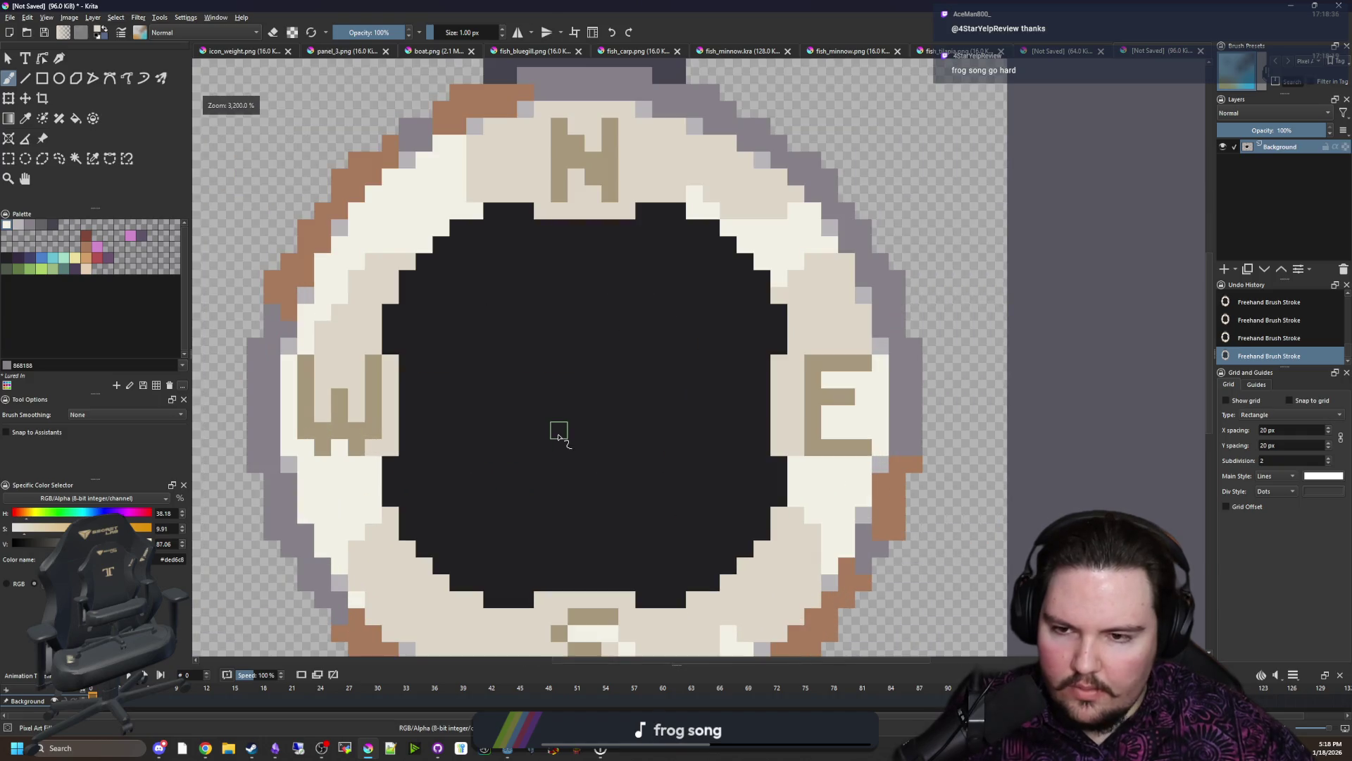
scroll(556, 432, up, 1)
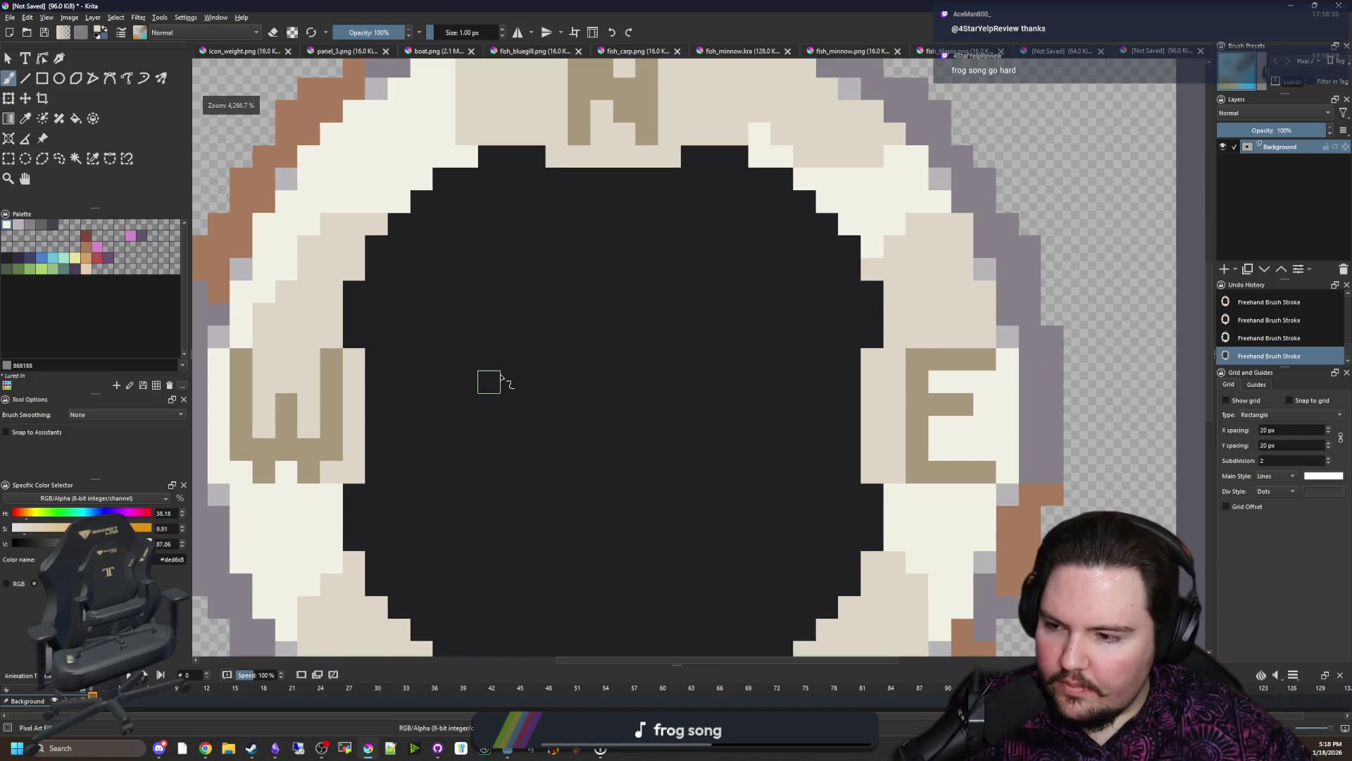
Step: Sample the tan letter colour, try and undo strokes on the circle's top edge, then place a tan accent pixel by its edge
ctrl+click(340, 447)
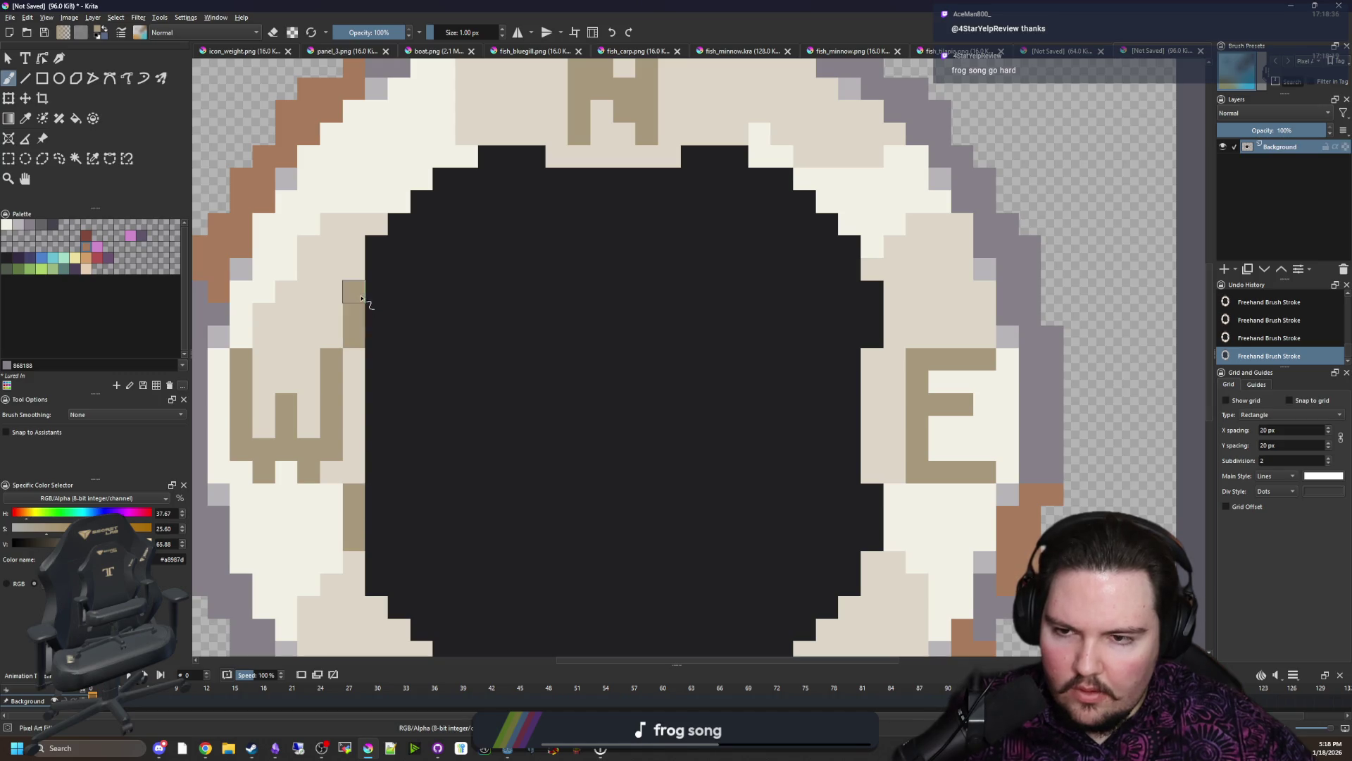
drag(533, 154, 486, 155)
drag(689, 155, 737, 157)
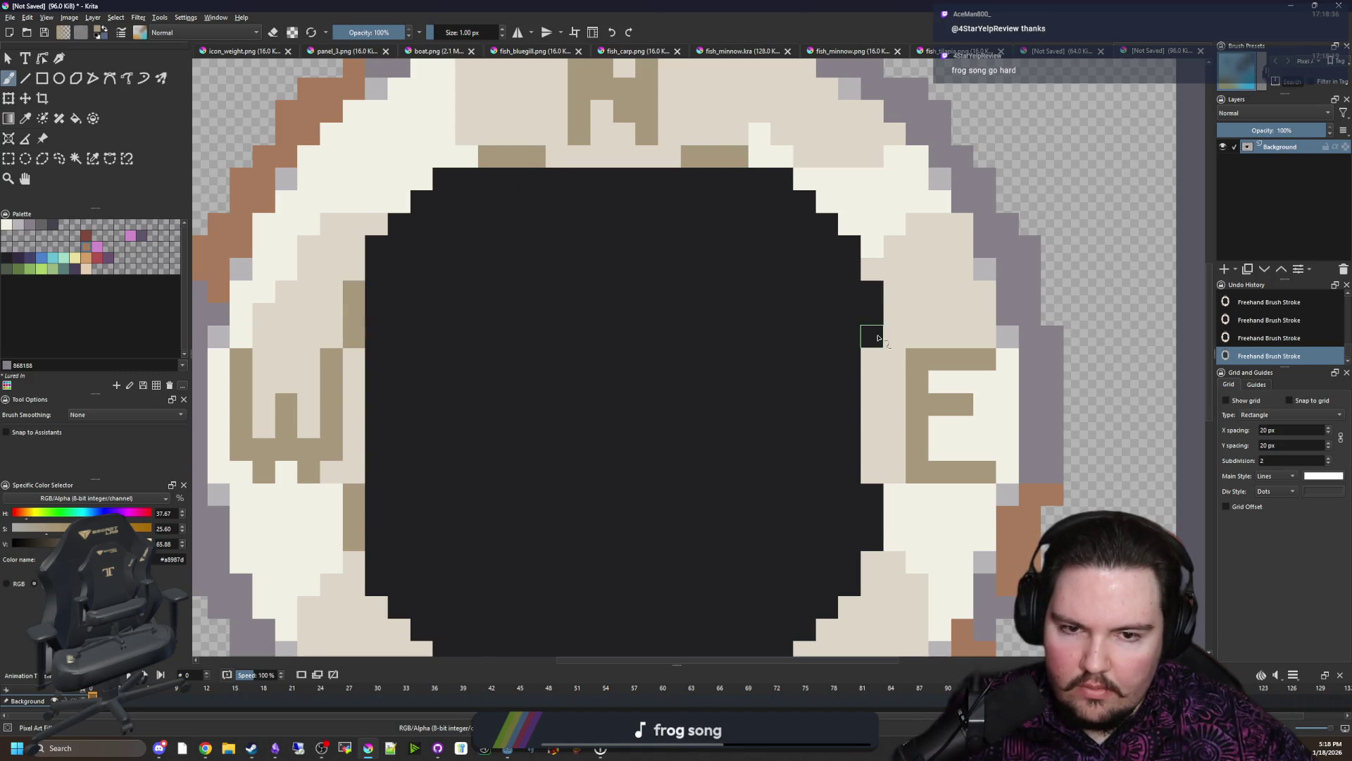
key(ctrl+z)
key(ctrl+z)
key(ctrl+z)
key(ctrl+z)
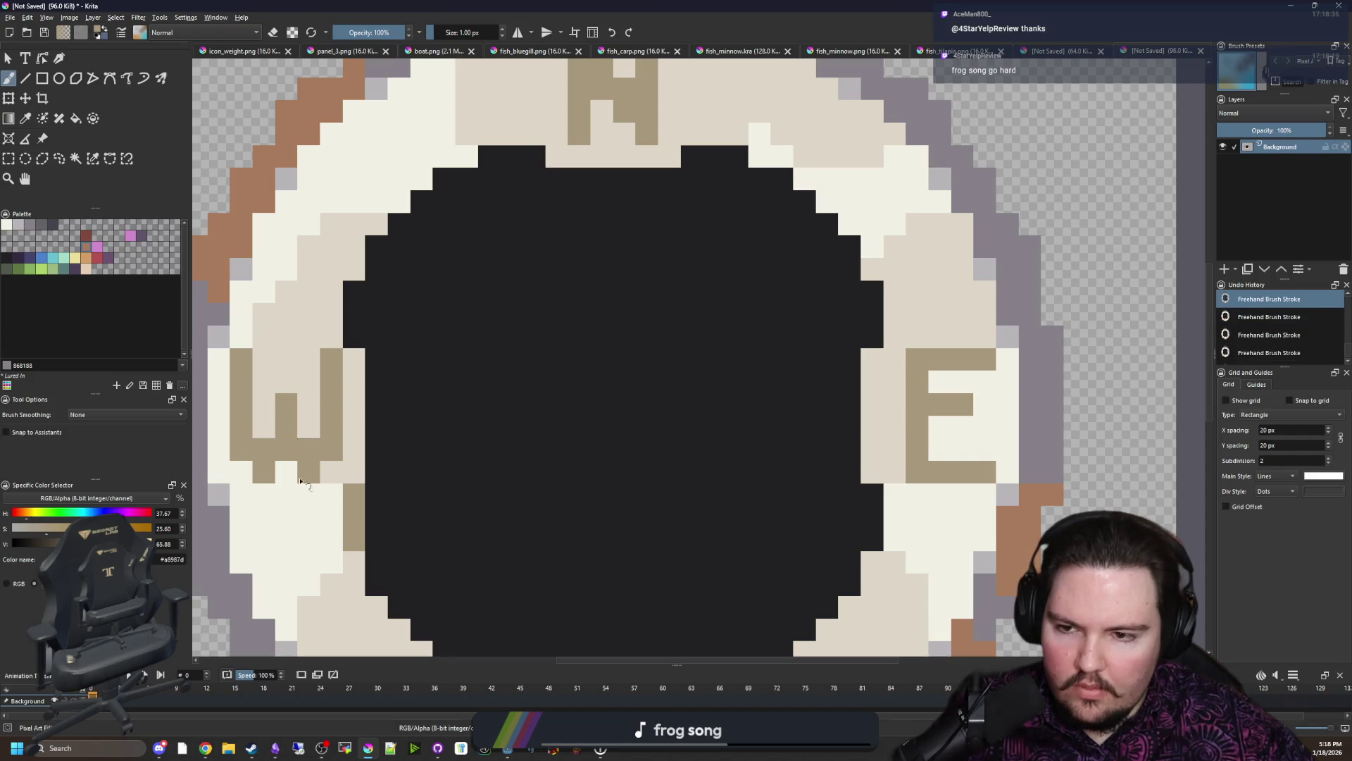
key(ctrl+z)
click(354, 492)
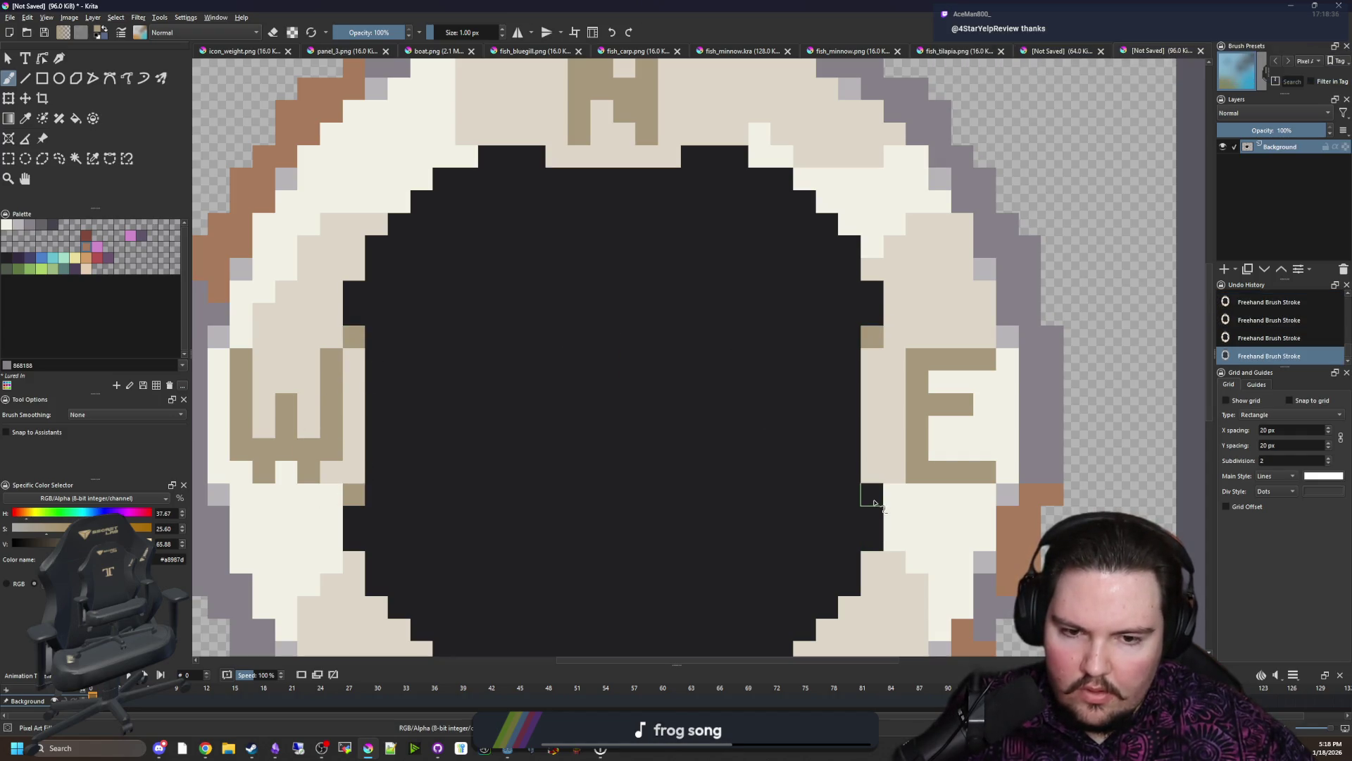
scroll(566, 502, down, 3)
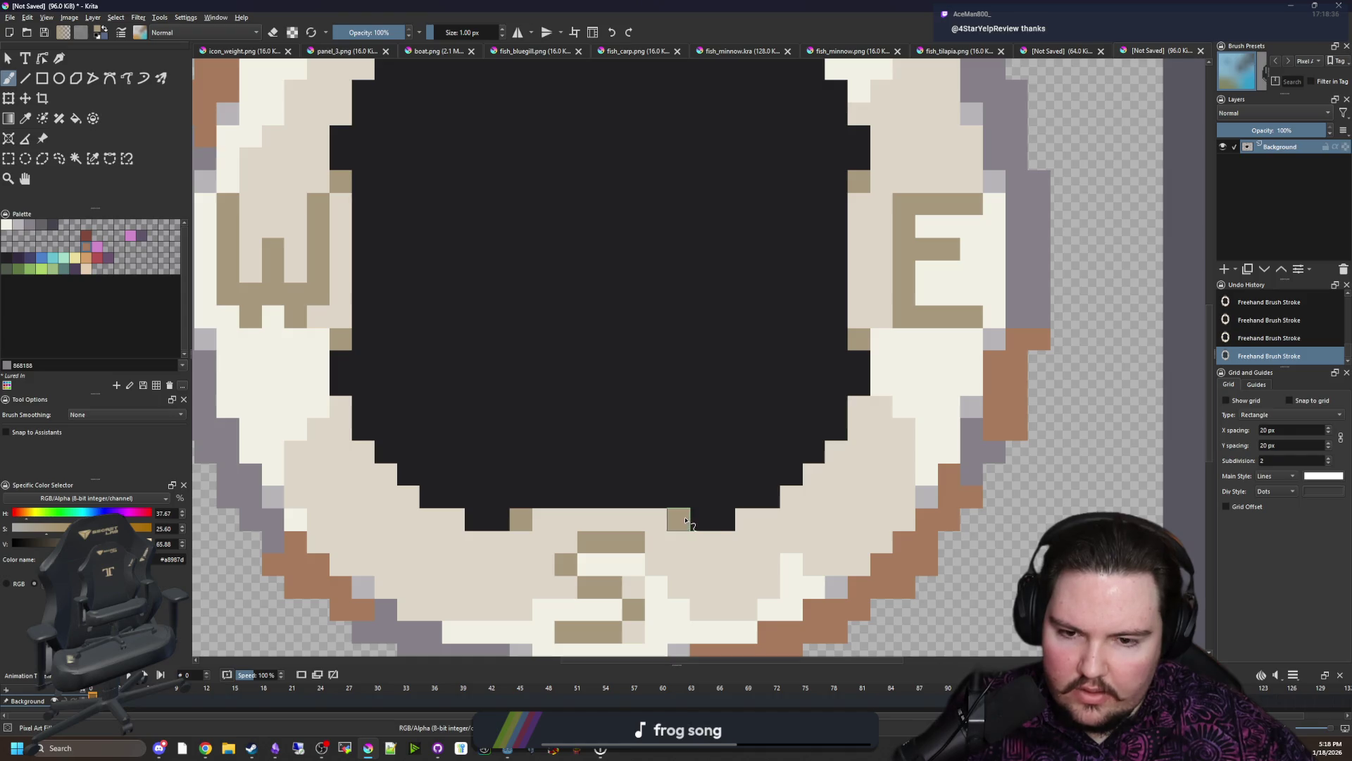
scroll(522, 247, up, 4)
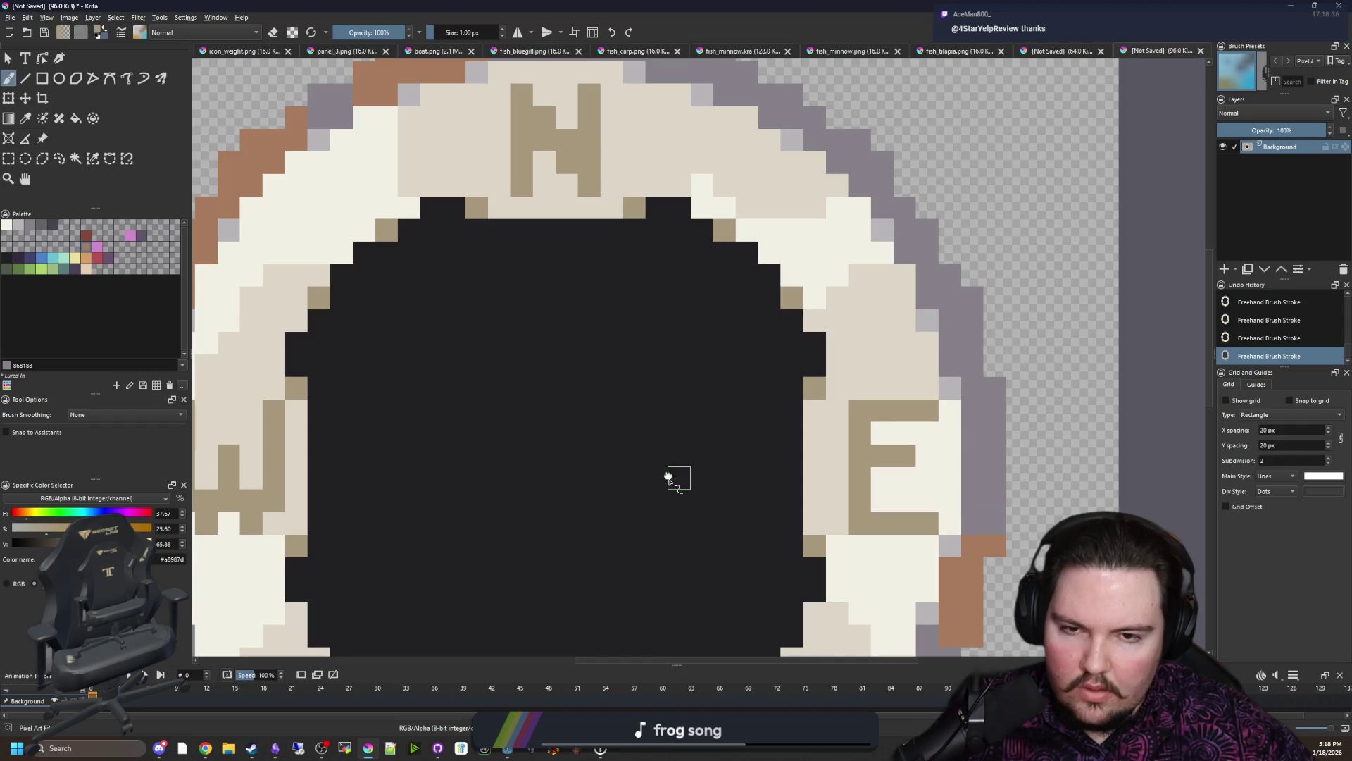
scroll(668, 478, down, 3)
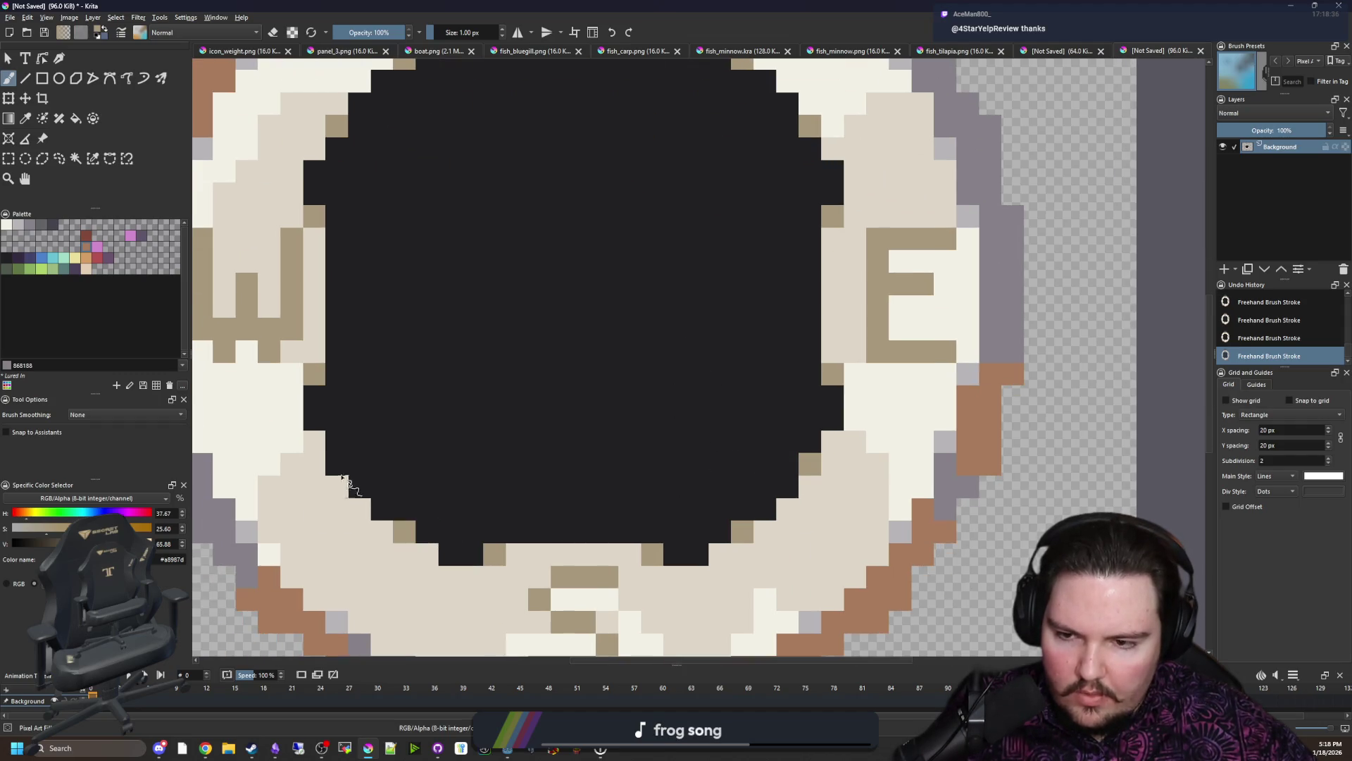
scroll(574, 478, down, 3)
scroll(603, 453, down, 3)
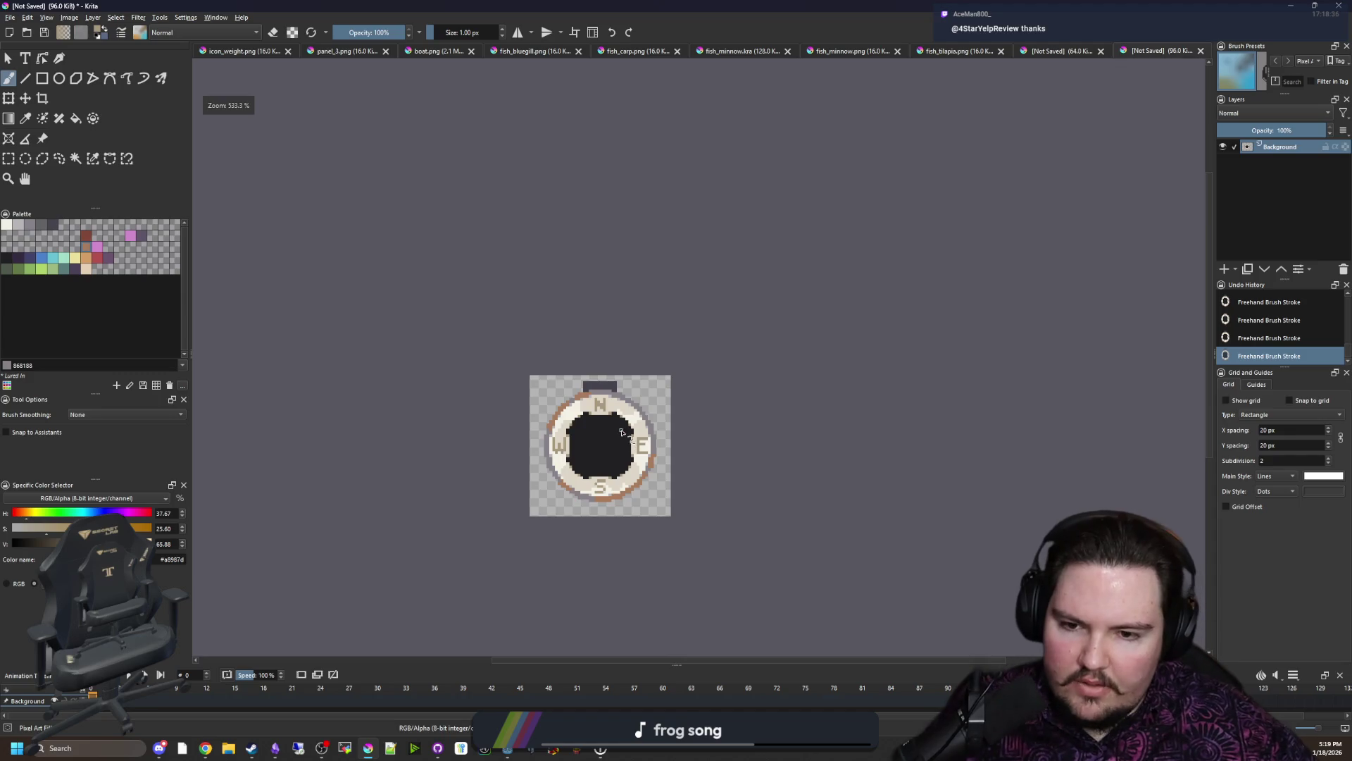
scroll(609, 437, up, 4)
scroll(563, 475, down, 1)
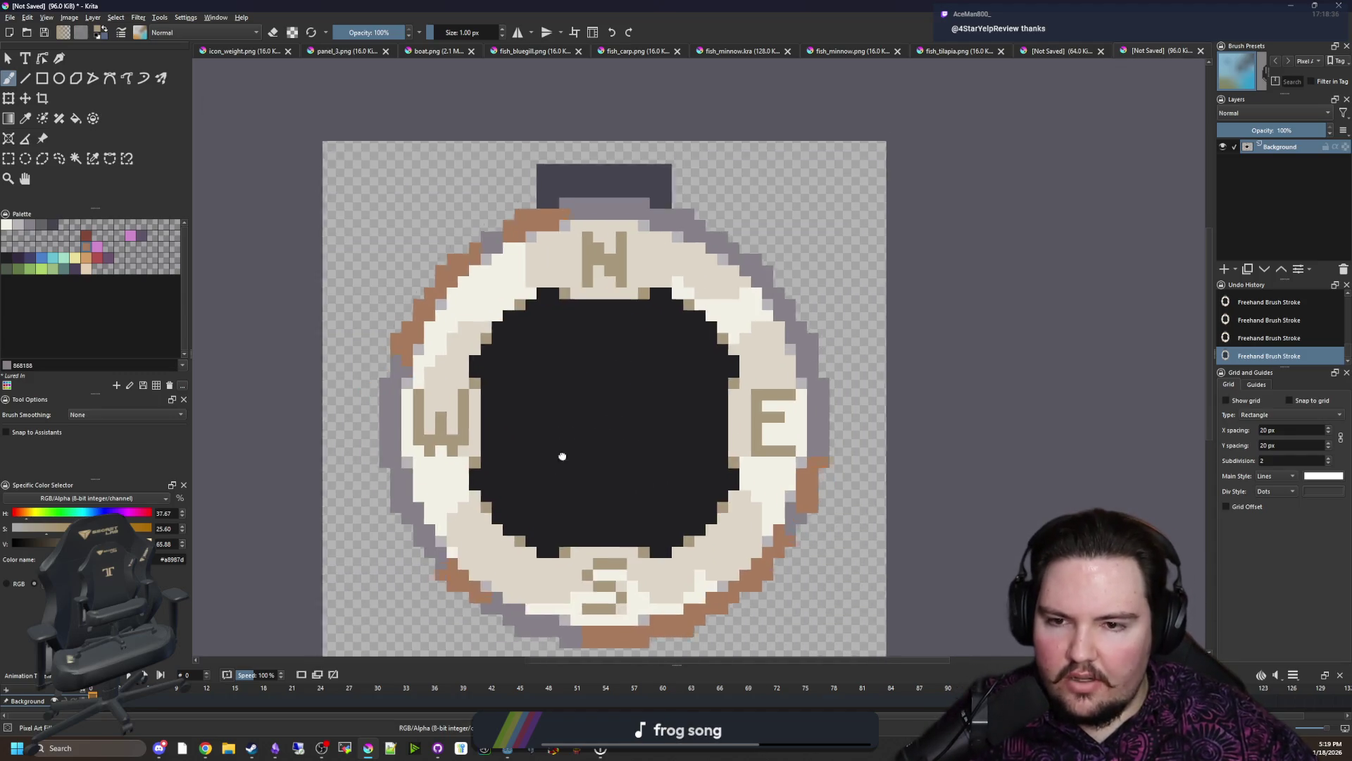
Step: Select every light-beige ring pixel with Similar Color Selection and ready a 2 px brush
click(77, 158)
scroll(566, 244, up, 2)
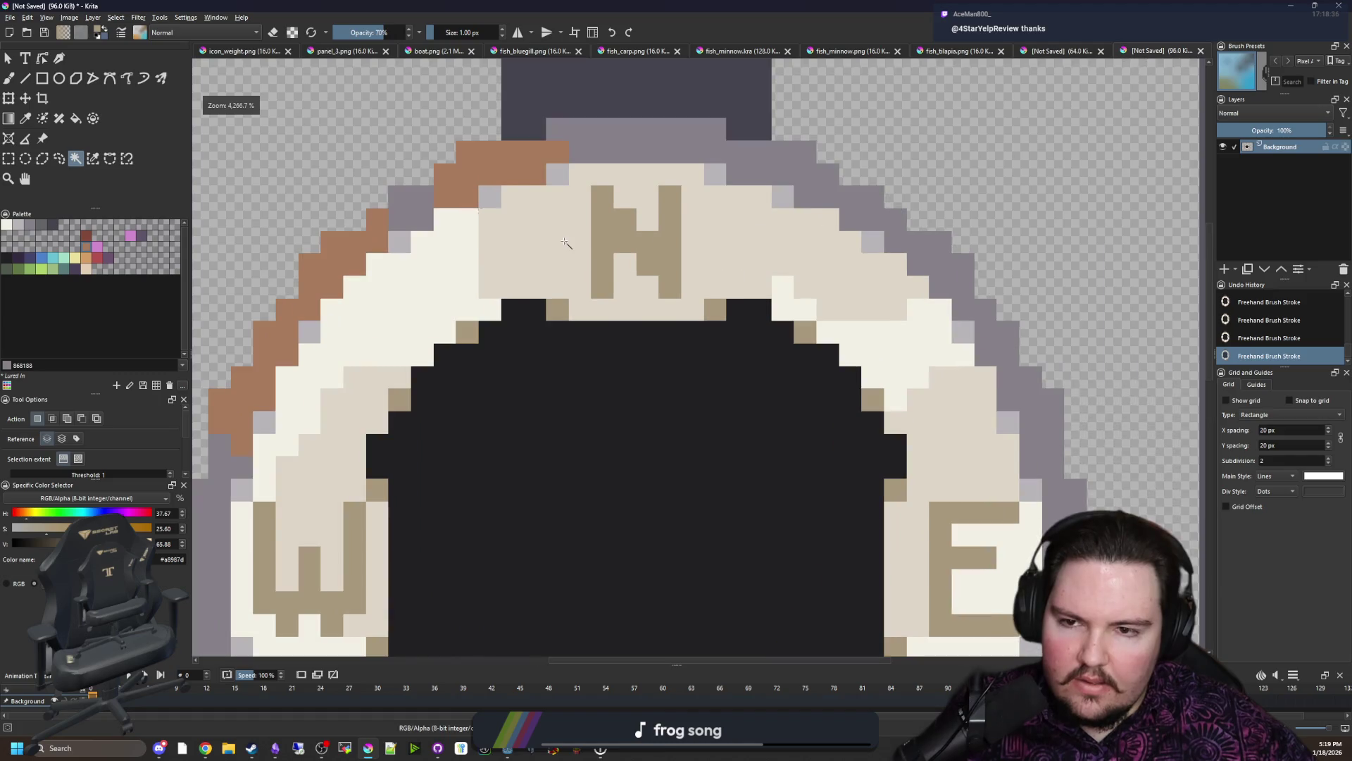
click(93, 157)
click(513, 281)
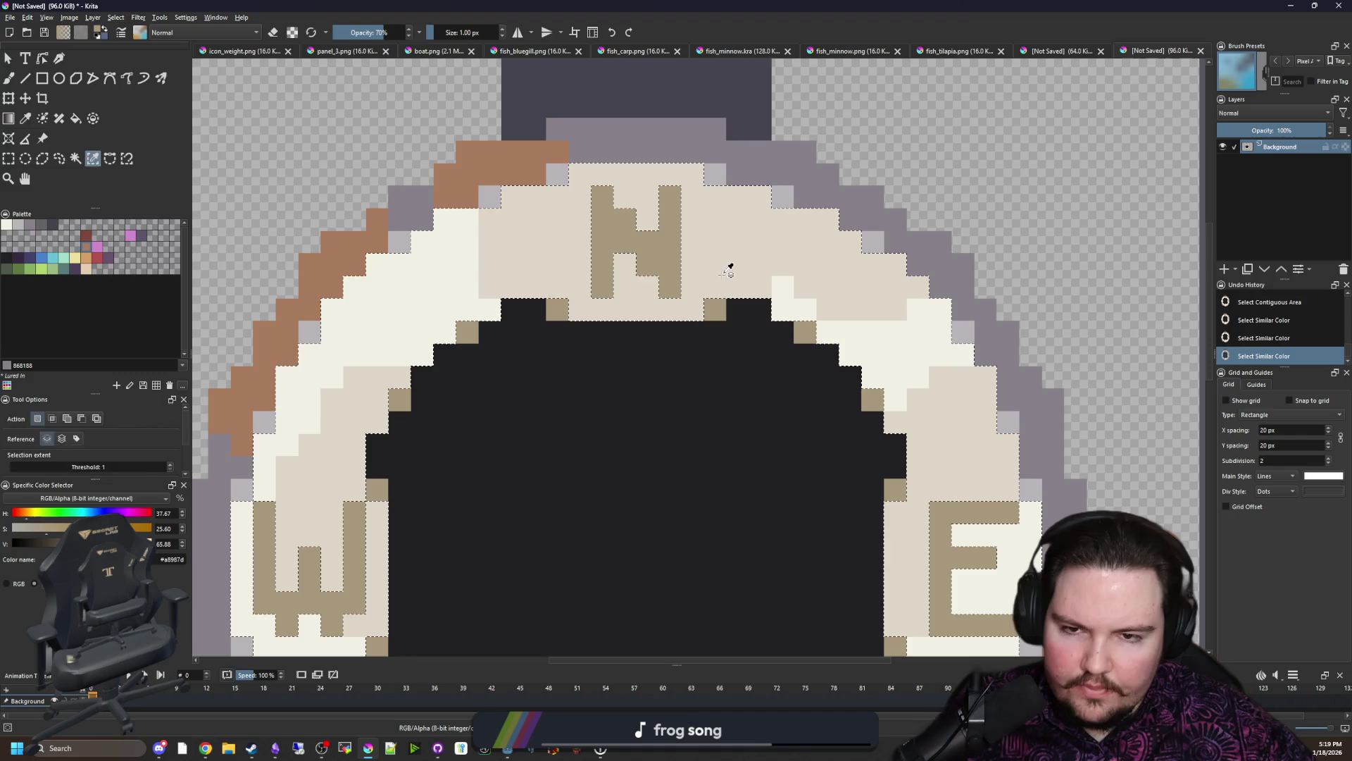
key(p)
key(b)
key(bracketright)
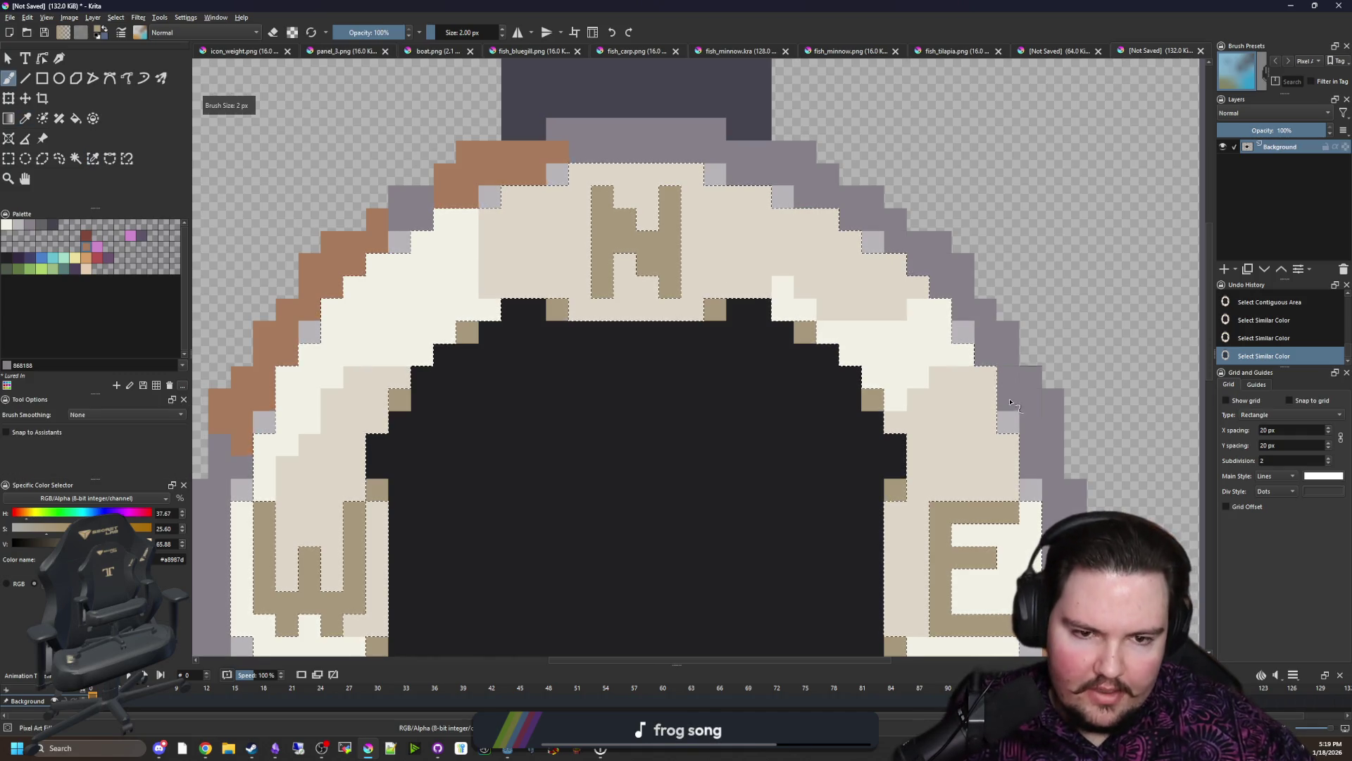
Step: Paint dark grey along the right arch's grey band, then reselect the rim outline colour for painting
drag(984, 399, 962, 355)
key(ctrl+z)
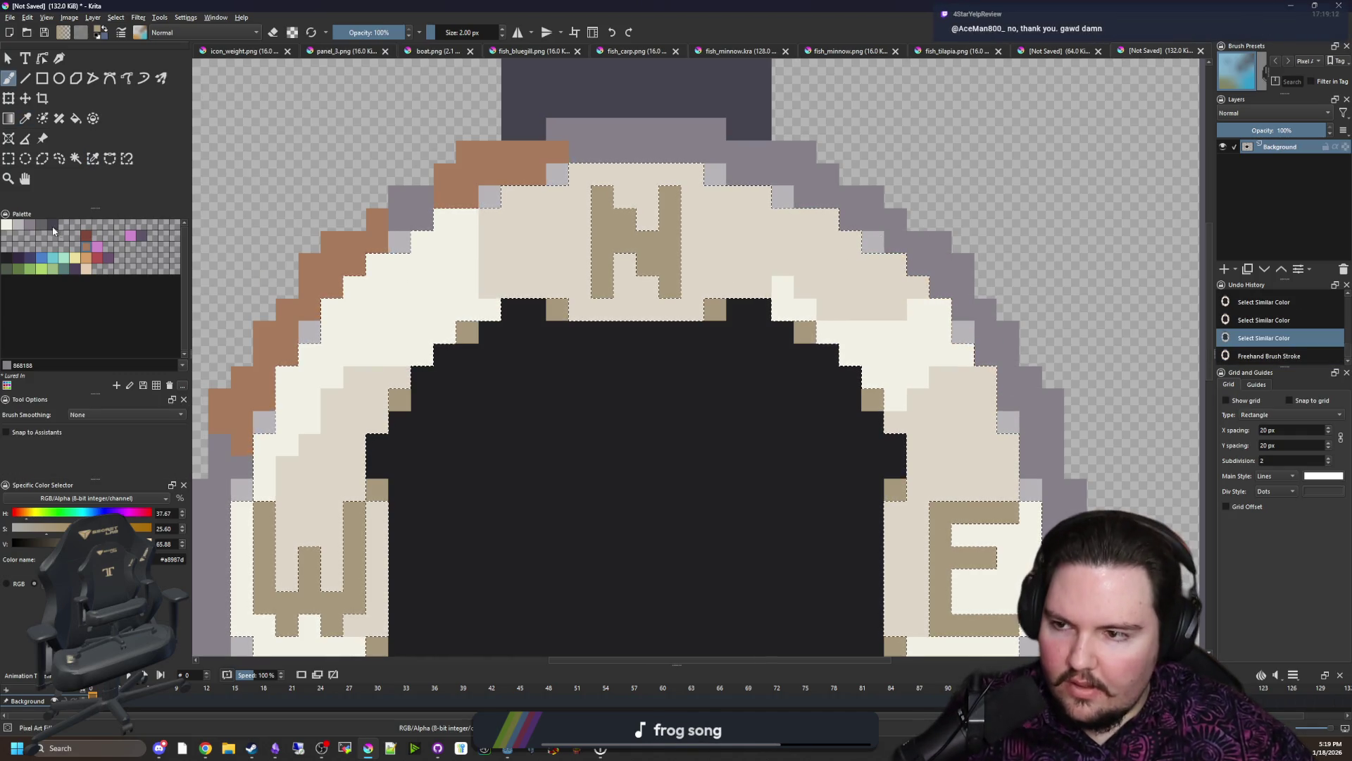
mouse_move(1009, 447)
mouse_down()
mouse_move(854, 237)
mouse_move(719, 190)
mouse_move(603, 185)
mouse_move(505, 199)
mouse_move(386, 264)
mouse_move(317, 339)
mouse_move(239, 501)
mouse_up()
key(ctrl+shift+a)
scroll(431, 431, down, 2)
scroll(612, 377, down, 2)
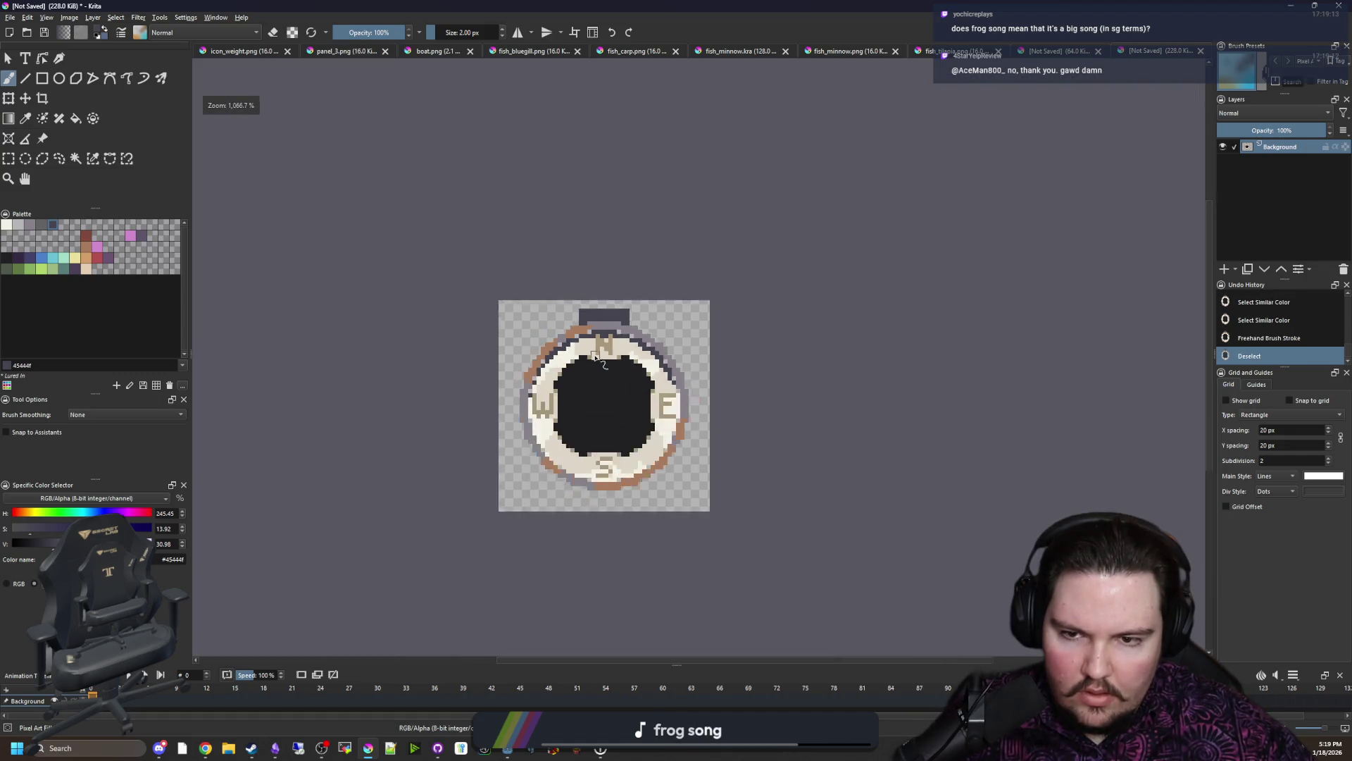
scroll(612, 338, down, 2)
scroll(609, 313, up, 3)
scroll(610, 315, up, 3)
click(93, 157)
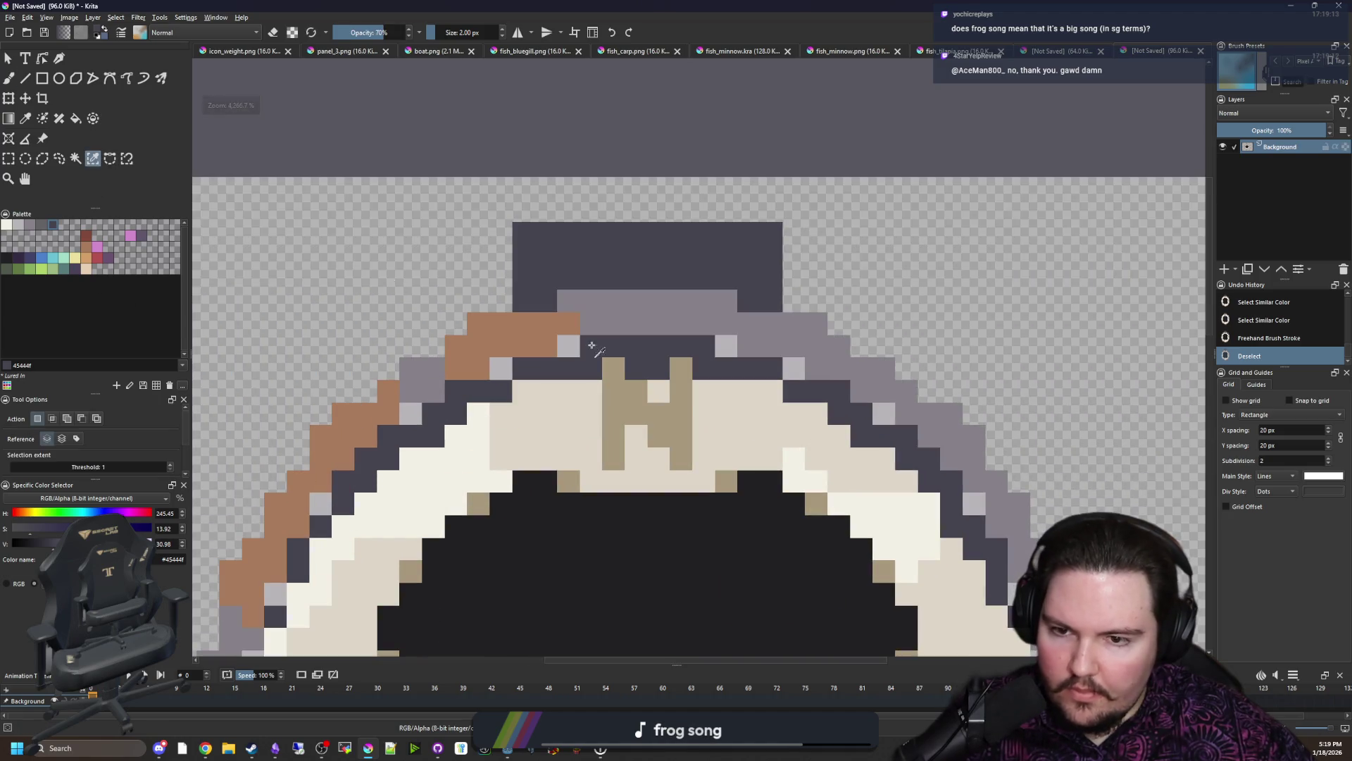
key(b)
scroll(753, 444, down, 2)
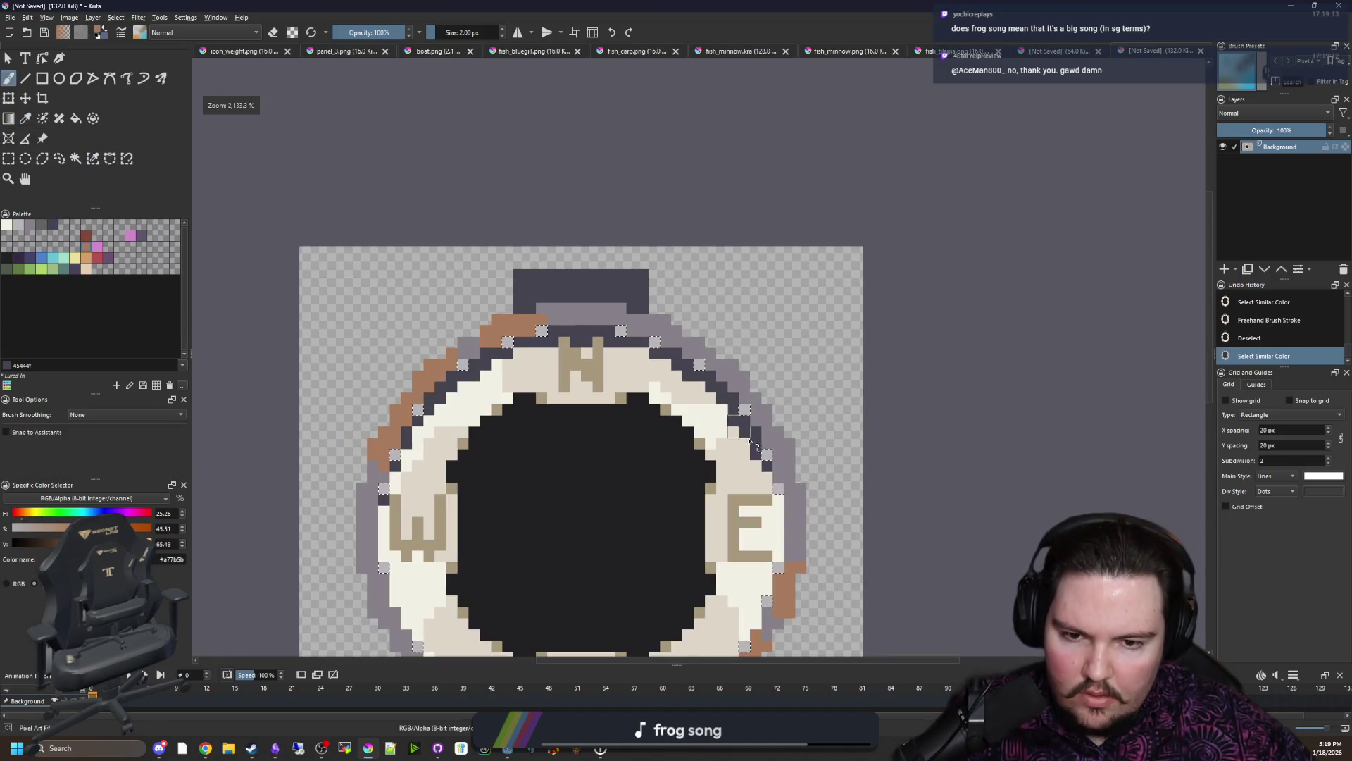
Step: Undo an orange-brown rim recolour and paint dark 1 px pixels along the compass's top edge
click(745, 409)
click(698, 363)
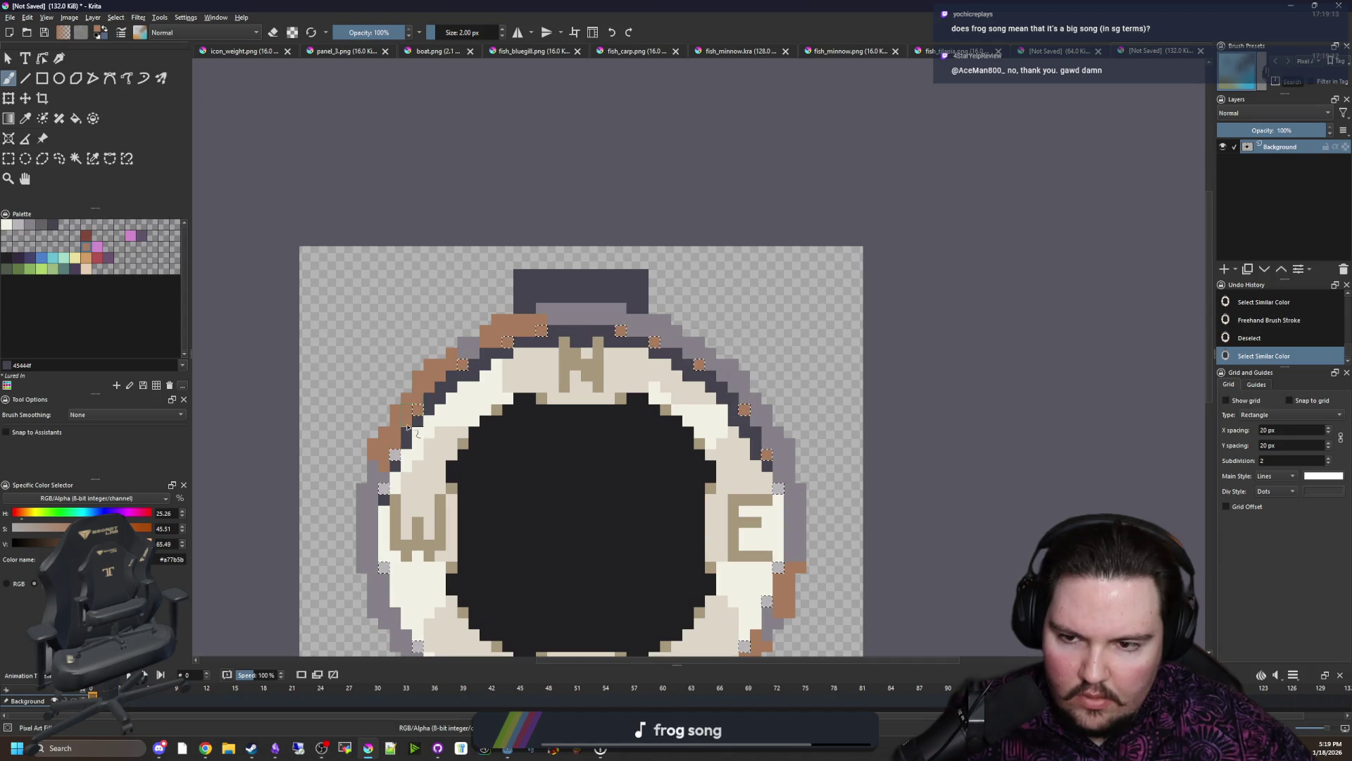
key(ctrl+z)
scroll(610, 306, down, 3)
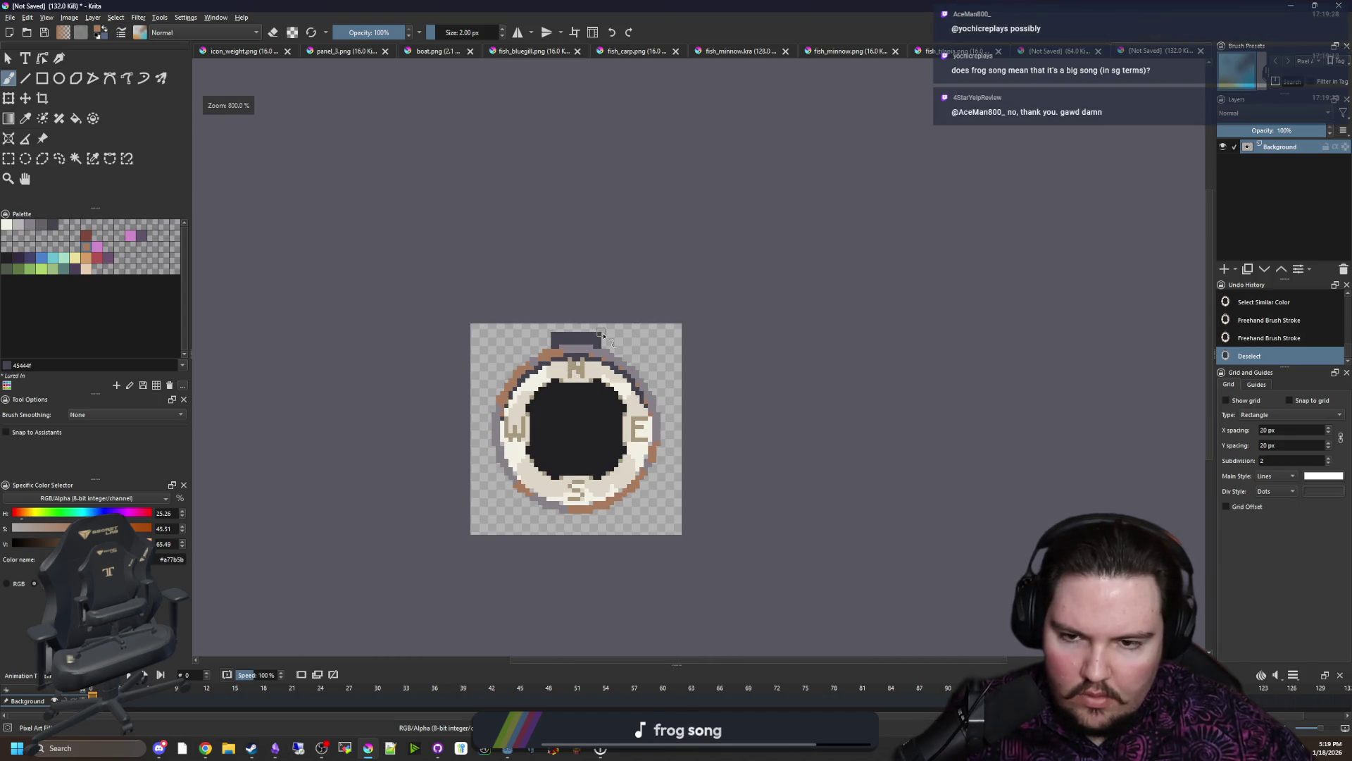
scroll(610, 307, down, 2)
scroll(576, 347, up, 4)
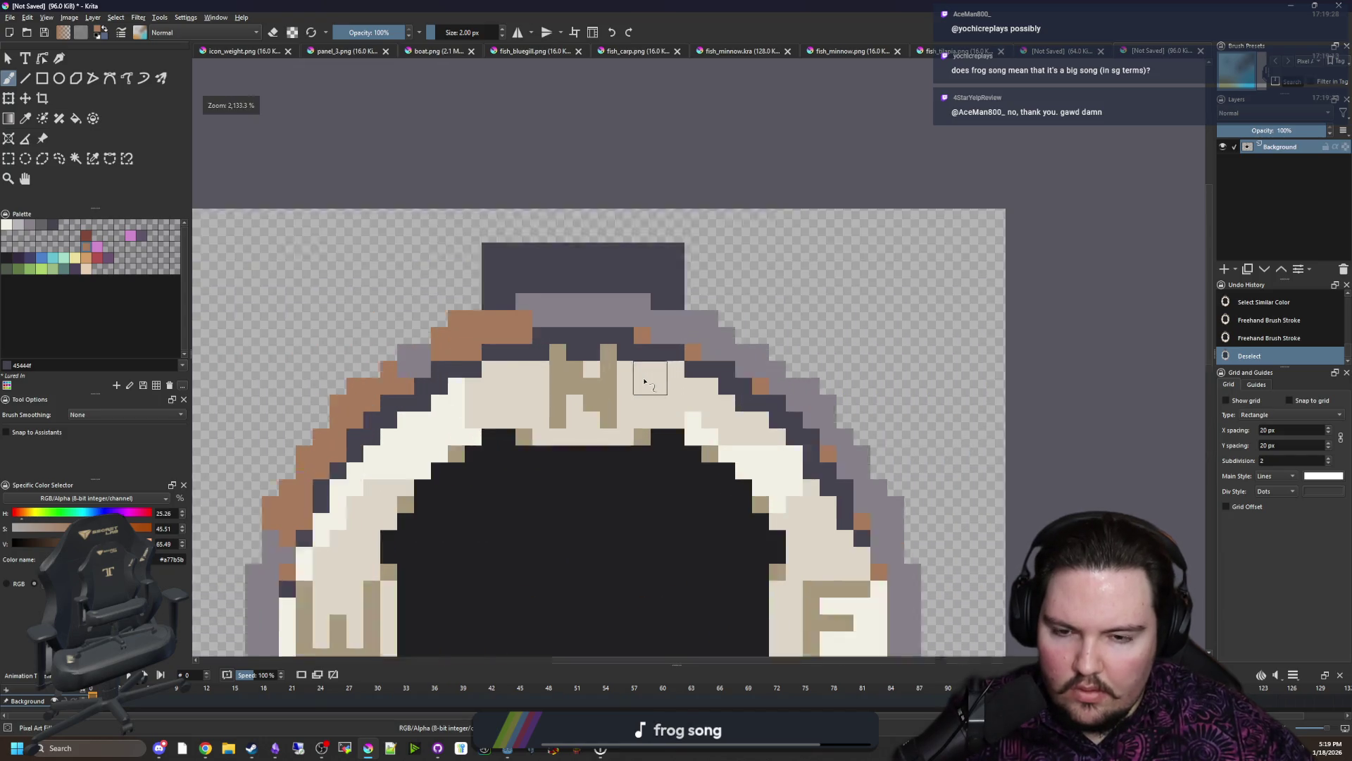
scroll(614, 393, up, 2)
key(bracketleft)
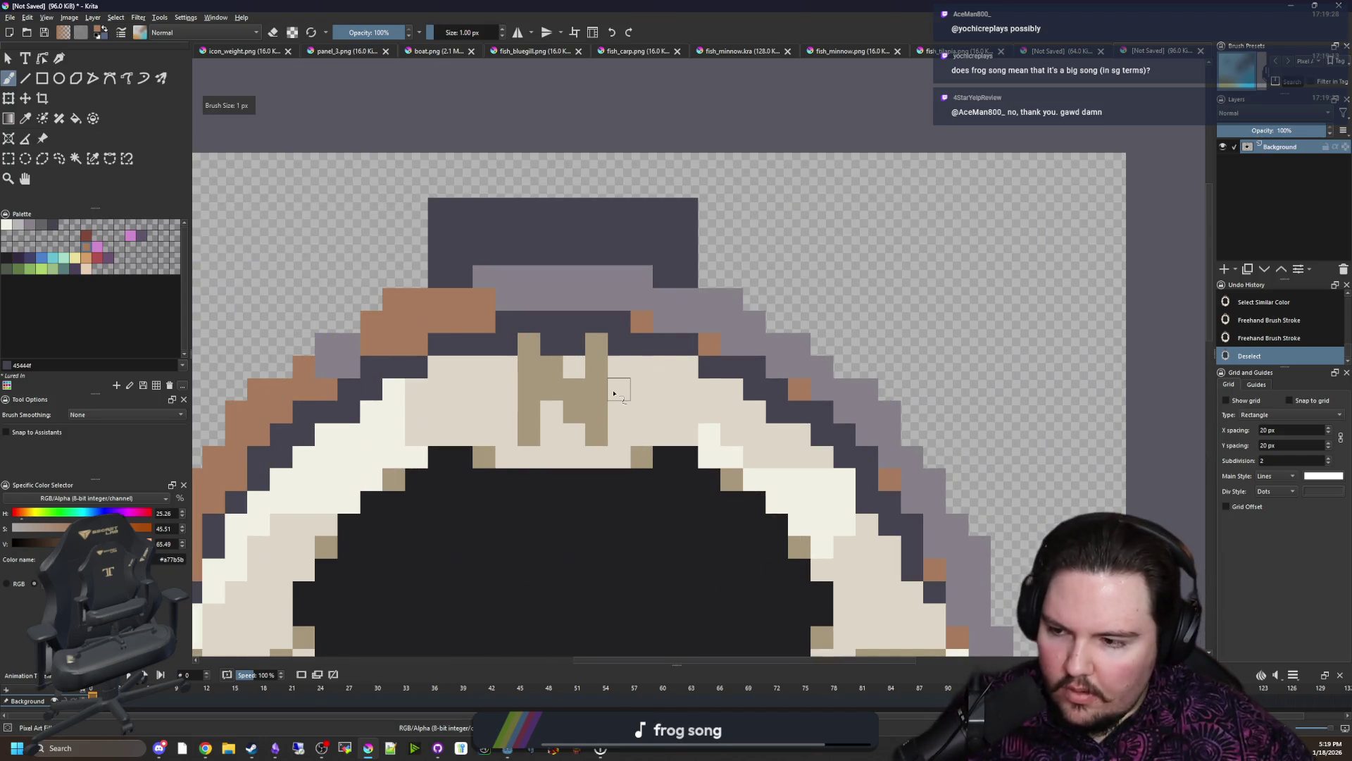
scroll(614, 393, down, 4)
scroll(614, 394, down, 2)
scroll(618, 331, down, 2)
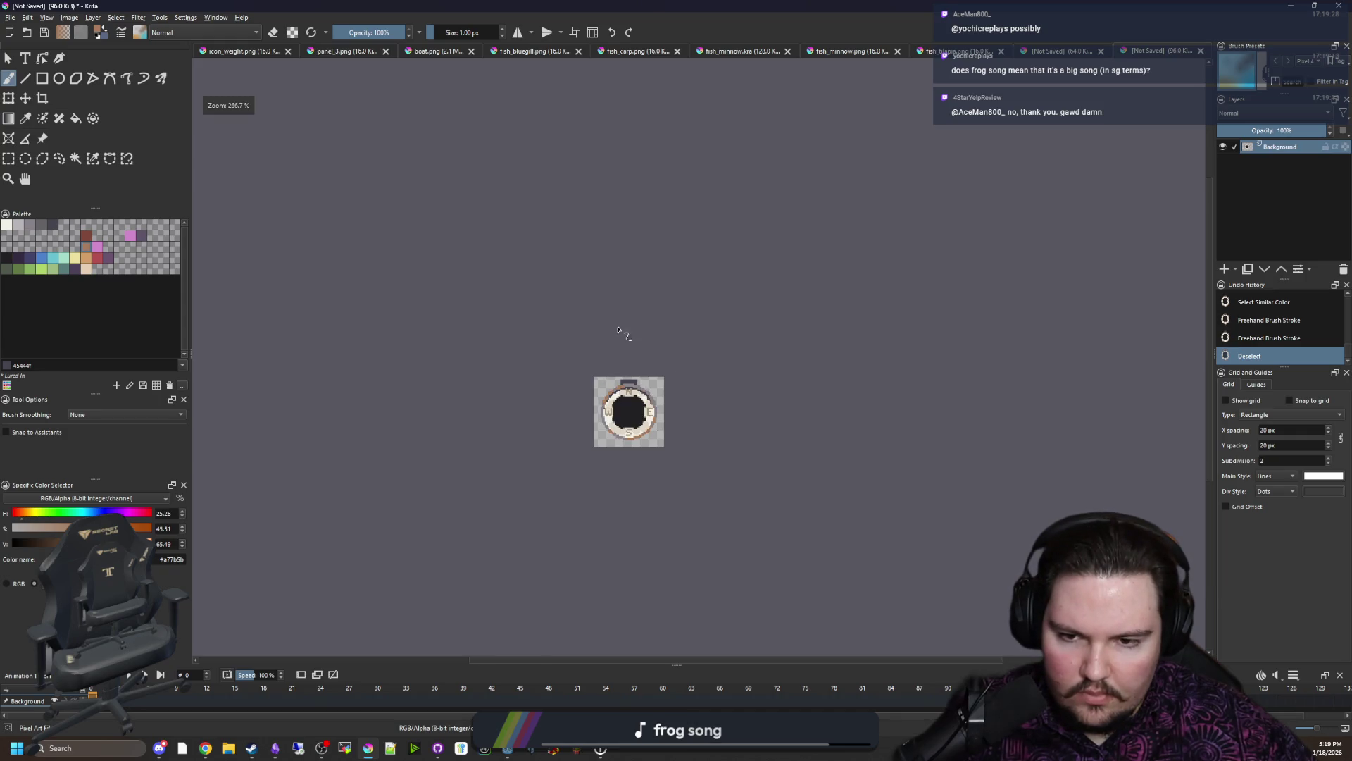
scroll(635, 416, up, 3)
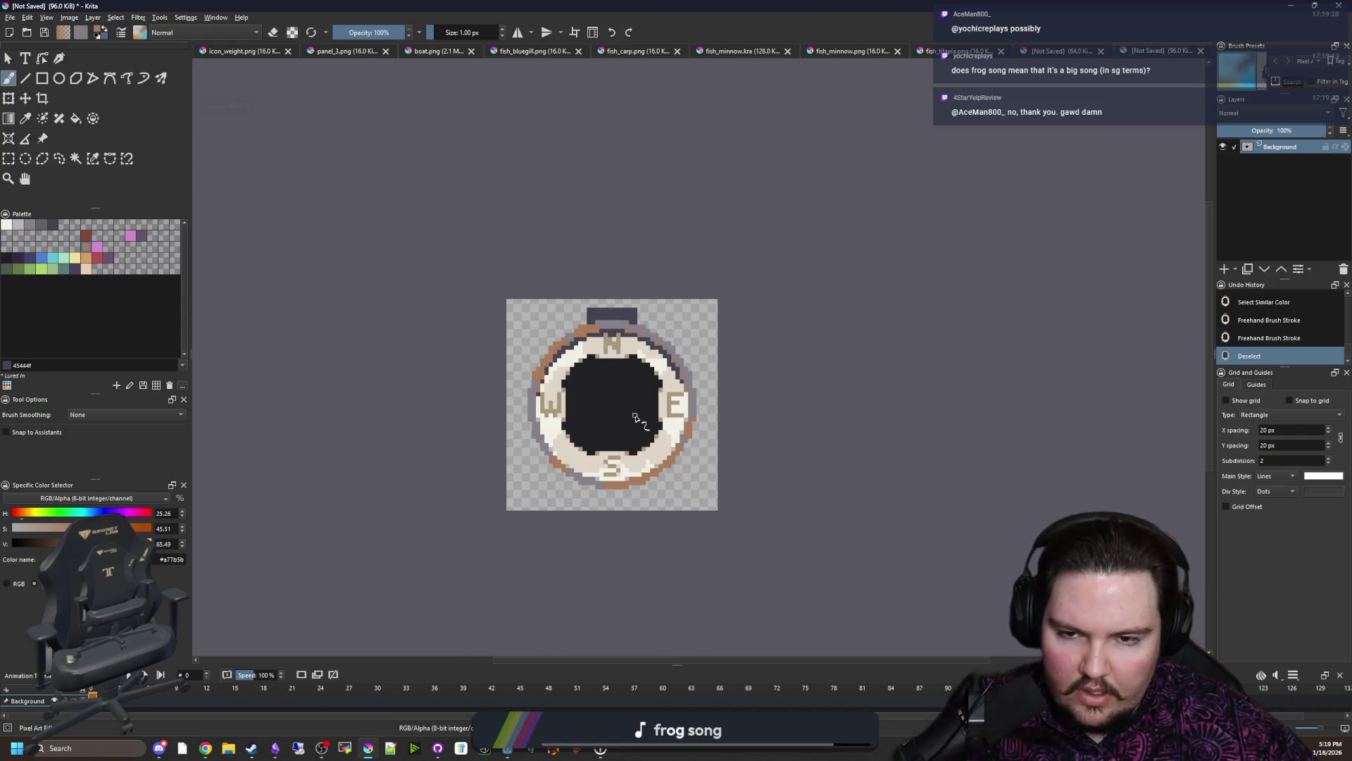
scroll(634, 417, up, 2)
scroll(620, 302, up, 2)
drag(714, 250, 407, 250)
scroll(647, 372, down, 5)
scroll(662, 523, up, 2)
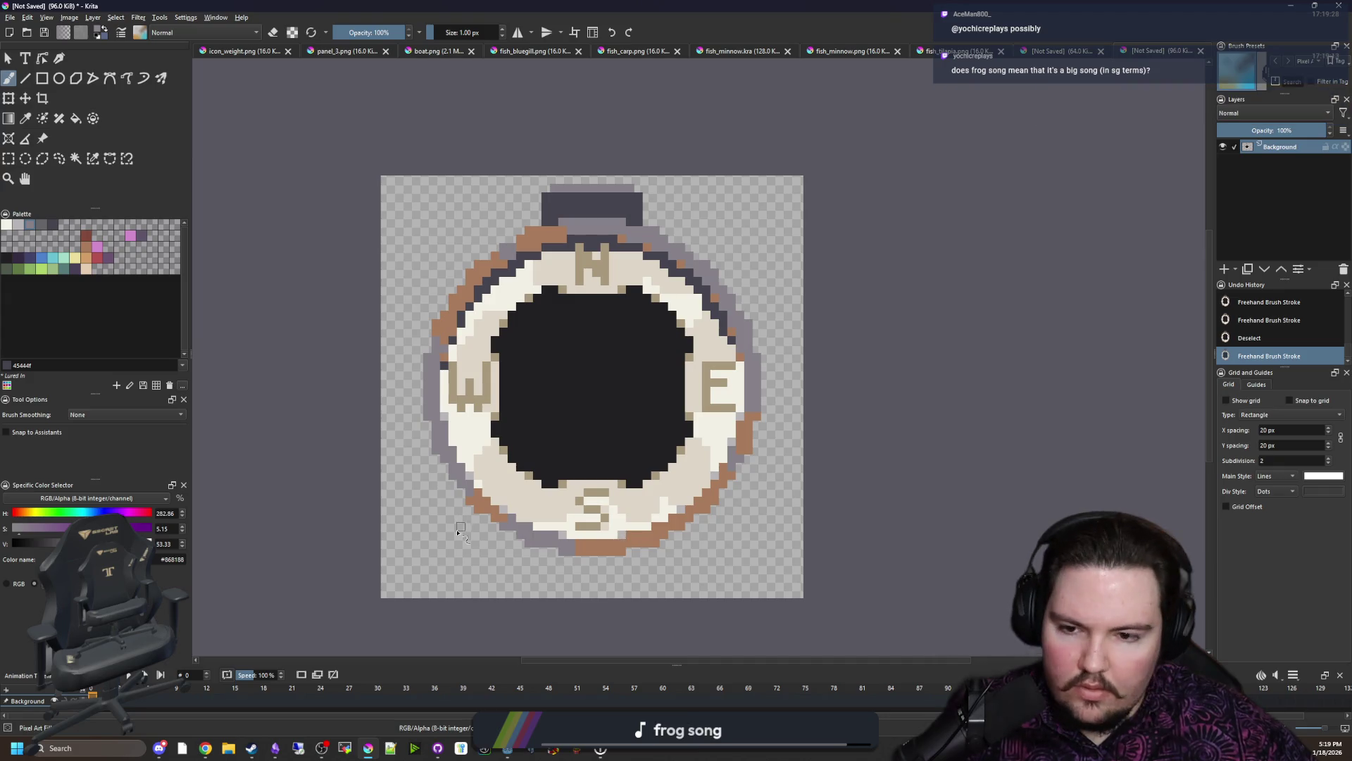
scroll(617, 535, up, 3)
Step: Paint a row of light grey pixels along the lower-left rim beside the outline
drag(598, 495, 572, 505)
scroll(571, 505, down, 2)
key(ctrl+z)
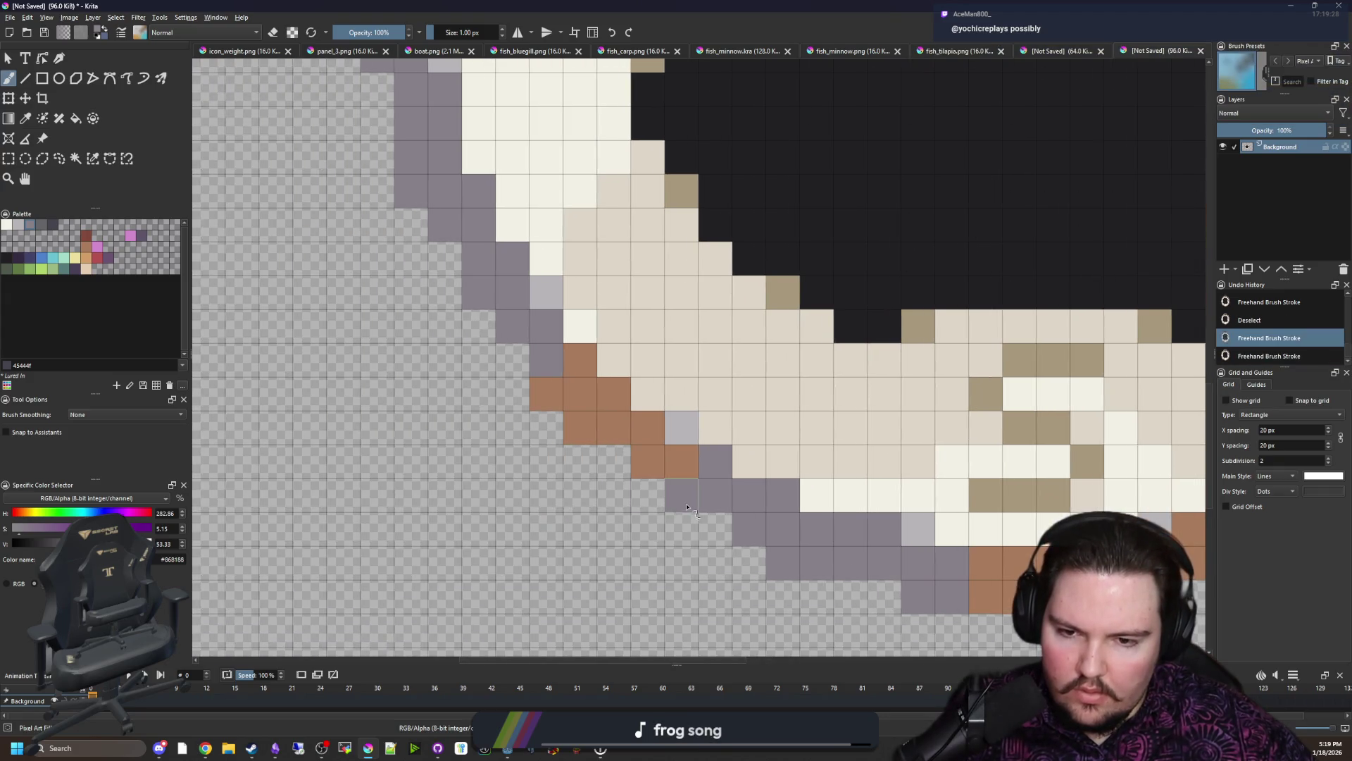
scroll(571, 505, down, 2)
scroll(666, 518, up, 4)
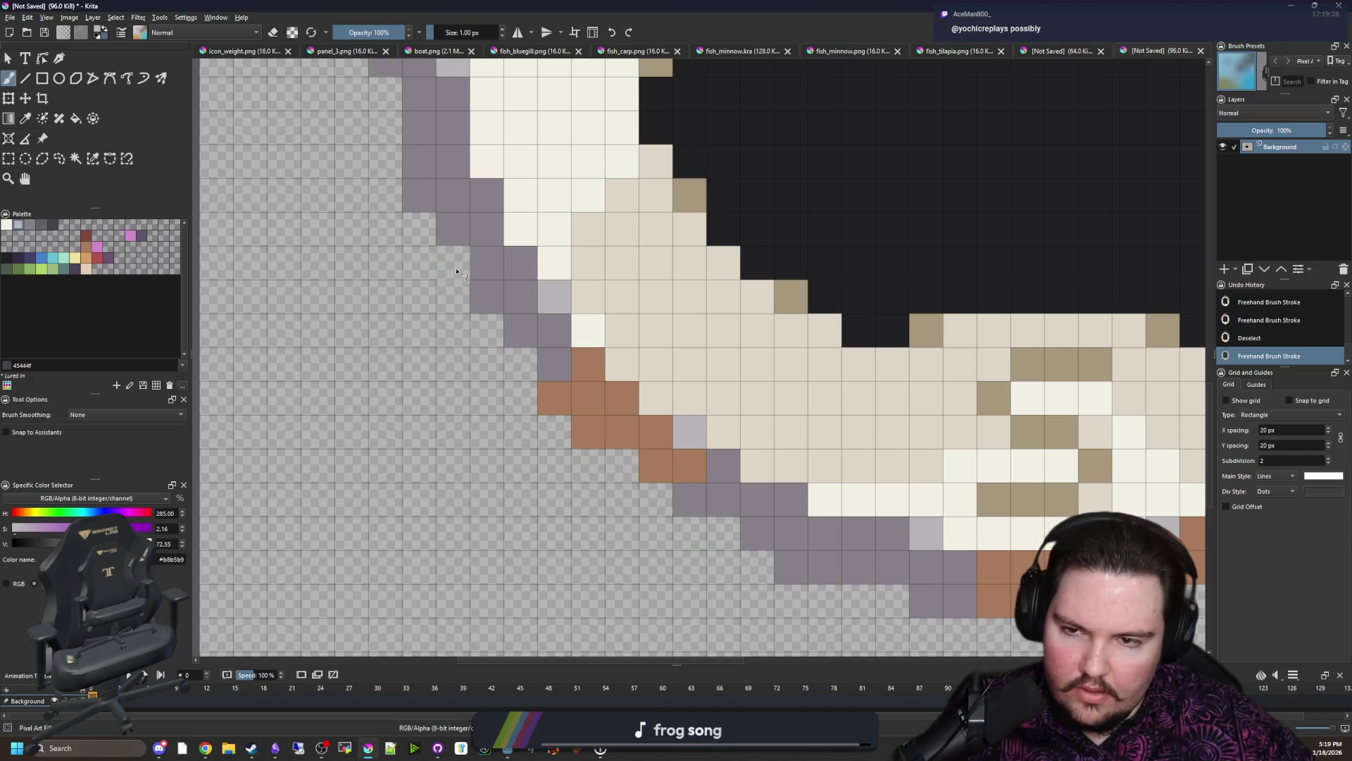
click(719, 538)
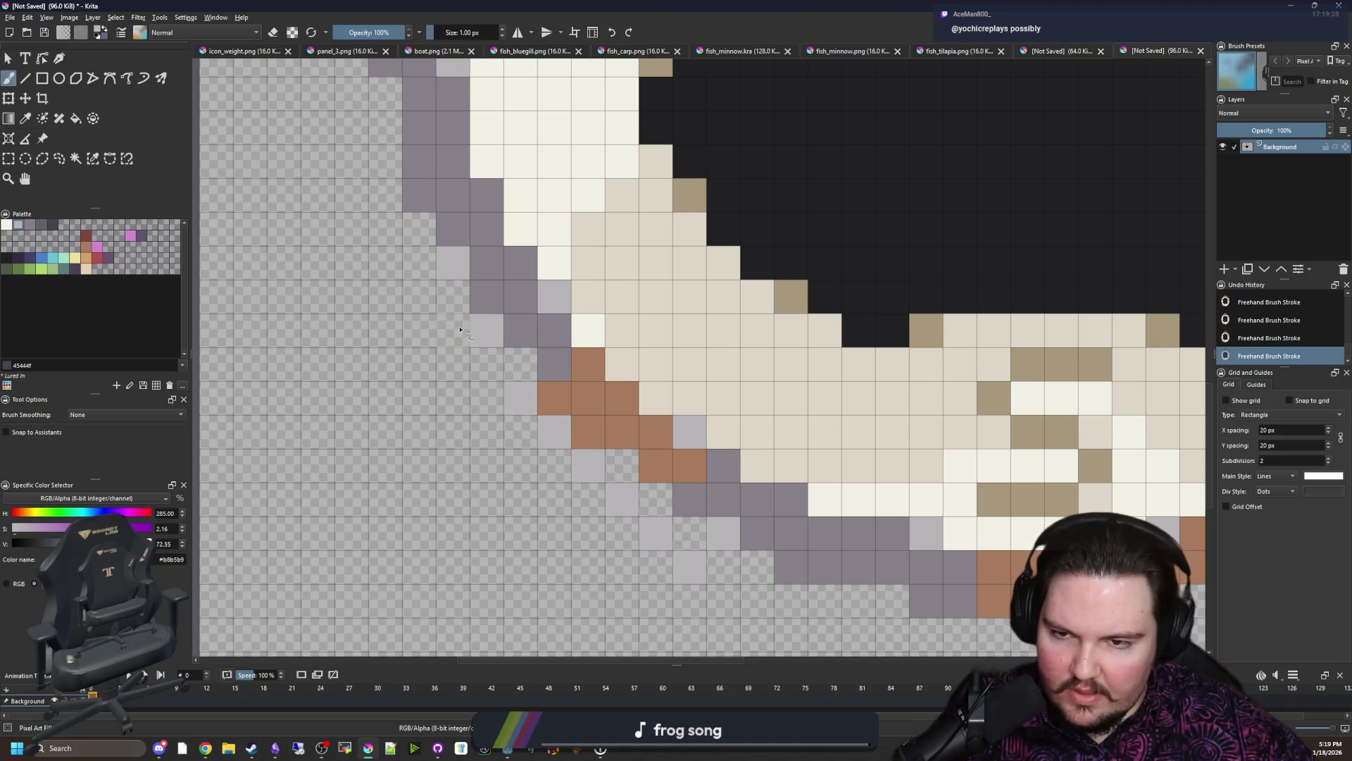
drag(455, 336, 520, 364)
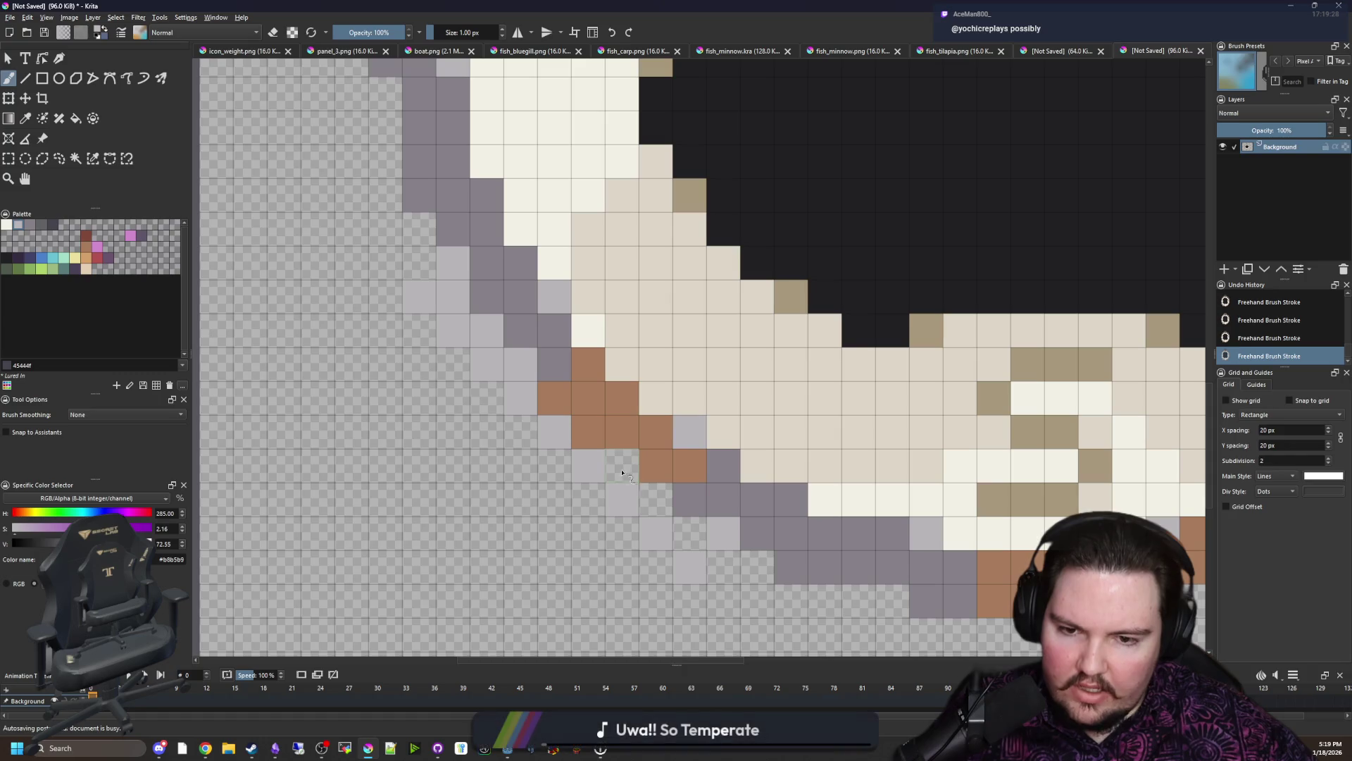
scroll(690, 531, down, 5)
scroll(634, 476, up, 3)
scroll(576, 428, up, 2)
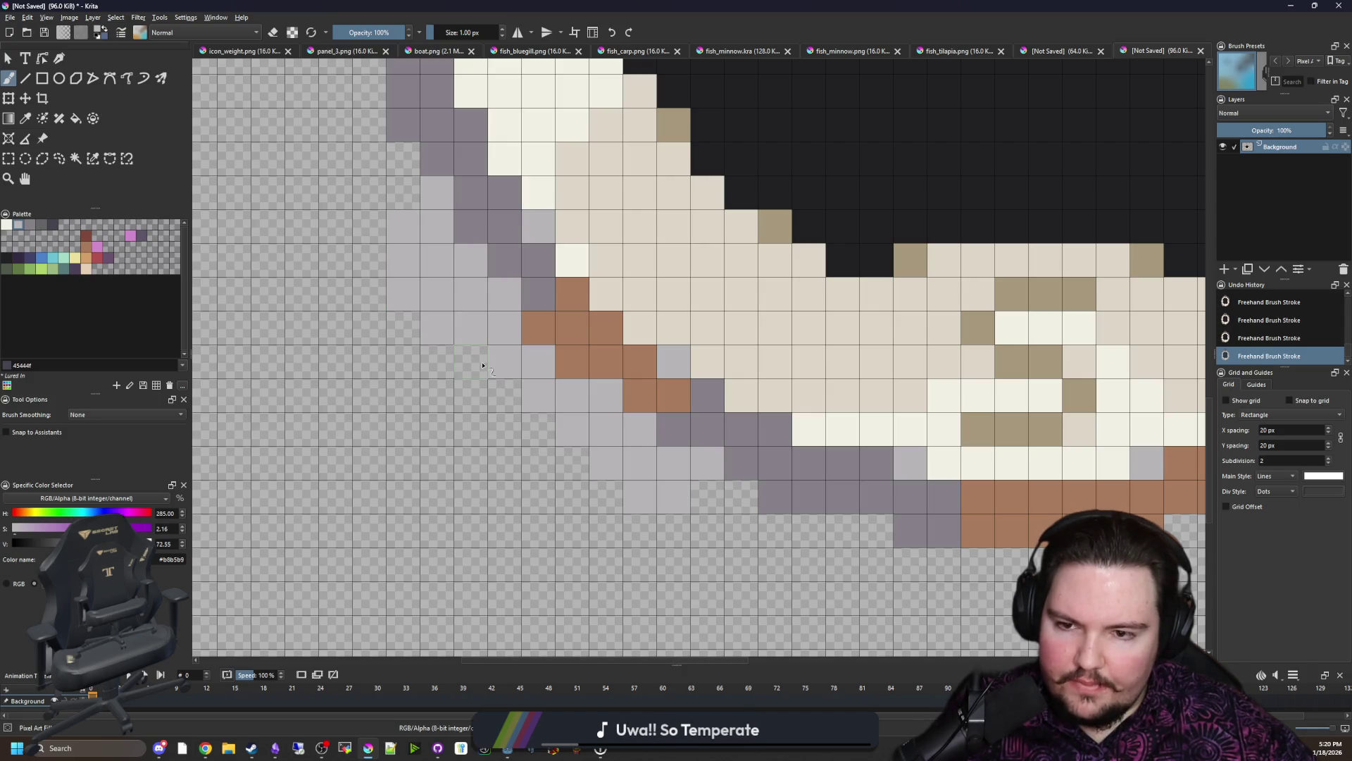
scroll(531, 534, down, 5)
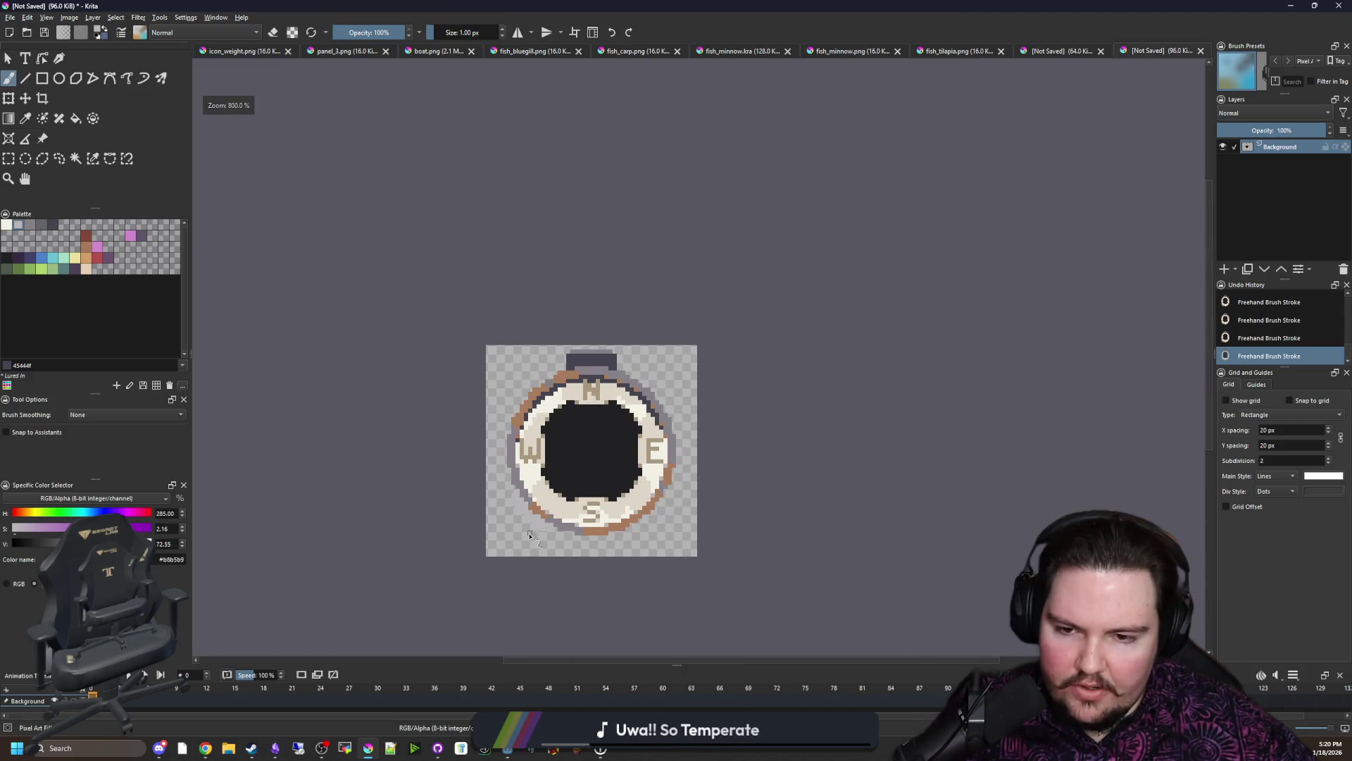
scroll(534, 531, up, 3)
scroll(544, 518, up, 2)
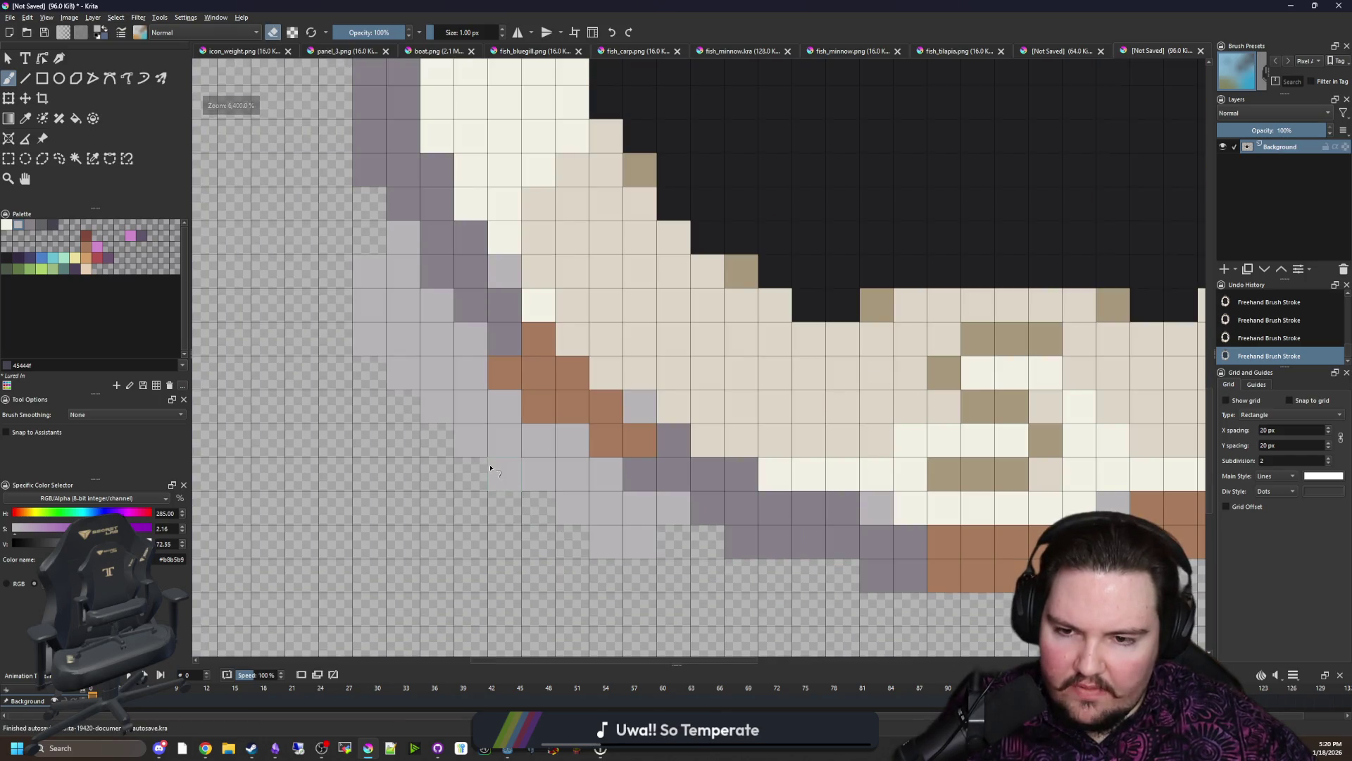
scroll(446, 482, down, 5)
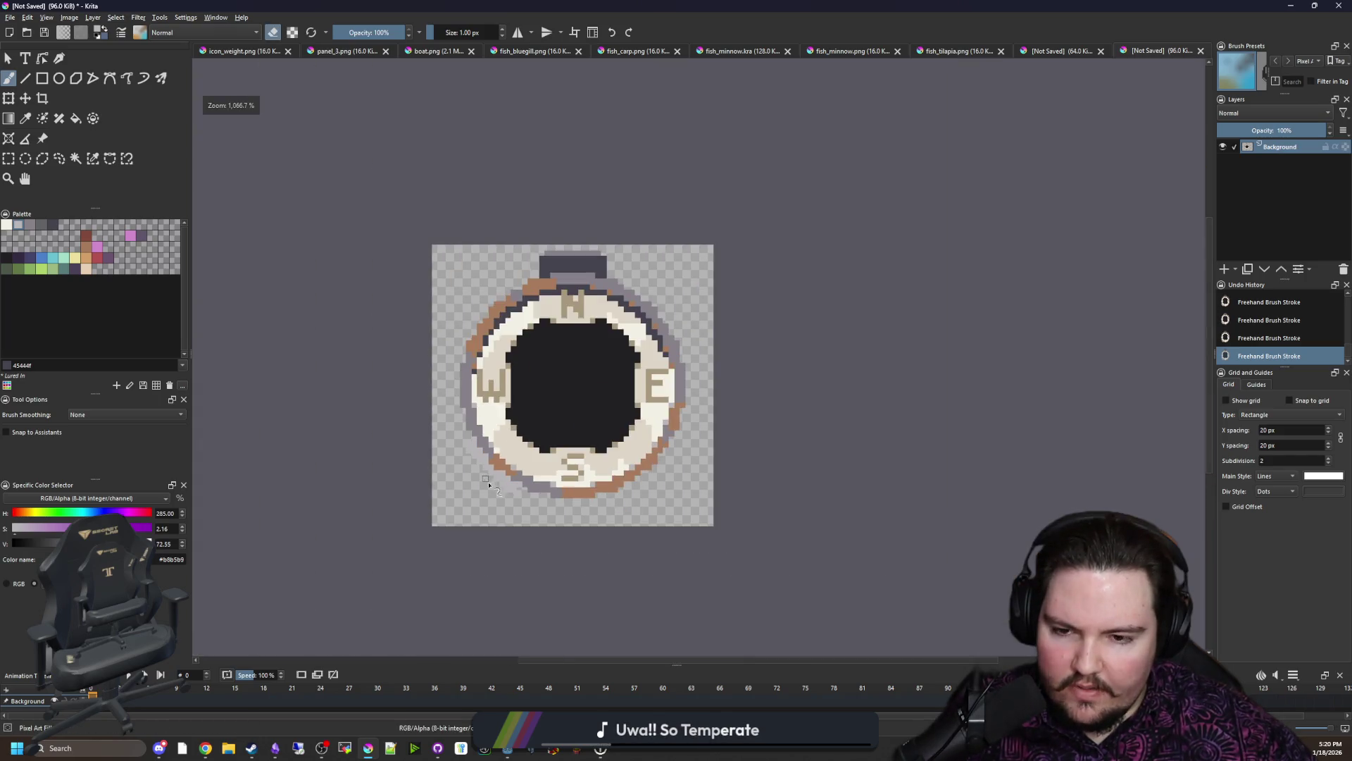
scroll(464, 465, down, 1)
scroll(512, 422, up, 2)
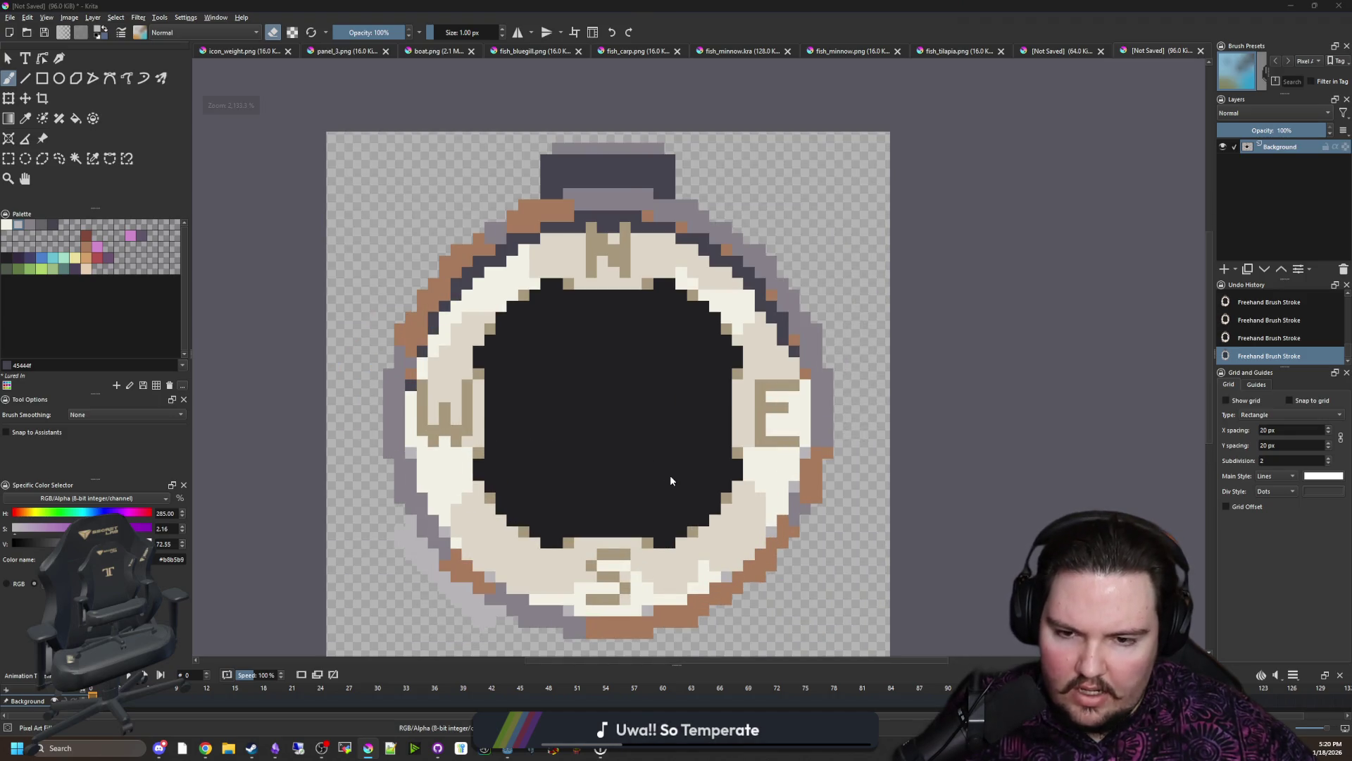
Step: Cancel the Krita Save dialog, switch to Godot and save the open scene
key(ctrl+s)
click(594, 370)
scroll(595, 375, down, 2)
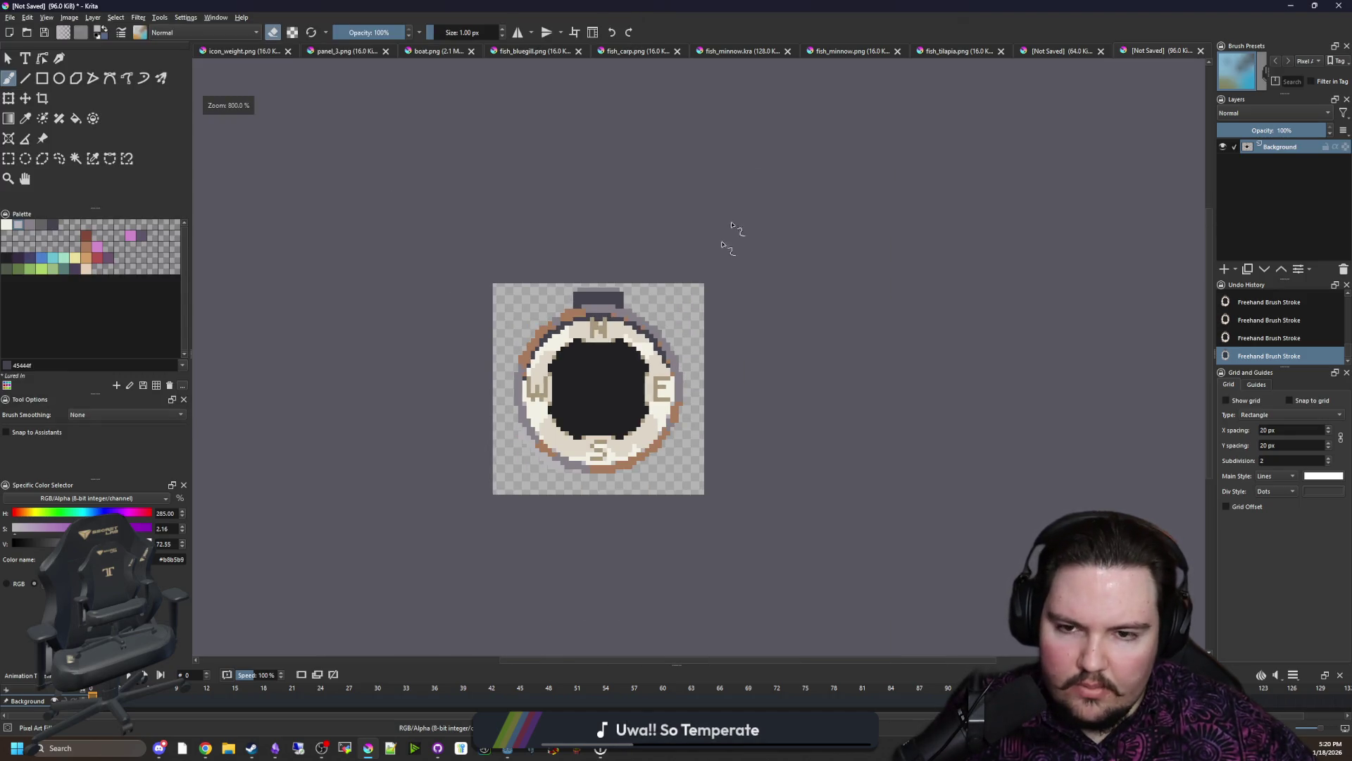
key(alt+Tab)
key(ctrl+s)
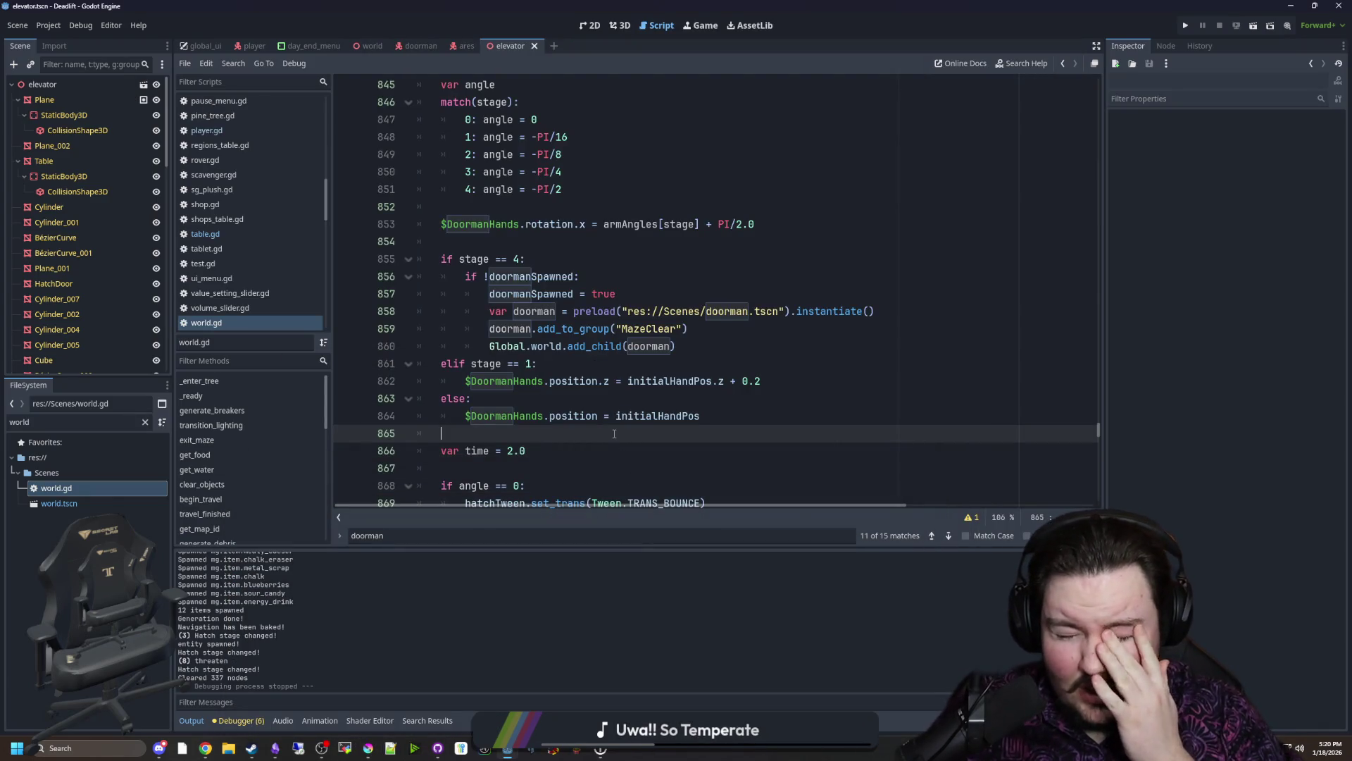
Step: Open the item_2d scene, select the Item2D root and view the item in 3D
click(145, 422)
text(ITEM)
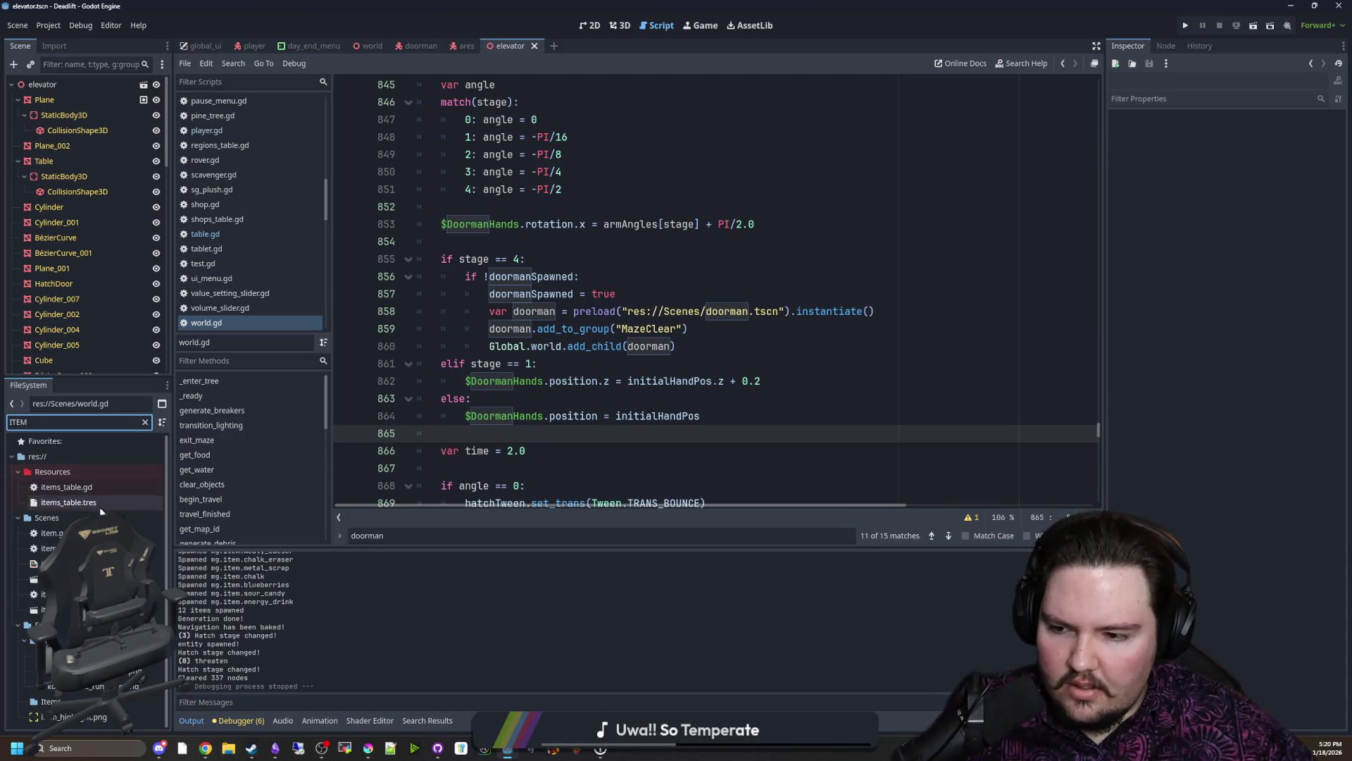
double_click(64, 580)
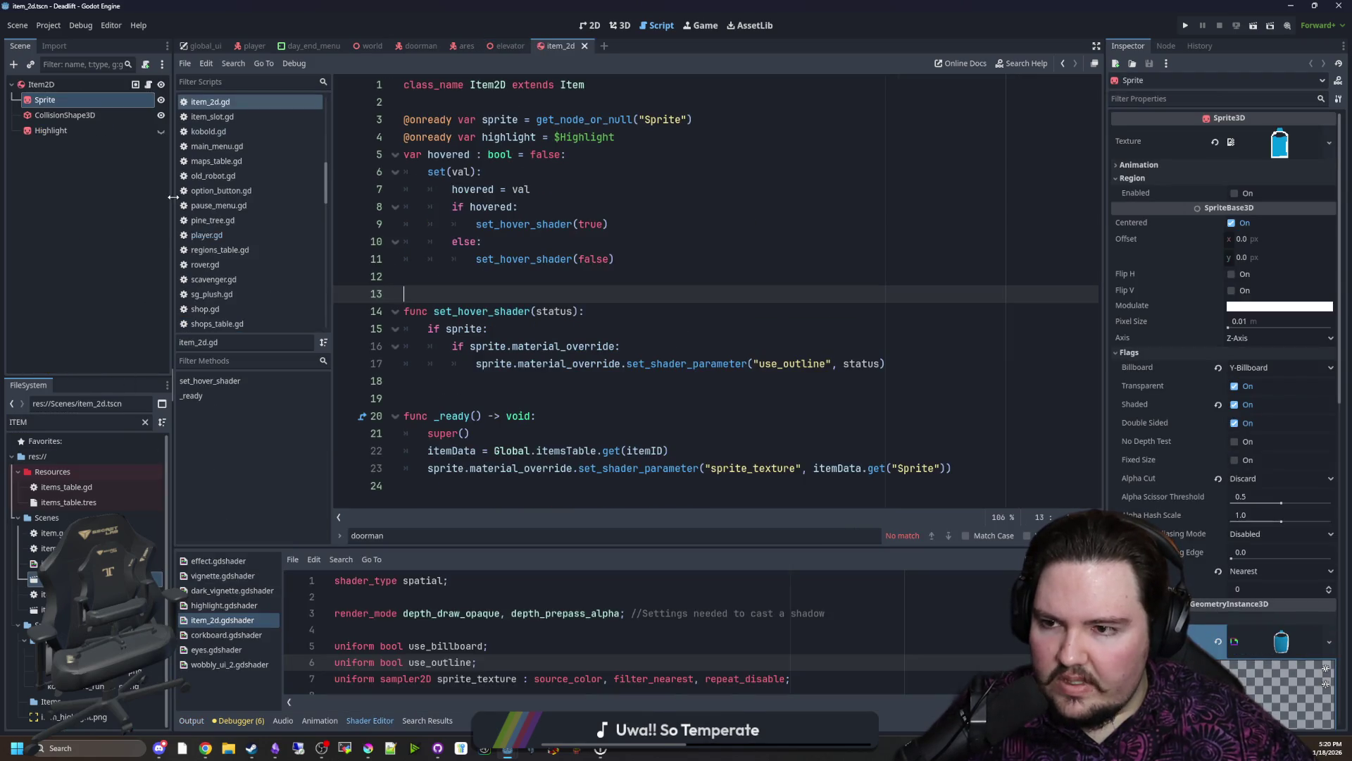
drag(172, 197, 293, 169)
click(58, 83)
right_click(58, 84)
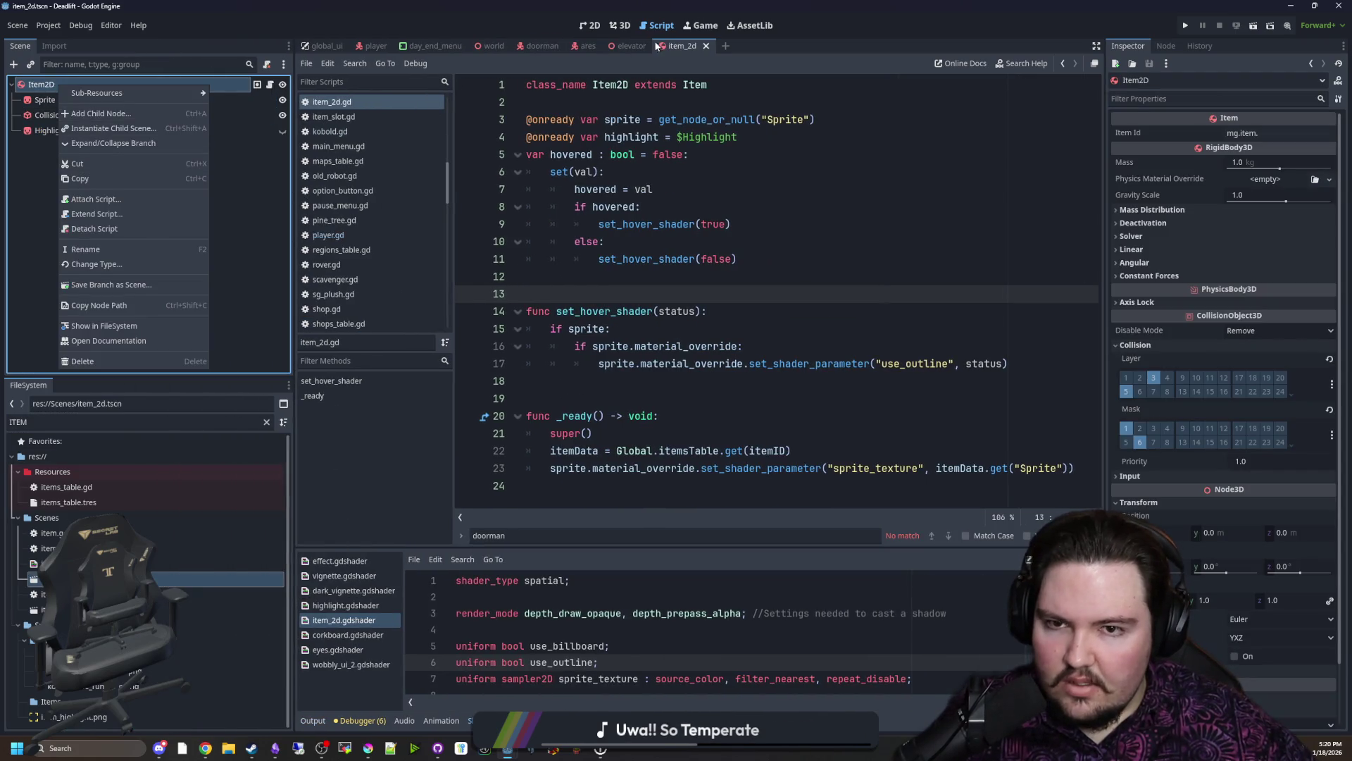
click(620, 25)
scroll(463, 267, down, 3)
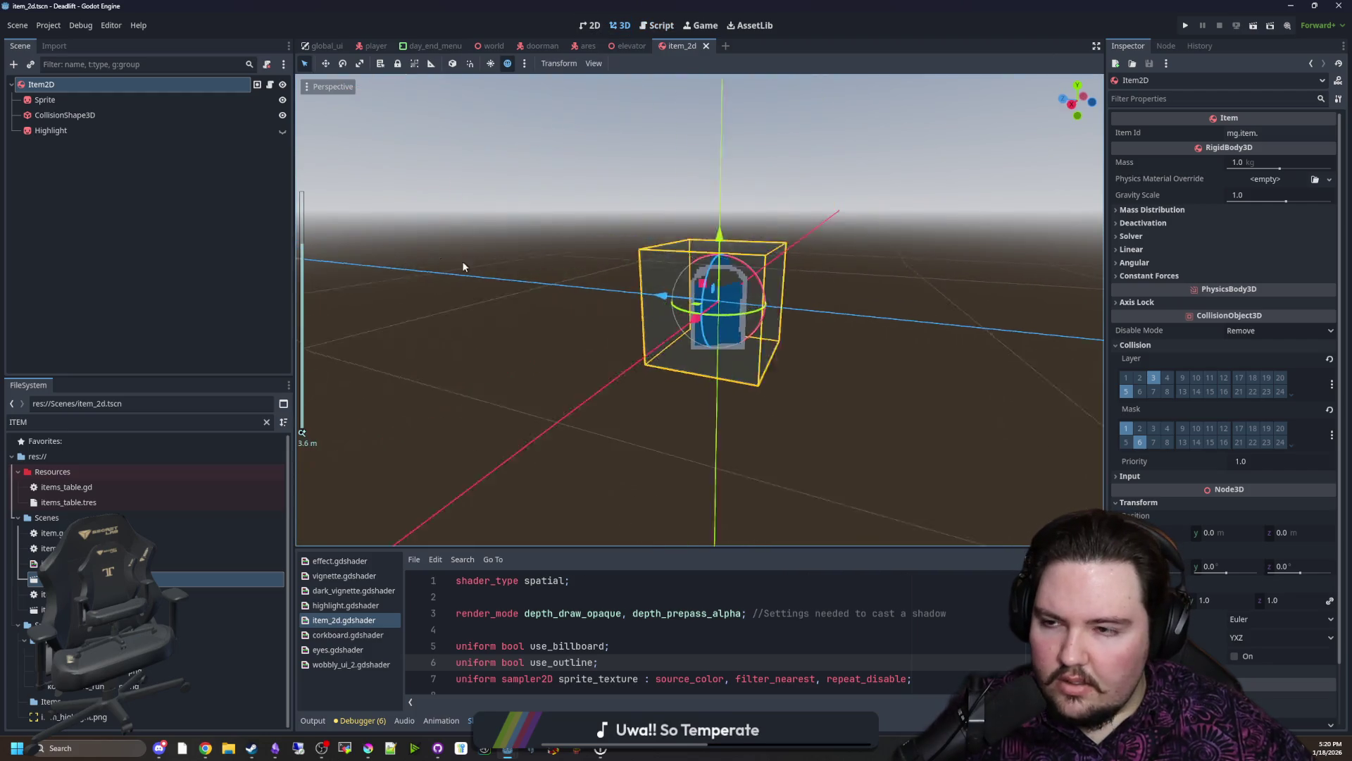
scroll(580, 283, up, 3)
scroll(587, 293, up, 2)
scroll(621, 293, up, 2)
scroll(616, 294, up, 2)
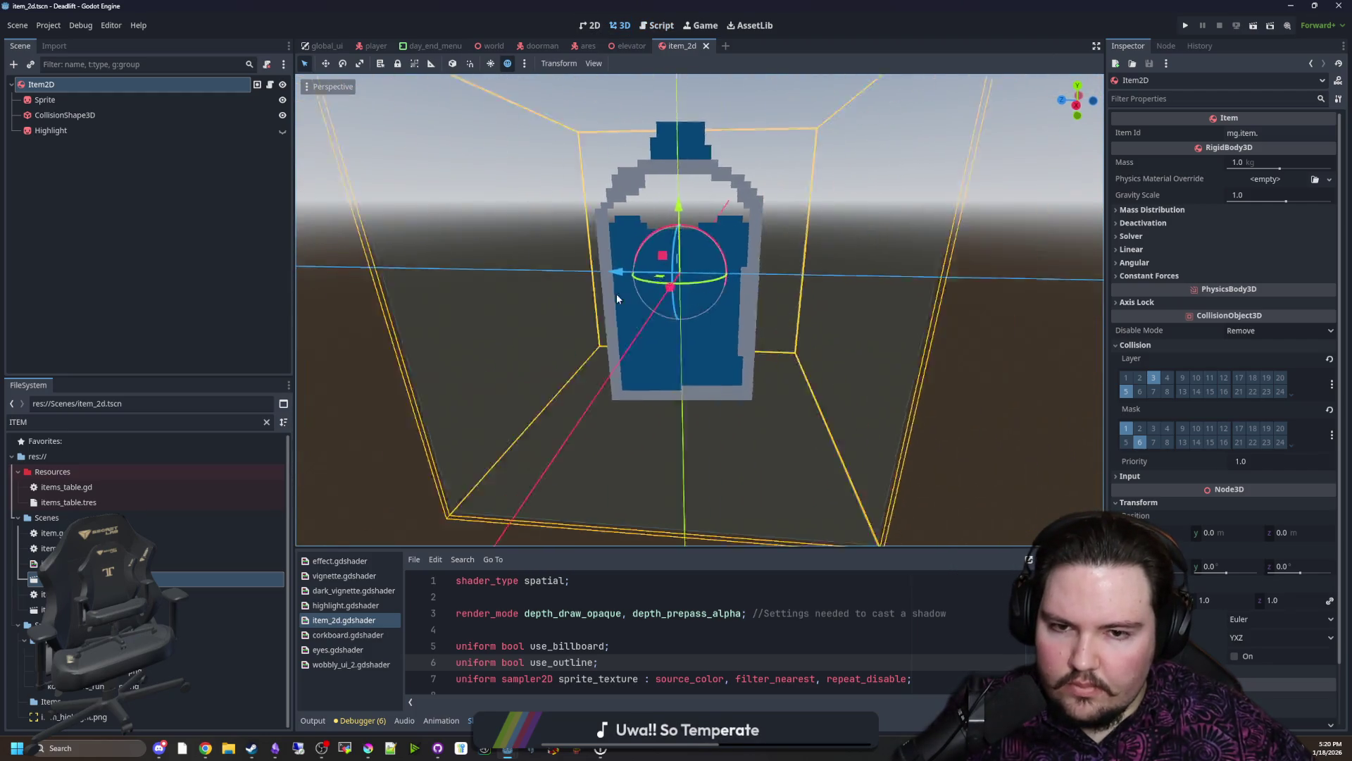
mouse_move(615, 294)
mouse_down()
mouse_move(547, 296)
mouse_move(648, 314)
mouse_move(600, 313)
mouse_move(673, 340)
mouse_move(627, 349)
mouse_move(422, 255)
mouse_up()
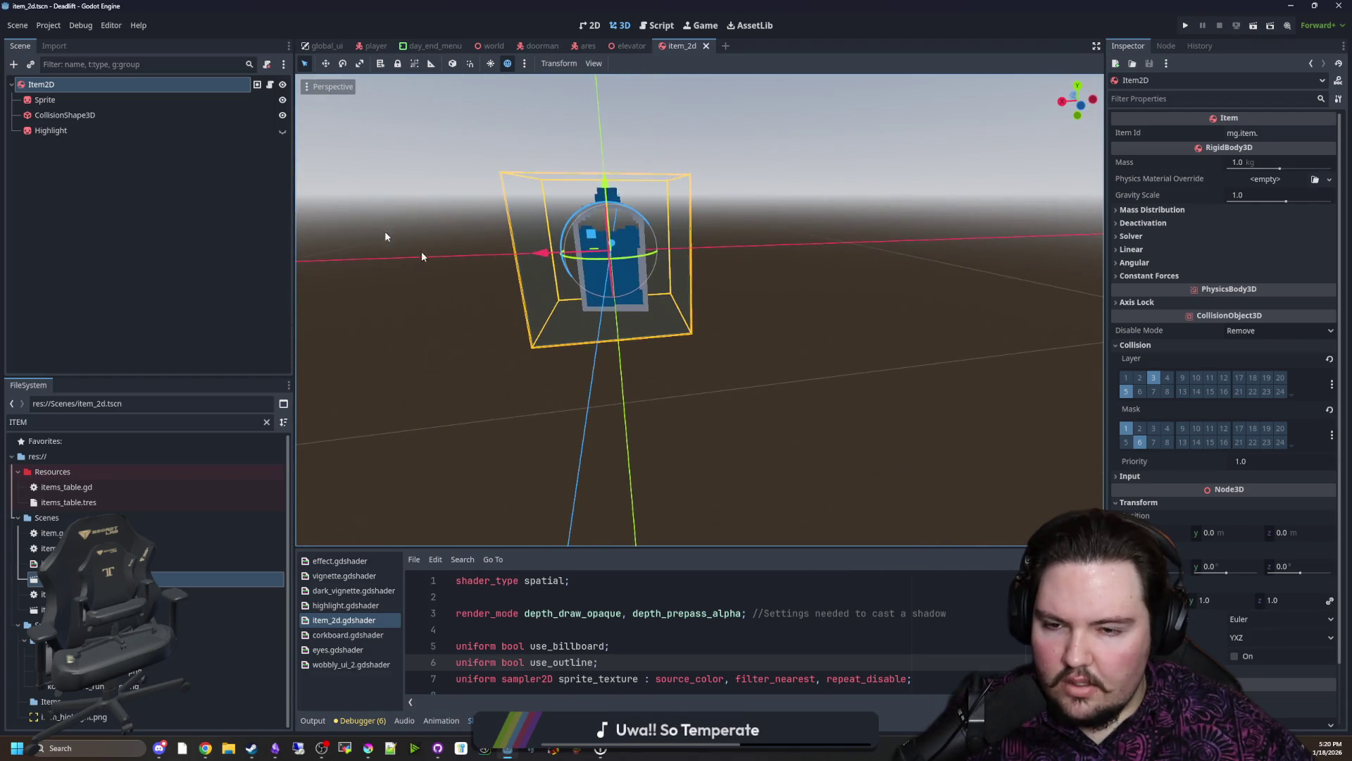
Step: Duplicate the Sprite node and rename the copy CompassNeedle
click(64, 101)
right_click(65, 103)
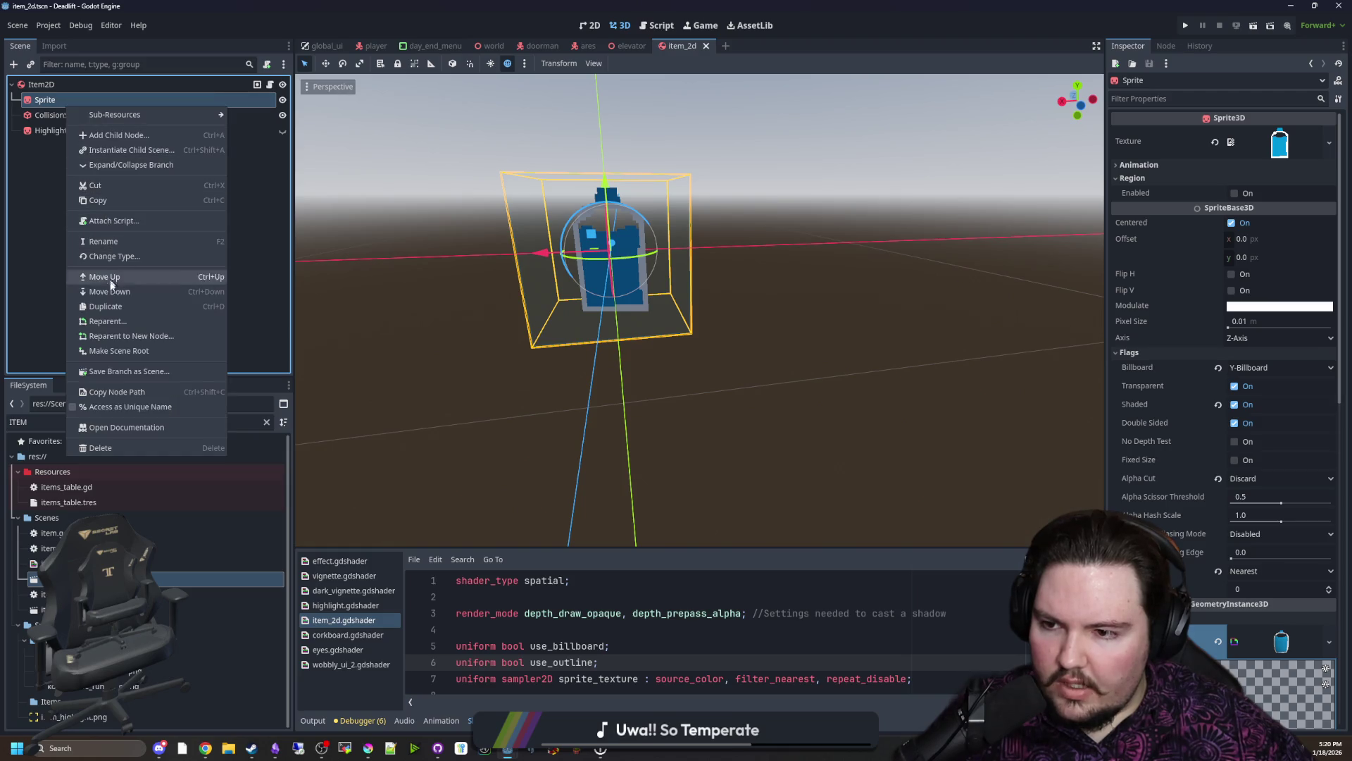
click(105, 305)
double_click(81, 115)
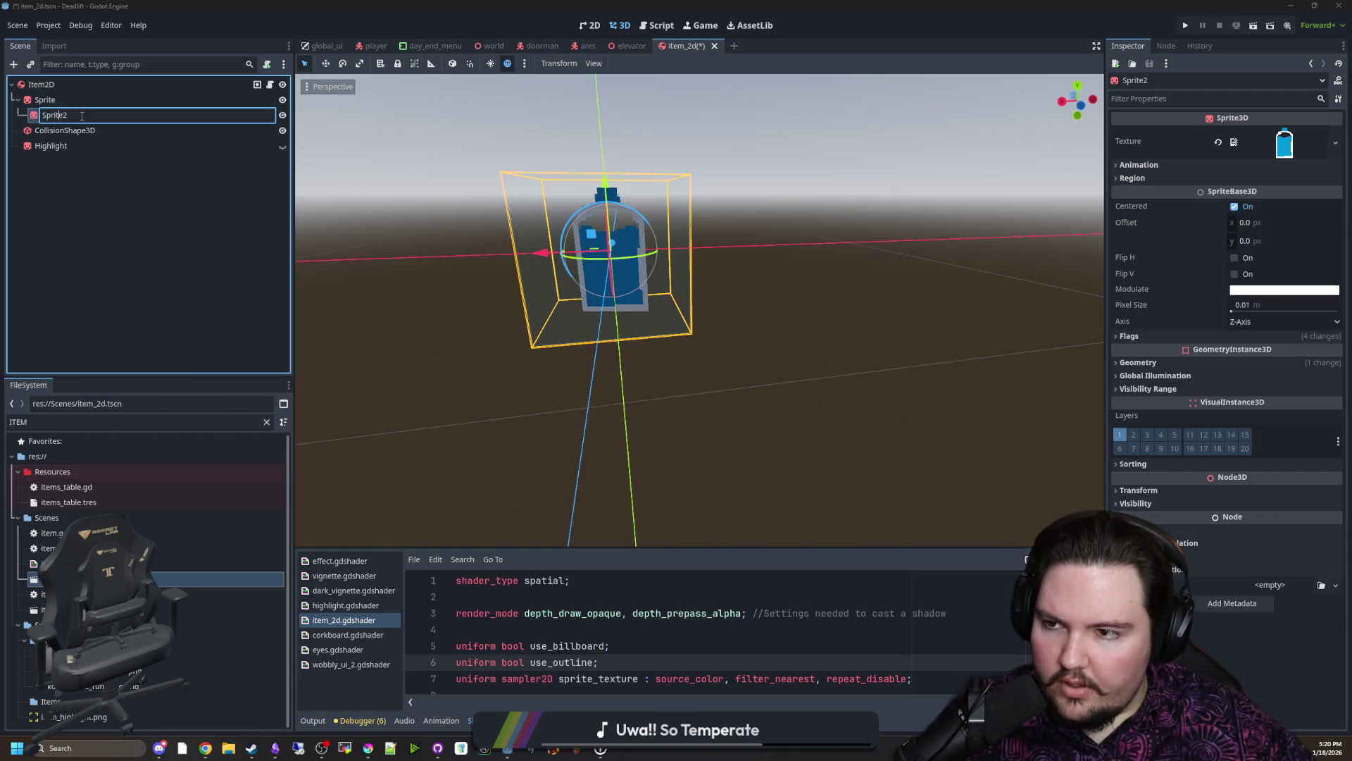
text(o)
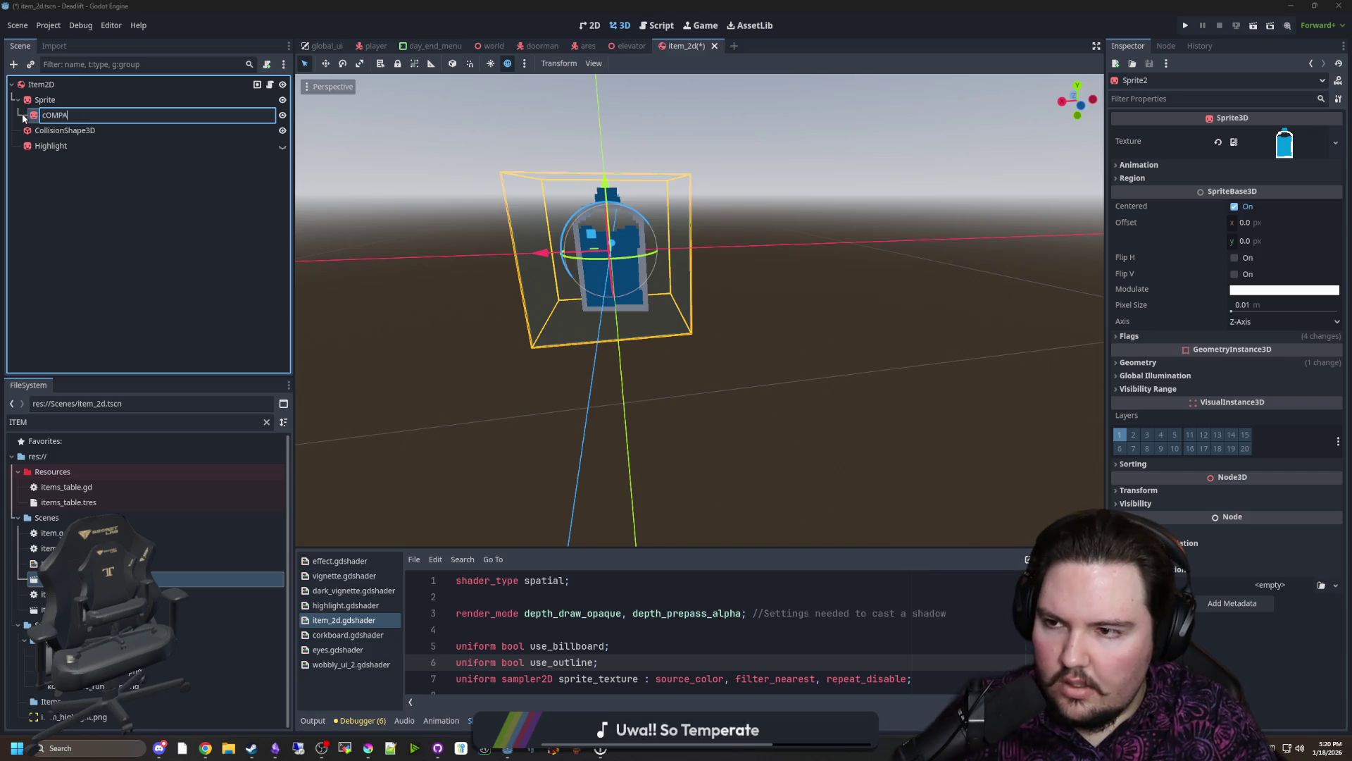
key(BackSpace)
key(BackSpace)
key(BackSpace)
text(CompassNeedle)
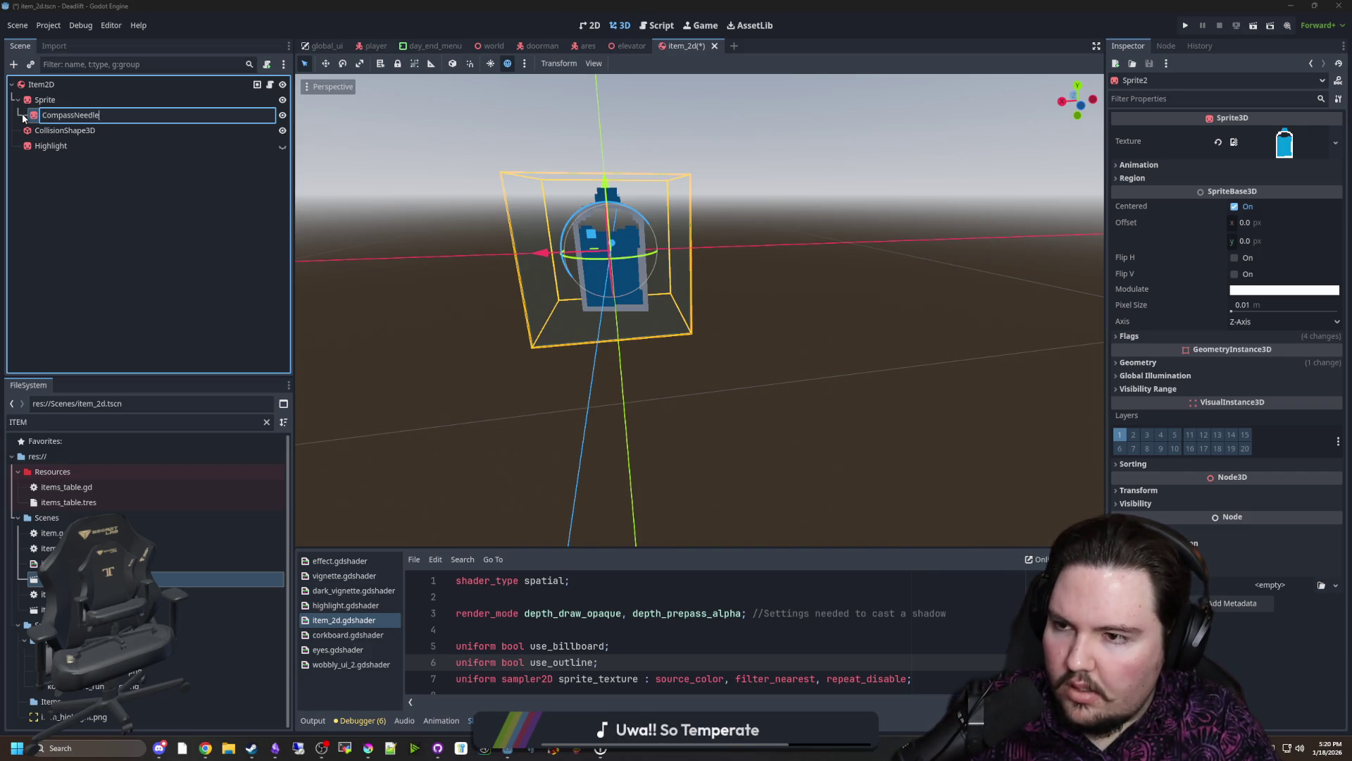
key(Return)
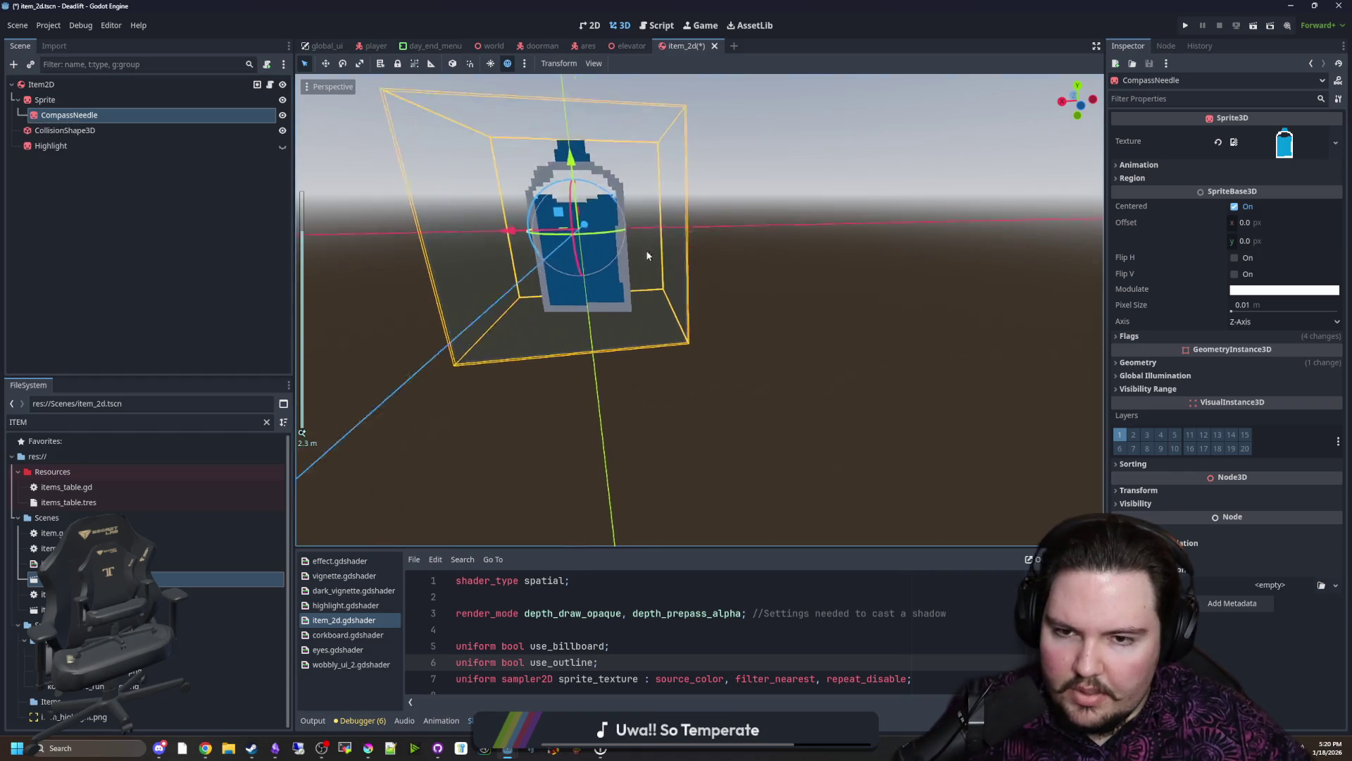
scroll(759, 286, up, 2)
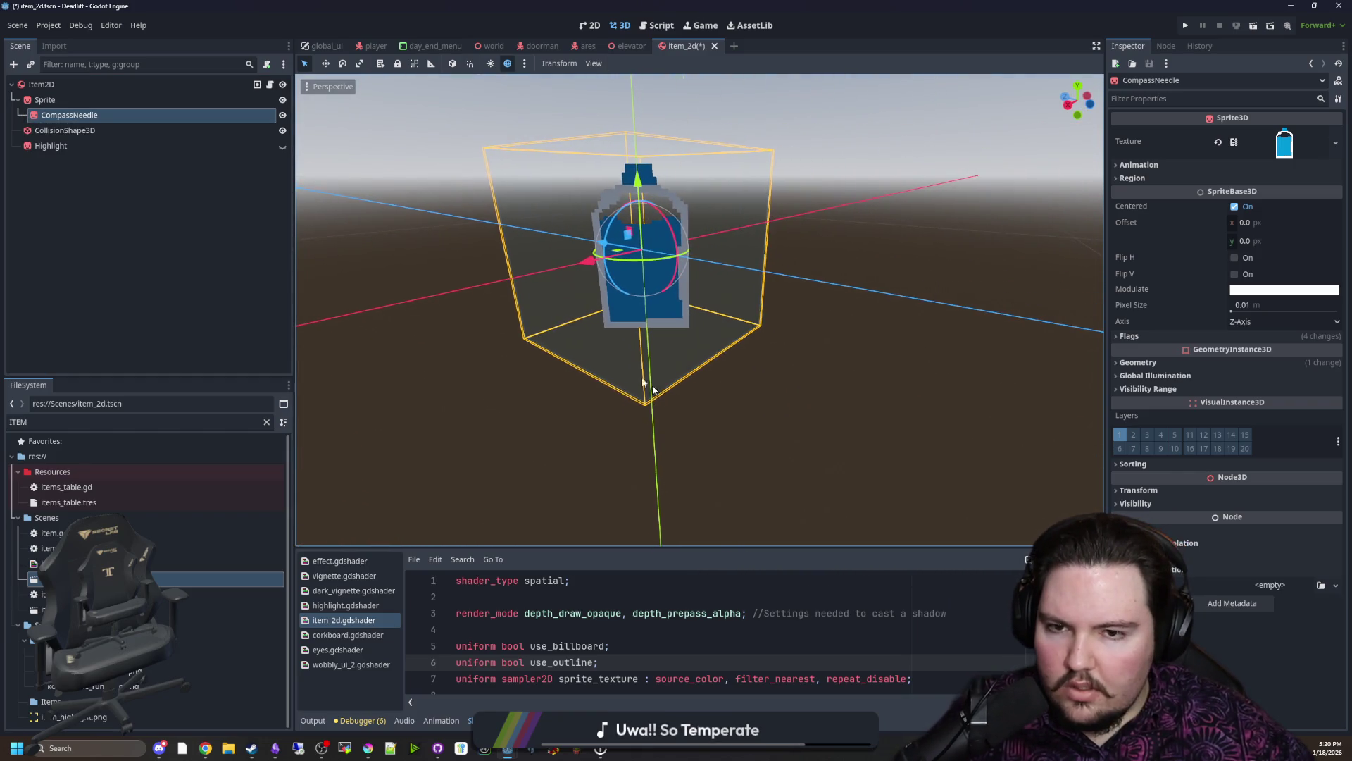
Step: Check the Sprite node's texture options, then bring Krita back up
click(90, 97)
click(1329, 141)
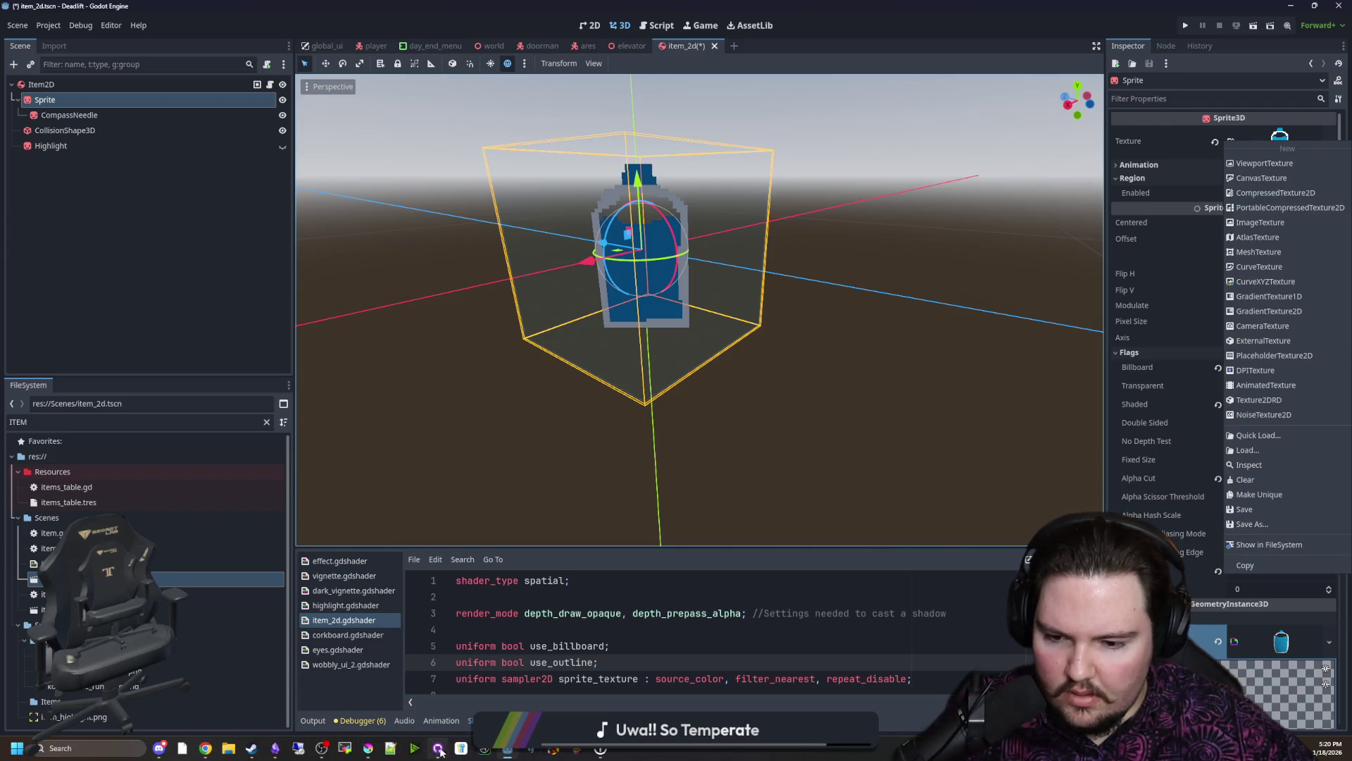
click(368, 748)
Step: Maximize Krita and shift the compass artwork down about one pixel with the Move tool
double_click(568, 607)
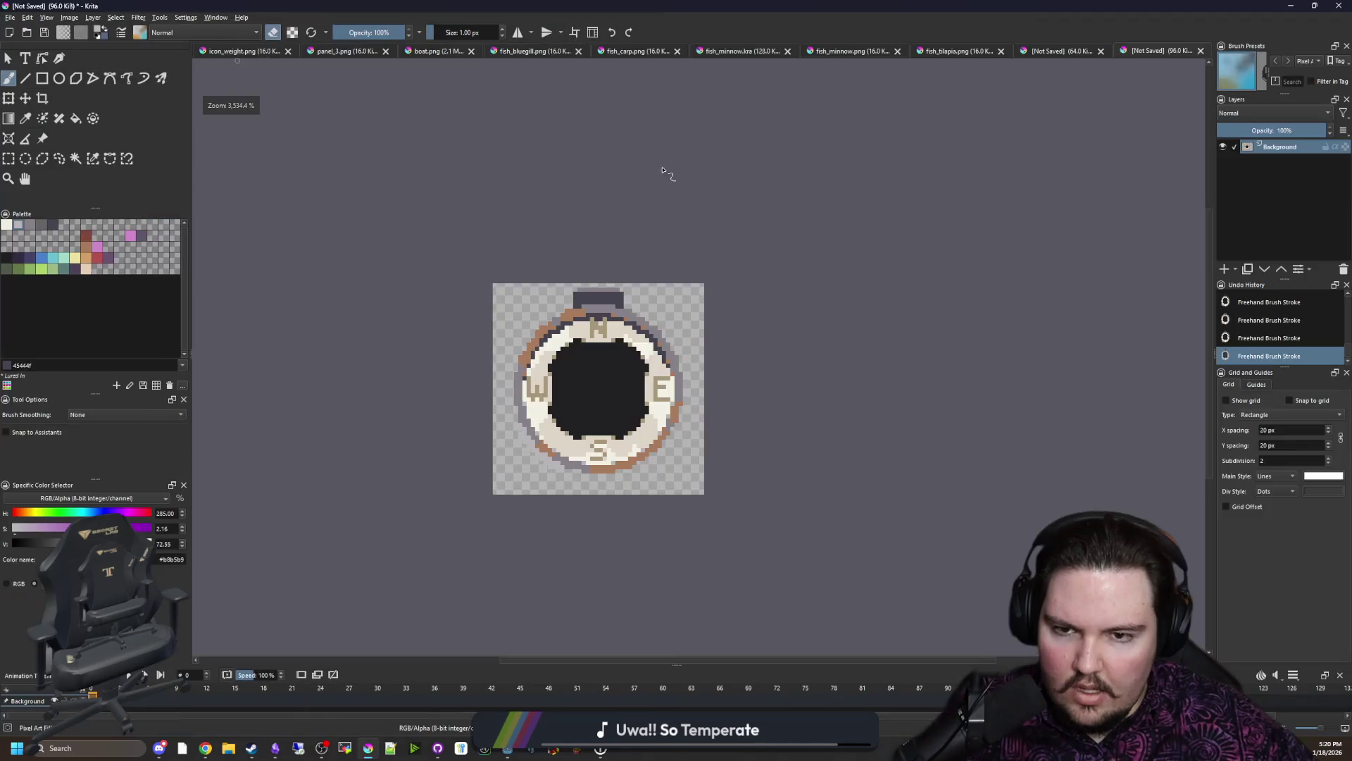
key(ctrl+plus)
click(26, 97)
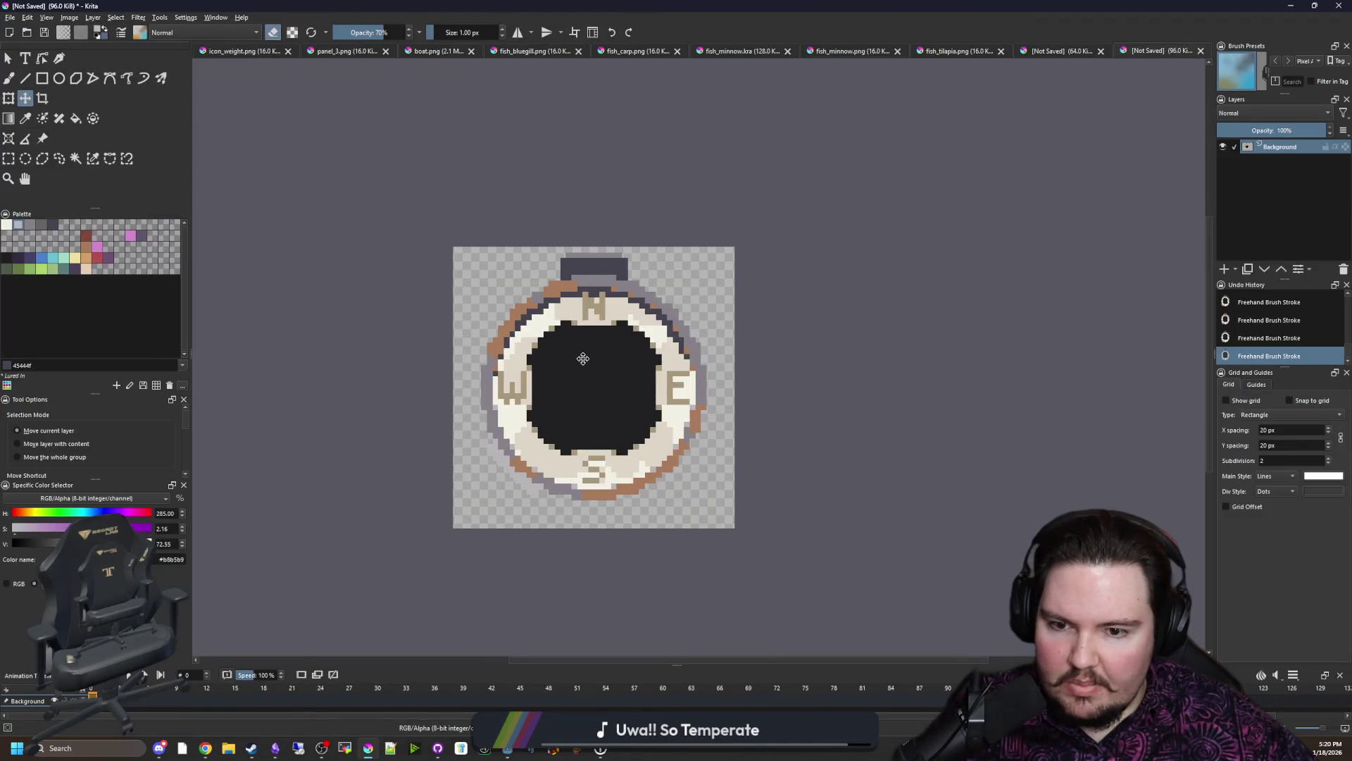
scroll(586, 356, up, 1)
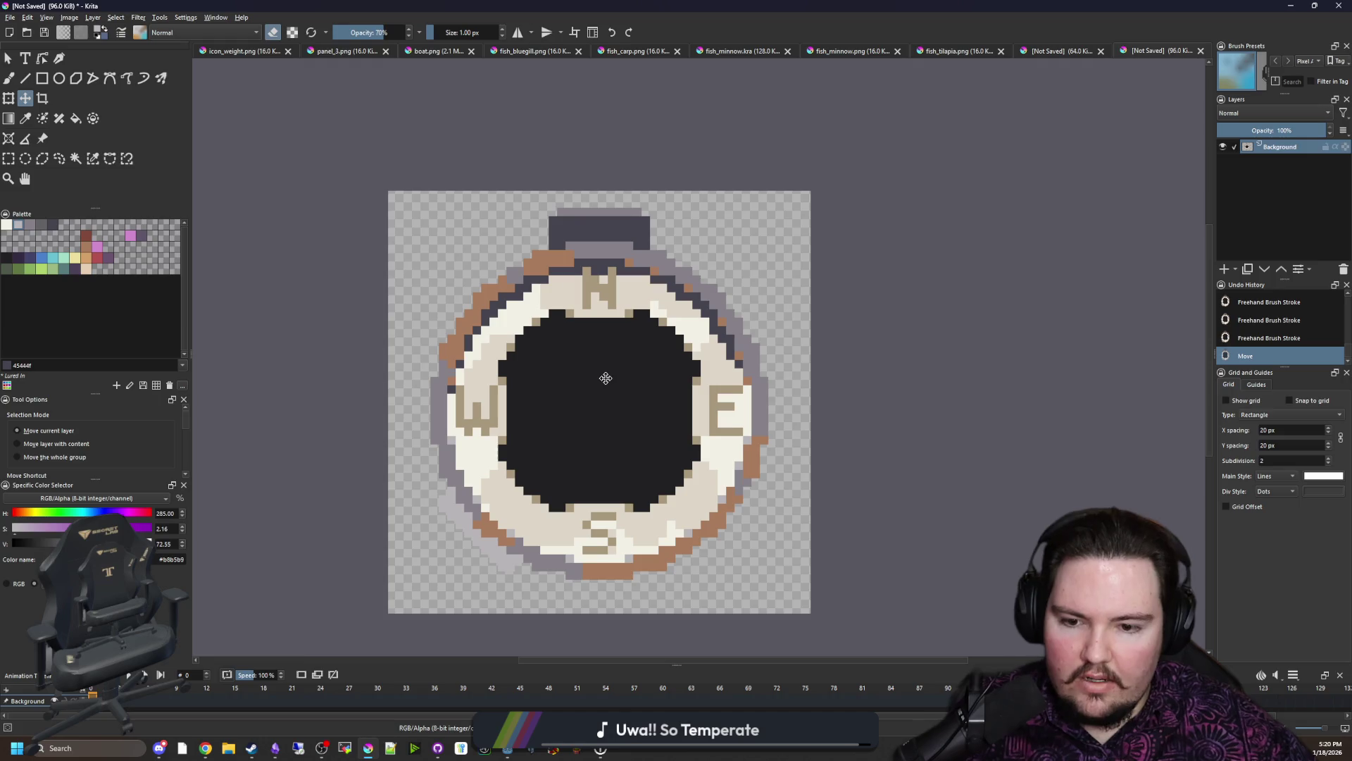
drag(596, 370, 604, 404)
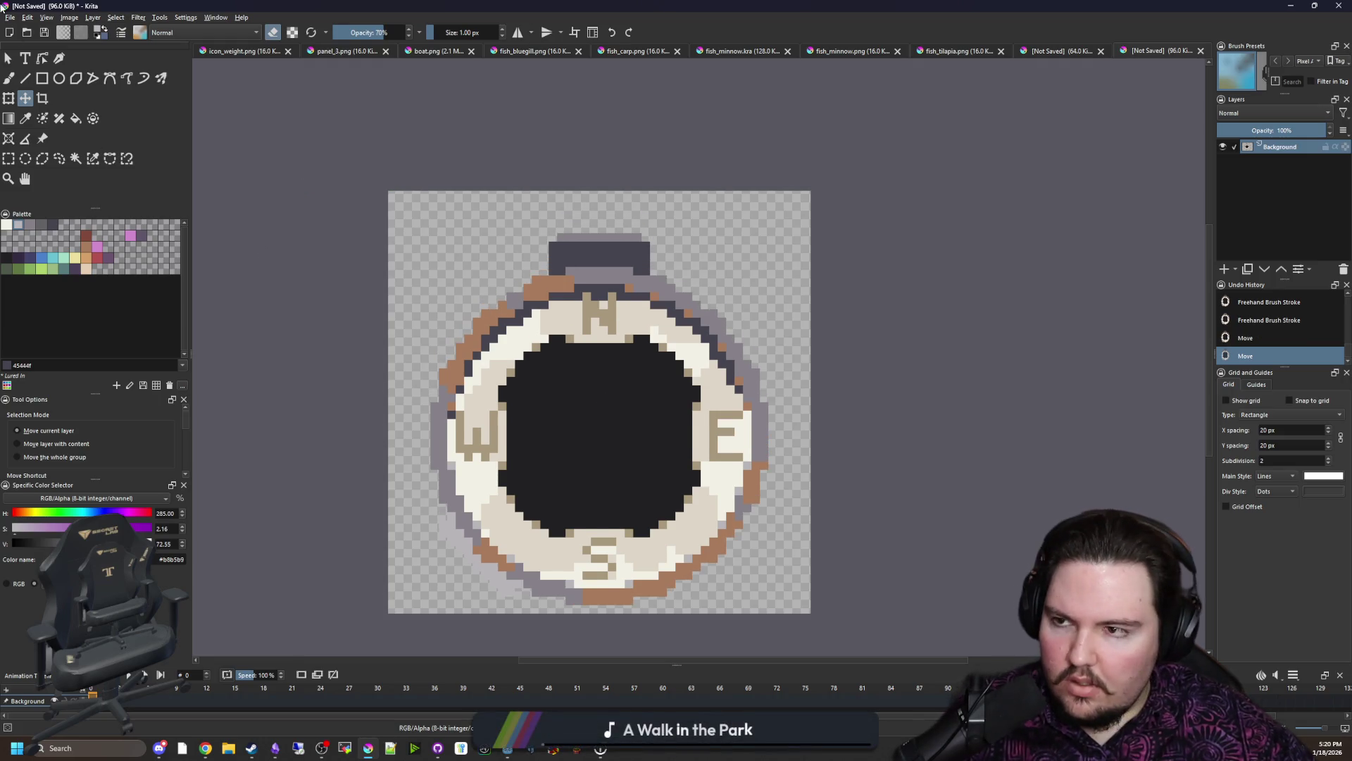
Step: Start Save As and browse to the maze-game Sprites/Items folder
click(10, 17)
click(34, 80)
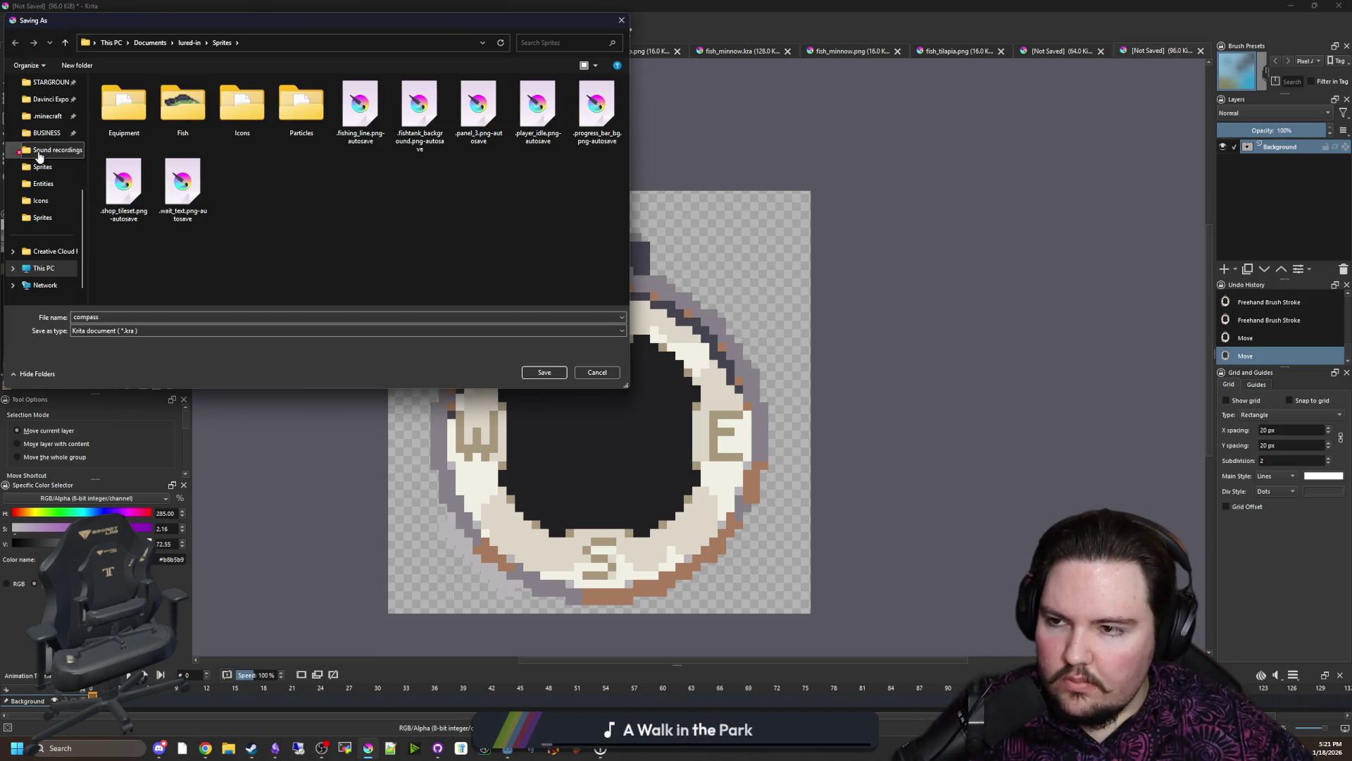
scroll(48, 148, up, 5)
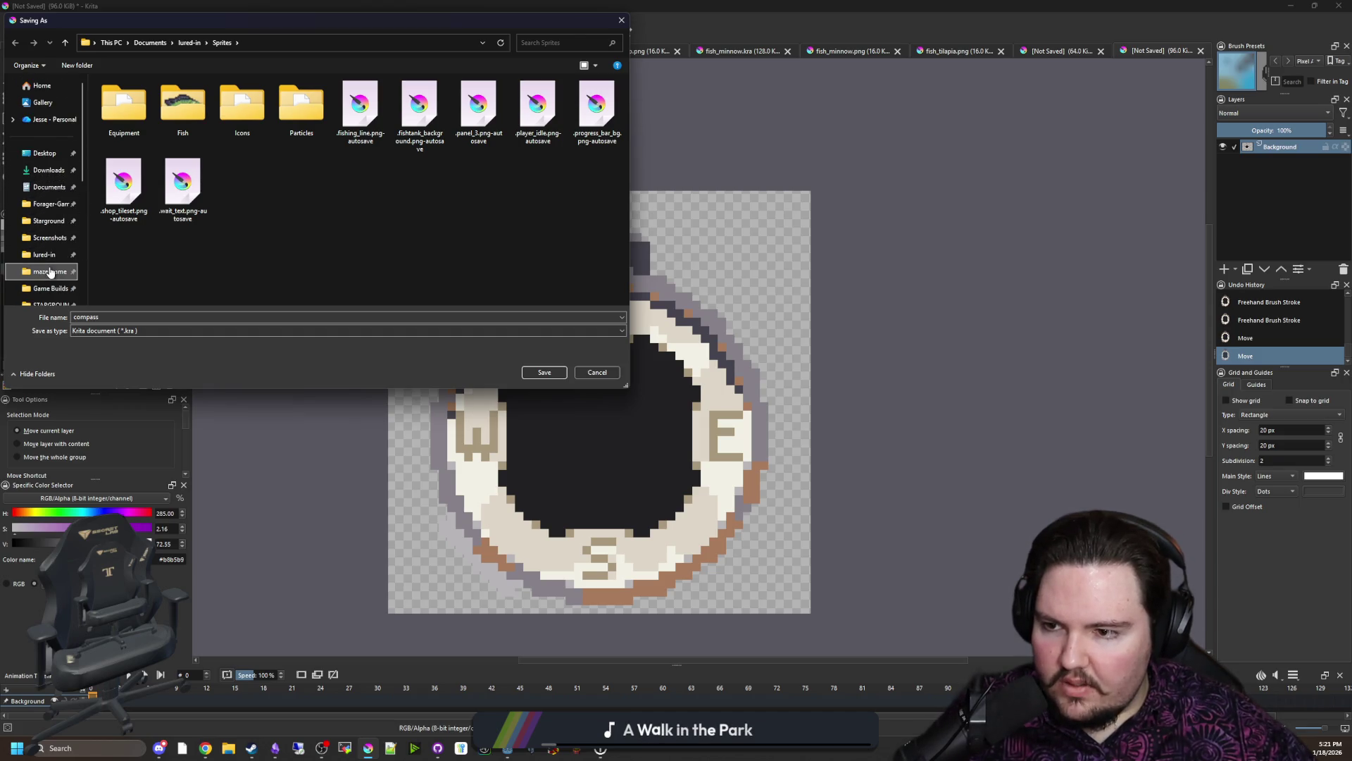
click(50, 271)
click(133, 244)
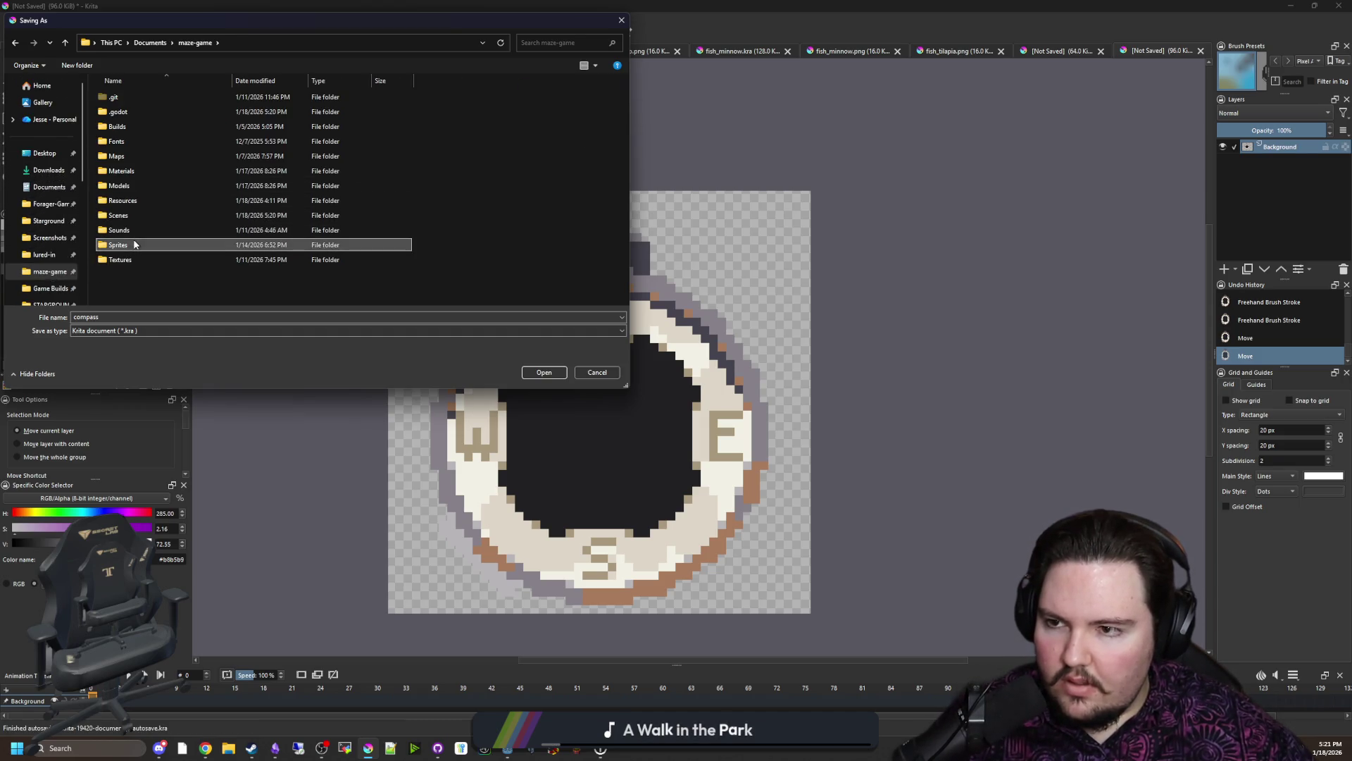
double_click(133, 244)
double_click(132, 110)
Step: Export the image as compass.png with default PNG options and return to Godot
click(153, 332)
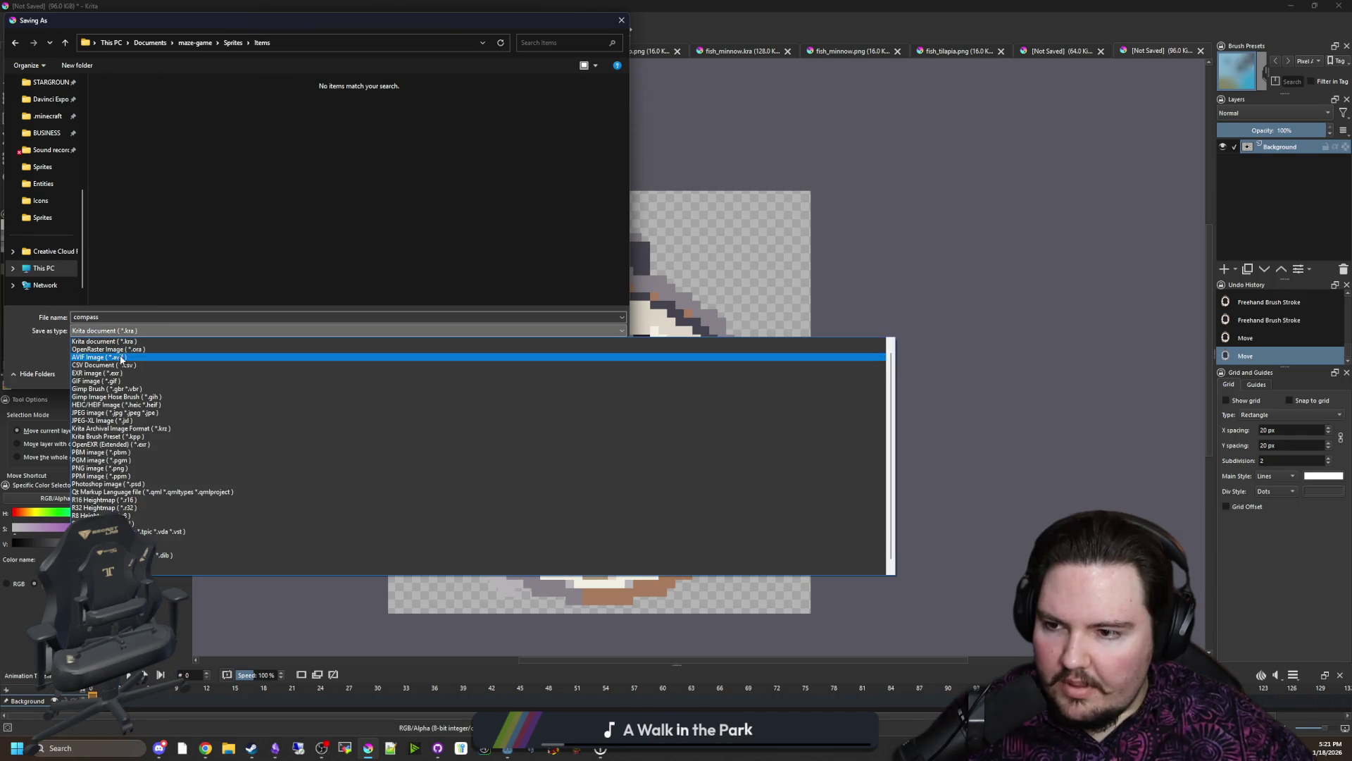
click(116, 467)
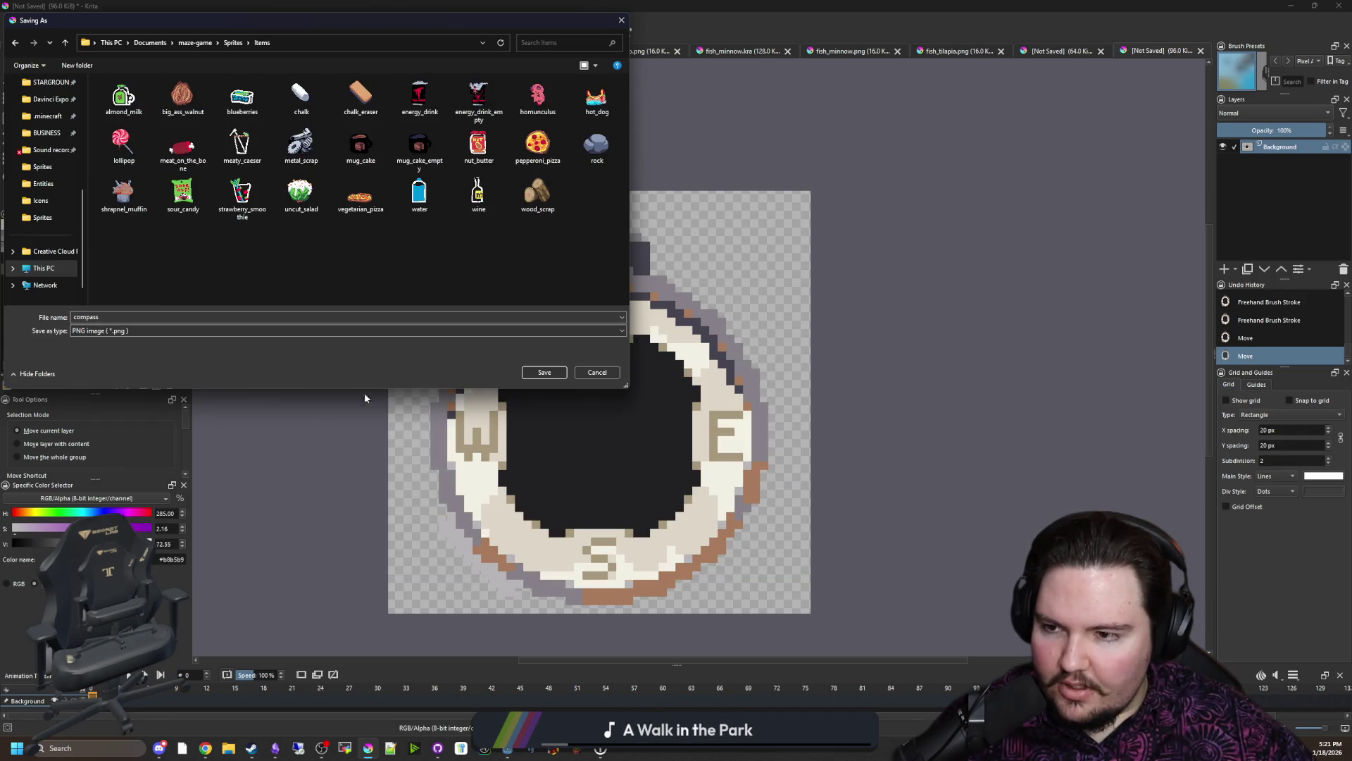
click(547, 374)
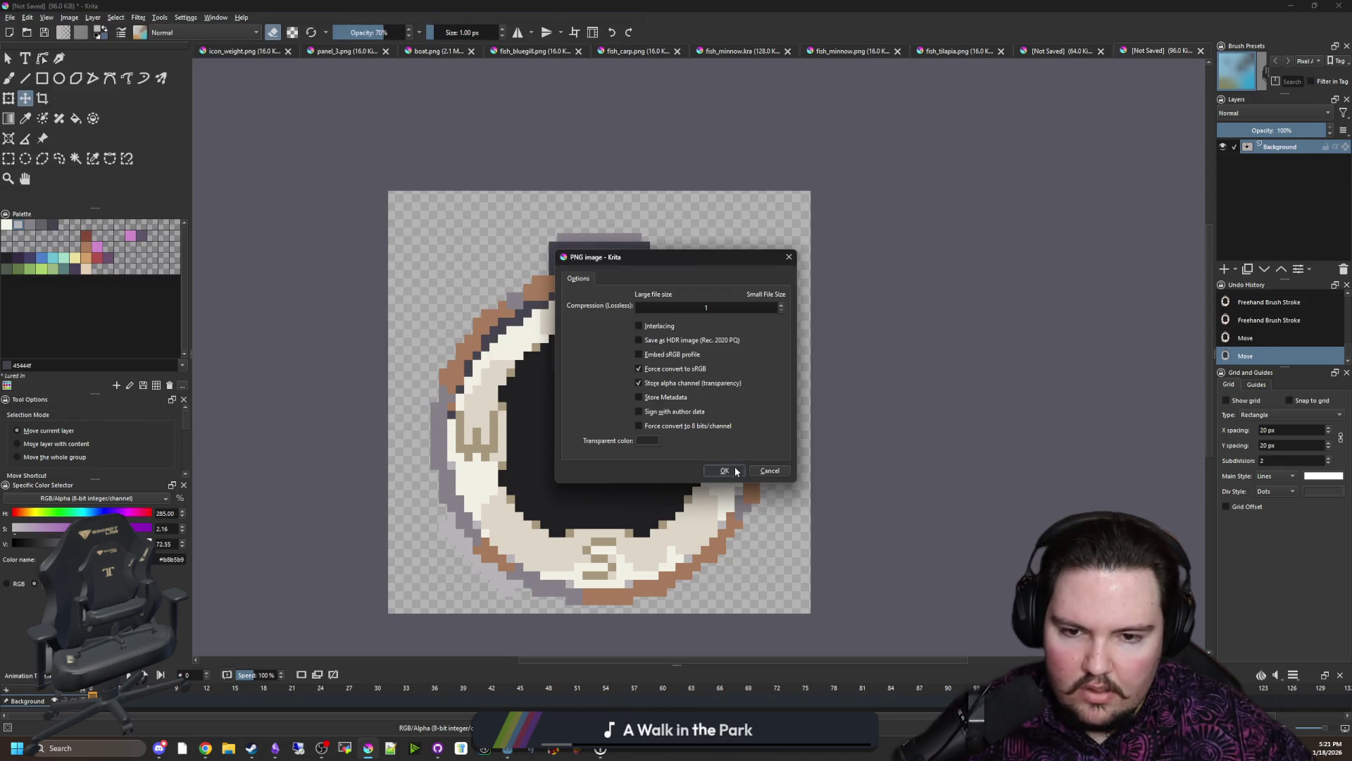
click(727, 472)
click(755, 308)
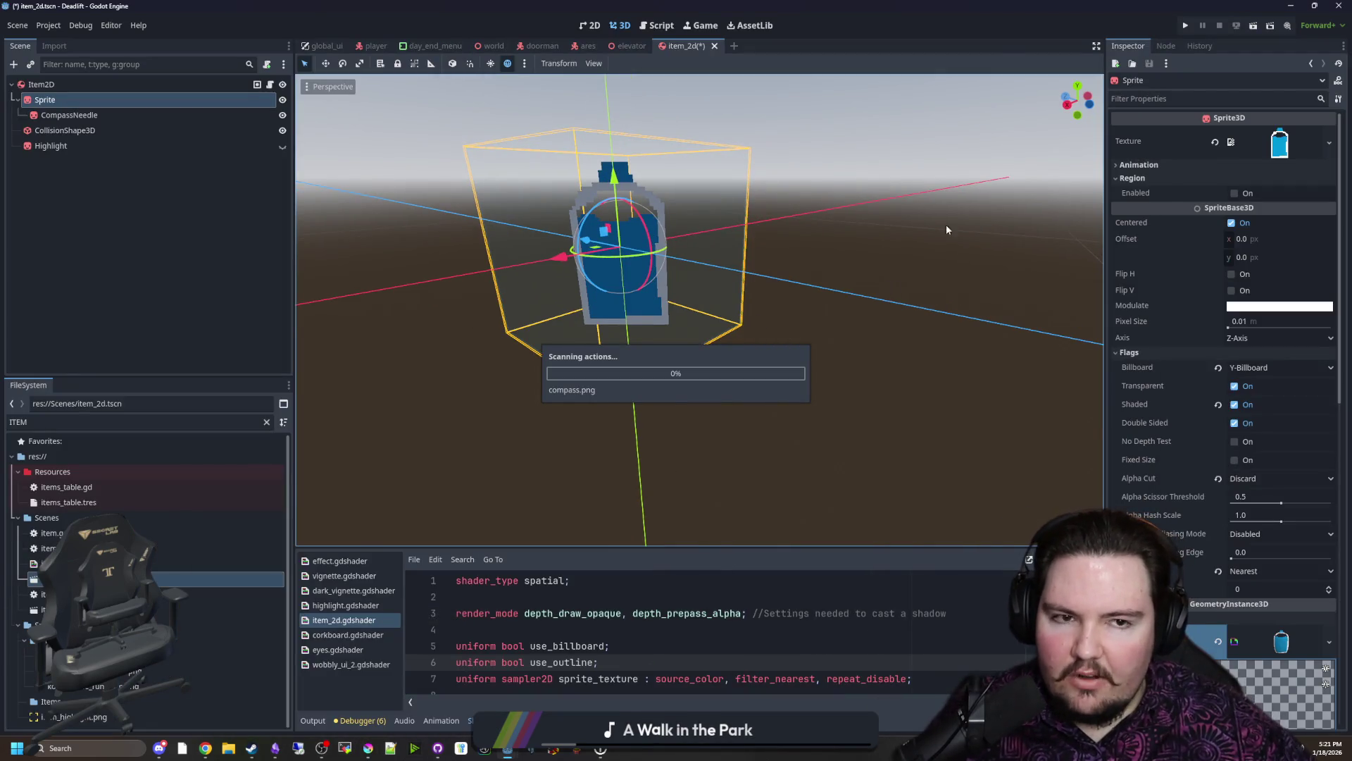
Step: Quick-load compass.png as the Sprite's texture and orbit to look down on it
right_click(1278, 148)
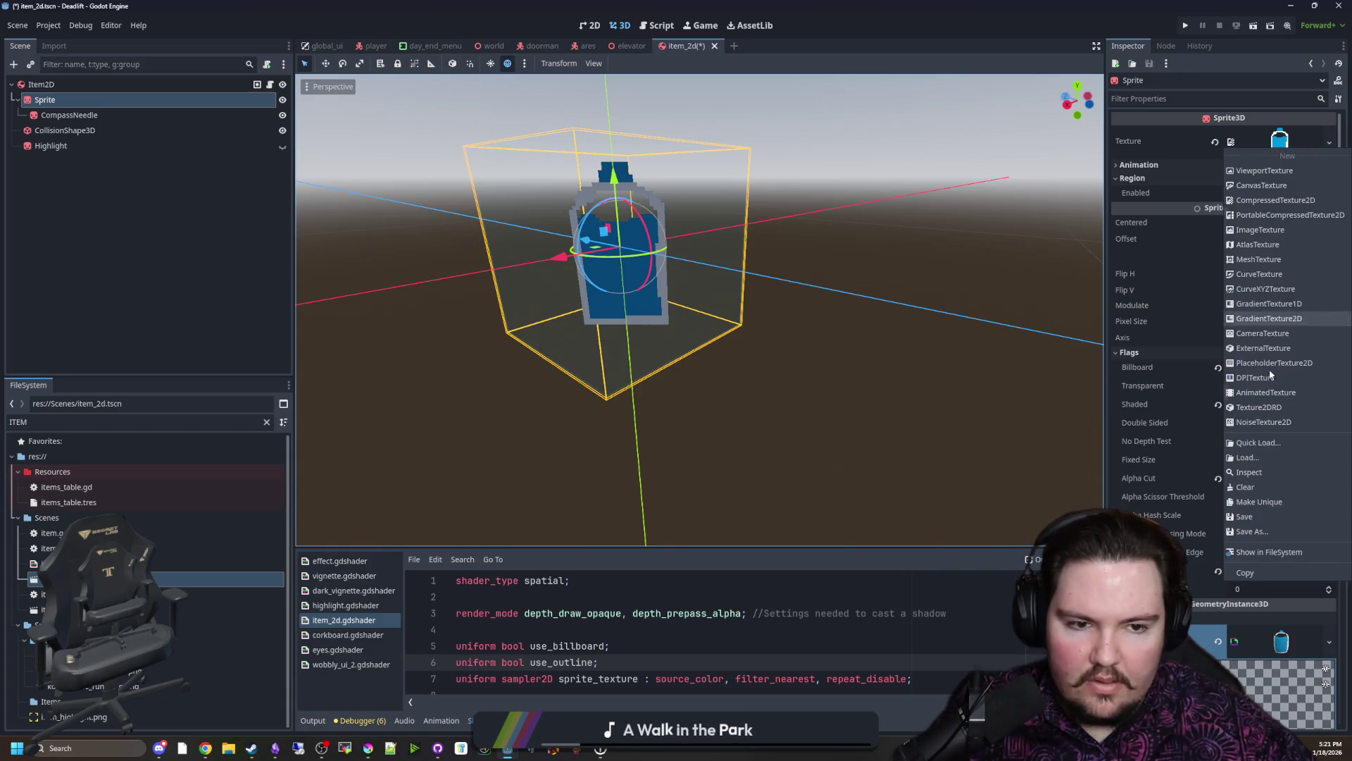
click(1271, 443)
text(compa)
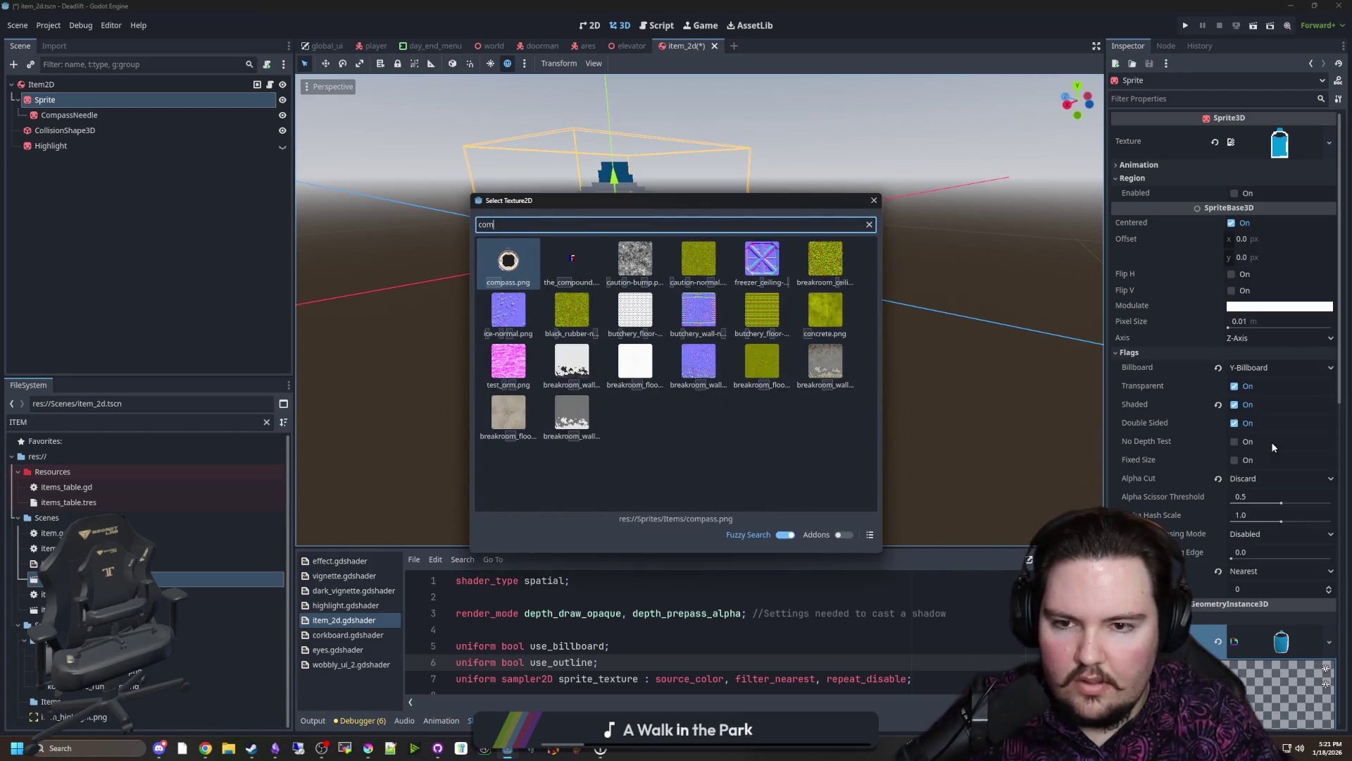
double_click(513, 257)
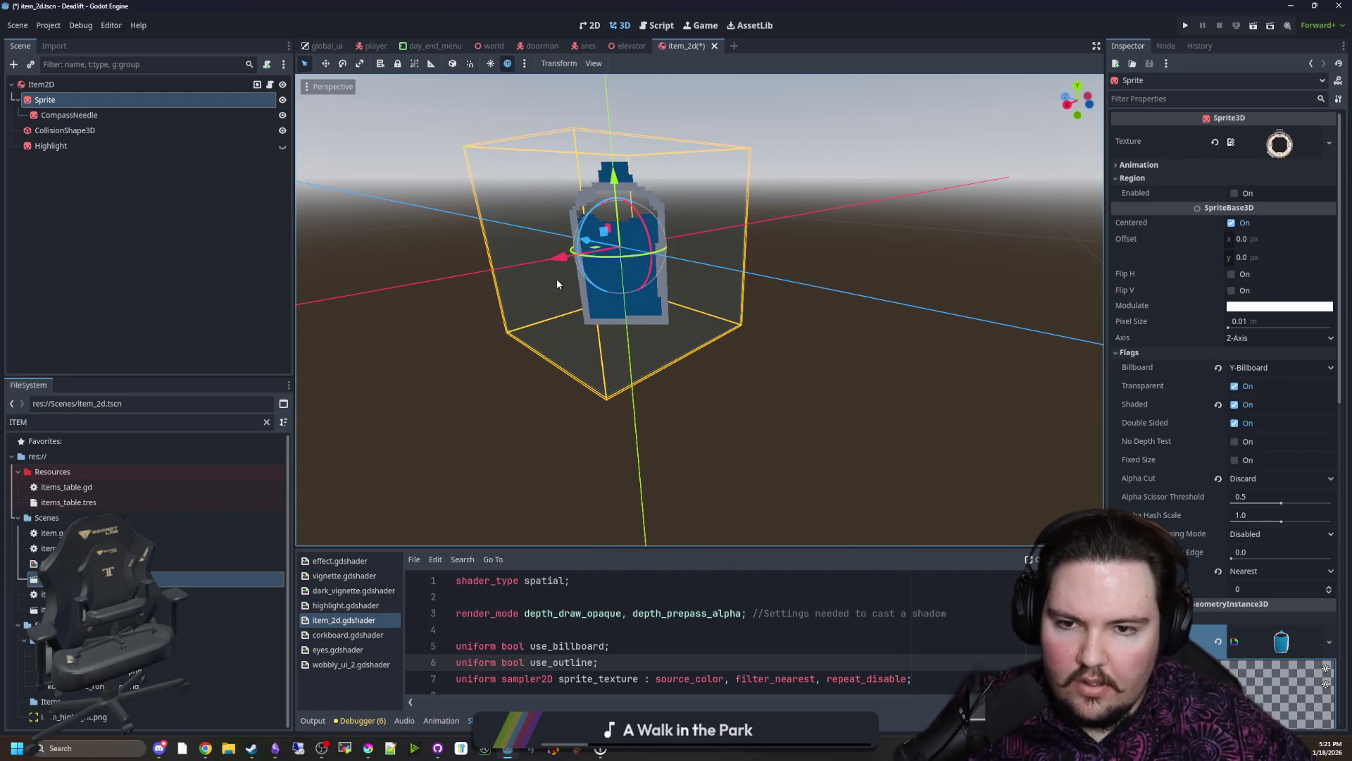
drag(621, 298, 792, 347)
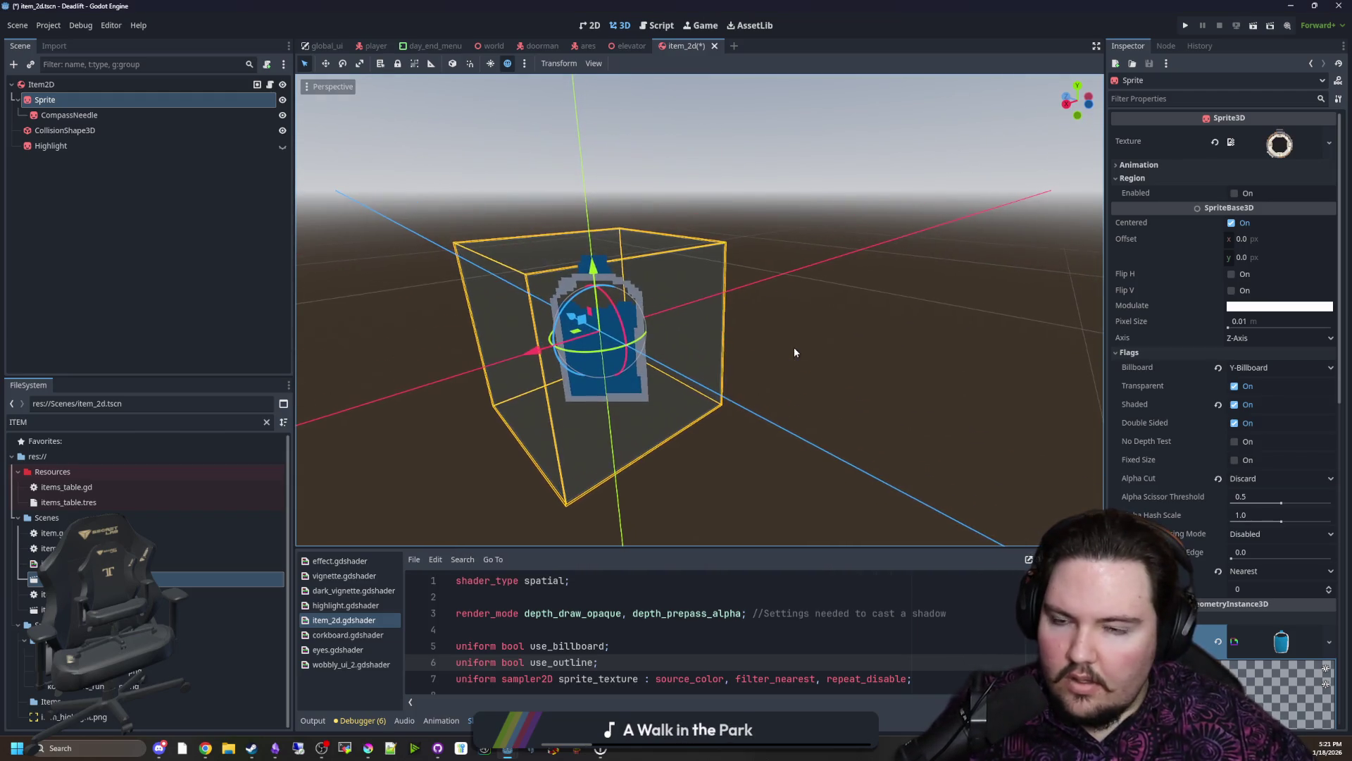
scroll(1225, 317, down, 2)
scroll(1230, 500, down, 3)
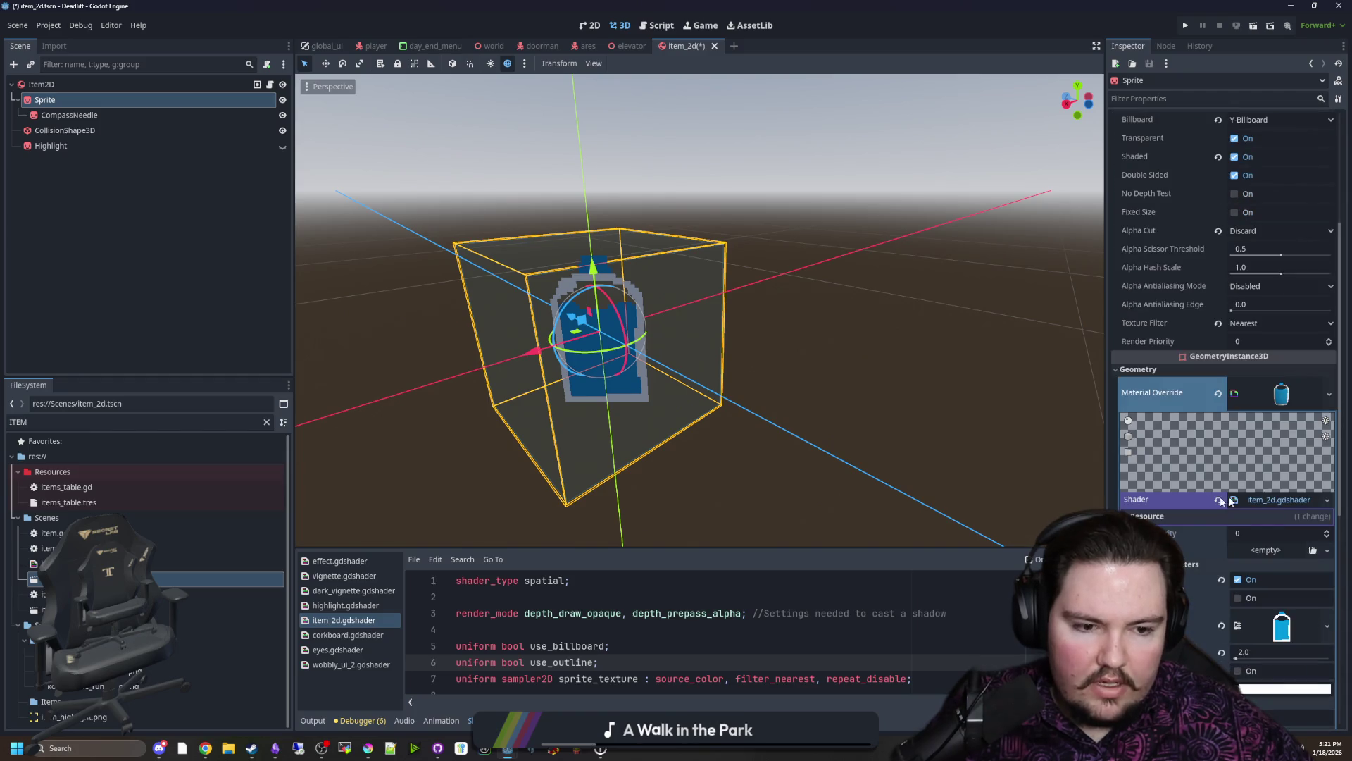
scroll(1202, 426, down, 3)
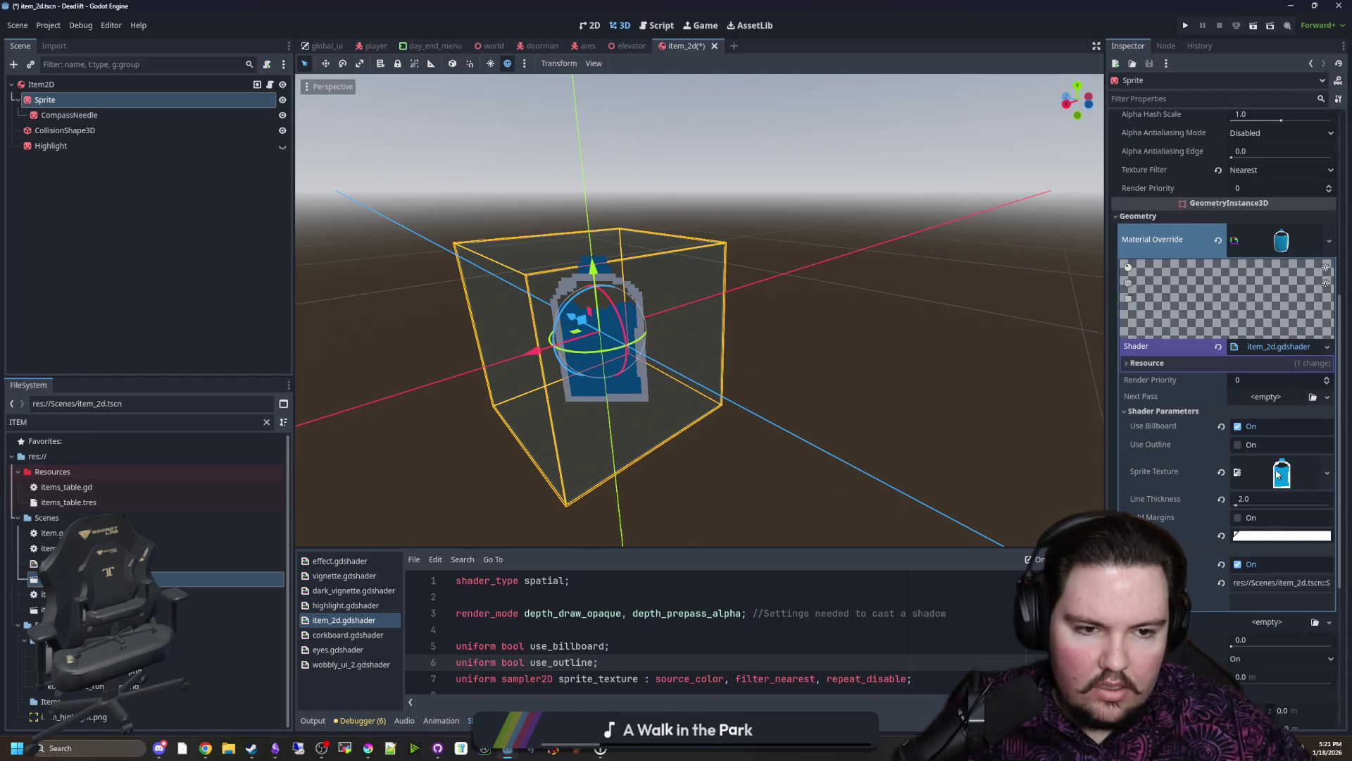
Step: Quick-load compass.png as the shader's Sprite Texture and select the CompassNeedle node
right_click(1290, 482)
click(1268, 594)
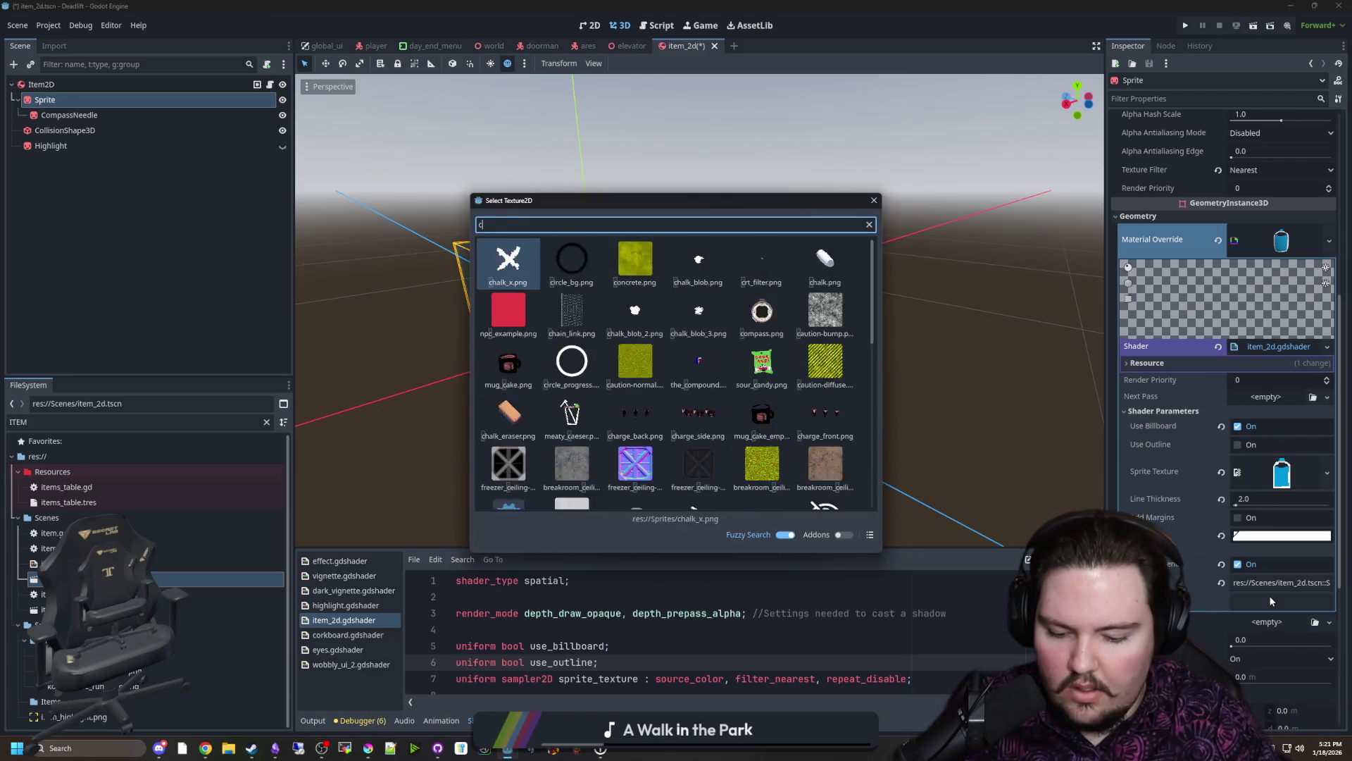
text(compass)
key(Return)
scroll(767, 445, up, 2)
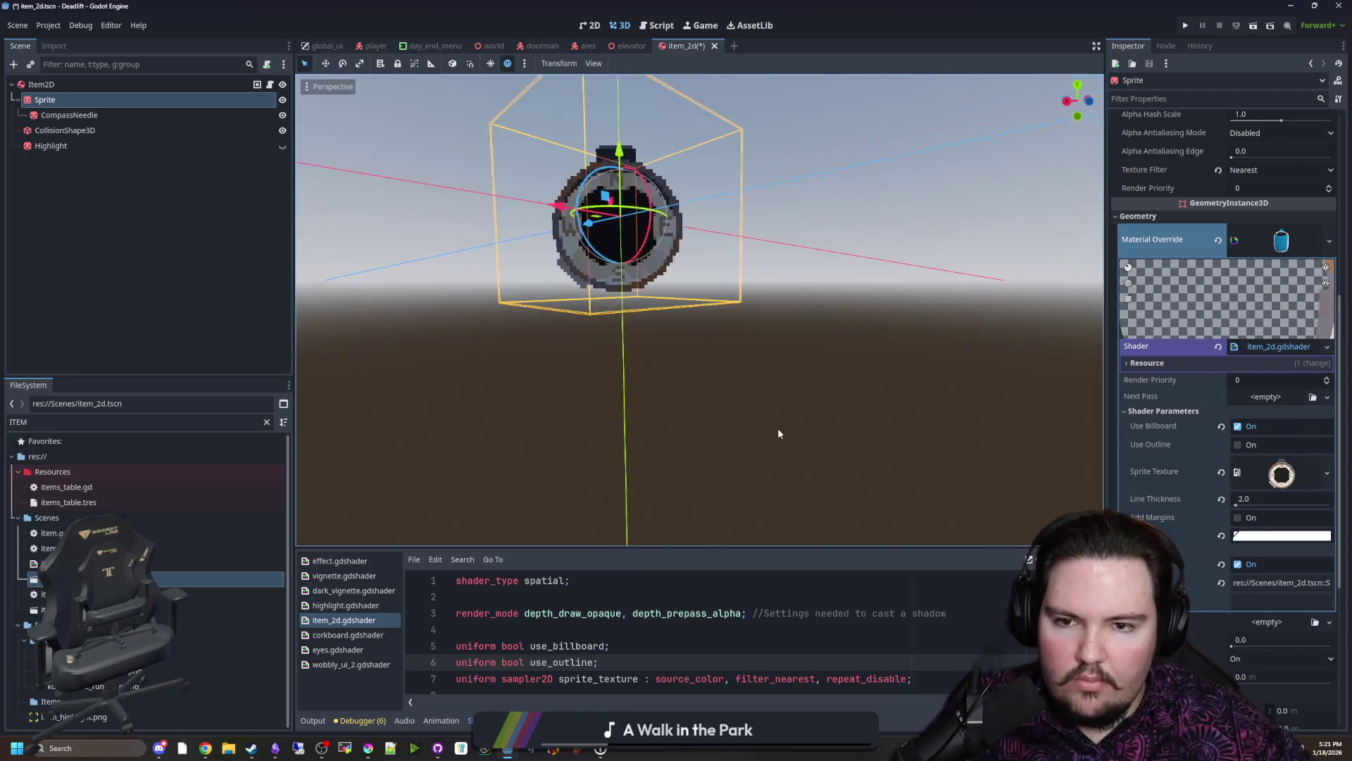
scroll(779, 433, up, 2)
scroll(788, 396, up, 2)
scroll(768, 394, down, 2)
click(68, 115)
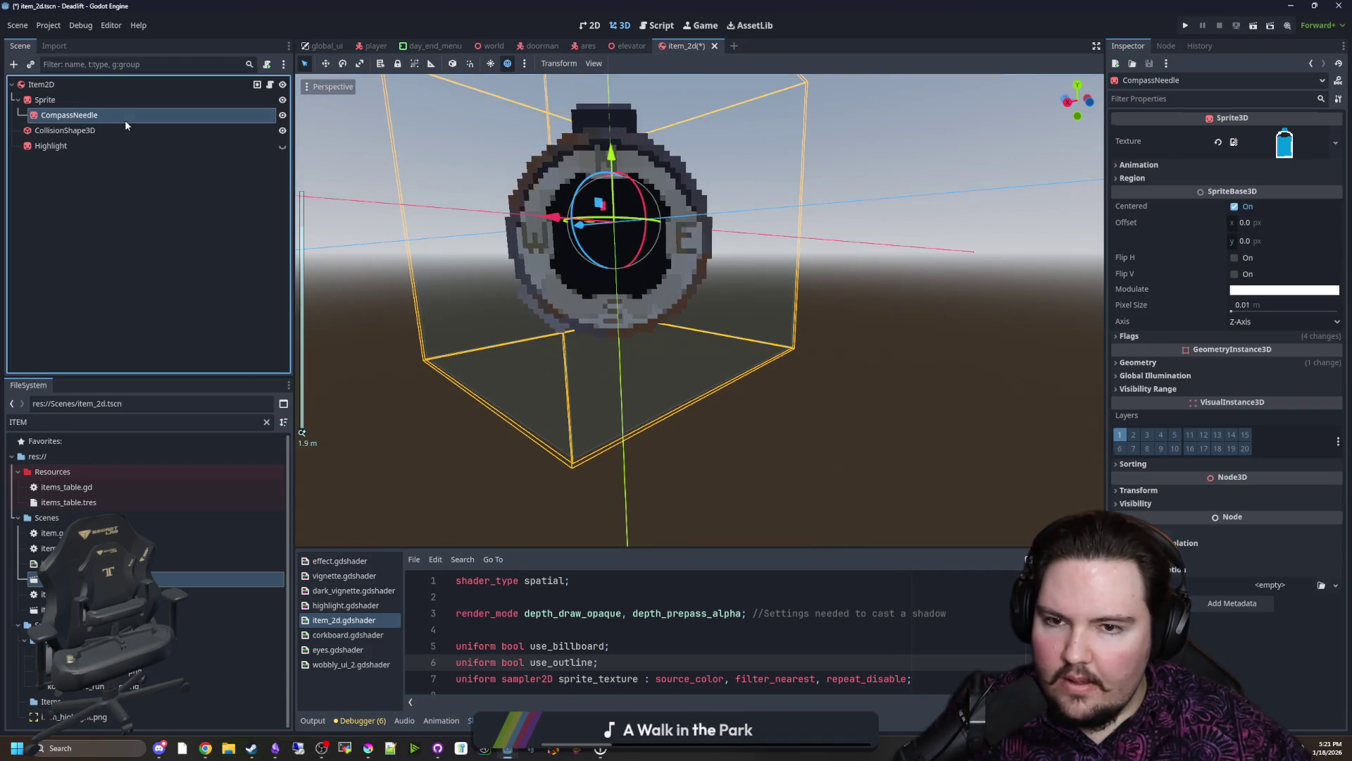
scroll(845, 370, down, 2)
scroll(1087, 420, up, 1)
scroll(1087, 421, up, 1)
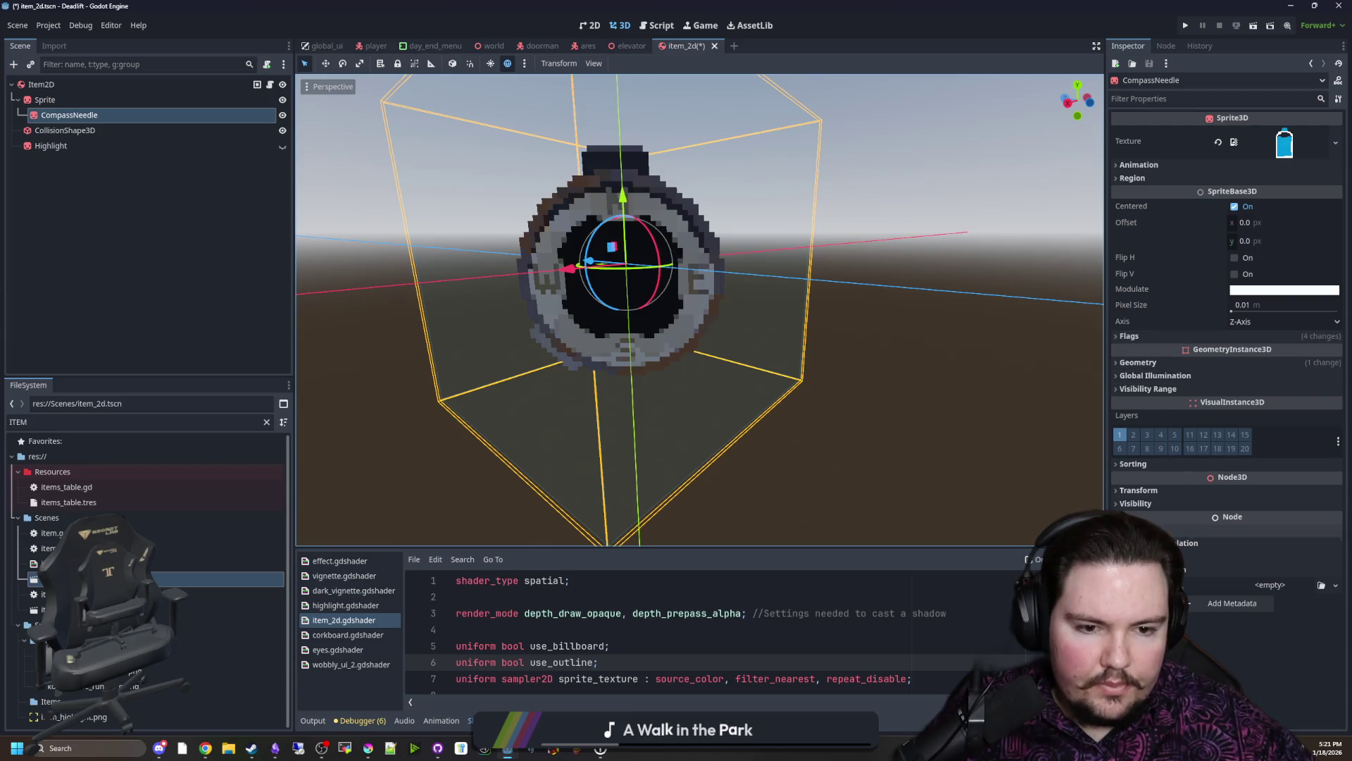
Step: Make CompassNeedle's material override unique and expand its Shader Parameters
click(1146, 326)
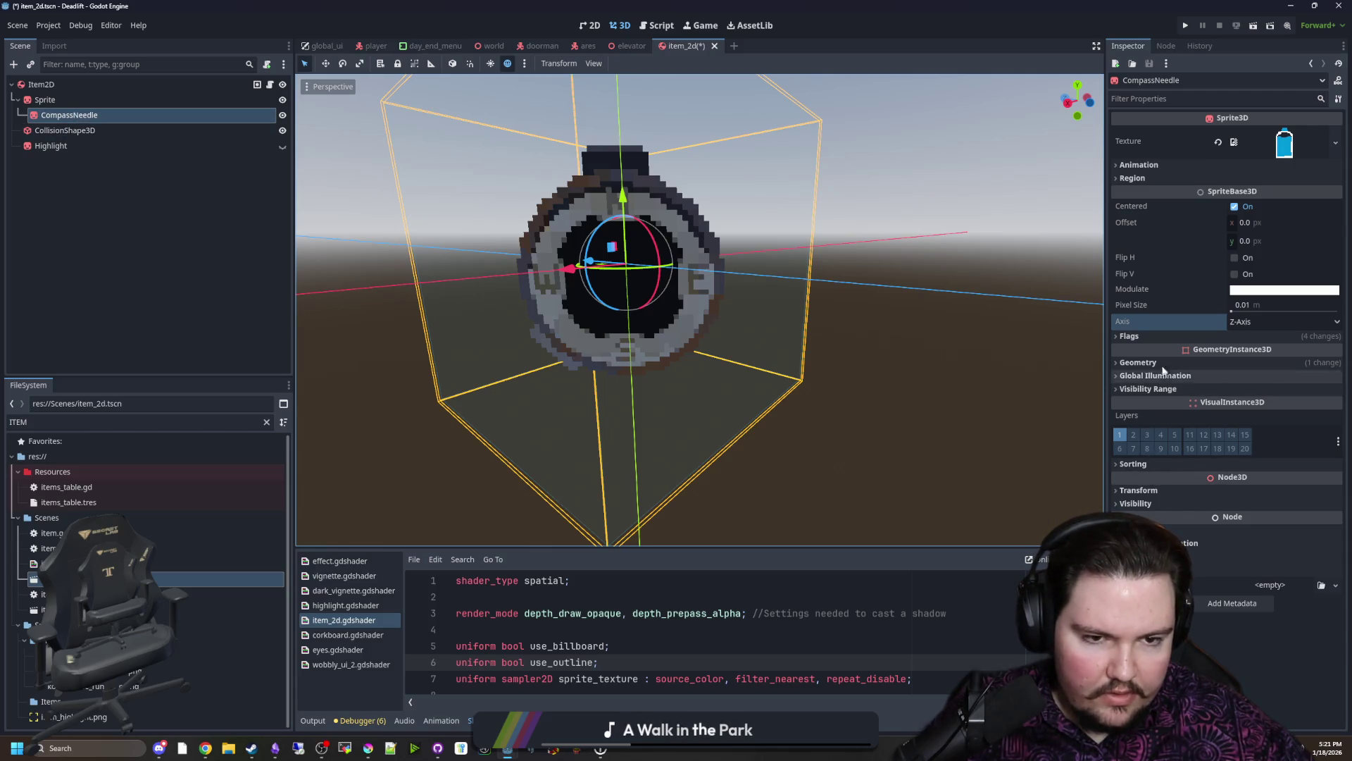
click(1138, 361)
click(1293, 385)
right_click(1293, 381)
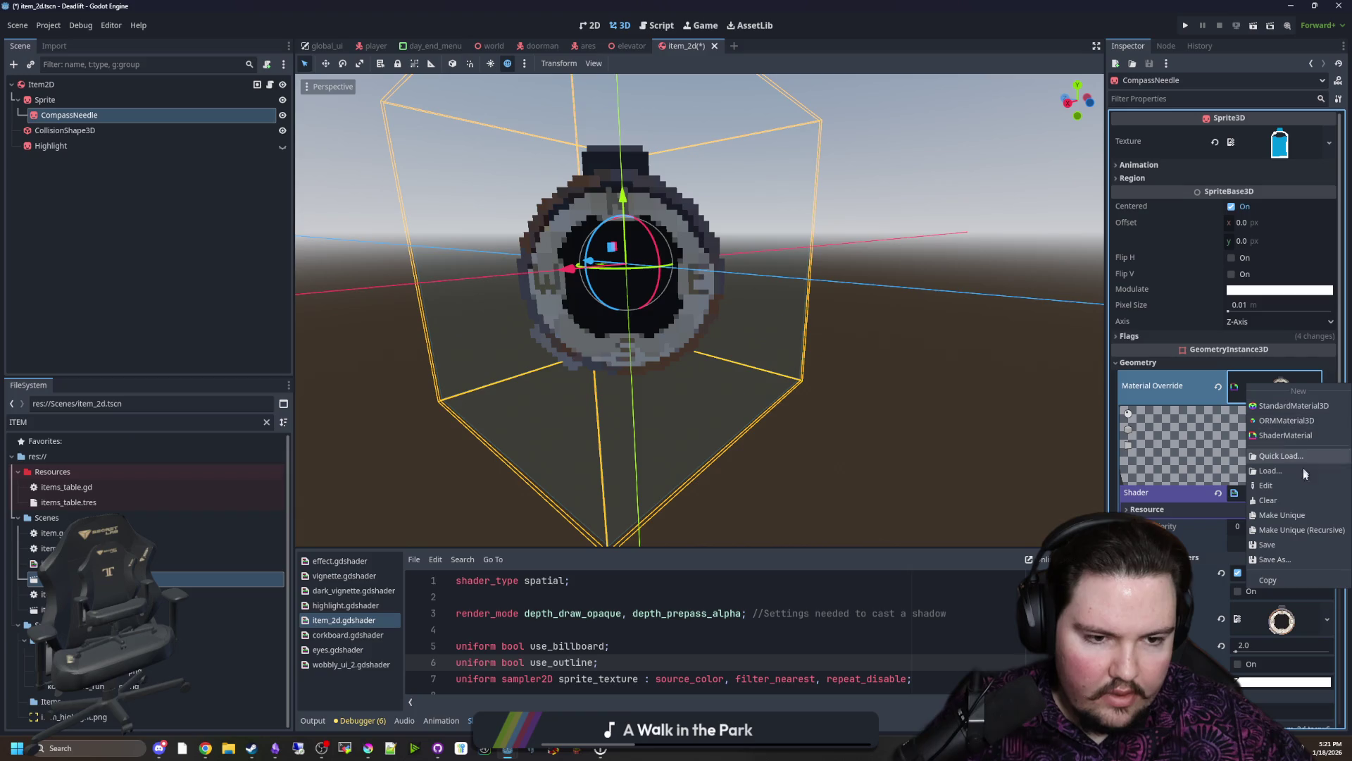
click(1286, 515)
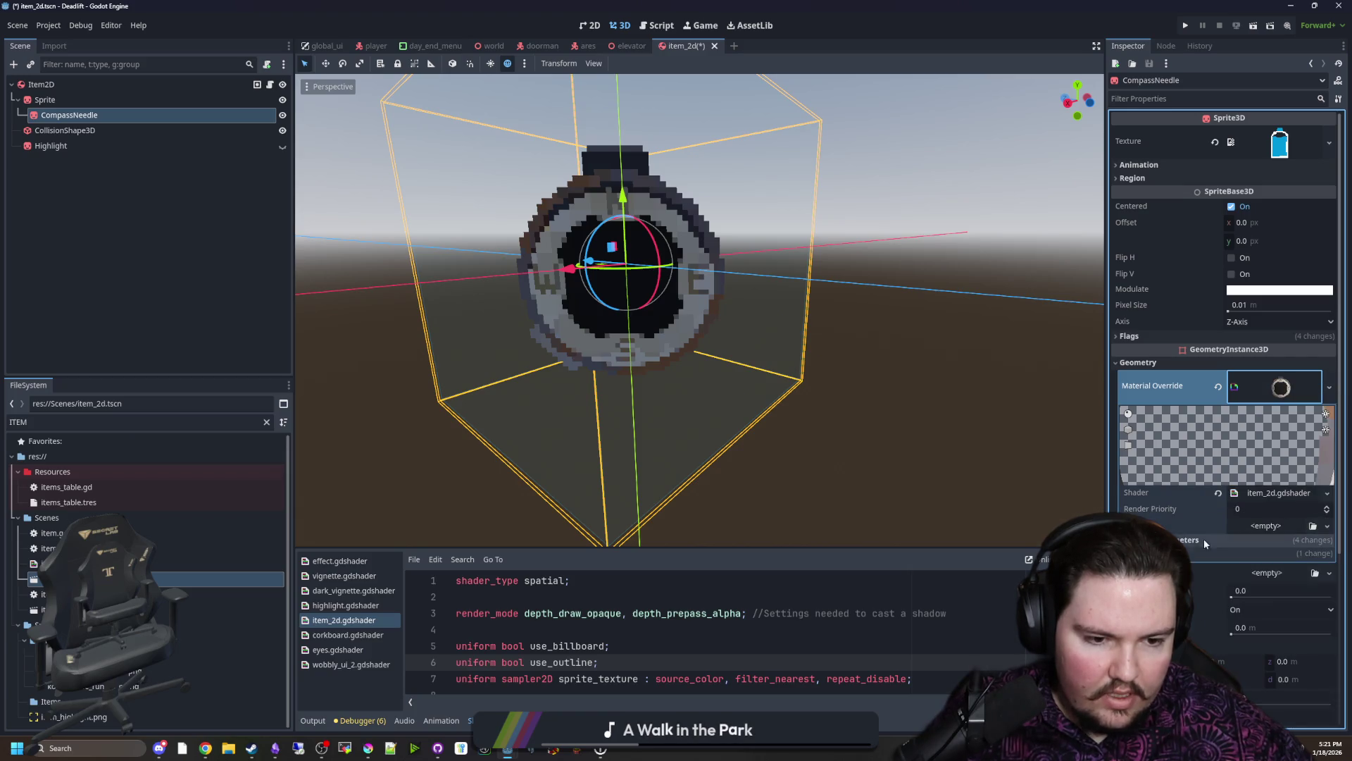
click(1183, 539)
scroll(1216, 539, down, 3)
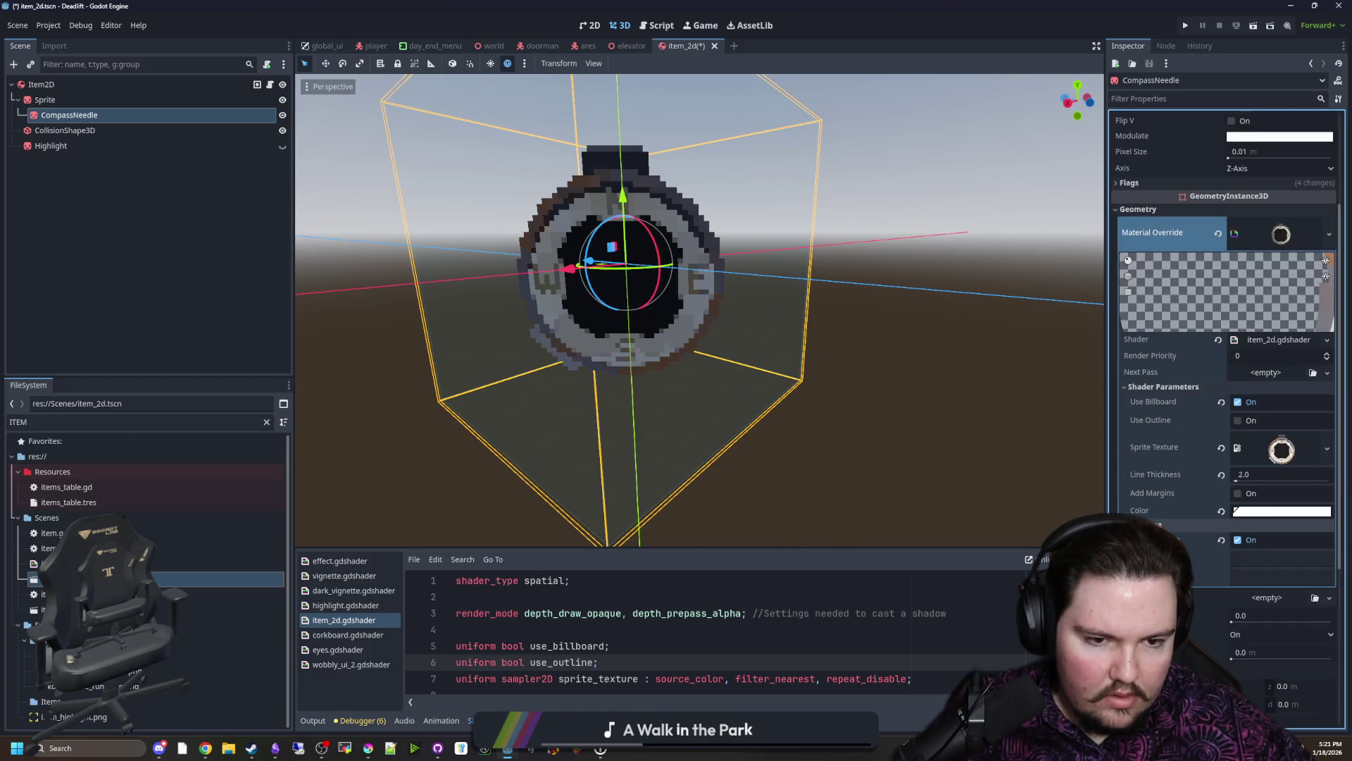
scroll(1269, 424, up, 2)
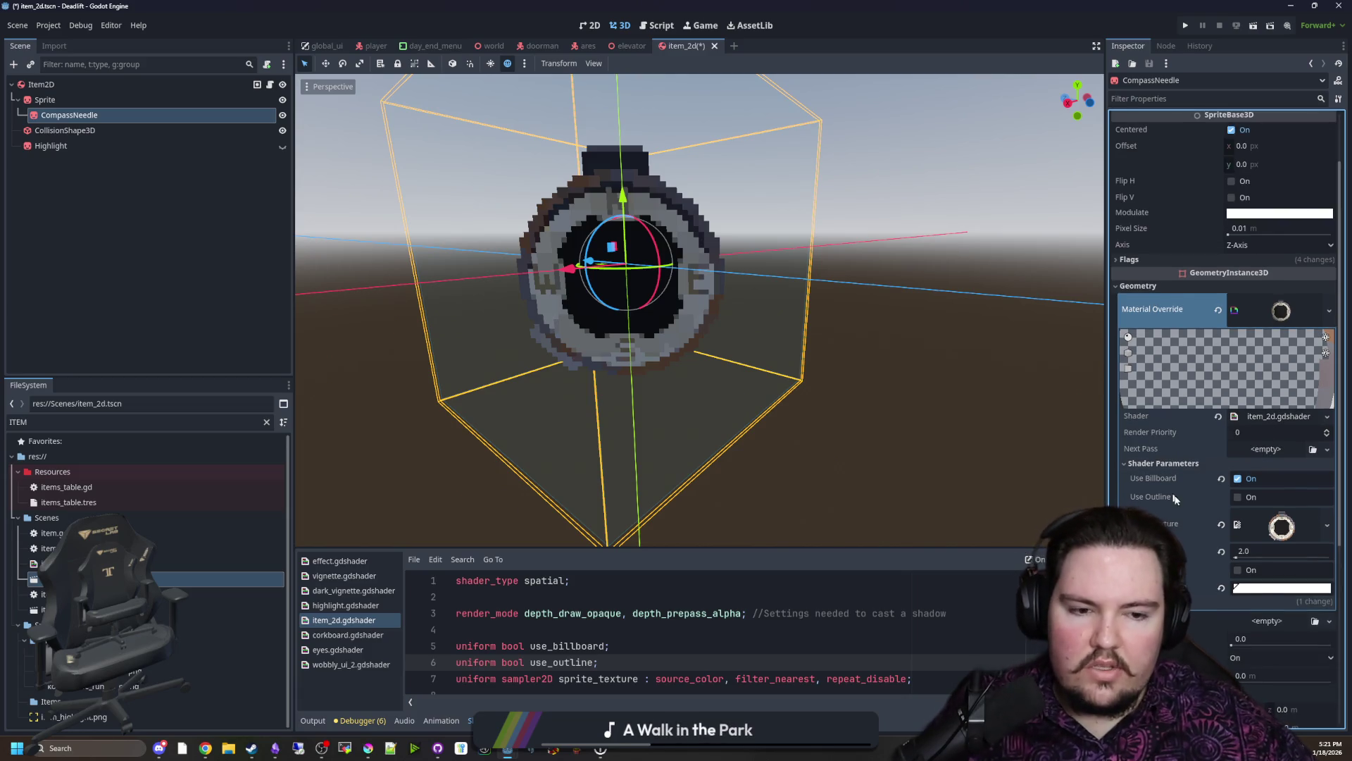
Step: Leave the shader texture unchanged and bring Krita's compass.png up full screen
click(1328, 524)
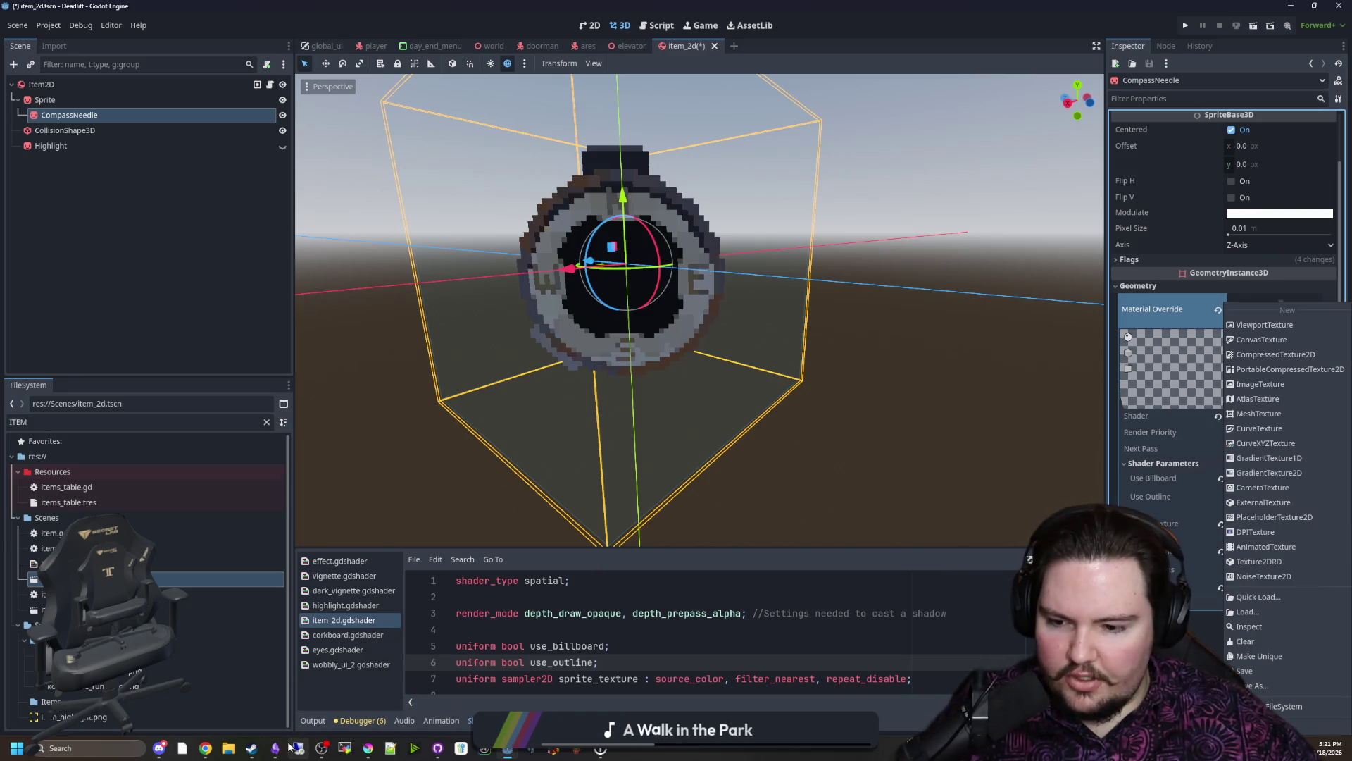
key(Escape)
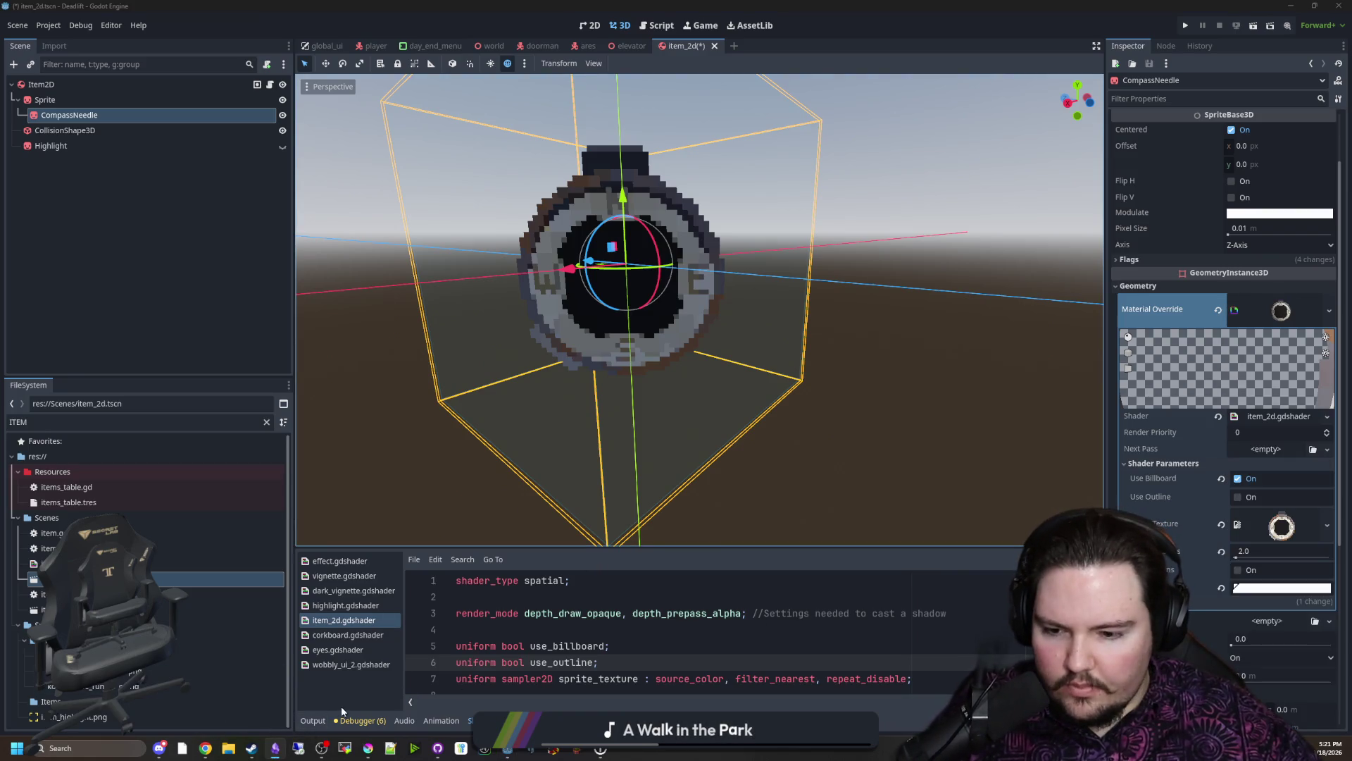
click(345, 748)
double_click(631, 531)
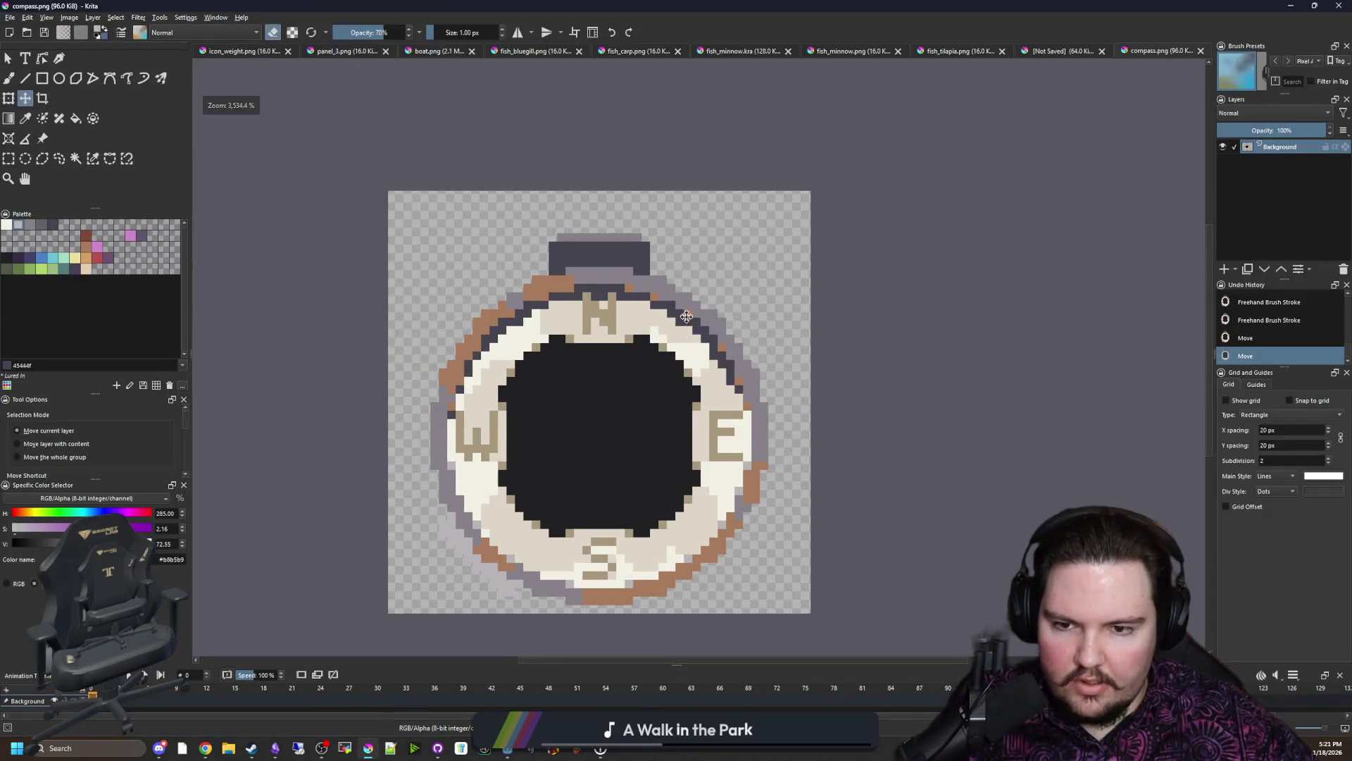
Step: Peek at Godot's viewport, re-maximize Krita and add a new paint layer for the needle
click(9, 159)
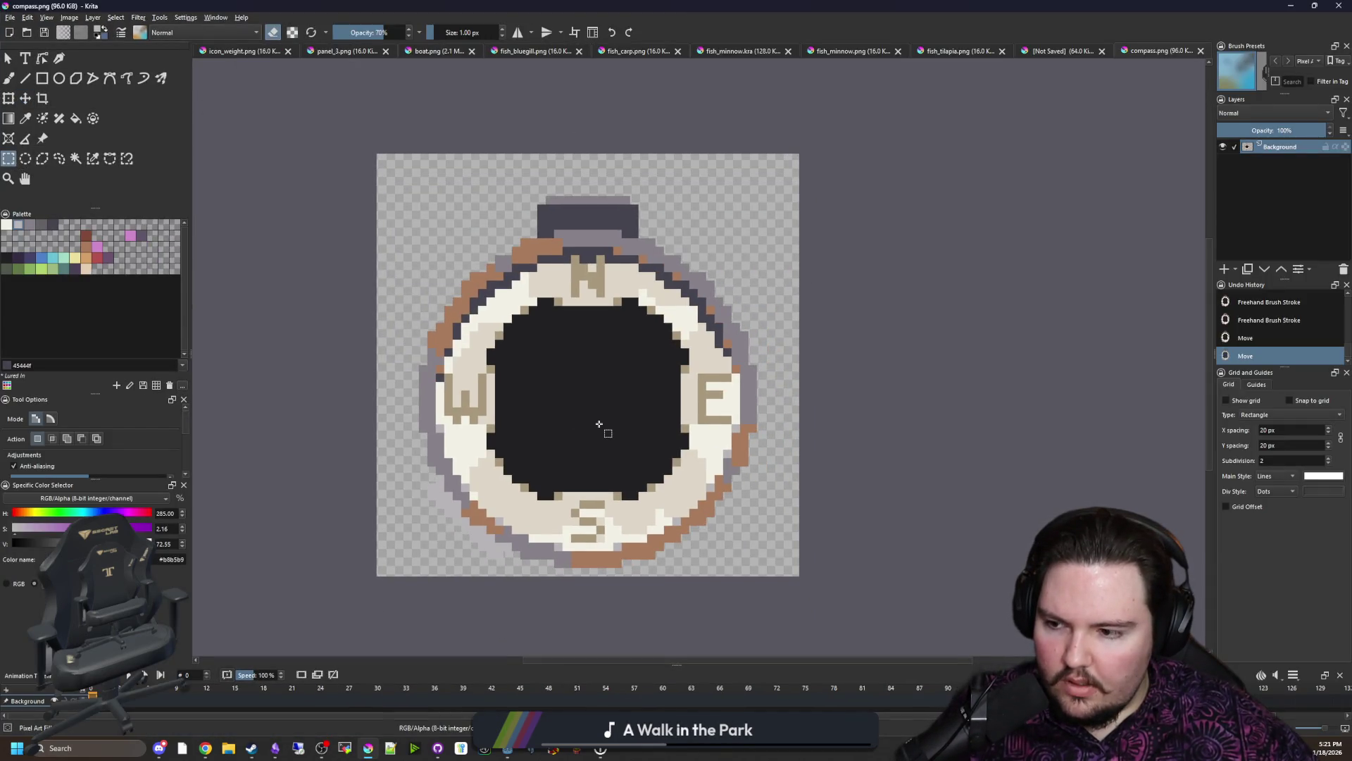
scroll(600, 425, up, 1)
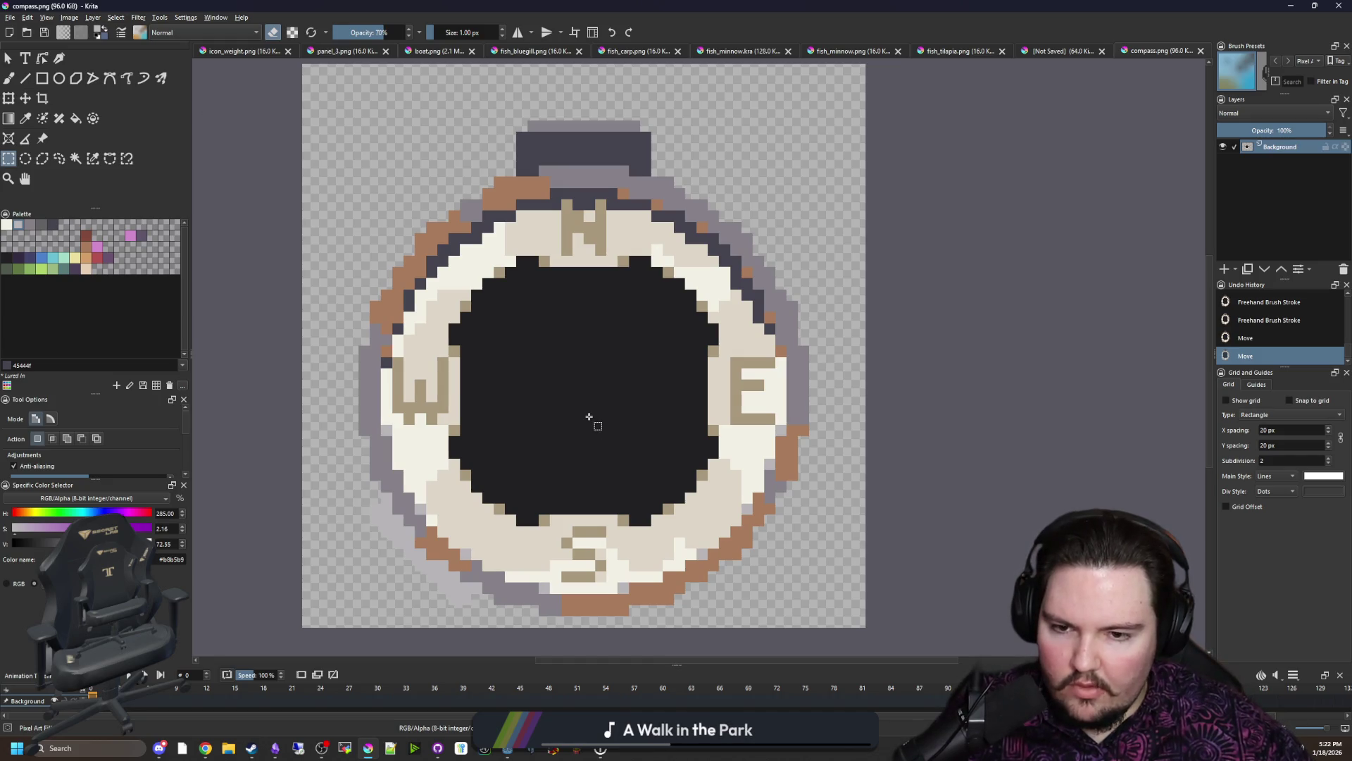
scroll(588, 417, down, 1)
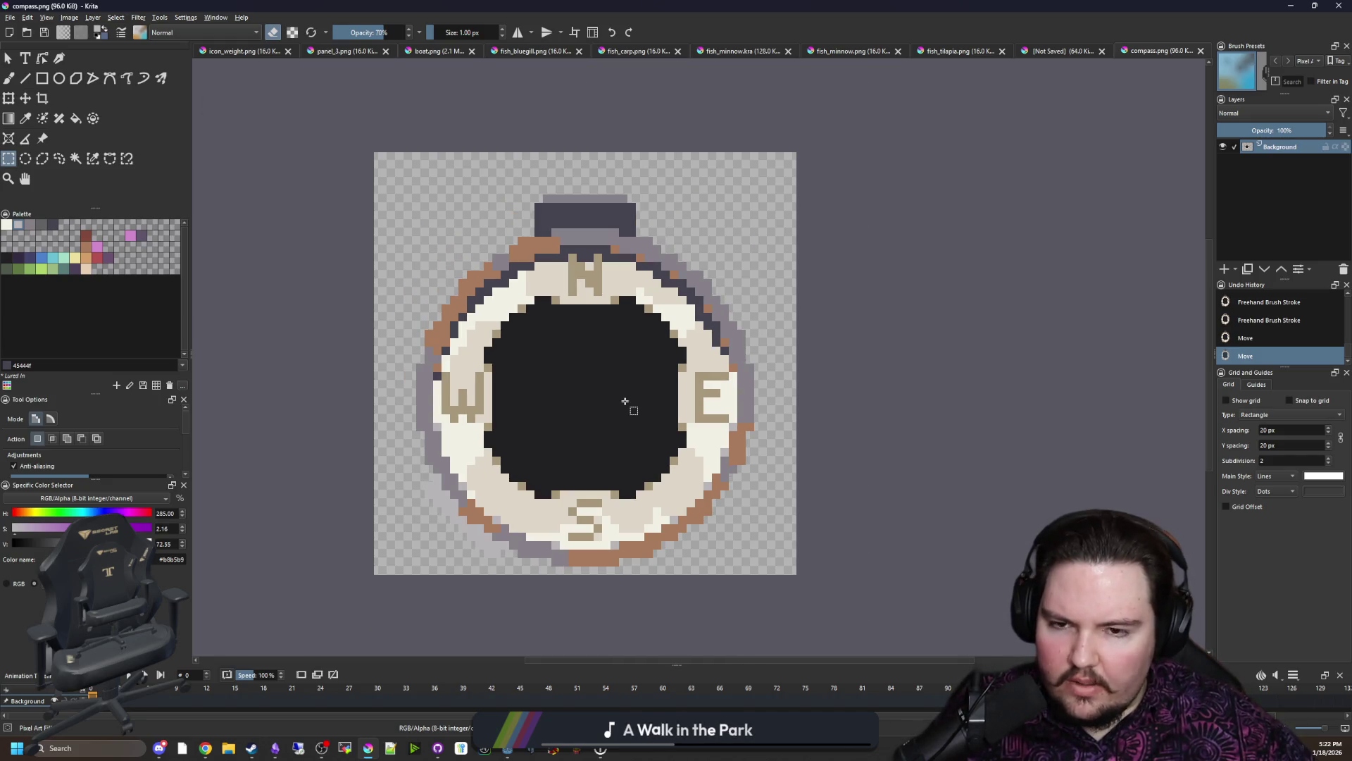
mouse_move(676, 6)
mouse_down()
mouse_move(713, 85)
mouse_move(713, 649)
mouse_up()
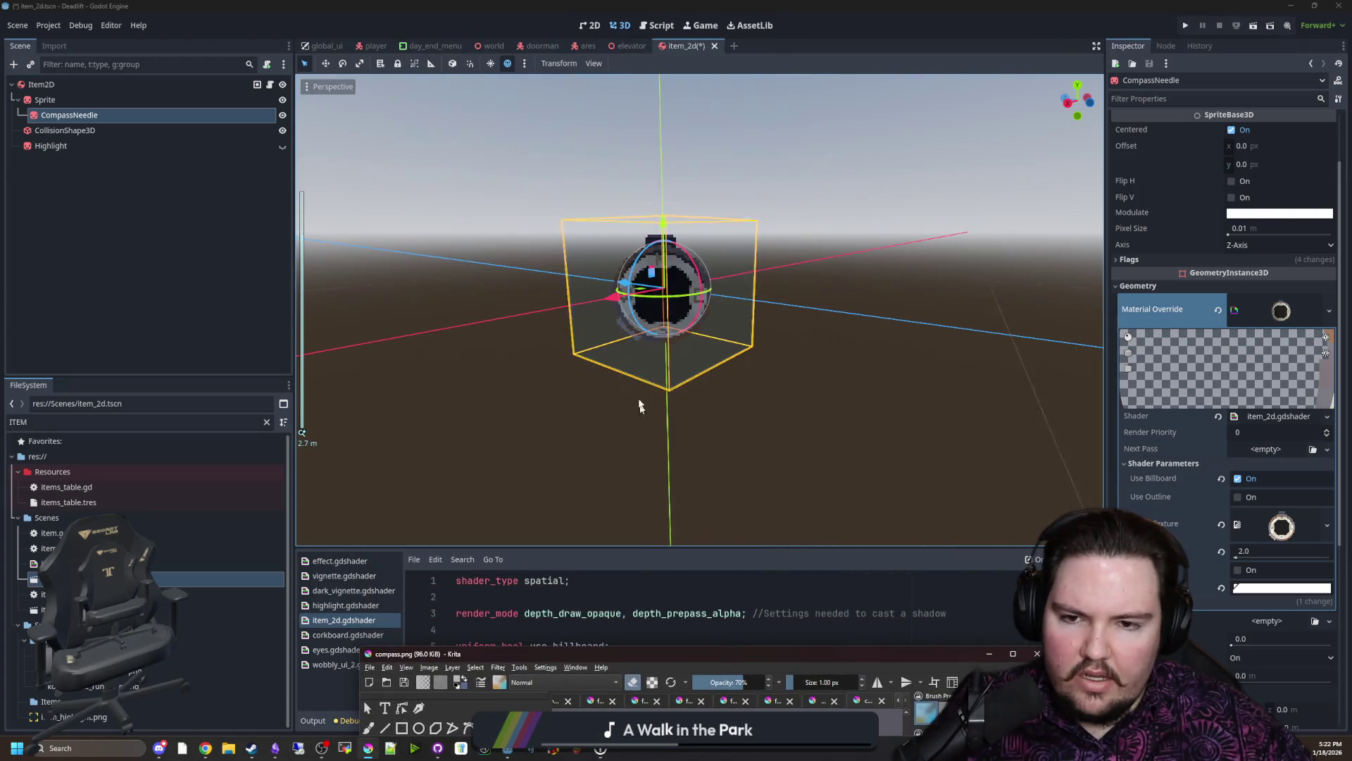
scroll(623, 317, up, 2)
scroll(622, 271, up, 2)
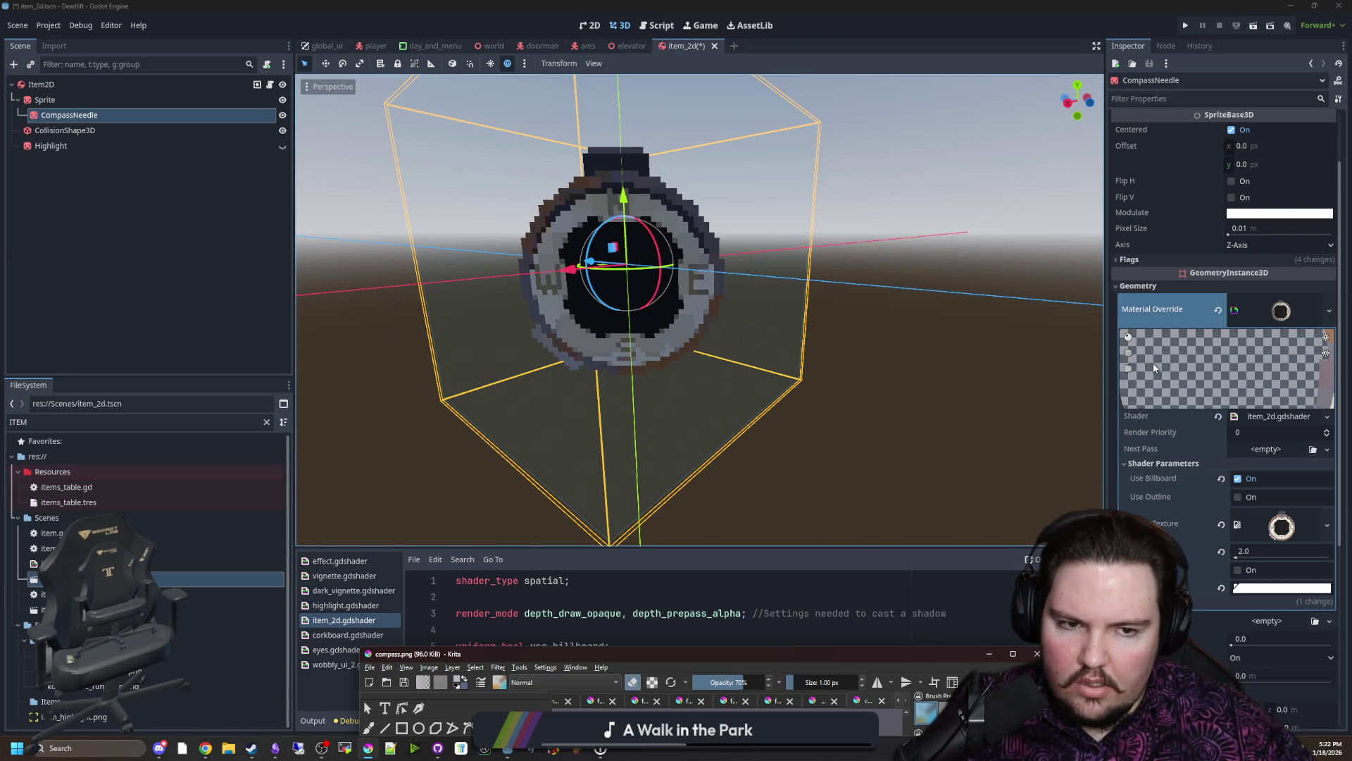
key(super+Up)
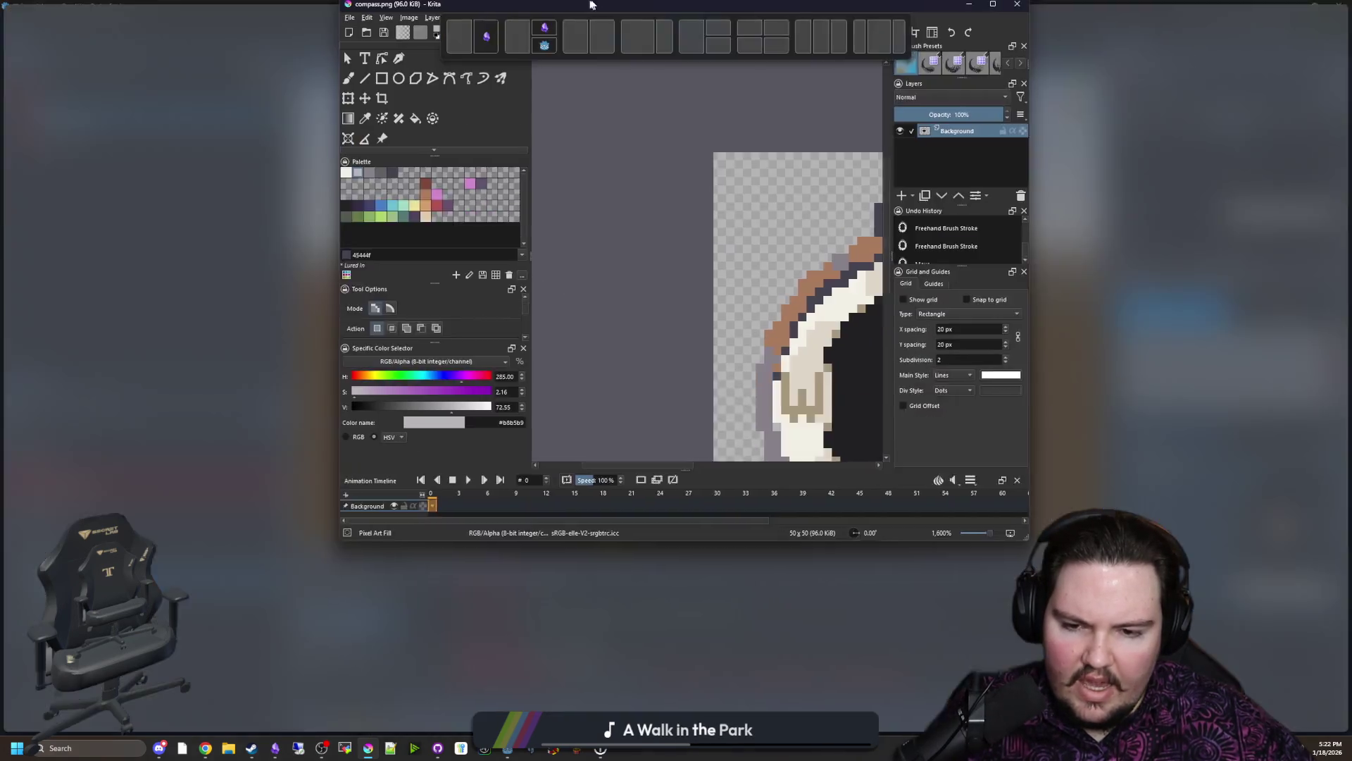
key(2)
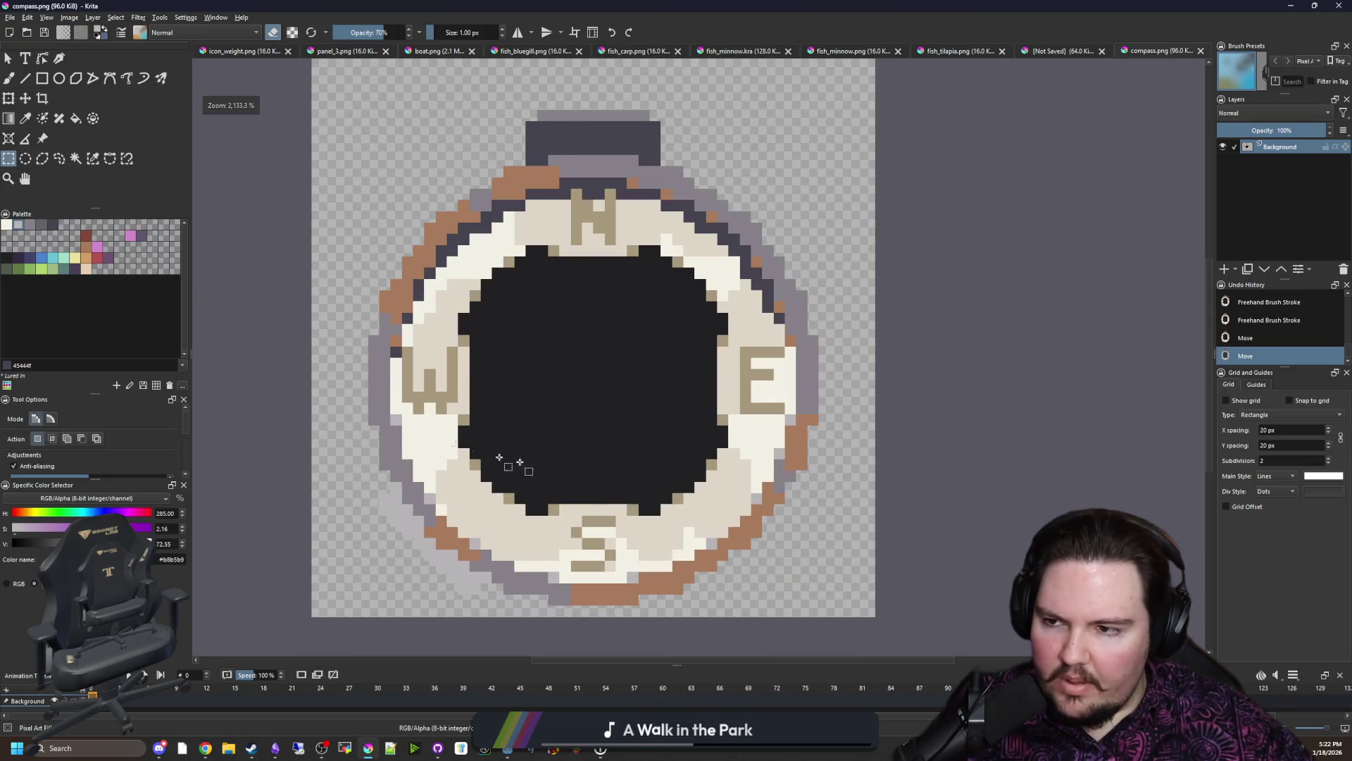
click(1225, 269)
key(plus)
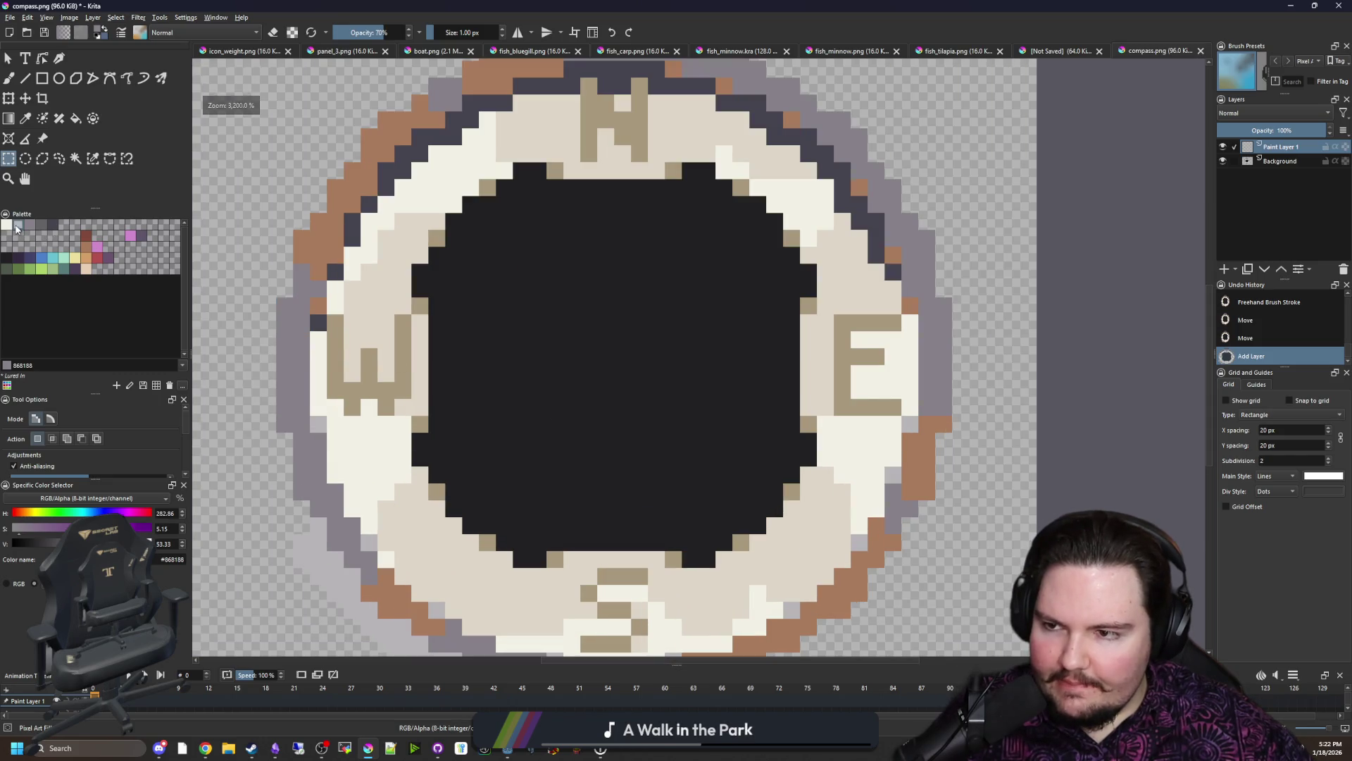
Step: Pick light grey and draw horizontal and vertical rectangle bars across the compass centre
click(16, 226)
click(42, 77)
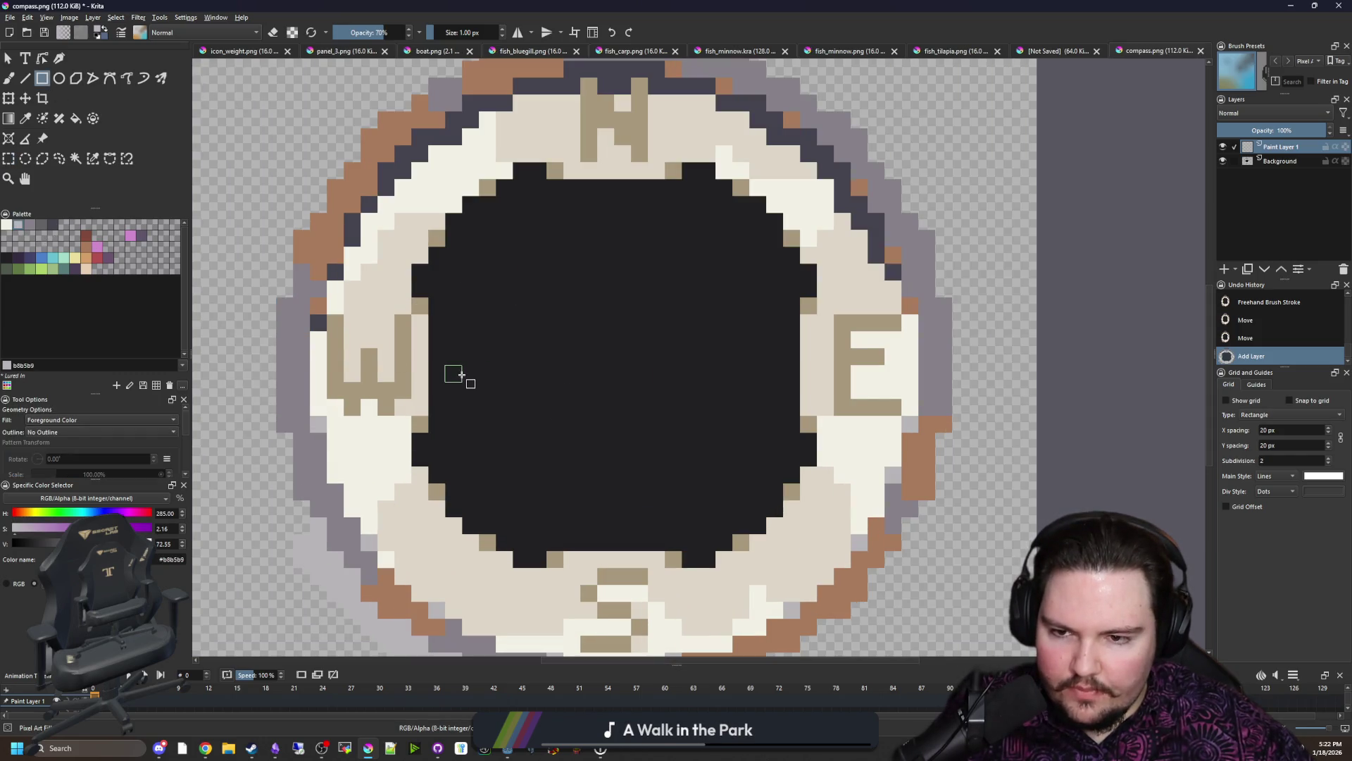
drag(461, 375, 747, 353)
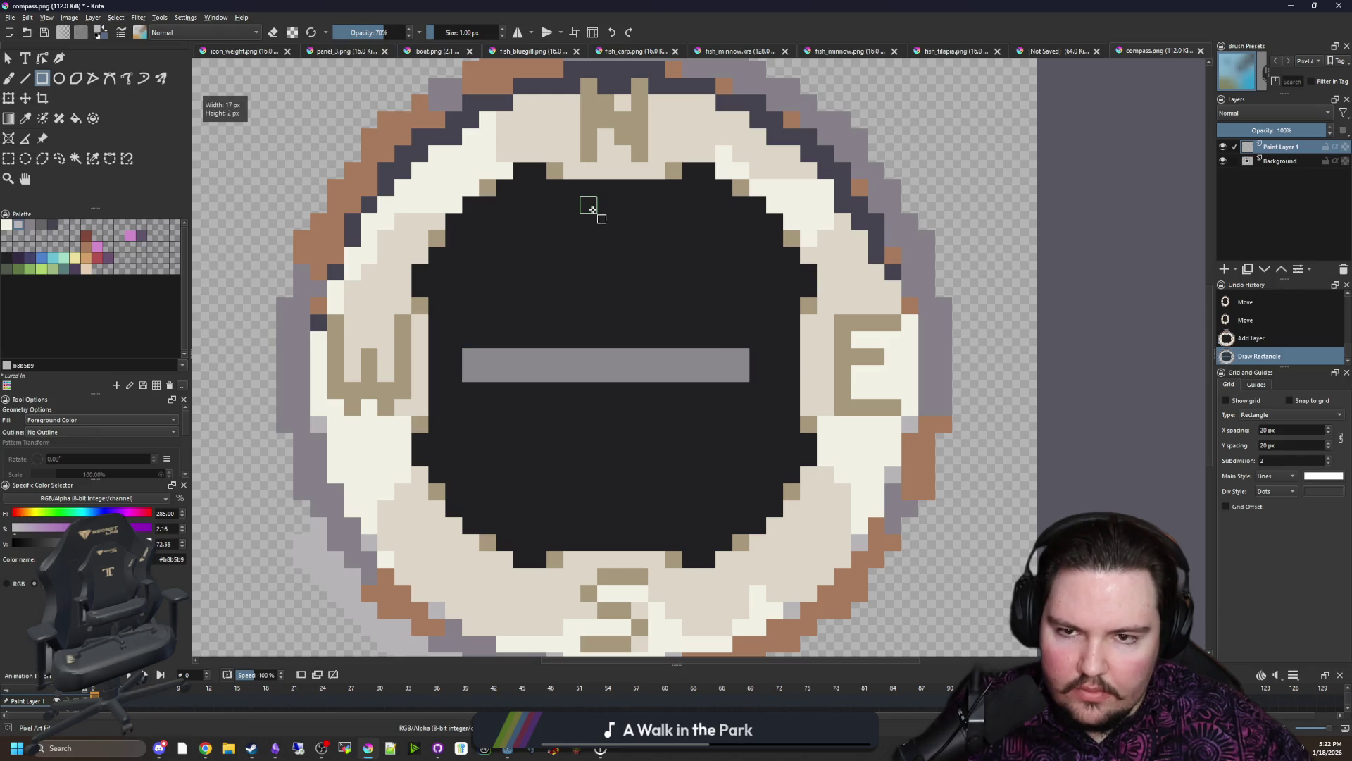
drag(610, 255, 633, 408)
drag(631, 498, 632, 499)
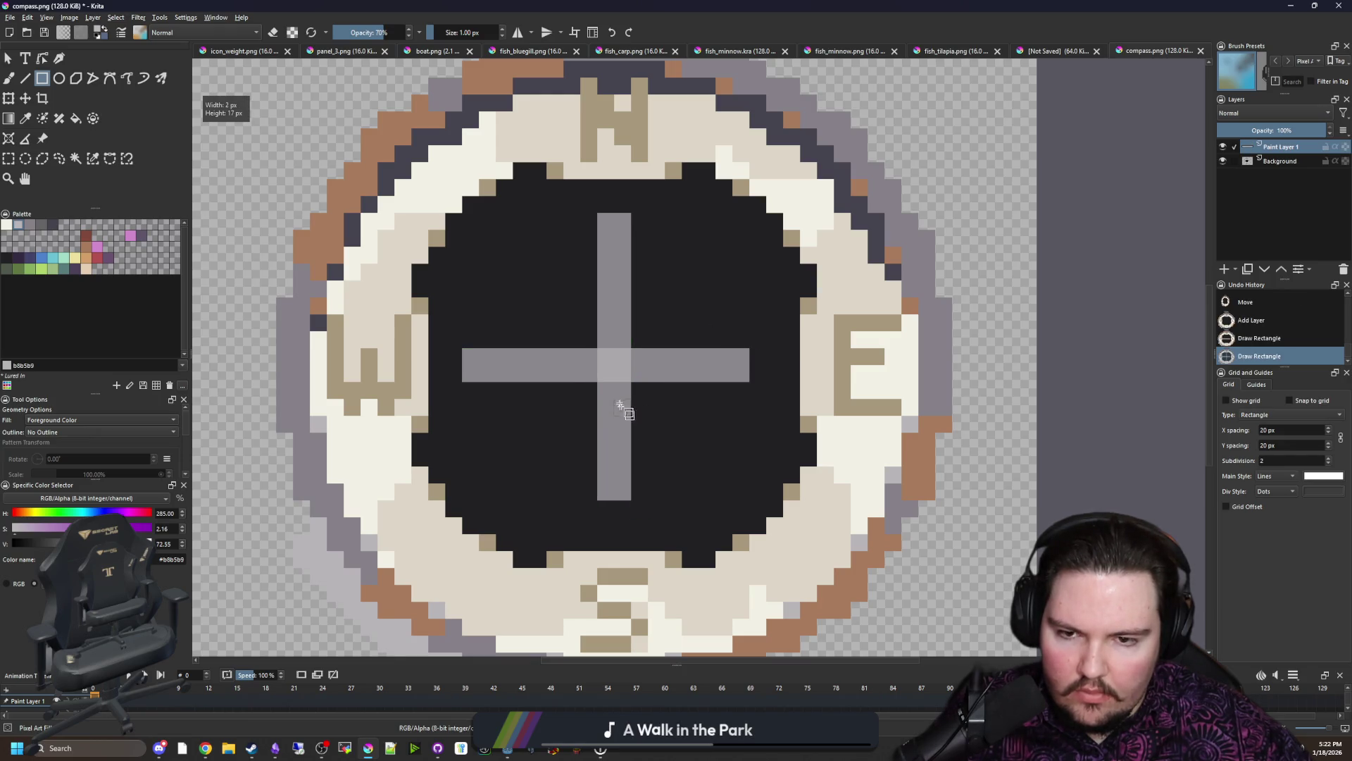
Step: Redraw both bars at 100% opacity to form a solid light grey cross
key(i)
key(i)
key(i)
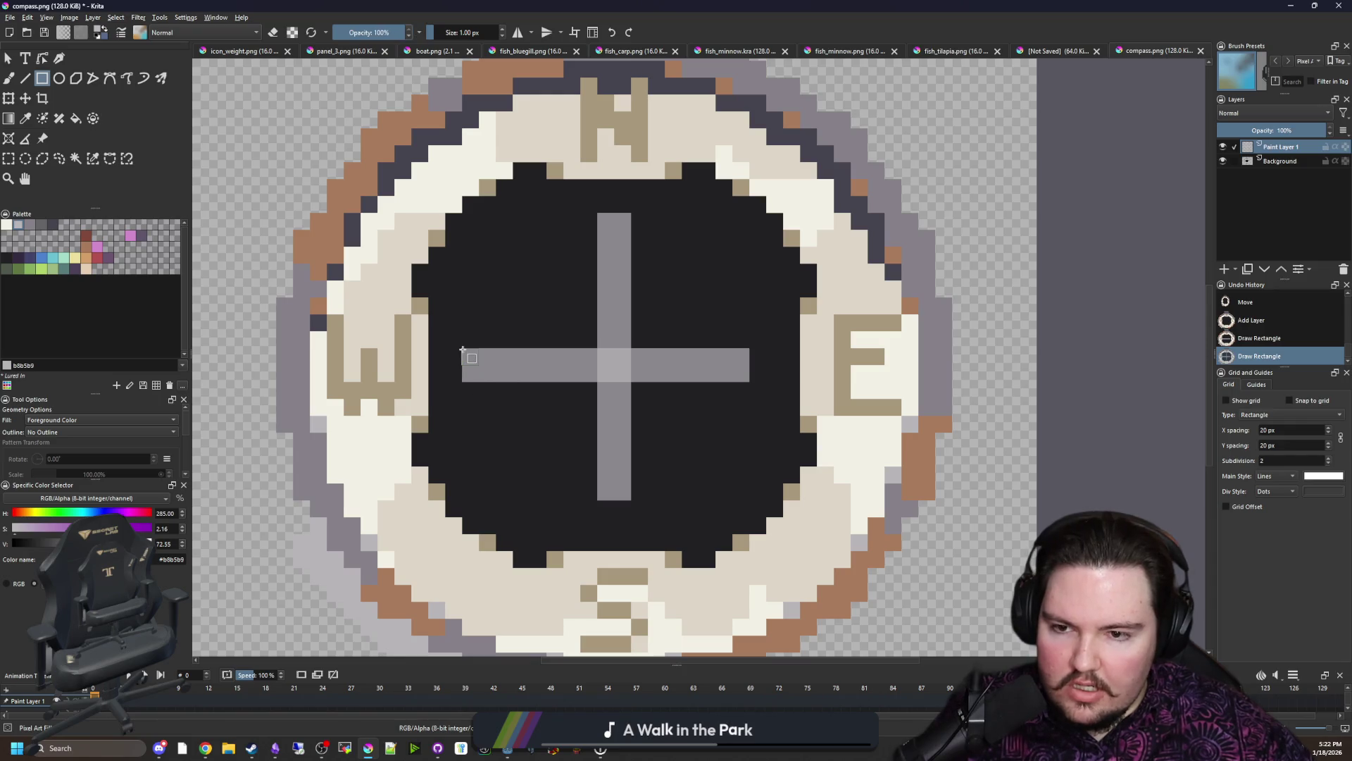
mouse_move(462, 350)
mouse_down()
mouse_move(691, 384)
mouse_move(757, 379)
mouse_up()
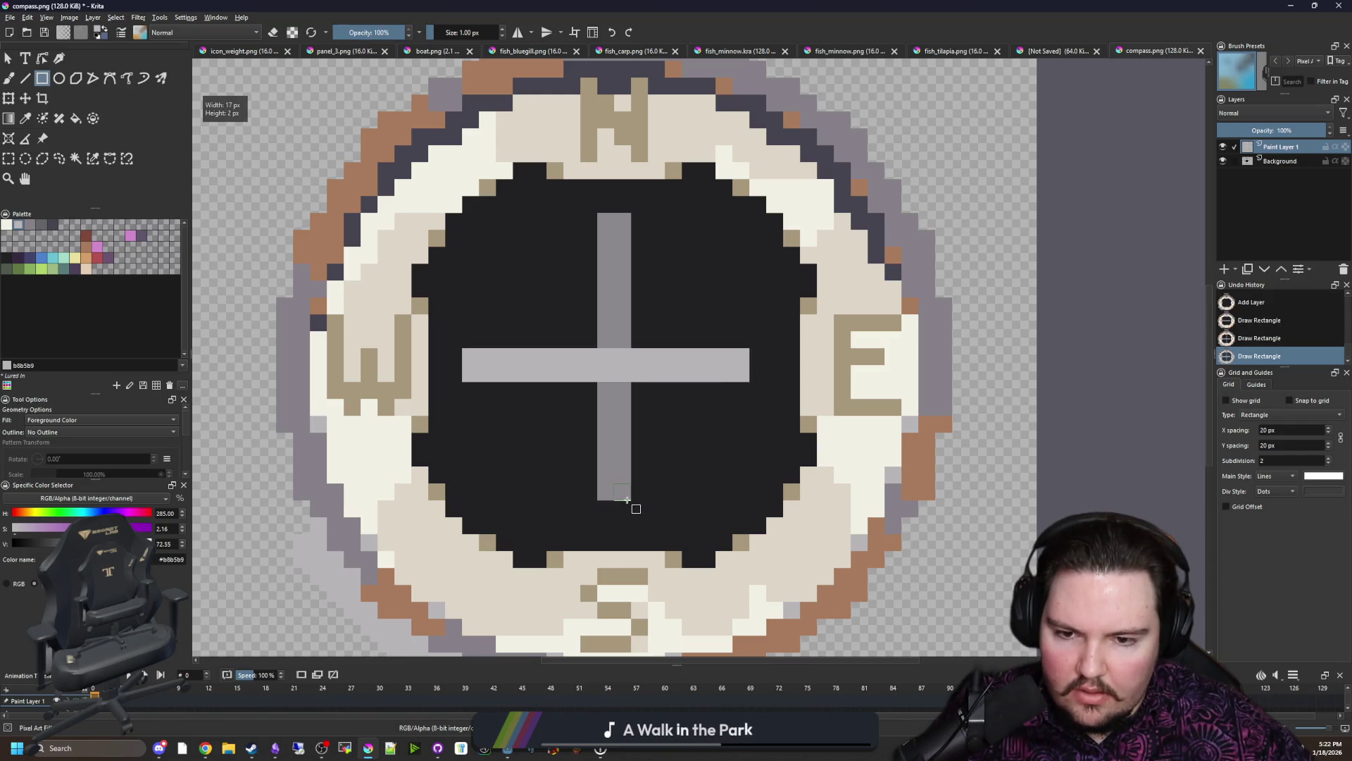
drag(635, 508, 594, 207)
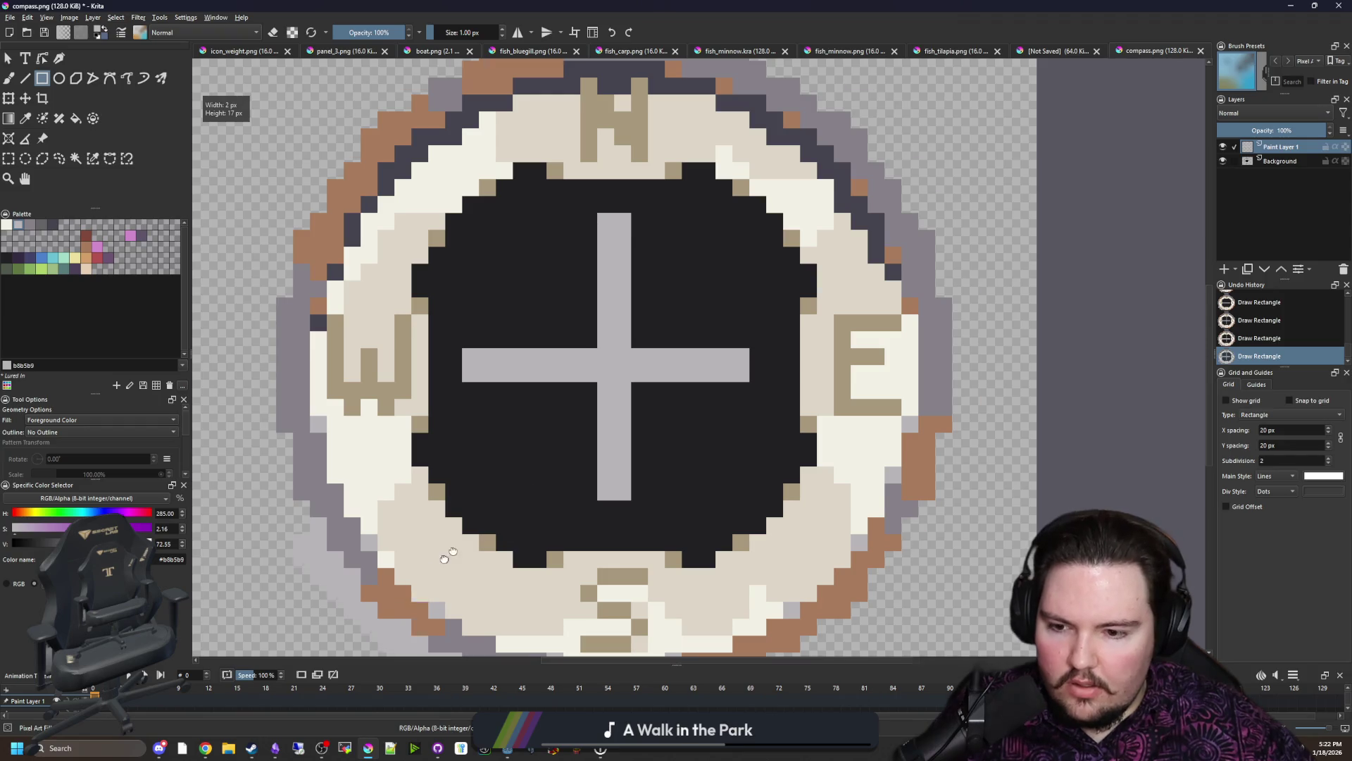
scroll(444, 557, down, 3)
scroll(678, 317, down, 3)
scroll(677, 317, up, 4)
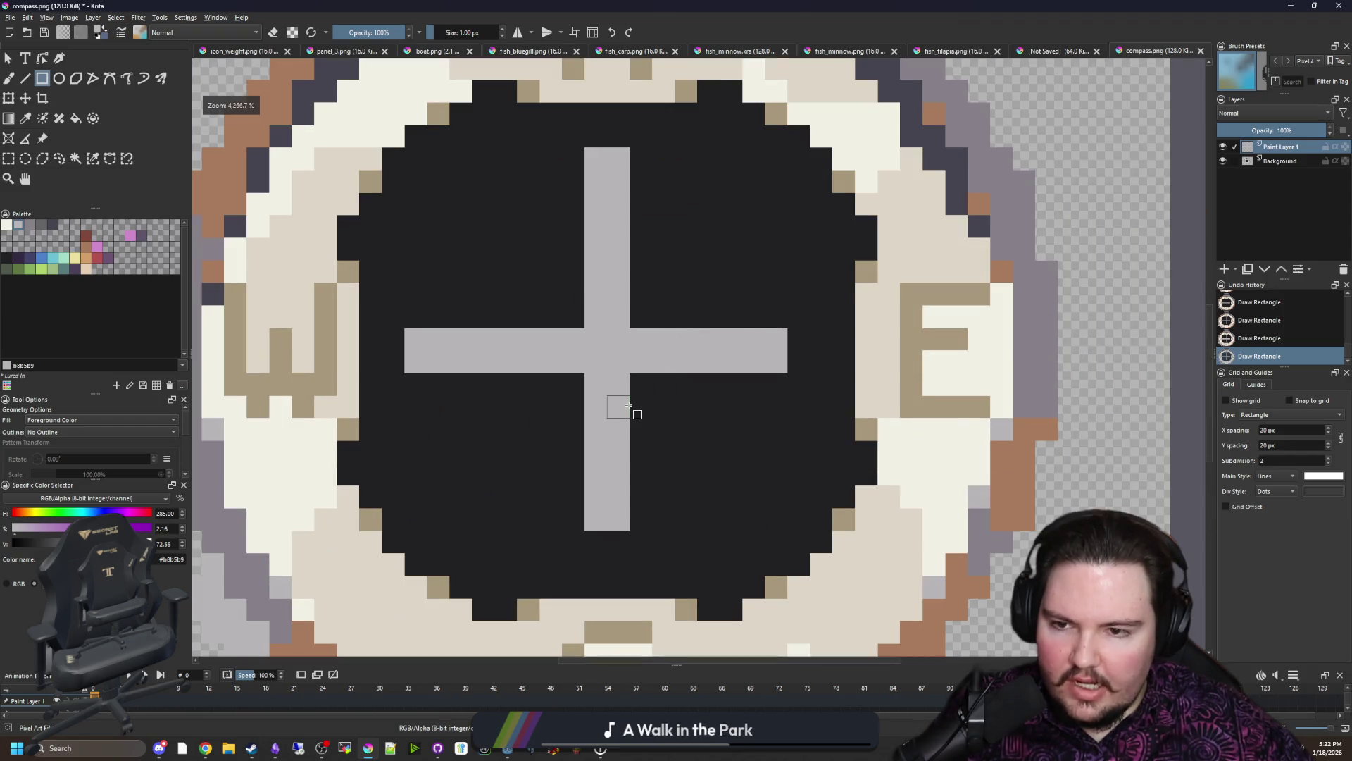
scroll(624, 412, down, 1)
scroll(619, 424, up, 1)
key(b)
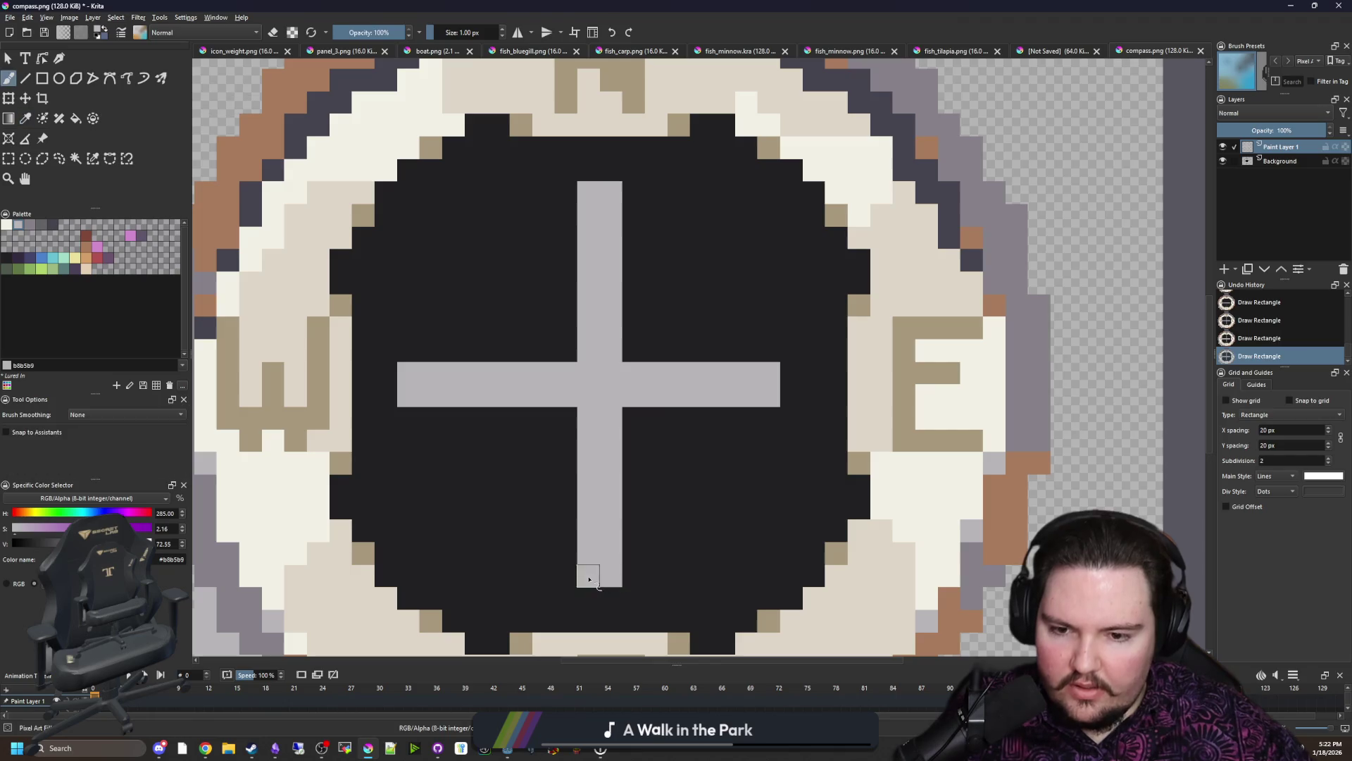
Step: Paint over the cross's right and left arms with the dark face colour, leaving one upward needle
click(769, 396)
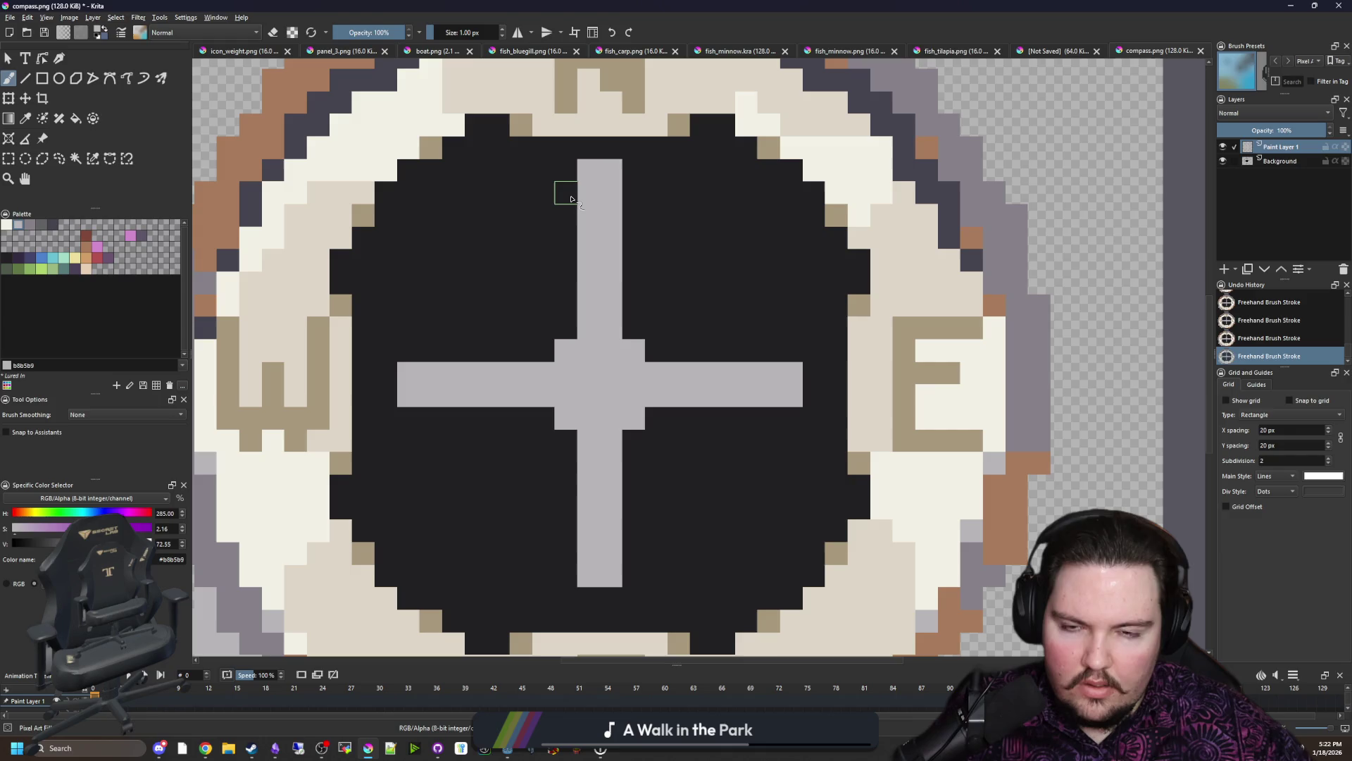
key(alt+Tab)
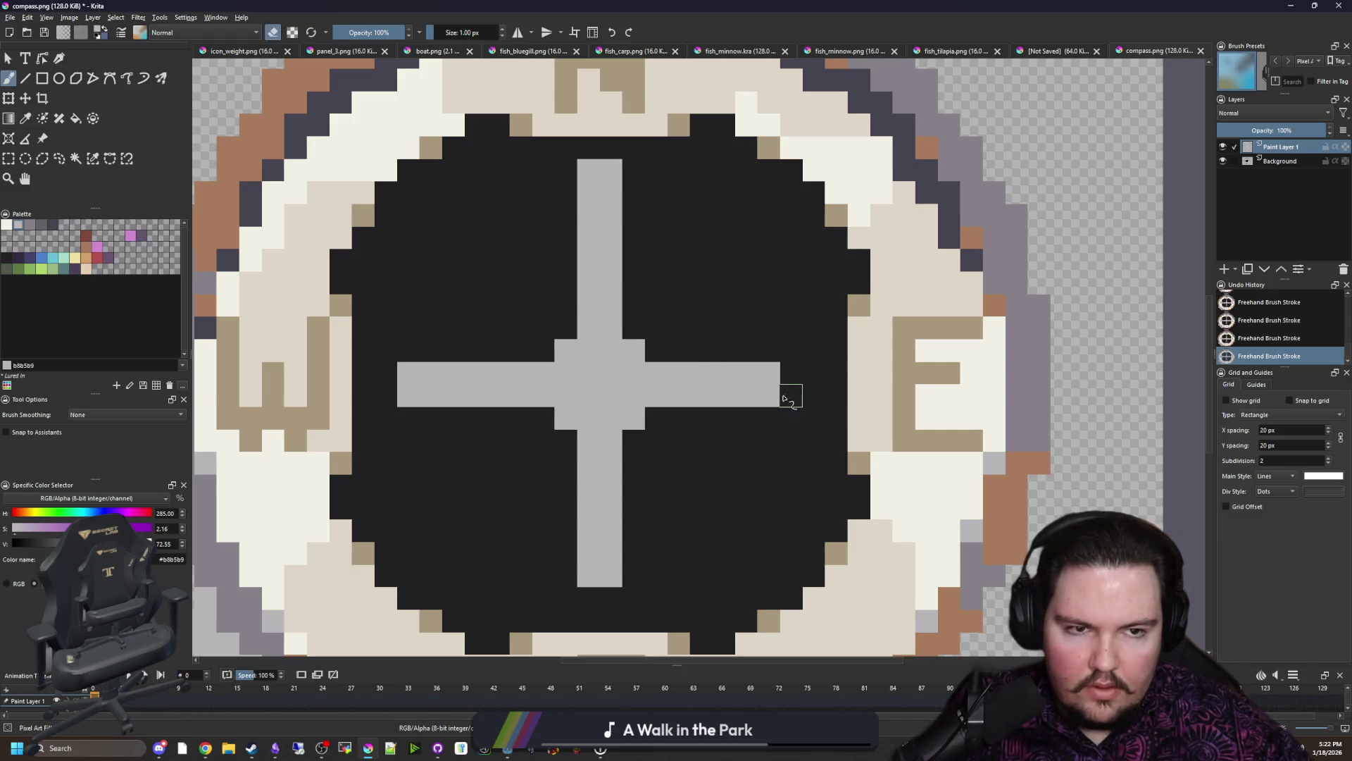
drag(783, 397, 676, 393)
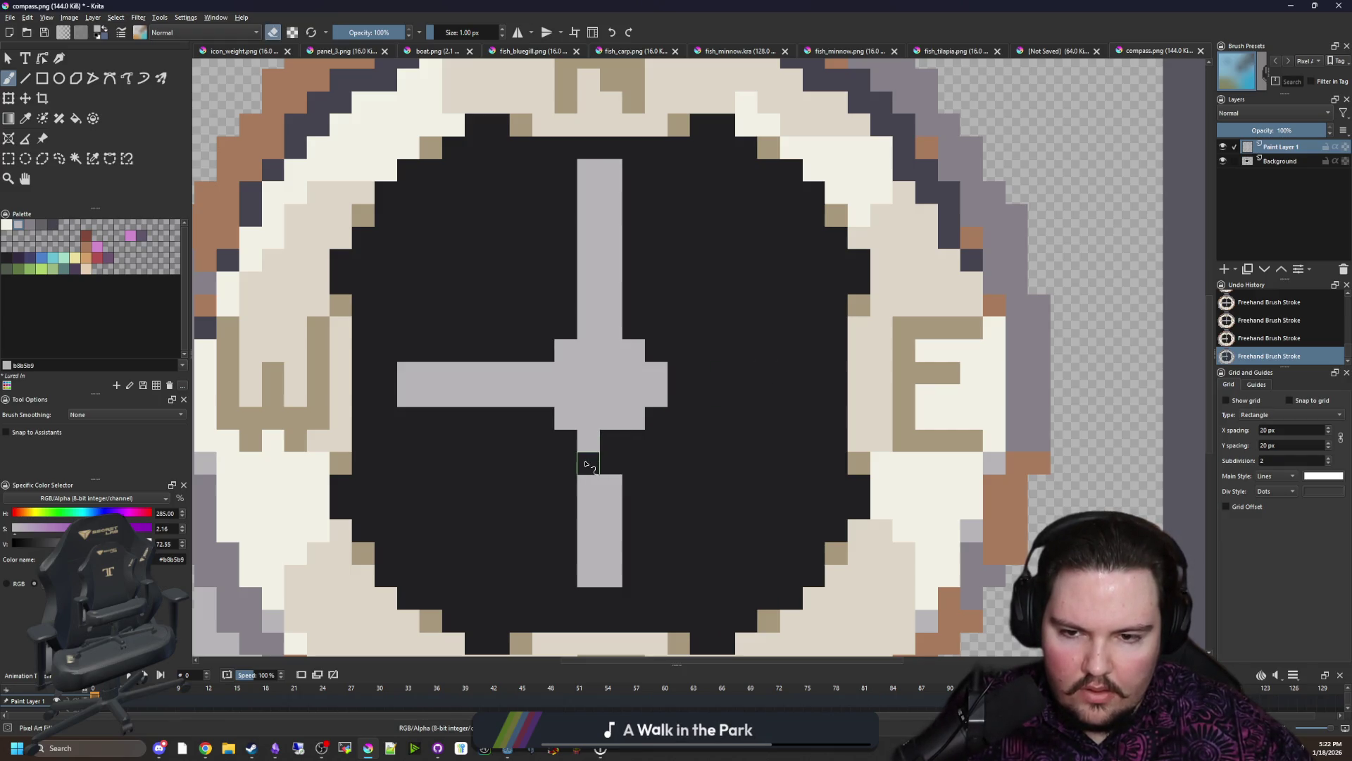
click(587, 465)
key(ctrl+z)
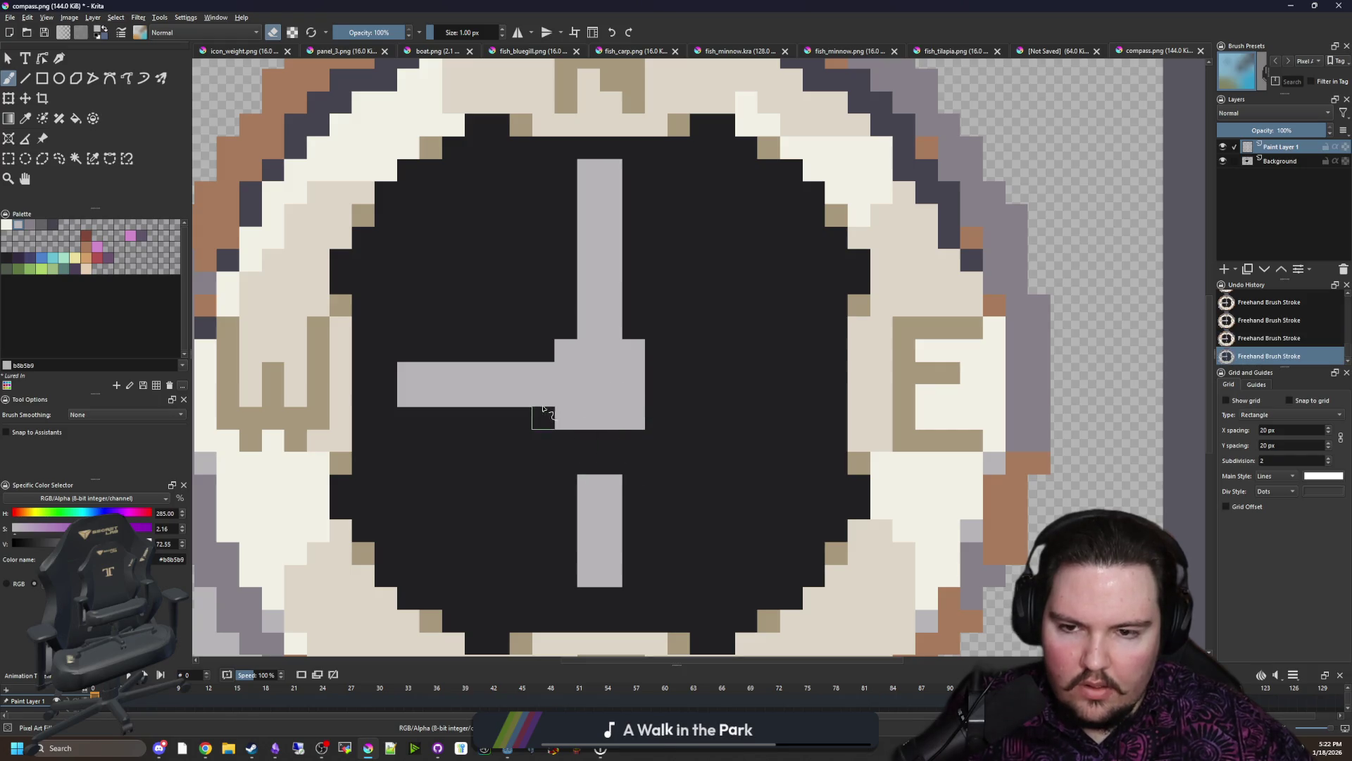
mouse_move(542, 380)
mouse_down()
mouse_move(405, 374)
mouse_move(529, 397)
mouse_up()
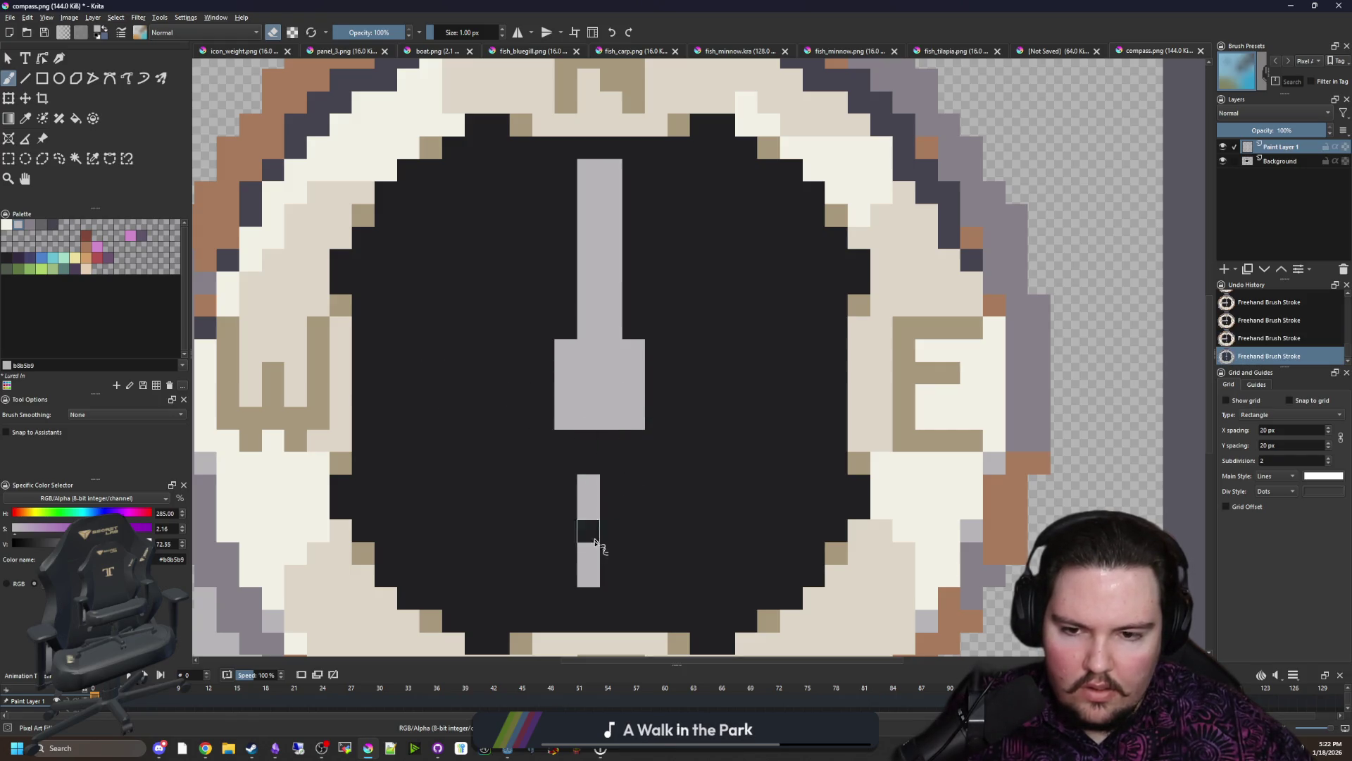
scroll(638, 452, down, 5)
scroll(634, 447, up, 4)
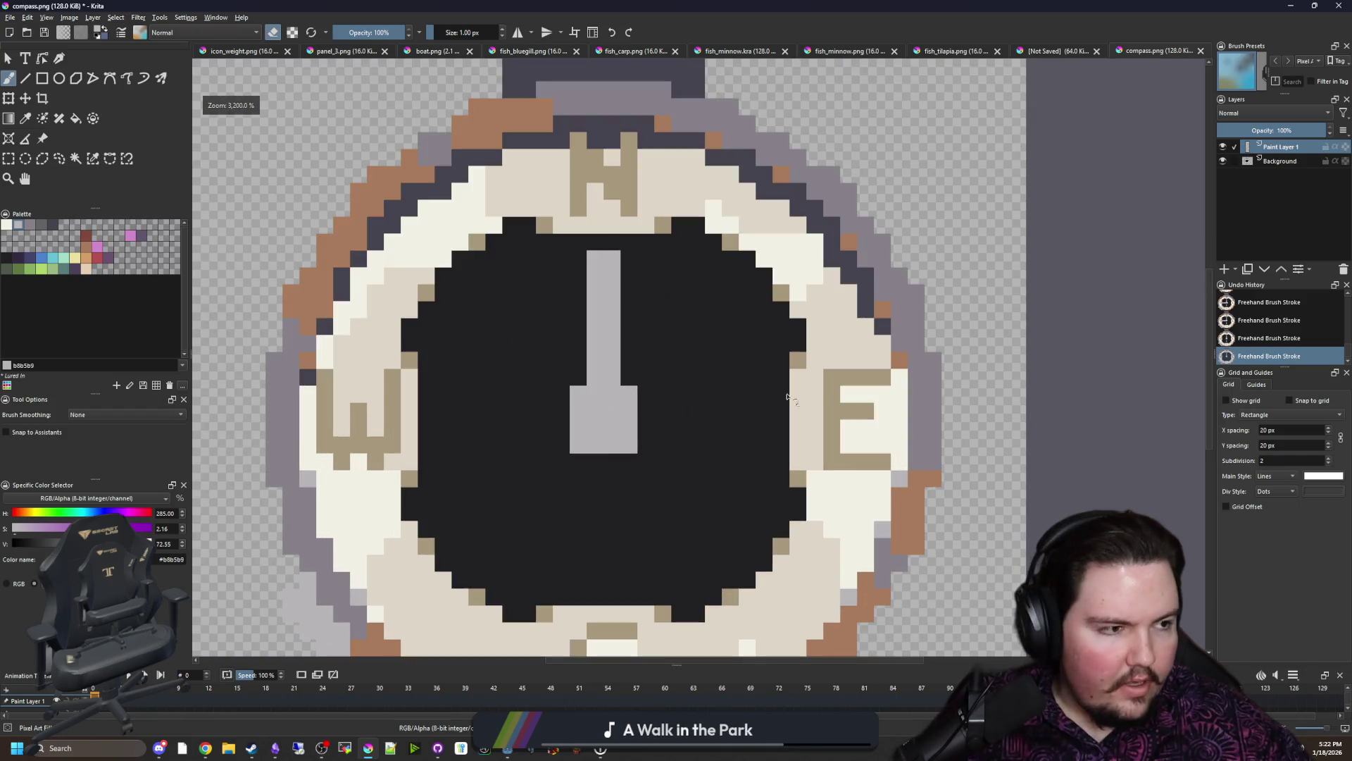
scroll(733, 376, up, 1)
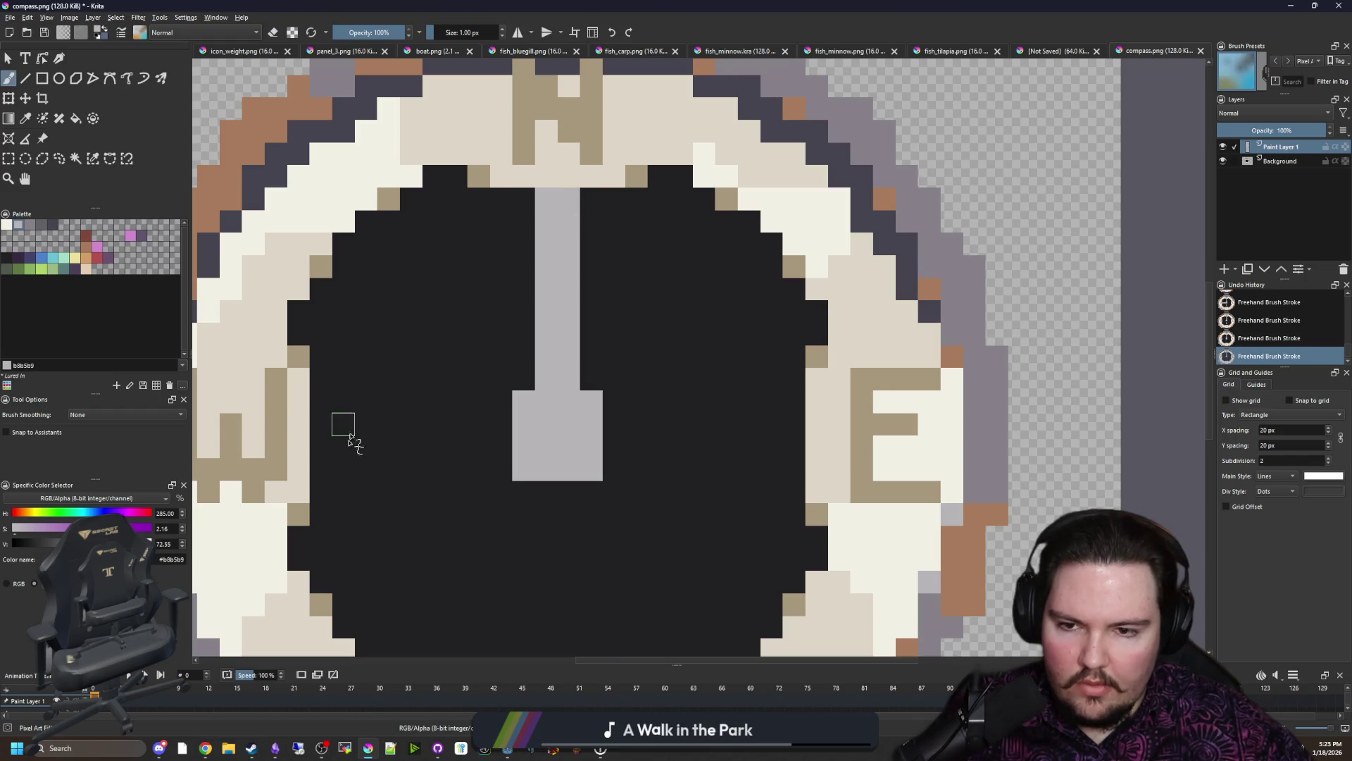
scroll(529, 258, up, 1)
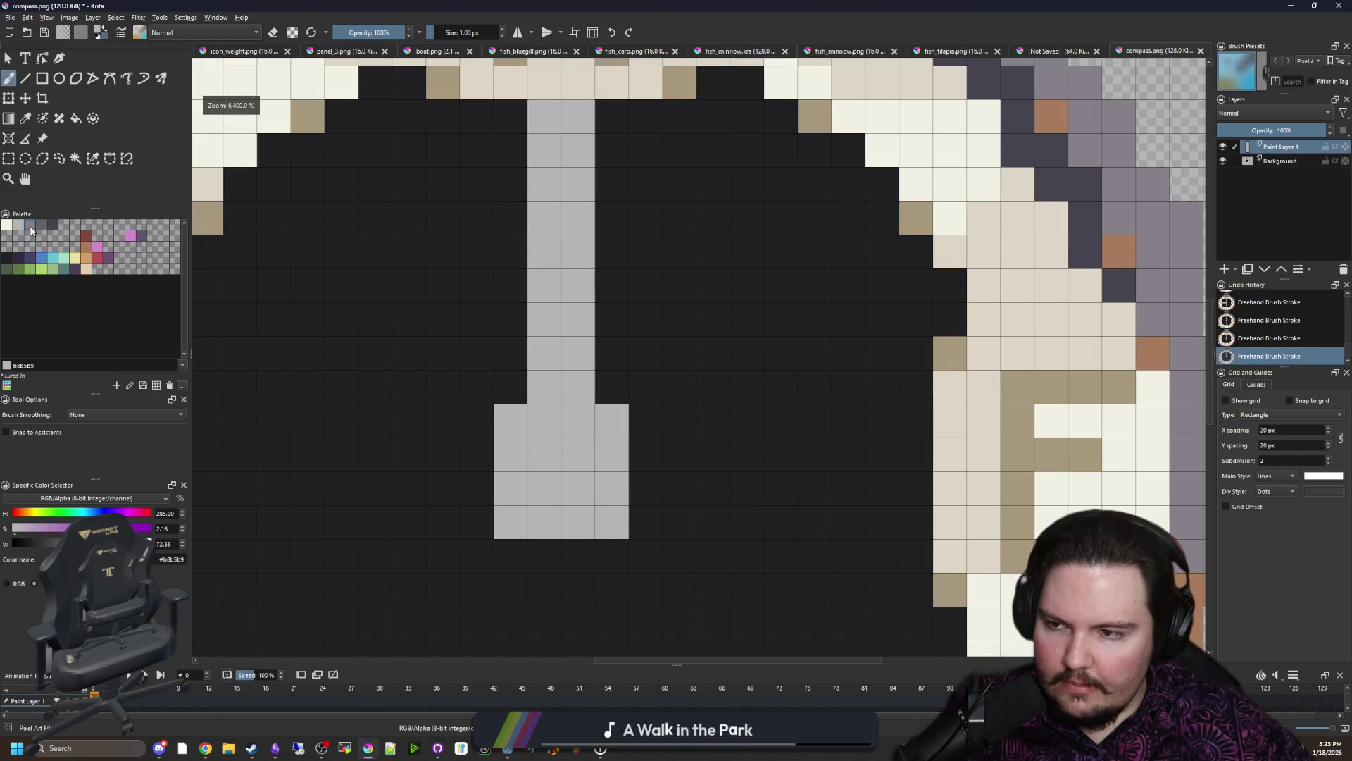
Step: Shade the needle's base block corners with a darker grey, undoing a stray pixel beside it
click(31, 229)
click(510, 420)
drag(510, 523, 544, 523)
click(612, 522)
click(646, 455)
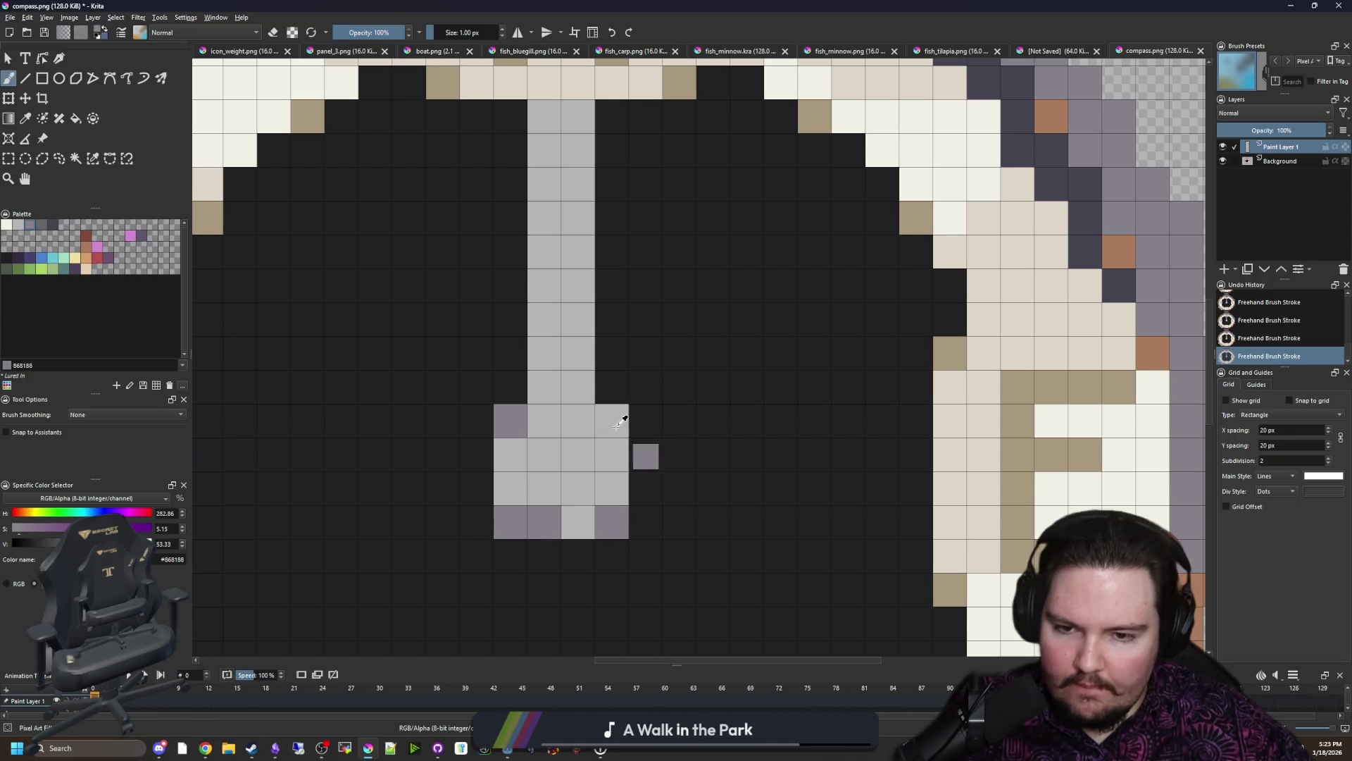
key(ctrl+z)
key(ctrl+z)
Step: Run dark grey shading down the needle shaft's left side
click(612, 421)
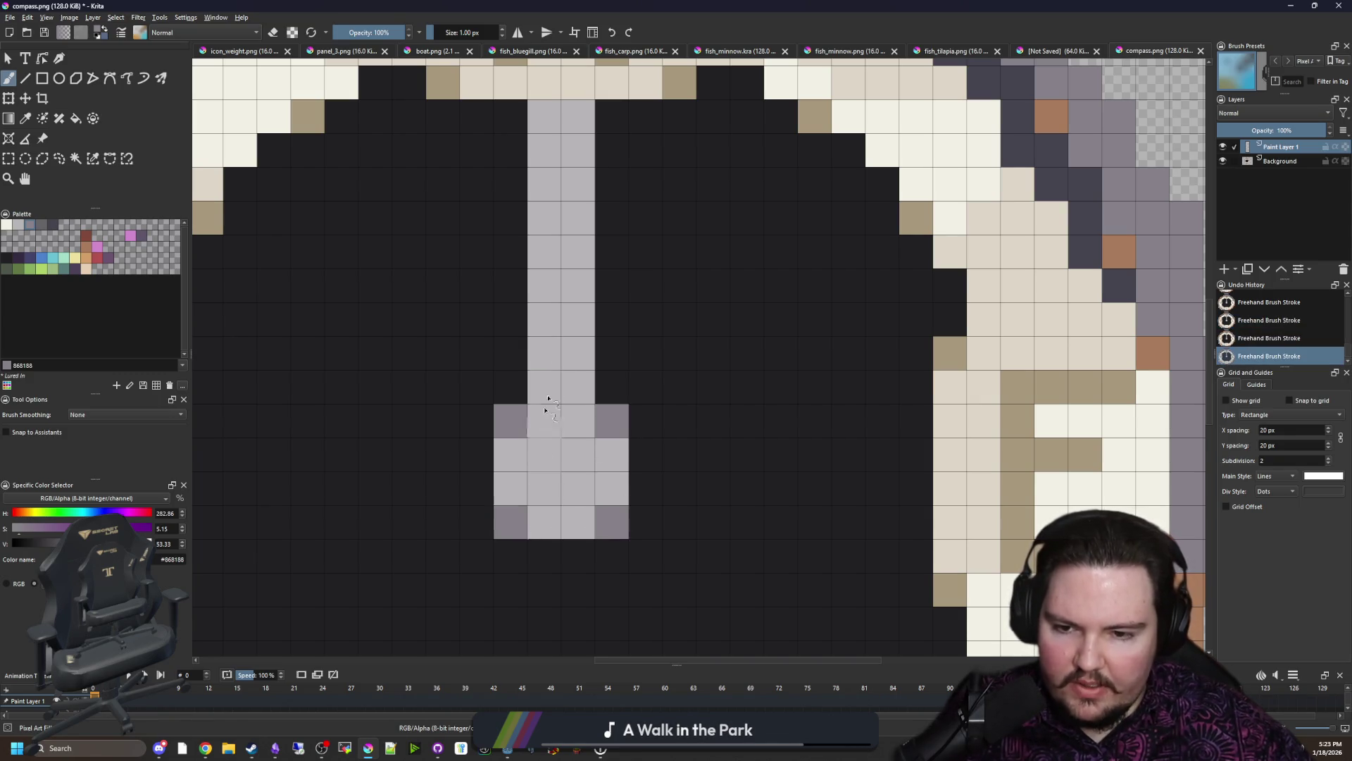
scroll(548, 410, down, 1)
key(ctrl+z)
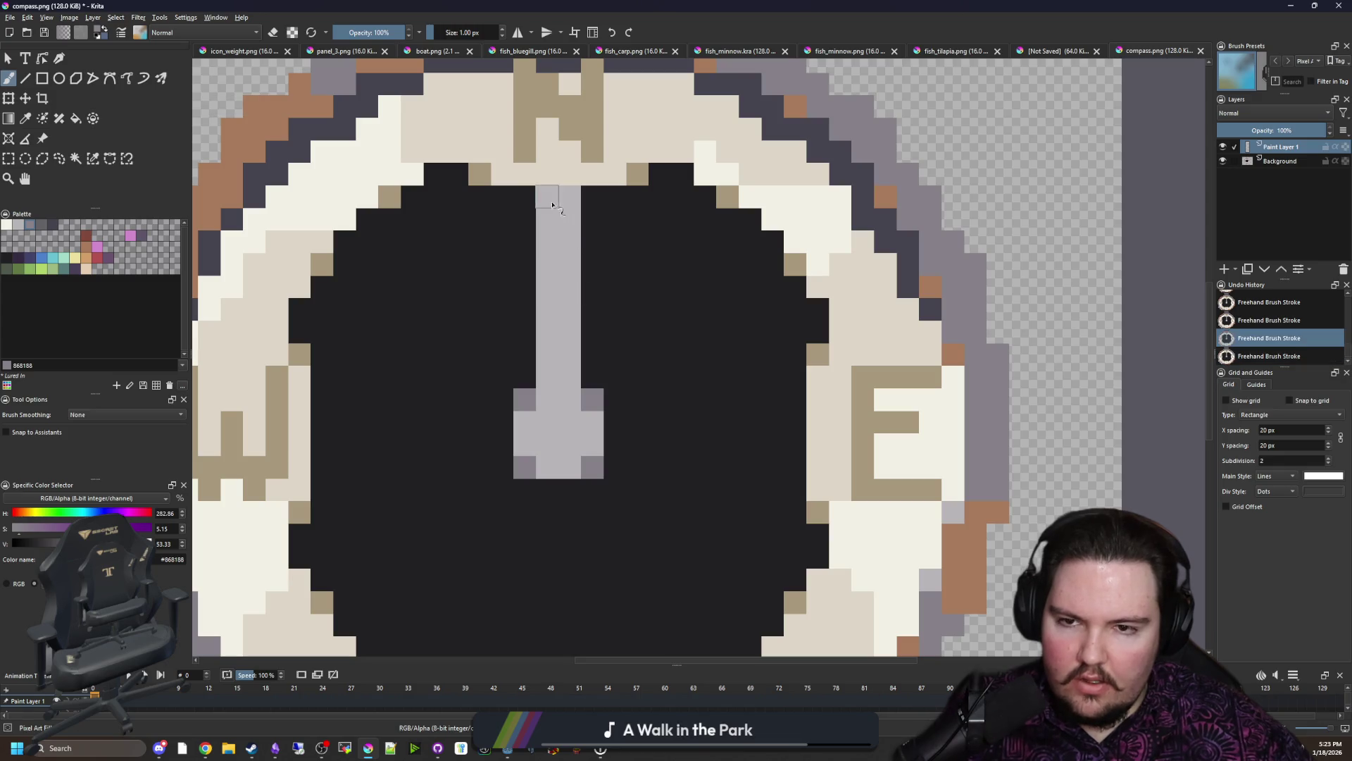
key(ctrl+shift+z)
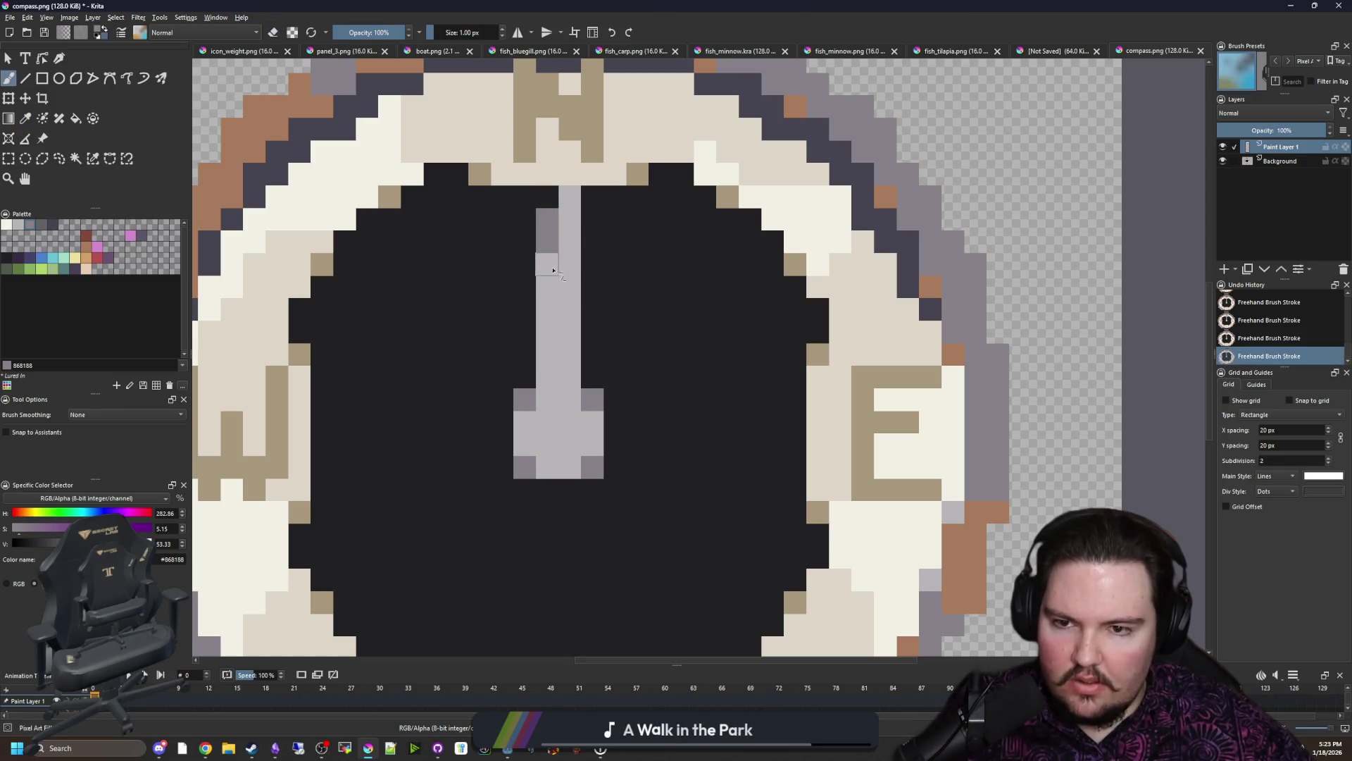
drag(547, 254, 551, 307)
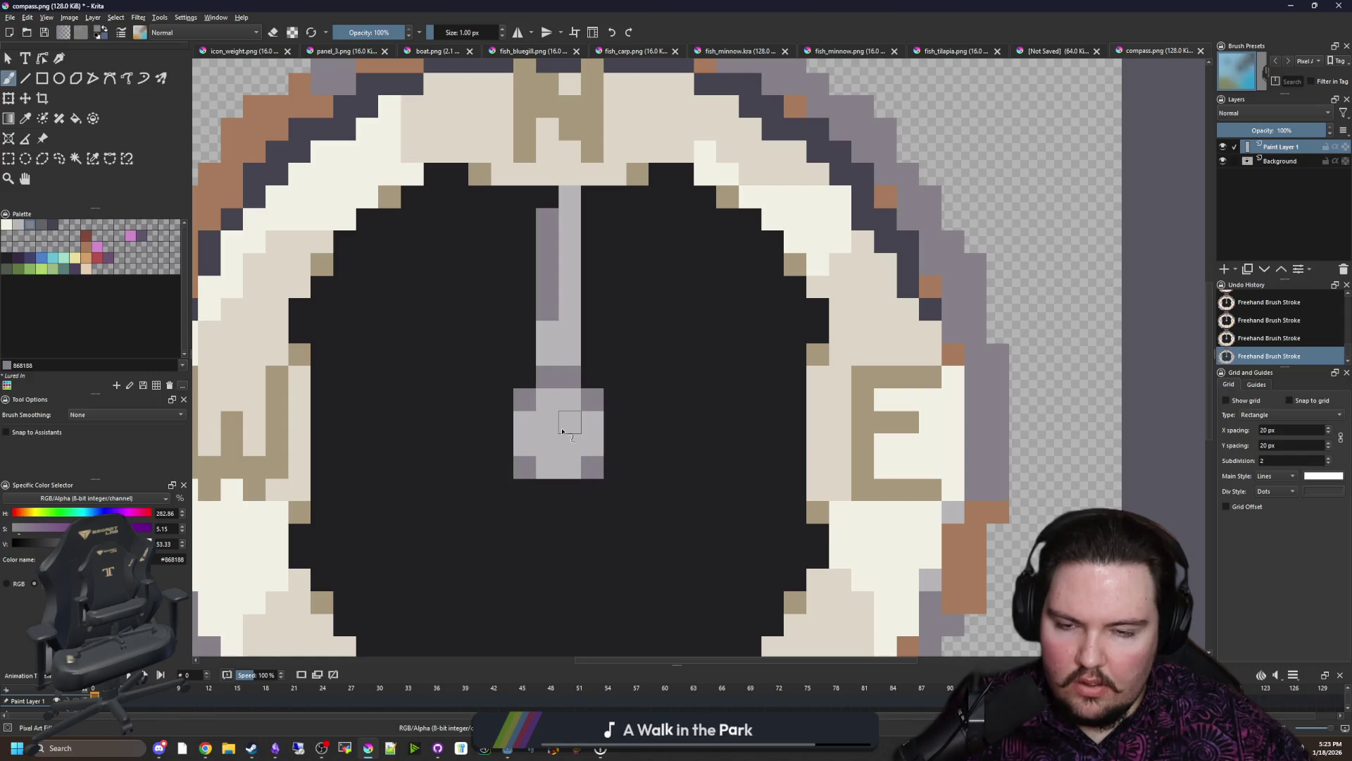
scroll(562, 430, down, 10)
scroll(562, 431, down, 1)
scroll(515, 404, up, 11)
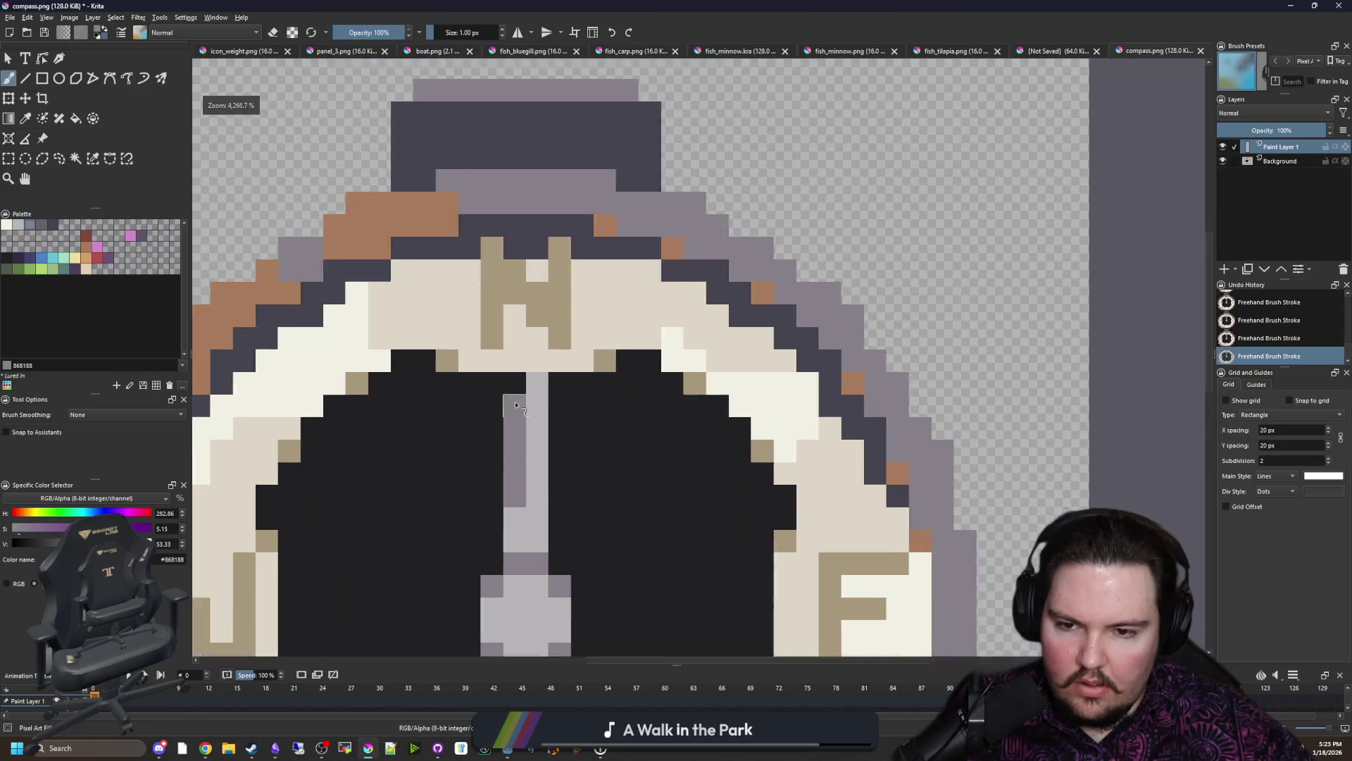
scroll(516, 404, up, 2)
scroll(515, 404, down, 8)
key(p)
scroll(546, 440, up, 9)
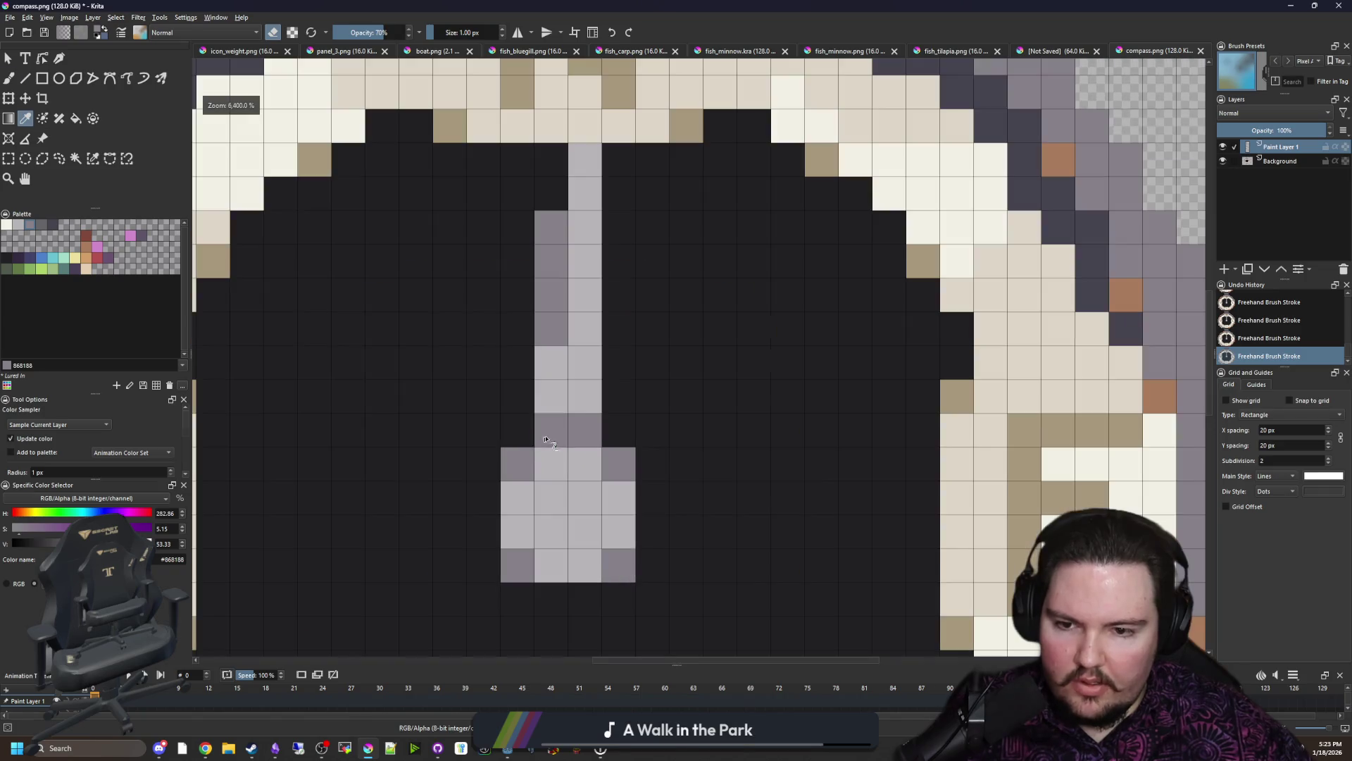
key(b)
drag(545, 441, 555, 359)
key(ctrl+z)
scroll(621, 395, down, 2)
Step: Paint copper-brown pixels across the needle head and down its right column
click(1271, 162)
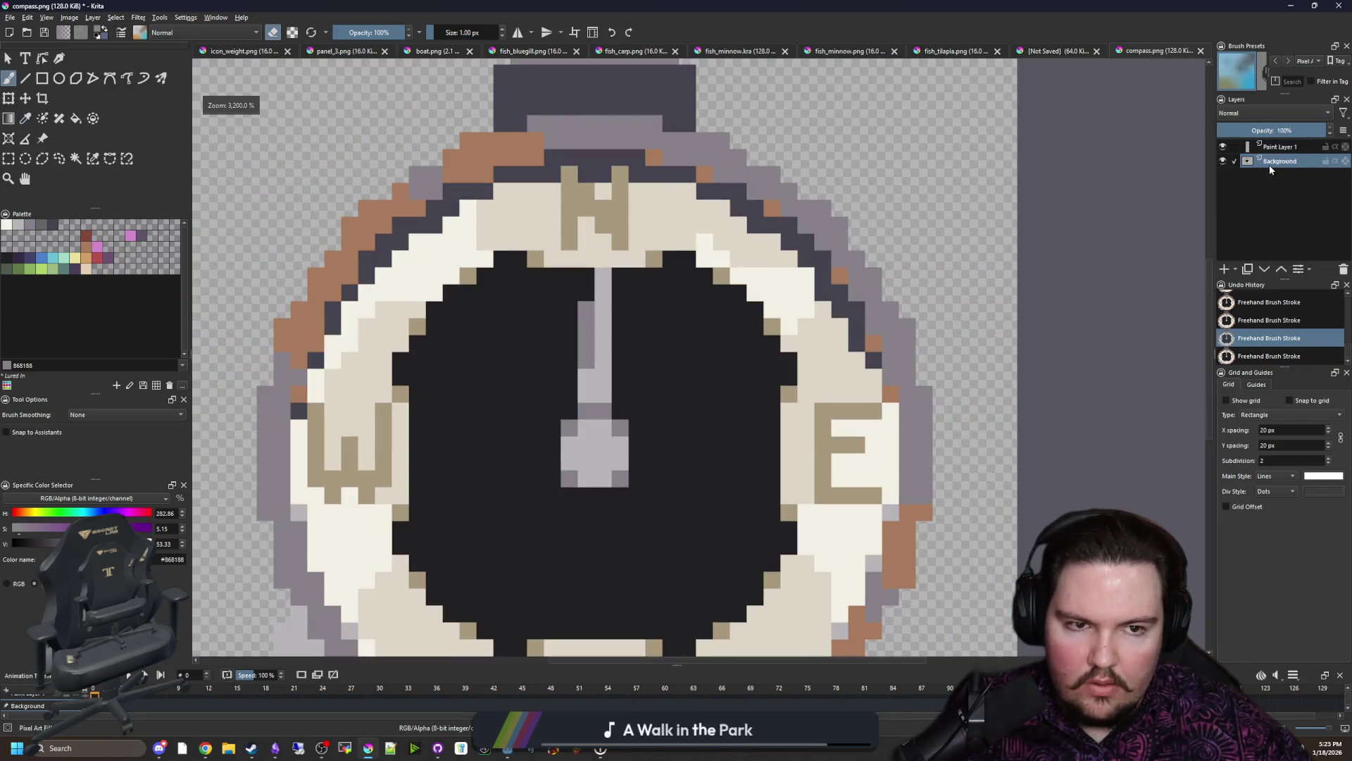
key(p)
key(ctrl+shift+z)
key(Page_Up)
scroll(619, 411, up, 1)
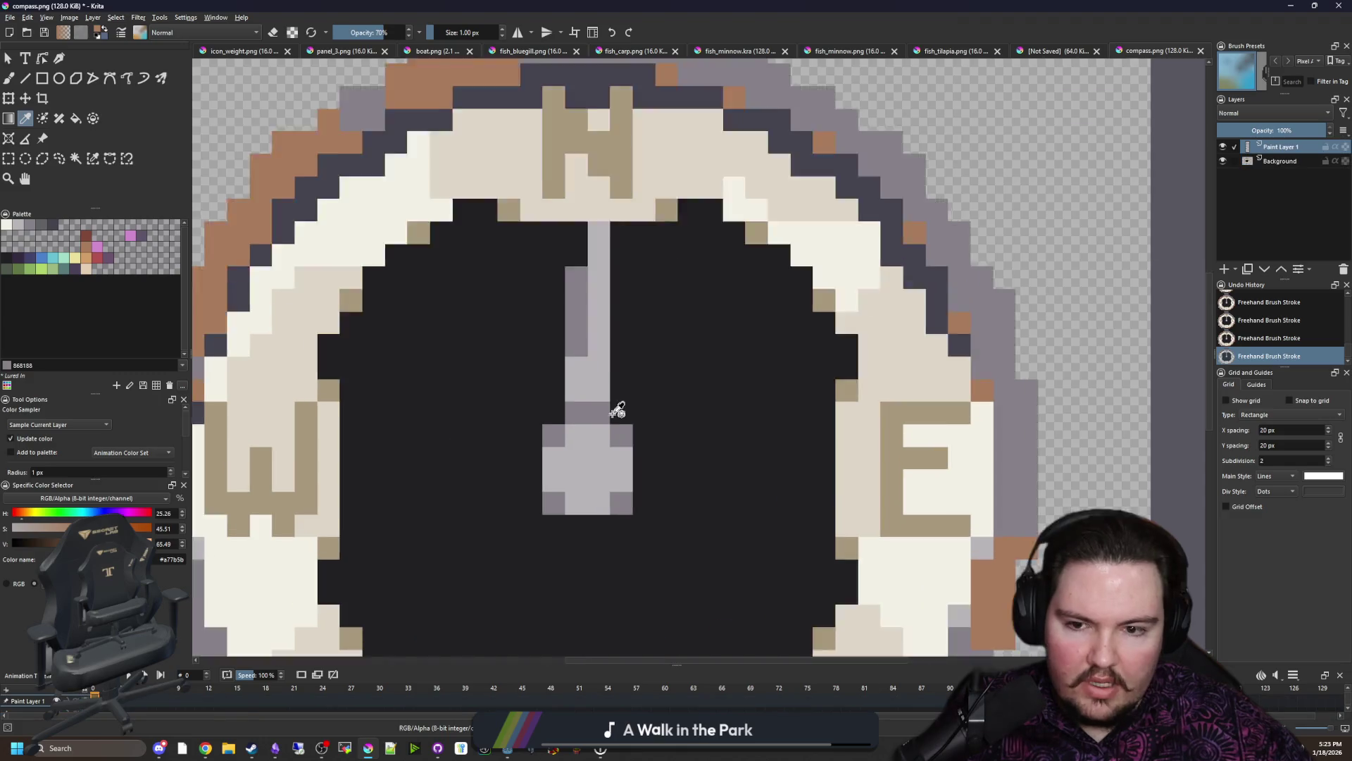
scroll(618, 409, up, 1)
key(b)
mouse_move(529, 507)
mouse_down()
mouse_move(560, 481)
mouse_move(562, 509)
mouse_up()
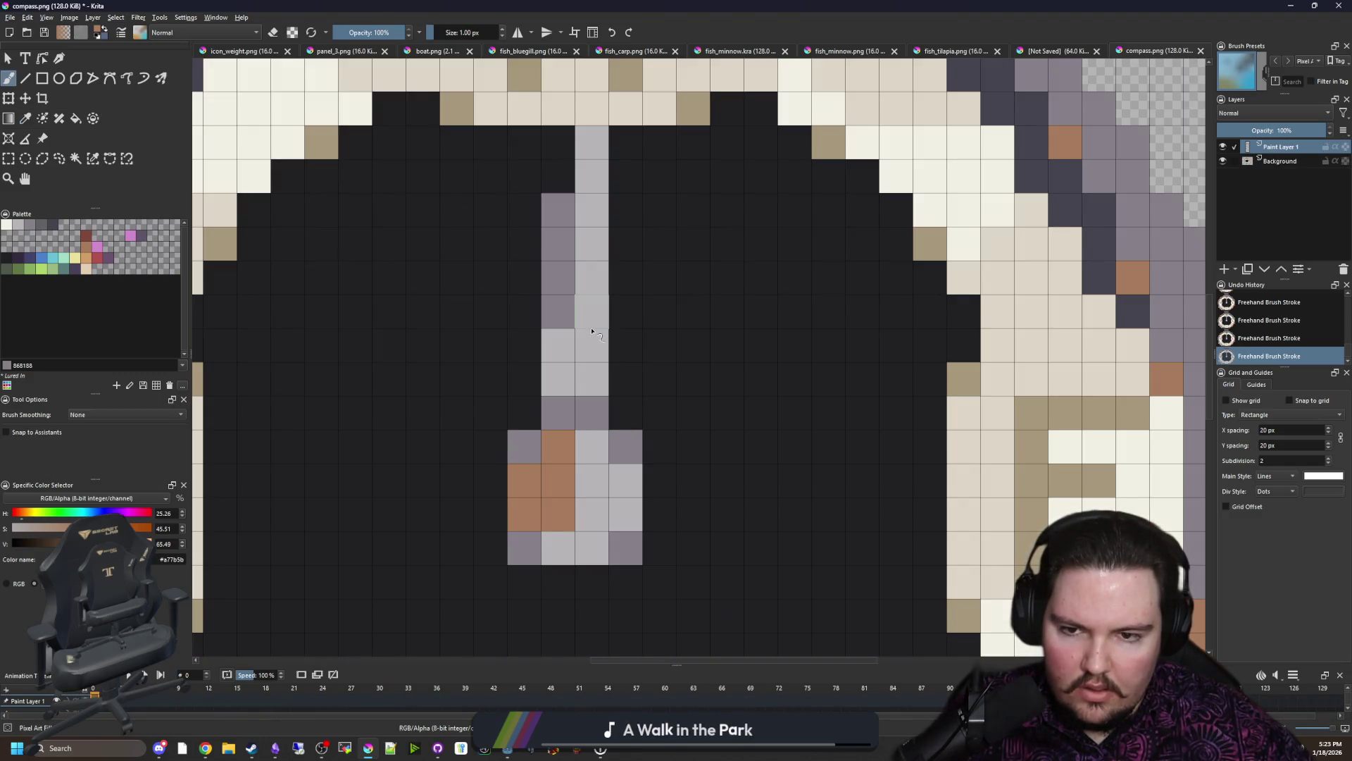
mouse_move(593, 331)
mouse_down()
mouse_move(592, 253)
mouse_move(588, 377)
mouse_up()
scroll(573, 349, down, 4)
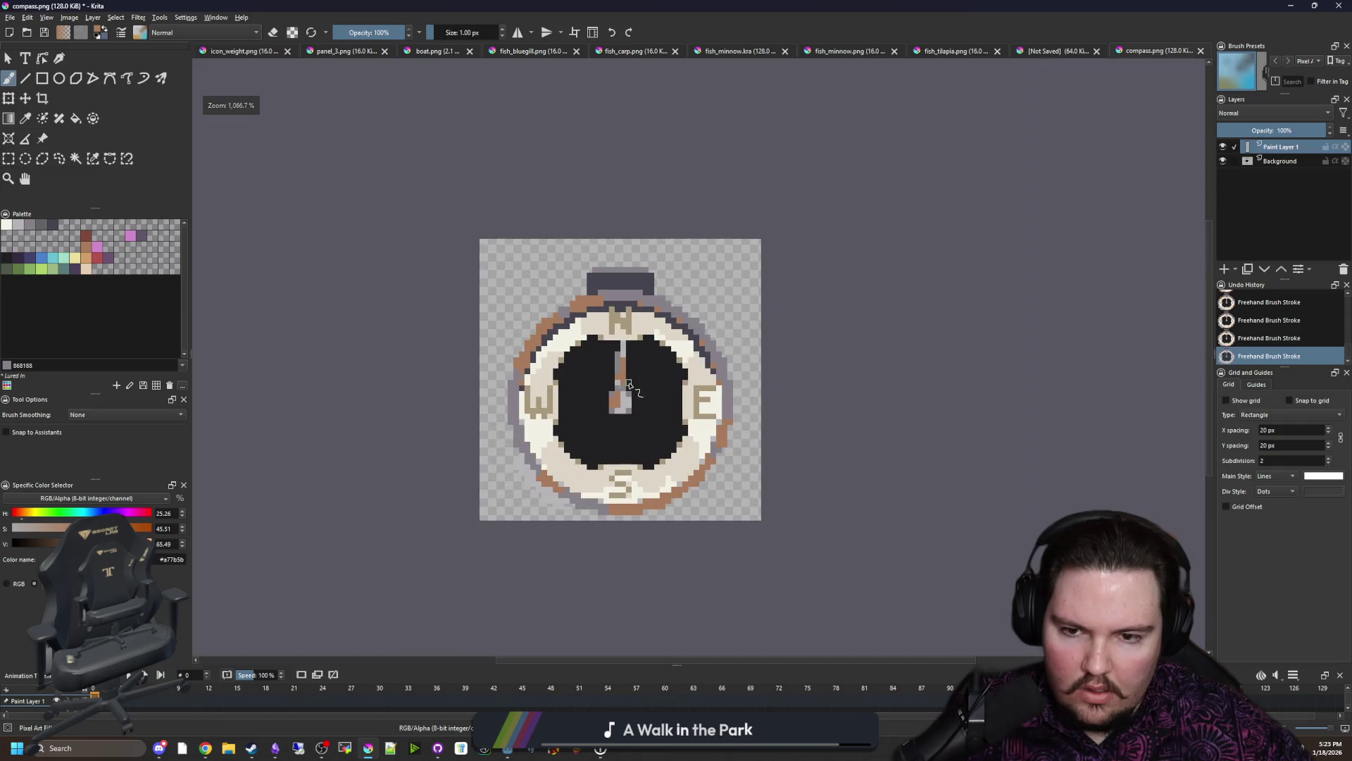
scroll(592, 416, up, 1)
scroll(605, 420, up, 1)
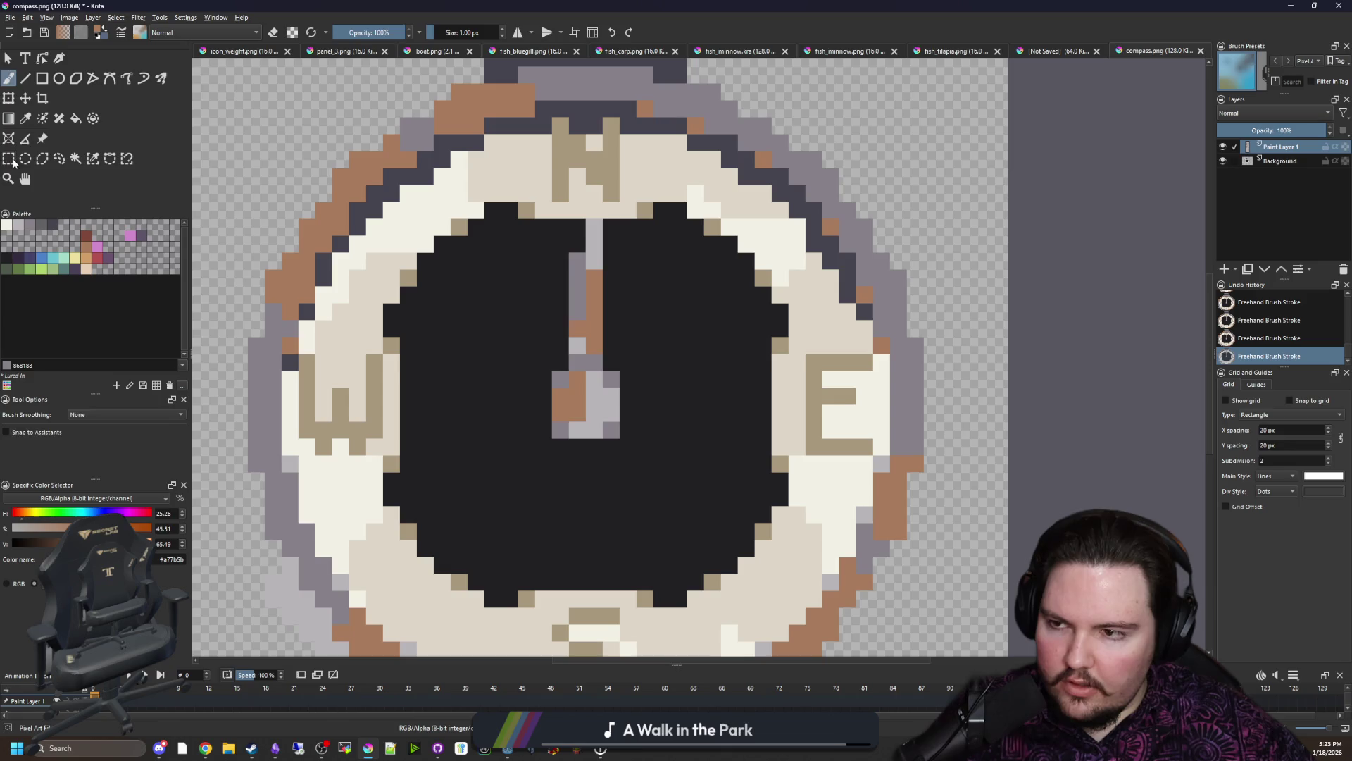
Step: Rectangle-select the whole needle
click(10, 159)
drag(552, 438, 581, 323)
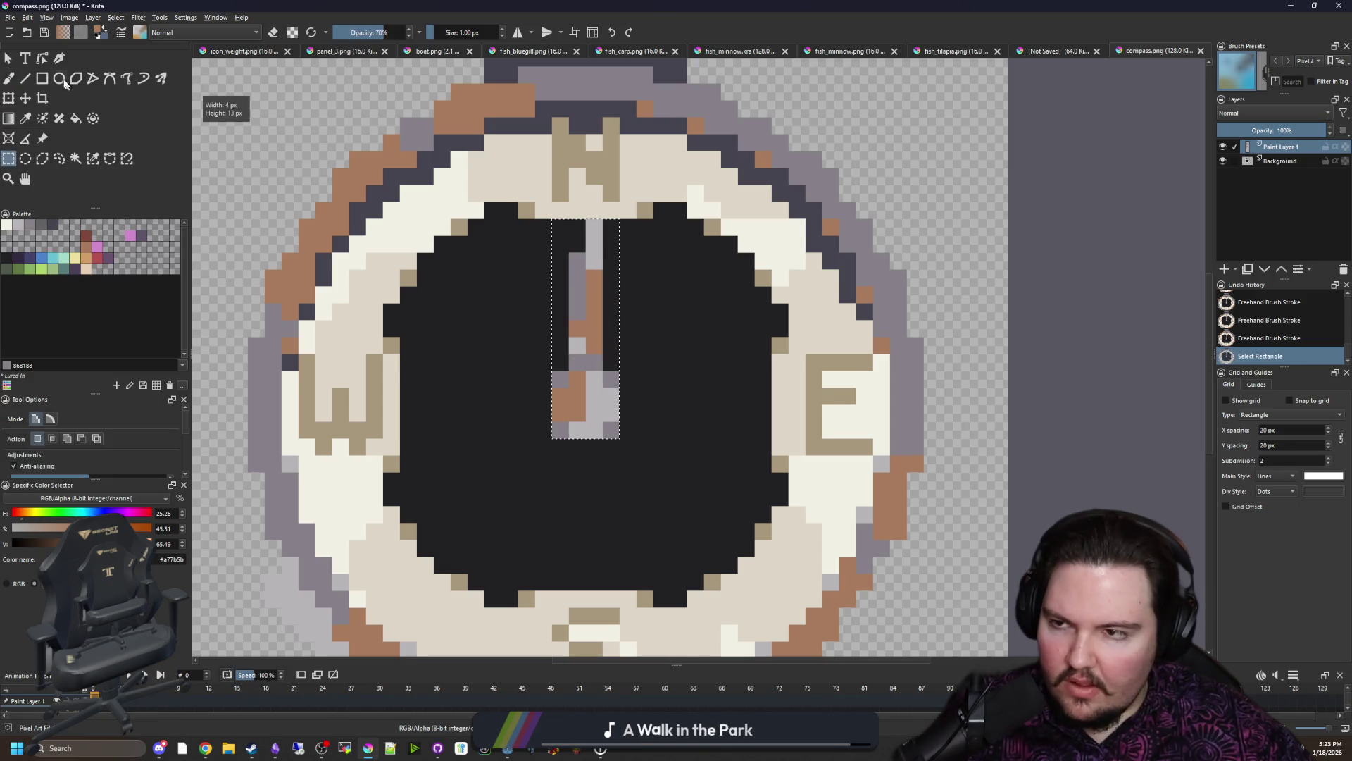
Step: Copy the selected needle into a new image created from the clipboard
key(ctrl+c)
key(ctrl+n)
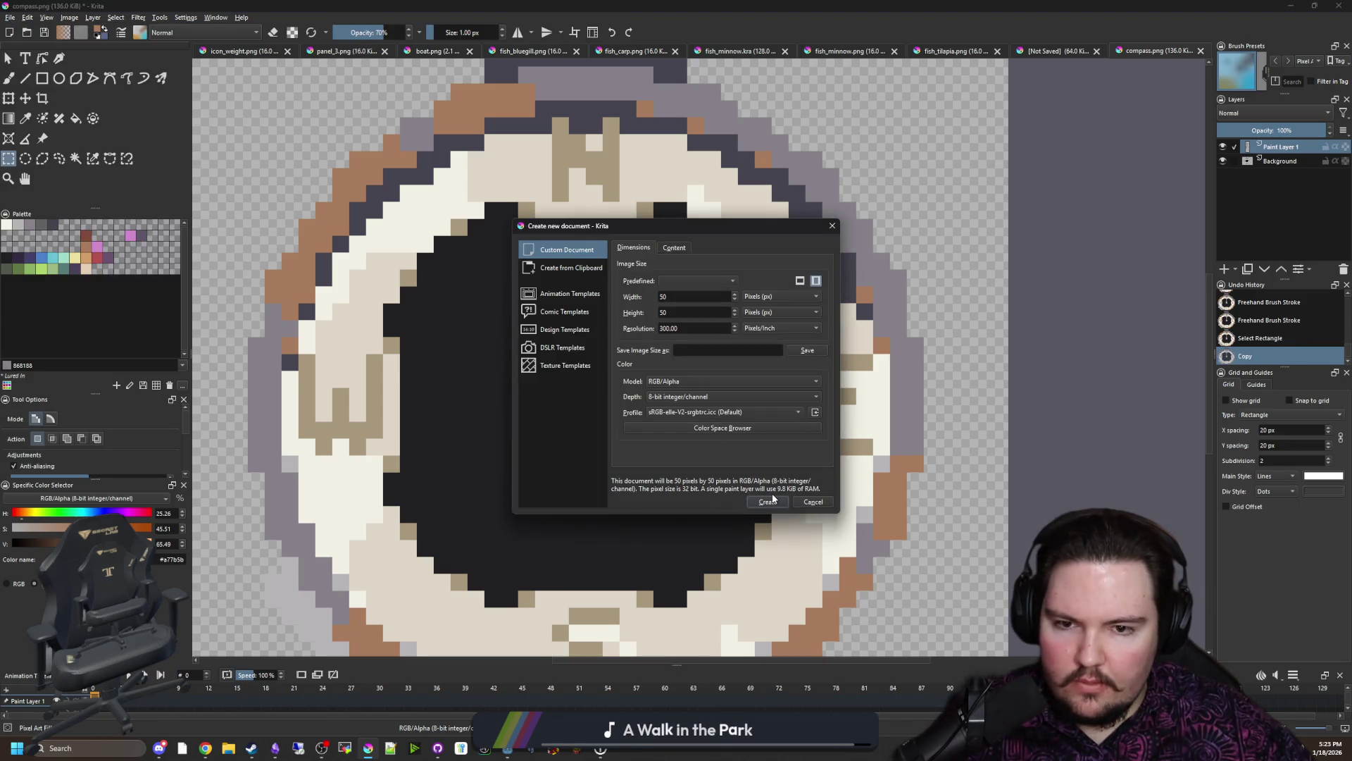
click(558, 269)
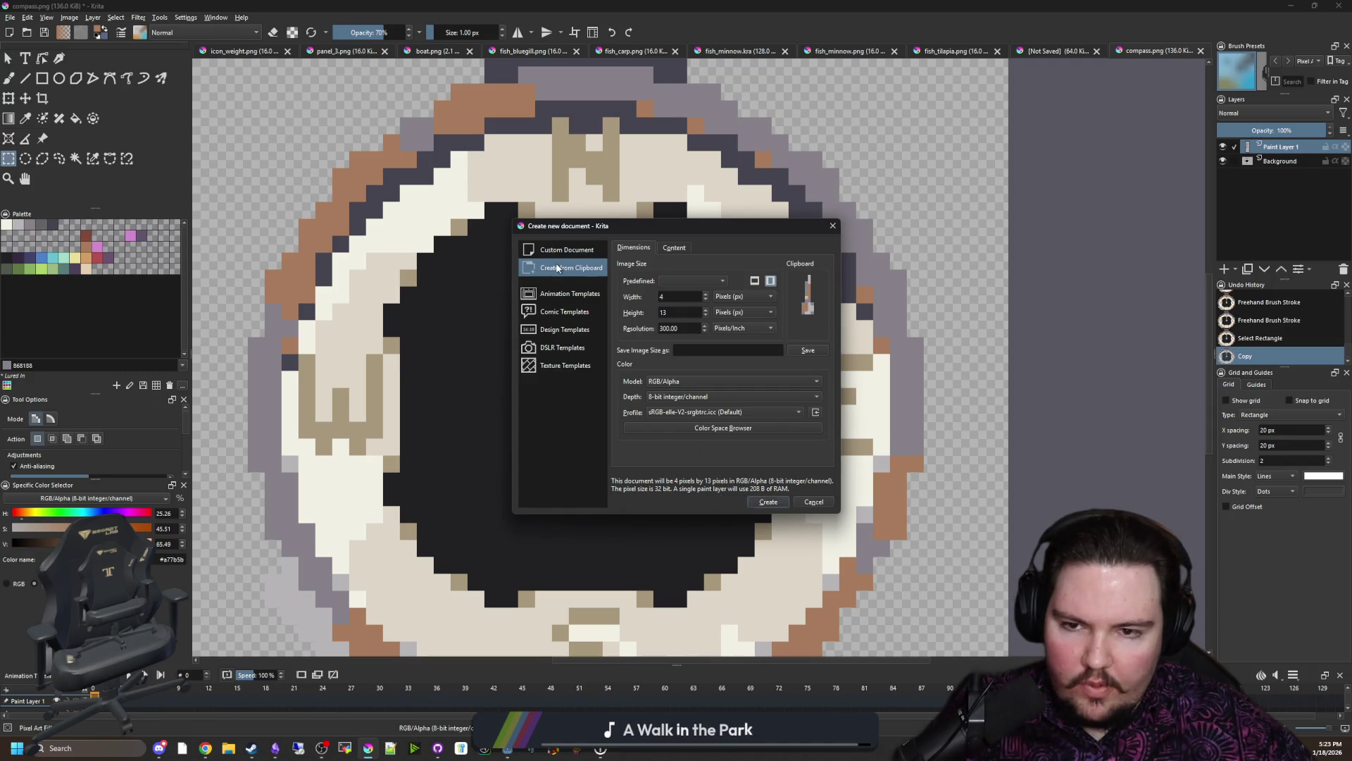
click(769, 502)
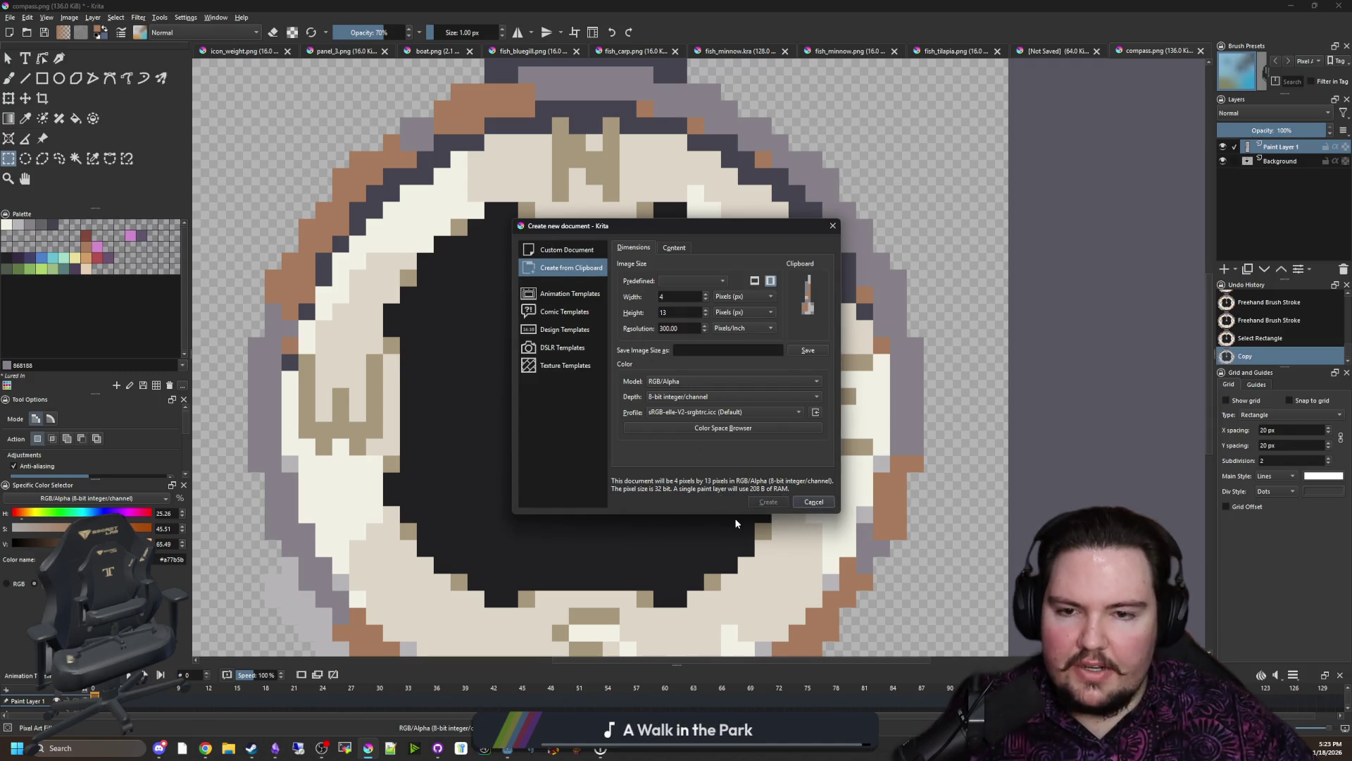
scroll(514, 380, down, 3)
scroll(515, 379, up, 1)
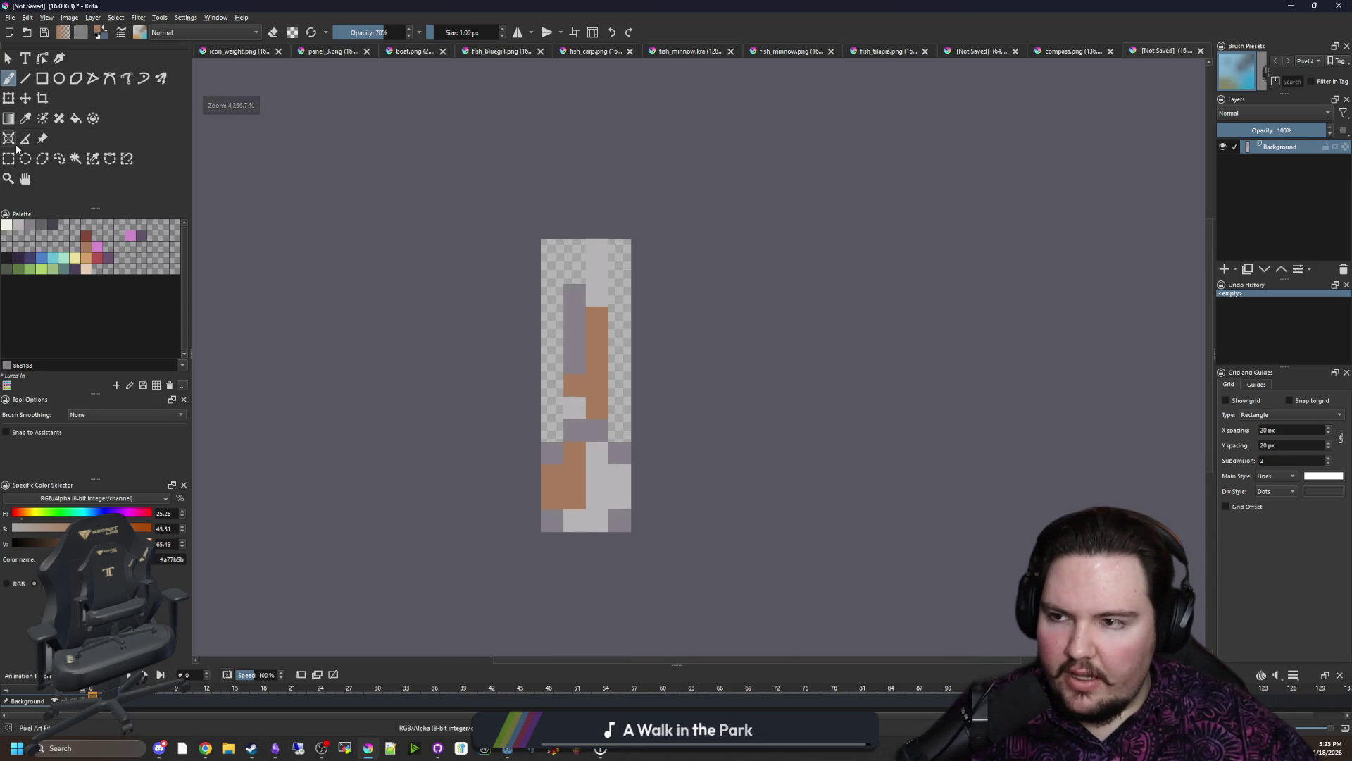
Step: Resize the needle image's canvas to a taller height via Image > Resize Canvas
key(ctrl+r)
click(639, 476)
drag(522, 371, 538, 236)
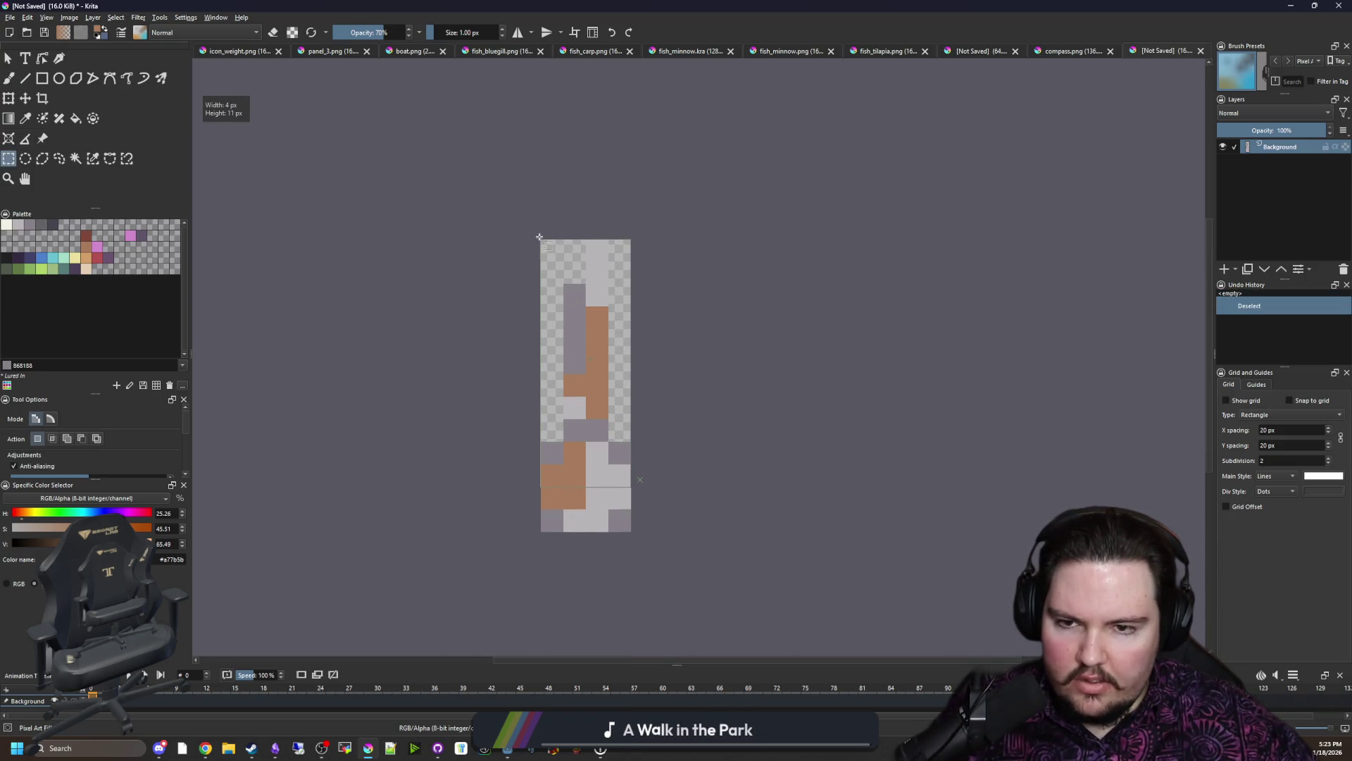
click(497, 246)
click(69, 17)
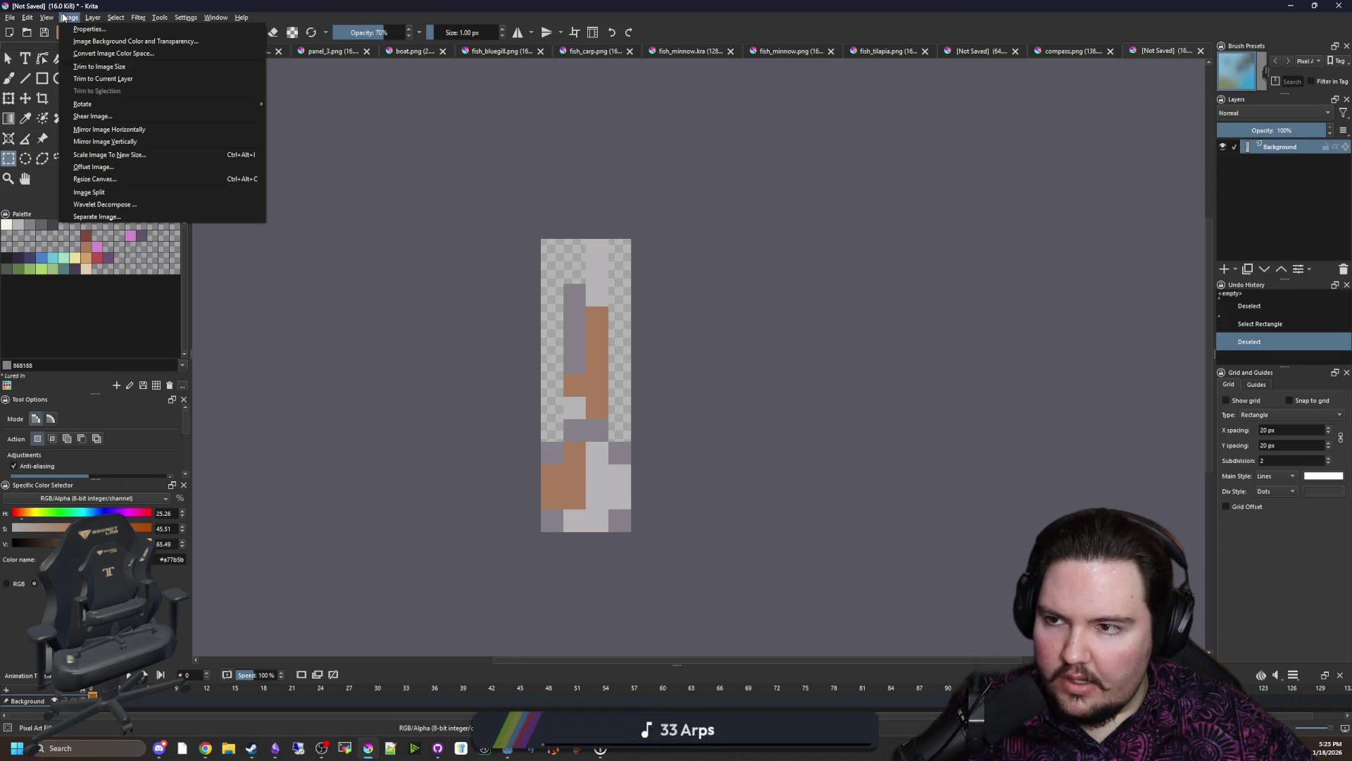
click(111, 187)
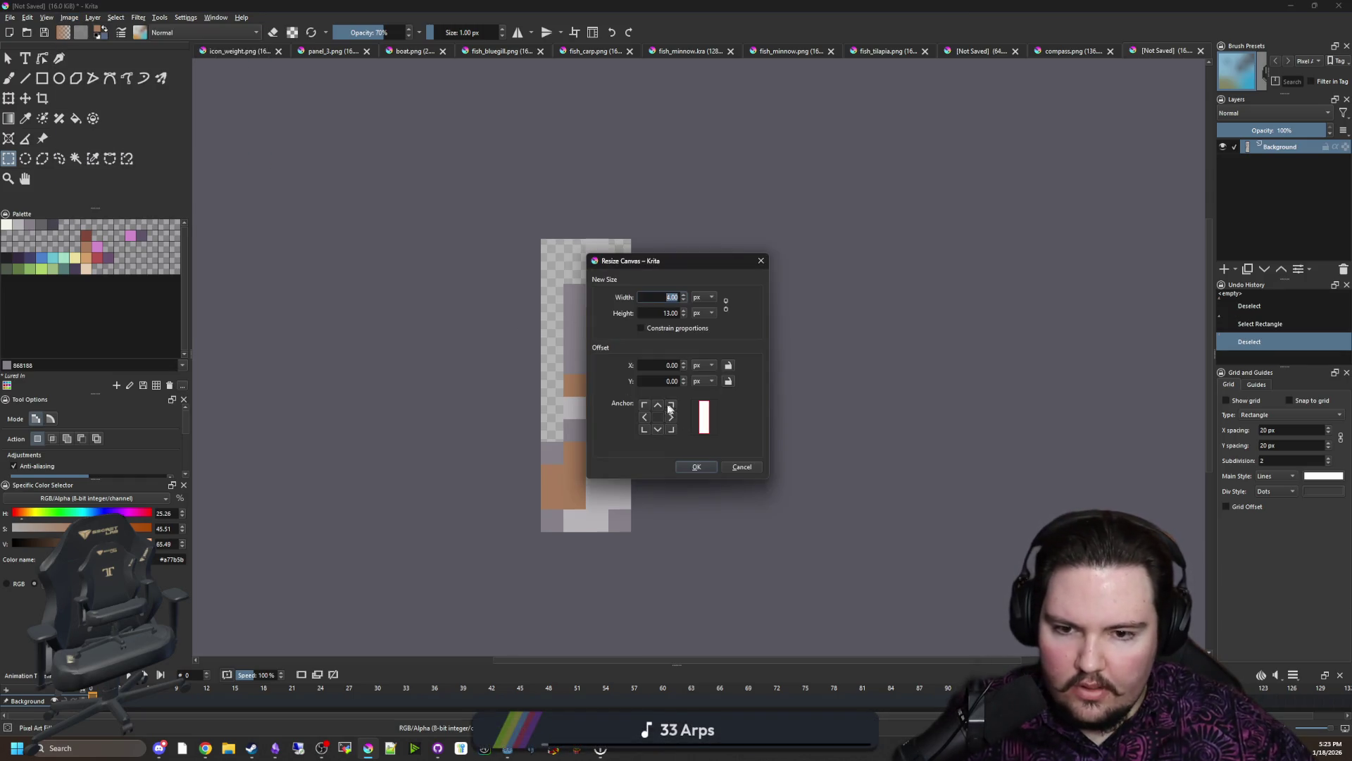
click(695, 467)
scroll(486, 342, down, 1)
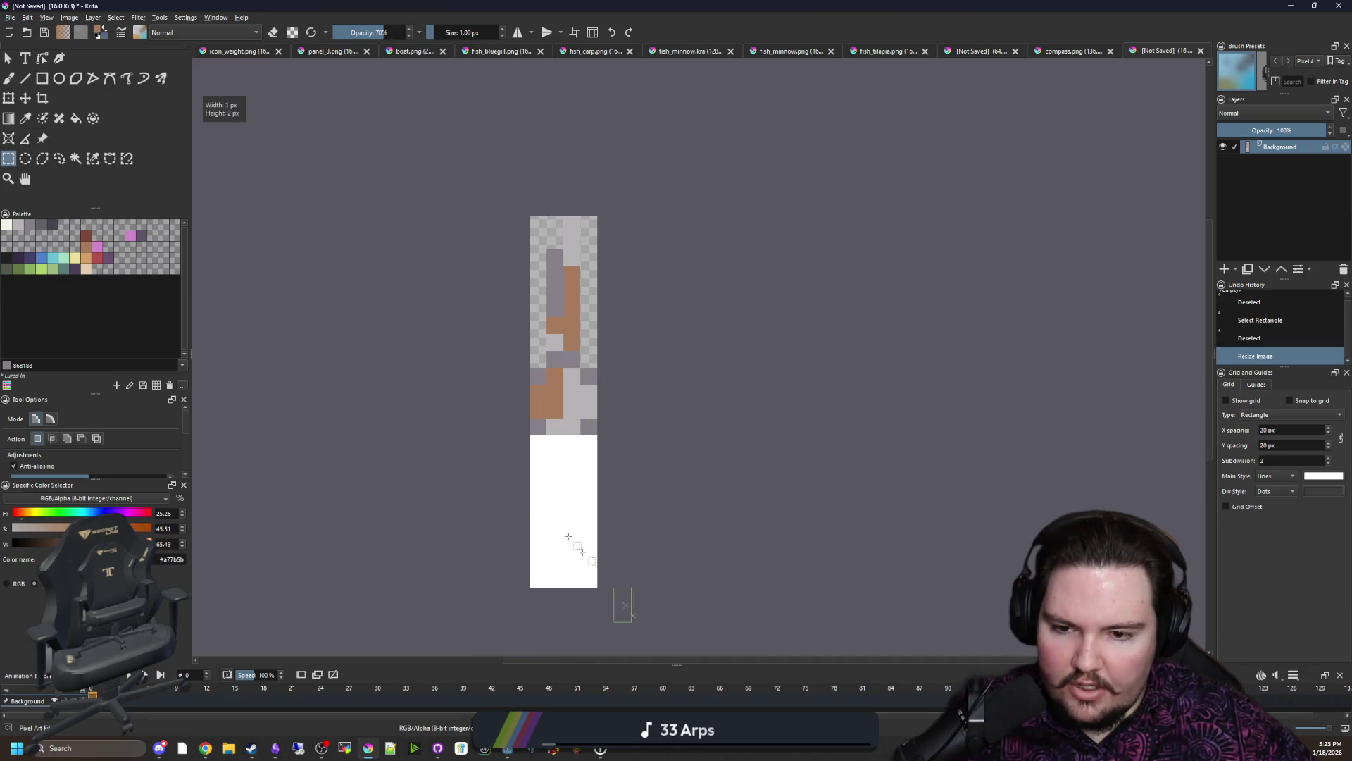
Step: Clear the newly added lower area to transparent and deselect
drag(624, 612, 447, 347)
key(Delete)
key(ctrl+shift+a)
key(ctrl+z)
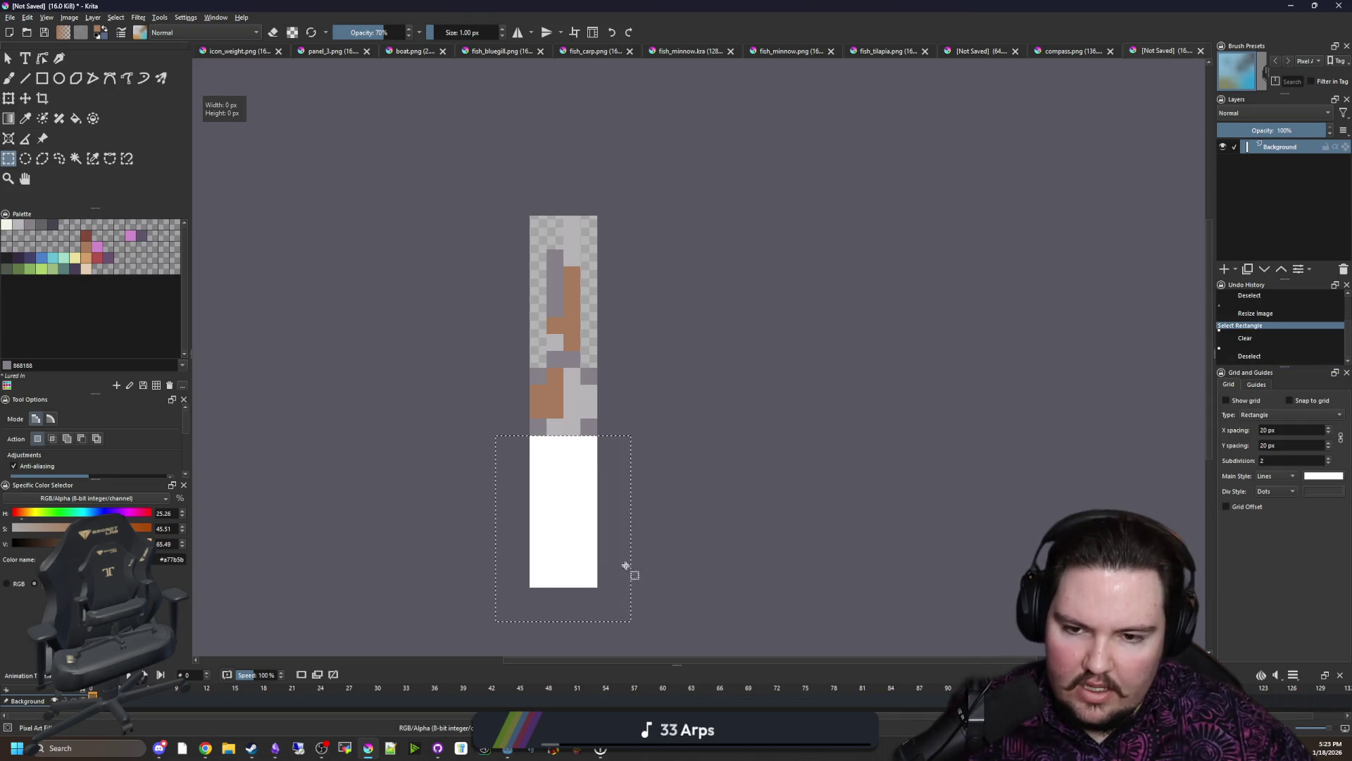
key(ctrl+shift+a)
Step: Save the needle image as compass_needle.png in the game's Items sprites folder
click(10, 18)
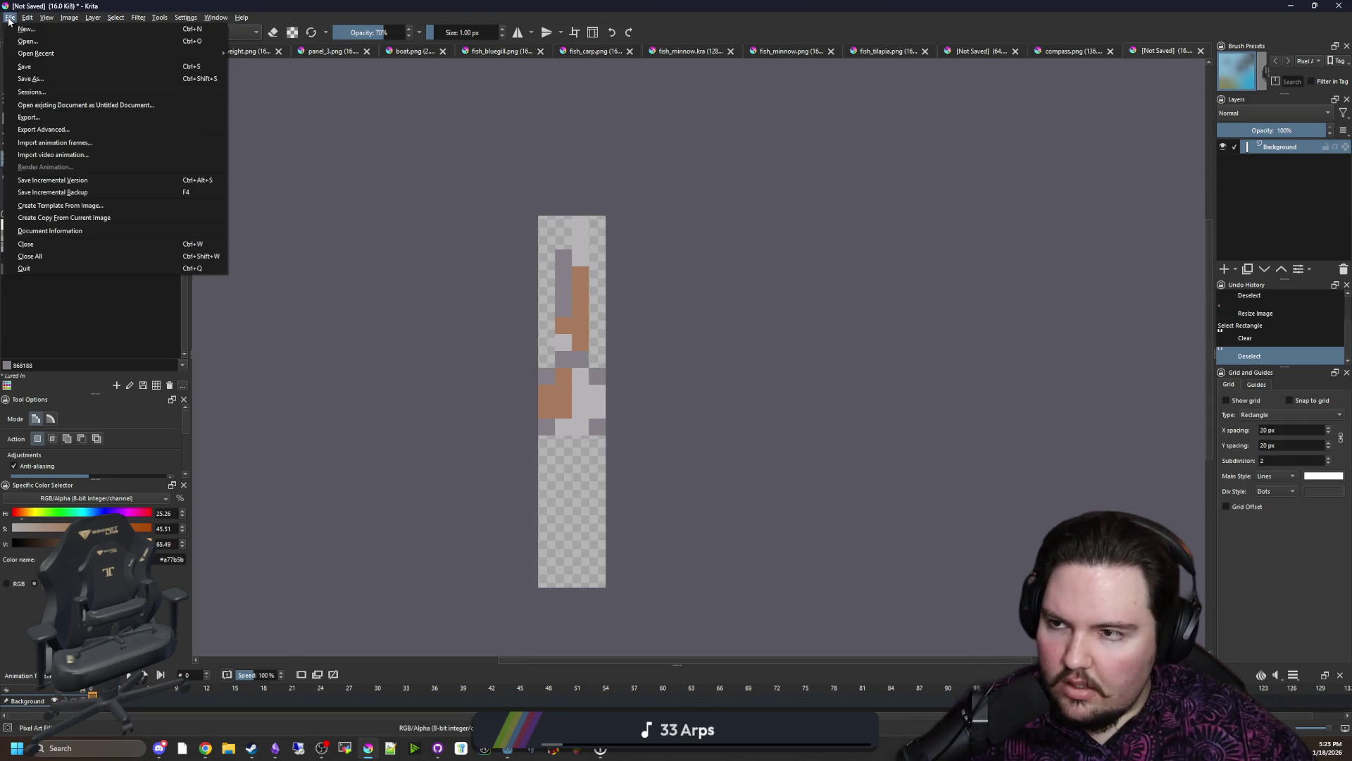
click(130, 95)
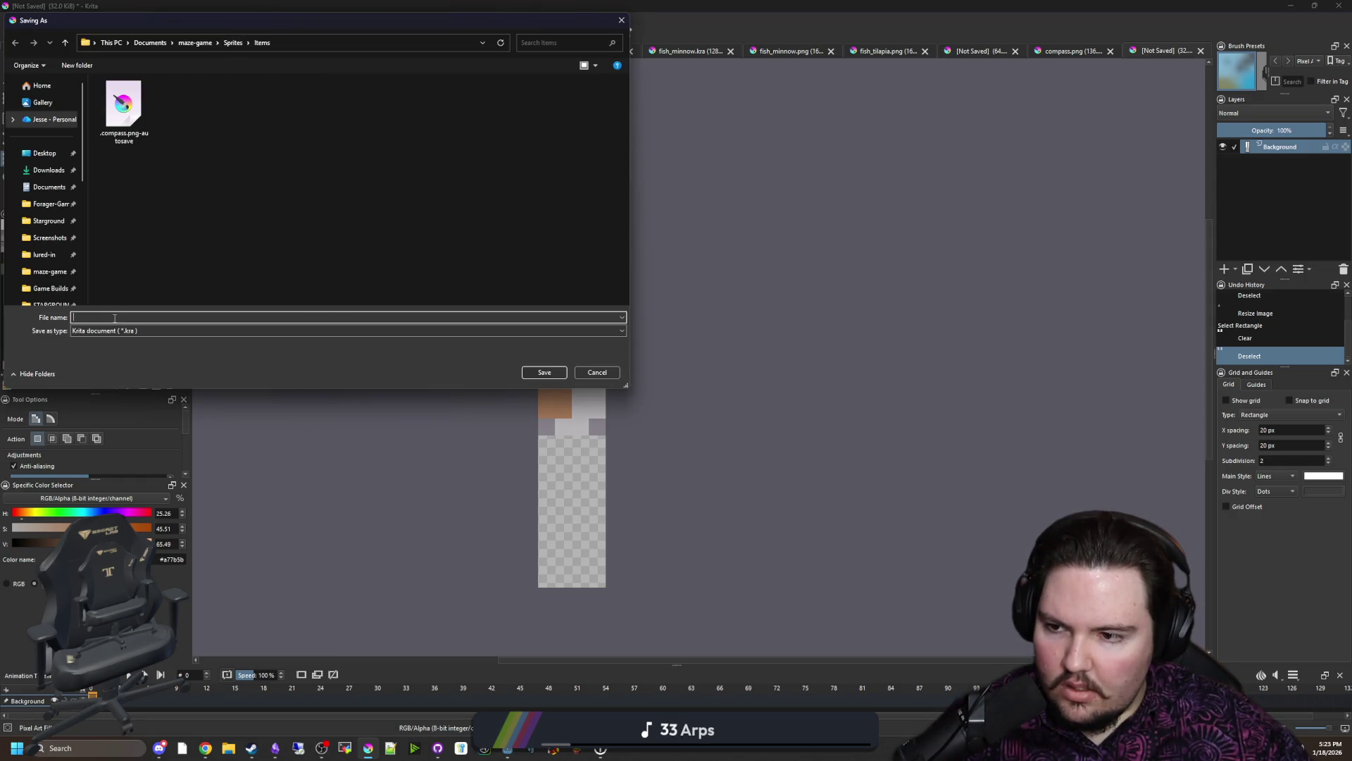
text(compass_)
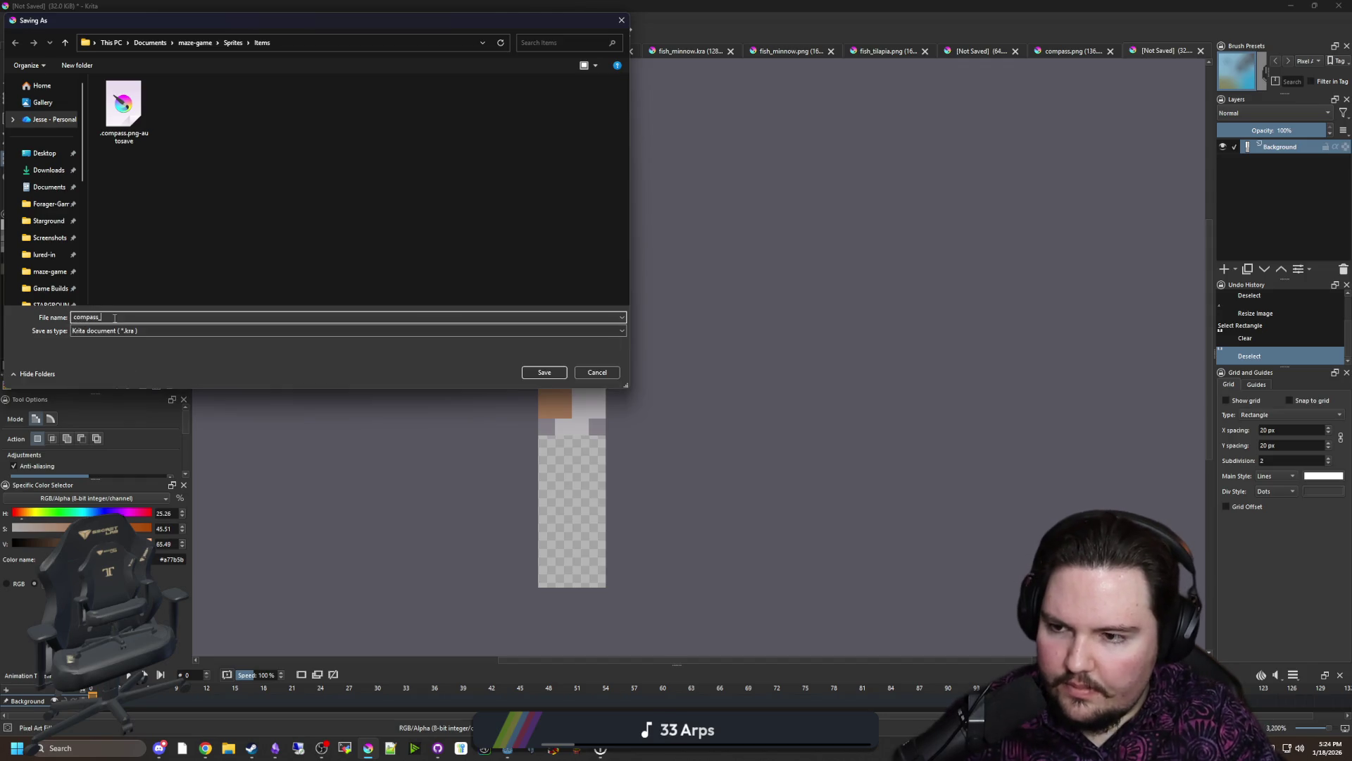
text(needle)
click(135, 330)
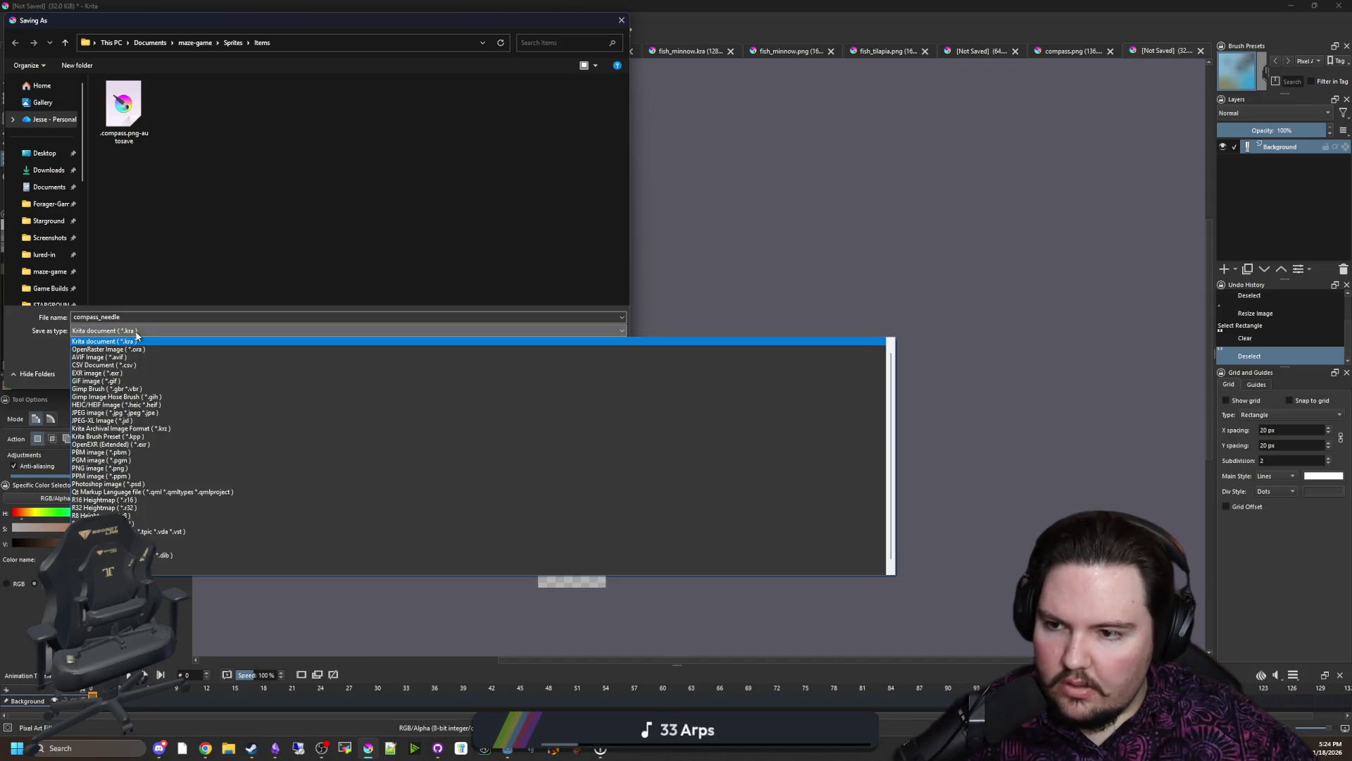
click(114, 468)
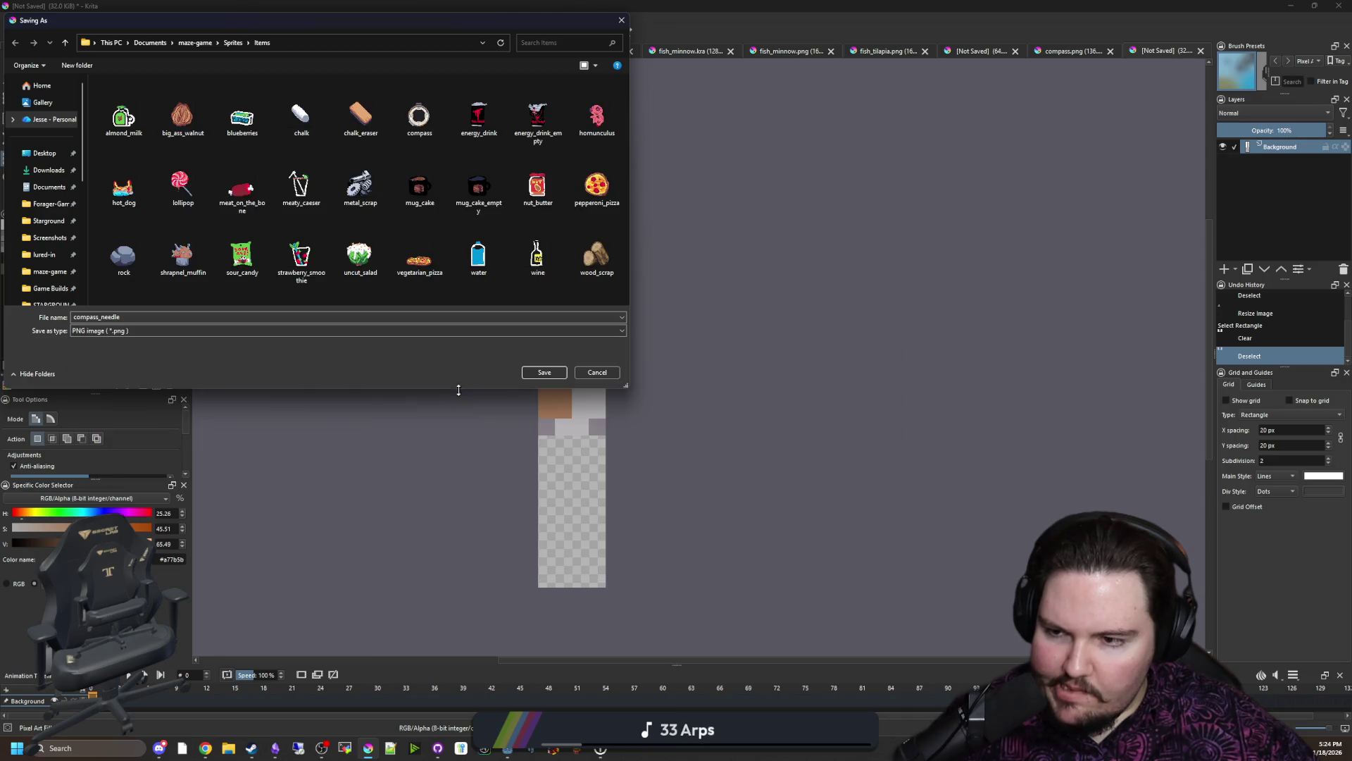
click(541, 372)
click(727, 470)
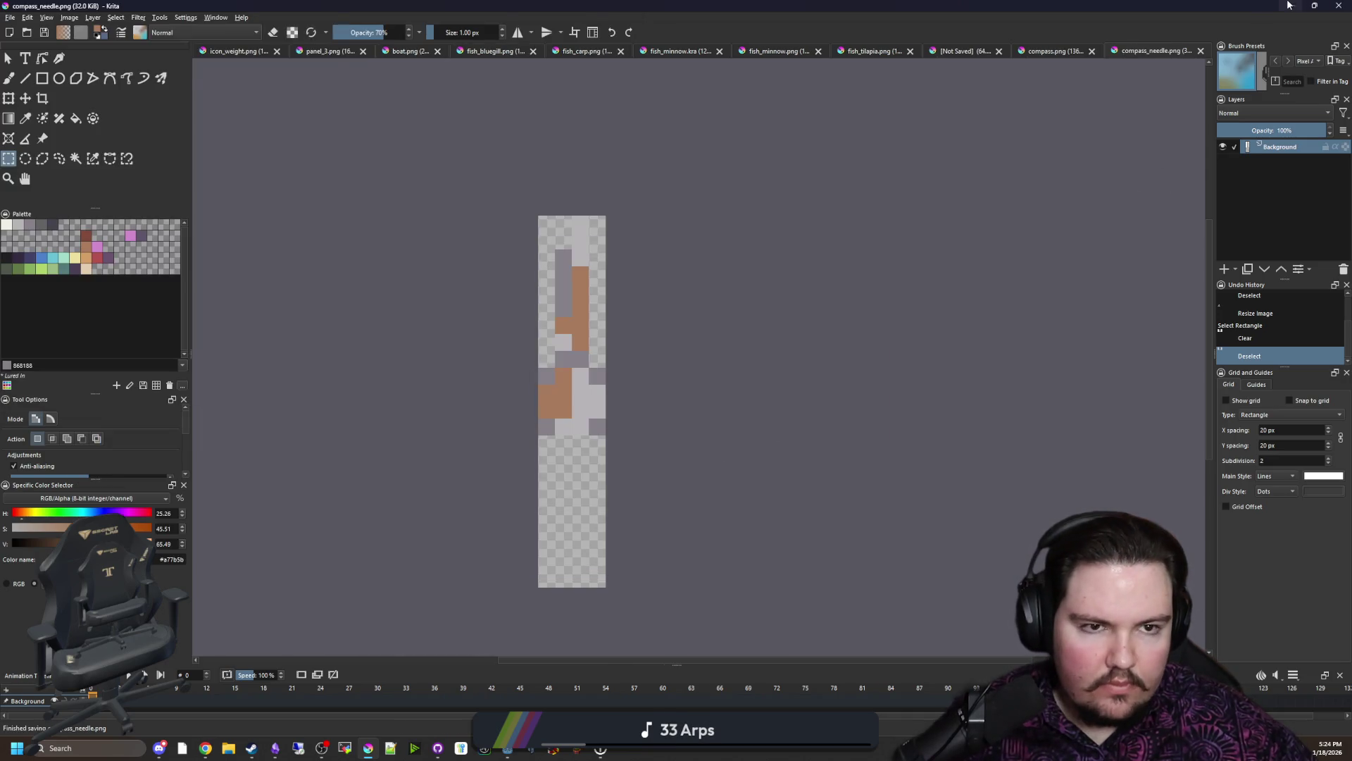
key(alt+Tab)
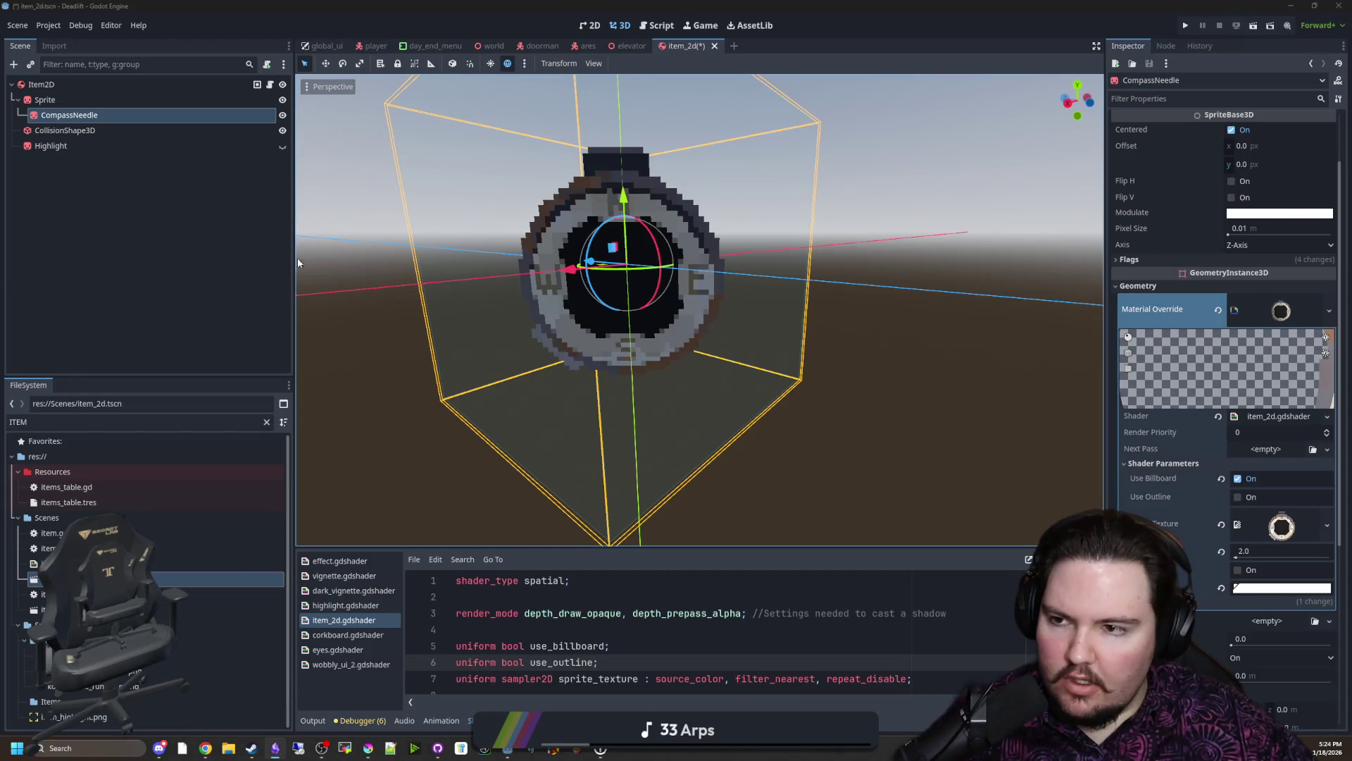
Step: Quick-load the compass needle image into the sprite texture shader parameter
right_click(1290, 528)
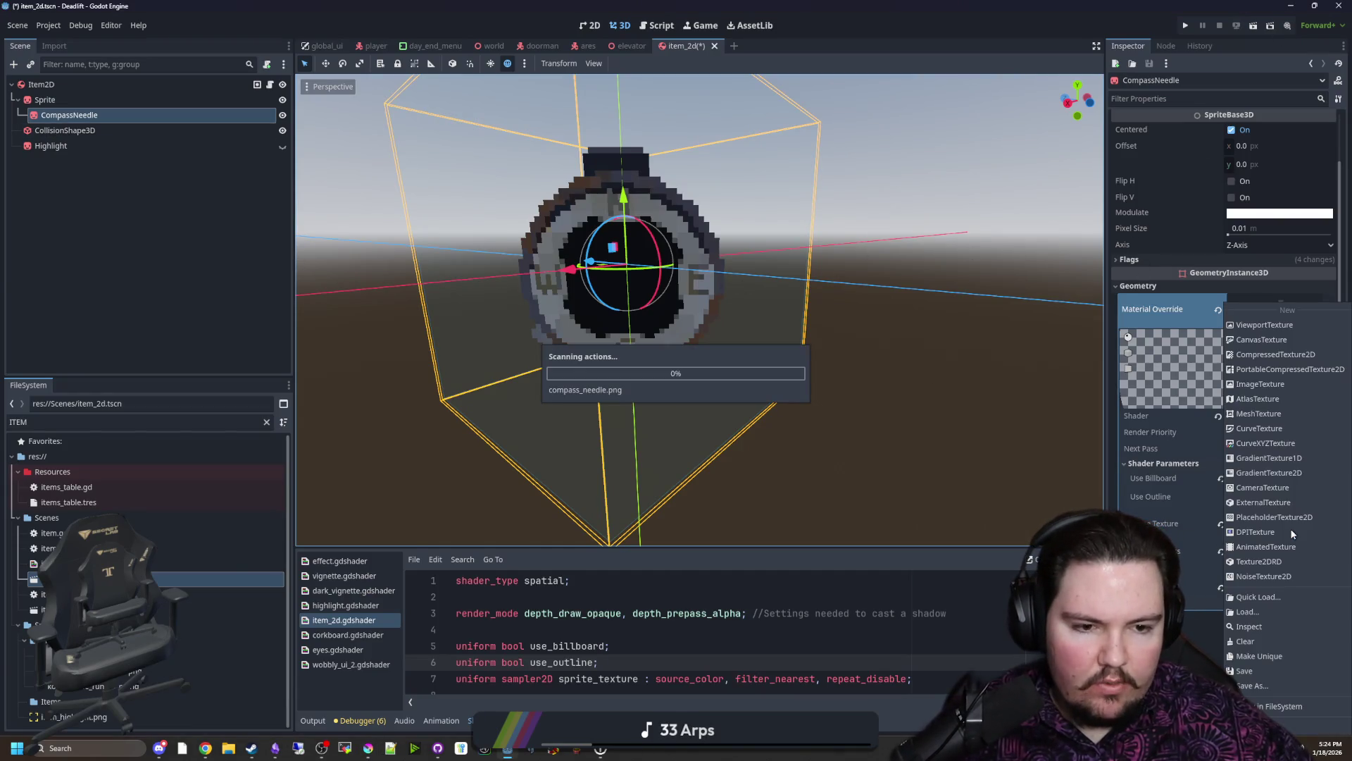
click(1282, 596)
text(needle)
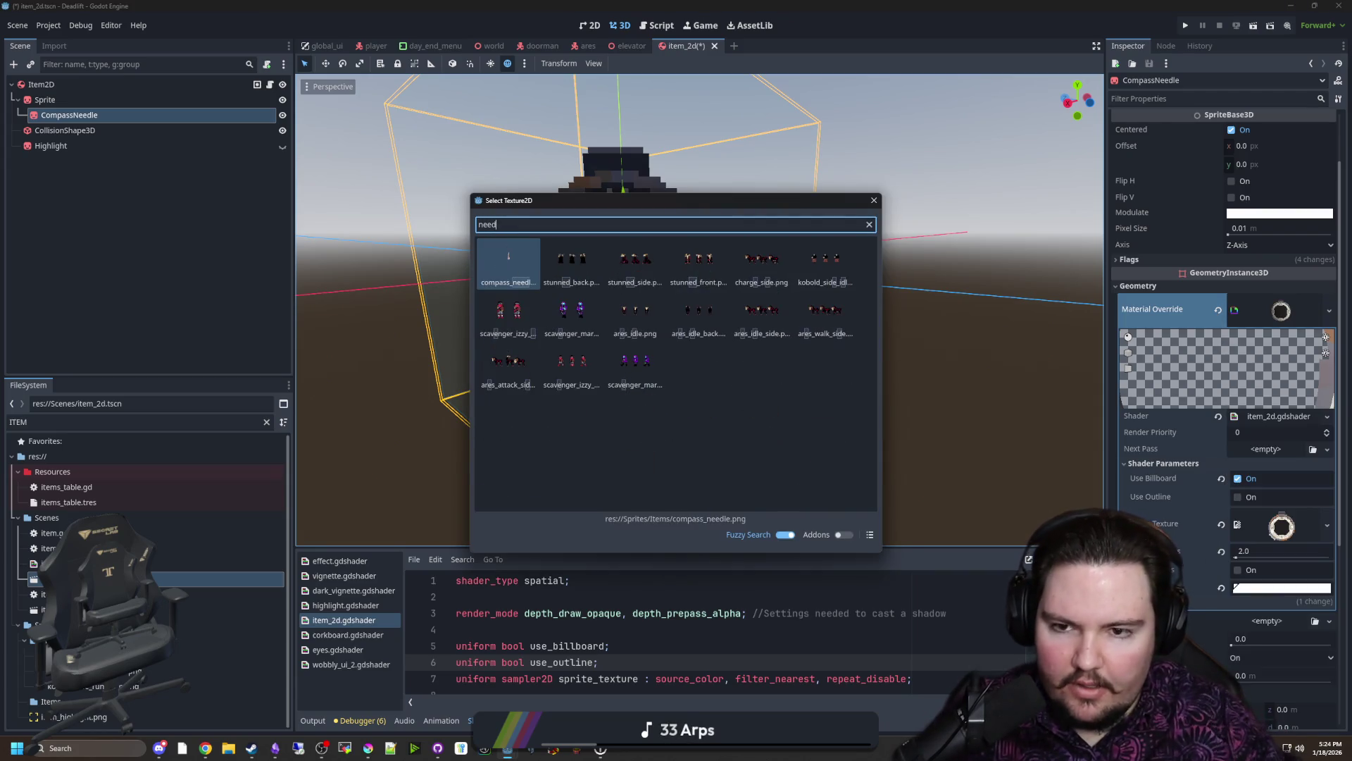
double_click(515, 260)
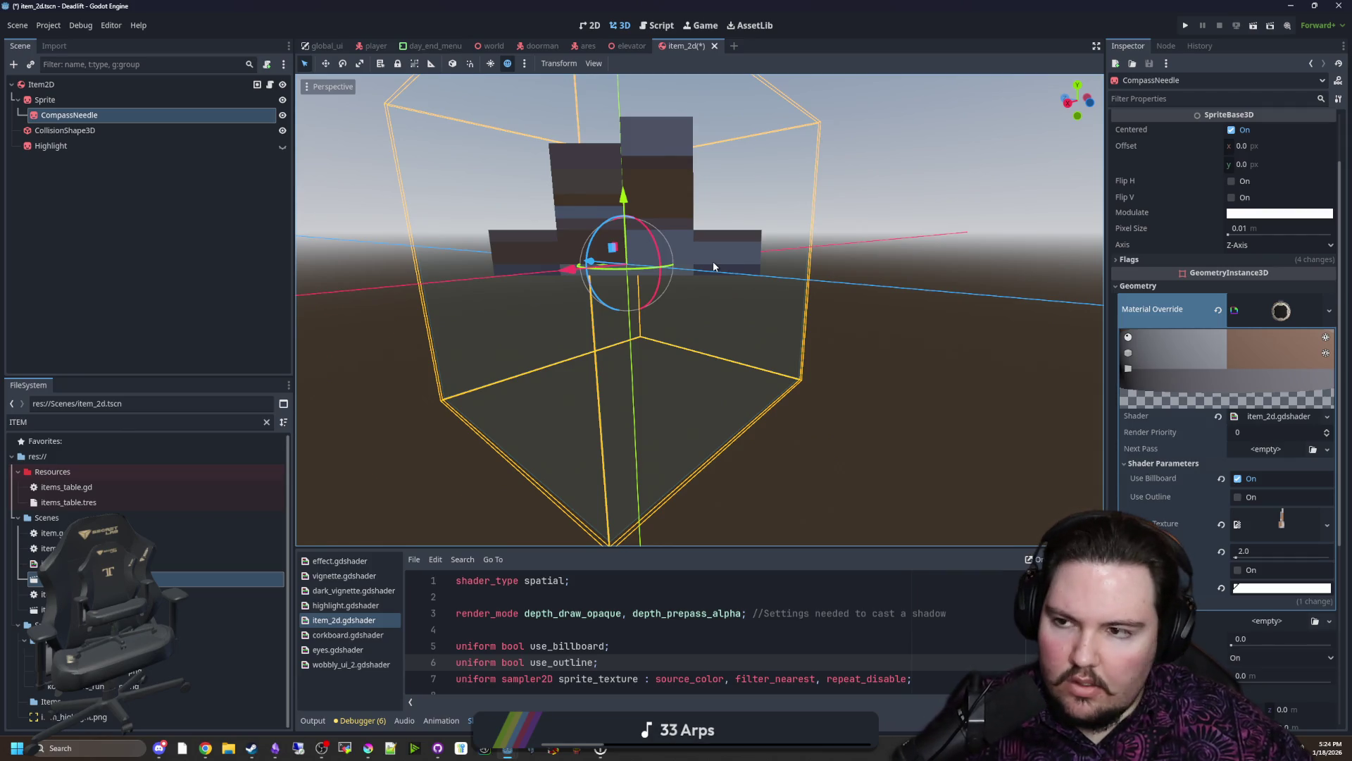
click(67, 97)
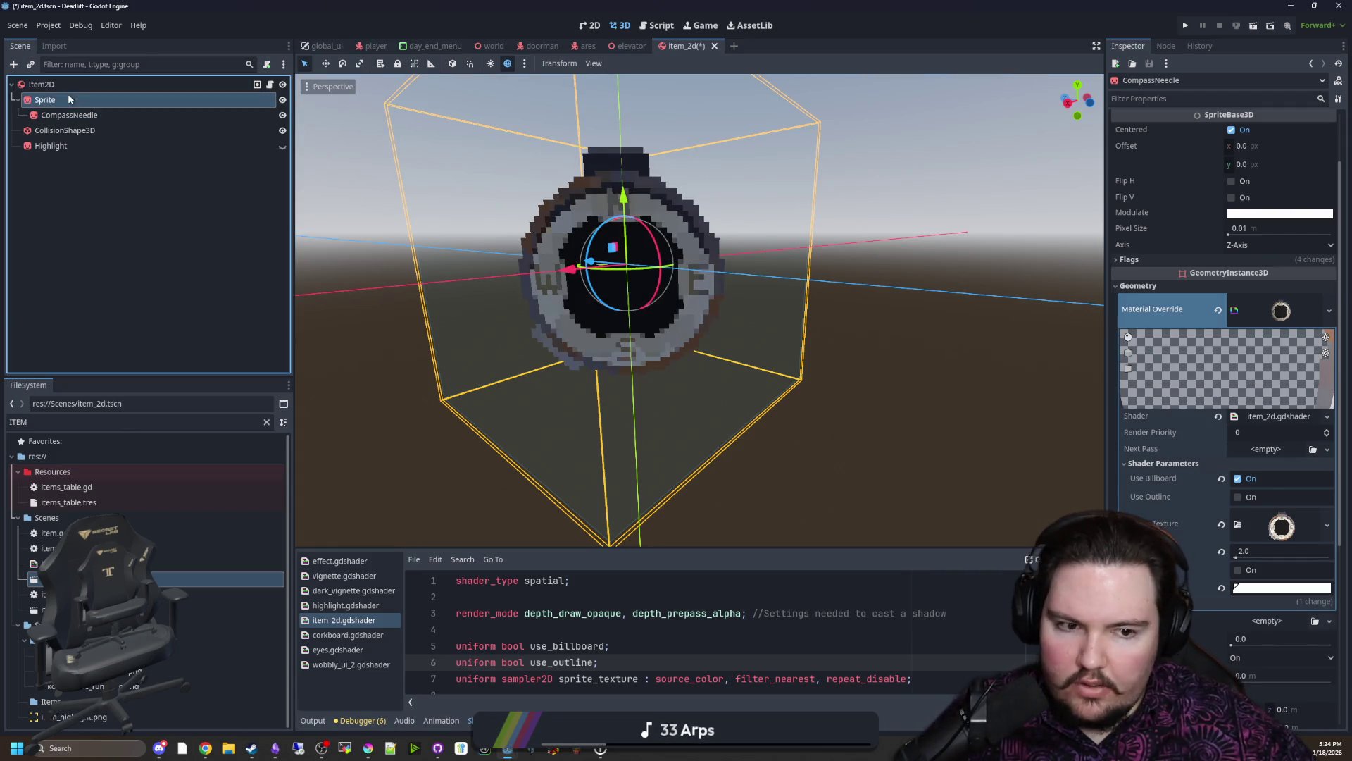
click(120, 115)
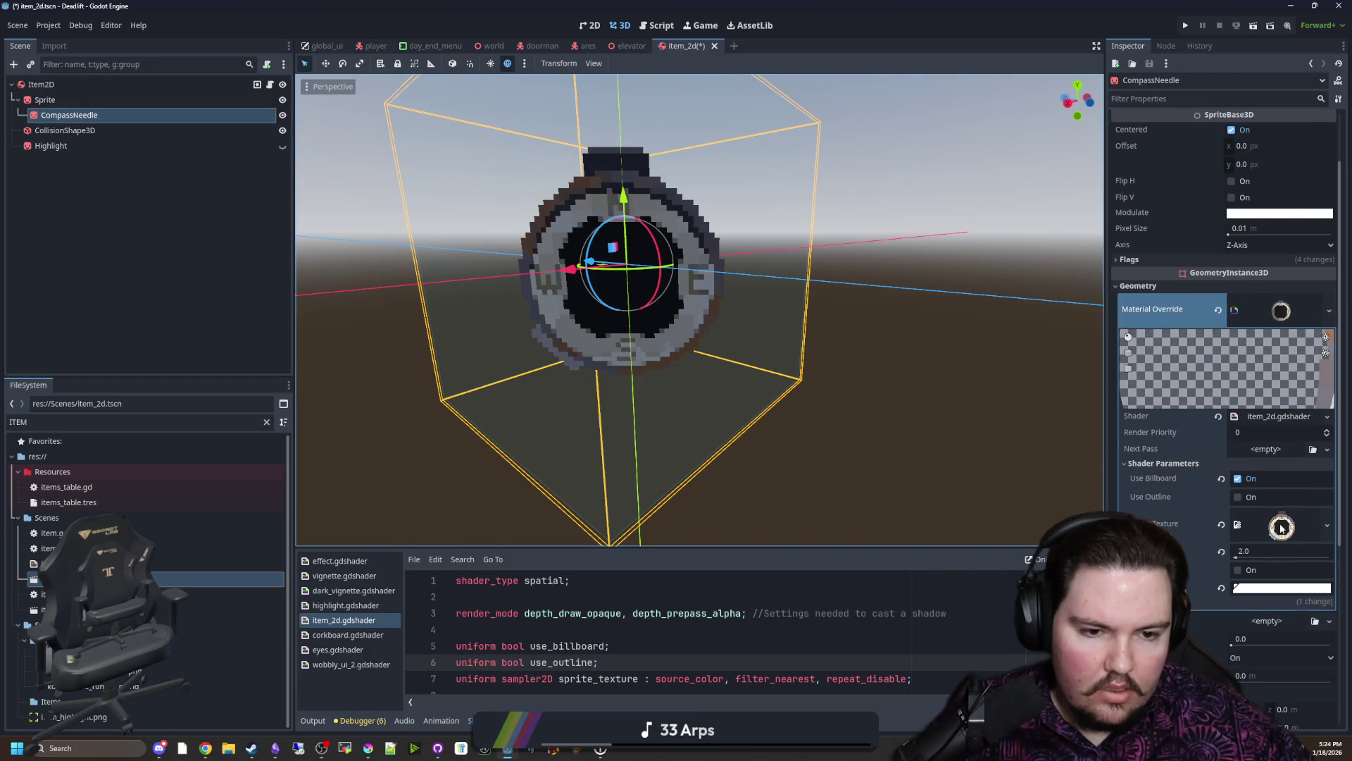
Step: Make CompassNeedle's Material Override unique (recursive) and clear its Sprite Texture parameter
click(1330, 310)
click(1289, 455)
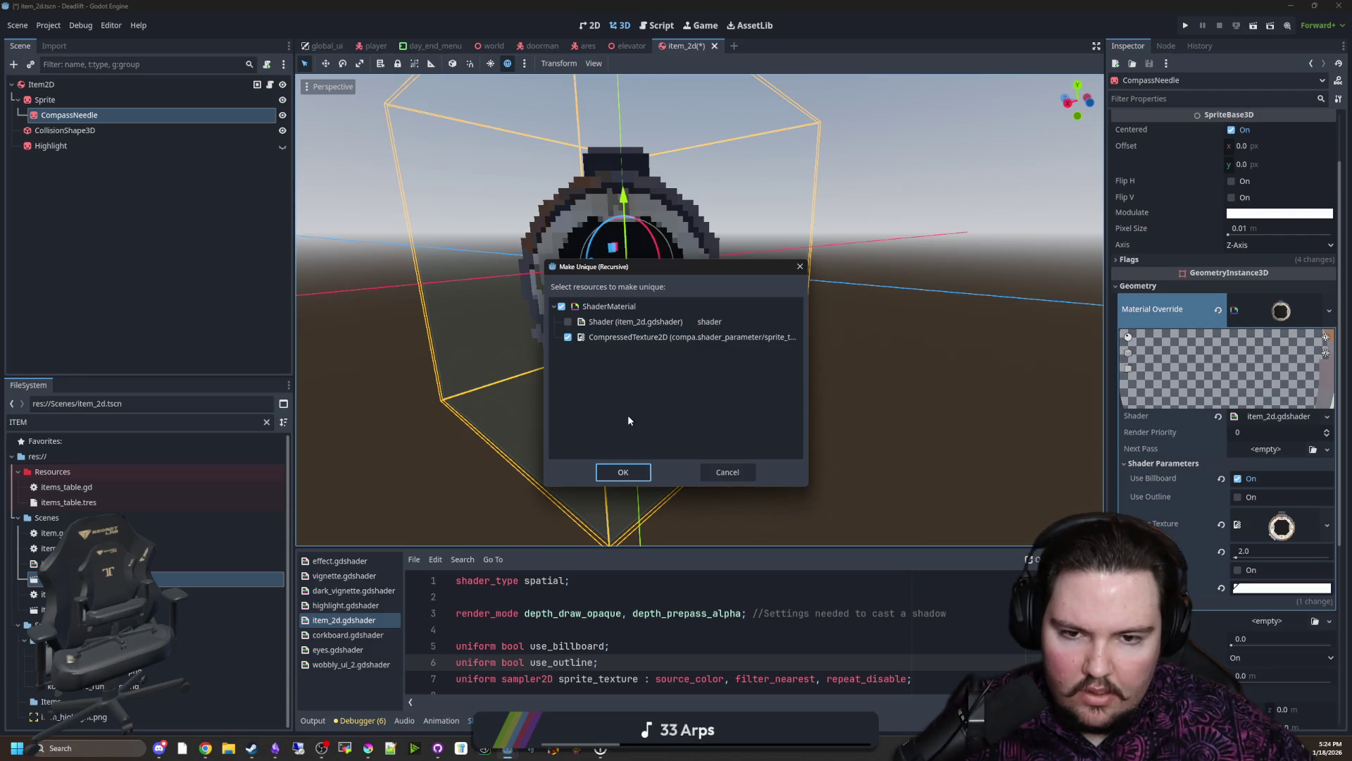
click(621, 469)
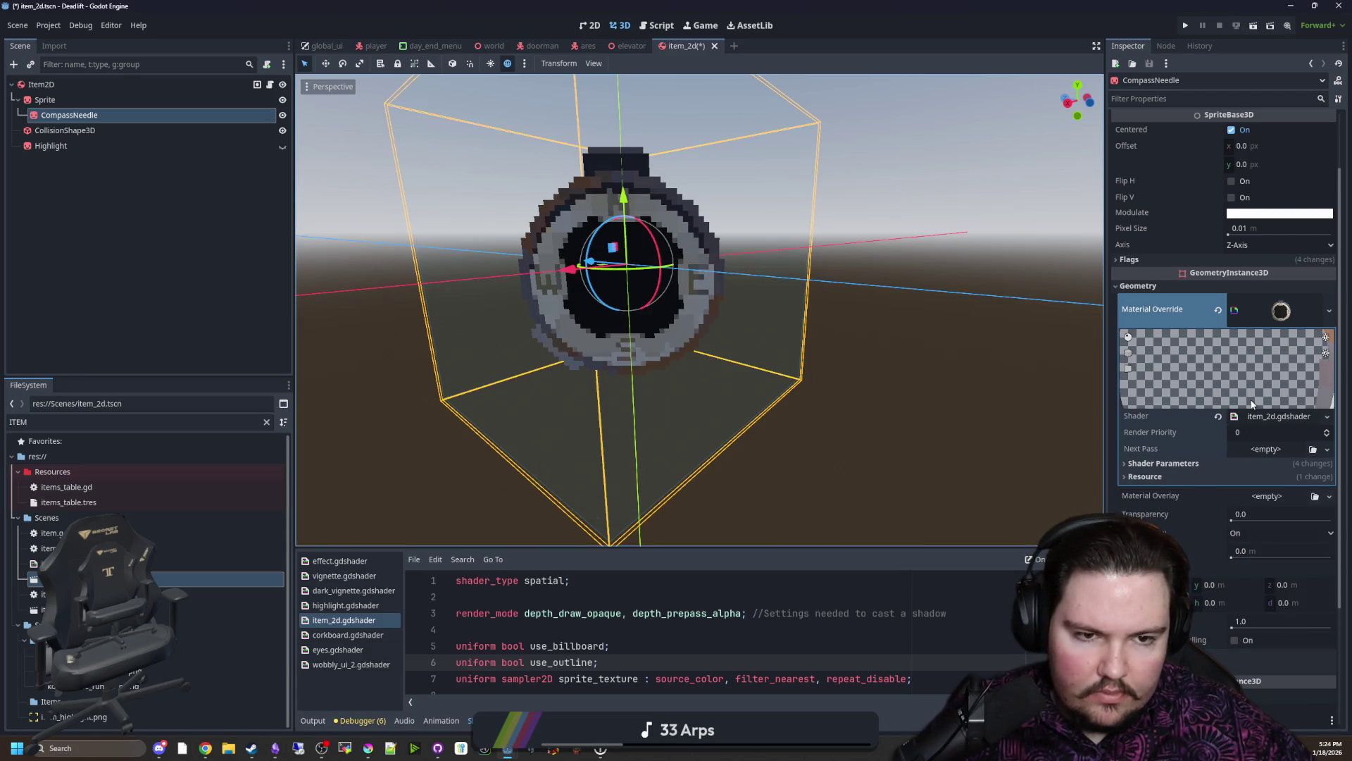
click(1194, 465)
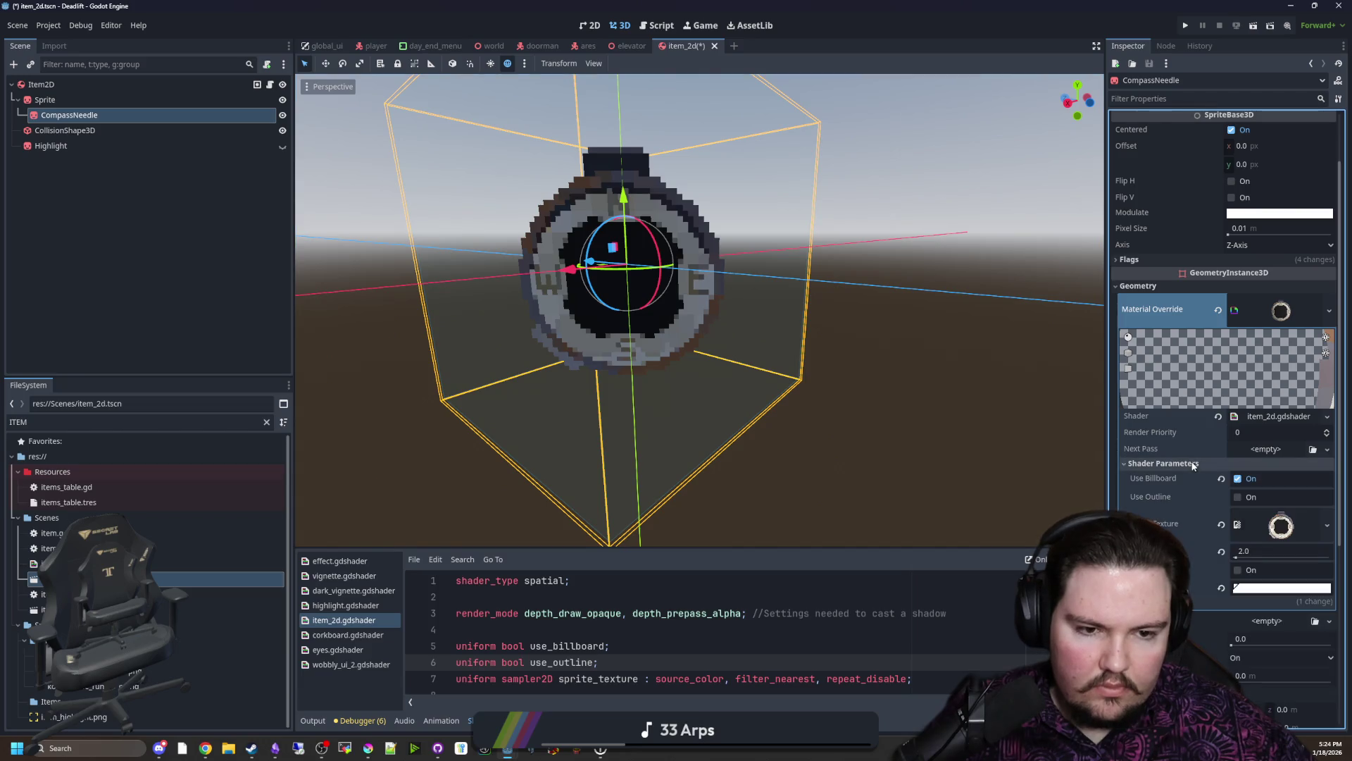
click(1222, 522)
Step: Toggle CompassNeedle's visibility while comparing the Sprite and CompassNeedle nodes
click(282, 114)
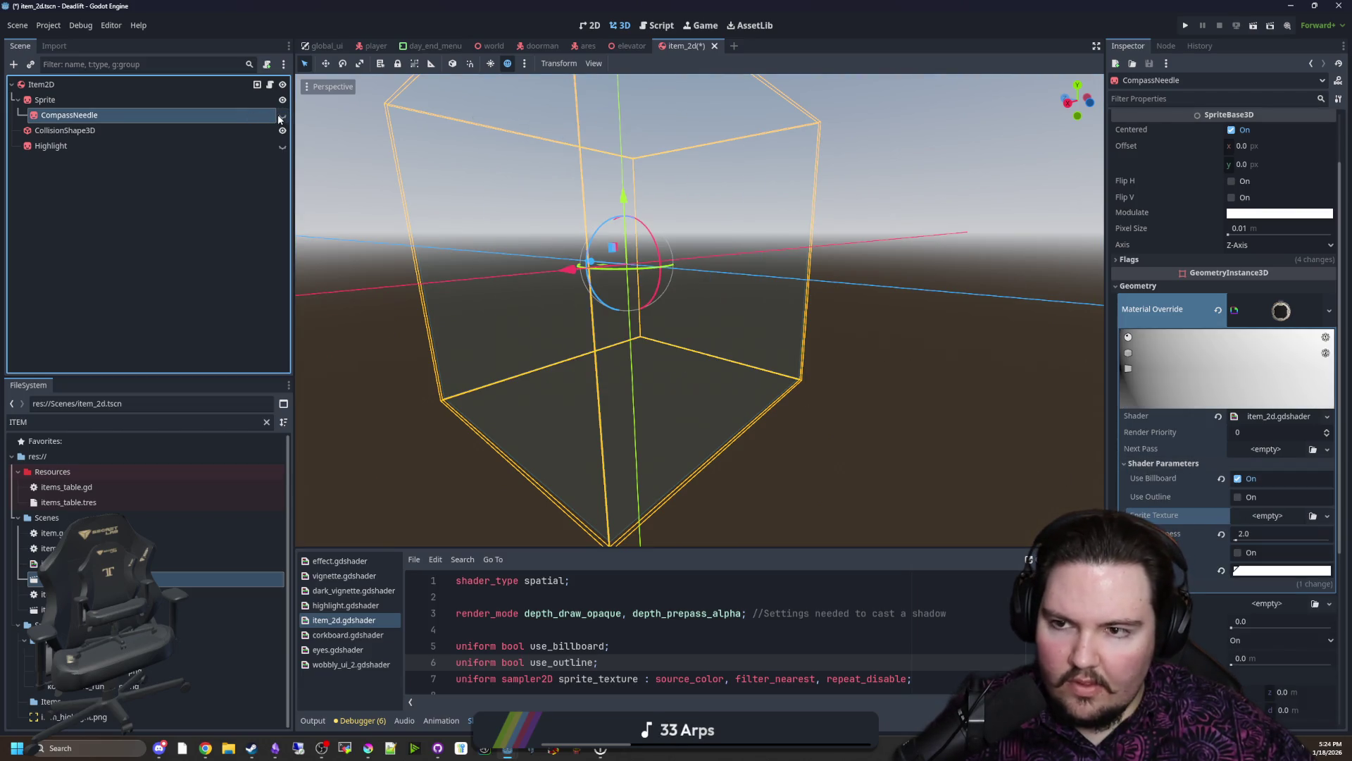
click(282, 114)
click(248, 102)
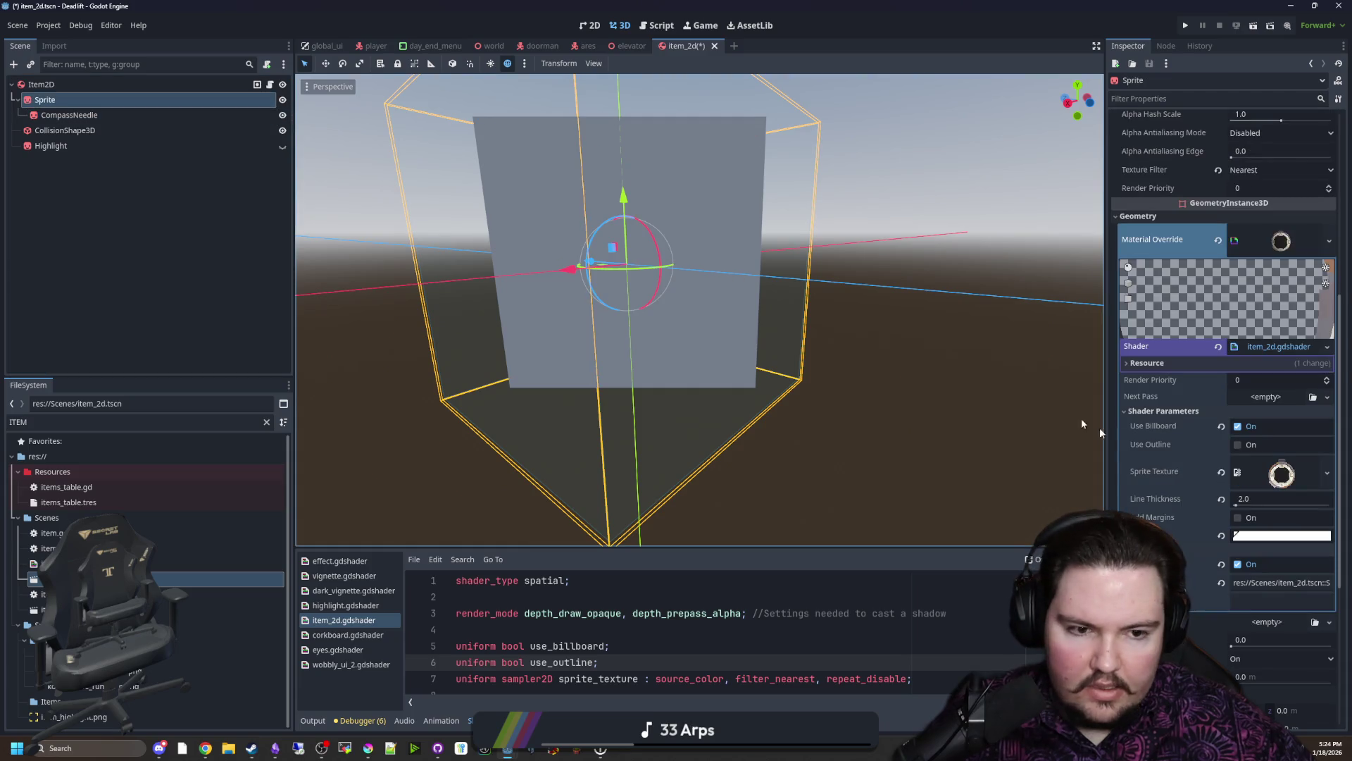
click(283, 115)
click(128, 115)
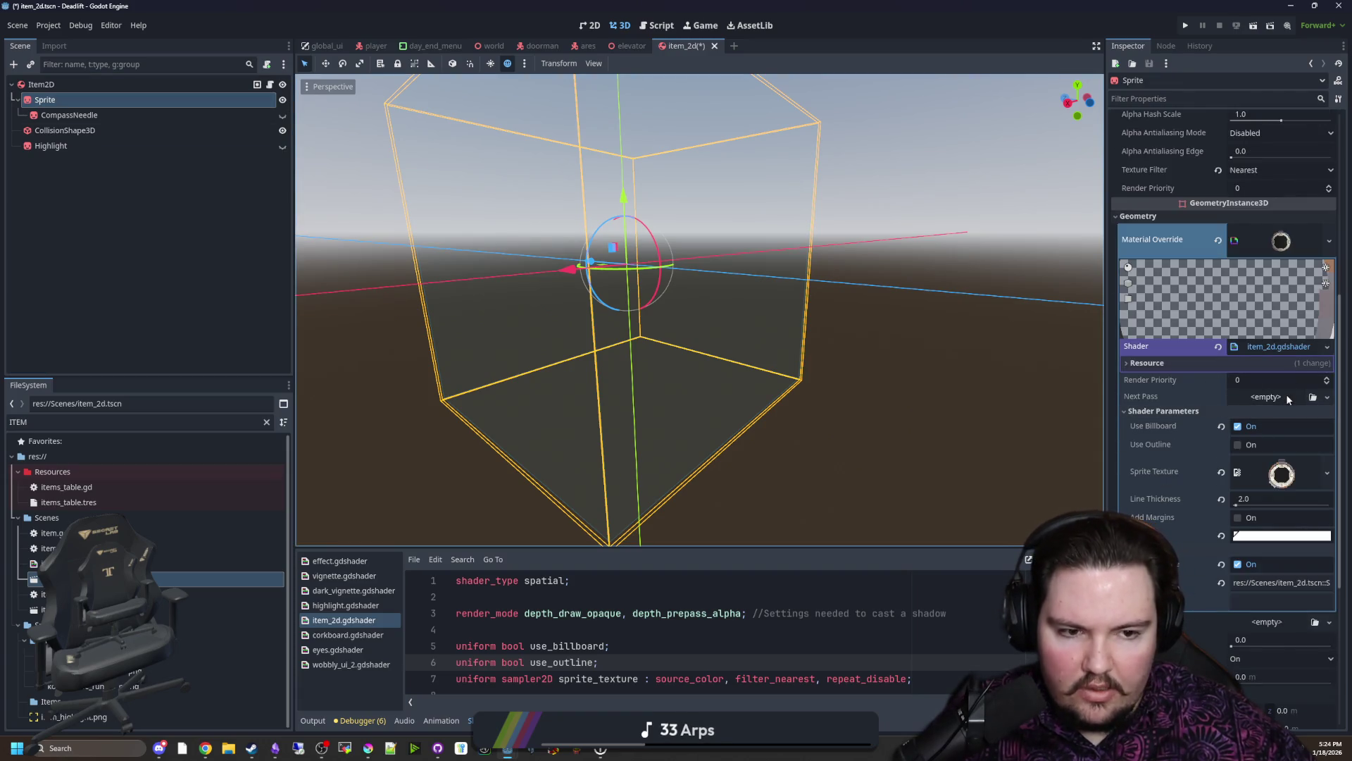
click(65, 113)
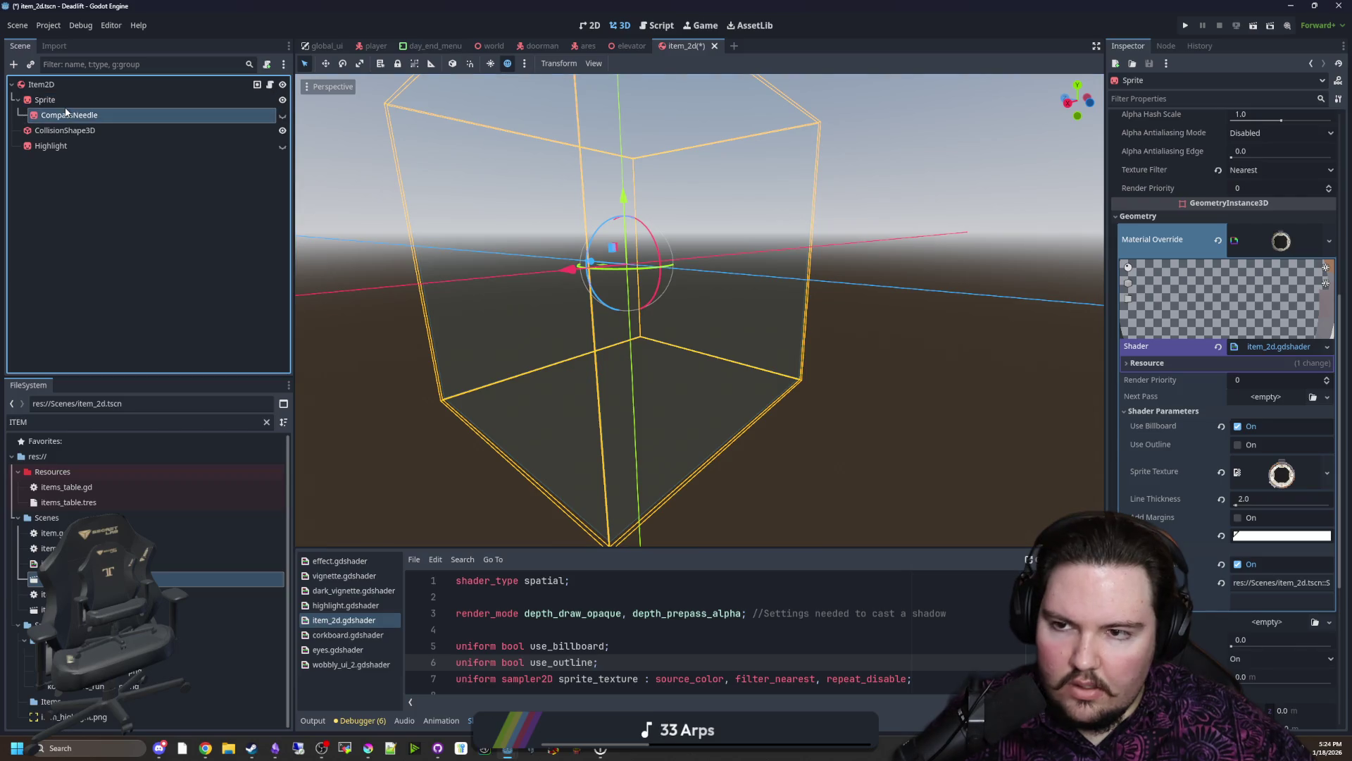
click(90, 87)
click(170, 100)
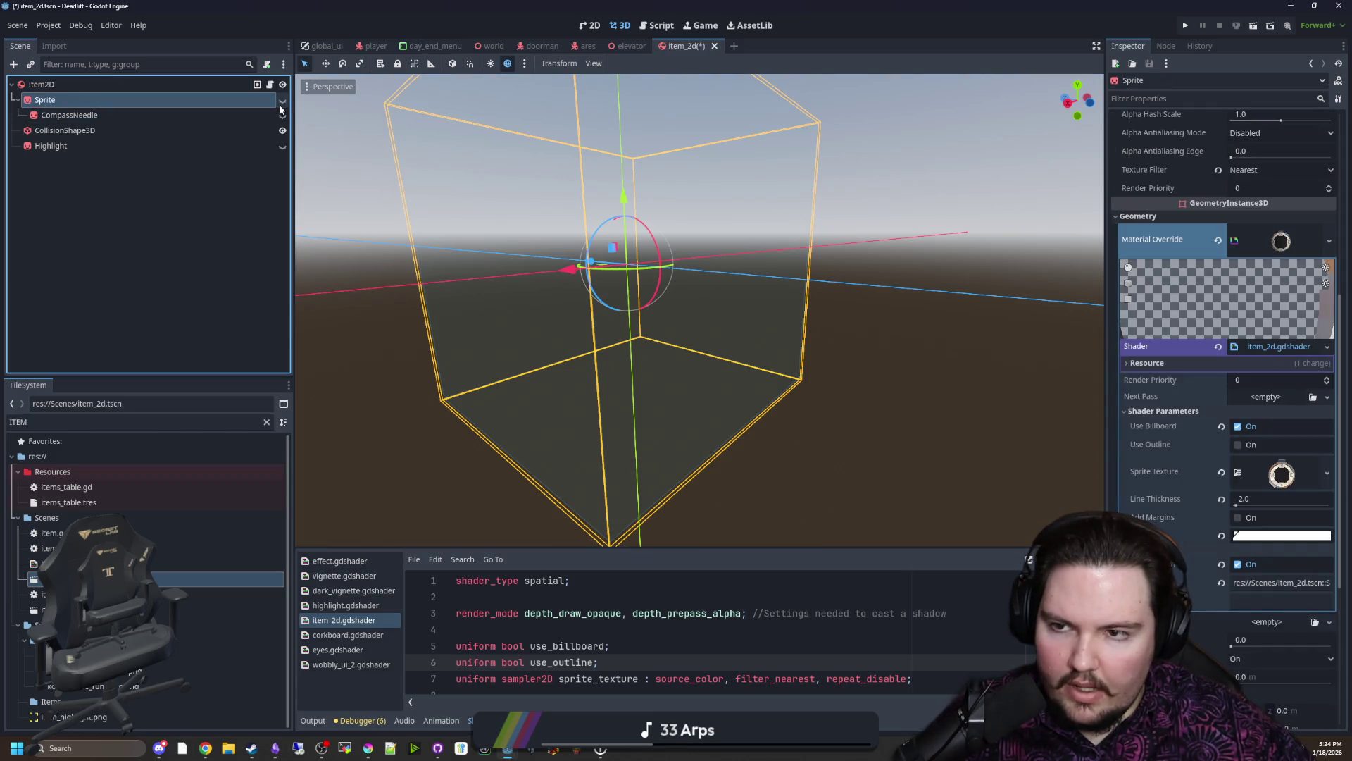
scroll(1214, 318, up, 5)
Step: Quick-load textures onto the Sprite node, then hide it and select CompassNeedle
click(1329, 133)
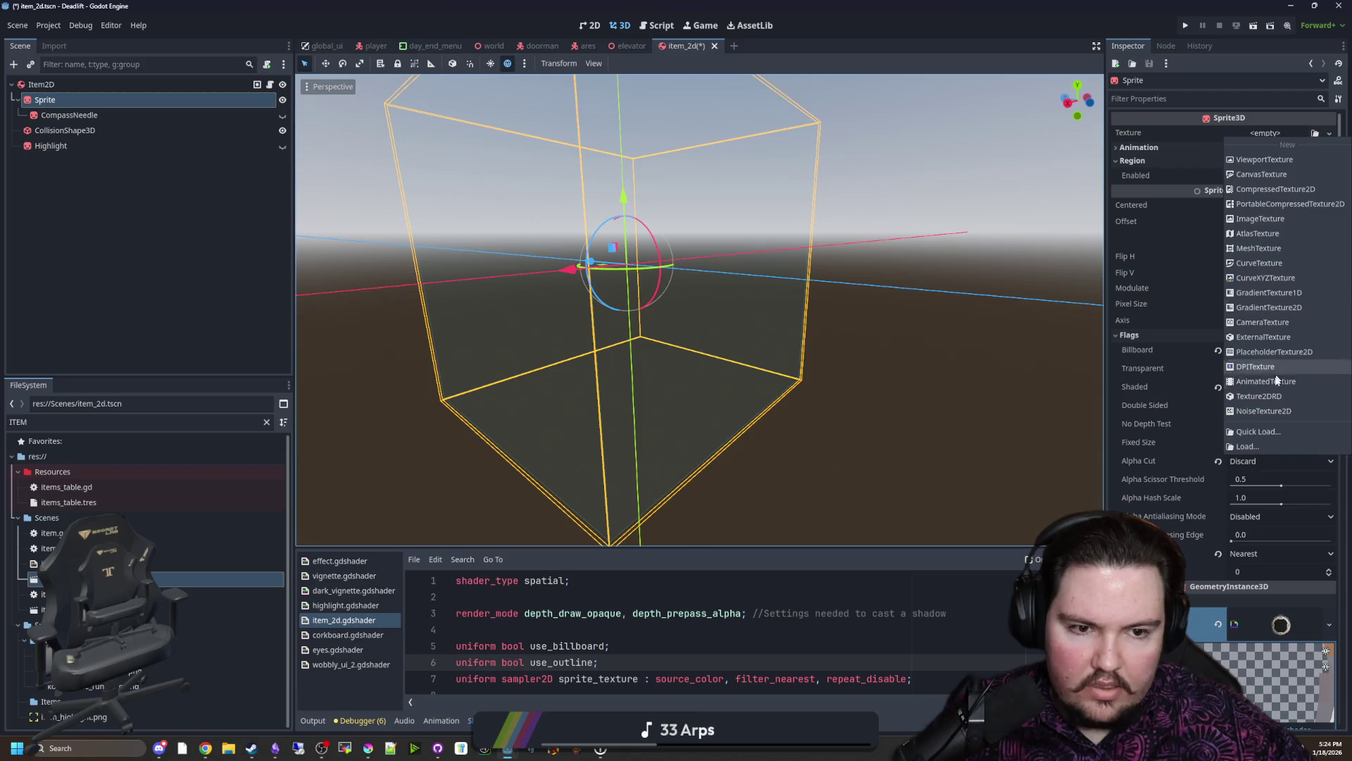
click(1253, 432)
double_click(509, 356)
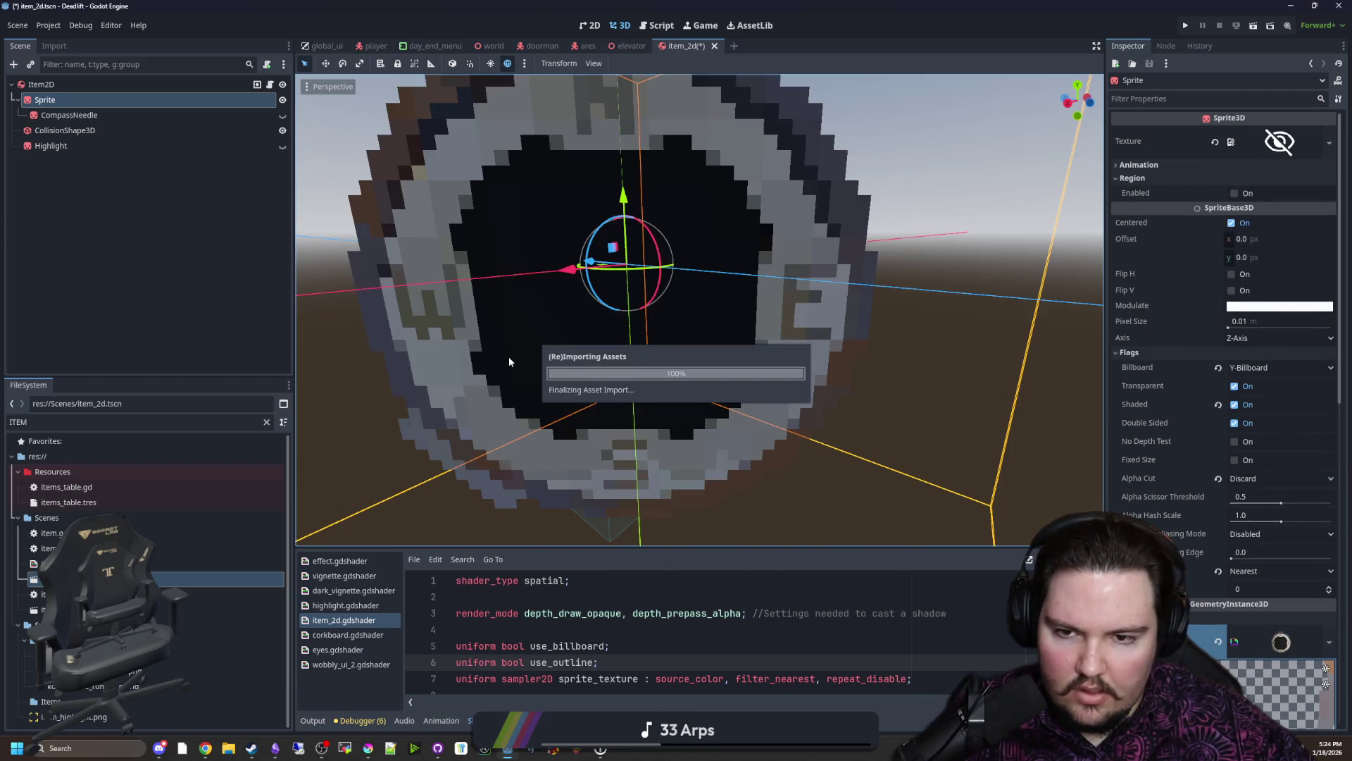
scroll(625, 307, down, 3)
scroll(625, 306, up, 2)
click(1329, 141)
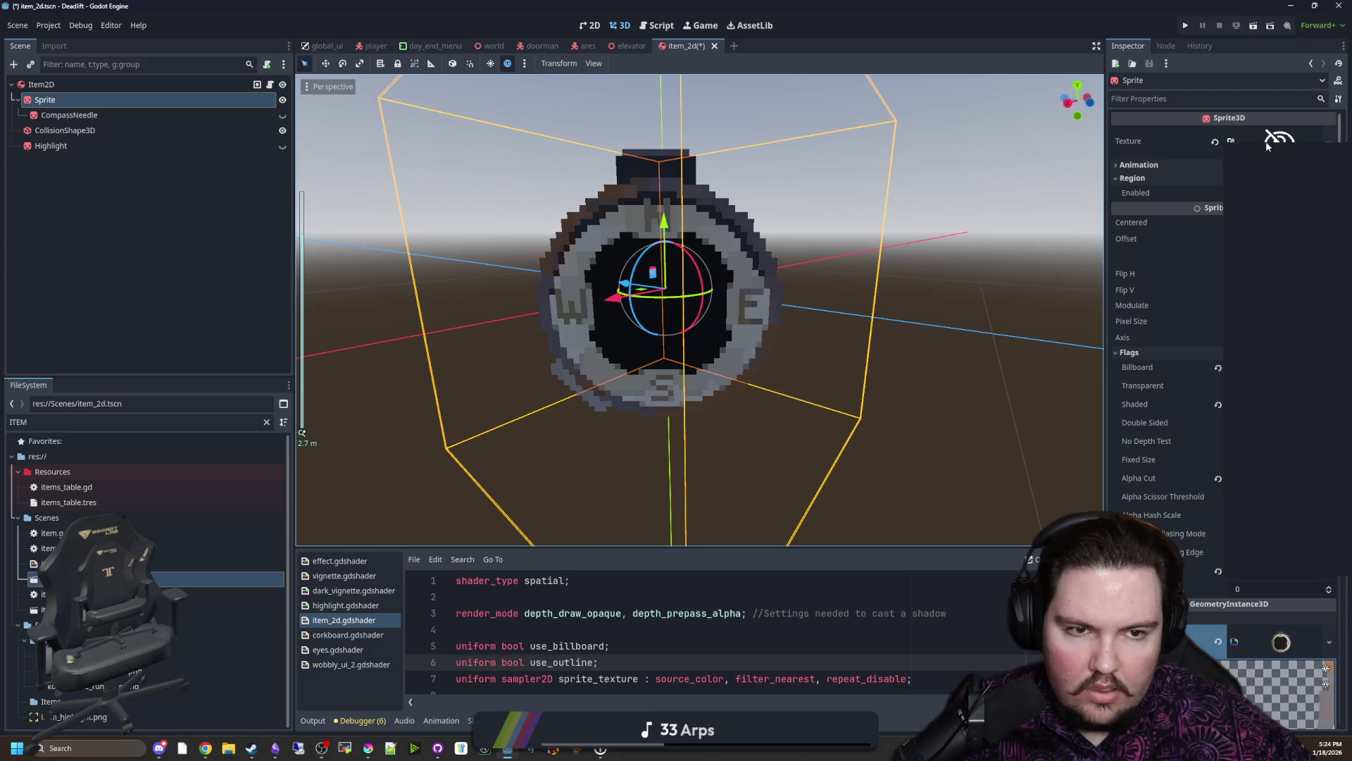
click(1247, 436)
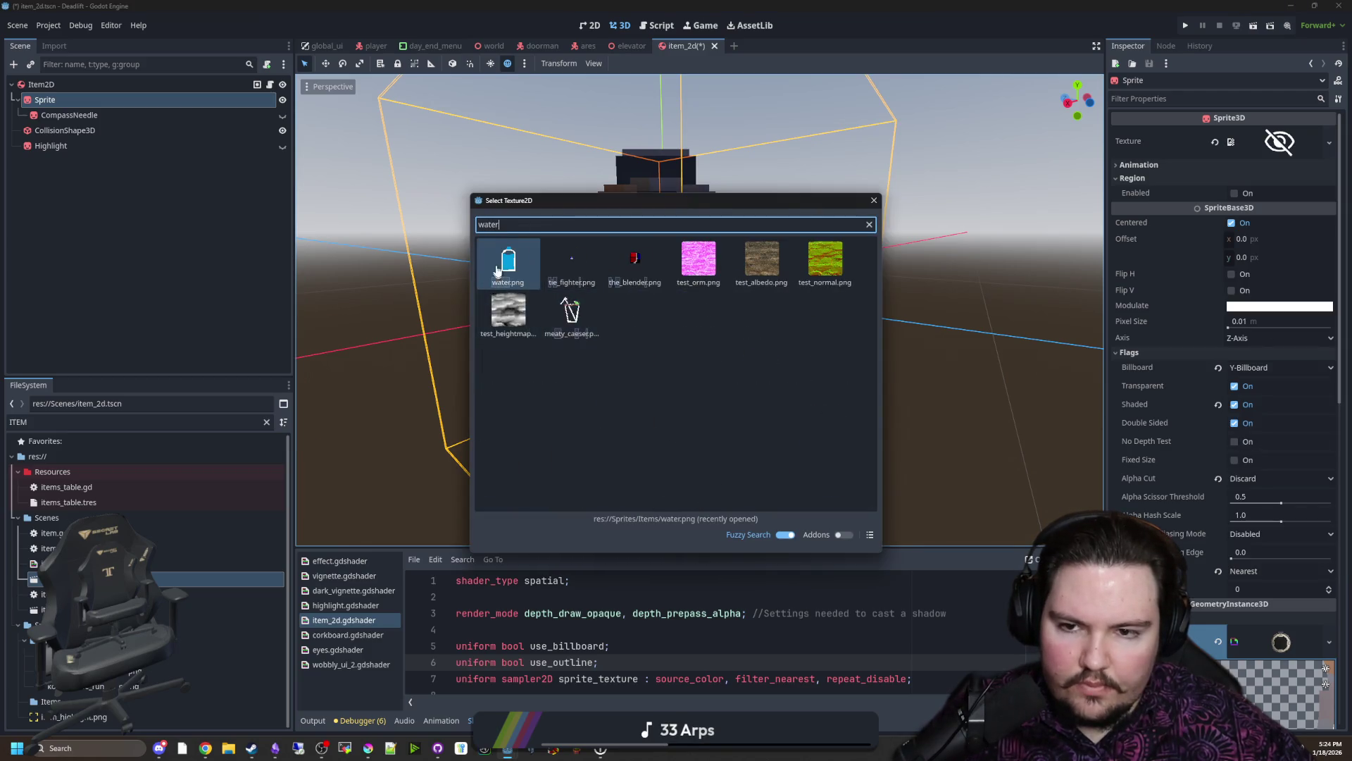
double_click(497, 268)
scroll(756, 326, up, 3)
scroll(755, 326, down, 1)
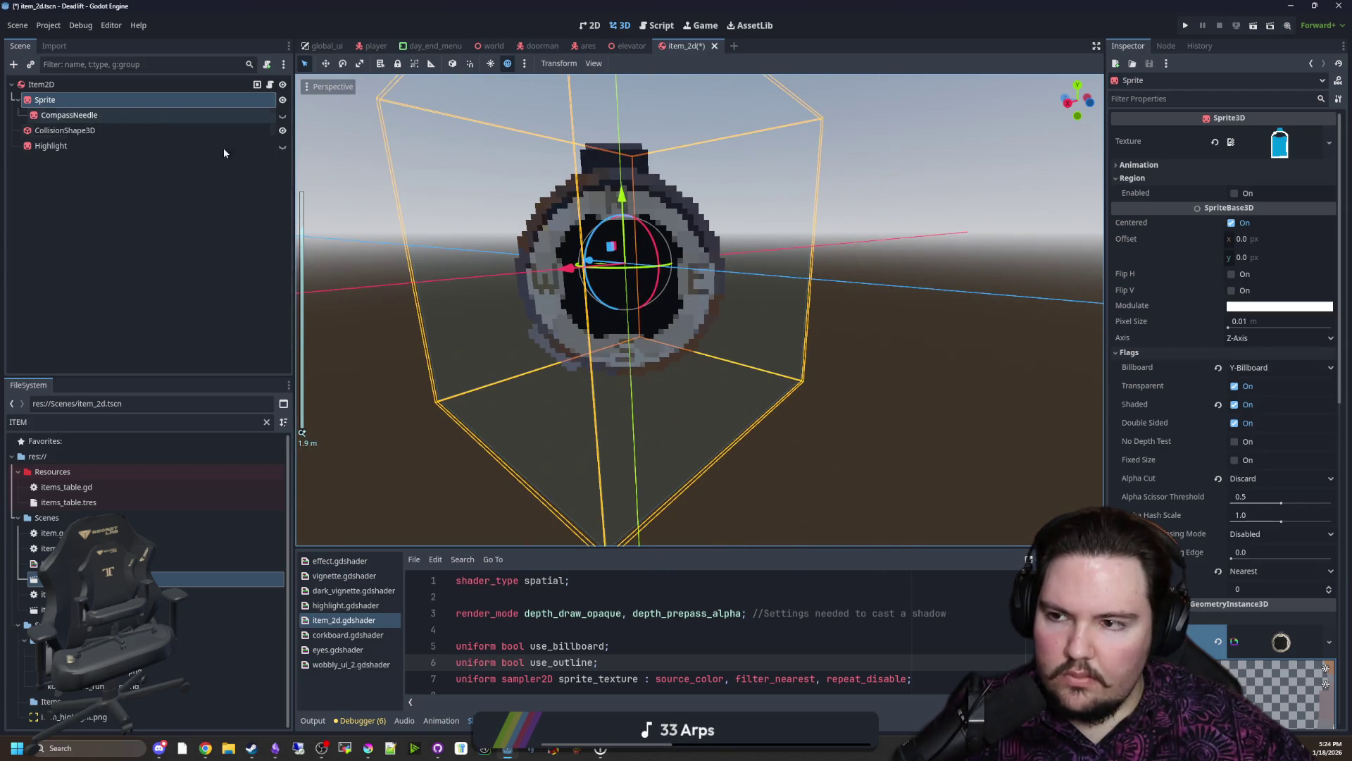
scroll(1215, 386, down, 3)
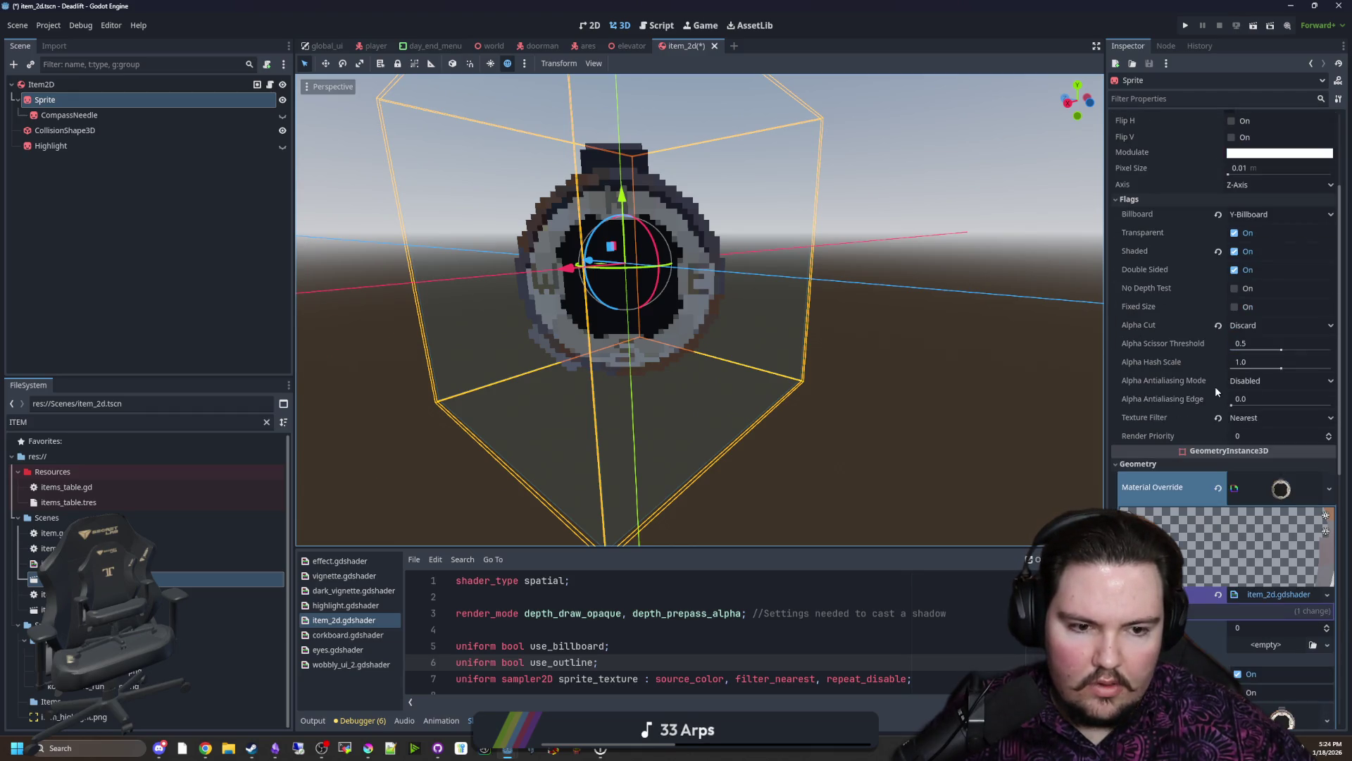
click(282, 99)
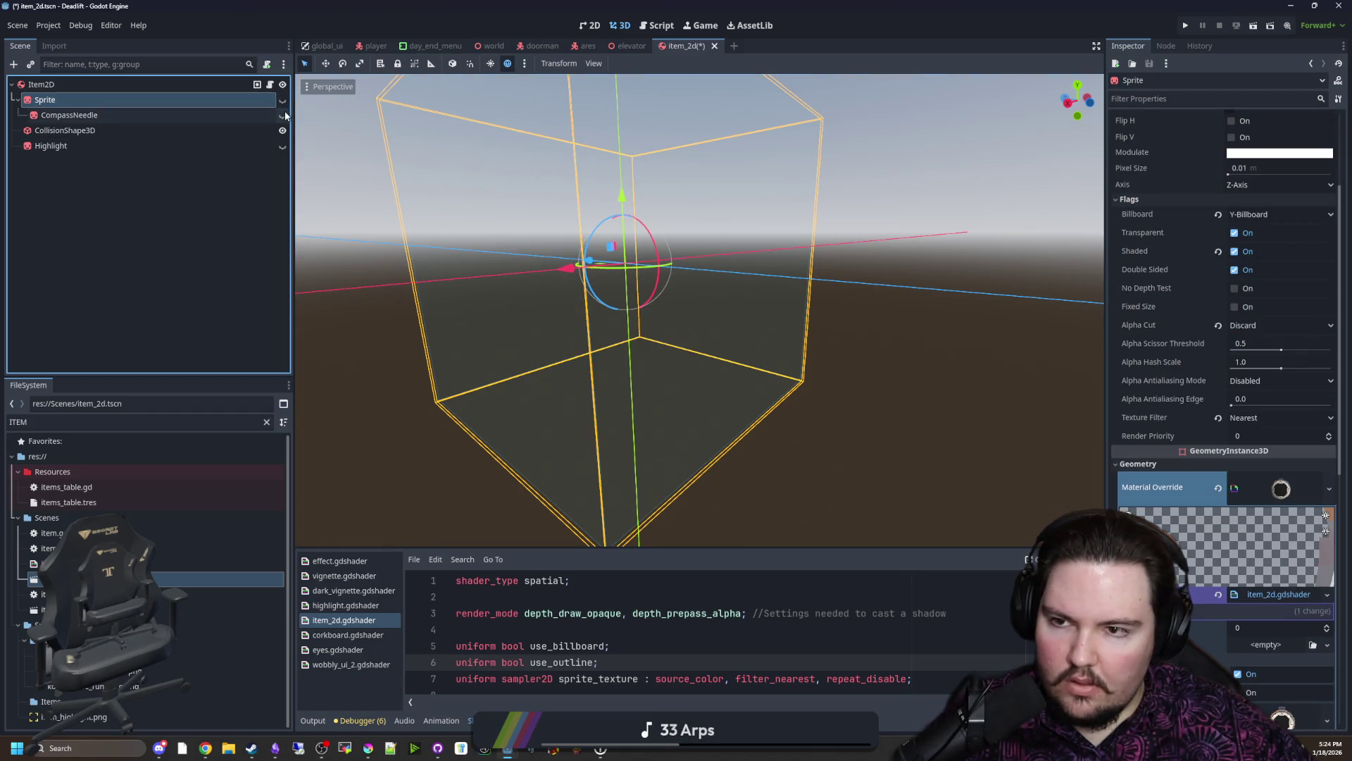
click(234, 114)
scroll(1247, 256, up, 2)
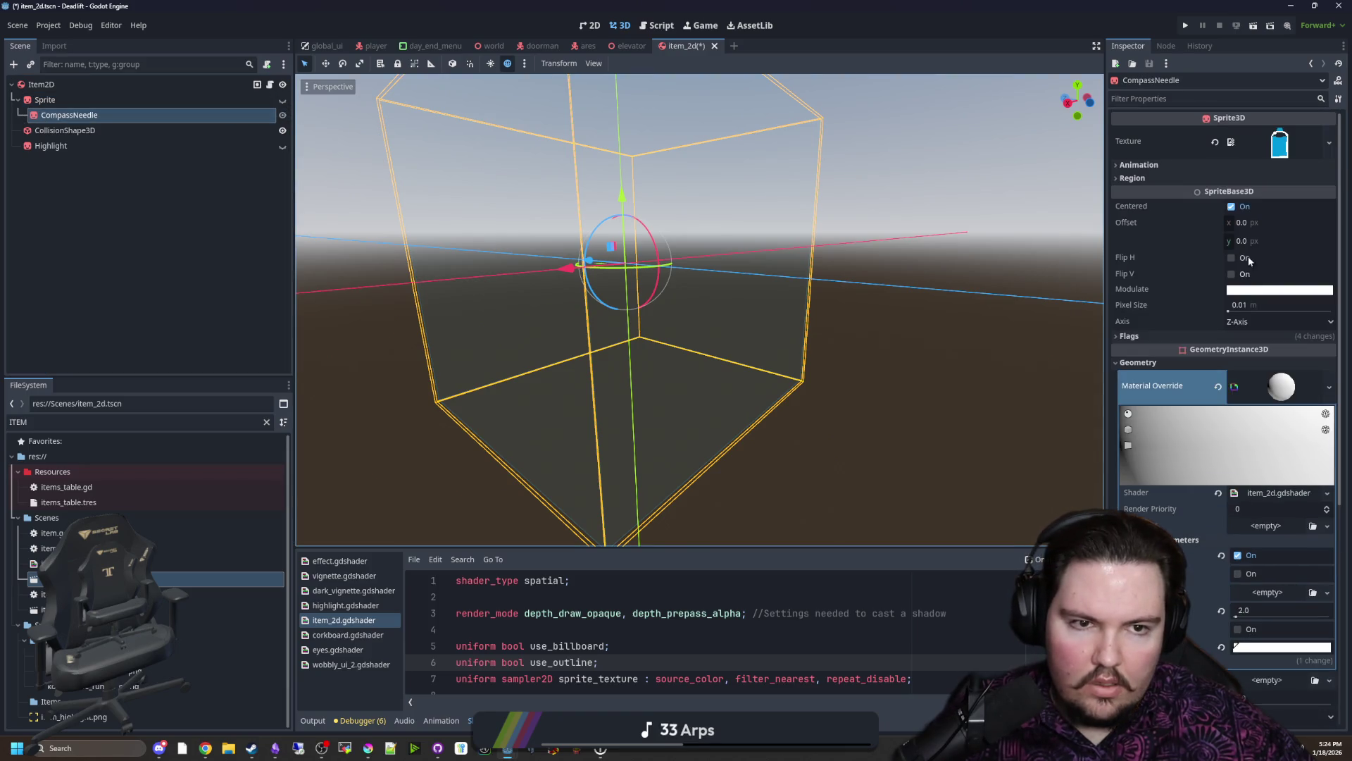
scroll(1212, 302, down, 2)
scroll(1215, 337, down, 3)
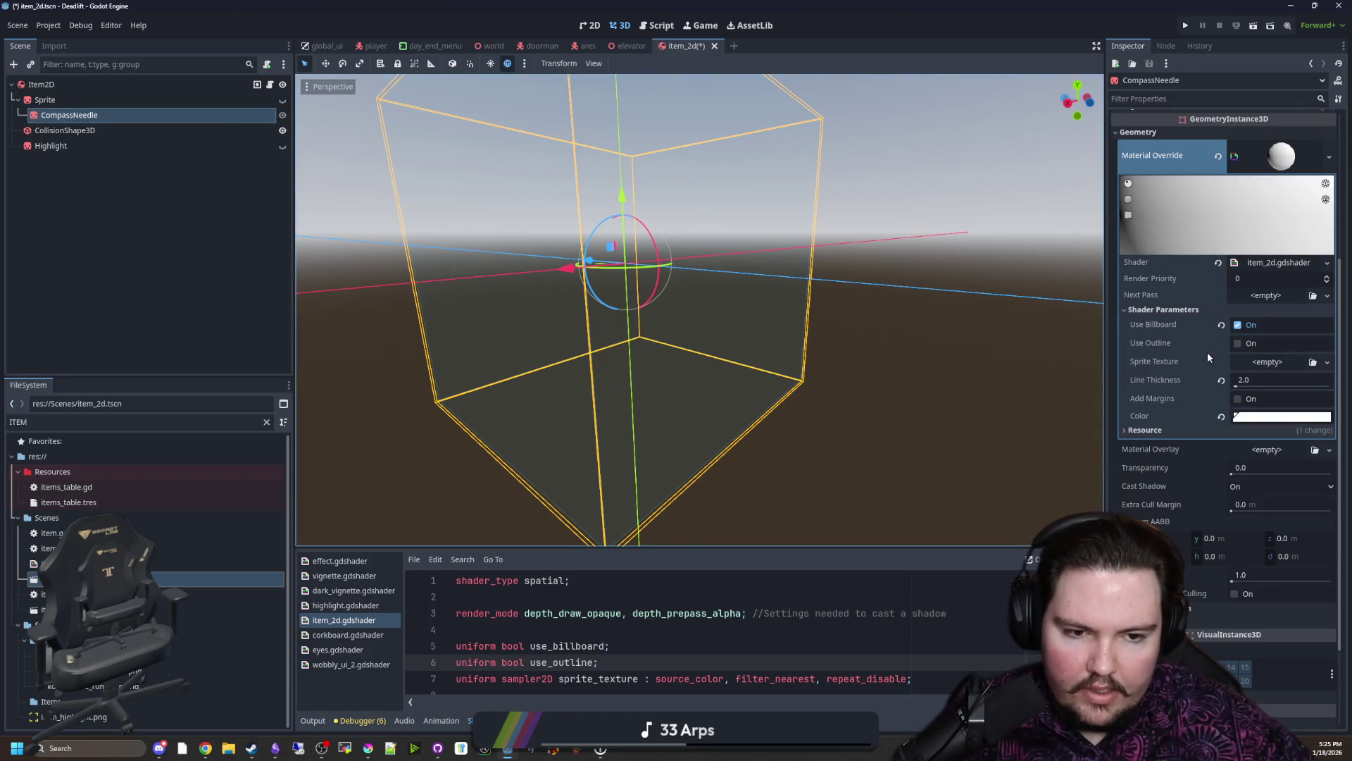
scroll(1207, 352, down, 2)
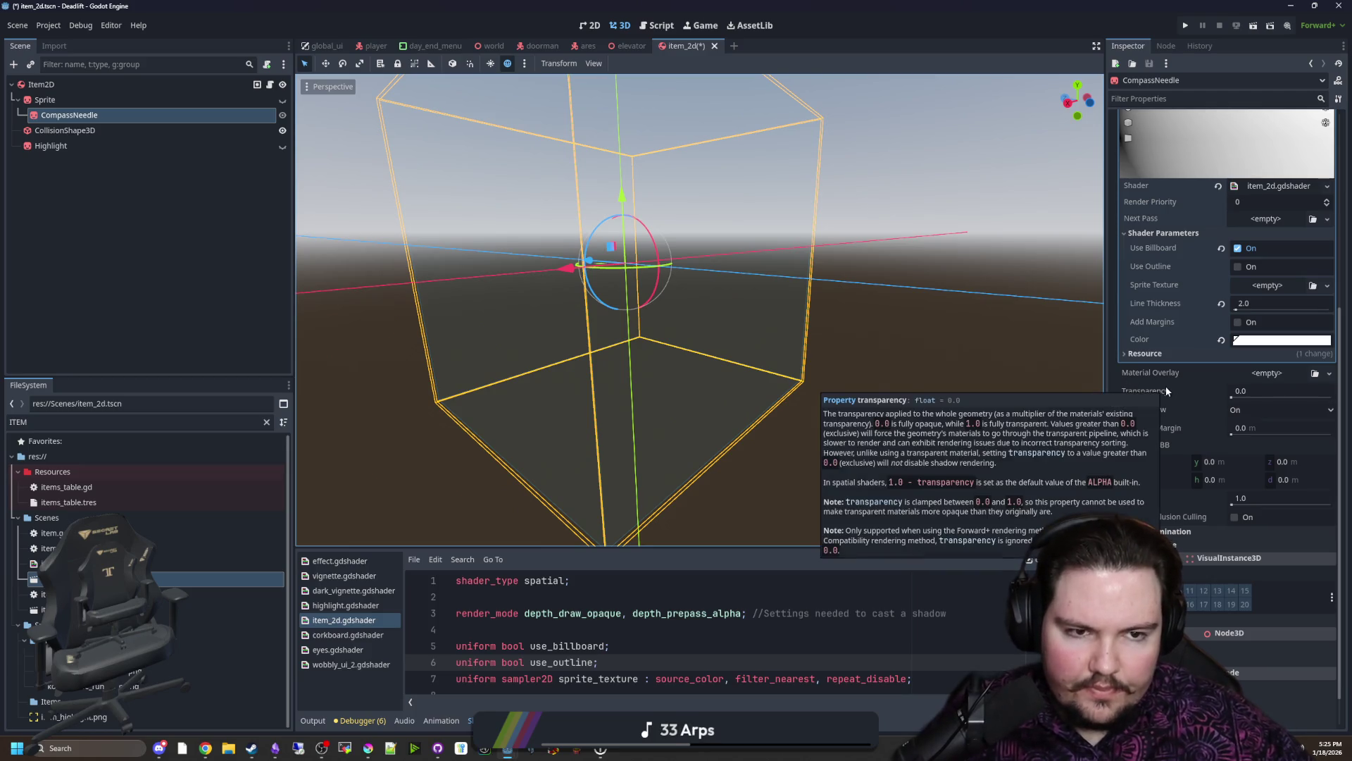
Step: Quick-load compass_needle.png into CompassNeedle's shader Sprite Texture and Texture fields
click(1273, 287)
click(1253, 587)
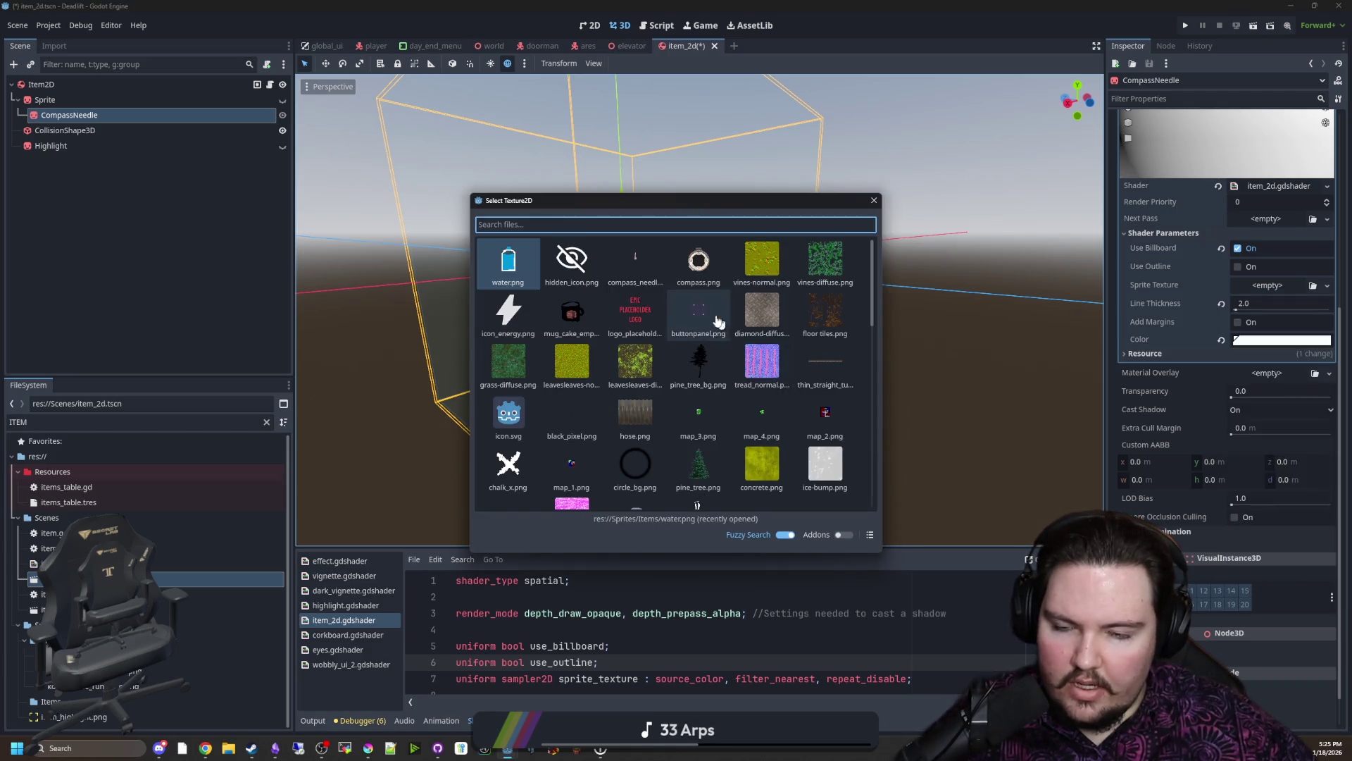
double_click(643, 273)
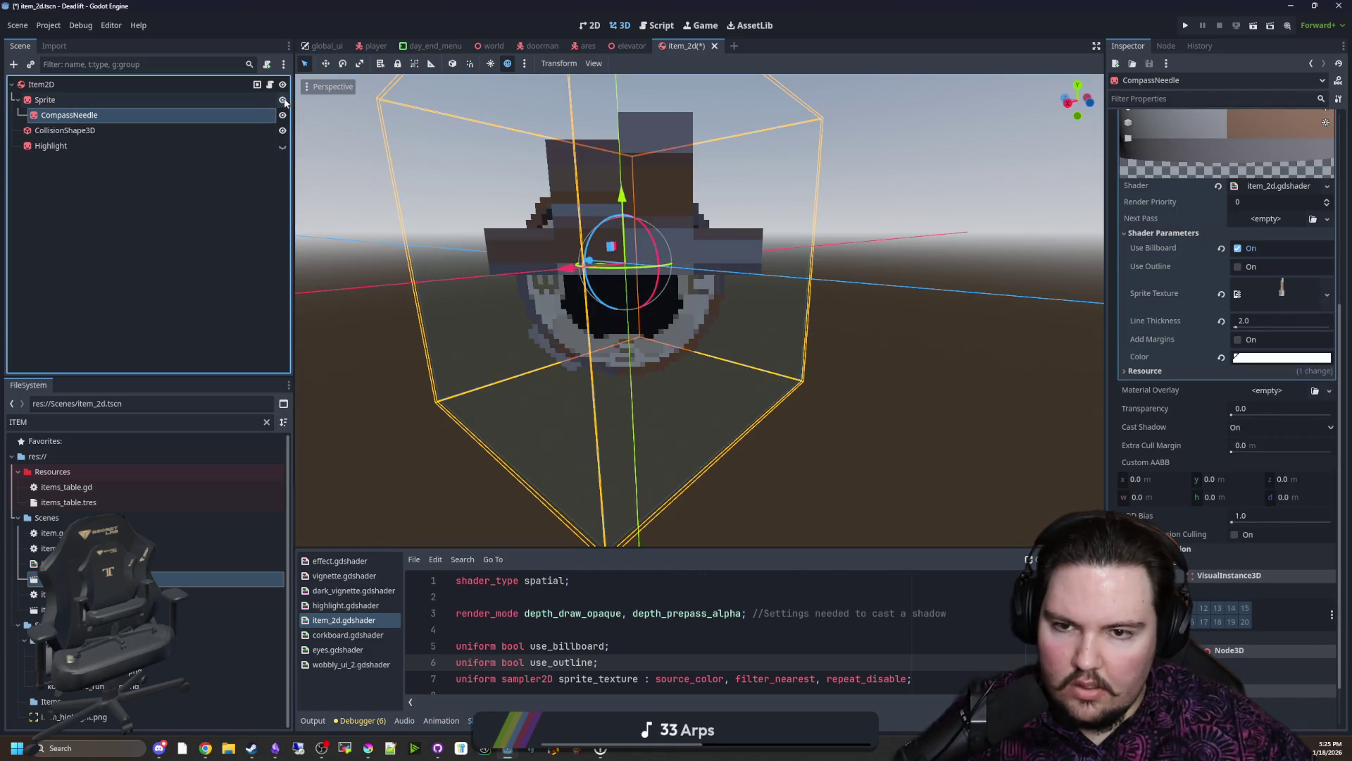
drag(757, 293, 804, 302)
scroll(1273, 209, up, 5)
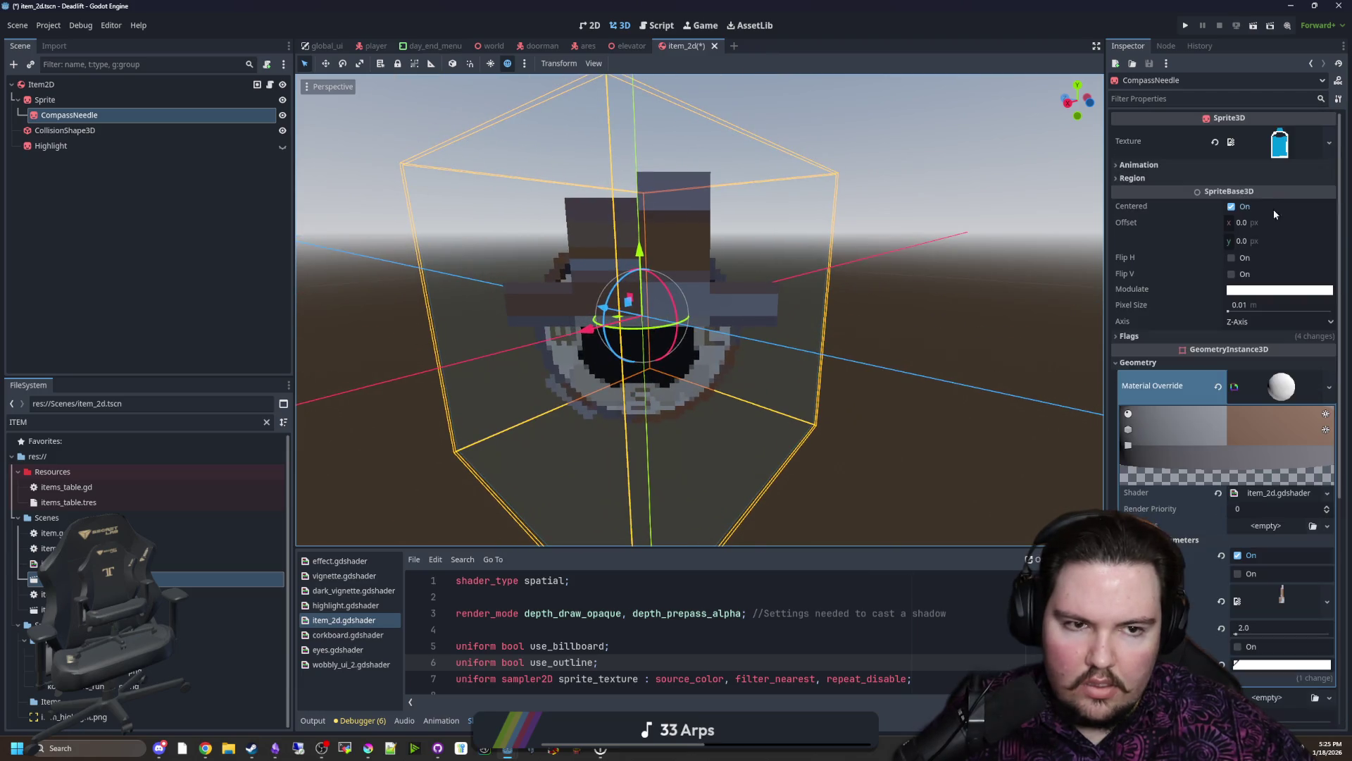
click(1271, 132)
click(1262, 422)
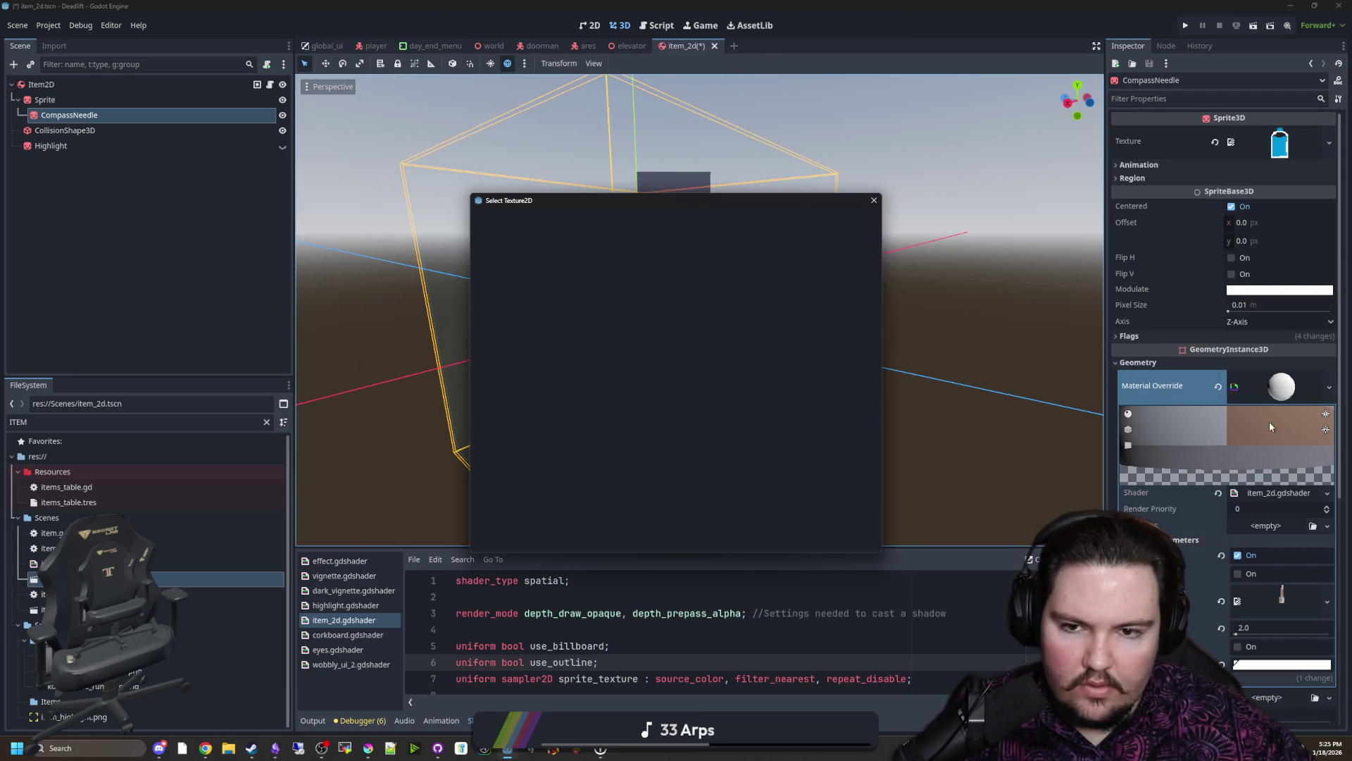
text(needl)
key(Return)
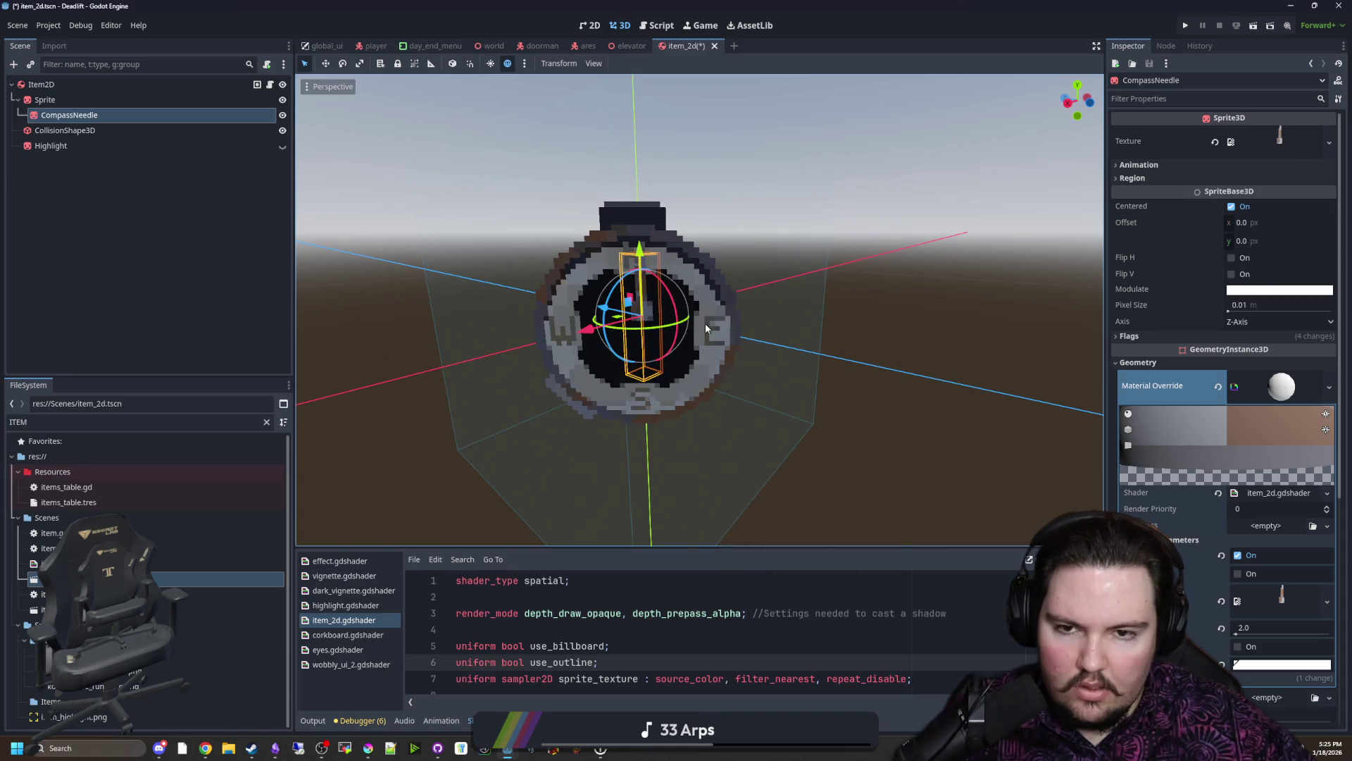
scroll(704, 323, up, 3)
scroll(671, 366, up, 3)
scroll(700, 367, down, 2)
scroll(710, 357, down, 2)
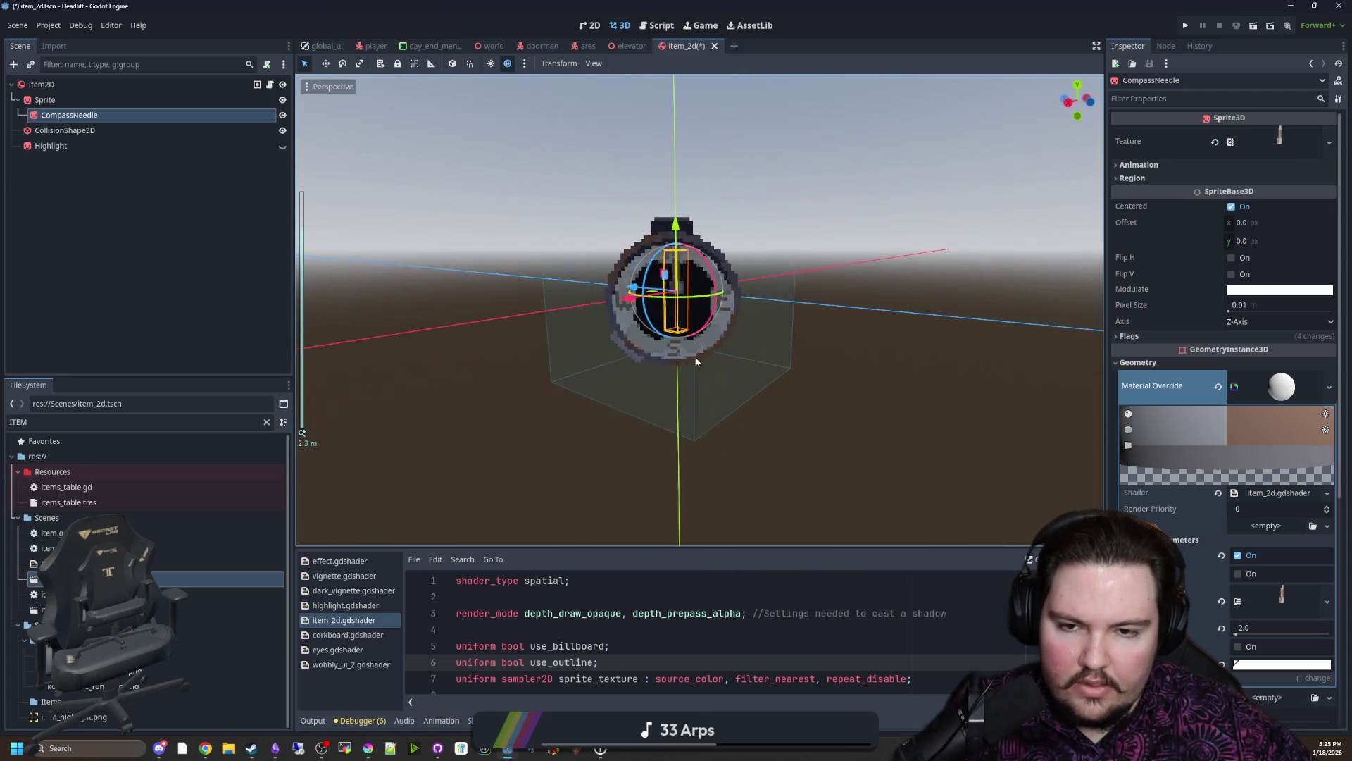
scroll(693, 356, up, 2)
click(935, 403)
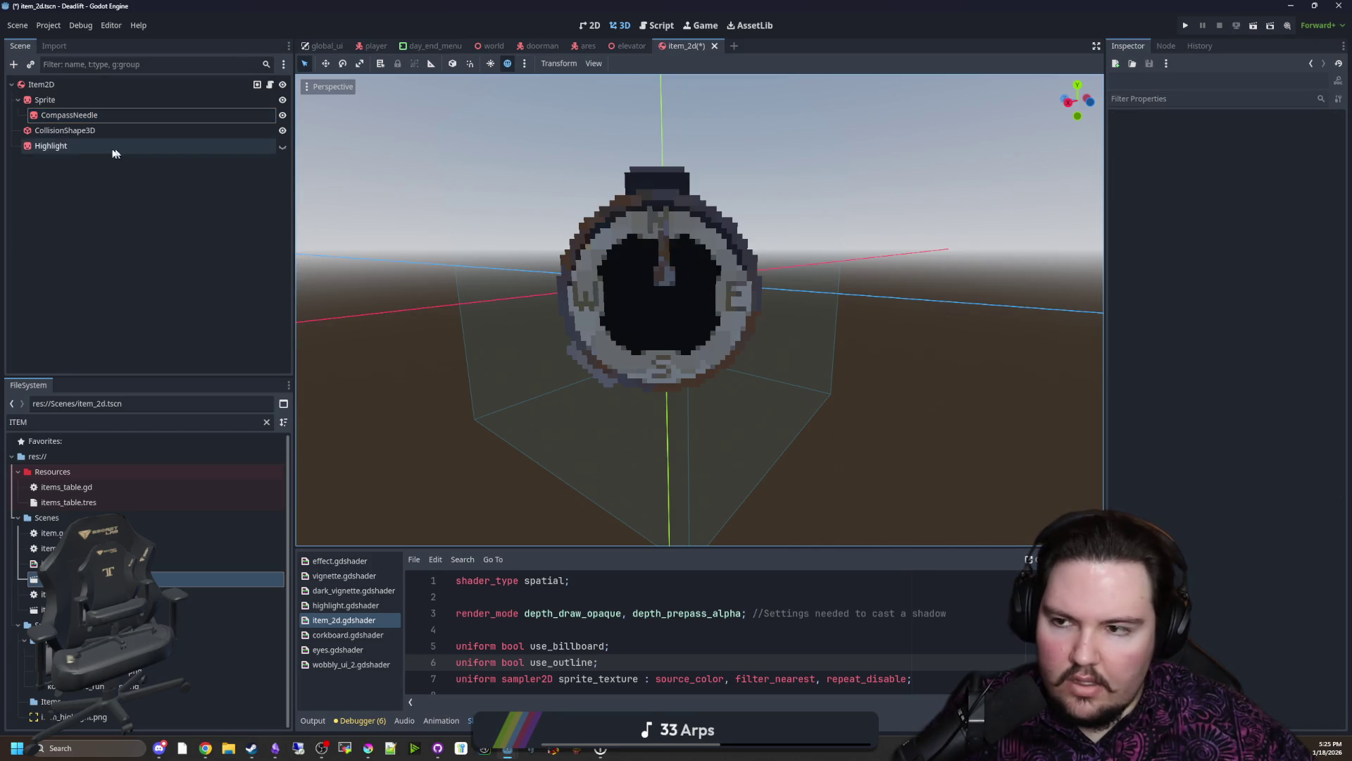
click(74, 115)
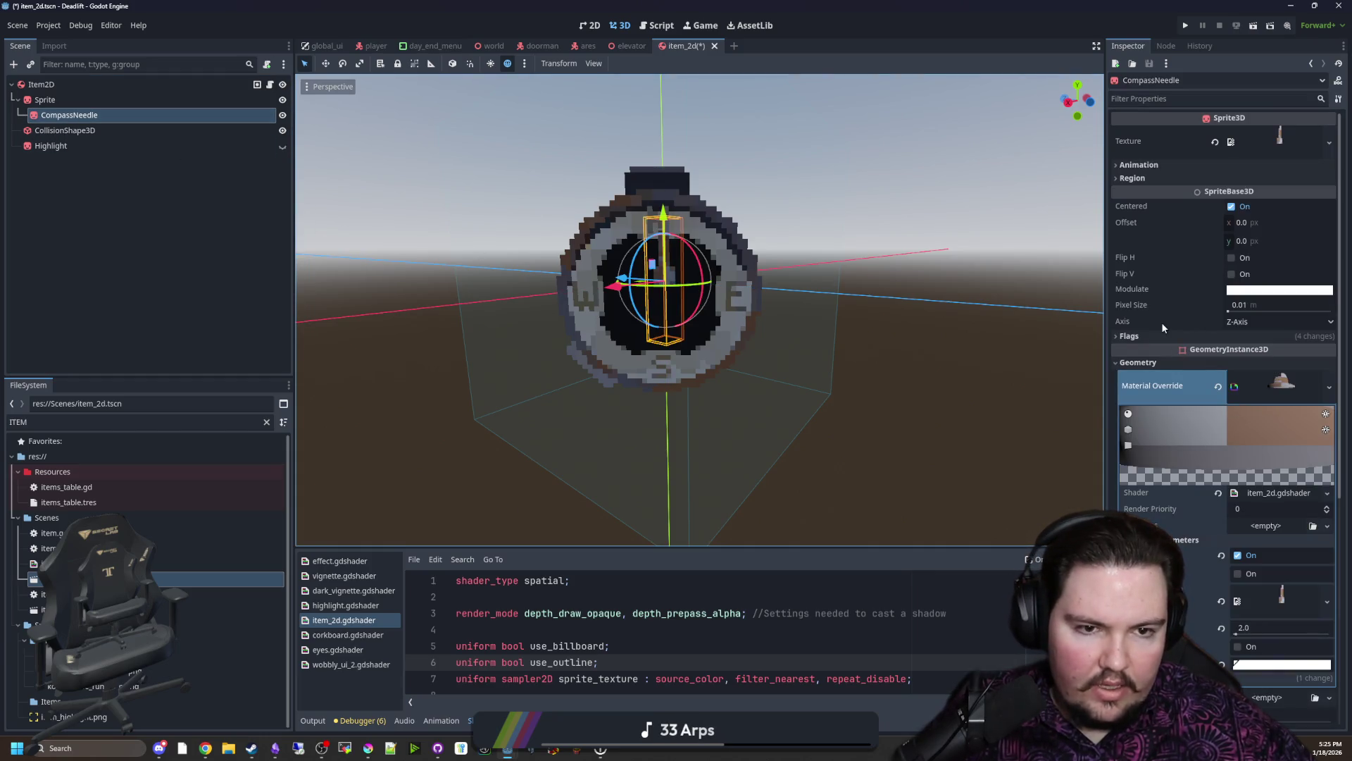
Step: Set the CompassNeedle sprite's Render Priority flag to -1
click(1135, 334)
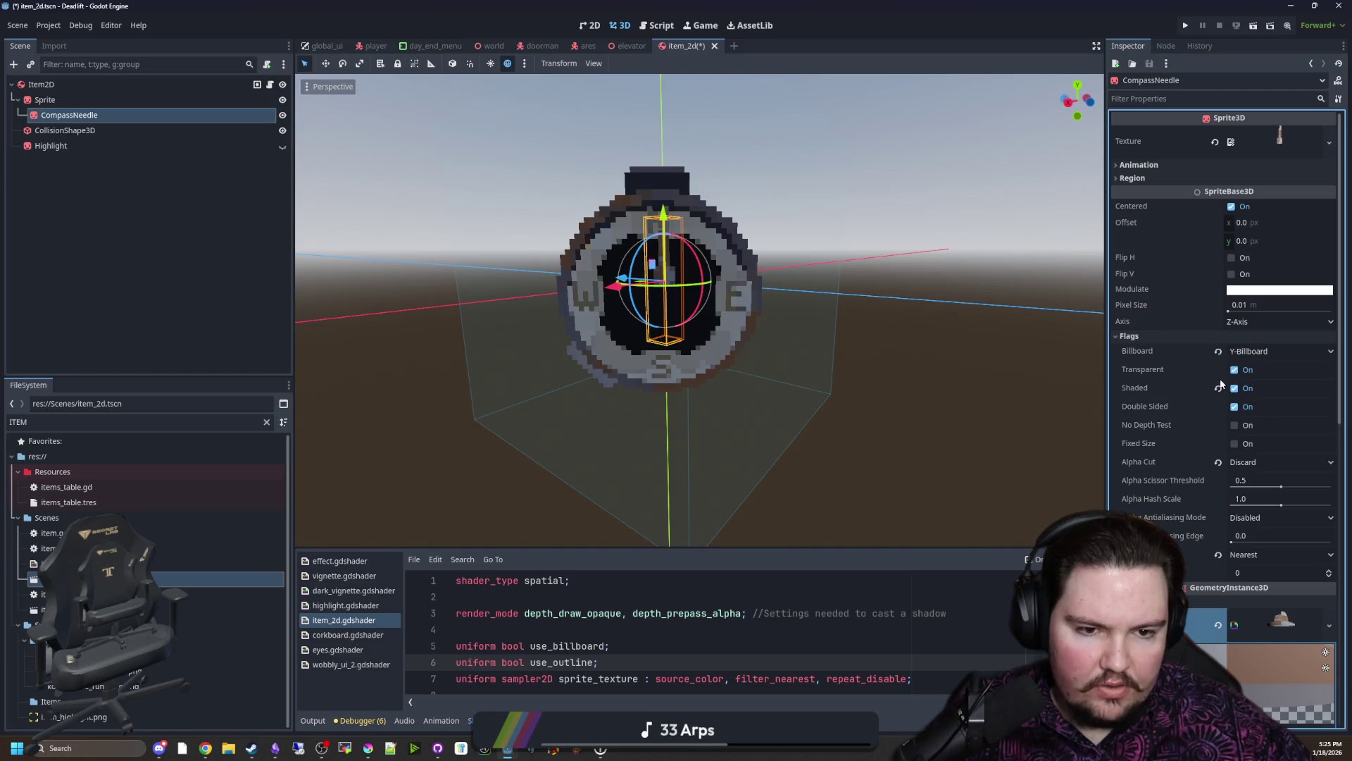
click(1278, 571)
text(40)
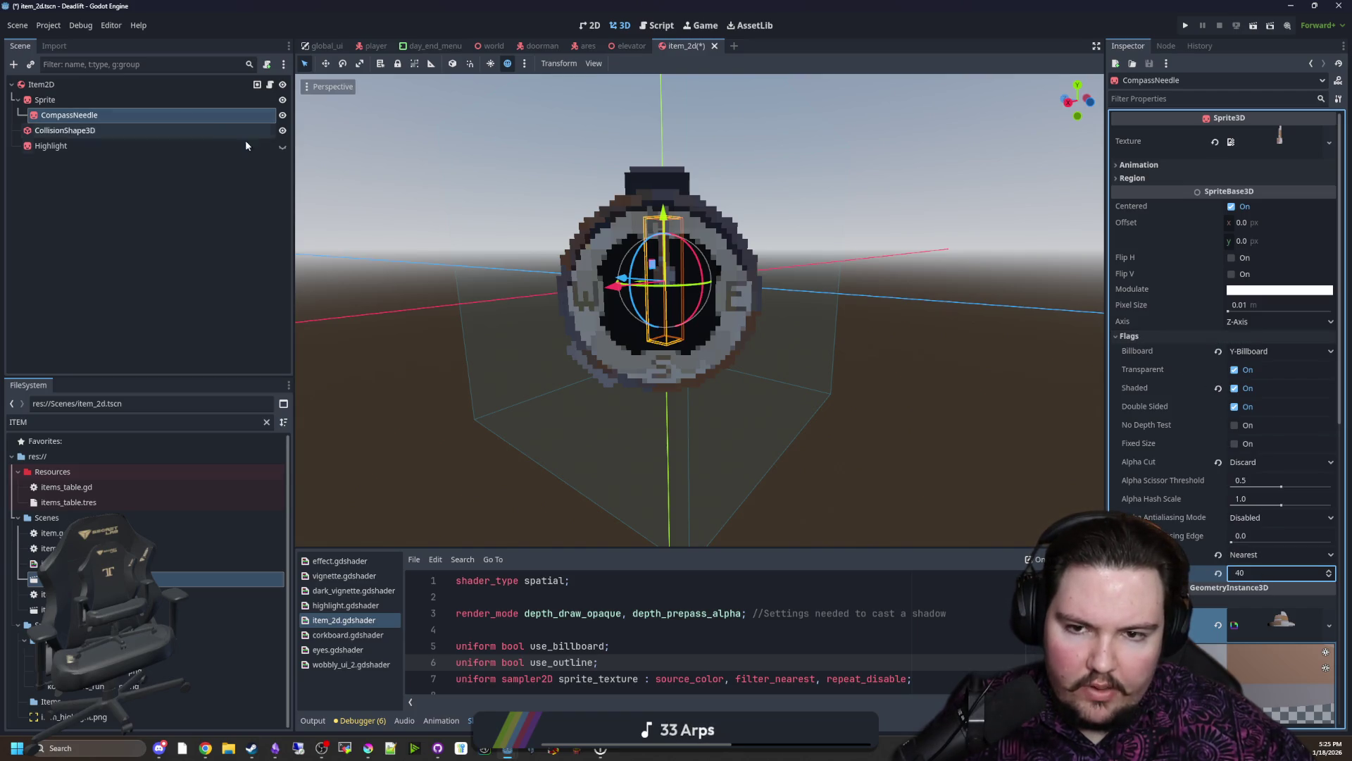
scroll(604, 303, up, 3)
drag(604, 303, 600, 329)
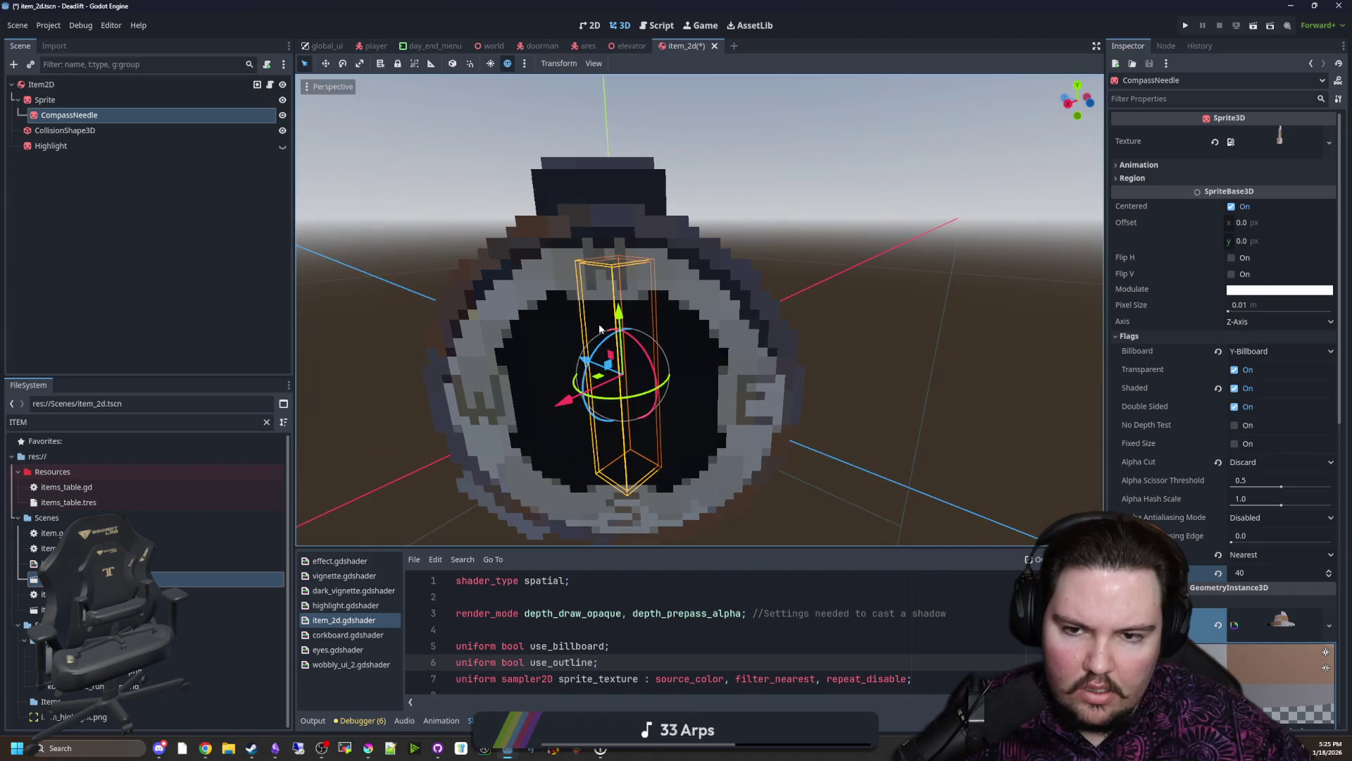
click(1260, 575)
text(-90)
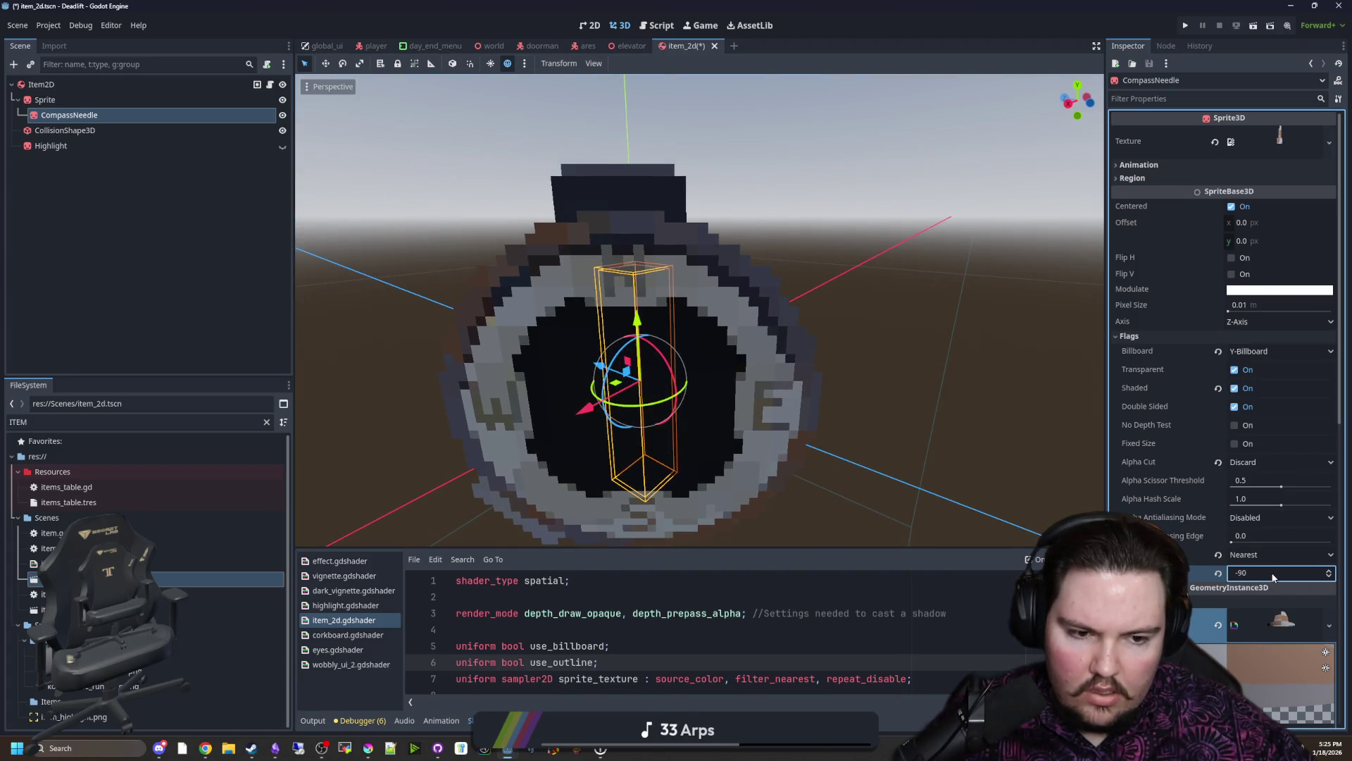
text(-1)
key(Return)
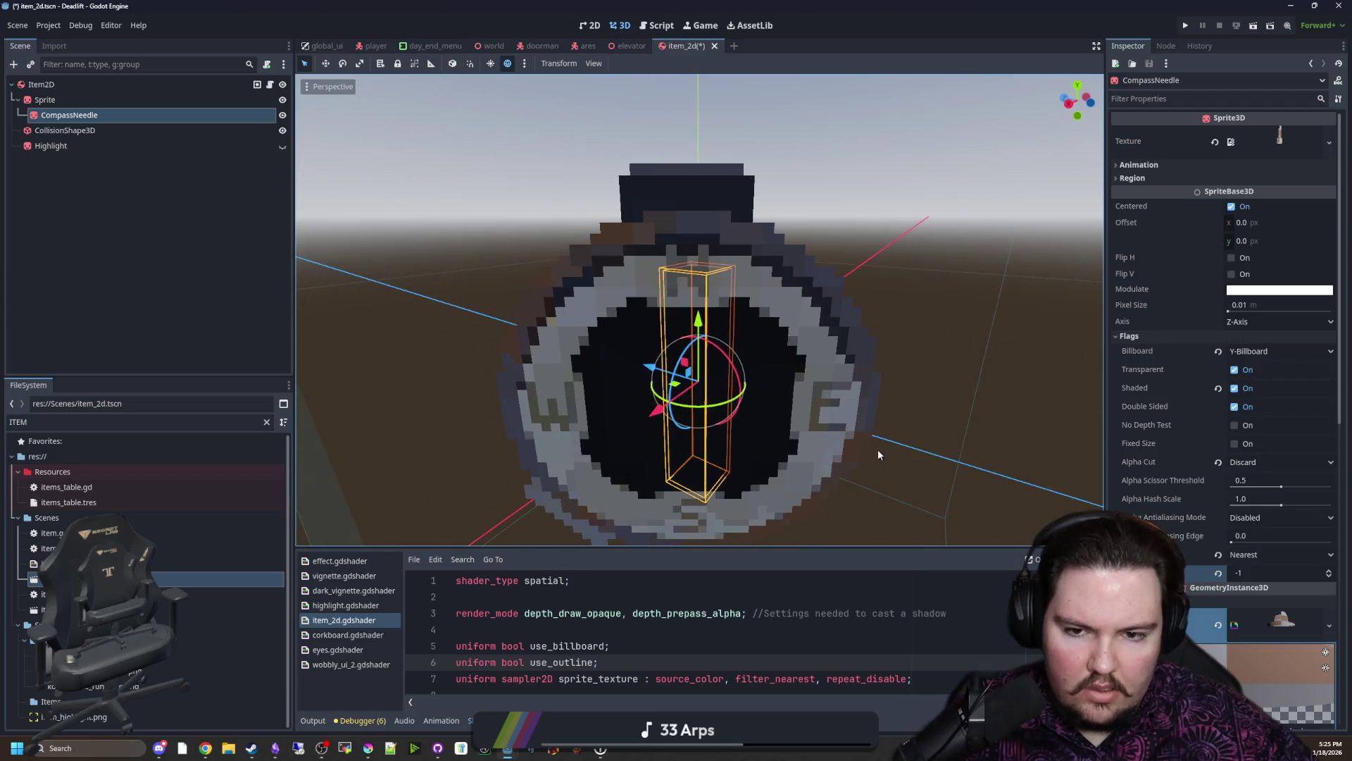
drag(878, 456, 898, 458)
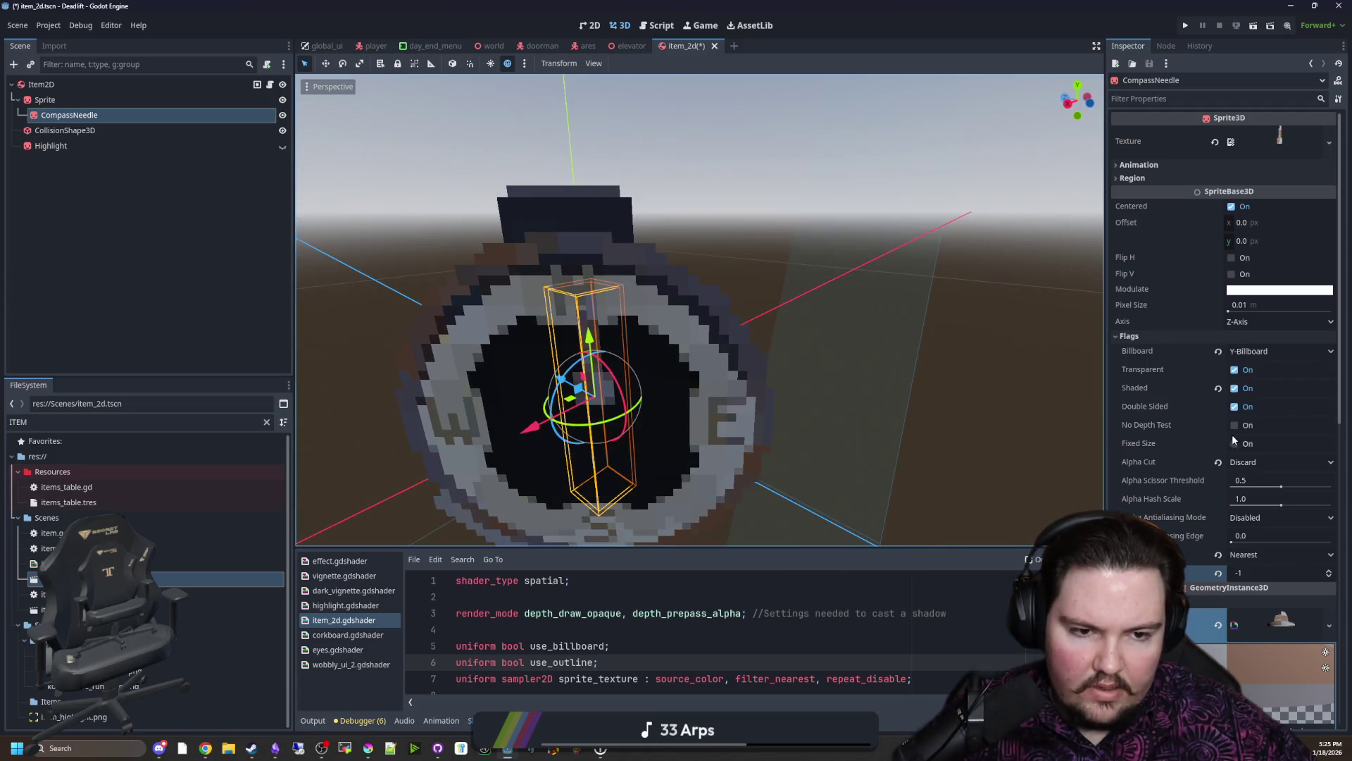
Step: Trial No Depth Test and Shaded flags on the needle, returning each to its original state
click(1234, 425)
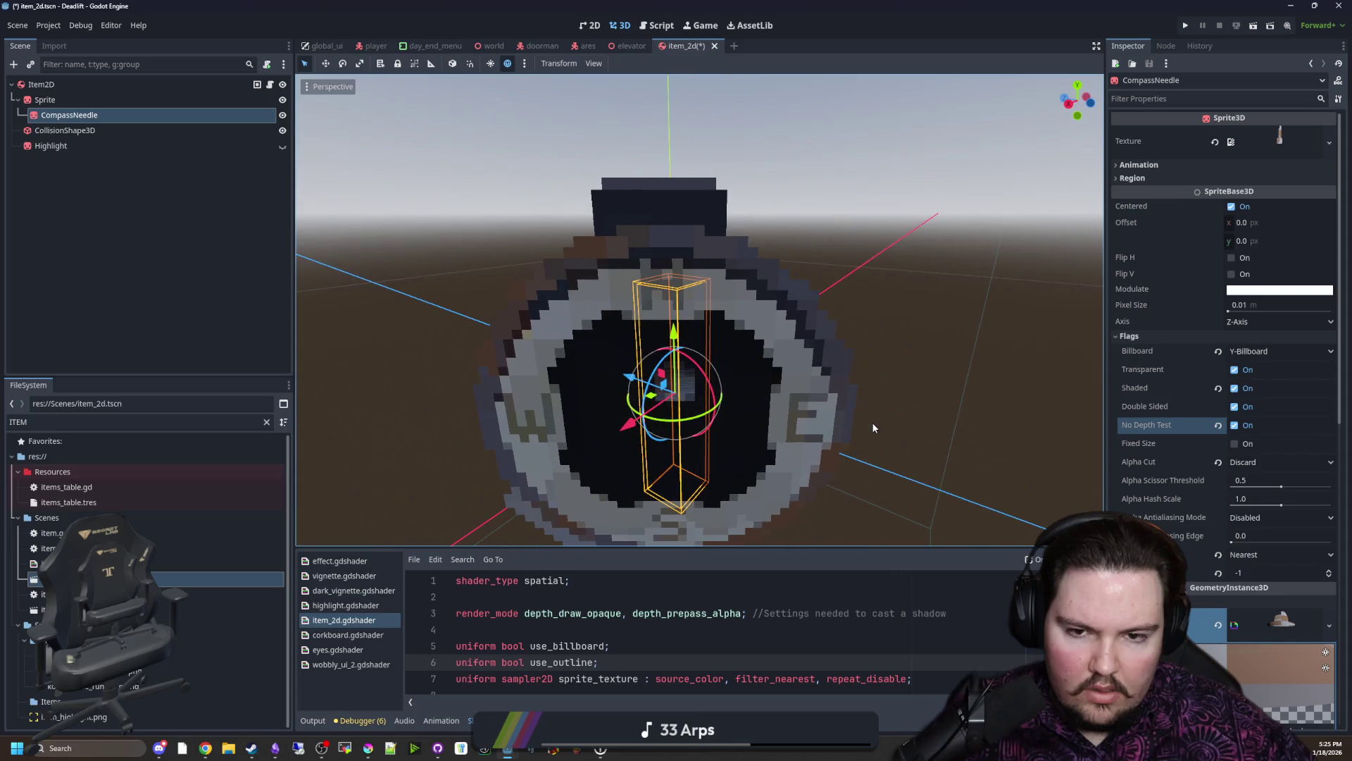
click(1237, 428)
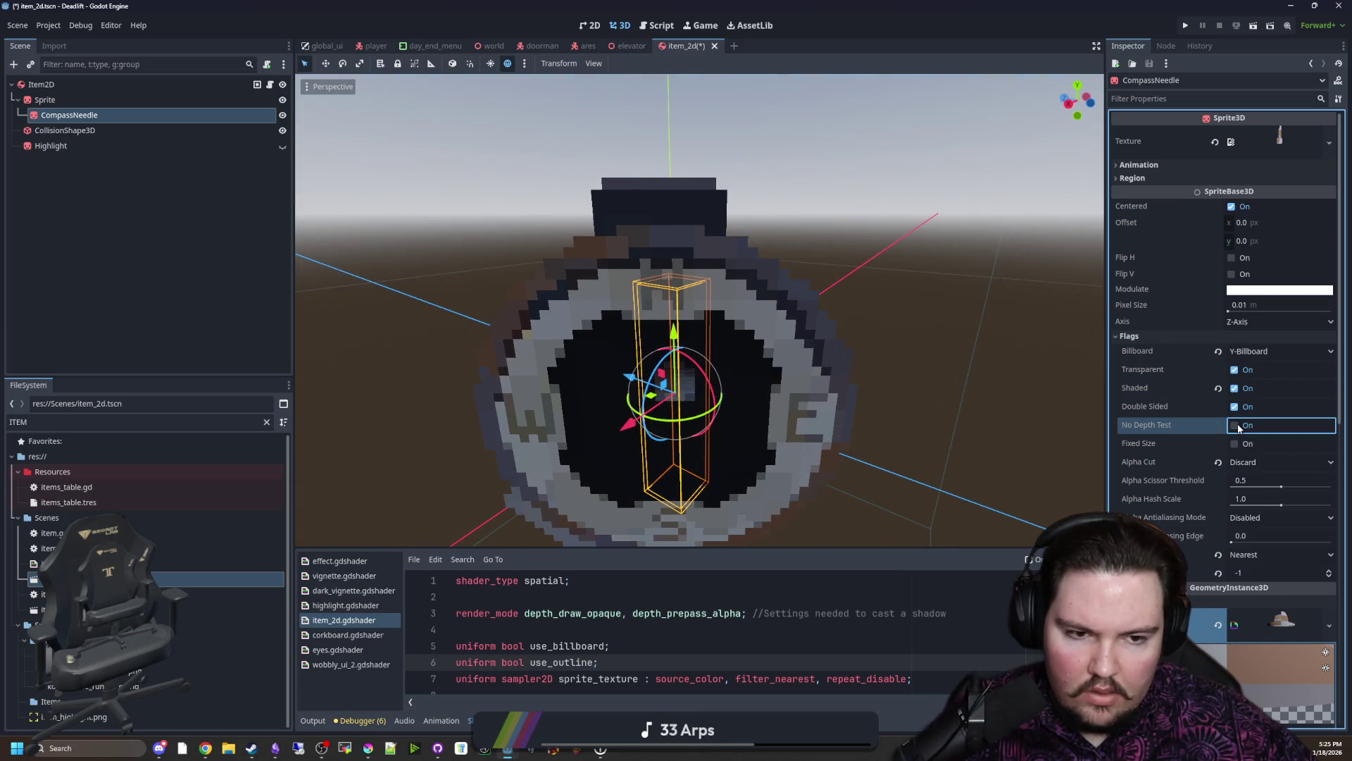
click(1239, 448)
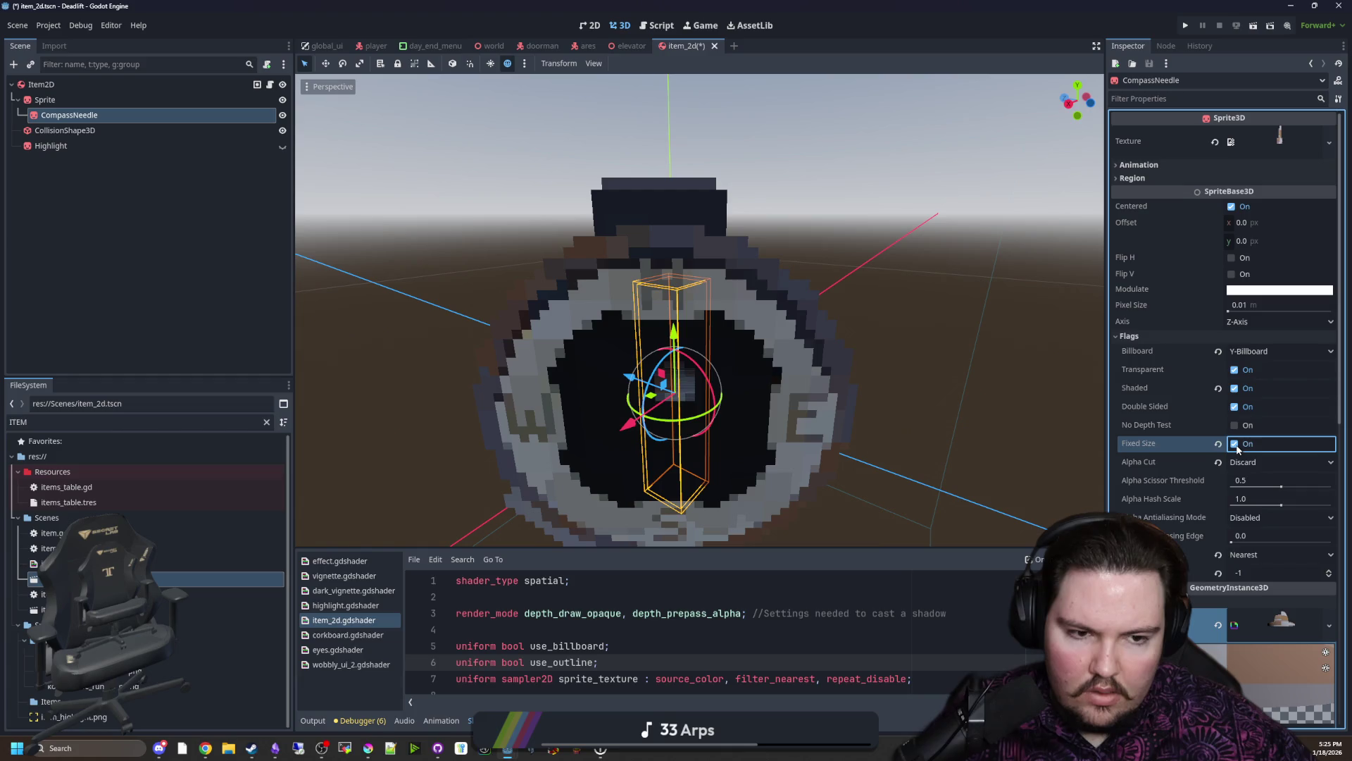
click(1234, 390)
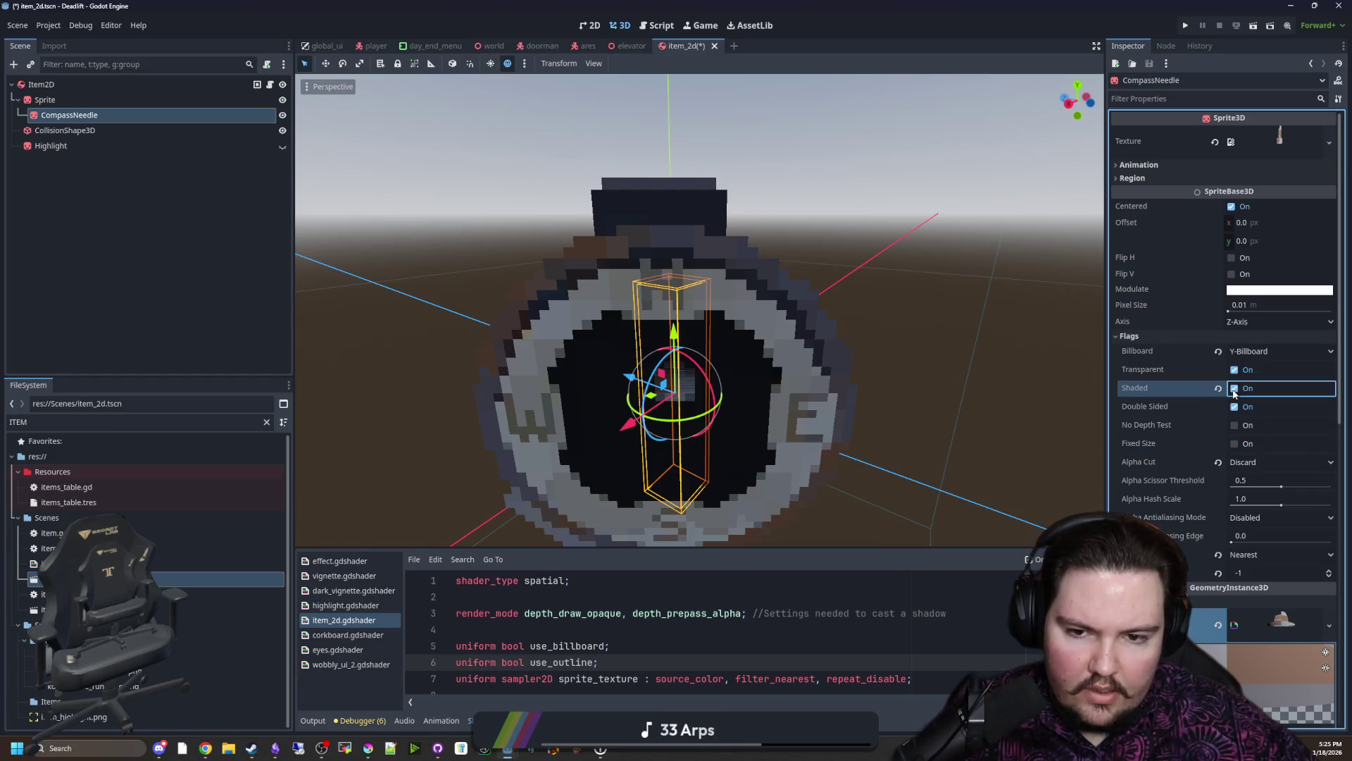
click(1233, 389)
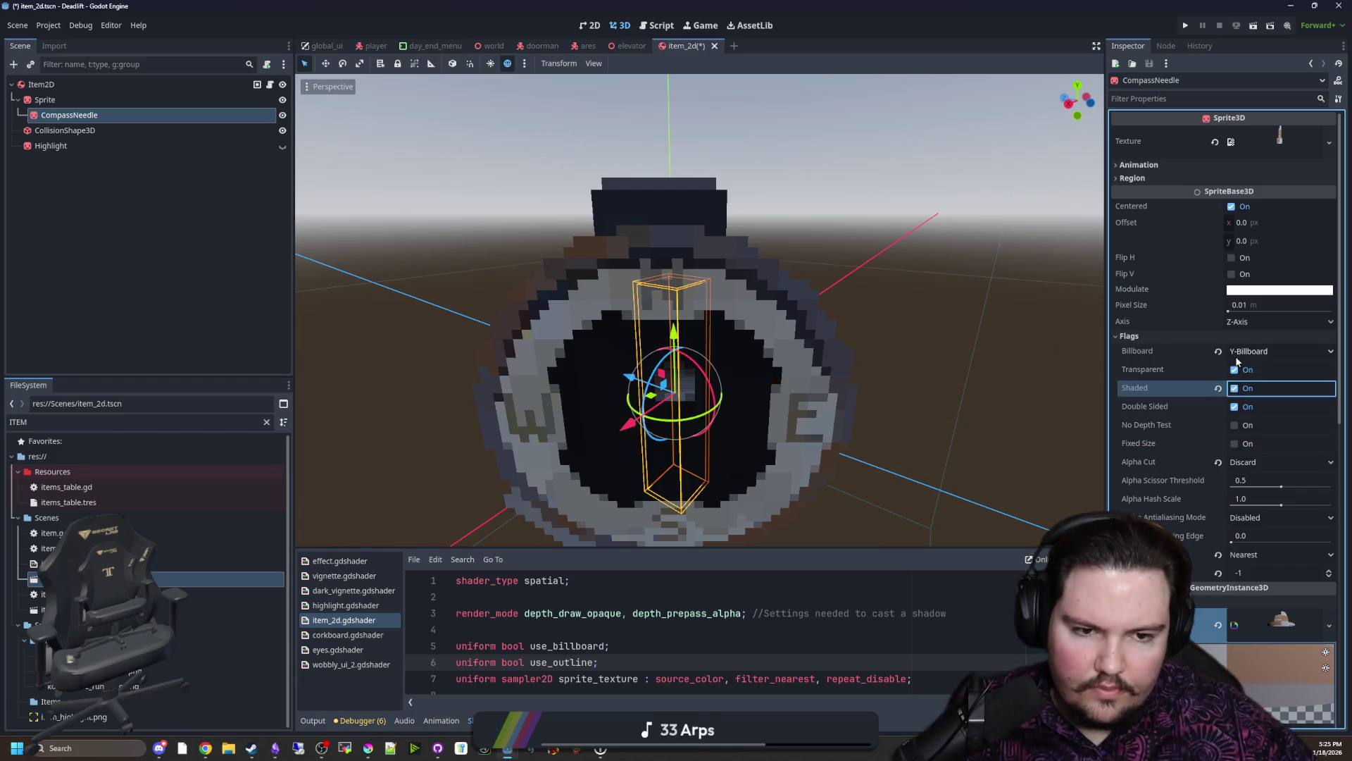
click(1235, 370)
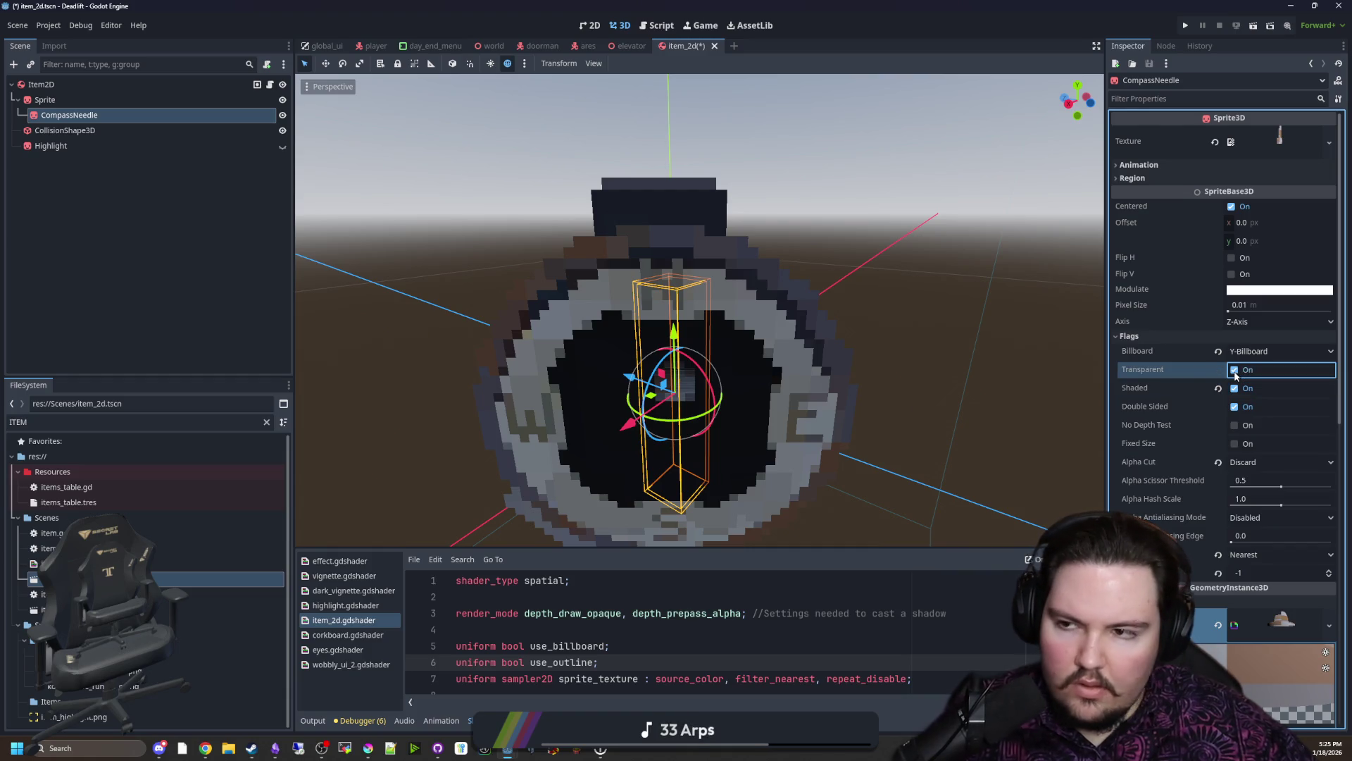
scroll(1199, 389, down, 3)
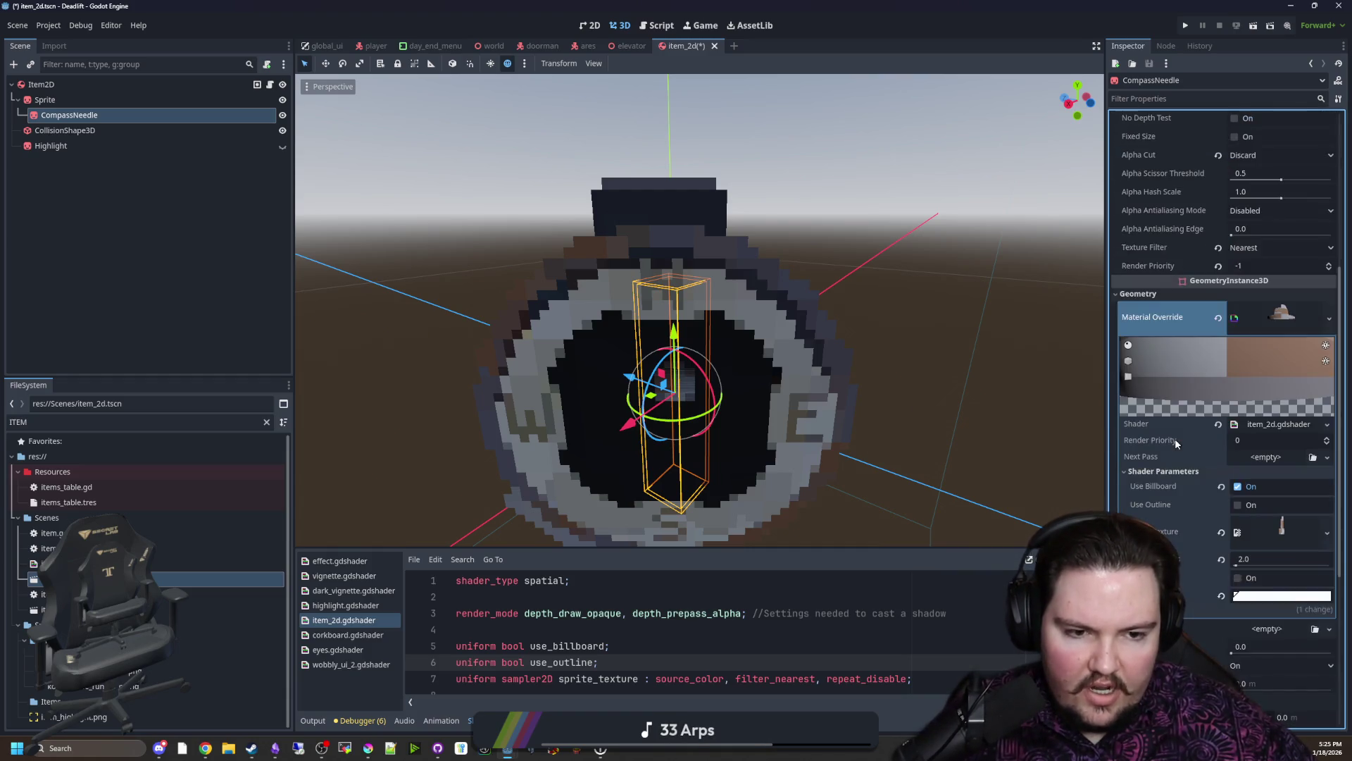
scroll(1175, 439, down, 3)
scroll(1199, 474, down, 3)
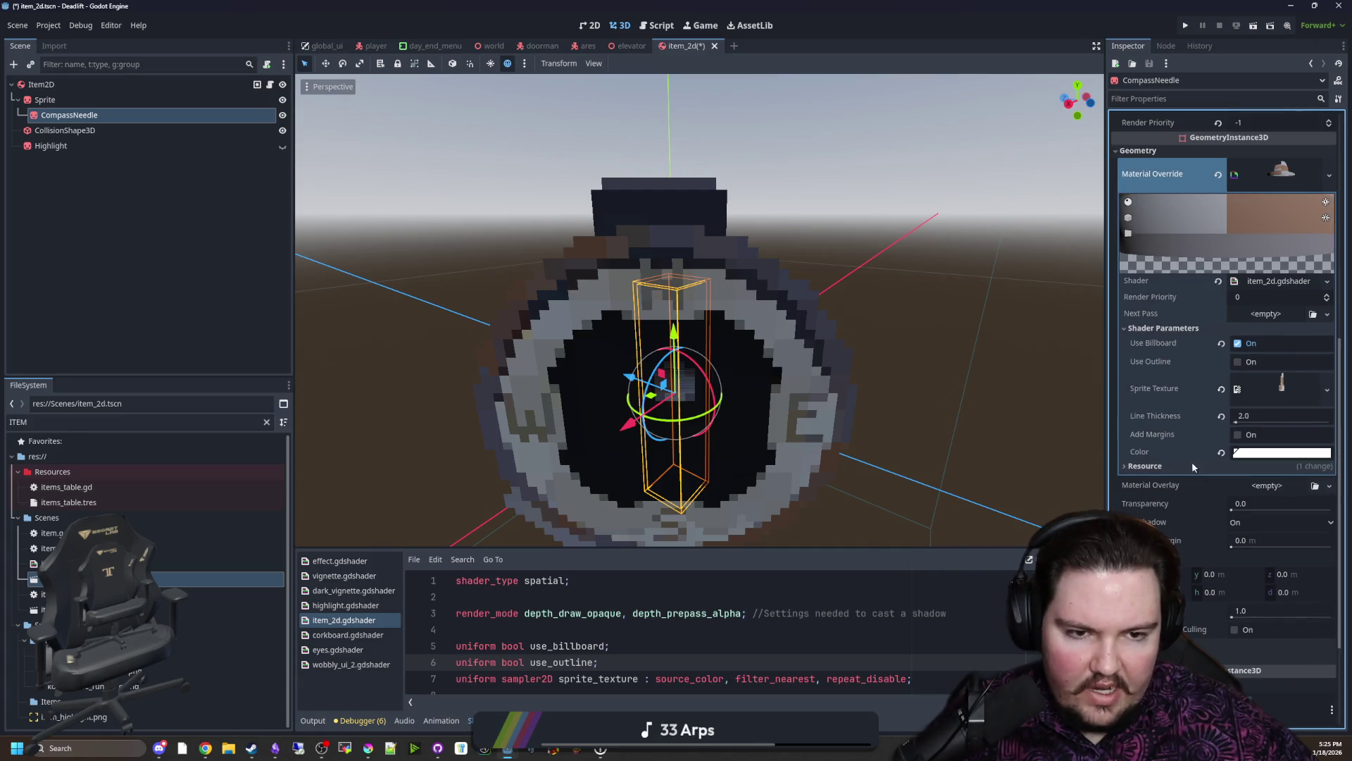
click(1237, 361)
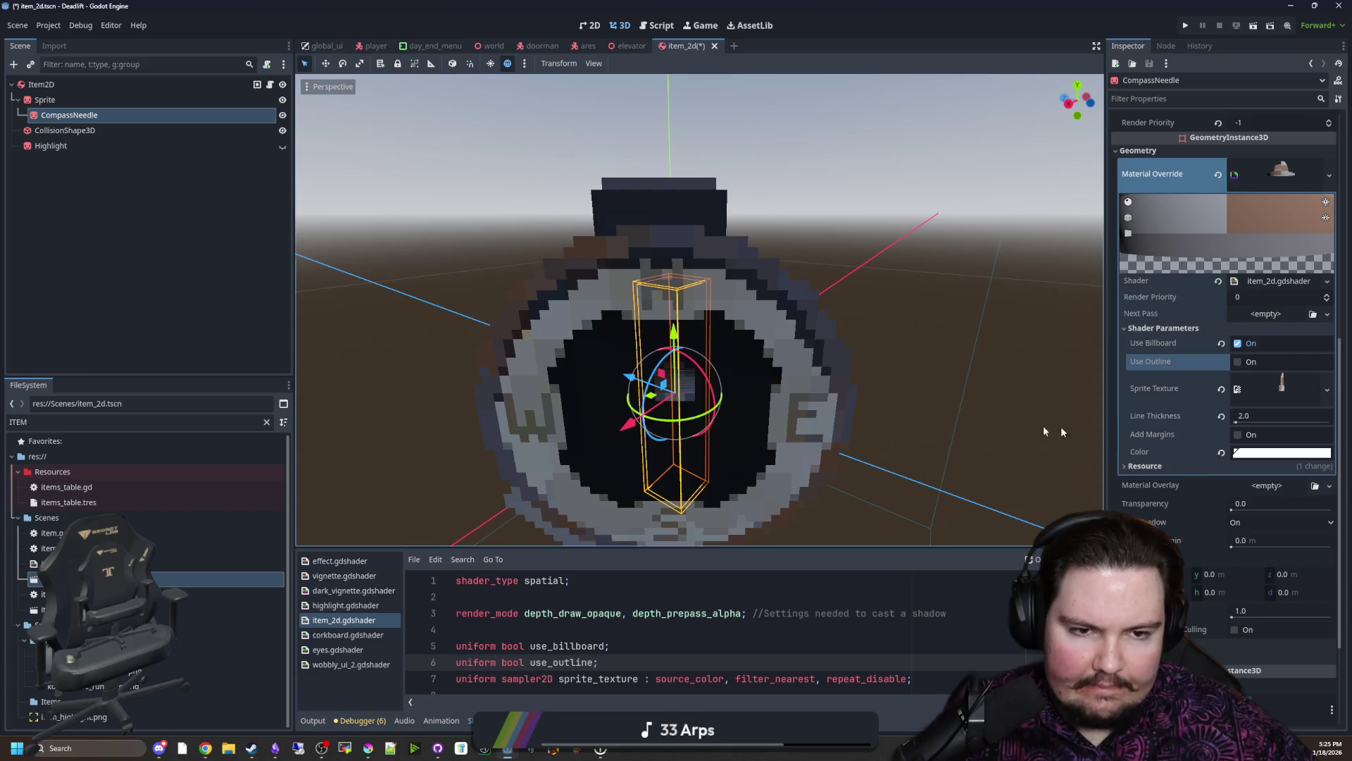
drag(1278, 297, 1231, 298)
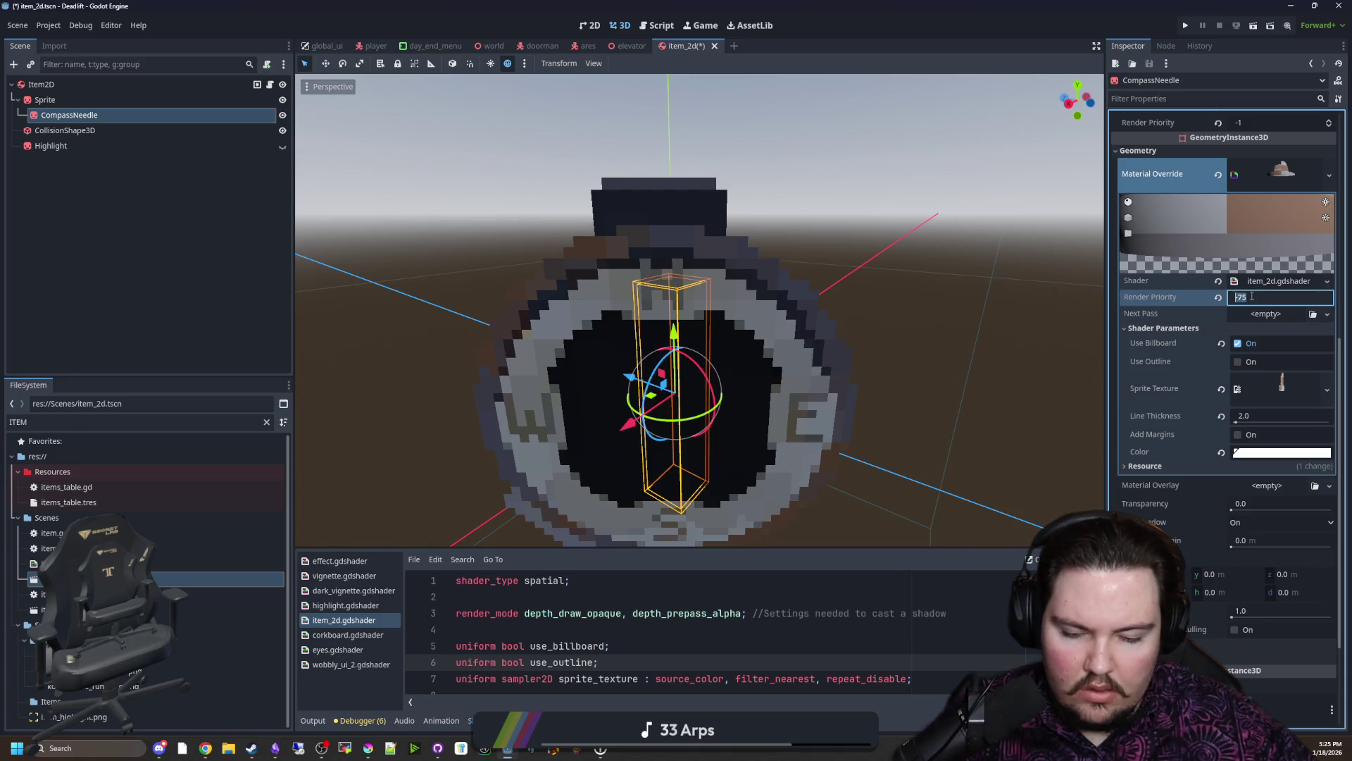
text(10)
drag(1253, 298, 1299, 299)
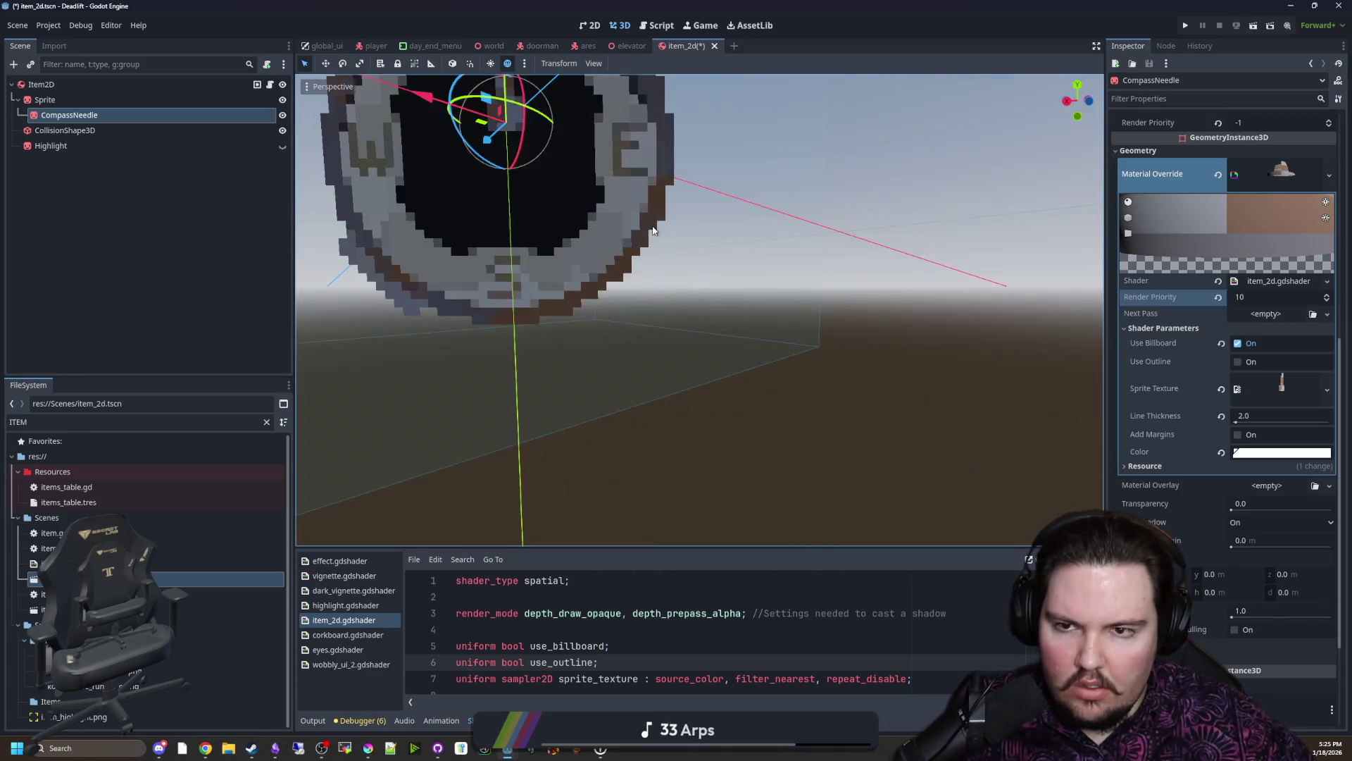
scroll(652, 239, down, 3)
scroll(652, 239, down, 3)
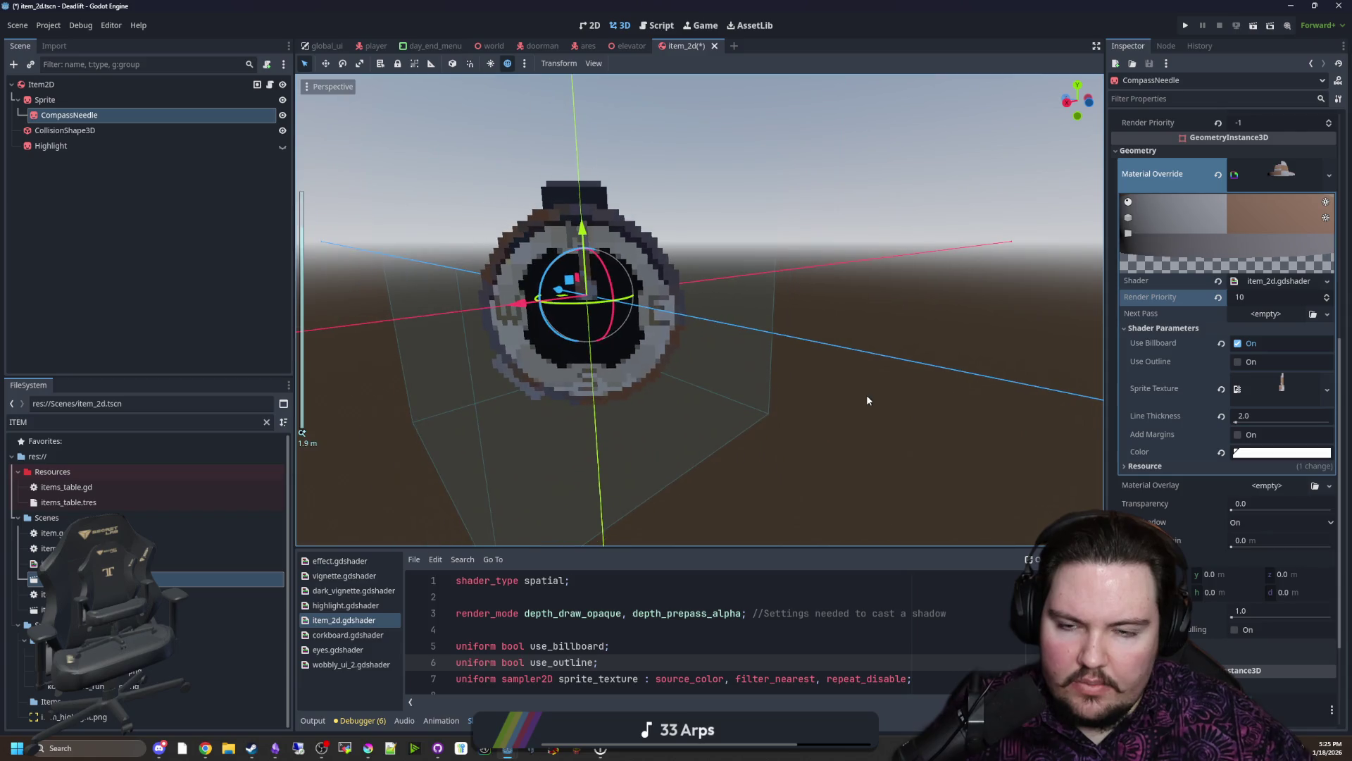
click(1219, 297)
drag(813, 279, 835, 284)
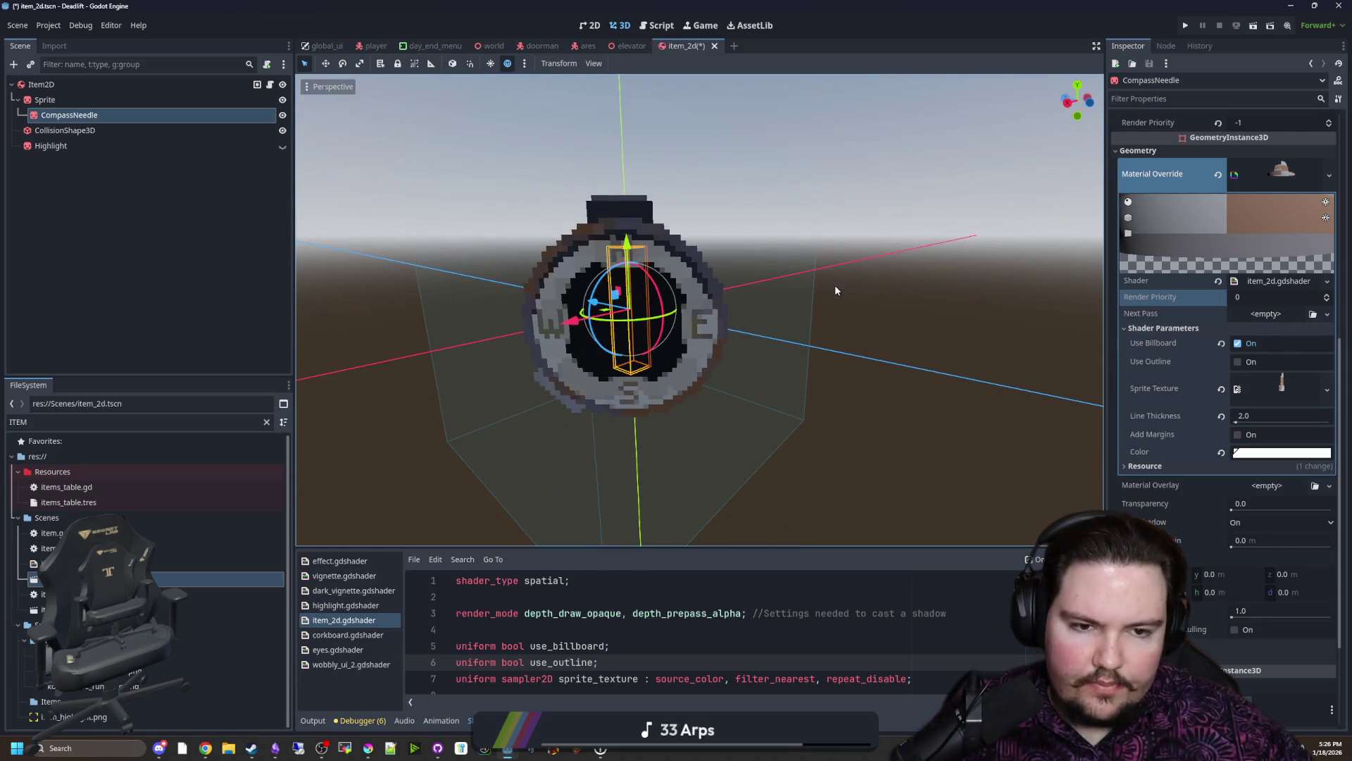
scroll(834, 284, up, 3)
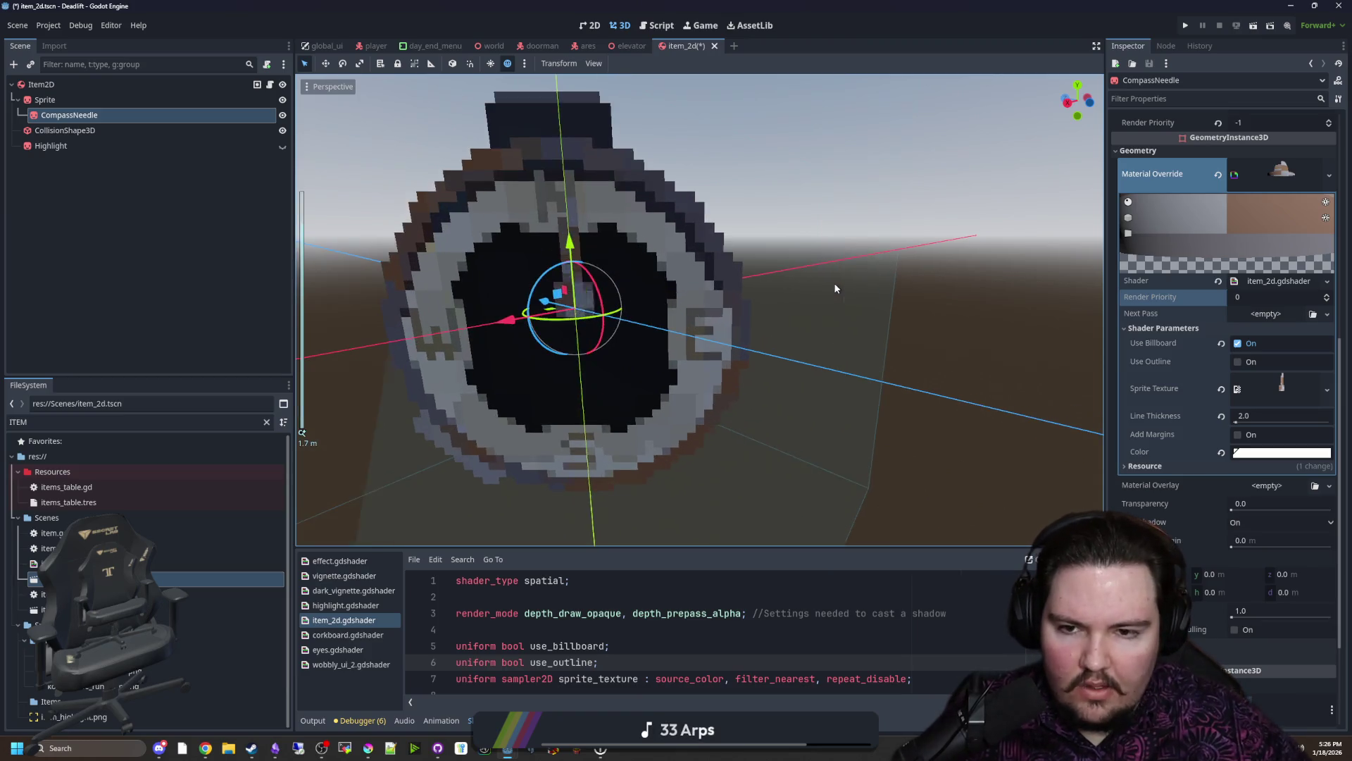
mouse_move(833, 283)
mouse_down()
mouse_move(806, 303)
mouse_move(830, 309)
mouse_up()
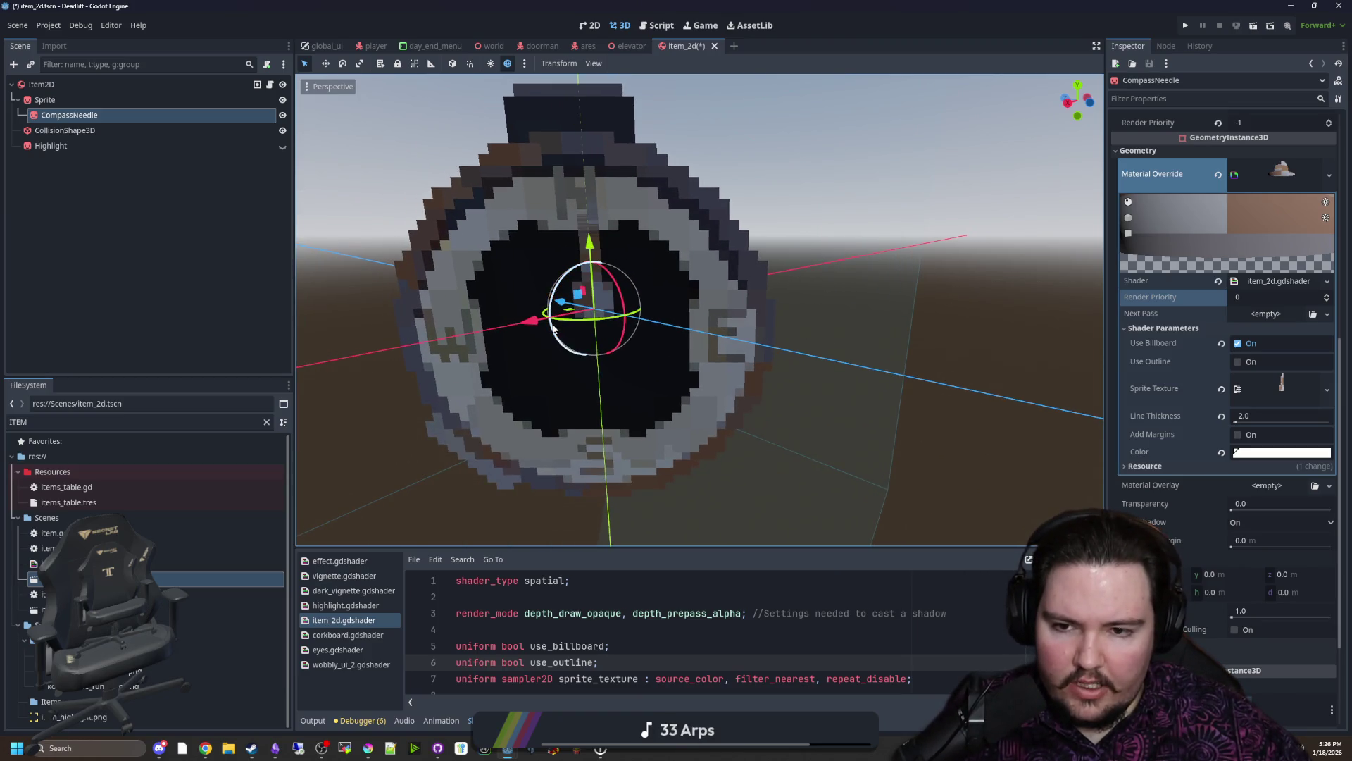
mouse_move(553, 330)
mouse_down()
mouse_move(604, 240)
mouse_move(644, 317)
mouse_up()
scroll(806, 382, down, 3)
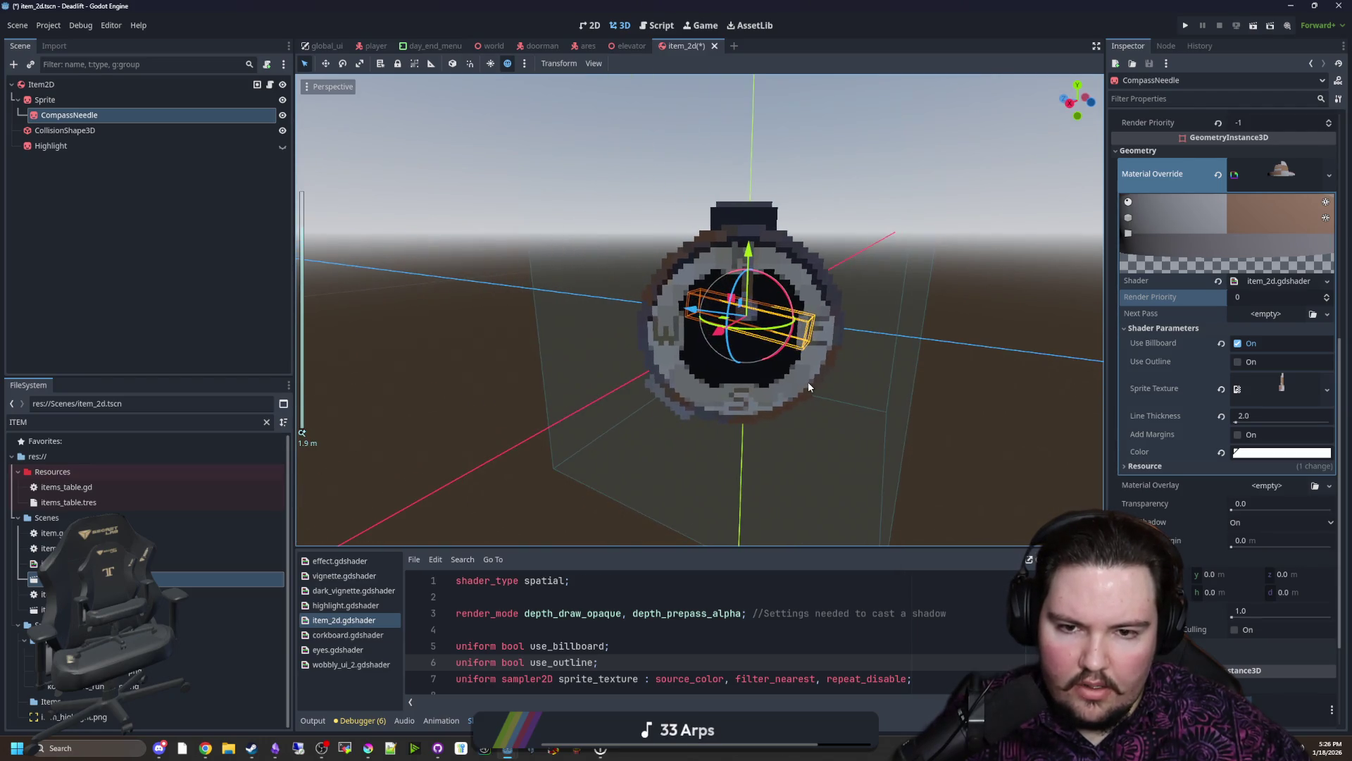
scroll(807, 382, up, 3)
scroll(790, 381, down, 3)
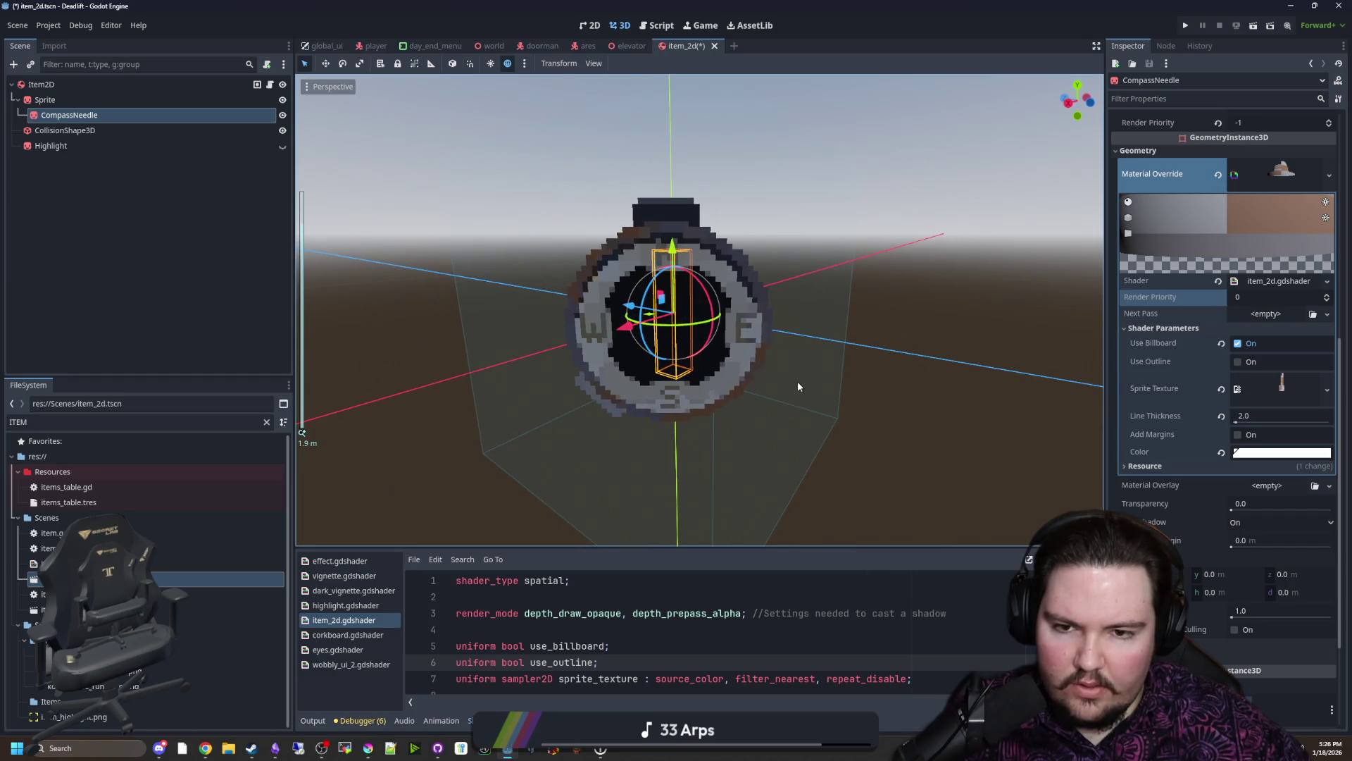
drag(797, 387, 795, 387)
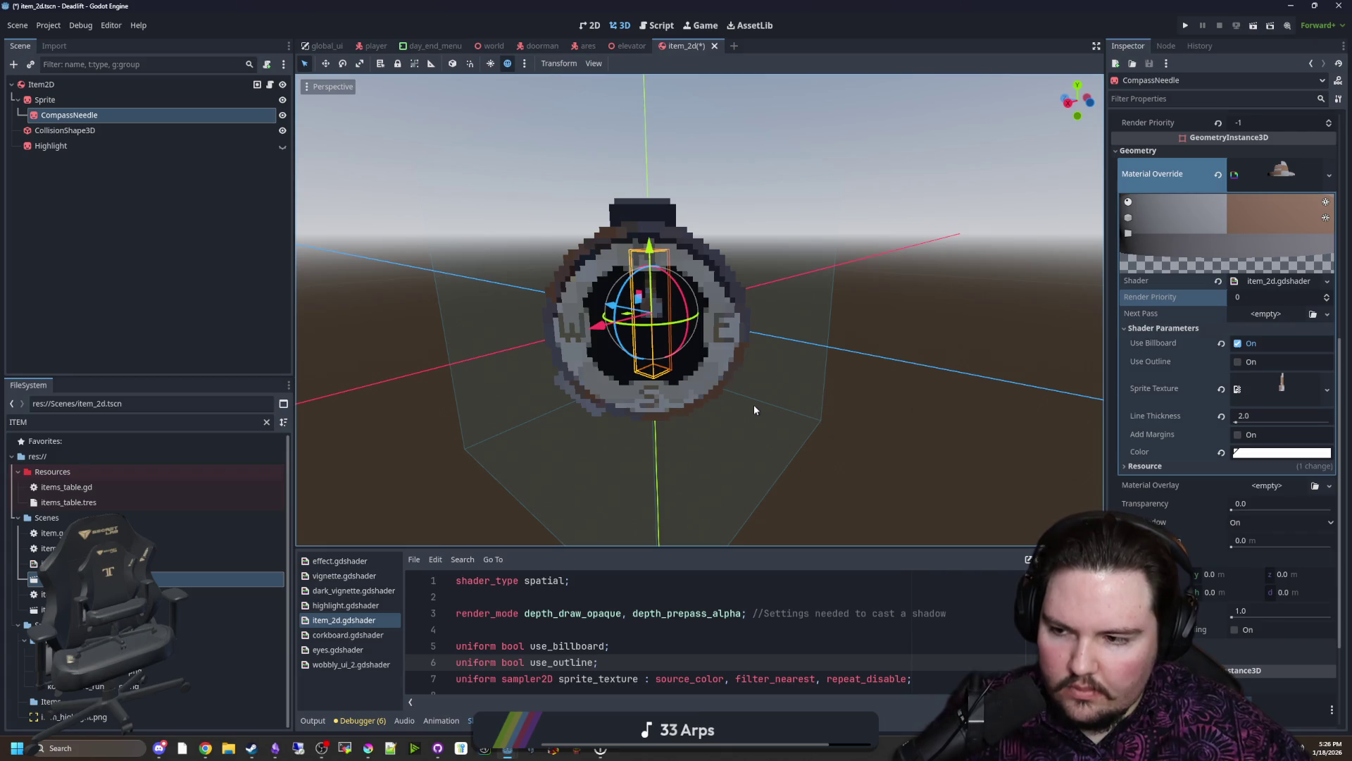
scroll(745, 379, up, 3)
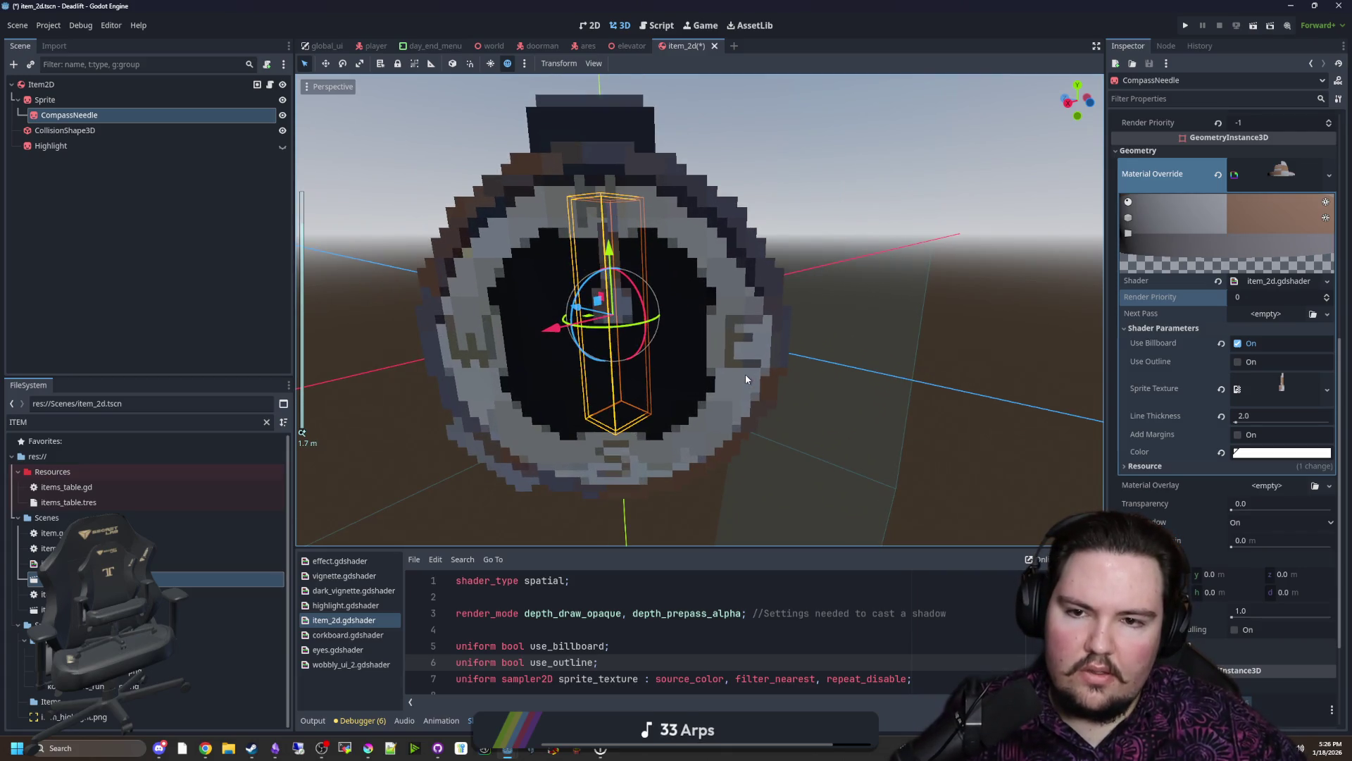
scroll(668, 360, down, 2)
scroll(682, 348, down, 2)
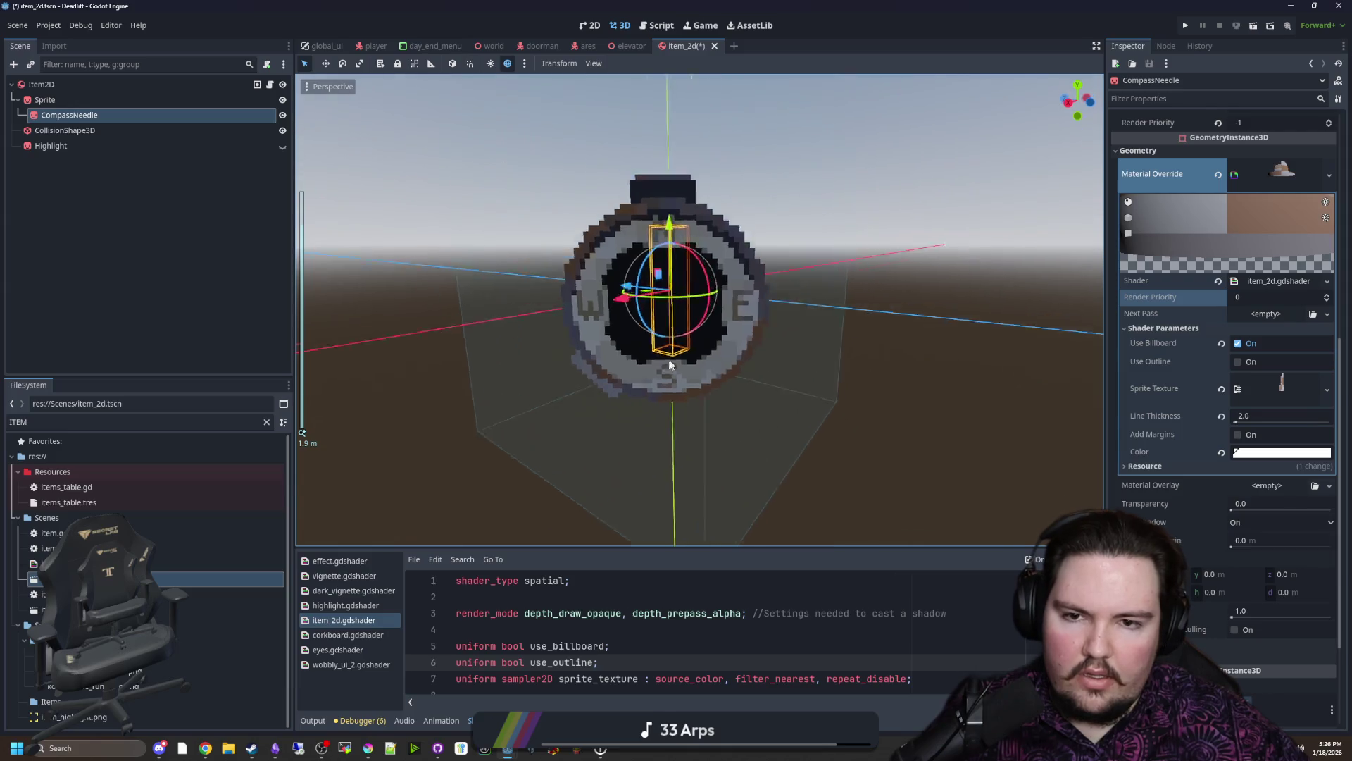
drag(671, 367, 659, 370)
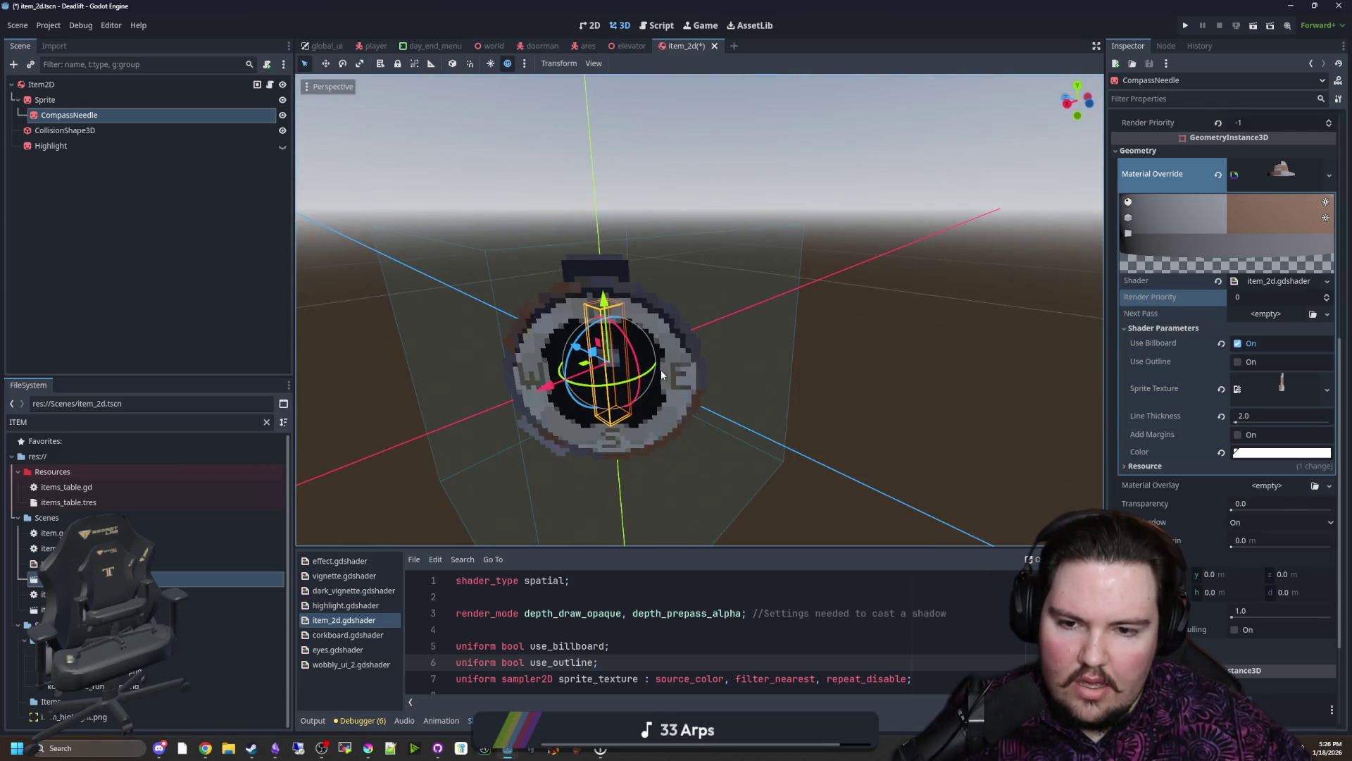
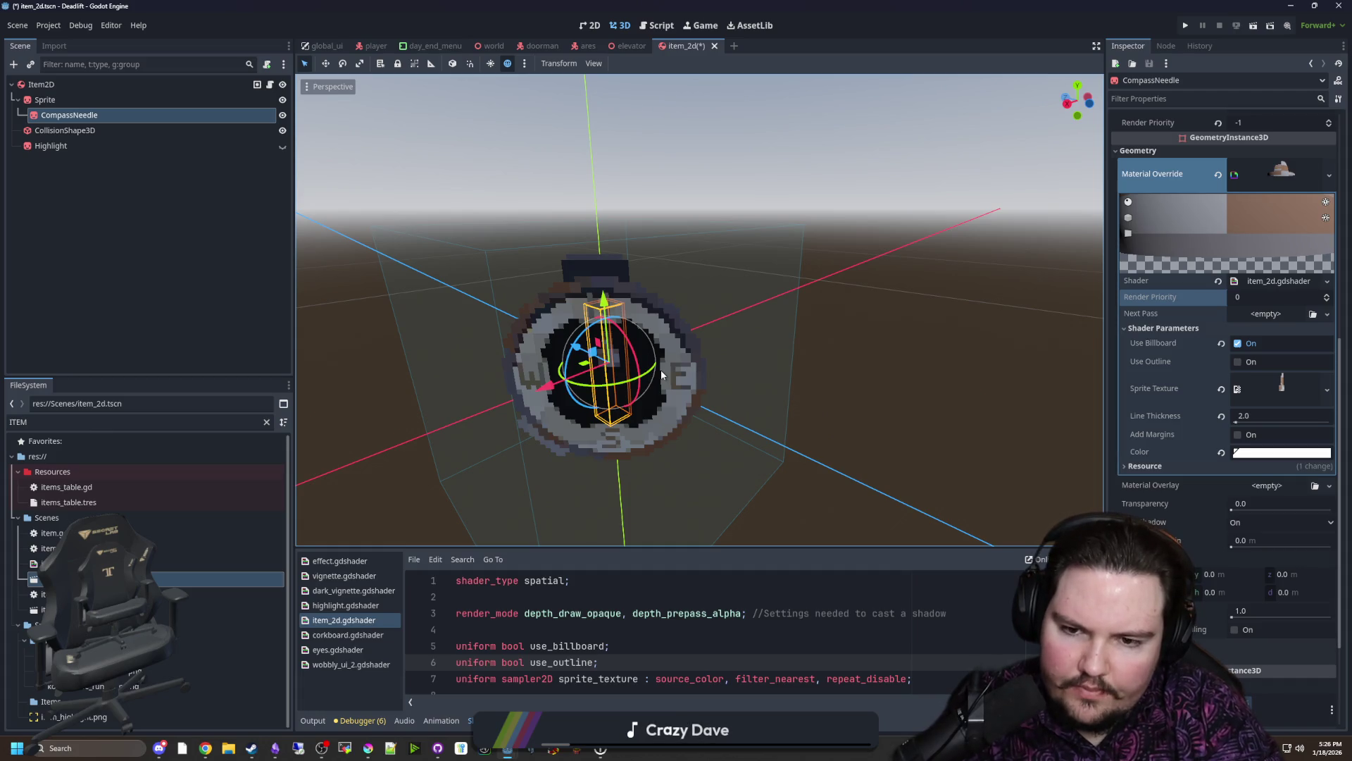
Step: Delete the CompassNeedle node from the item scene
right_click(106, 116)
click(179, 463)
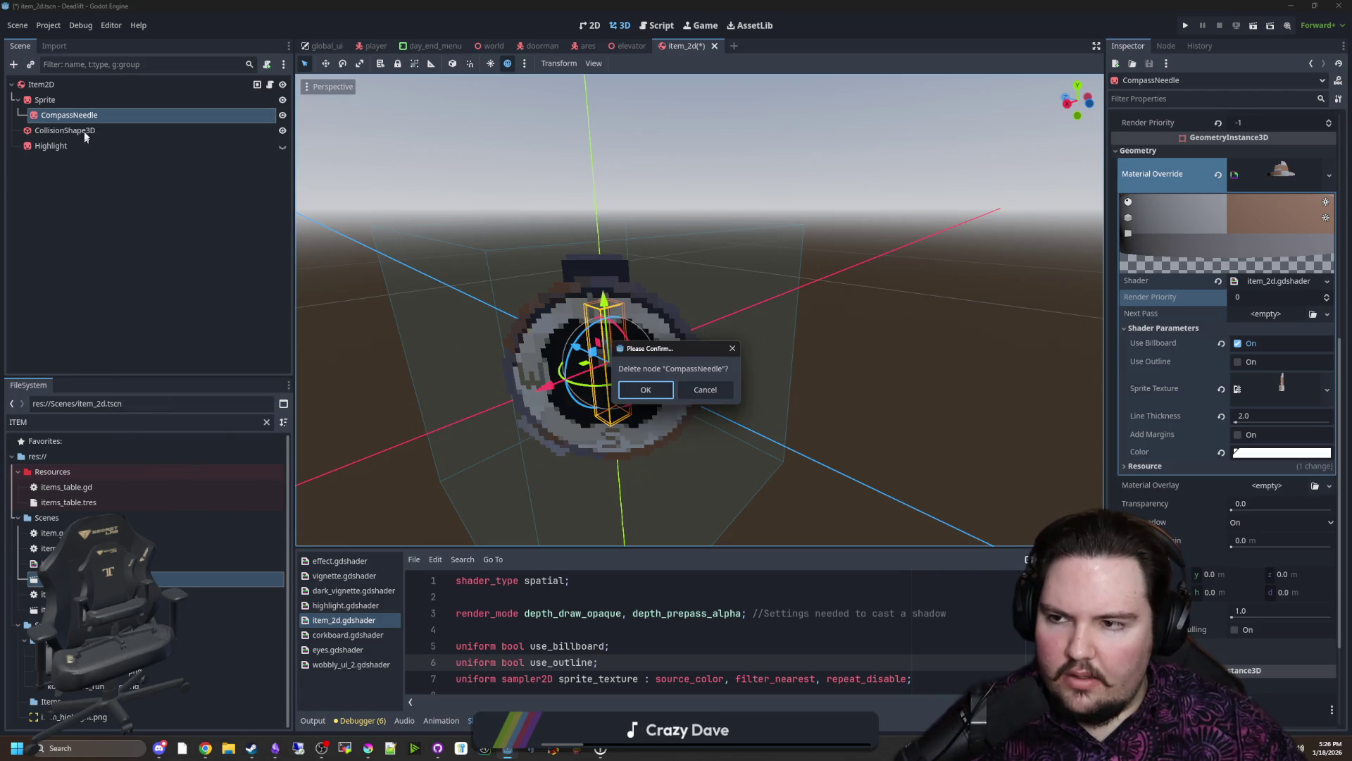
click(646, 391)
Step: Quick-load a replacement texture into the Sprite's texture parameter and save the scene
click(47, 99)
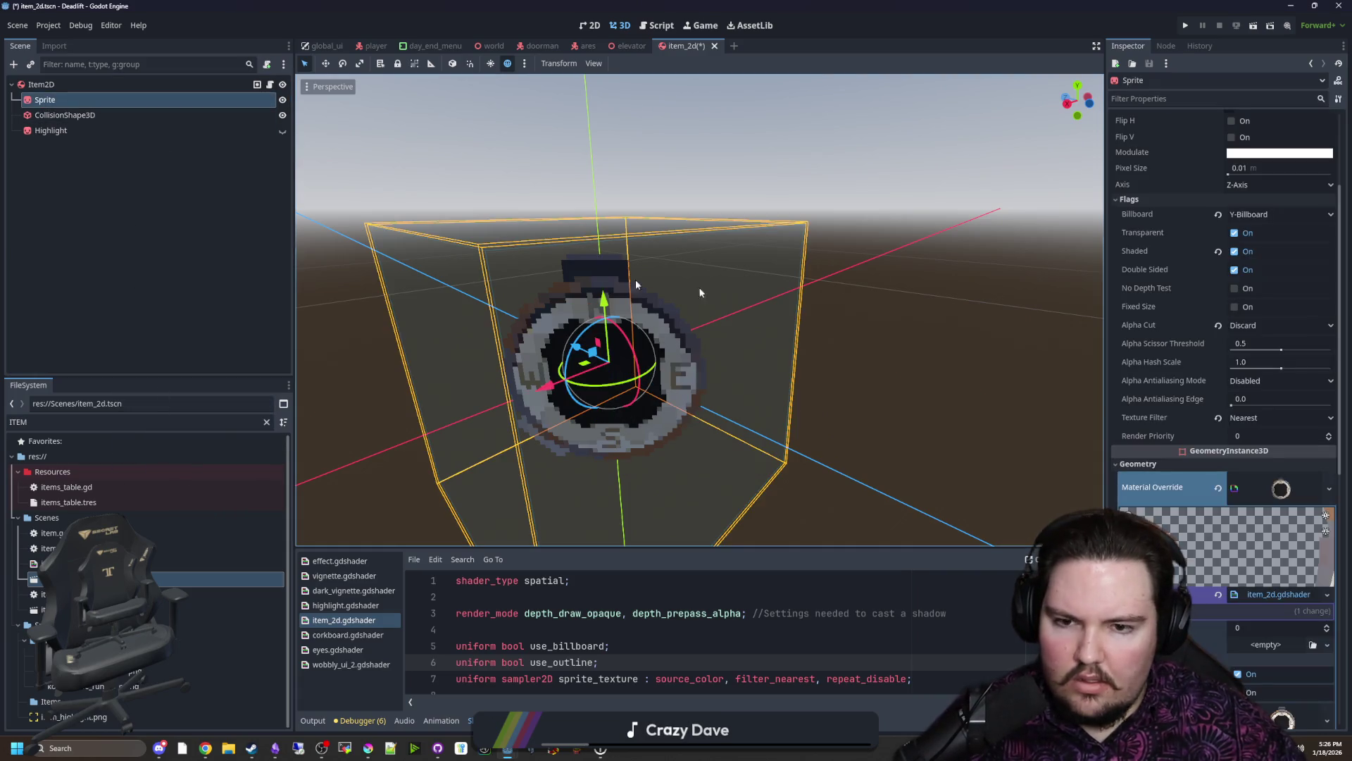
click(1274, 494)
click(1288, 556)
text(w)
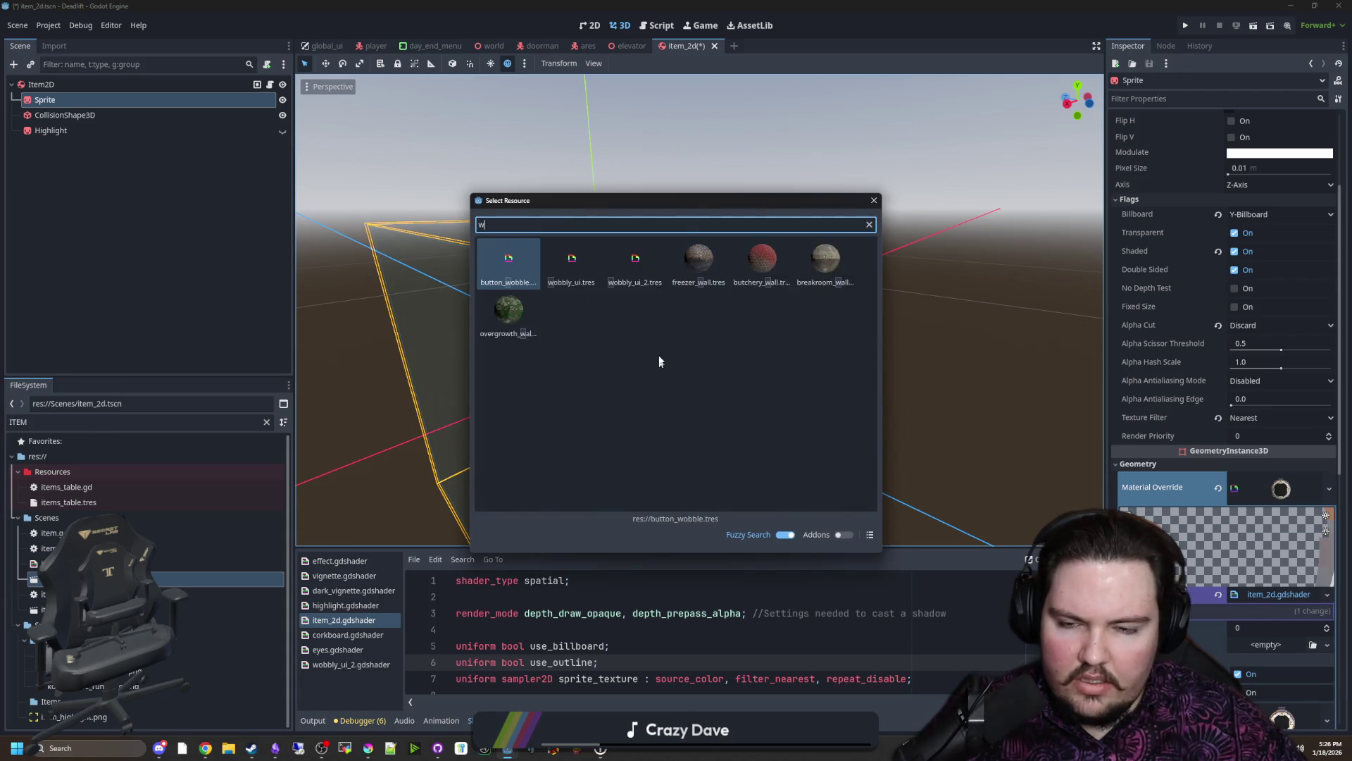
text(ater)
scroll(676, 370, down, 1)
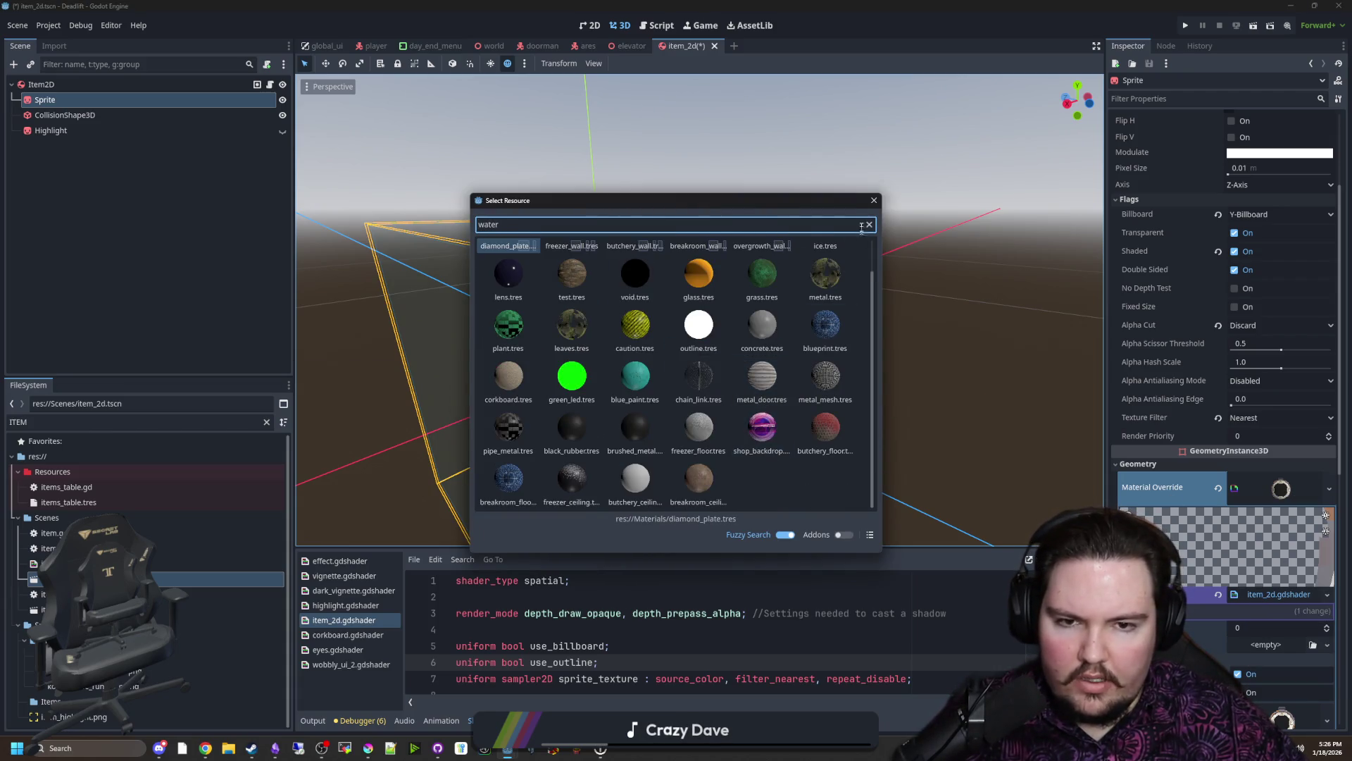
click(873, 199)
scroll(1263, 591, down, 3)
click(1281, 569)
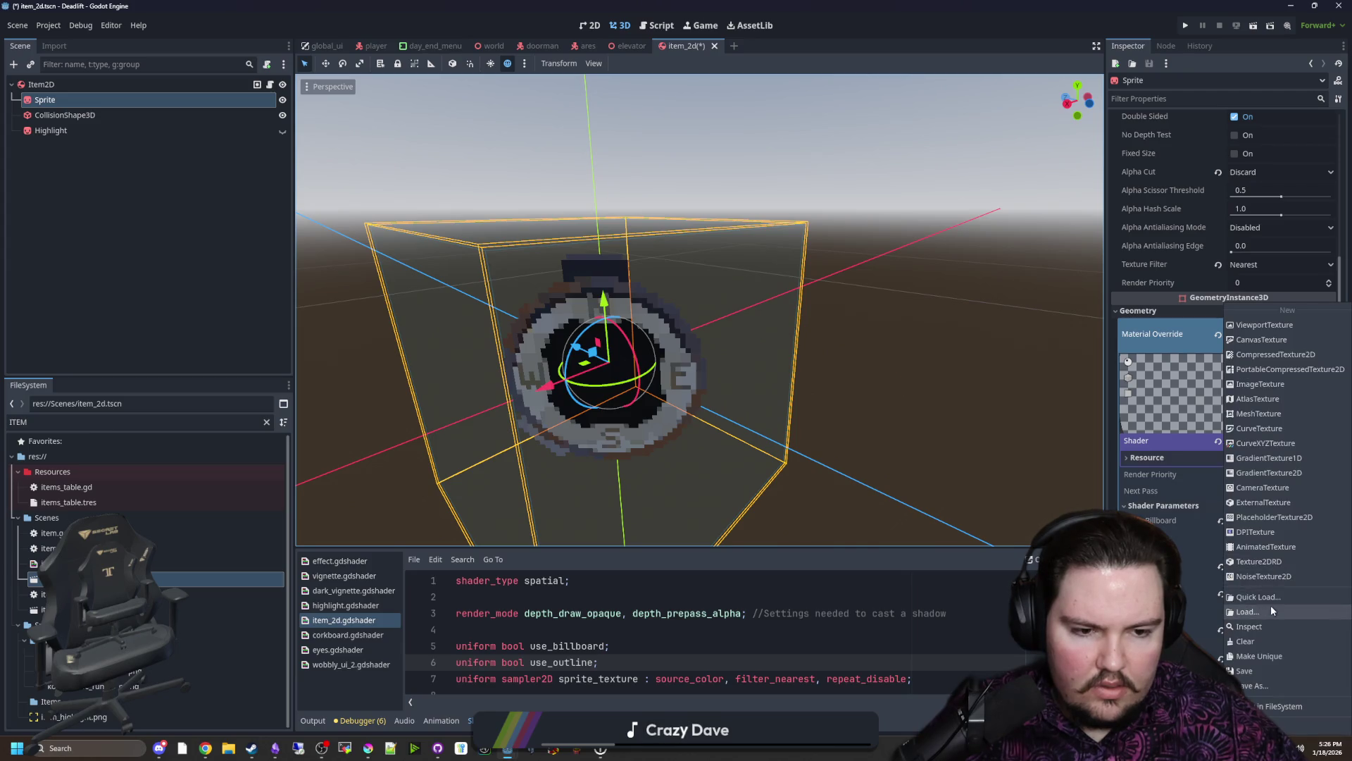
click(1283, 611)
double_click(491, 256)
key(ctrl+s)
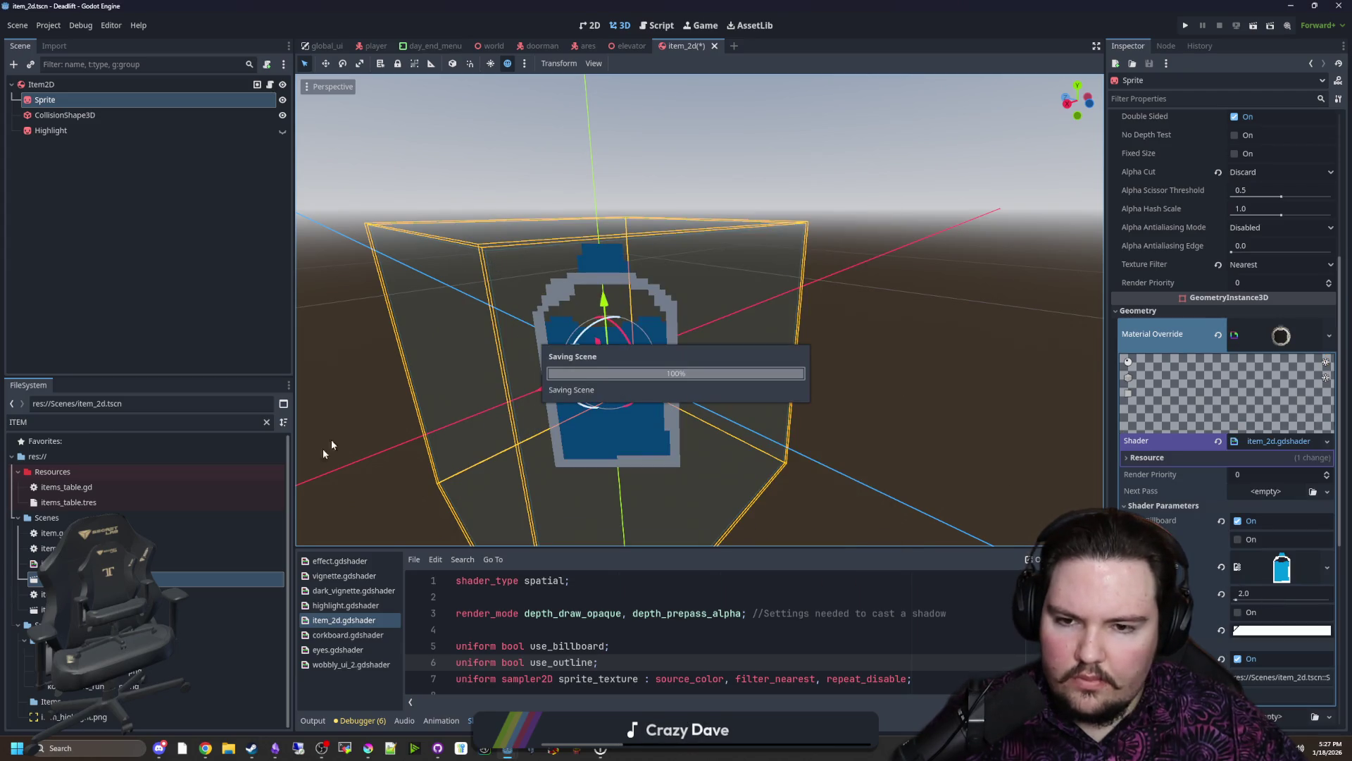
Step: Filter the FileSystem for 'items' and open items_table.gd for editing
click(266, 422)
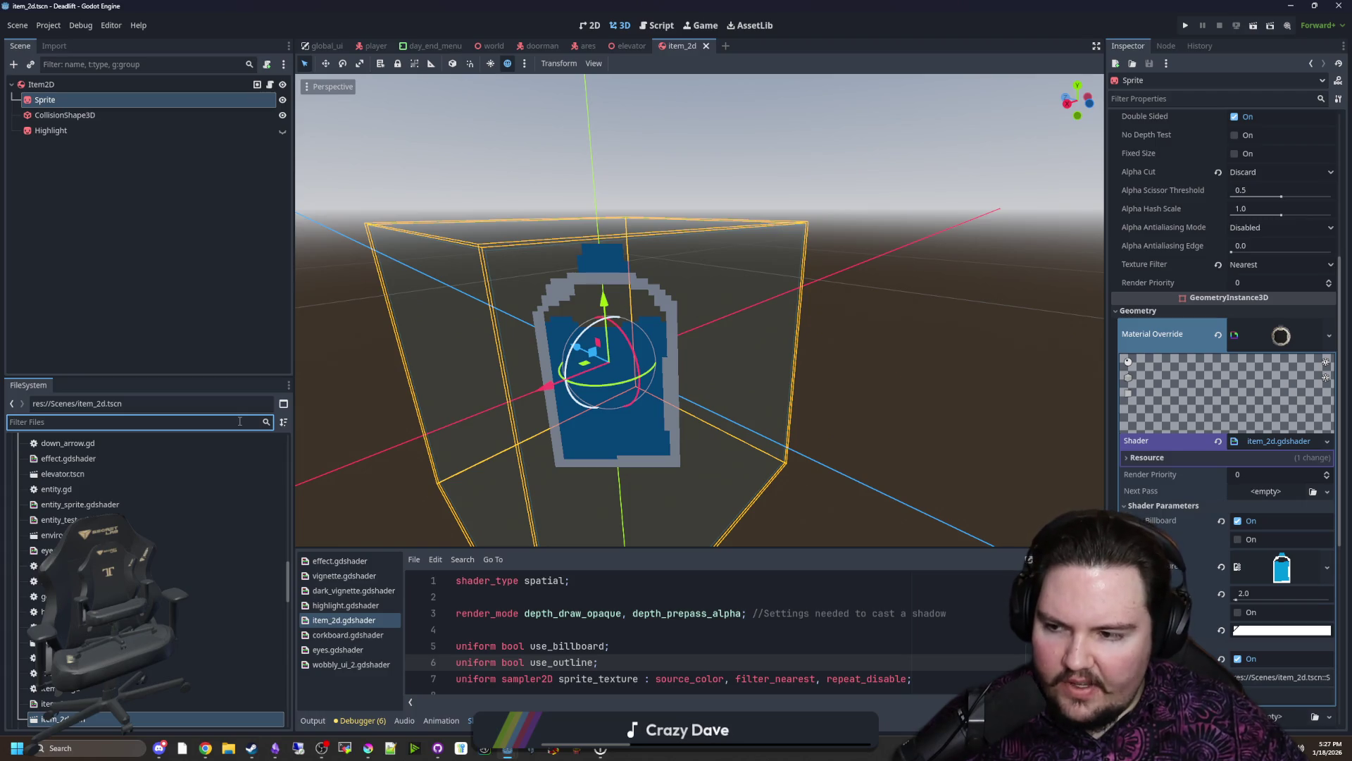
text(items)
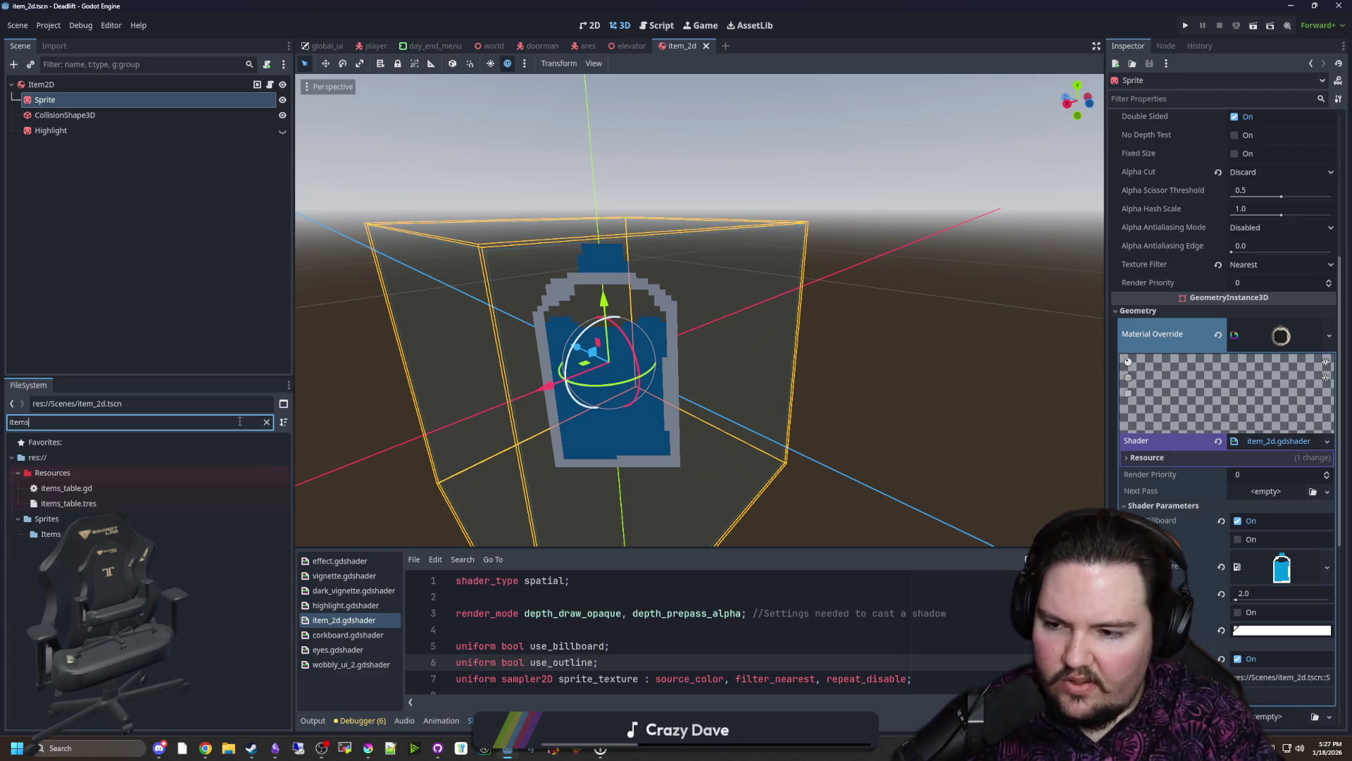
click(144, 488)
double_click(145, 489)
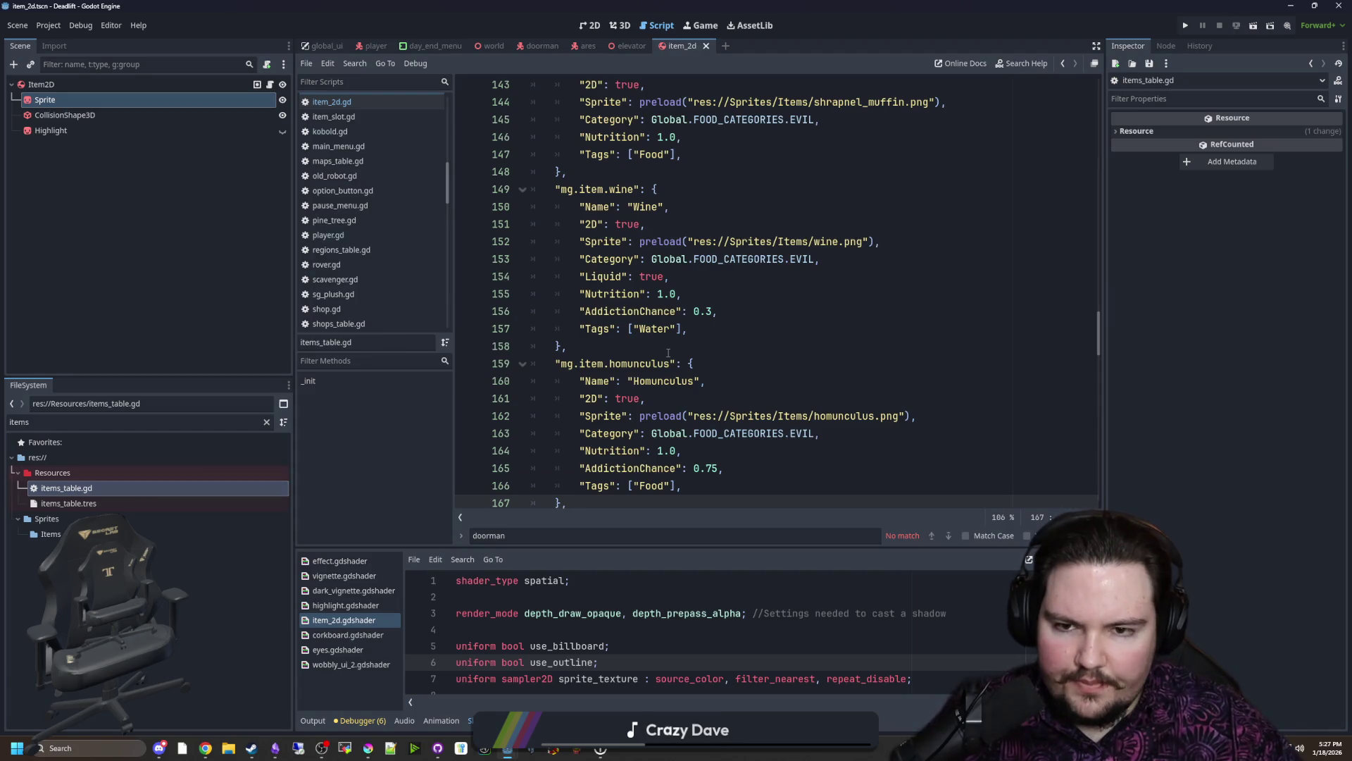
Step: Add an "OverrideScene" entry on a new line after the Tags default
click(717, 342)
scroll(729, 299, up, 5)
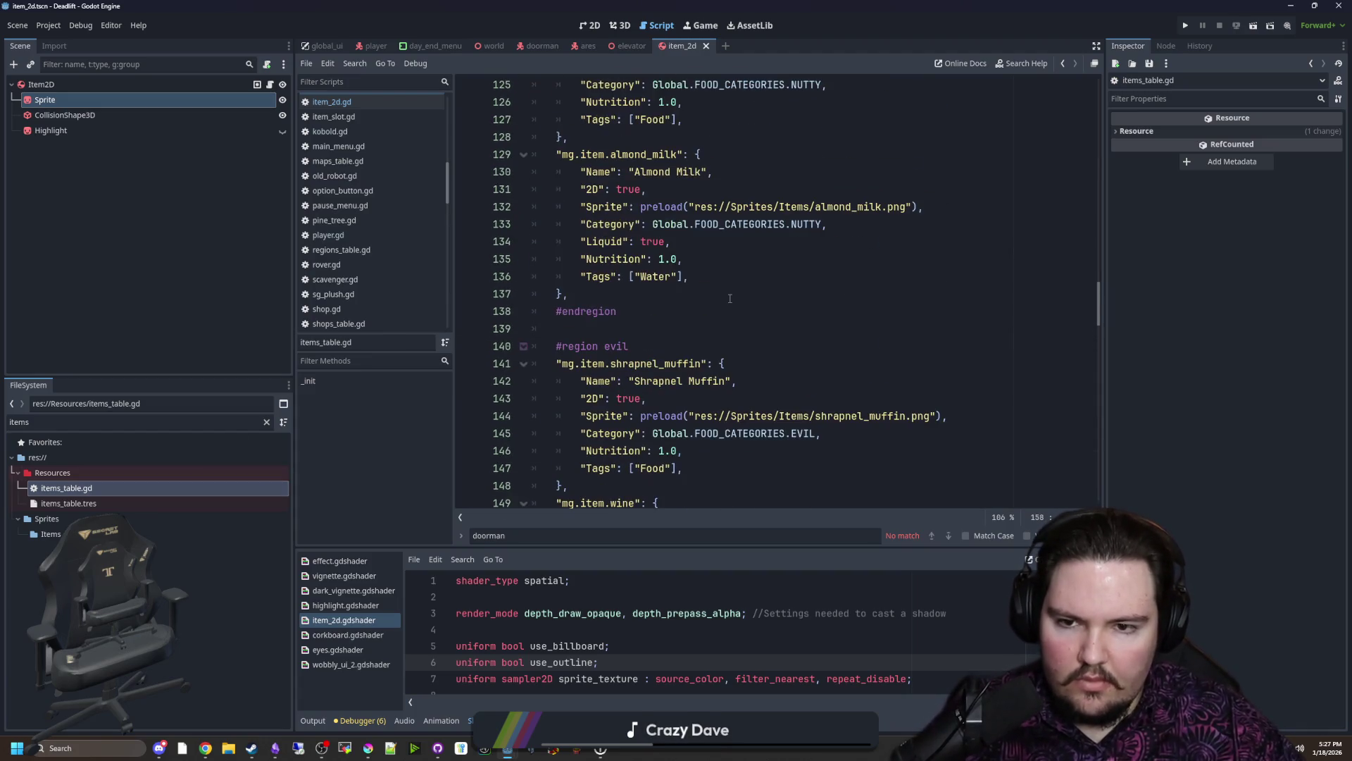
scroll(730, 311, up, 5)
scroll(731, 328, up, 8)
scroll(734, 360, up, 12)
scroll(733, 359, up, 10)
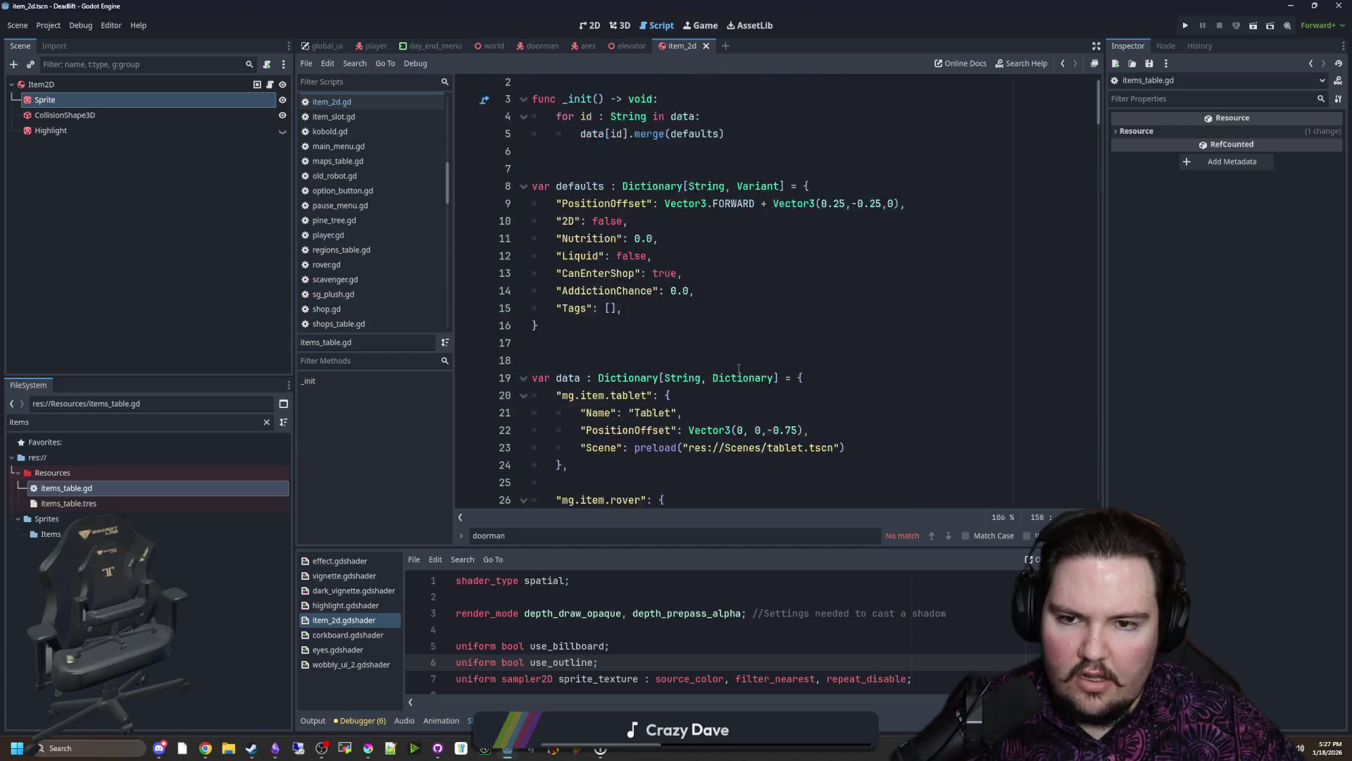
scroll(719, 338, up, 1)
click(692, 311)
key(Return)
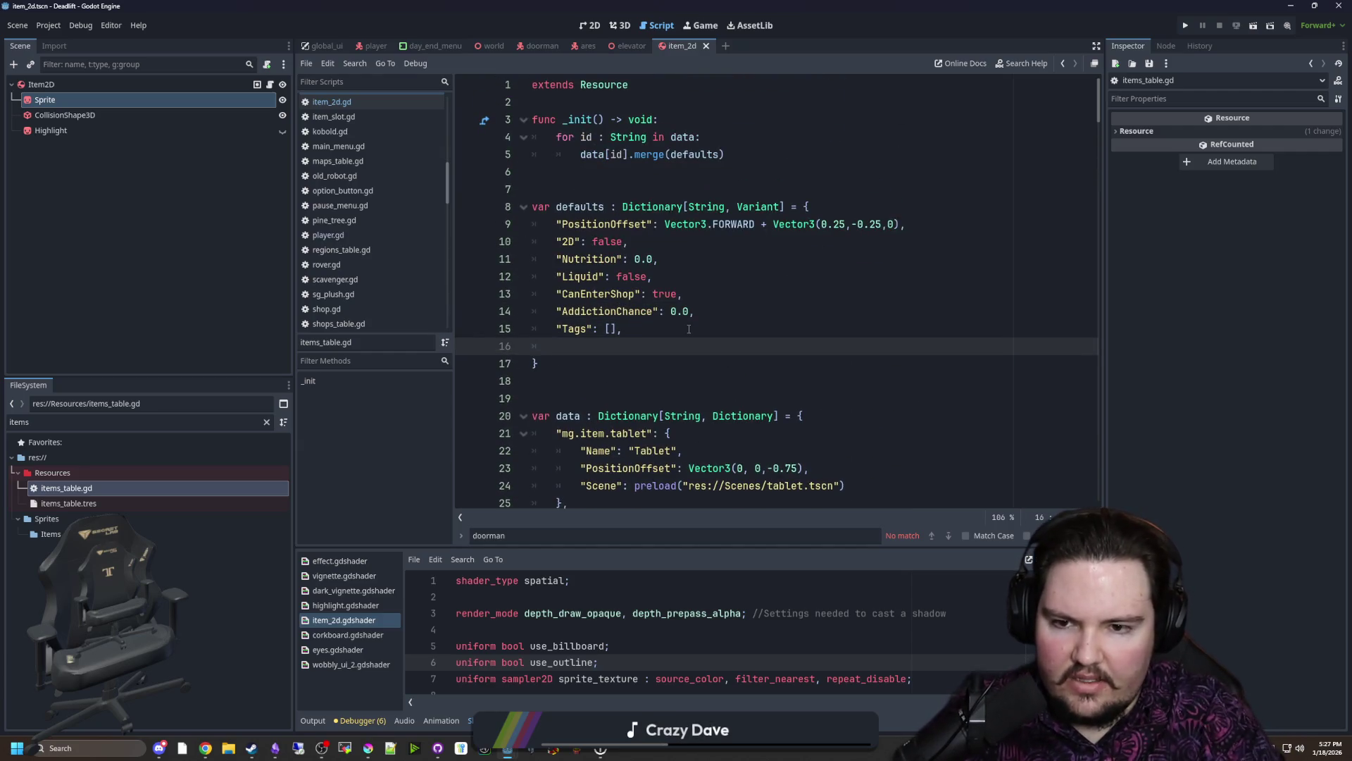
text("Overri)
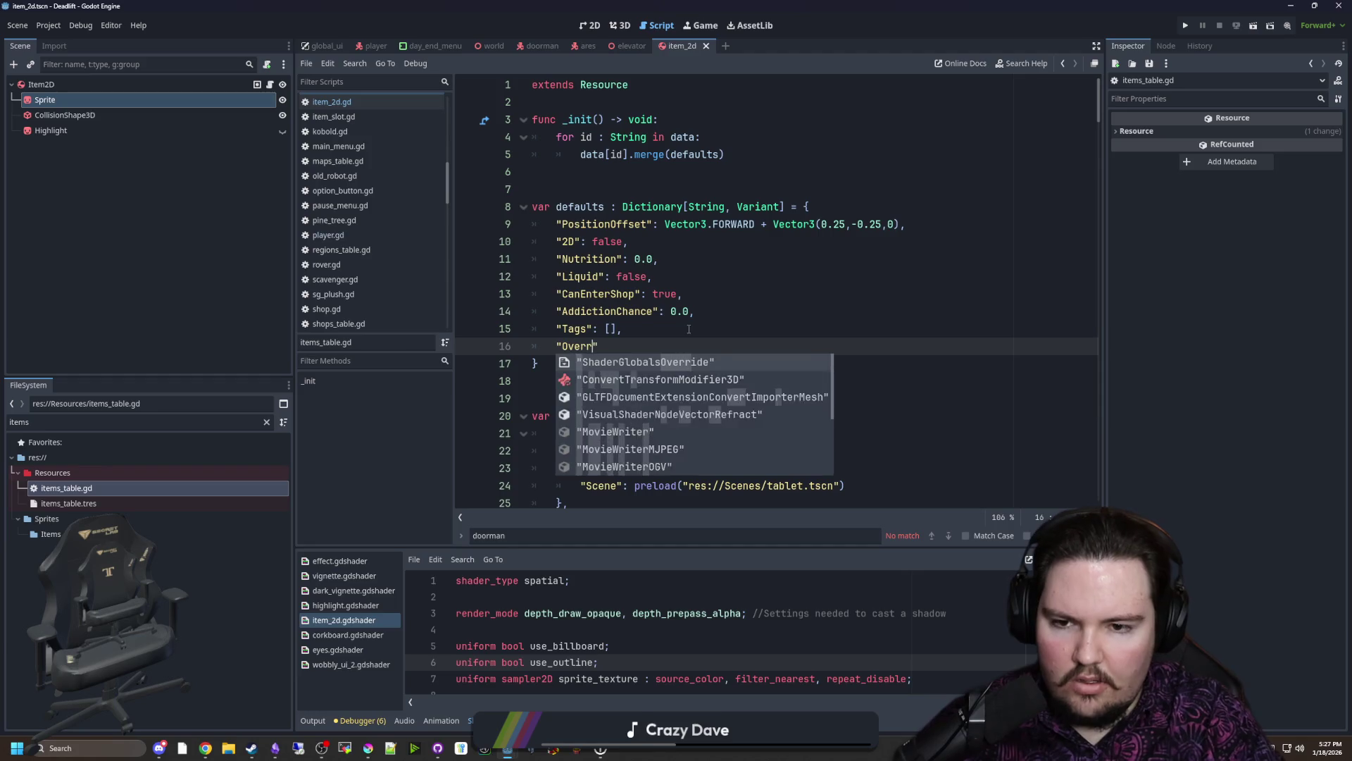
text(deScene)
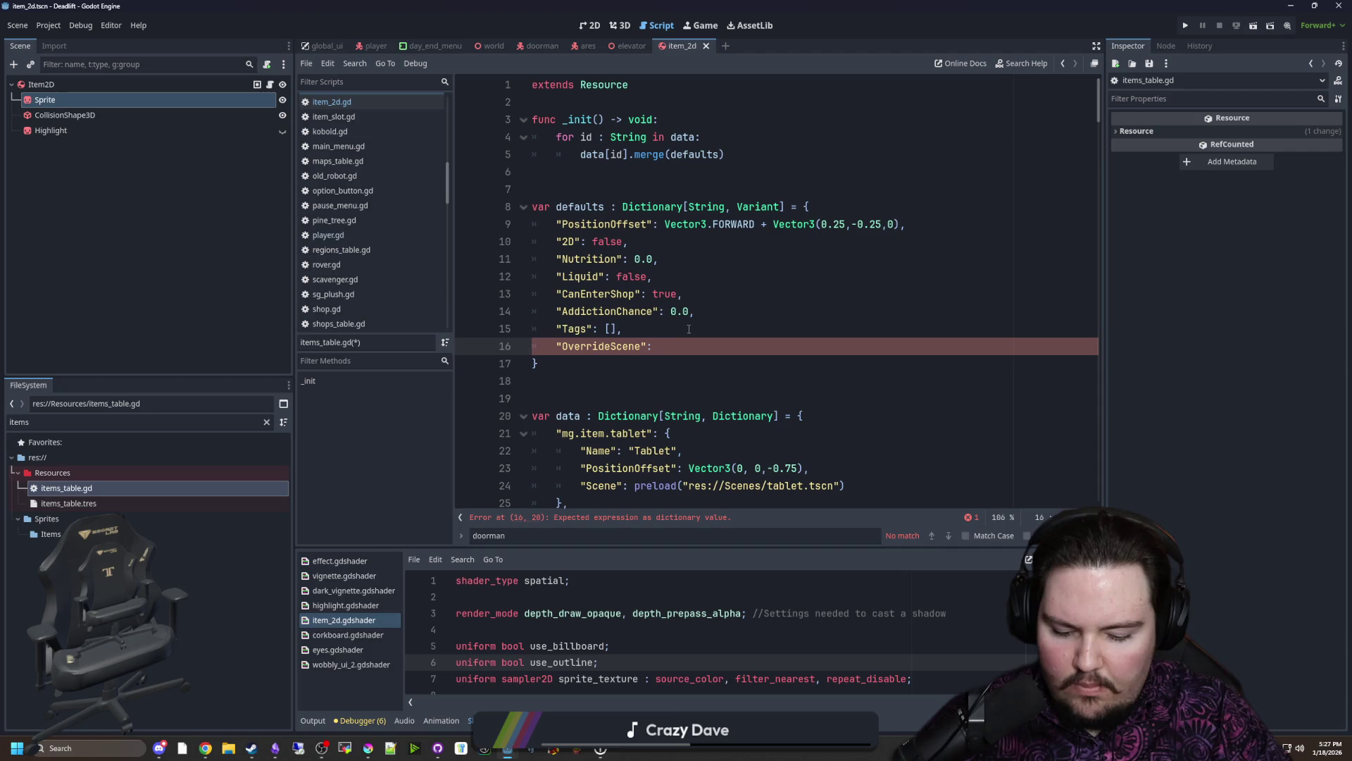
key(Right)
text(,)
Step: Change the OverrideScene default value from an empty string to null
click(624, 332)
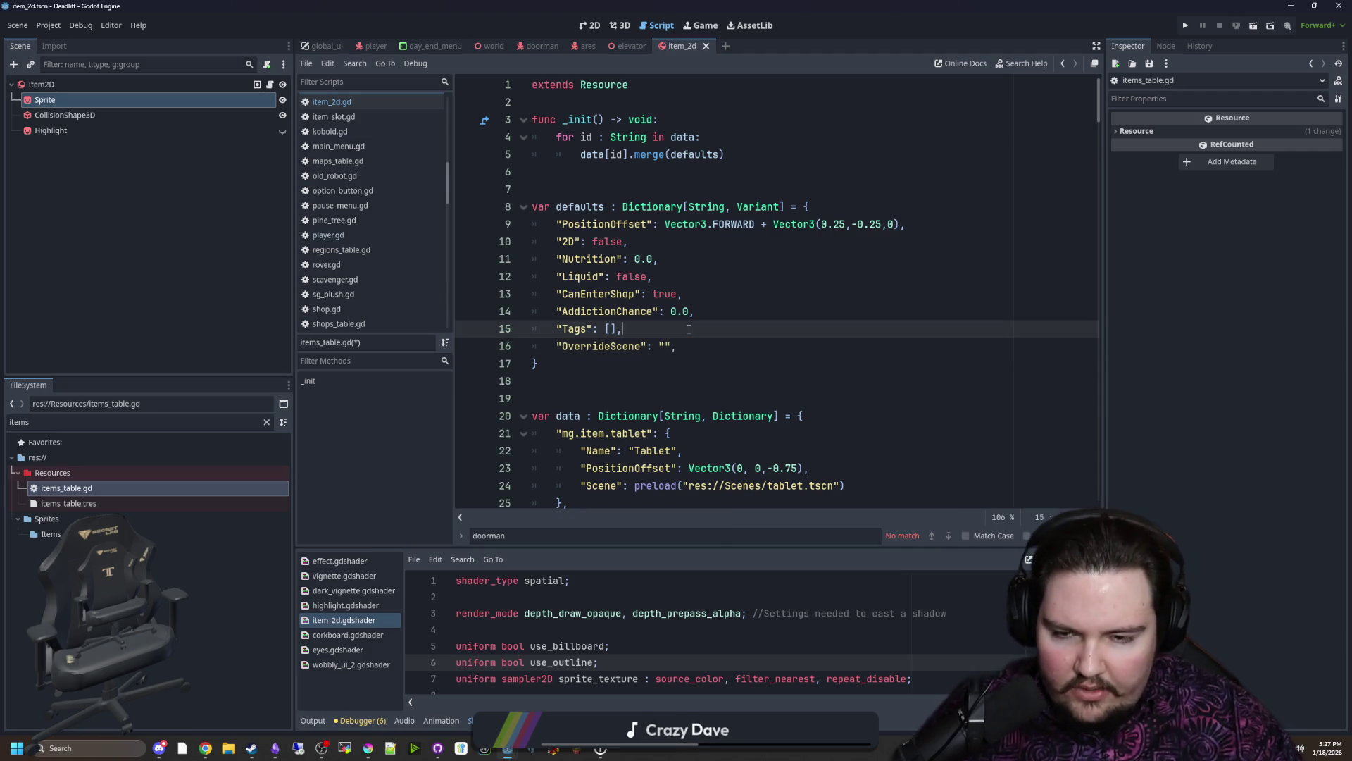
double_click(623, 343)
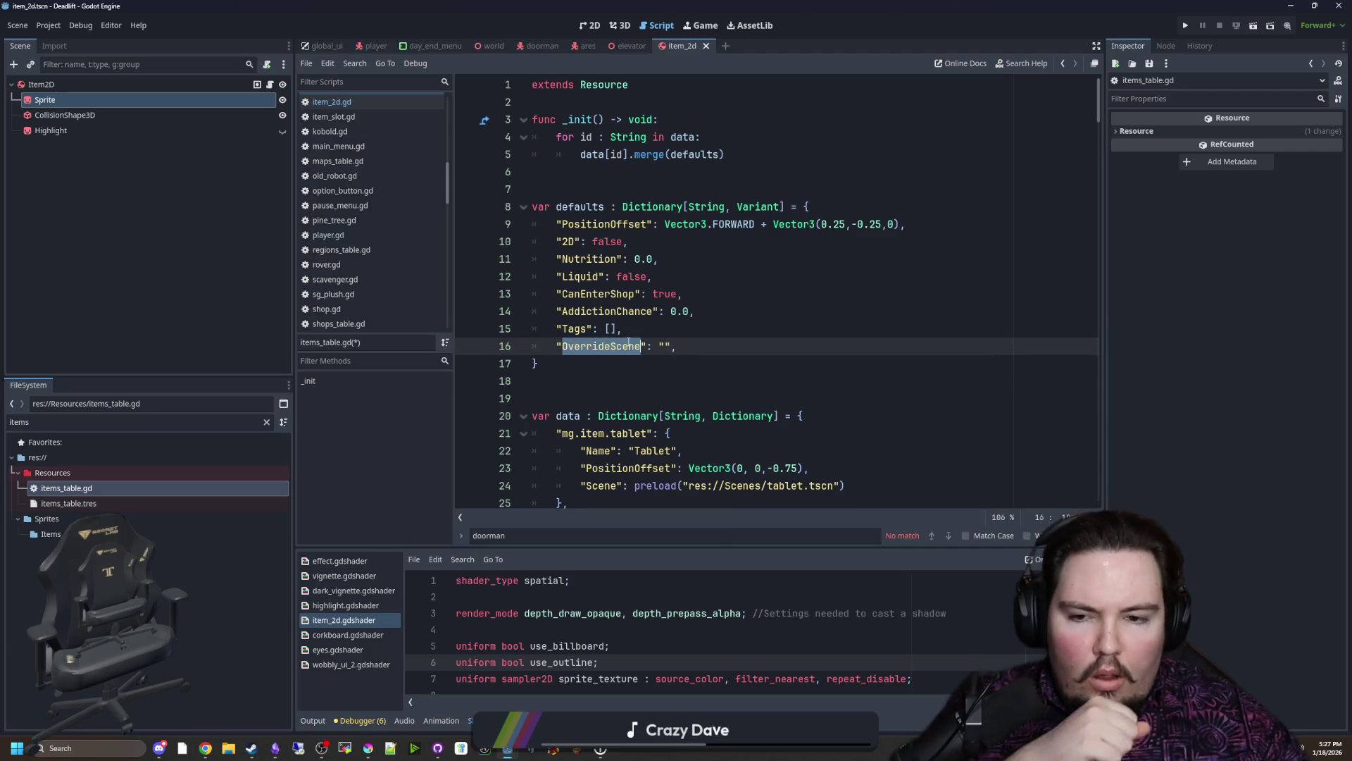
click(673, 354)
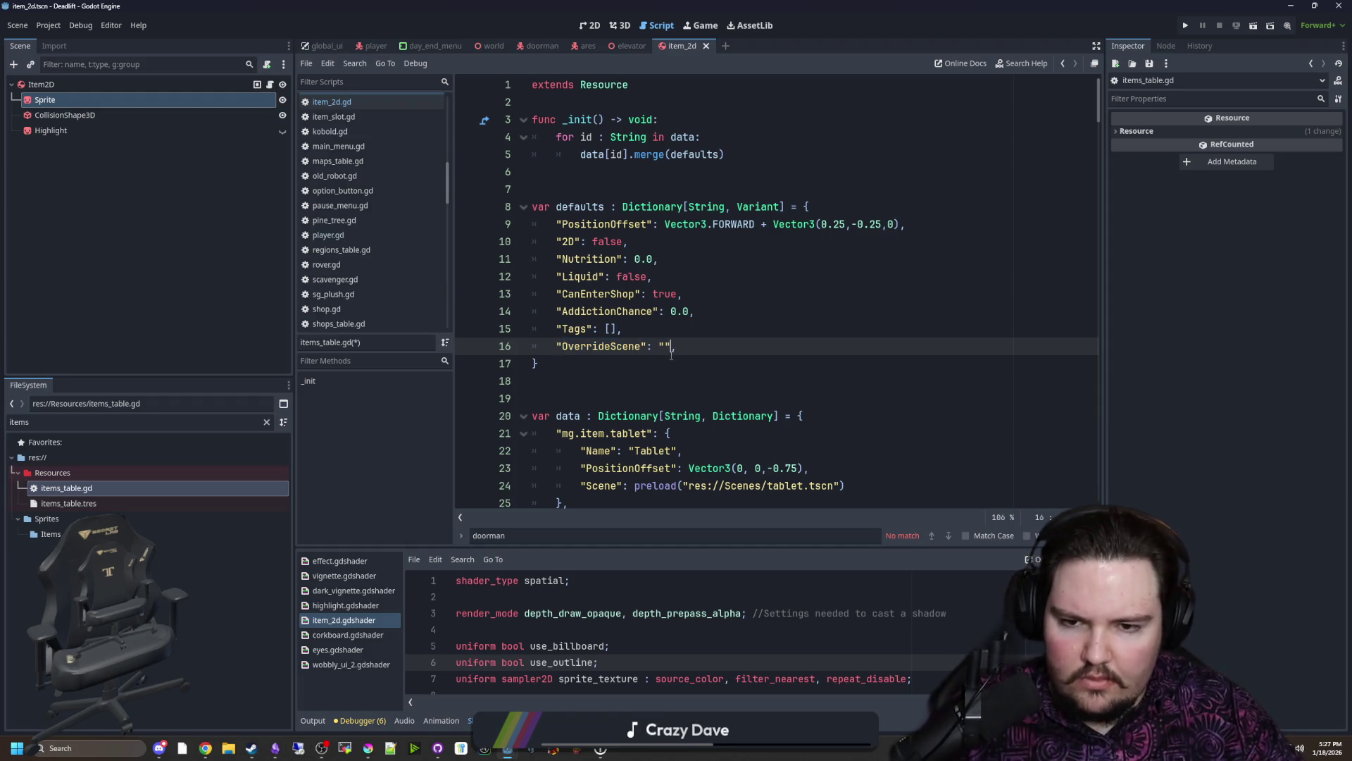
key(BackSpace)
key(BackSpace)
key(BackSpace)
text(null,)
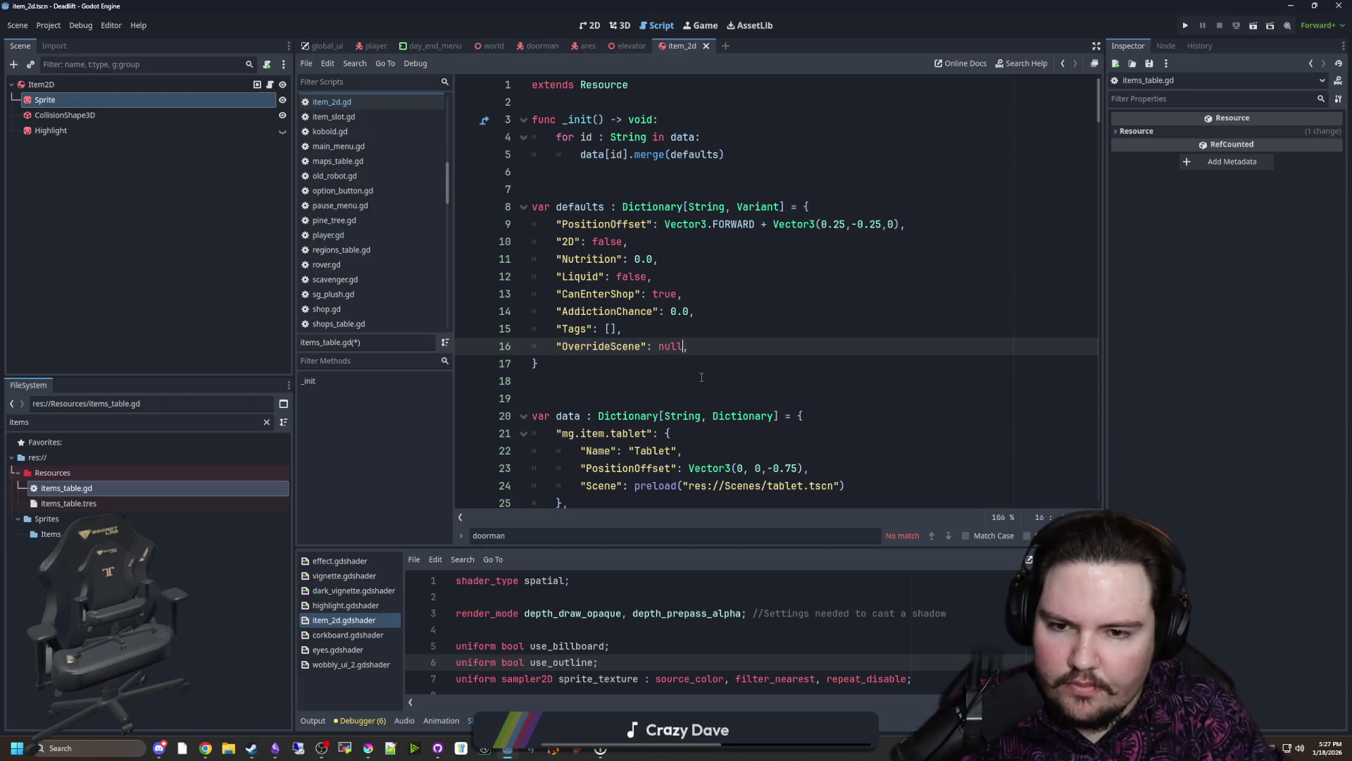
click(700, 377)
double_click(617, 346)
scroll(617, 351, down, 6)
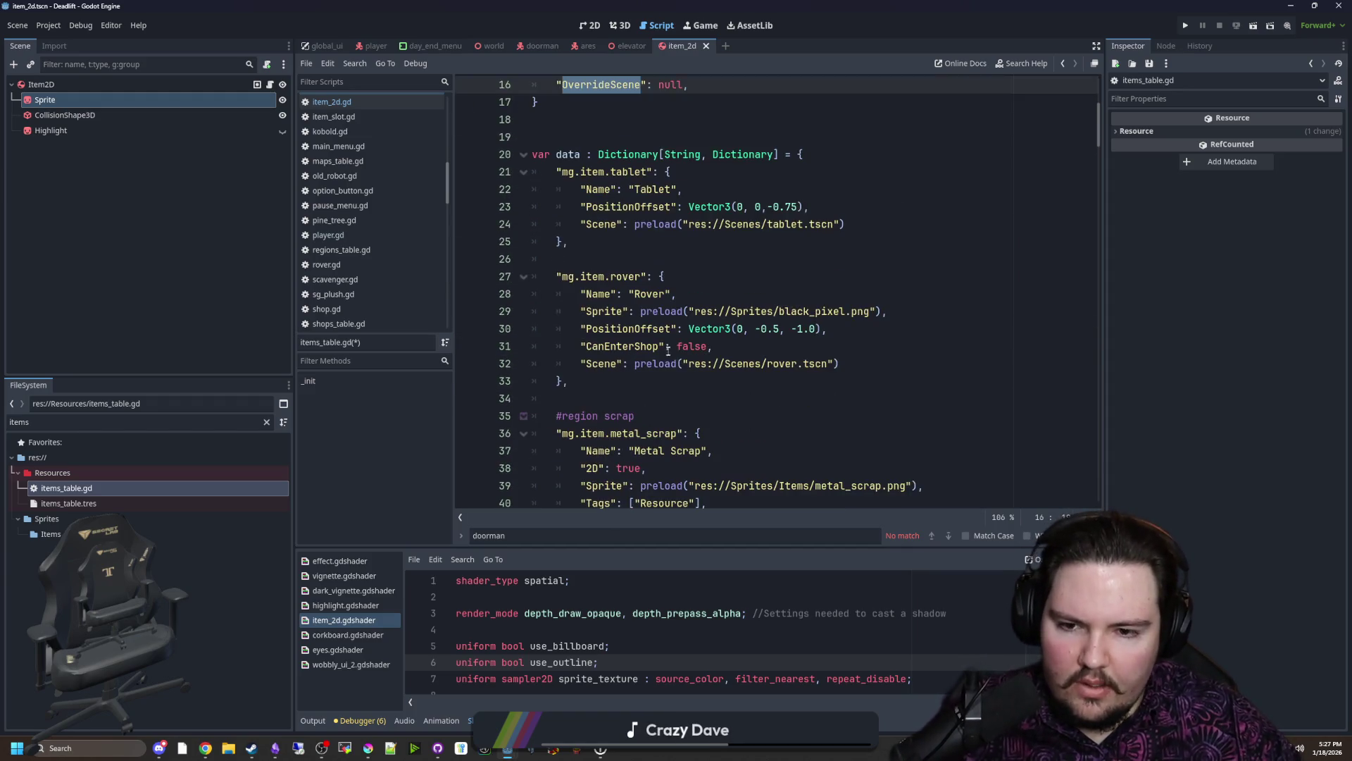
scroll(676, 359, down, 3)
scroll(740, 369, down, 2)
scroll(805, 376, down, 4)
scroll(805, 381, down, 6)
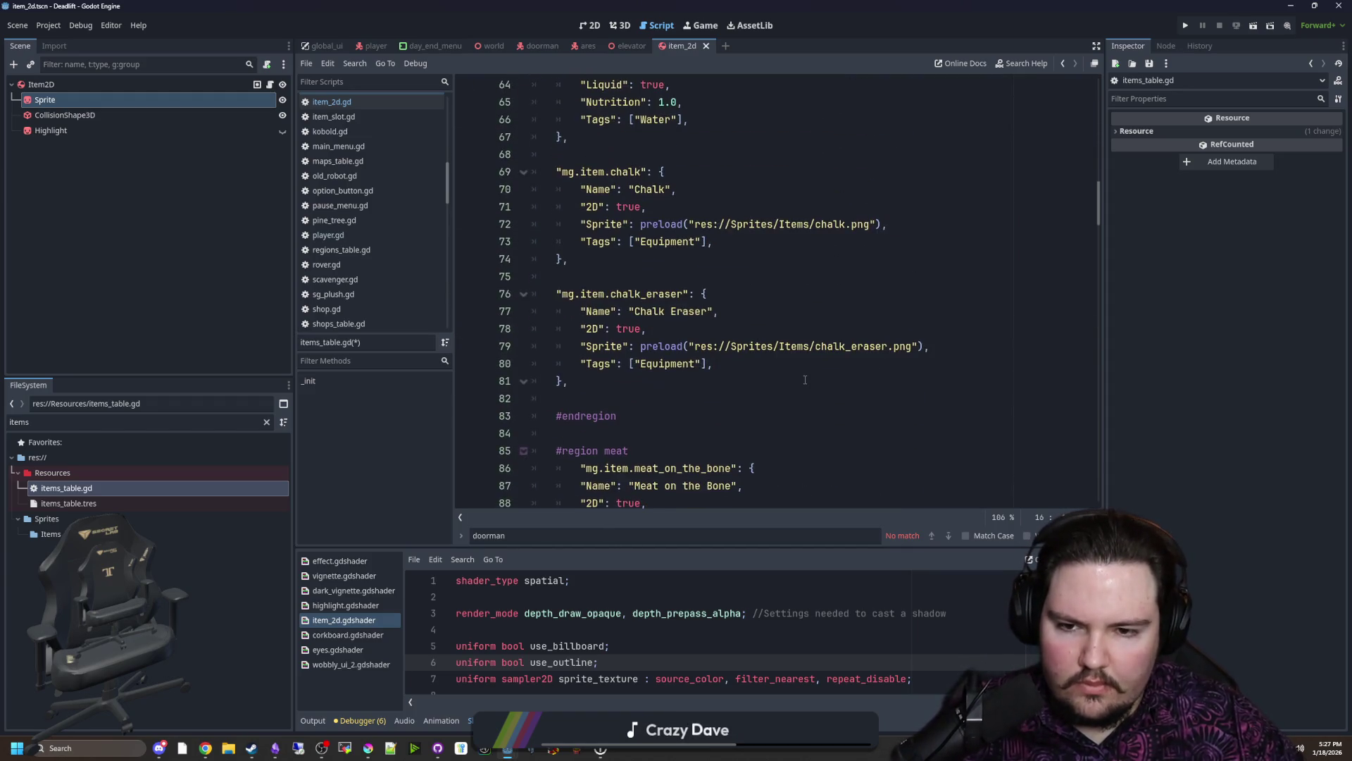
scroll(806, 380, down, 6)
scroll(805, 380, down, 6)
scroll(804, 380, down, 7)
scroll(805, 379, down, 5)
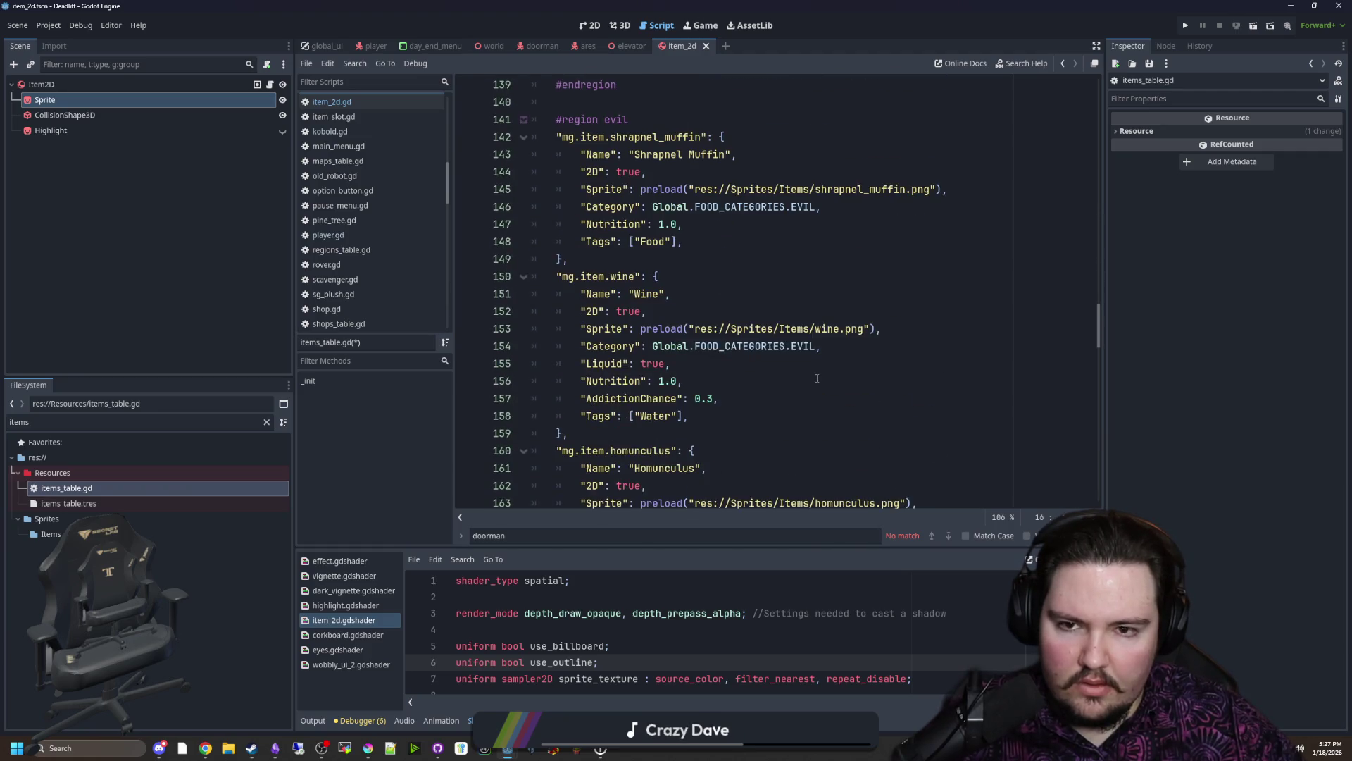
scroll(802, 379, down, 4)
scroll(801, 378, down, 2)
scroll(800, 376, down, 5)
scroll(799, 376, down, 5)
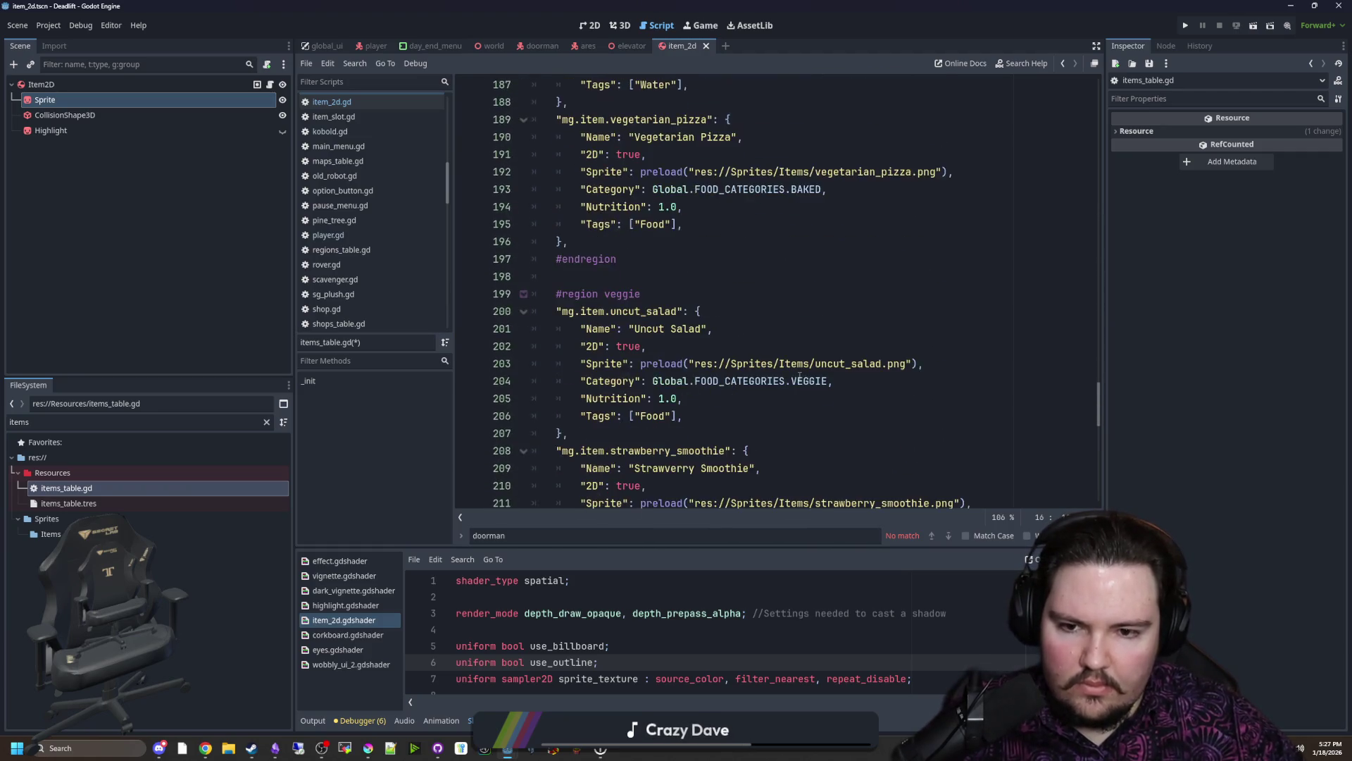
scroll(800, 377, down, 3)
scroll(799, 376, down, 5)
scroll(800, 376, down, 5)
scroll(800, 376, down, 2)
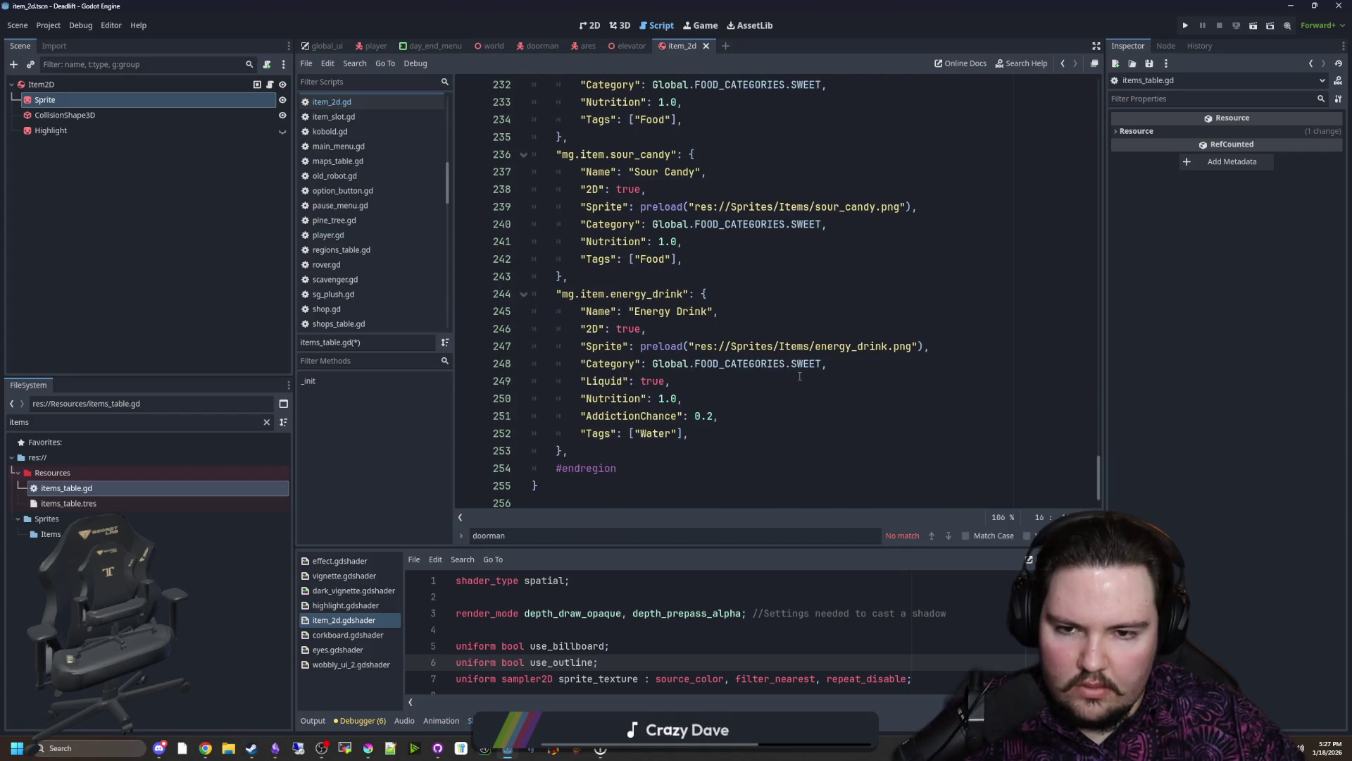
scroll(761, 412, down, 1)
Step: Find the mg.item.chalk_eraser entry, copy it and paste a duplicate directly below
click(724, 448)
key(ctrl+f)
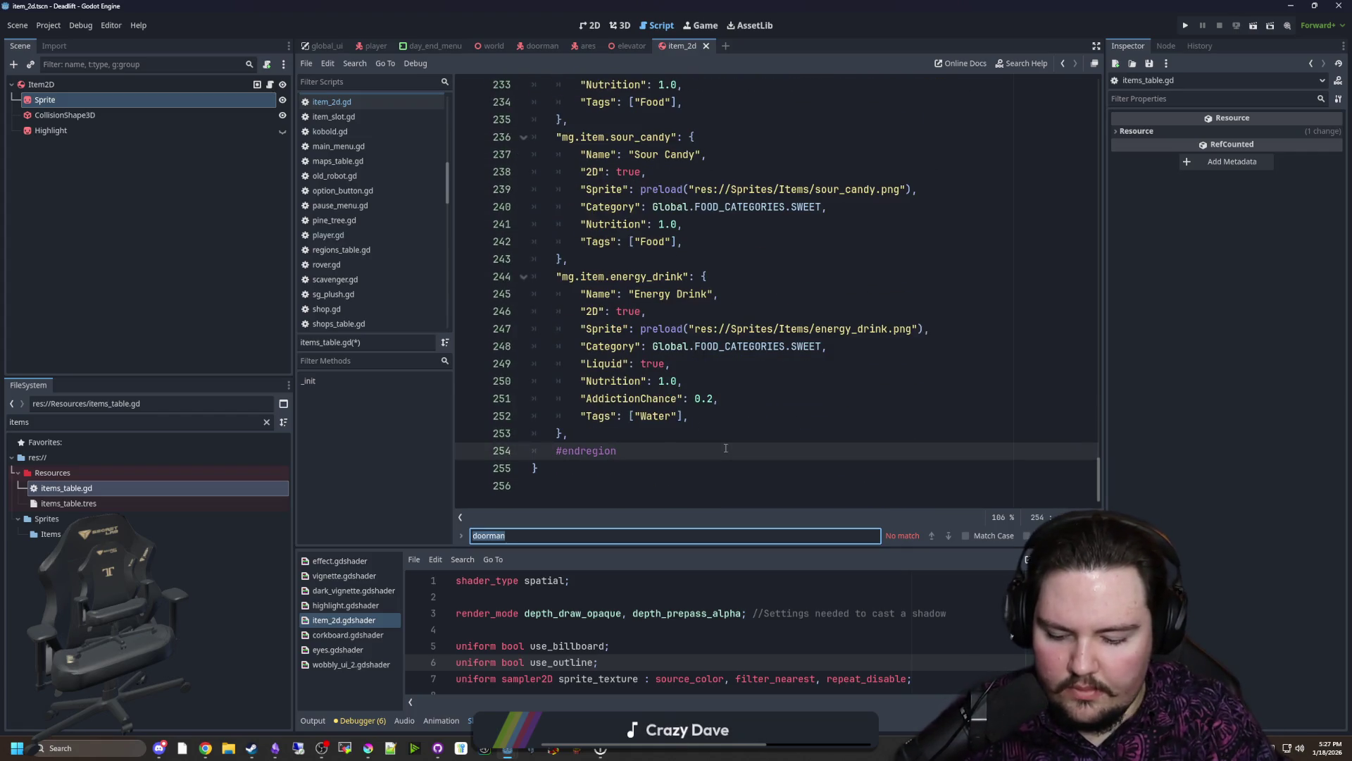
text(chalk)
scroll(726, 444, down, 2)
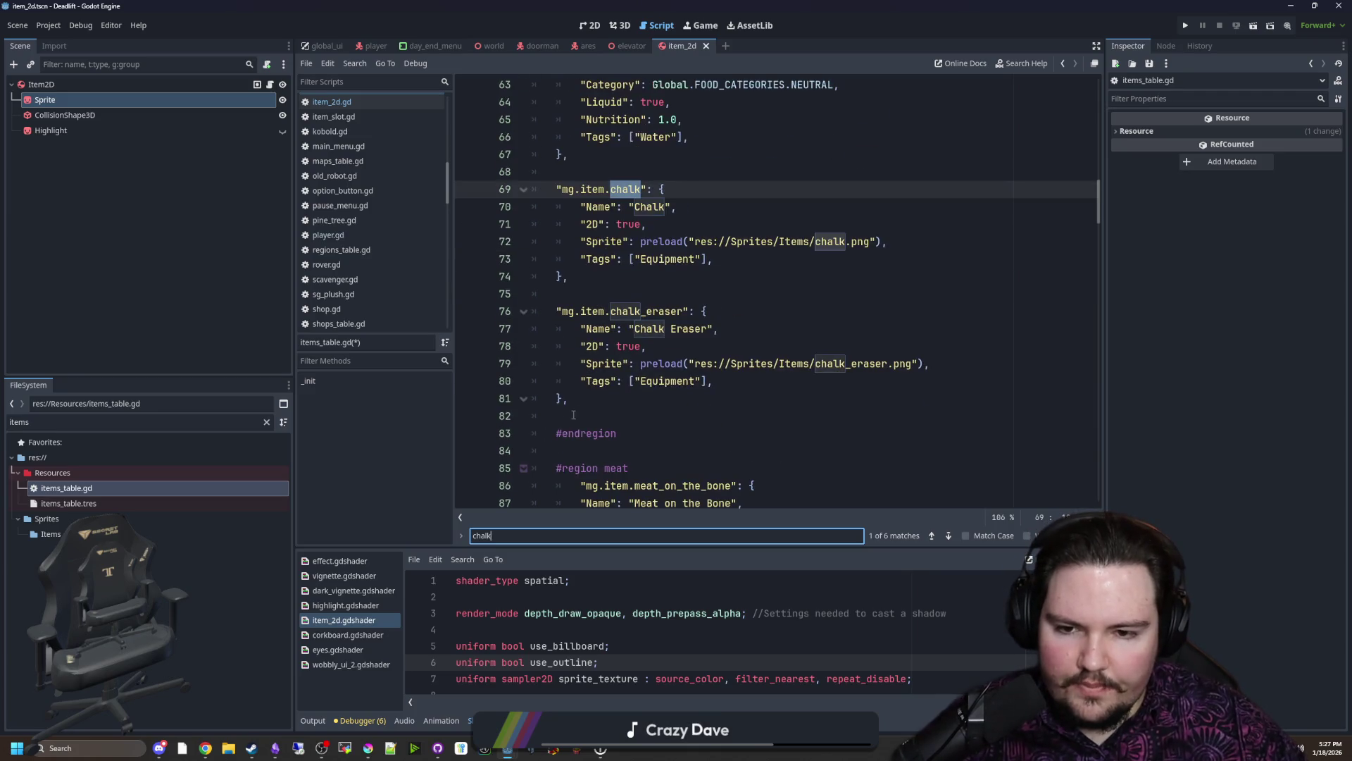
drag(570, 398, 477, 325)
click(550, 415)
drag(570, 399, 476, 310)
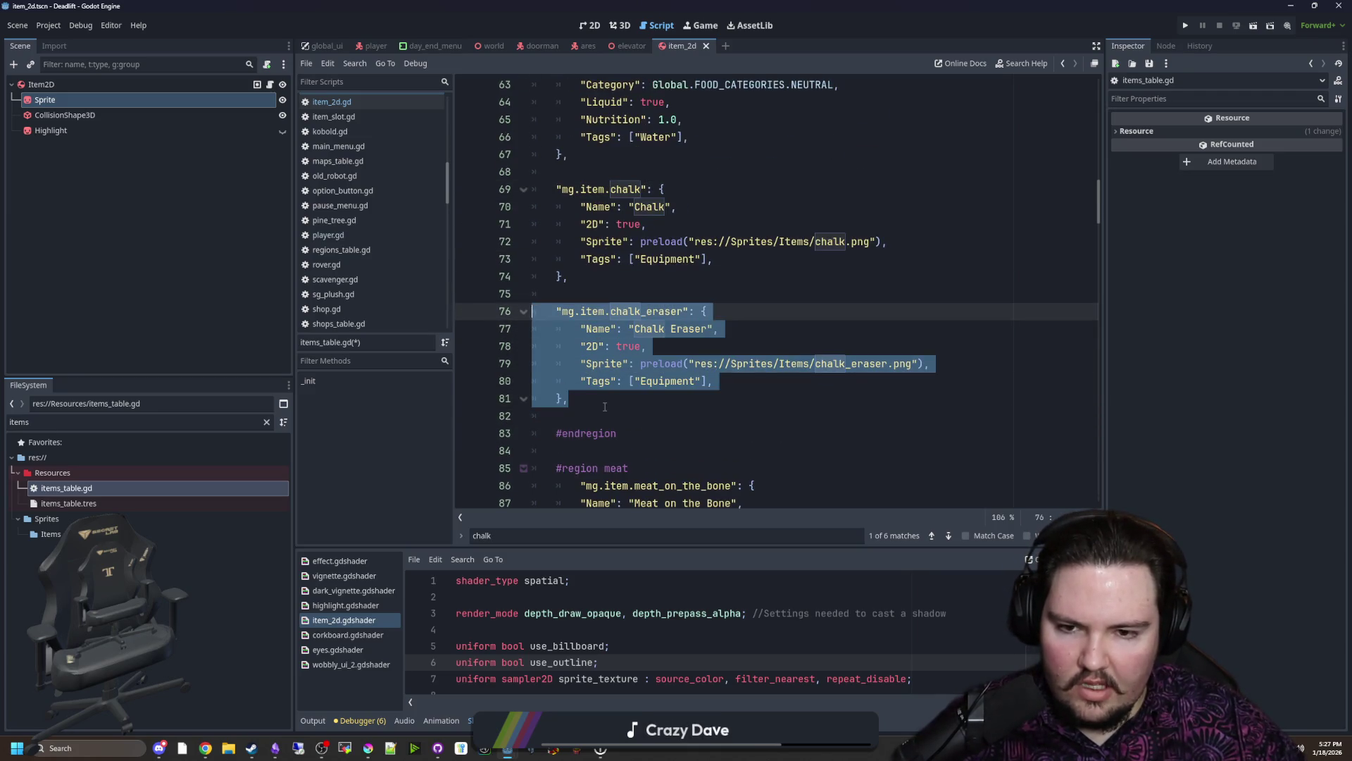
key(ctrl+c)
click(595, 415)
key(Return)
key(ctrl+v)
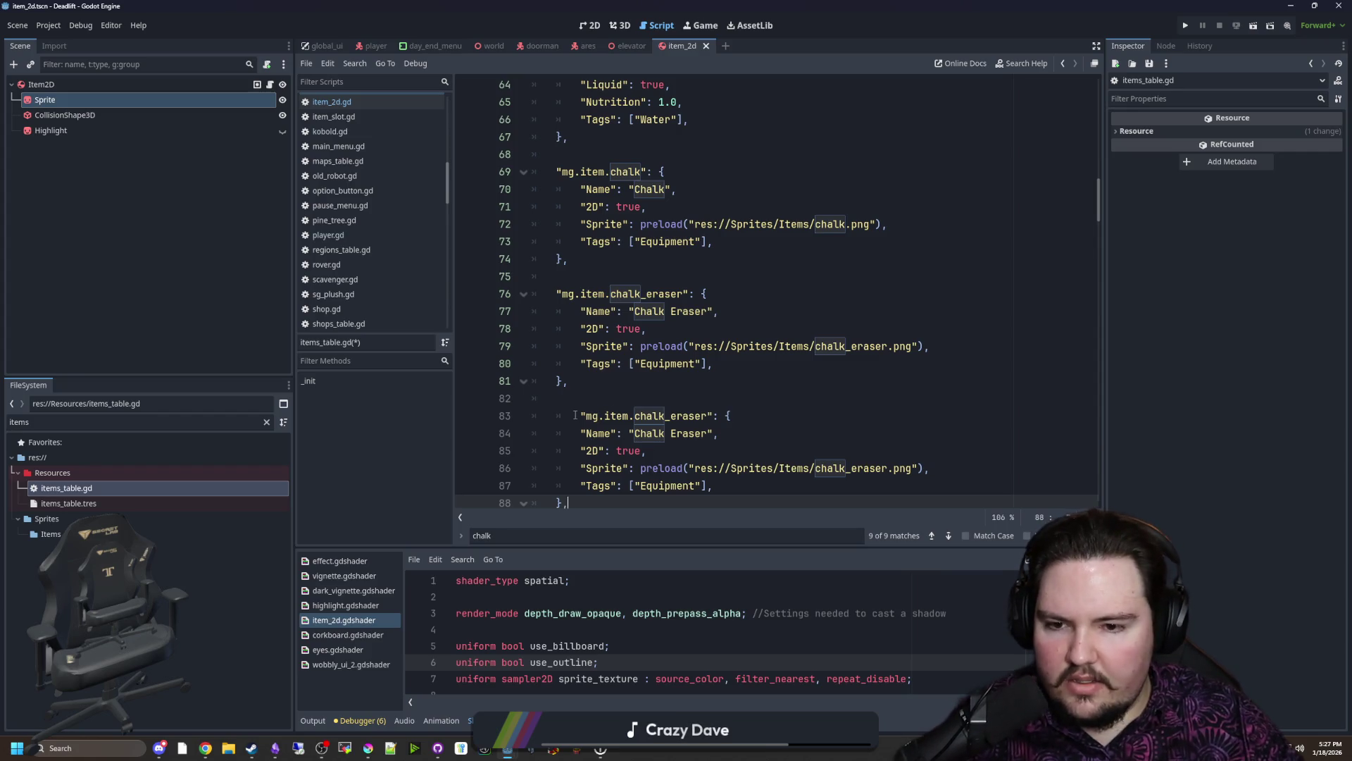
Step: Rename the duplicated entry to Compass and point its Sprite at the compass.png path
click(595, 415)
key(shift+Tab)
double_click(647, 416)
key(BackSpace)
text(compass)
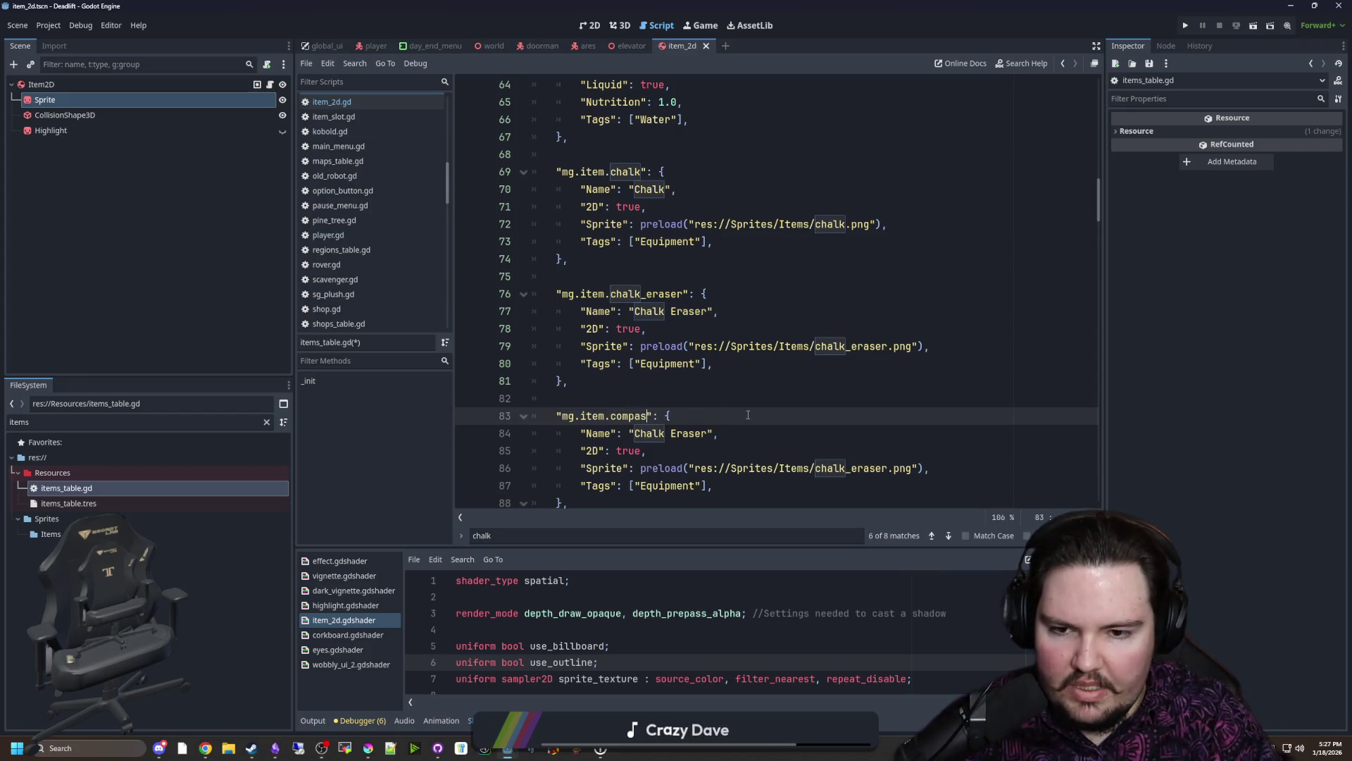
scroll(698, 401, down, 1)
double_click(689, 381)
key(BackSpace)
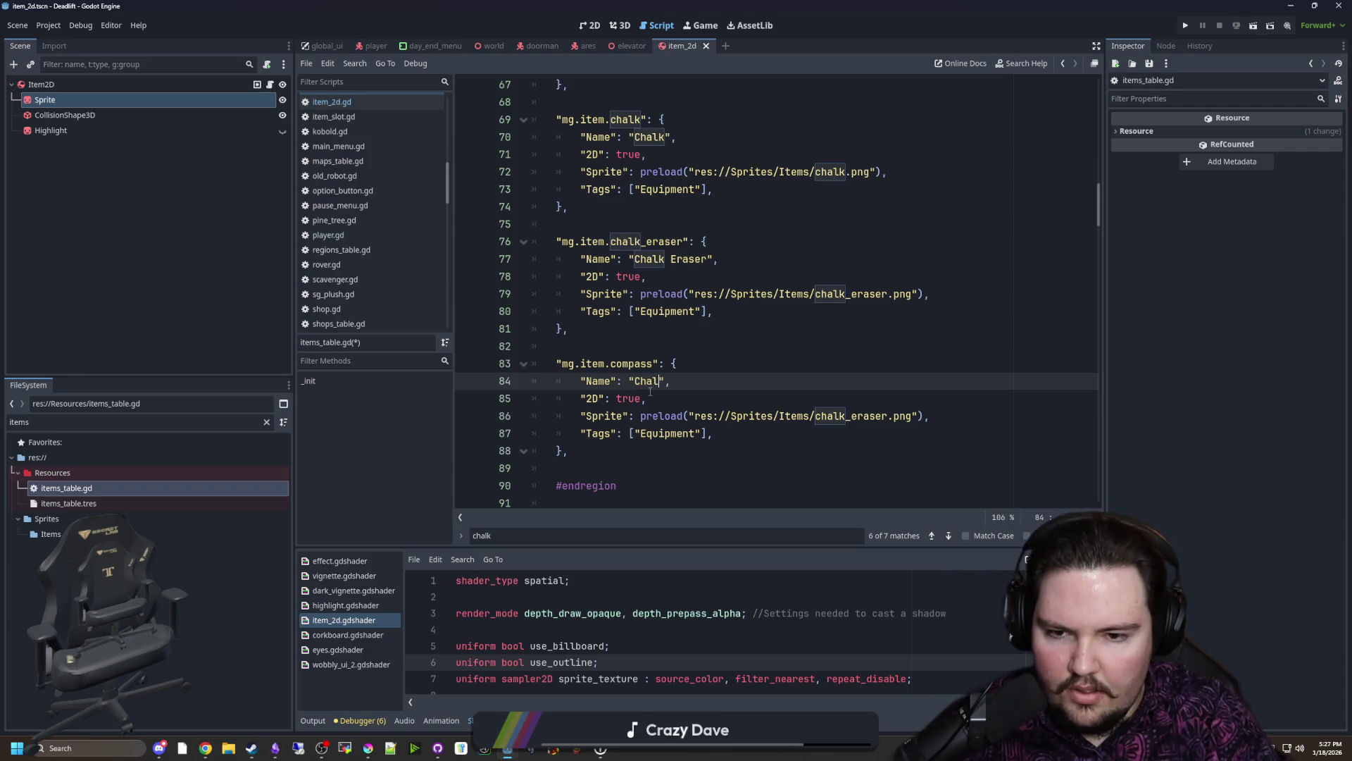
key(BackSpace)
key(BackSpace)
key(BackSpace)
key(Down)
key(Down)
key(Down)
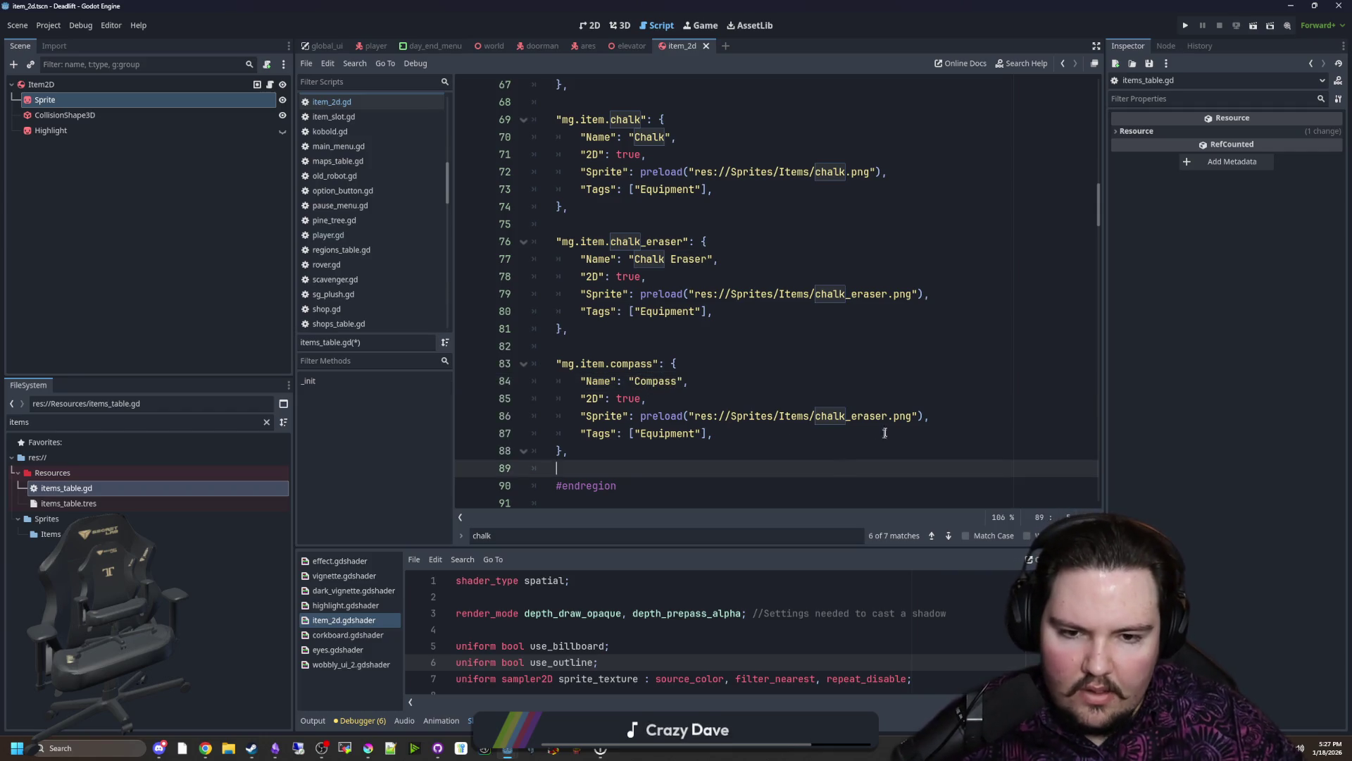
double_click(870, 417)
text(c)
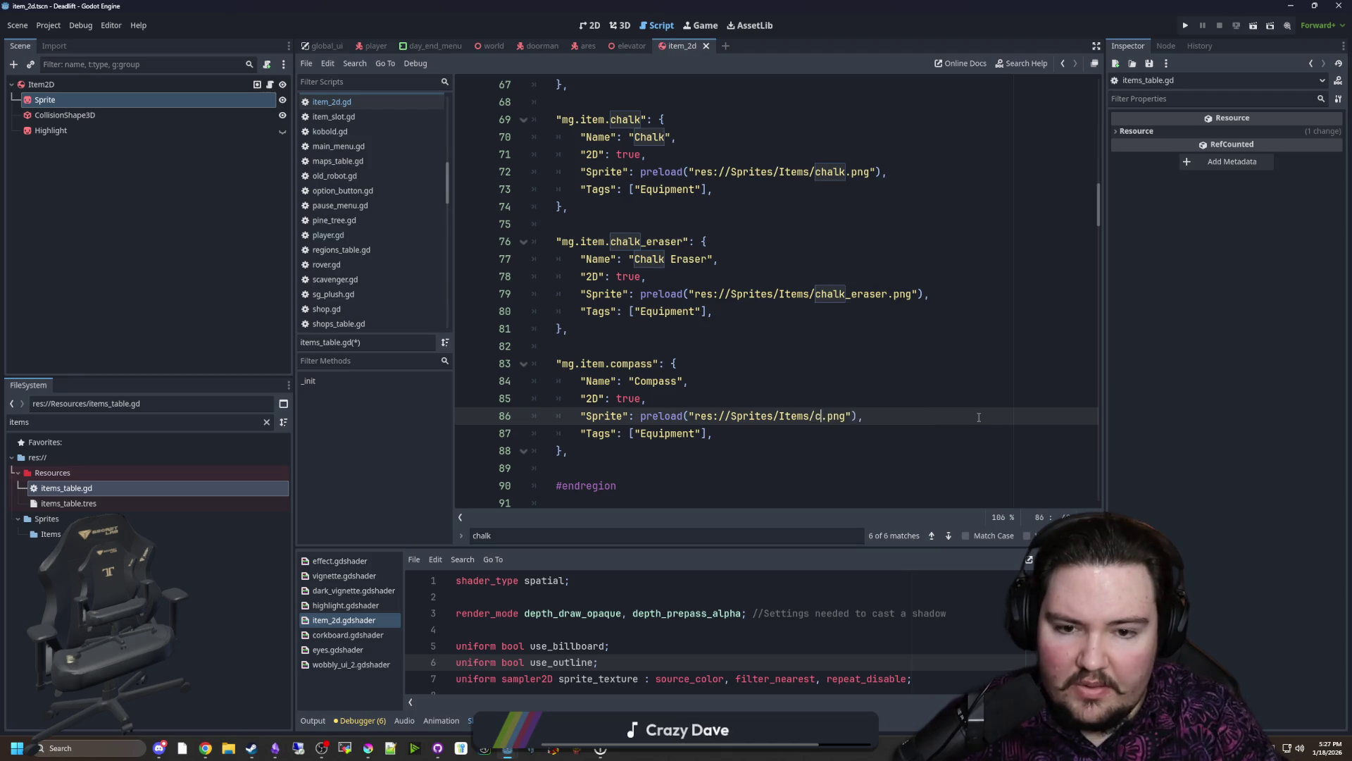
text(om)
key(Return)
key(Up)
key(Up)
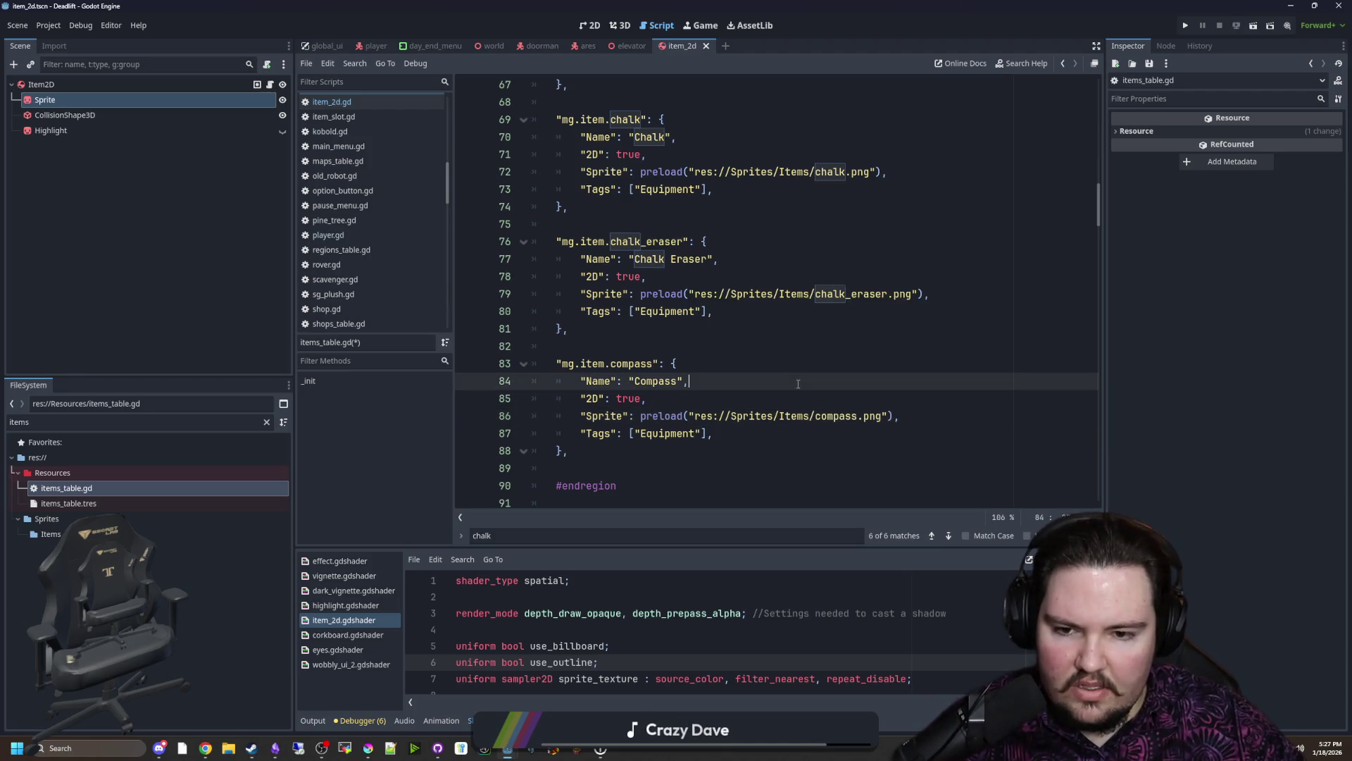
Step: Add an OverrideScene line preloading res://Scenes/item_2d.tscn below the Sprite line
click(661, 454)
click(949, 423)
text(")
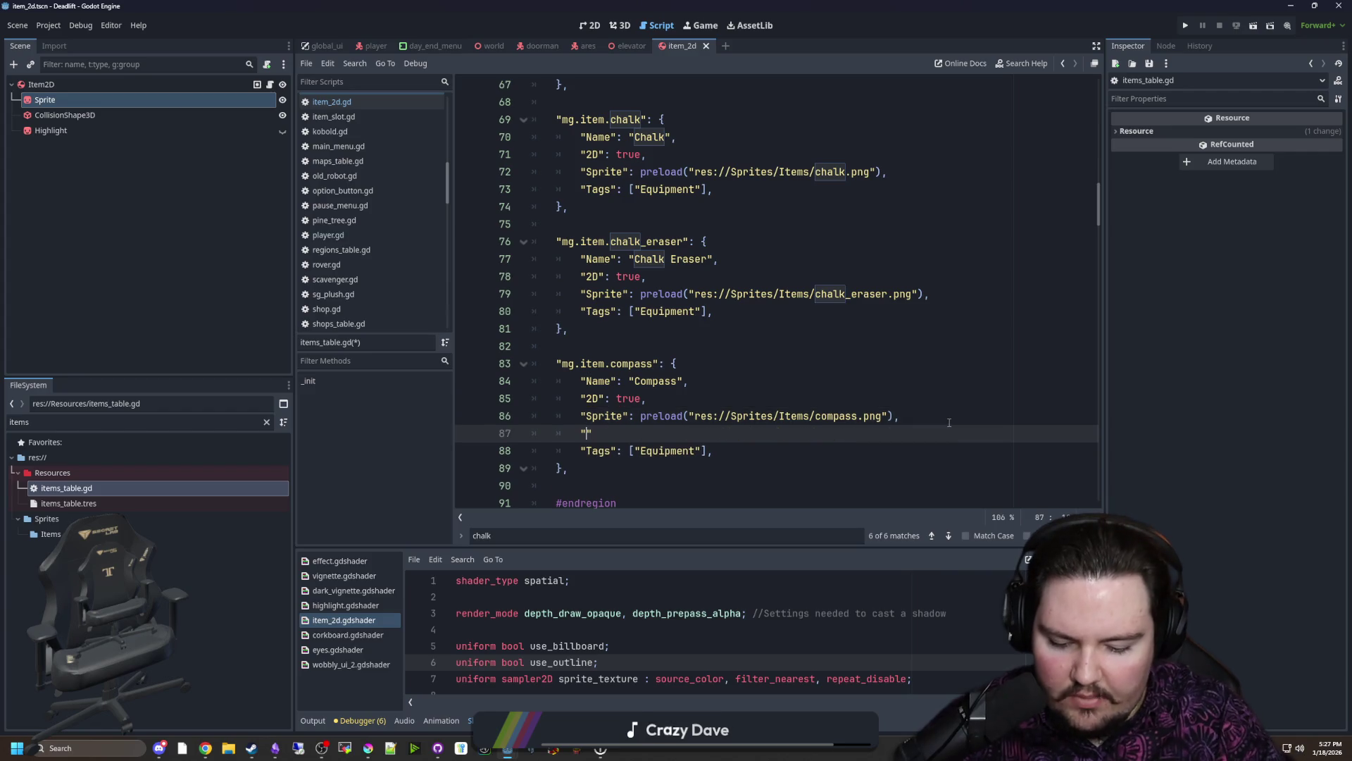
key(Return)
text("Override)
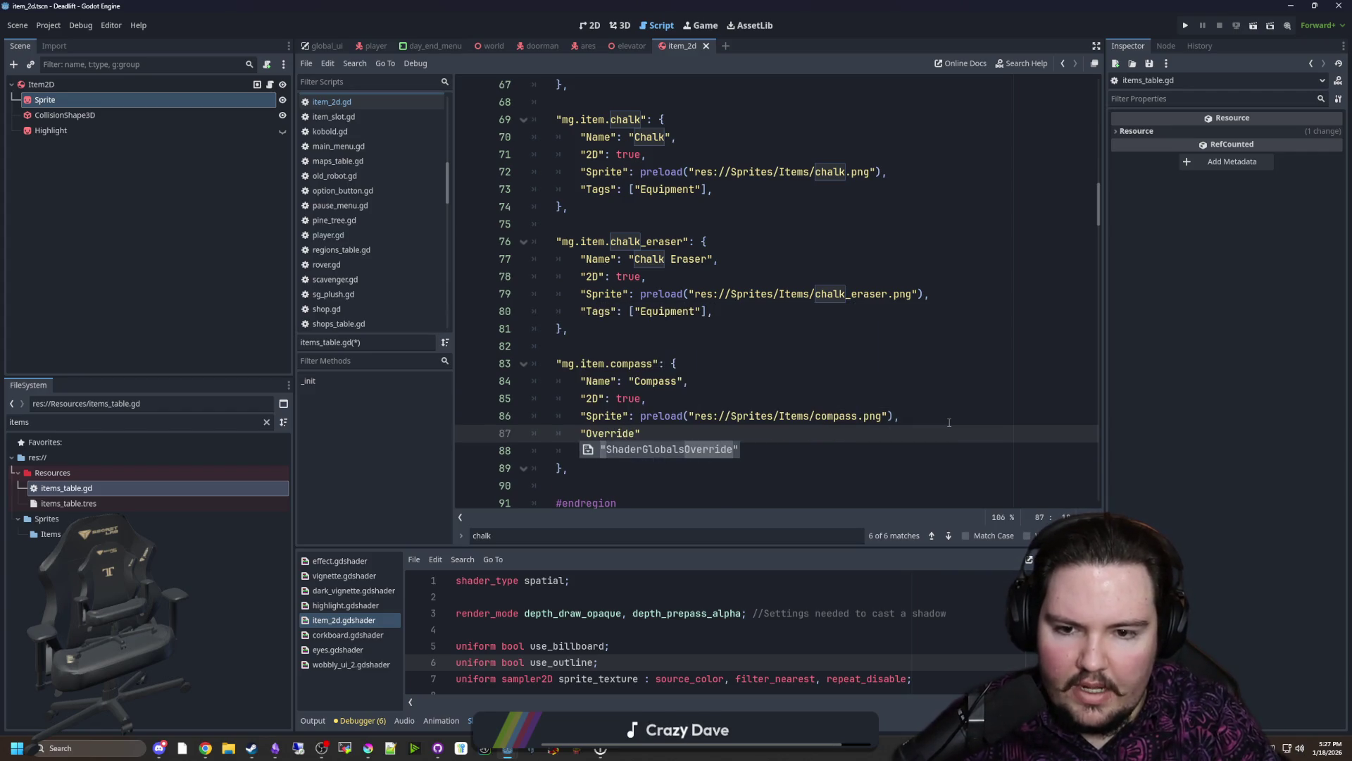
text(Scene)
text(: )
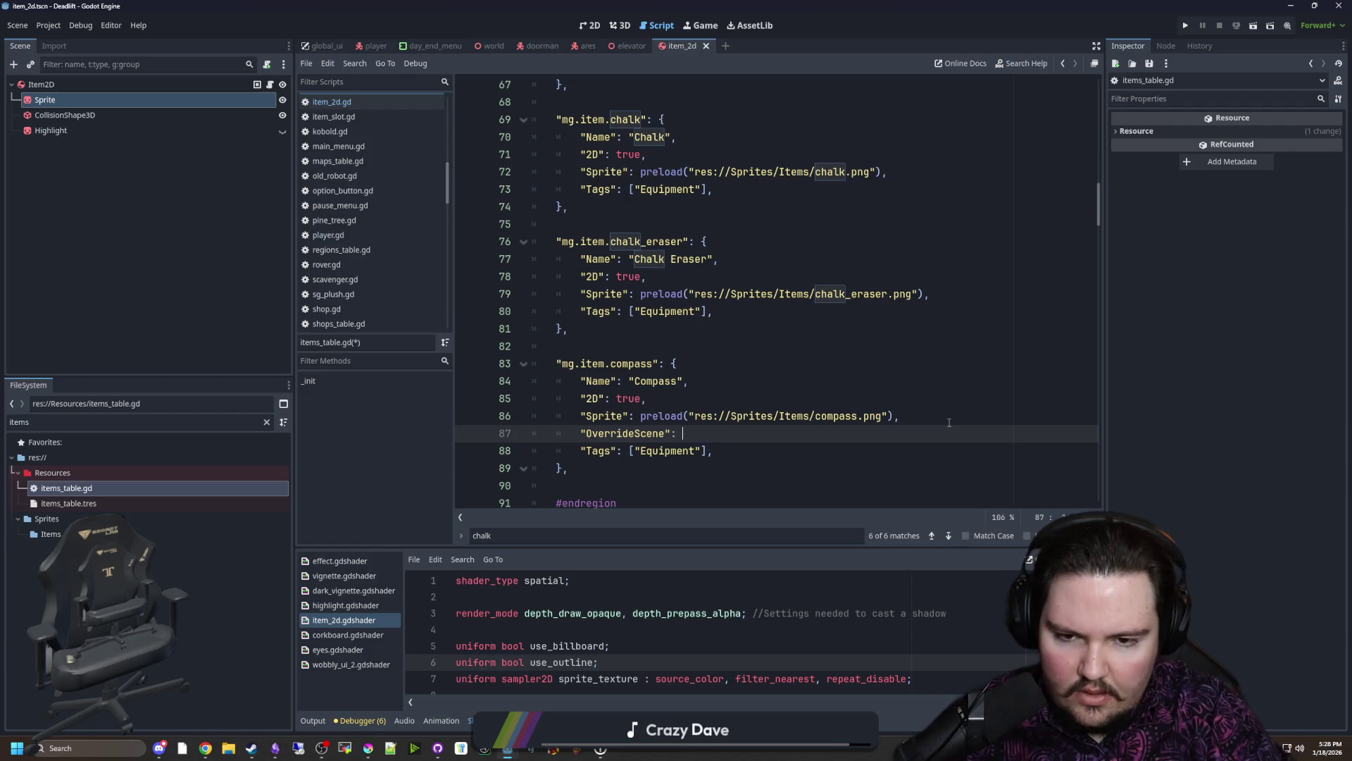
text(preload)
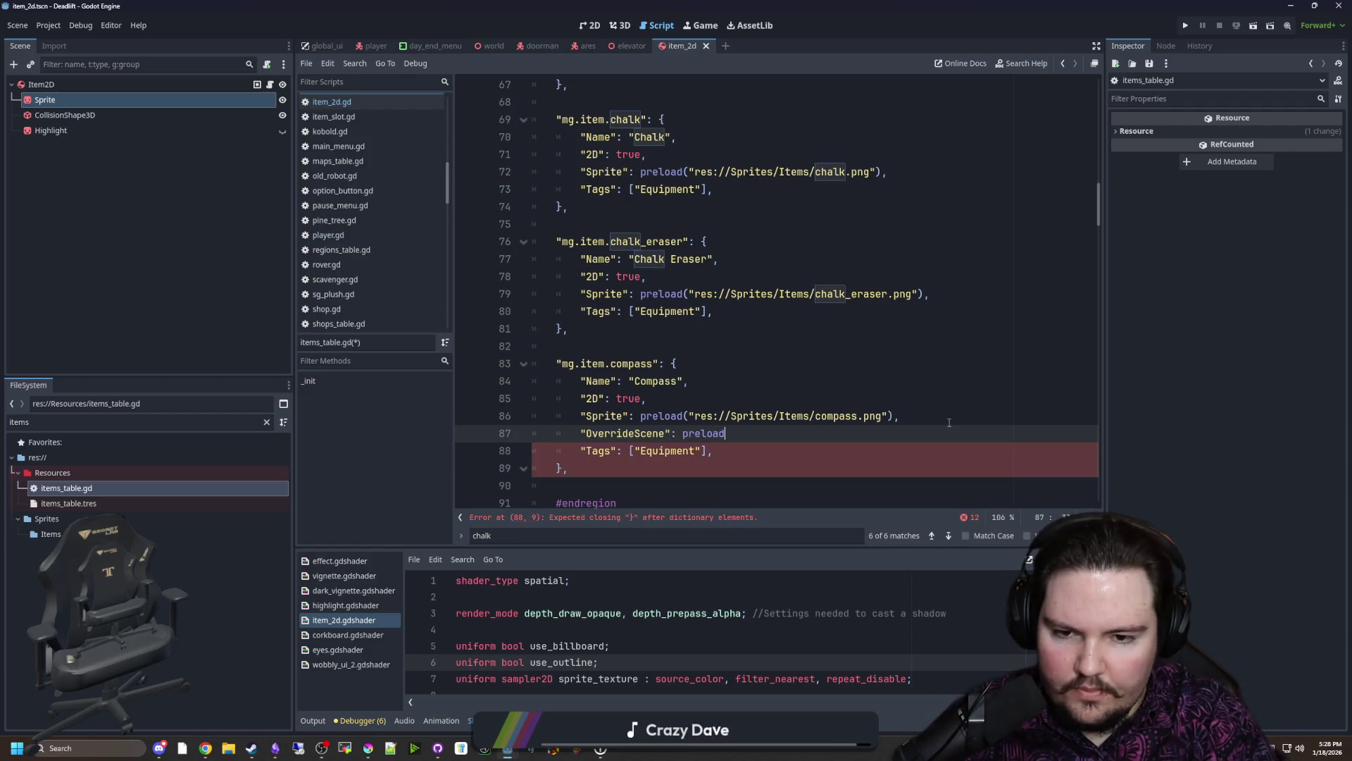
text((")
text(i)
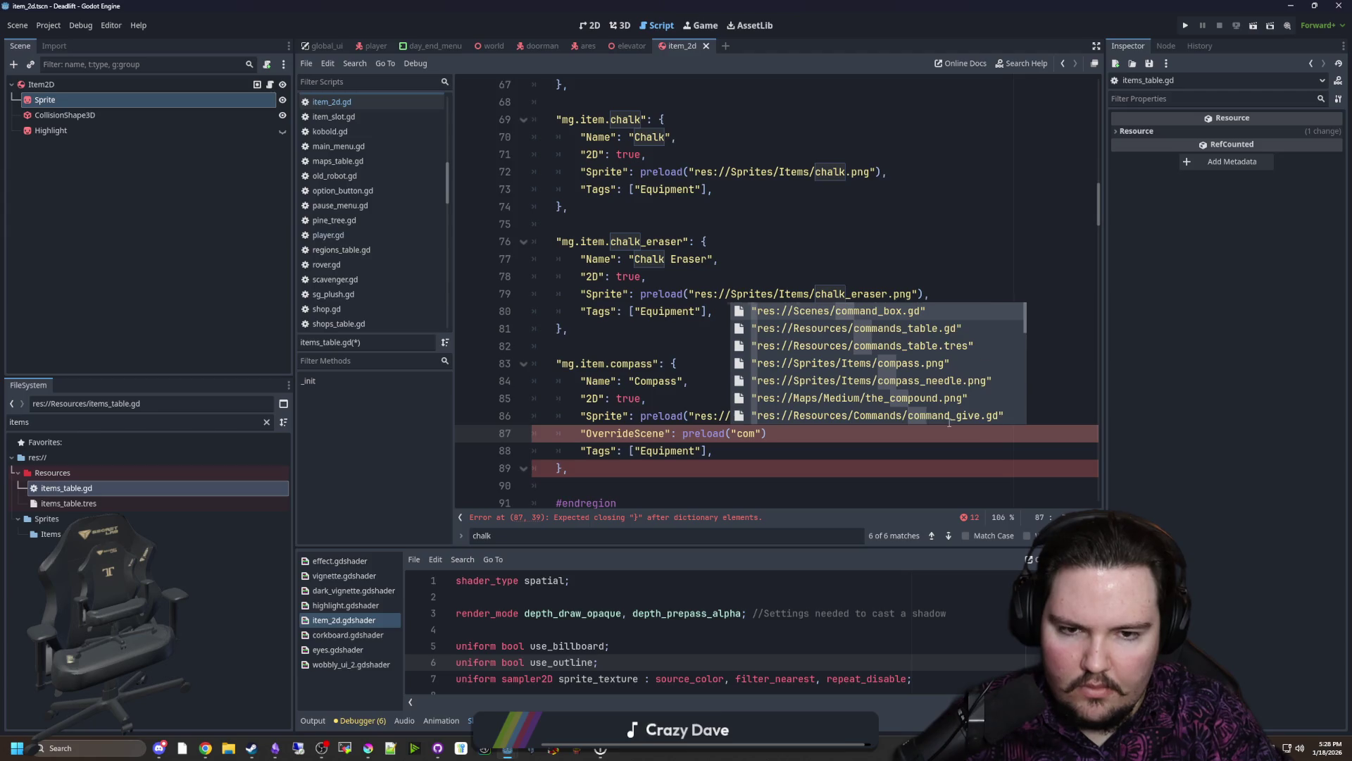
text(tem_2d)
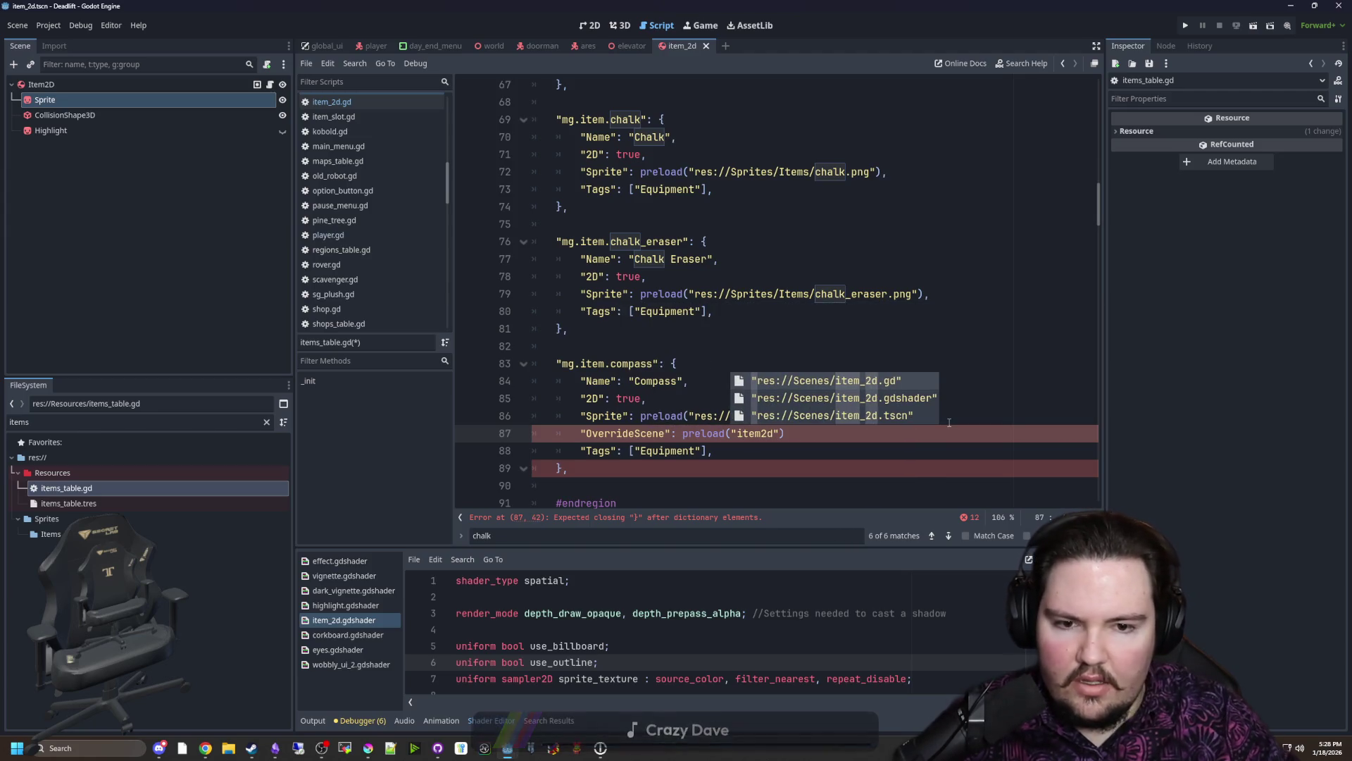
key(Down)
key(Down)
key(Return)
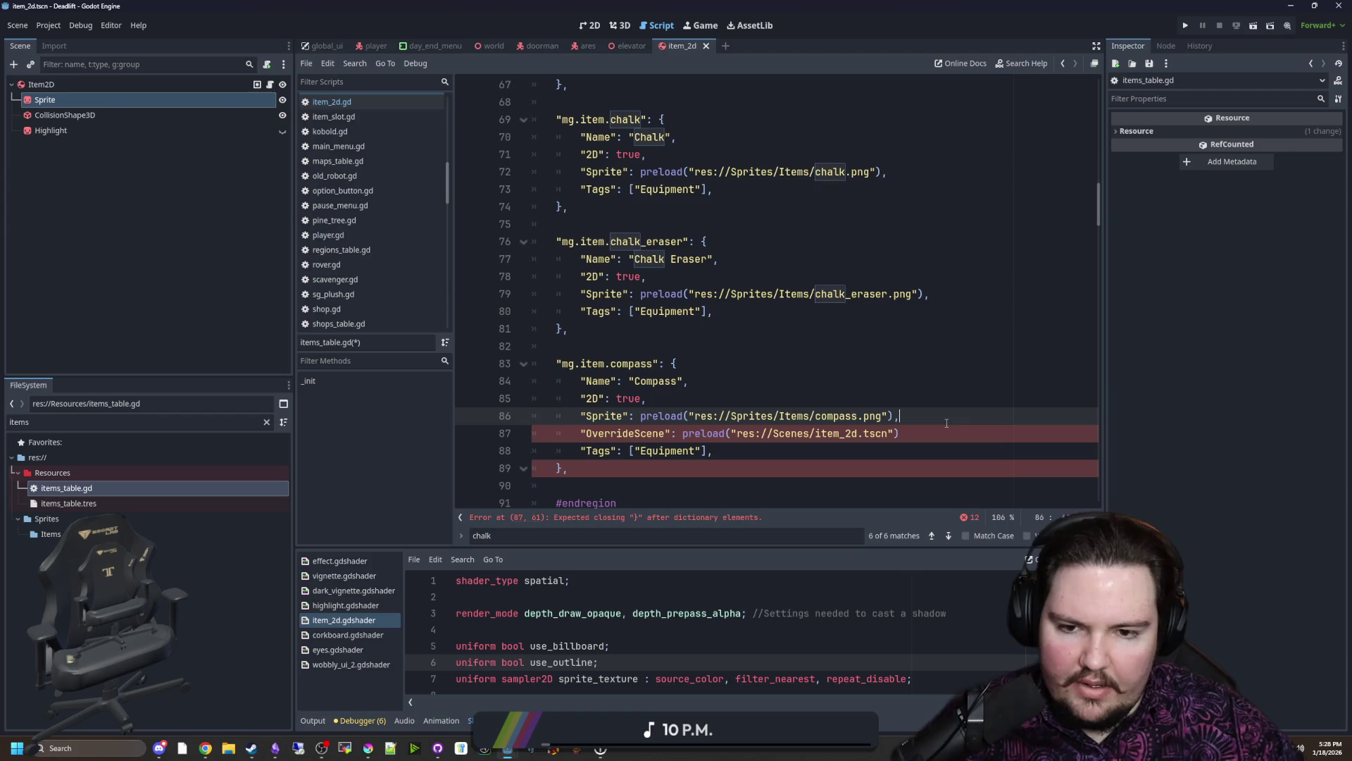
click(866, 400)
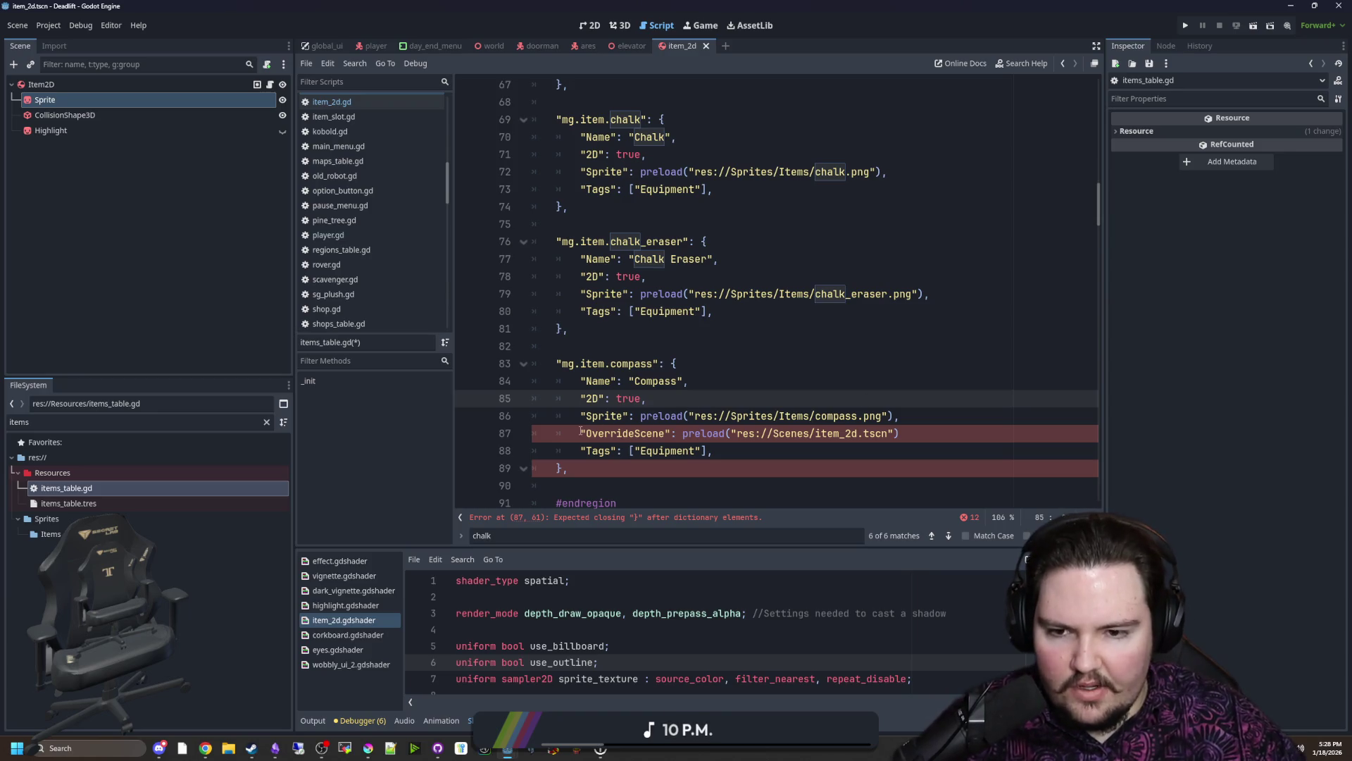
Step: Comment out the compass OverrideScene line with Ctrl+K and save the script
key(Down)
key(Down)
key(ctrl+k)
click(734, 385)
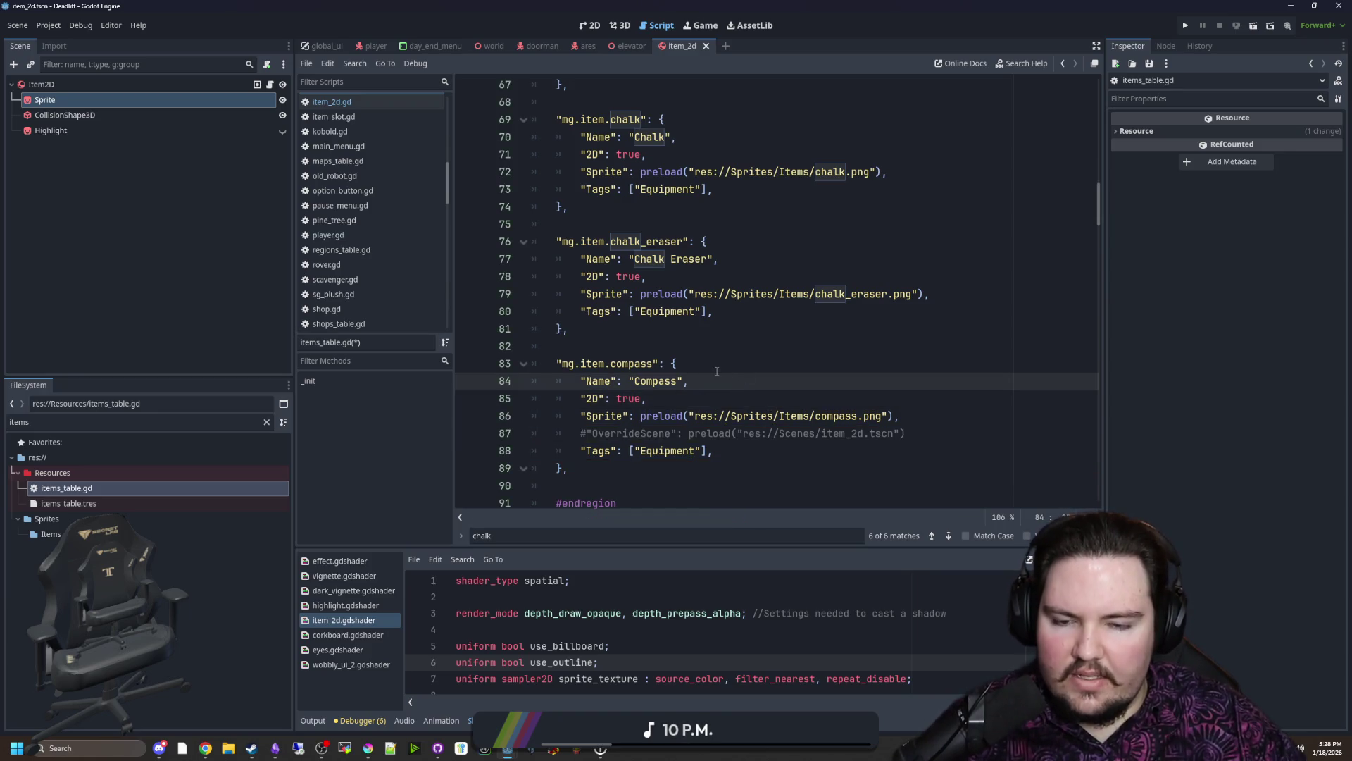
key(Up)
key(Up)
key(ctrl+s)
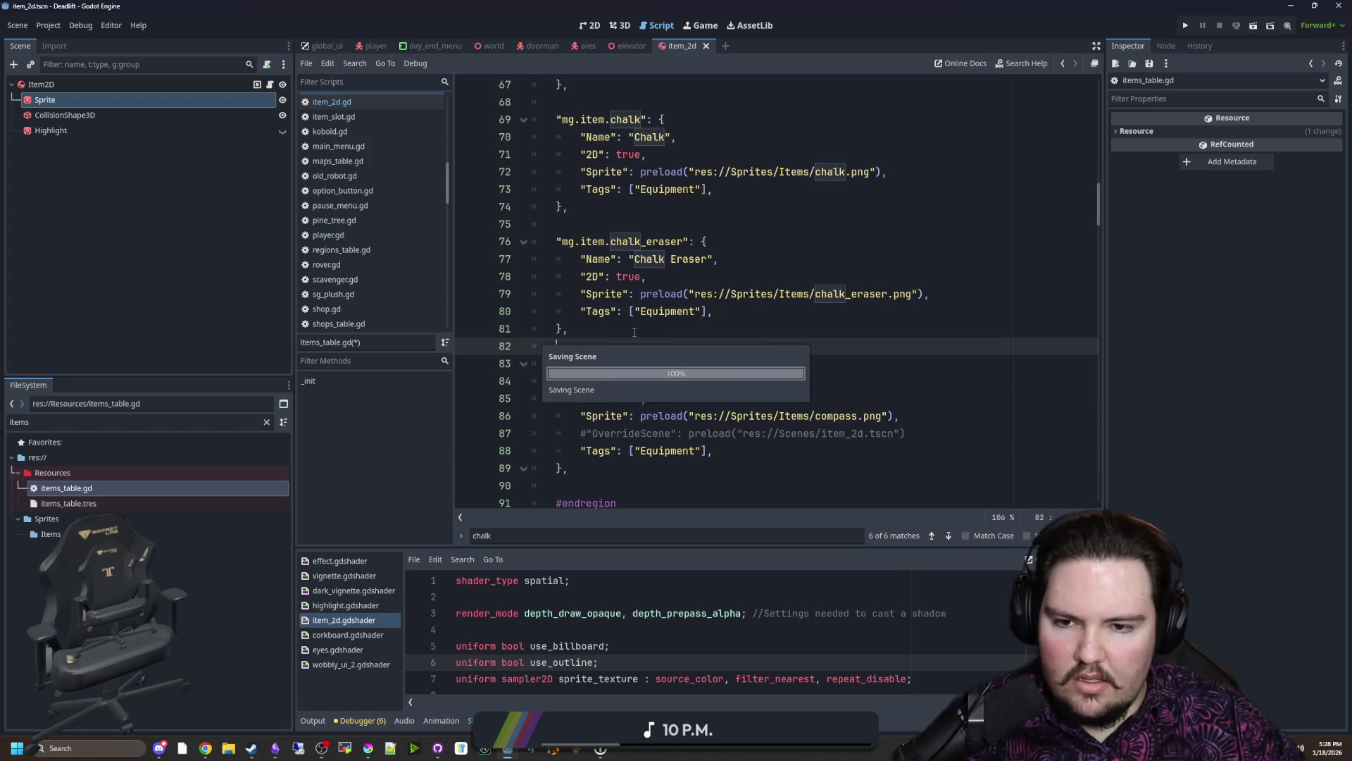
key(ctrl+s)
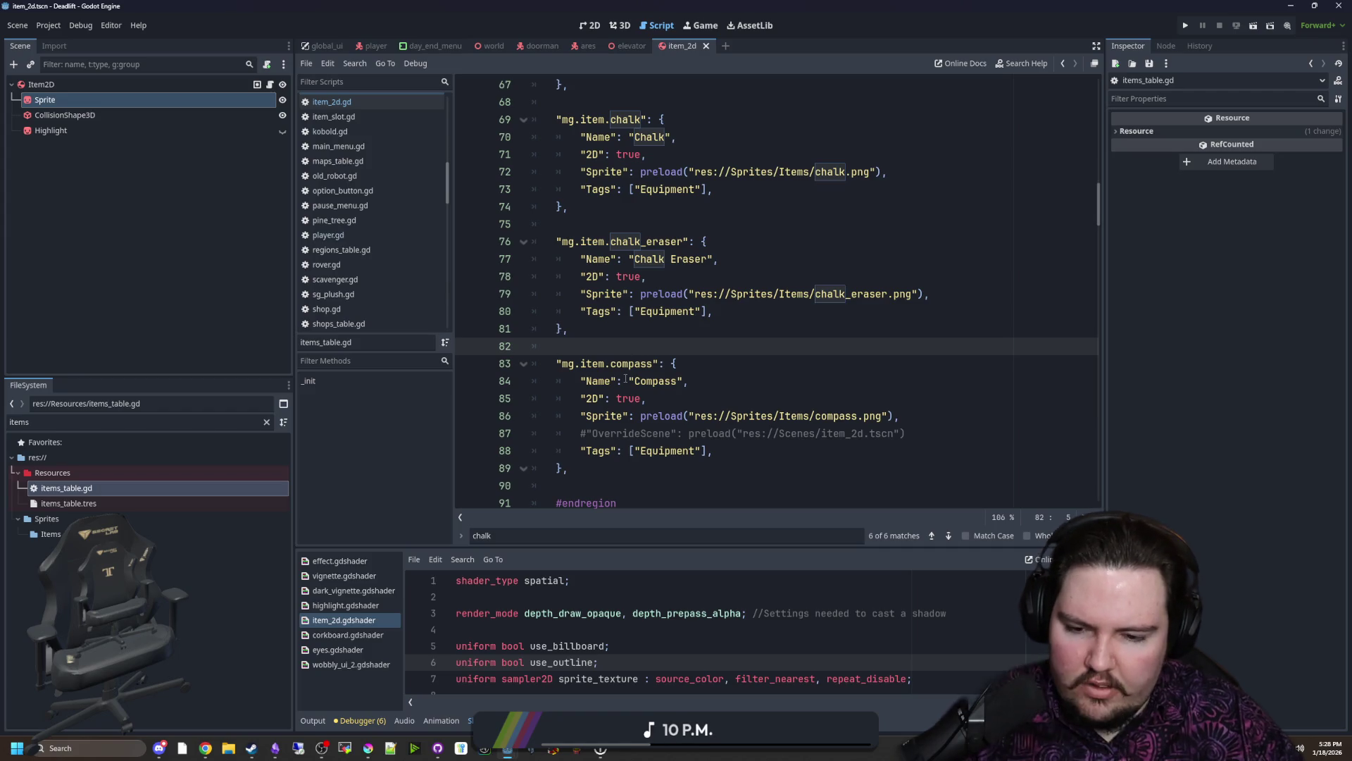
click(144, 264)
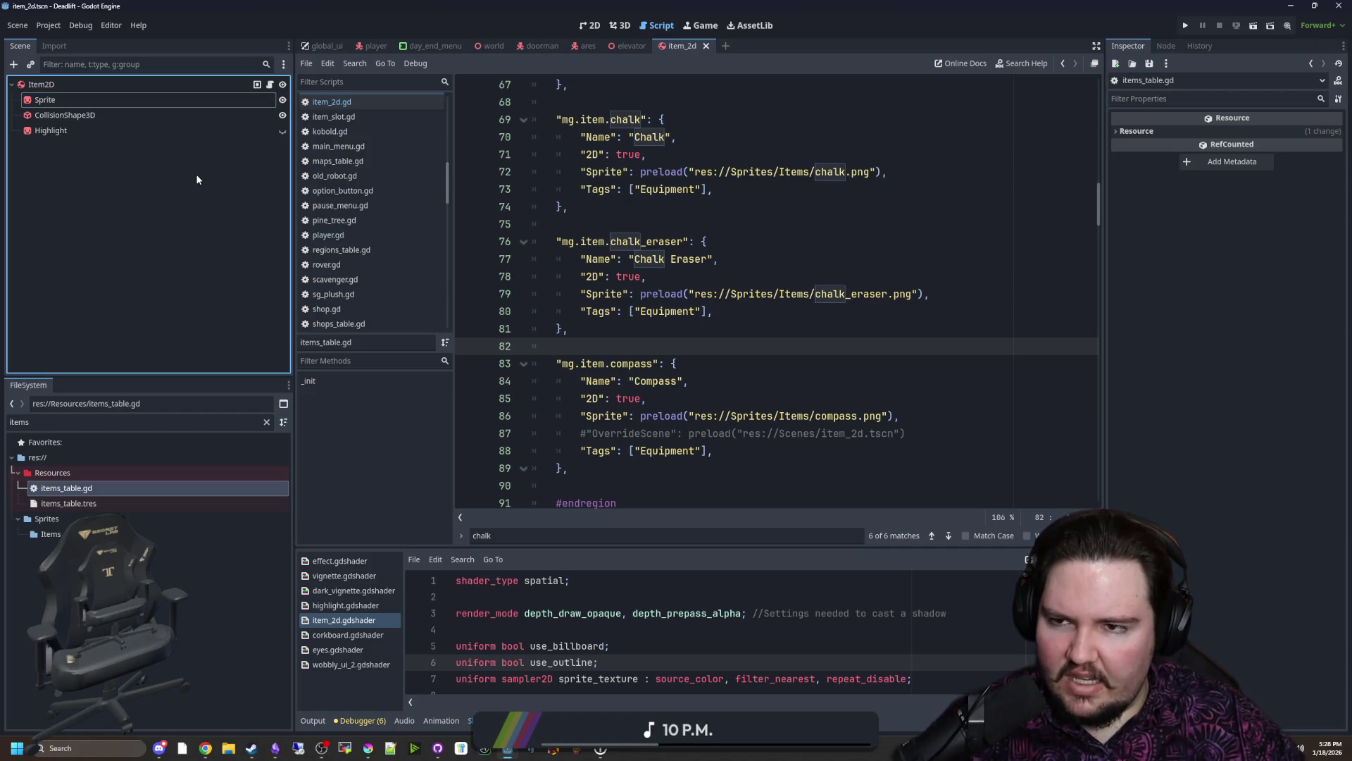
Step: Uncomment line 87 and rename its OverrideScene key to SubViewport
click(725, 283)
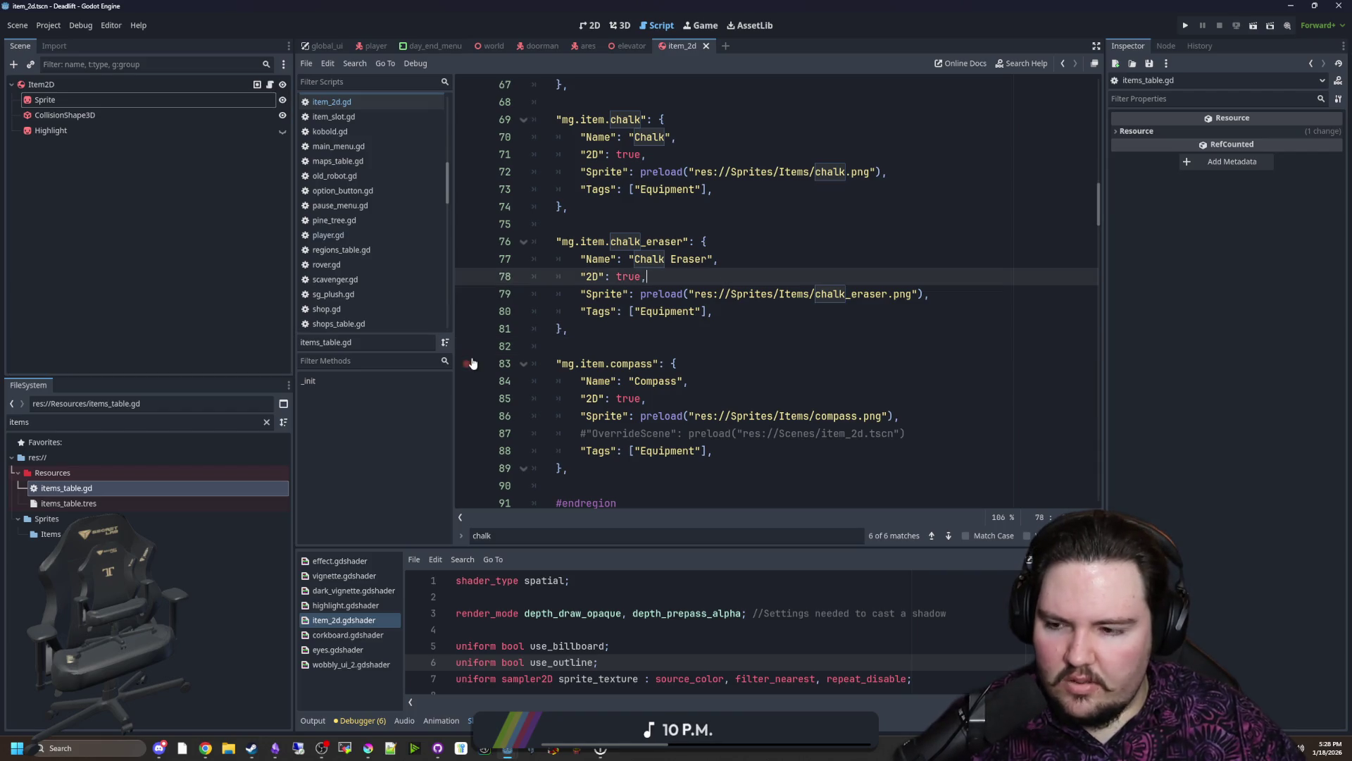
click(588, 433)
key(BackSpace)
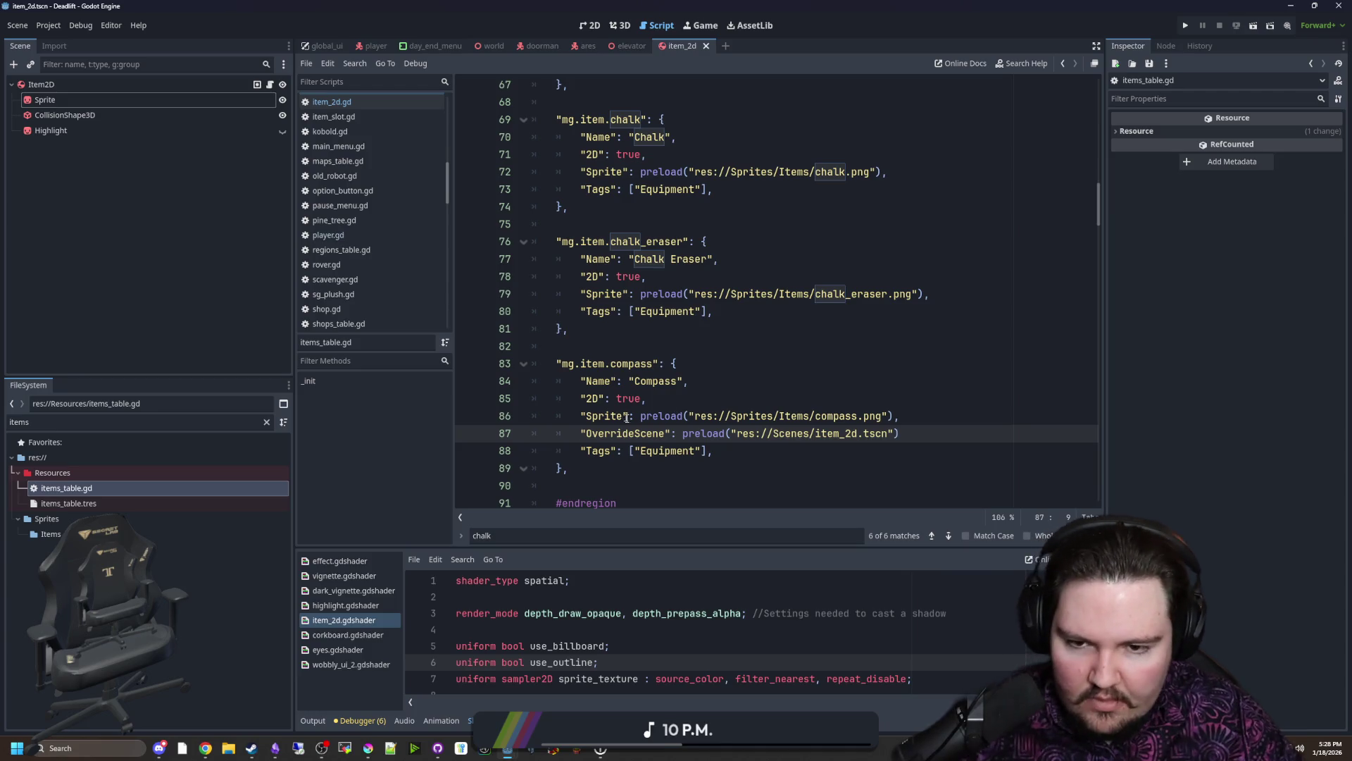
double_click(630, 433)
text(SubView)
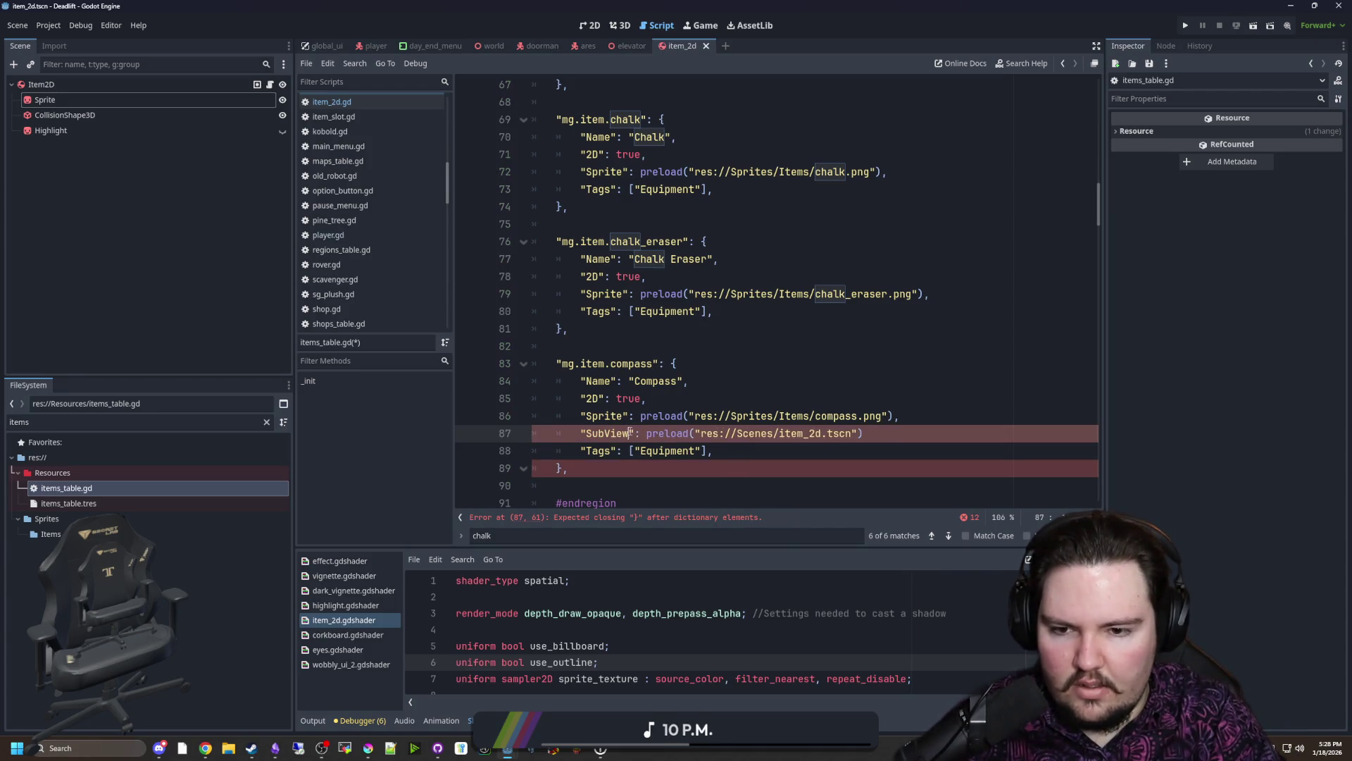
text(port)
click(786, 458)
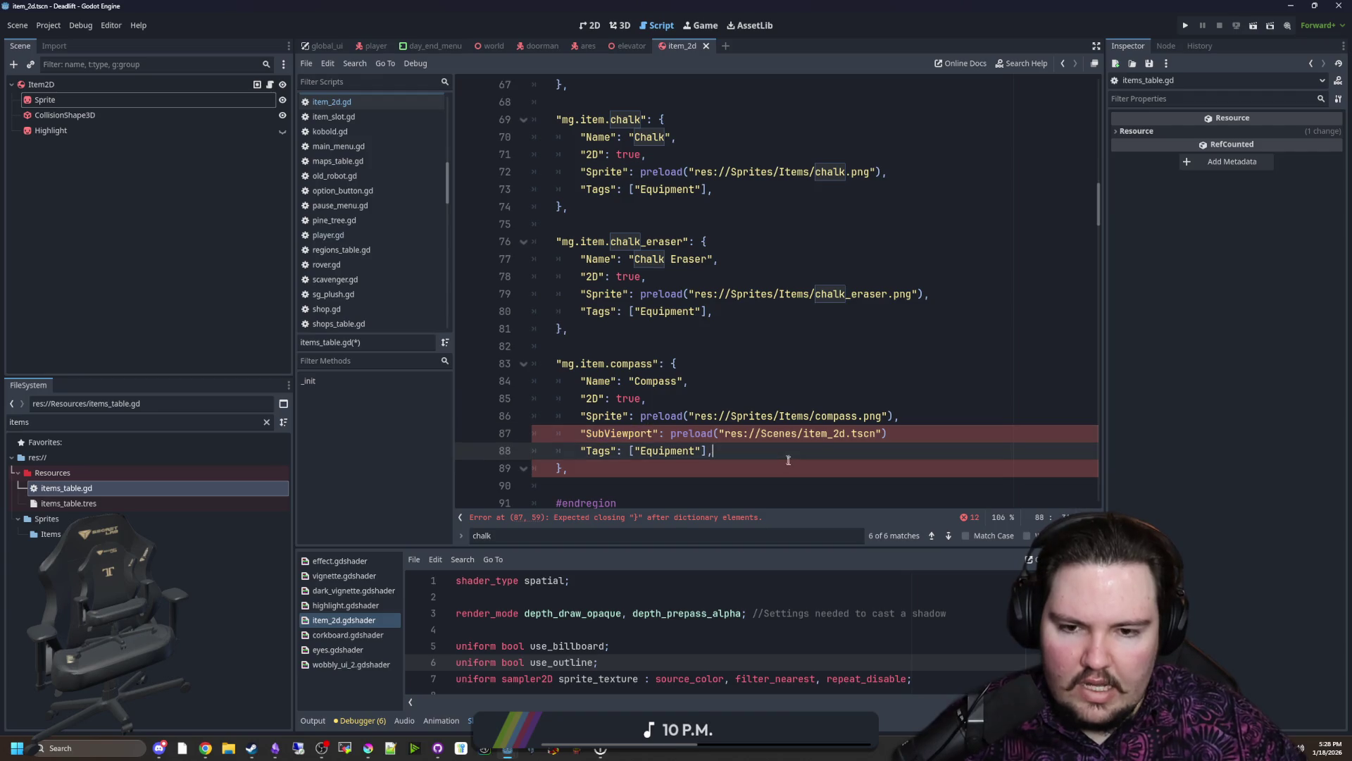
Step: Change the preload path to compass_viewport.tscn and add a trailing comma
drag(882, 434, 806, 434)
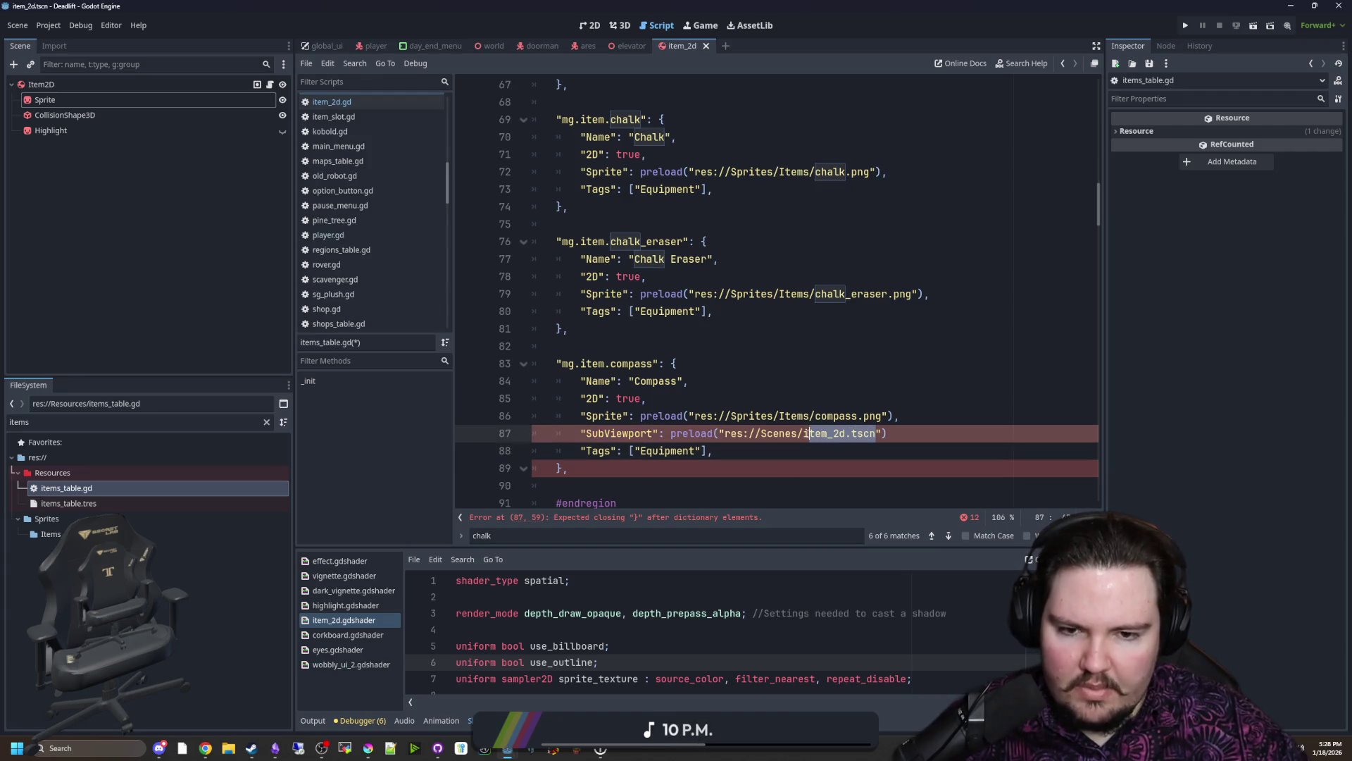
text(compass)
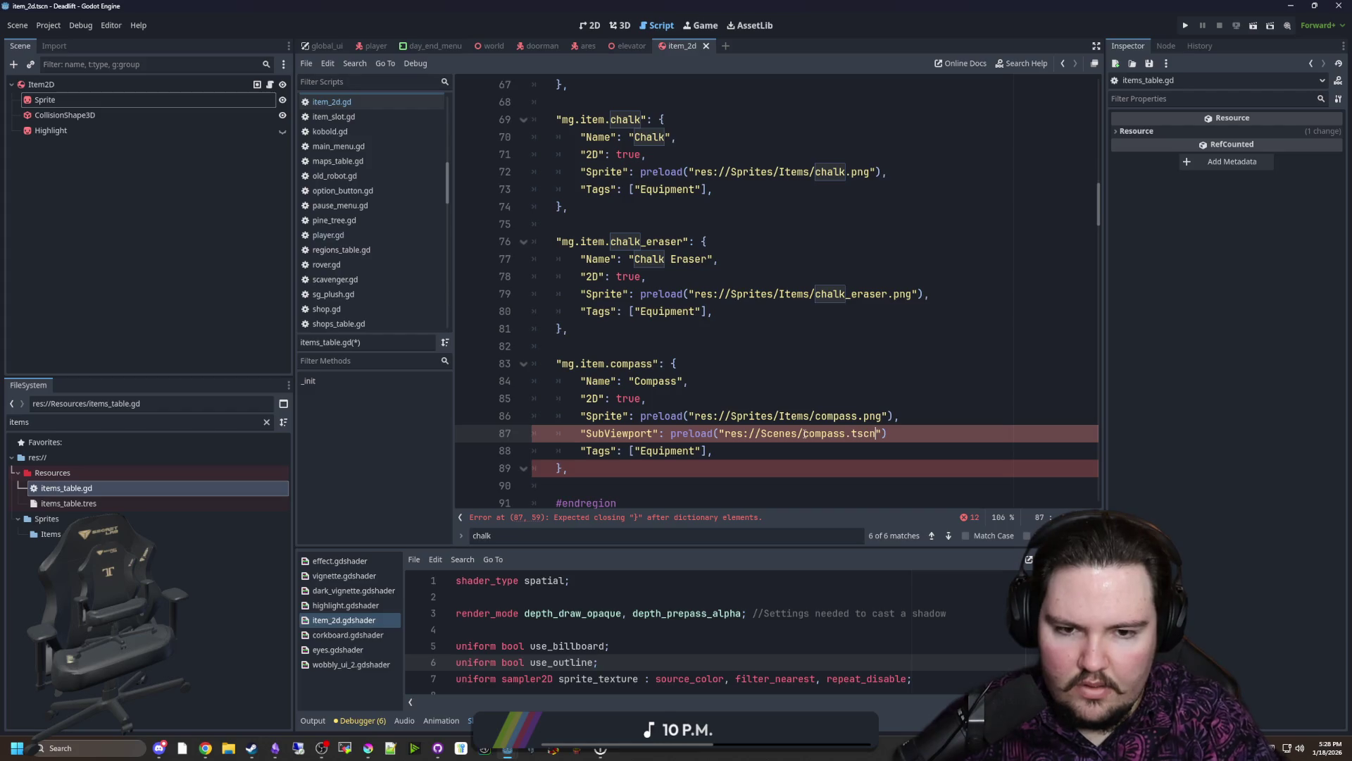
key(Right)
key(Right)
key(Right)
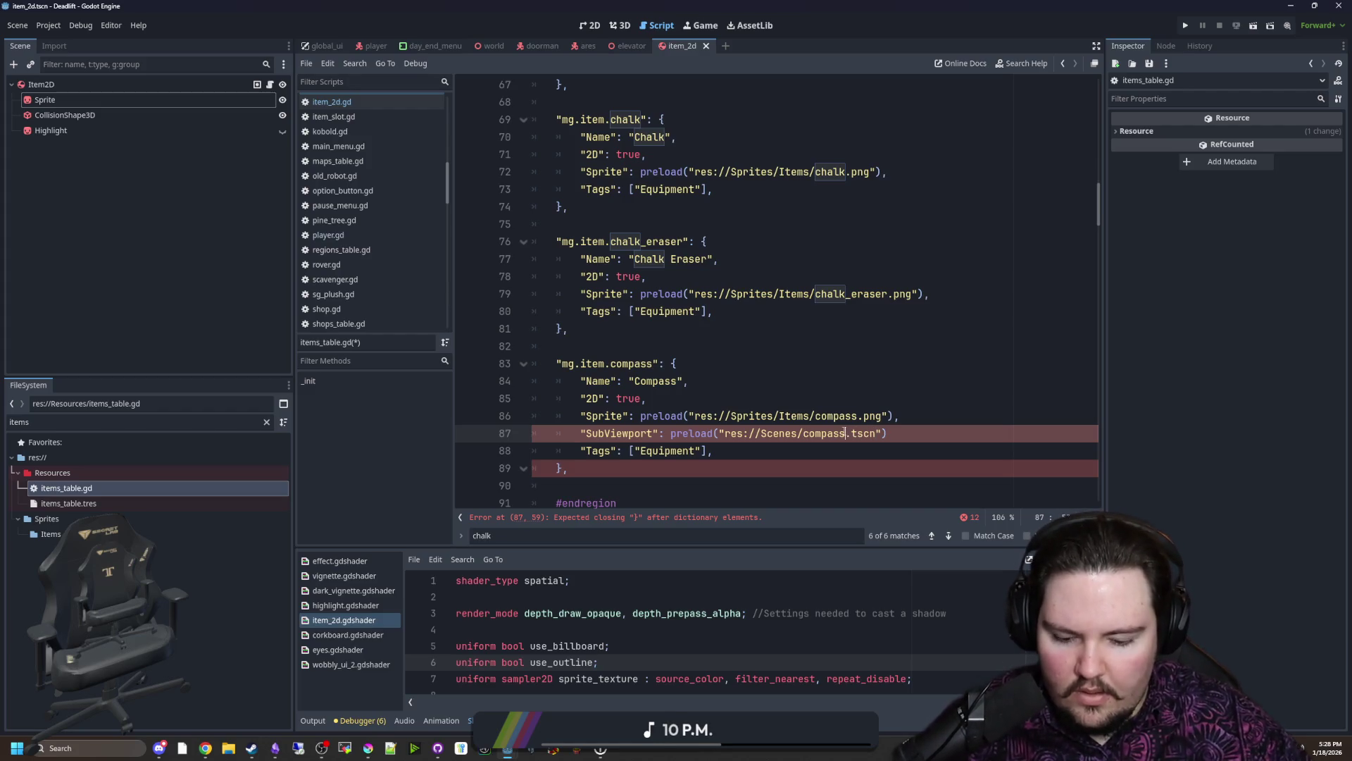
text(_viewport)
key(Up)
key(Up)
key(Up)
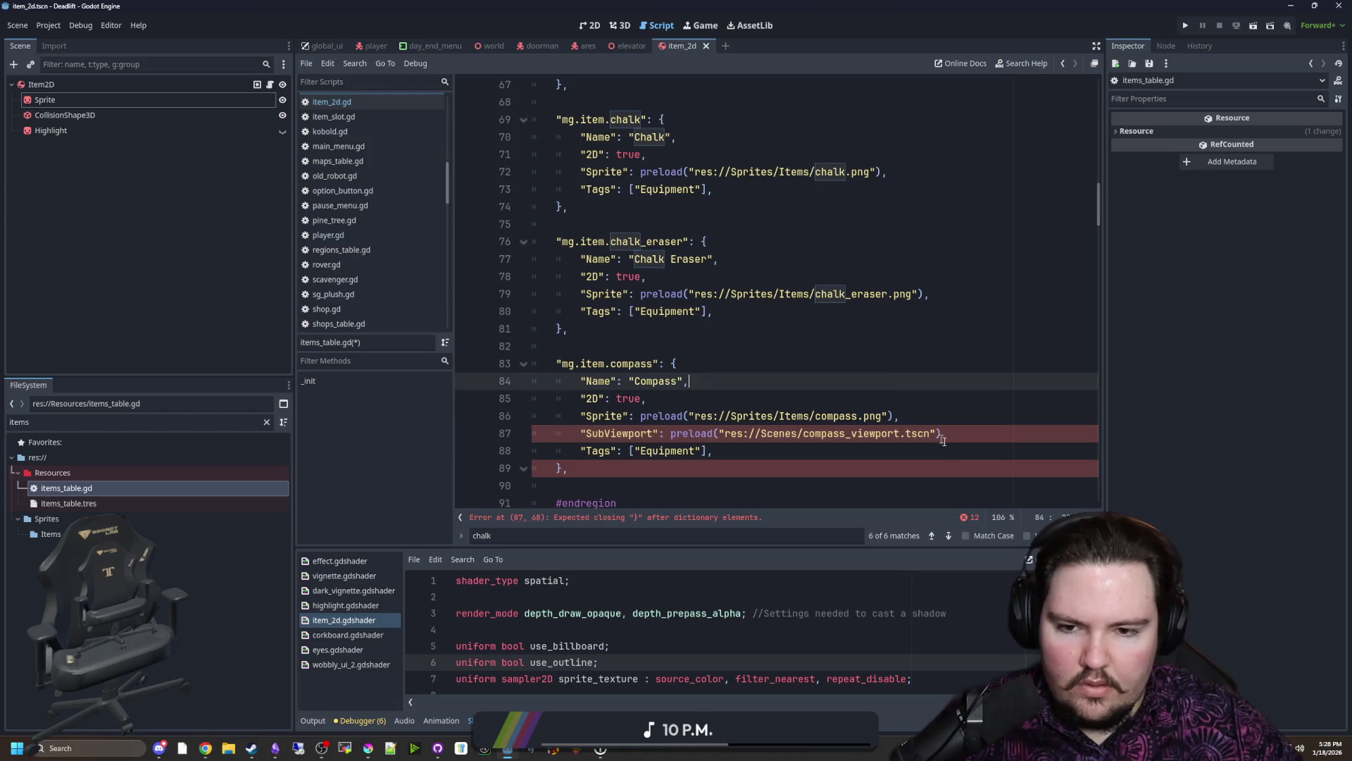
click(943, 439)
text(,)
click(618, 433)
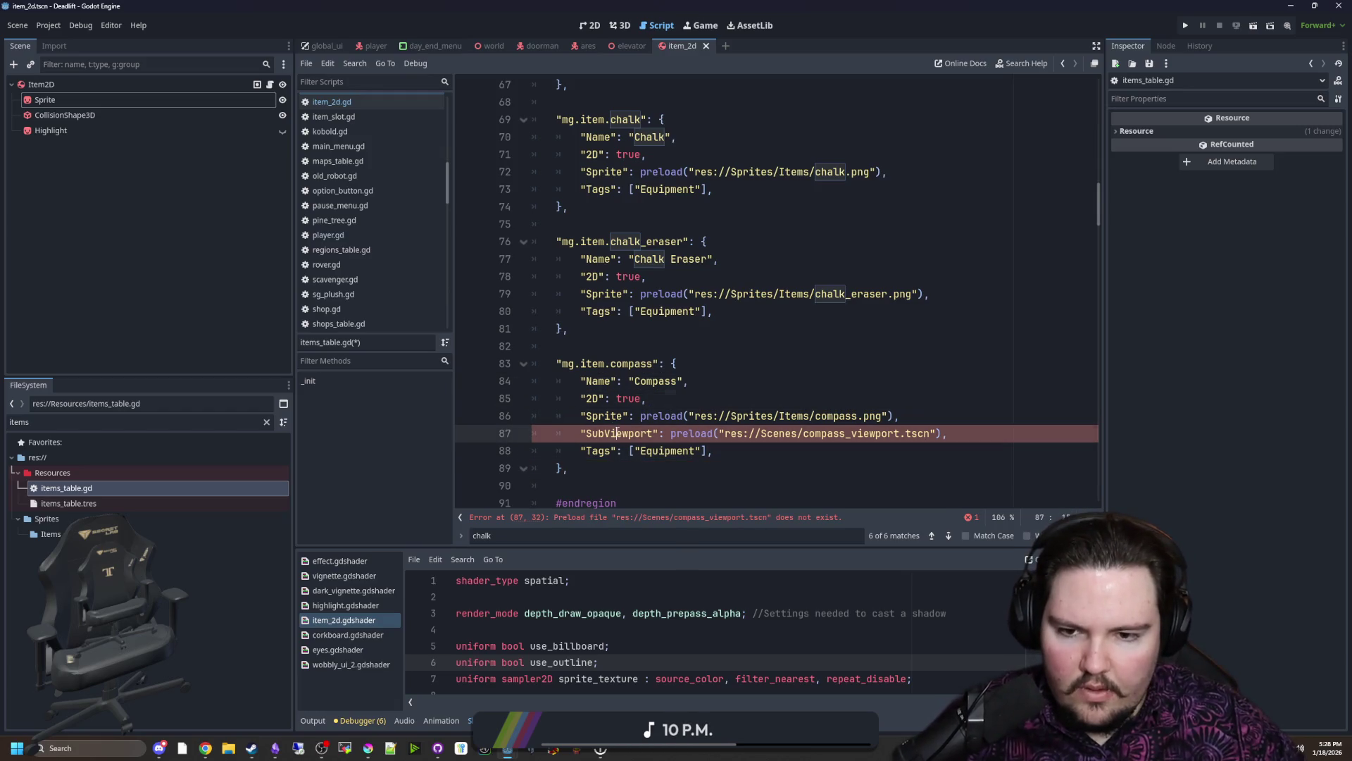
double_click(618, 433)
scroll(676, 402, up, 15)
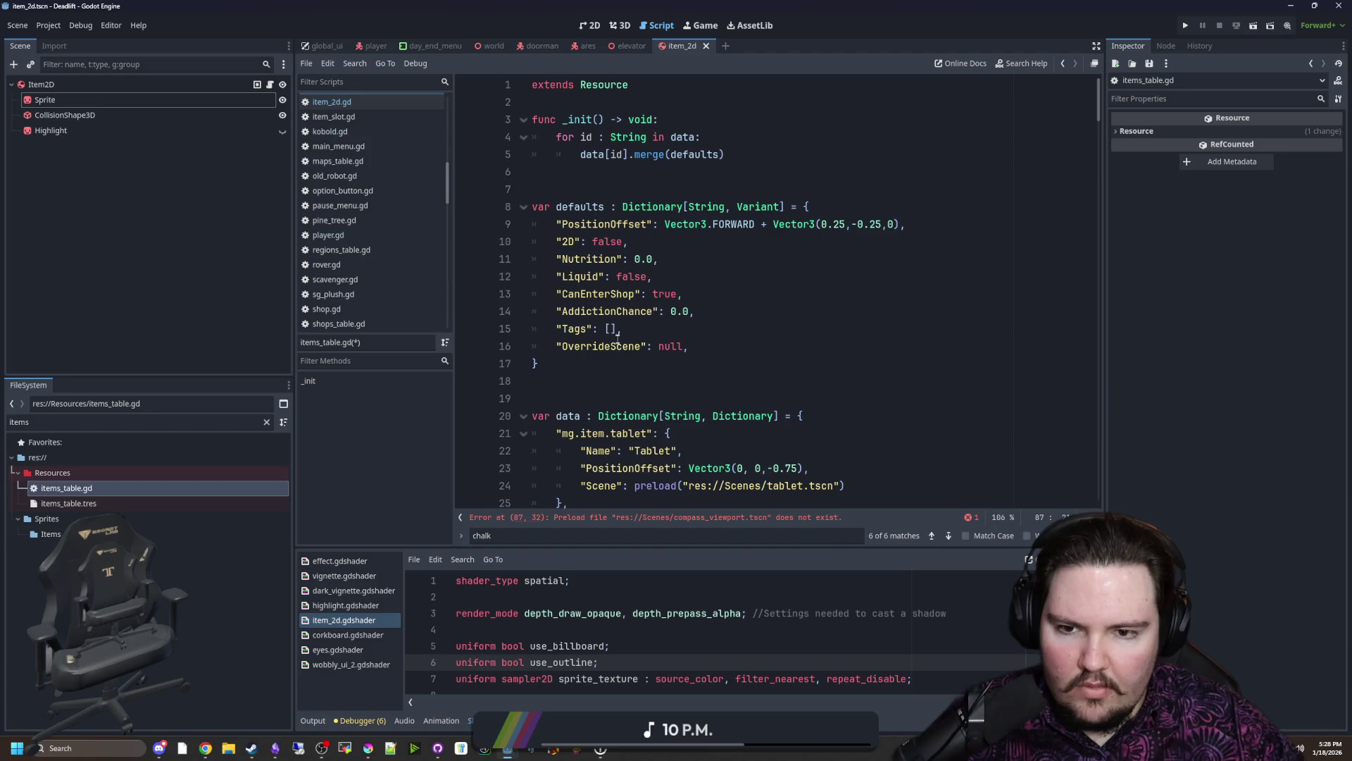
Step: Check the OverrideScene default in the defaults block, then return to line 87
click(615, 346)
double_click(615, 345)
click(615, 380)
scroll(748, 442, down, 6)
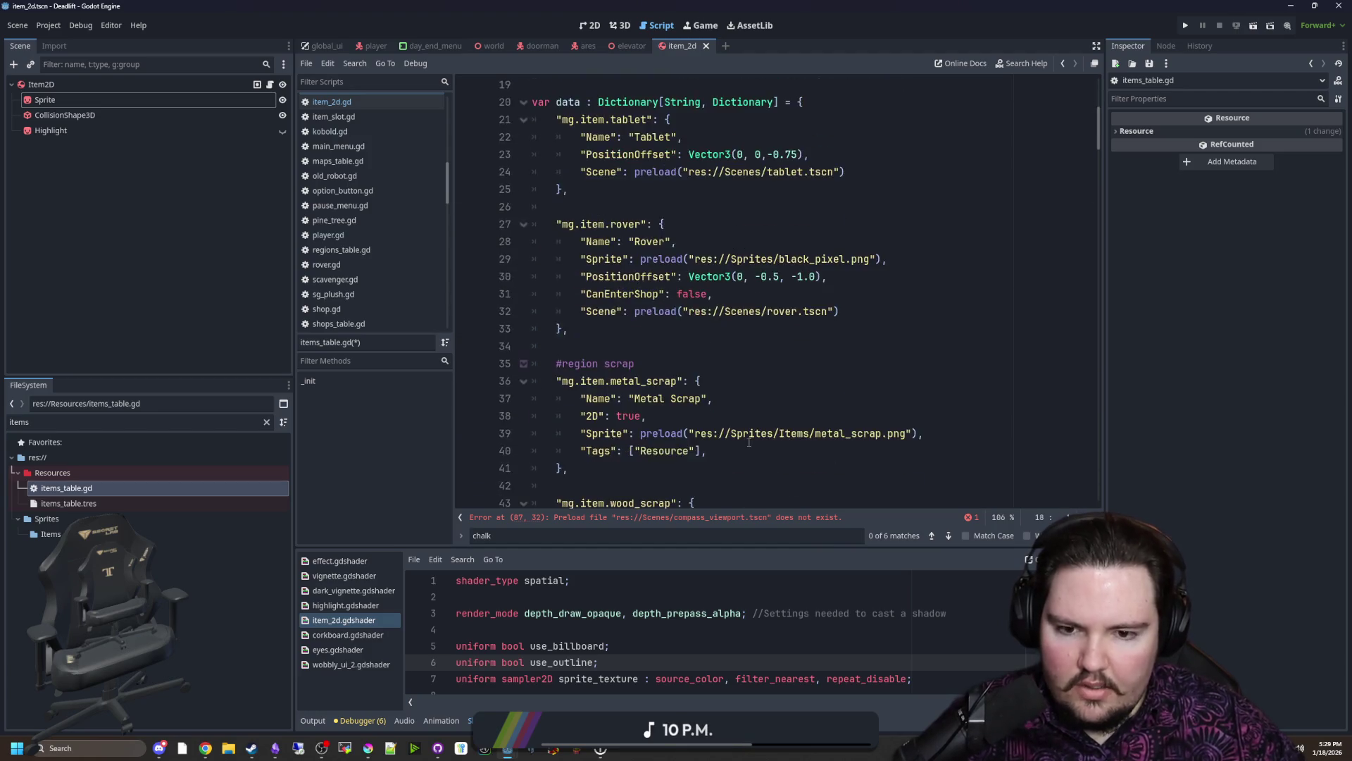
scroll(749, 442, down, 5)
click(774, 520)
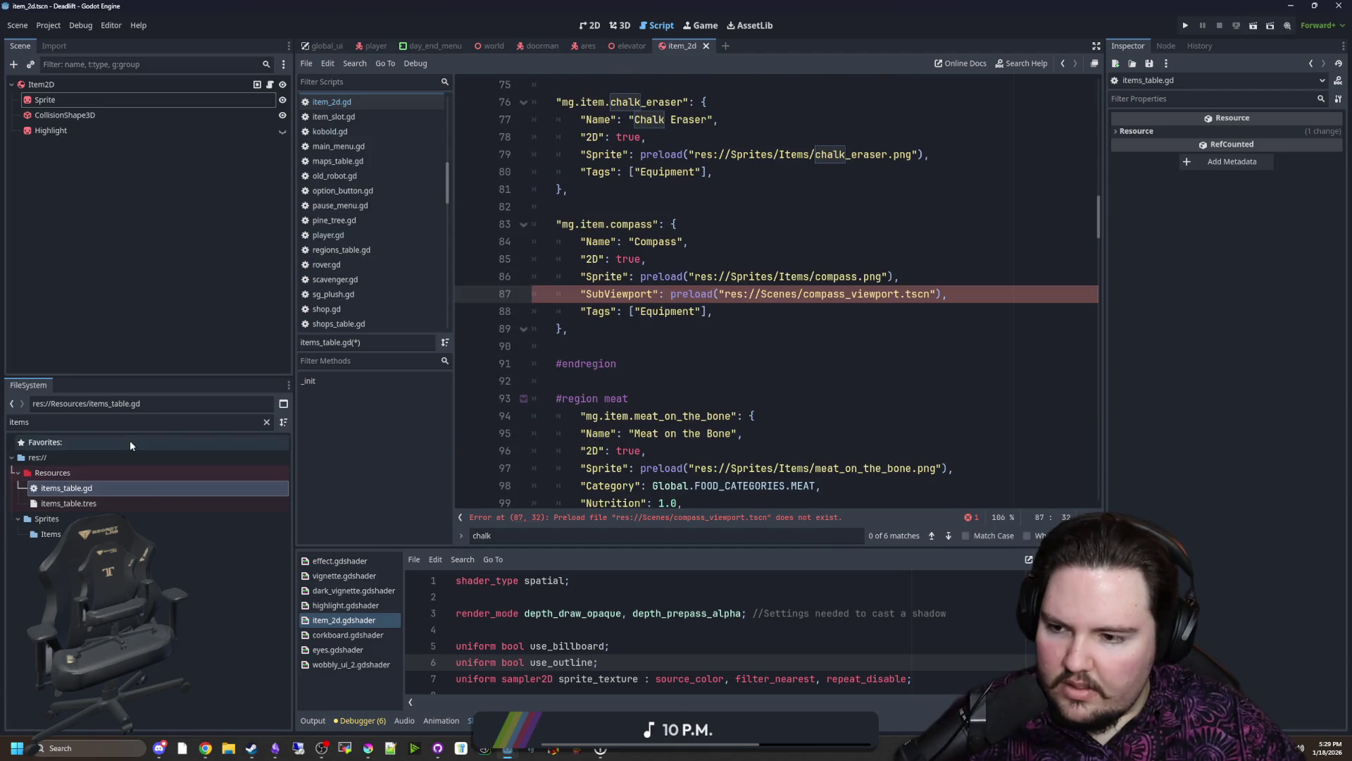
Step: Clear the file filter and start creating a new scene in the Scenes folder
click(267, 422)
click(27, 503)
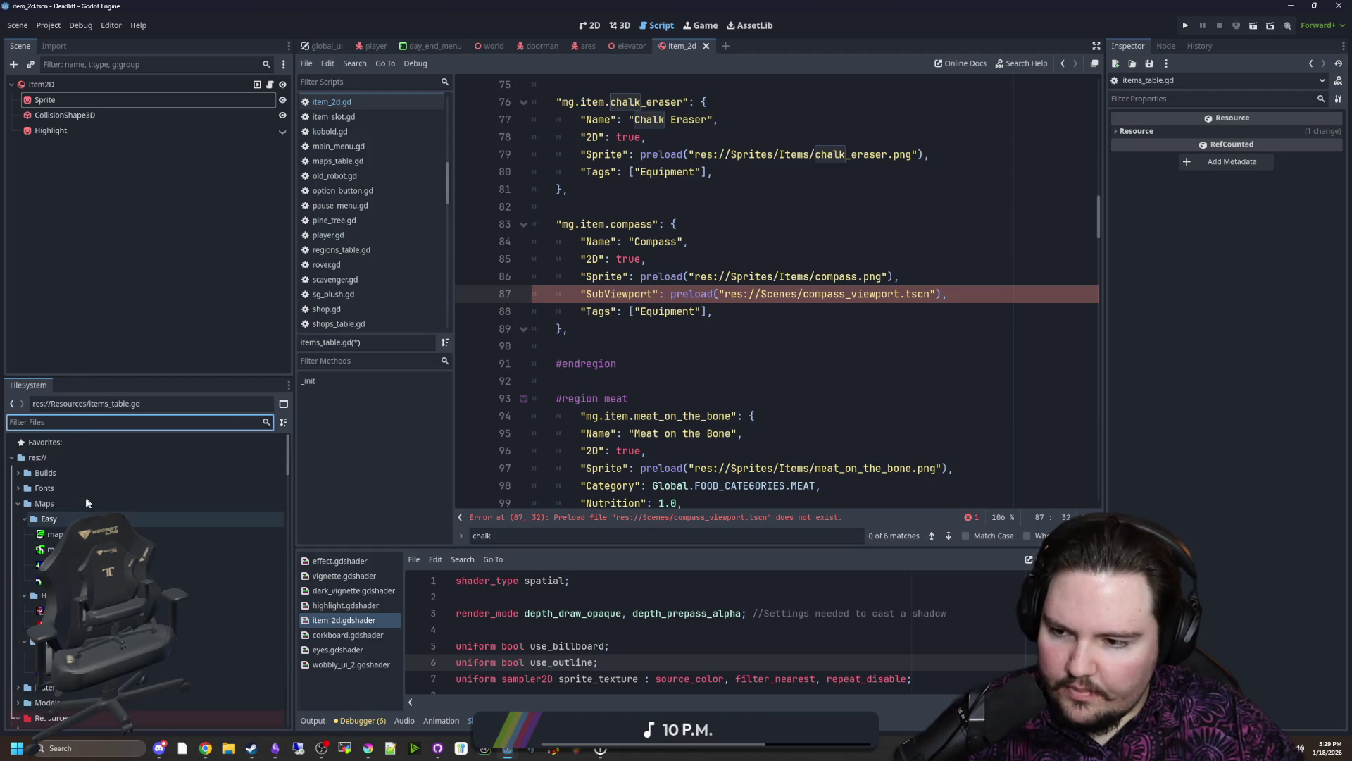
click(20, 503)
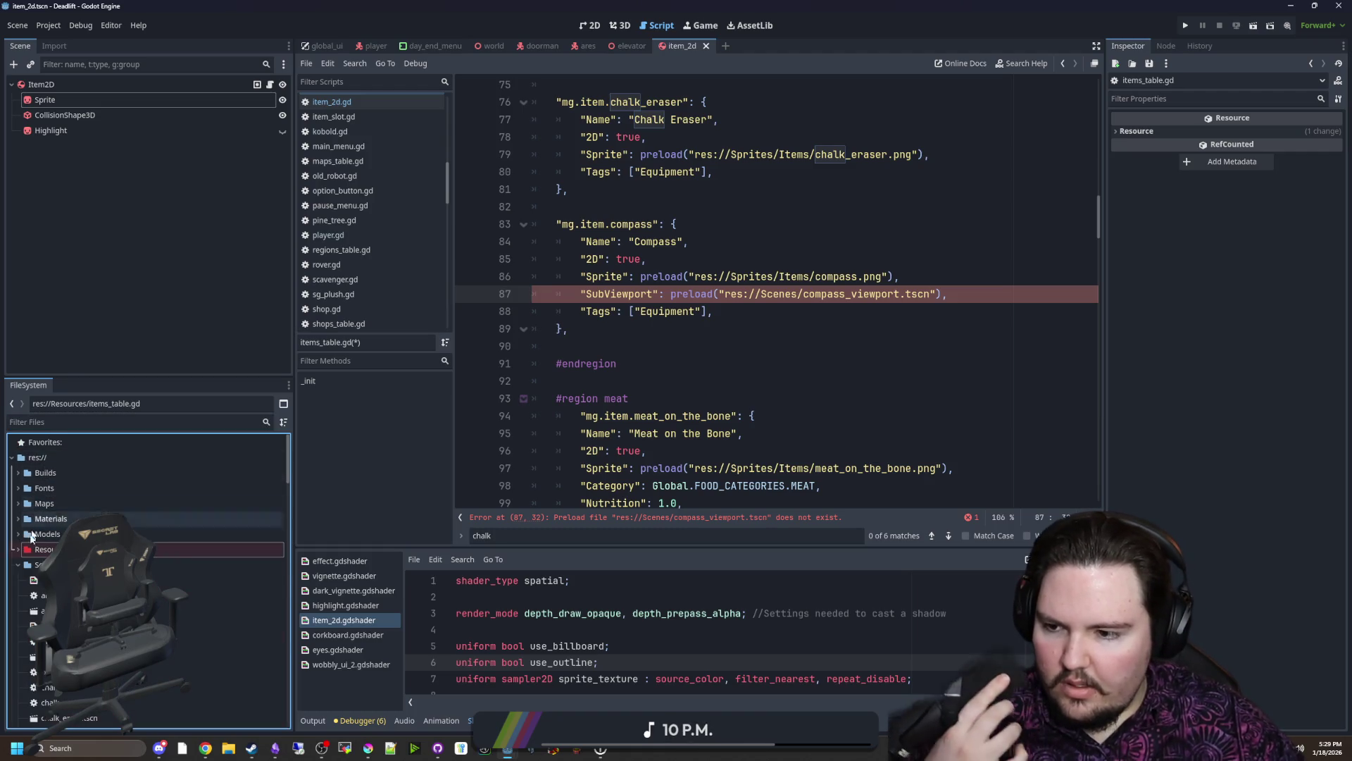
click(42, 565)
right_click(42, 565)
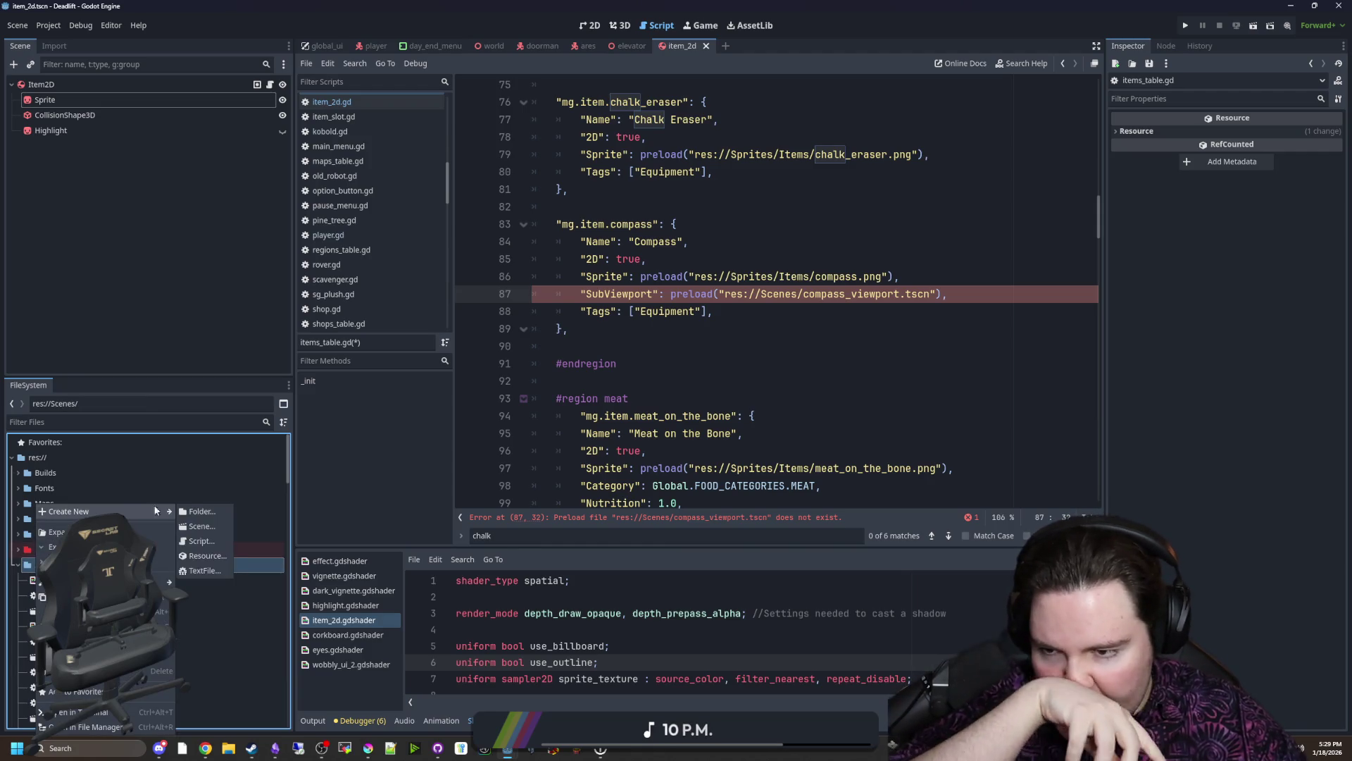
click(200, 525)
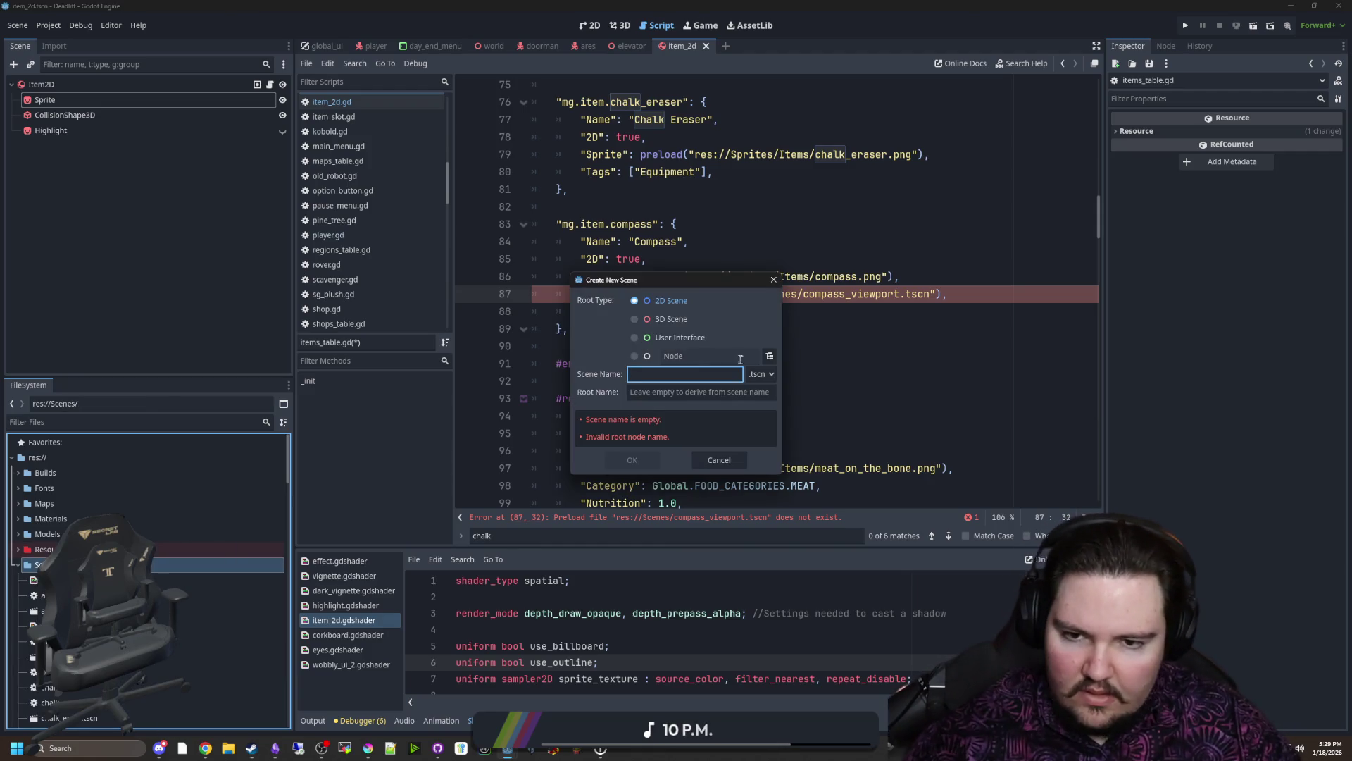
Step: Pick SubViewport as the new scene's root type, then cancel creating it
click(768, 356)
text(subview)
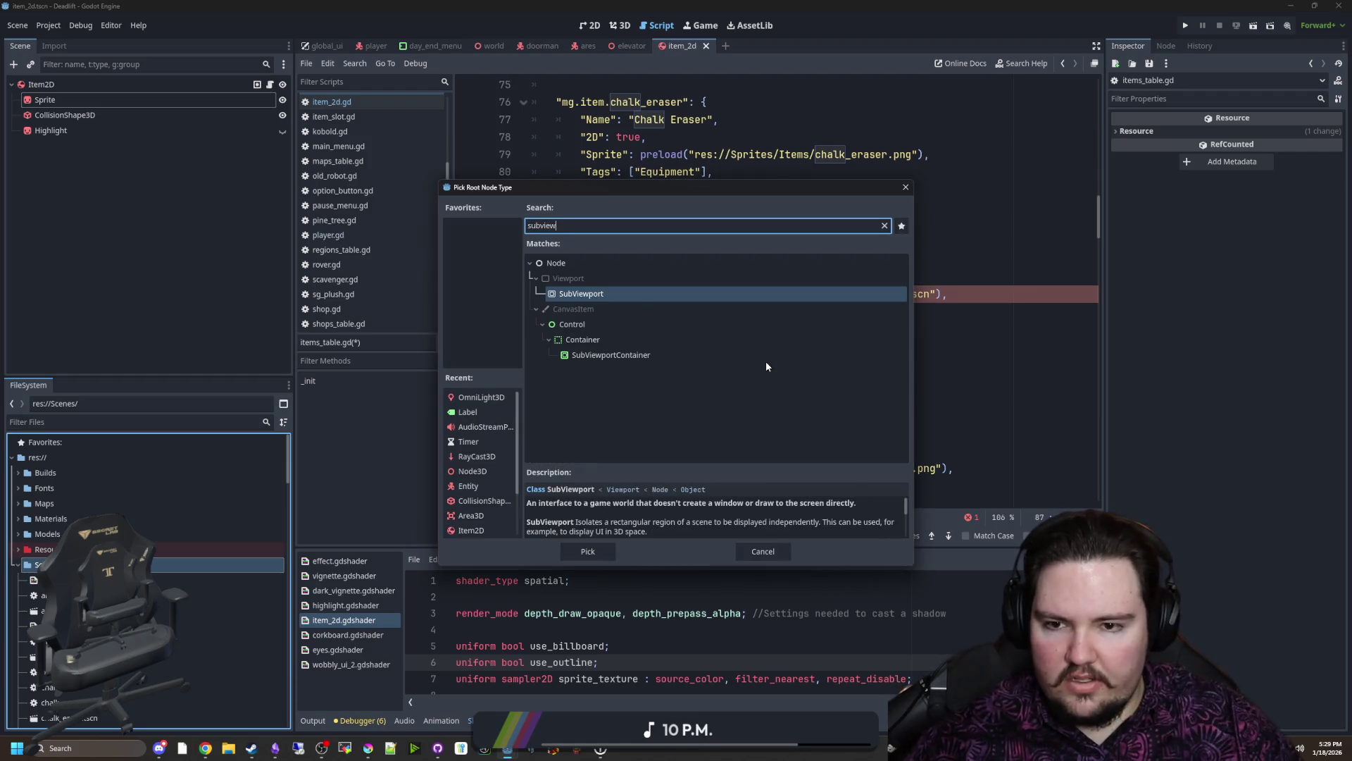
double_click(610, 293)
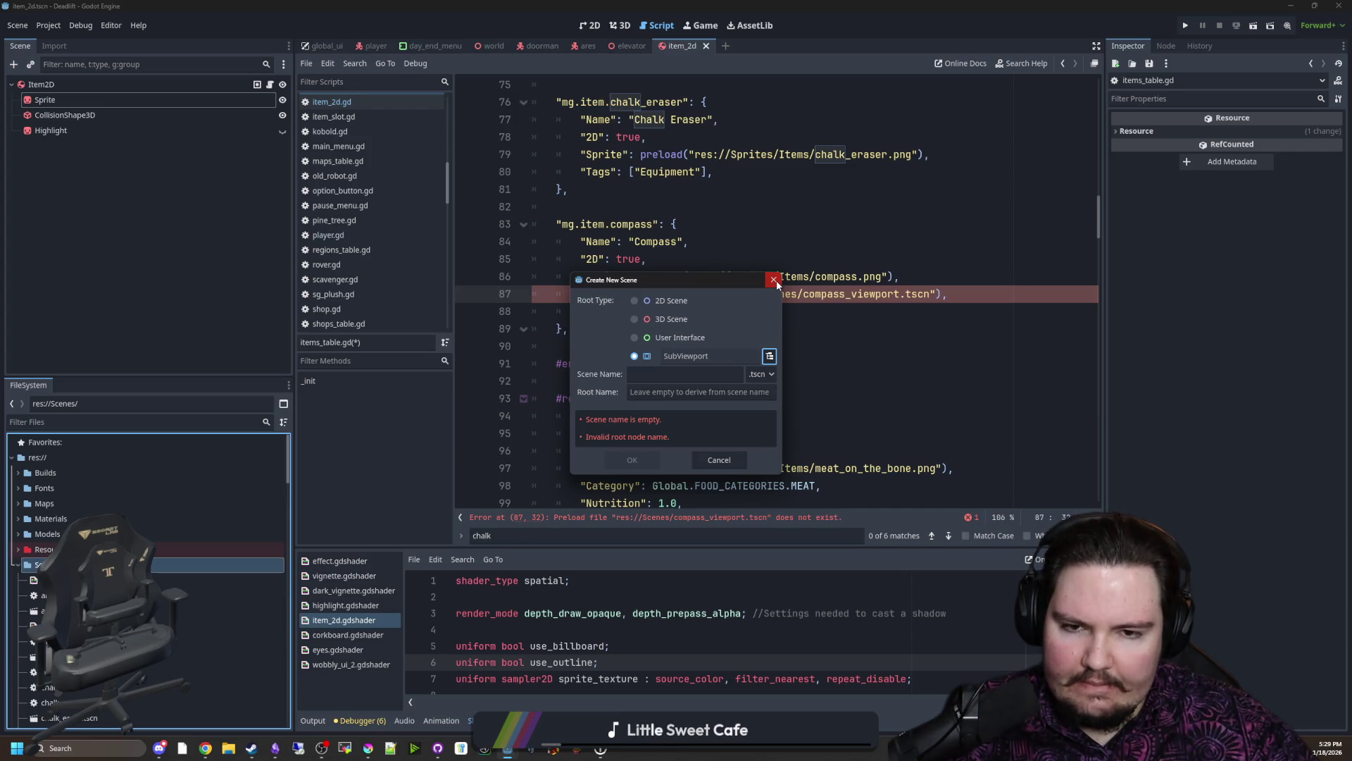
click(774, 282)
drag(972, 292, 532, 294)
Step: Delete the compass SubViewport preload line and the SubViewport default entry, then save
key(BackSpace)
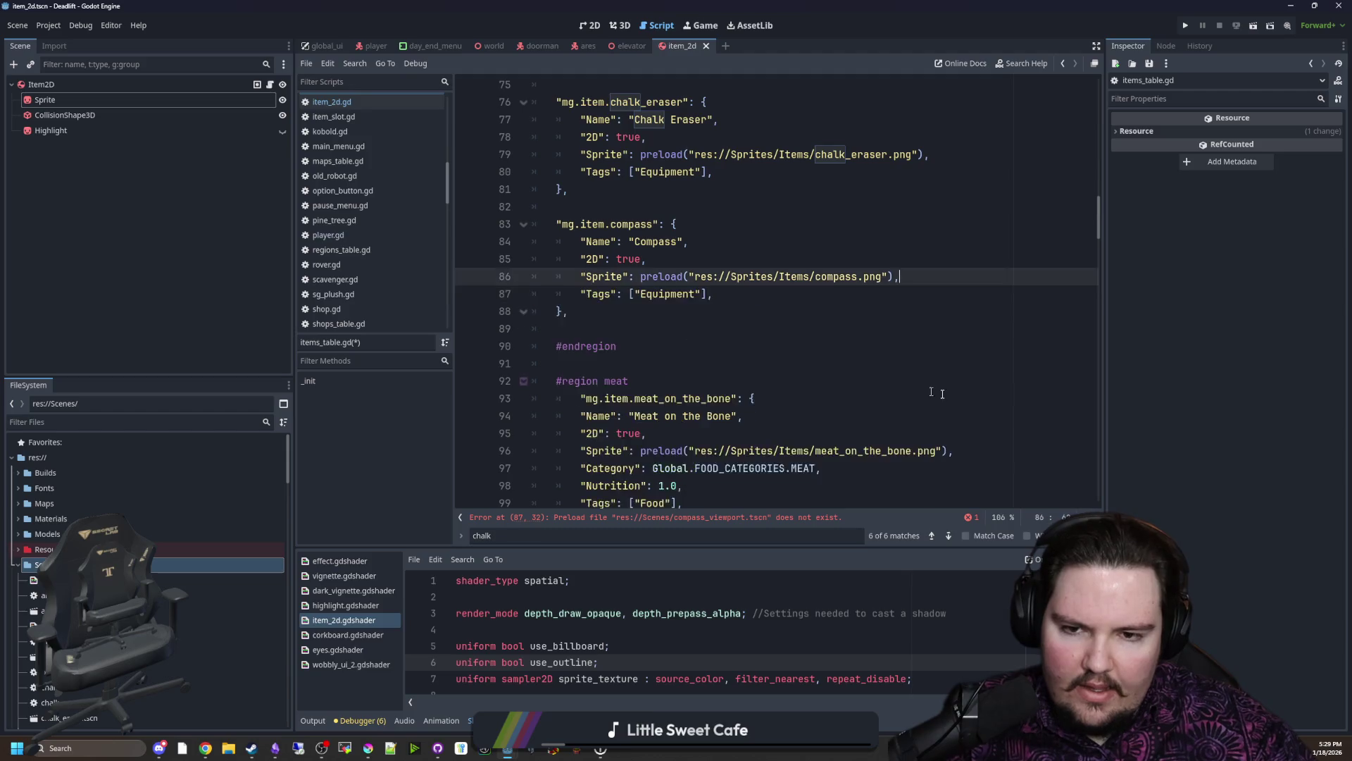
scroll(755, 325, up, 8)
scroll(756, 325, up, 8)
scroll(756, 326, up, 5)
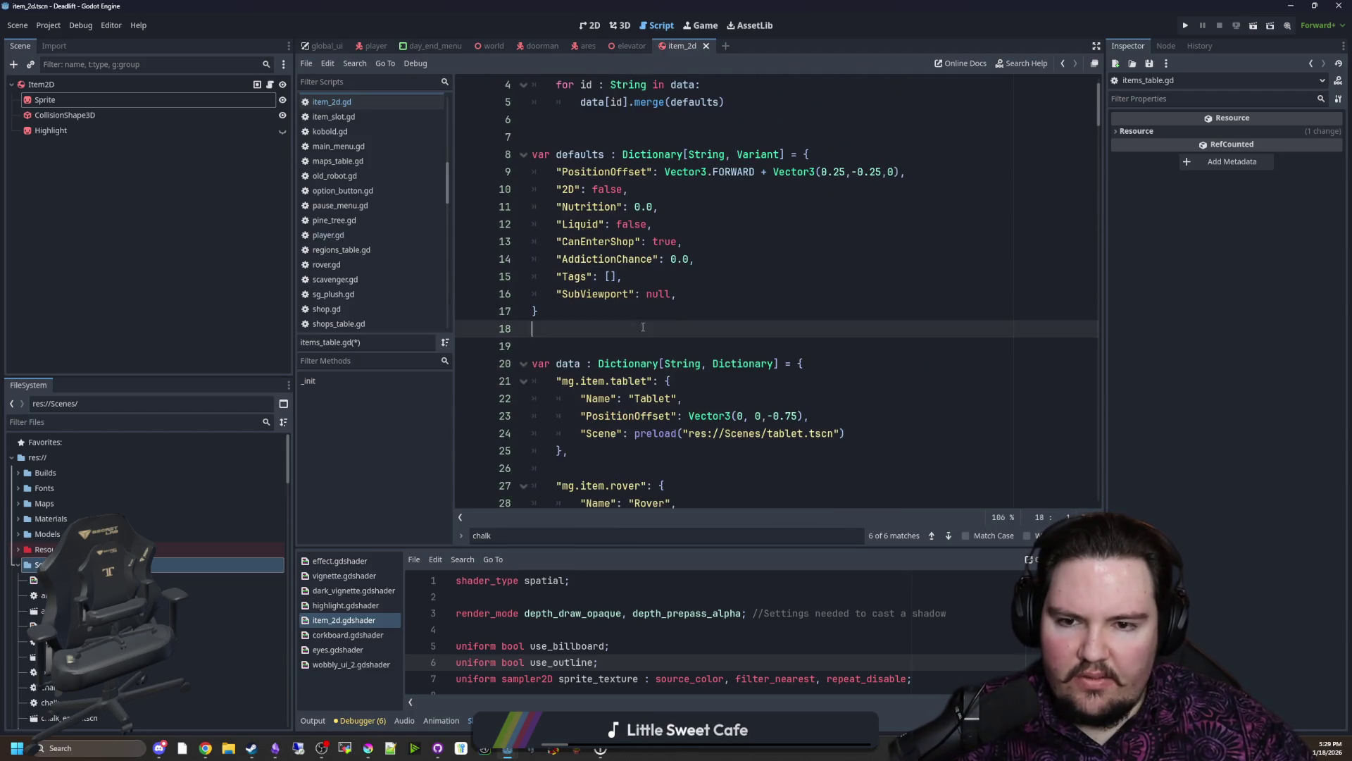
drag(688, 294, 534, 293)
key(BackSpace)
key(BackSpace)
click(657, 314)
key(ctrl+s)
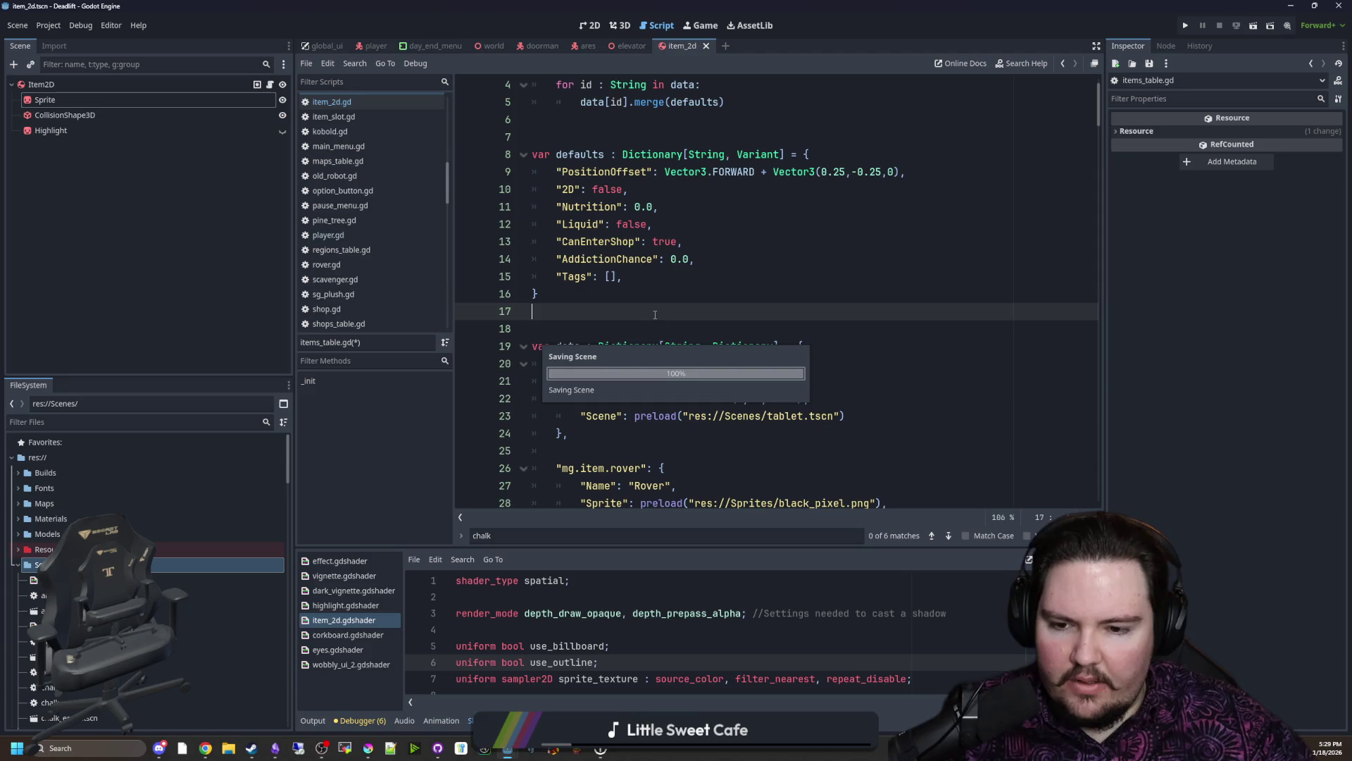
scroll(686, 297, down, 5)
scroll(729, 286, down, 5)
scroll(761, 275, down, 4)
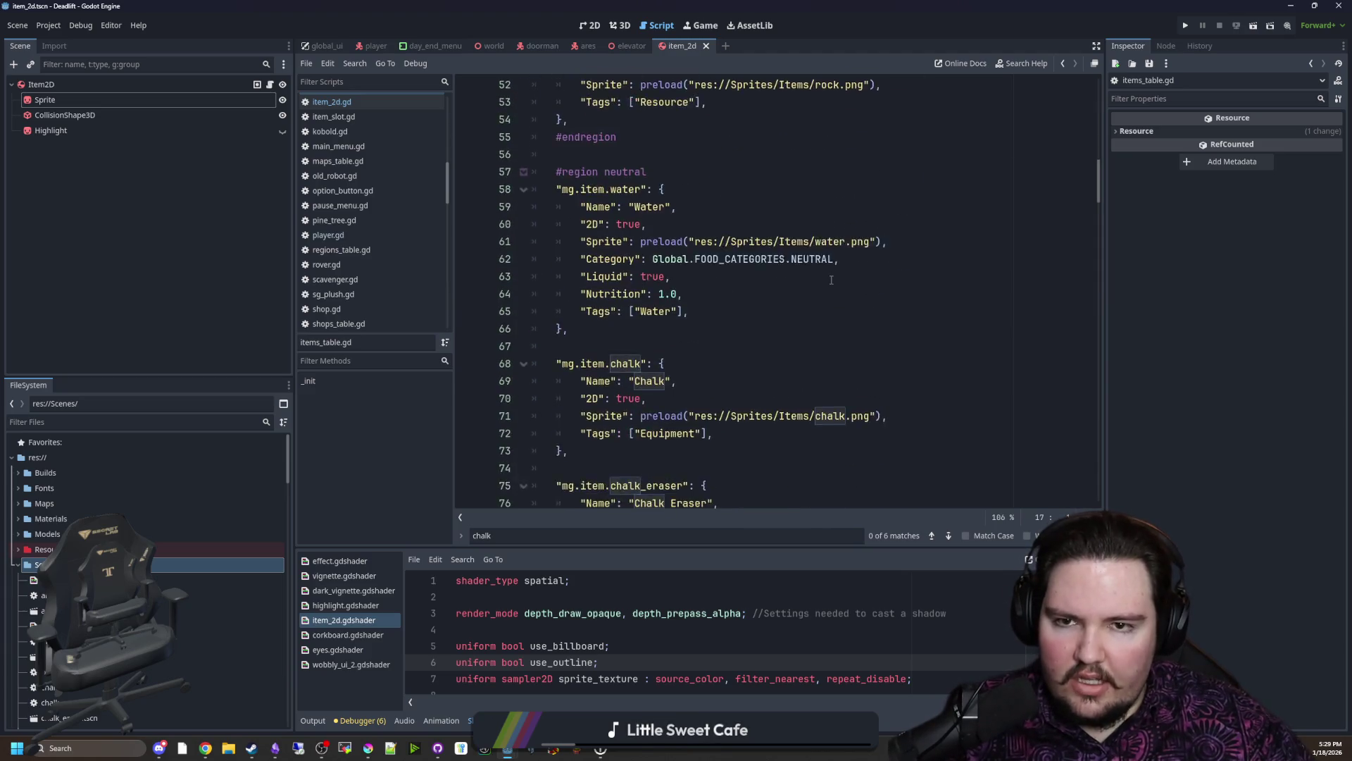
scroll(792, 270, down, 4)
click(803, 270)
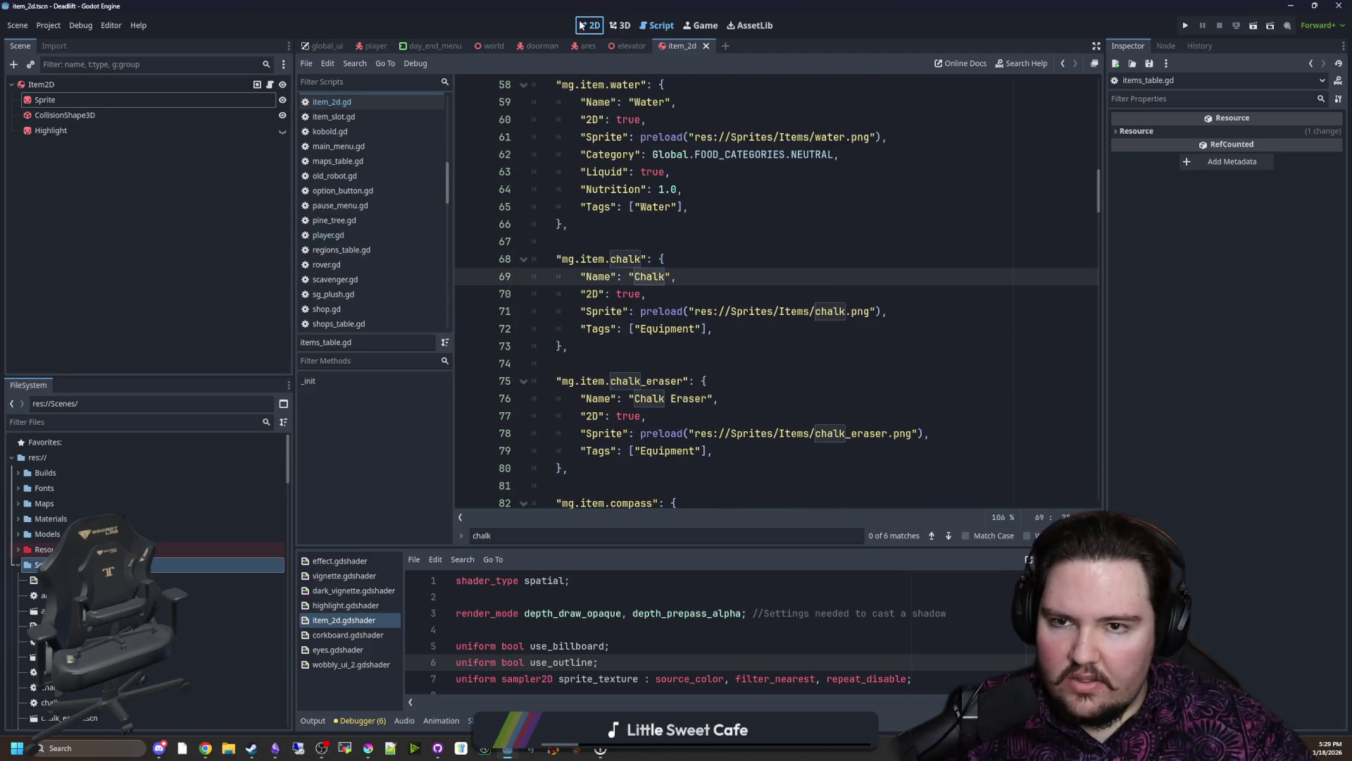
click(629, 24)
Step: Add a SubViewport child to Item2D and set its size to 50×50
click(71, 87)
right_click(71, 87)
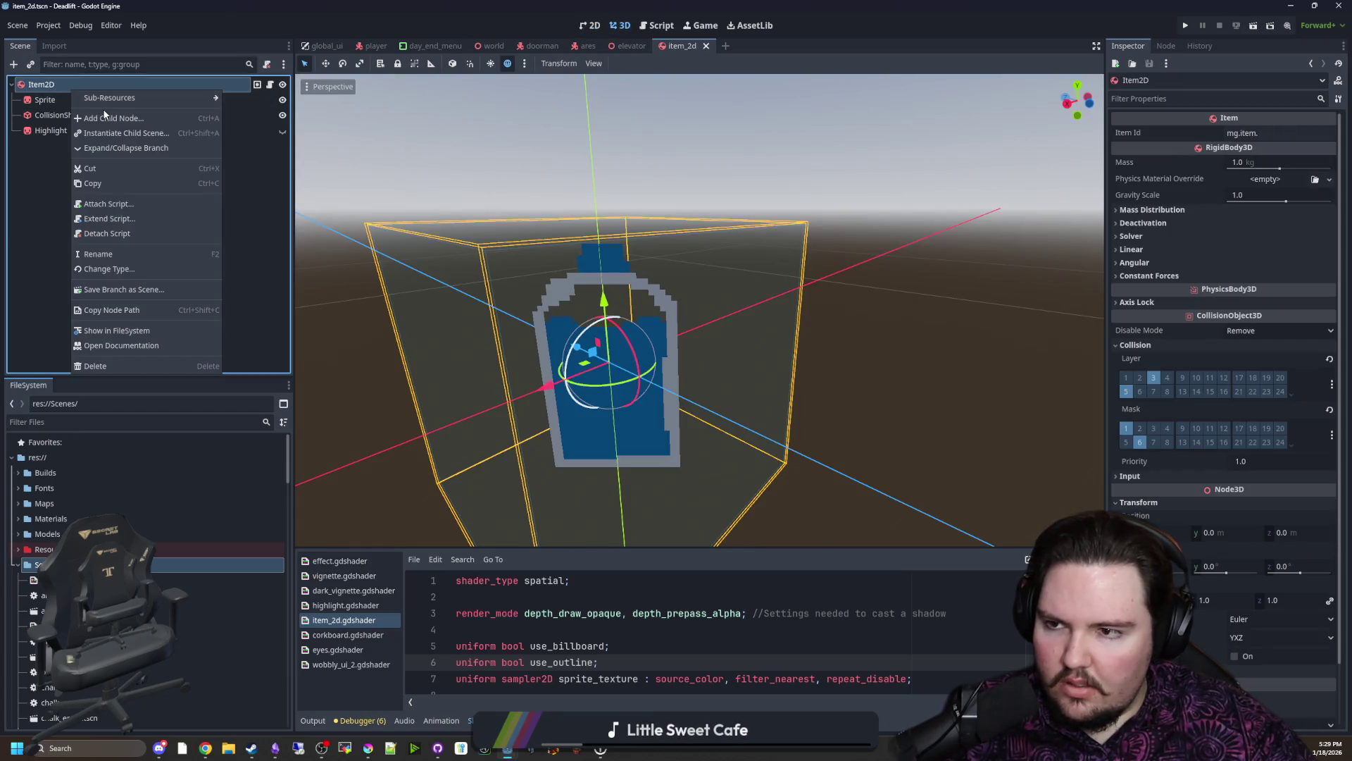
click(106, 117)
text(area)
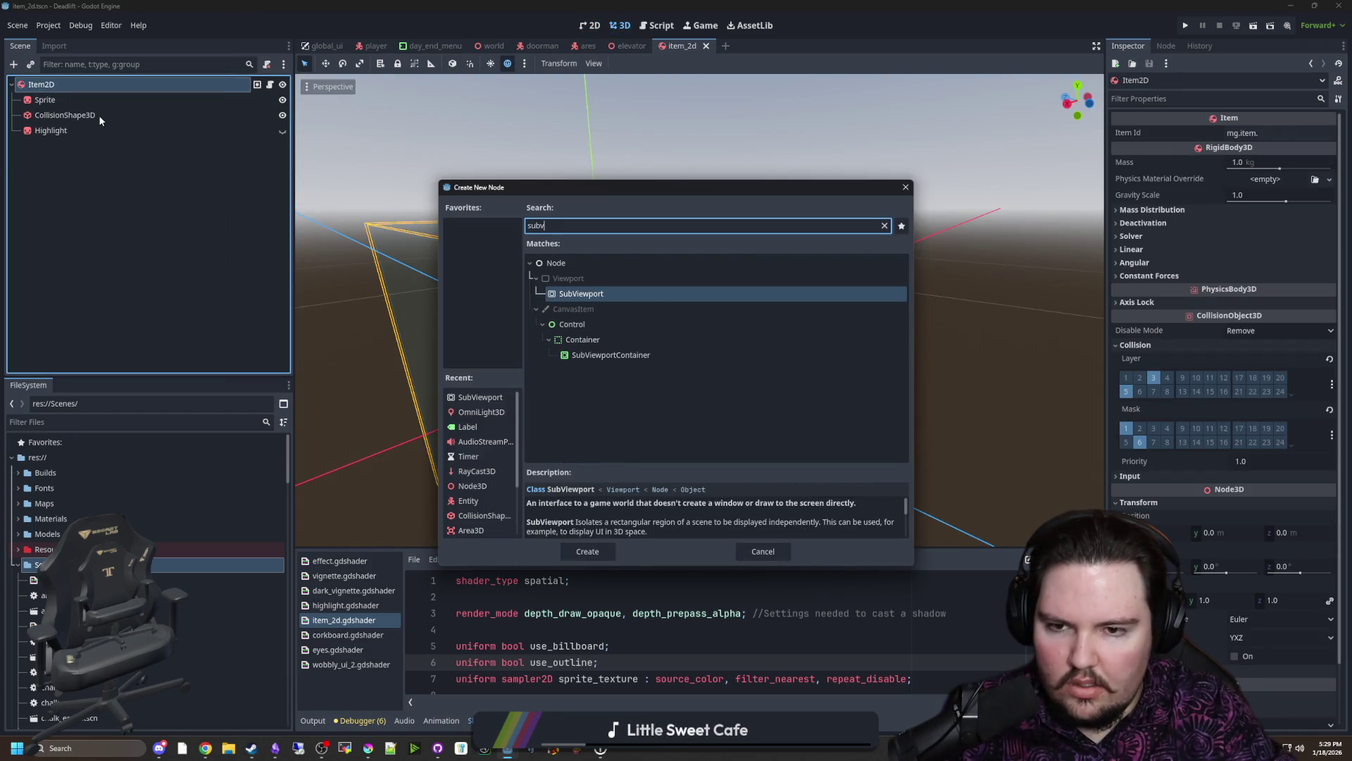
key(Escape)
right_click(69, 146)
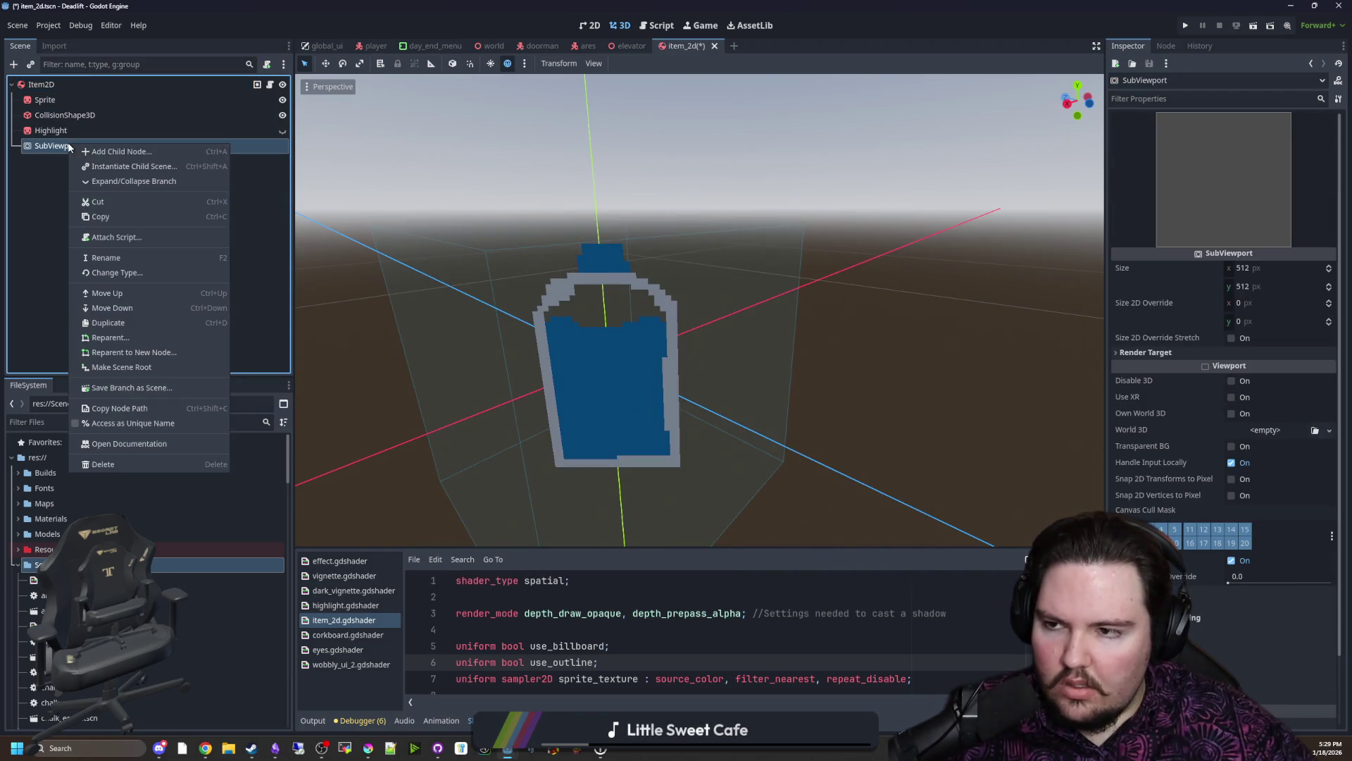
click(1253, 276)
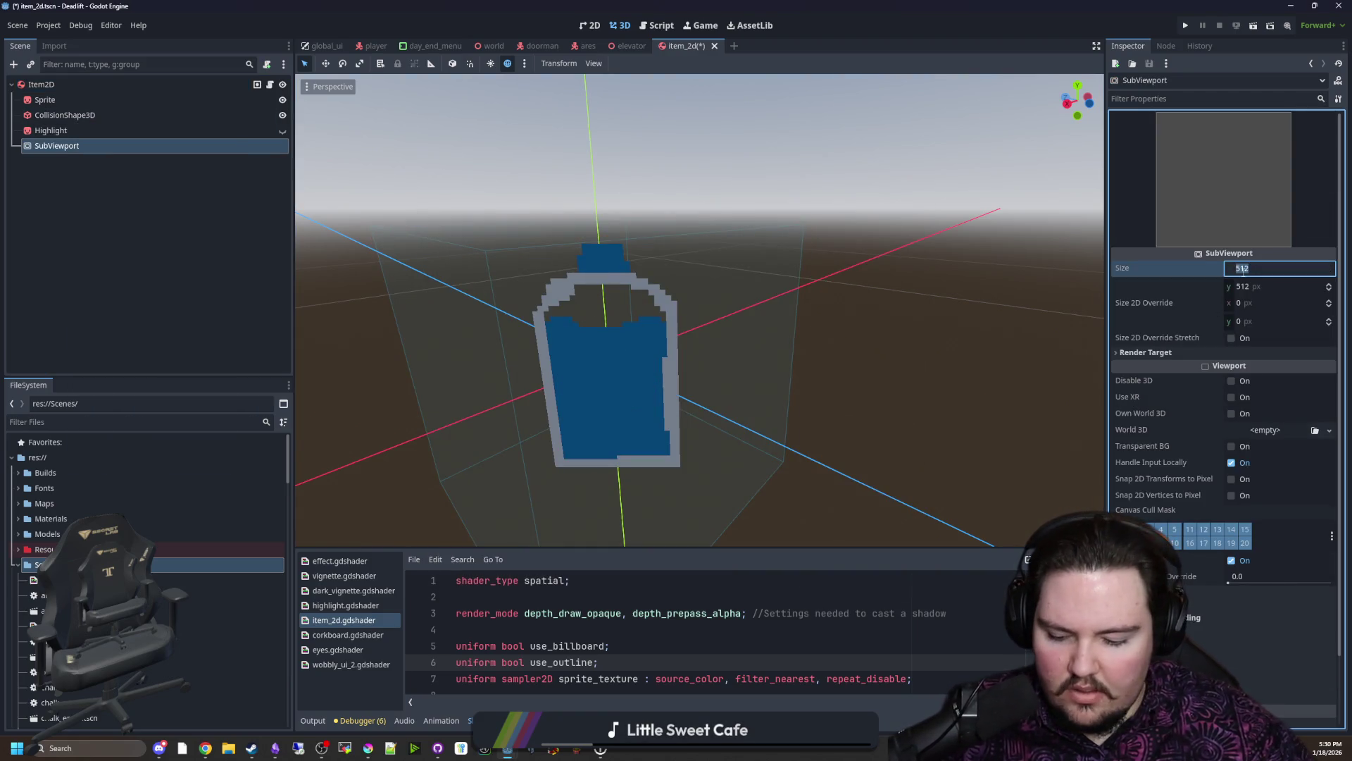
text(50)
click(1269, 282)
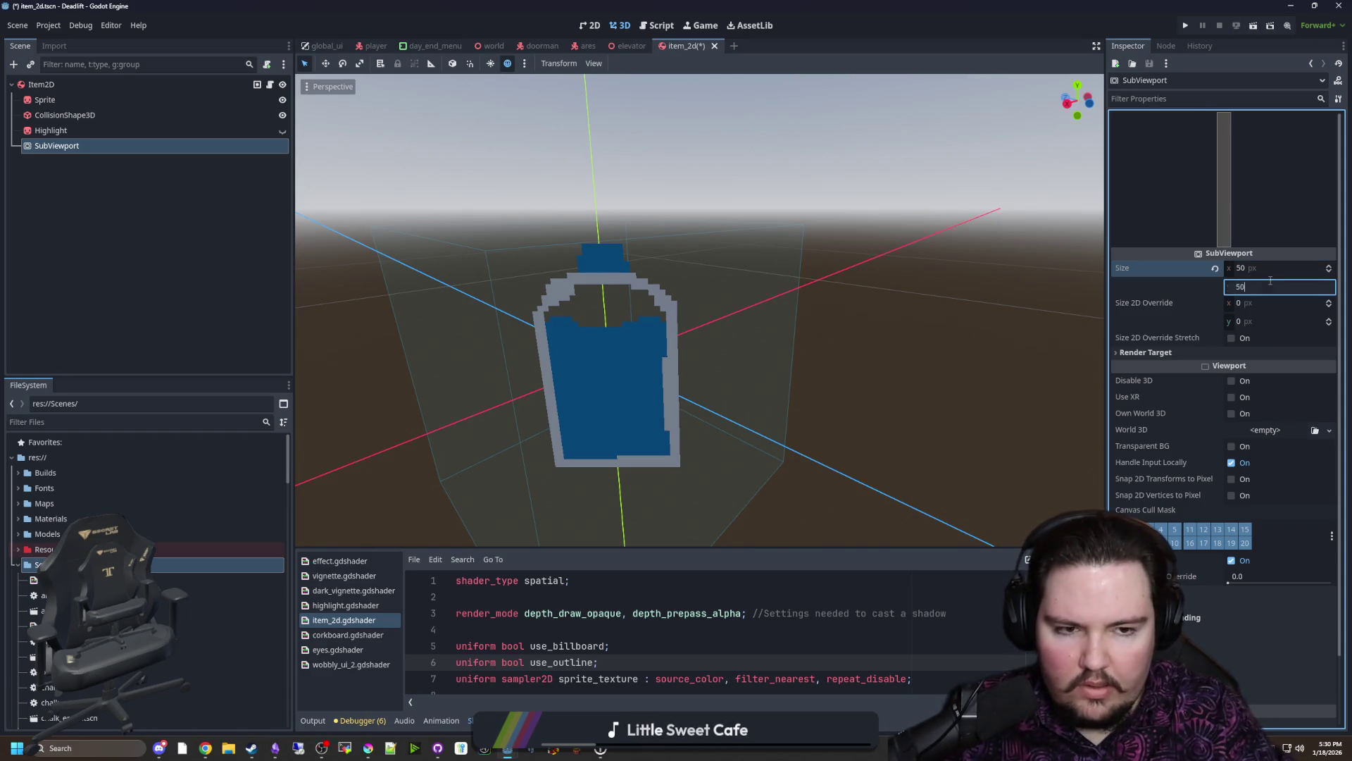
key(Return)
Step: Add a Sprite2D under the SubViewport with a second child sprite named Needle
right_click(85, 146)
click(122, 148)
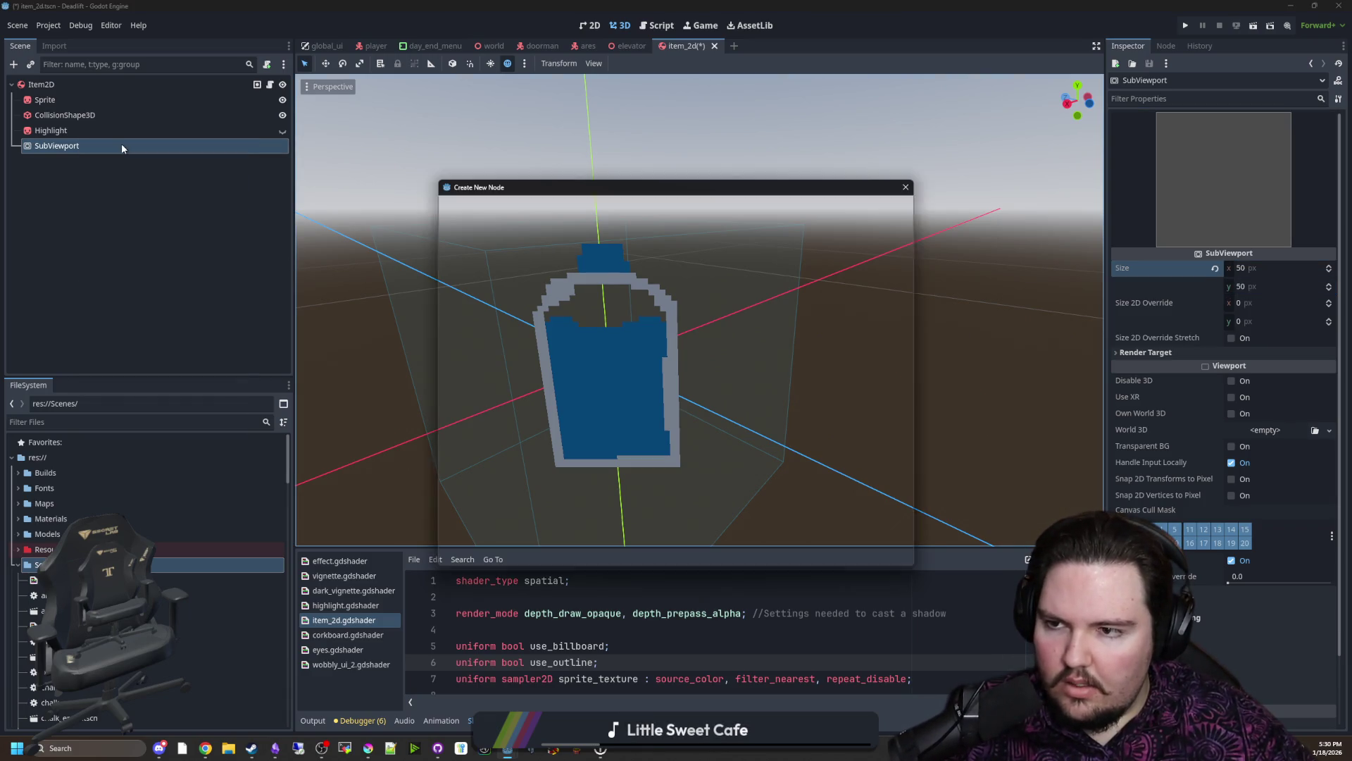
text(sprite2d)
key(Return)
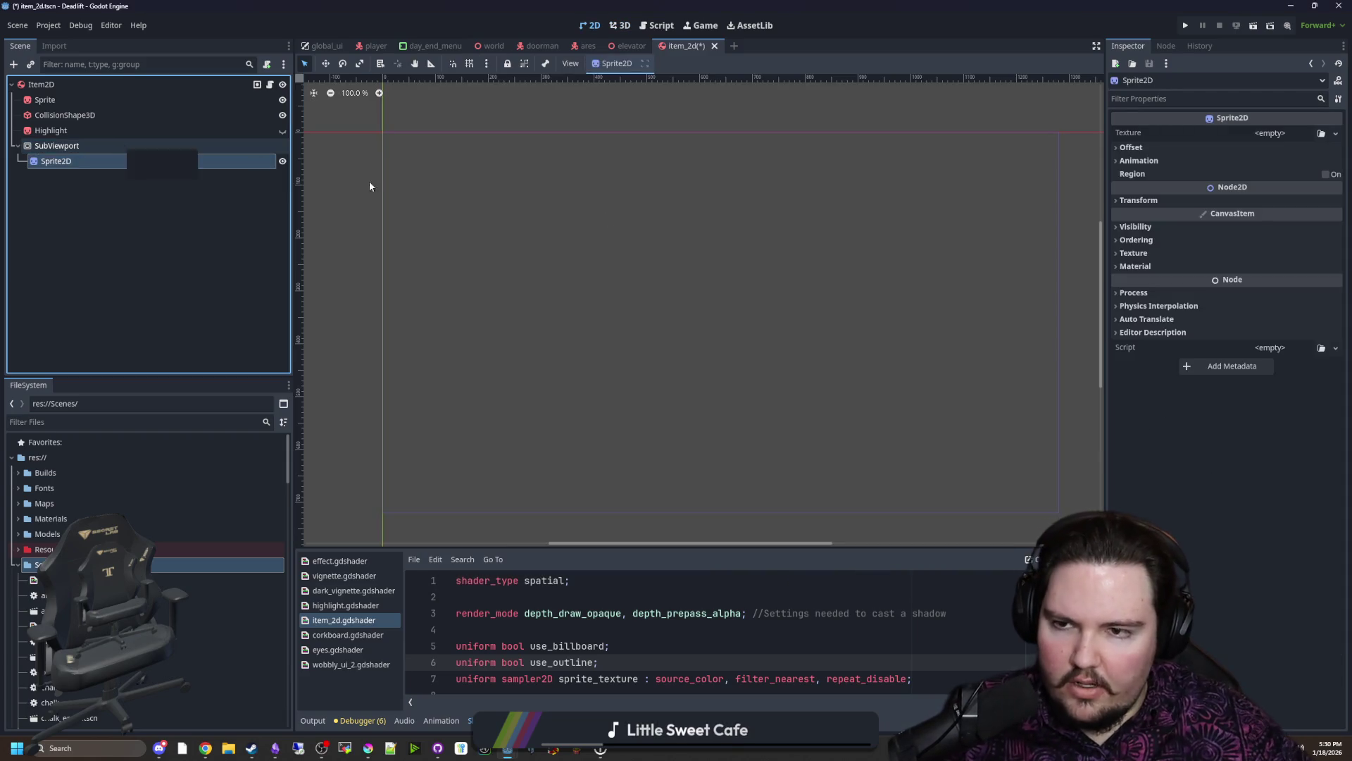
click(1336, 134)
key(ctrl+v)
double_click(78, 171)
text(Needle)
key(Return)
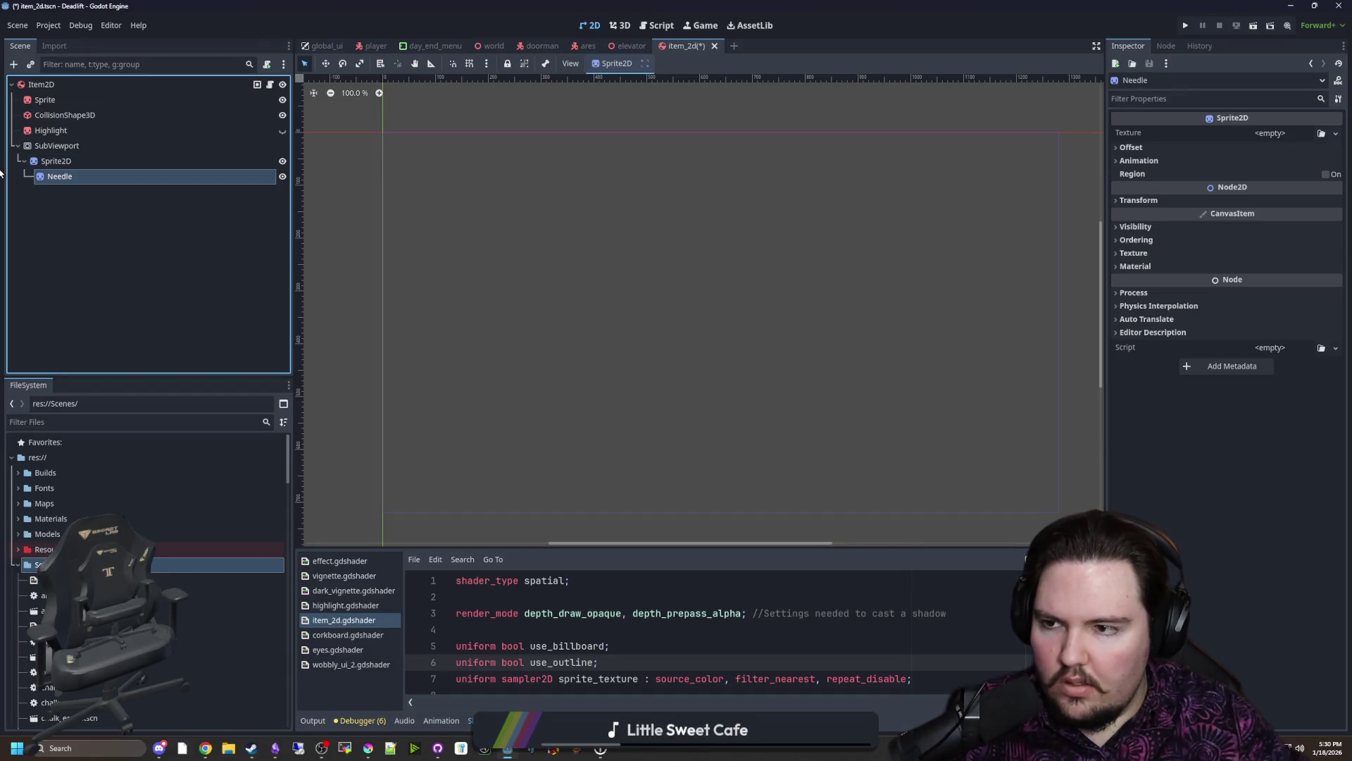
Step: Rename the parent Sprite2D to Compass and open Item2D's attached script
click(86, 161)
double_click(86, 161)
text(Compass)
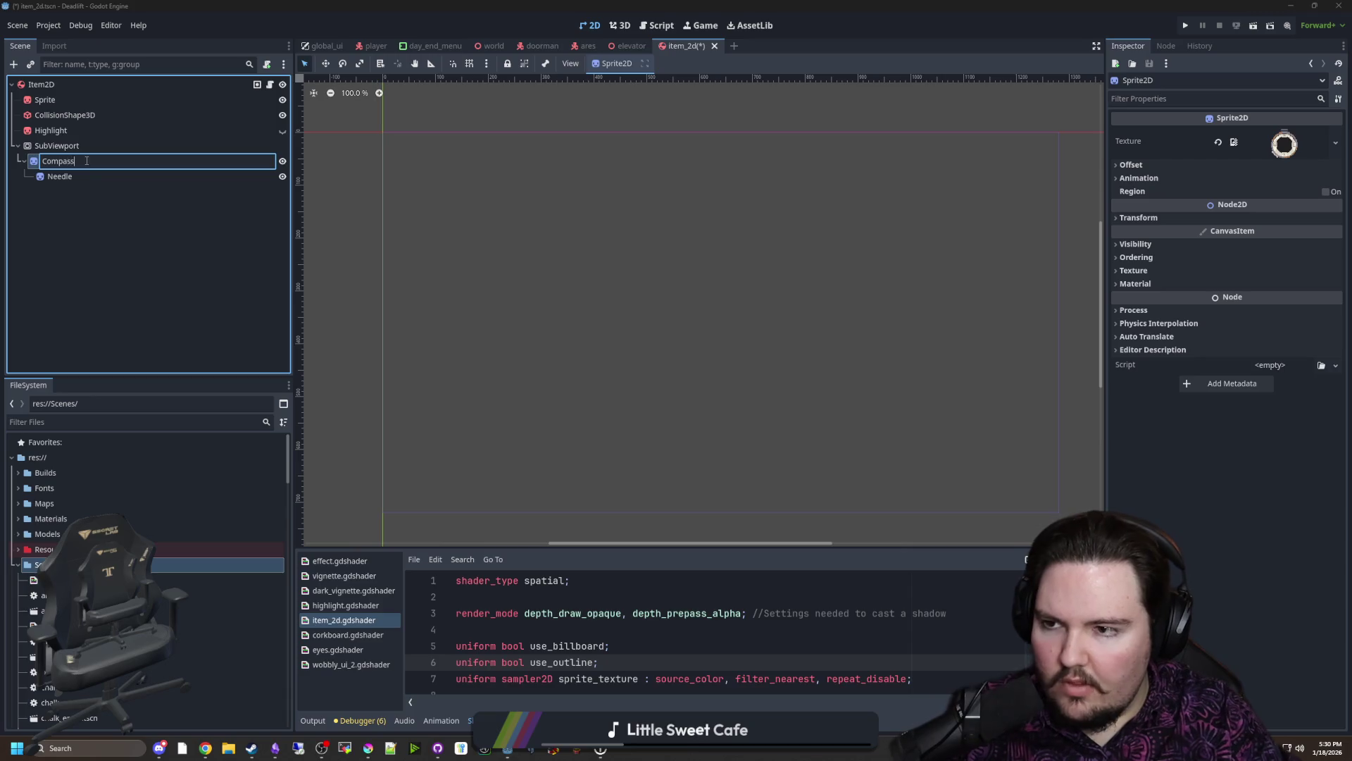
key(Return)
click(86, 148)
click(116, 84)
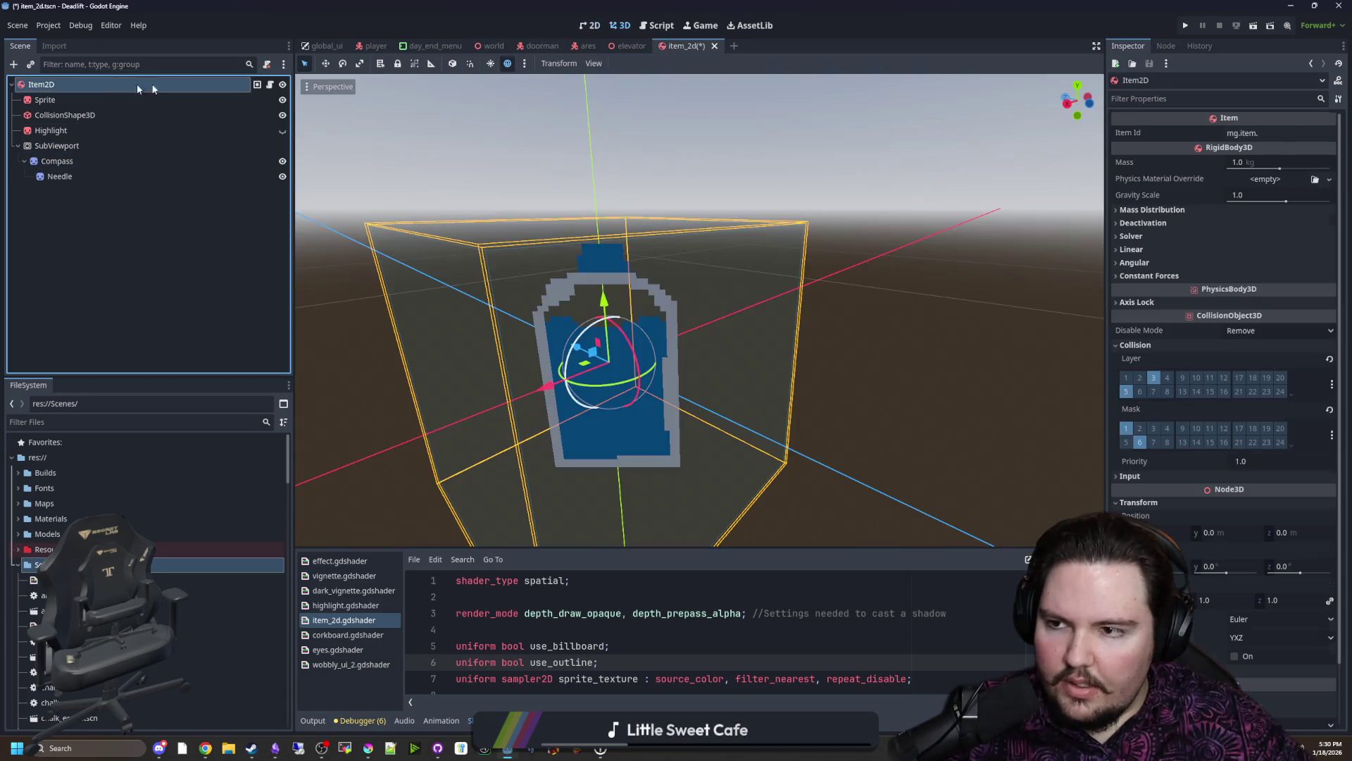
click(271, 85)
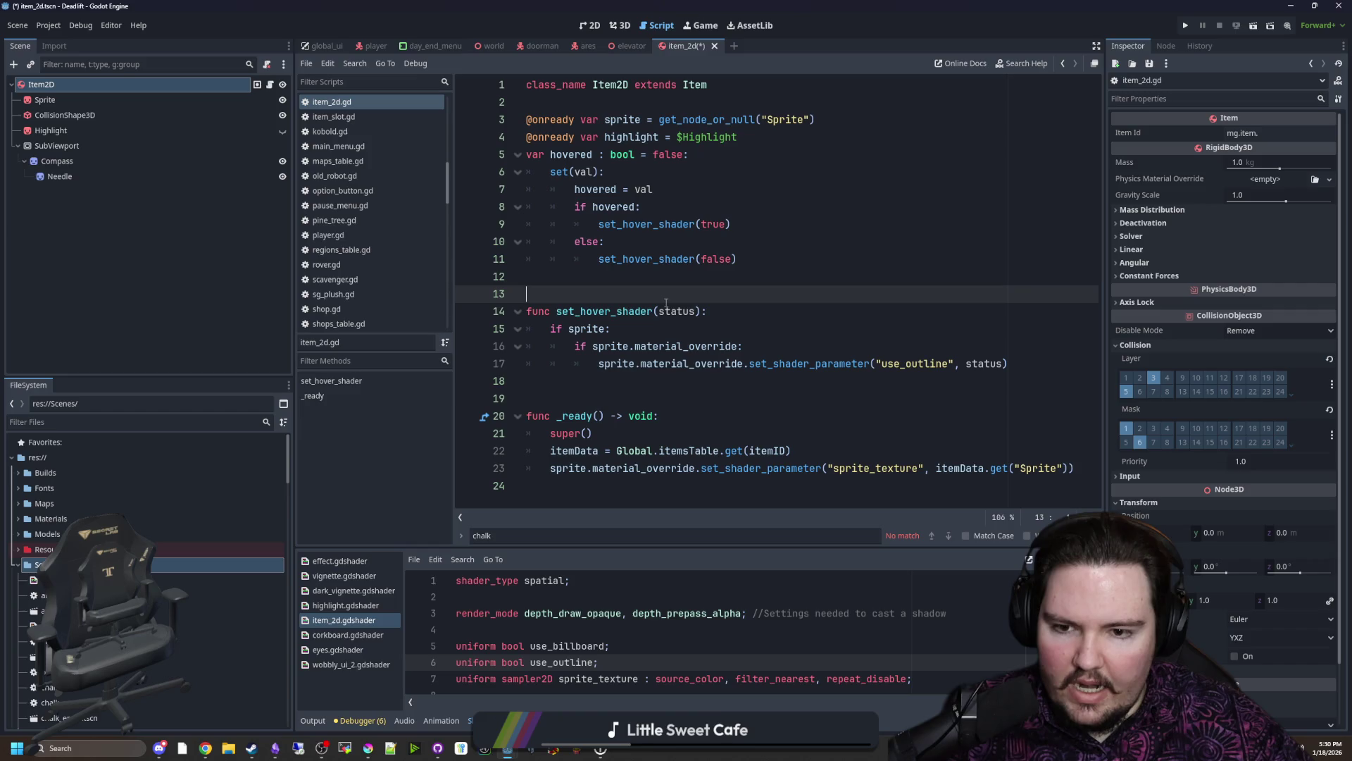
Step: Insert blank lines after the itemData line in _ready and widen the code editor
click(660, 381)
click(630, 433)
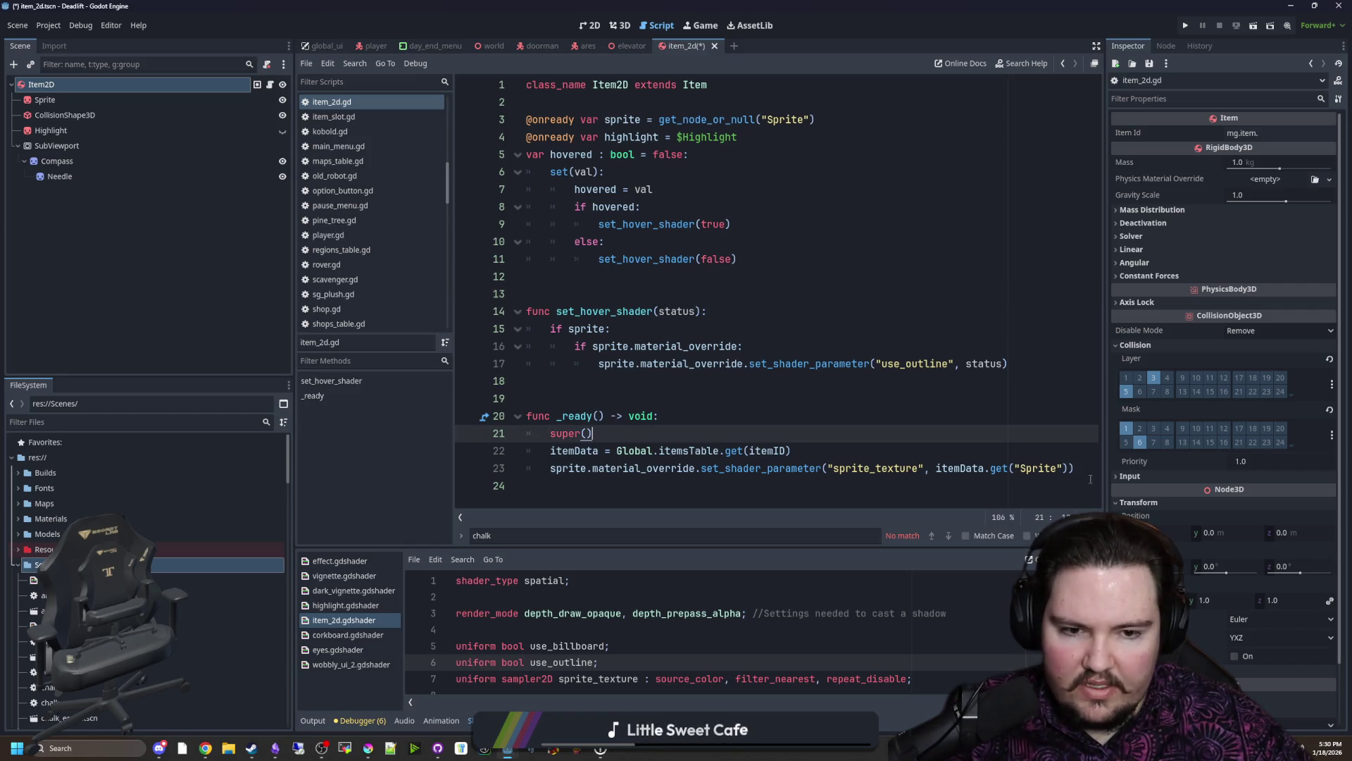
click(973, 454)
key(Return)
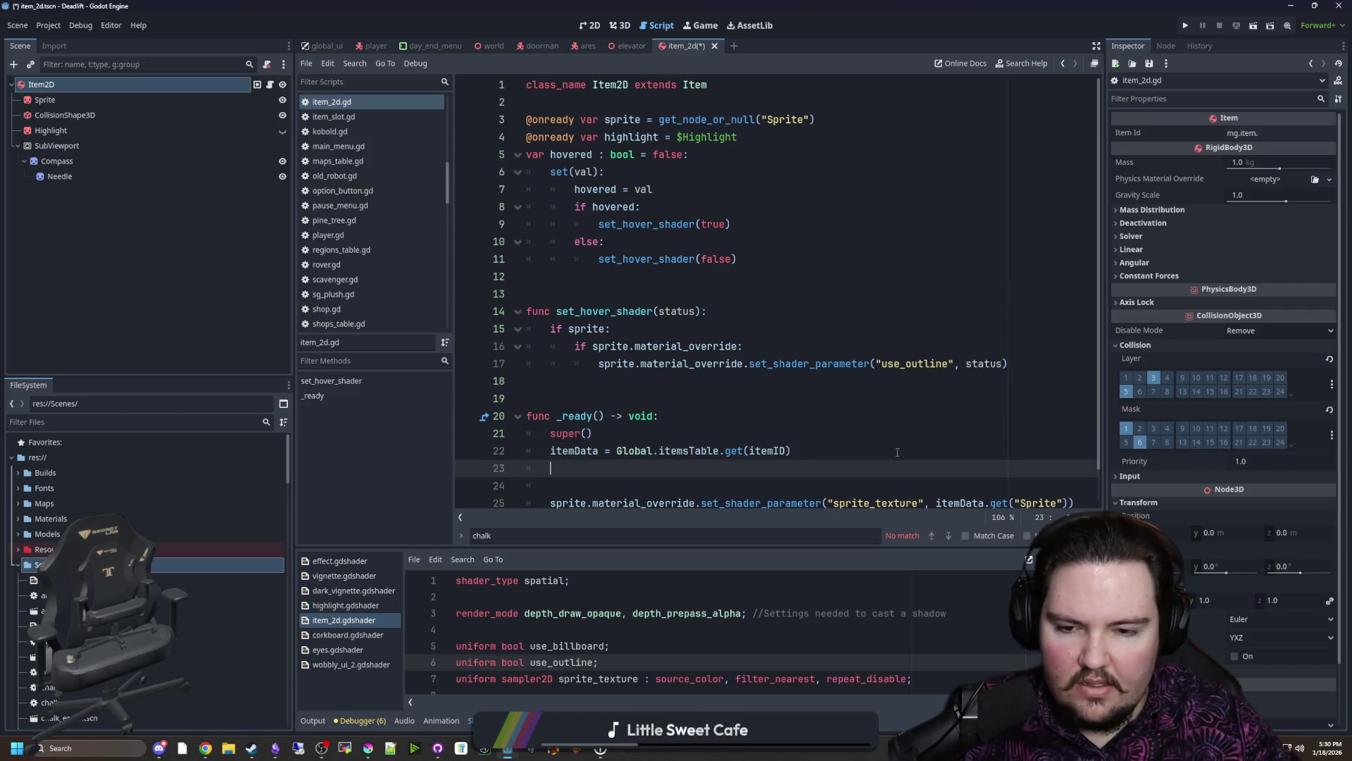
key(Return)
key(Up)
drag(295, 384, 189, 385)
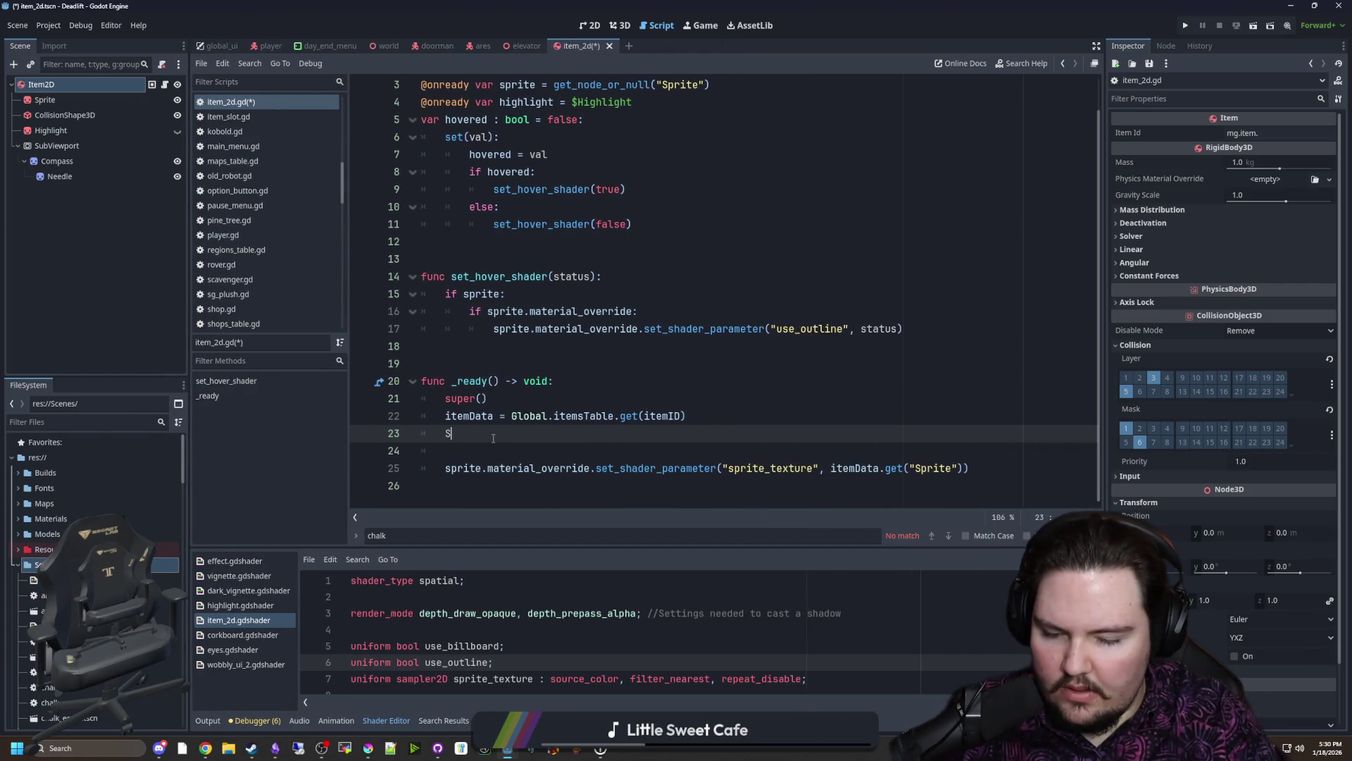
text(ubV)
Step: Replace mistyped SubV with ViewportTexture.new() and open the ViewportTexture documentation
key(BackSpace)
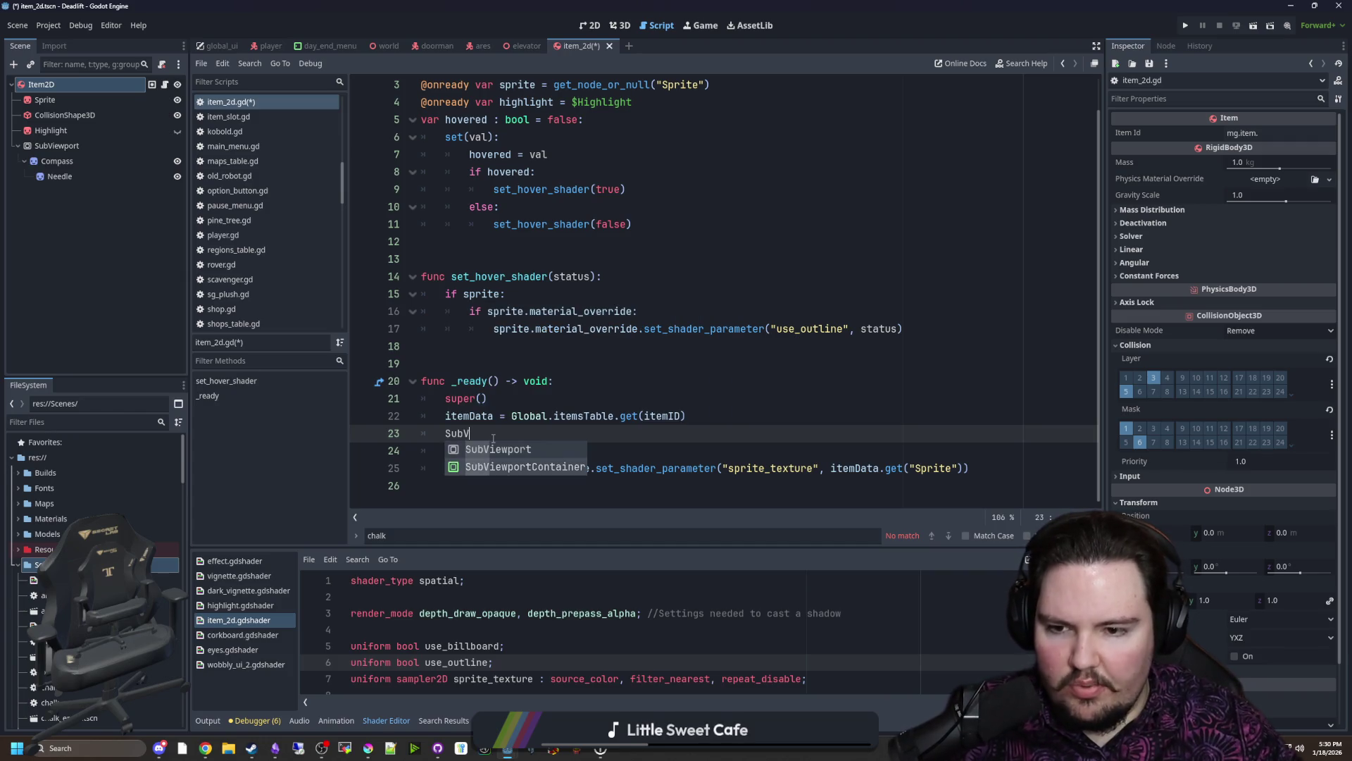
key(BackSpace)
key(BackSpace)
key(BackSpace)
text(V)
key(BackSpace)
text(View)
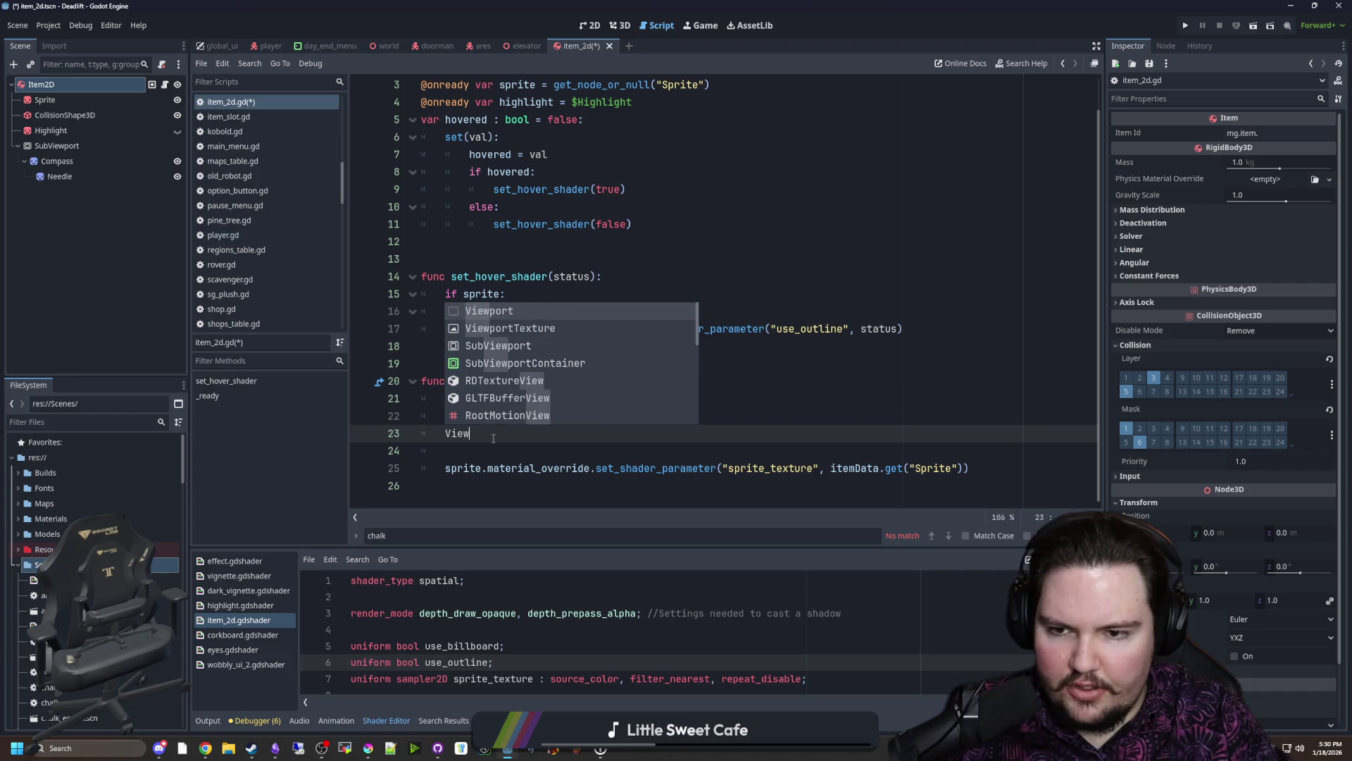
key(Down)
key(Return)
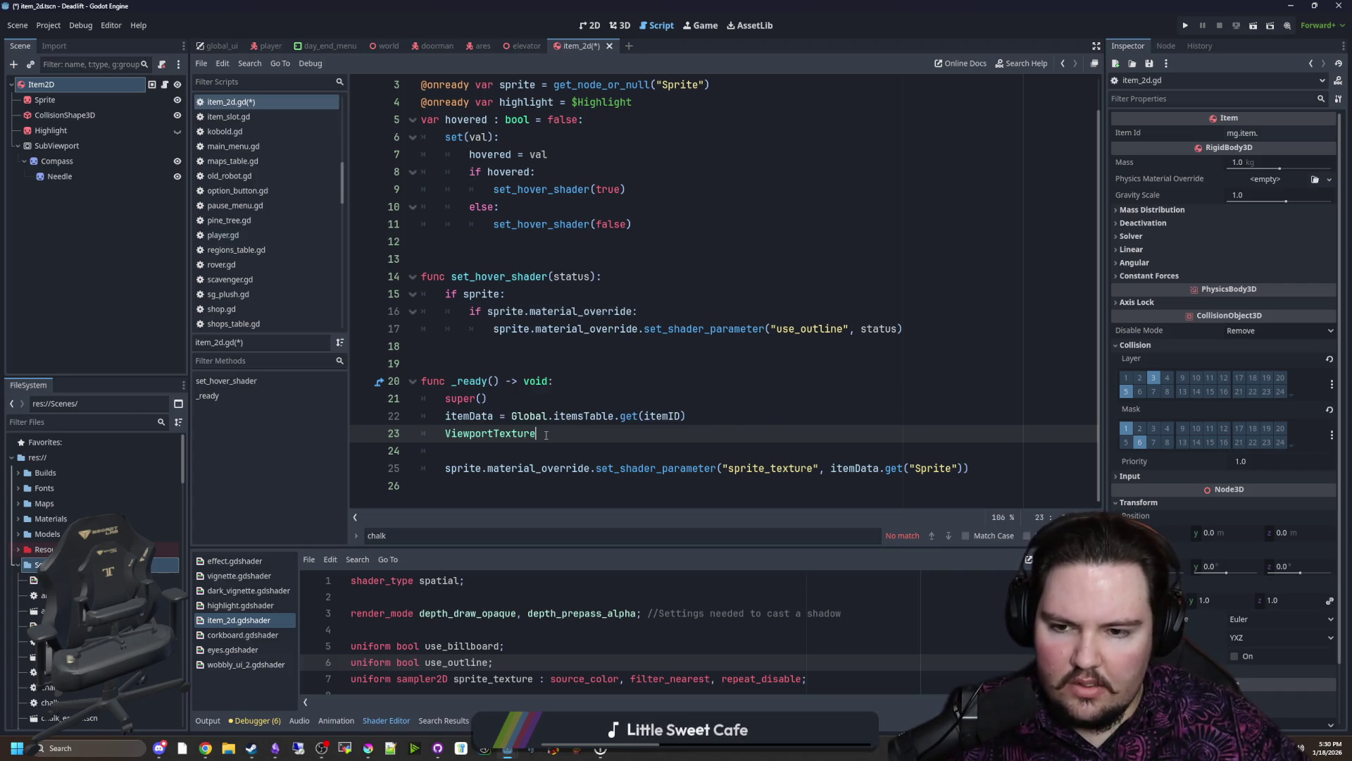
ctrl+click(501, 433)
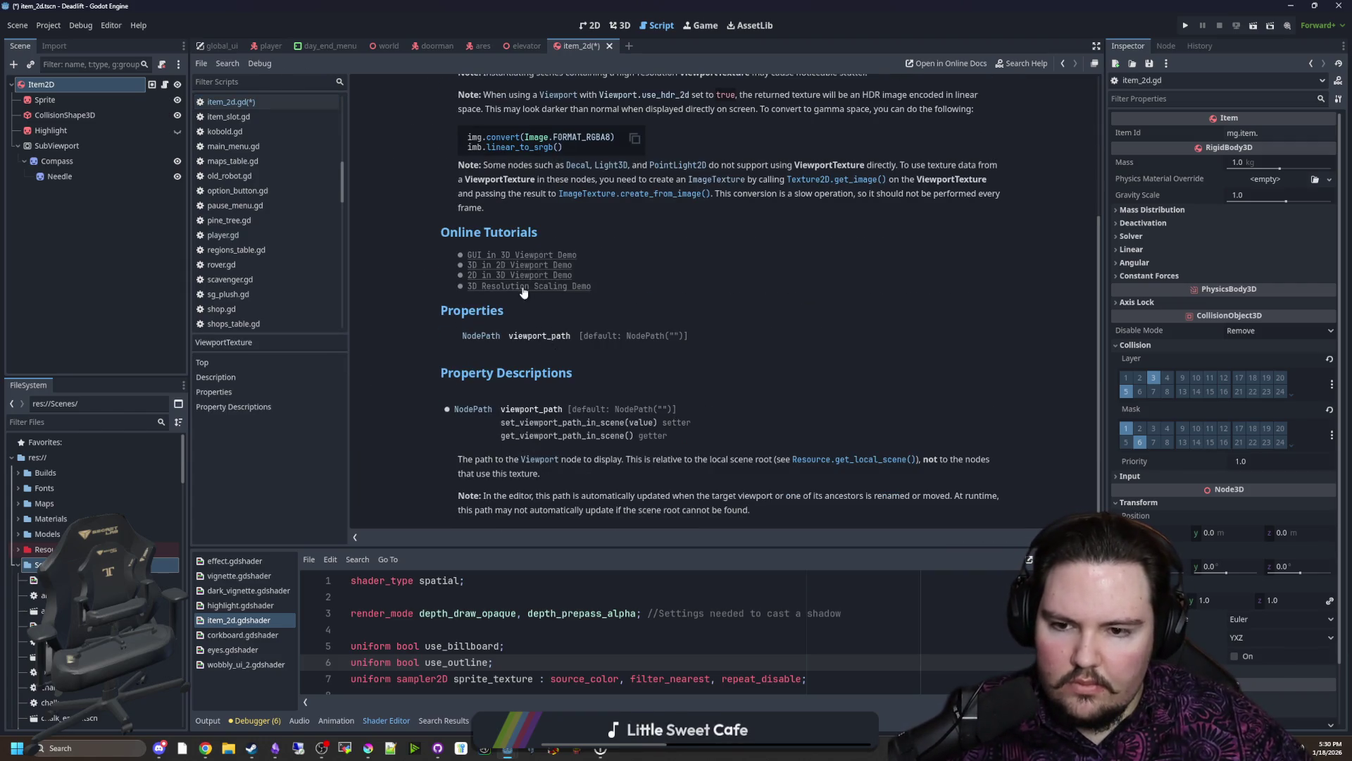
Step: Return to item_2d.gd and make room above ViewportTexture.new() for a new itemID condition
drag(645, 340, 692, 340)
click(700, 344)
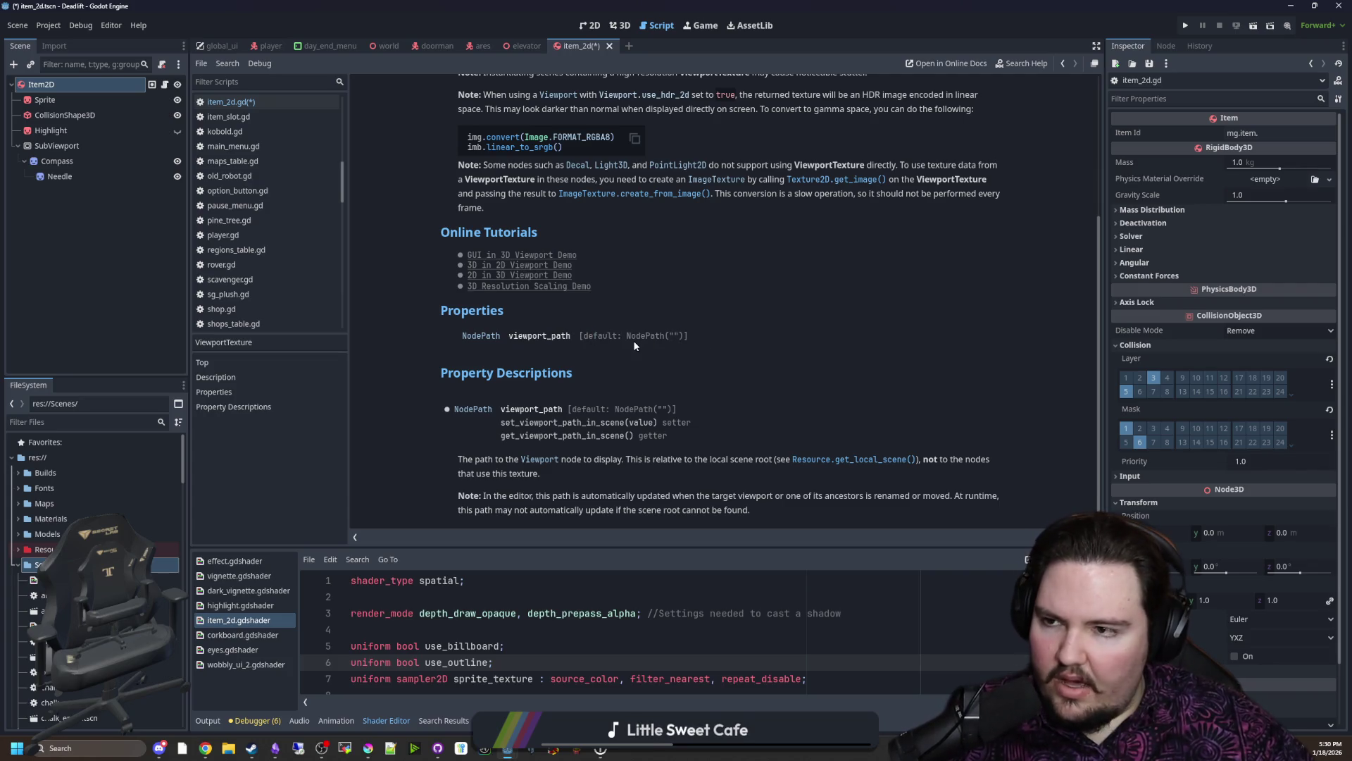
key(alt+Left)
key(Return)
key(Return)
key(Up)
key(Up)
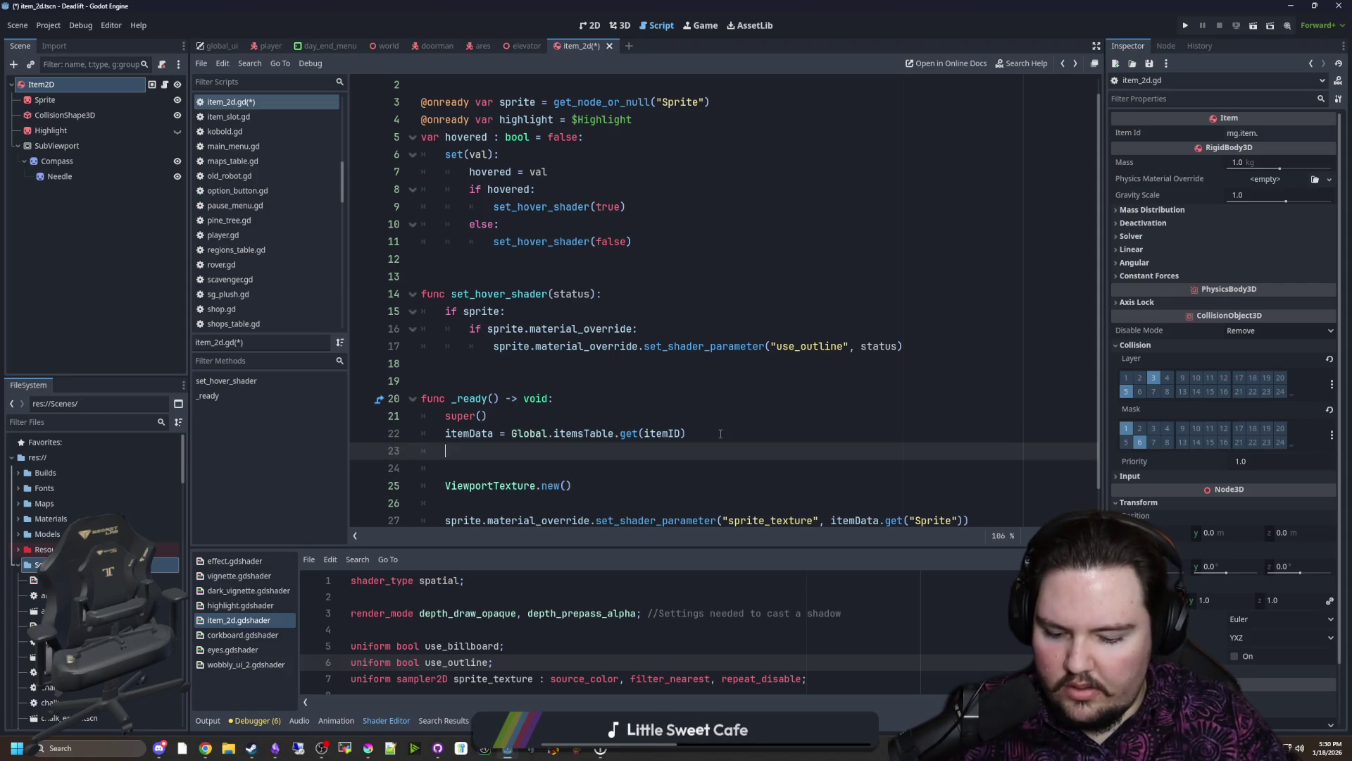
text(if itemID == ")
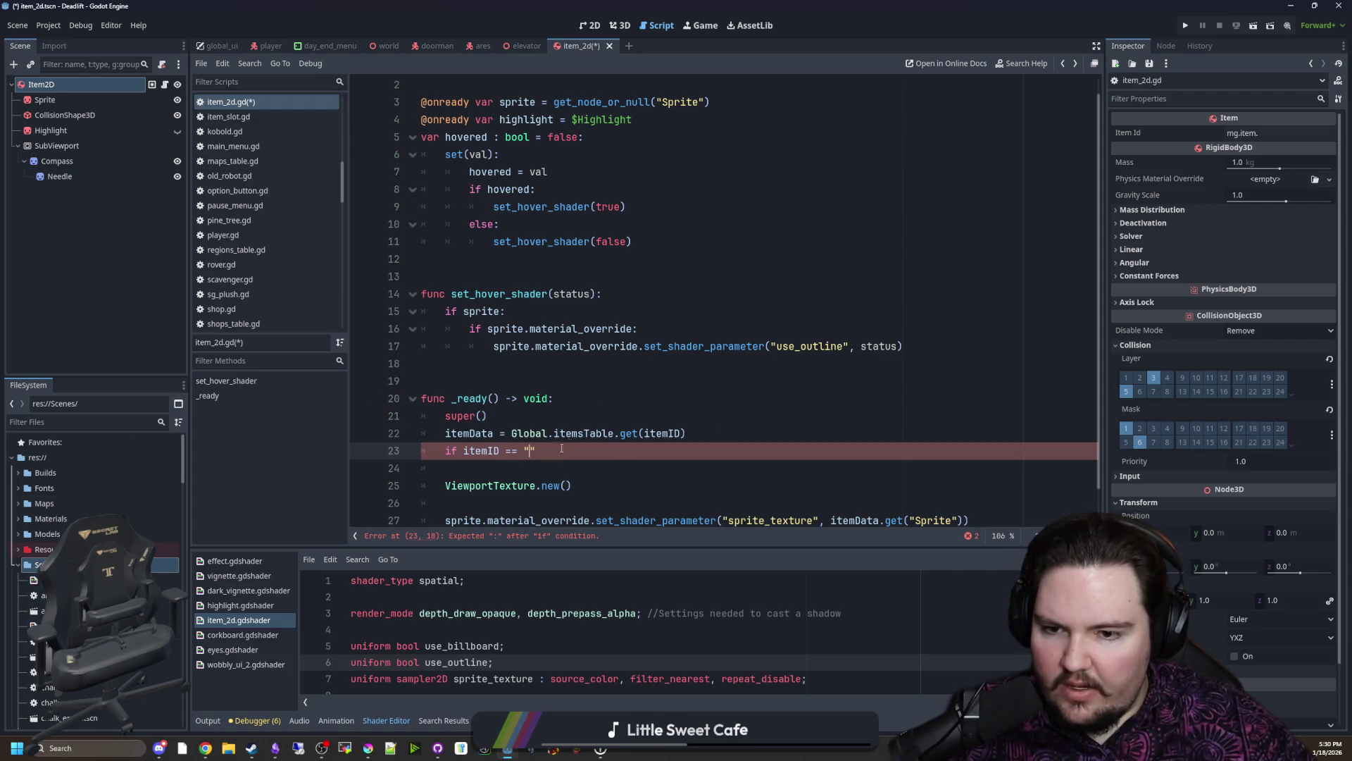
Step: Look up the compass ID in items_table.gd and write 'if itemID == "mg.item.compass"'
click(160, 419)
text(items)
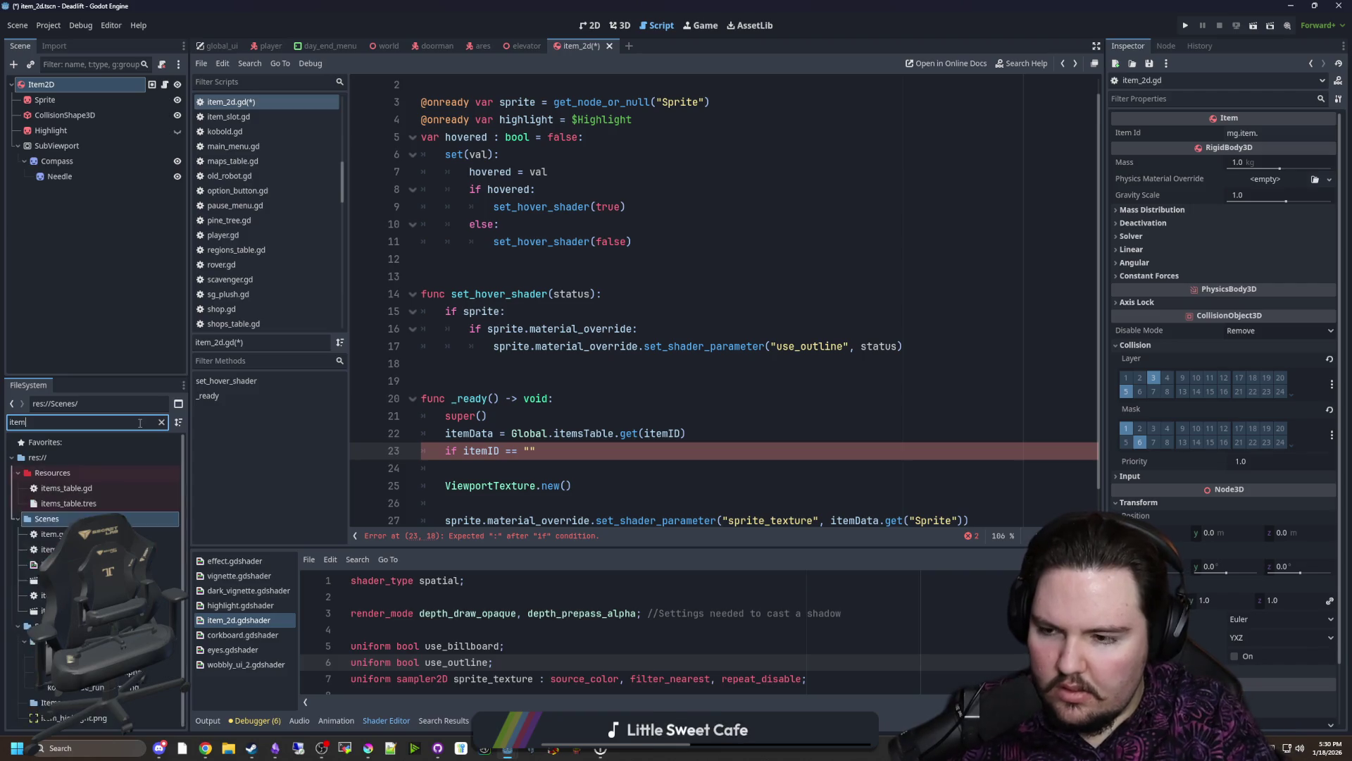
double_click(90, 489)
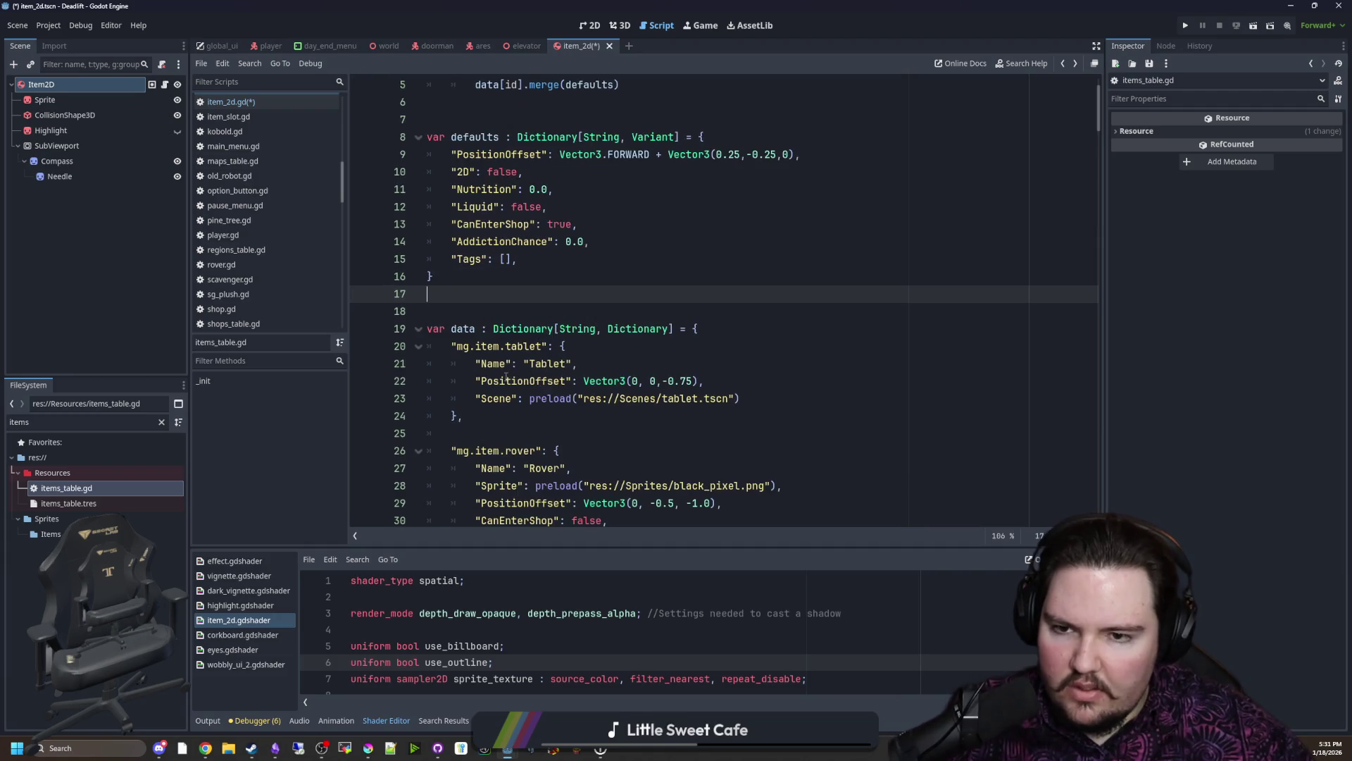
click(167, 88)
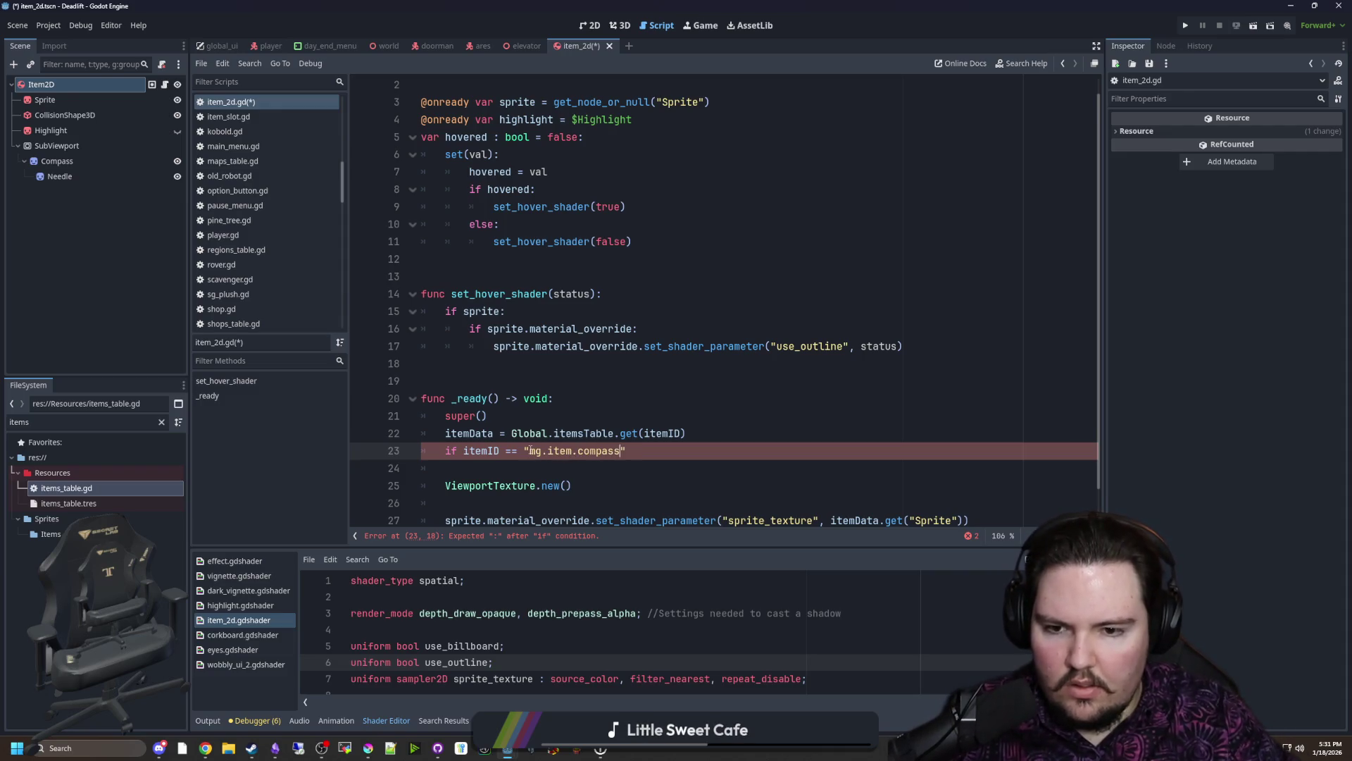
text(:)
Step: Add the colon and branch body, moving ViewportTexture.new() inside the compass branch
key(Return)
key(Return)
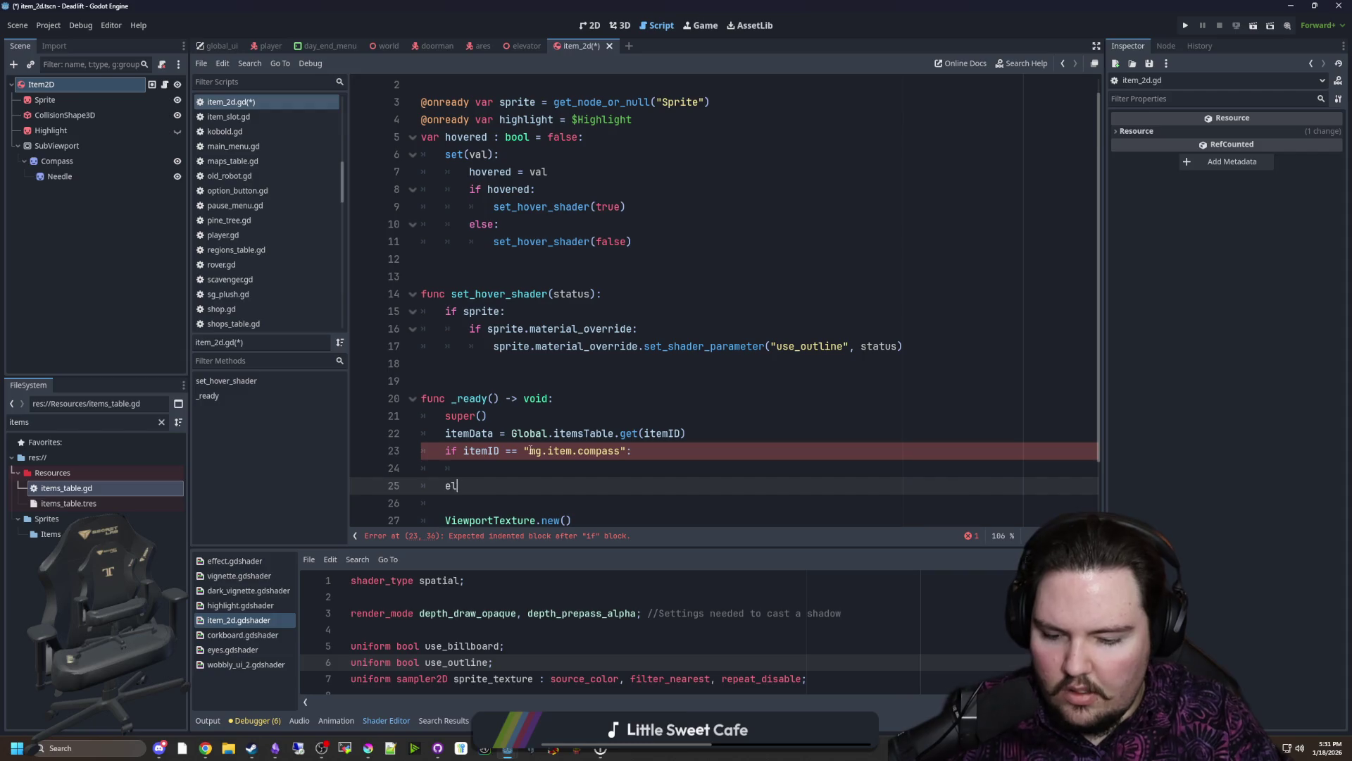
text(se:)
key(Return)
drag(56, 144, 521, 504)
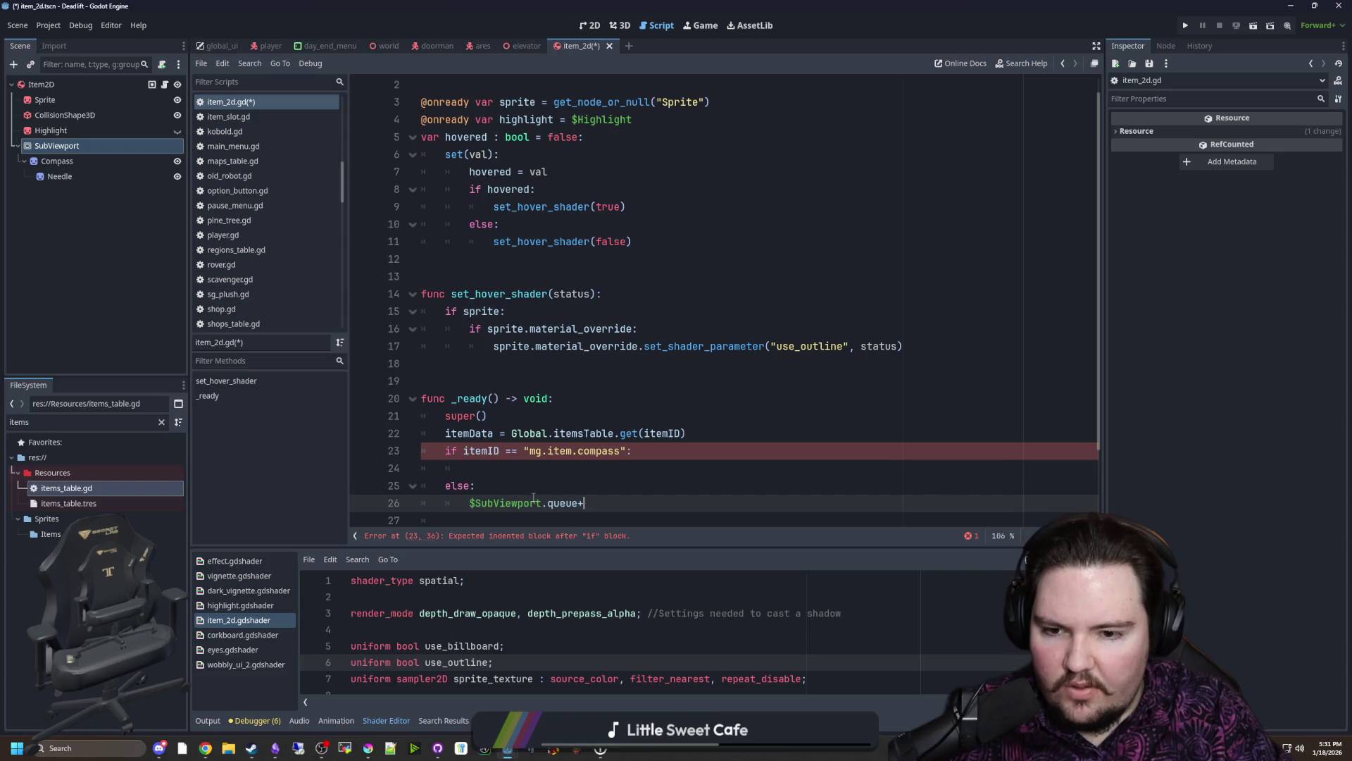
scroll(529, 418, down, 2)
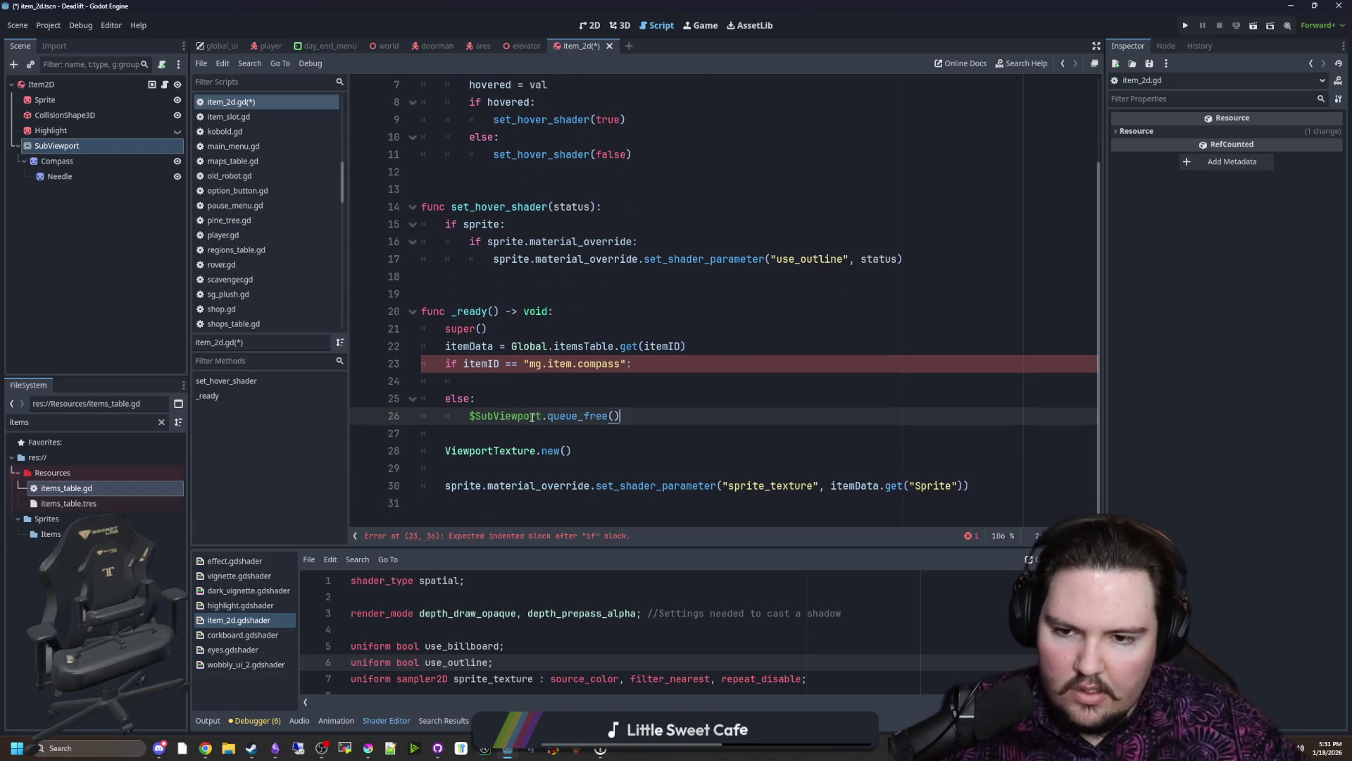
click(503, 387)
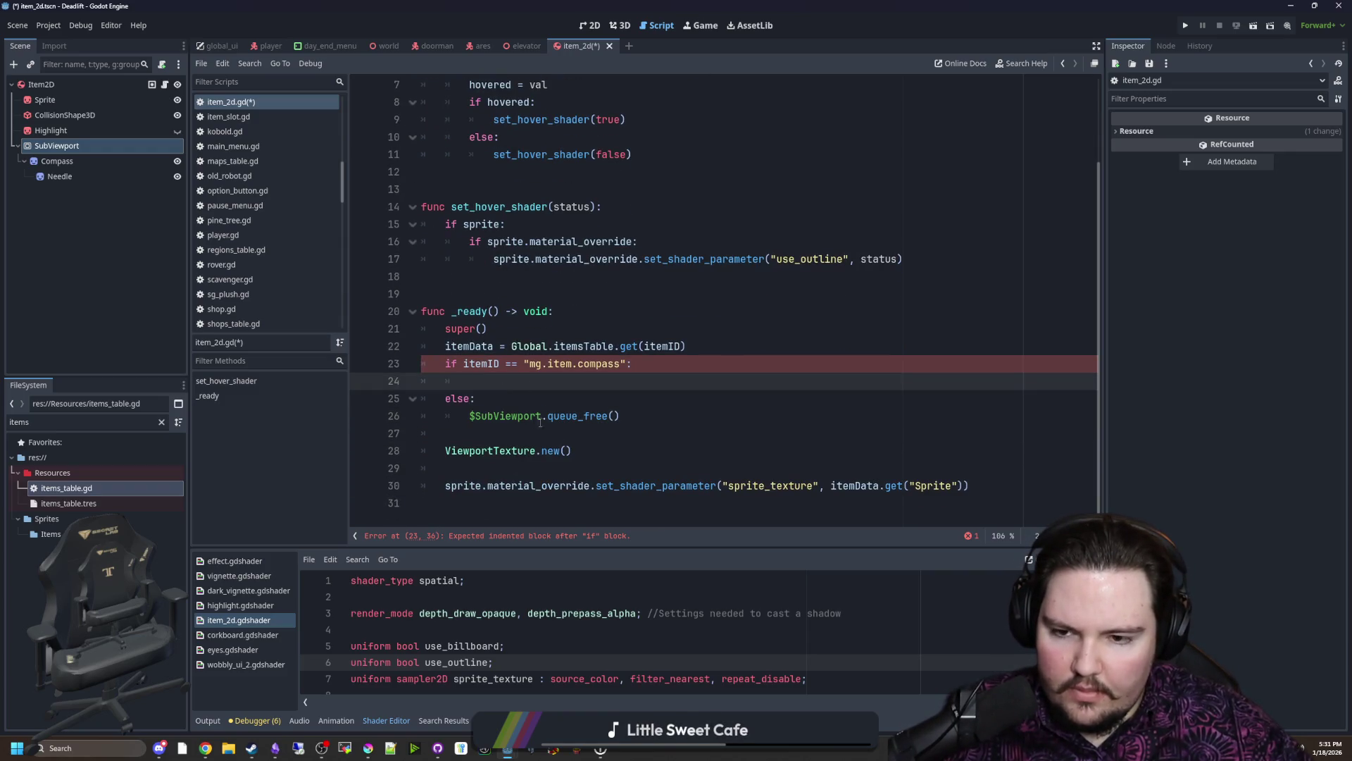
drag(572, 450, 445, 451)
key(ctrl+x)
click(582, 381)
key(ctrl+v)
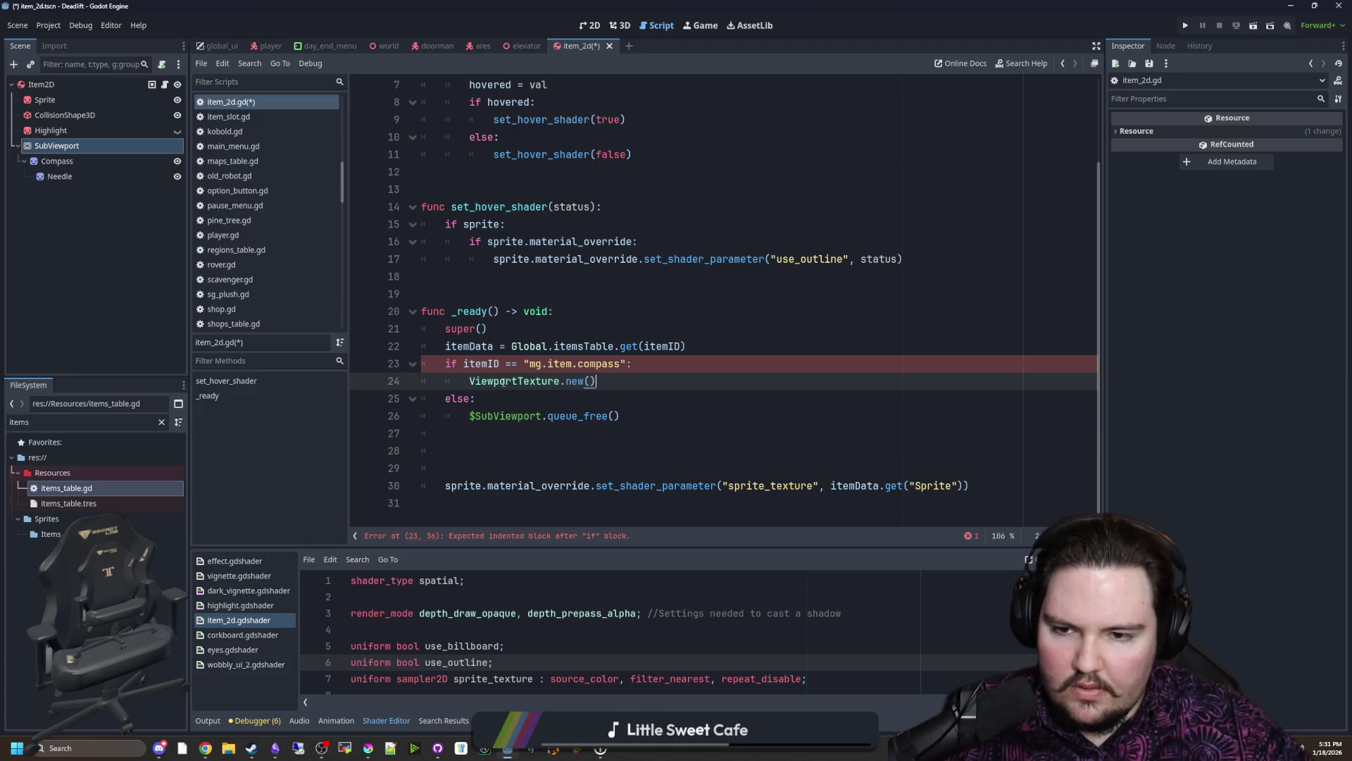
Step: Declare var tex after super() and assign the sprite lookup to tex in the else branch
click(728, 456)
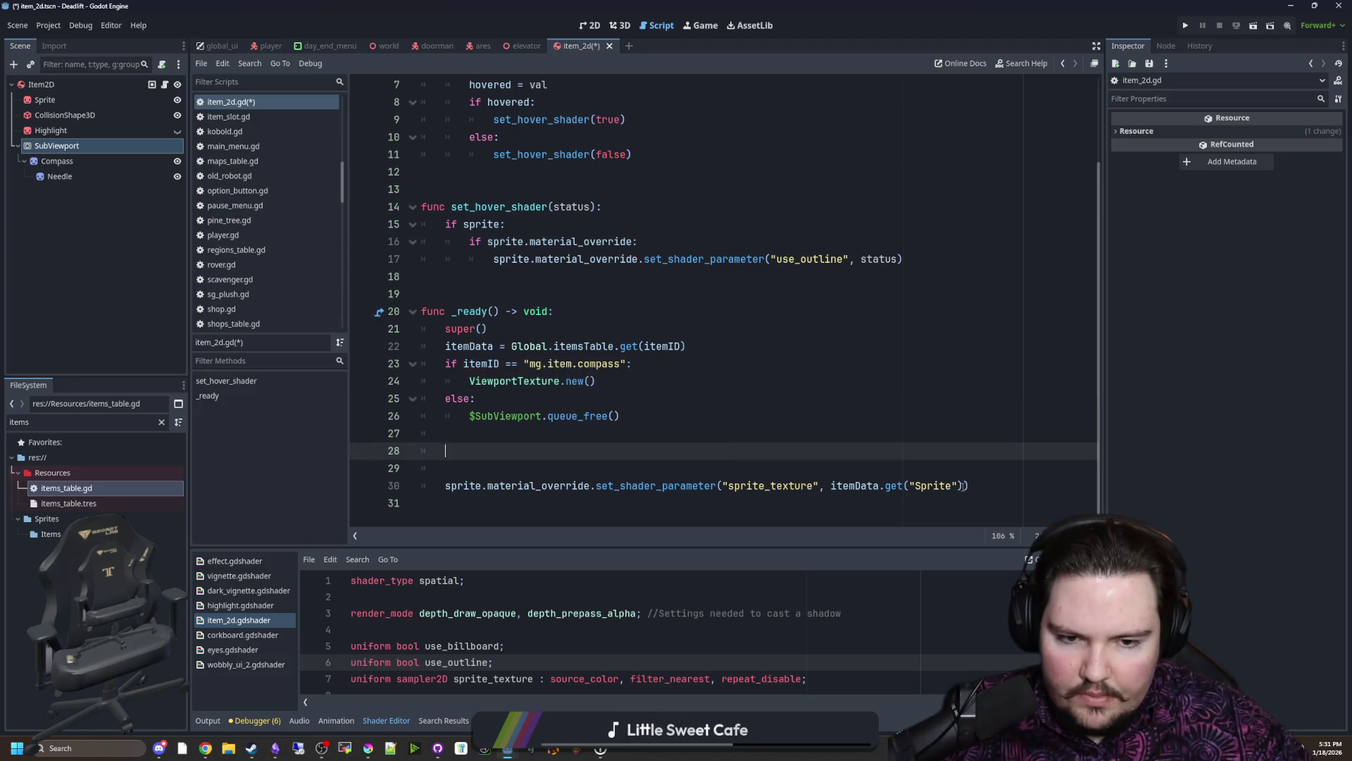
drag(963, 485, 830, 486)
key(BackSpace)
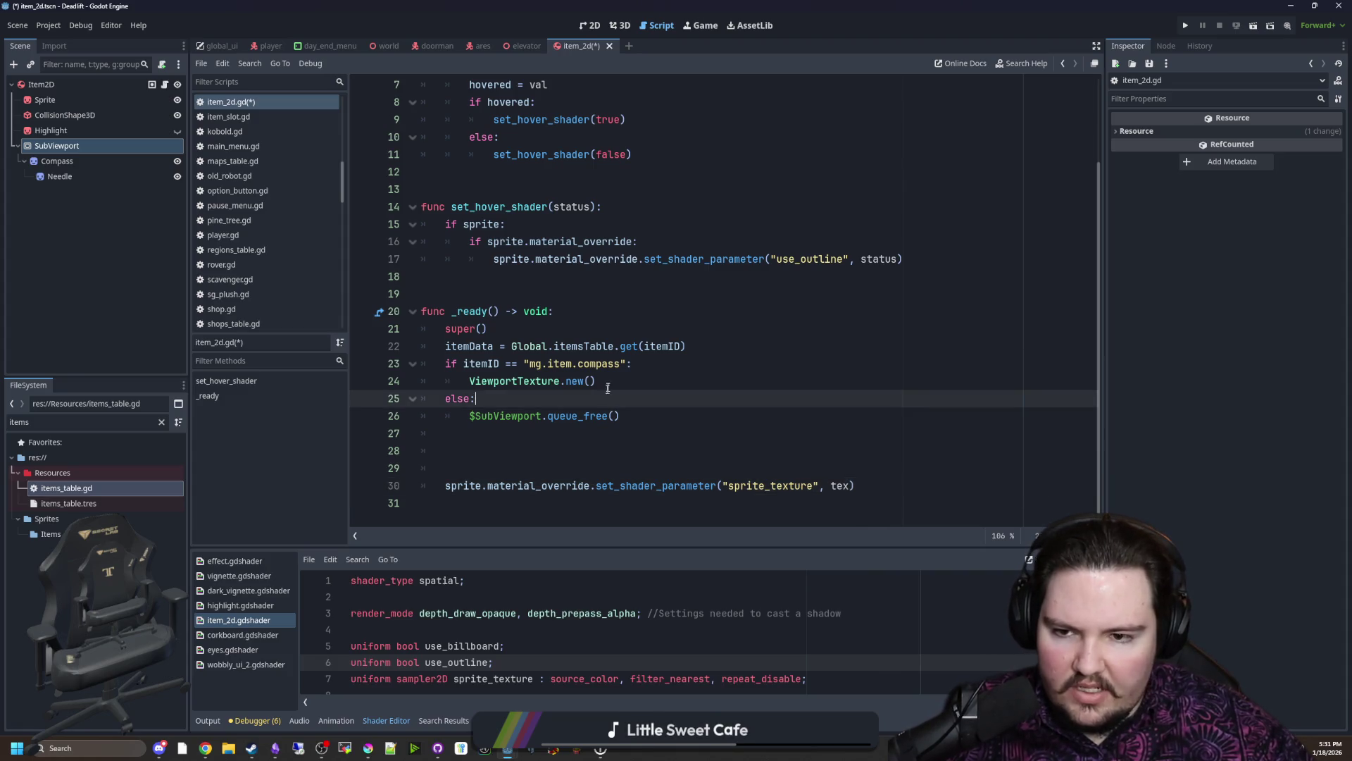
click(554, 328)
key(Return)
text(var tex)
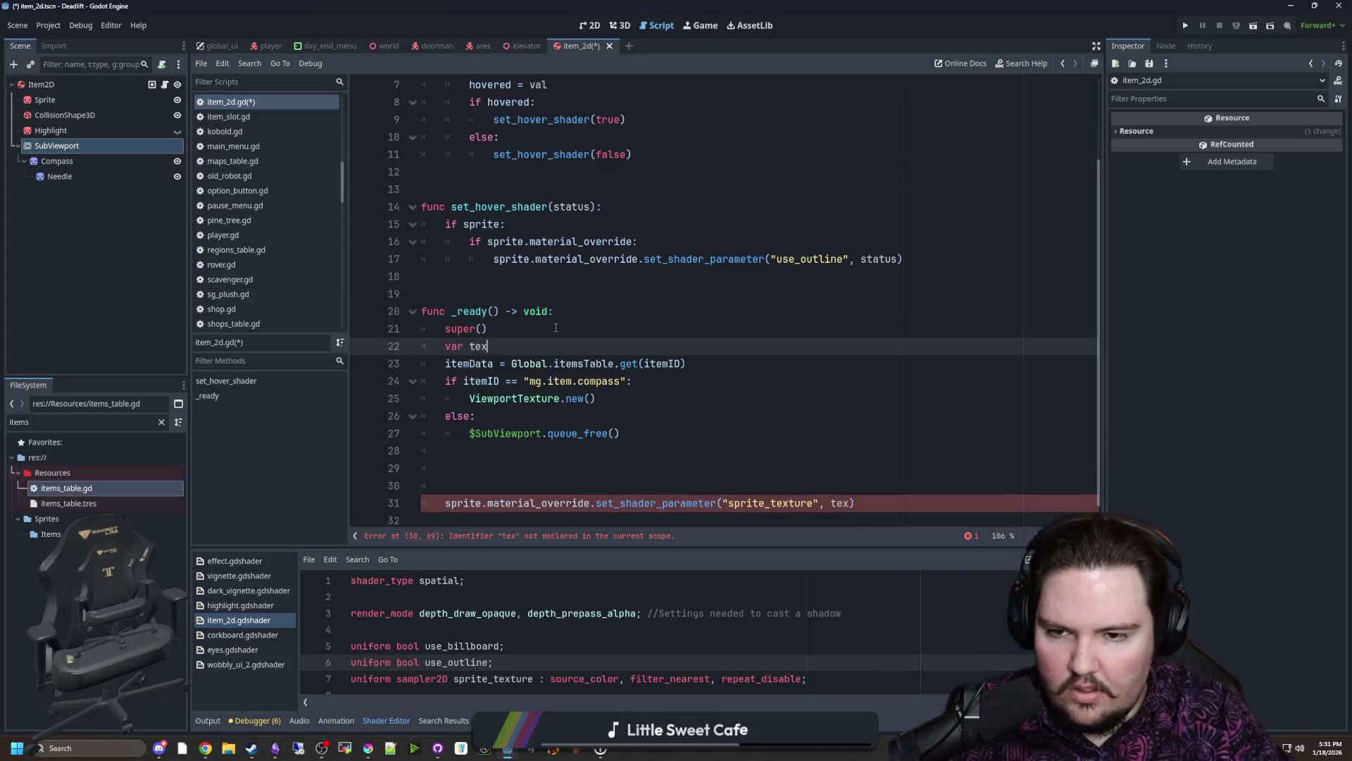
scroll(622, 338, down, 1)
click(626, 392)
key(Return)
key(ctrl+v)
click(472, 416)
text(tex =)
click(651, 419)
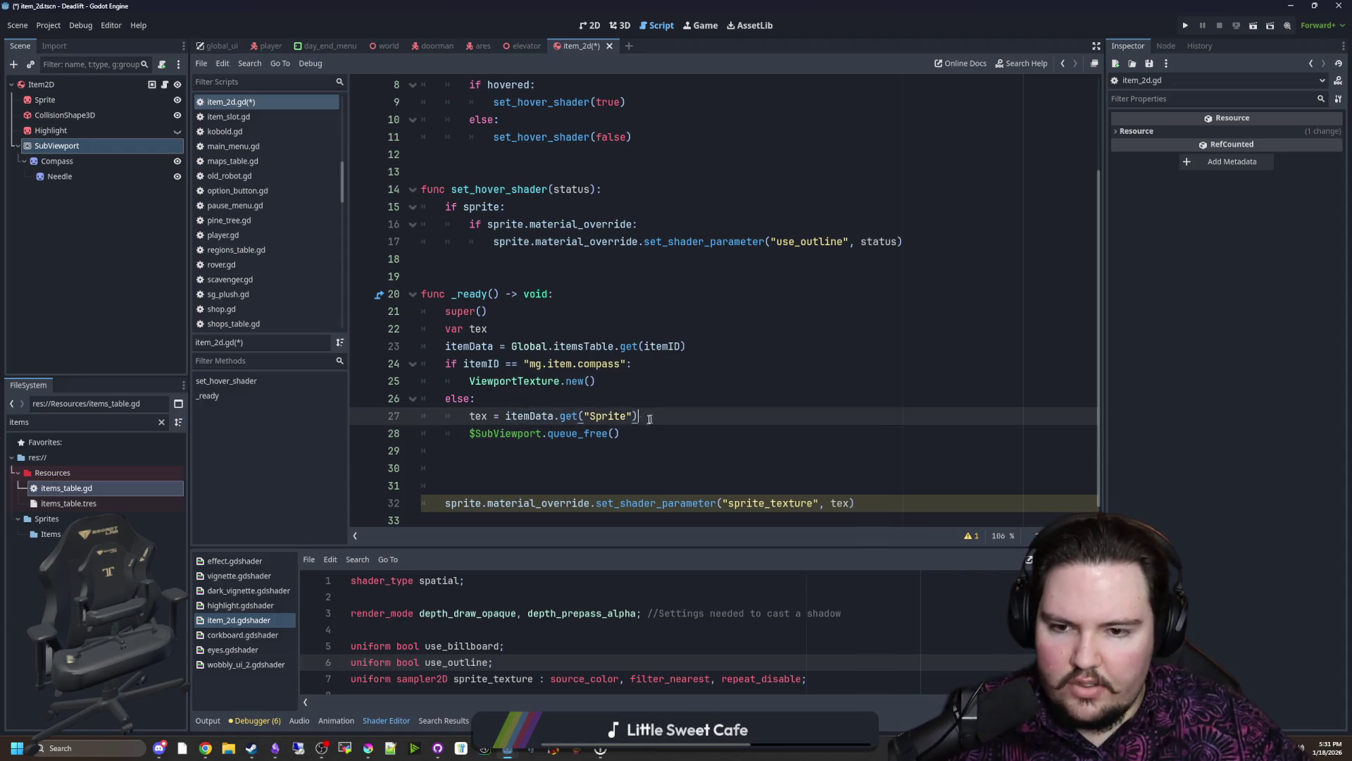
drag(652, 419, 506, 418)
Step: Assign tex from the ViewportTexture in the compass branch, removing the duplicate var
key(Up)
key(Up)
click(666, 360)
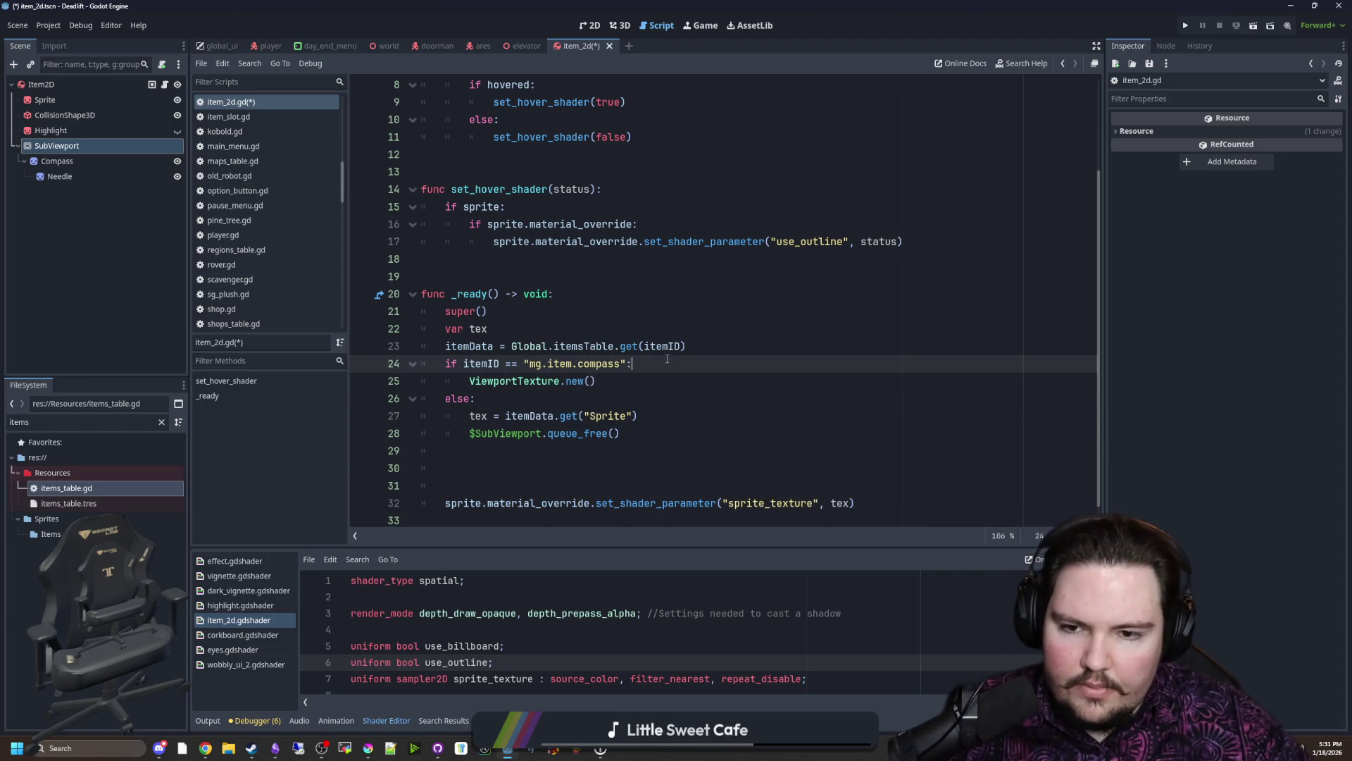
ctrl+click(540, 382)
scroll(569, 342, down, 5)
key(alt+Left)
click(616, 387)
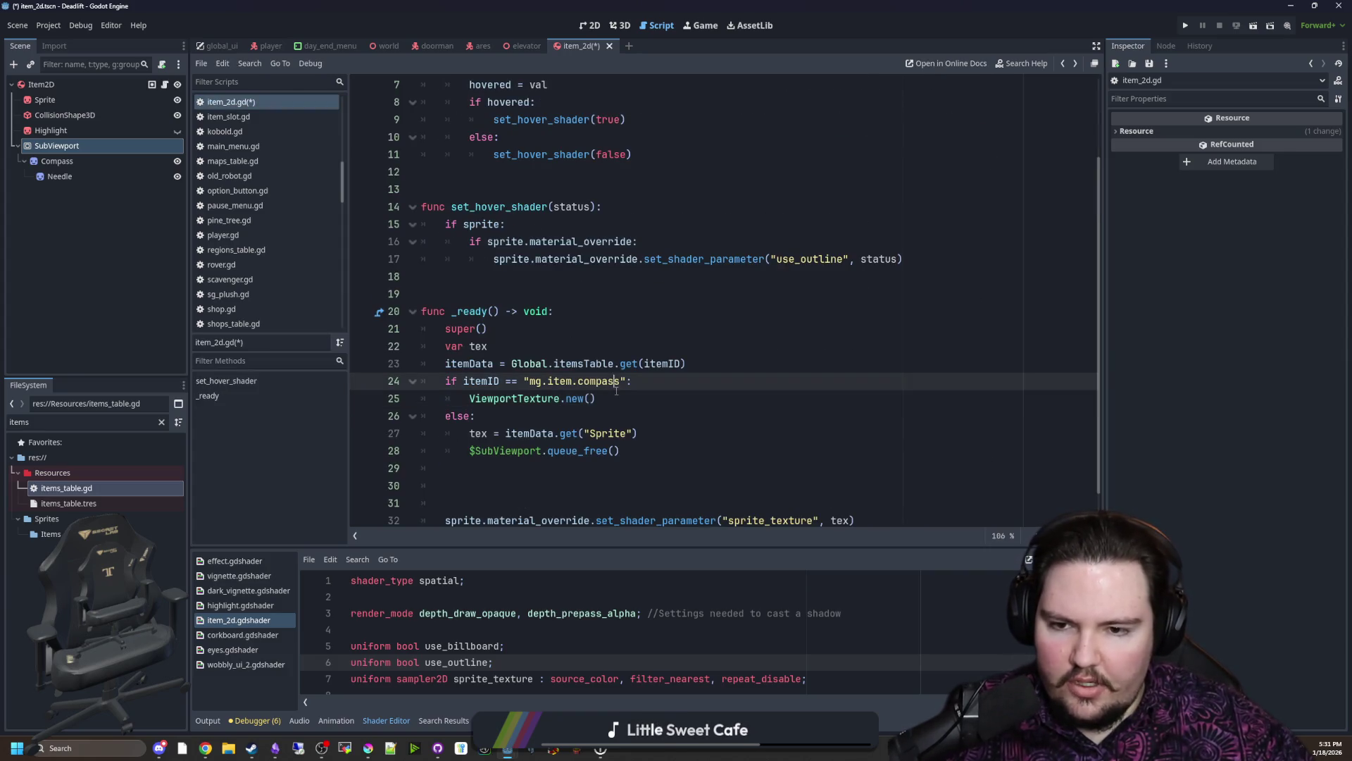
click(470, 398)
text(var tex =)
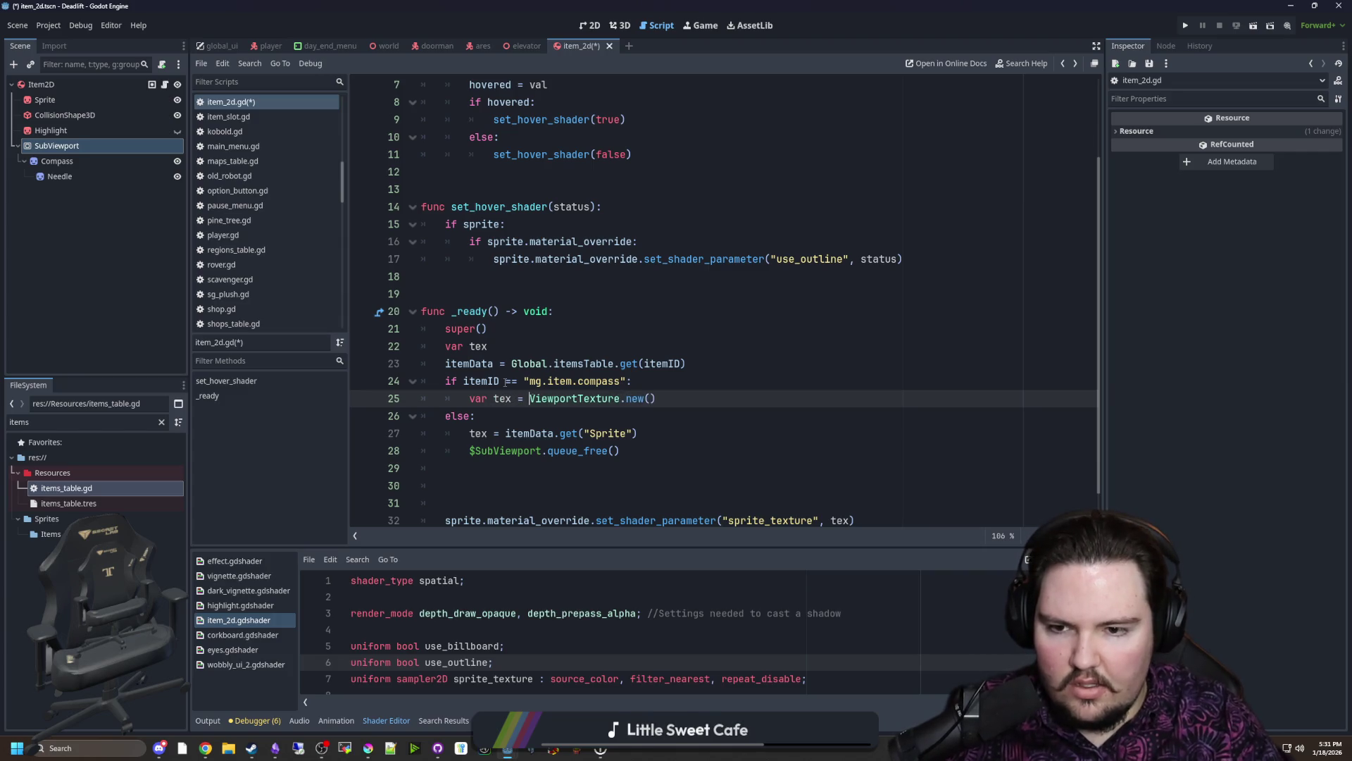
scroll(676, 374, down, 1)
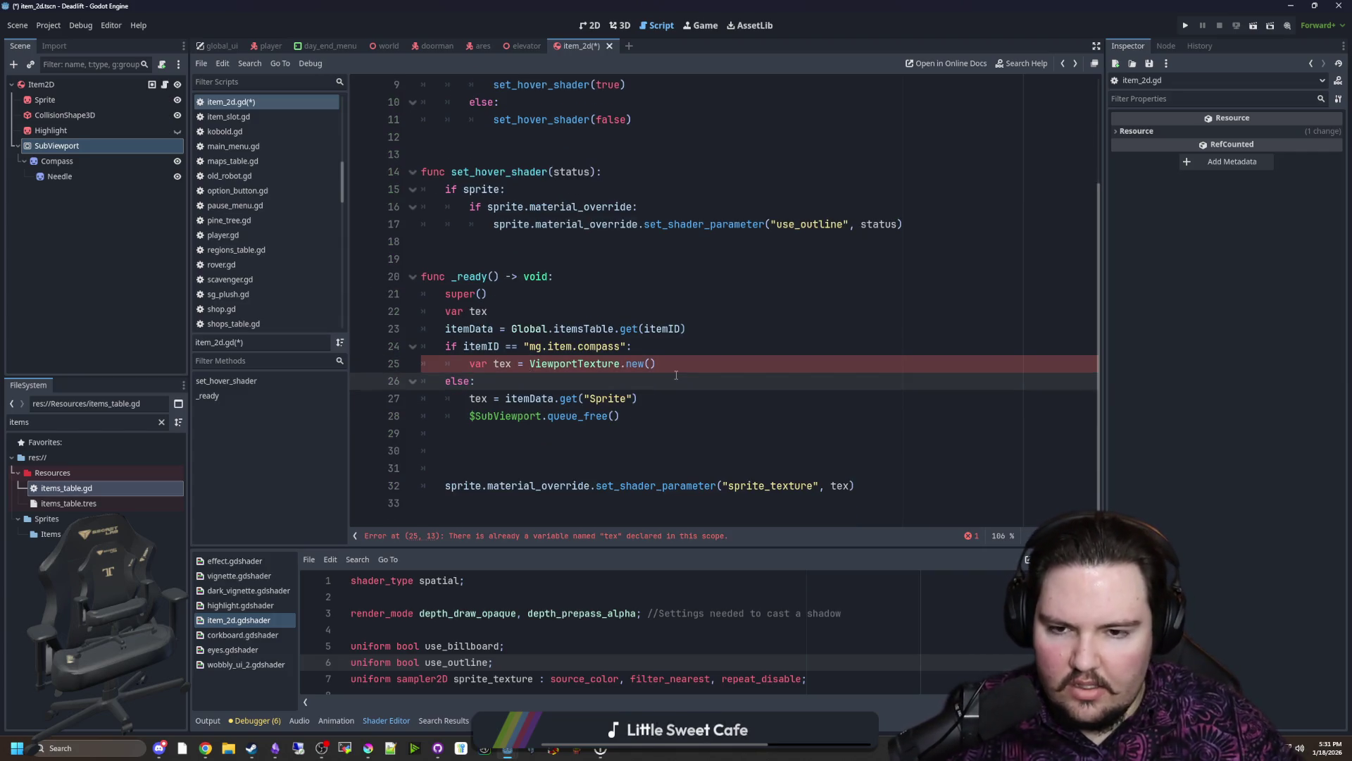
click(697, 366)
key(Return)
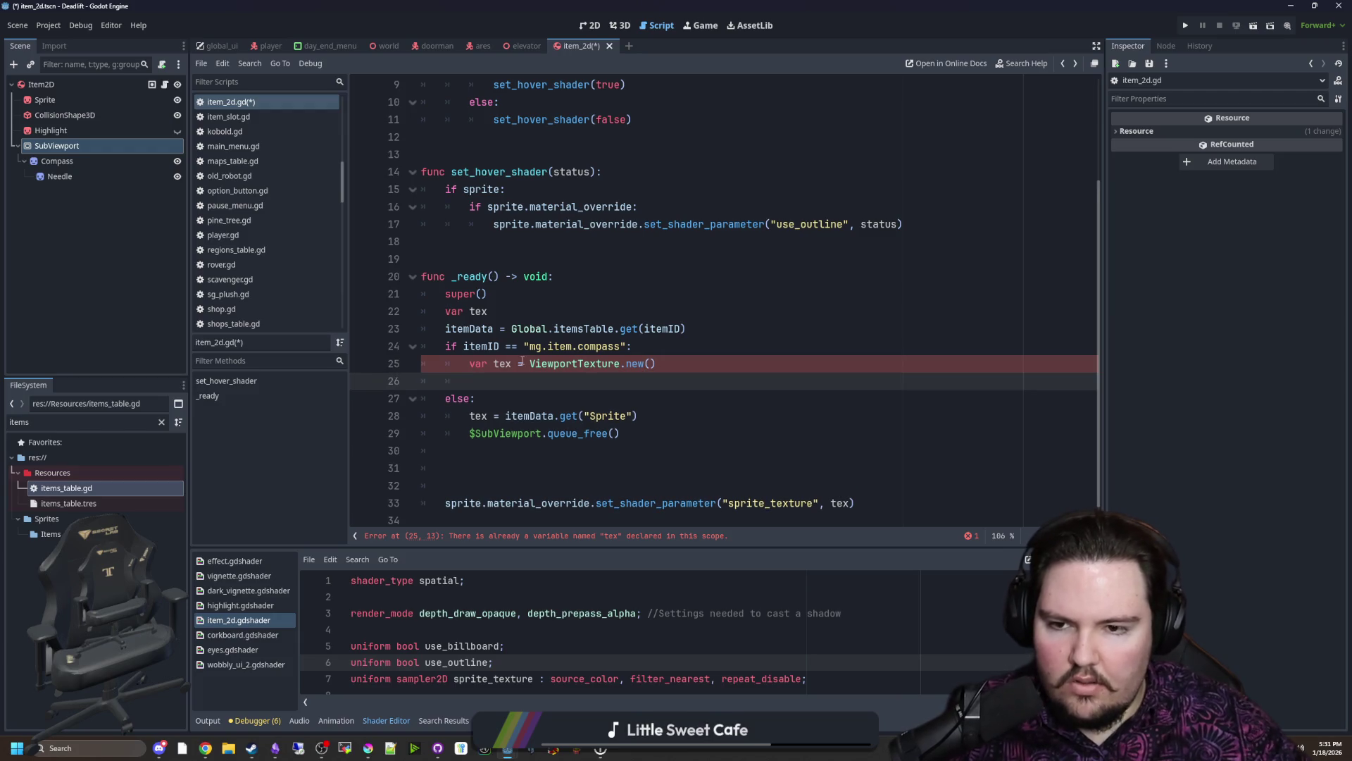
click(491, 365)
key(BackSpace)
key(BackSpace)
key(BackSpace)
key(Down)
text(tex.path)
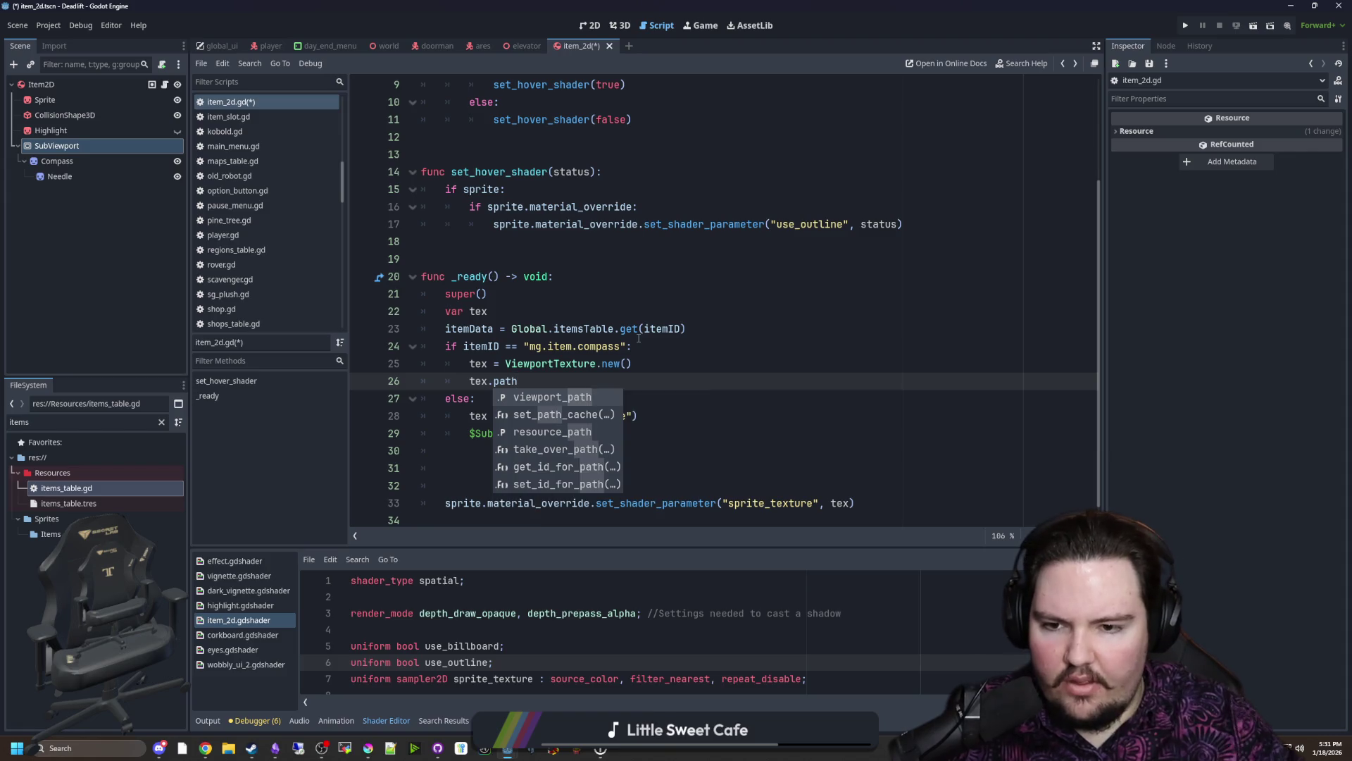
Step: Set tex.viewport_path to the SubViewport node path copied via Copy Node Path
key(Return)
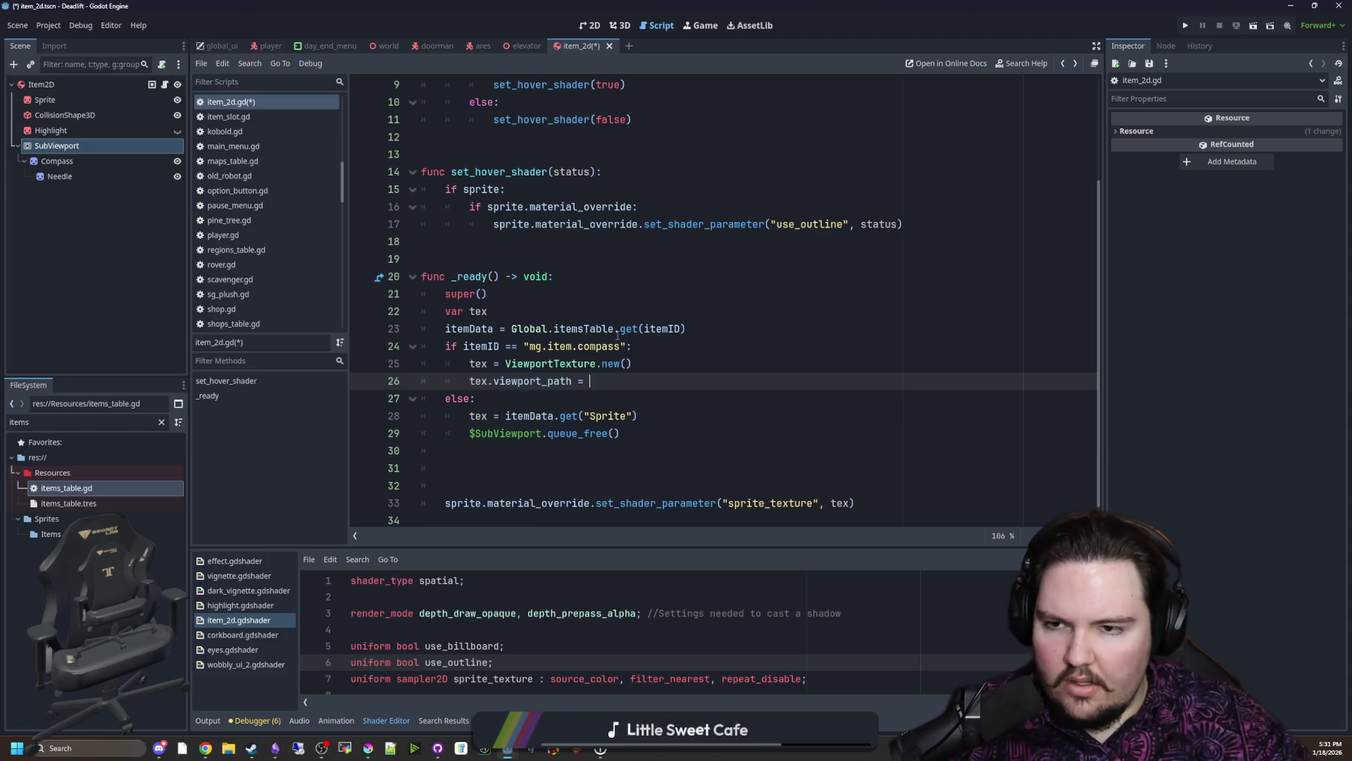
right_click(100, 143)
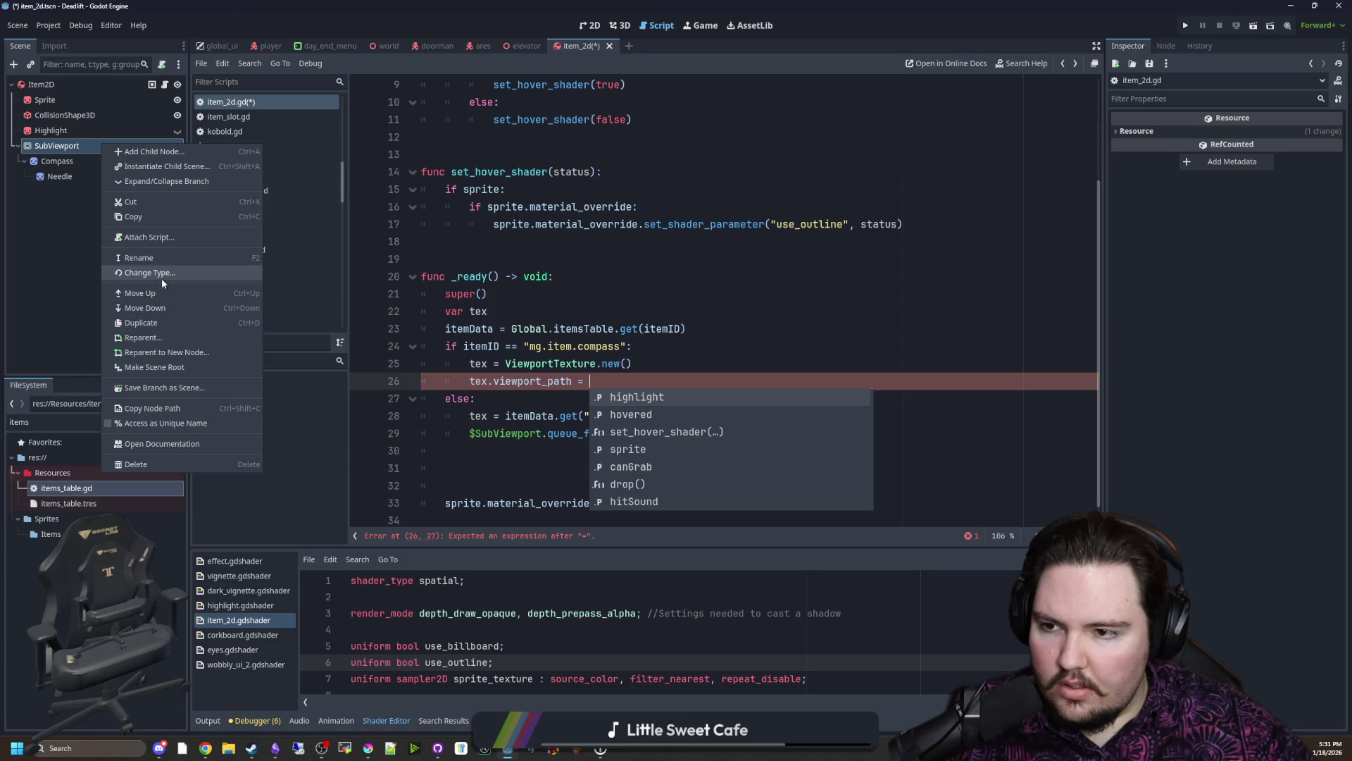
click(174, 408)
key(ctrl+v)
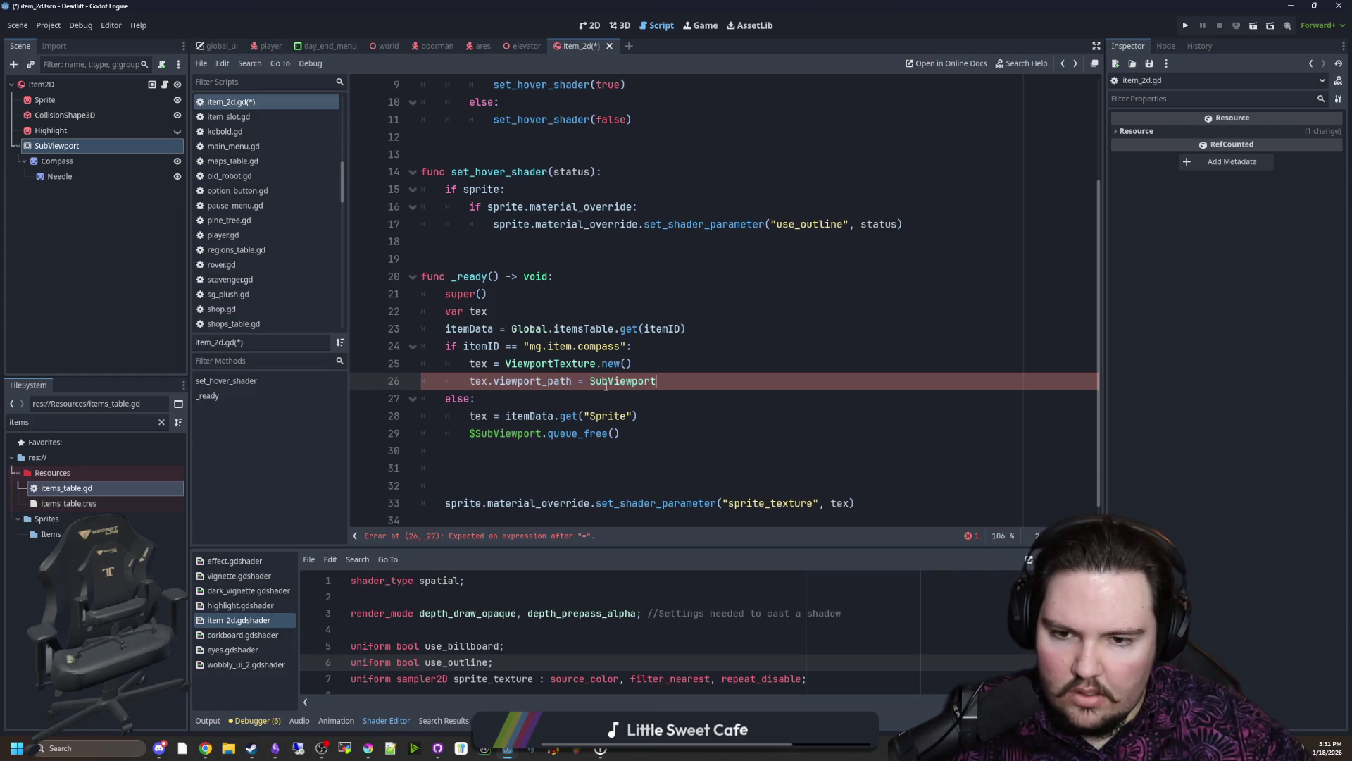
text(")
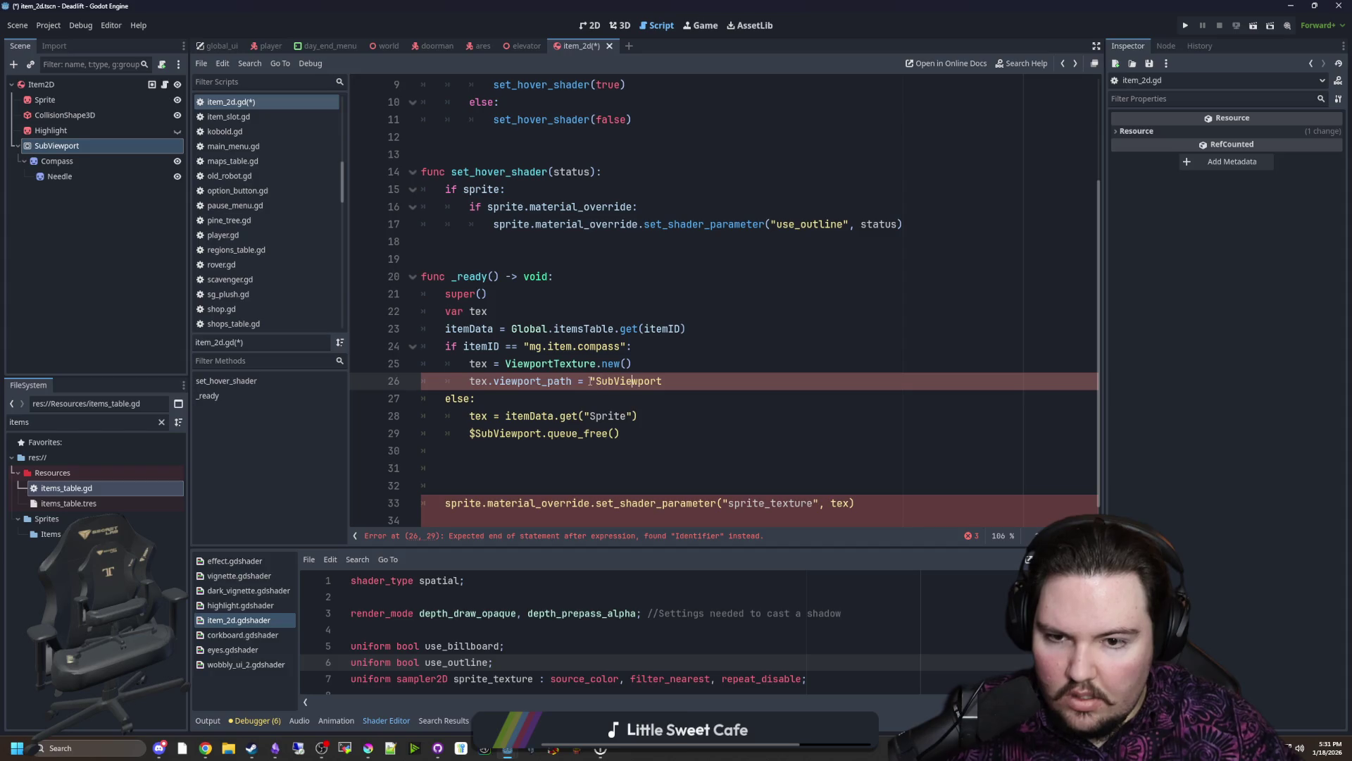
text(")
ctrl+click(539, 380)
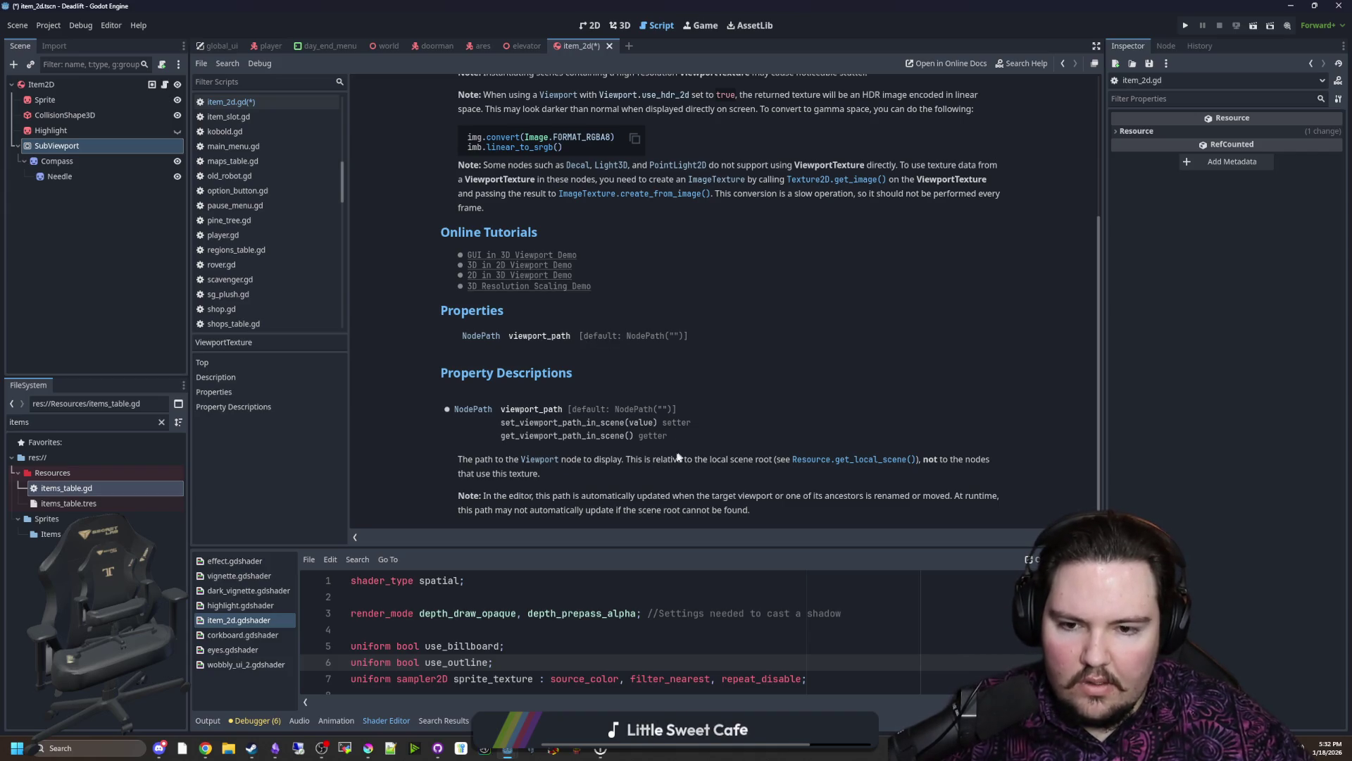
Step: Note the scene-root-relative path remark in the viewport_path docs and return to item_2d.gd
drag(673, 460, 747, 465)
click(755, 456)
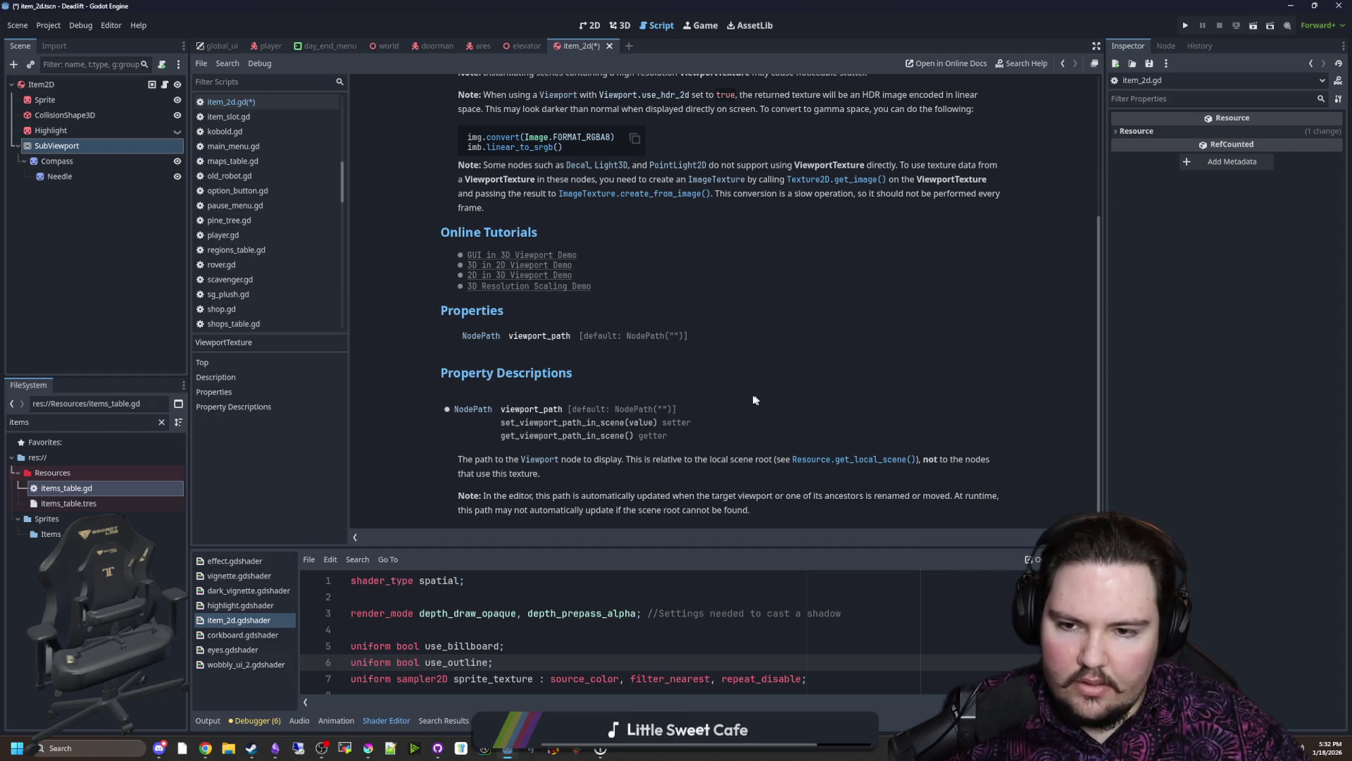
key(alt+Left)
scroll(611, 375, up, 15)
key(alt+Left)
key(alt+Left)
key(alt+Left)
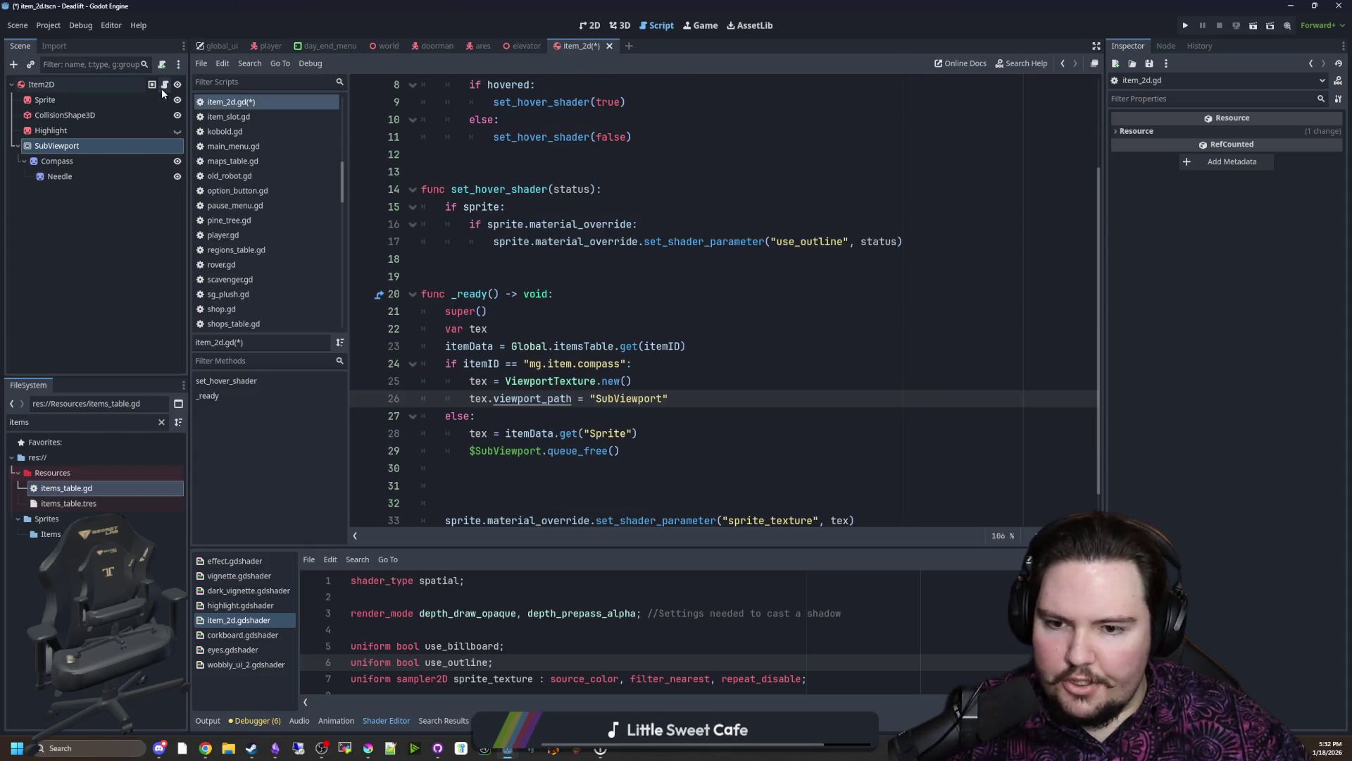
Step: Tidy blank lines, save item_2d.gd, check the Compass node and the parent item.gd script
click(639, 485)
scroll(639, 466, down, 1)
key(BackSpace)
key(BackSpace)
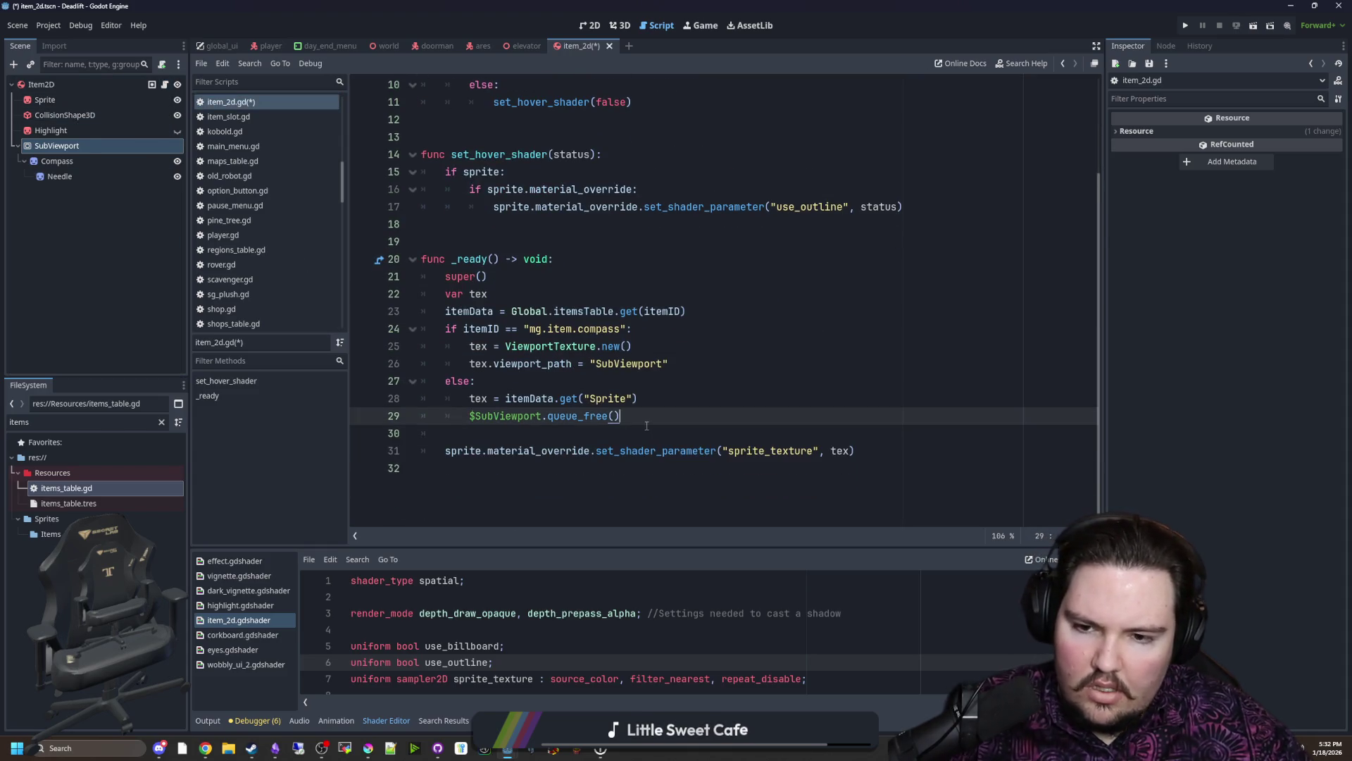
key(Down)
key(ctrl+s)
click(109, 162)
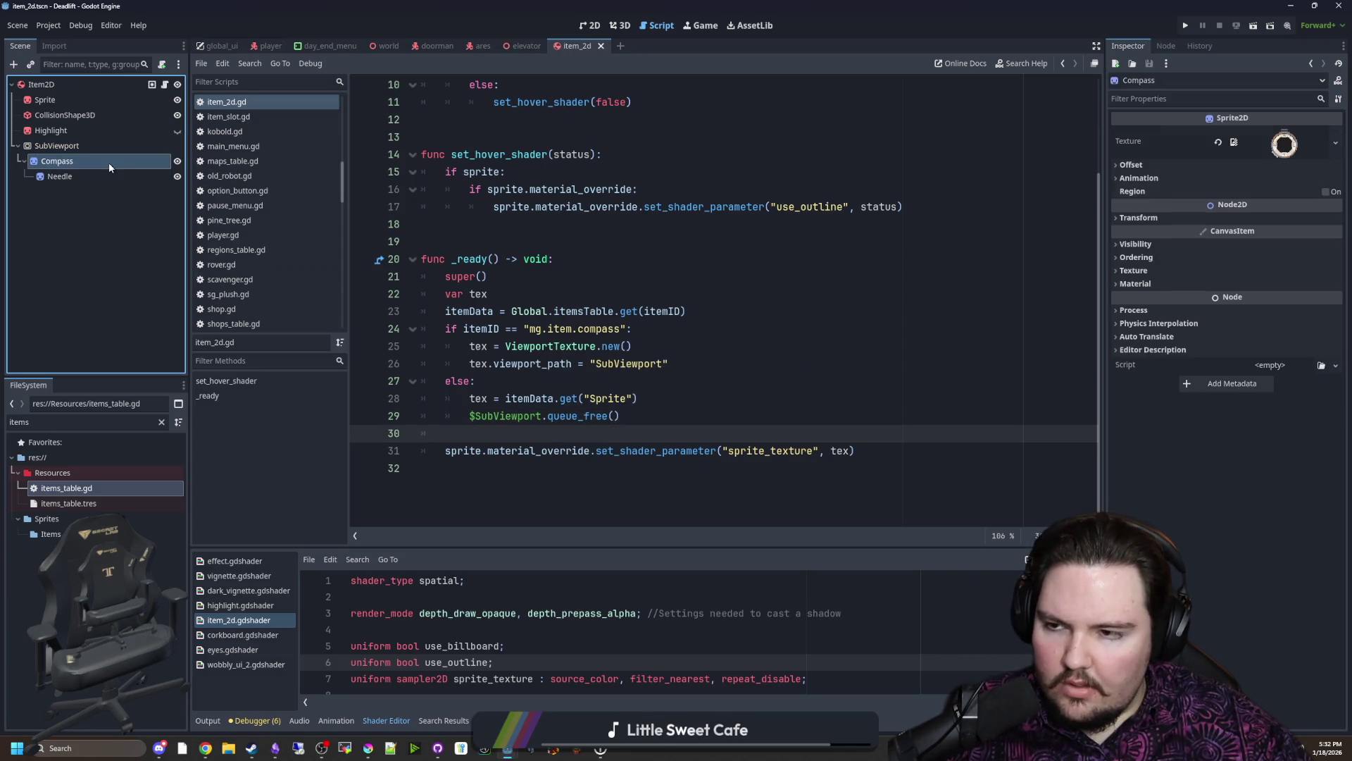
click(551, 432)
scroll(553, 388, up, 3)
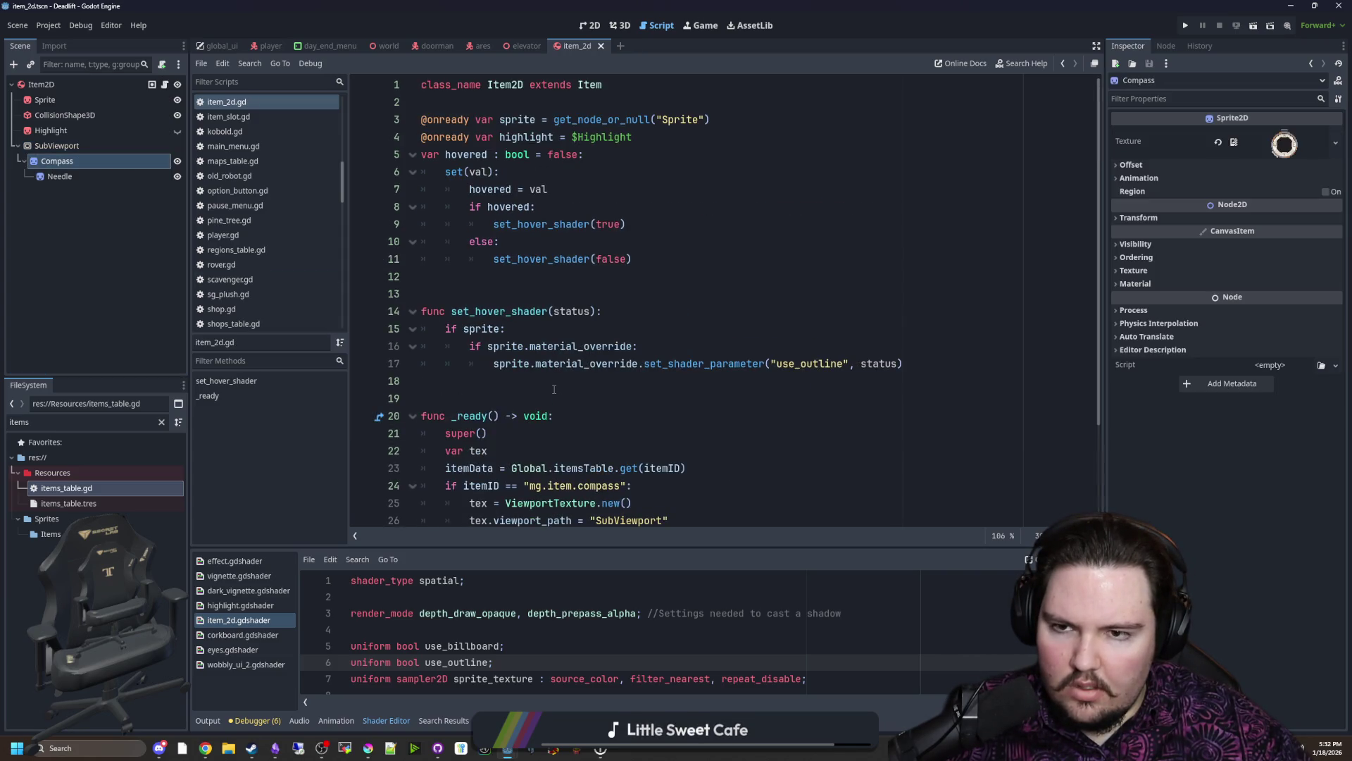
scroll(553, 390, down, 2)
click(494, 276)
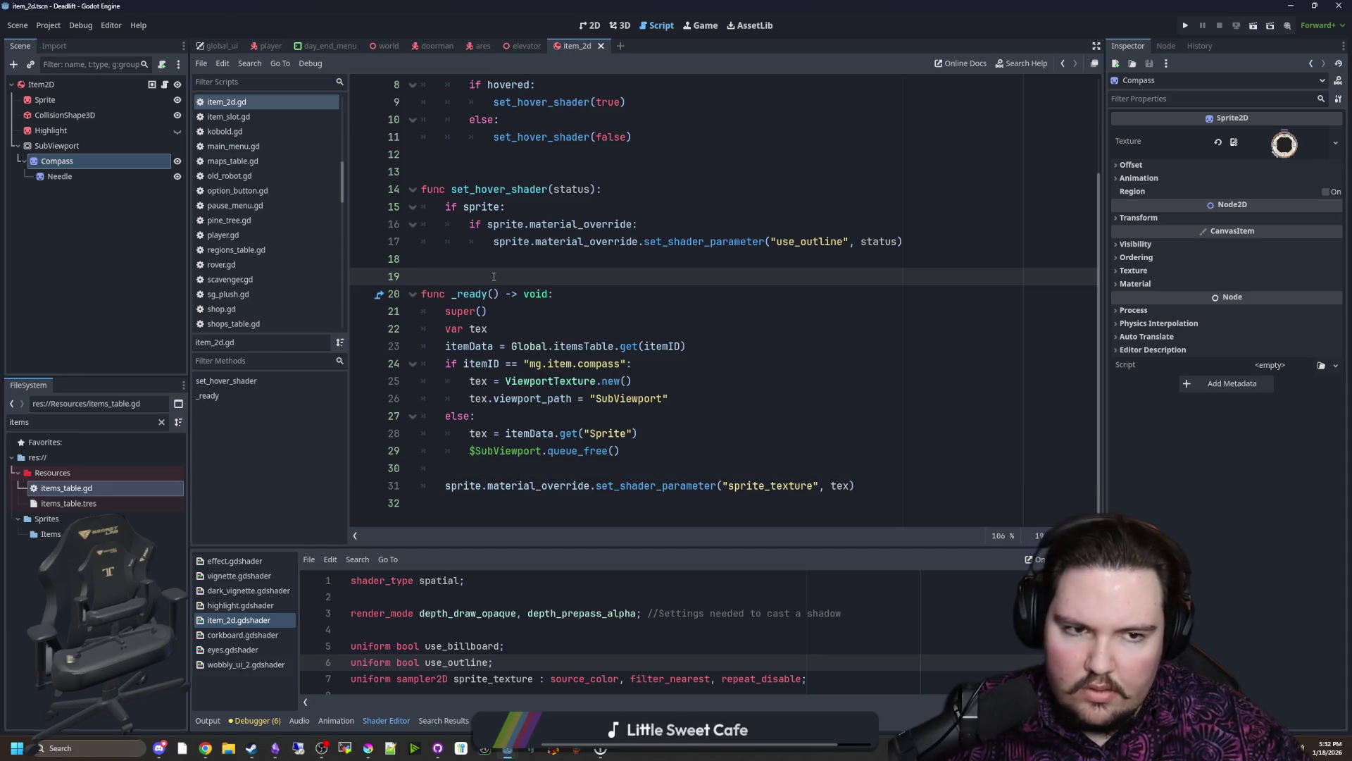
scroll(494, 276, up, 3)
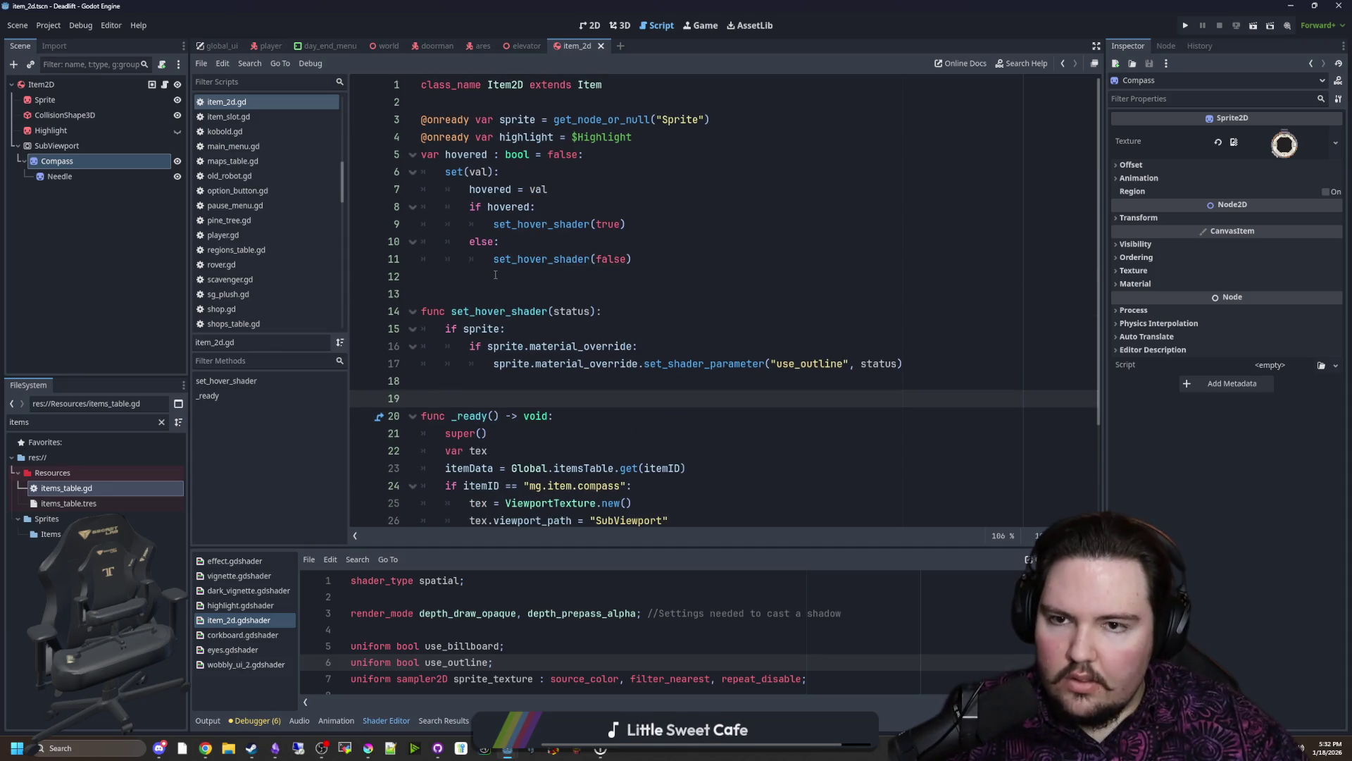
ctrl+click(589, 85)
scroll(593, 390, down, 5)
scroll(591, 389, down, 2)
scroll(561, 370, up, 6)
scroll(529, 354, down, 4)
scroll(500, 336, down, 2)
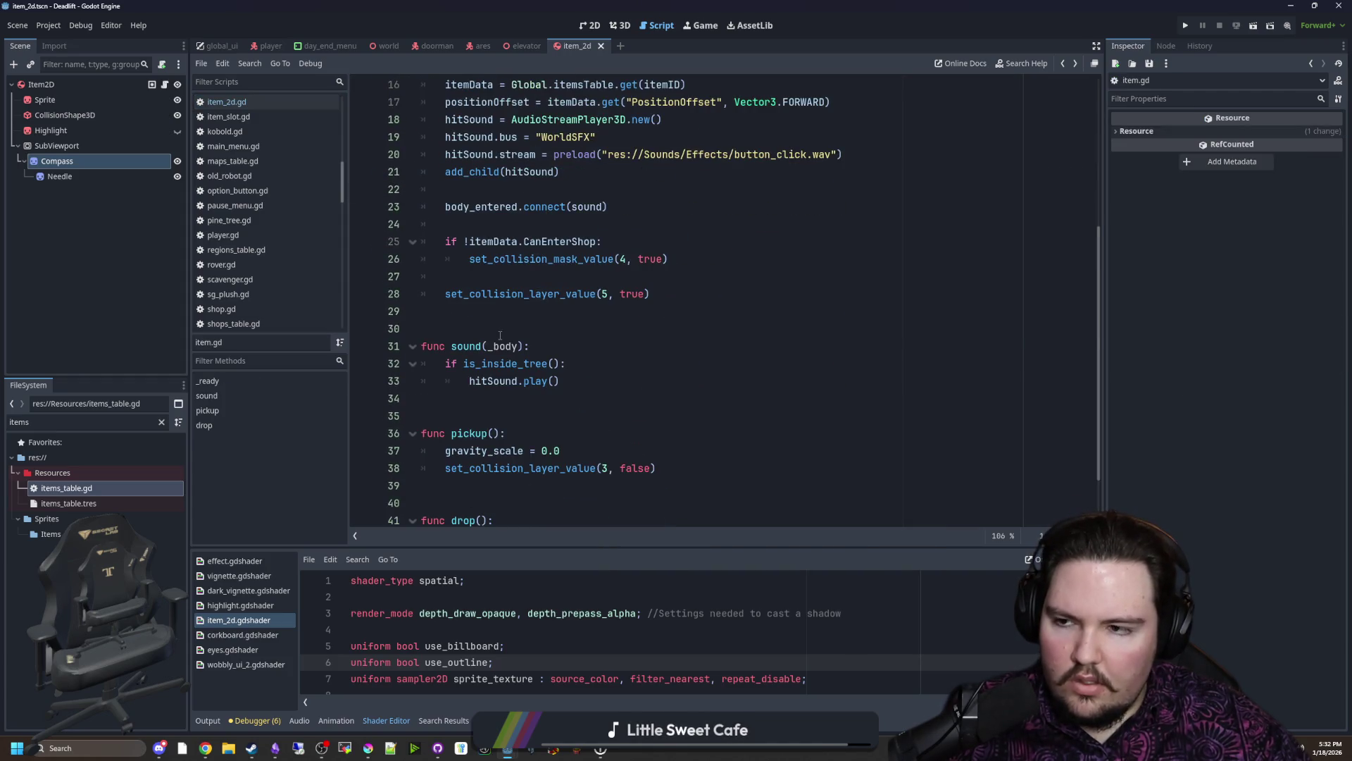
Step: Select the Needle node and start attaching a new needle.gd script inheriting Sprite2D
click(500, 336)
click(63, 177)
click(162, 64)
click(629, 461)
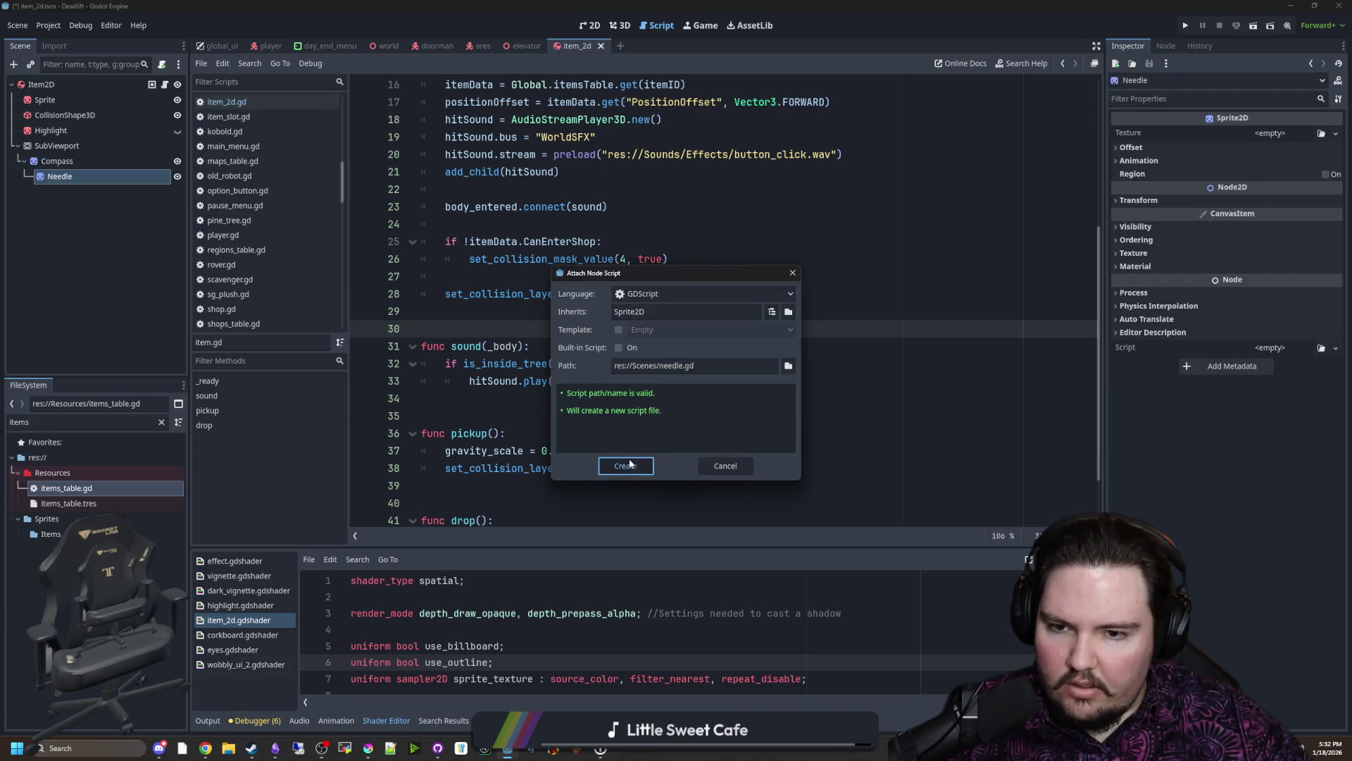
Step: Create needle.gd with a _process function guarded by 'if Global.activeCamera:'
click(494, 125)
key(Return)
text(func)
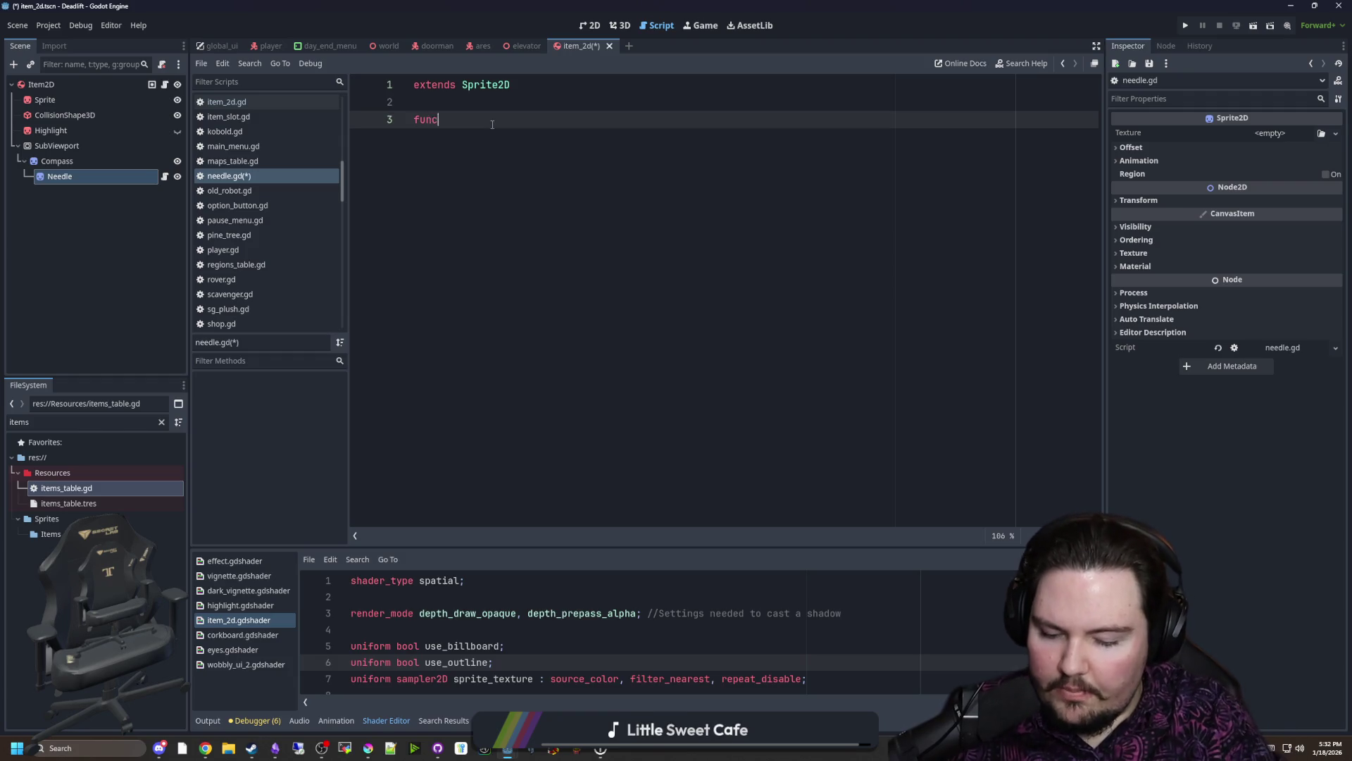
text( _proce)
key(Return)
key(Return)
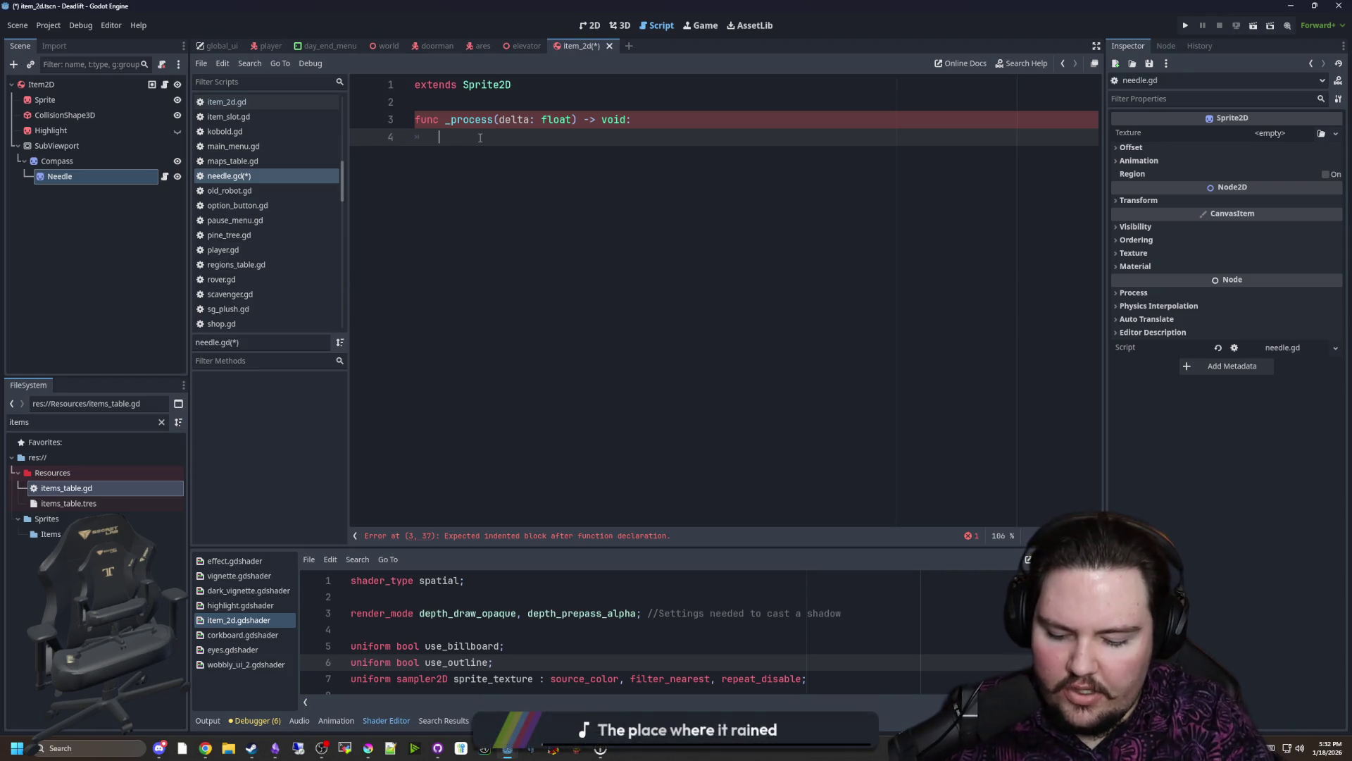
text(Global.)
key(BackSpace)
key(BackSpace)
key(BackSpace)
key(BackSpace)
key(BackSpace)
text(ifGlo)
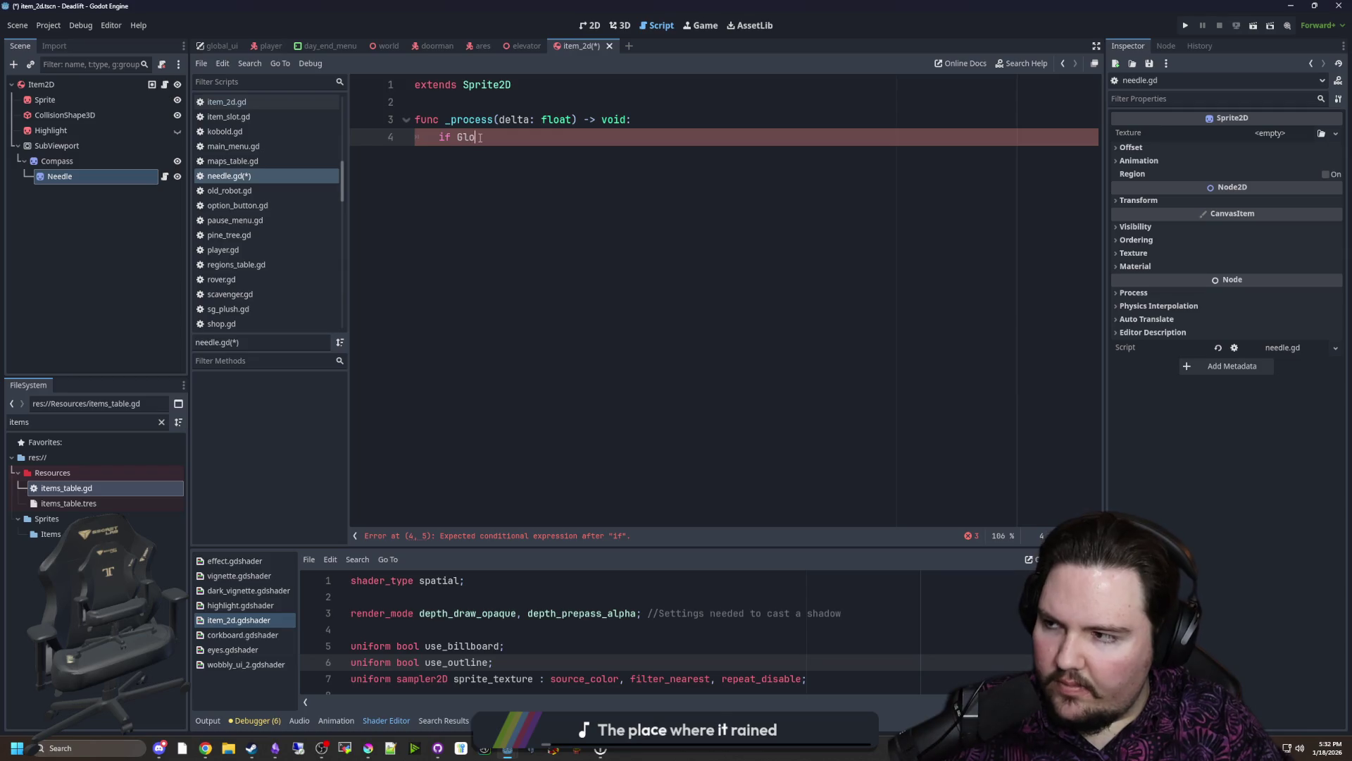
text(ve)
key(Return)
text(:)
key(Return)
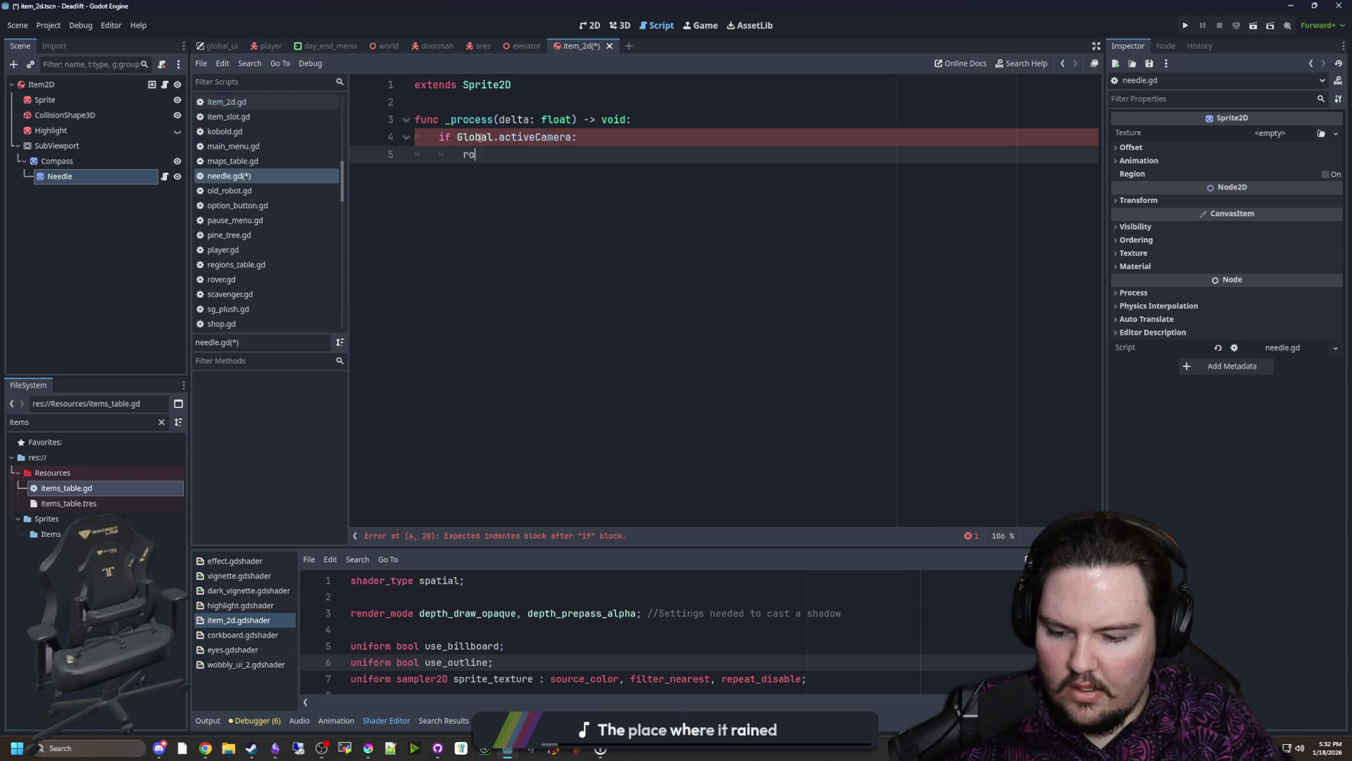
text(Gl)
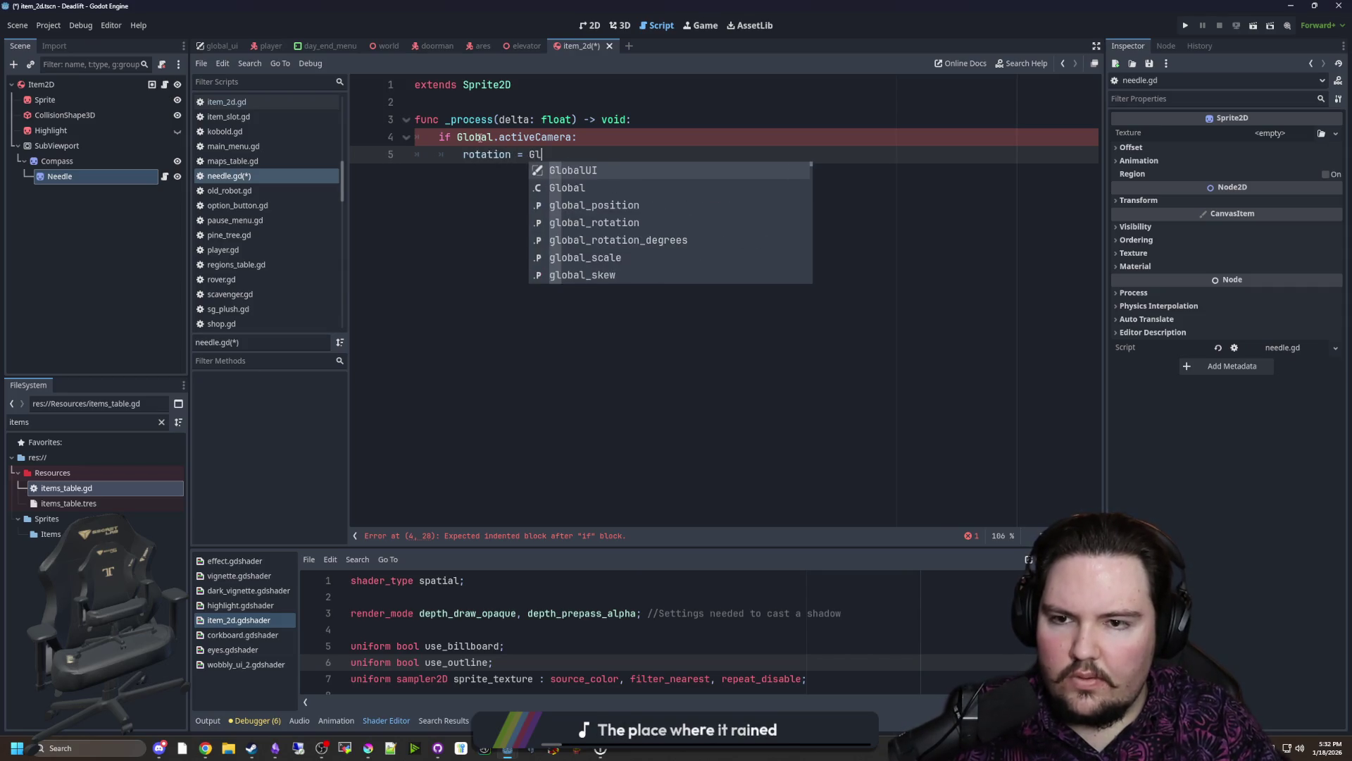
text(obal.activeCamera.)
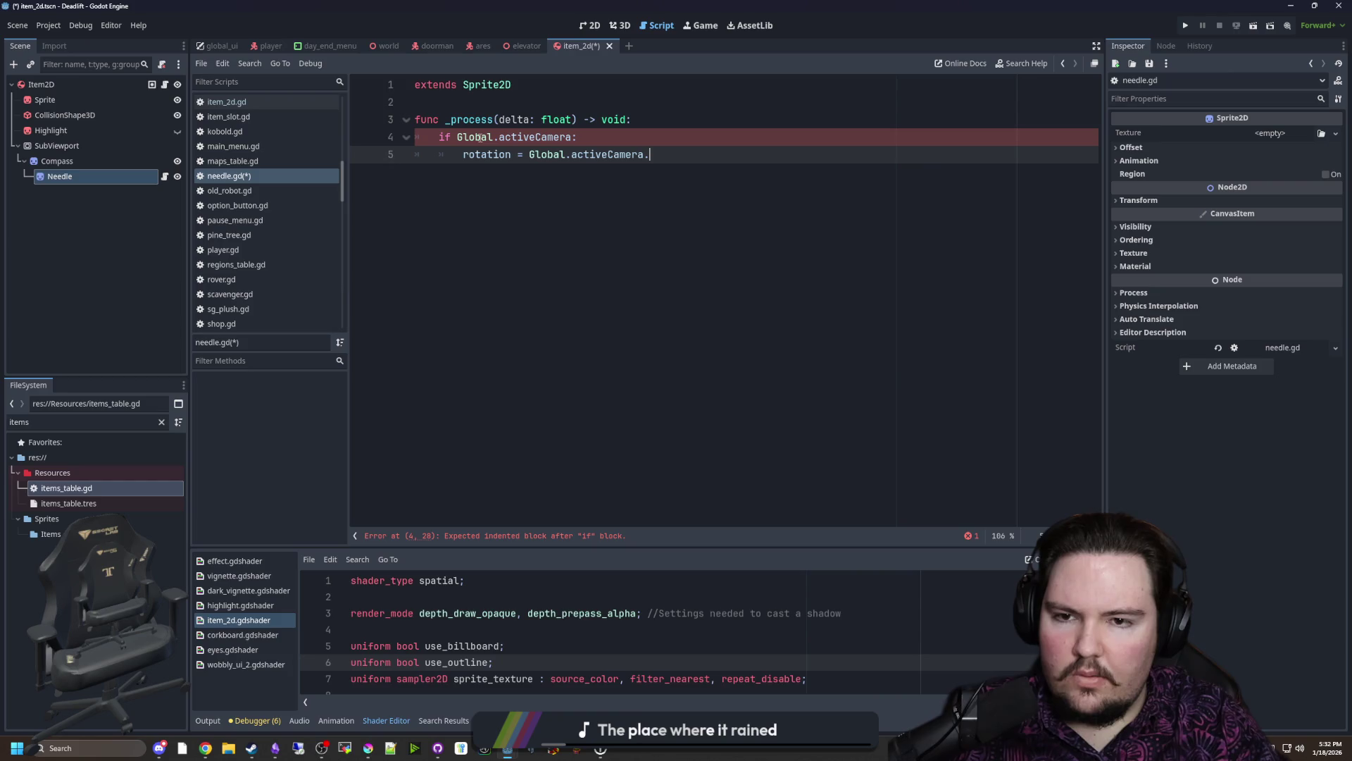
text(global_rot)
Step: Set rotation = Global.activeCamera.global_rotation.y and show the Needle's properties
key(Down)
key(Return)
text(.y)
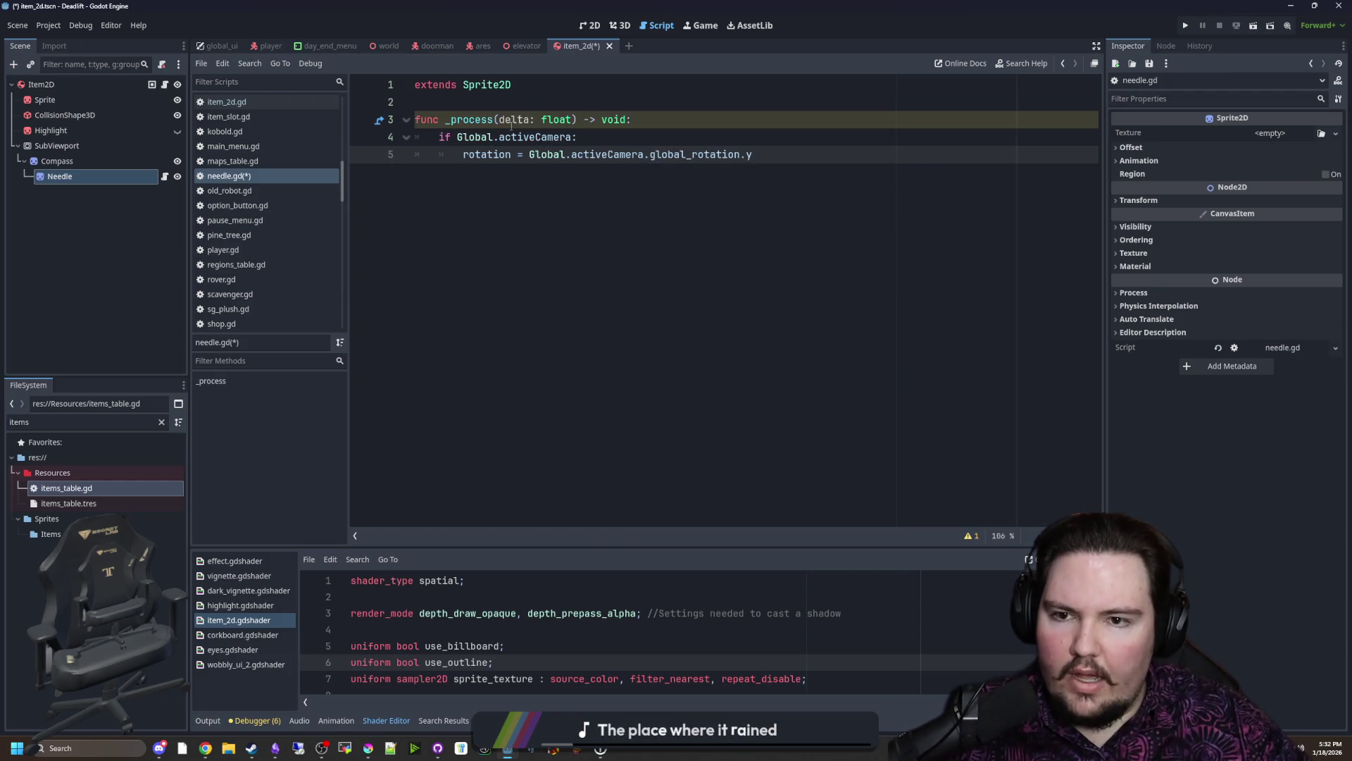
click(595, 143)
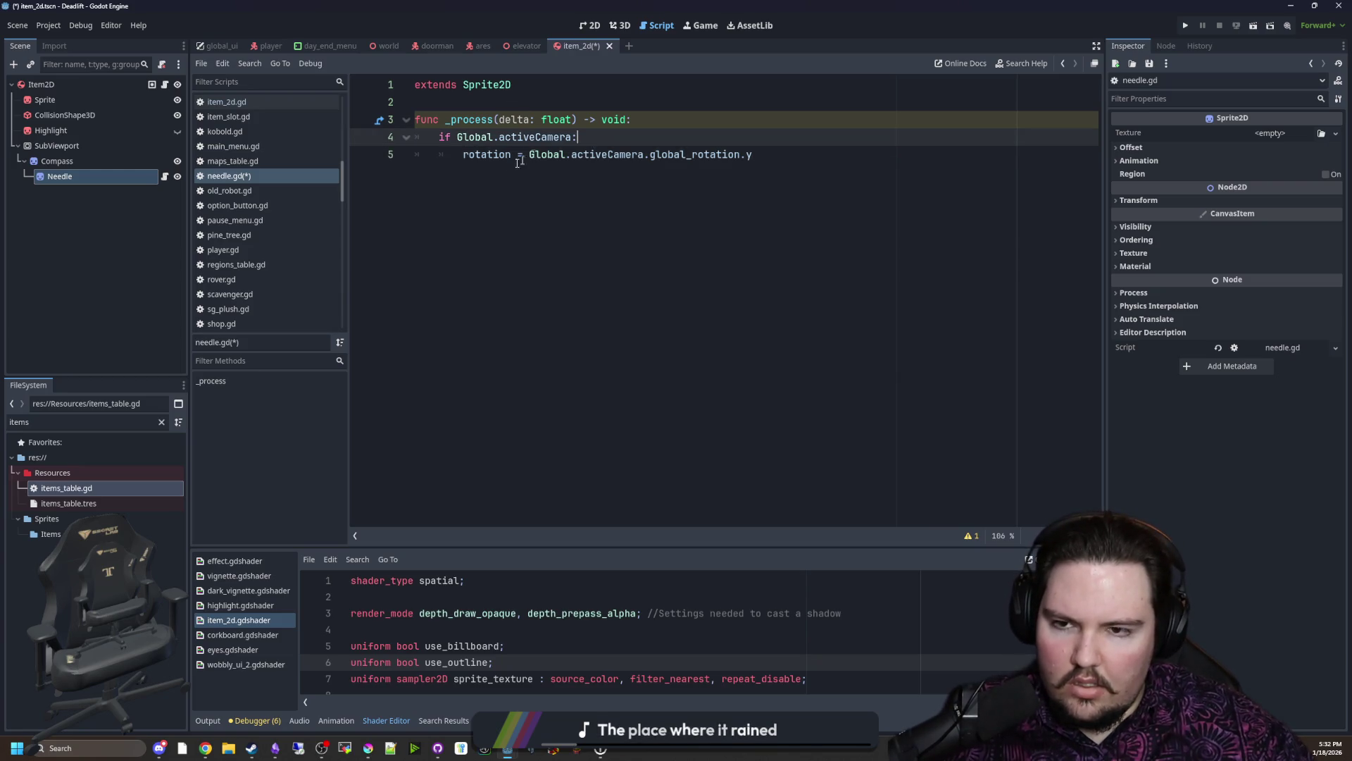
click(63, 175)
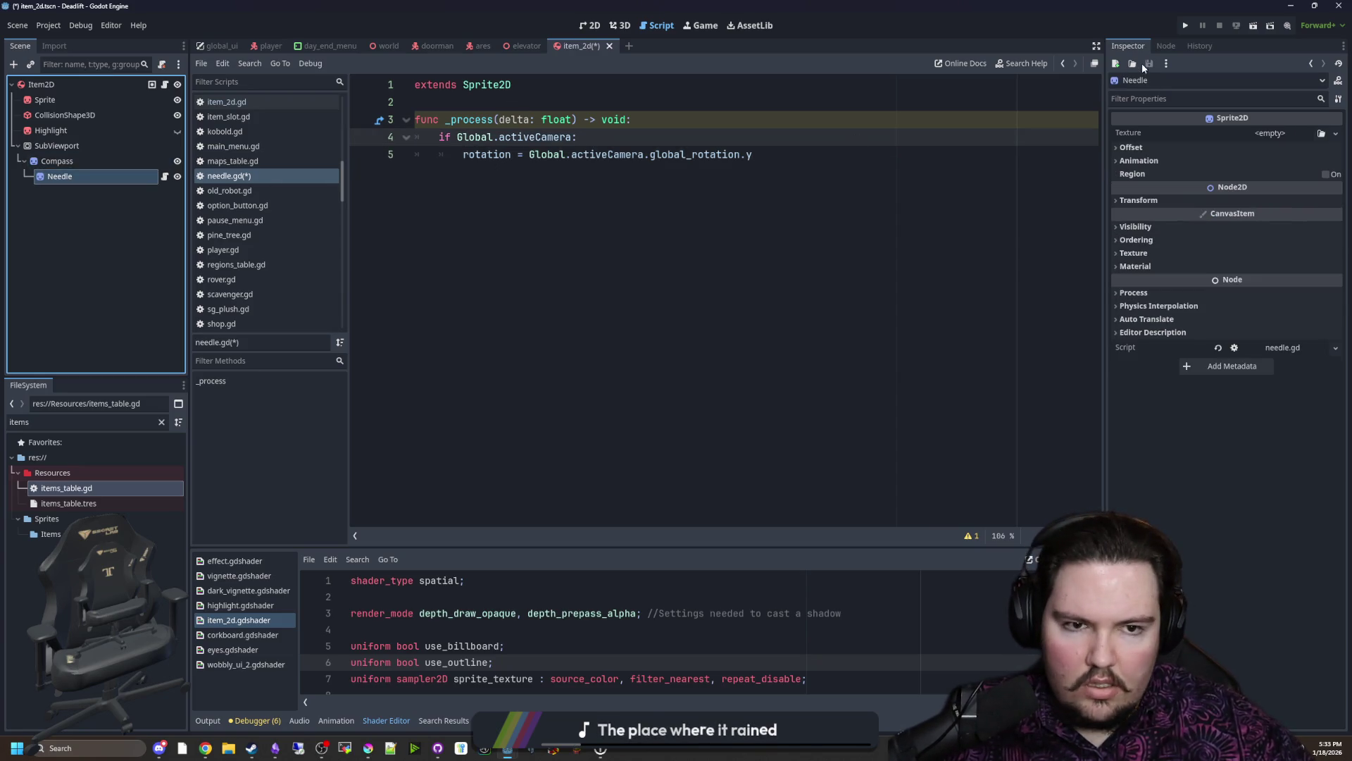
Step: Test the Needle's Transform rotation in the Inspector and revert it to 0°
click(1167, 222)
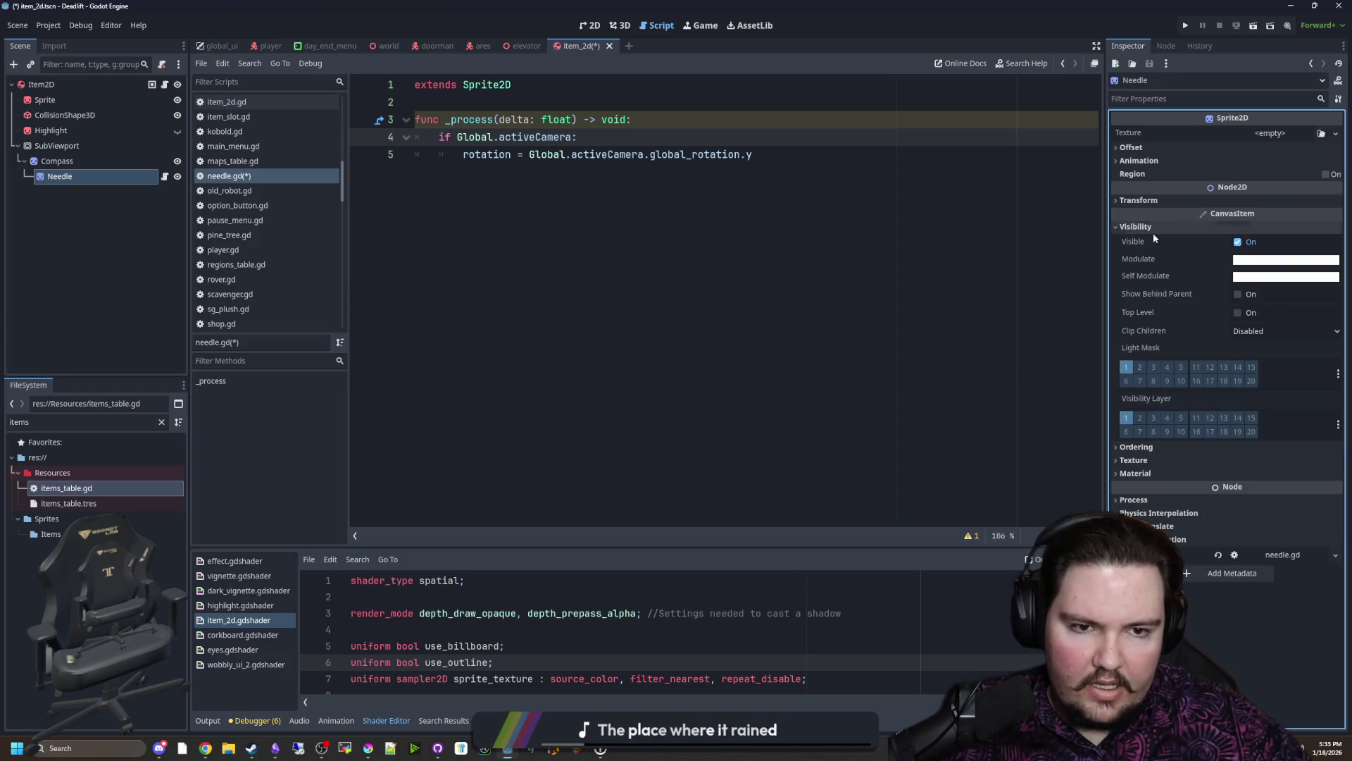
click(1152, 226)
click(1155, 200)
drag(1287, 258, 1341, 259)
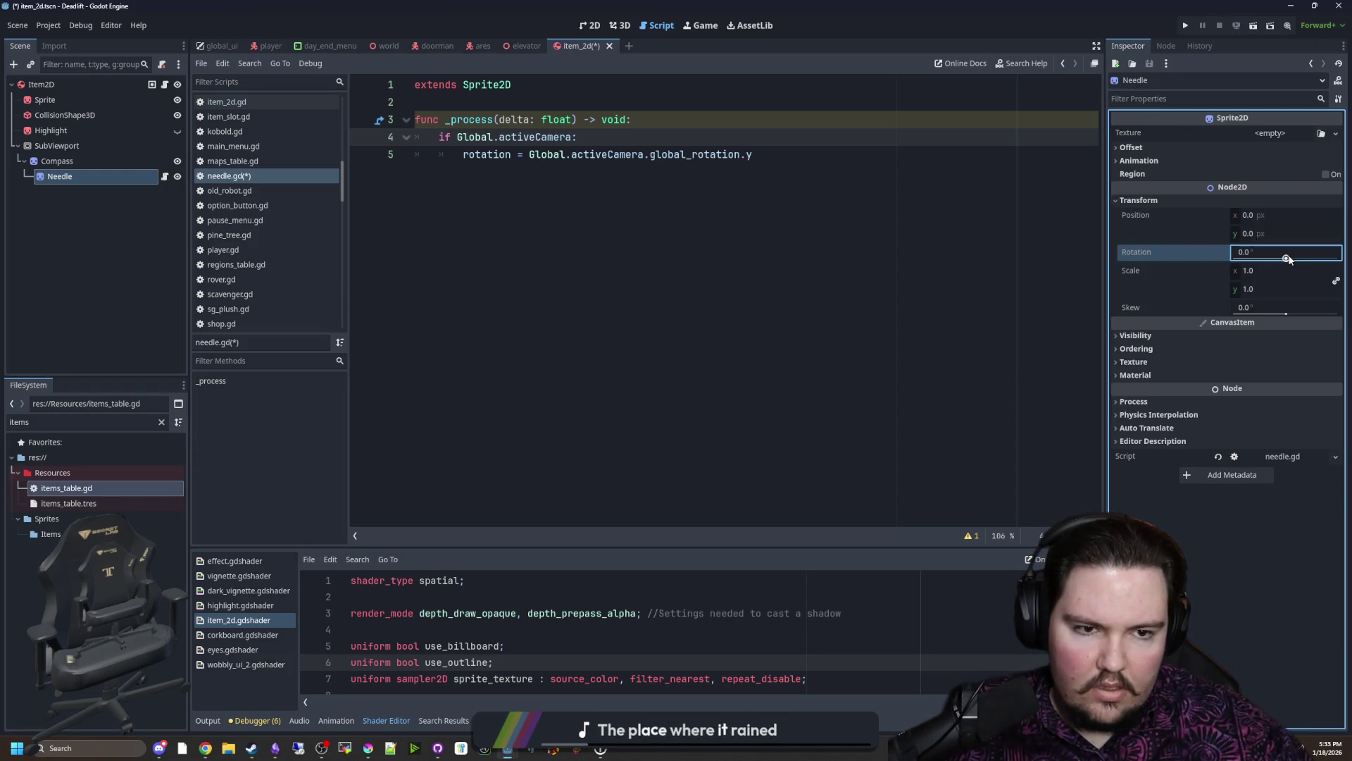
mouse_move(1136, 251)
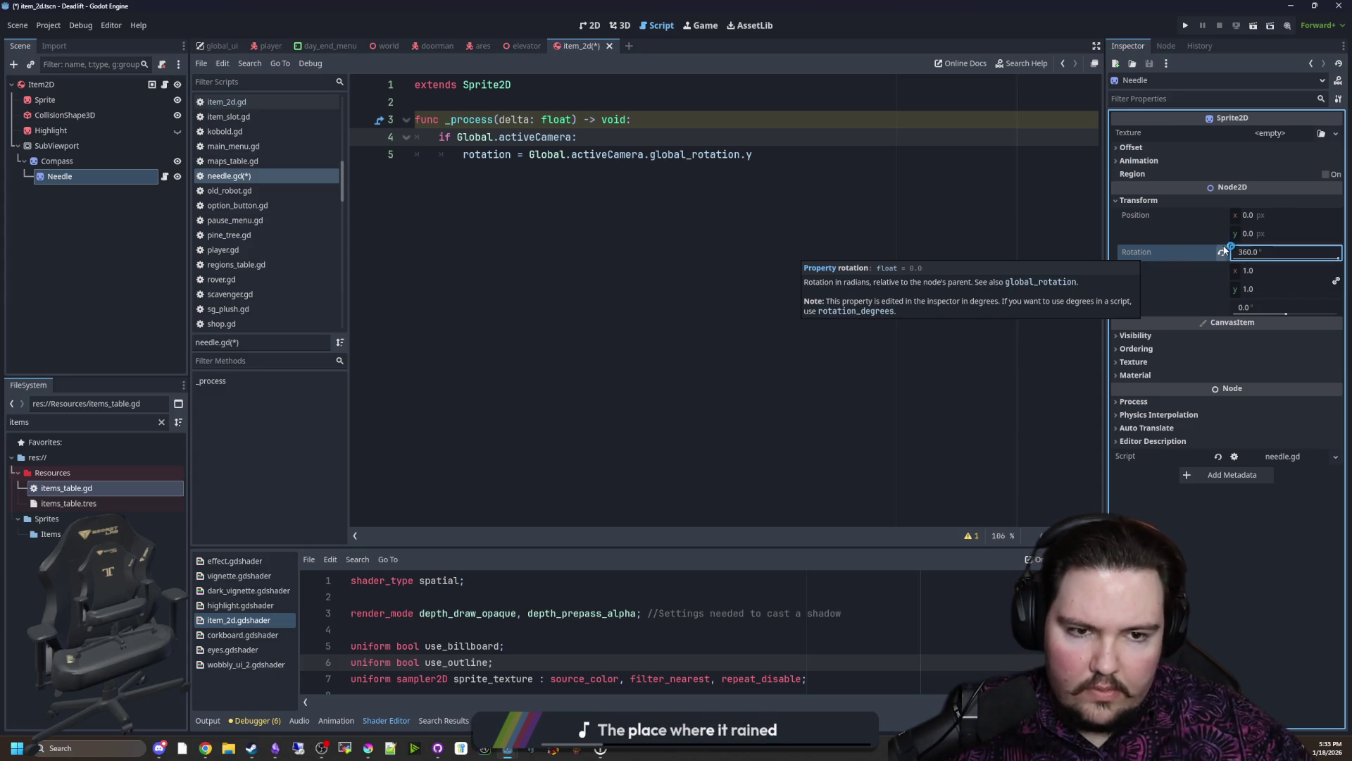
click(1221, 252)
click(941, 186)
Step: Rename the unused delta parameter to _delta, switch to 2D and save the scene
click(642, 139)
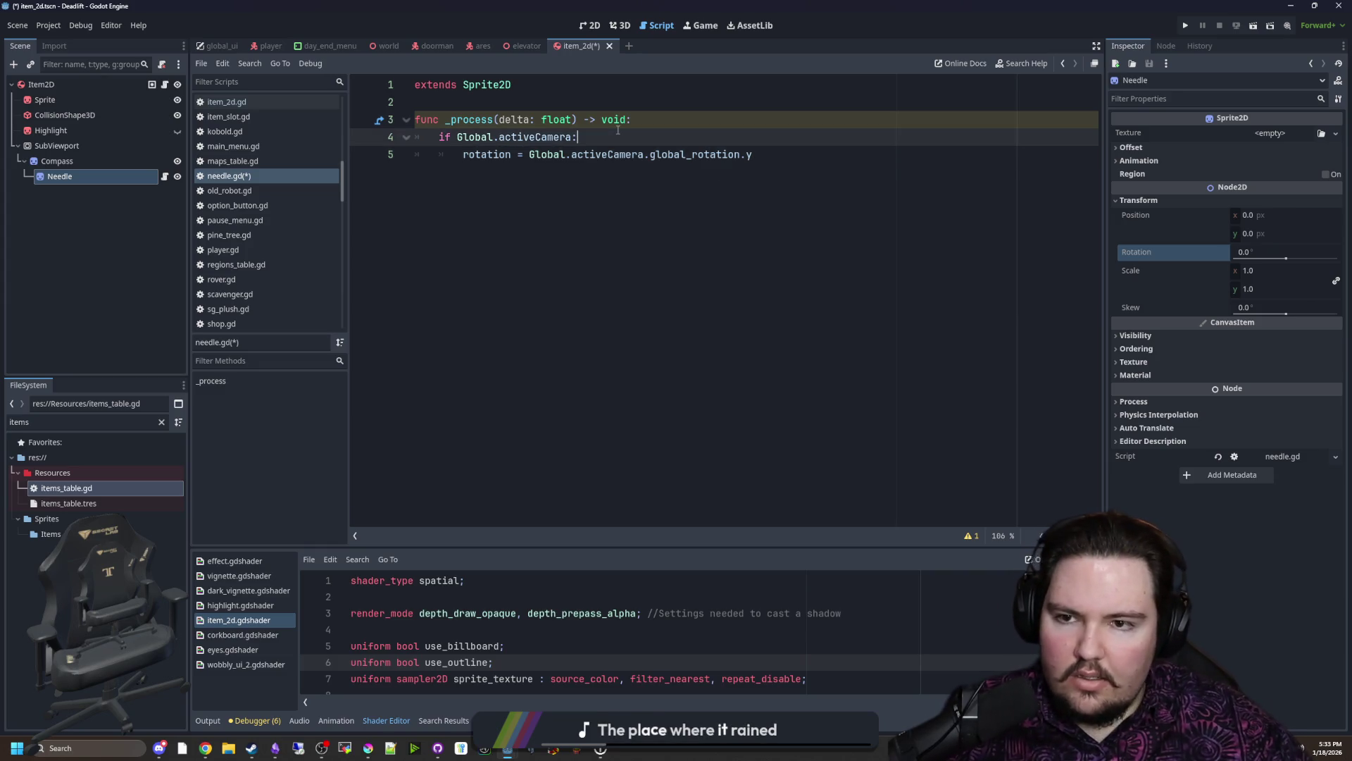
click(498, 118)
text(_)
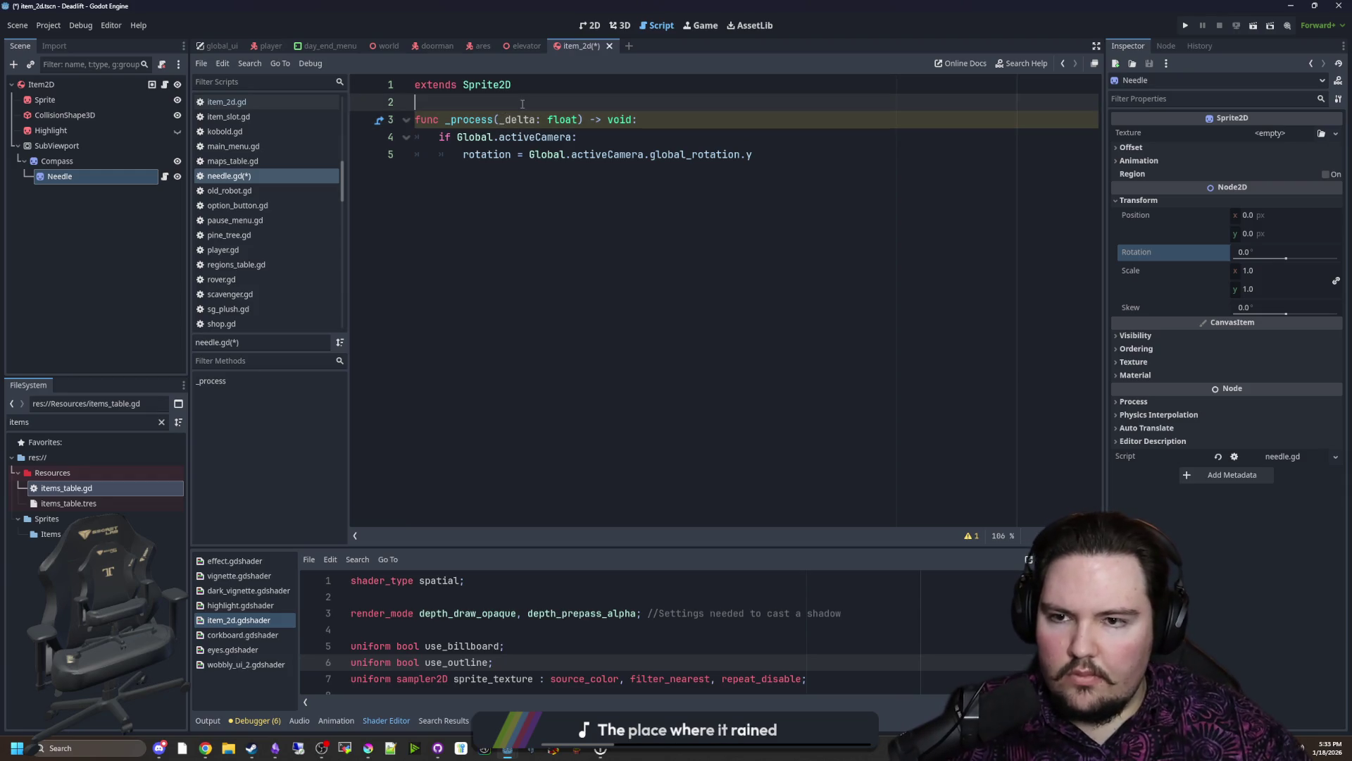
key(ctrl+F1)
key(ctrl+s)
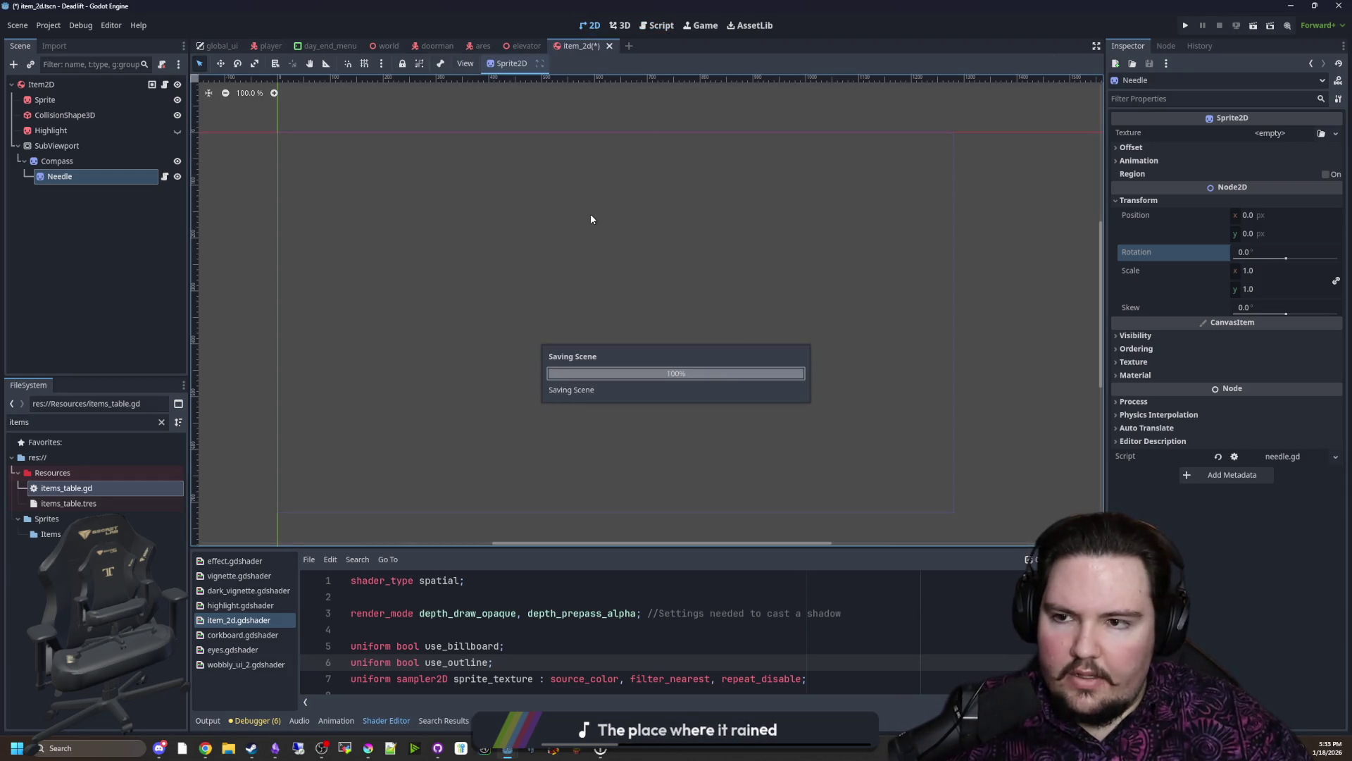
Step: Enable Transparent BG on the SubViewport
click(84, 143)
click(621, 25)
click(619, 24)
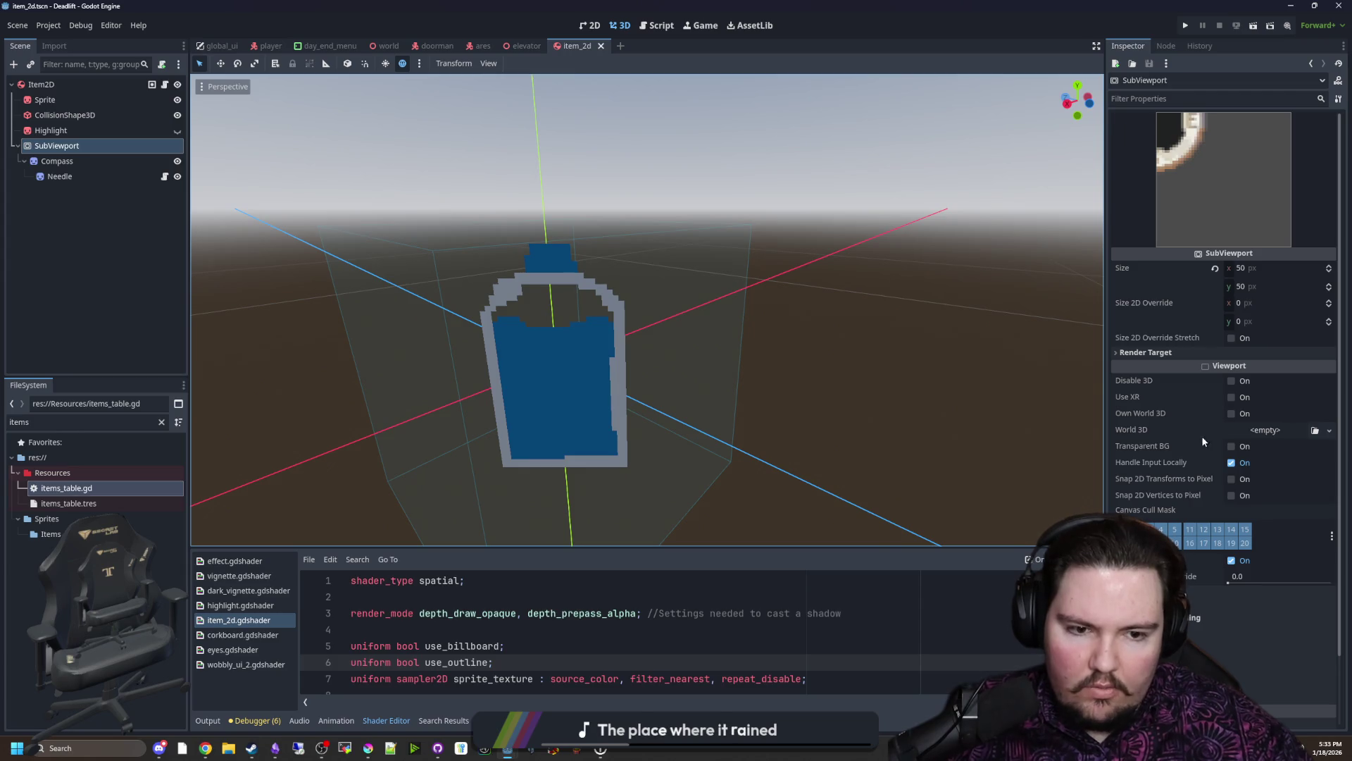
click(1232, 446)
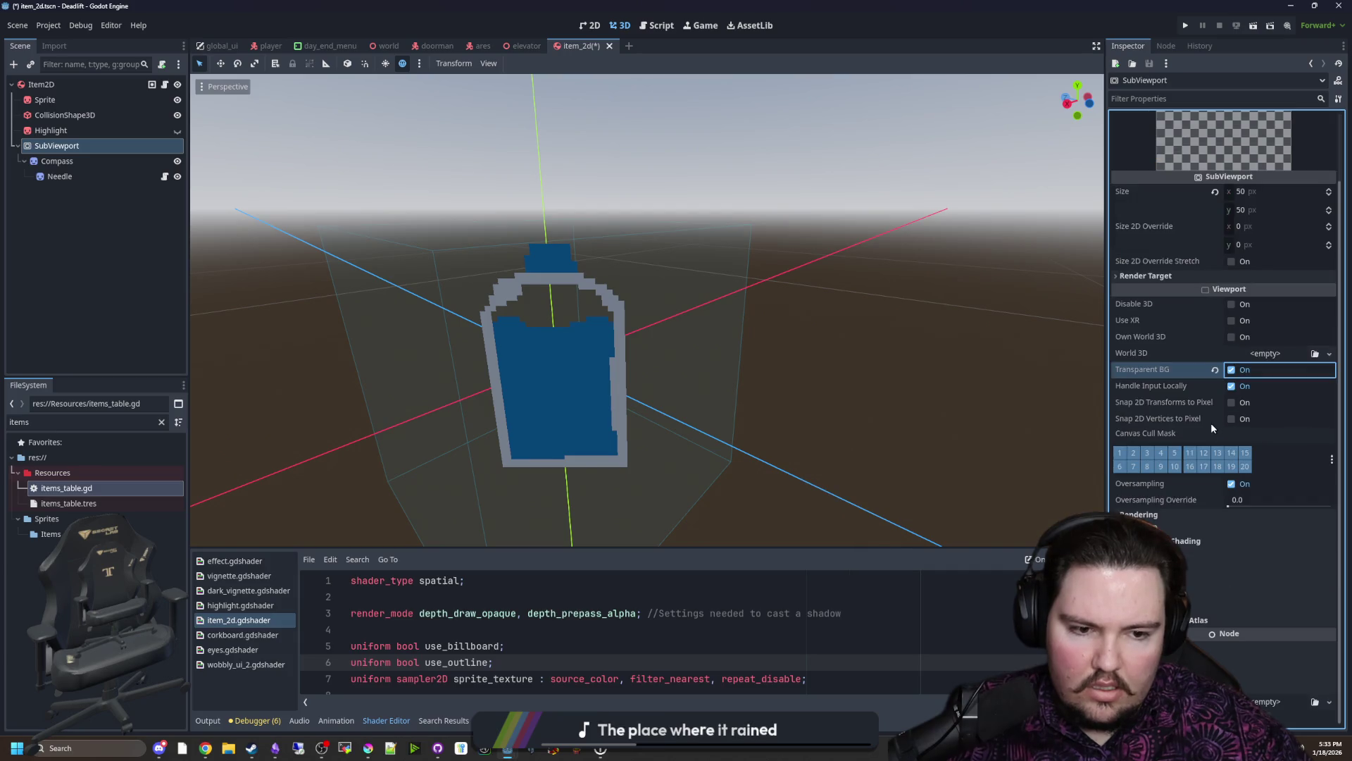
Step: Set the Compass sprite's position to 25, 25 and check the SubViewport preview
click(79, 172)
key(ctrl+F2)
click(1171, 216)
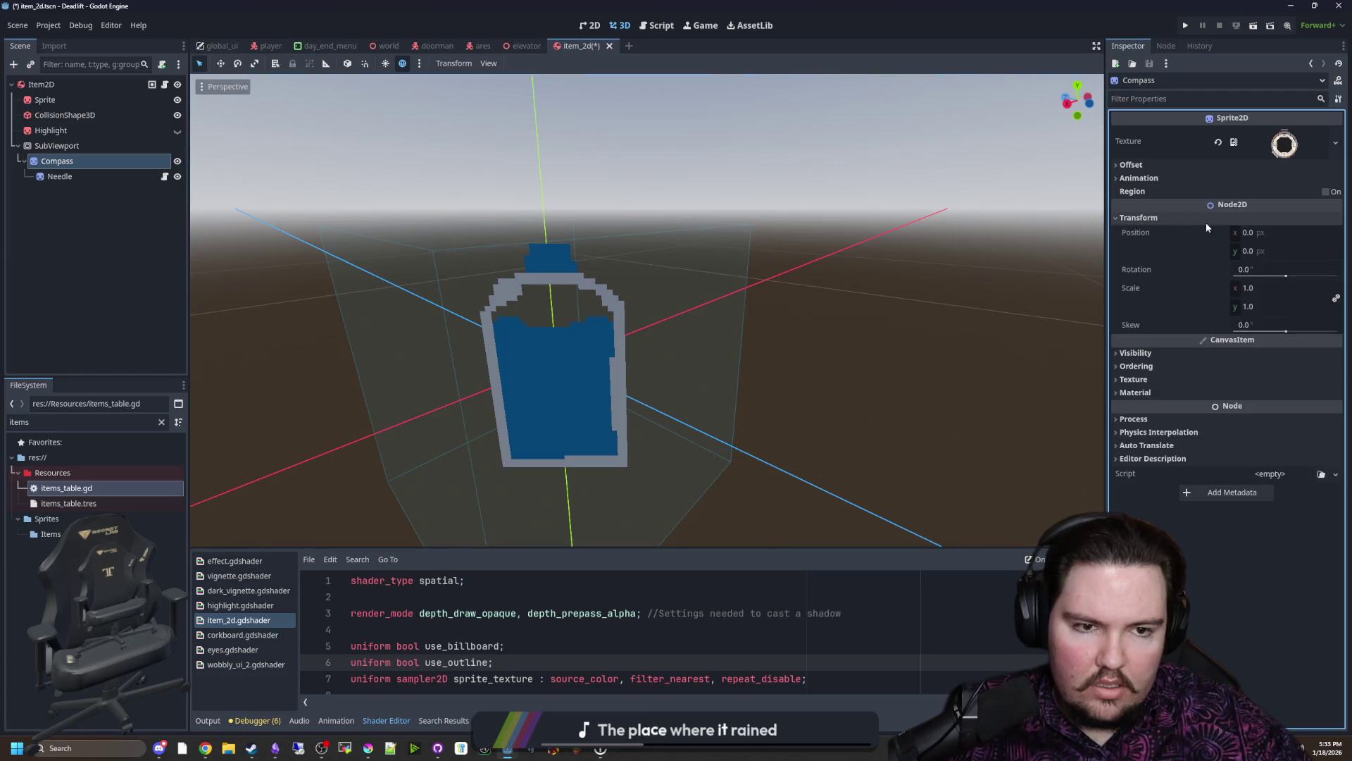
click(1271, 233)
text(25)
key(Return)
click(1288, 250)
text(25)
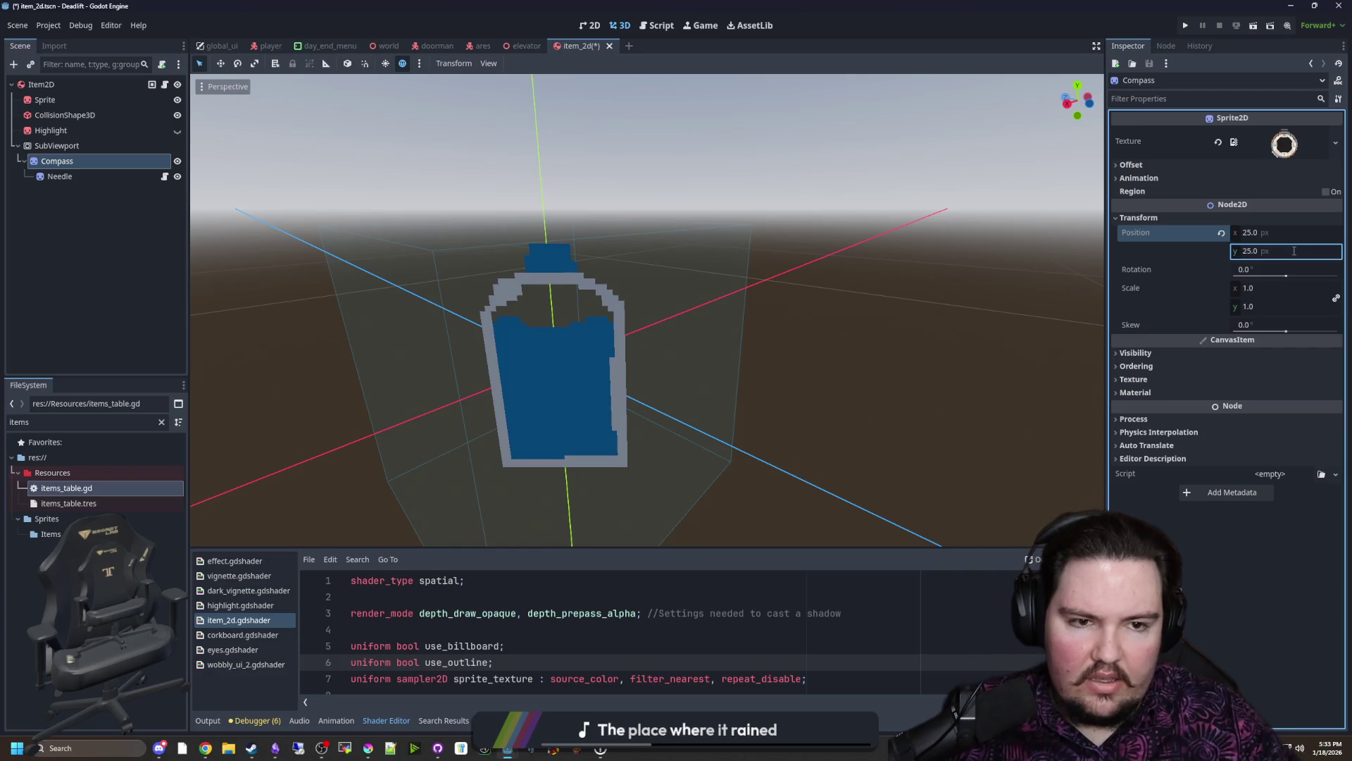
key(Return)
click(90, 146)
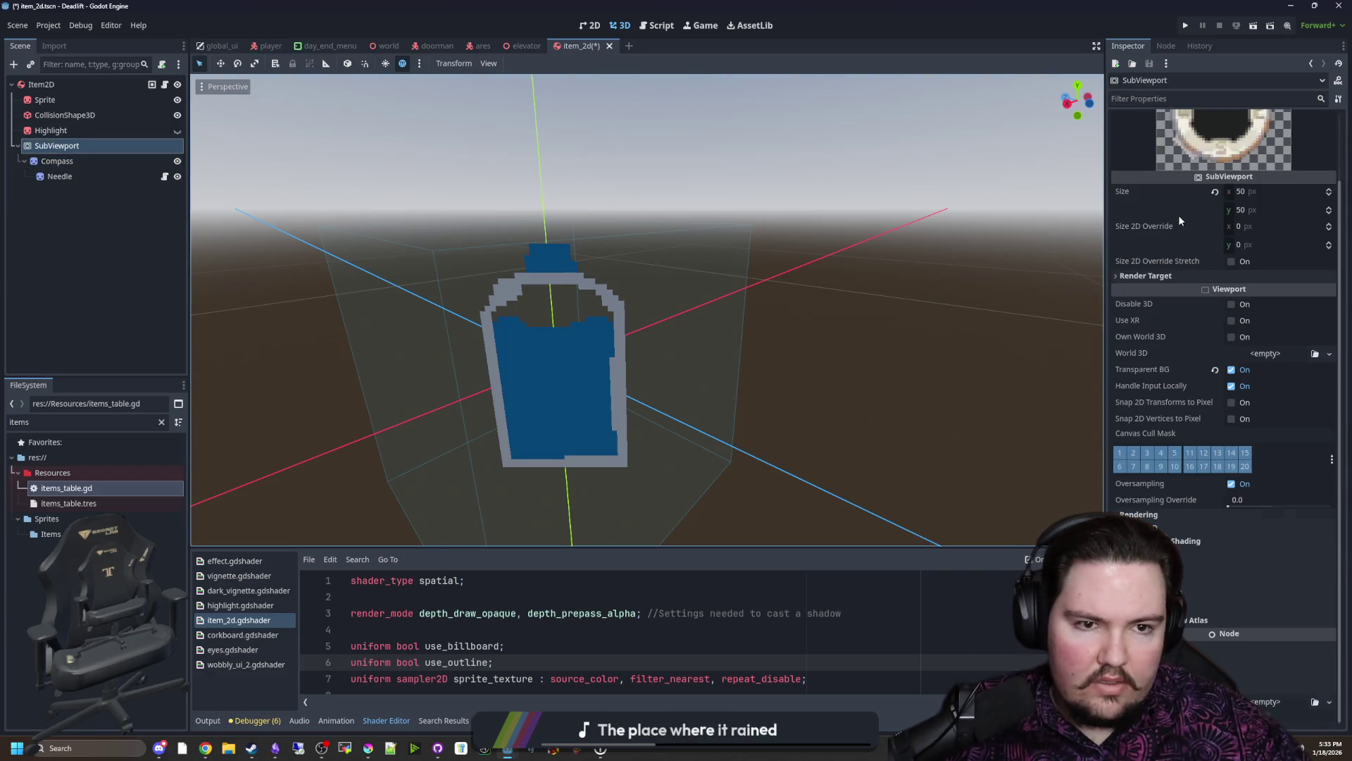
click(107, 175)
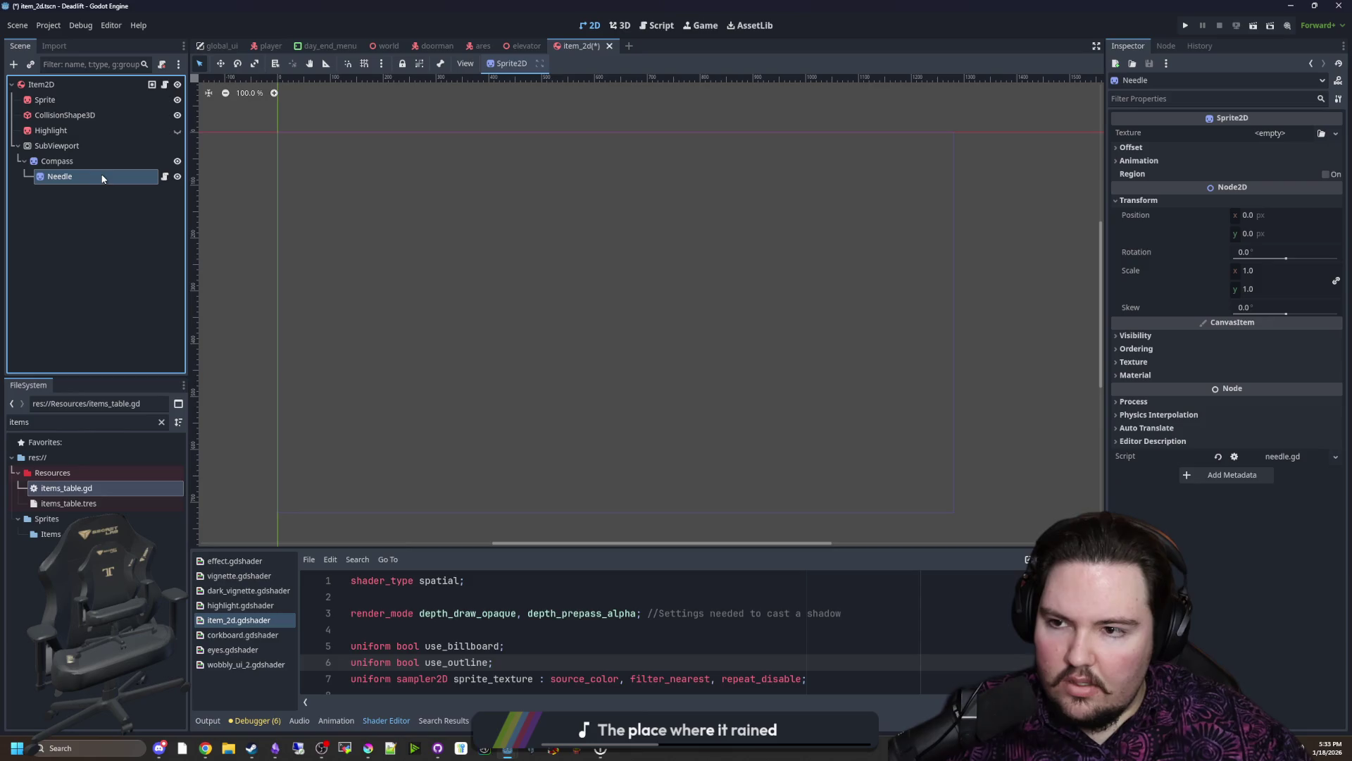
Step: Assign the compass needle texture to Needle and set its Z index to 1
click(1148, 349)
click(1269, 362)
text(-1)
click(1266, 134)
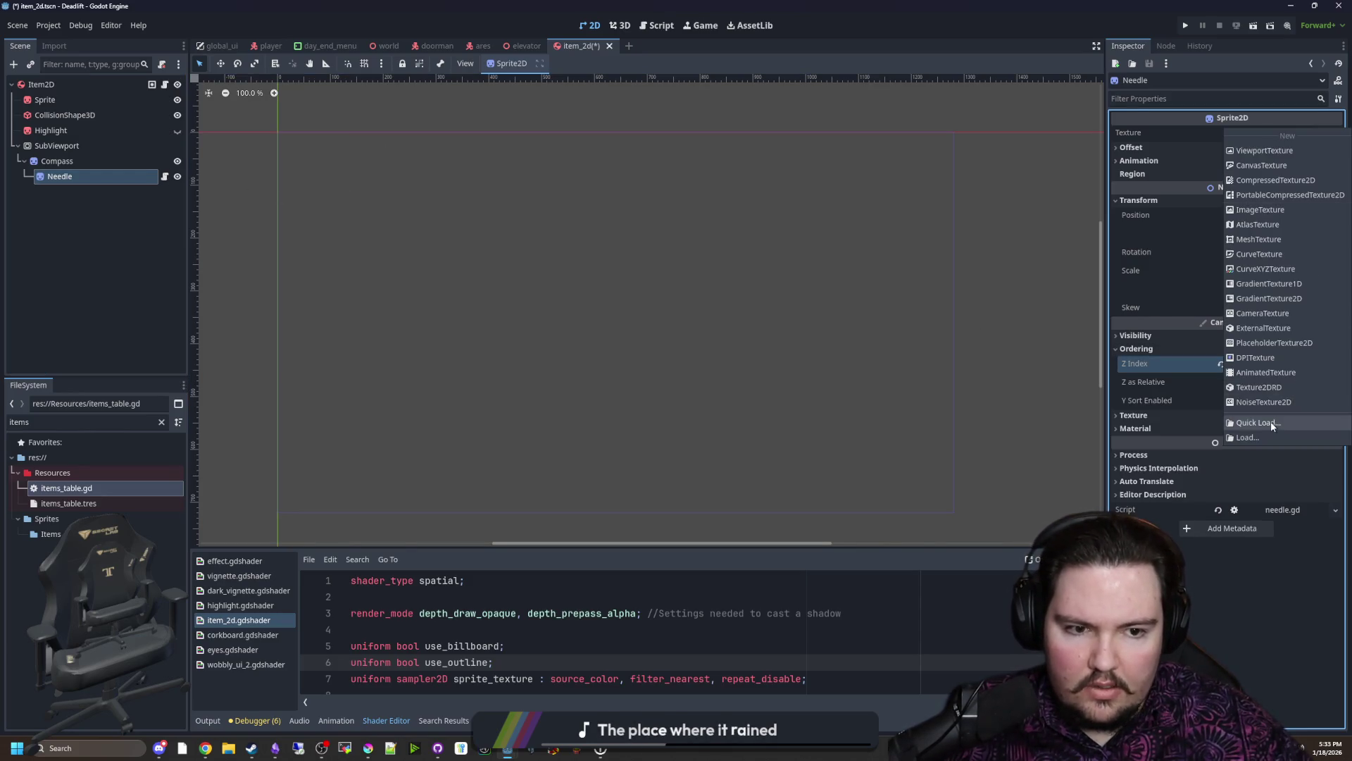
click(1271, 421)
text(need)
double_click(528, 277)
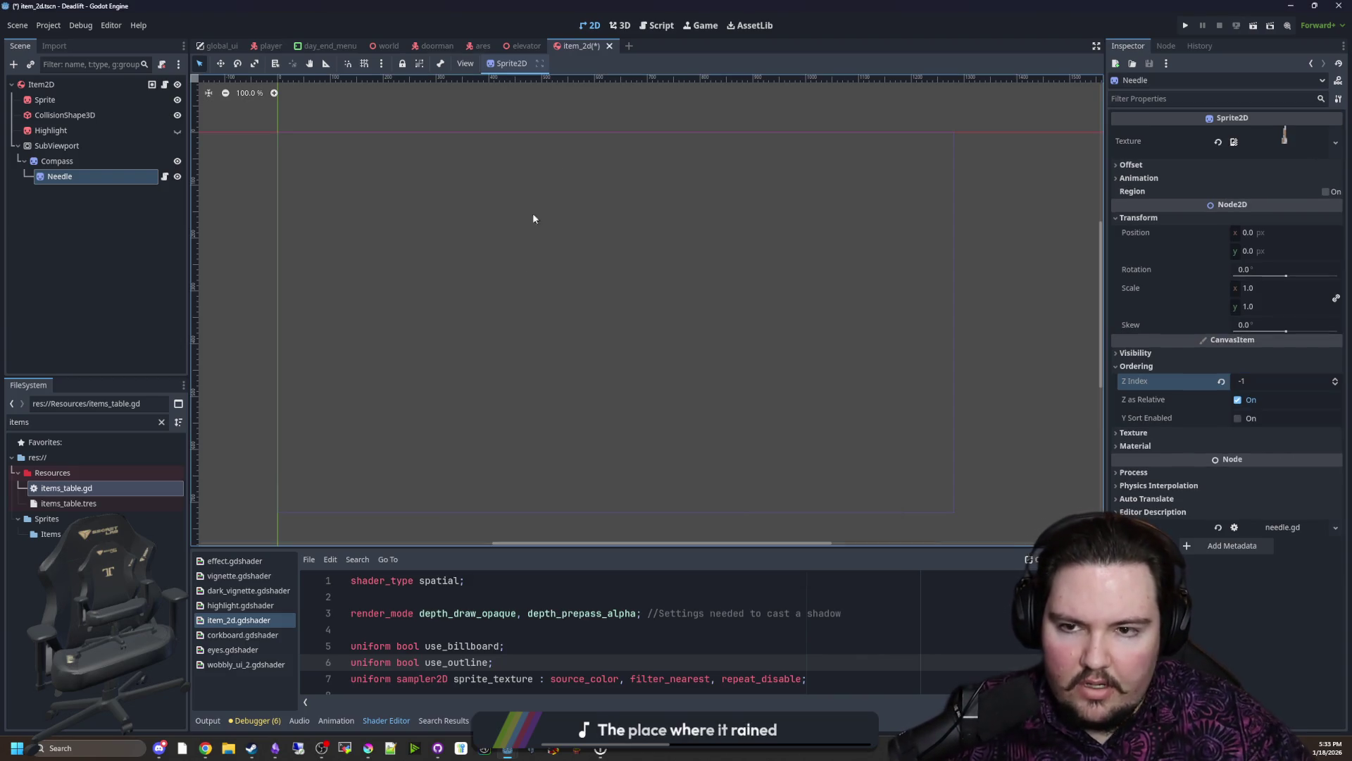
click(619, 25)
click(589, 24)
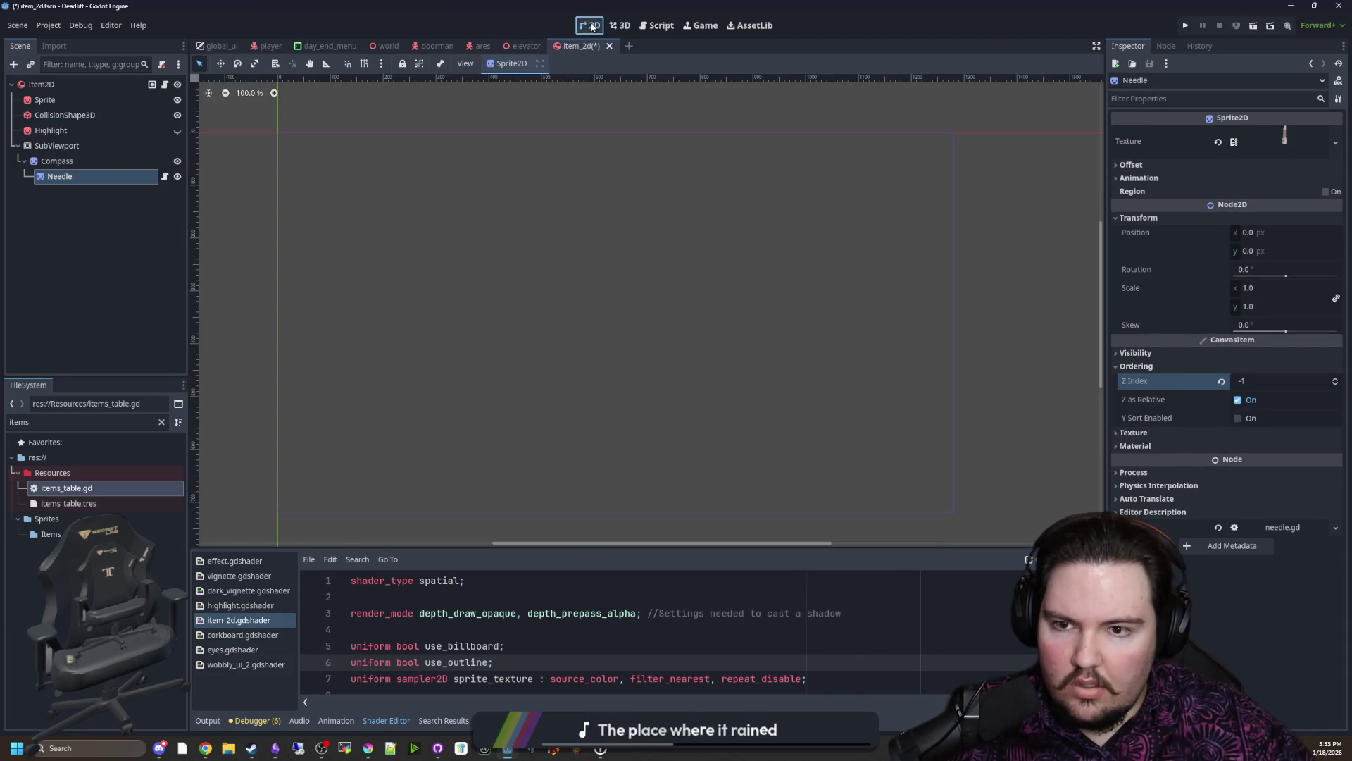
click(98, 144)
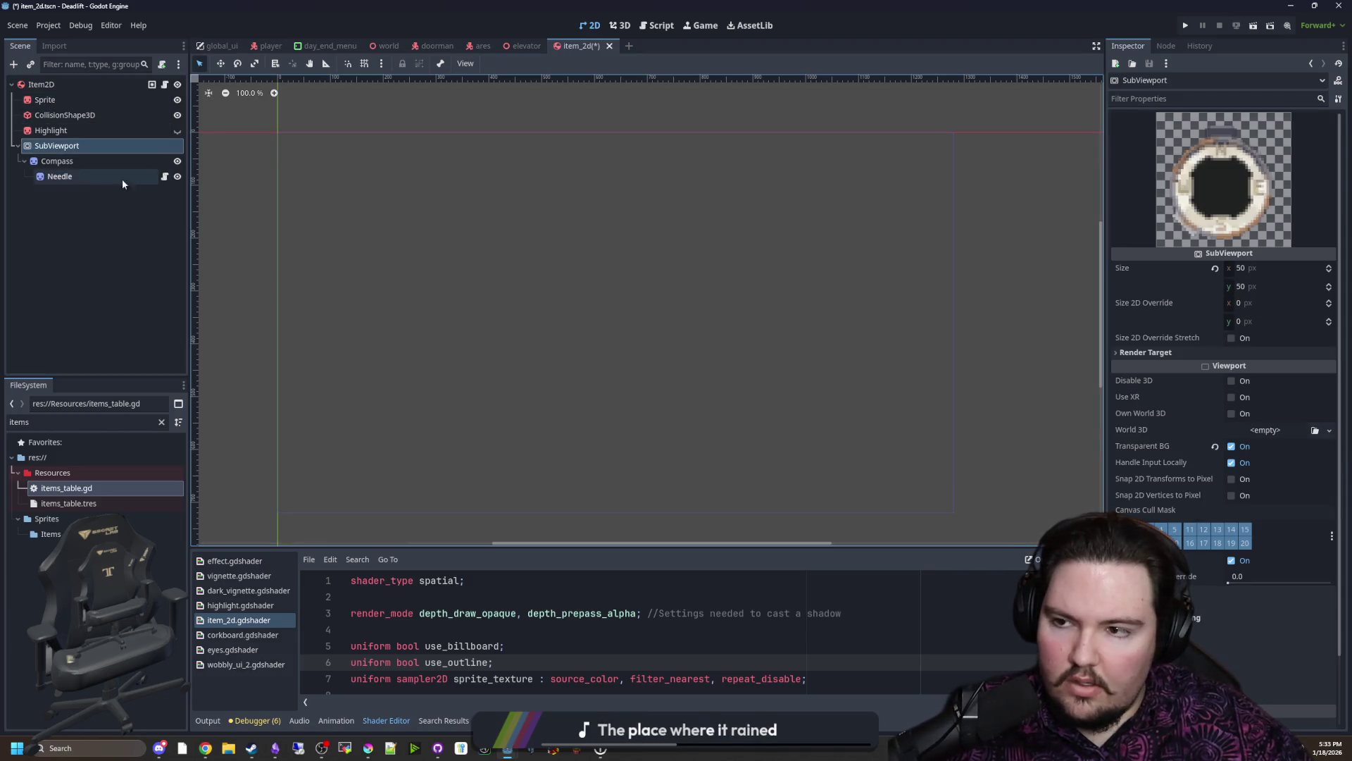
click(82, 179)
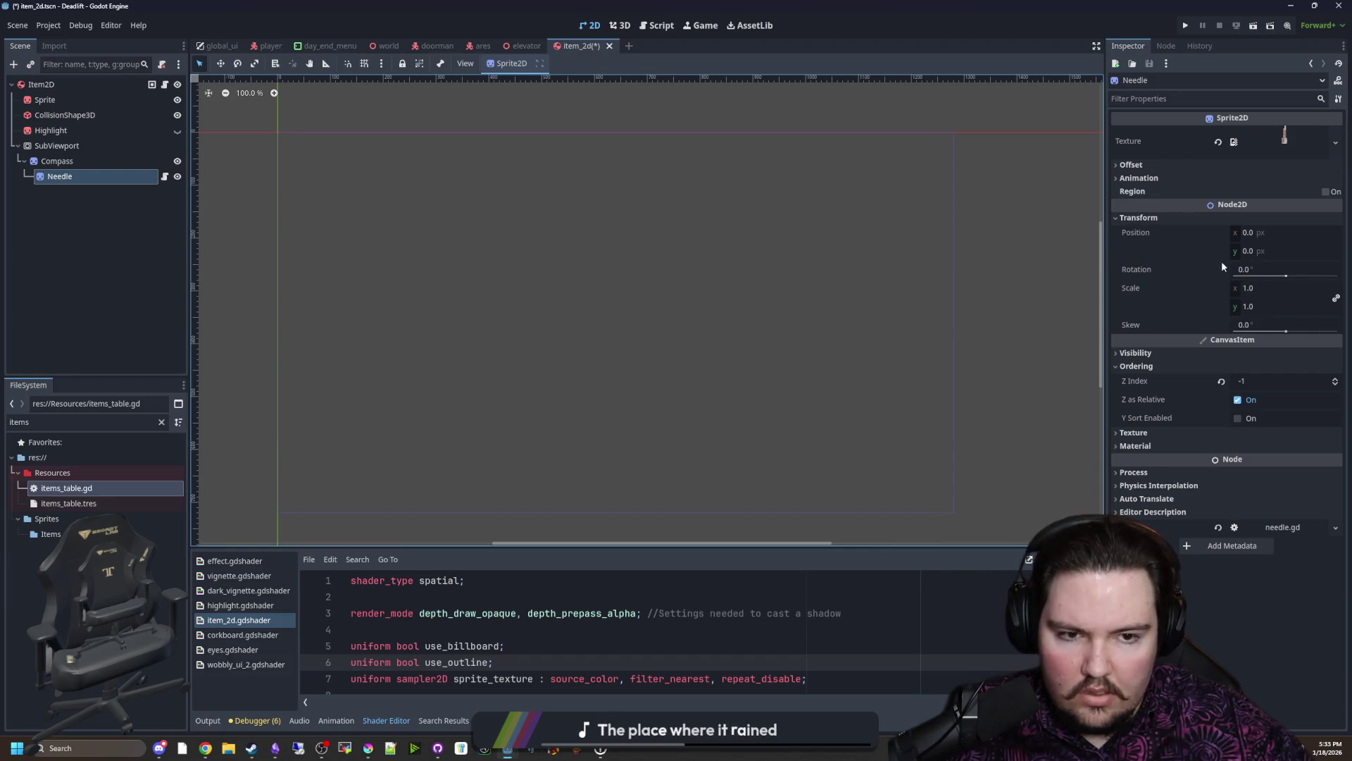
click(1271, 381)
text(1)
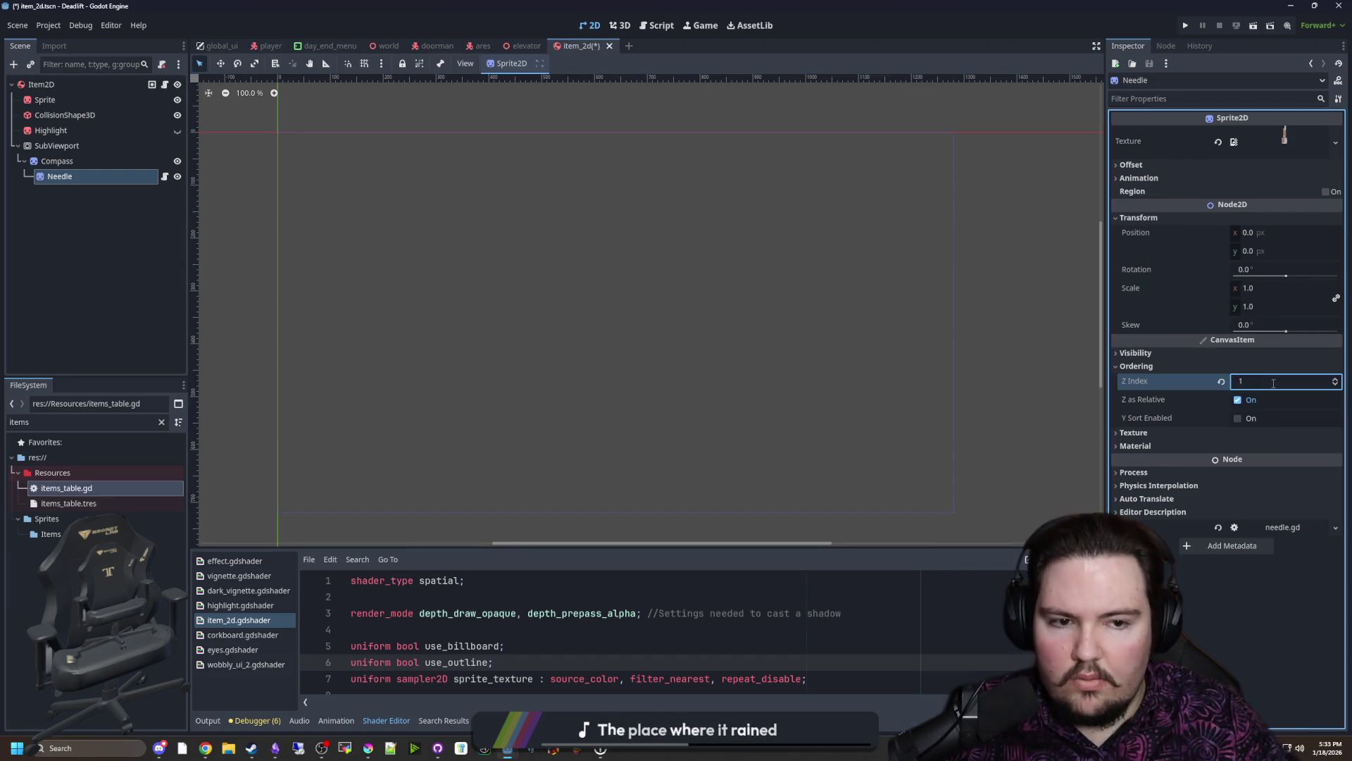
Step: Set the Needle's y position to 4 and preview it over the compass face in the SubViewport
click(105, 145)
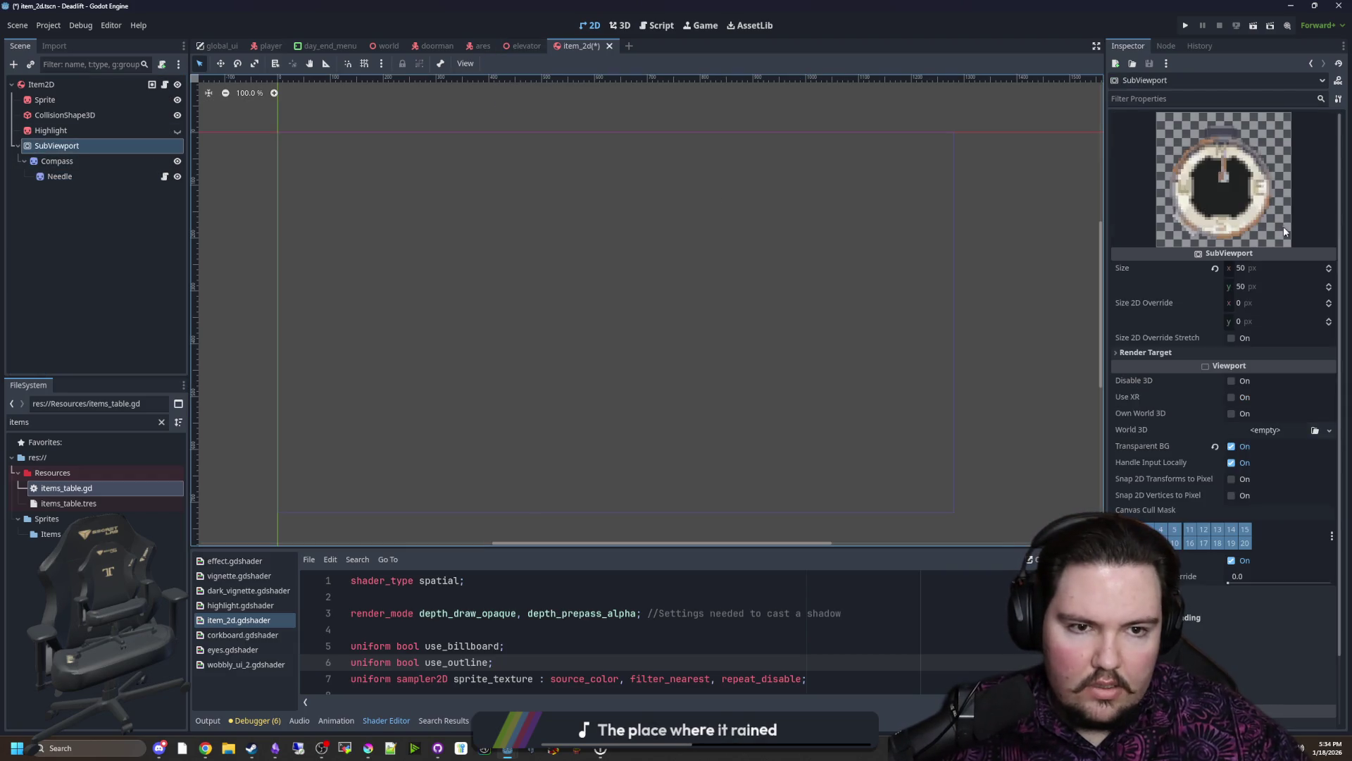
click(108, 175)
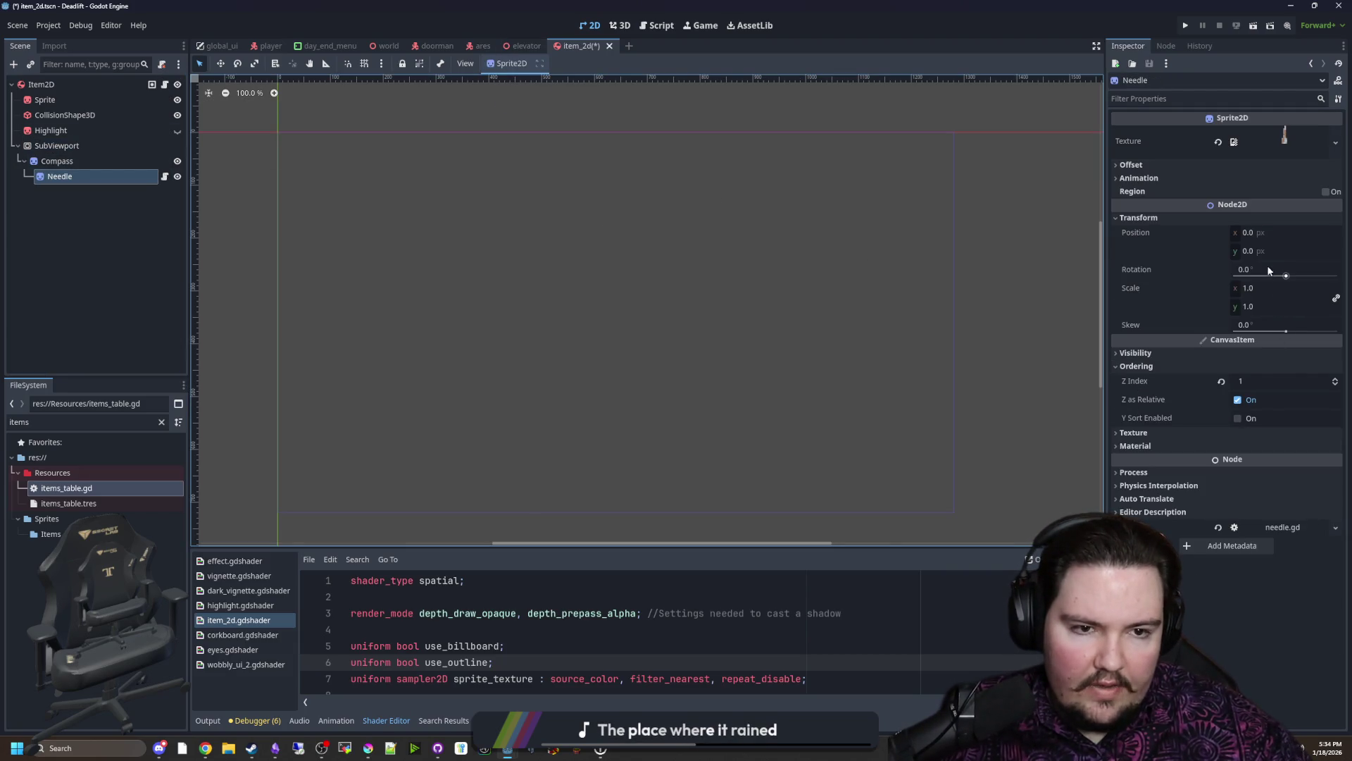
click(1272, 252)
click(105, 176)
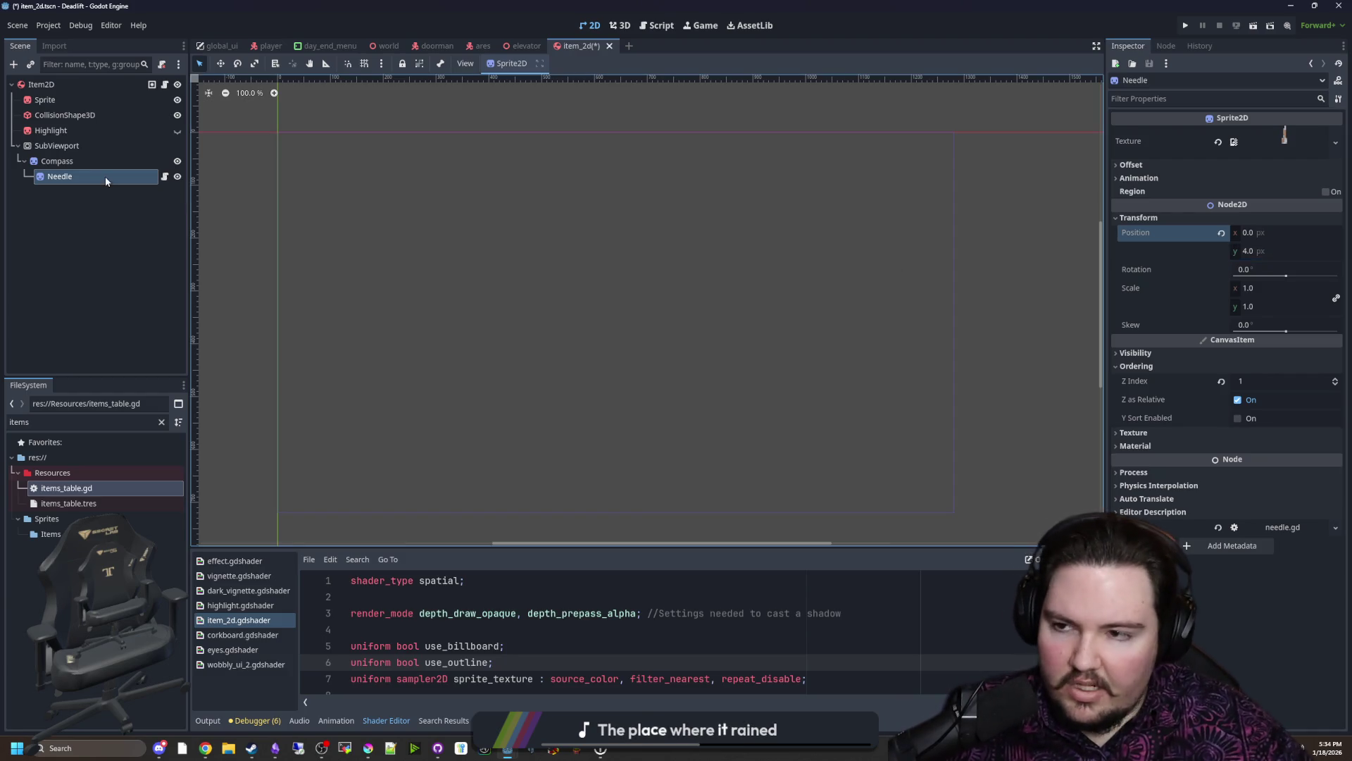
click(81, 148)
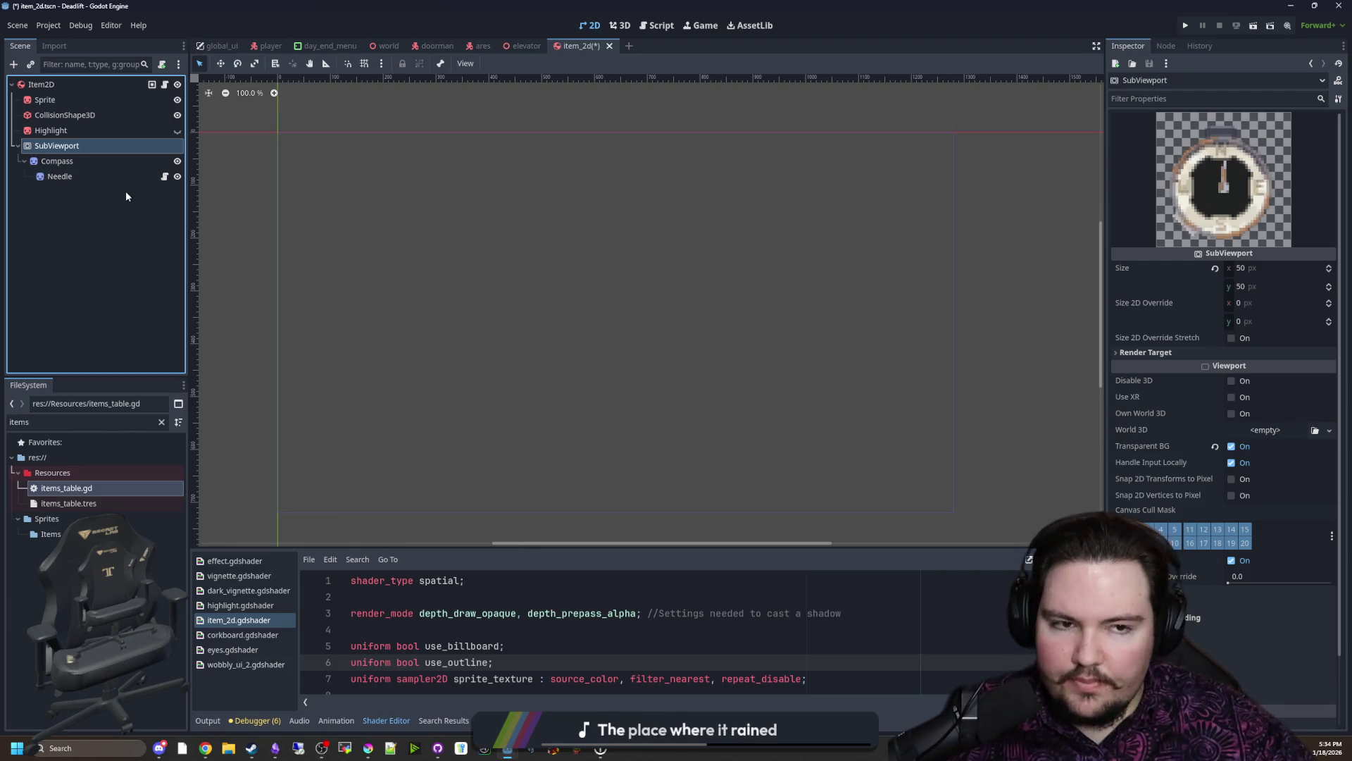
click(78, 160)
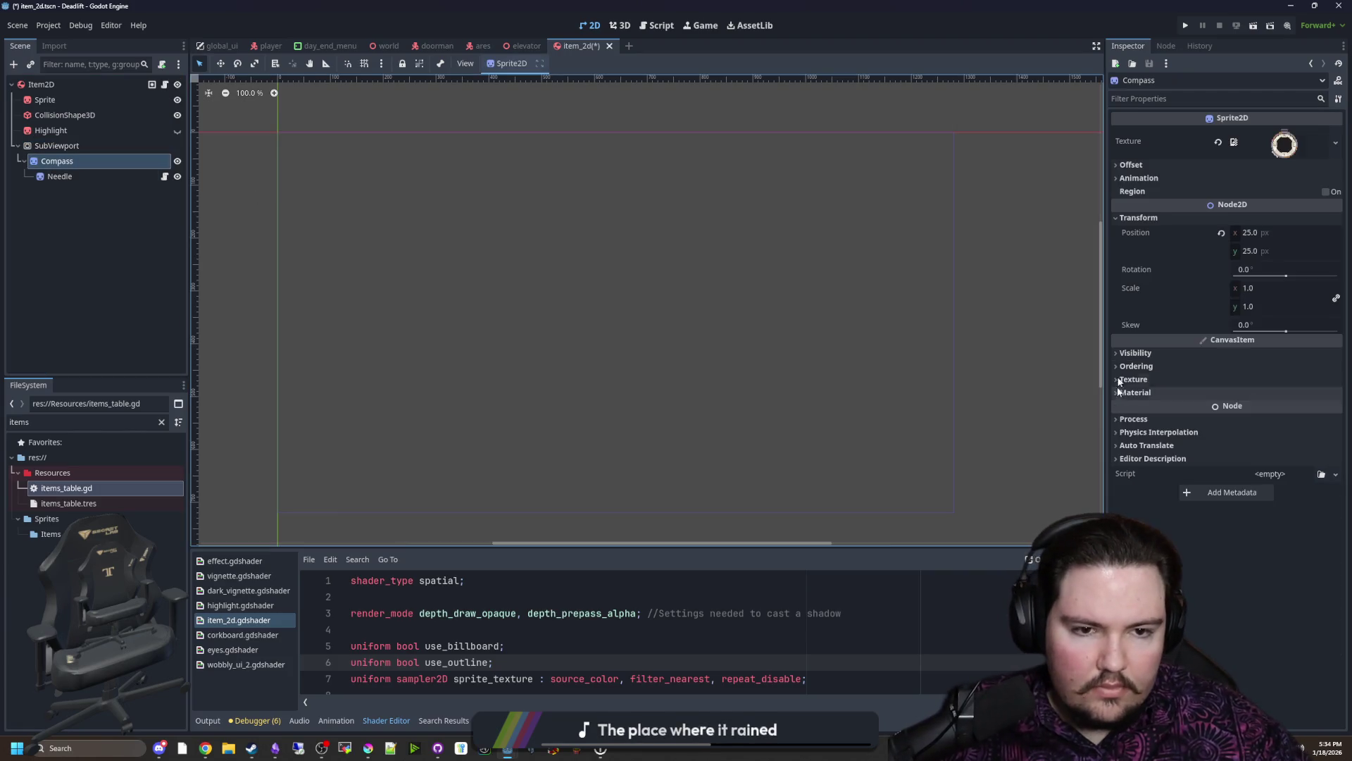
Step: Set the Compass texture filter to Nearest and save the scene
click(1170, 355)
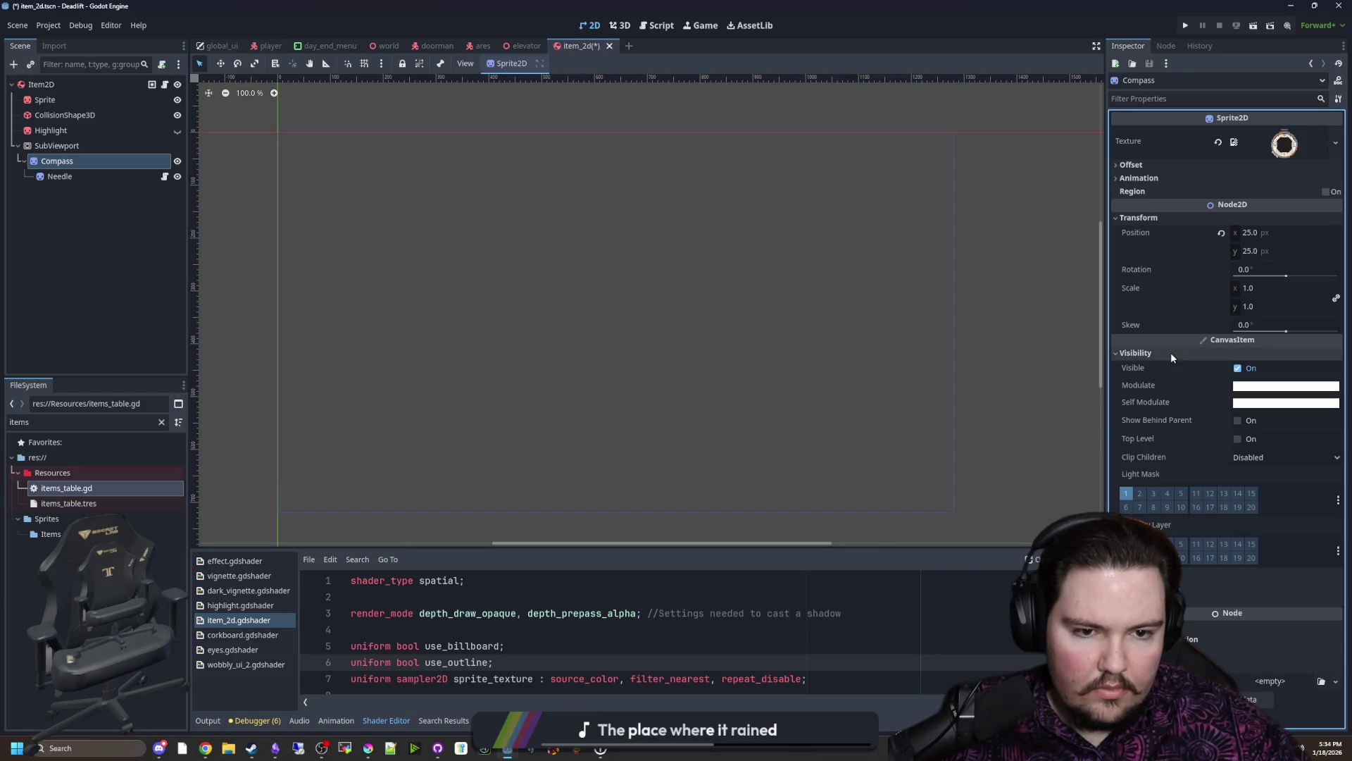
click(1170, 352)
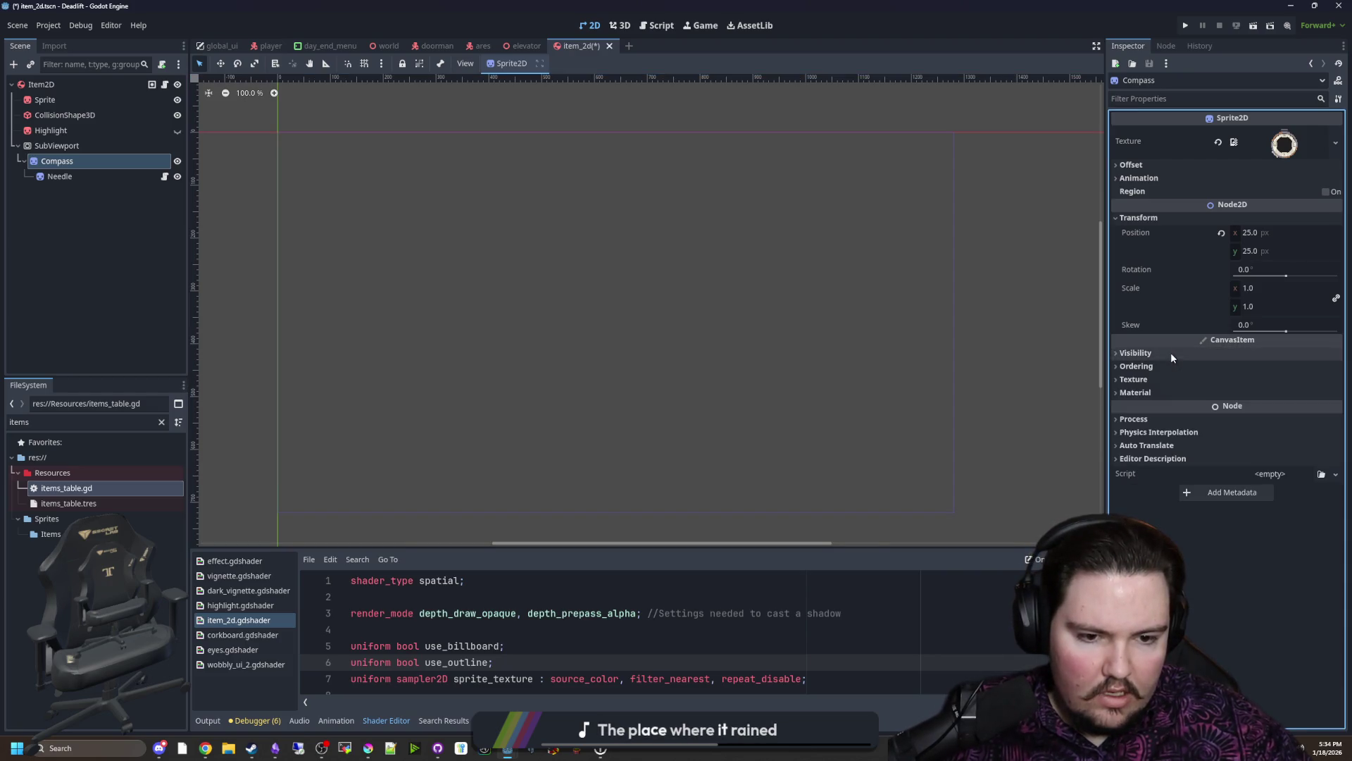
click(1162, 378)
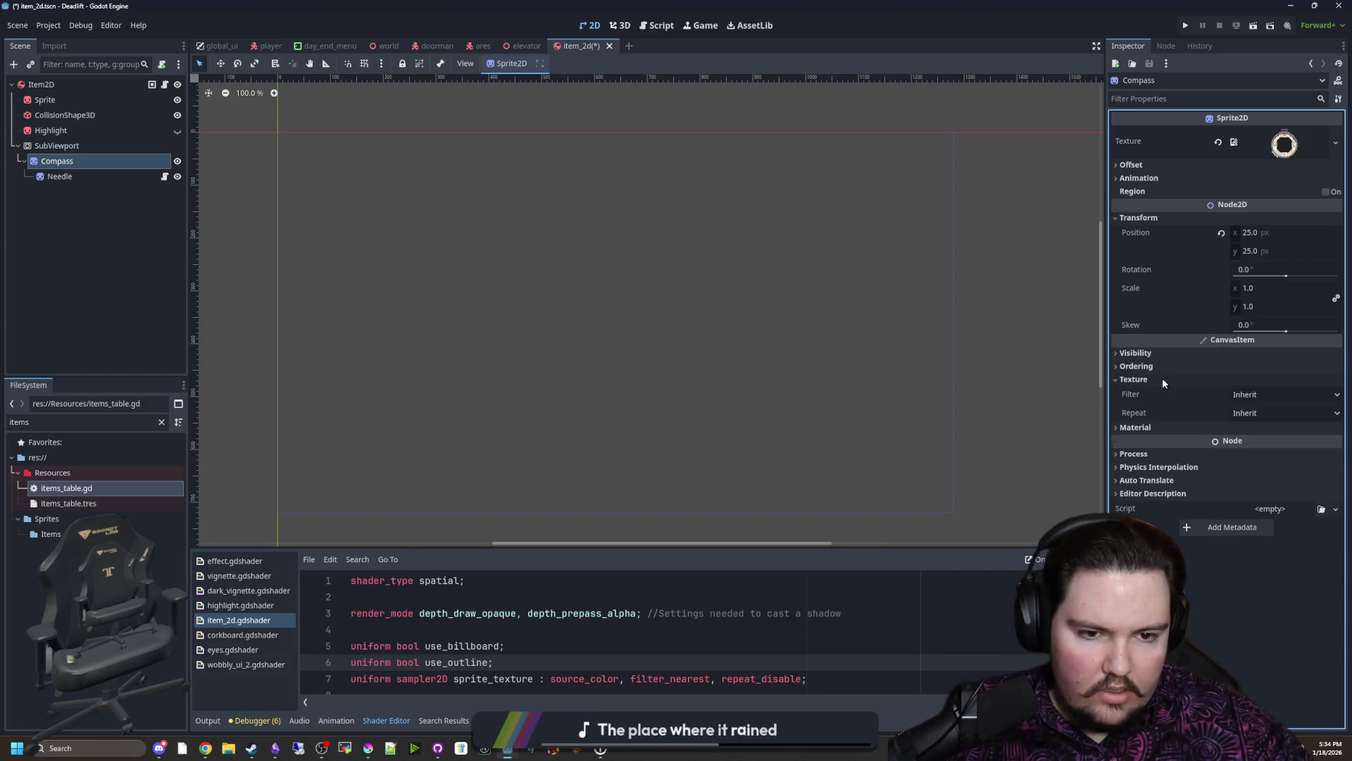
click(1282, 393)
click(1268, 428)
key(ctrl+s)
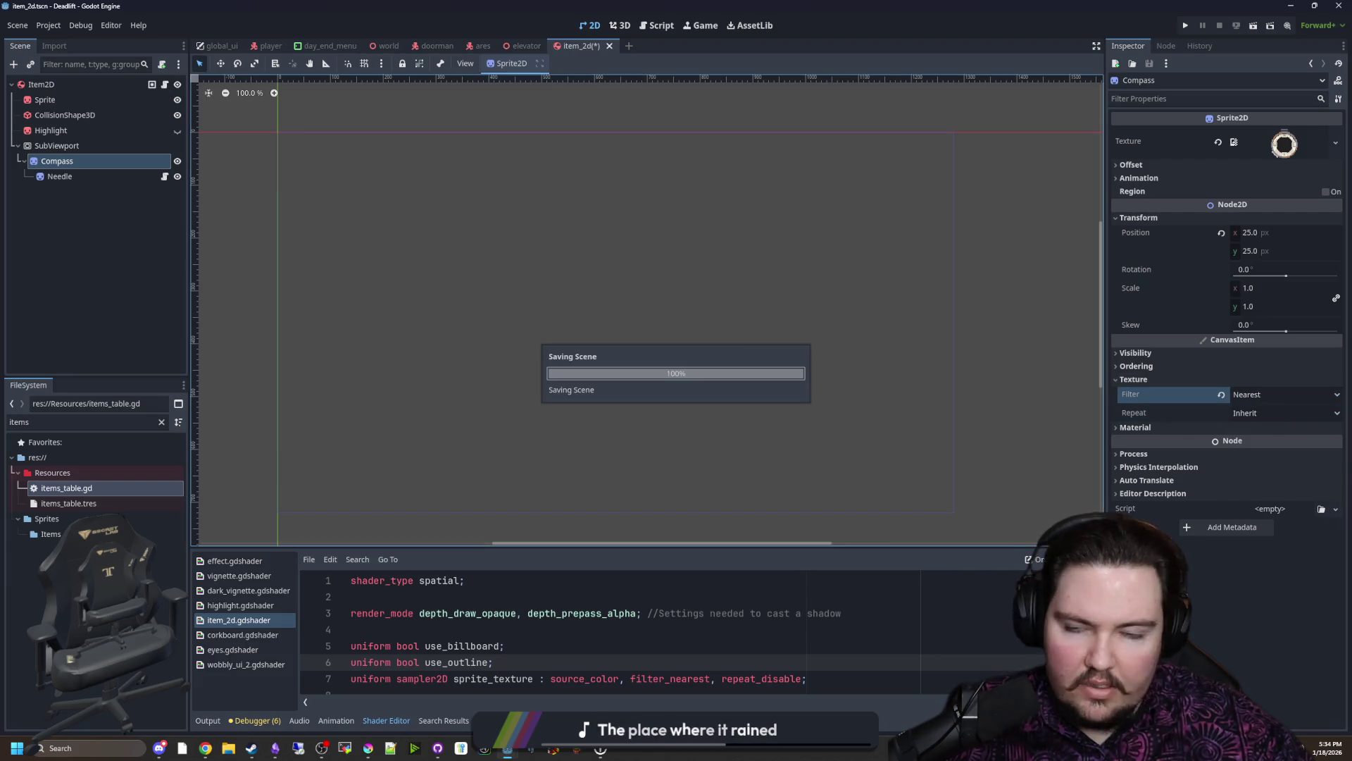
click(53, 145)
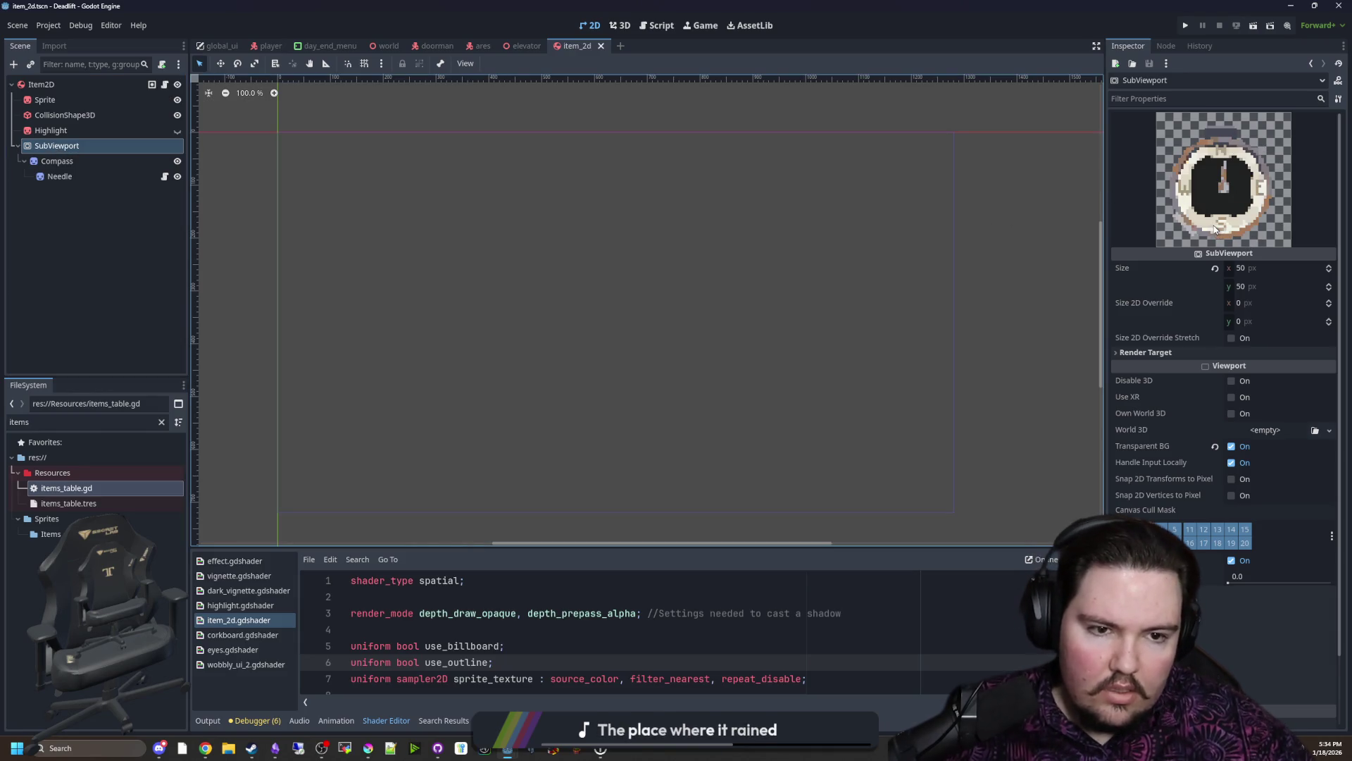
key(ctrl+s)
key(ctrl+s)
Step: Review the SubViewport compass preview and reopen the Needle's needle.gd script
click(70, 144)
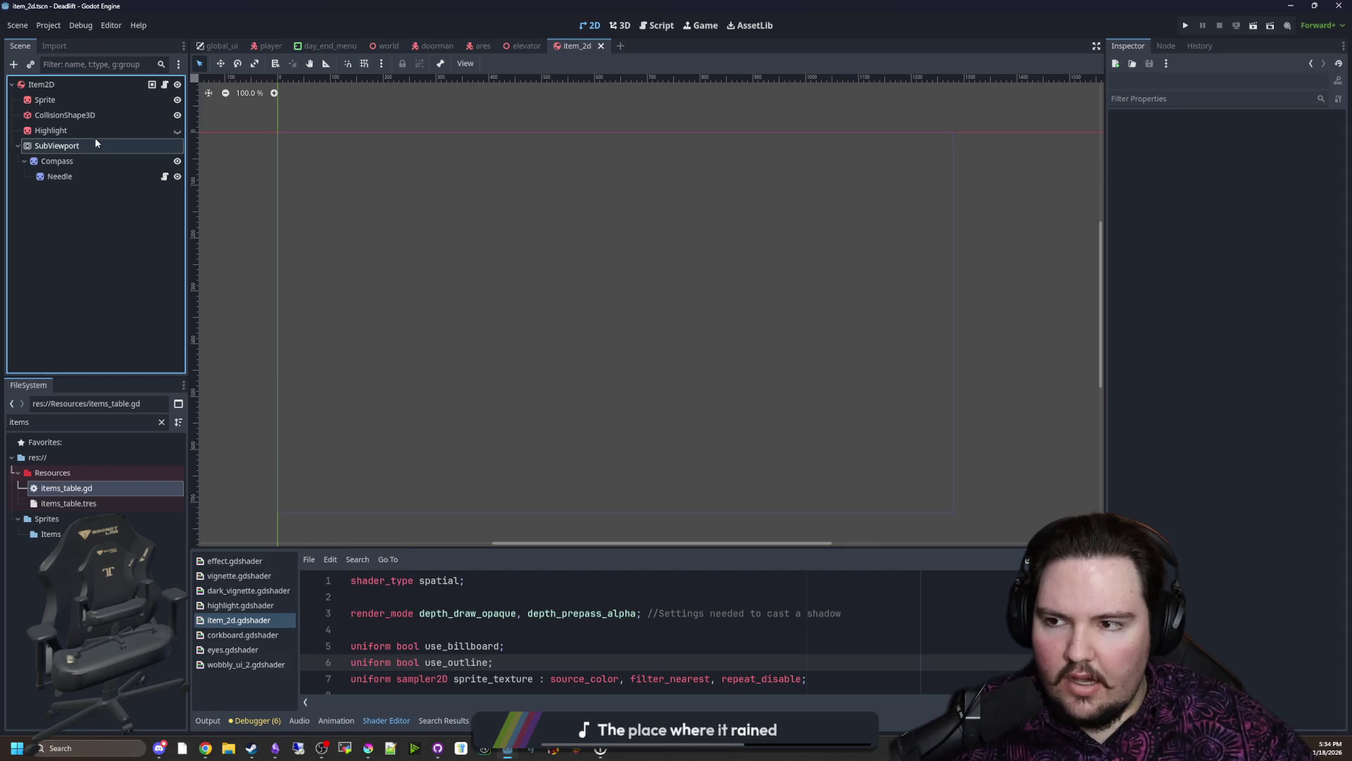
click(95, 144)
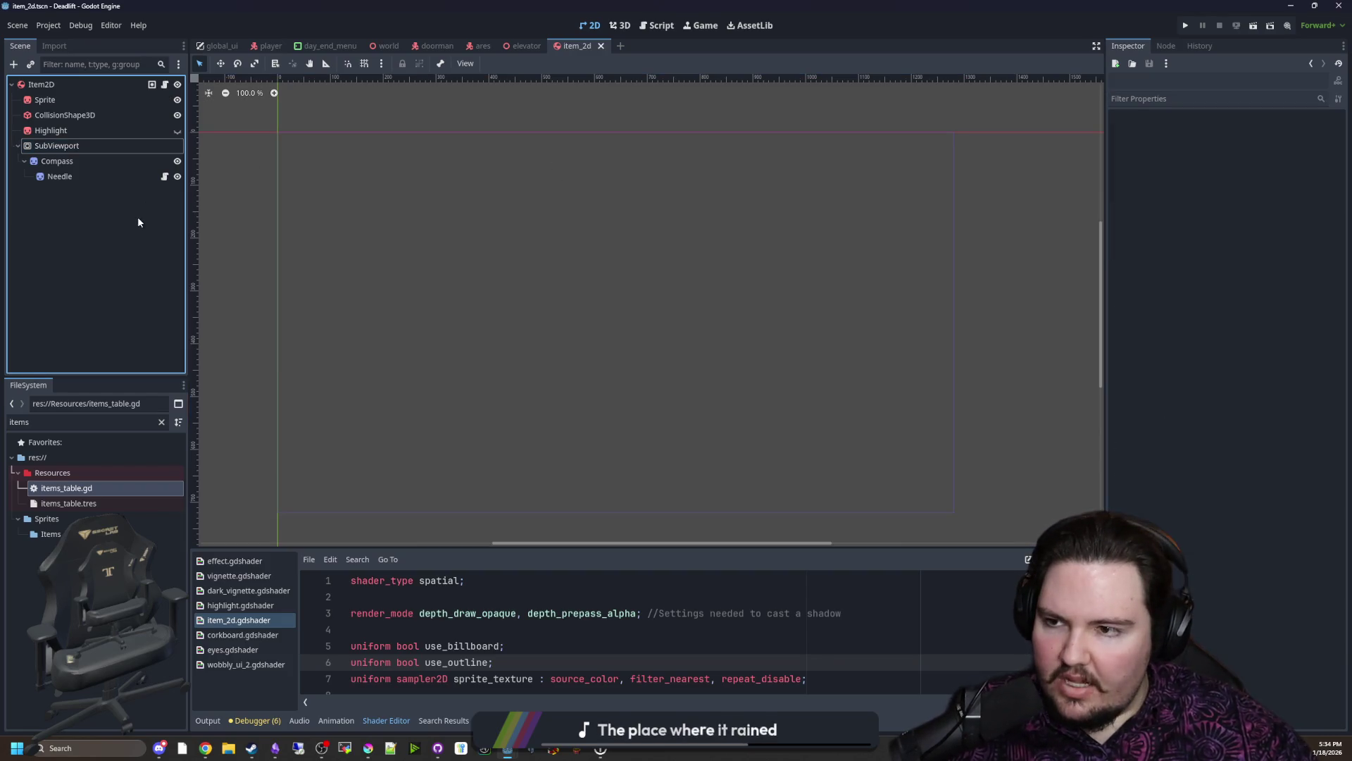
click(59, 162)
key(Escape)
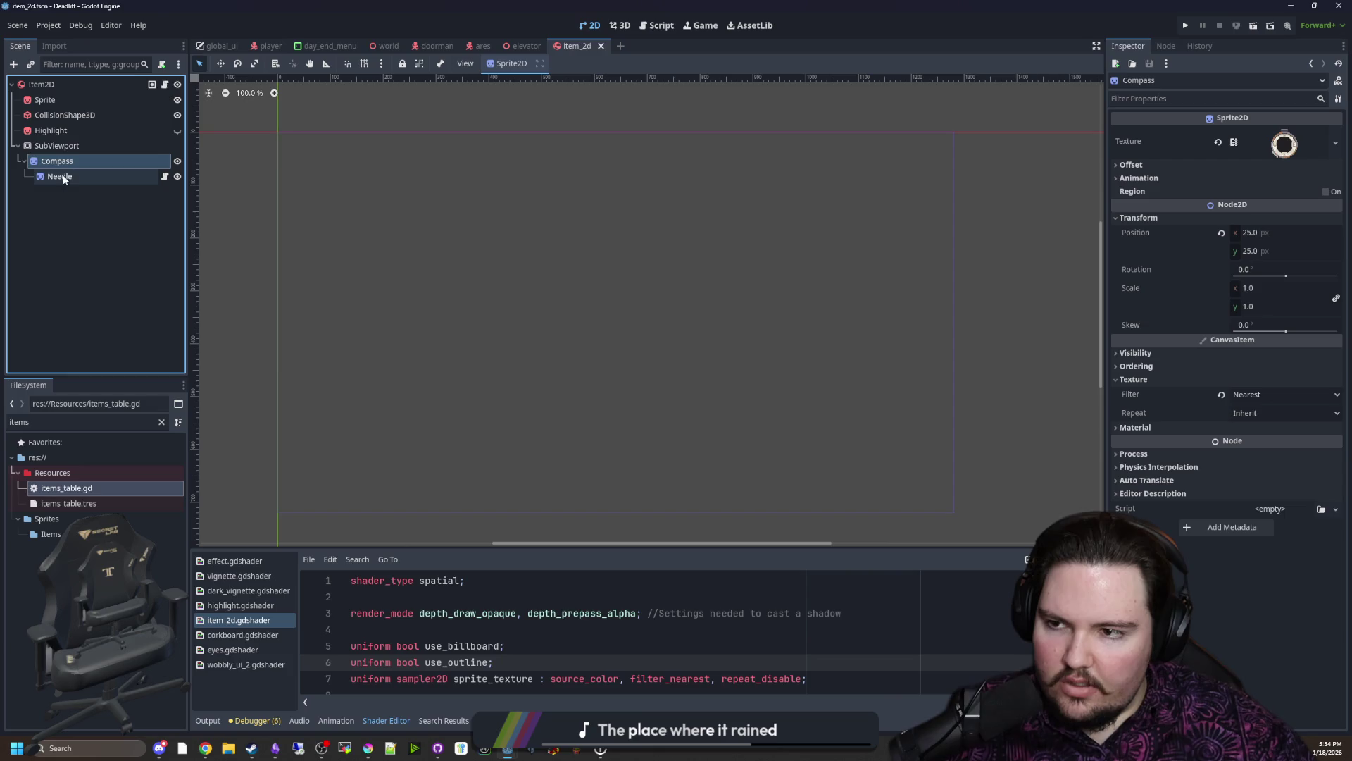
click(82, 177)
click(164, 176)
click(570, 178)
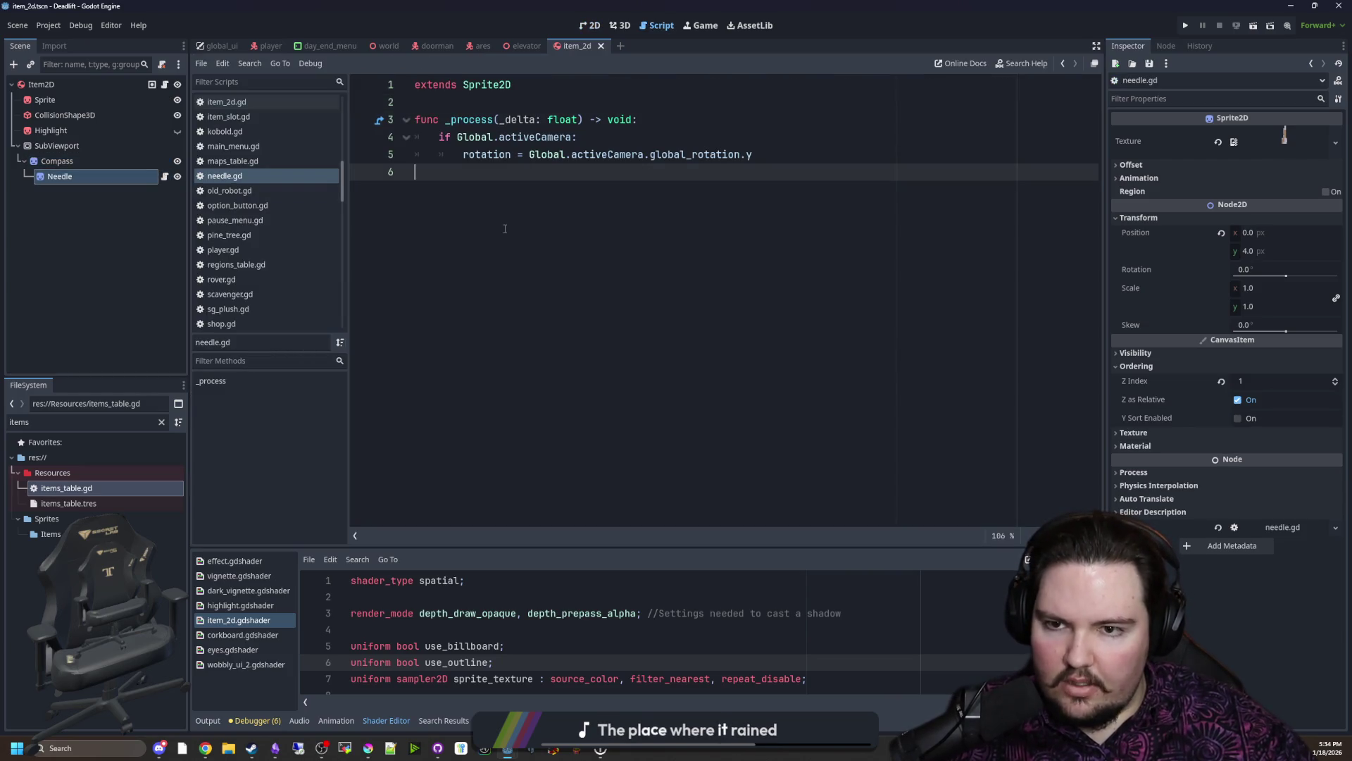
Step: Open item_2d.gd from the Item2D node, save the scene, and launch the game to its main menu
click(102, 84)
click(163, 83)
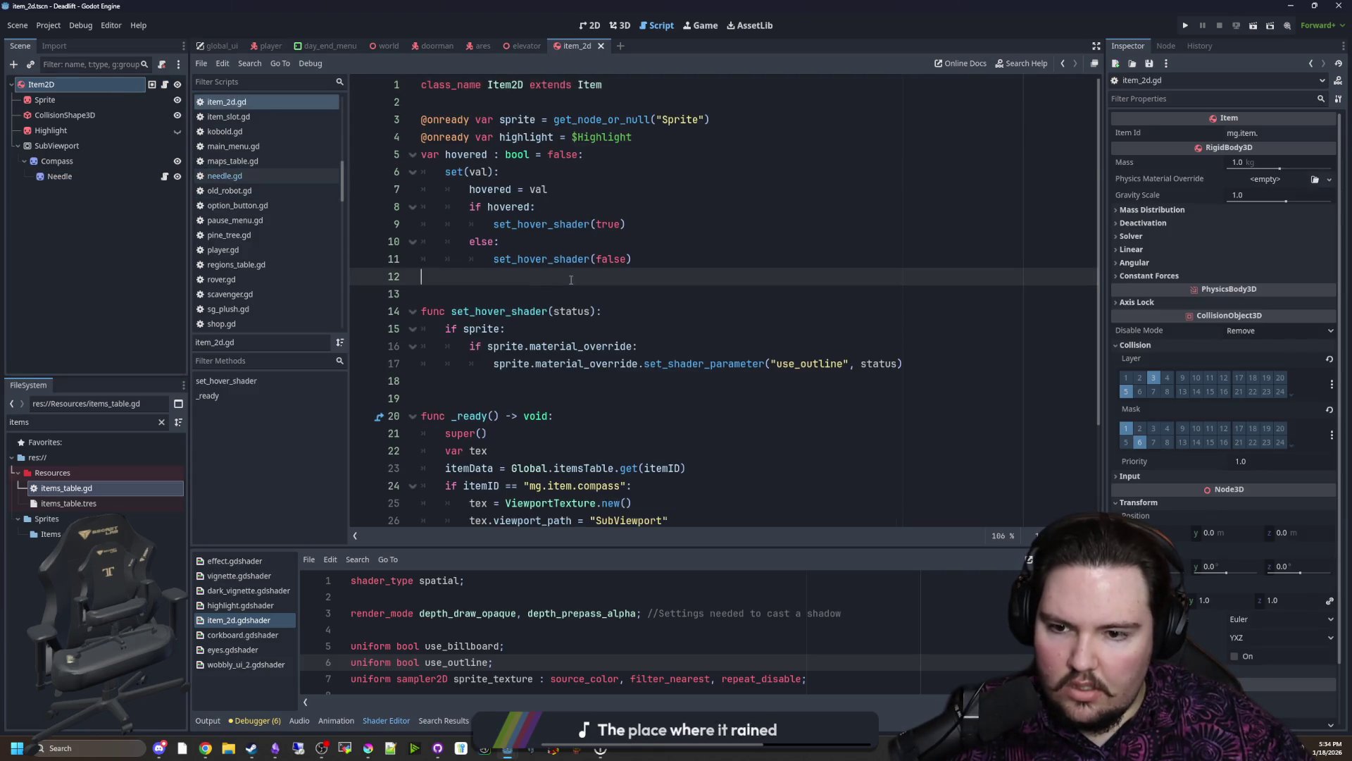
scroll(593, 317, down, 2)
click(592, 417)
key(ctrl+s)
click(1185, 26)
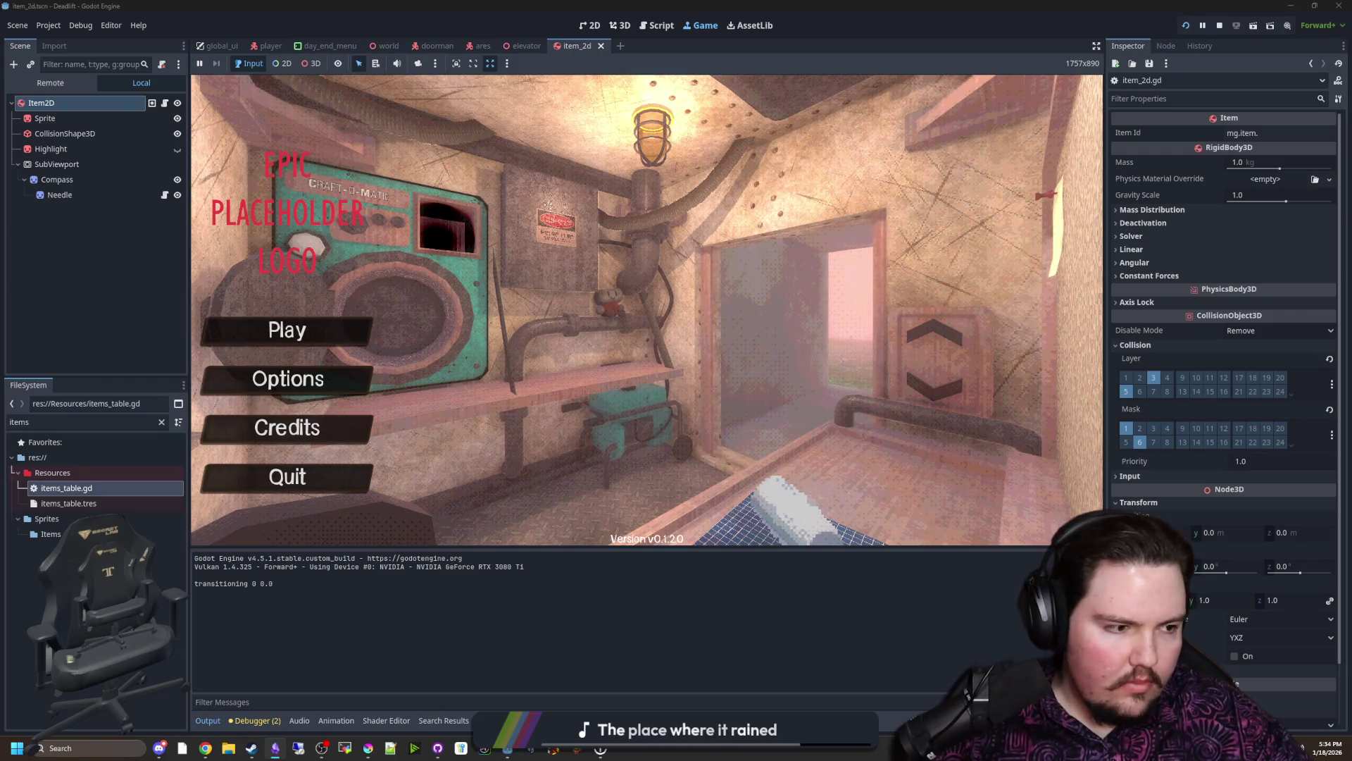
text(dwasdwa)
Step: Play a level, spawn the compass with /give compass, and pick it up and drop it near the corkboard
click(321, 330)
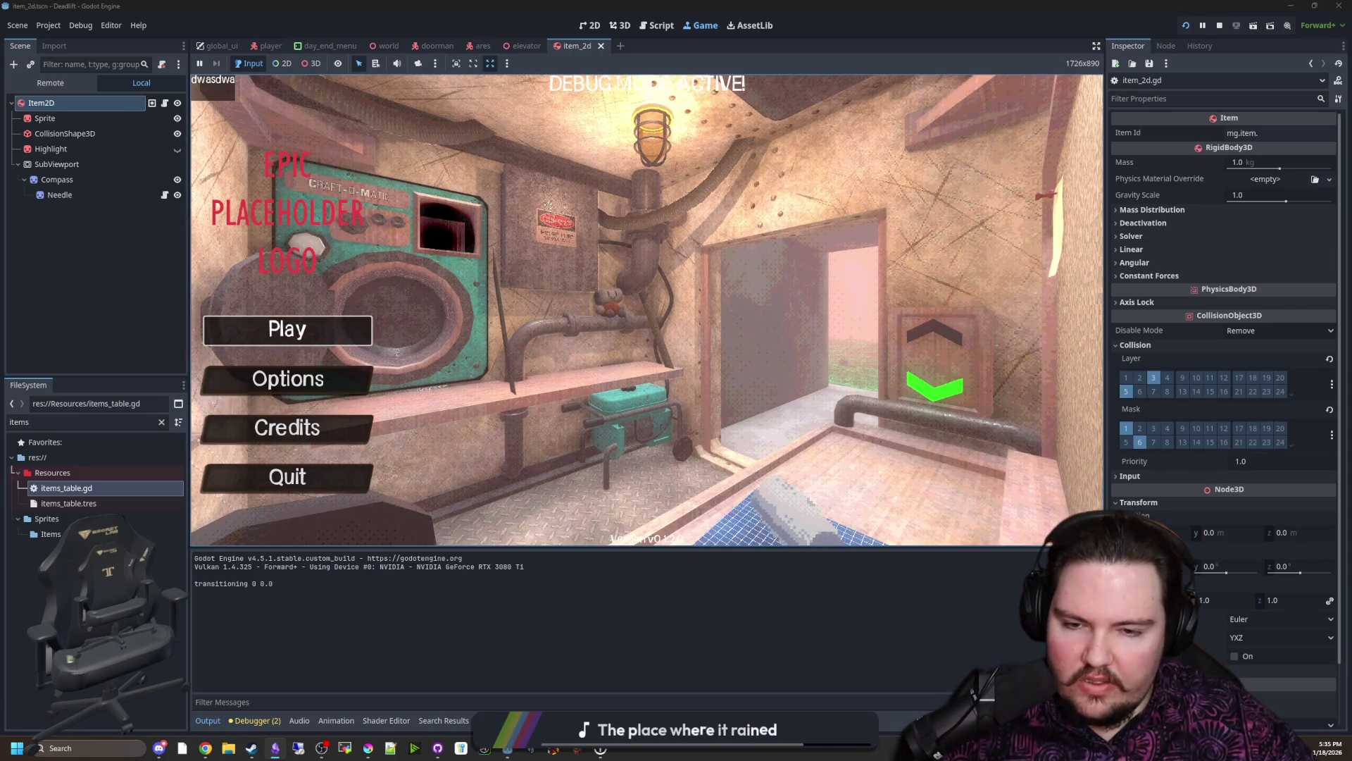
text(/g)
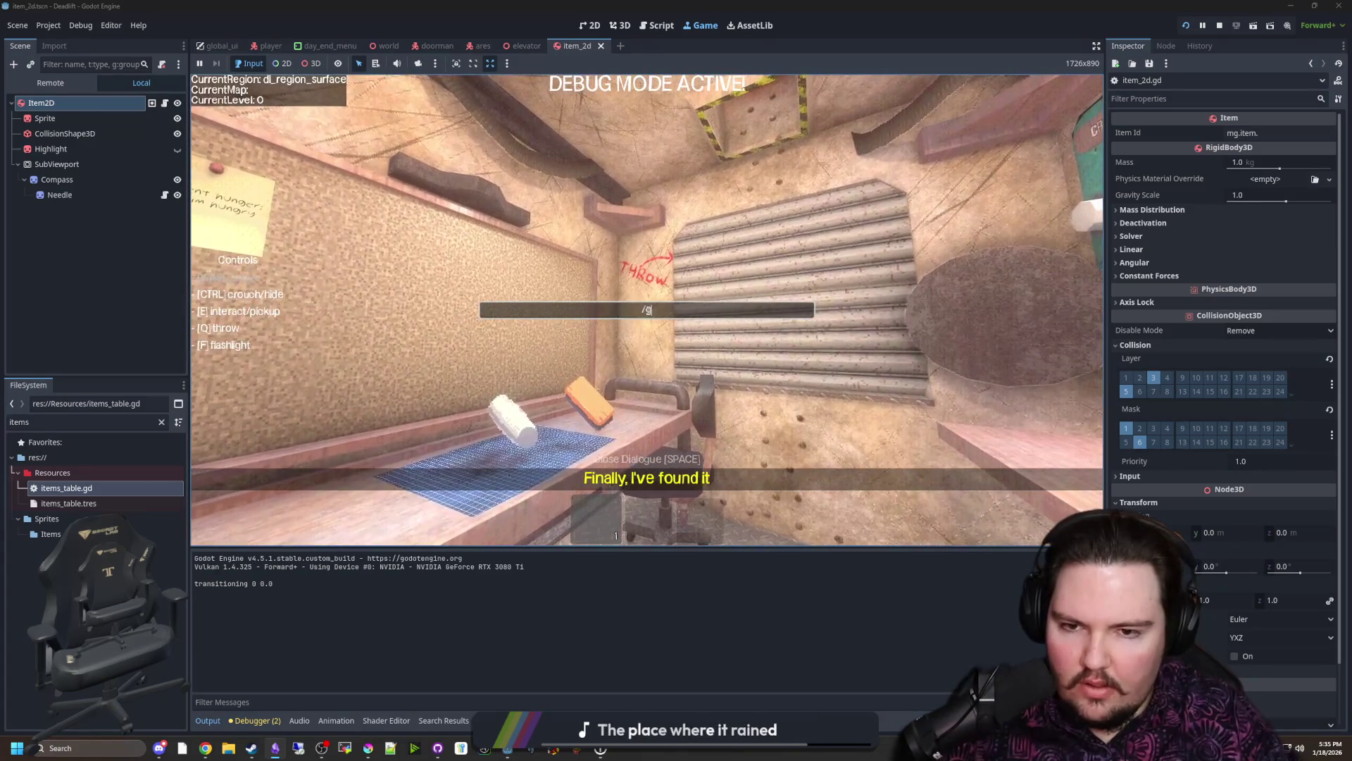
text(ive compass)
key(Return)
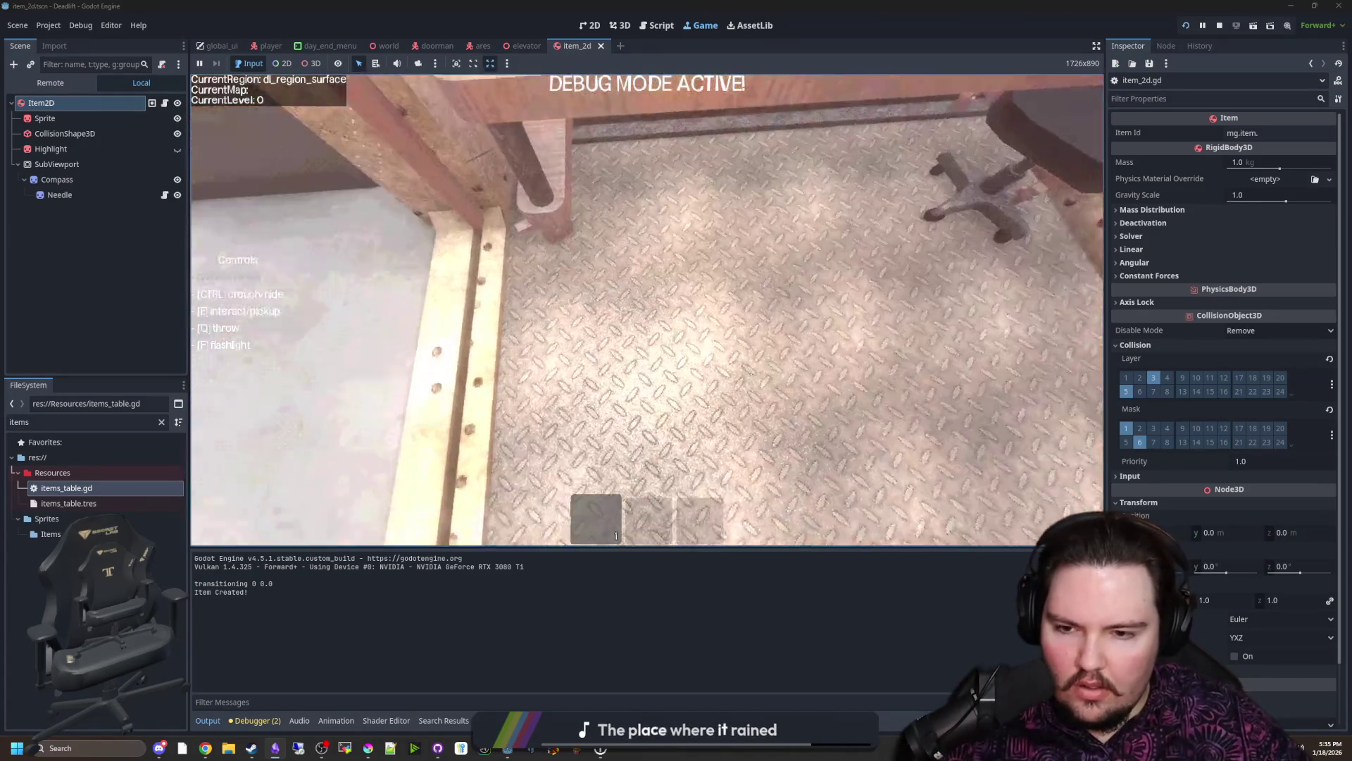
key(e)
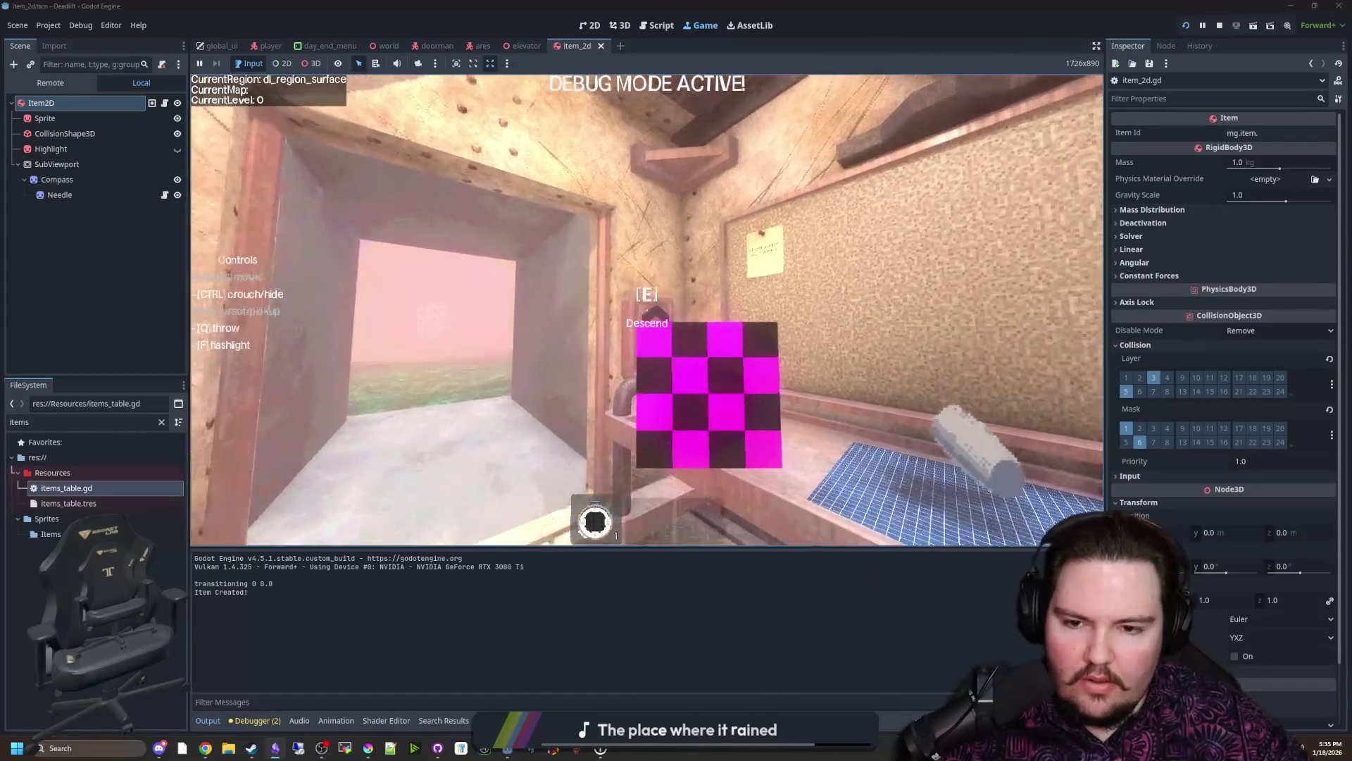
key(e)
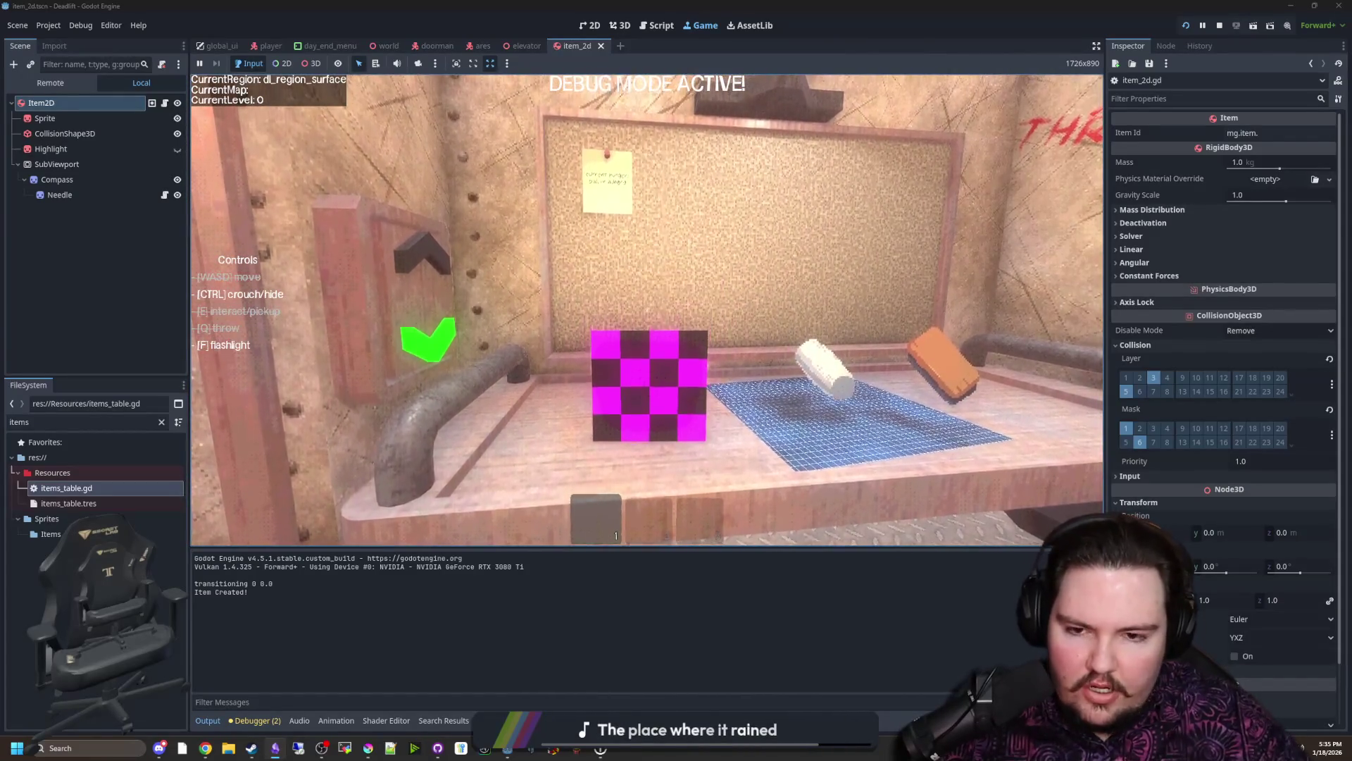
key(w)
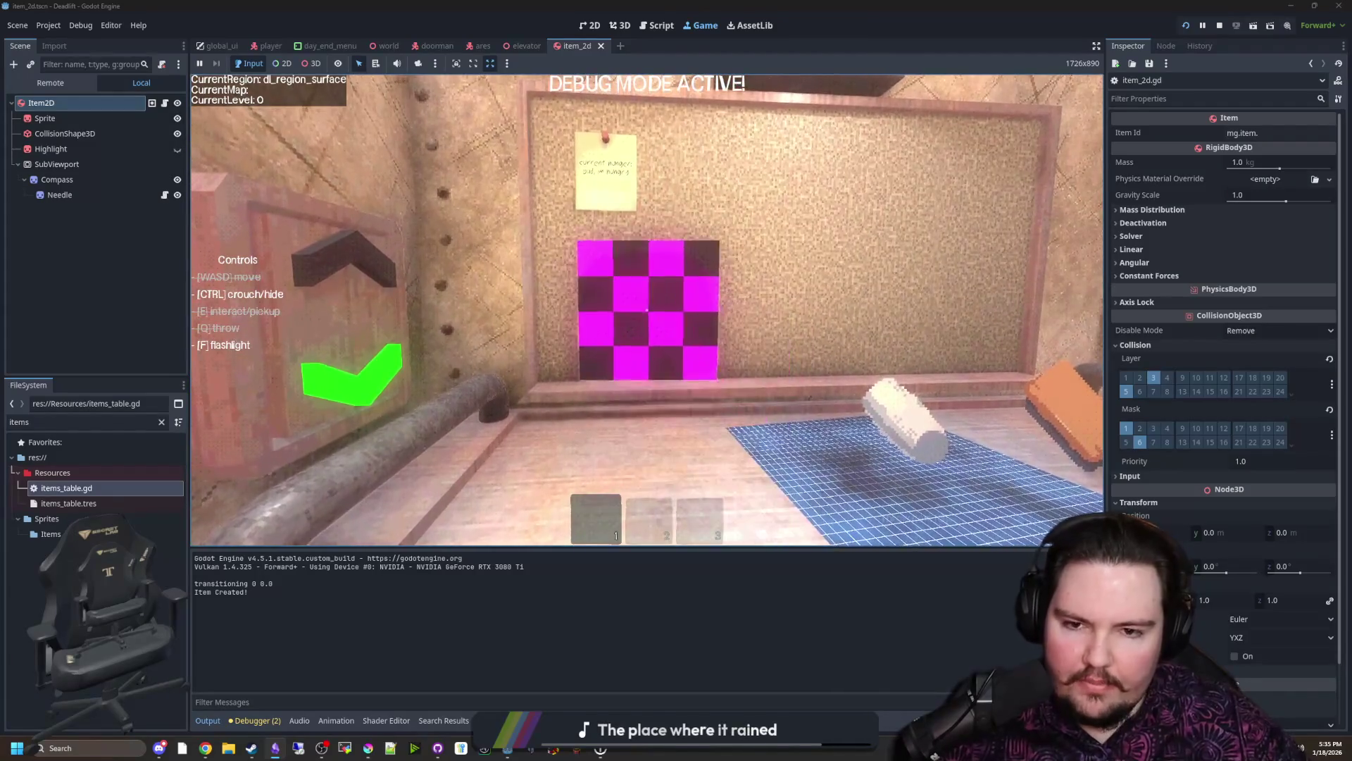
key(w)
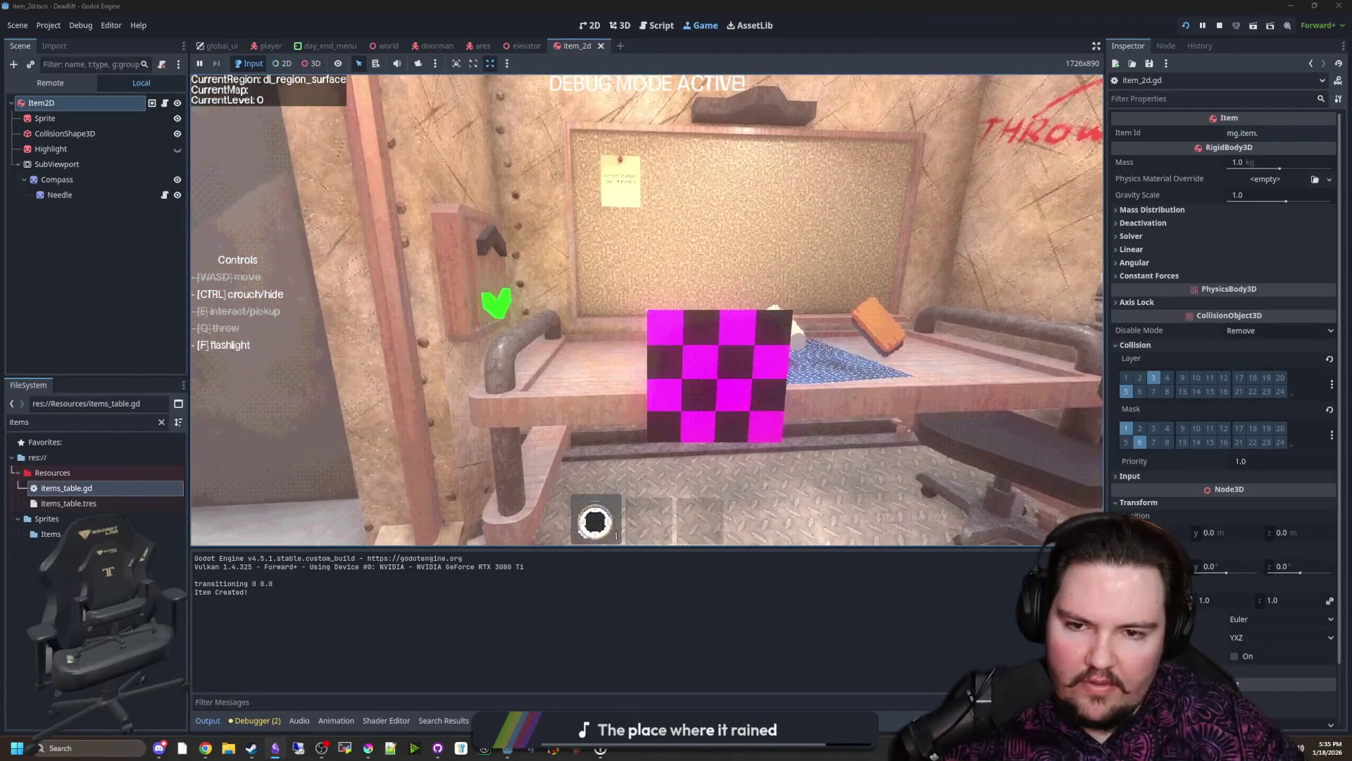
key(s)
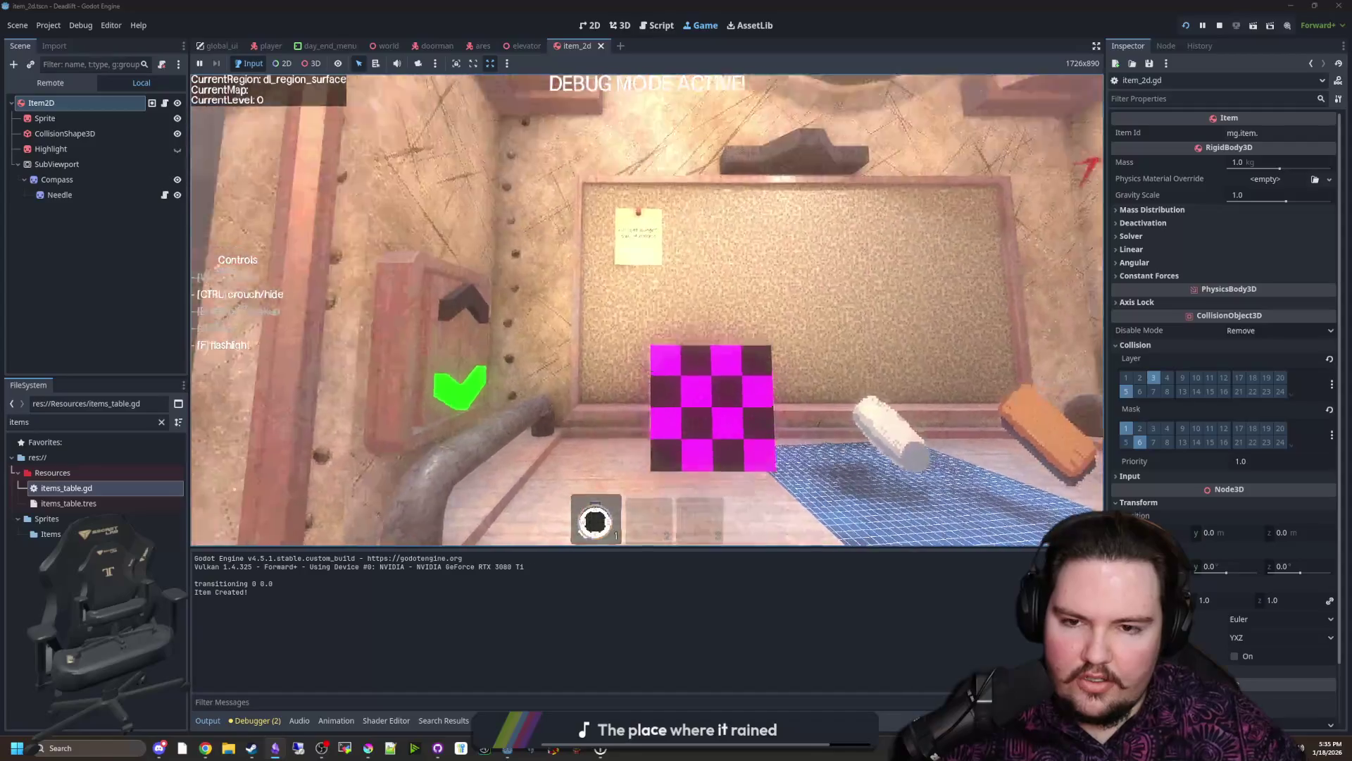
key(q)
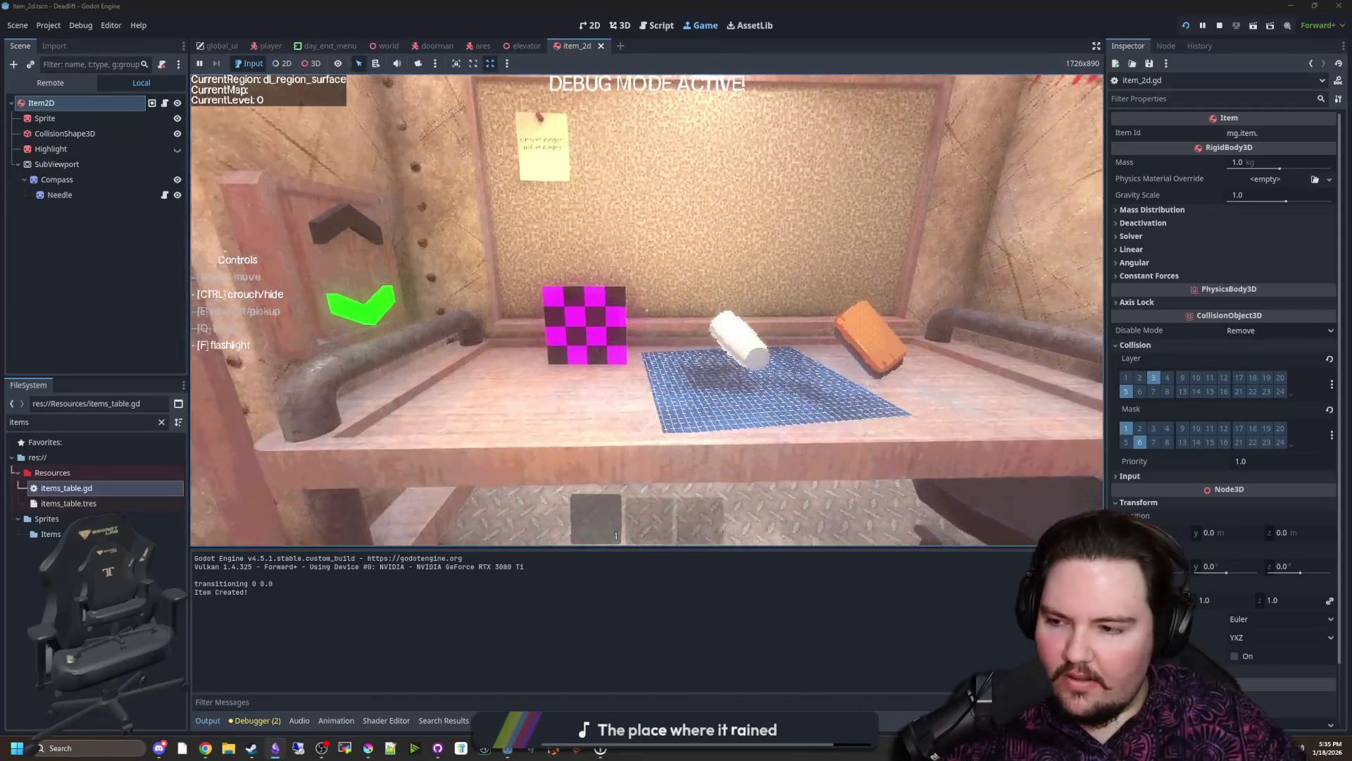
Step: Pause the game and return to the item_2d.gd script in the editor
key(super)
key(super)
click(52, 303)
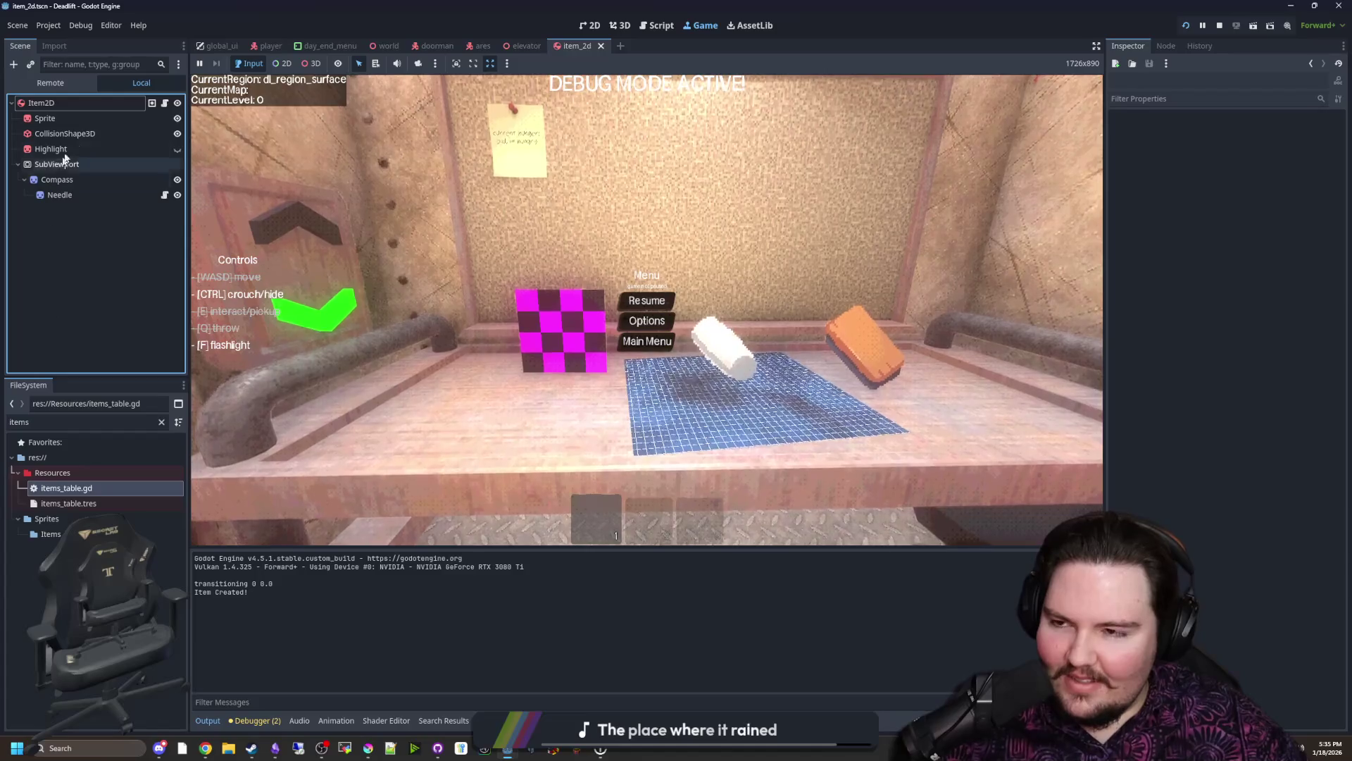
click(164, 103)
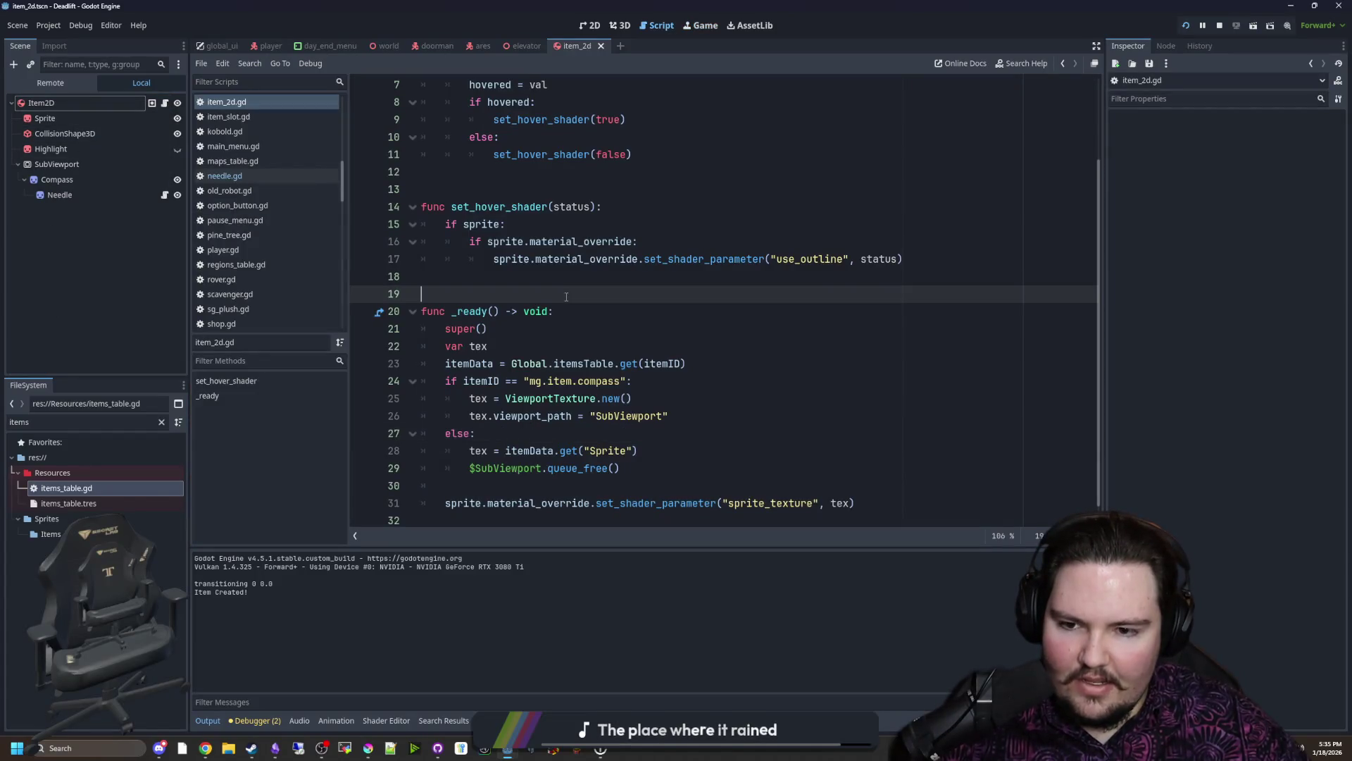
scroll(571, 333, down, 1)
Step: Check the ViewportTexture docs, then delete the old ViewportTexture.new() and viewport_path lines
ctrl+click(546, 382)
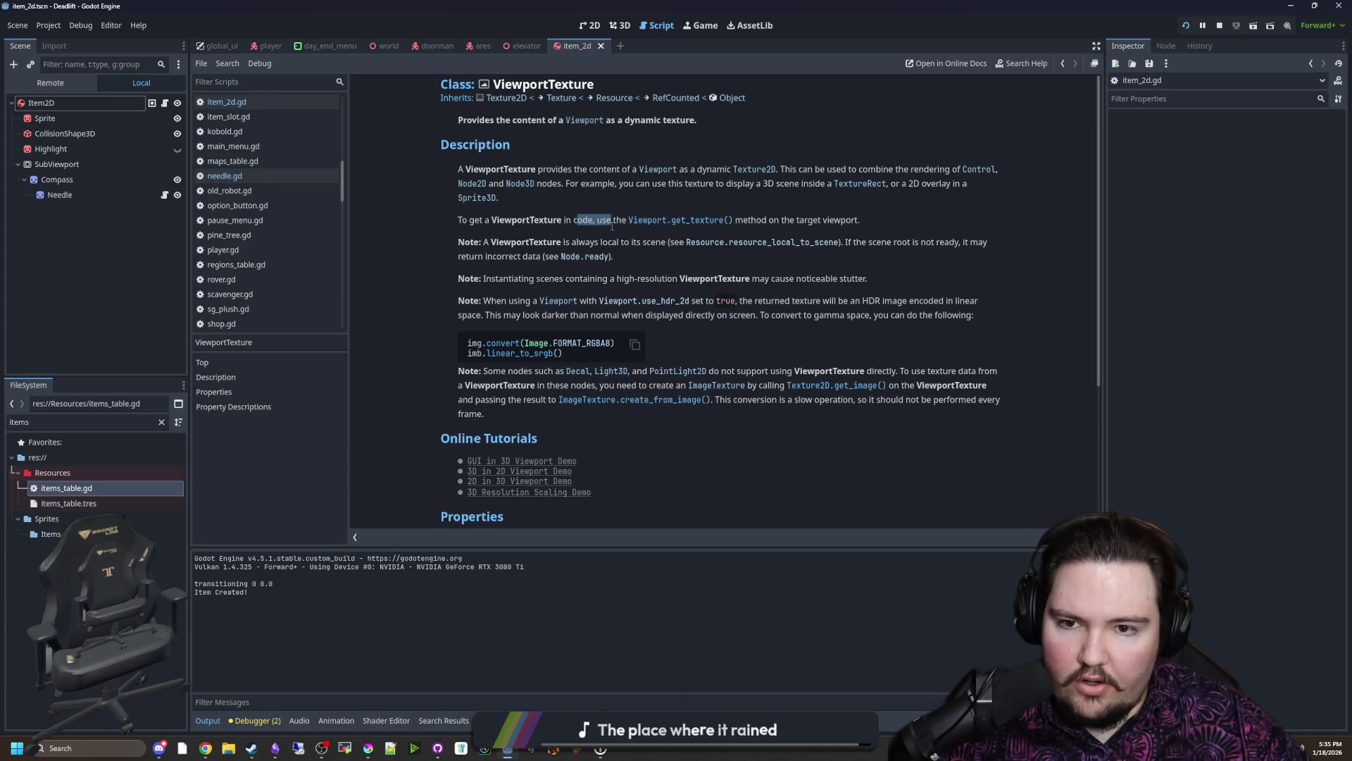
scroll(668, 298, down, 1)
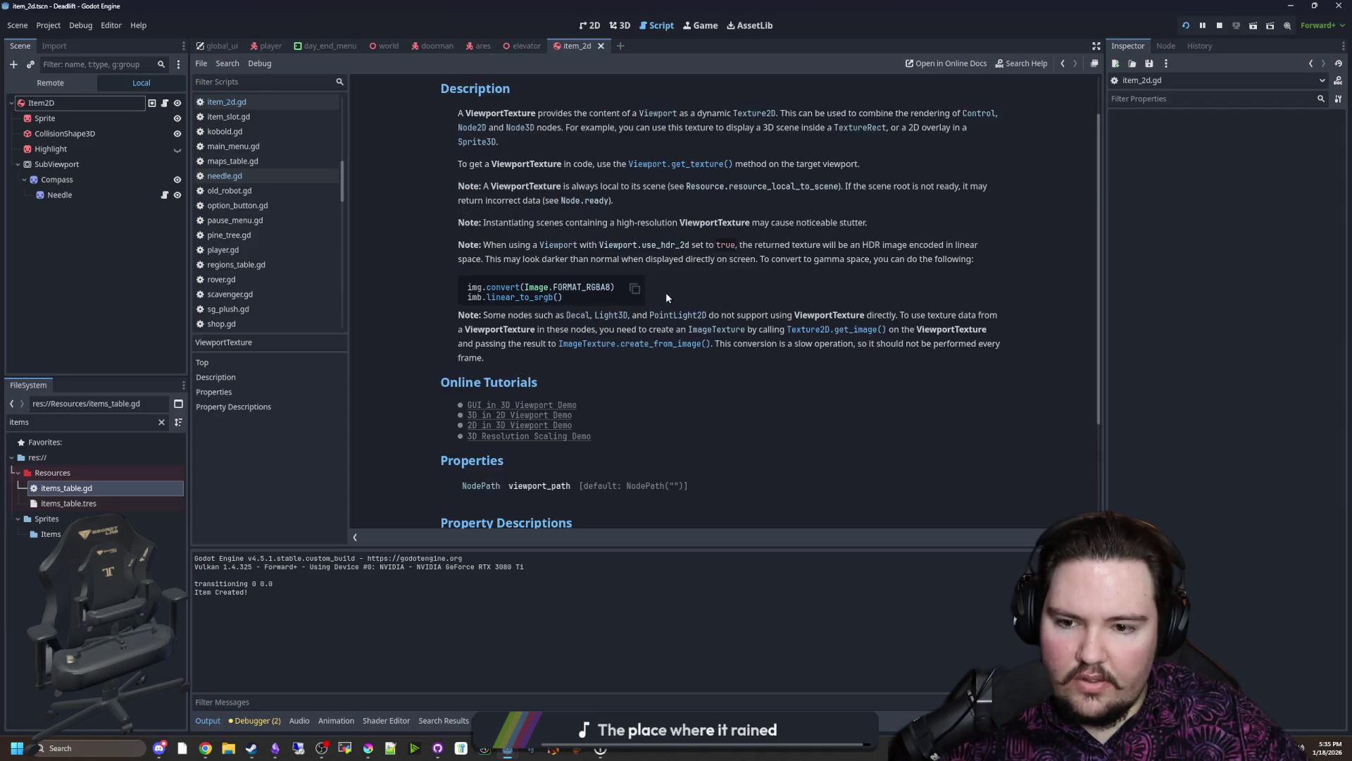
scroll(665, 299, down, 2)
scroll(663, 298, down, 1)
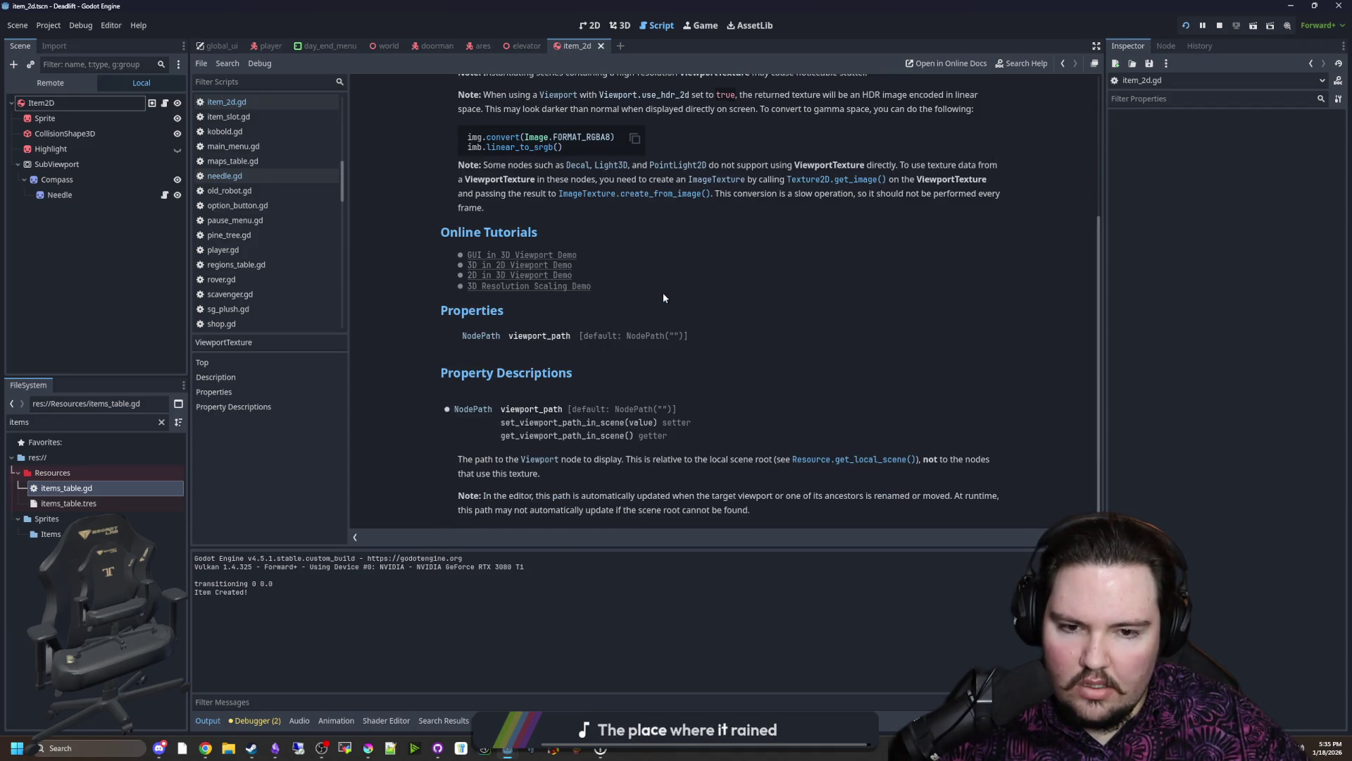
key(alt+Left)
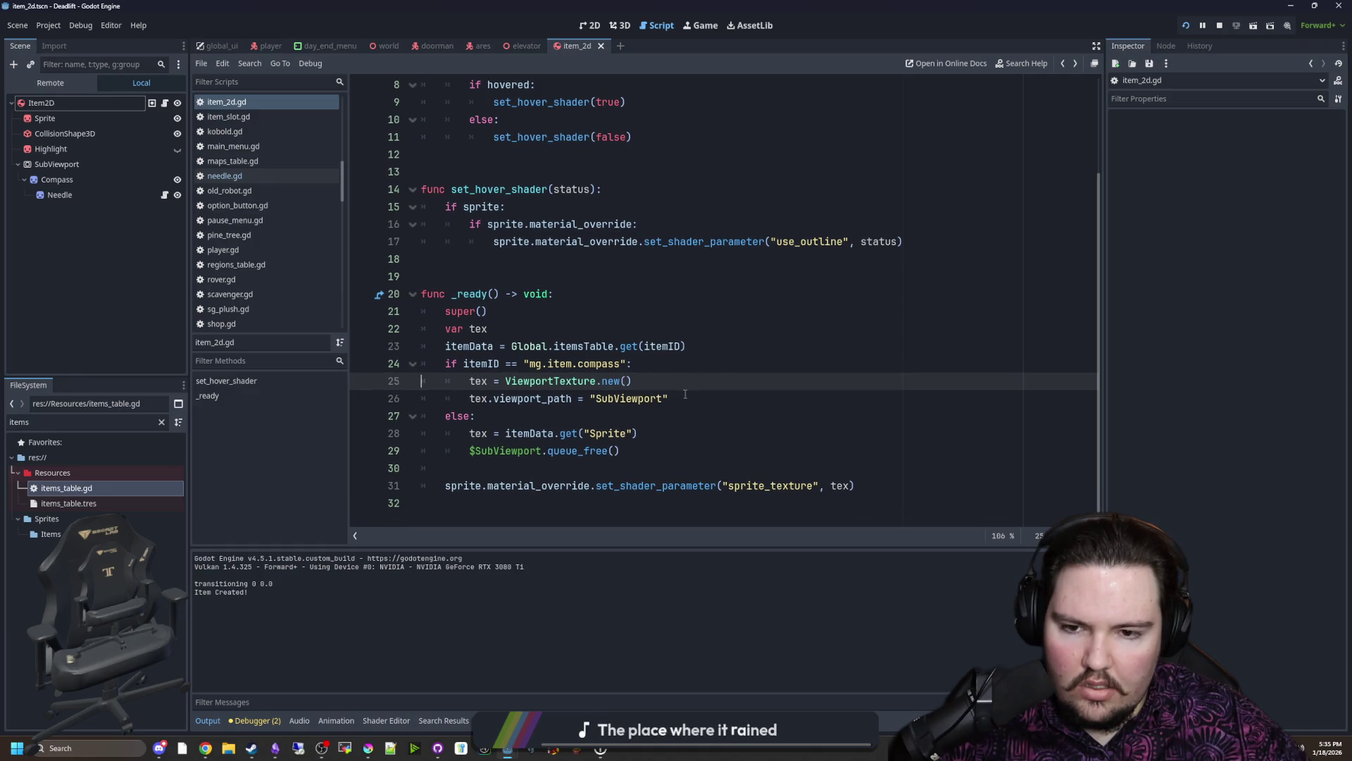
shift+click(684, 395)
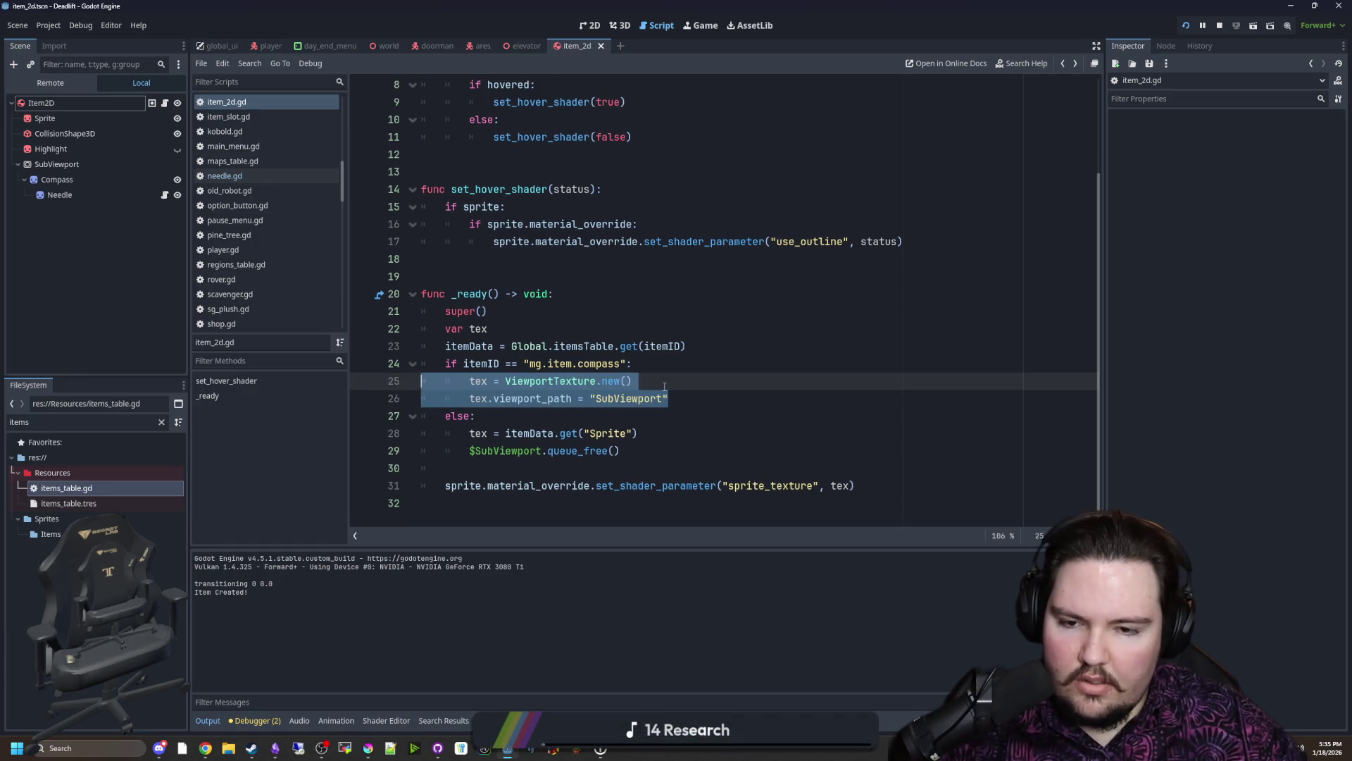
drag(669, 398, 506, 381)
key(BackSpace)
Step: Write tex = $SubViewport.get_texture() in the compass branch, save, and relaunch the game
click(512, 450)
double_click(511, 450)
key(ctrl+c)
click(523, 400)
key(ctrl+v)
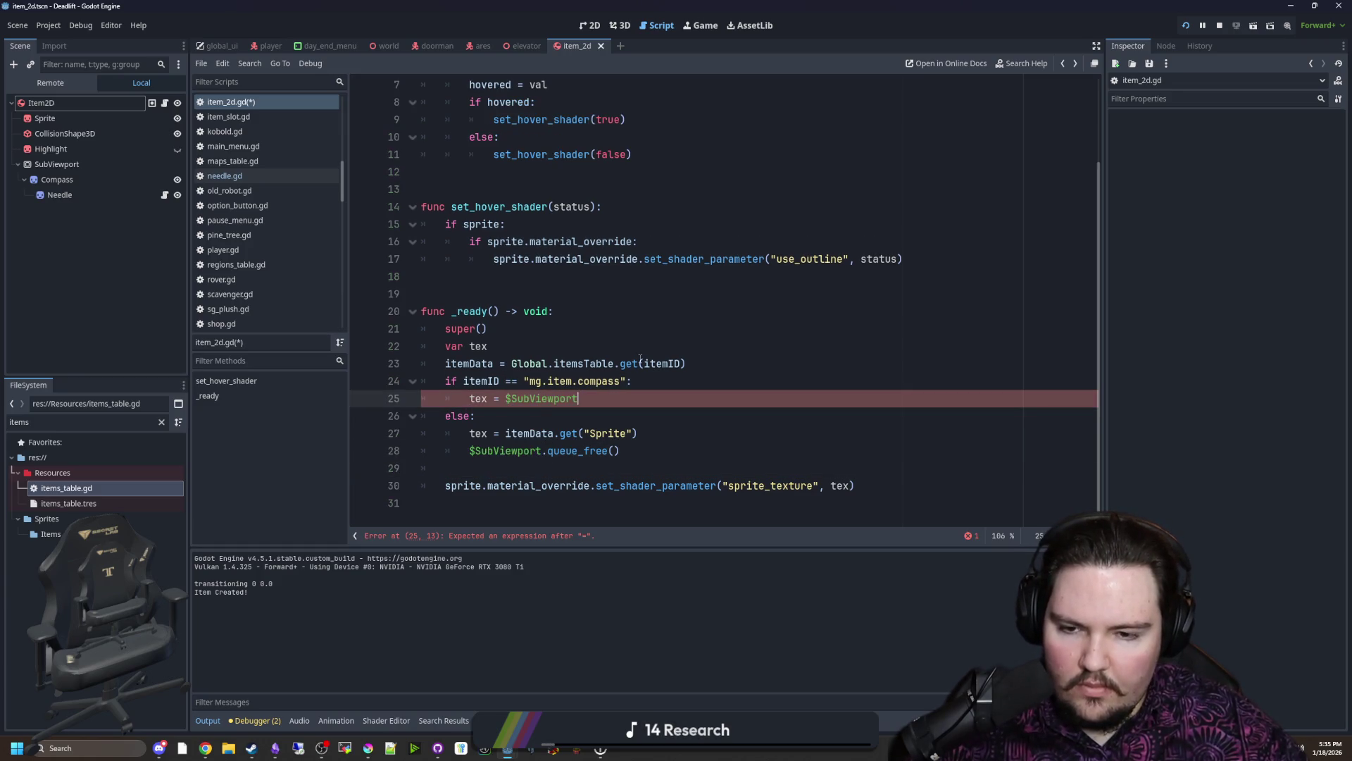
text(.get_te)
key(Return)
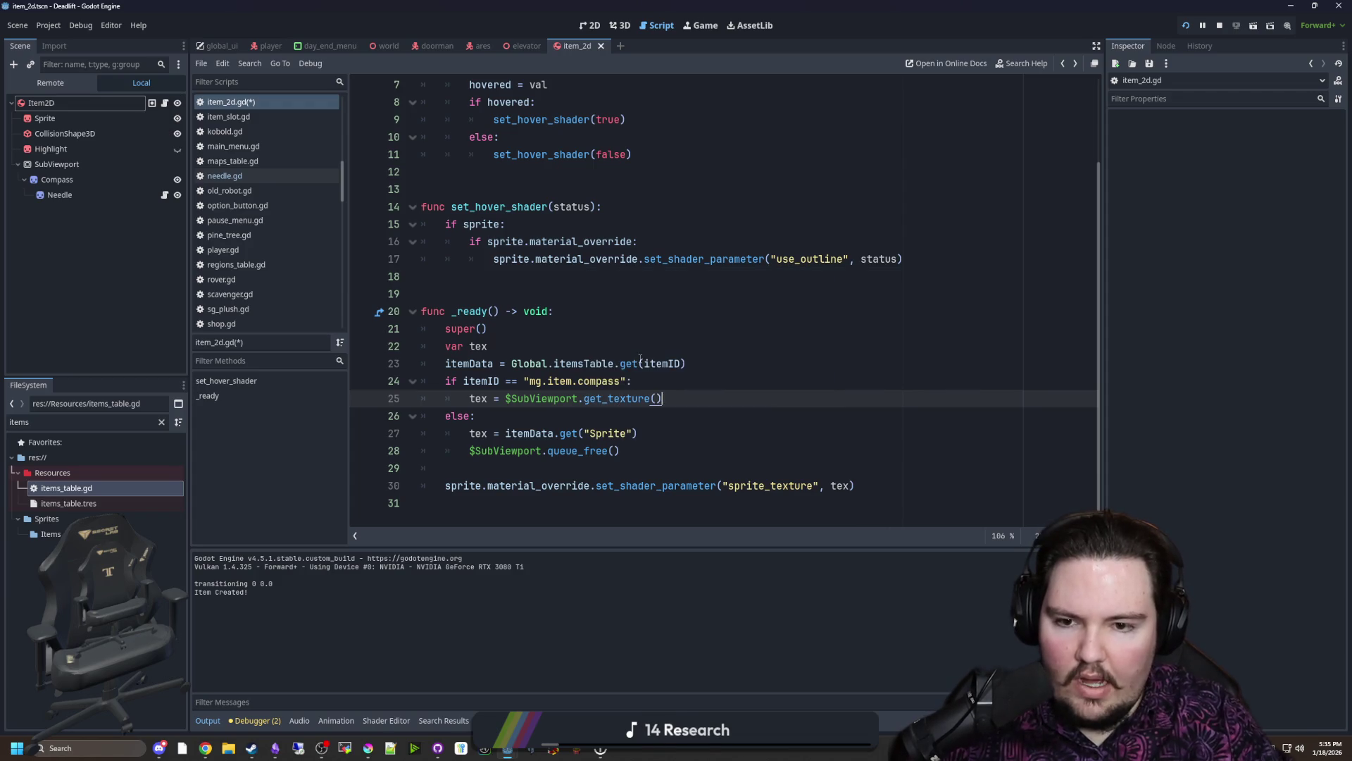
click(638, 363)
key(Up)
click(1187, 26)
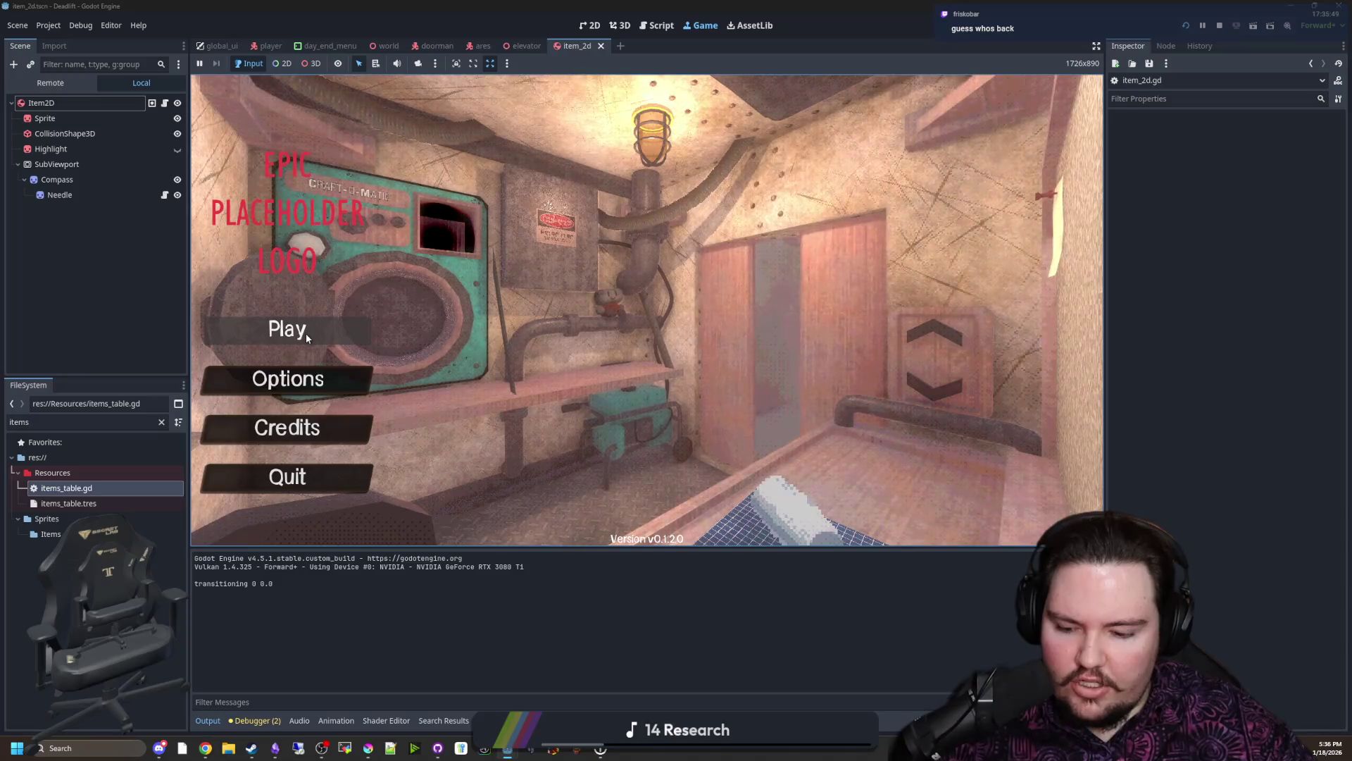
Step: Start a level and spawn a compass from the console by recalling /give compass
click(306, 333)
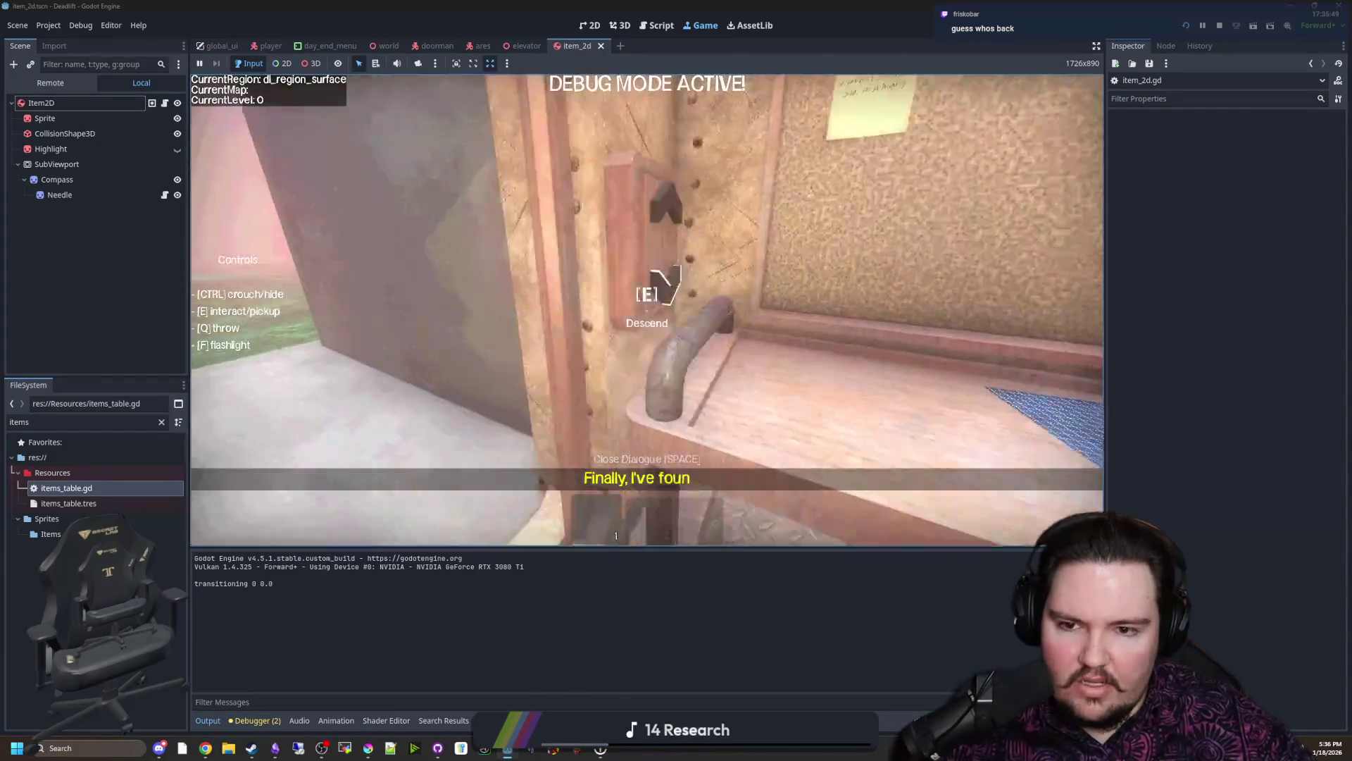
key(grave)
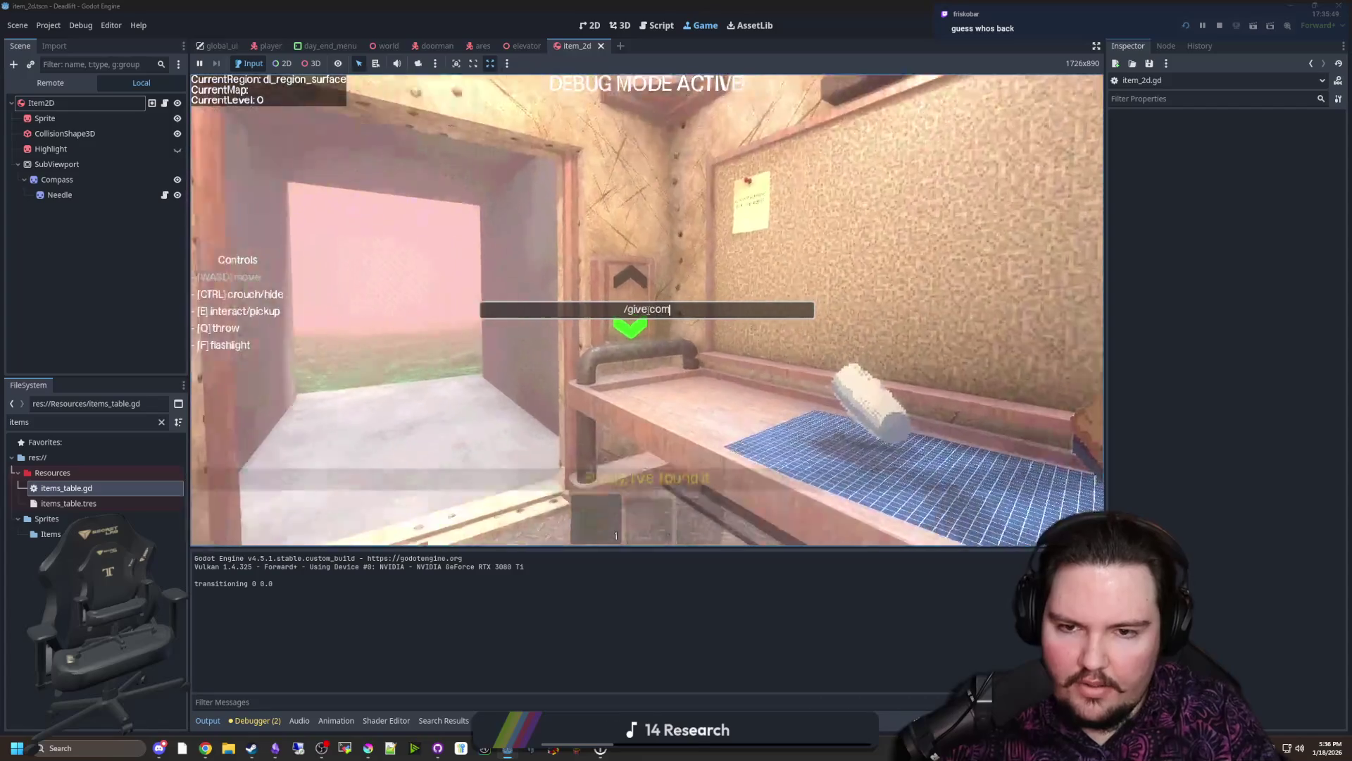
key(Up)
key(Return)
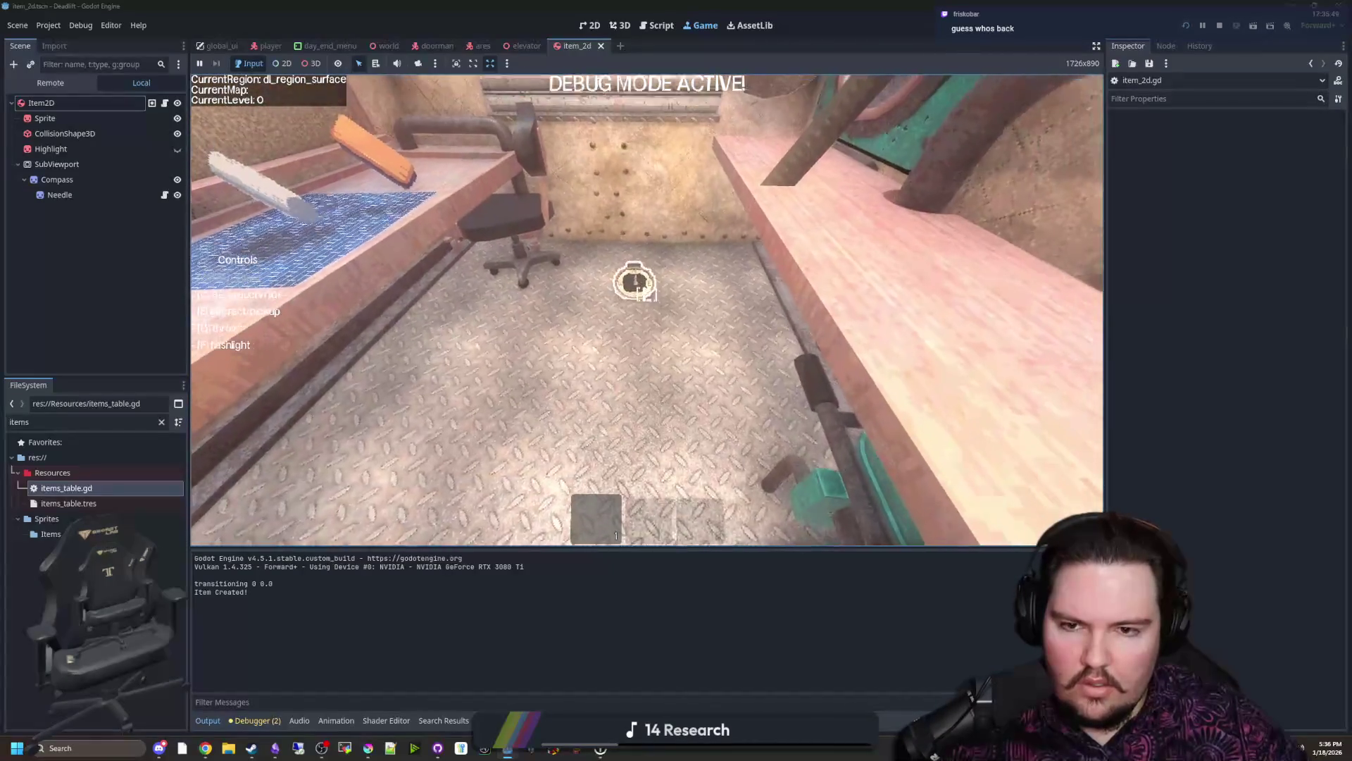
Step: Carry the compass through the corridor and foggy forest and back to the table to check its rendering
key(w)
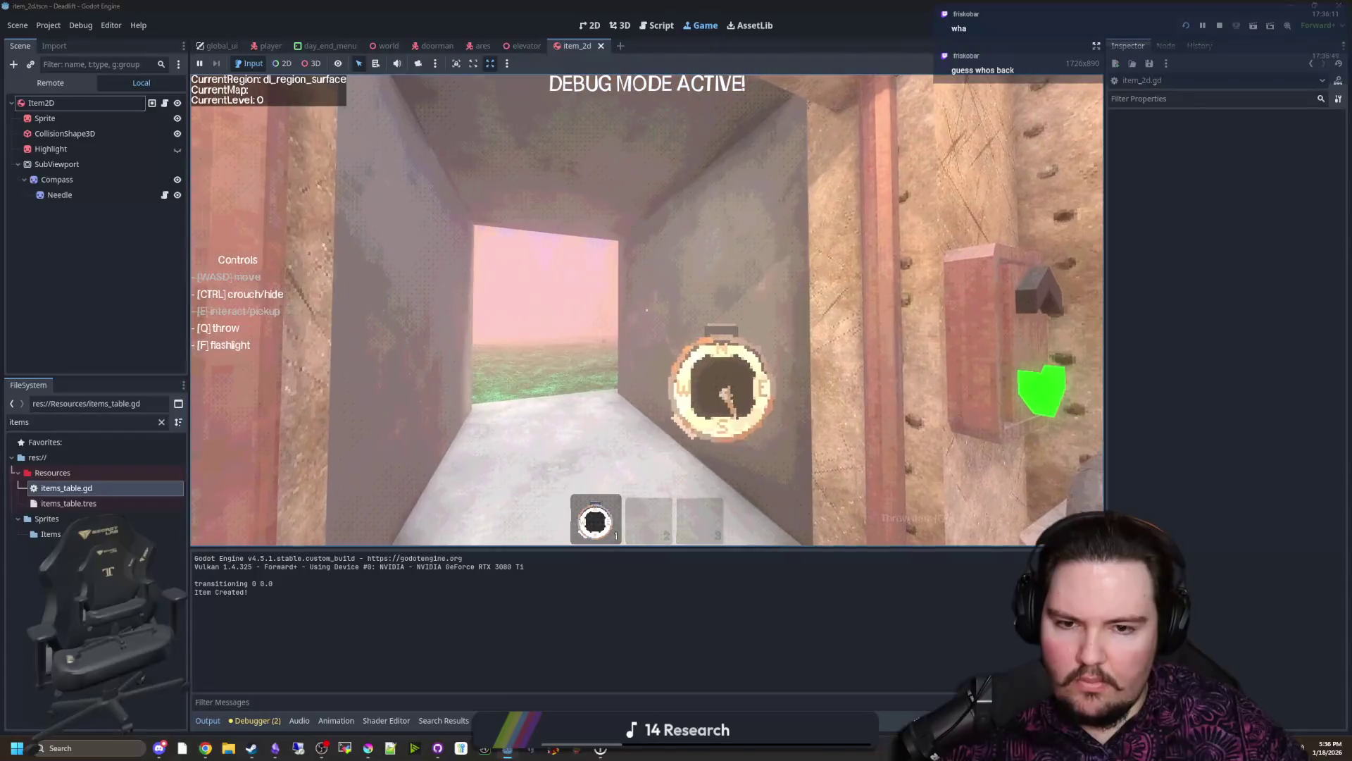
key(w)
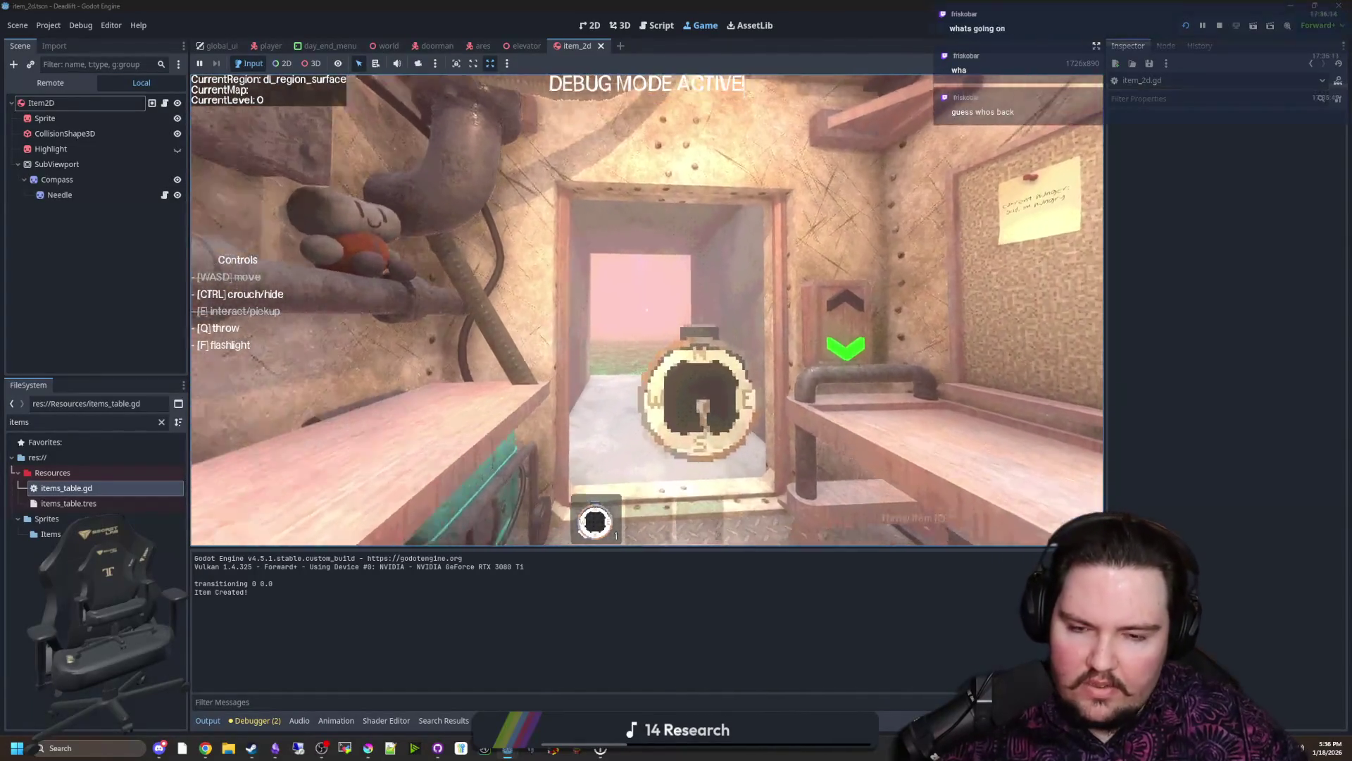
key(w)
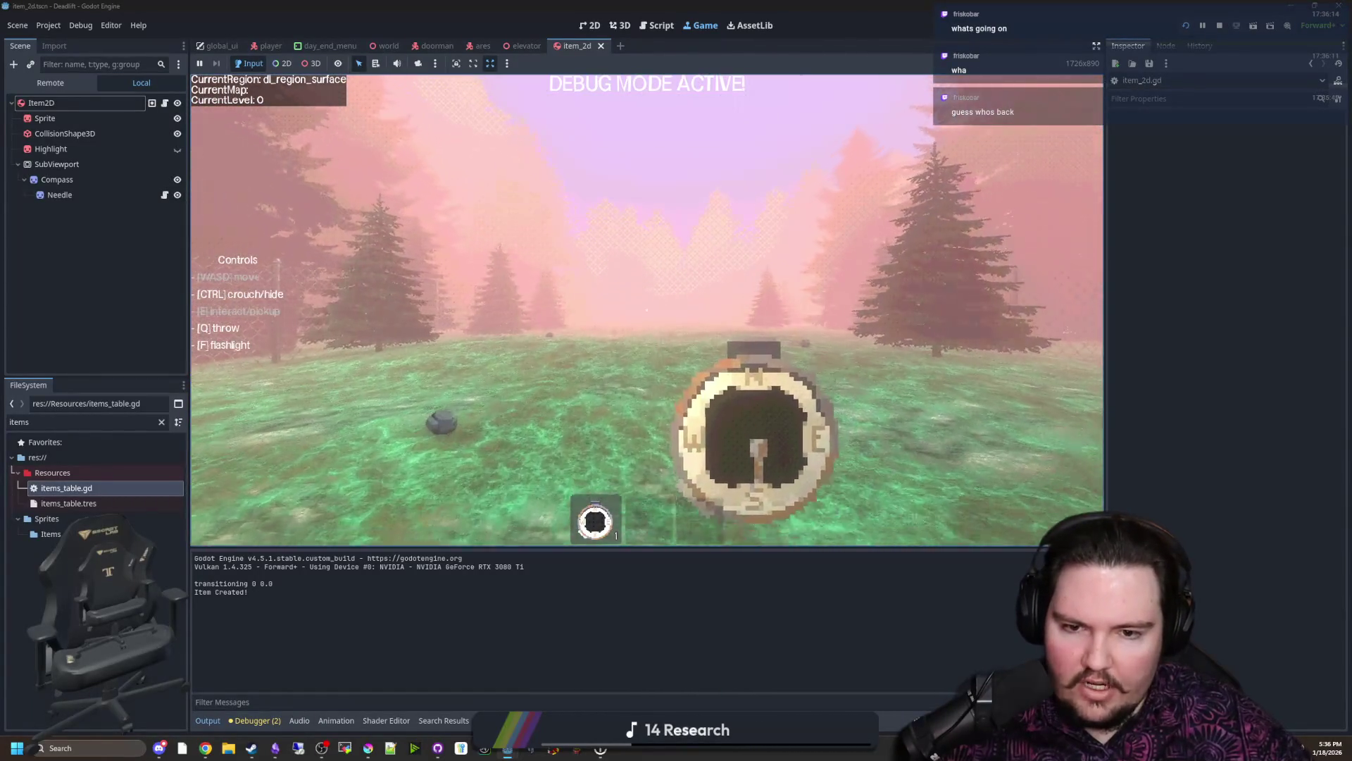
key(w)
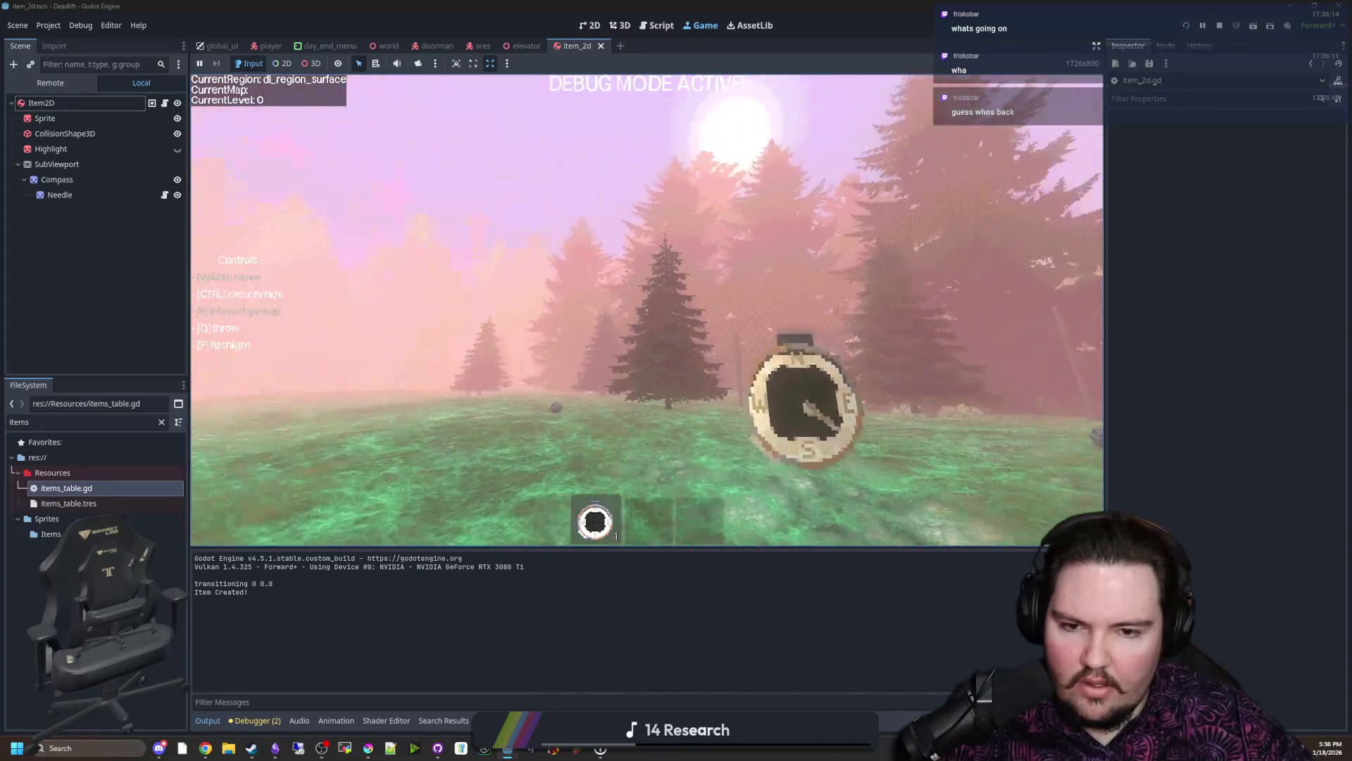
key(w)
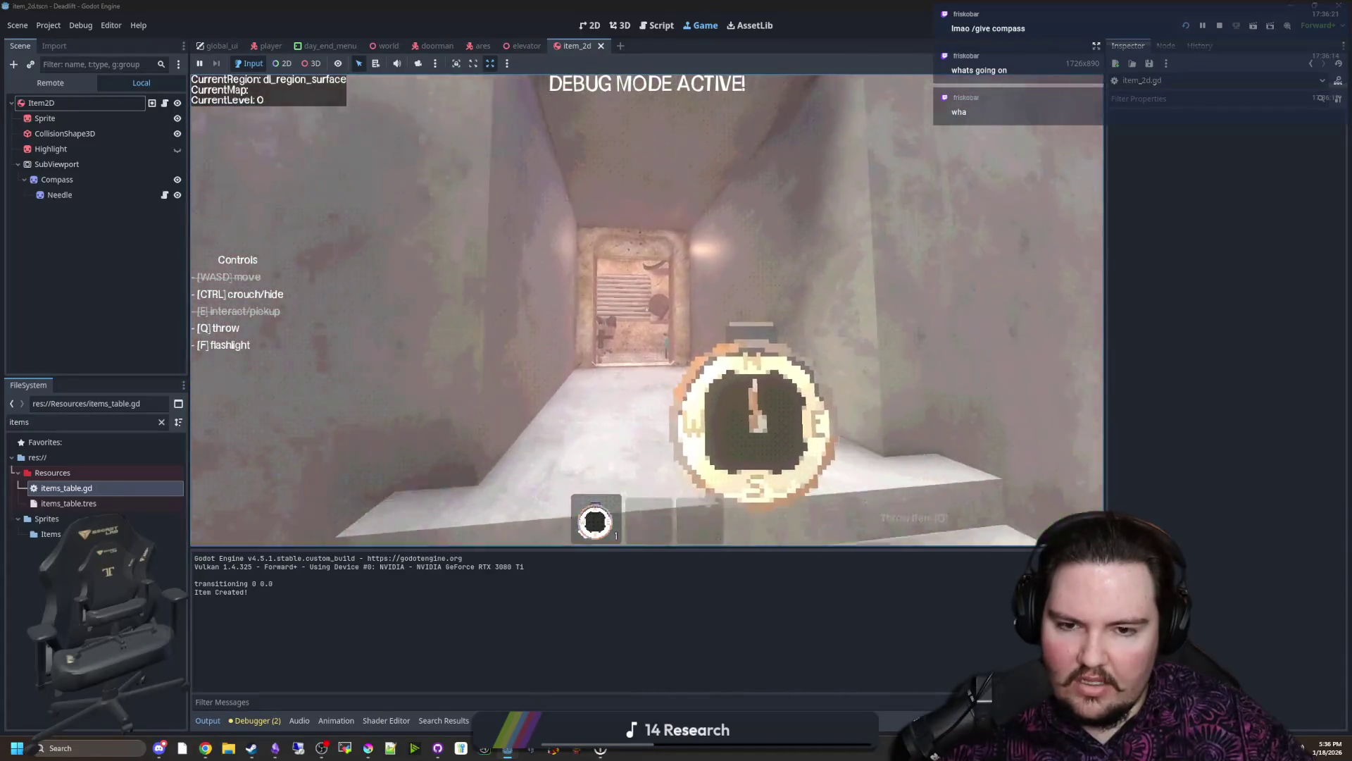
key(w)
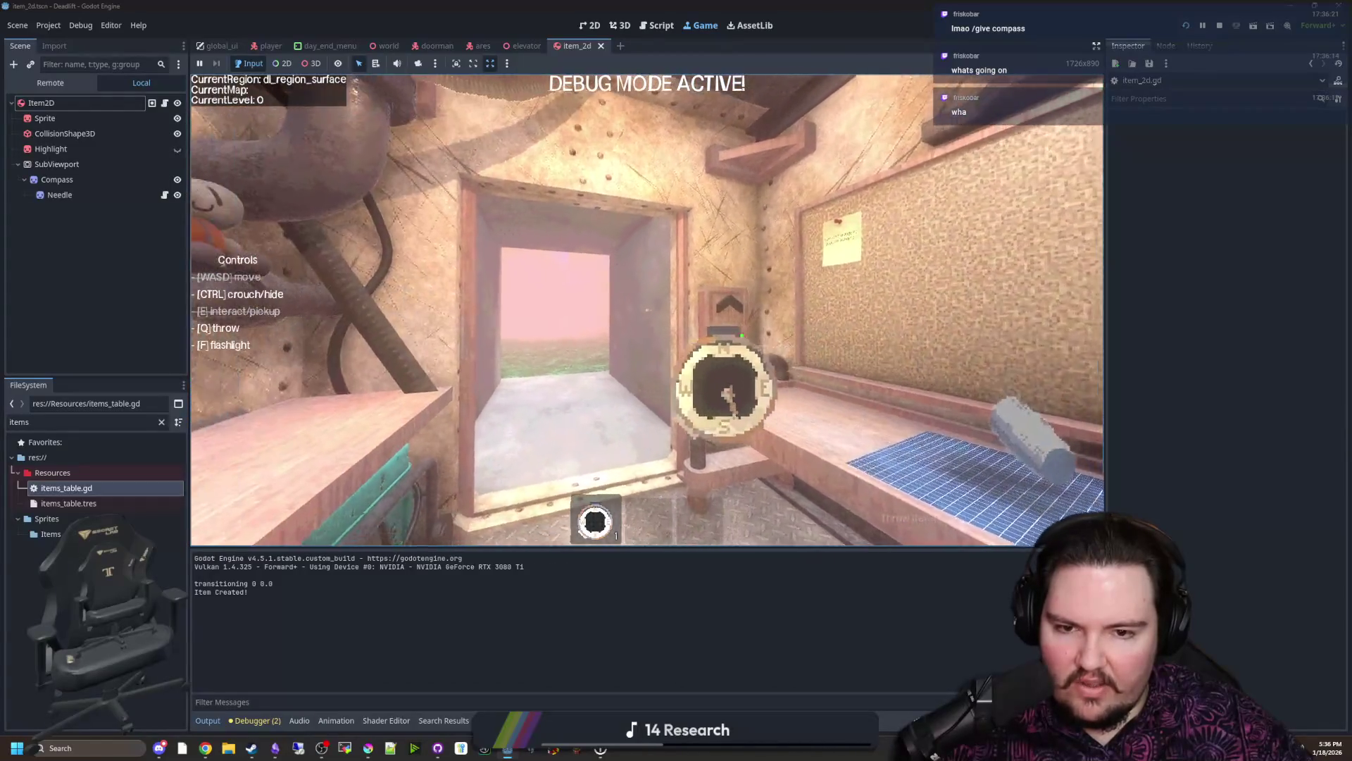
key(w)
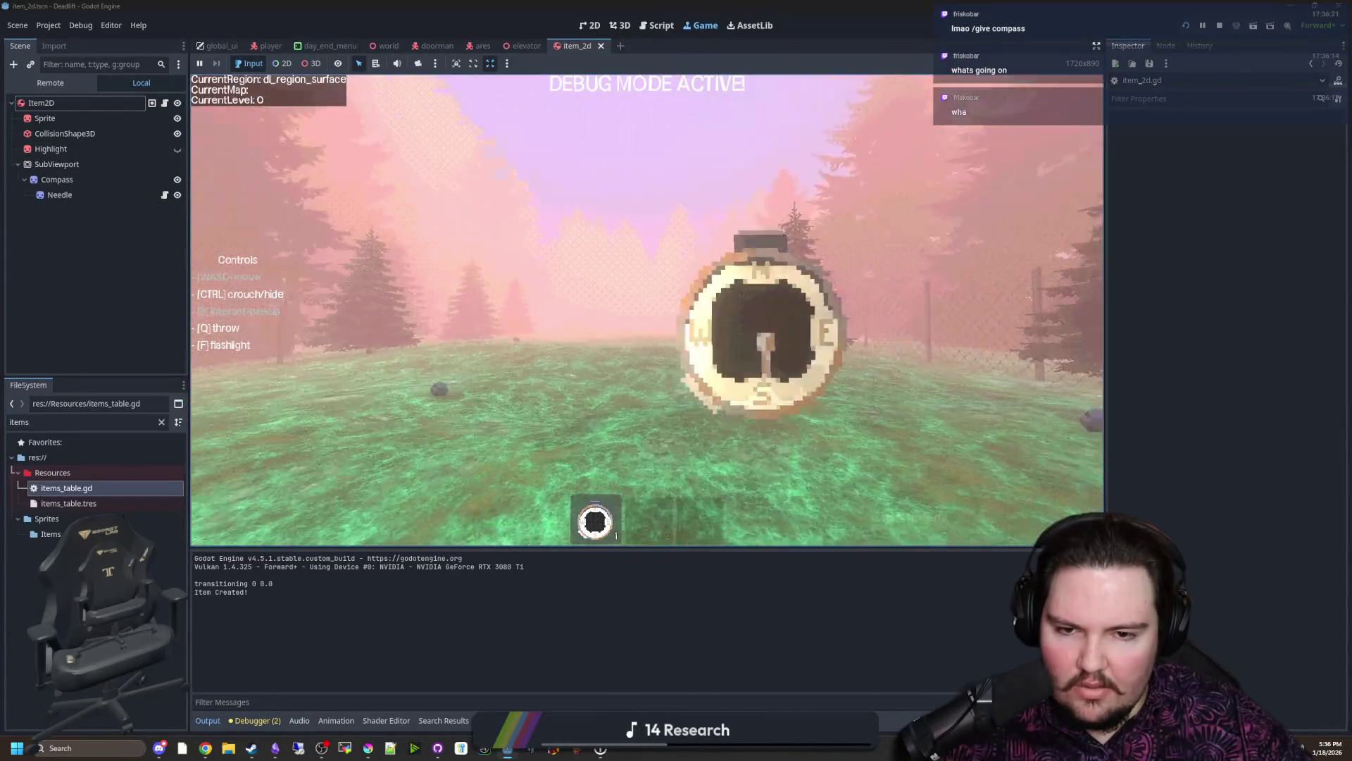
key(w)
key(w)
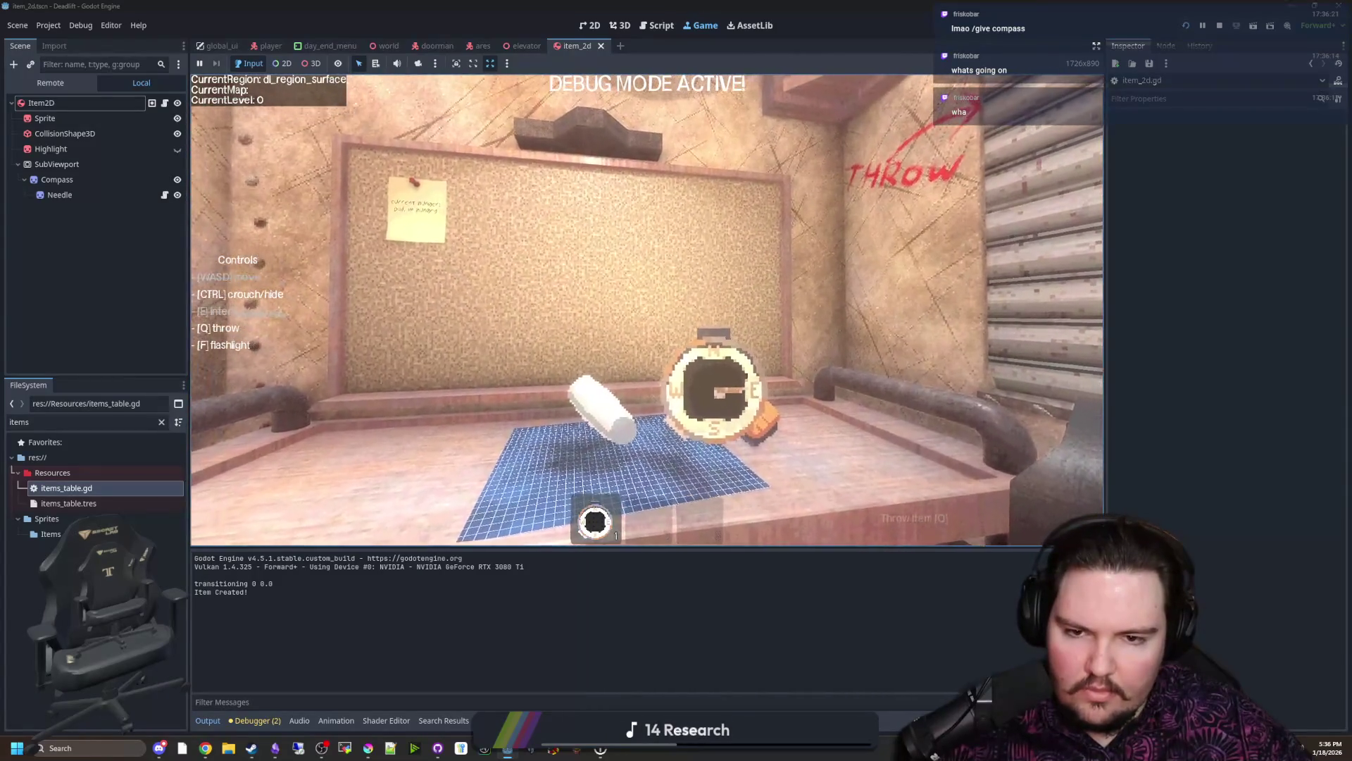
key(w)
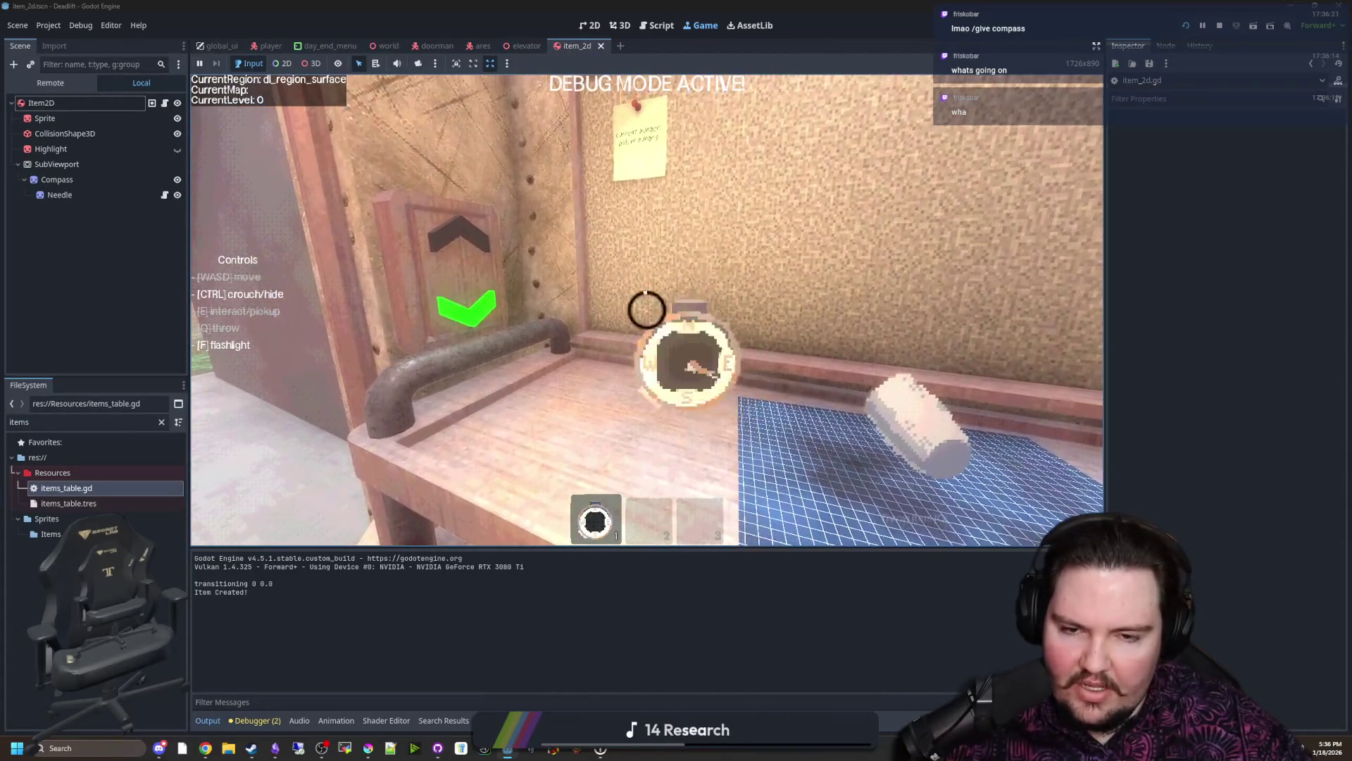
Step: Drop and pick up the compass, pause the game, and refocus the editor's scene tree
key(q)
key(e)
key(Escape)
key(super)
click(73, 209)
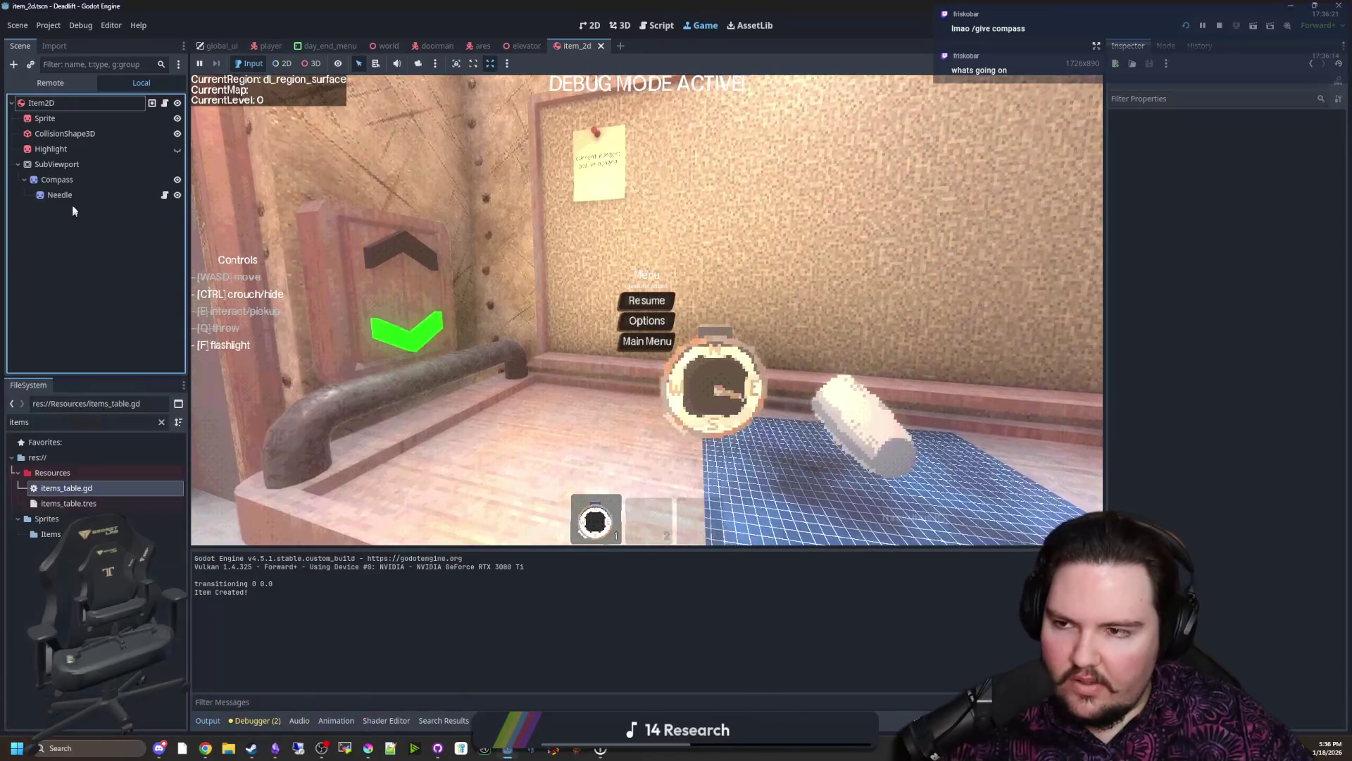
Step: Inspect the SubViewport's render target settings and the Compass sprite's animation section
click(81, 164)
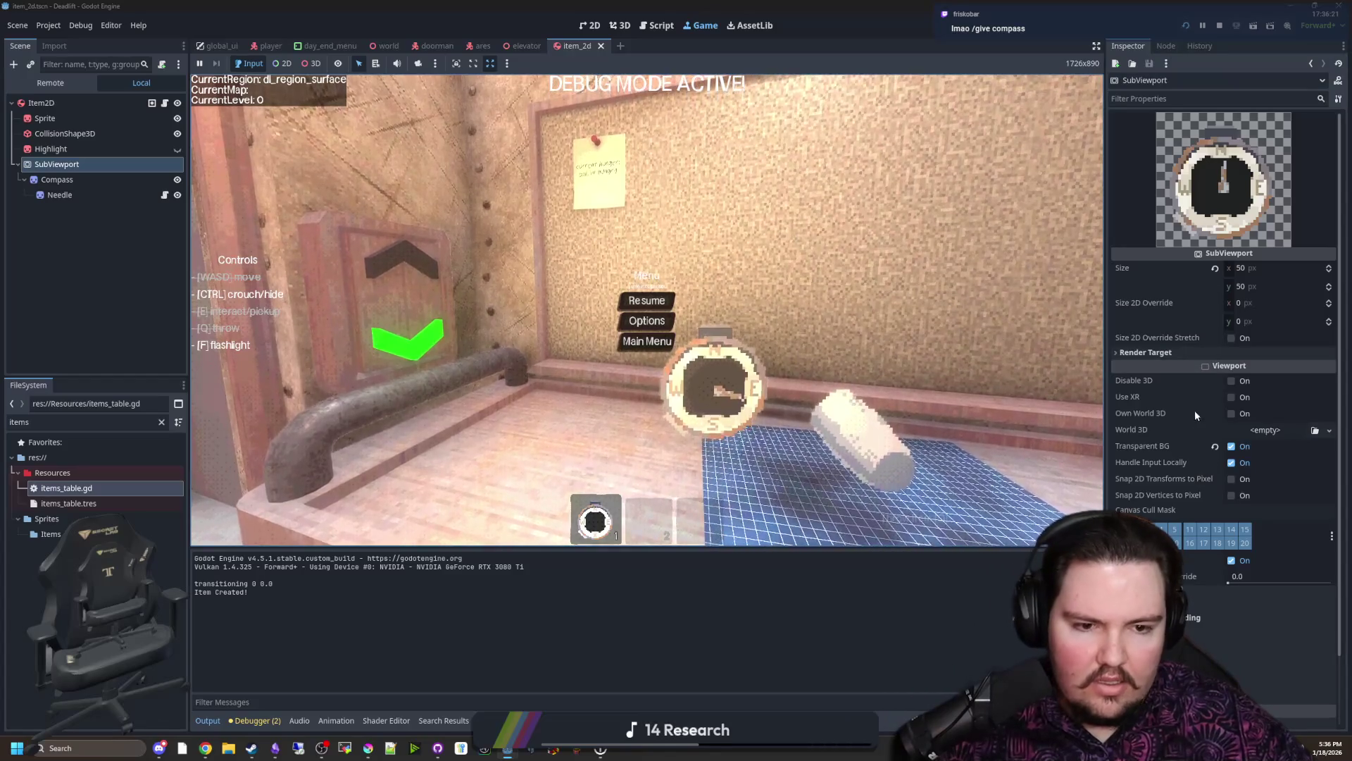
click(1160, 352)
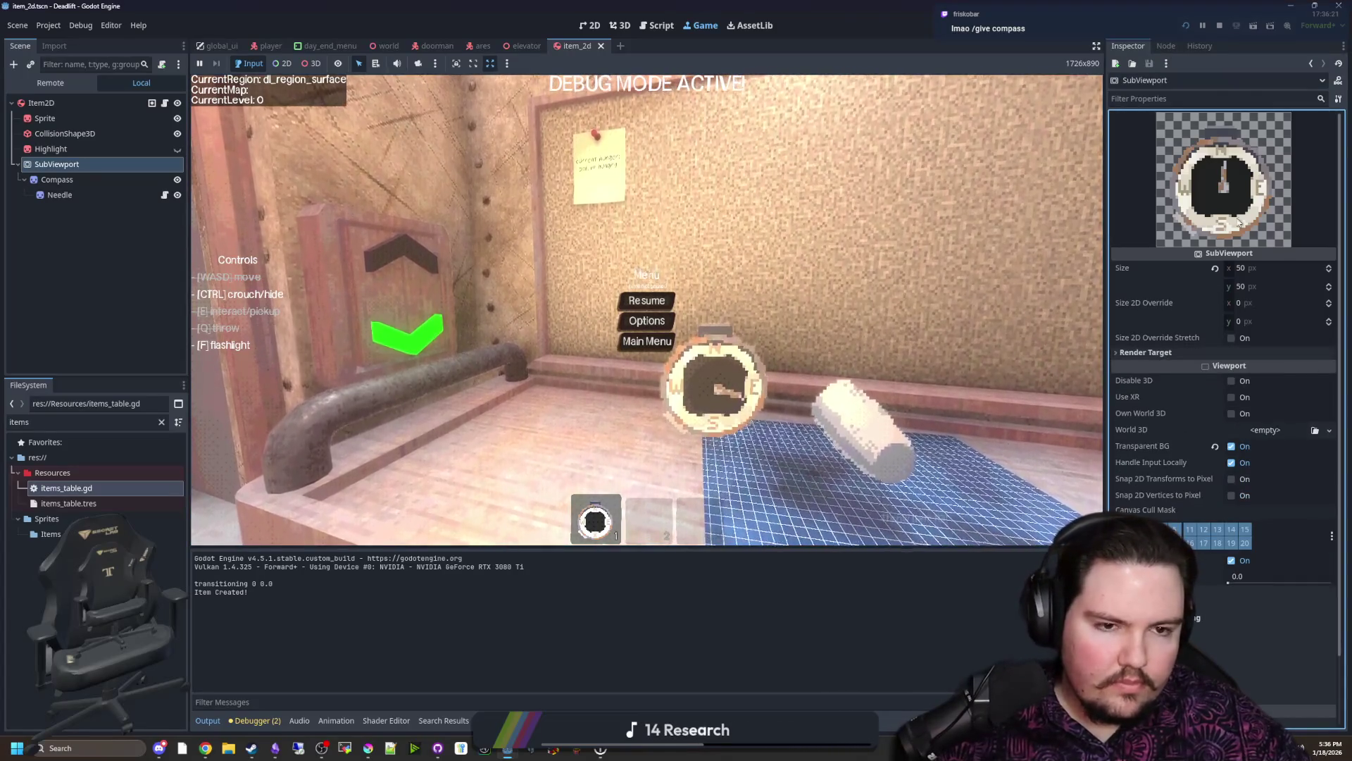
click(57, 179)
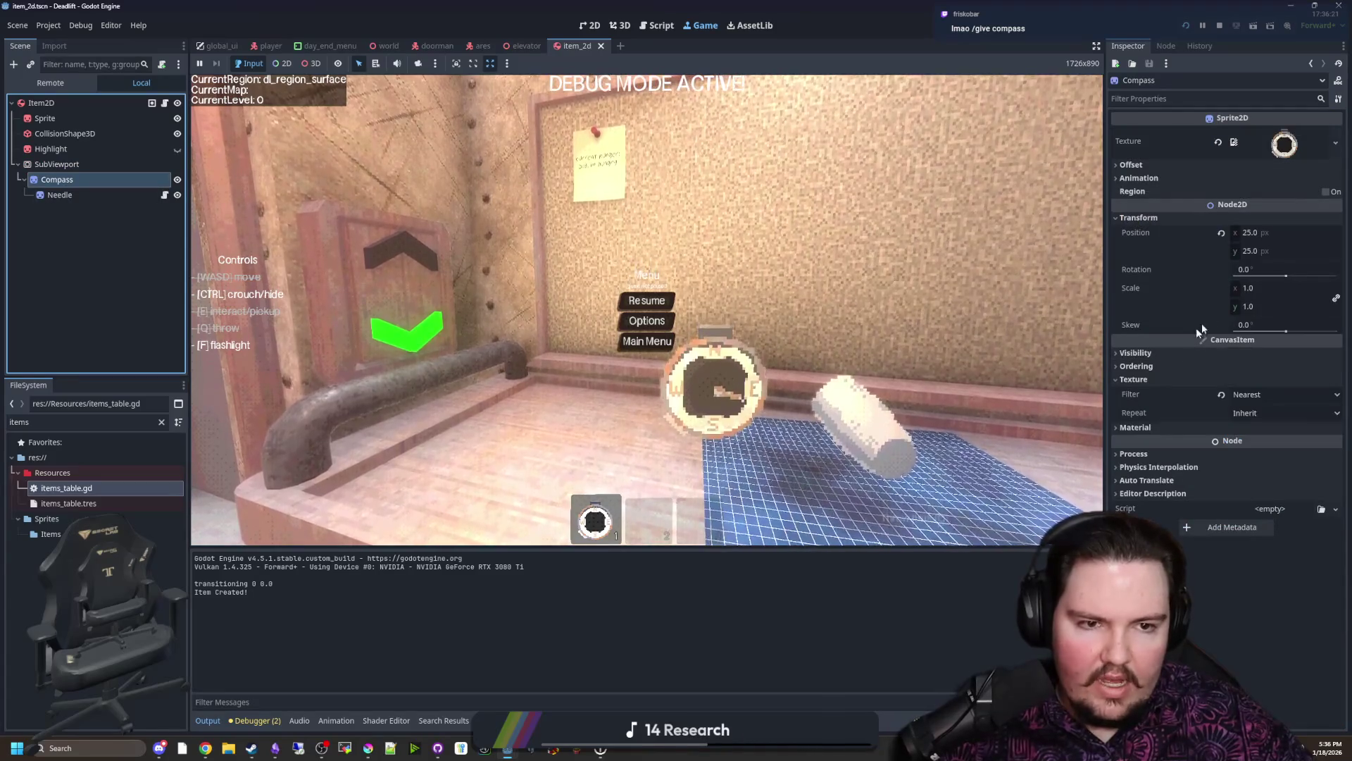
click(1148, 178)
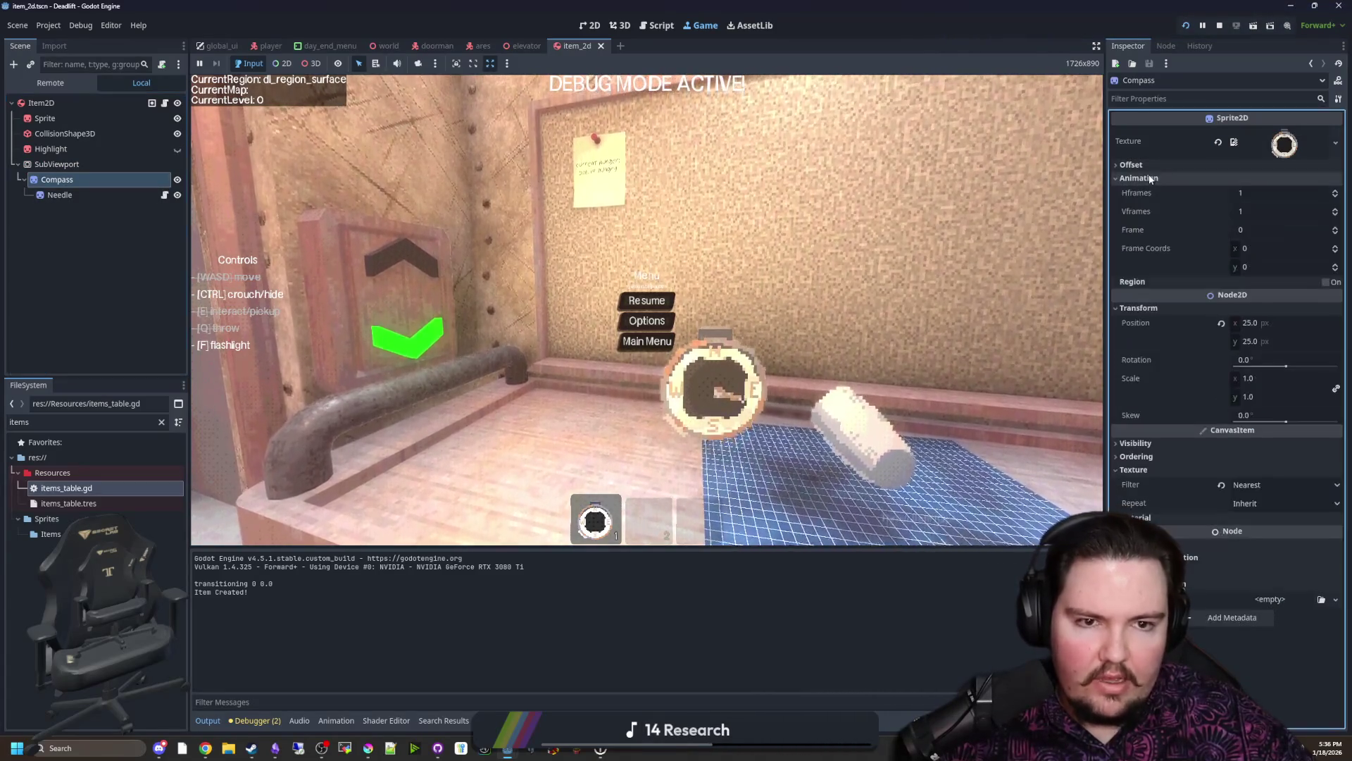
click(1148, 178)
click(66, 165)
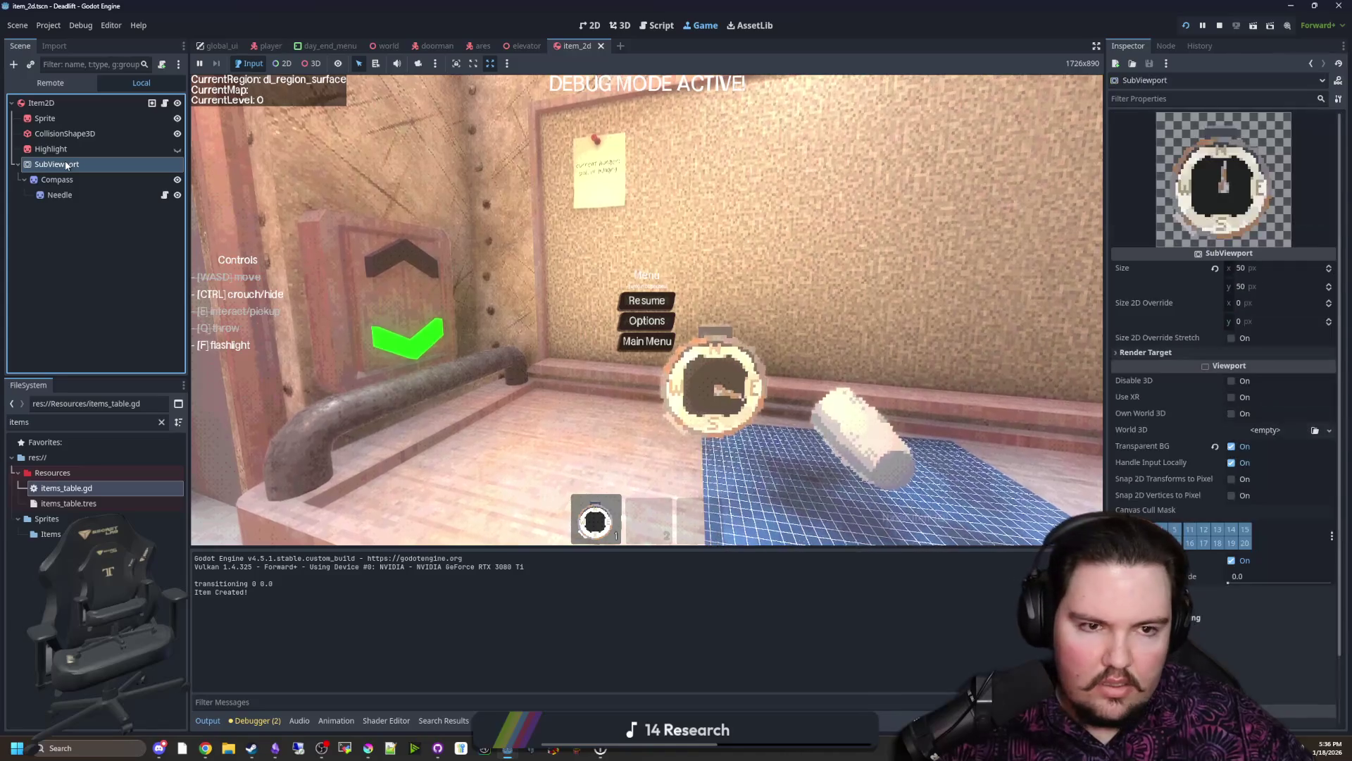
Step: Preview the Compass texture's import info, then review and collapse the SubViewport's render target settings
click(58, 178)
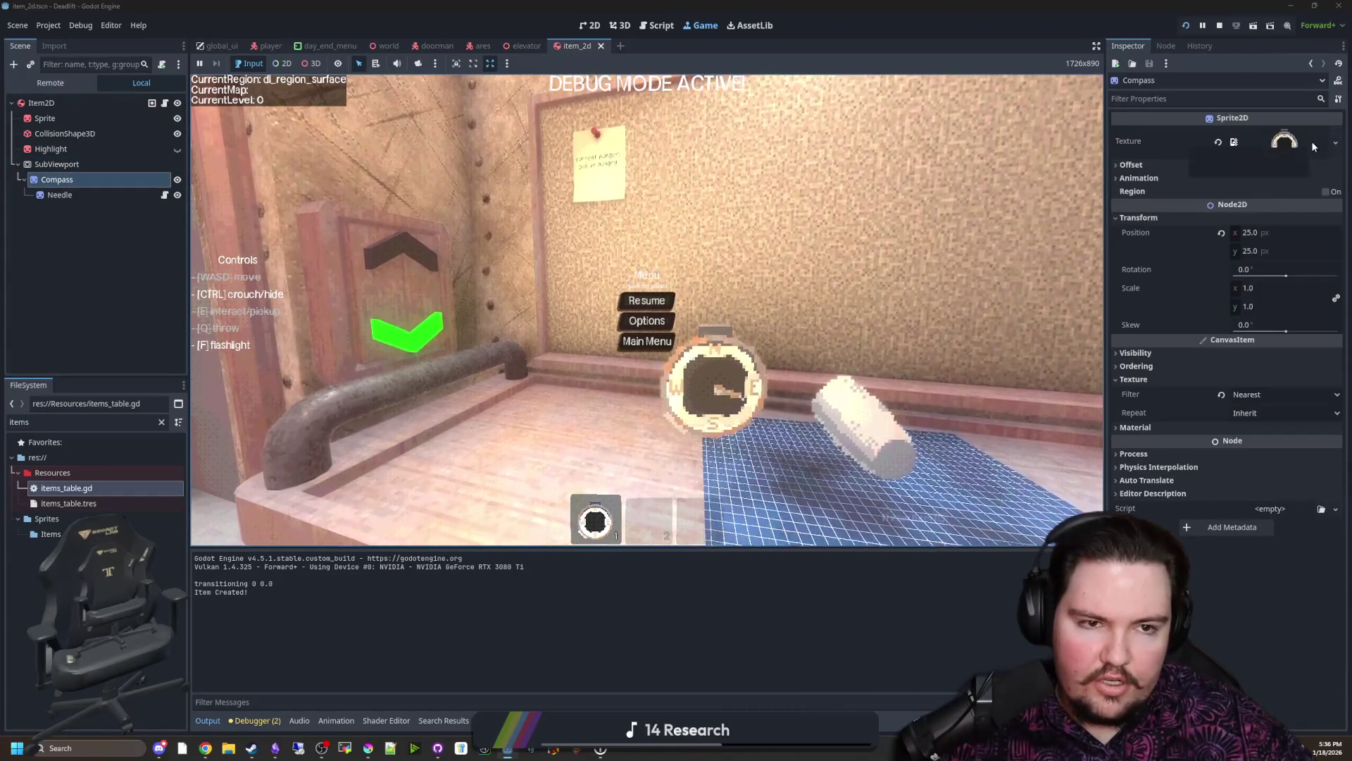
click(1312, 141)
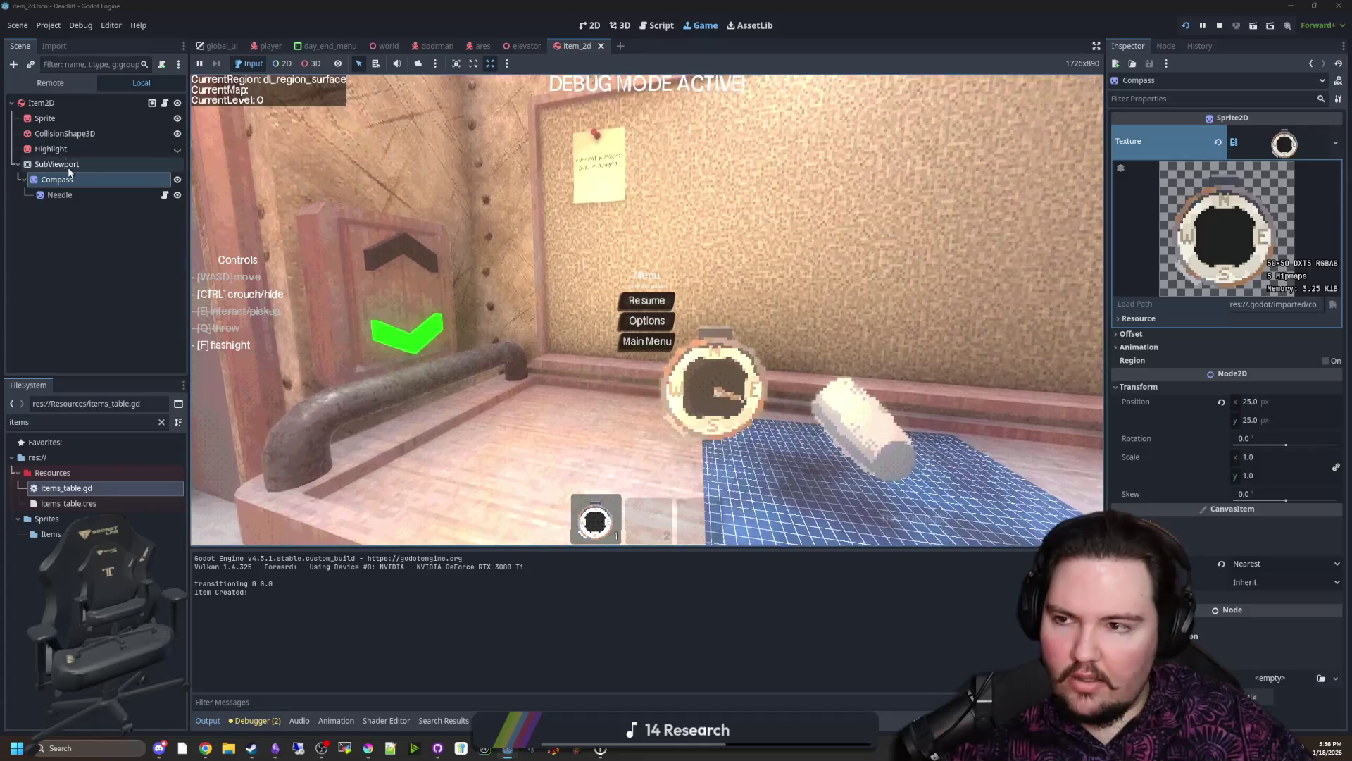
click(63, 166)
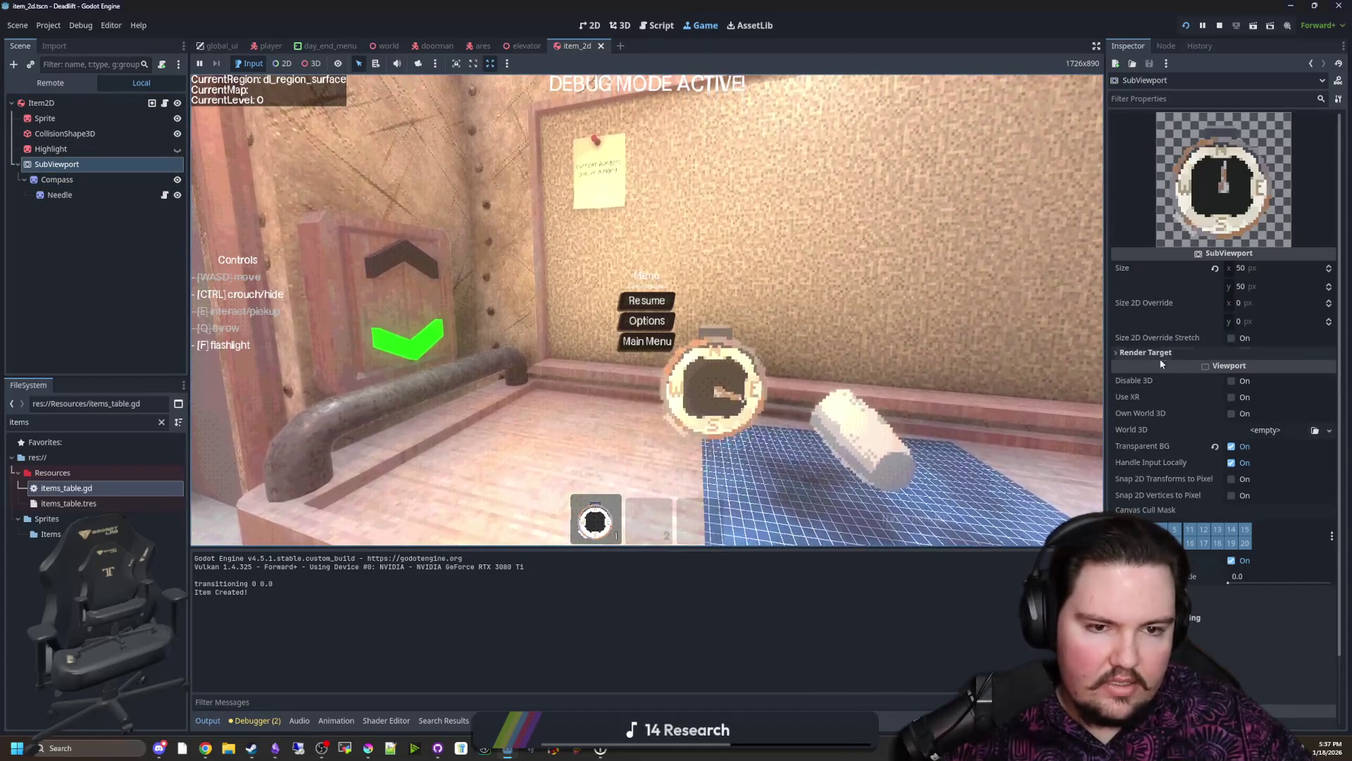
click(1157, 353)
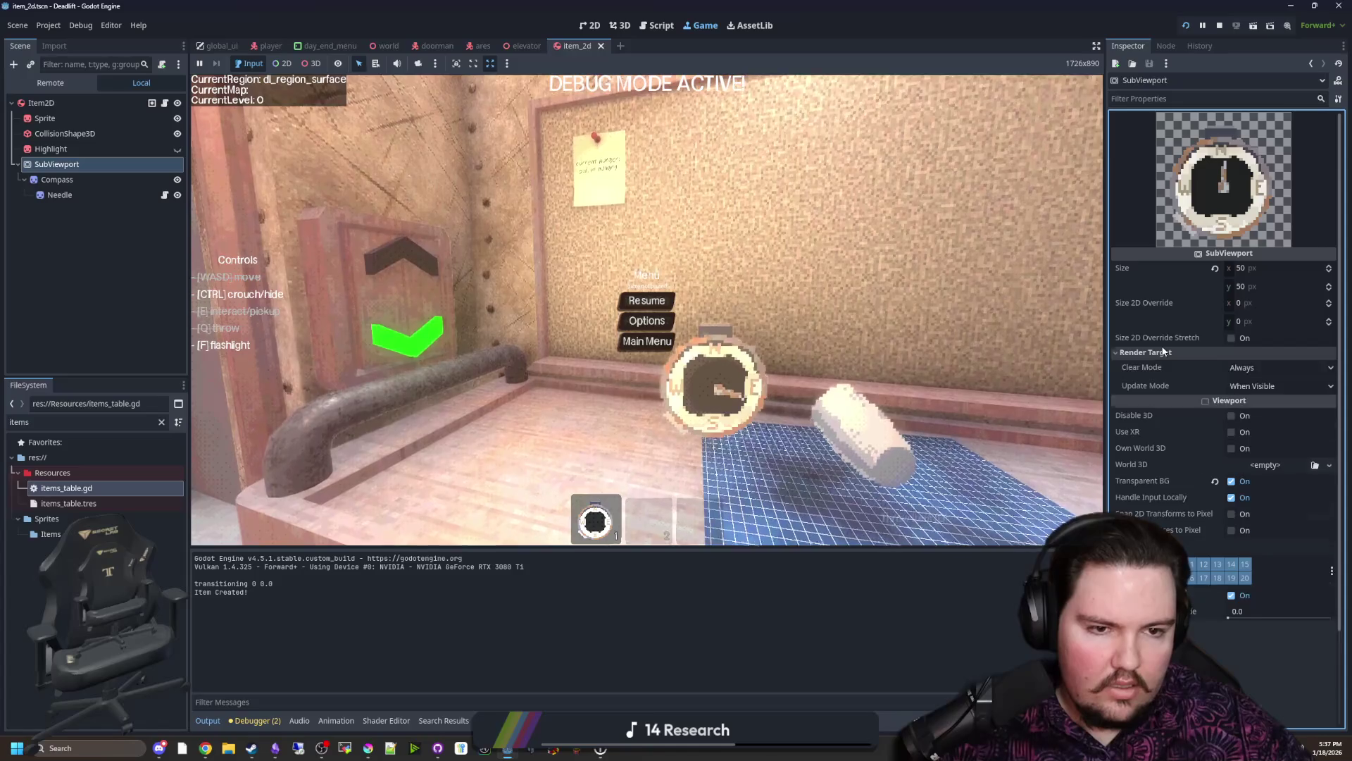
click(1162, 352)
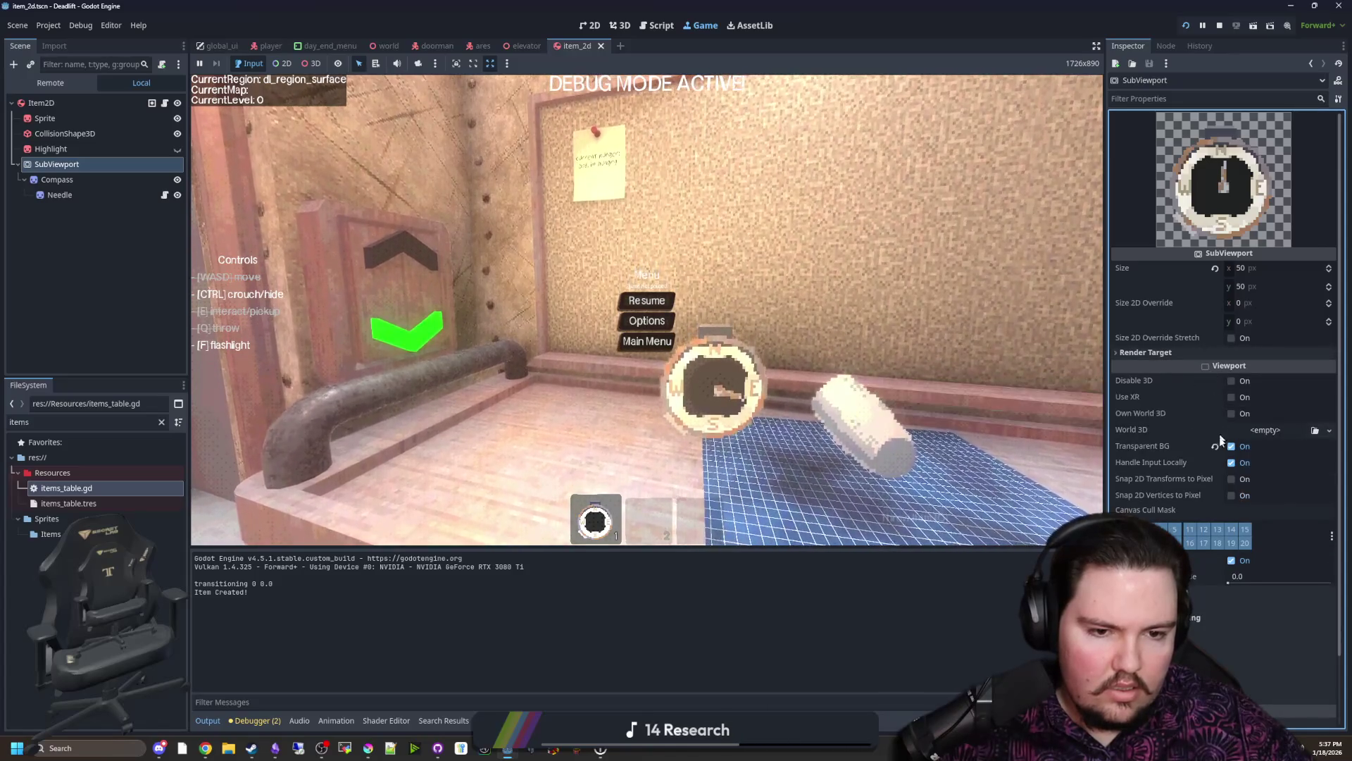
Step: Enable Snap 2D Vertices to Pixel on the SubViewport and untick Handle Input Locally
click(1230, 479)
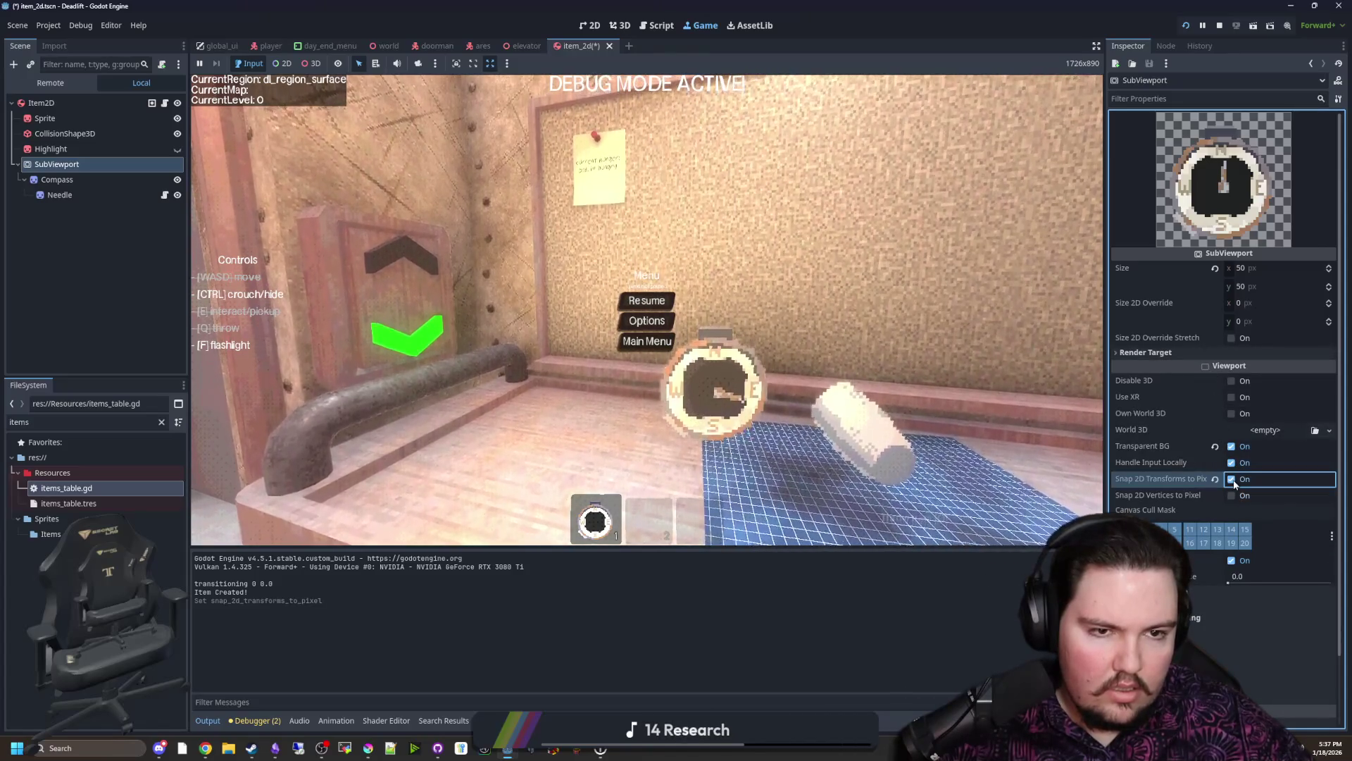
click(1231, 495)
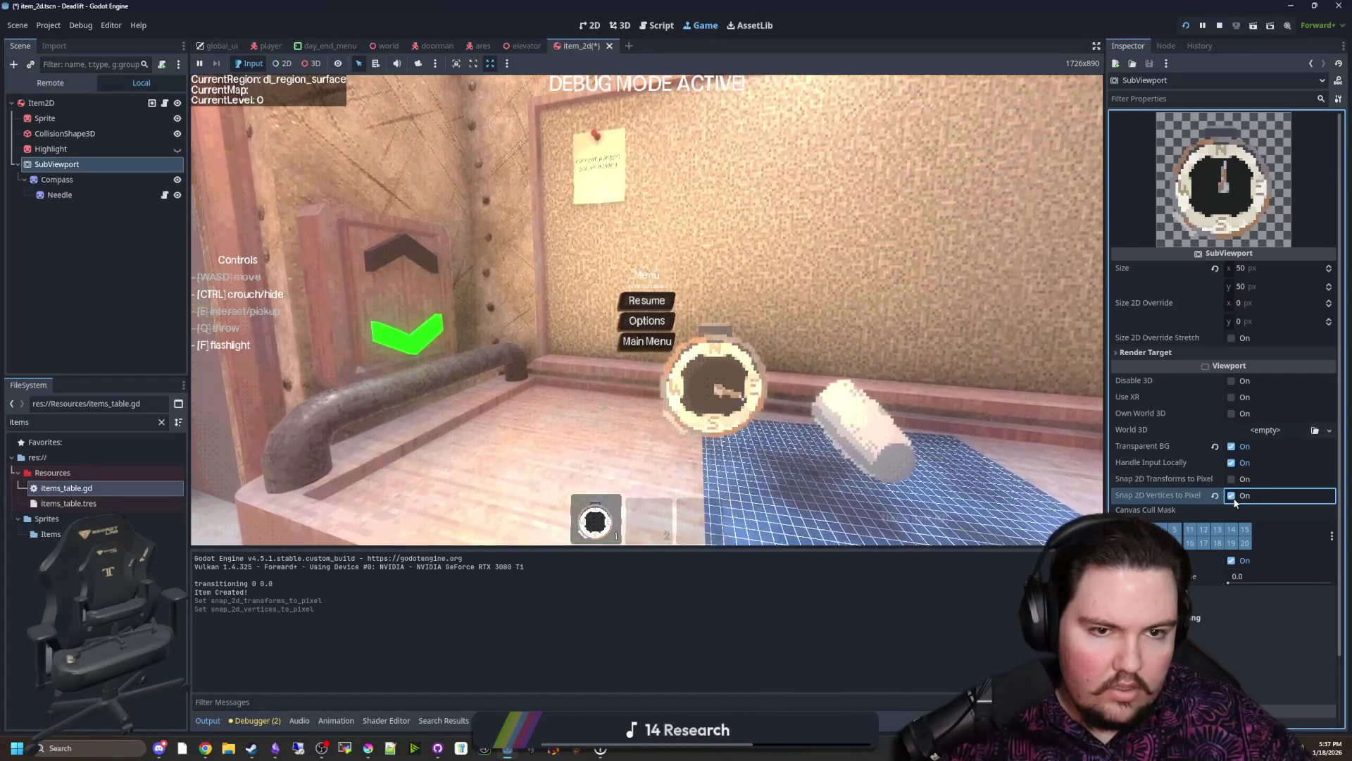
click(1232, 495)
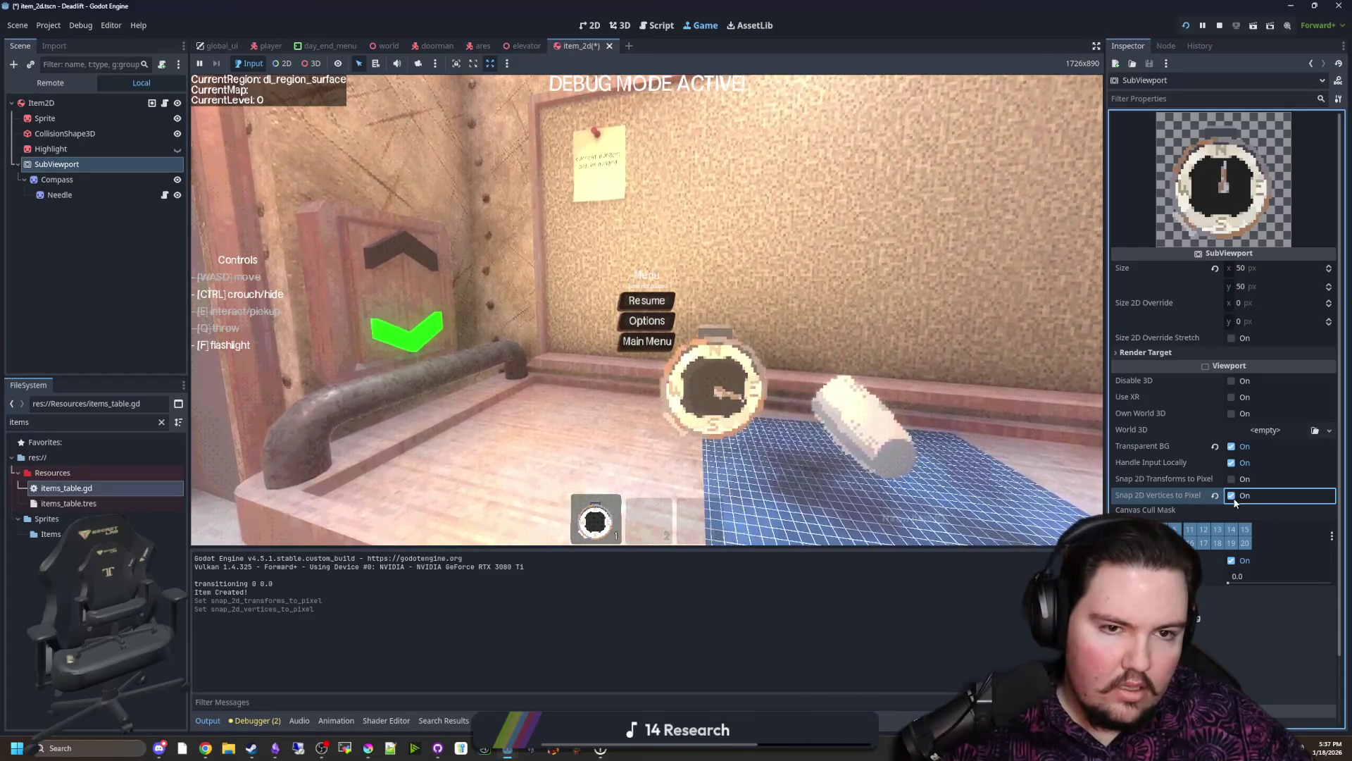
click(1230, 495)
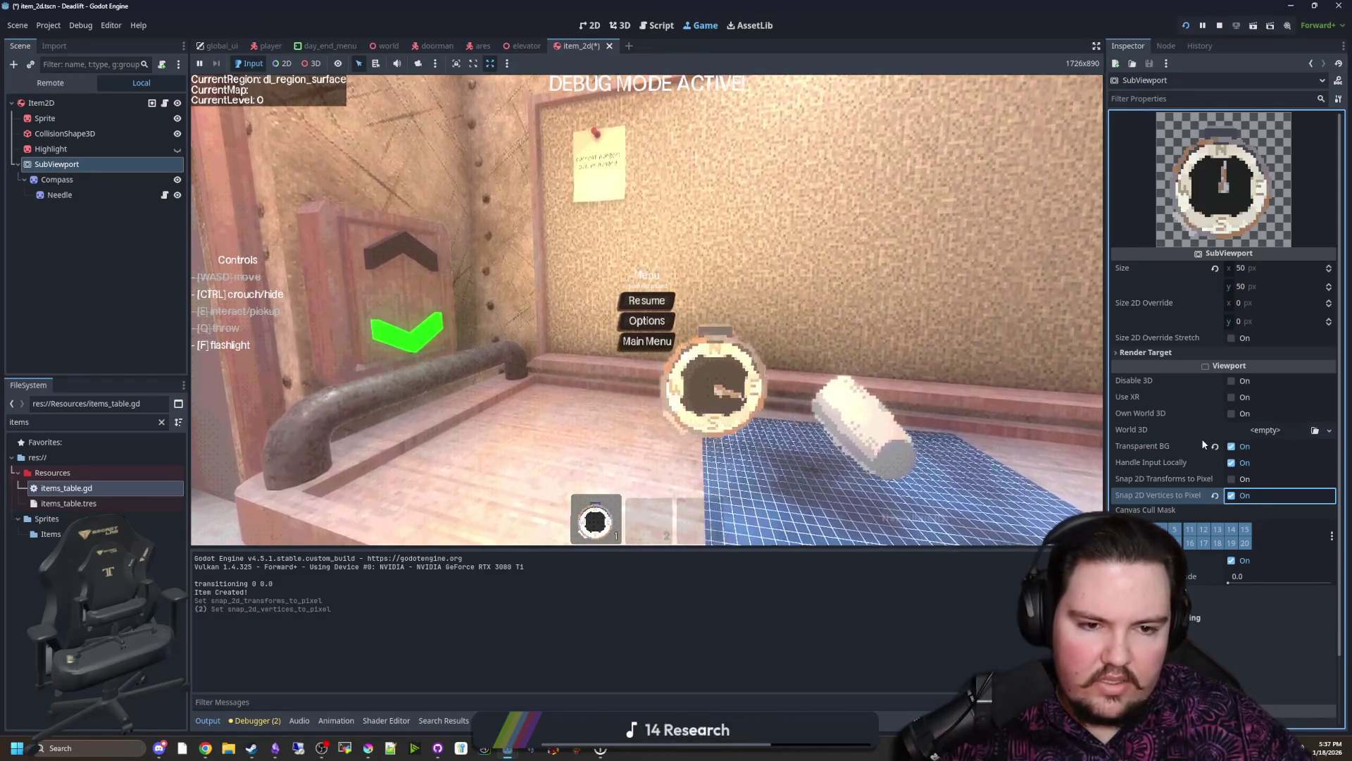
click(1232, 463)
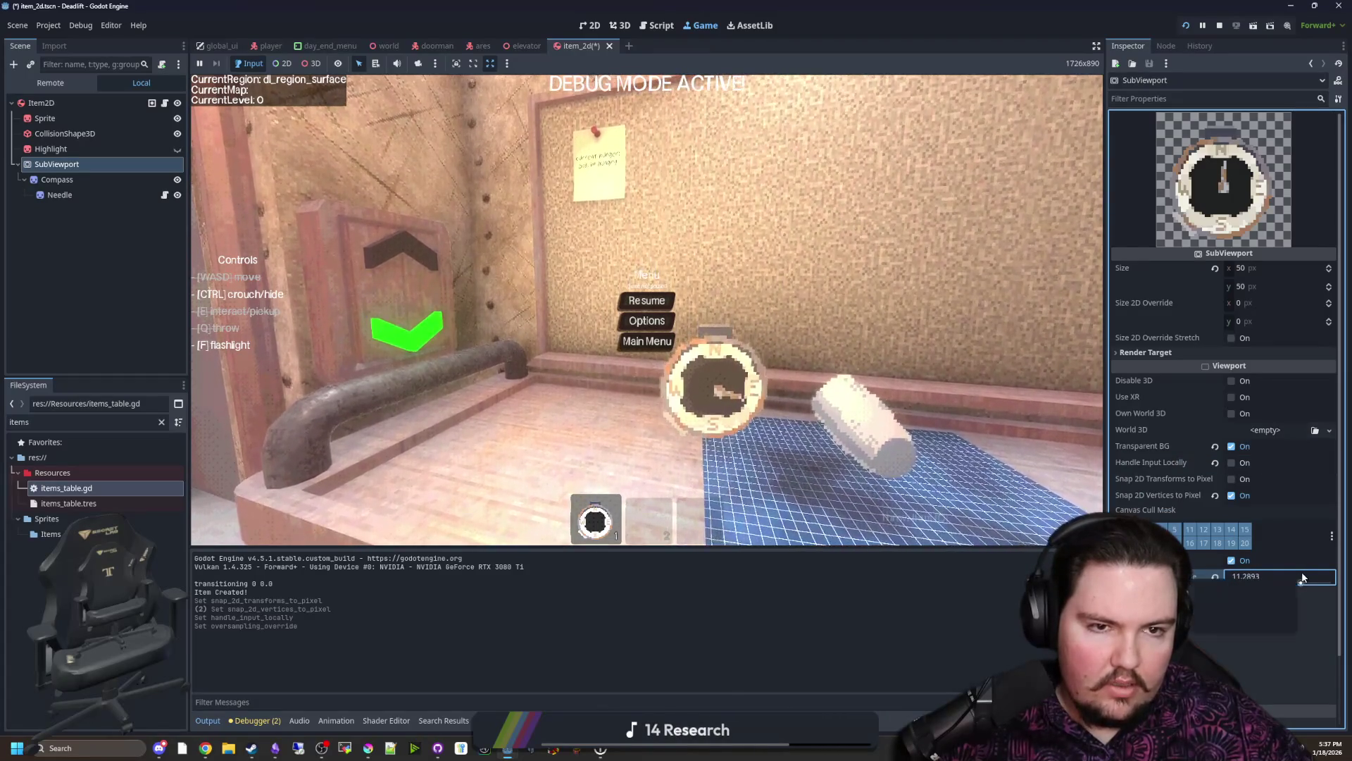
Step: Toggle oversampling and set the SubViewport width back to 50 px after test resizing
click(1231, 560)
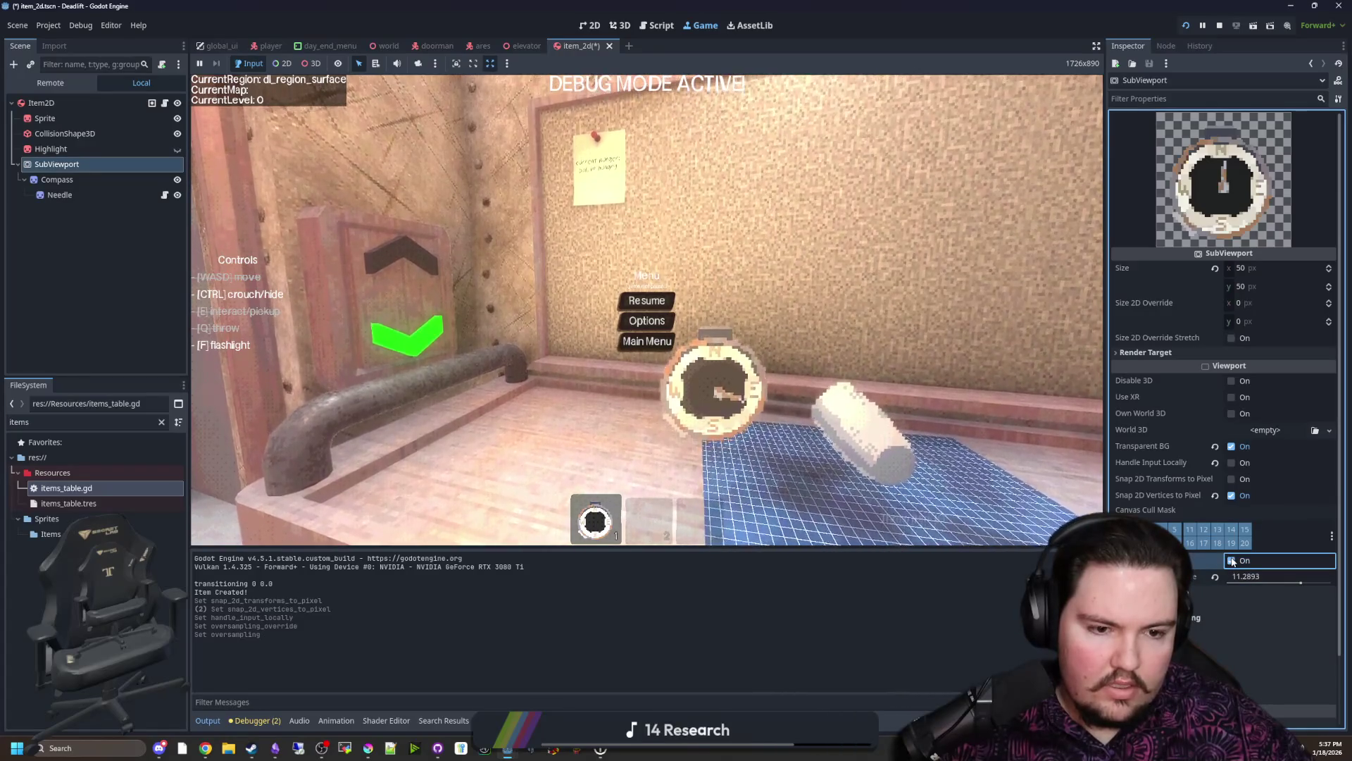
drag(1222, 271, 1246, 271)
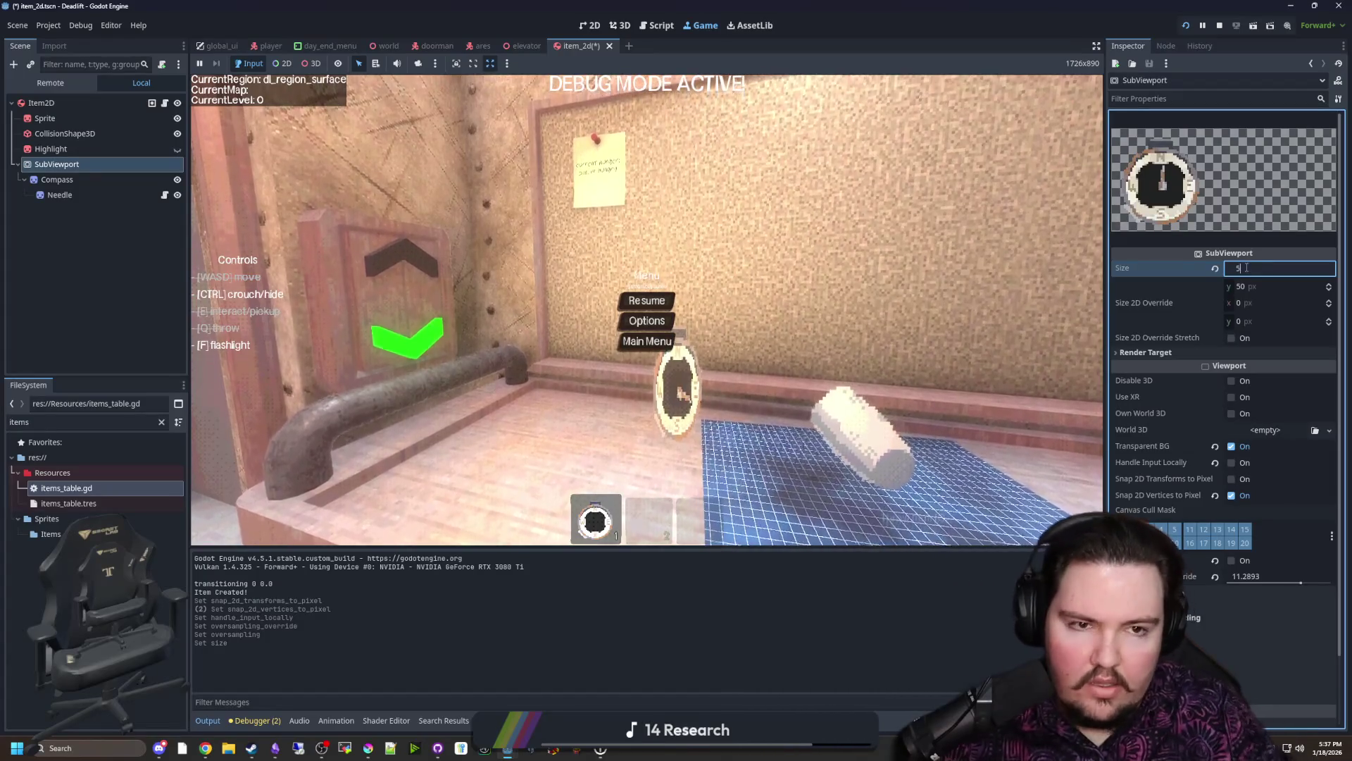
text(50)
key(Return)
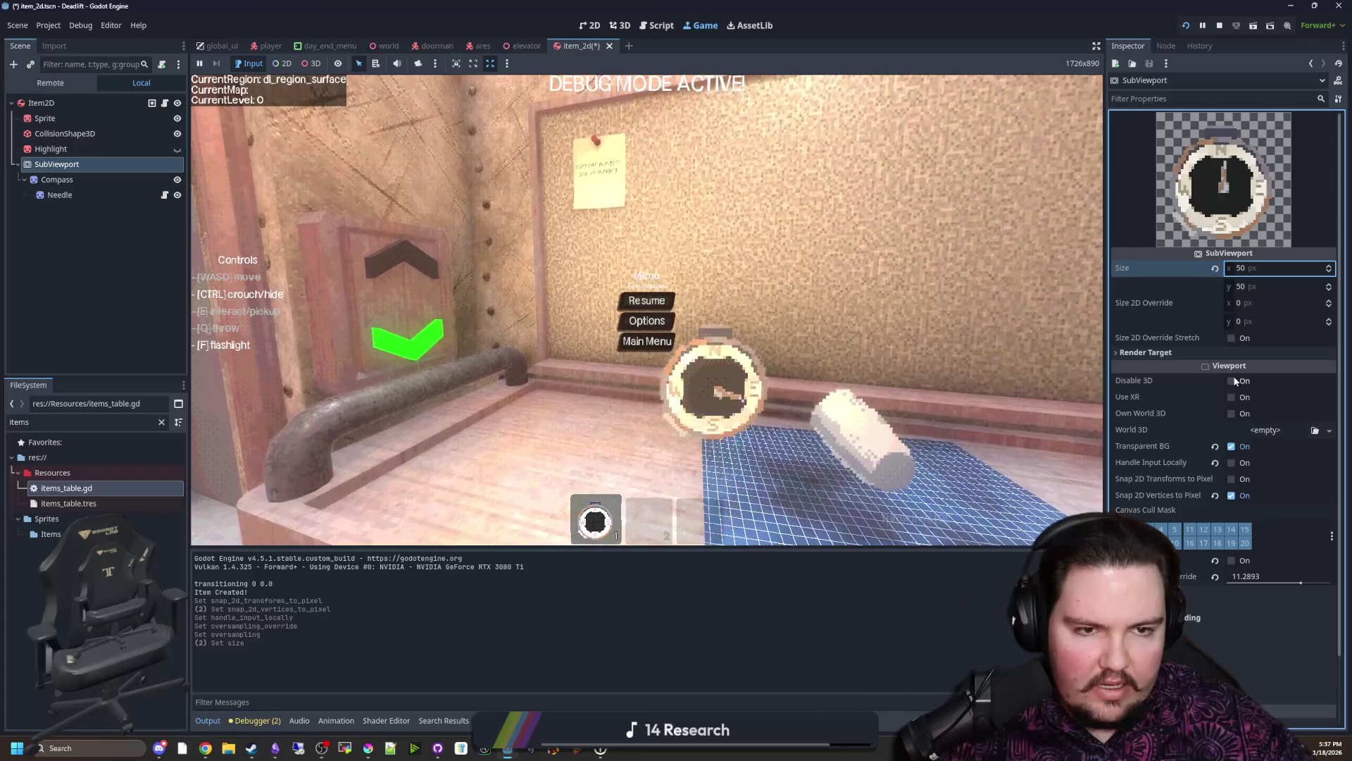
Step: Disable 3D on the SubViewport, leave oversampling off, and set the canvas default texture filter to Nearest
click(1232, 380)
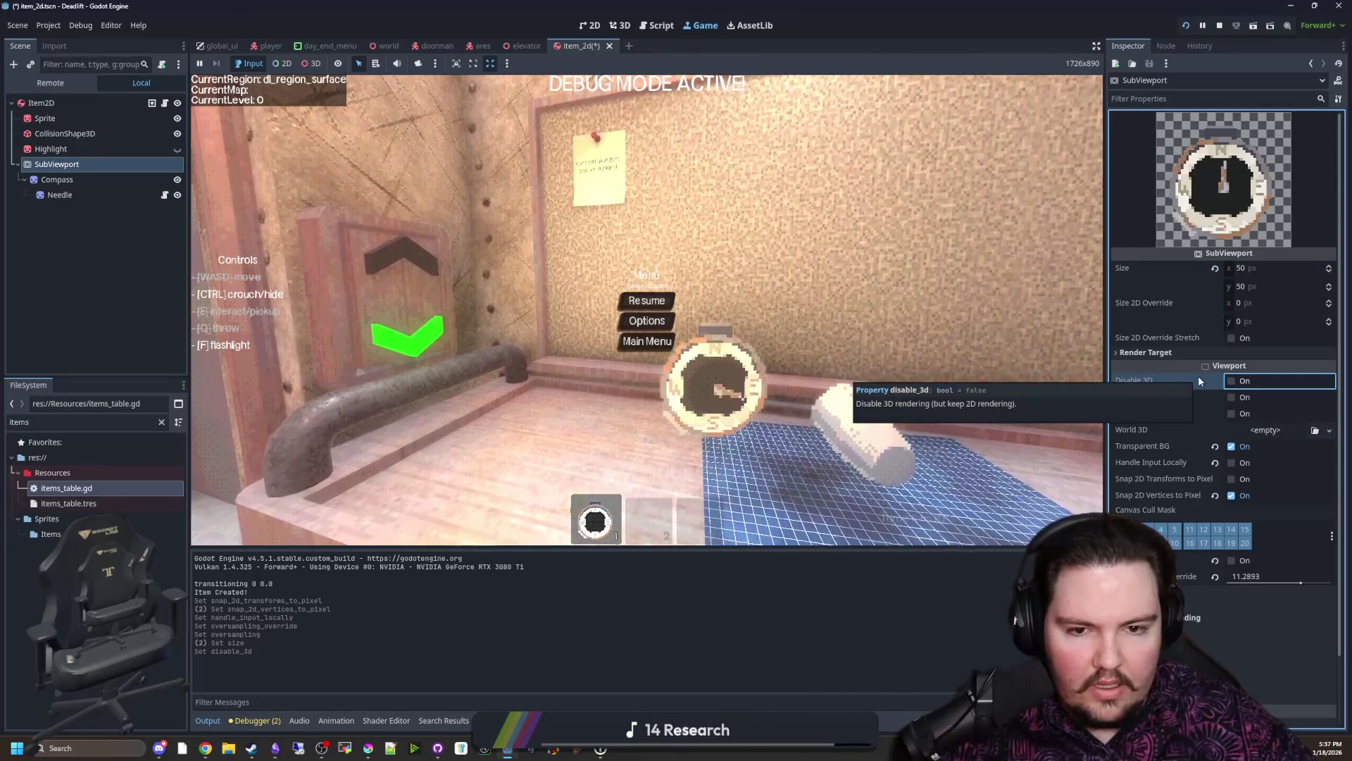
click(1234, 382)
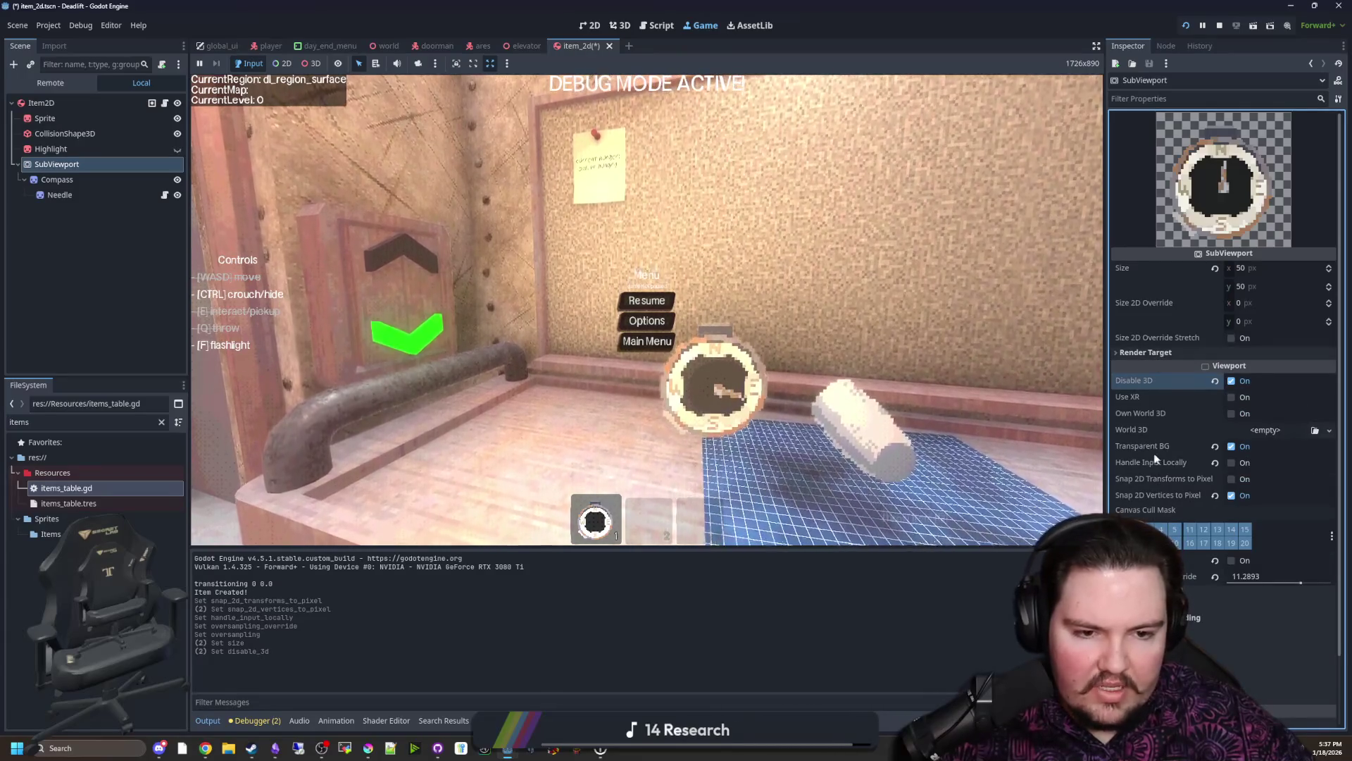
scroll(1155, 459, down, 2)
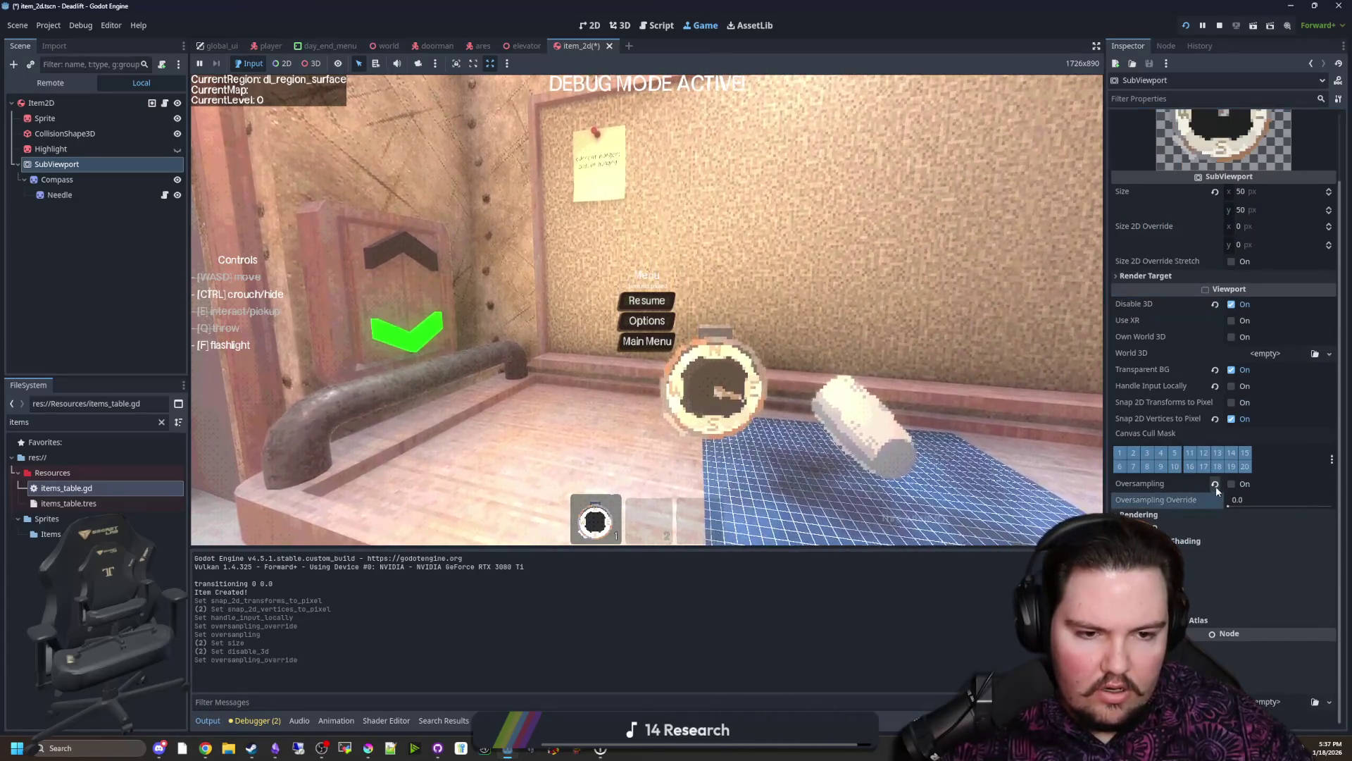
click(1216, 487)
click(1229, 484)
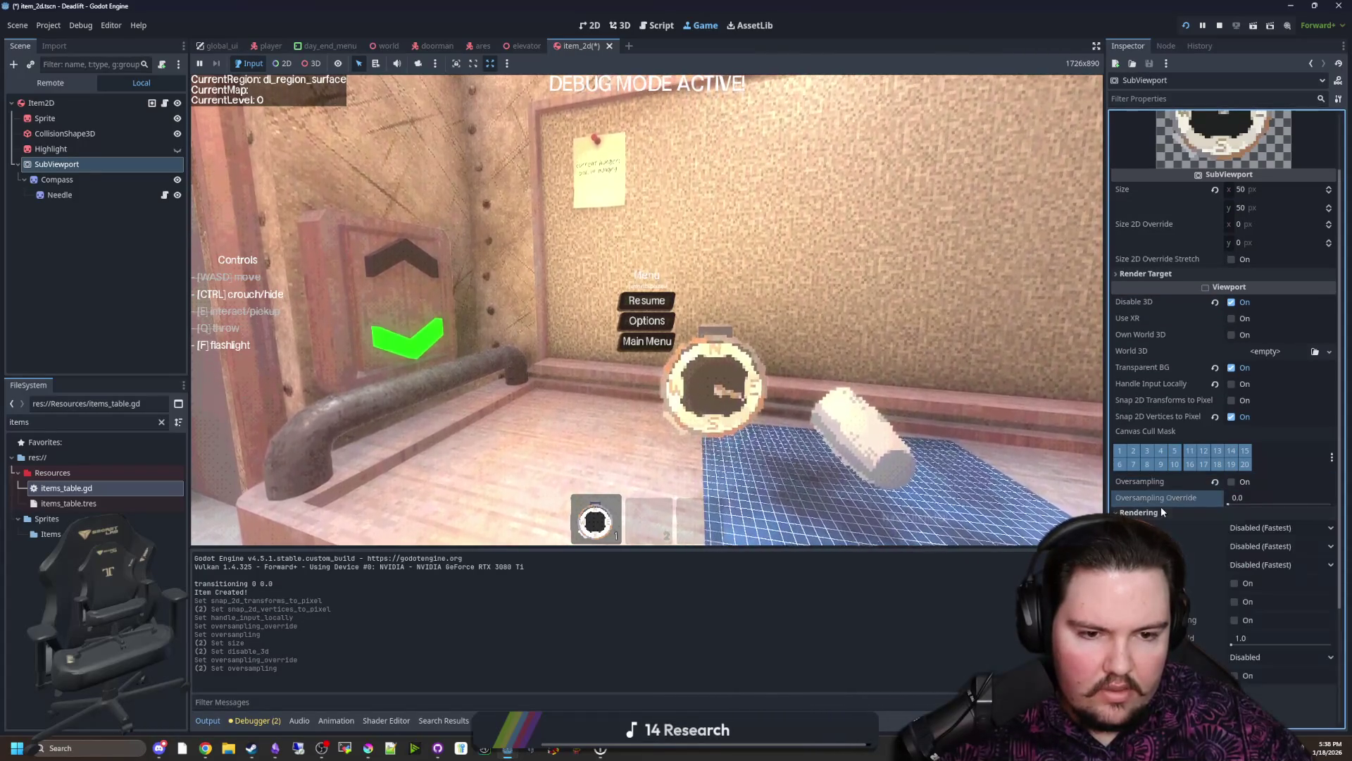
scroll(1160, 507, down, 2)
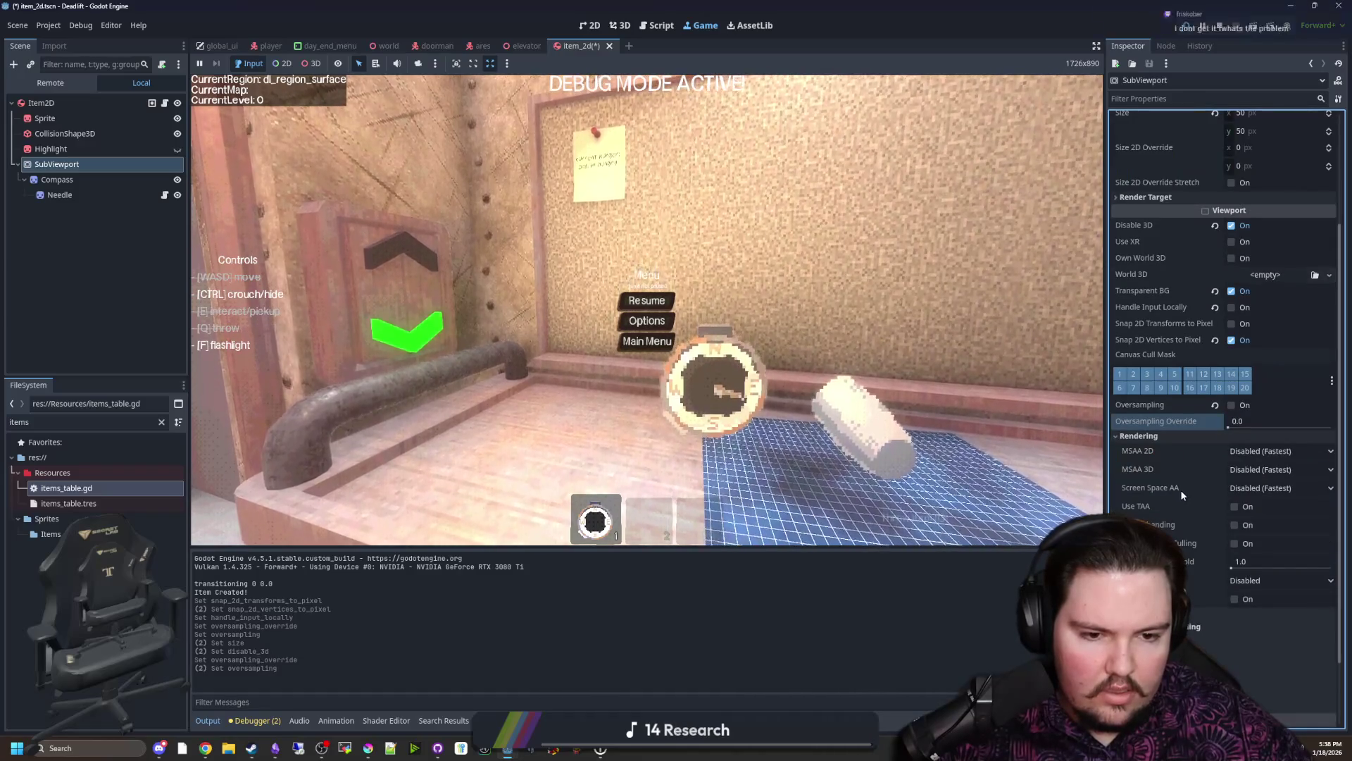
scroll(1179, 489, down, 2)
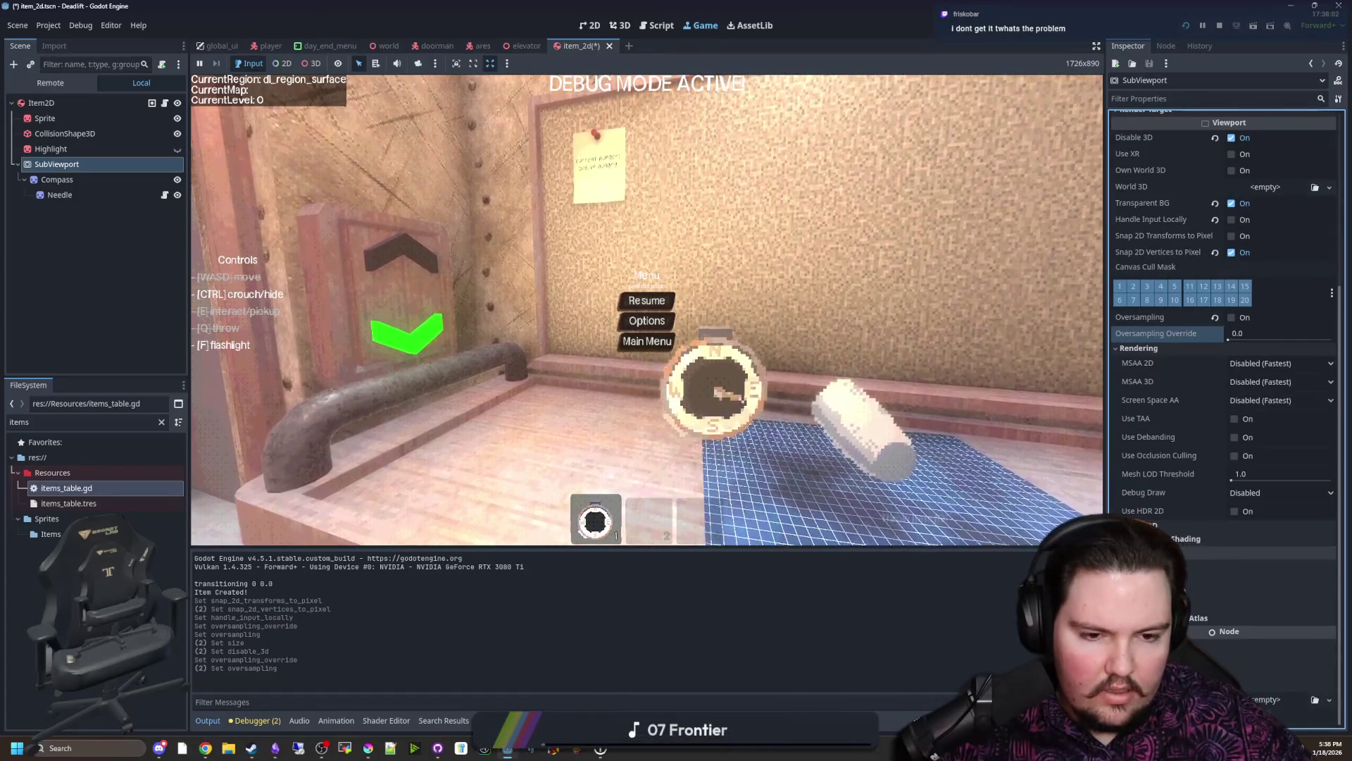
click(1275, 566)
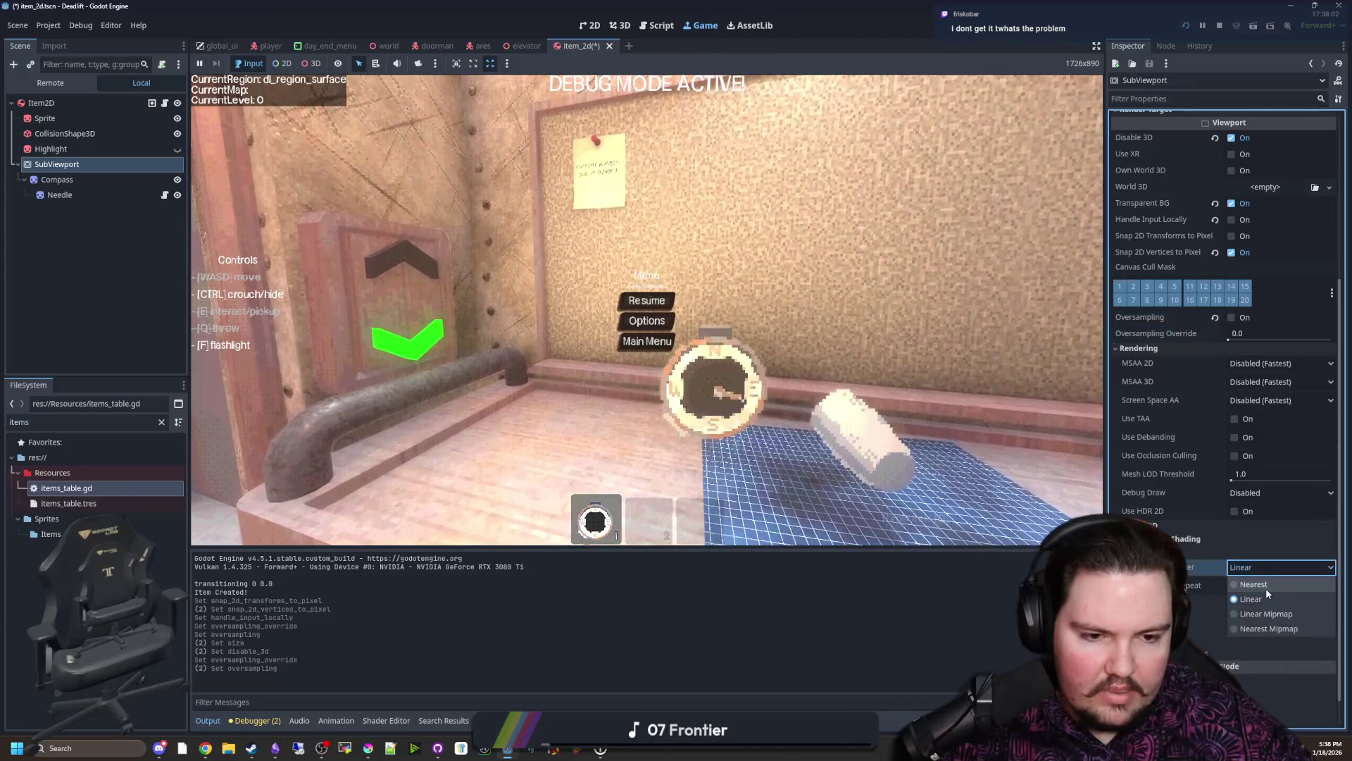
scroll(1198, 568, up, 5)
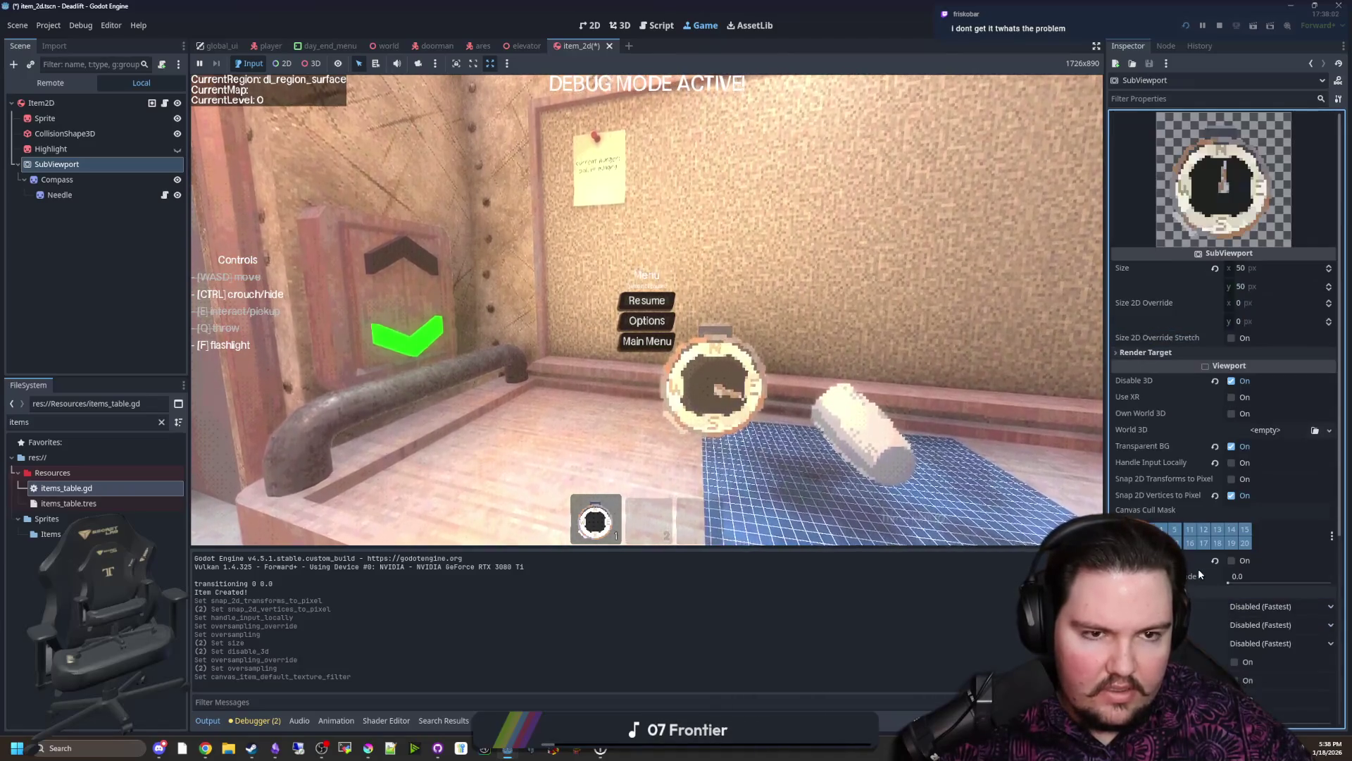
scroll(1160, 446, down, 5)
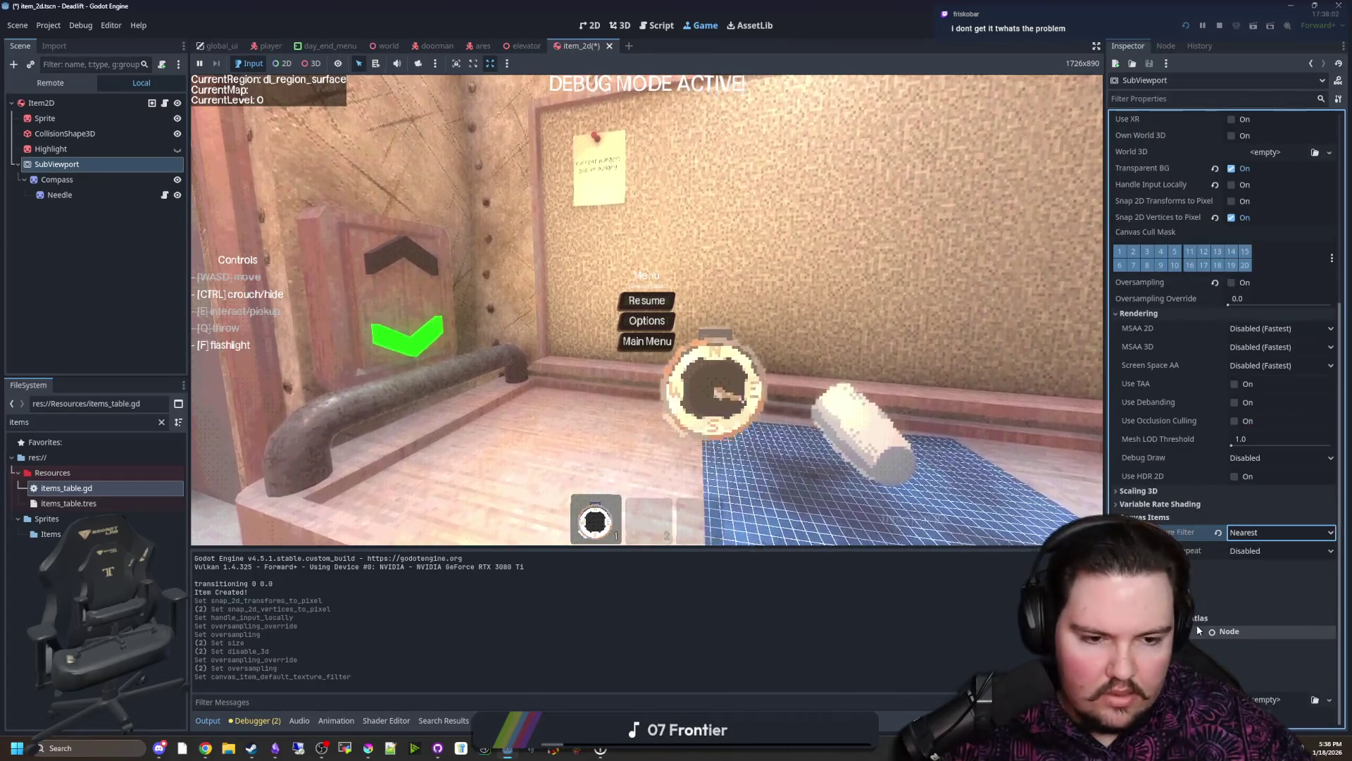
scroll(1166, 493, up, 5)
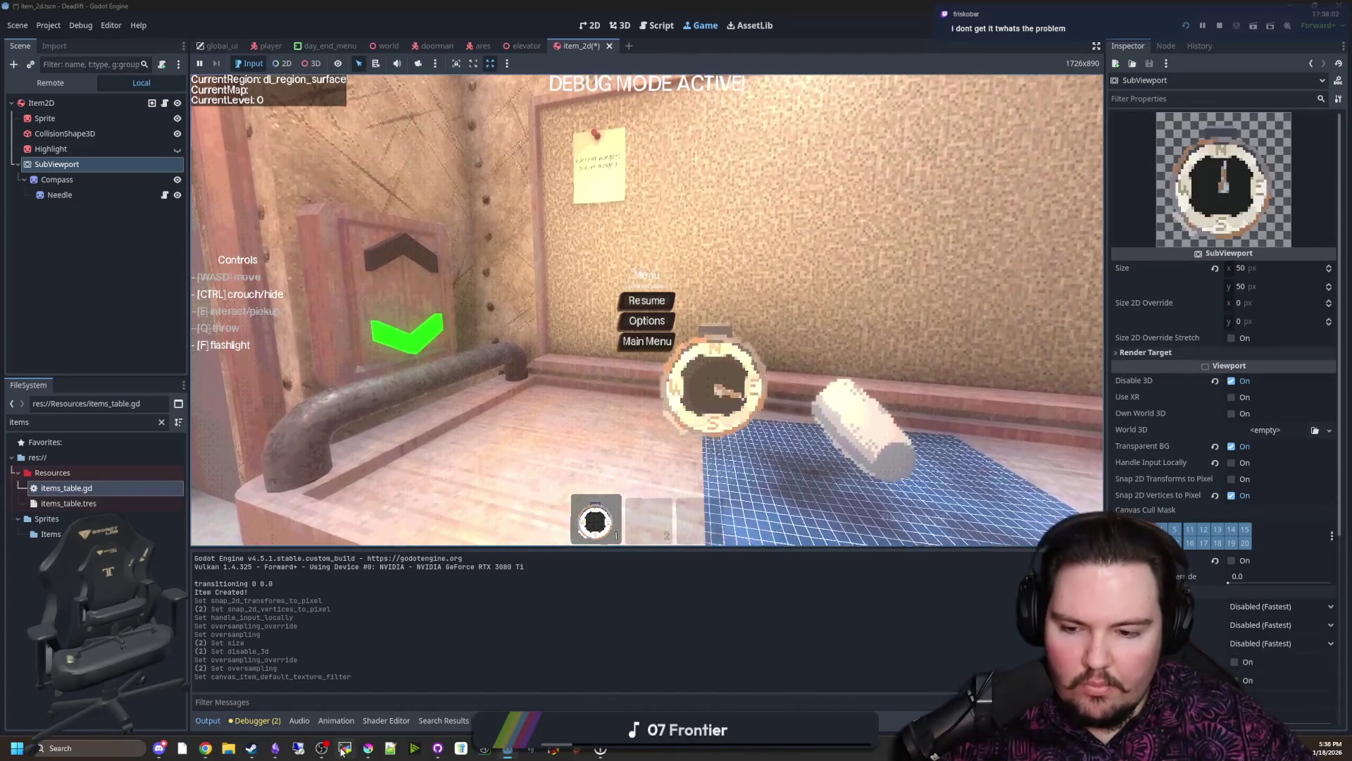
Step: Glance at compass.png in Krita, clear its selection, and return to Godot
click(367, 748)
click(1043, 52)
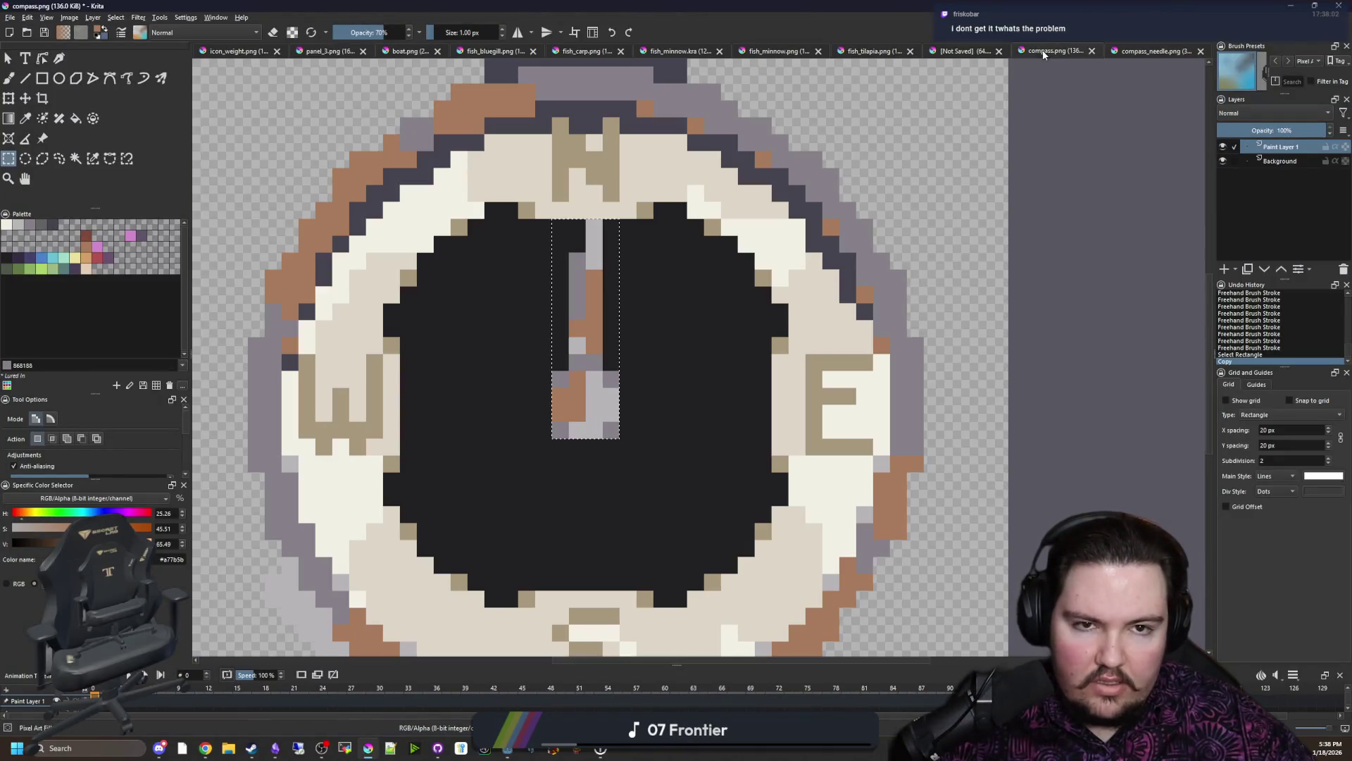
scroll(592, 295, down, 2)
key(ctrl+shift+a)
key(alt+Tab)
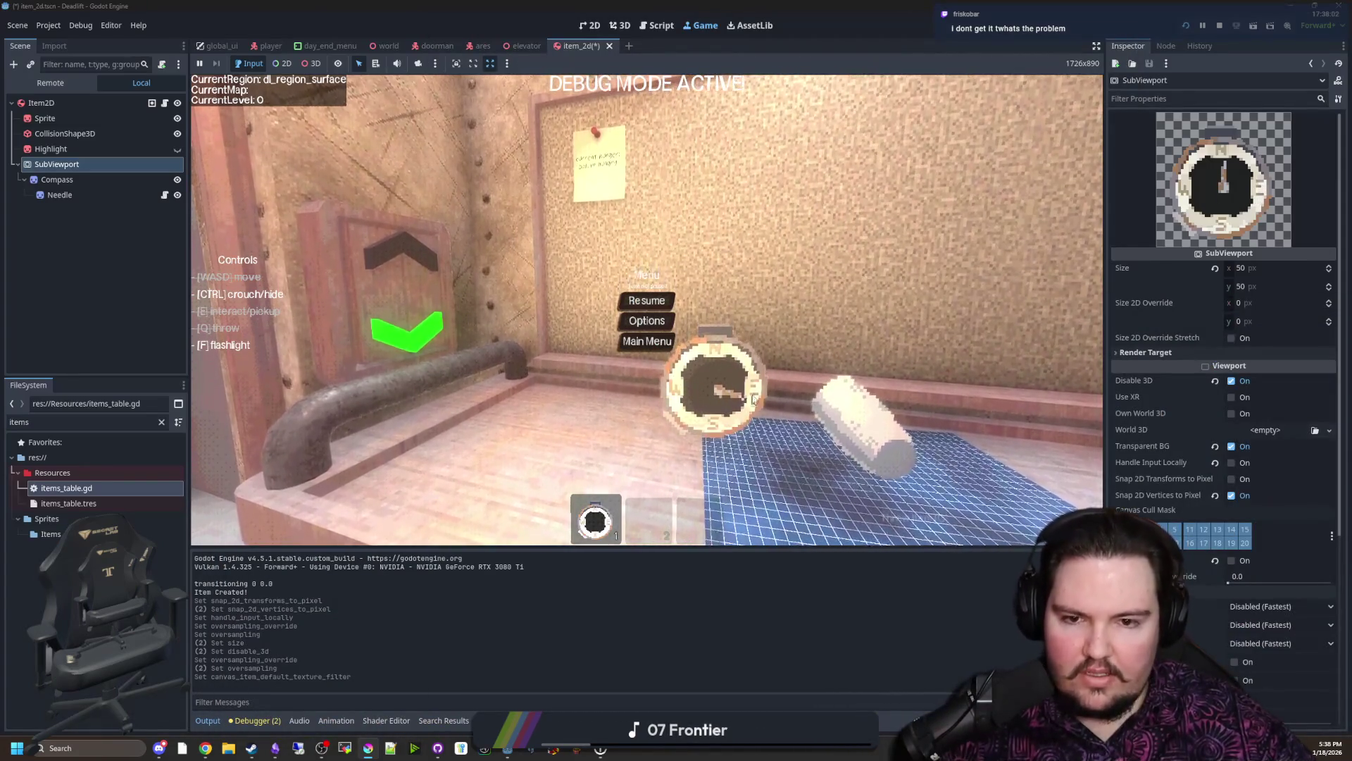
Step: Test-rotate the Compass sprite and revert it to 0°, then clear the FileSystem filter
click(54, 181)
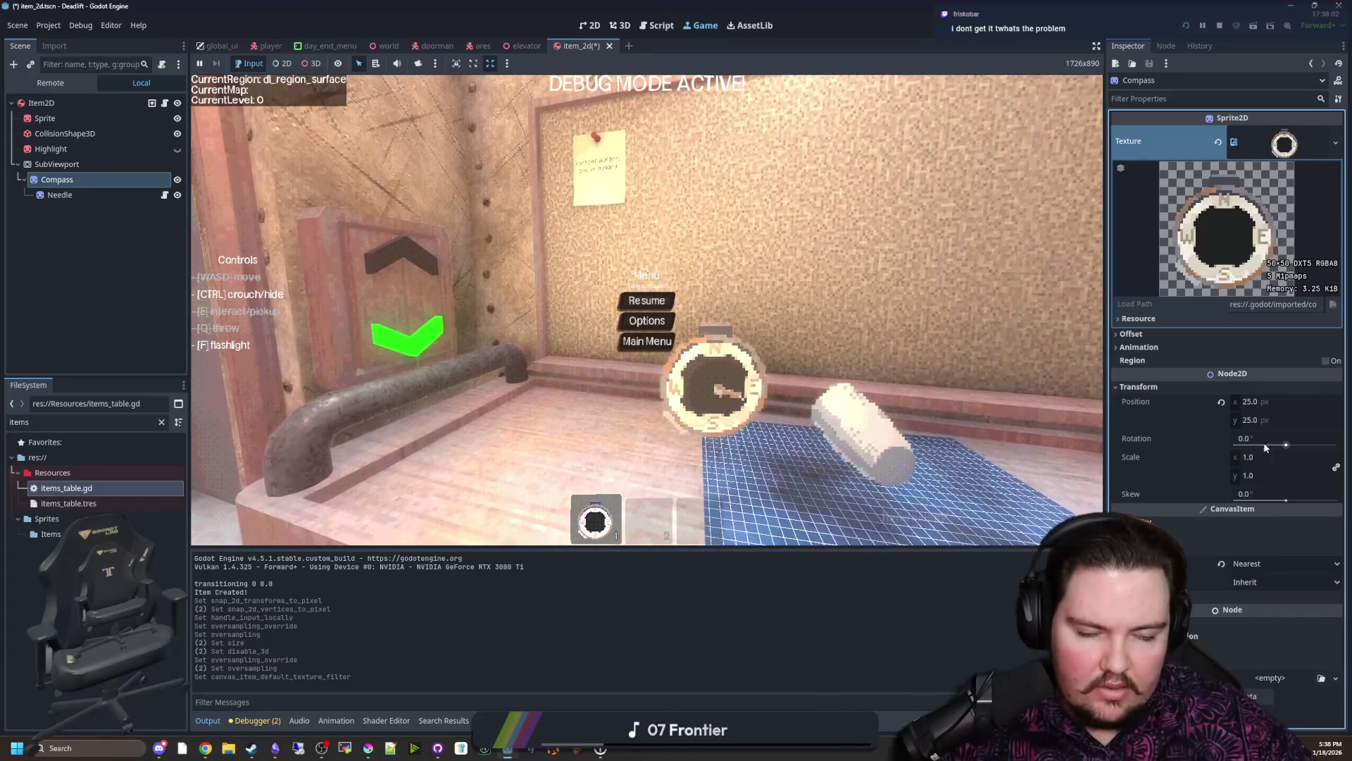
mouse_move(1263, 452)
mouse_down()
mouse_move(1272, 445)
mouse_move(1224, 440)
mouse_up()
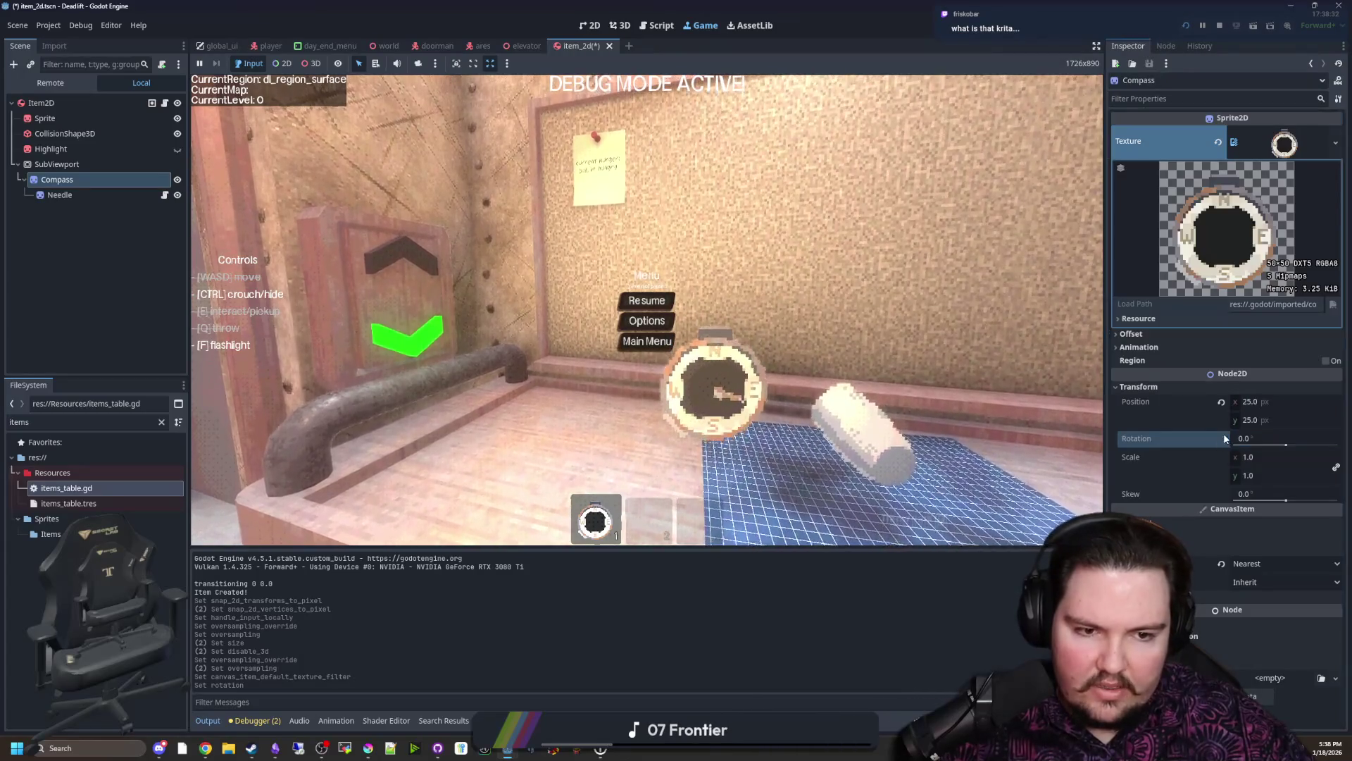
click(1223, 439)
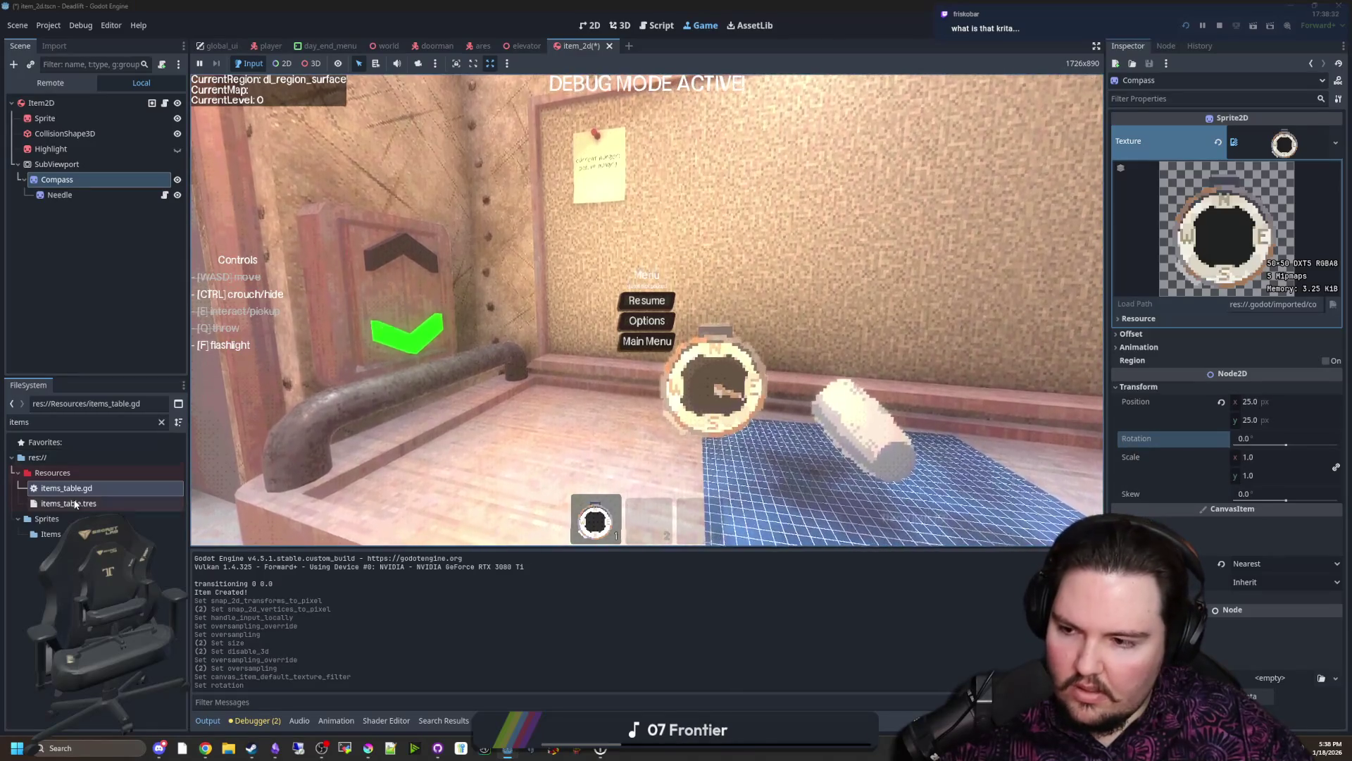
click(135, 474)
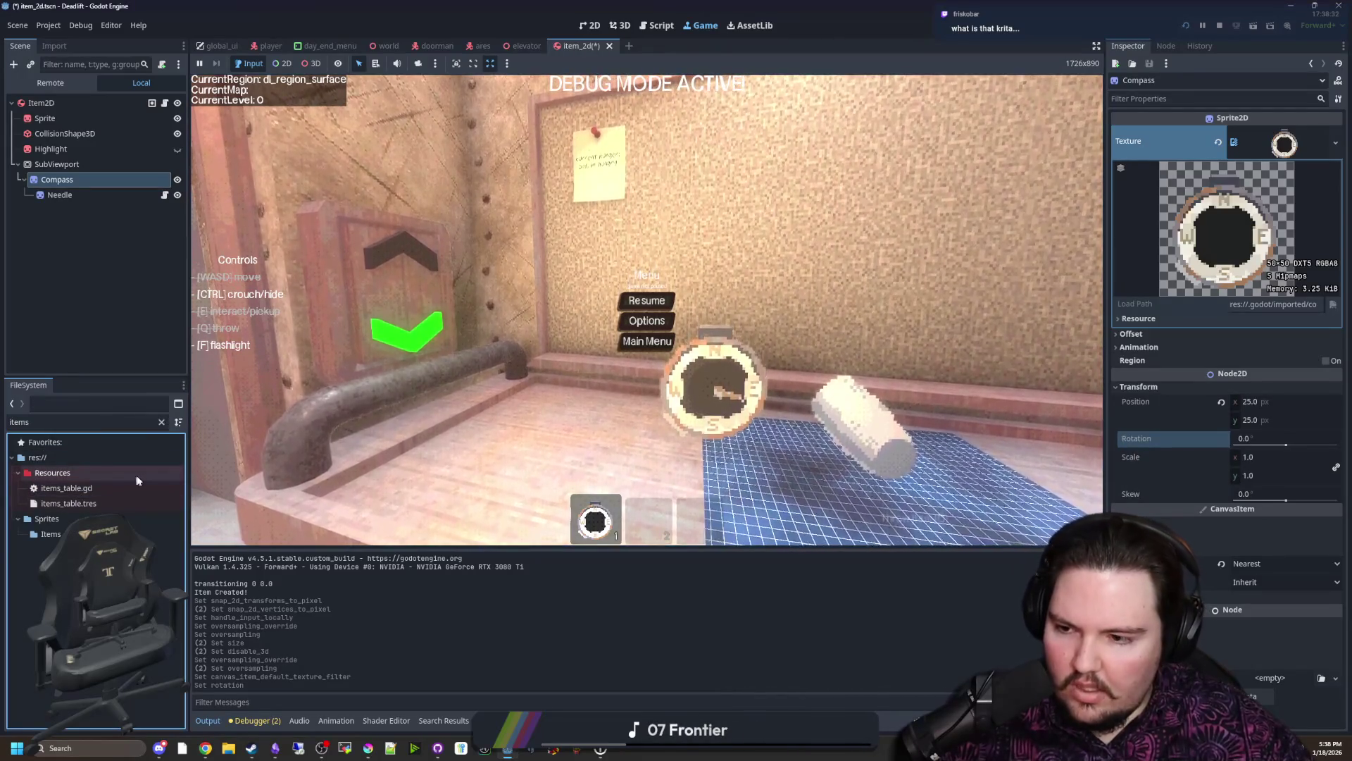
click(161, 421)
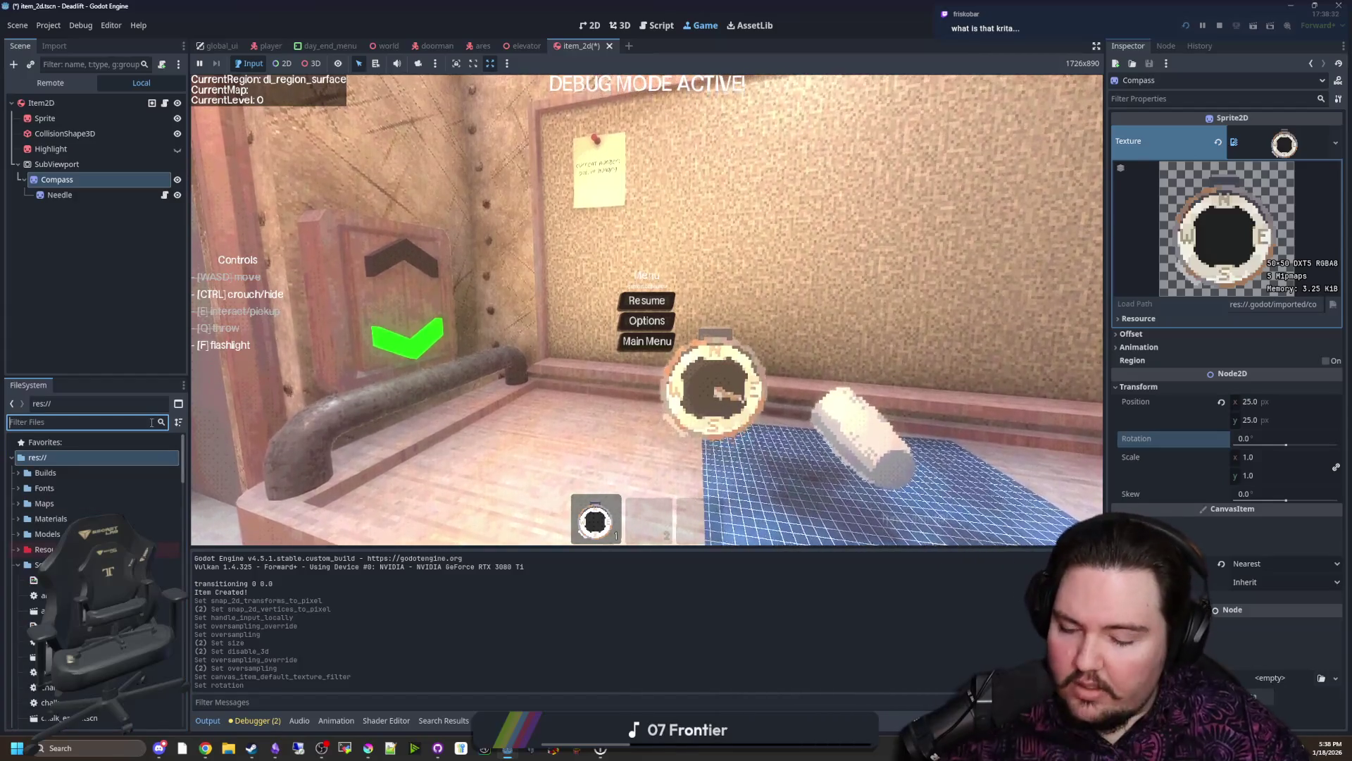
text(compass)
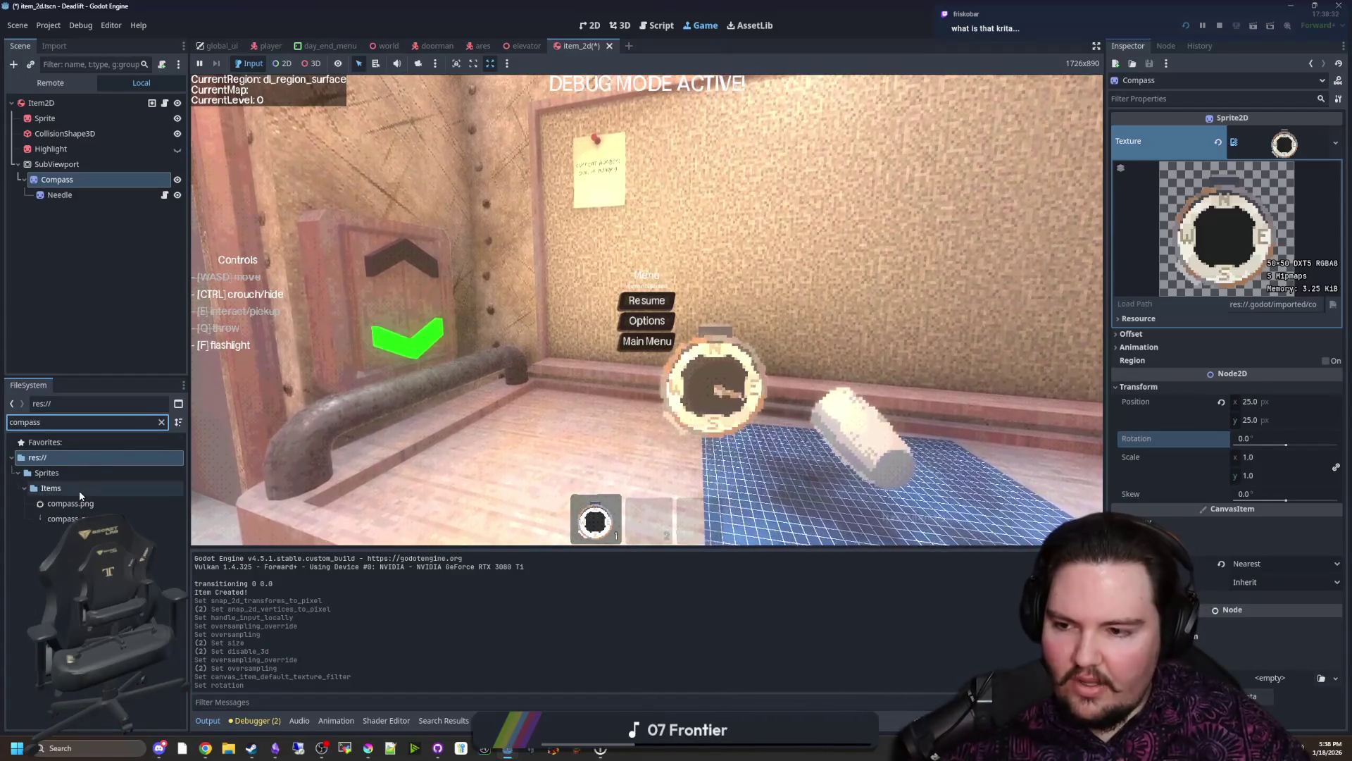
Step: Set compass.png's Compress Mode to Lossless in the Import dock and reimport it
click(70, 503)
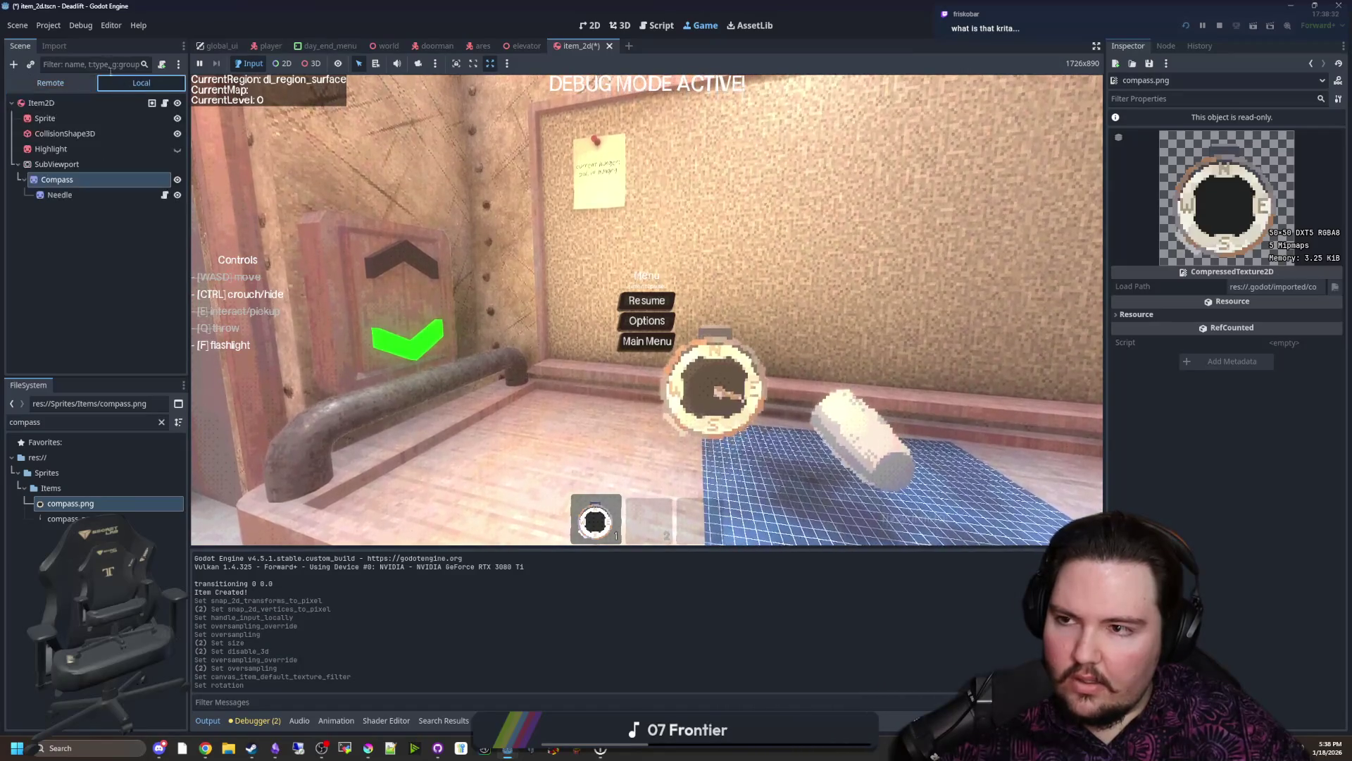
click(54, 46)
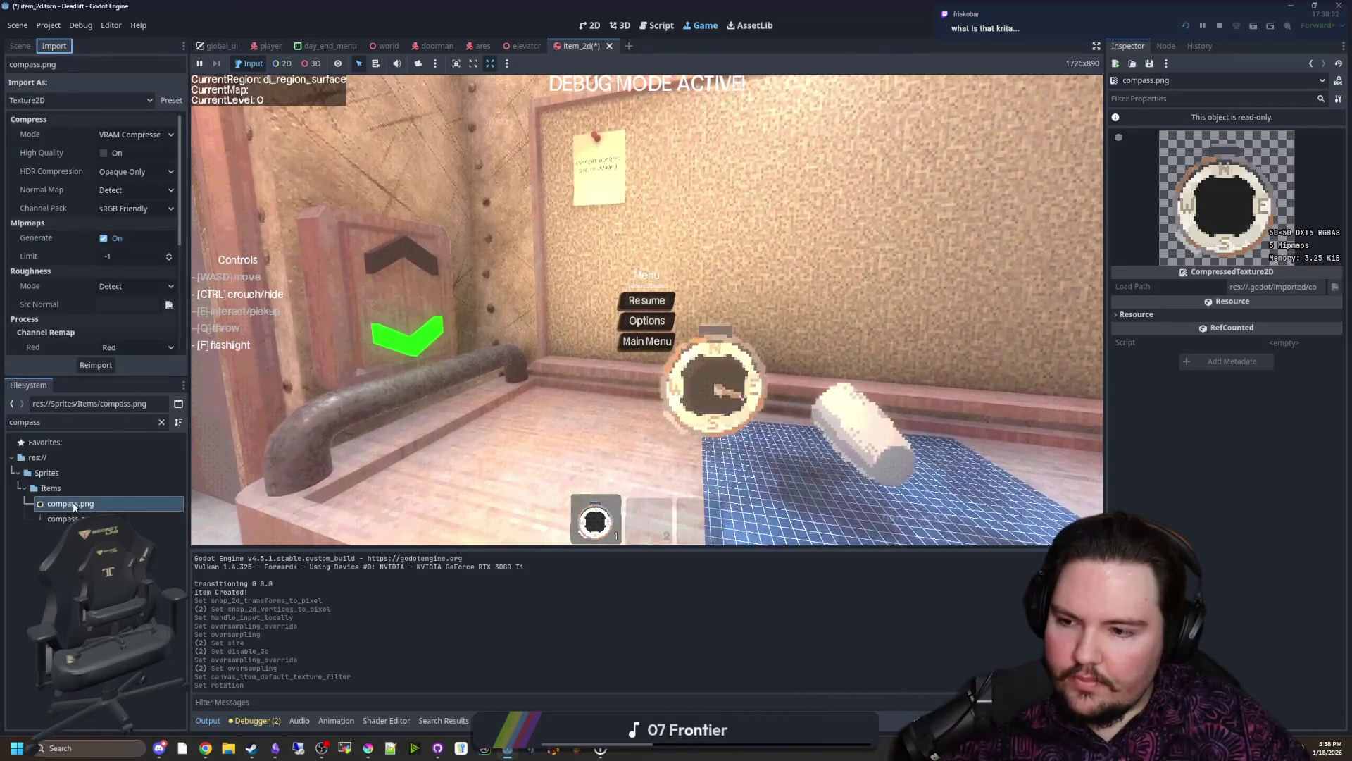
click(127, 138)
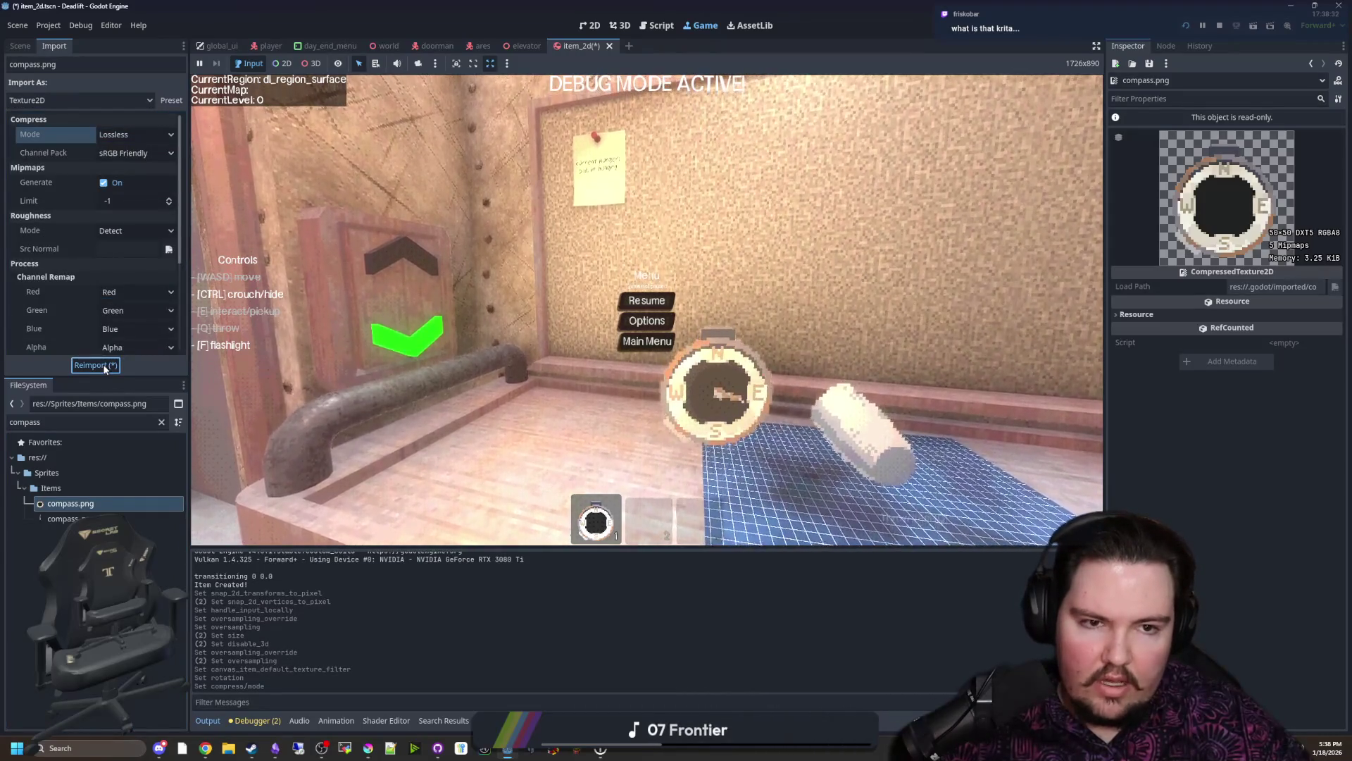
click(105, 367)
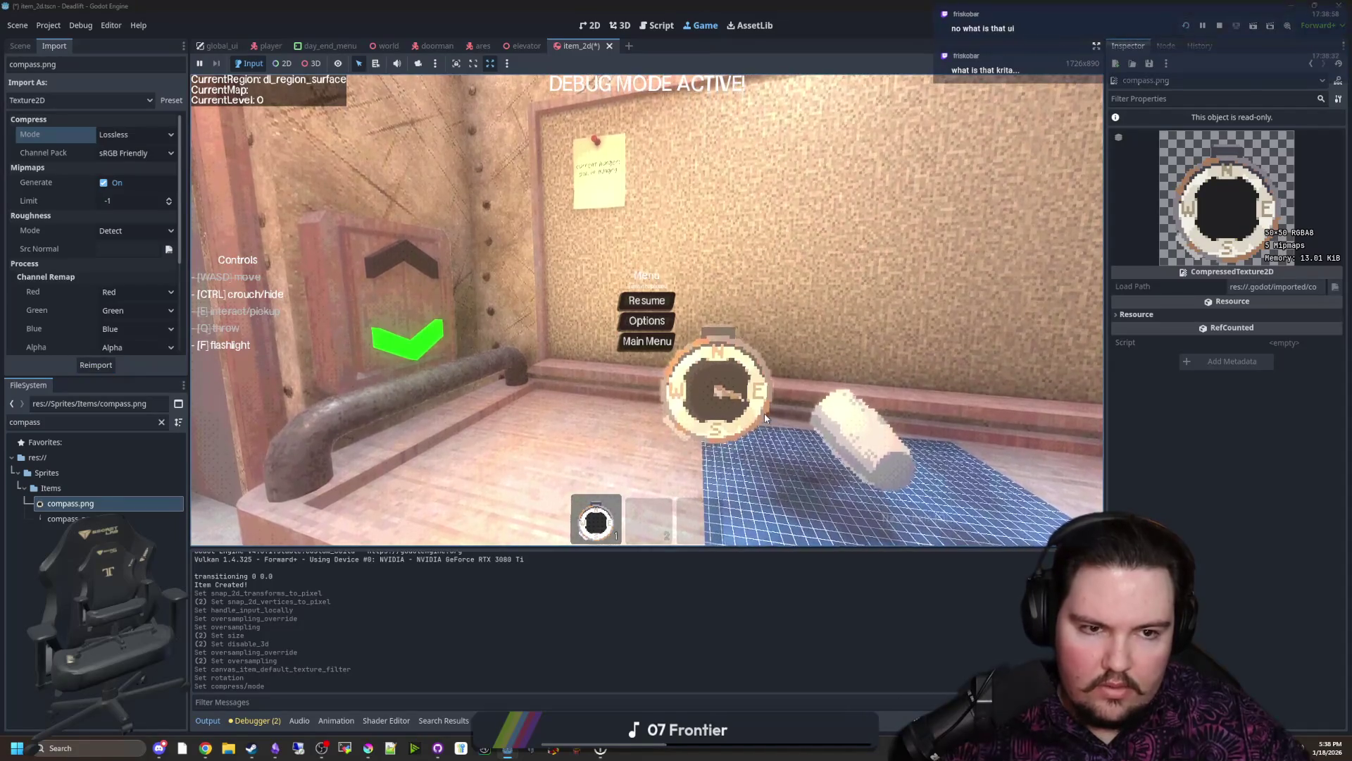
key(Escape)
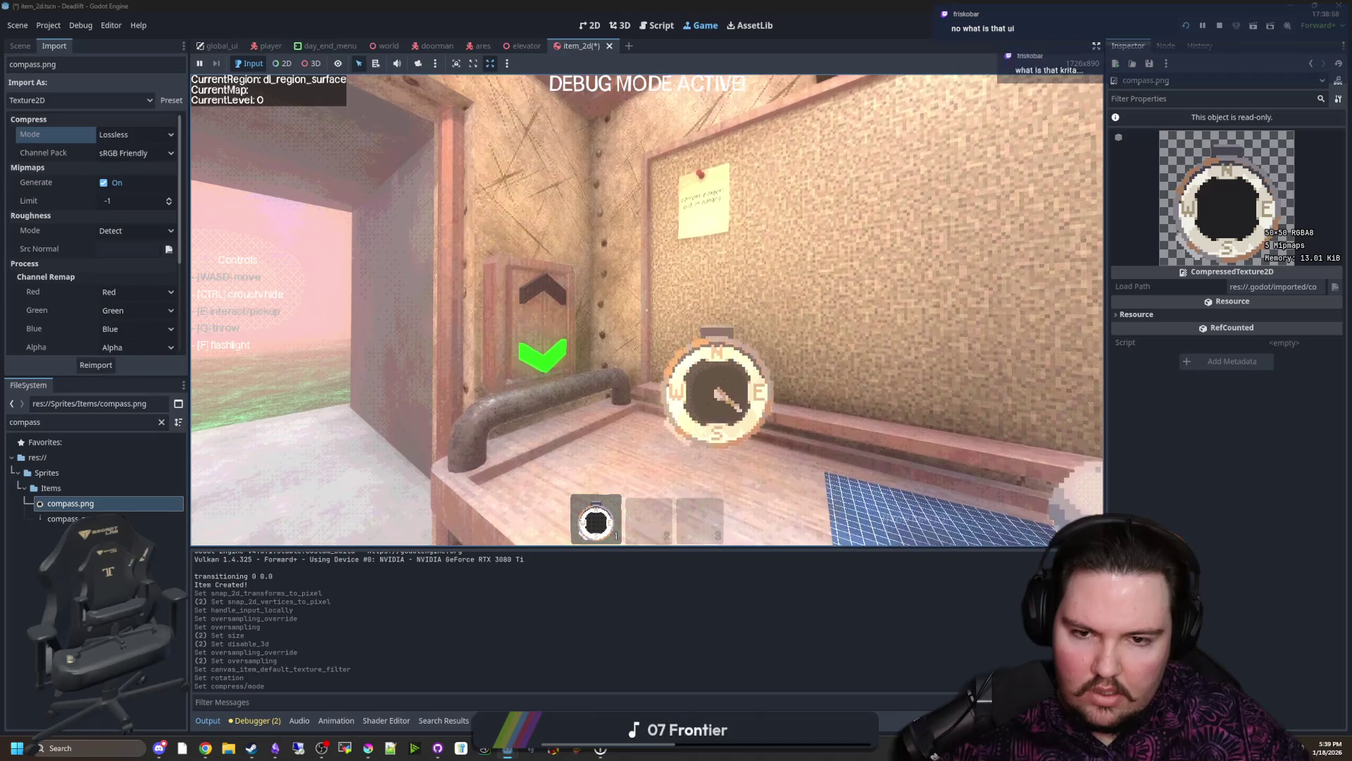
key(Escape)
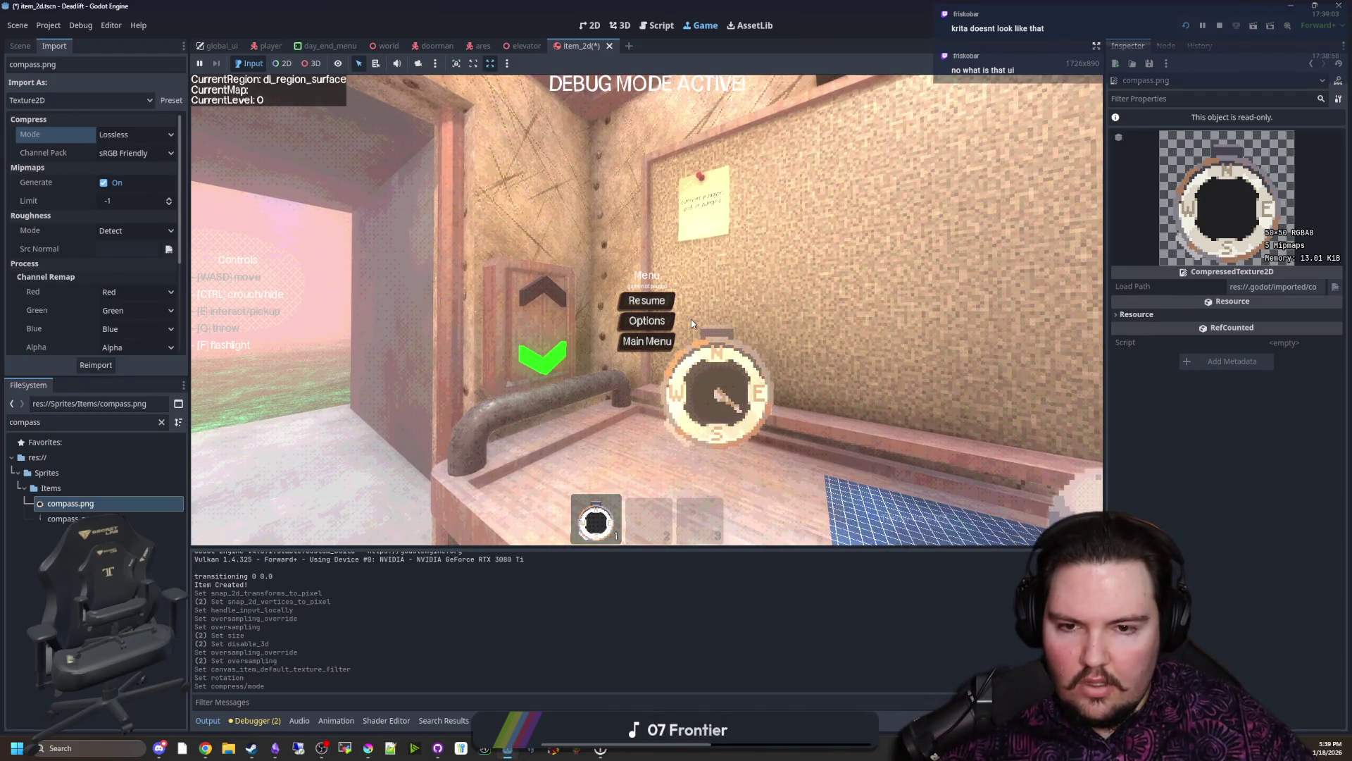
click(658, 301)
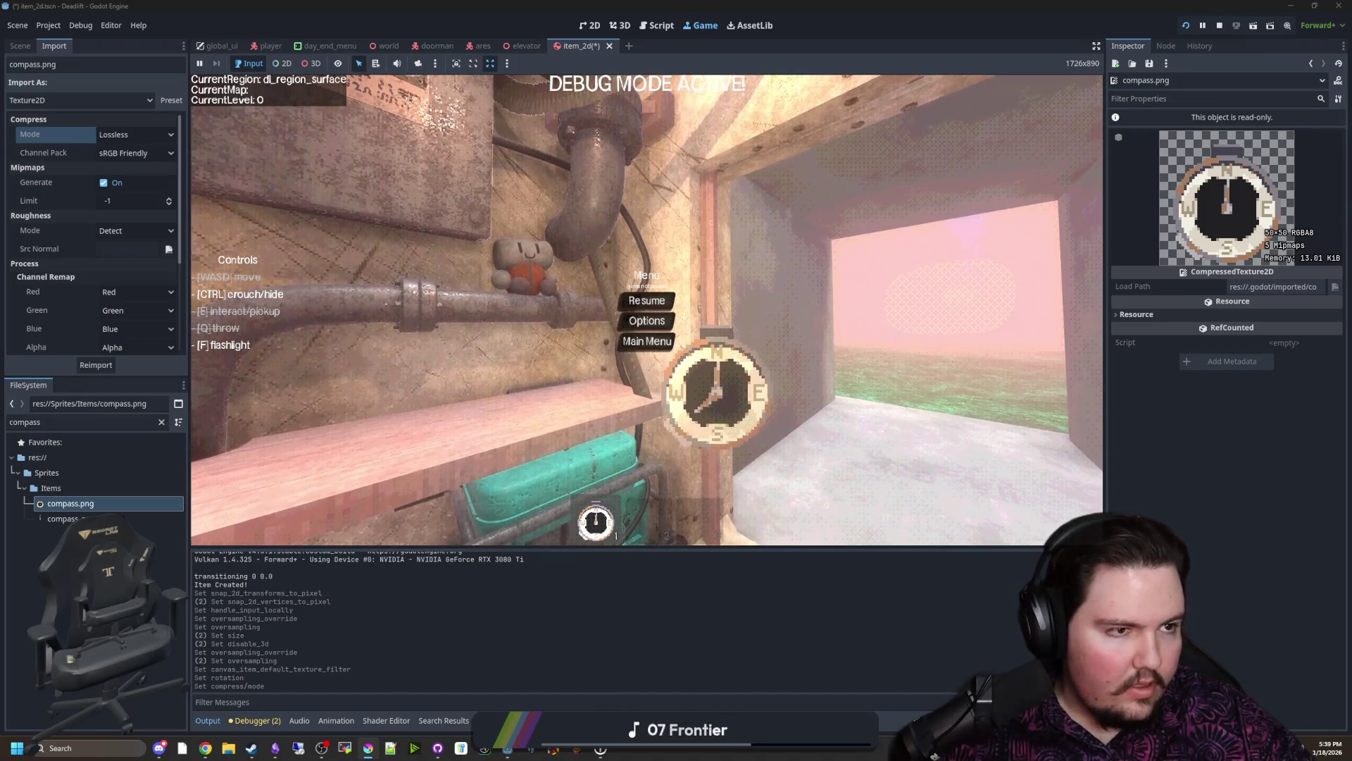
Step: In Krita, contiguous-select the compass's dark centre and paint dark brown strokes across it
key(alt+Tab)
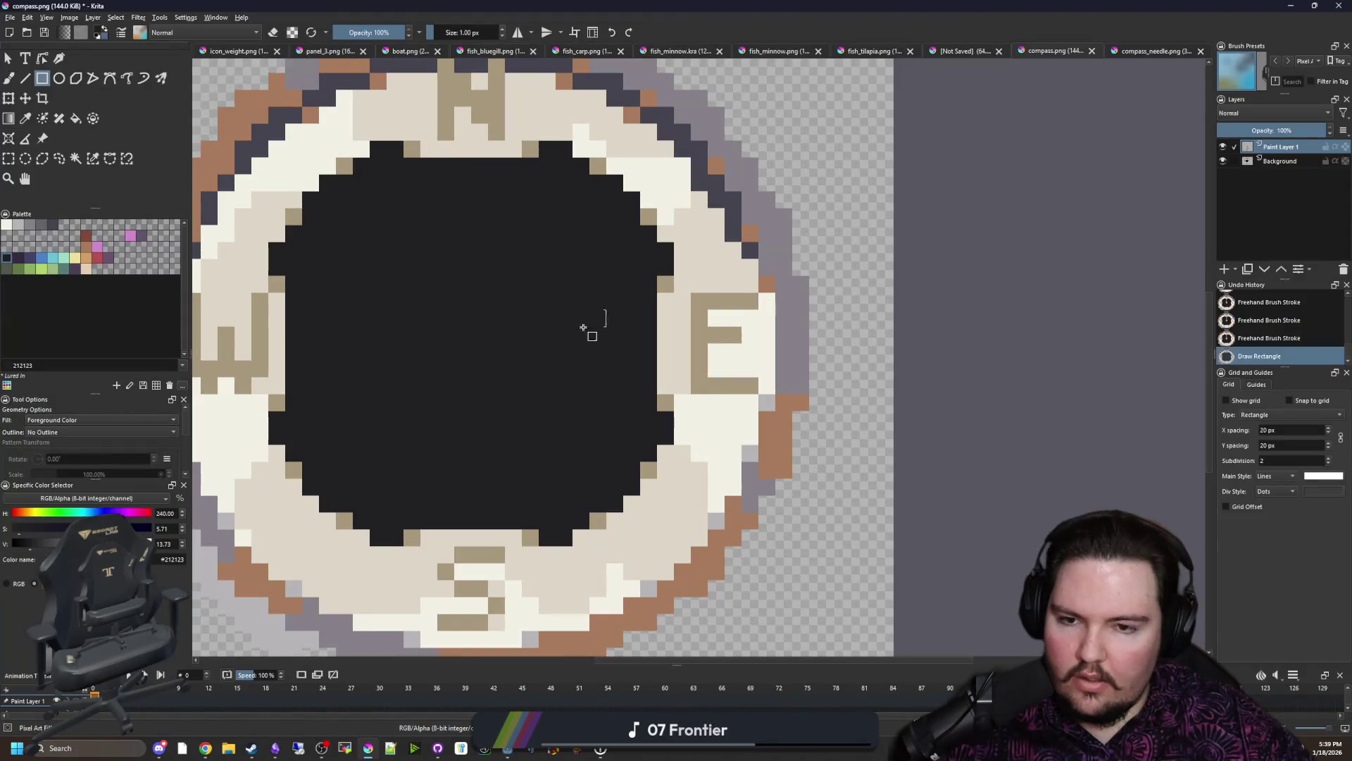
scroll(572, 359, up, 2)
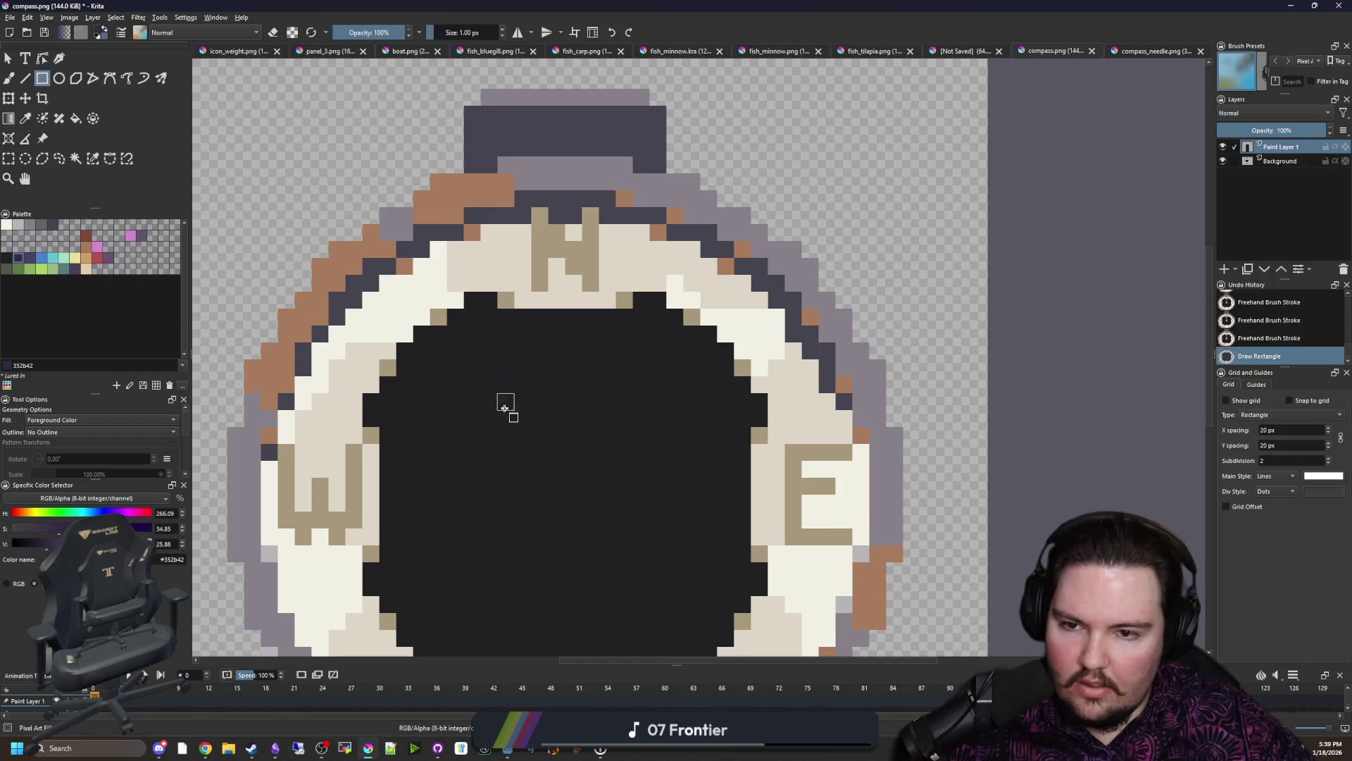
scroll(506, 405, down, 2)
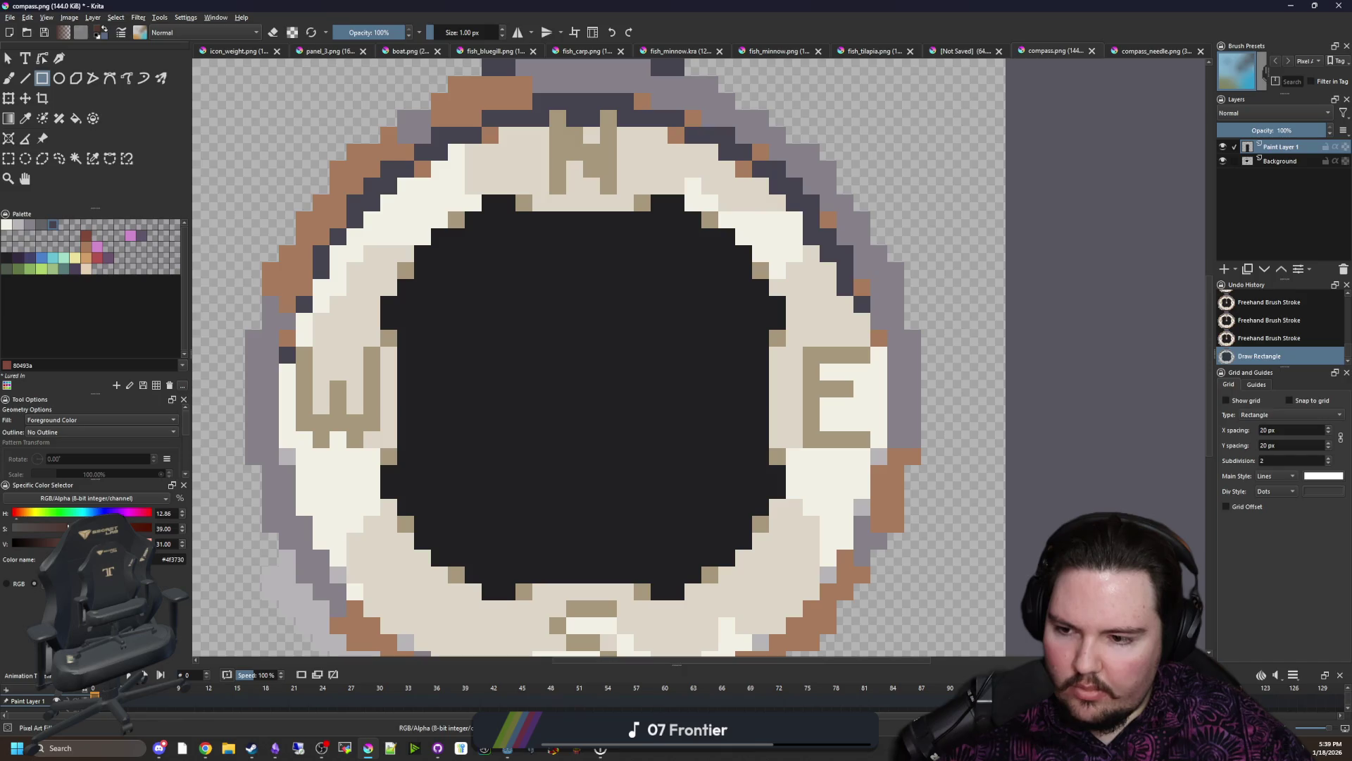
click(76, 159)
click(614, 366)
key(b)
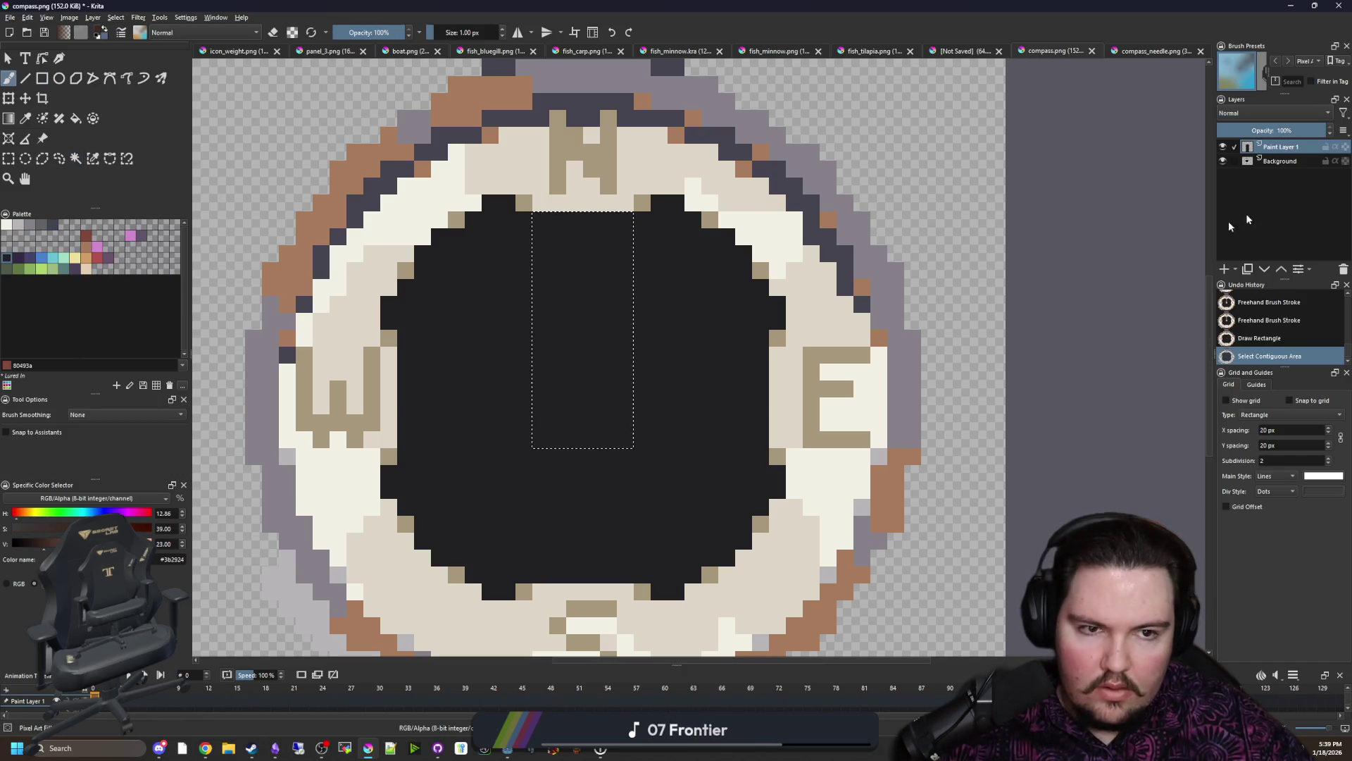
click(1284, 162)
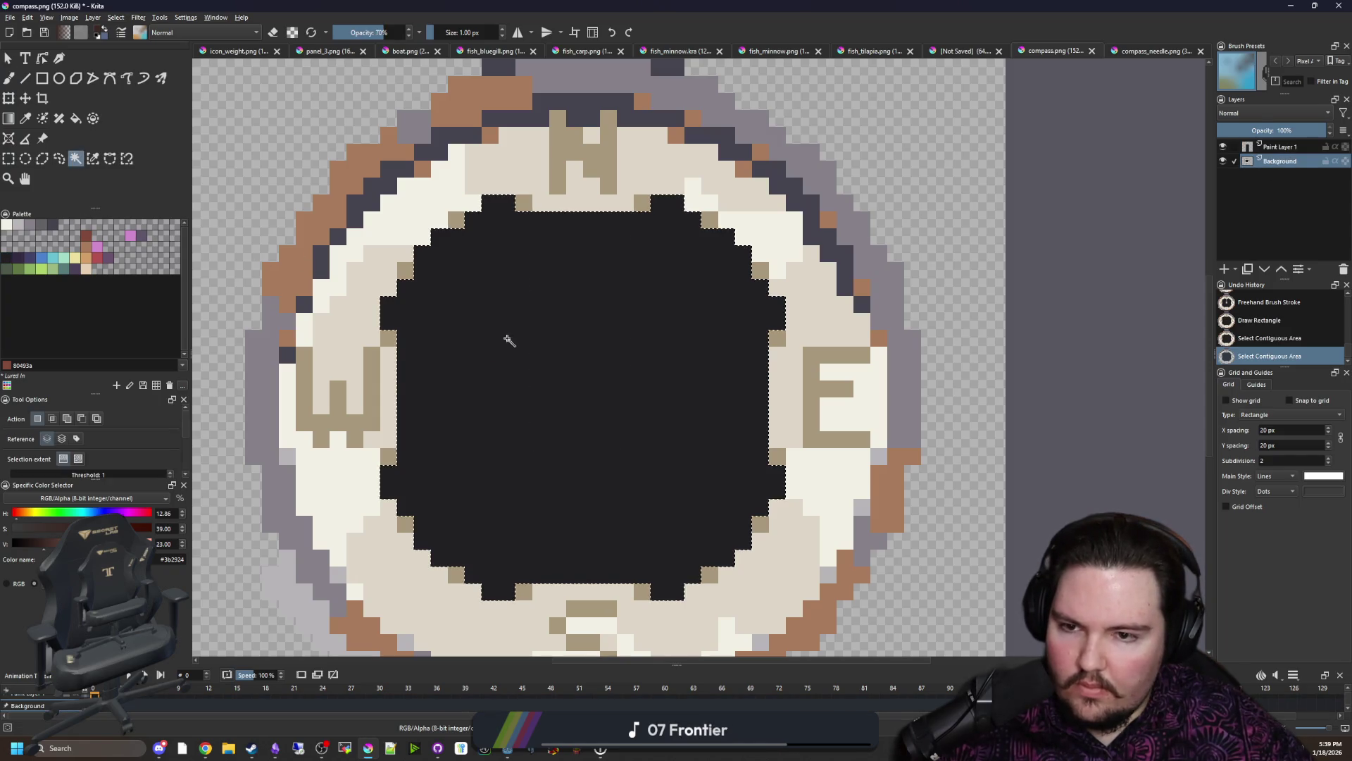
key(b)
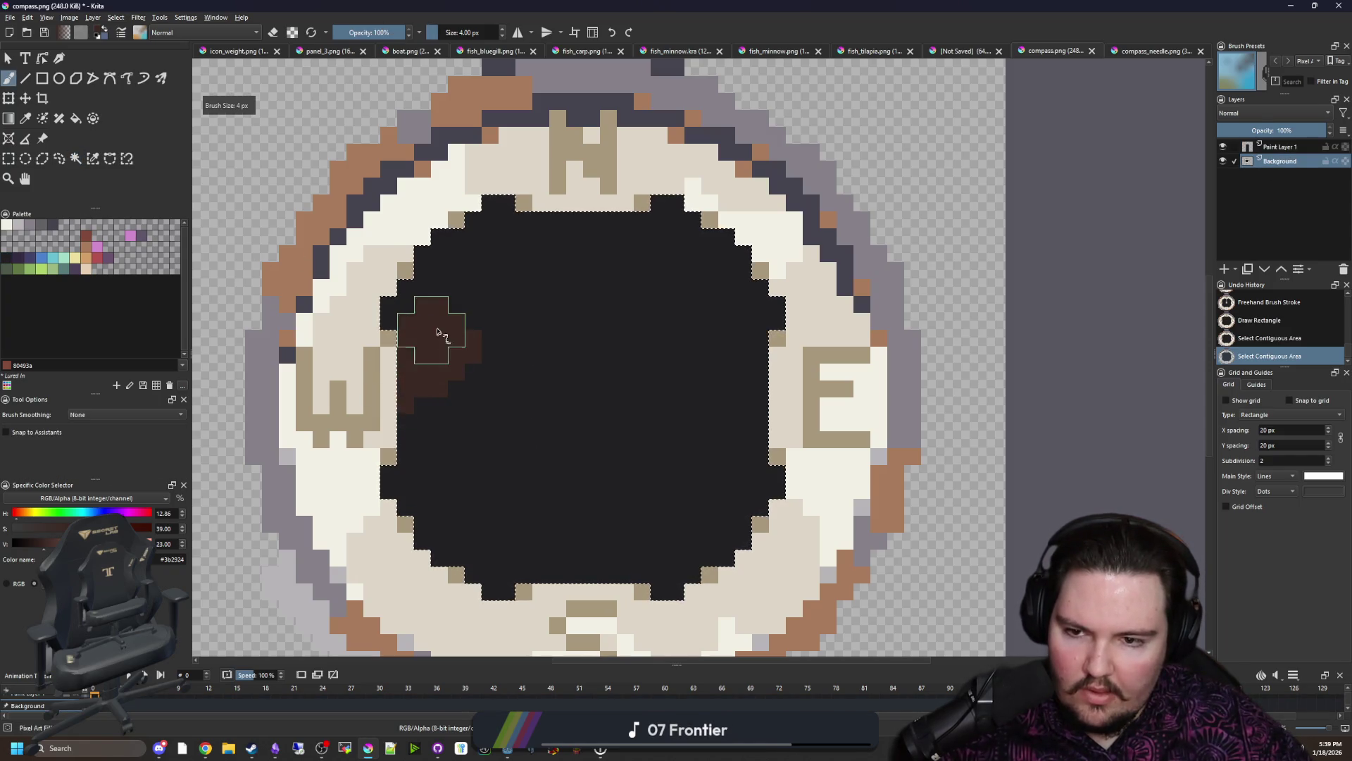
drag(486, 448, 583, 514)
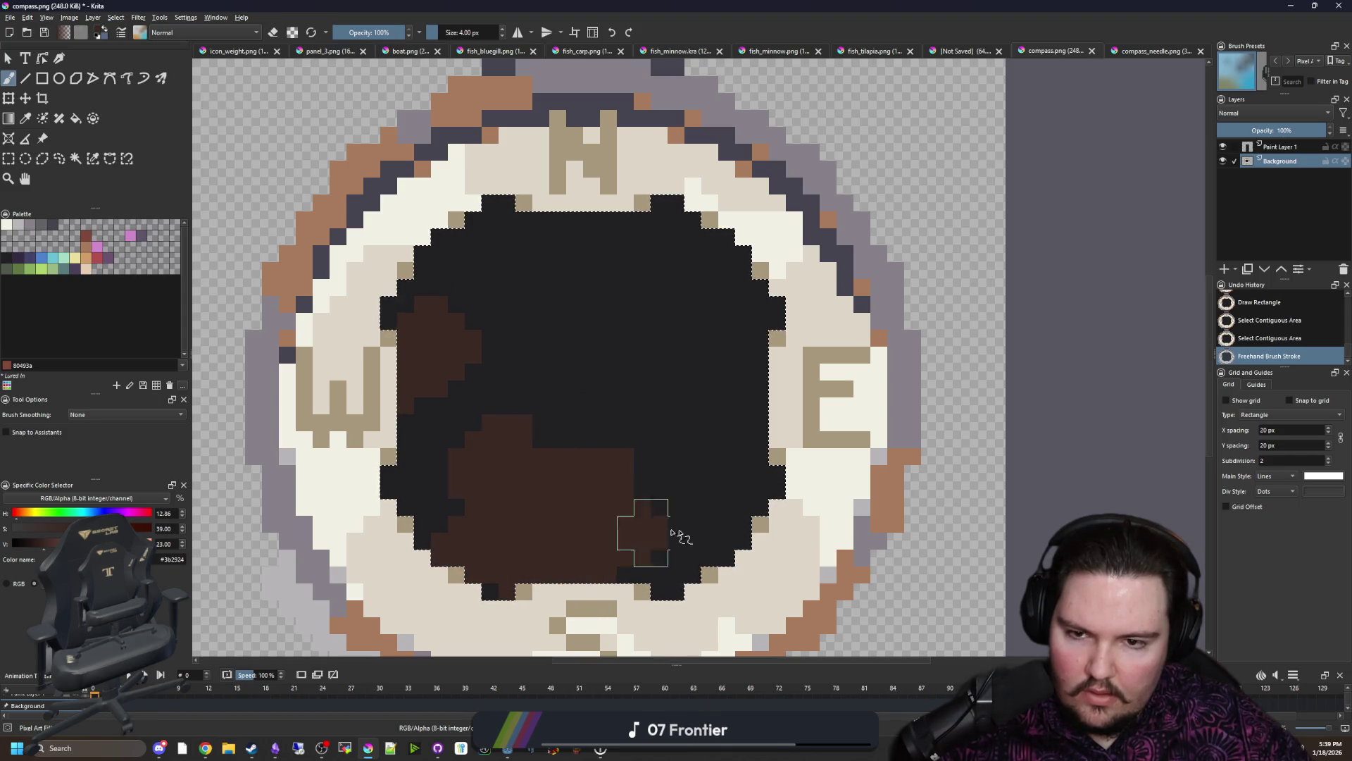
drag(648, 343, 570, 307)
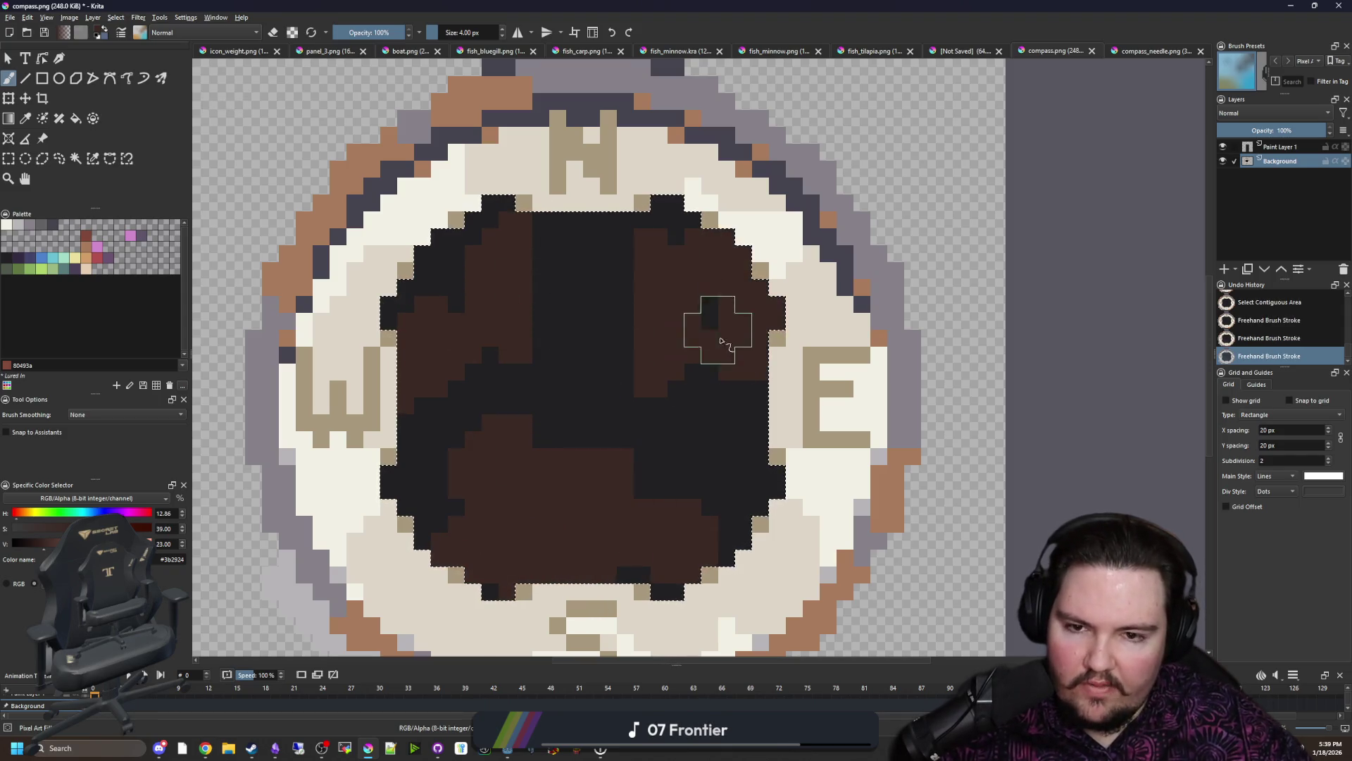
Step: Merge Paint Layer 1 into Background, deselect, save compass.png as PNG, and return to Godot
right_click(1285, 147)
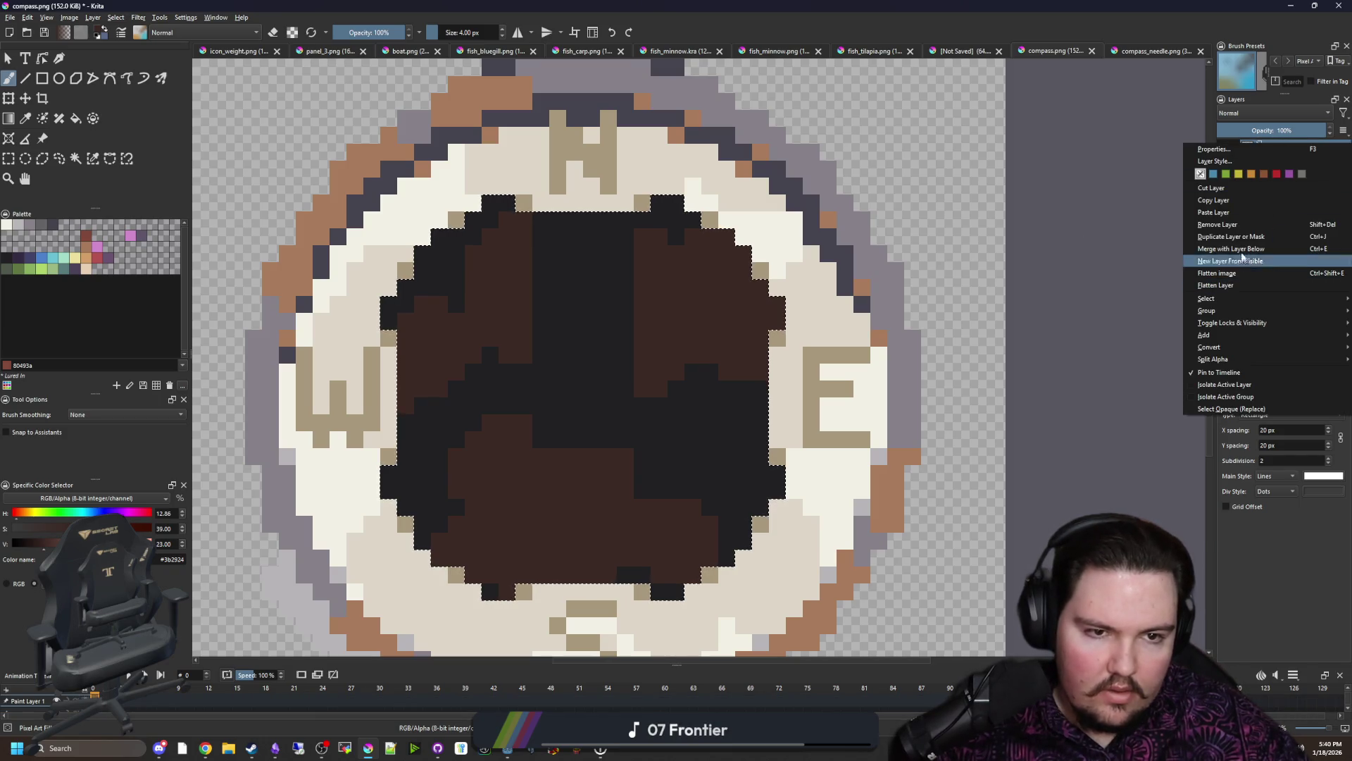
click(1243, 226)
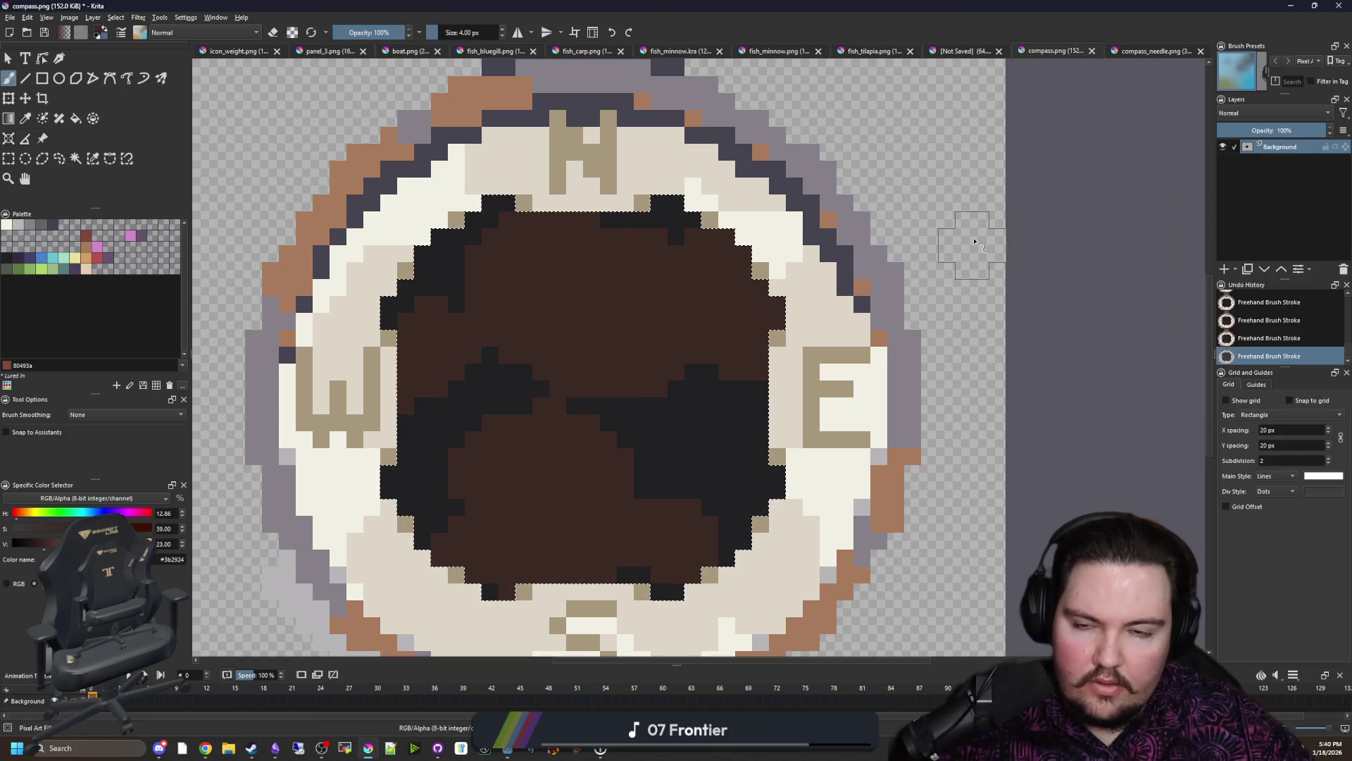
key(ctrl+z)
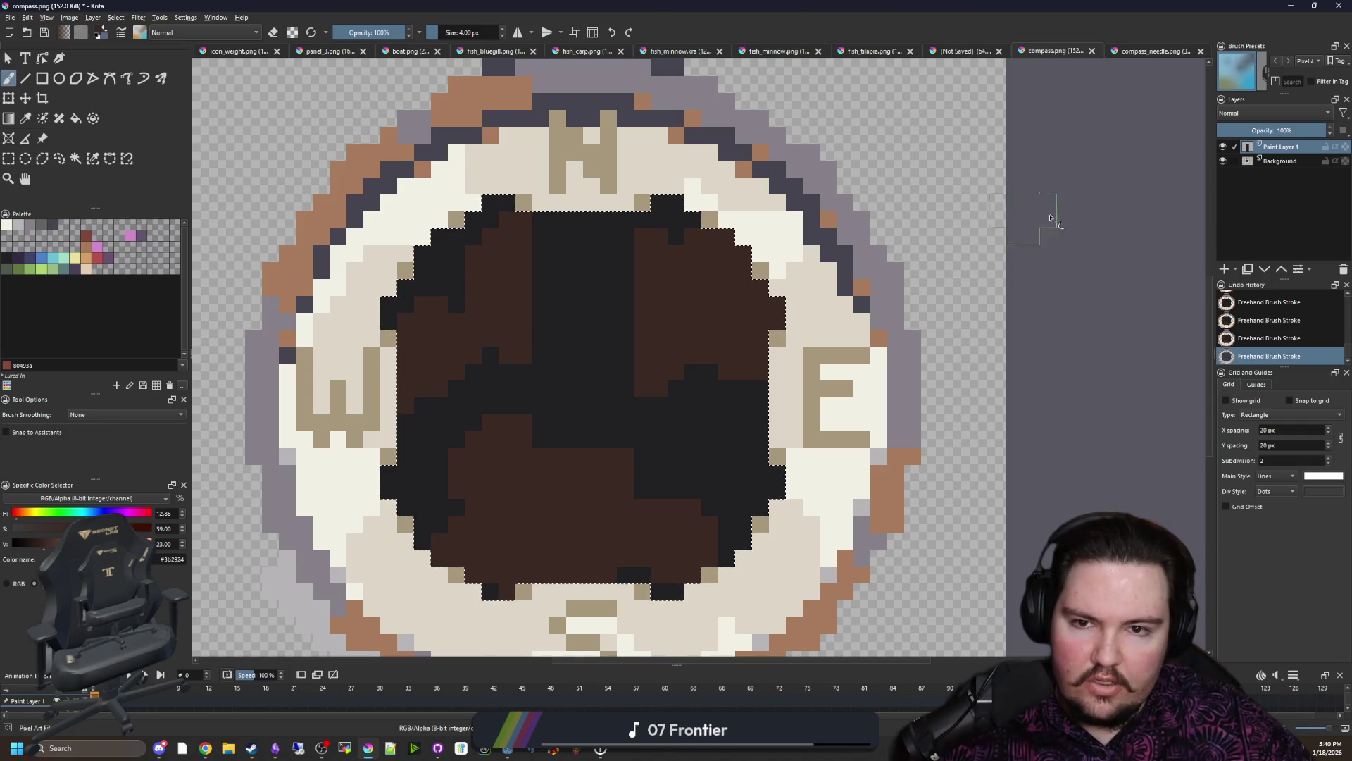
right_click(1274, 147)
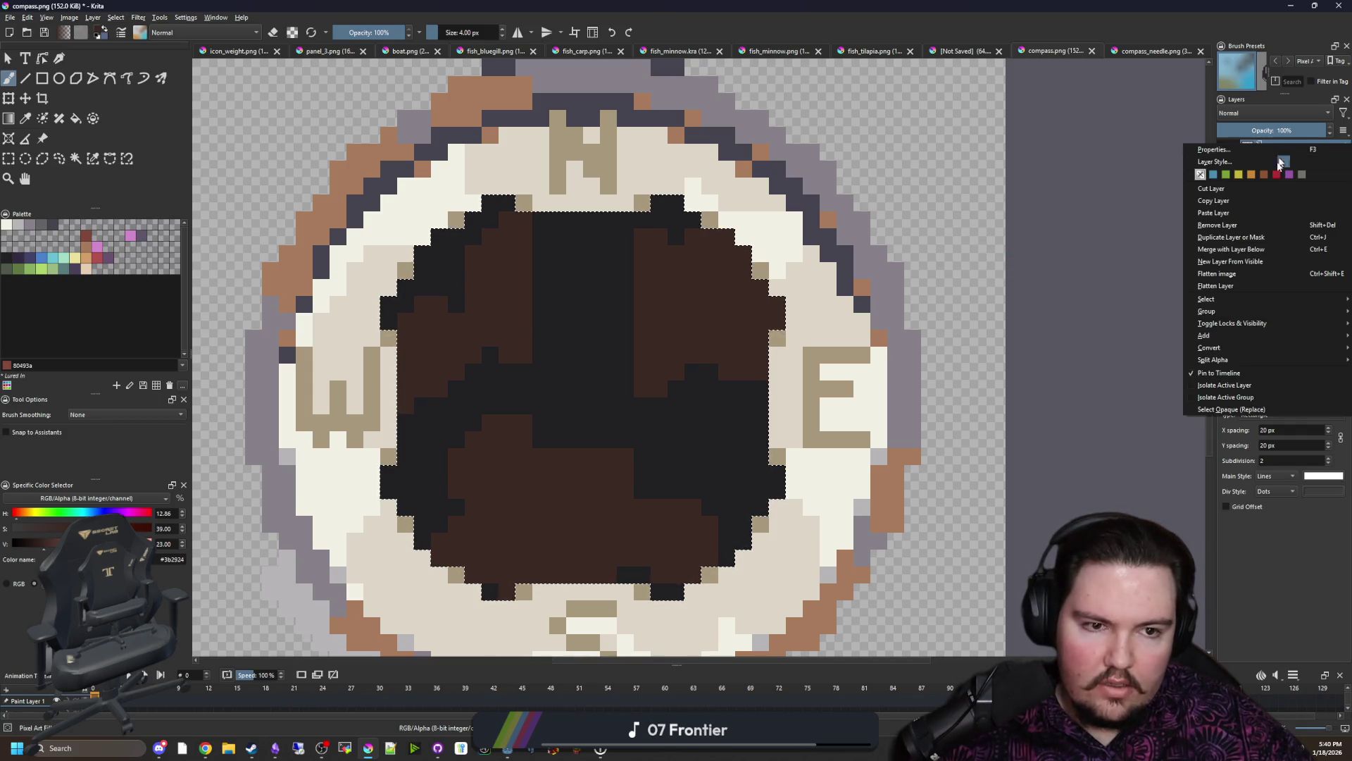
click(1244, 250)
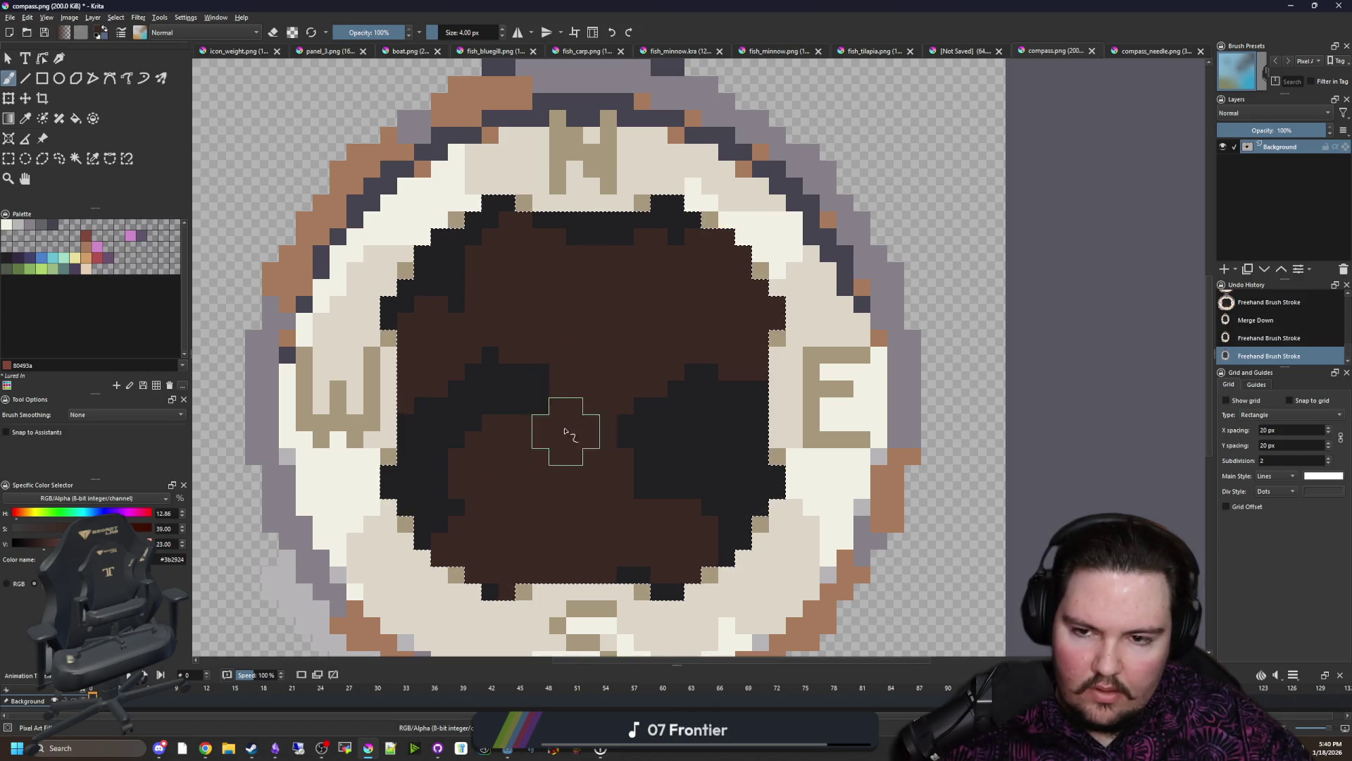
key(ctrl+shift+a)
scroll(619, 492, down, 1)
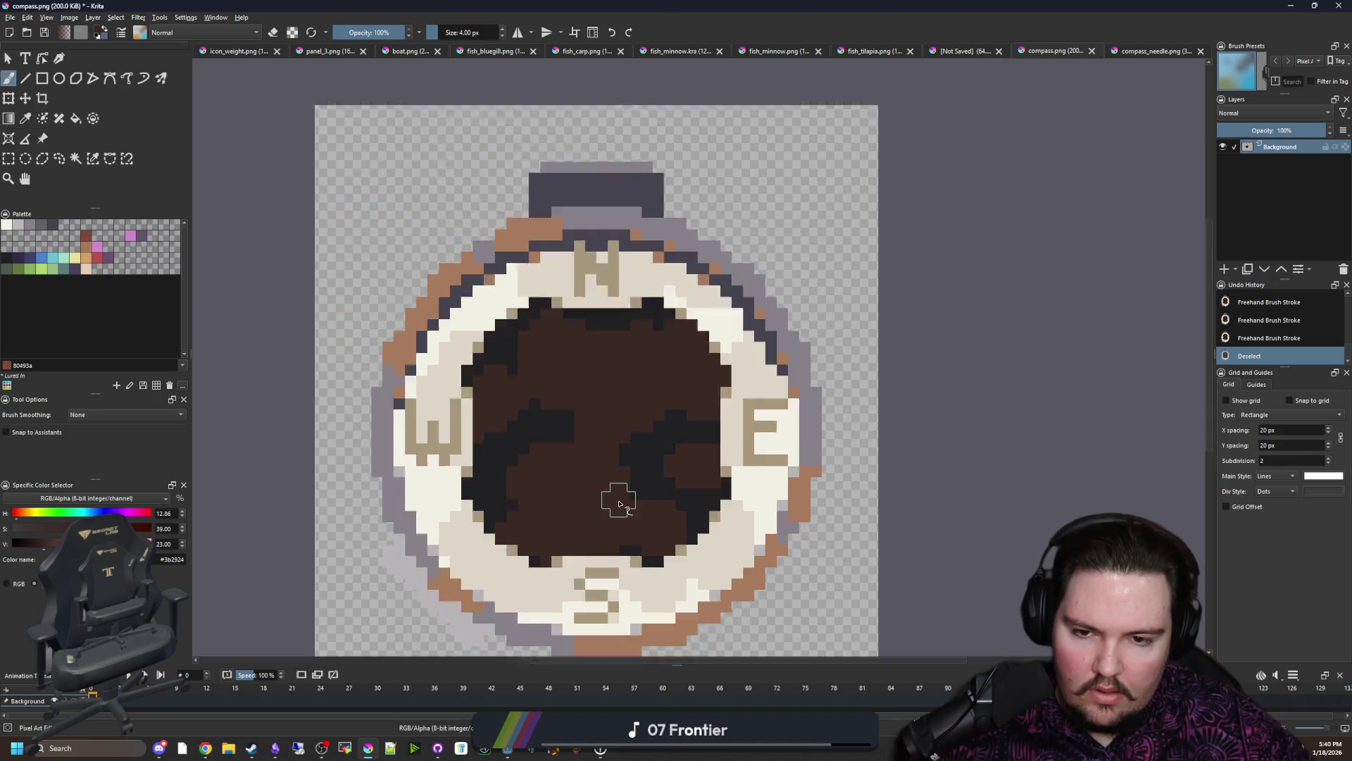
scroll(634, 507, down, 1)
scroll(656, 539, down, 1)
scroll(679, 582, down, 1)
key(ctrl+s)
key(Return)
key(alt+Tab)
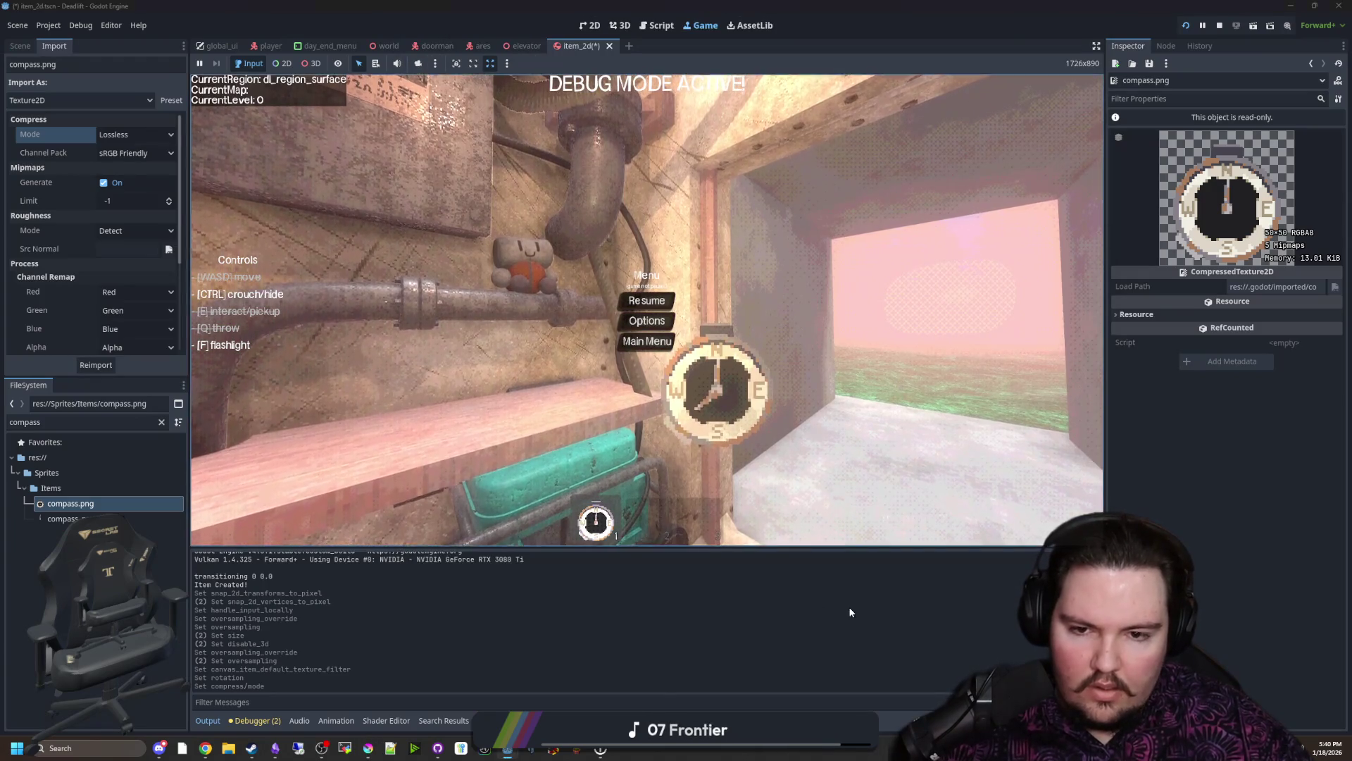
Step: Unpause and walk between corridor and field, re-equipping the compass to view its brown face
key(Escape)
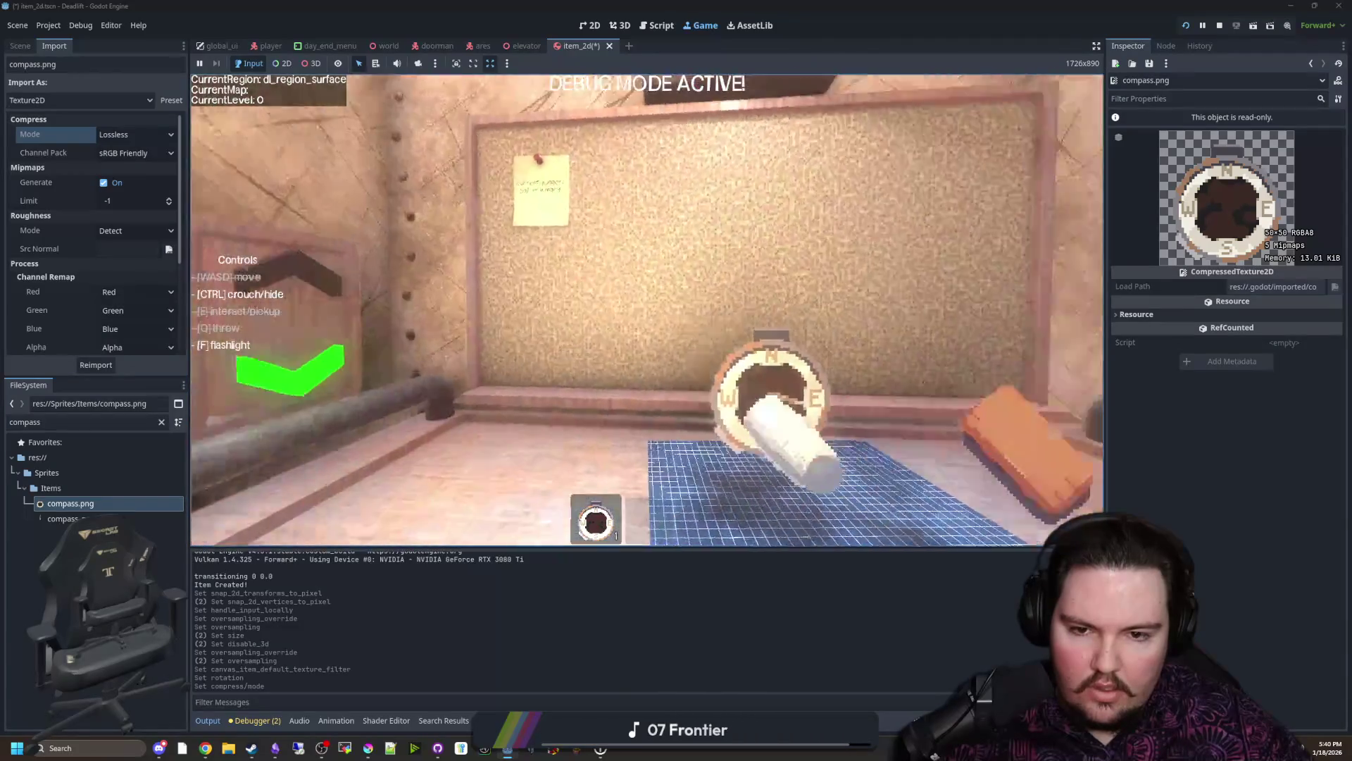
key(w)
key(w)
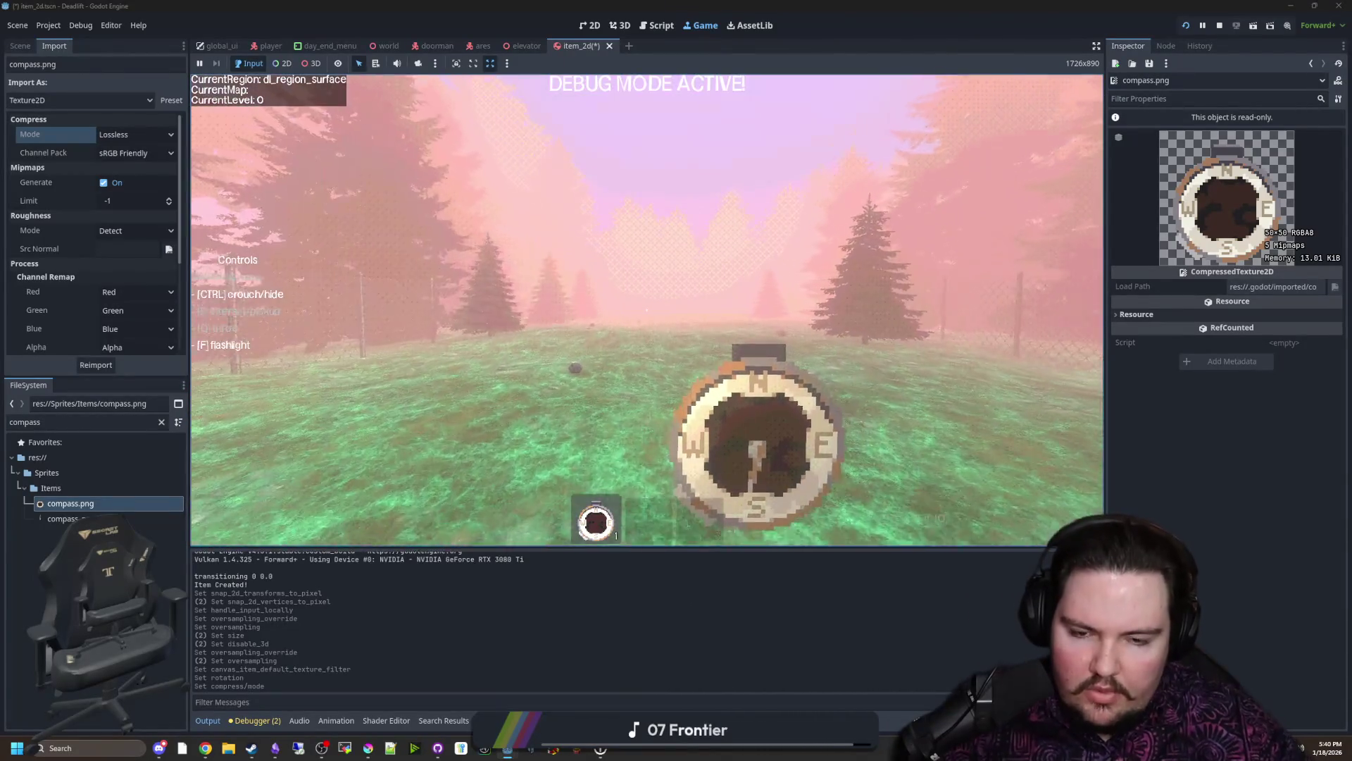
key(w)
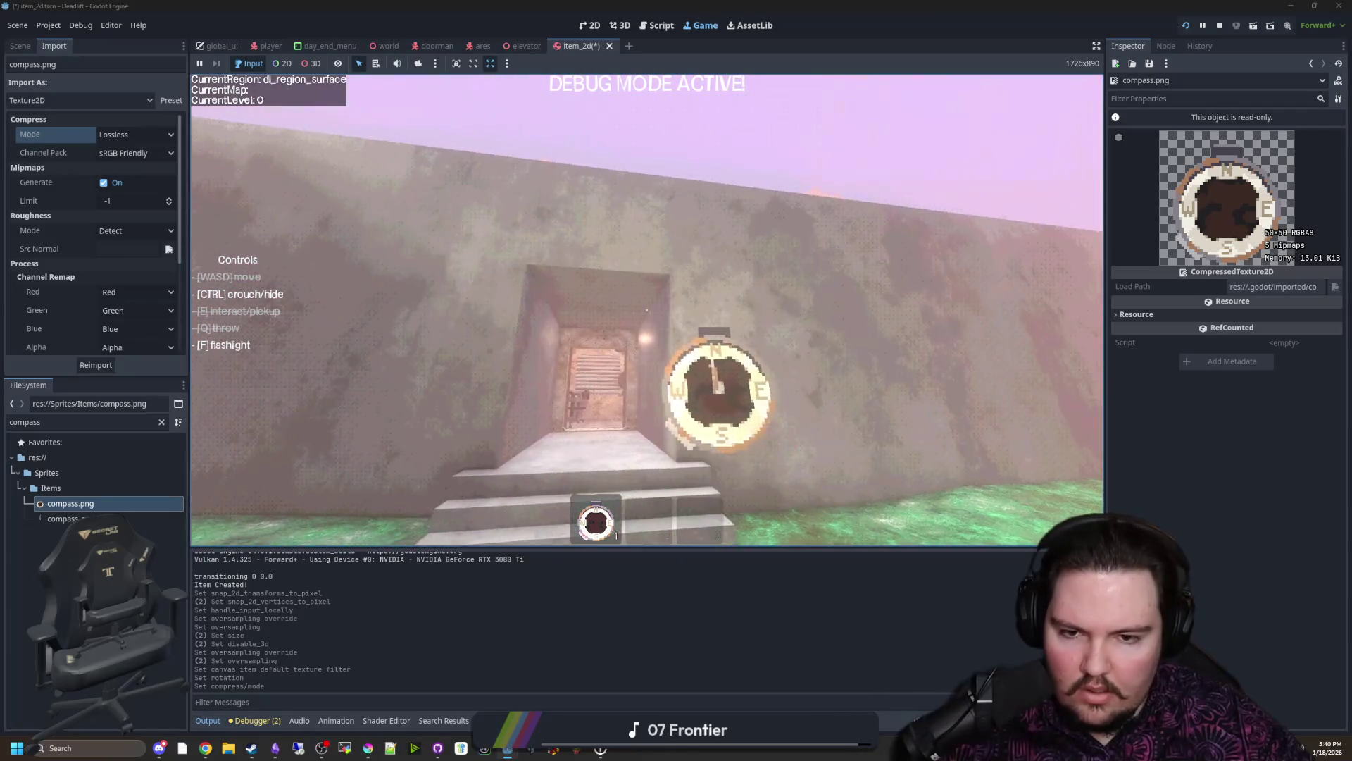
key(w)
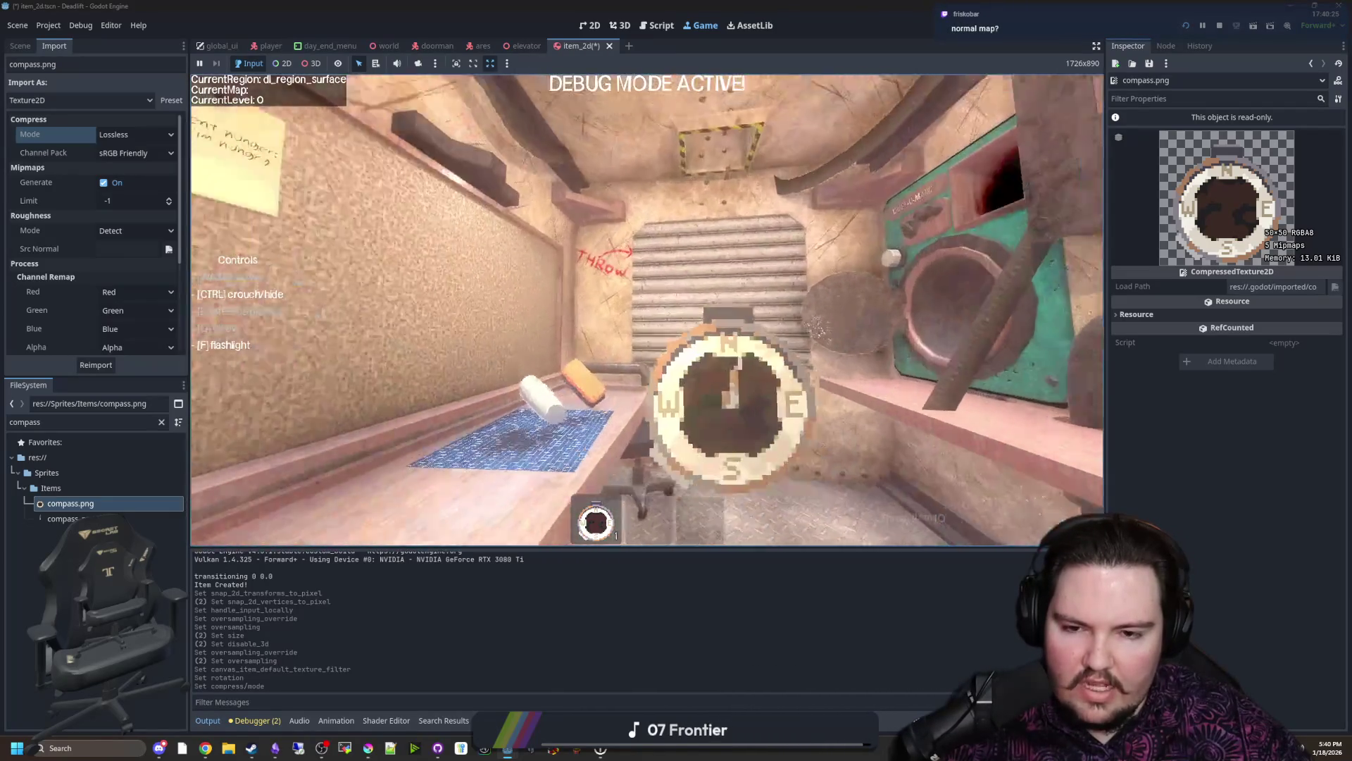
key(w)
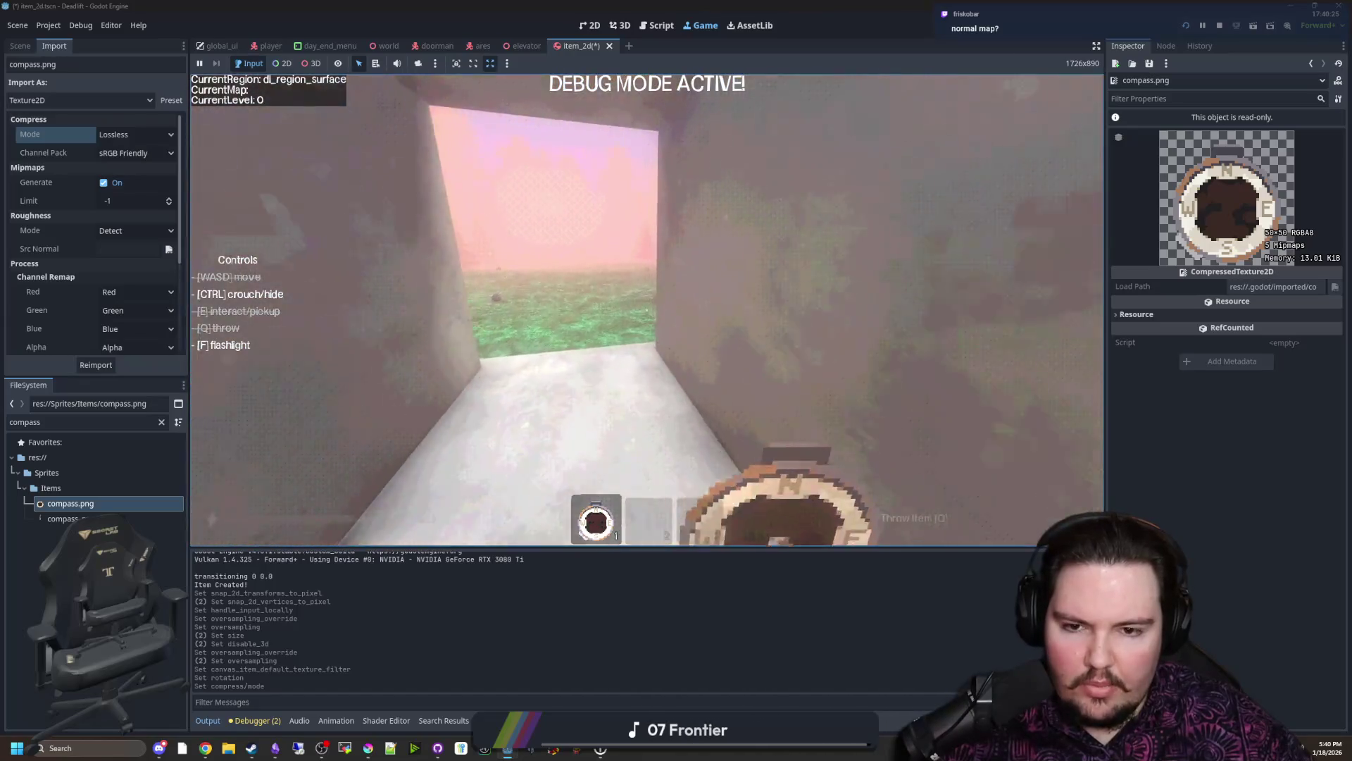
key(3)
key(1)
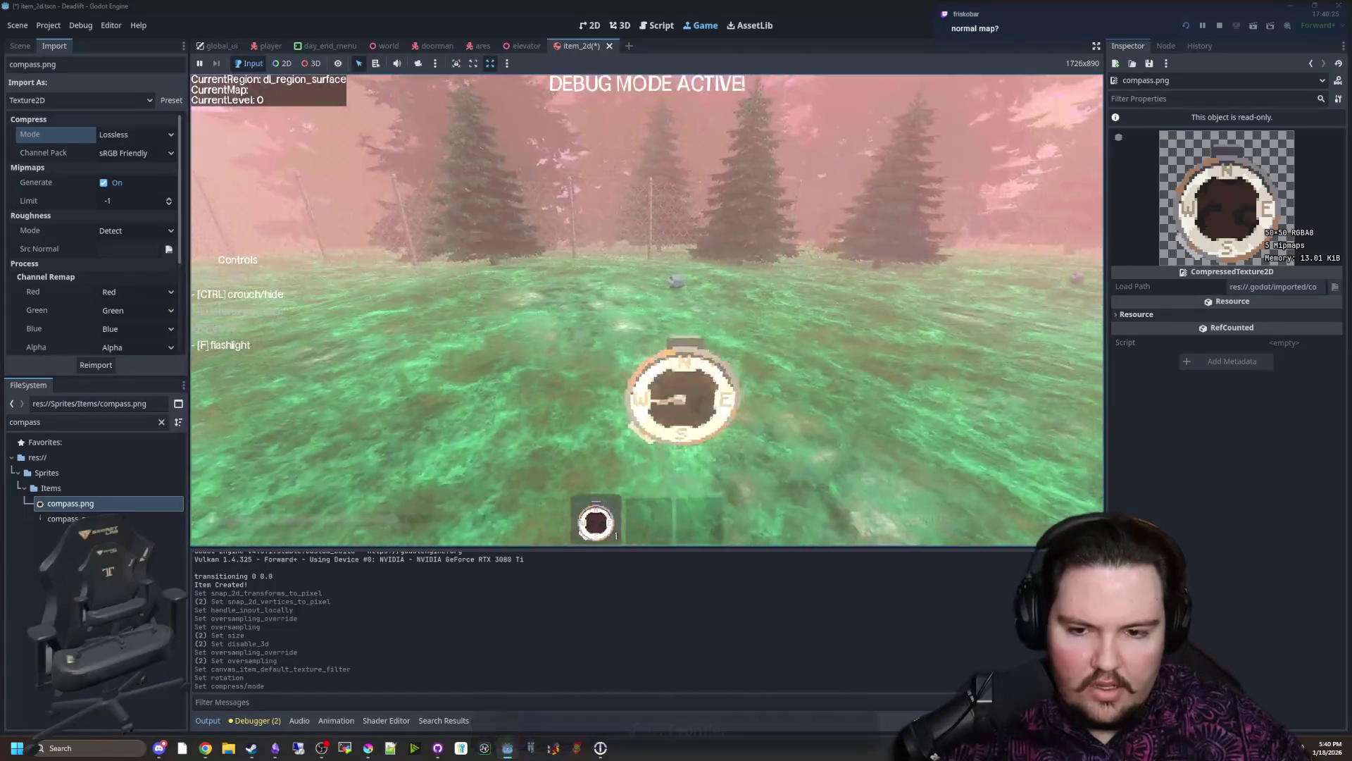
key(w)
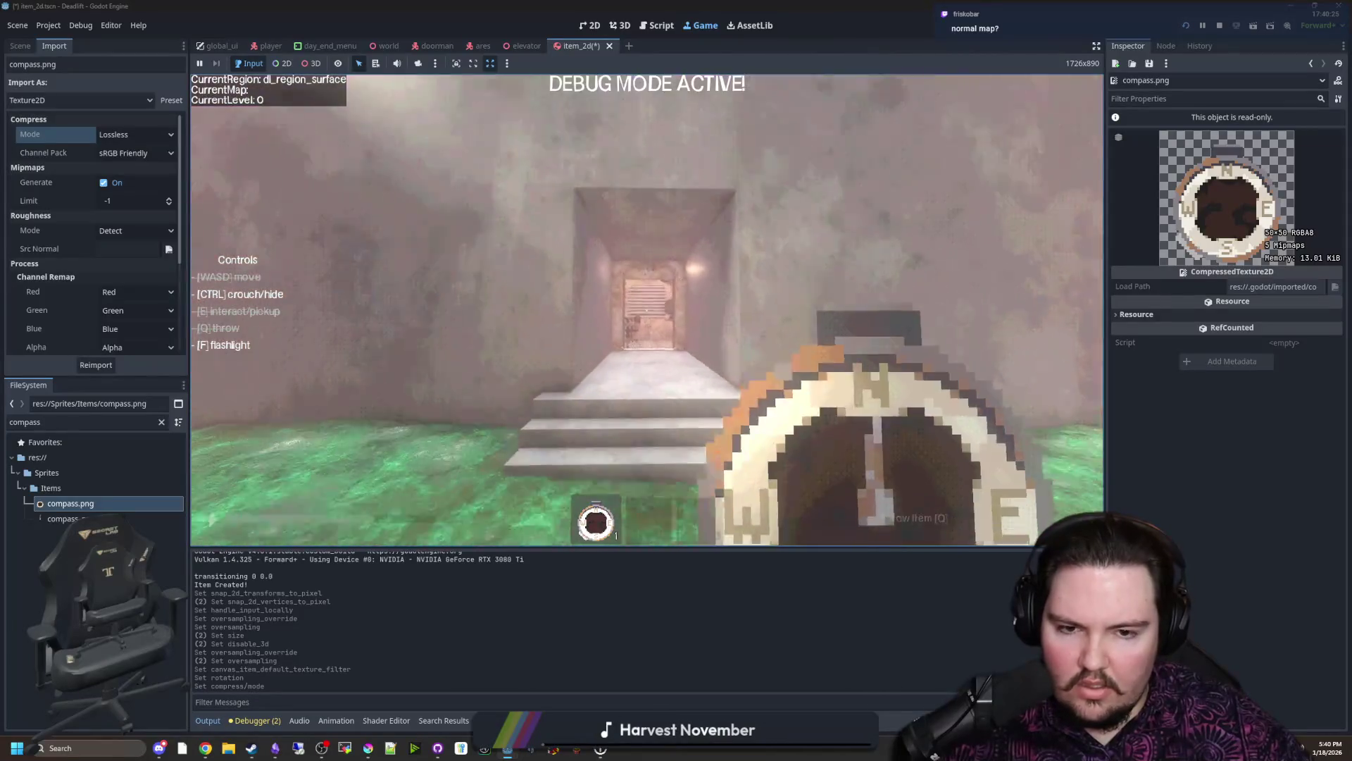
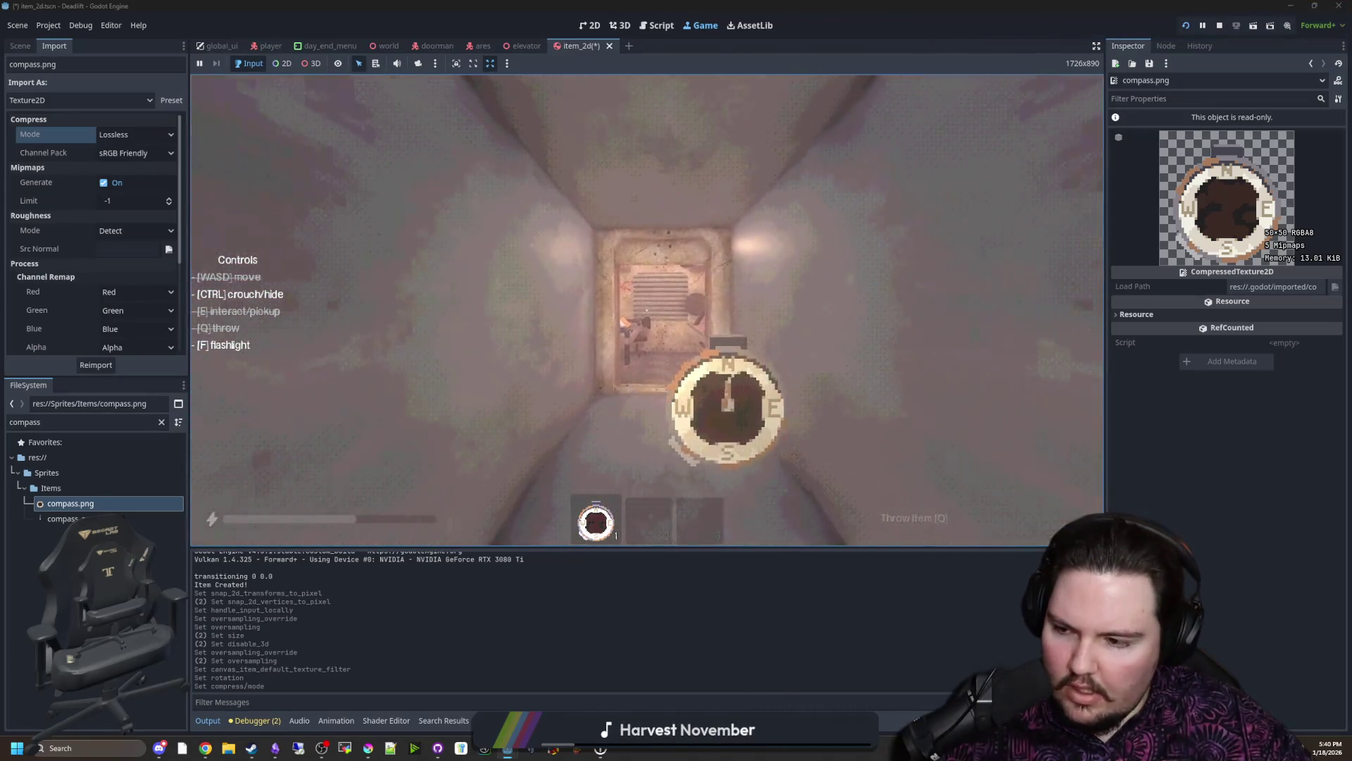
Step: Walk the corridor to the table, throw the compass onto it and pick it back up
key(w)
key(w)
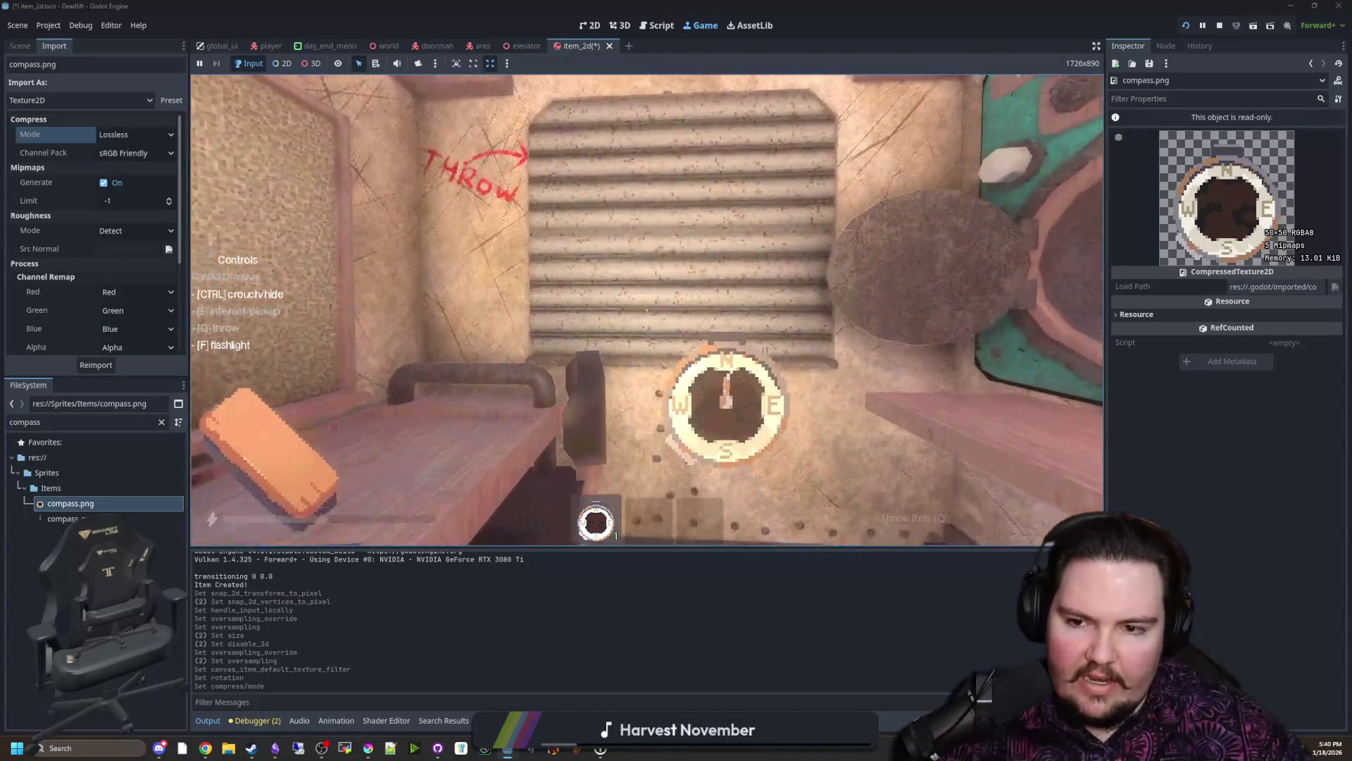
key(q)
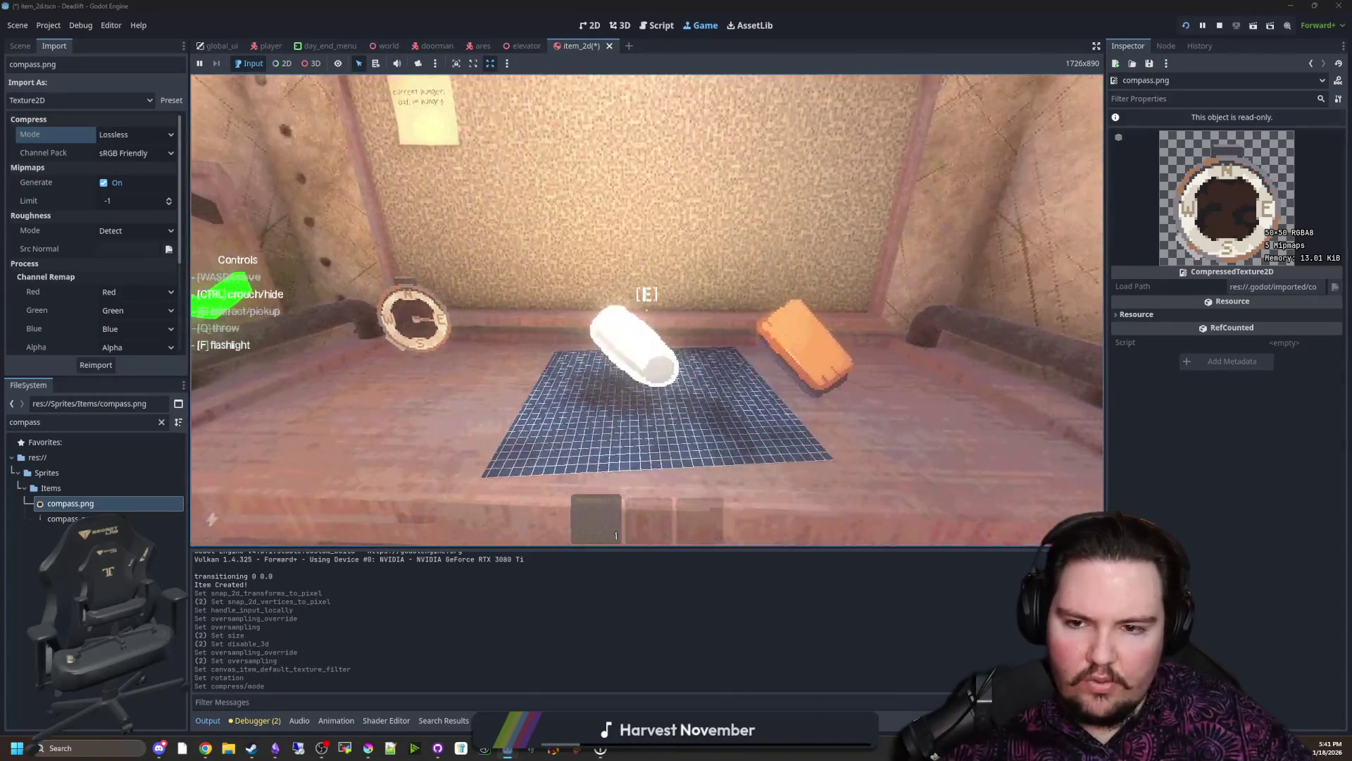
key(e)
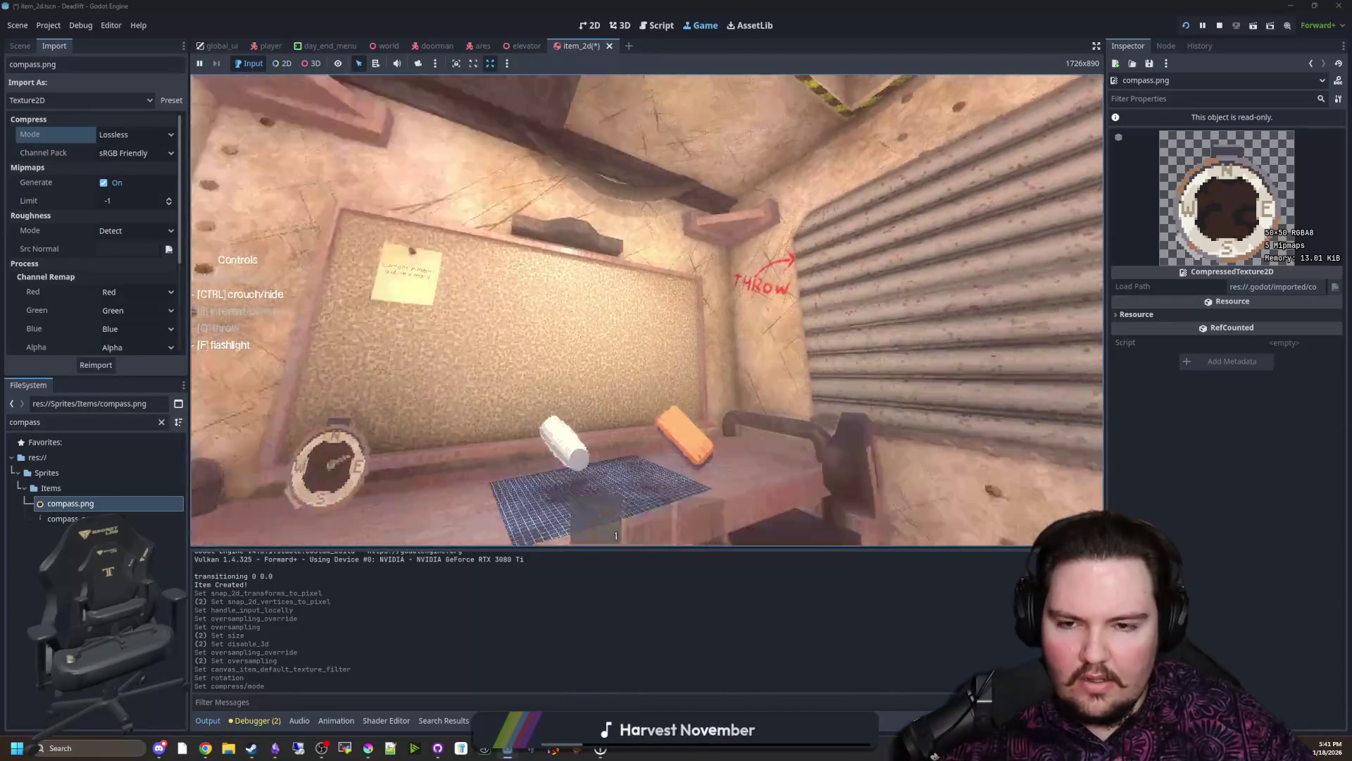
key(s)
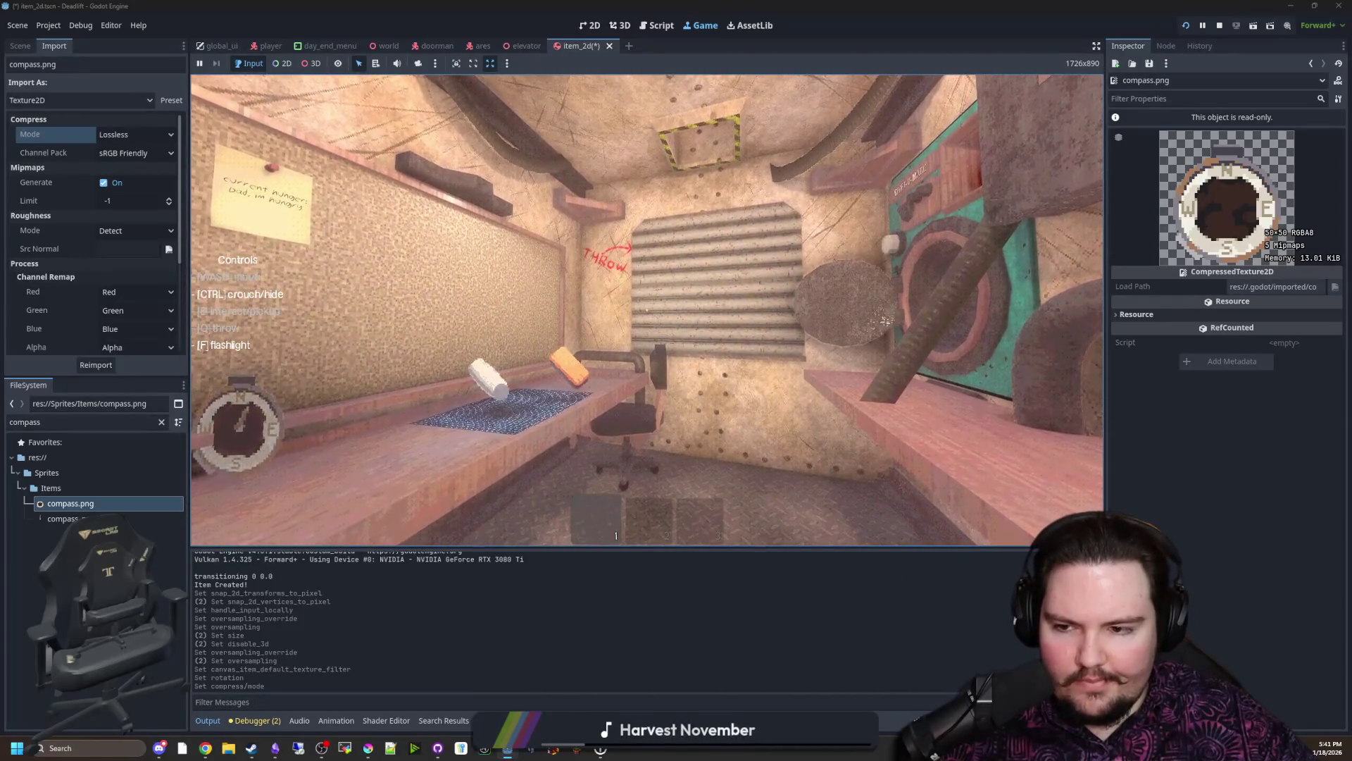
key(w)
key(q)
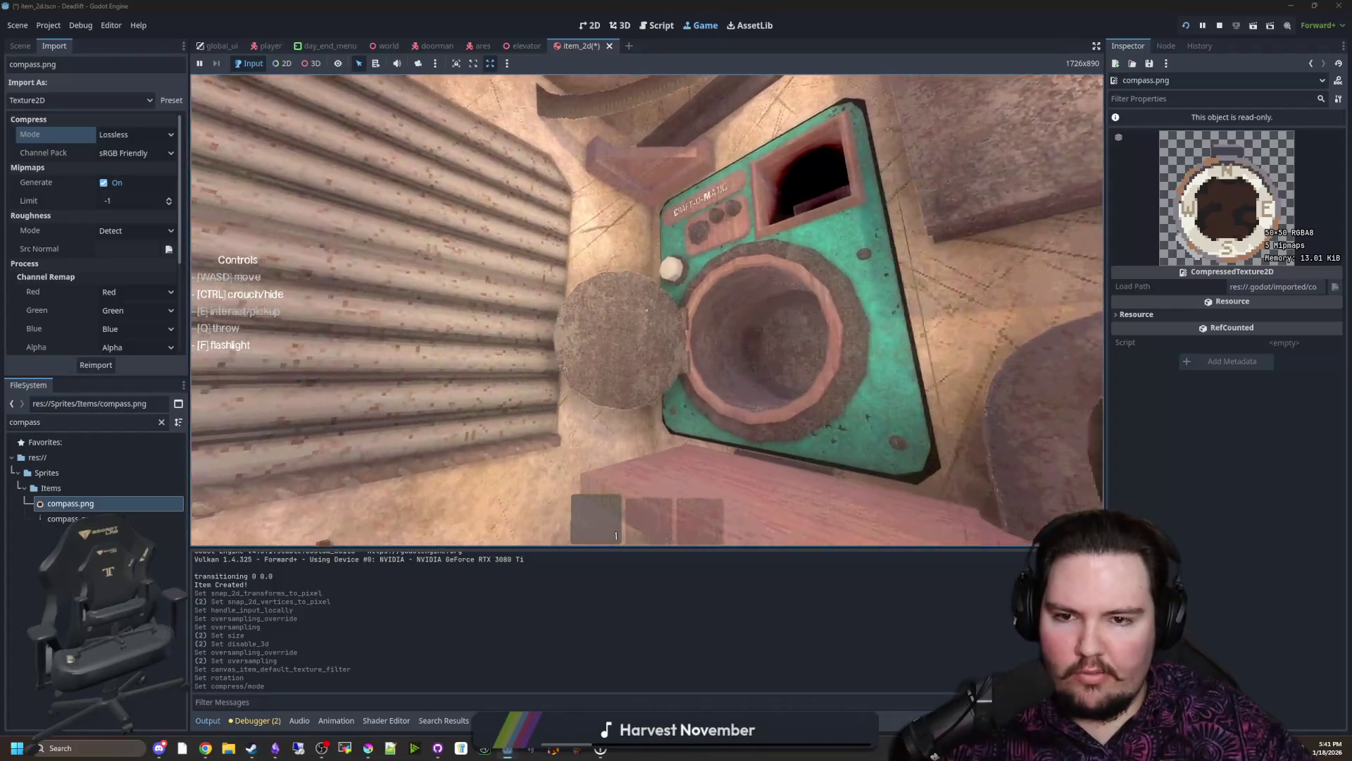
Step: Crouch under the table, grab the compass and carry it out into the foggy forest and back
key(ctrl)
key(w)
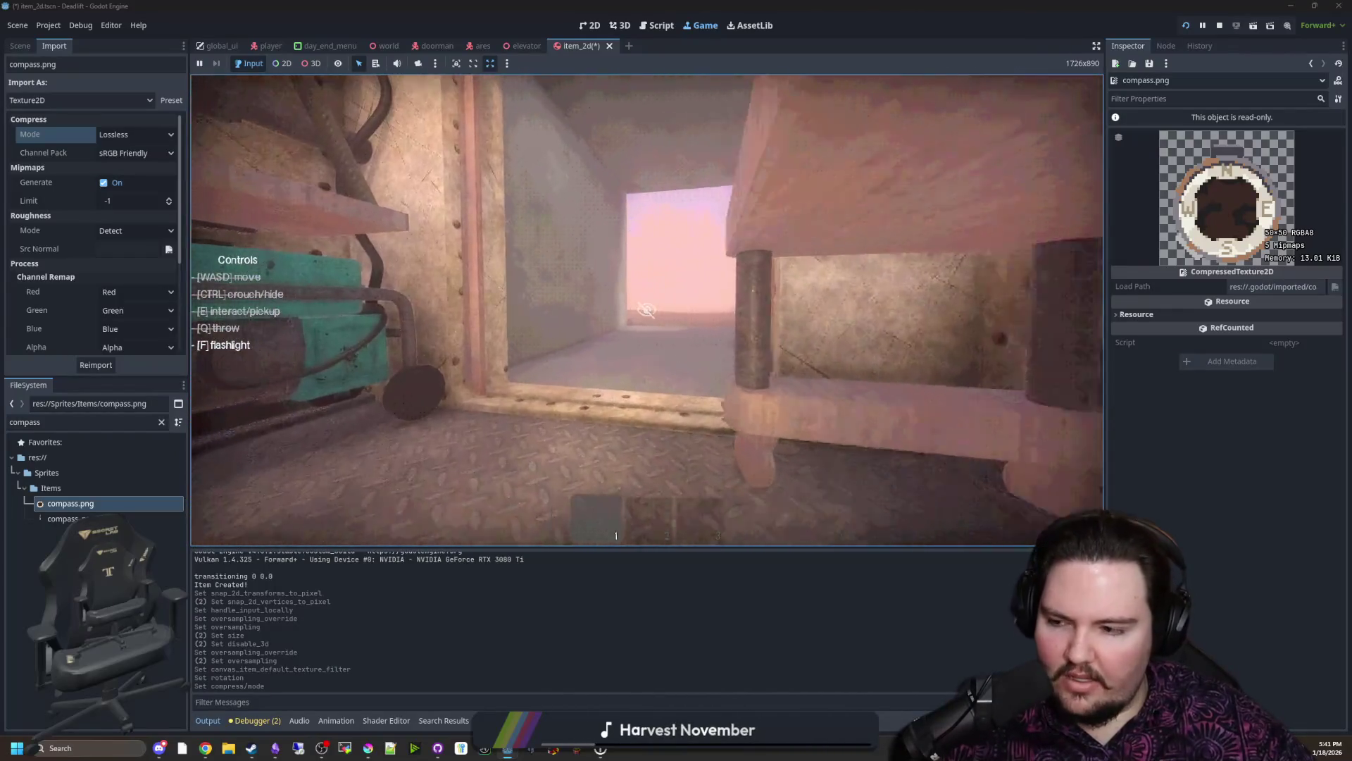
key(w)
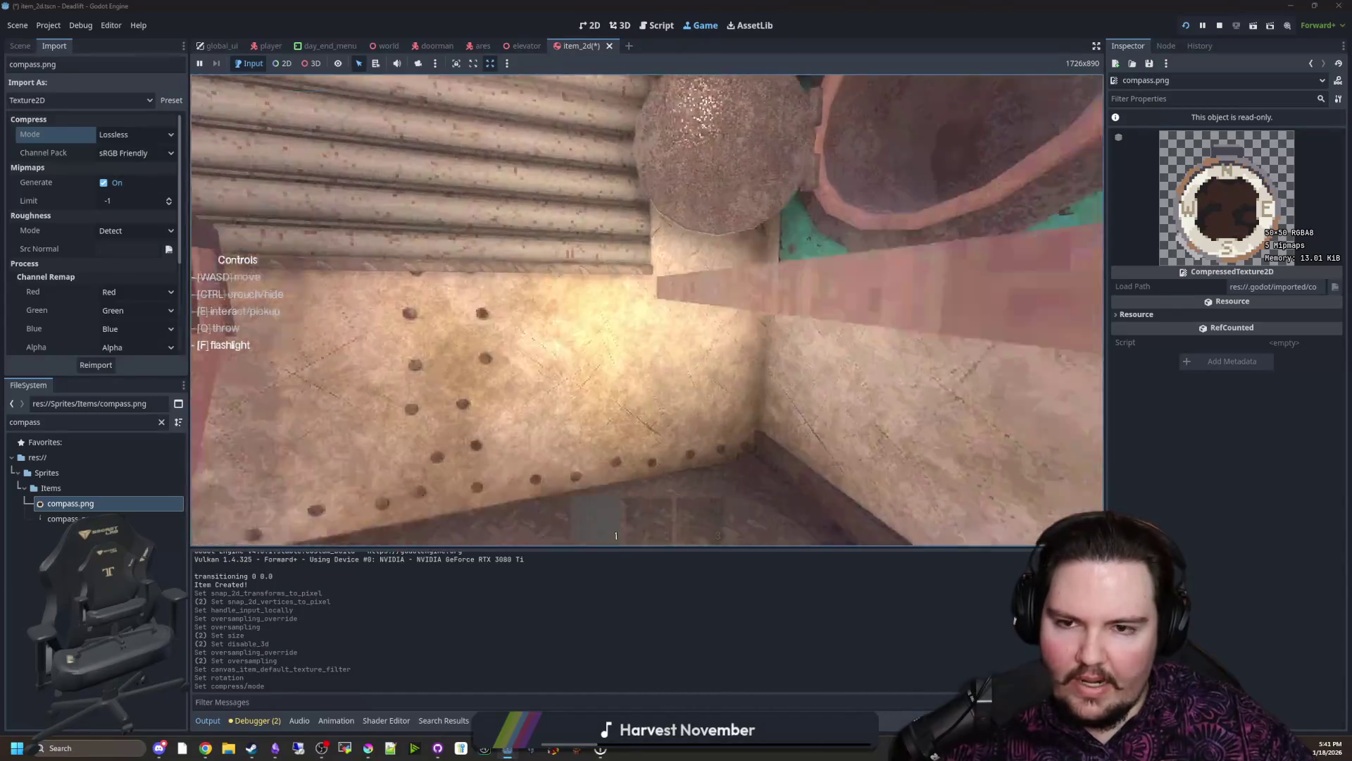
key(e)
key(w)
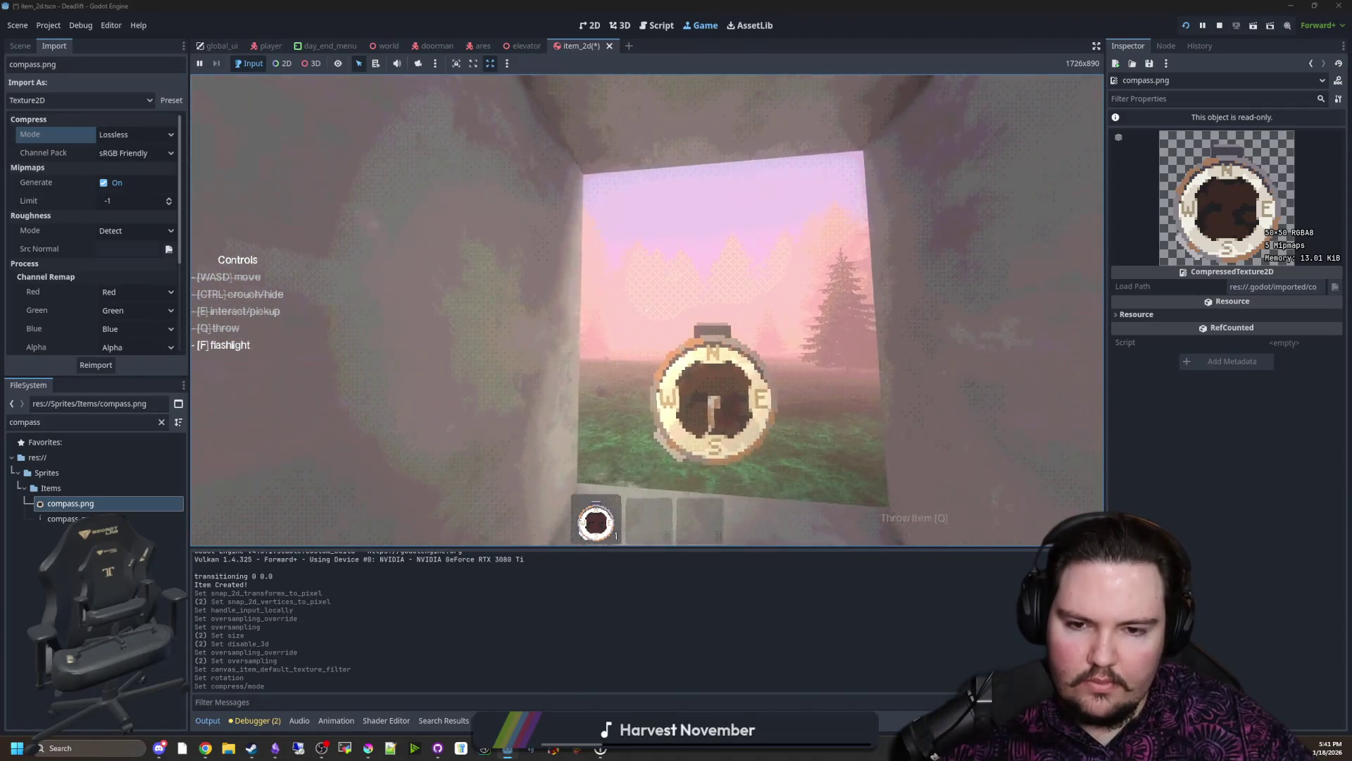
key(w)
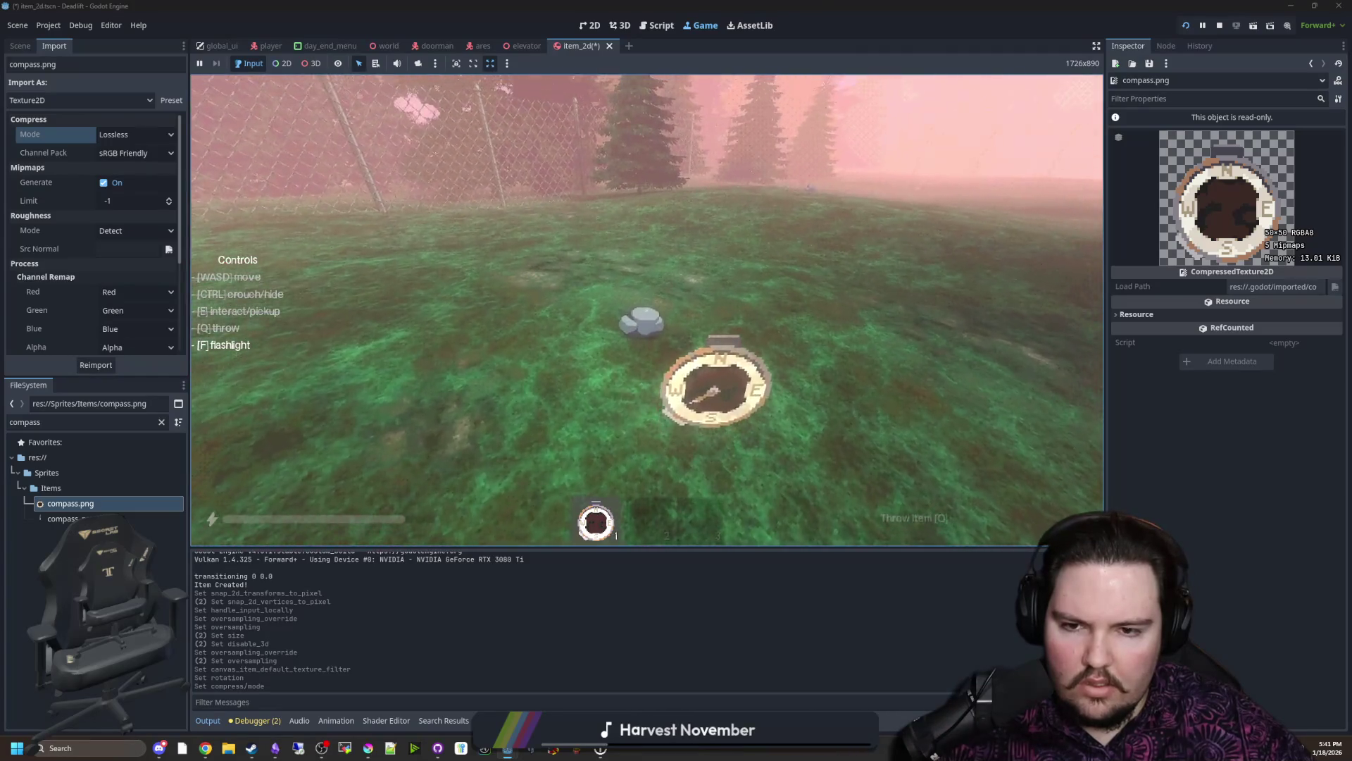
key(w)
key(w)
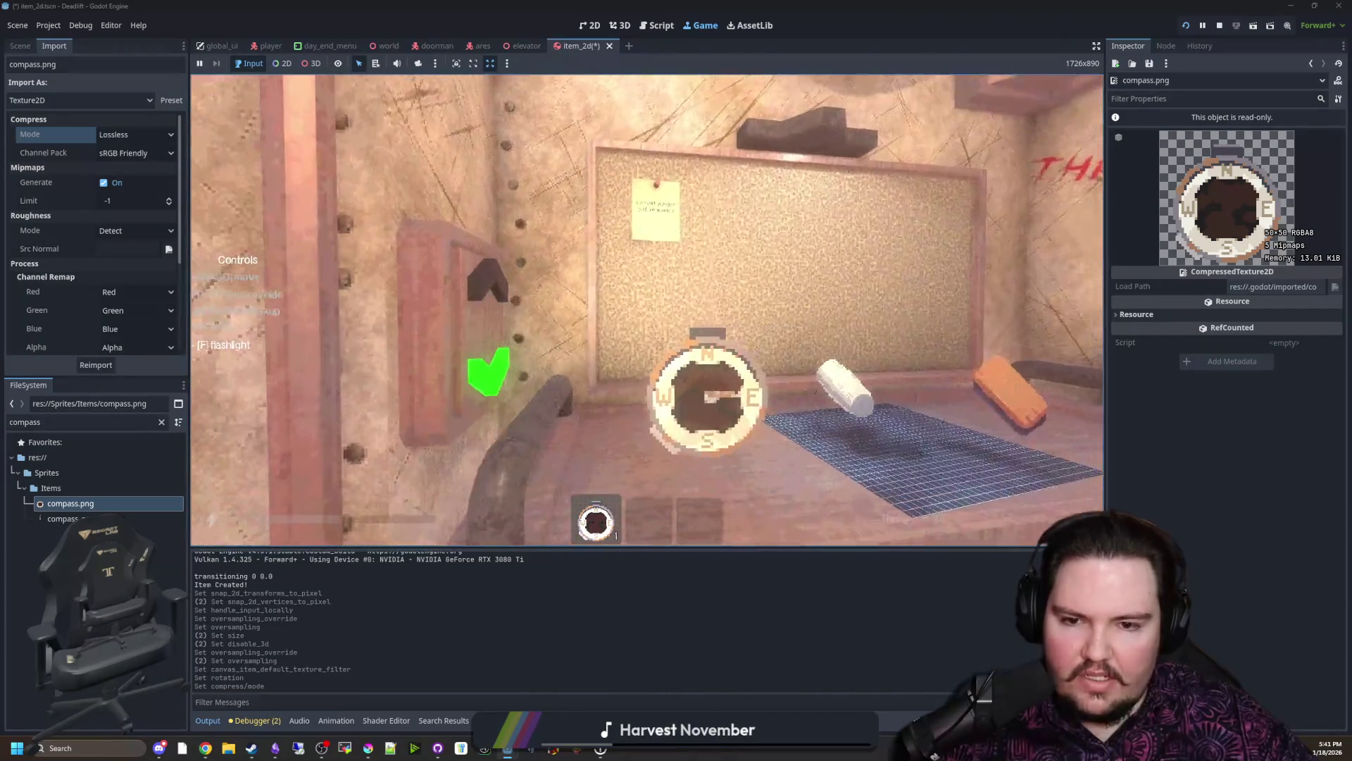
Step: Drop the compass on the table, pause the game and return to the editor
key(q)
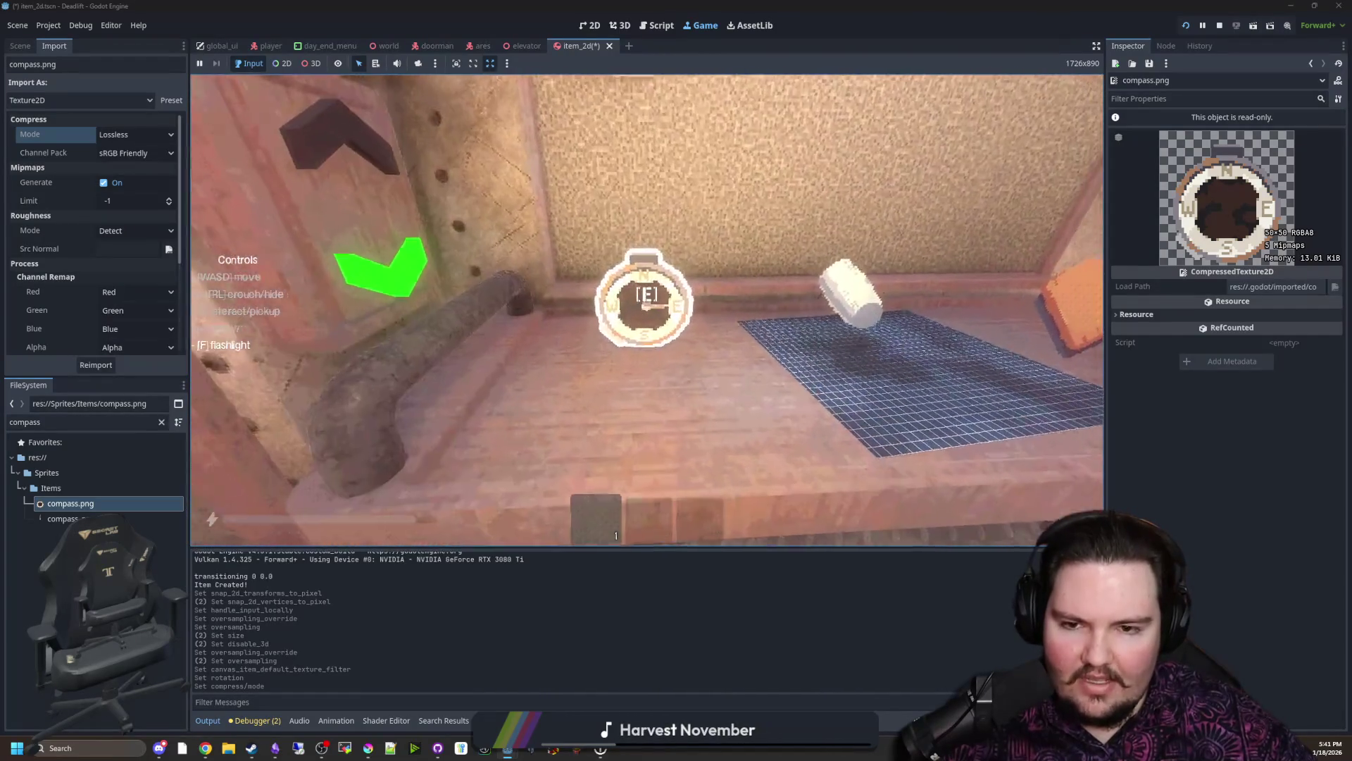
key(super)
click(19, 46)
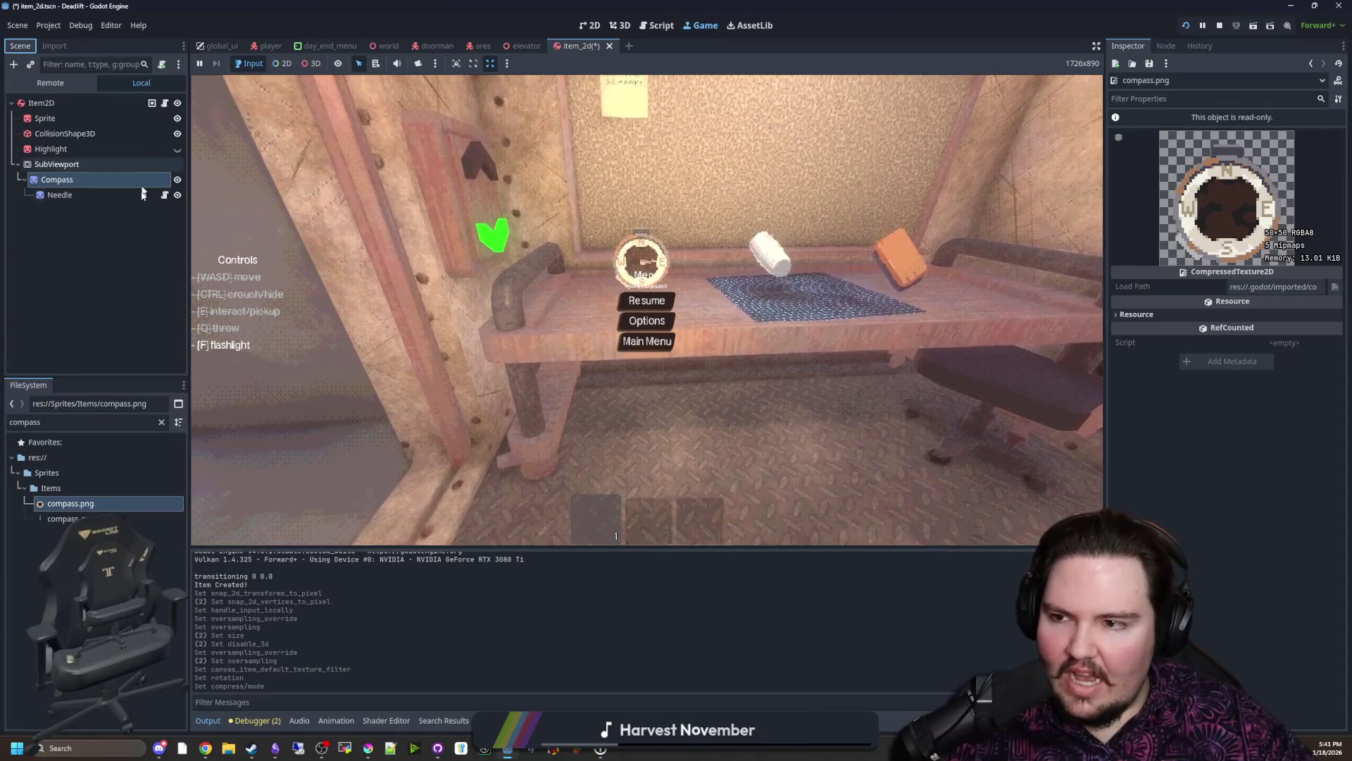
click(164, 194)
Step: Save the scene and clean up stray typing at the end of the camera condition in needle.gd
key(ctrl+s)
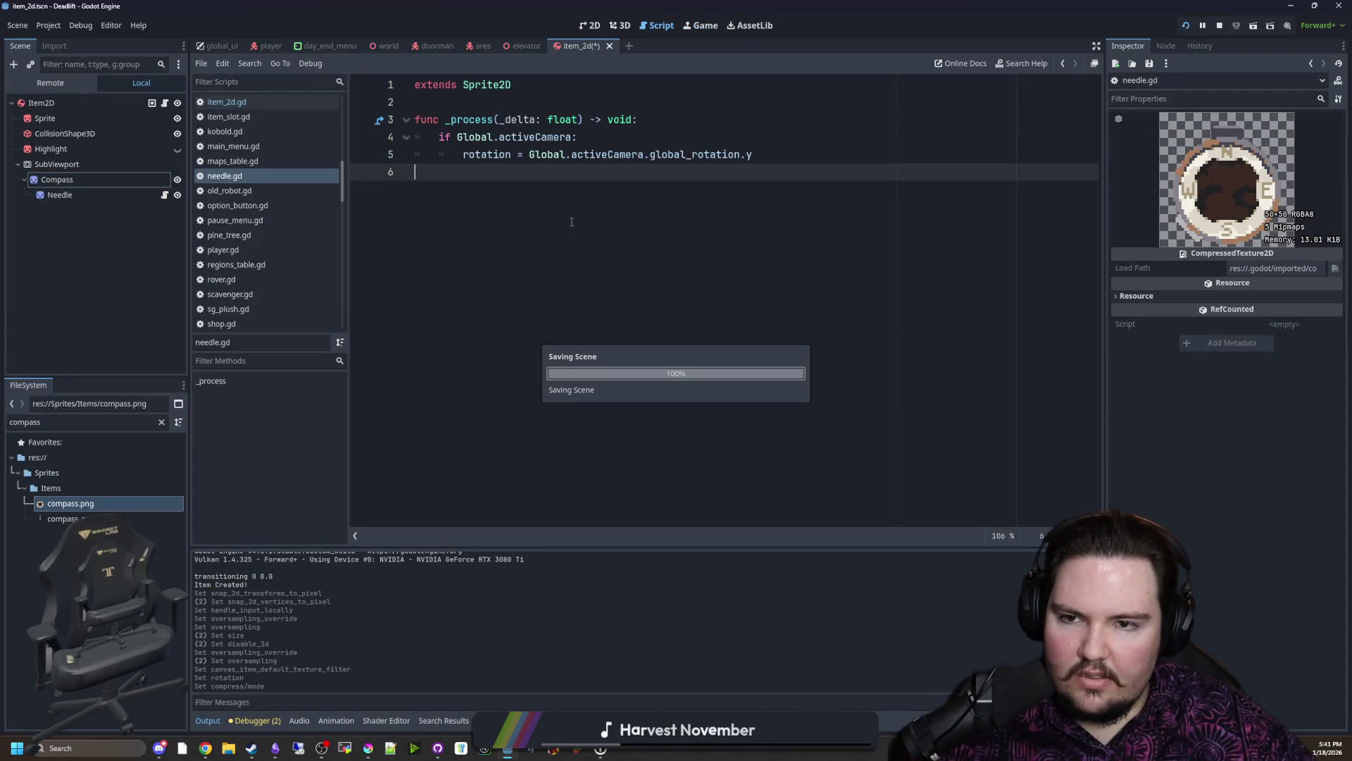
click(614, 132)
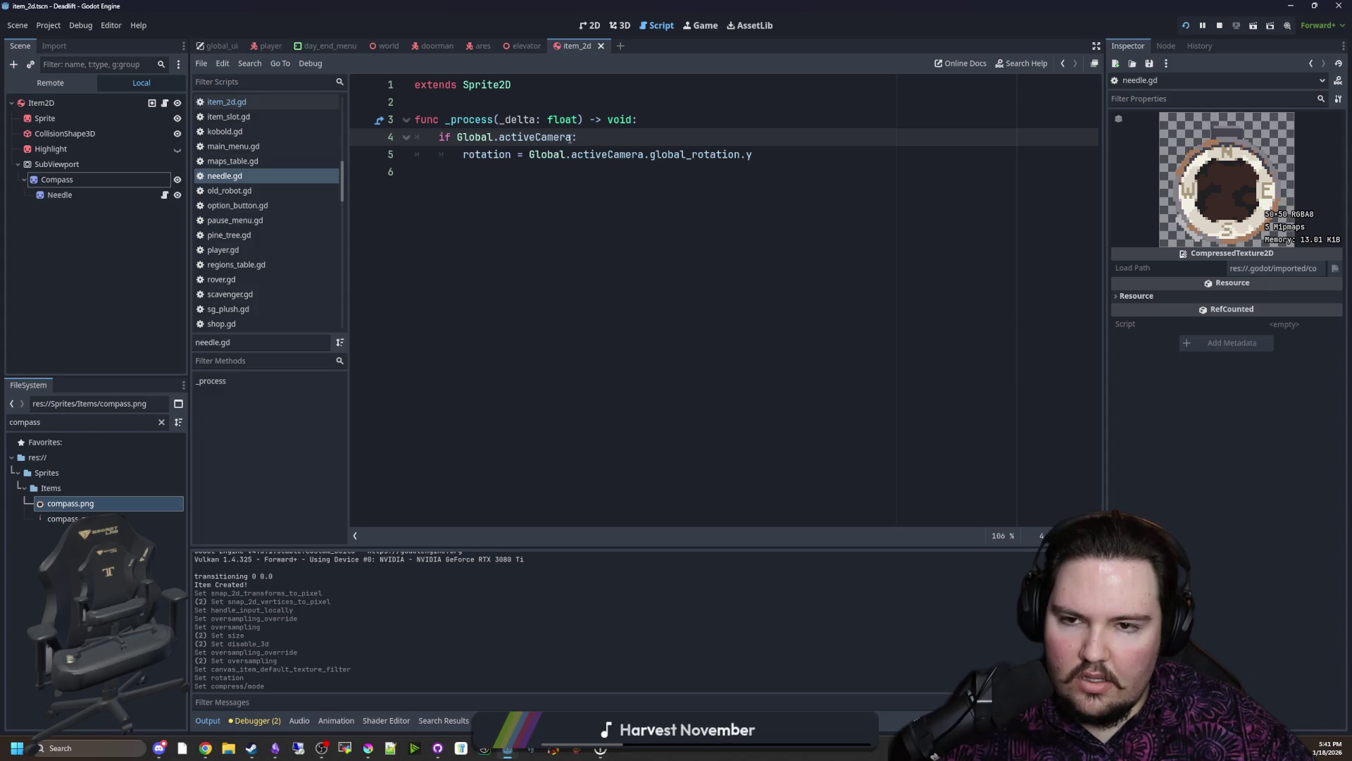
text(&&)
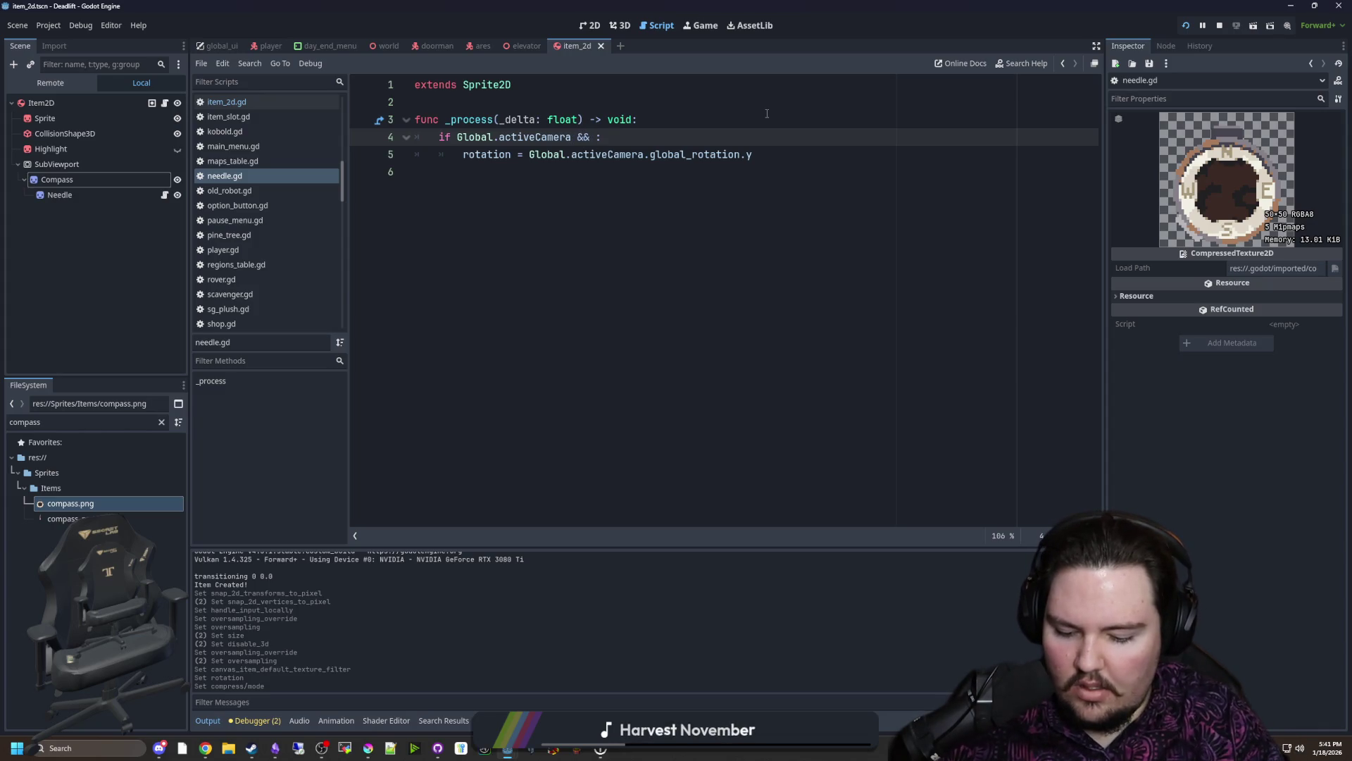
key(ctrl+space)
text(ge)
key(BackSpace)
key(BackSpace)
key(Escape)
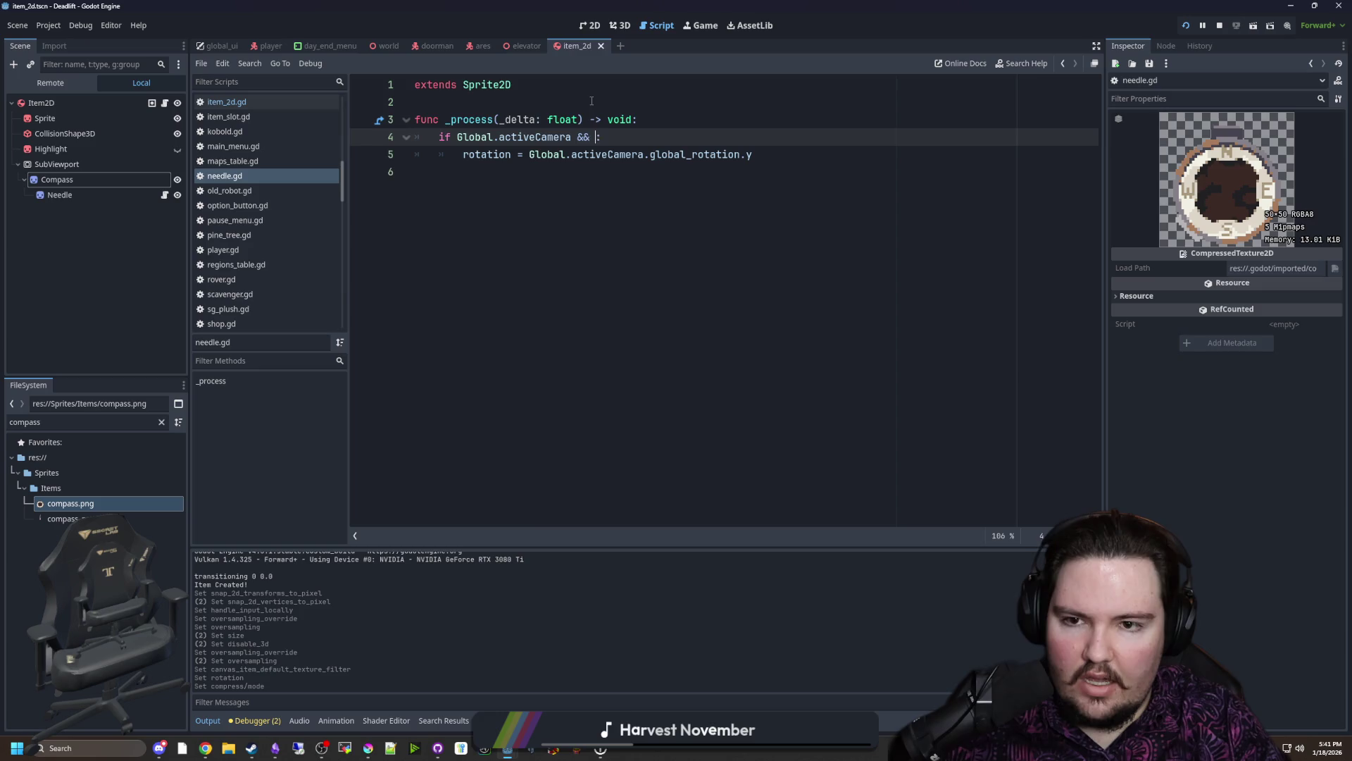
text(heldItem == self)
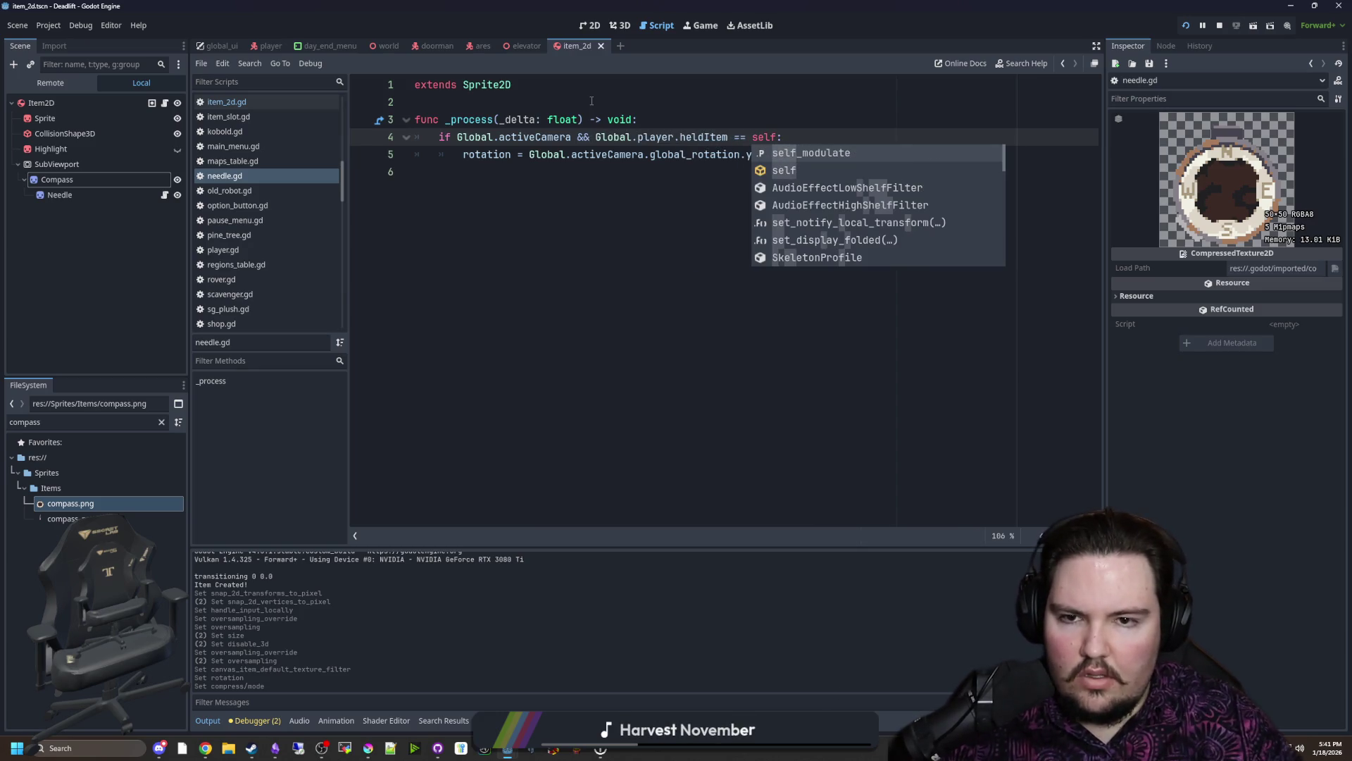
Step: Add an 'if Global.player:' guard, indent the heldItem check under it, and run the game
click(657, 124)
key(Return)
text(if Glob)
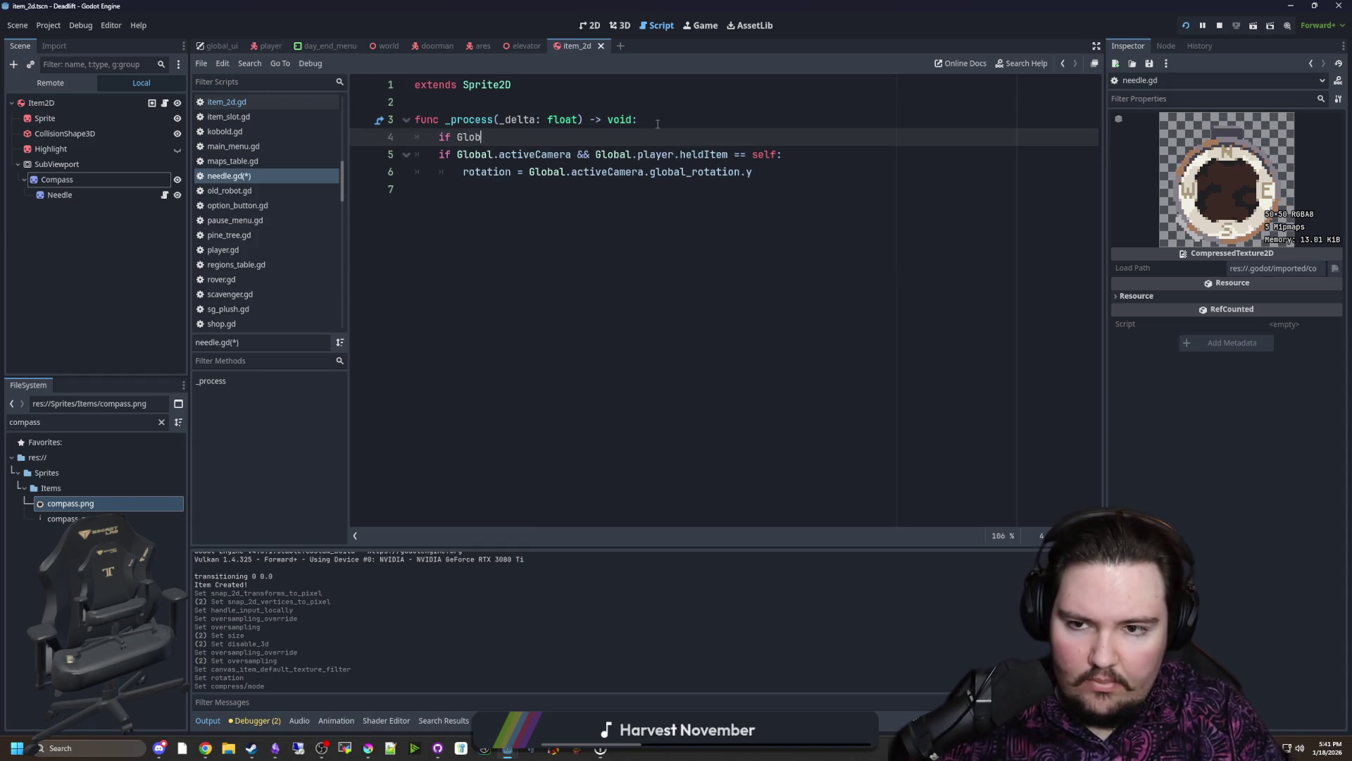
text(al.player:)
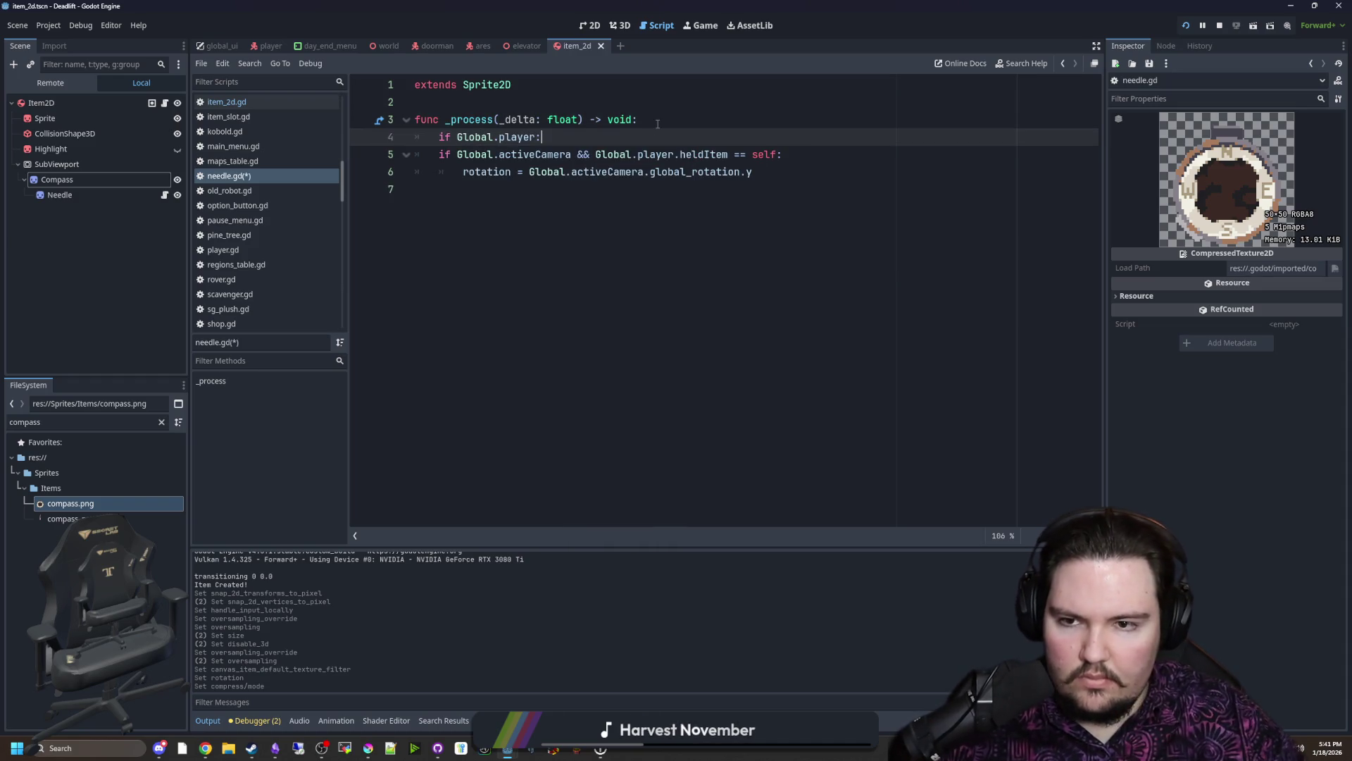
key(Down)
key(Down)
key(Down)
key(shift+Up)
key(shift+Up)
key(Tab)
click(529, 93)
key(F5)
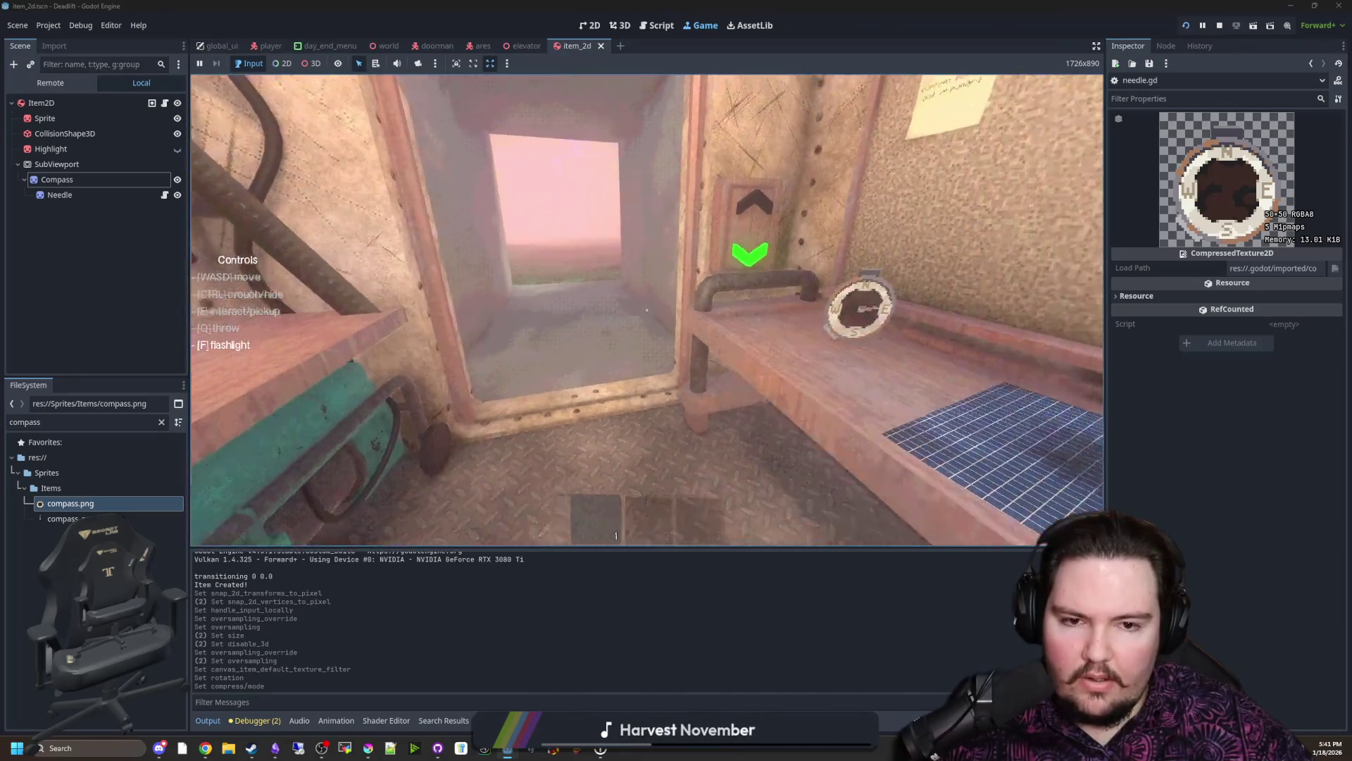
Step: Pick up the compass from the bench in the running game, then pause and return to the script
key(e)
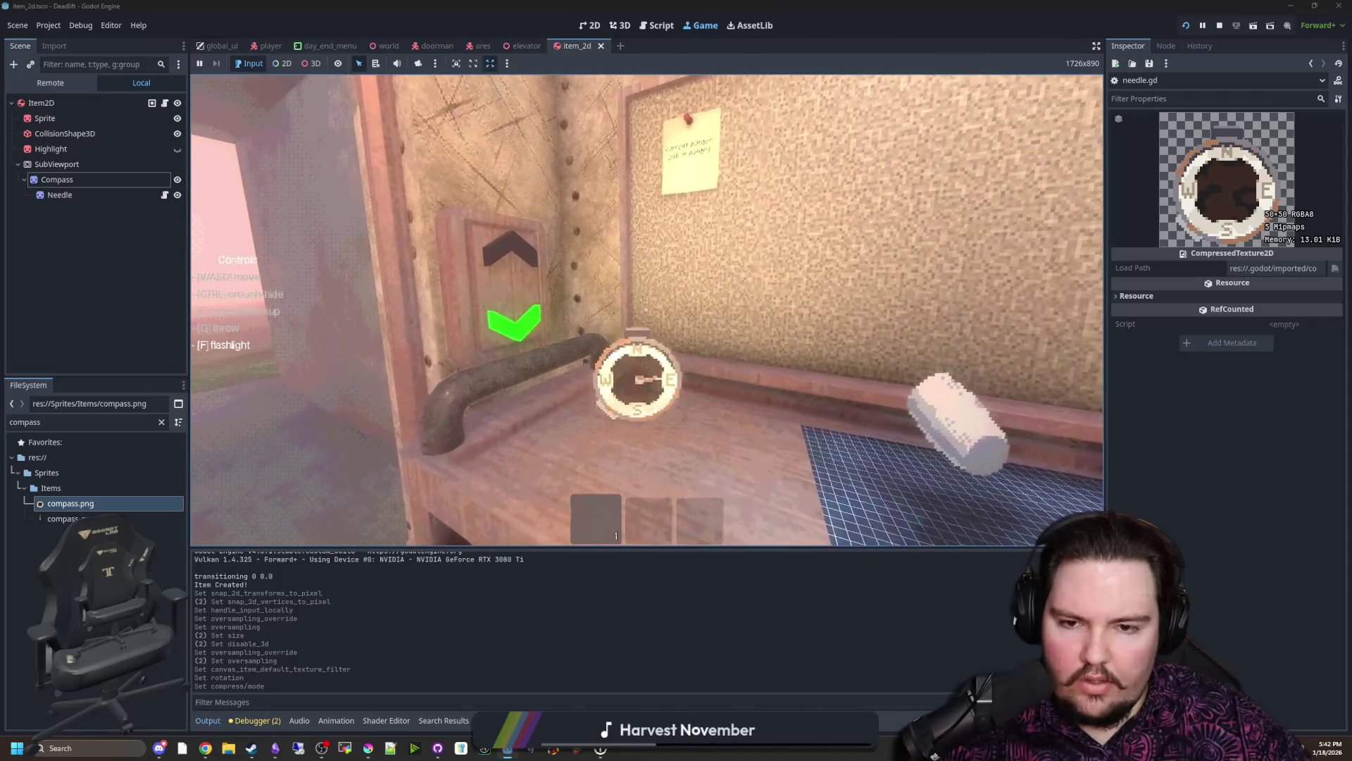
key(Escape)
key(super)
click(134, 215)
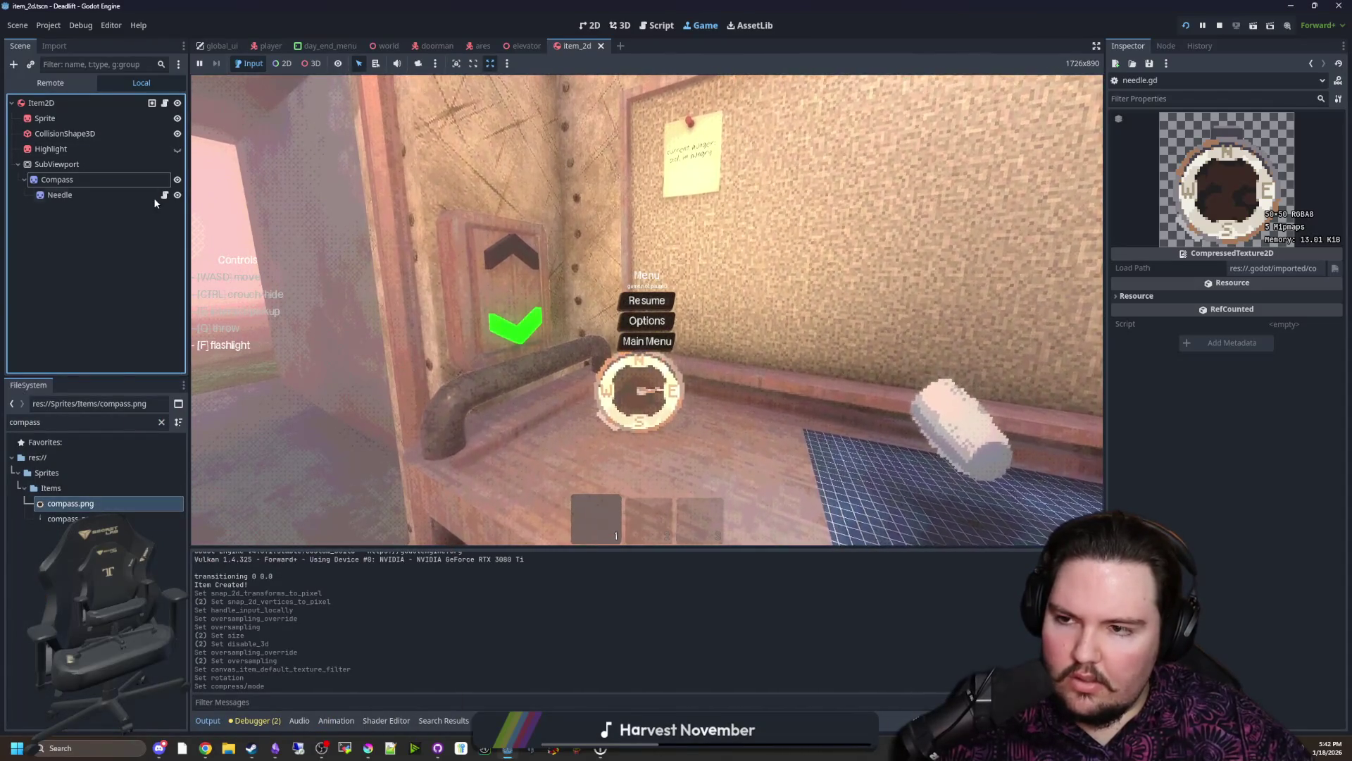
click(164, 195)
Step: Delete the redundant 'Global.activeCamera &&' condition, save needle.gd and run again
click(576, 138)
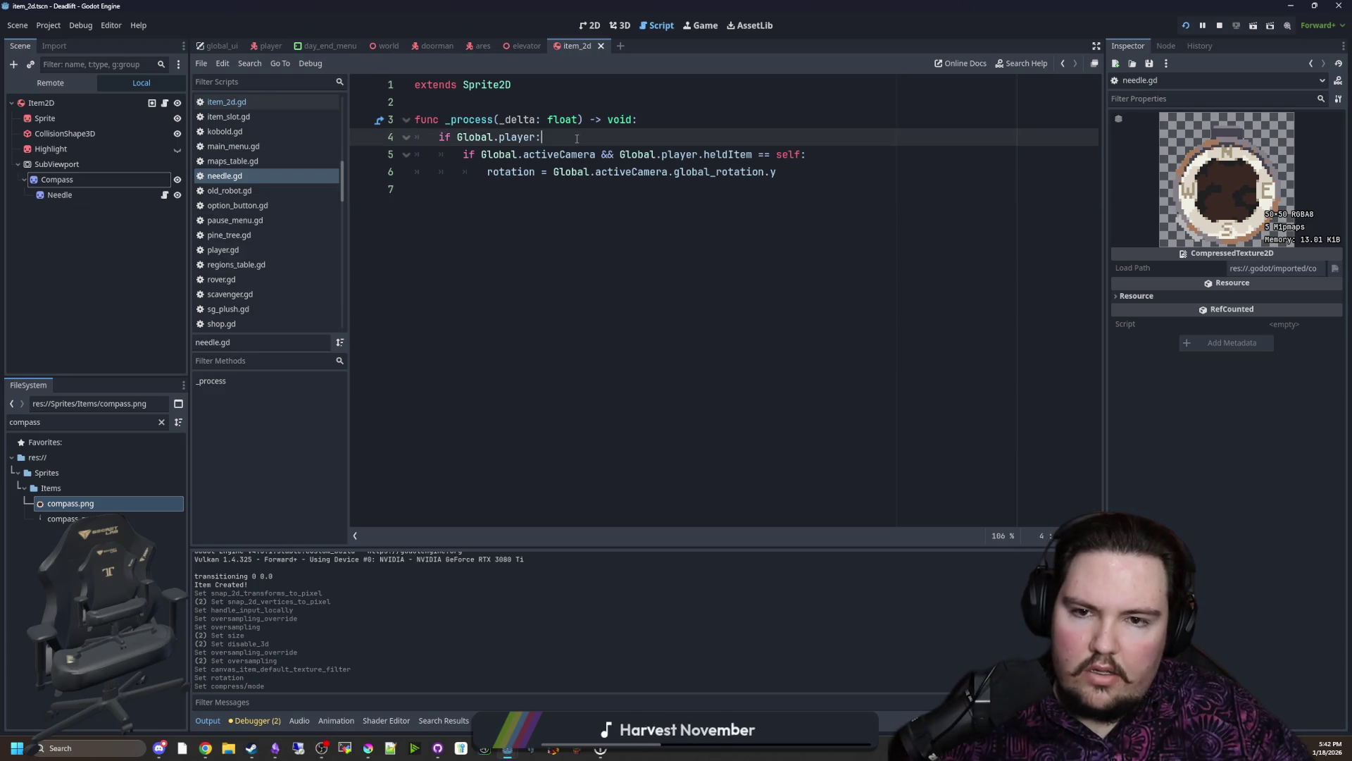
key(Down)
key(Down)
key(Down)
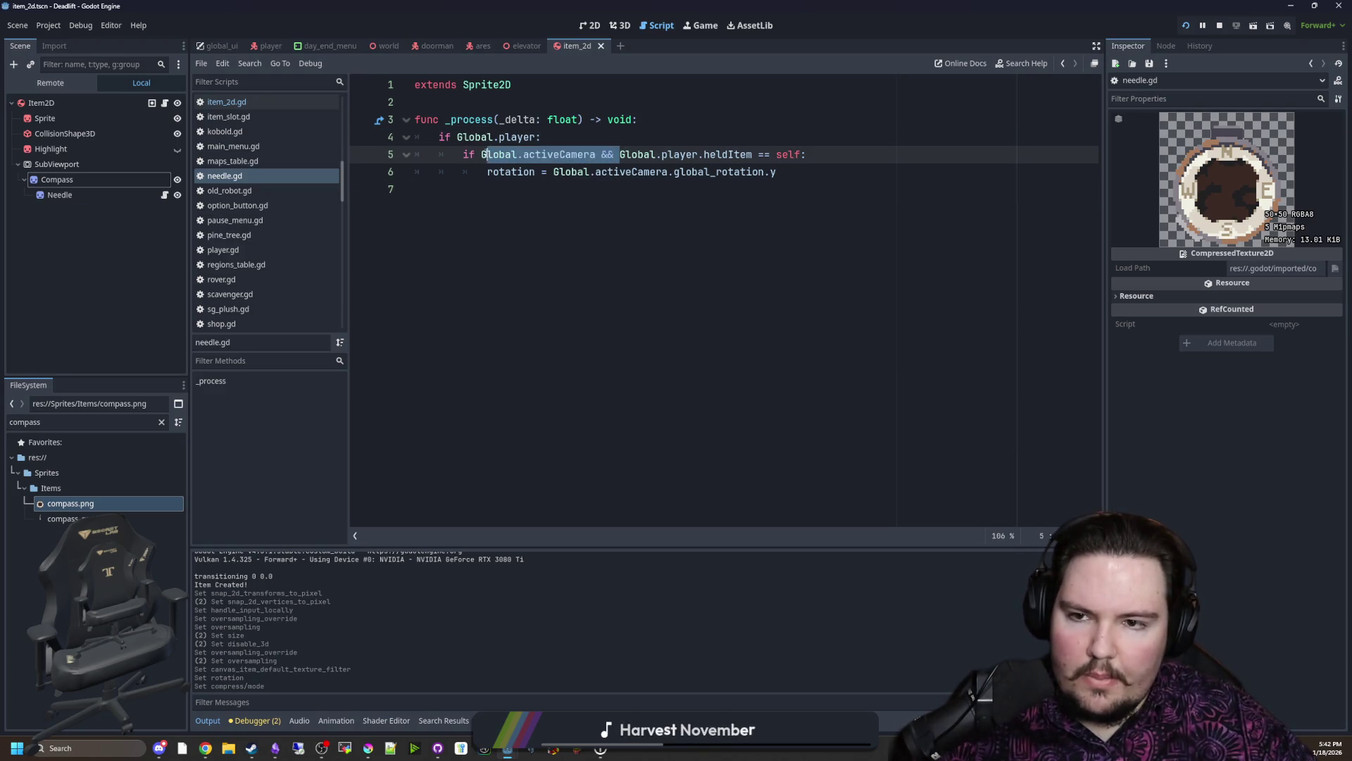
key(BackSpace)
key(Down)
key(Down)
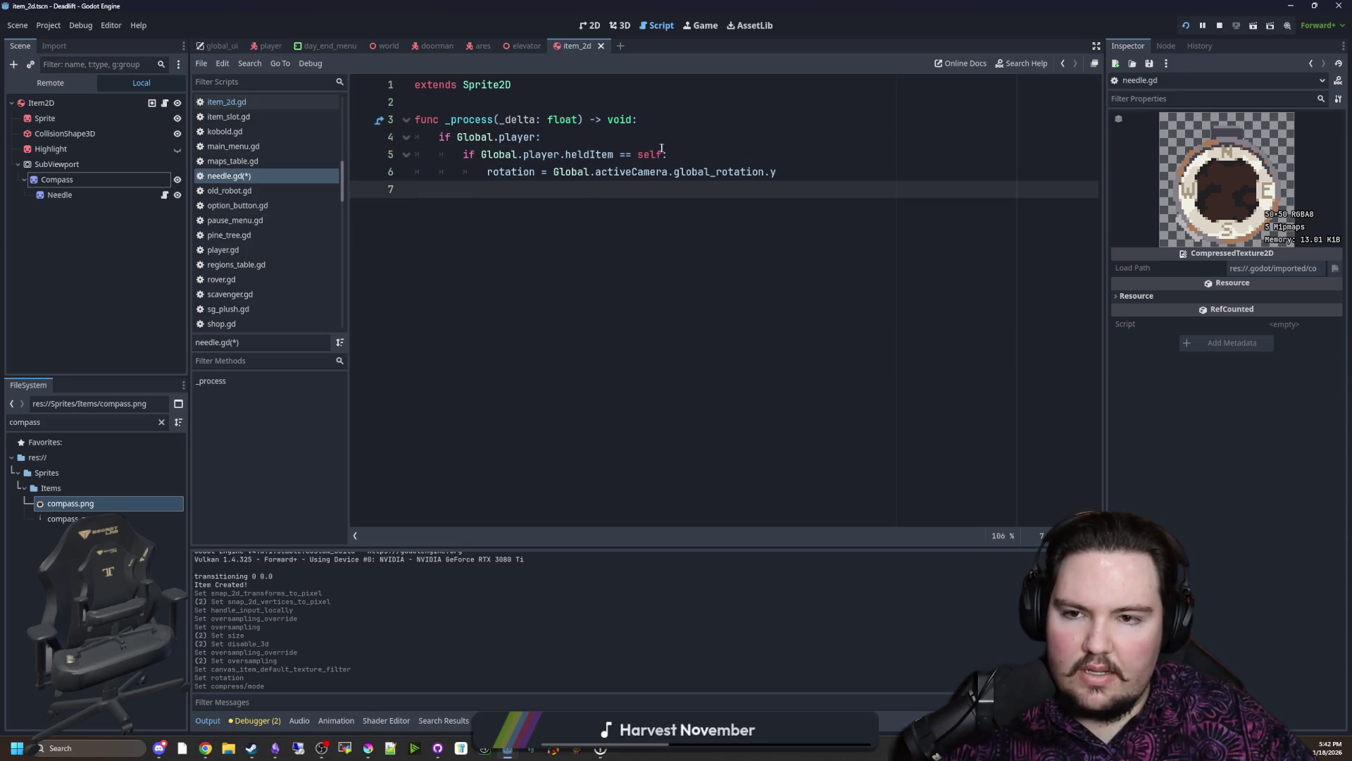
key(ctrl+s)
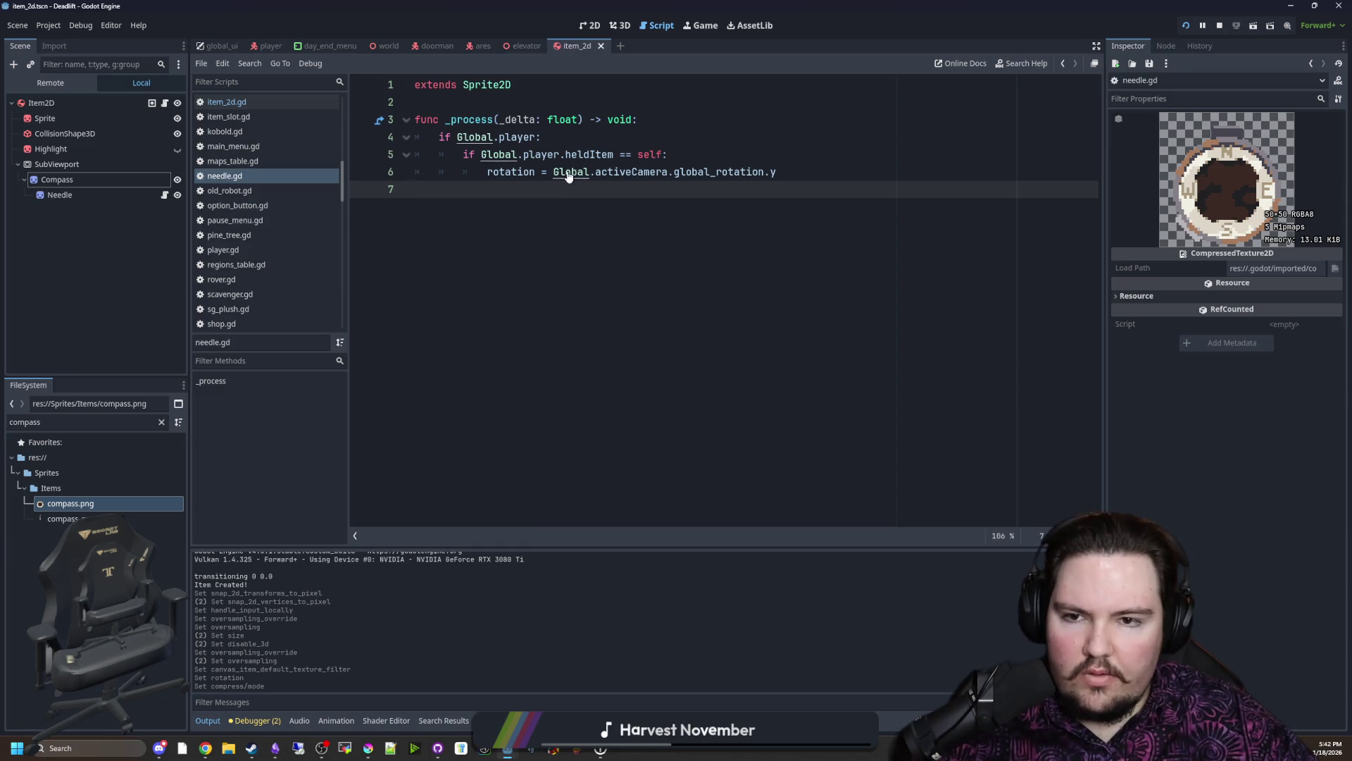
key(F5)
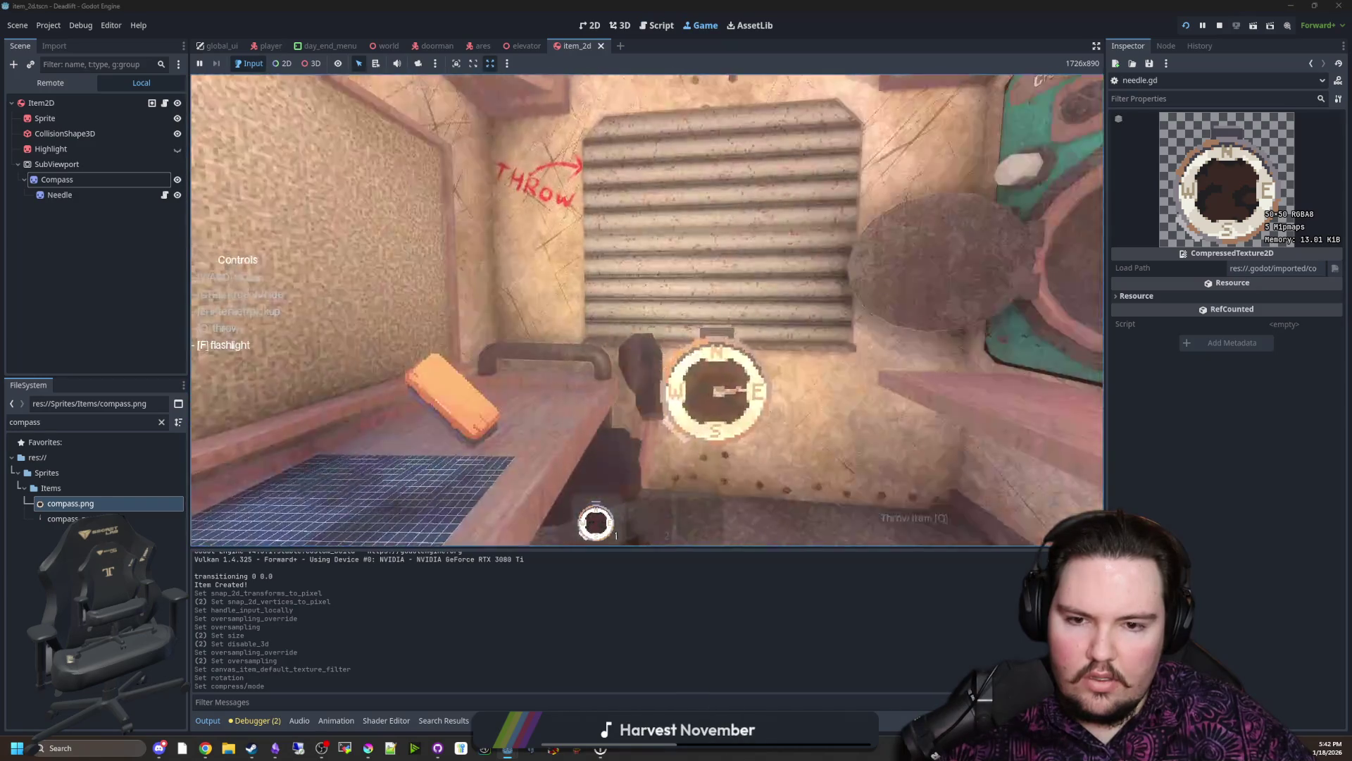
Step: Pause the game, return to the heldItem check line and jump to its declaration in the player script
key(Escape)
key(super)
key(super)
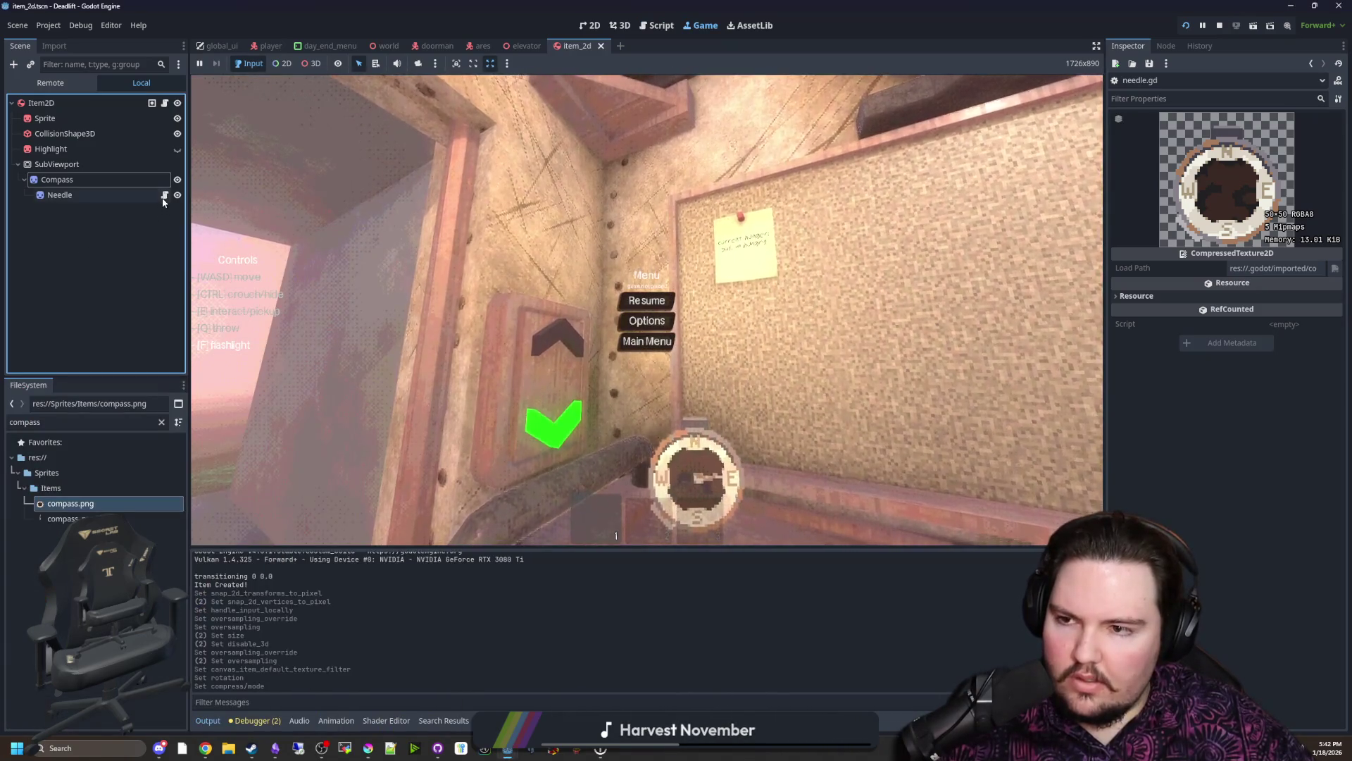
click(655, 24)
click(620, 138)
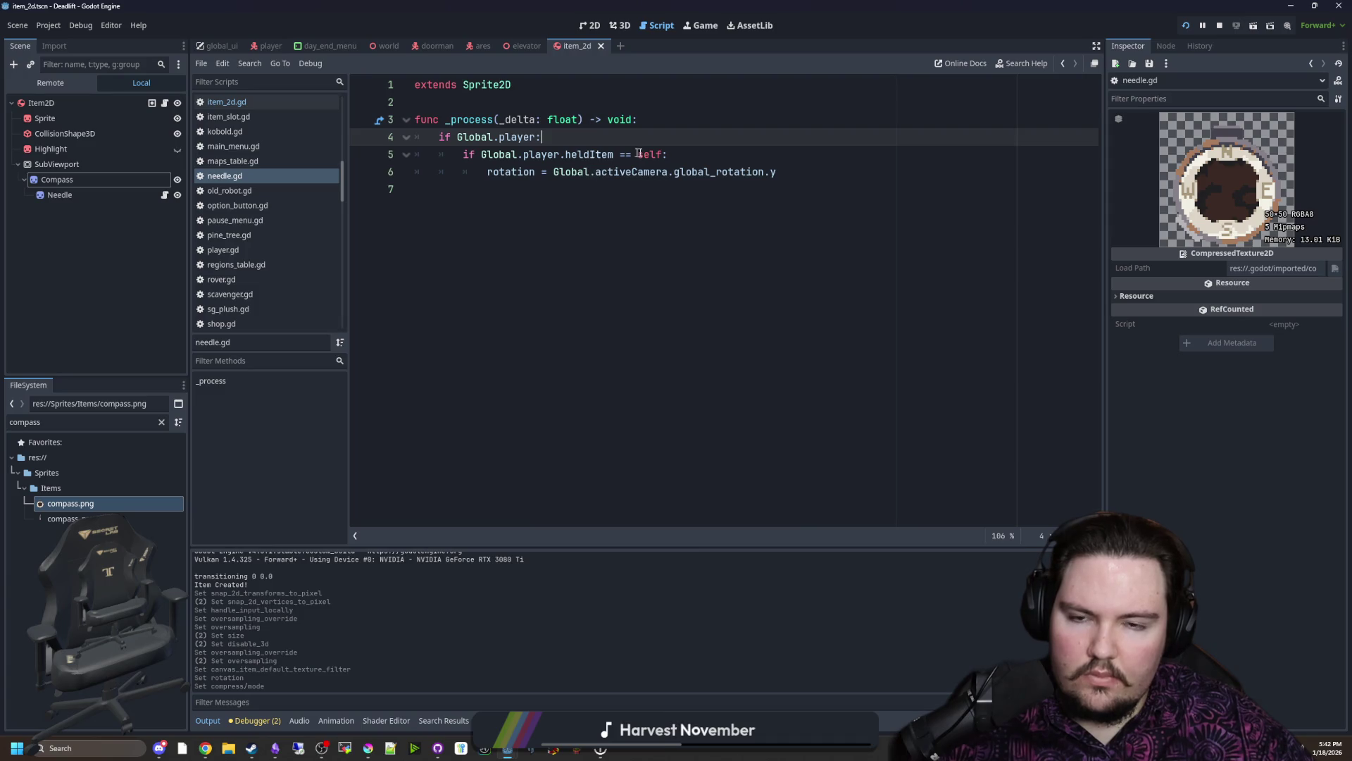
click(631, 154)
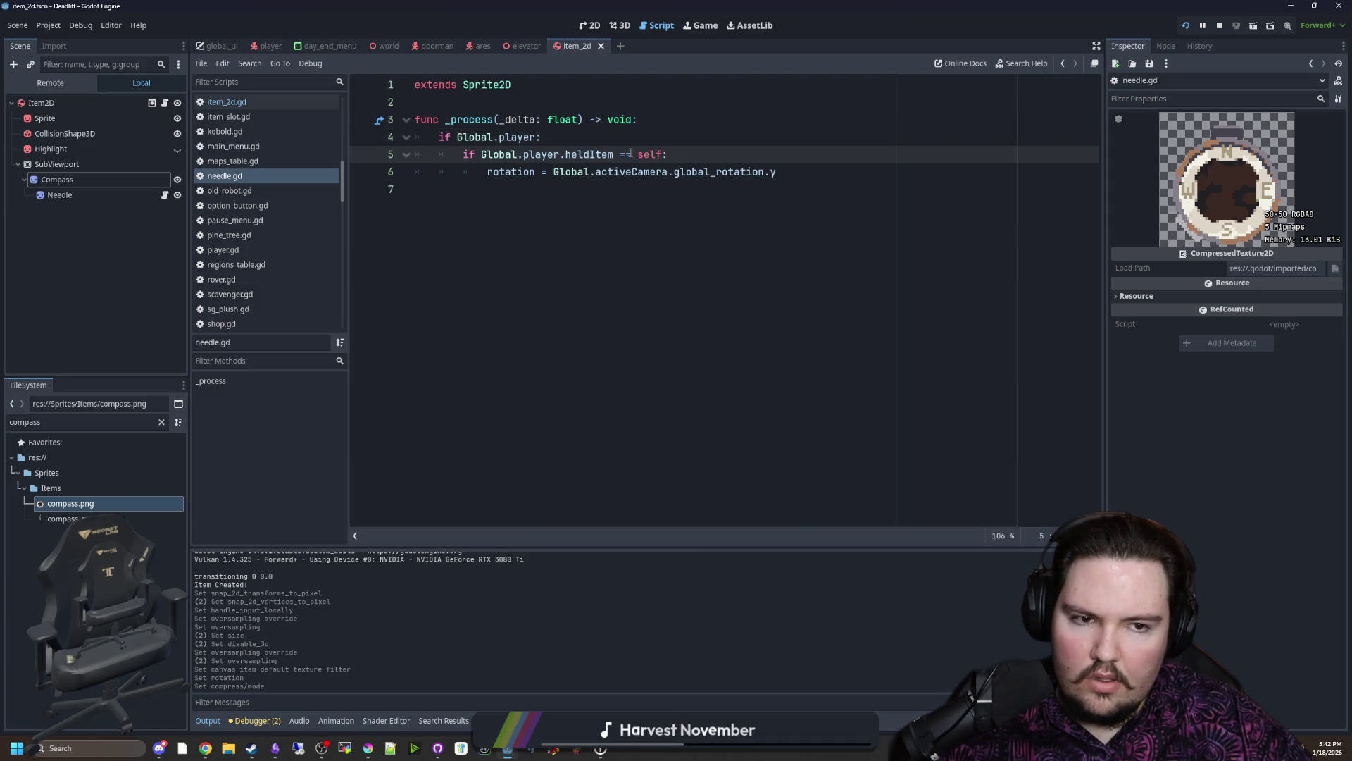
ctrl+click(605, 155)
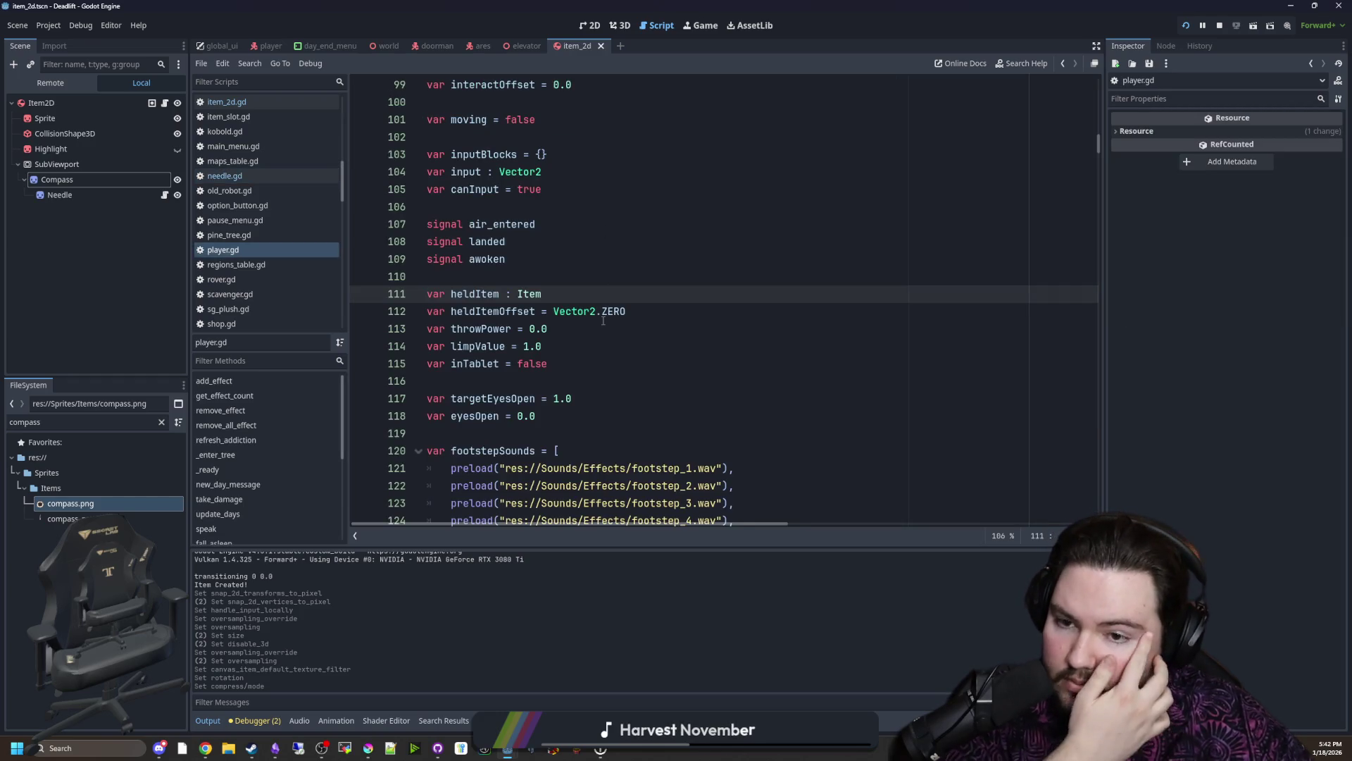
Step: Search the player script for heldItem, step through its matches and jump to pickup_item
key(ctrl+f)
text(heldItem)
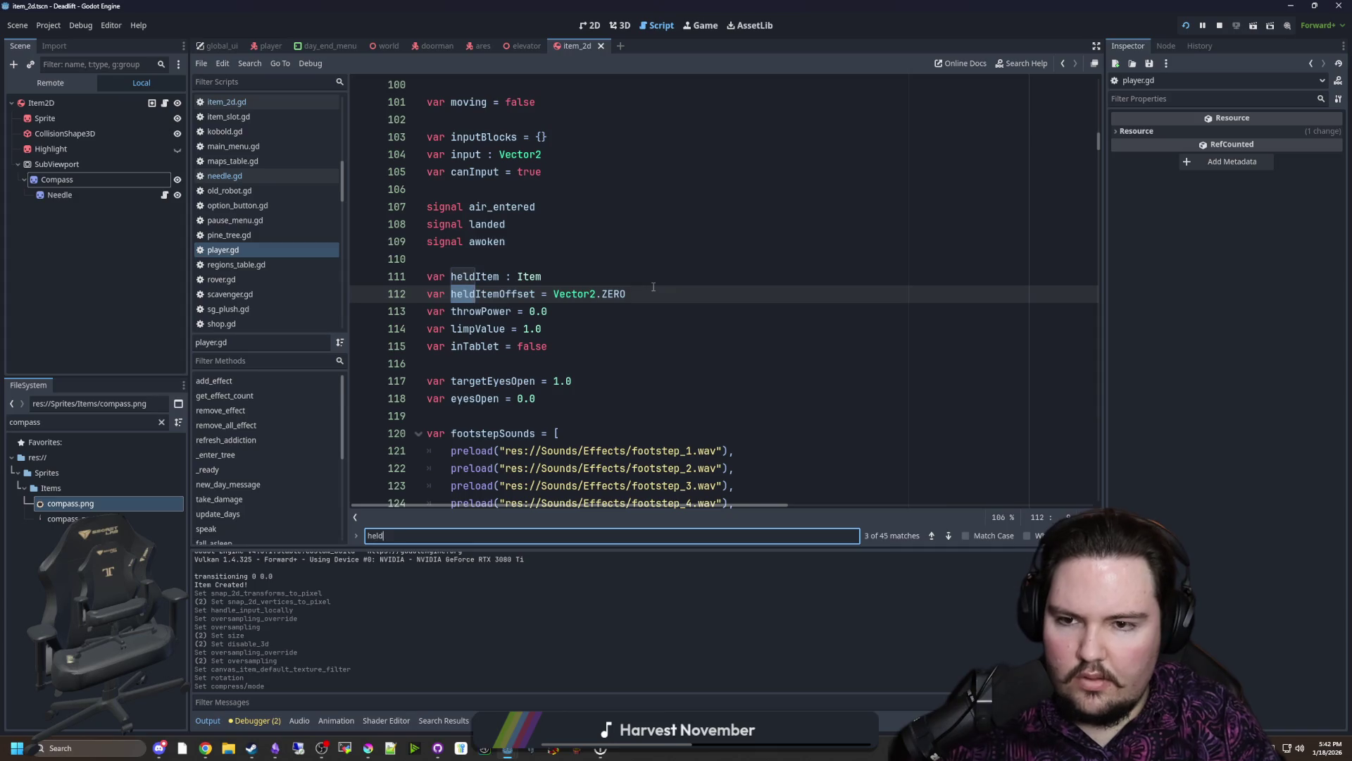
key(Return)
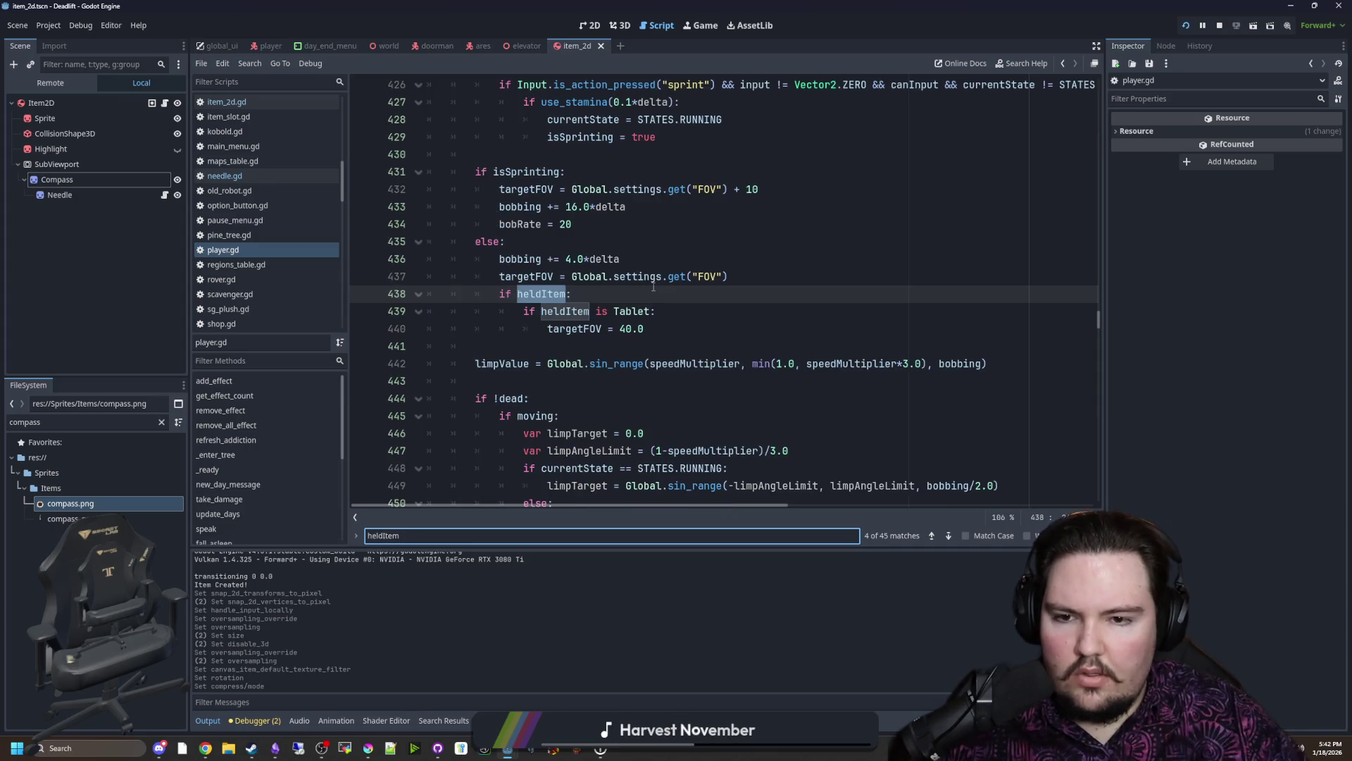
key(Return)
key(Return)
key(Return)
key(Return)
key(Return)
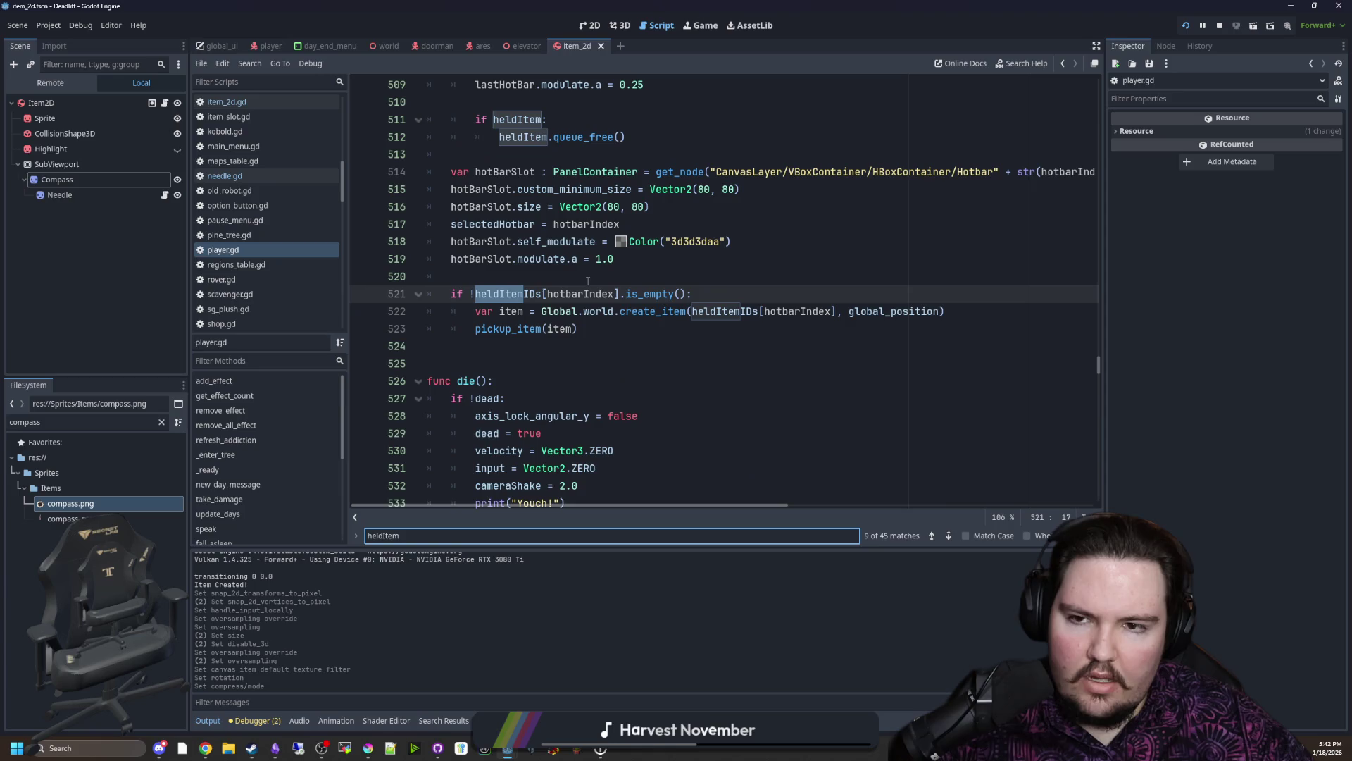
click(543, 342)
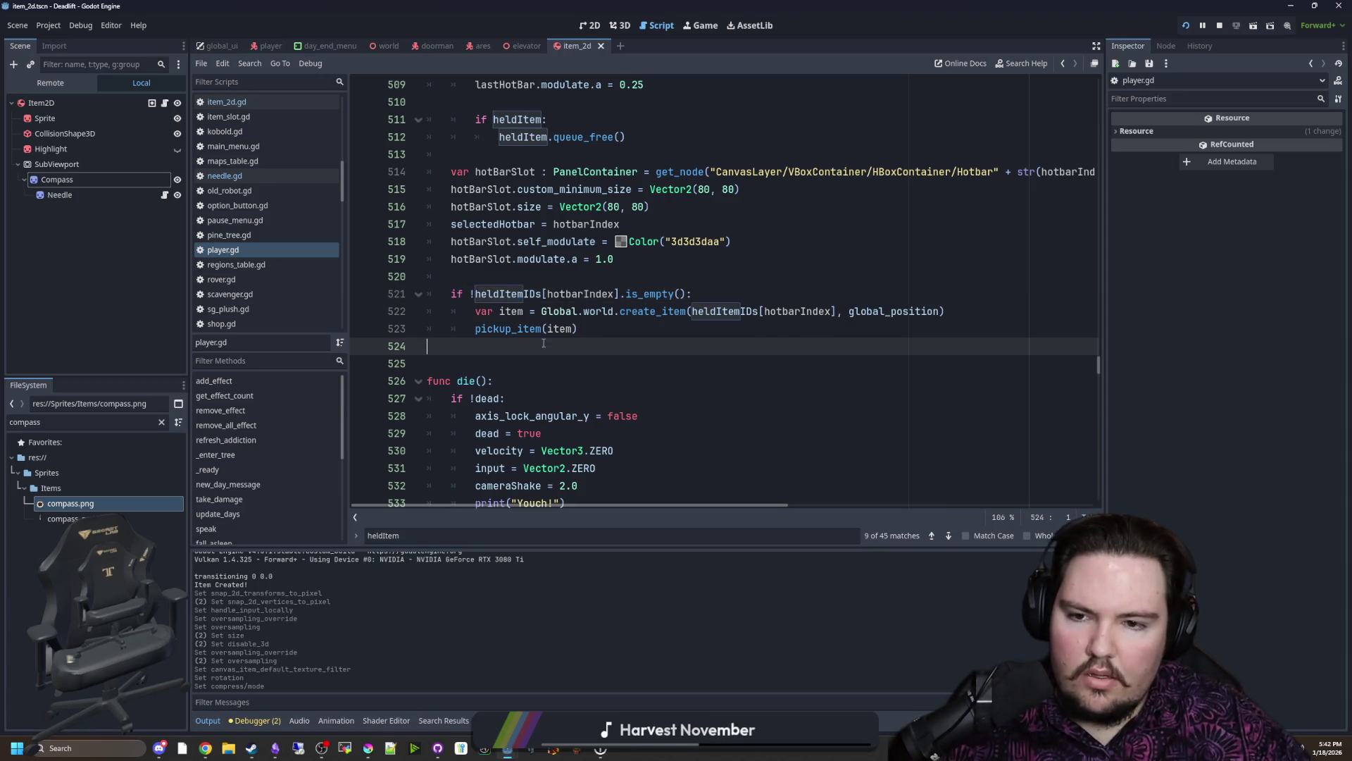
ctrl+click(523, 331)
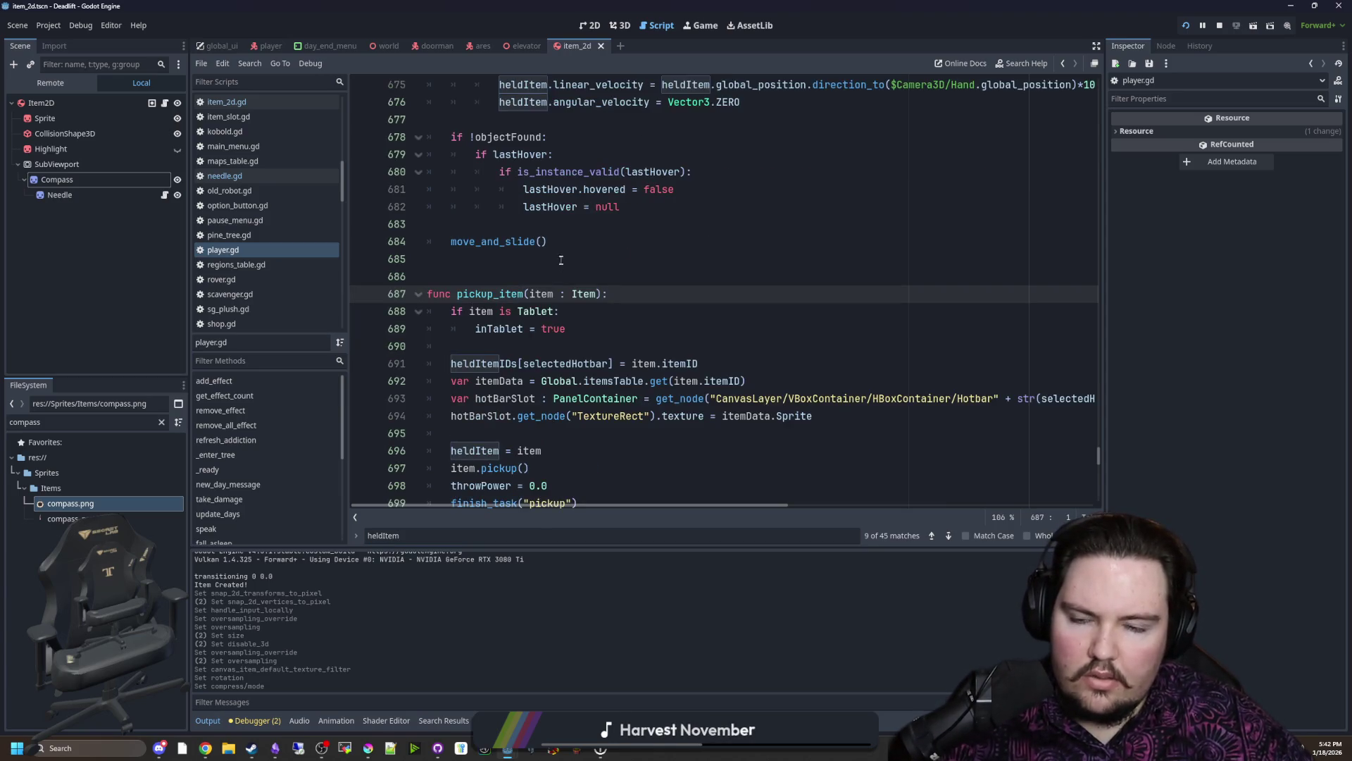
scroll(568, 248, down, 2)
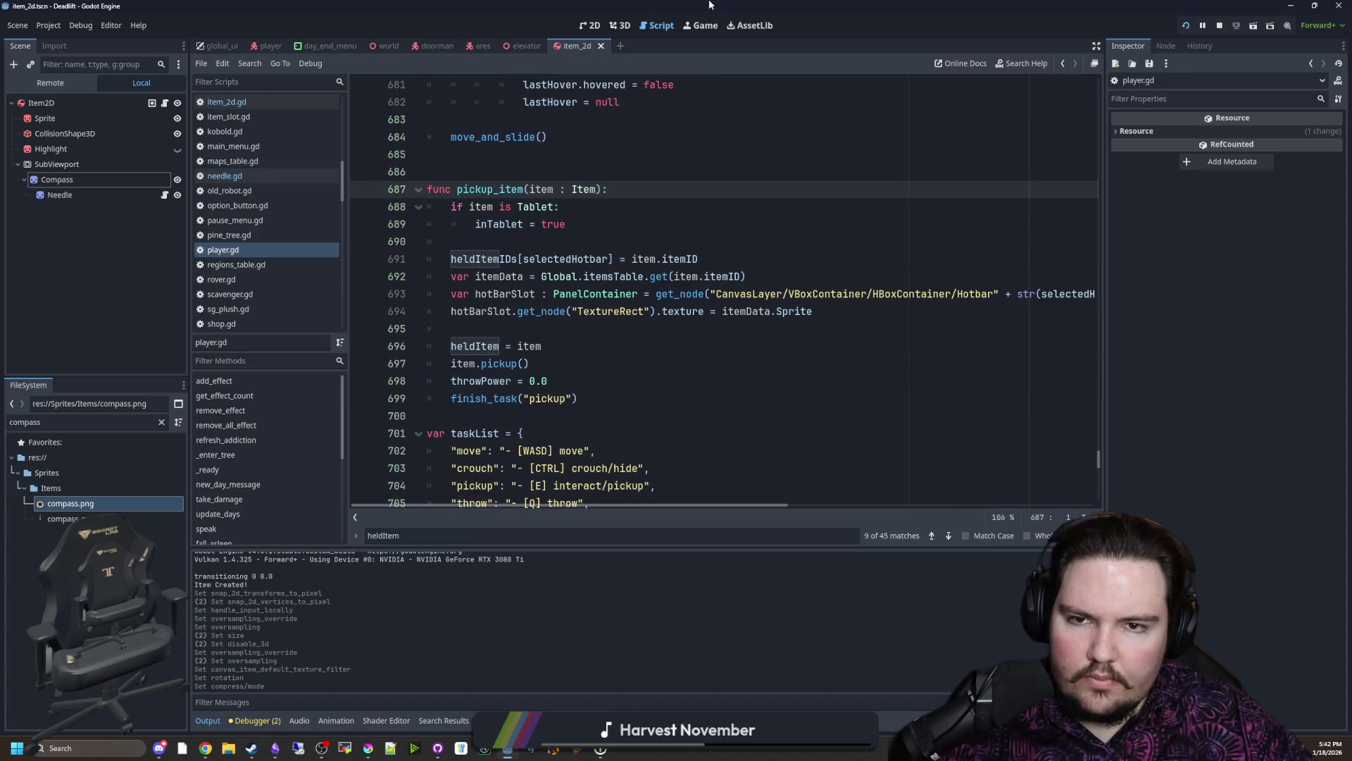
Step: Resume the running game, pick up the compass, then pause it again
click(697, 24)
key(Escape)
key(e)
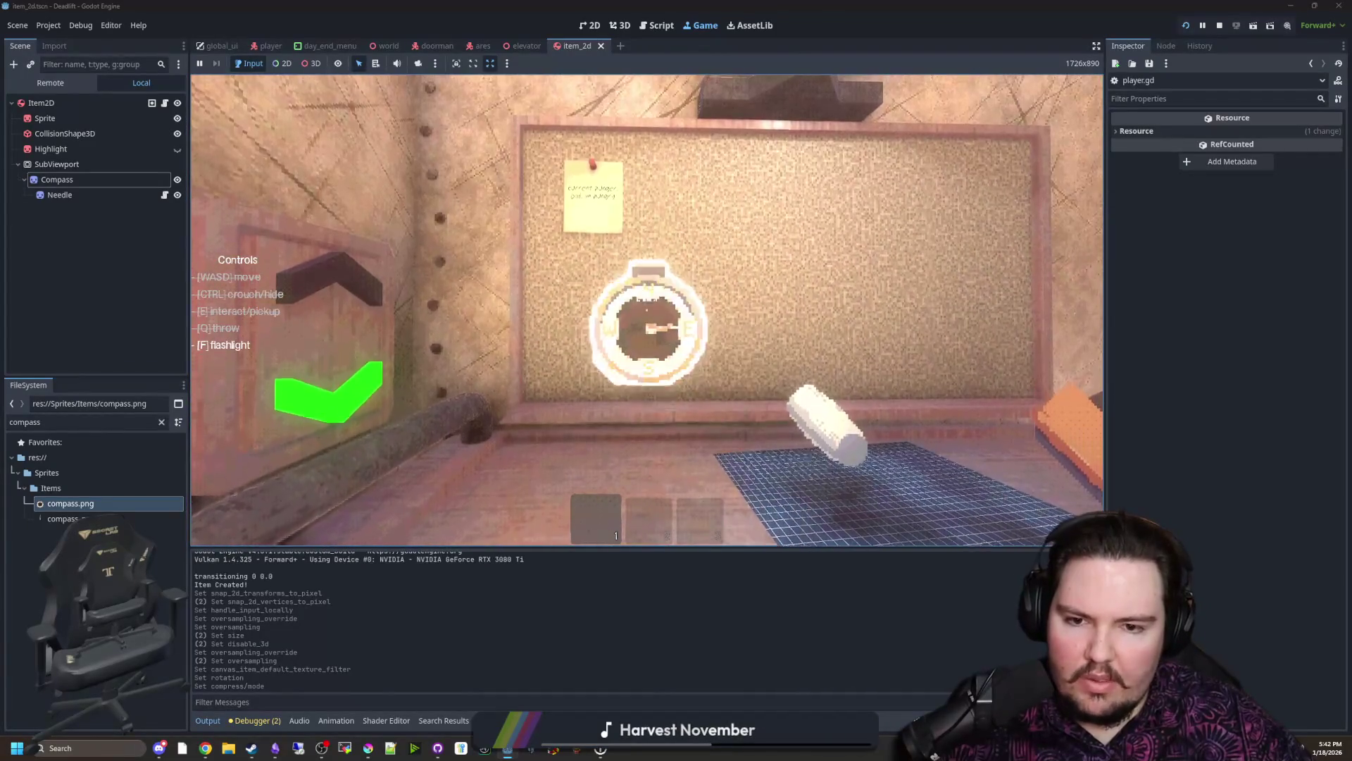
key(super)
click(139, 177)
Step: Add a temporary print(Global.player.heldItem) line above the if-block in needle.gd
click(164, 195)
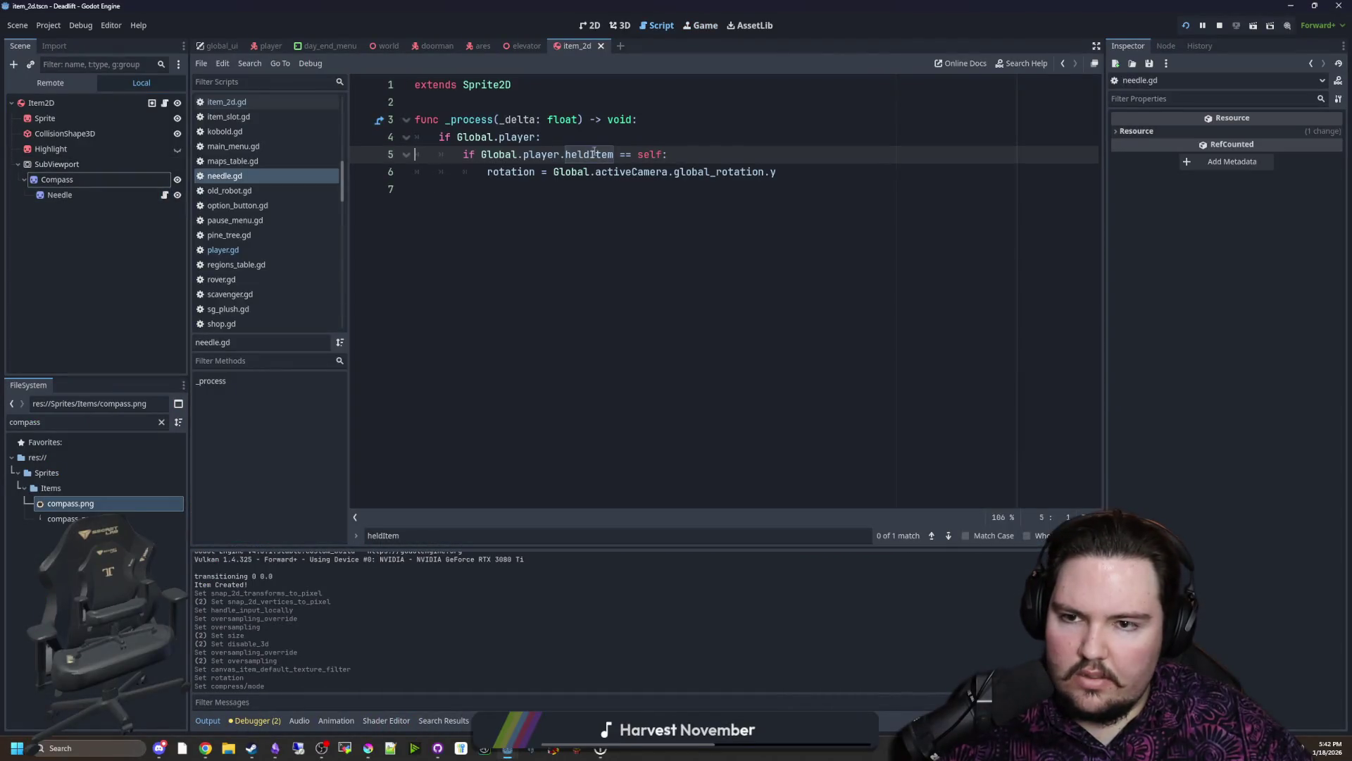
drag(615, 155, 503, 157)
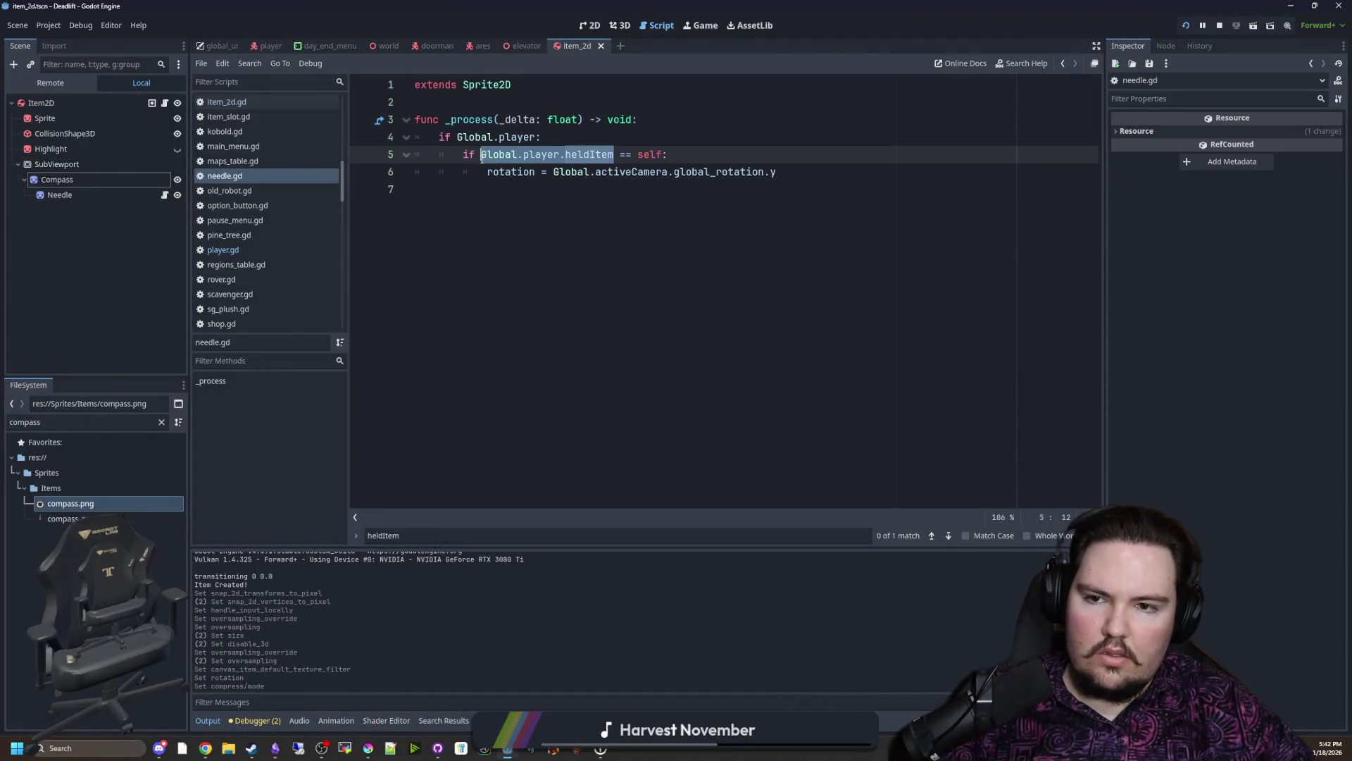
click(550, 138)
key(Return)
key(Return)
key(Up)
text(p)
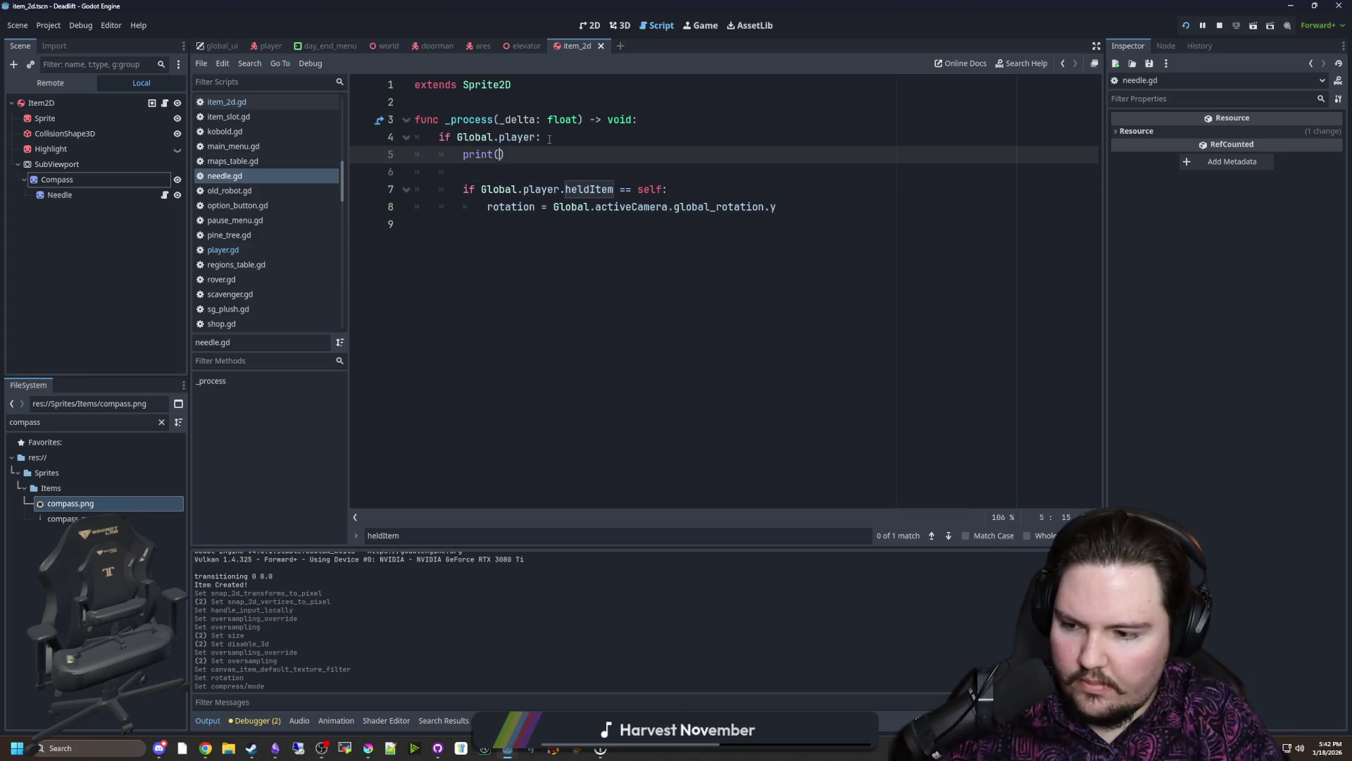
text(Global.player.heldItem)
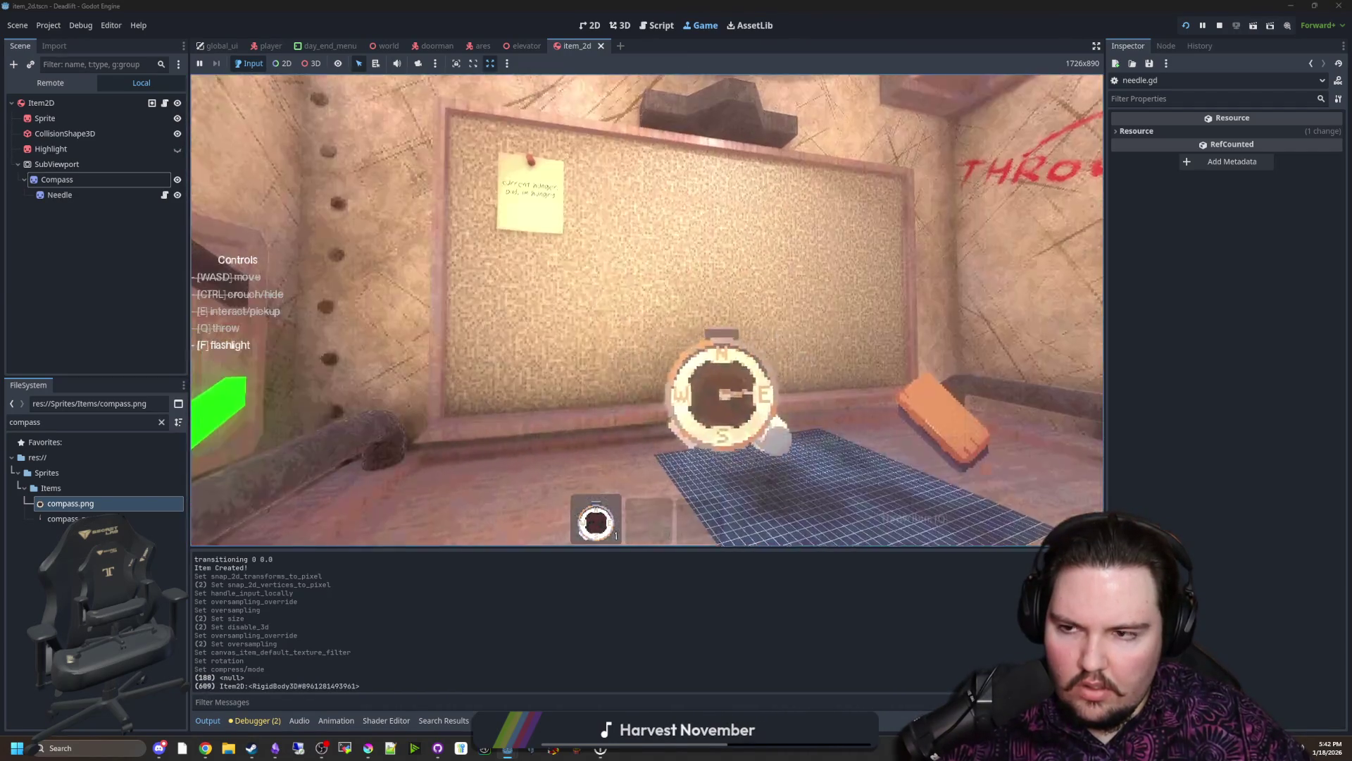
Step: After checking the output, delete the debug print, compare heldItem with owner, and save
key(Escape)
key(super)
click(164, 196)
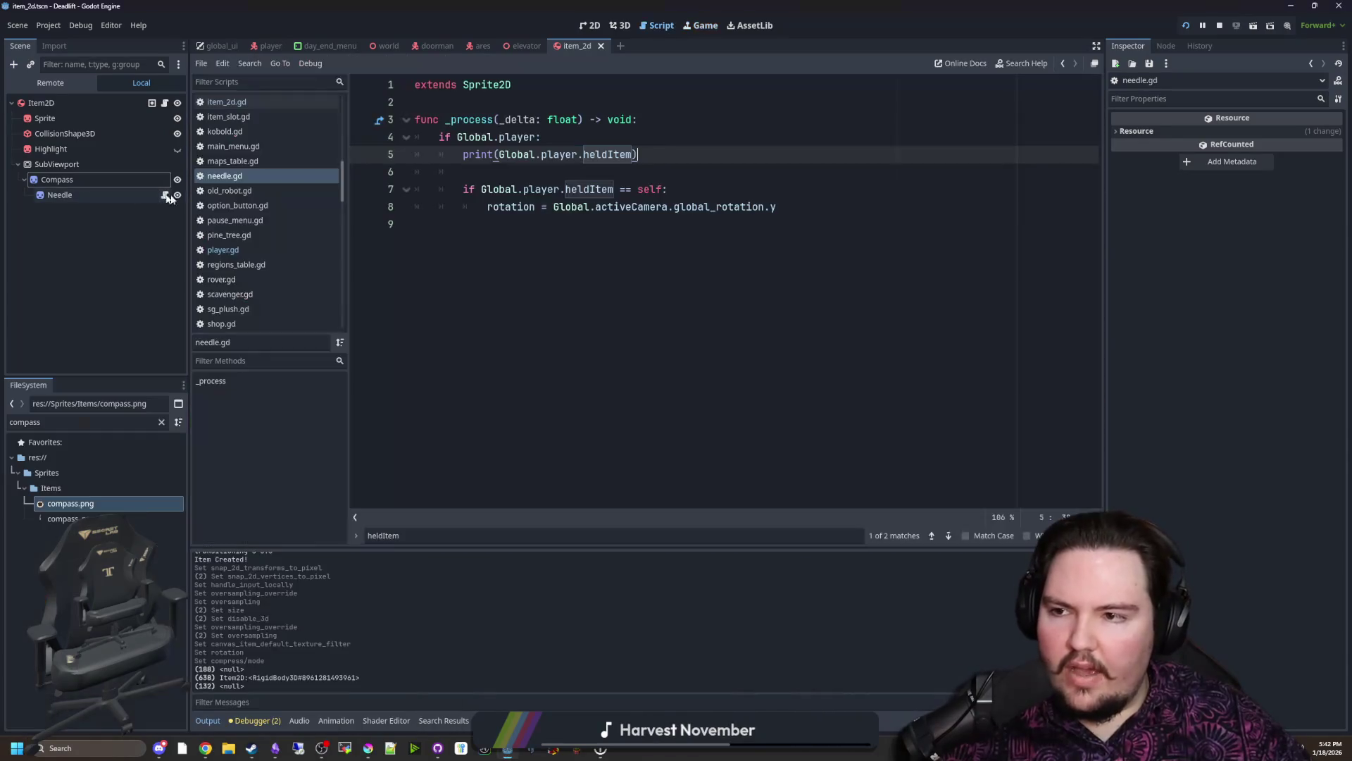
click(551, 166)
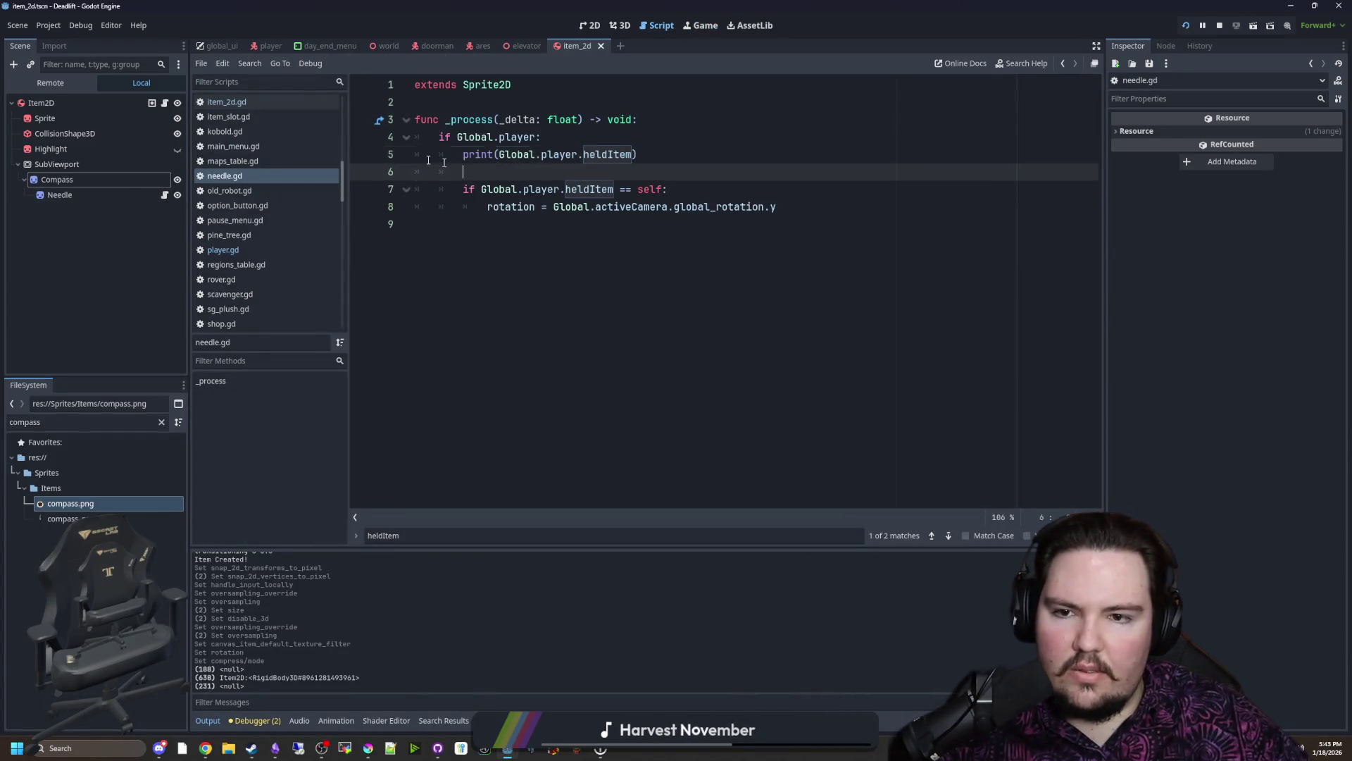
key(ctrl+shift+k)
key(ctrl+shift+k)
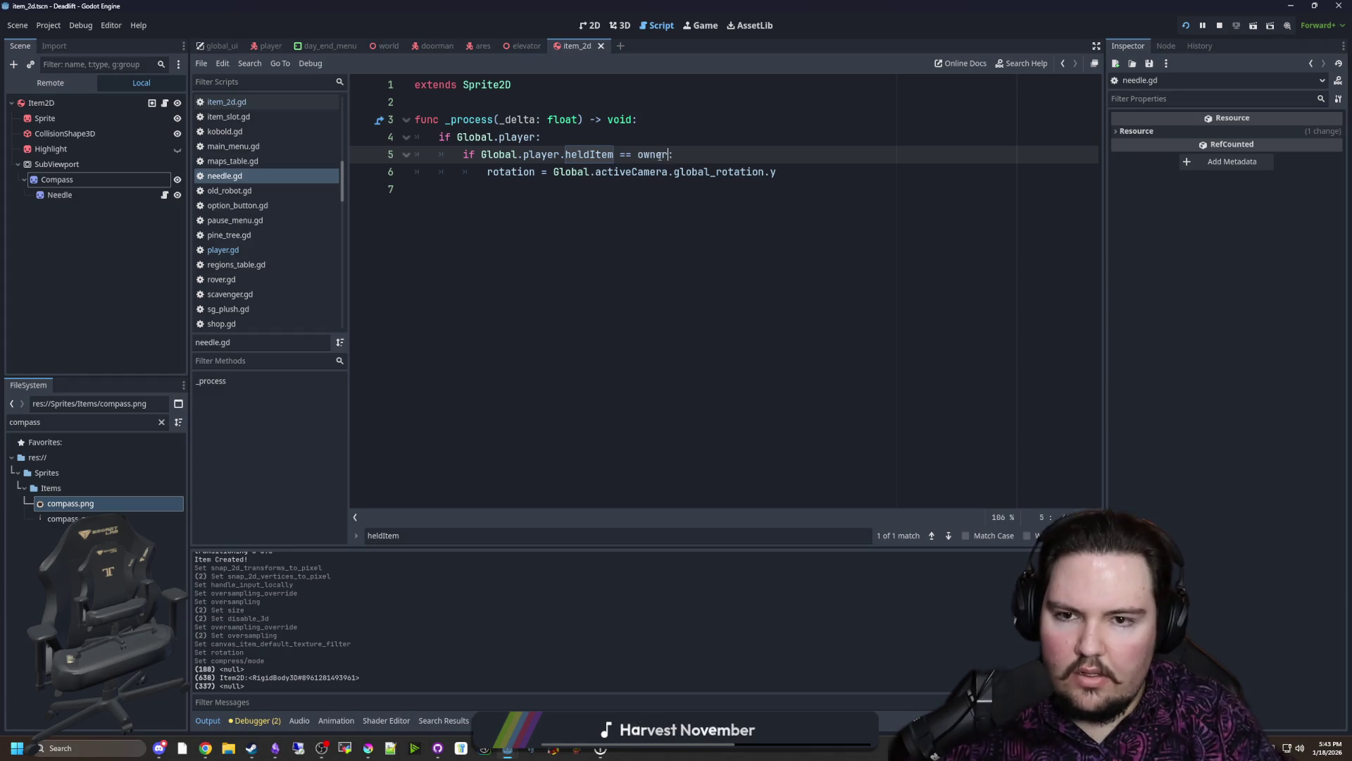
click(718, 89)
key(ctrl+s)
Step: In the running game, drop the compass into the world and pick it up again
click(714, 27)
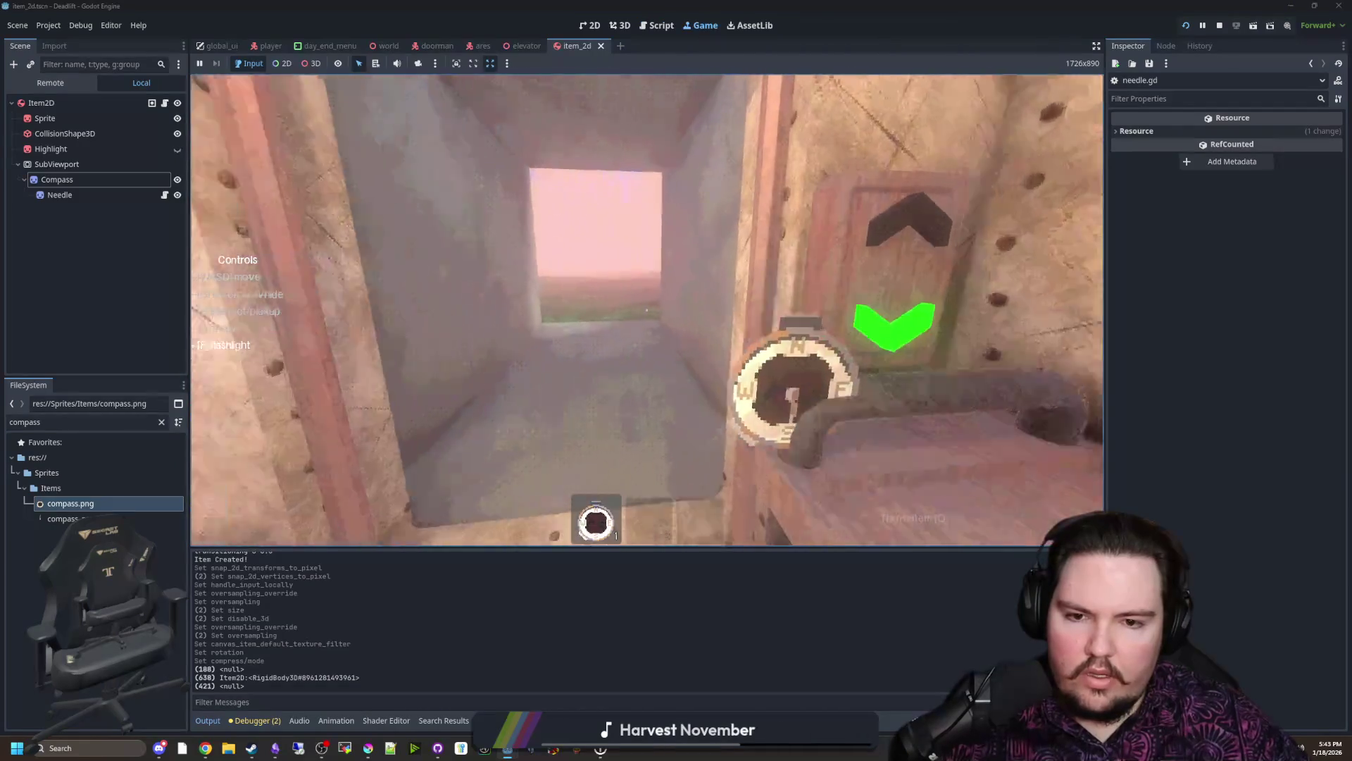
key(q)
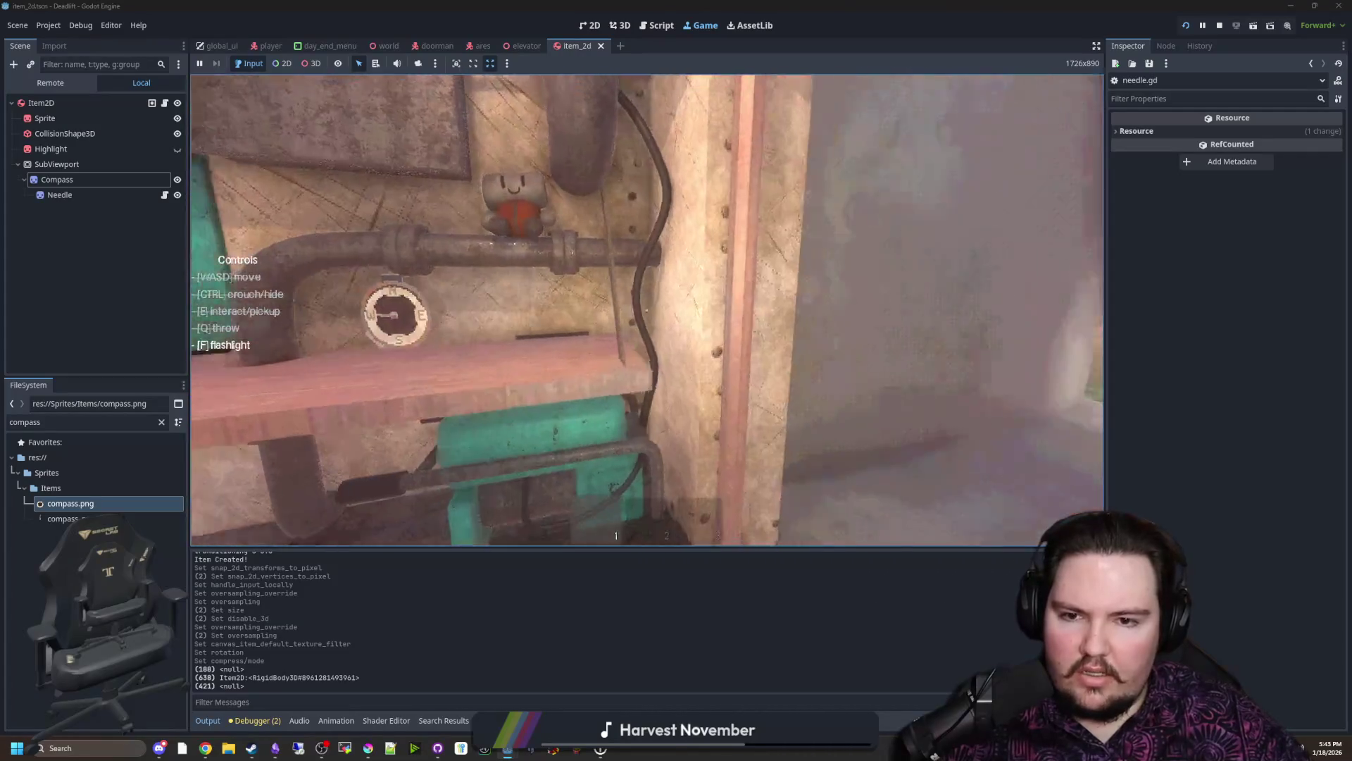
key(e)
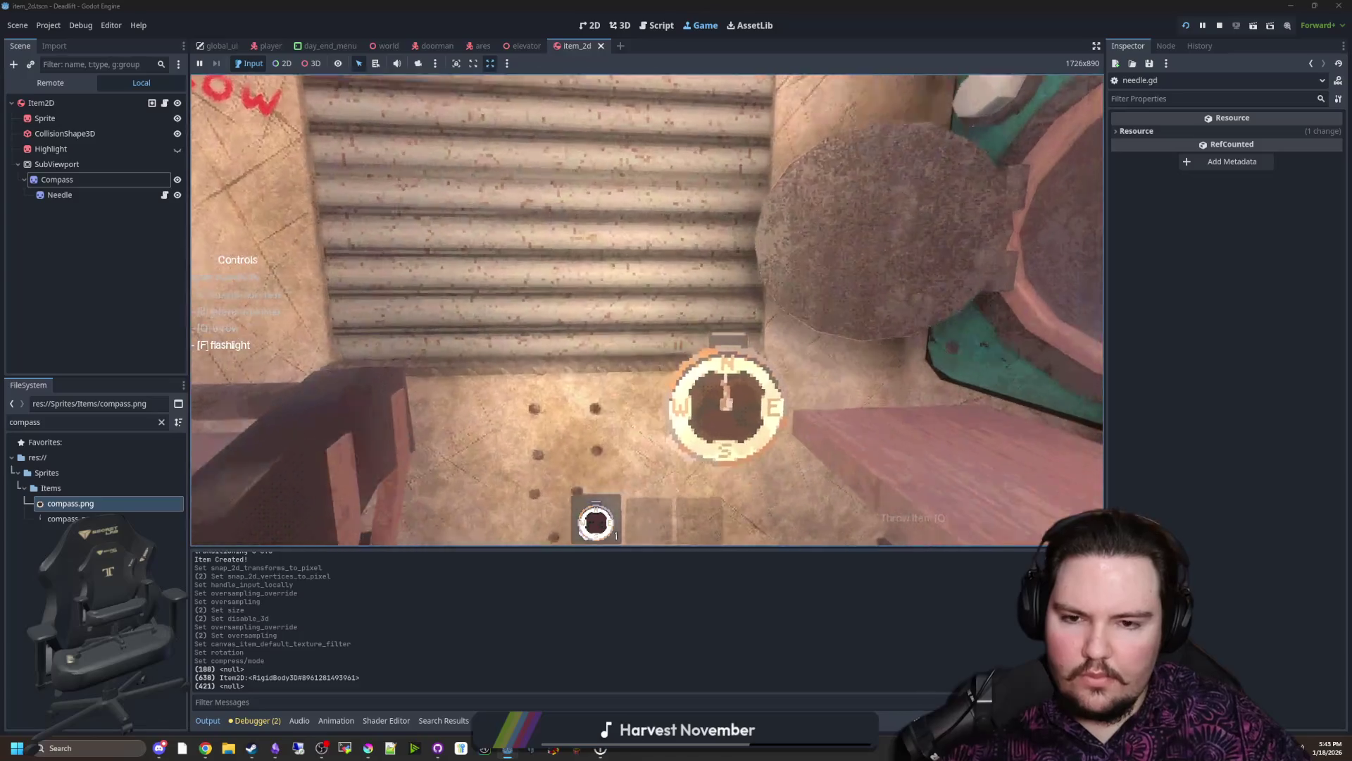
Step: Carry the compass through the corridor and back to the bench, then stop the game and save
key(w)
key(w)
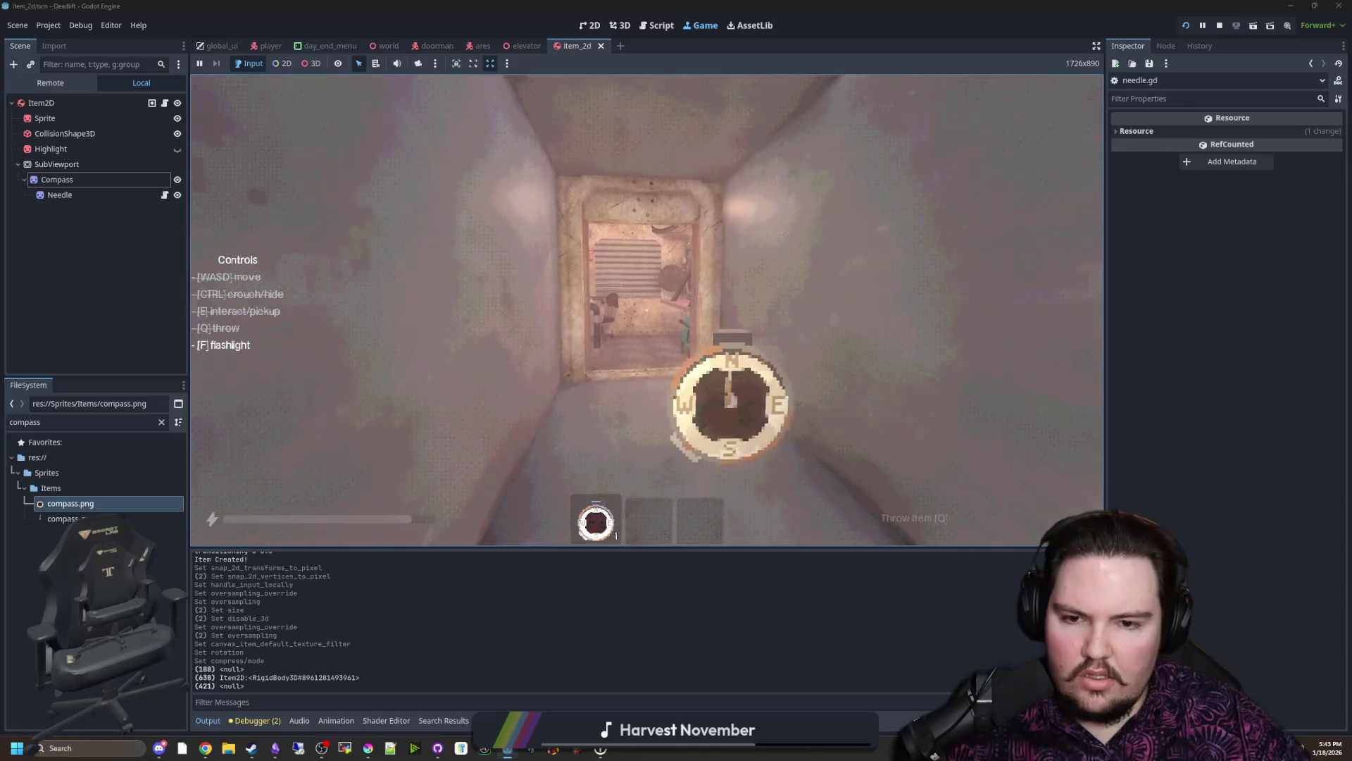
key(w)
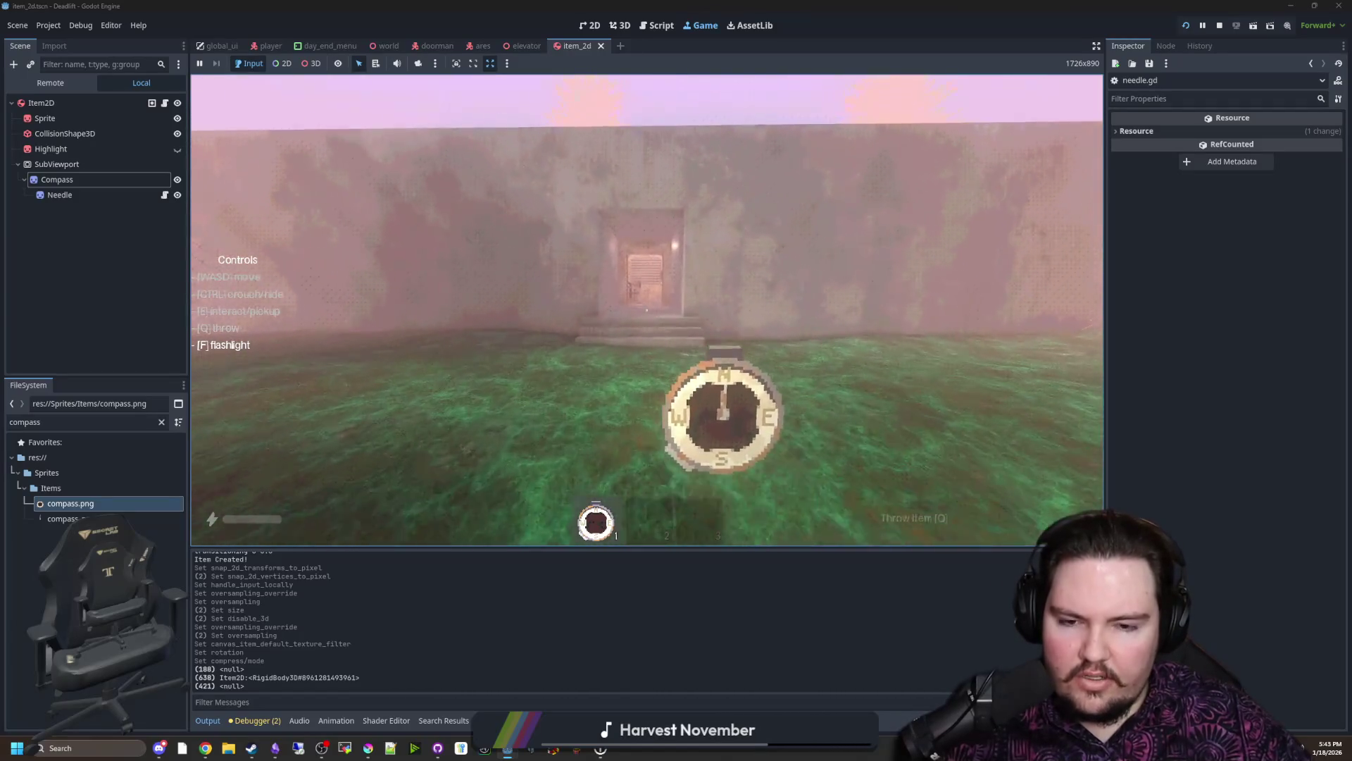
key(w)
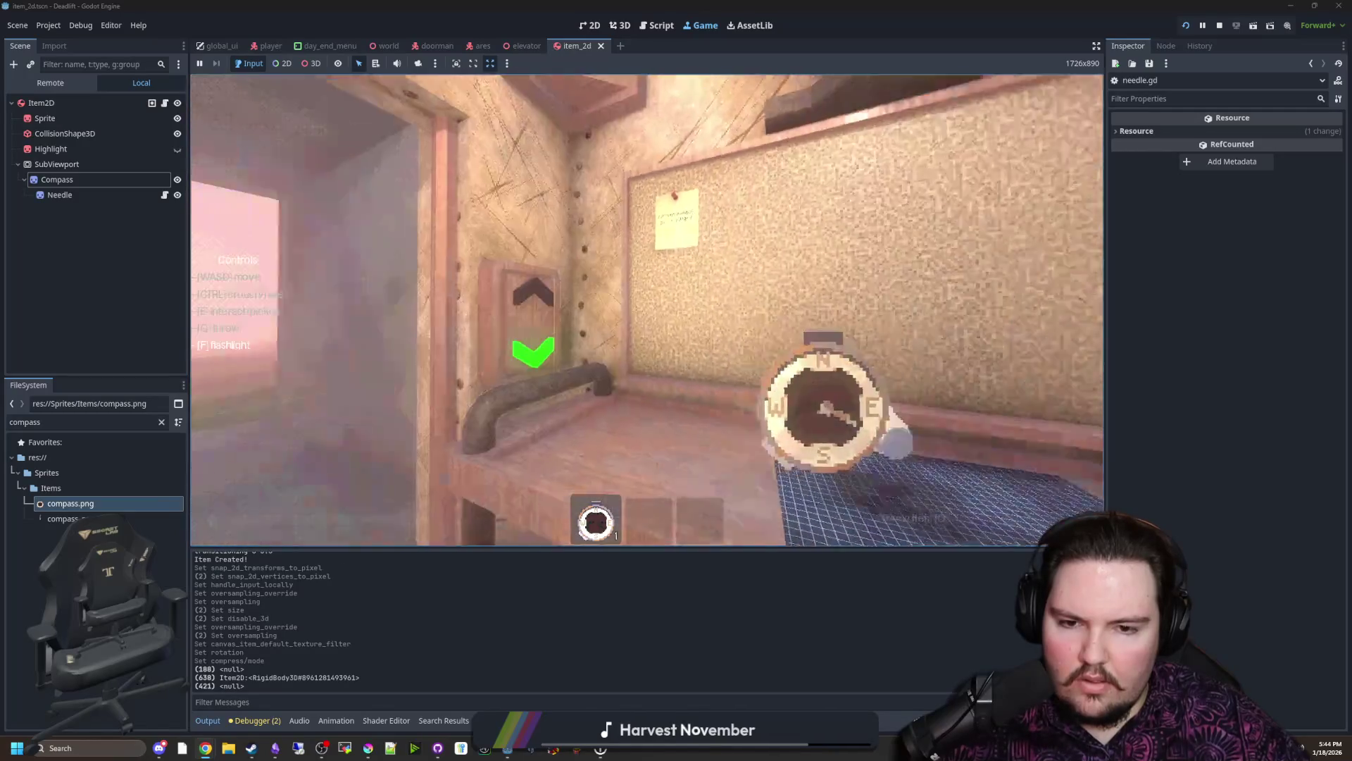
key(s)
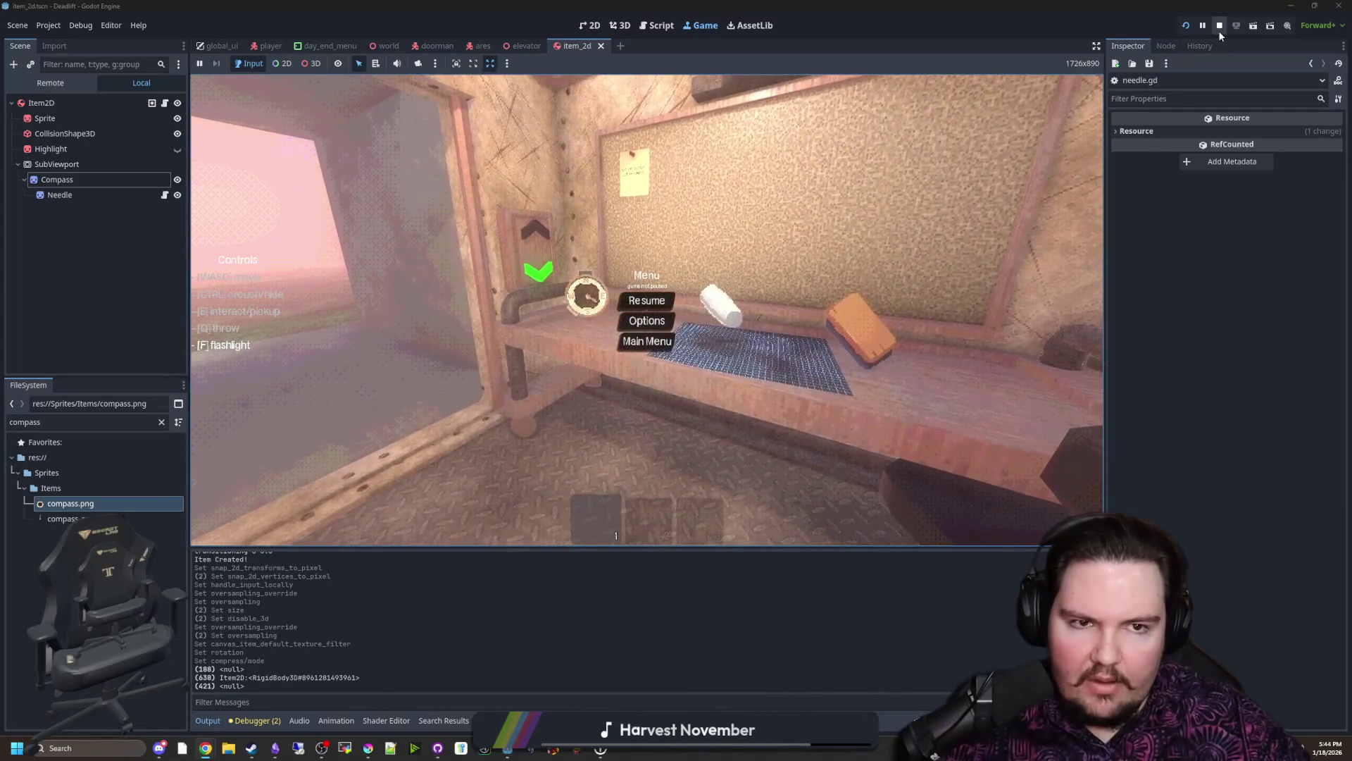
click(1219, 24)
key(ctrl+s)
Step: Look over lines in the open needle script after stopping the game
click(453, 97)
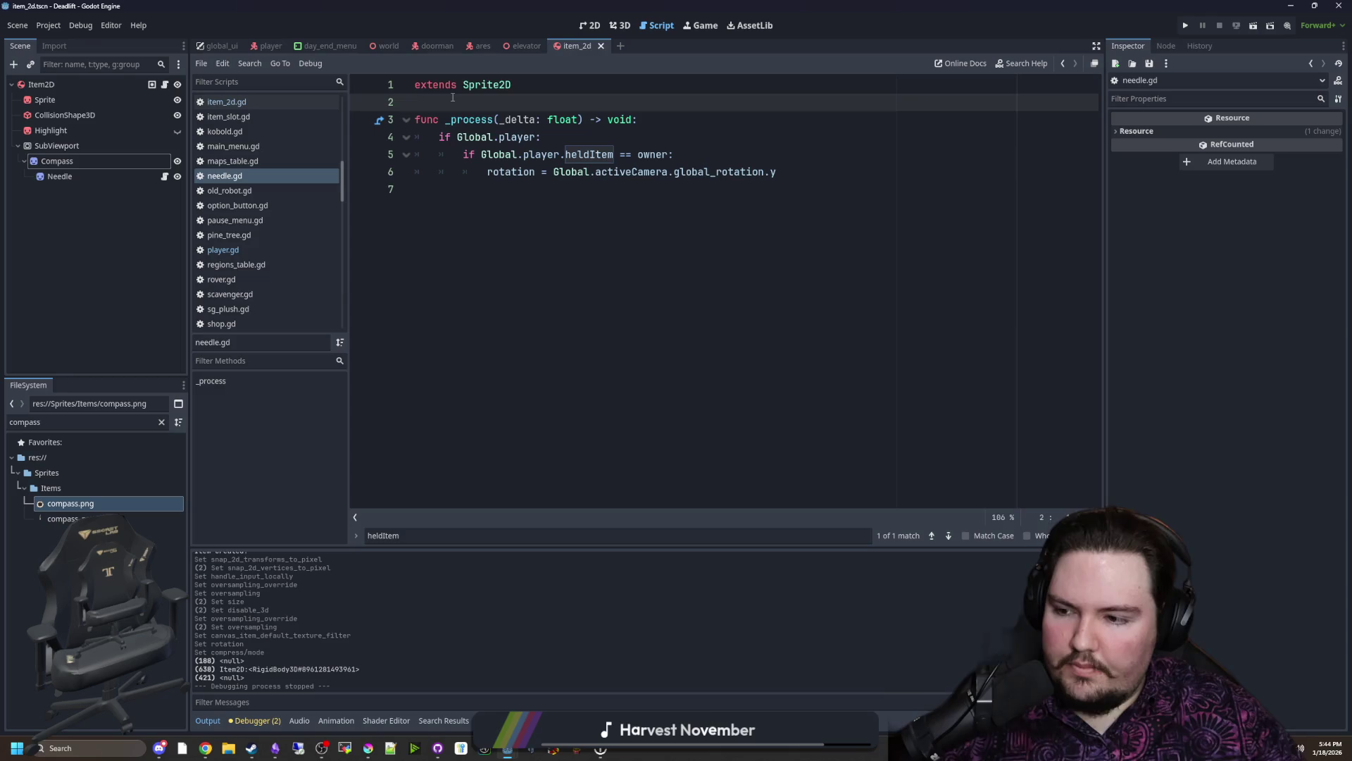
click(493, 200)
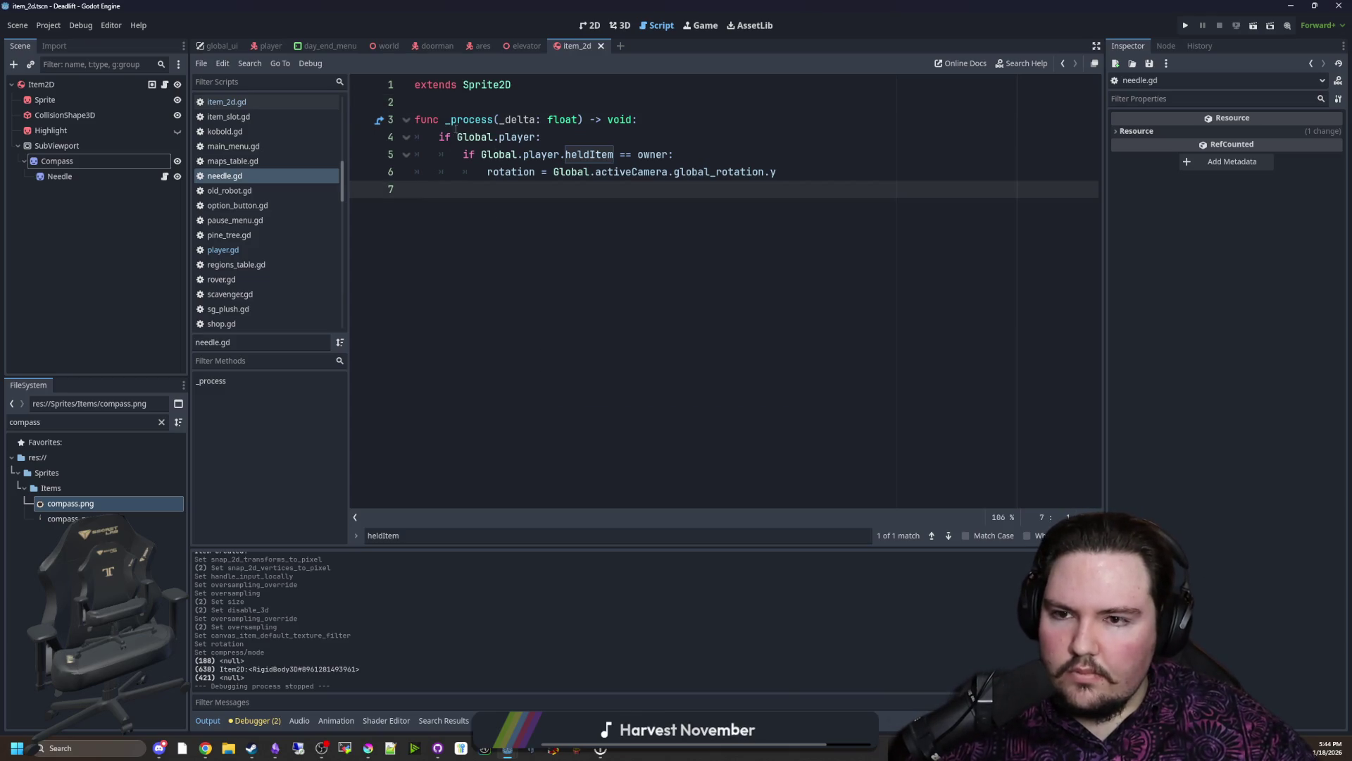
click(461, 103)
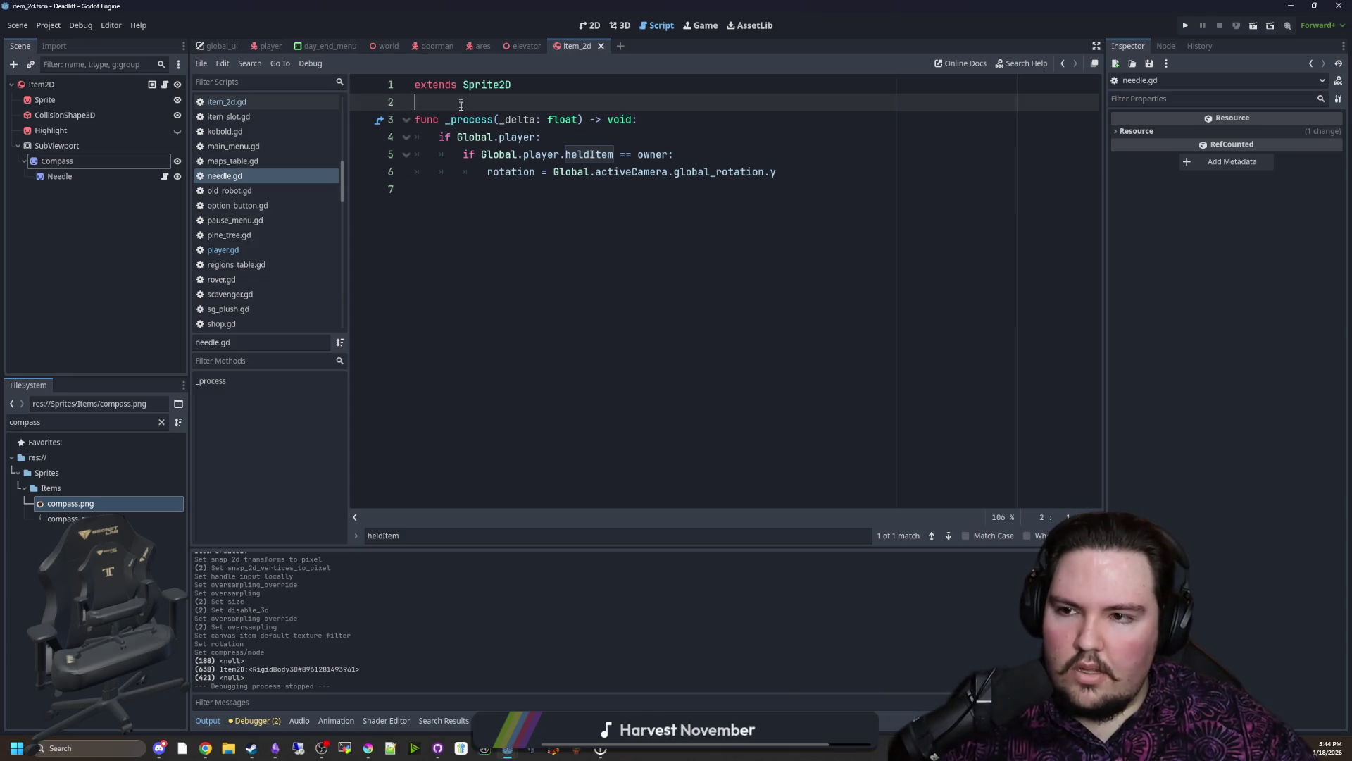
click(487, 240)
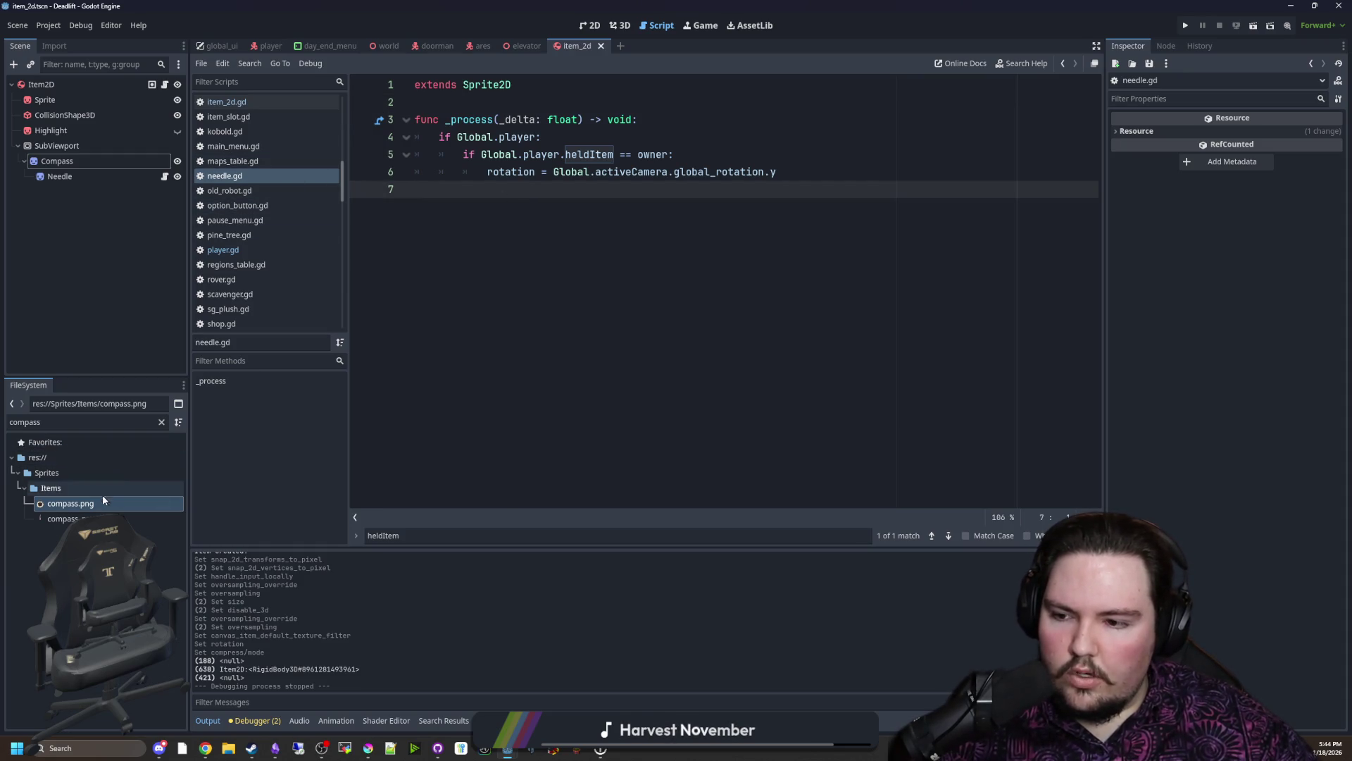
Step: Clear the compass file filter and open world.tscn from the FileSystem dock
click(161, 421)
text(world)
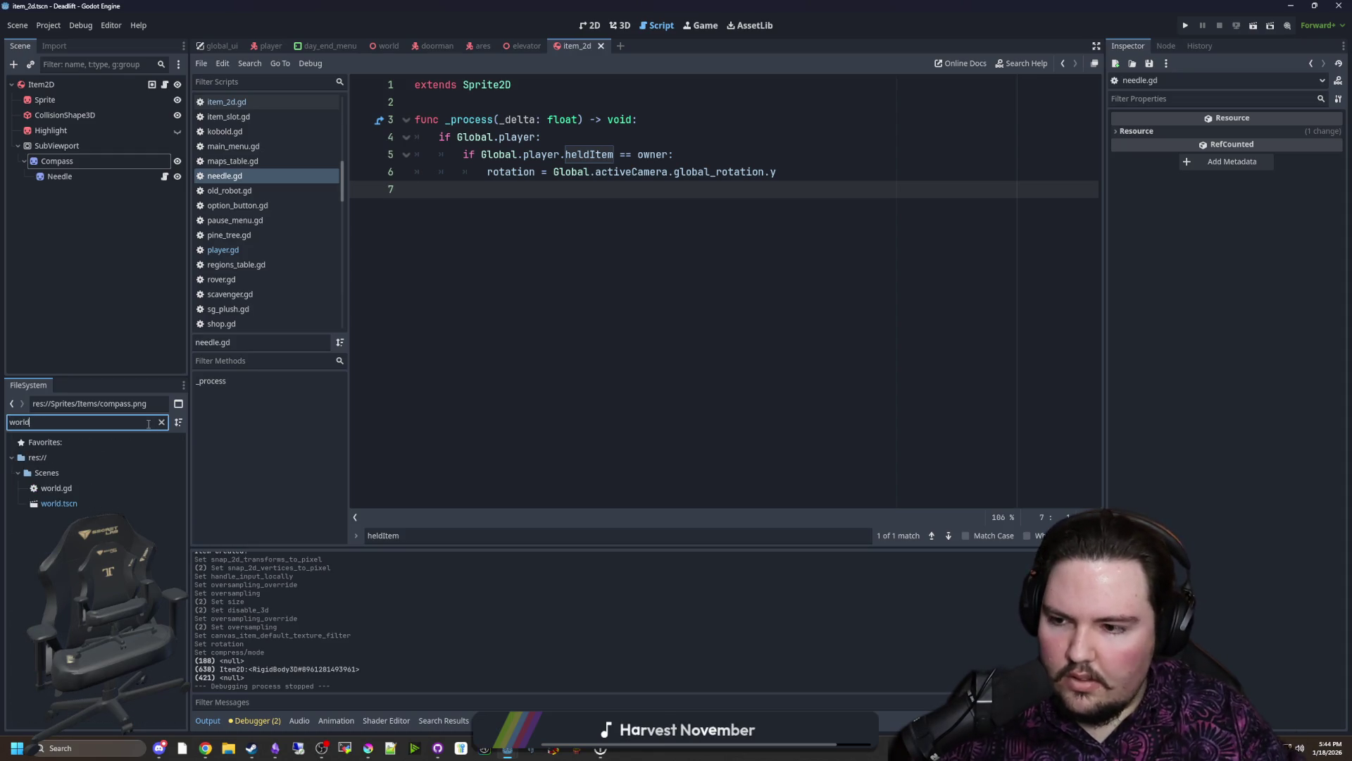
click(76, 504)
double_click(78, 502)
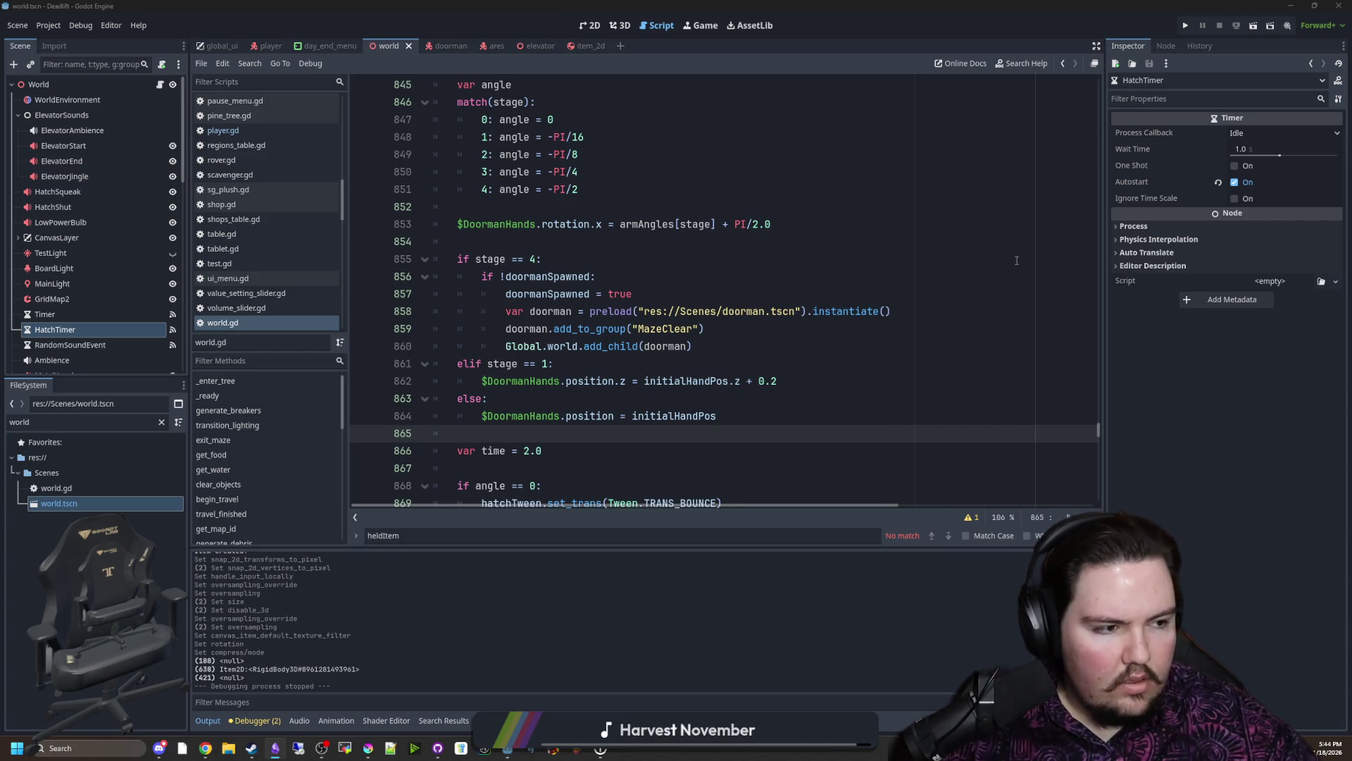
click(753, 311)
Step: Switch back to the item_2d scene and reopen the needle script
click(591, 243)
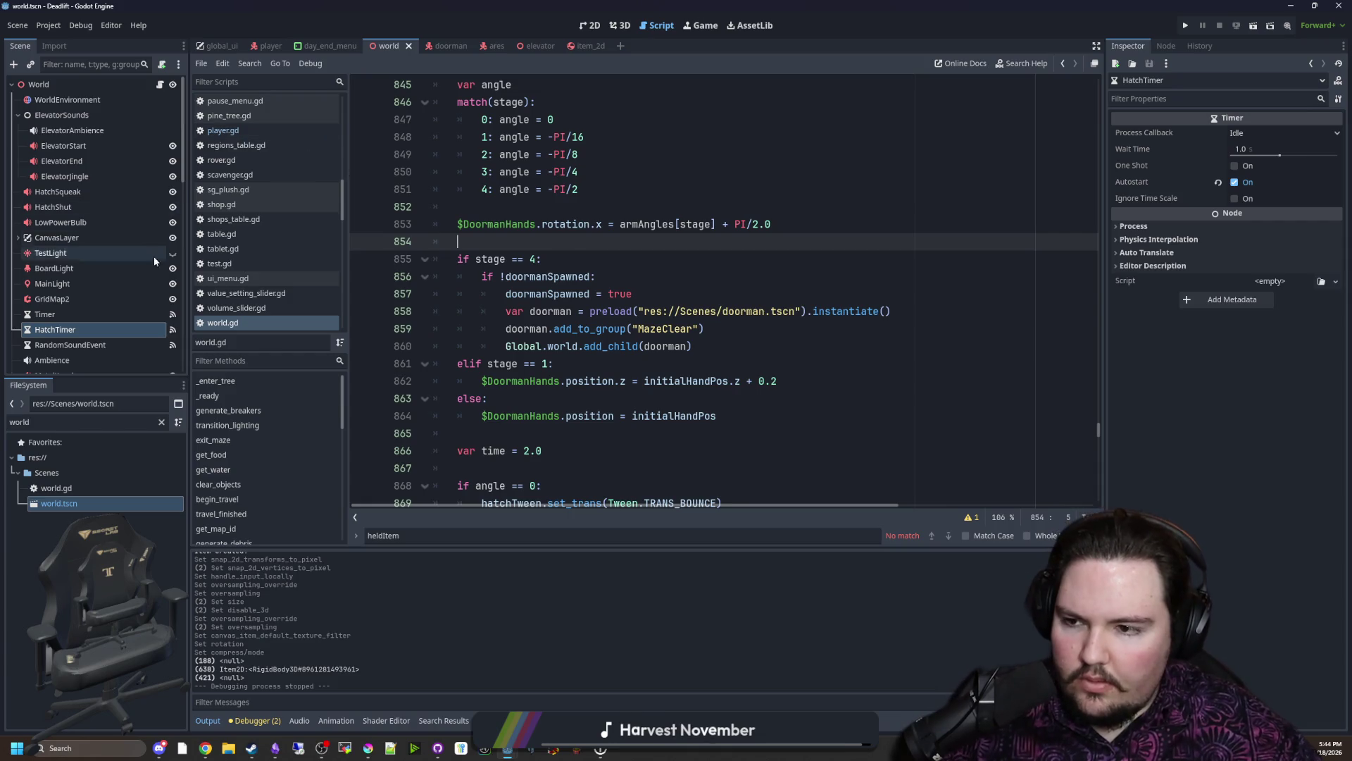
scroll(126, 291, down, 5)
scroll(99, 326, down, 5)
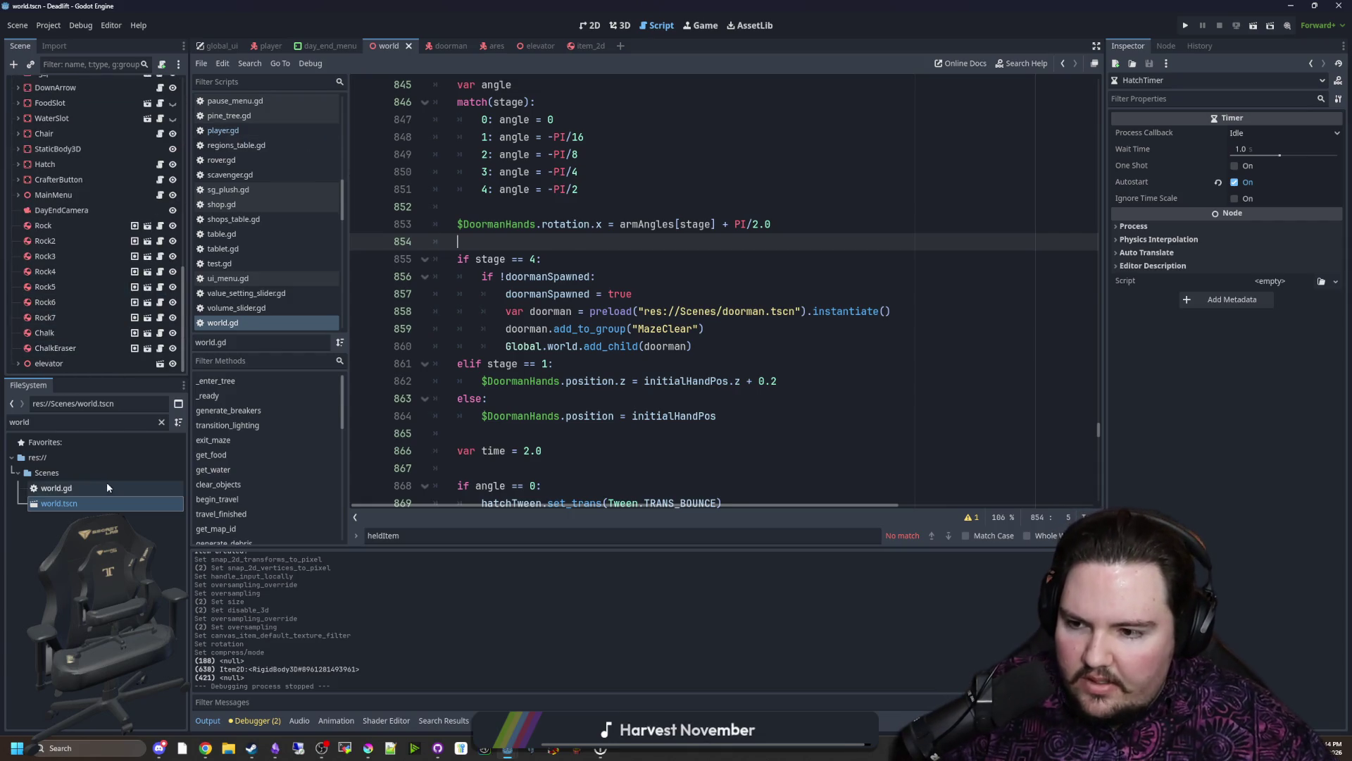
click(591, 49)
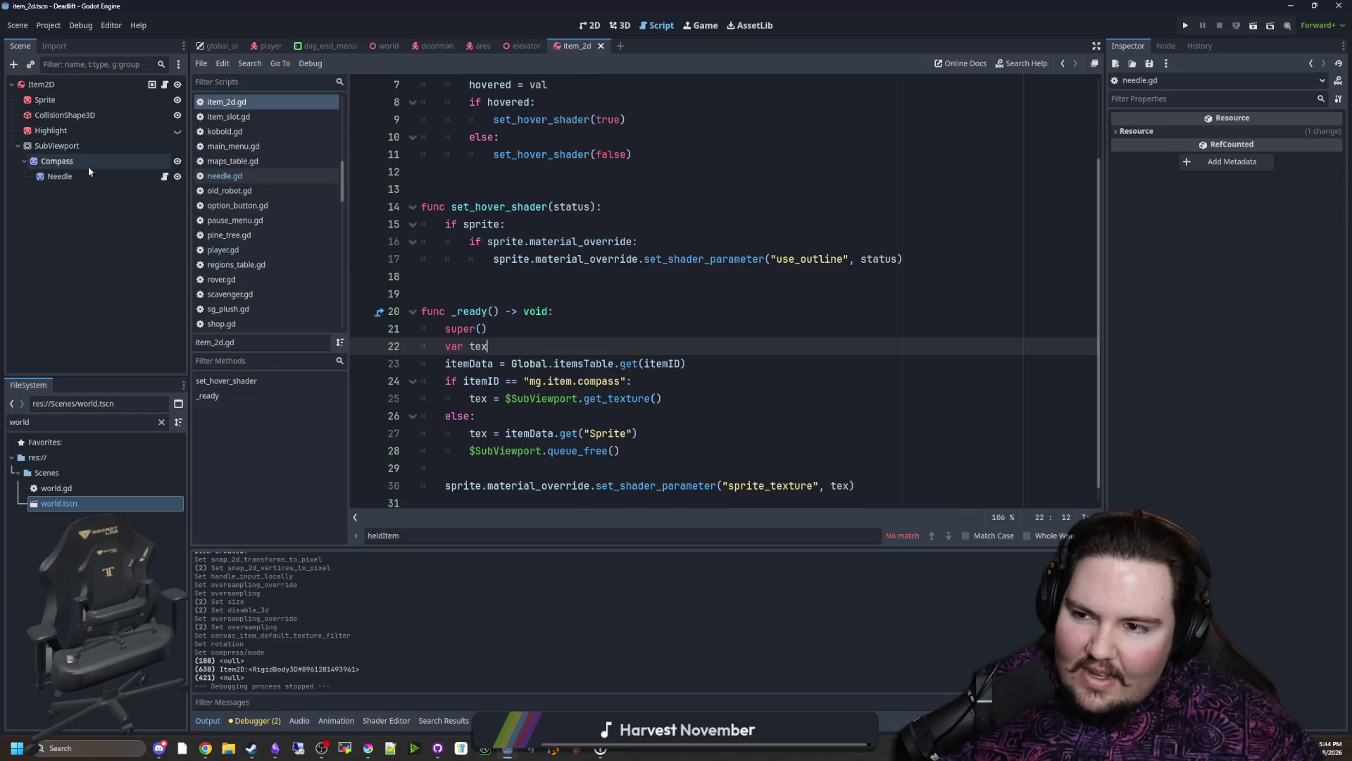
click(164, 175)
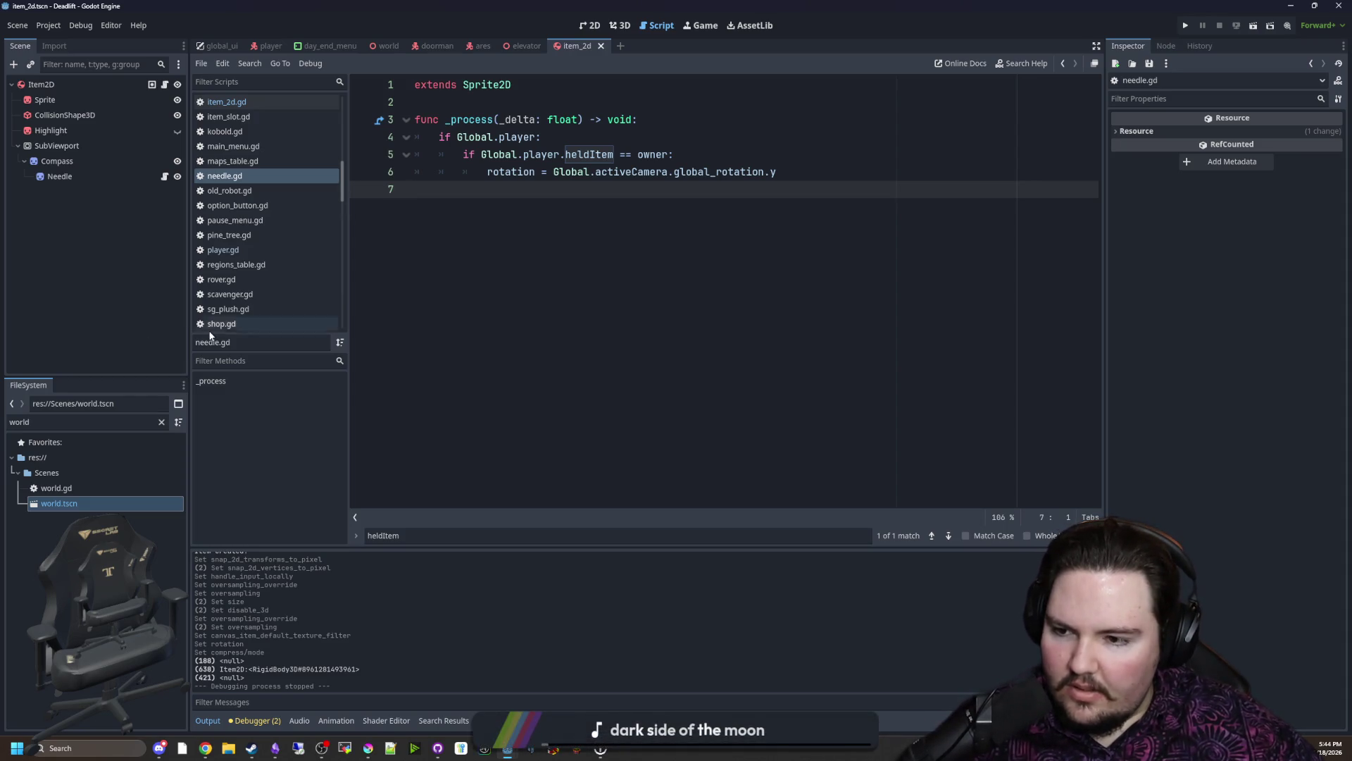
click(181, 325)
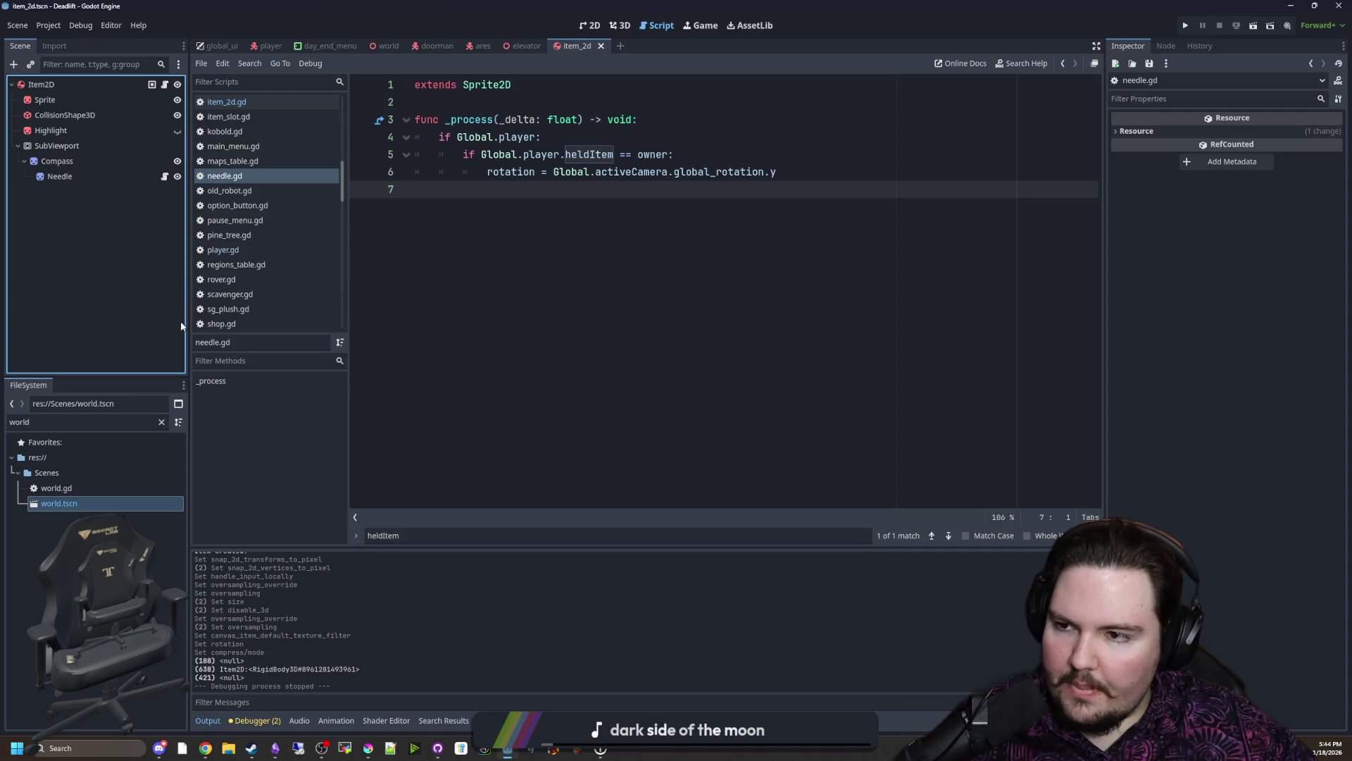
click(557, 295)
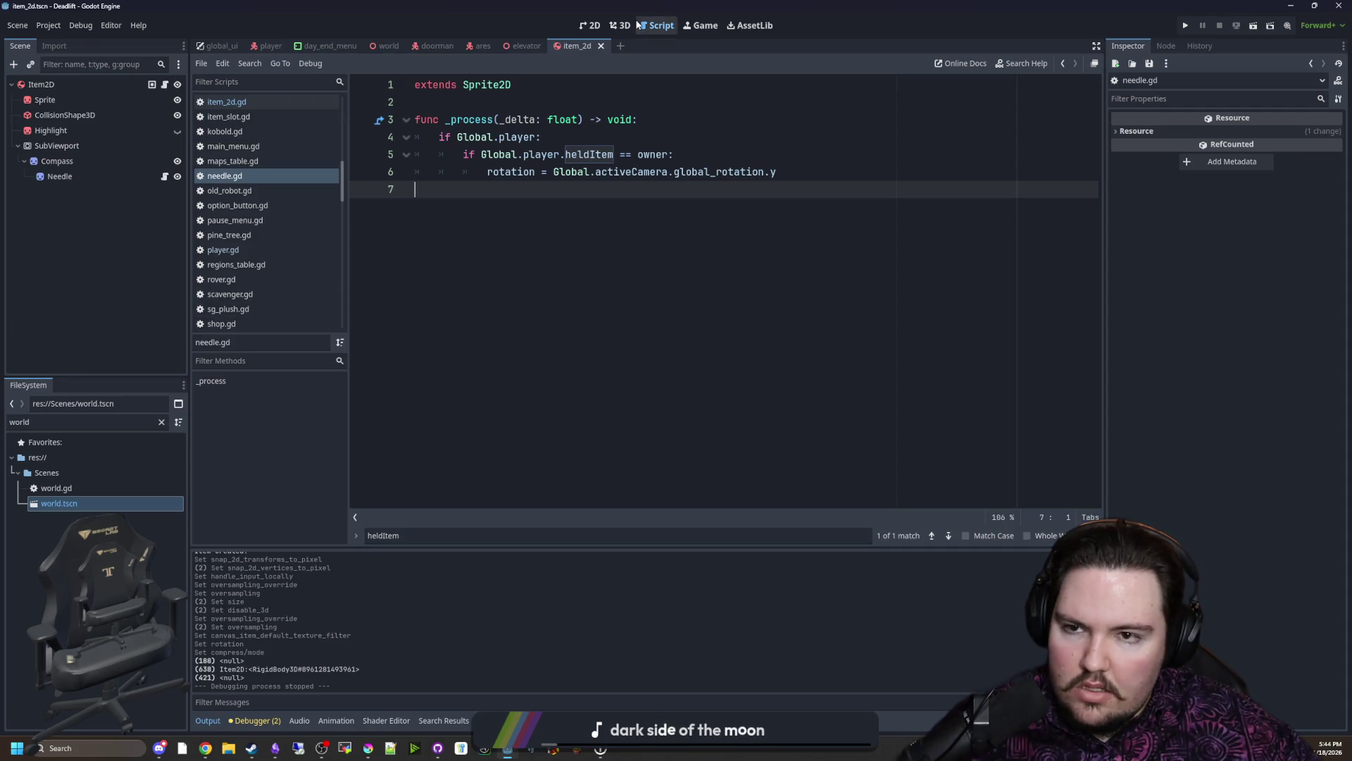
mouse_move(269, 45)
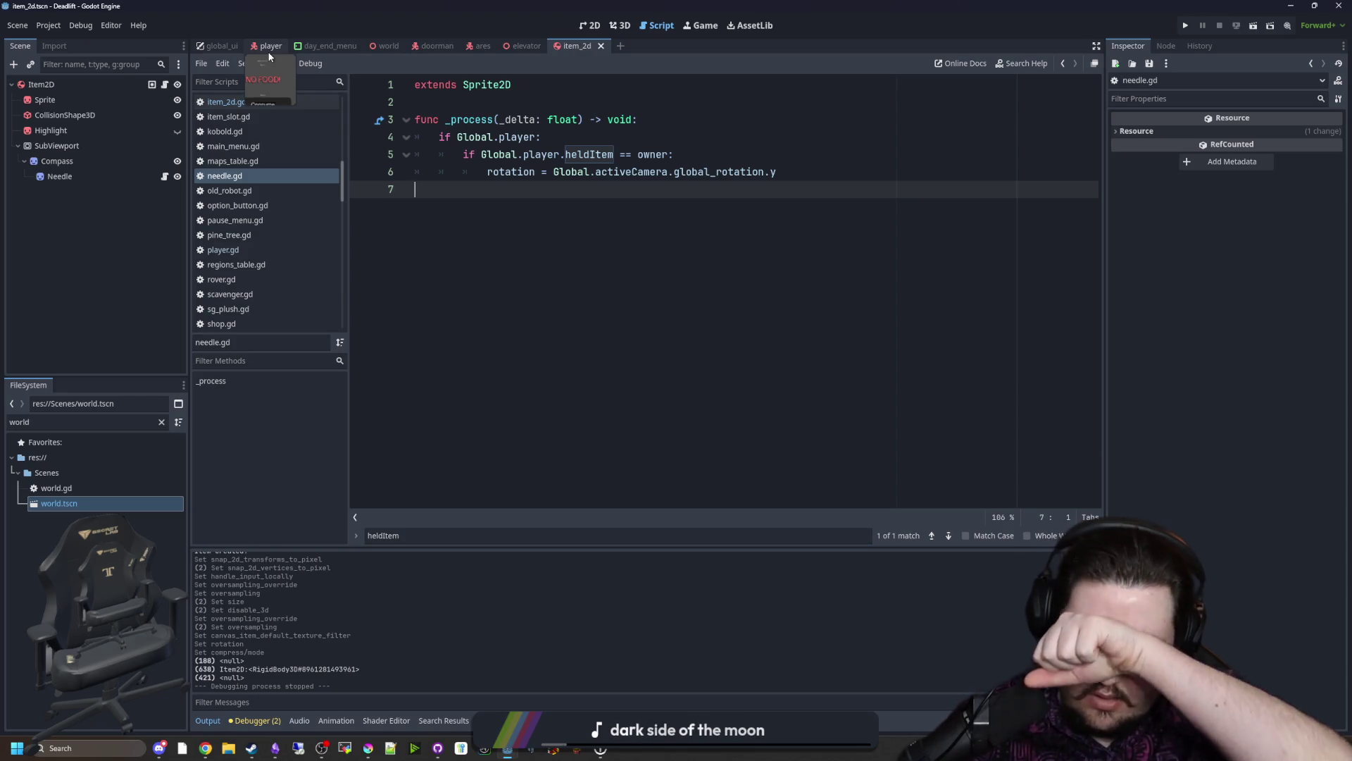
Step: Open world.gd in the script editor and clear the file filter to list the whole project
double_click(57, 487)
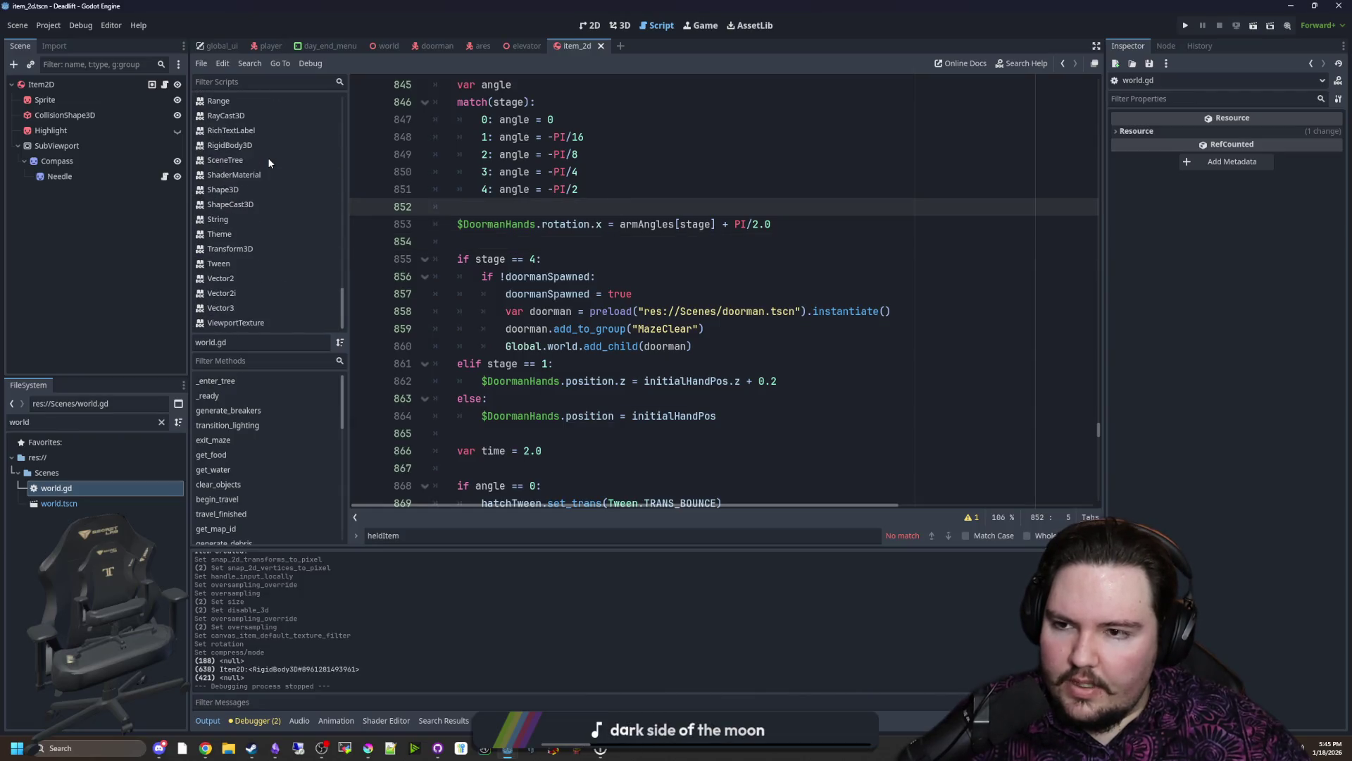
click(162, 421)
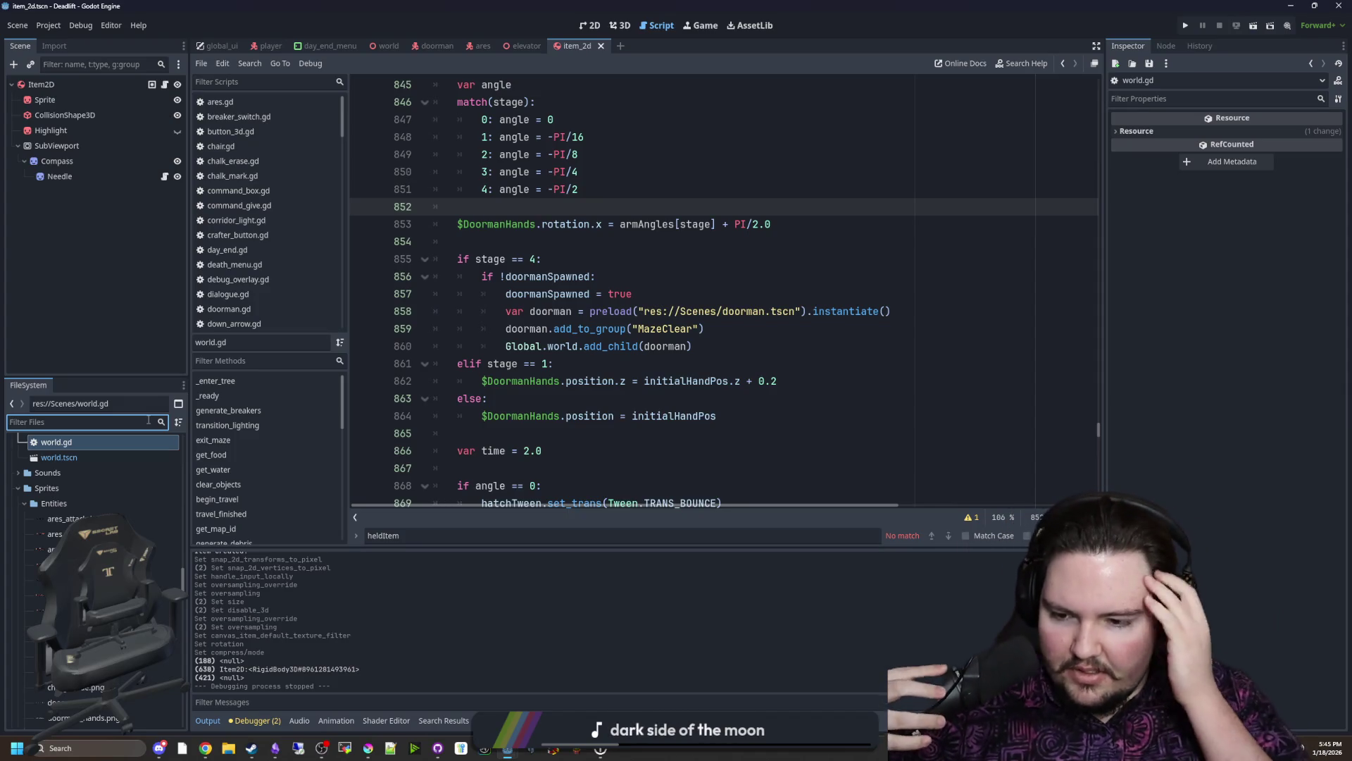
scroll(291, 263, down, 5)
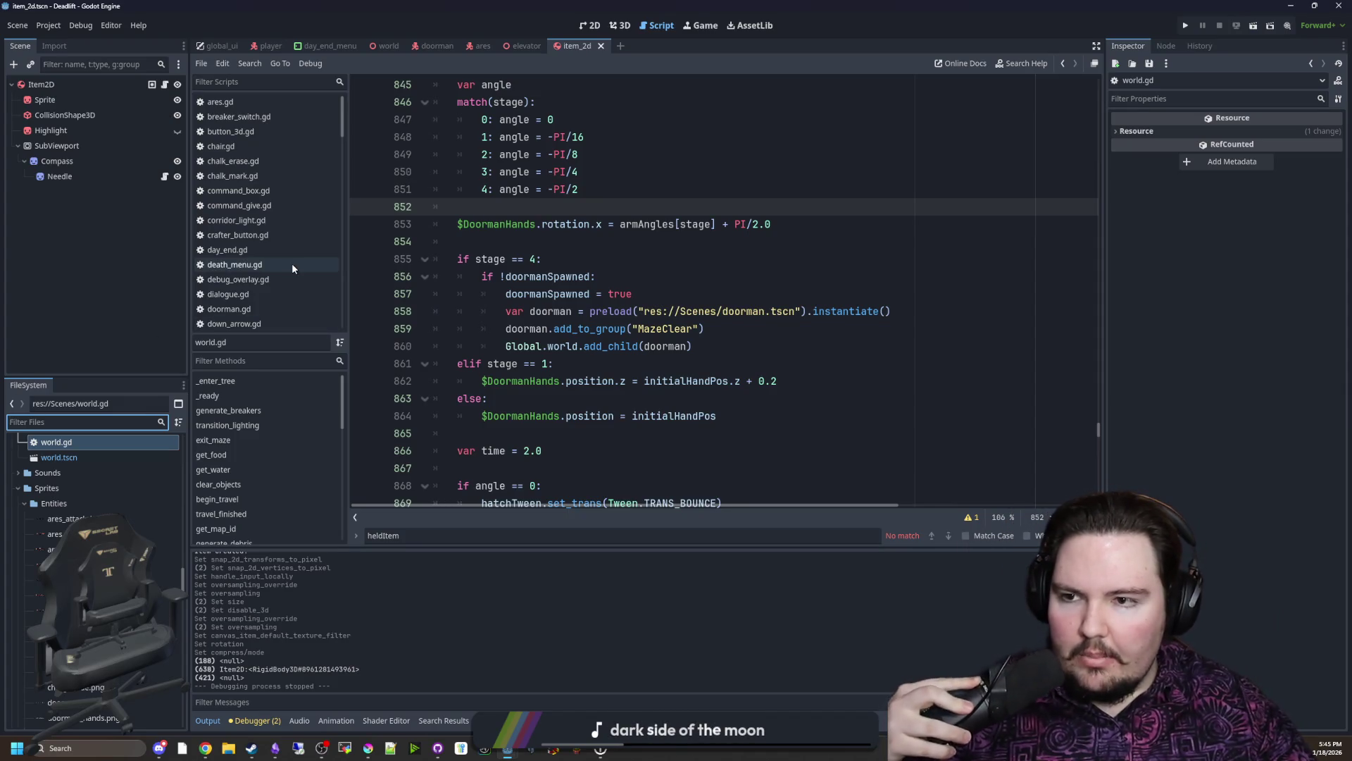
scroll(298, 217, up, 2)
scroll(289, 229, up, 2)
scroll(289, 229, up, 1)
click(570, 242)
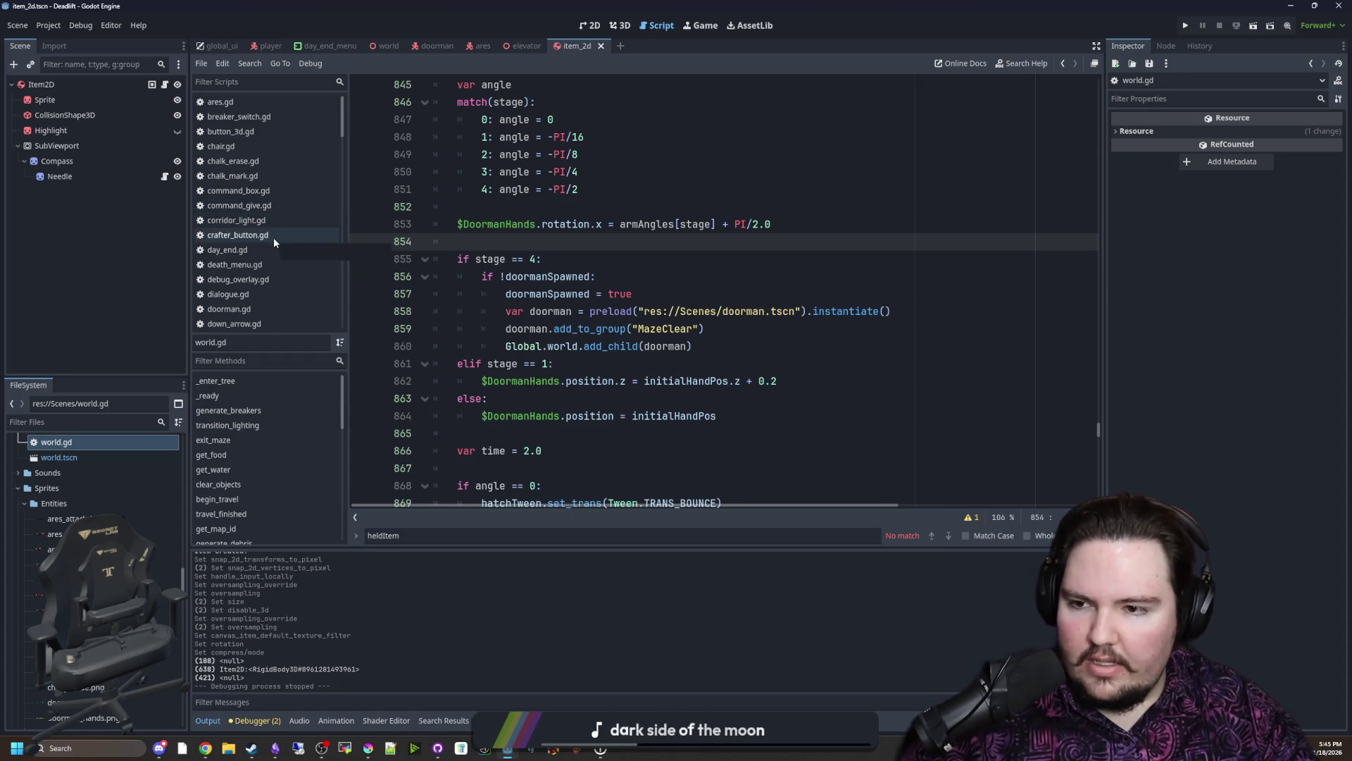
scroll(285, 216, down, 1)
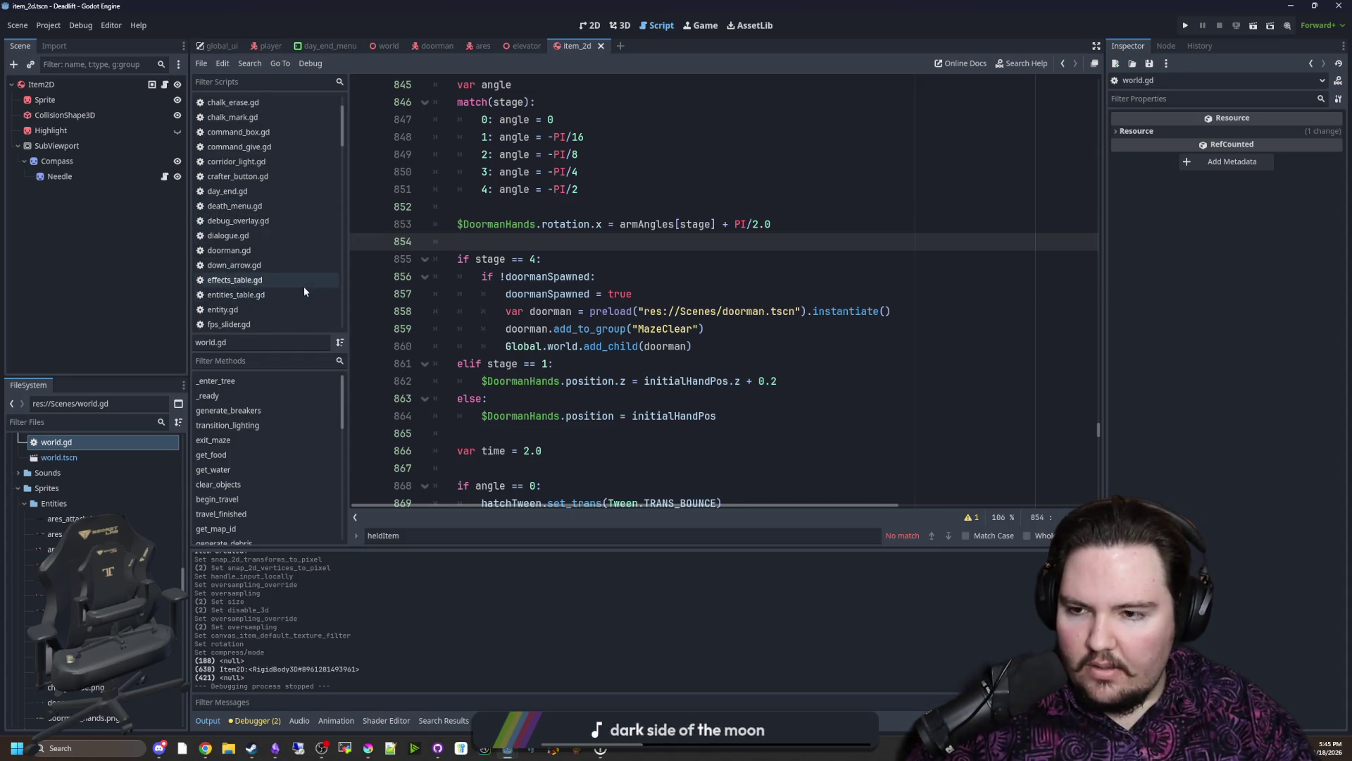
scroll(271, 297, up, 1)
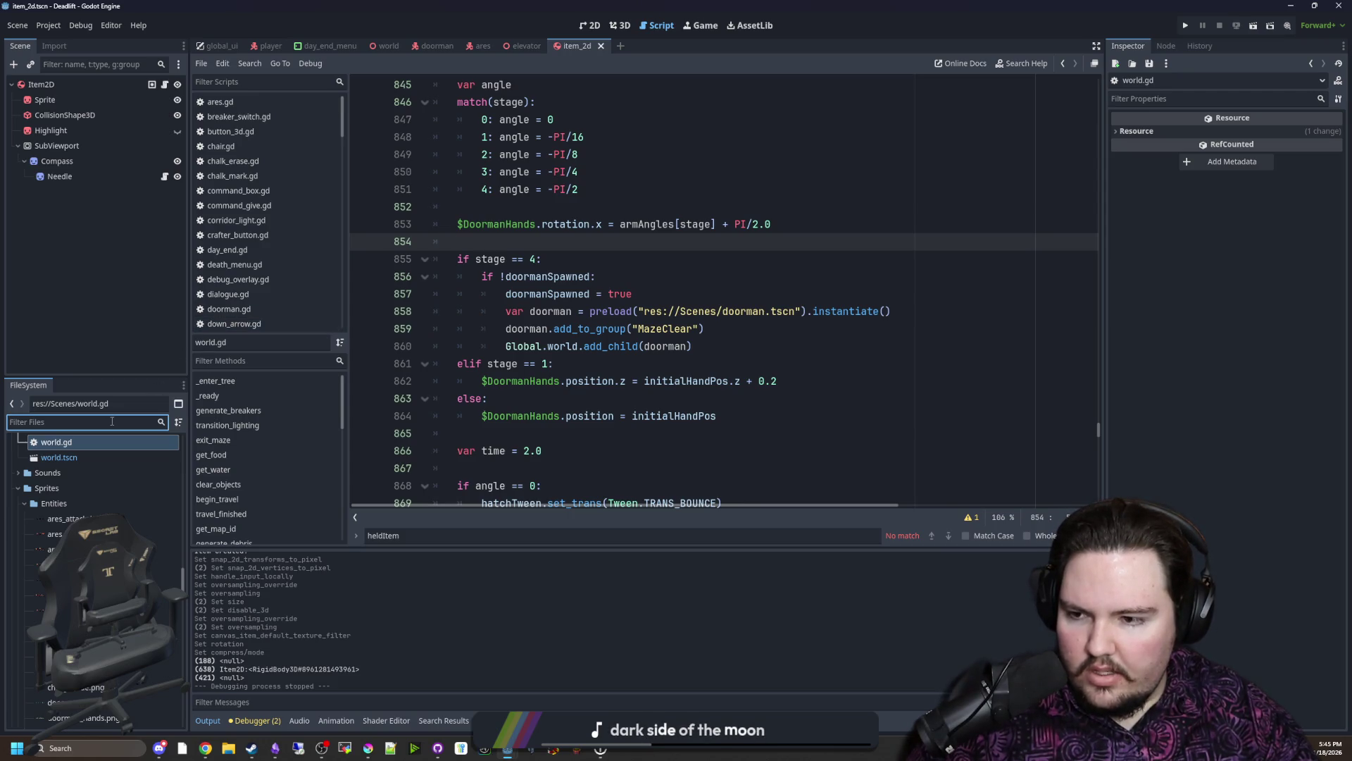
text(items)
Step: Duplicate items_table.tres as recipe_table.tres and items_table.gd as recipes_table.gd
click(71, 489)
right_click(74, 503)
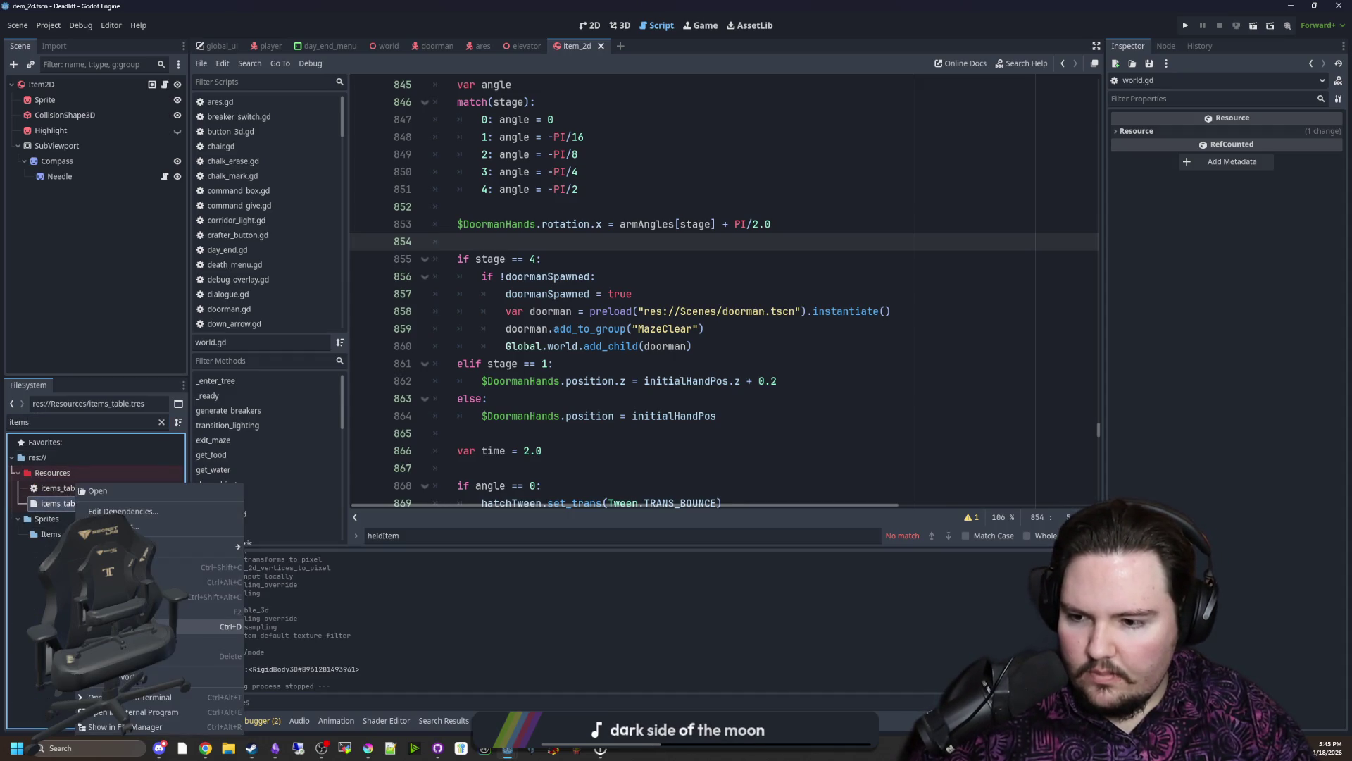
click(159, 625)
text(recipe_table)
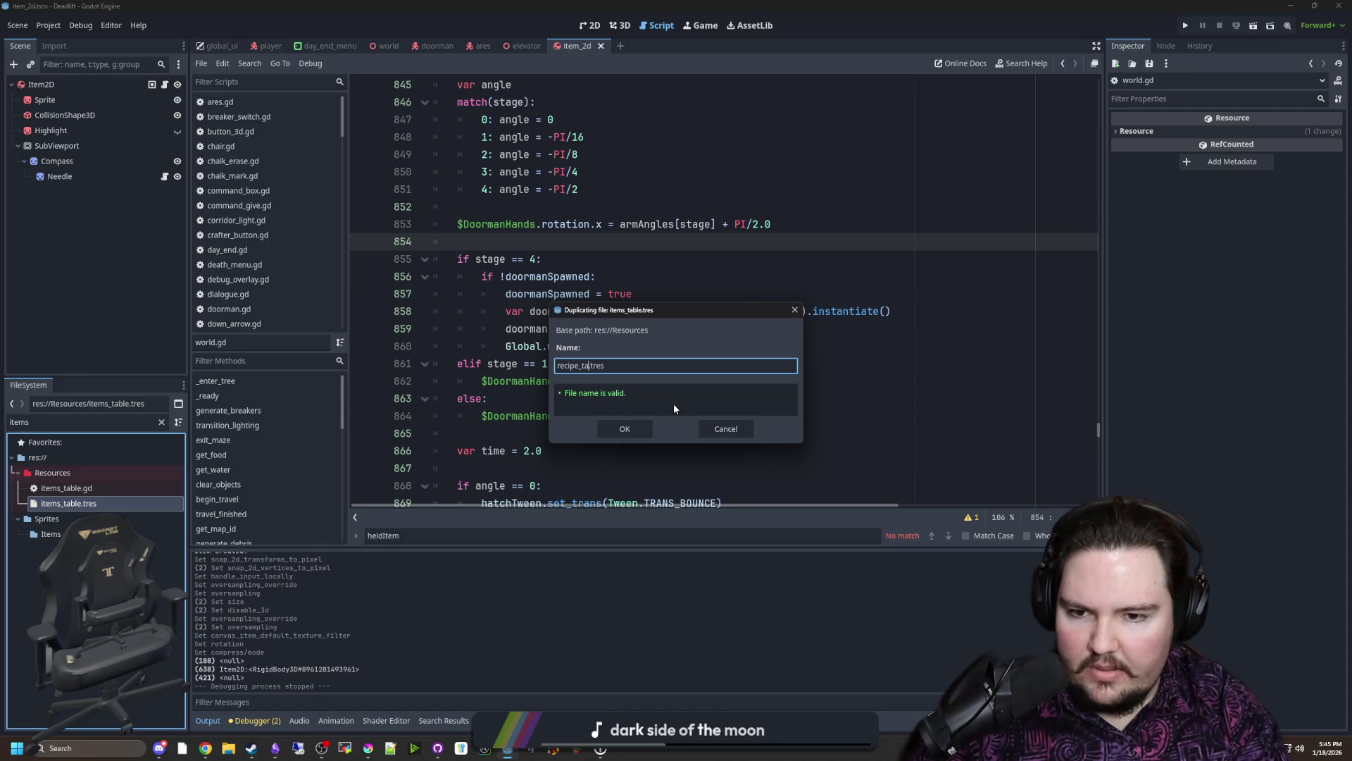
key(Return)
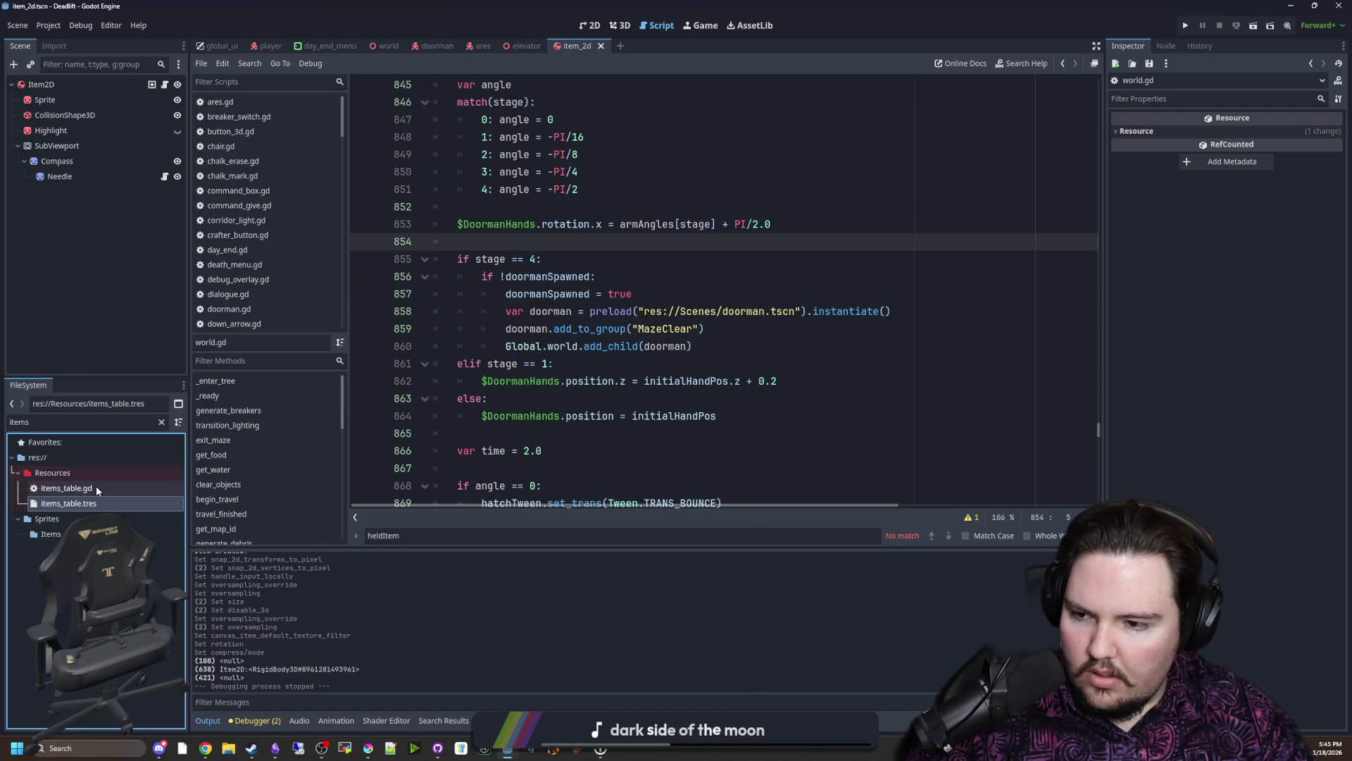
right_click(97, 487)
click(159, 625)
text(recipes_table.gd)
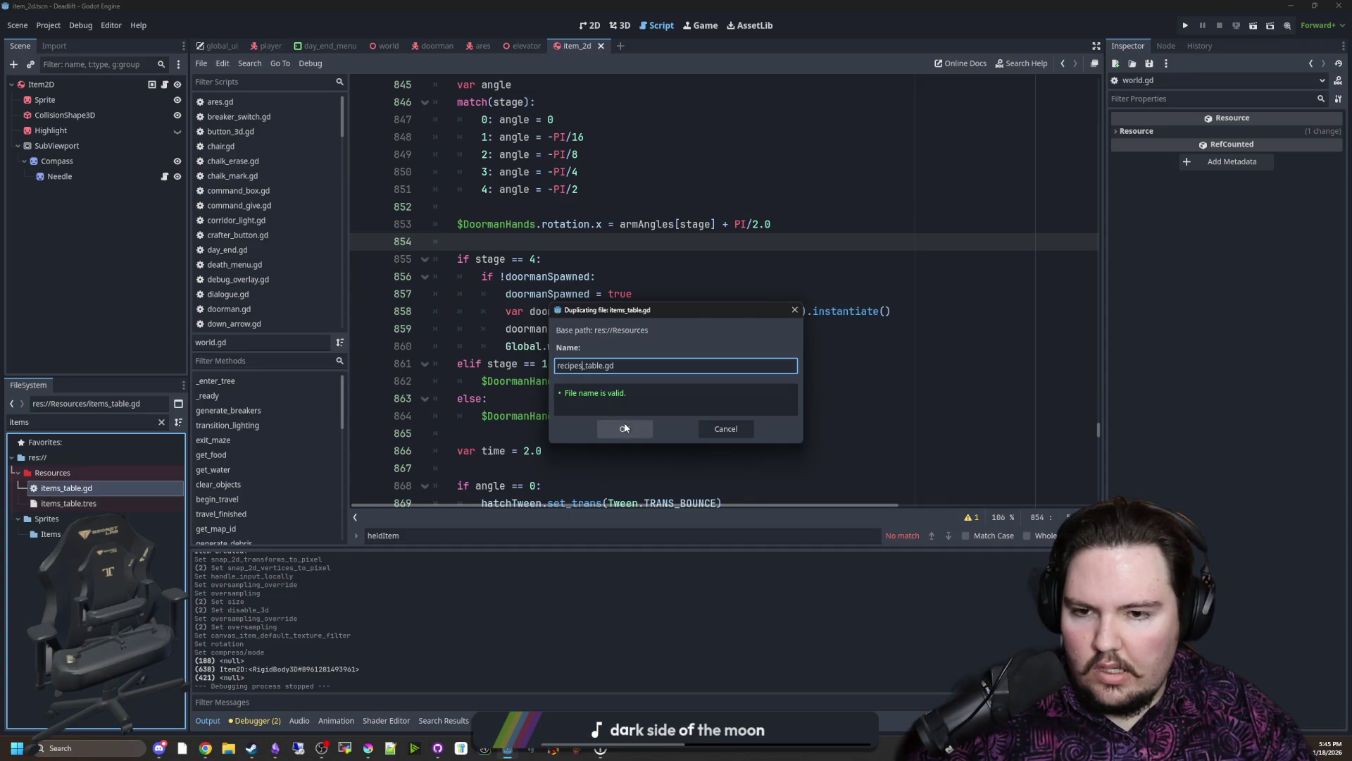
click(624, 428)
Step: Rename the resource to recipes_table.tres and attach recipes_table.gd as its script
click(159, 422)
text(recipe)
right_click(74, 503)
click(211, 611)
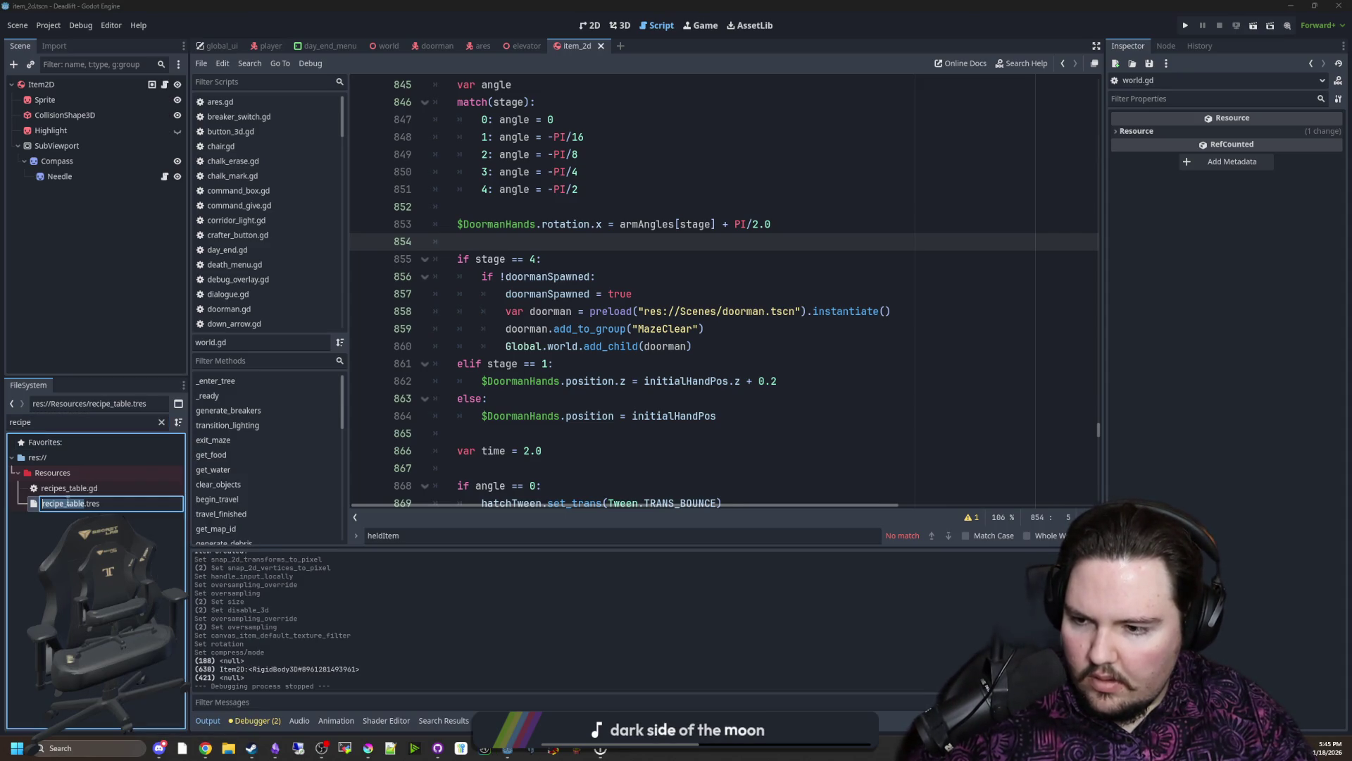
text(s)
key(Return)
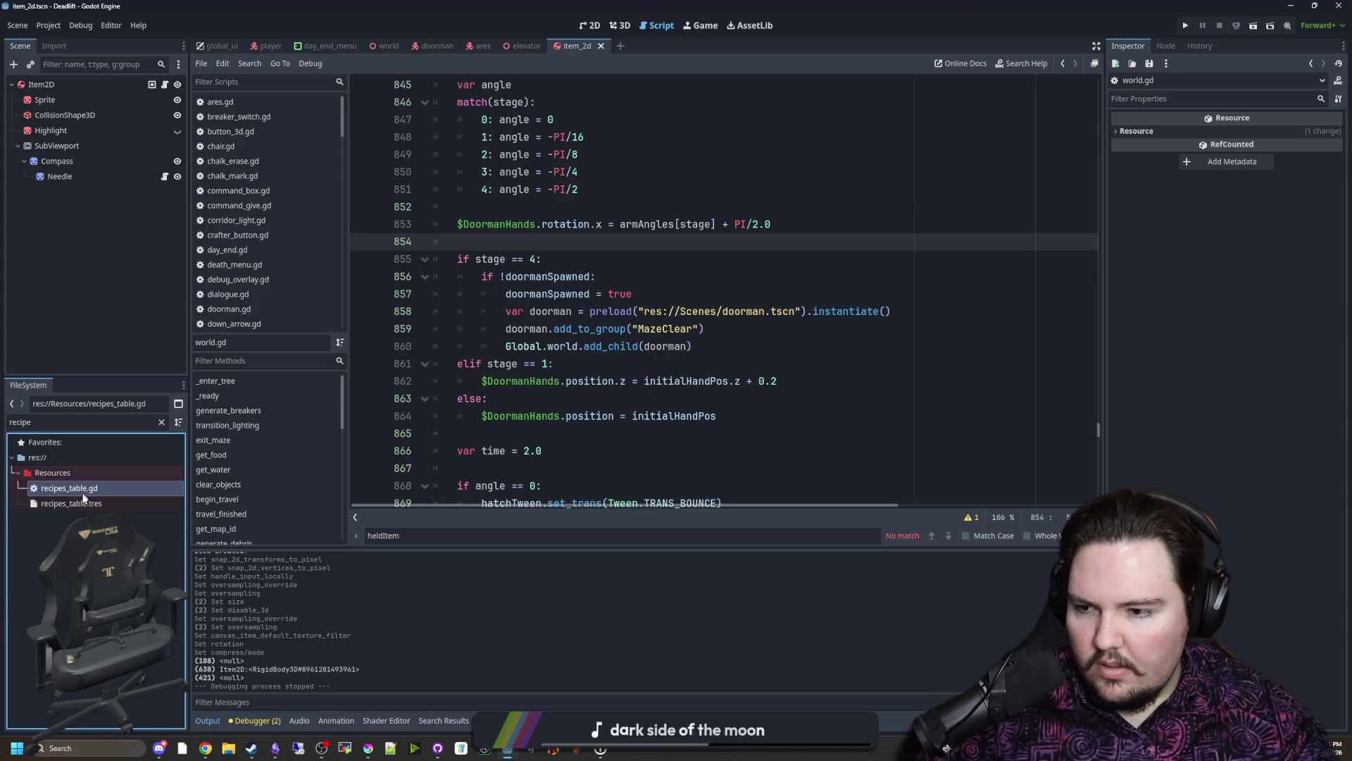
click(86, 503)
drag(69, 488, 1259, 169)
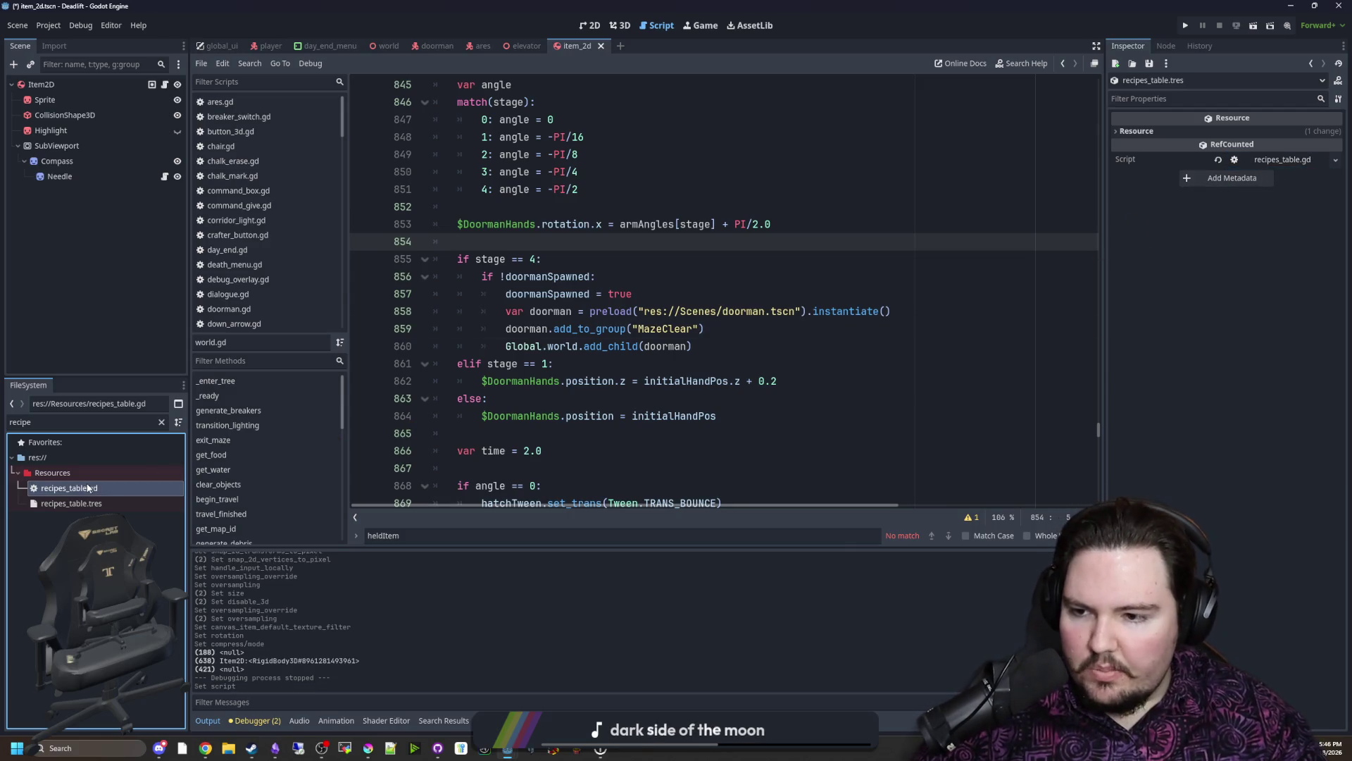
click(623, 174)
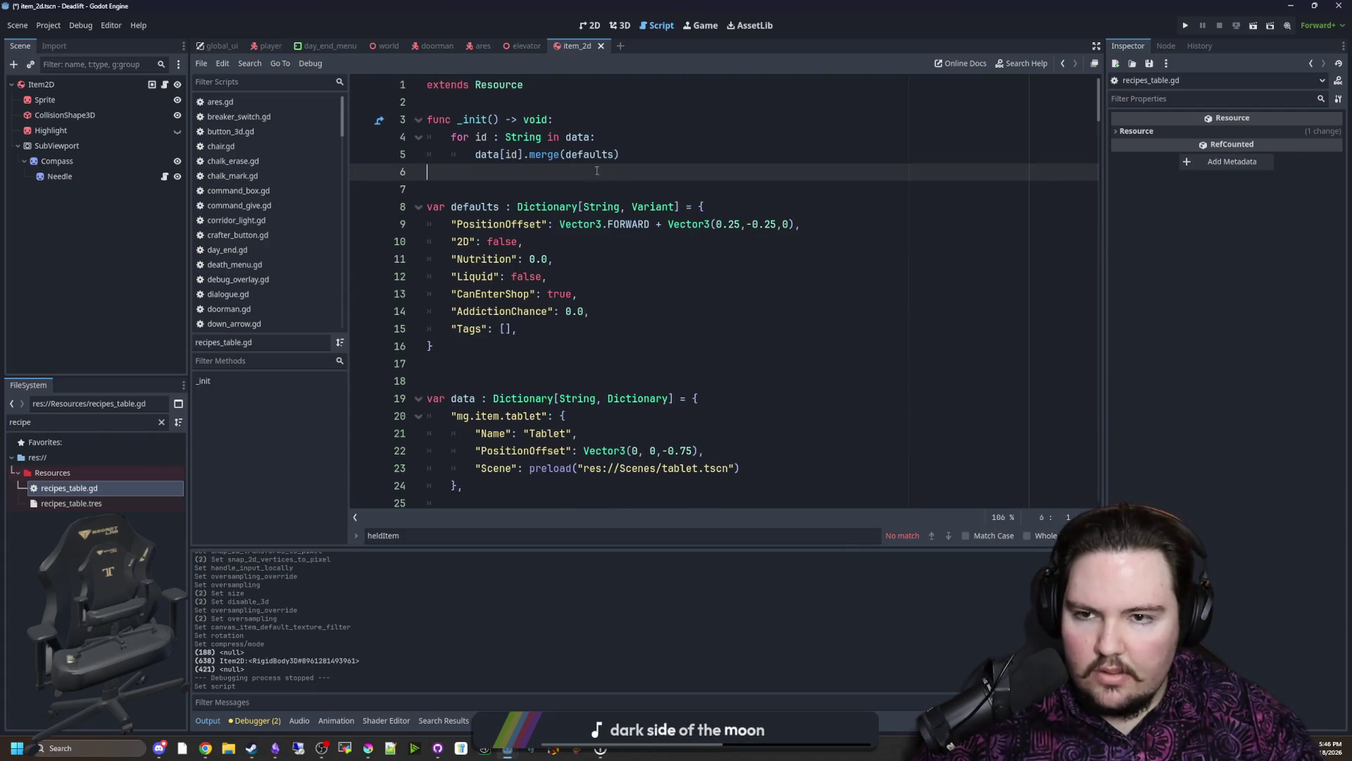
scroll(625, 189, down, 1)
Step: Delete the default property entries and the old item entries from recipes_table.gd
click(514, 311)
drag(518, 278, 414, 175)
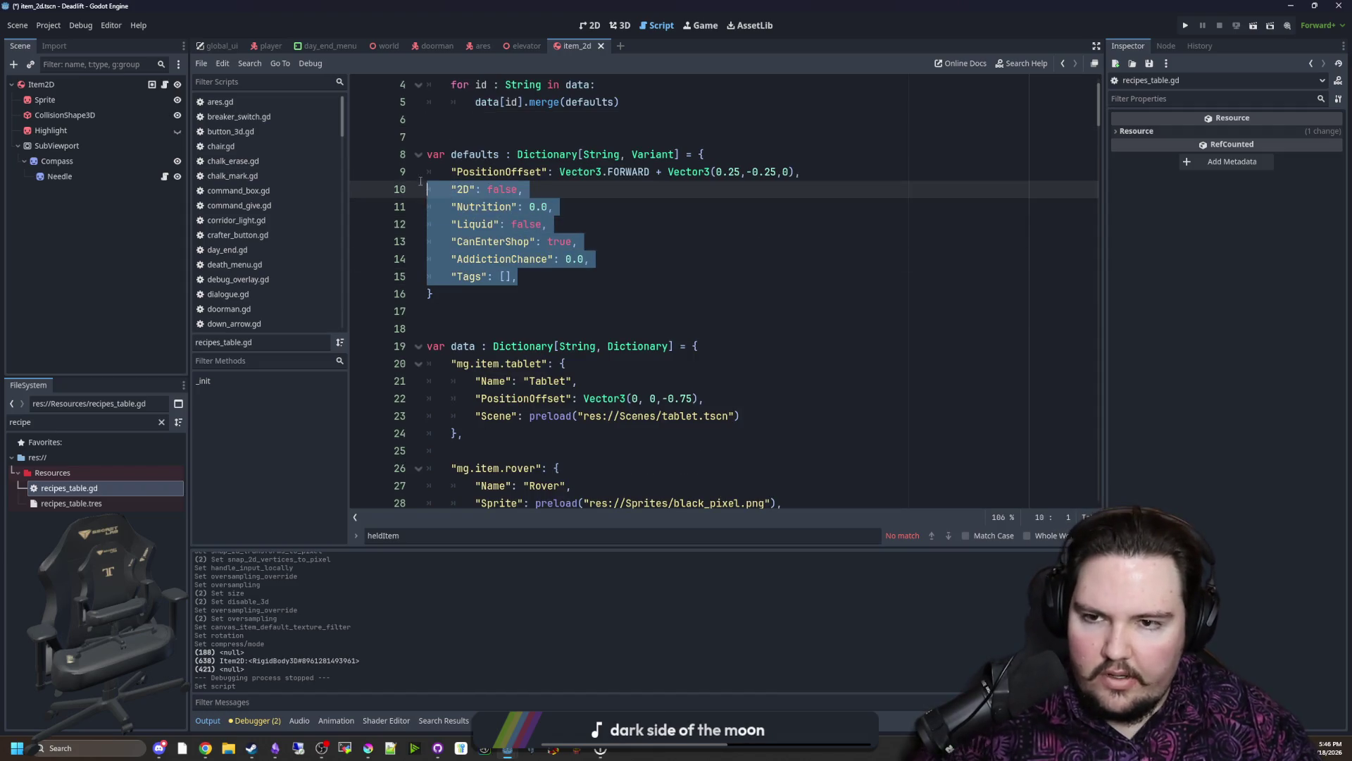
key(BackSpace)
key(BackSpace)
scroll(486, 275, down, 7)
scroll(538, 371, down, 11)
scroll(539, 370, down, 10)
scroll(539, 370, down, 10)
scroll(539, 372, down, 10)
drag(1099, 401, 1104, 495)
mouse_move(512, 452)
mouse_down()
mouse_move(454, 331)
mouse_move(508, 316)
mouse_move(568, 237)
mouse_move(423, 297)
mouse_up()
scroll(453, 331, up, 5)
scroll(453, 331, up, 5)
scroll(454, 331, up, 5)
scroll(507, 316, up, 5)
scroll(507, 316, up, 6)
scroll(507, 316, up, 6)
scroll(508, 316, up, 6)
scroll(568, 237, up, 6)
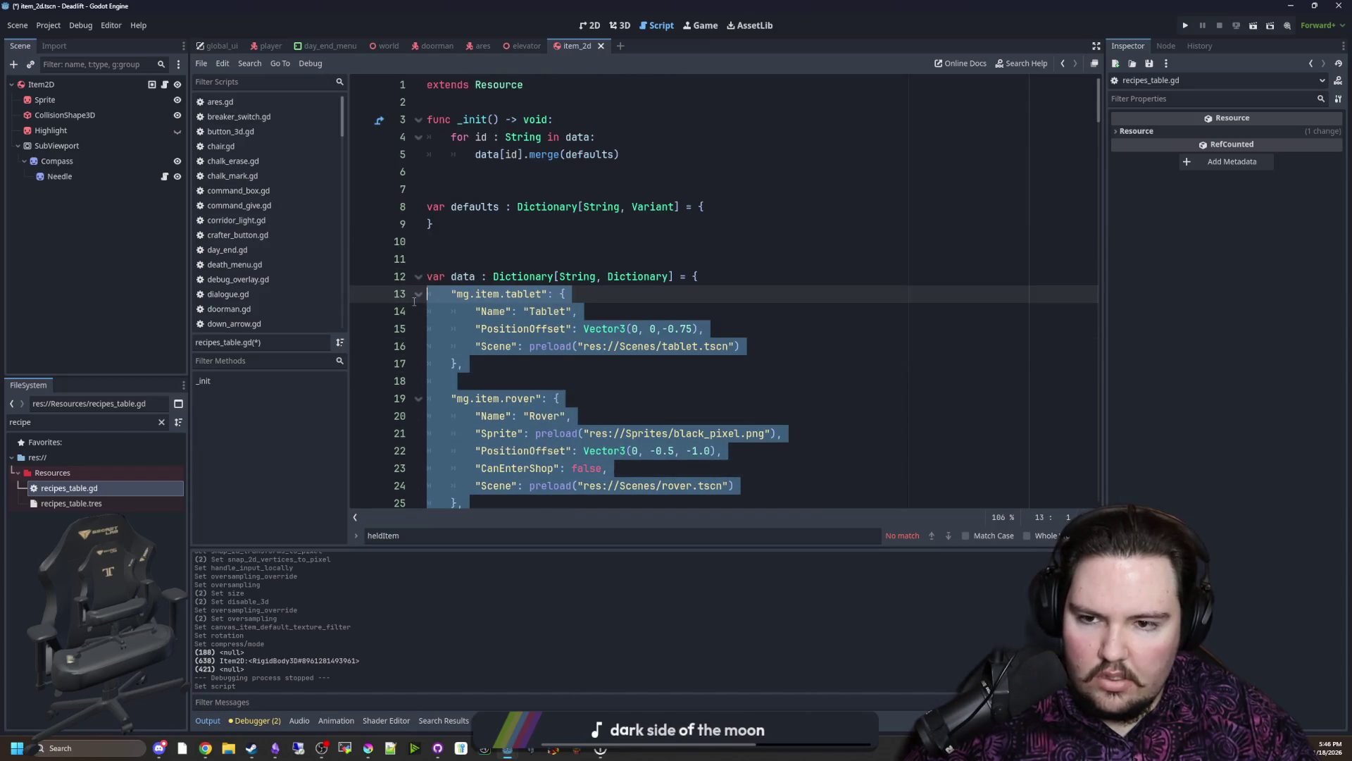
key(Delete)
Step: Add a dl_recipe_compass recipe key with braces holding empty Input and Output entries
key(Tab)
text("li_recipe_)
text(co)
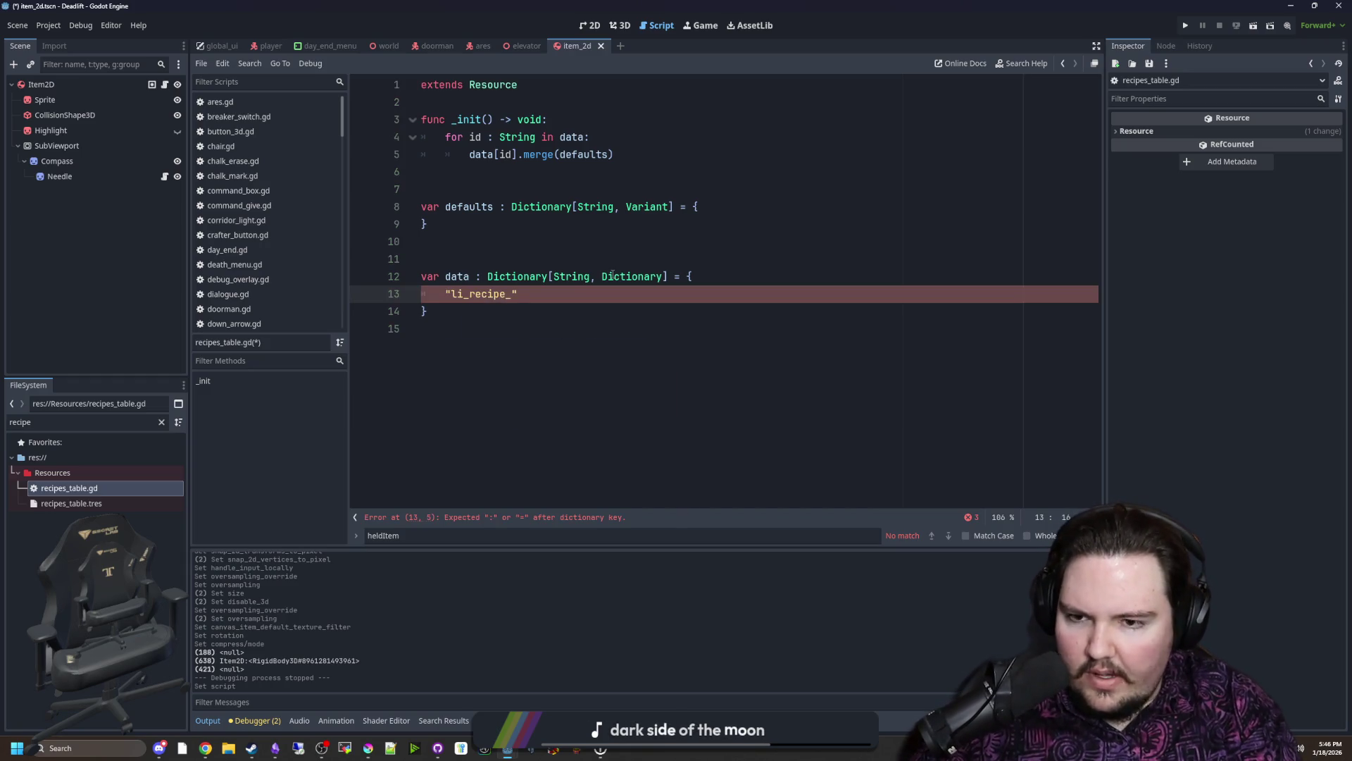
text(mpass)
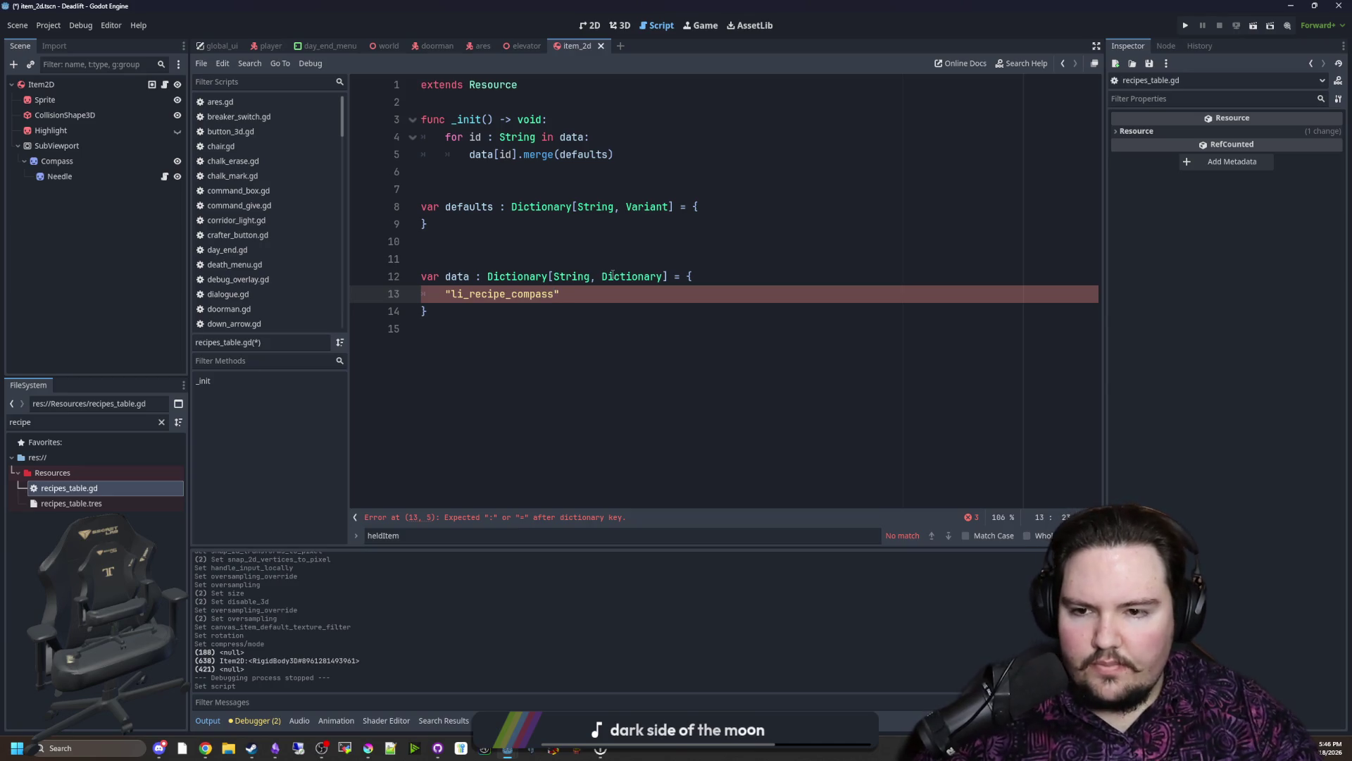
text(":)
key(Return)
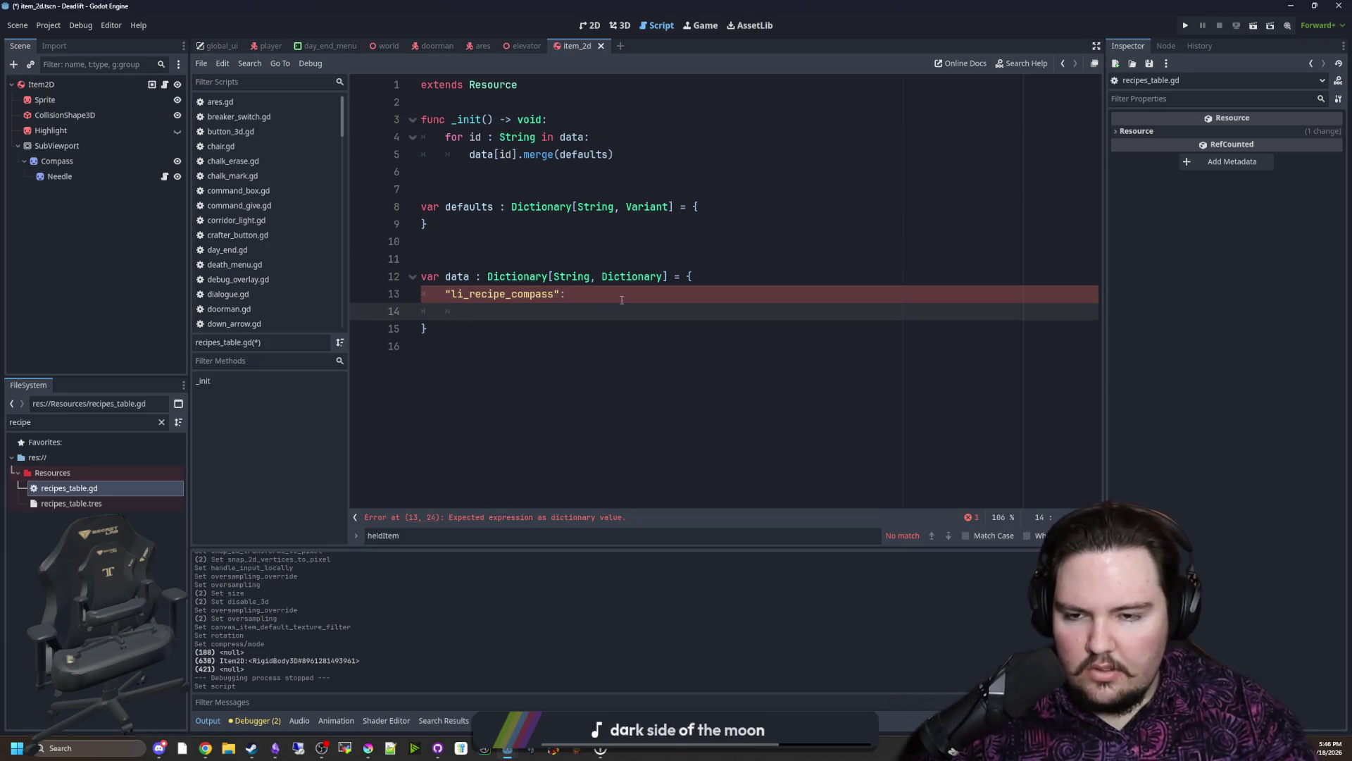
click(462, 295)
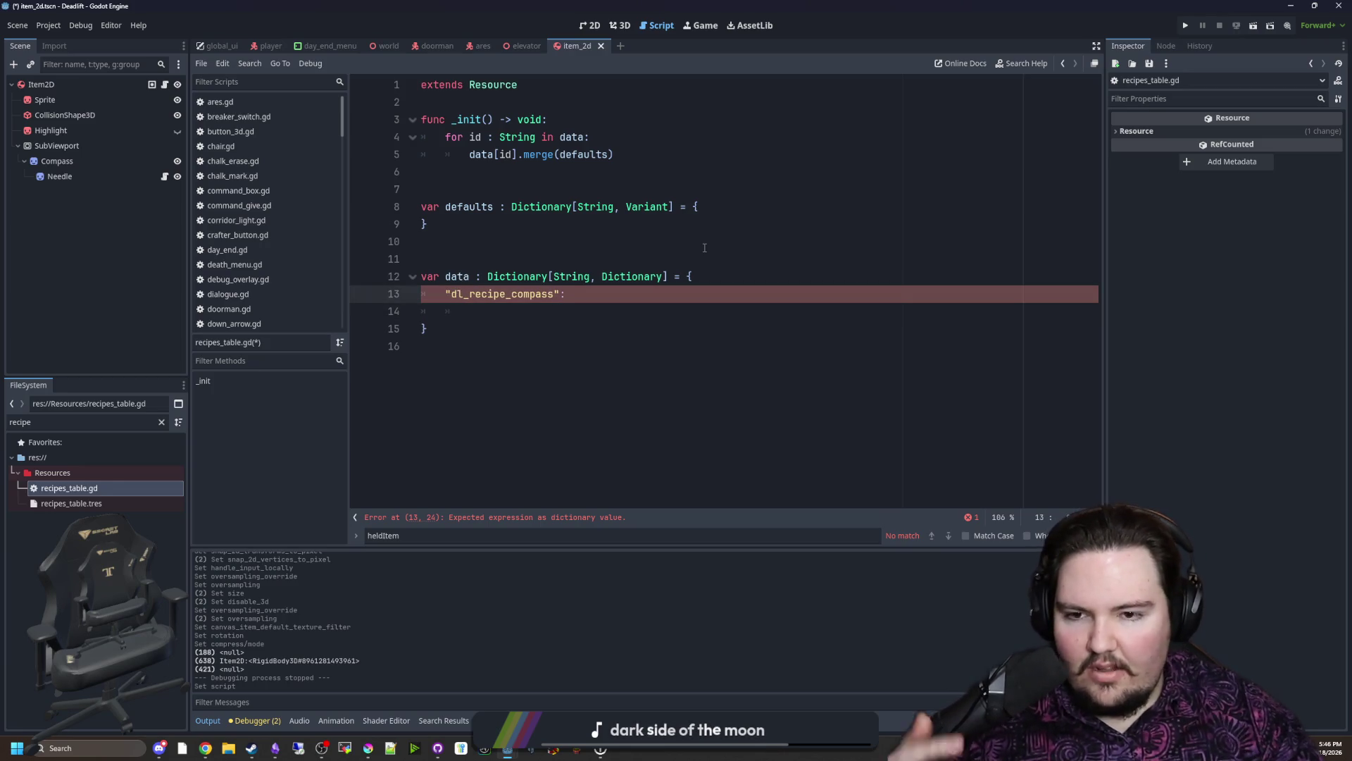
click(577, 306)
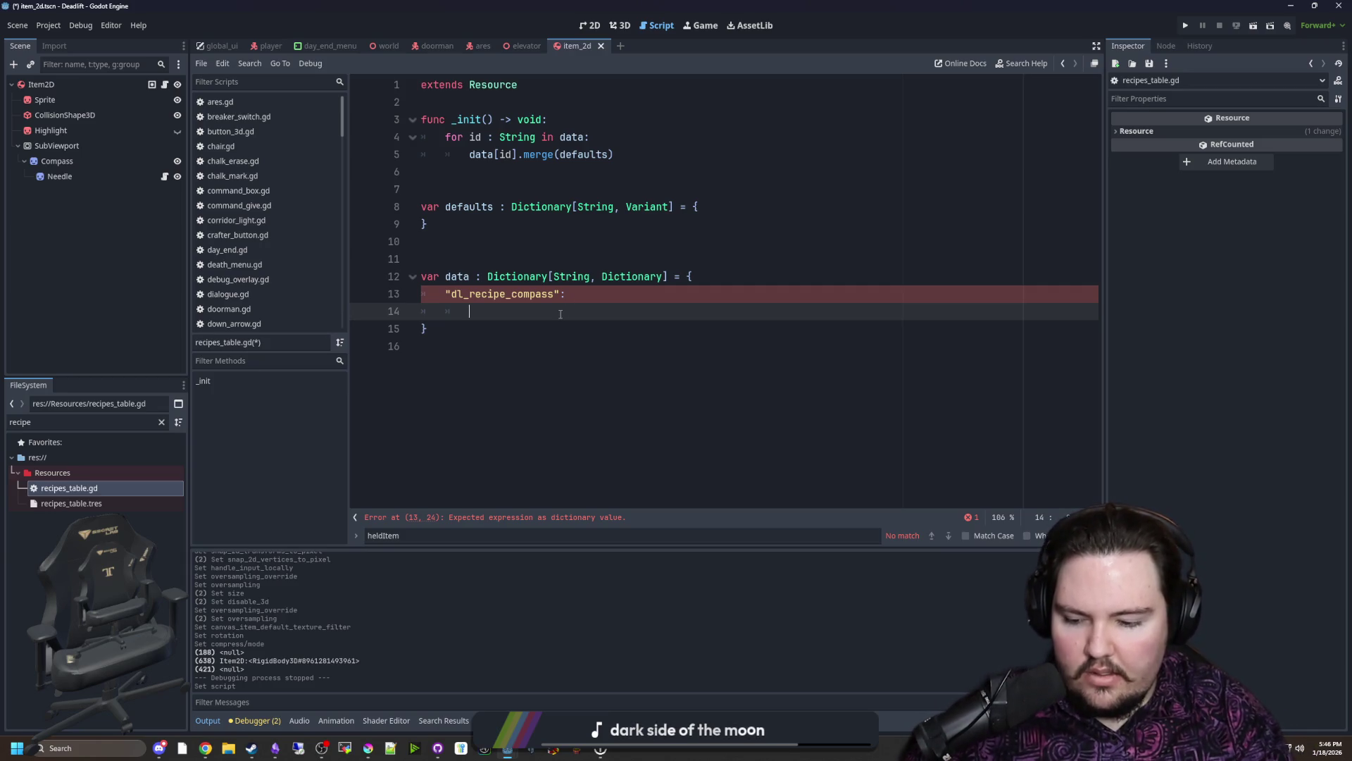
text("Input": [)
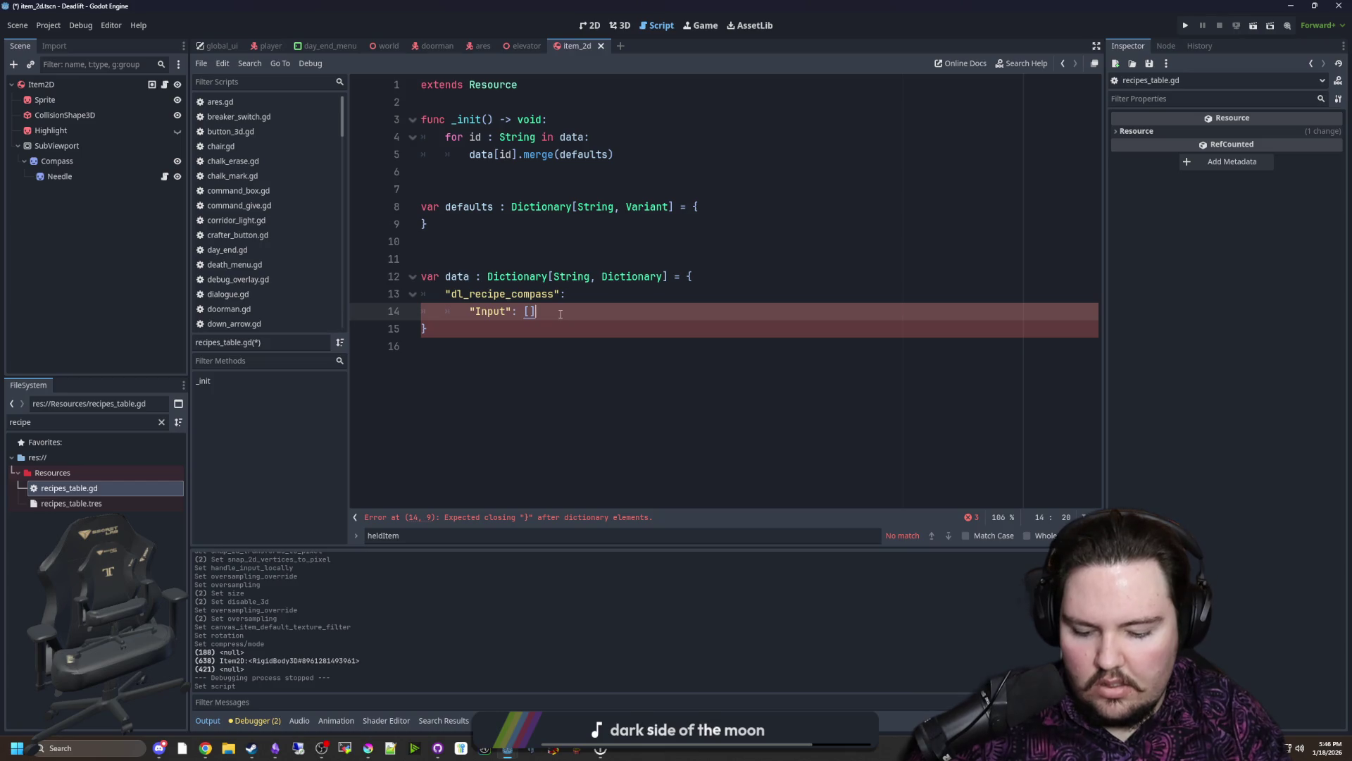
key(Return)
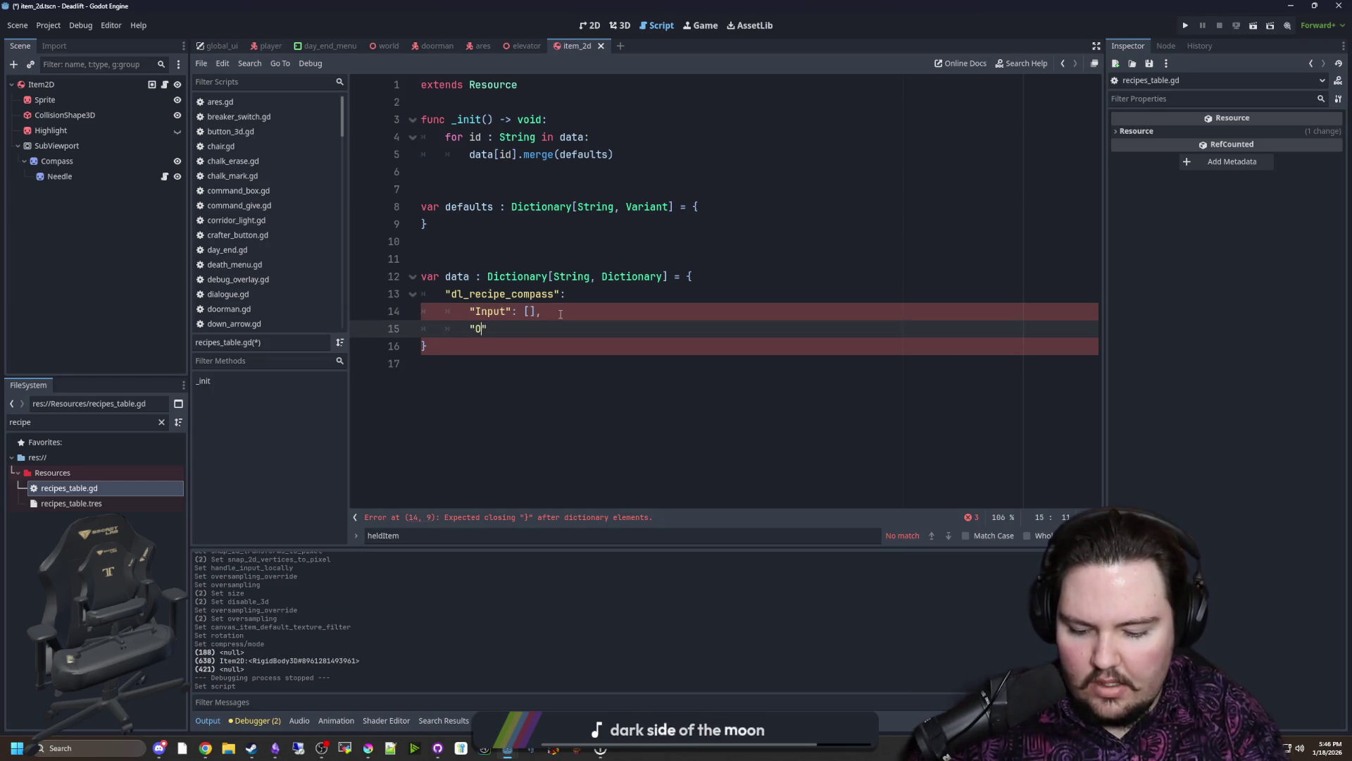
text(": [])
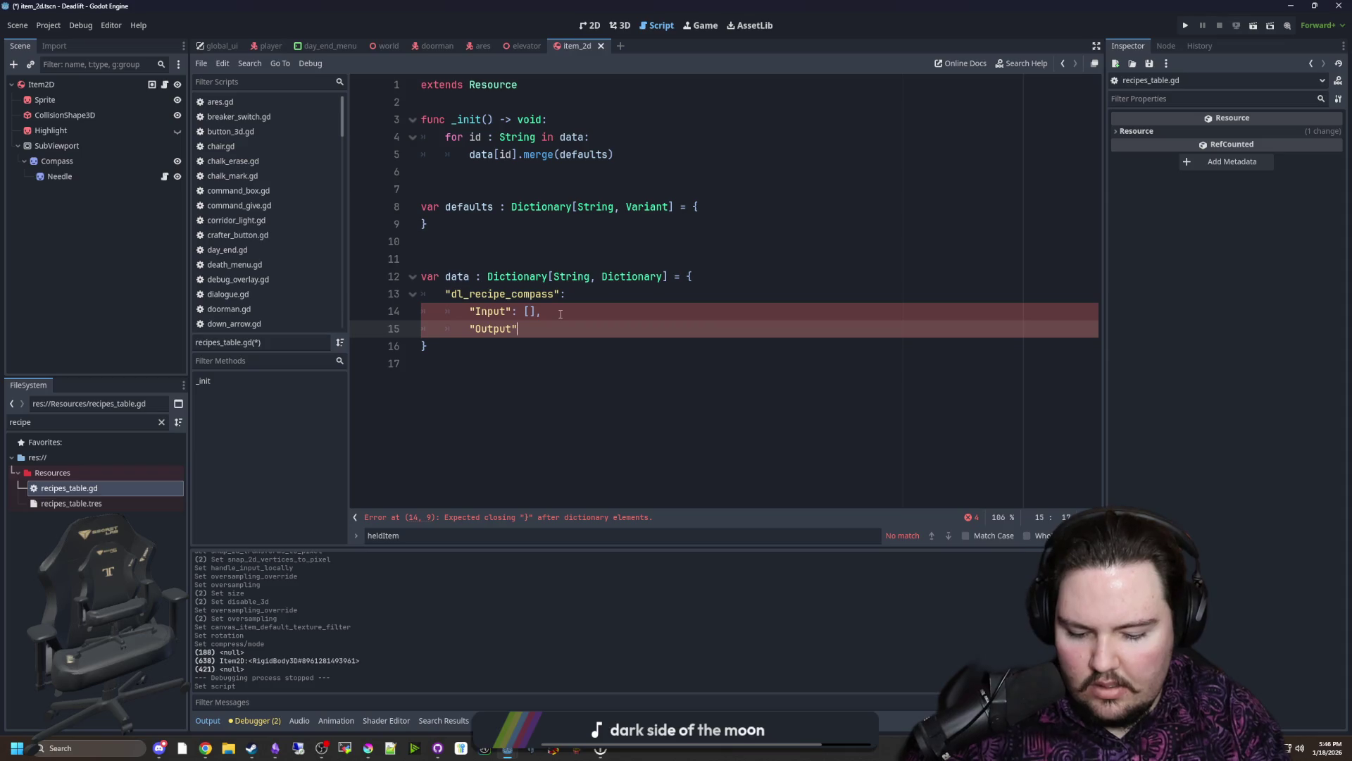
text(,)
key(Up)
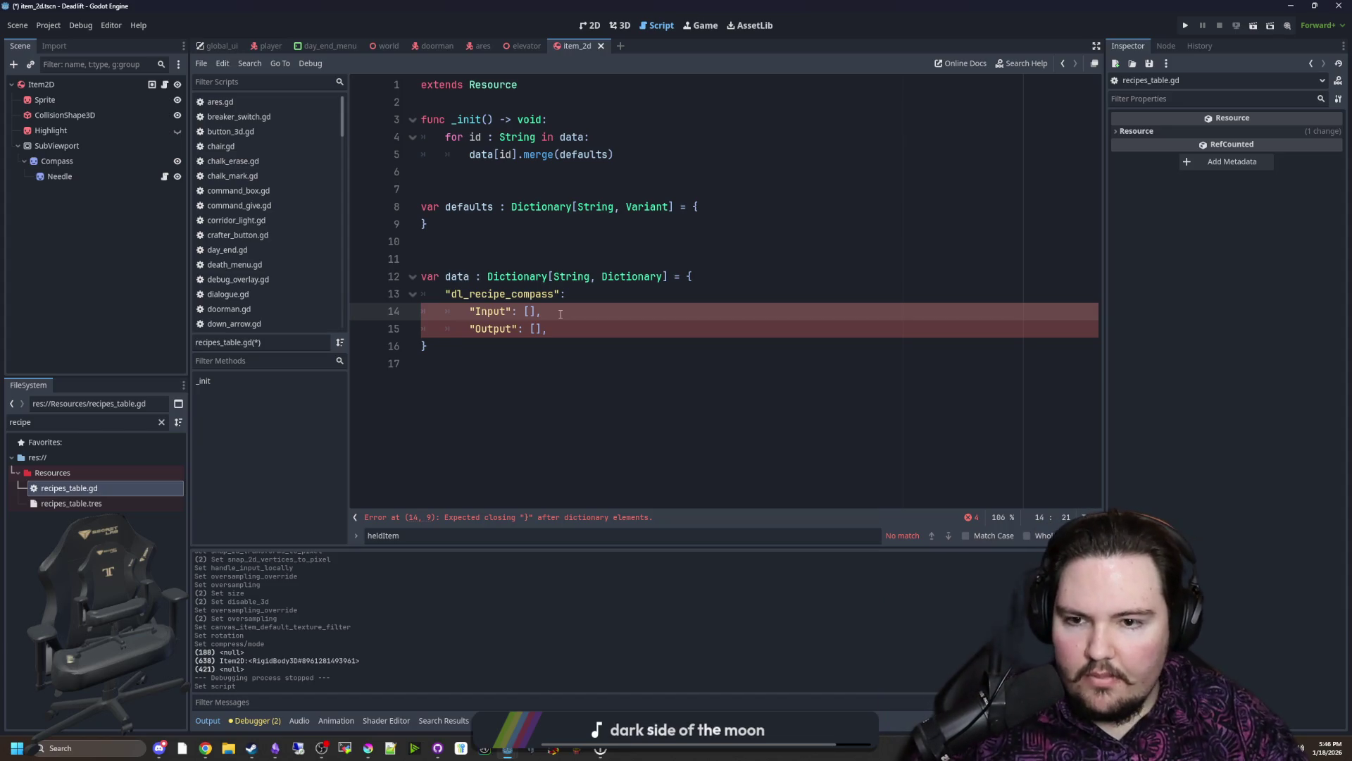
key(Up)
key(Right)
key(Right)
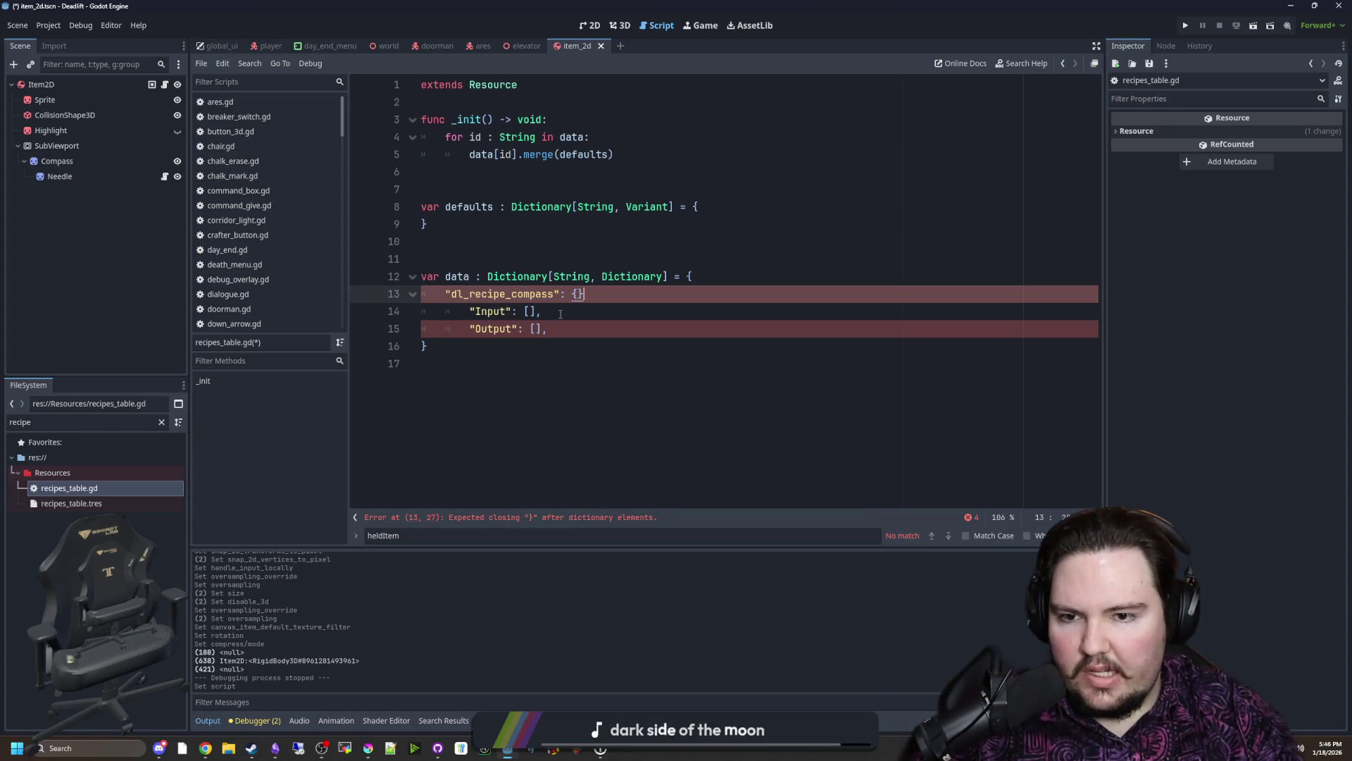
key(Delete)
key(Down)
key(Down)
key(Return)
key(Return)
key(BackSpace)
key(BackSpace)
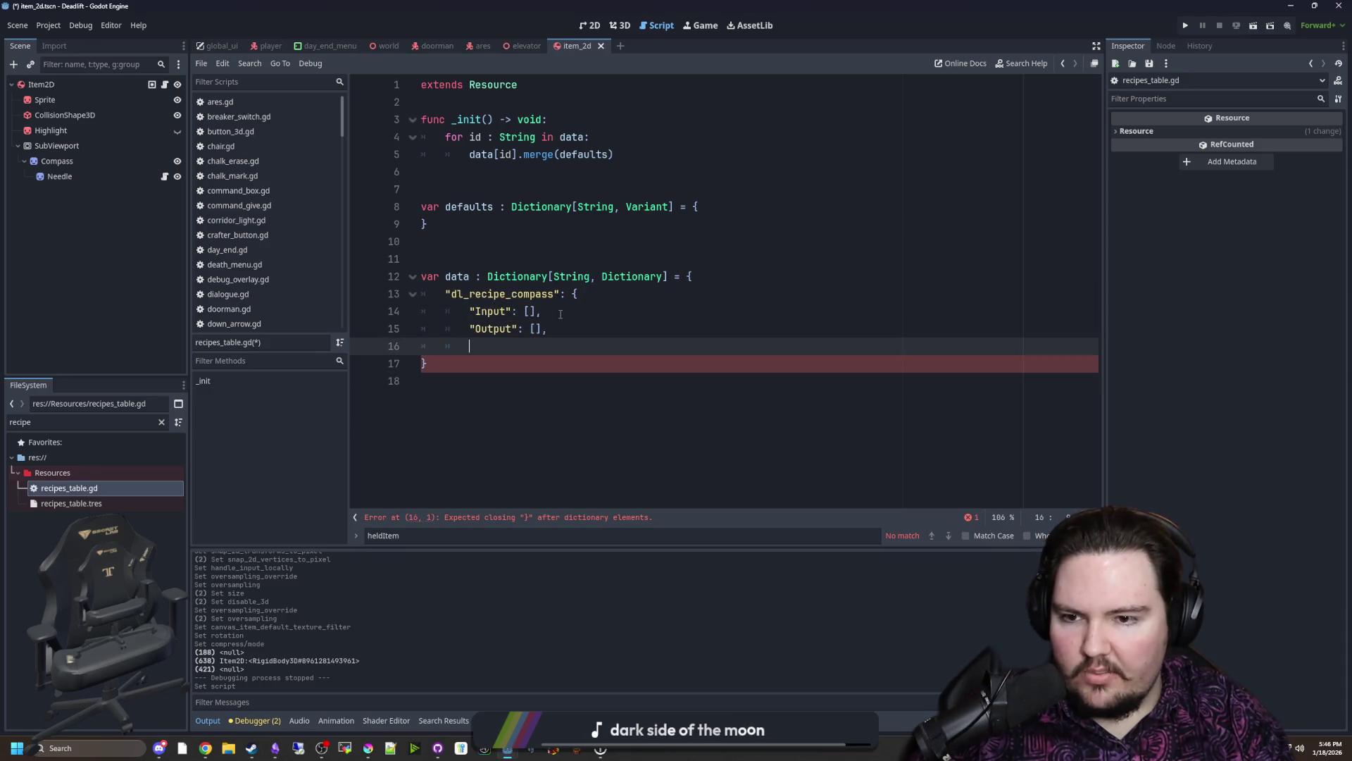
text(})
Step: Expand the Input and Output lists and their entry braces onto separate lines
click(560, 313)
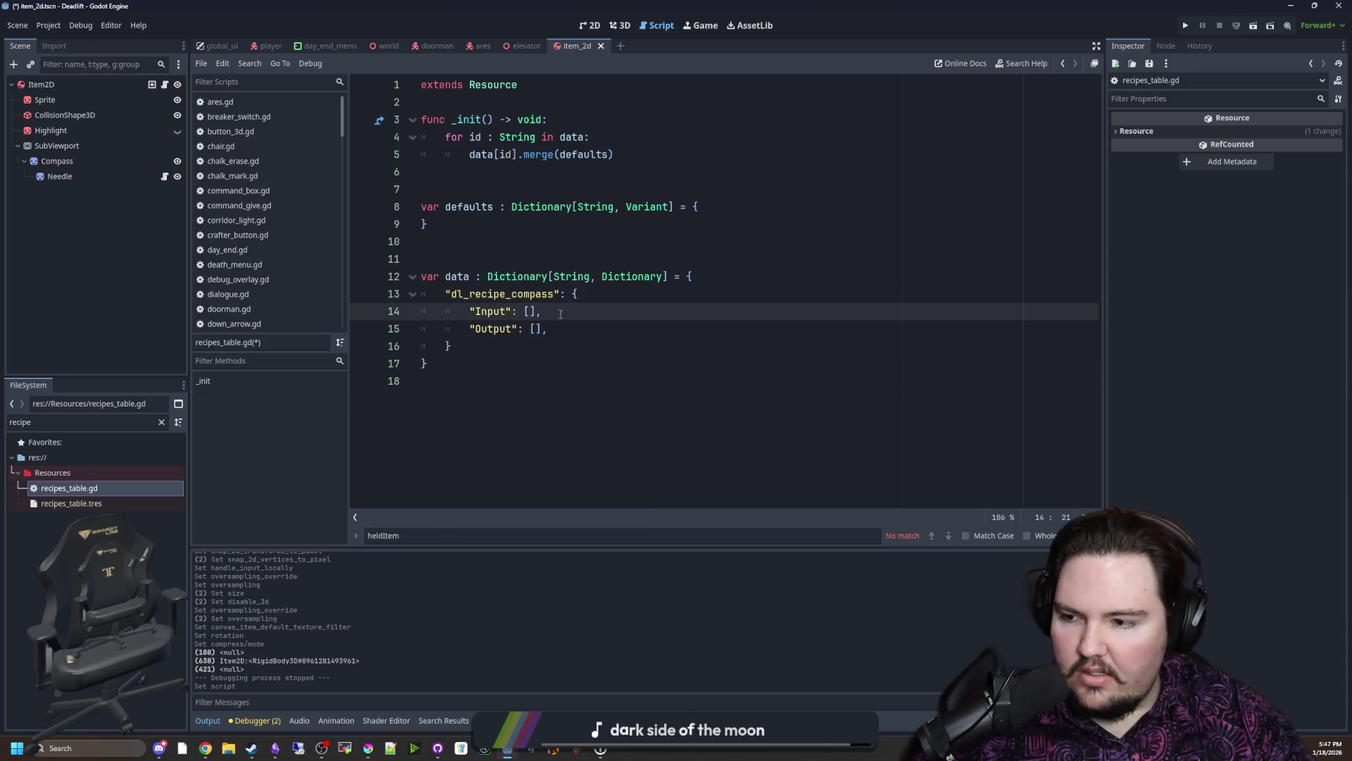
click(528, 312)
key(Return)
click(536, 363)
key(Return)
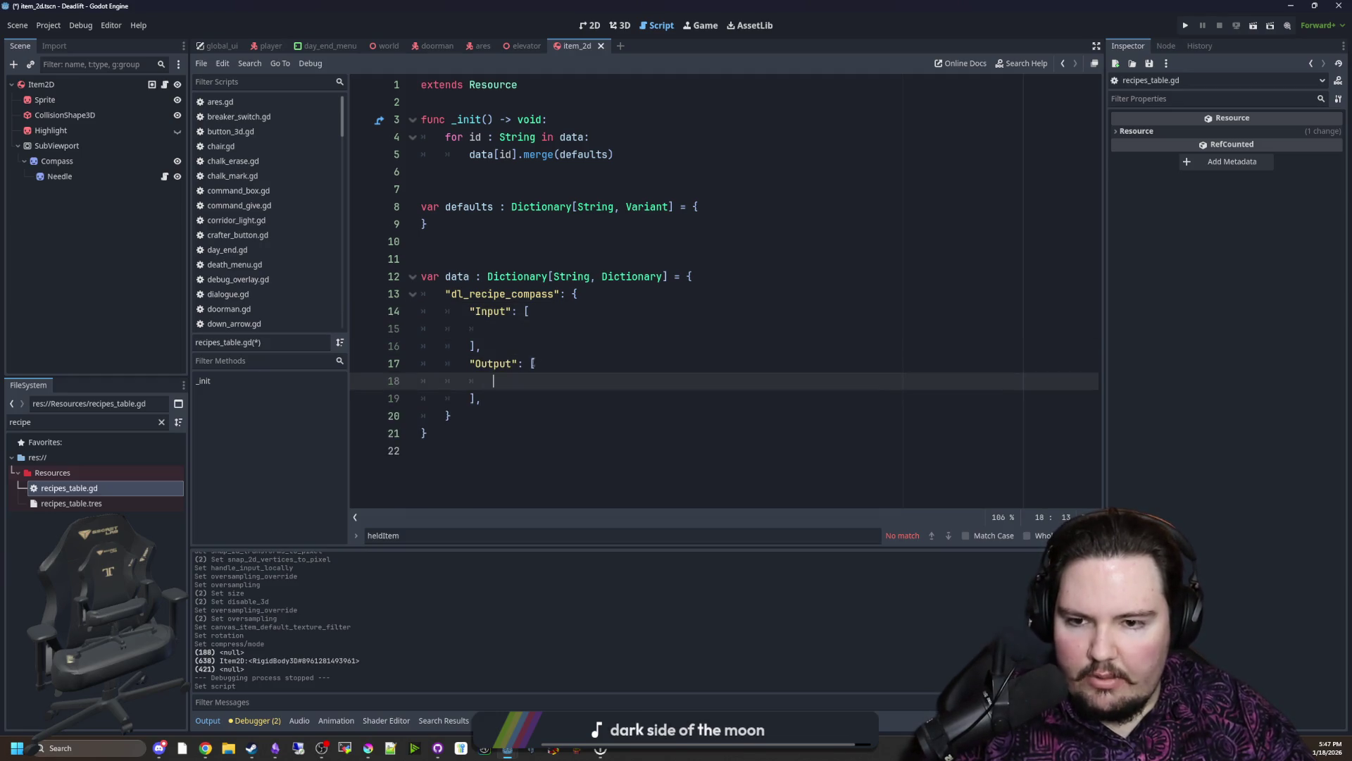
click(710, 333)
key(Return)
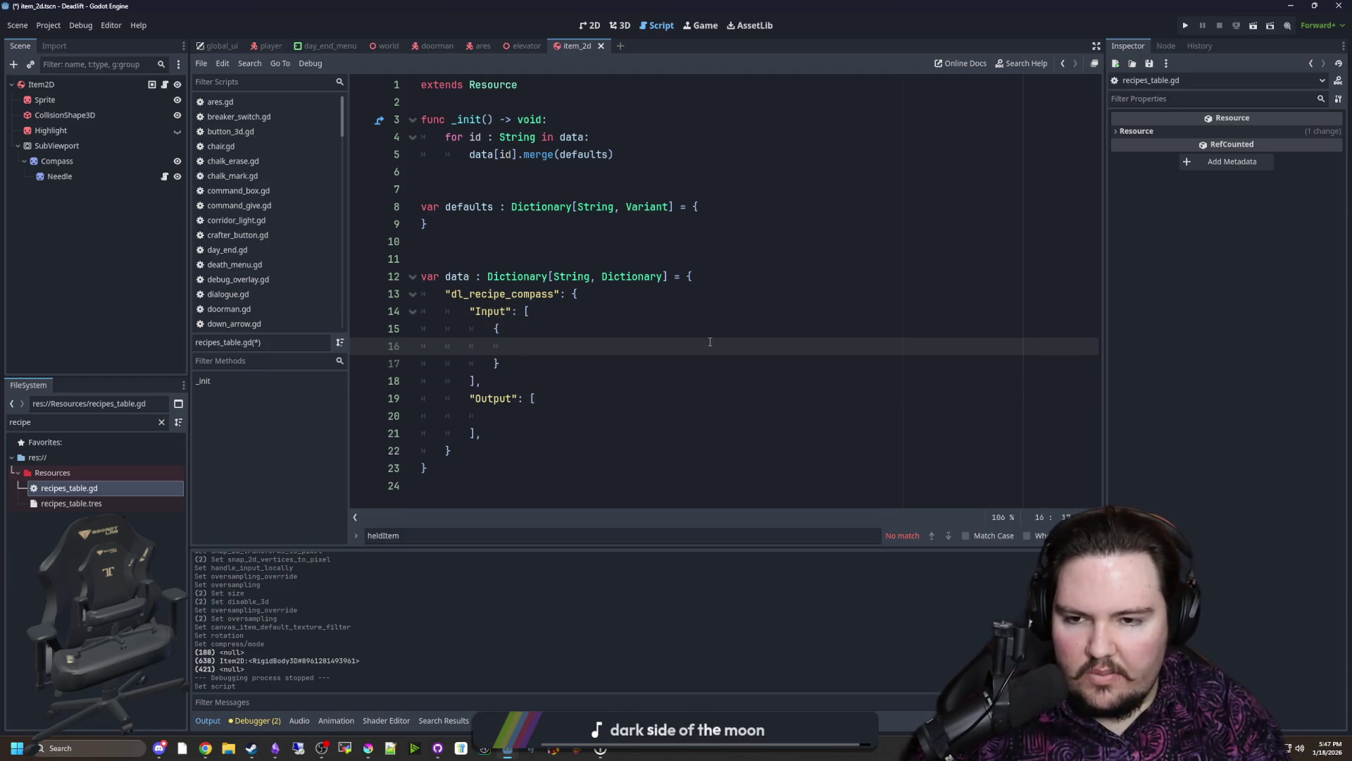
click(519, 416)
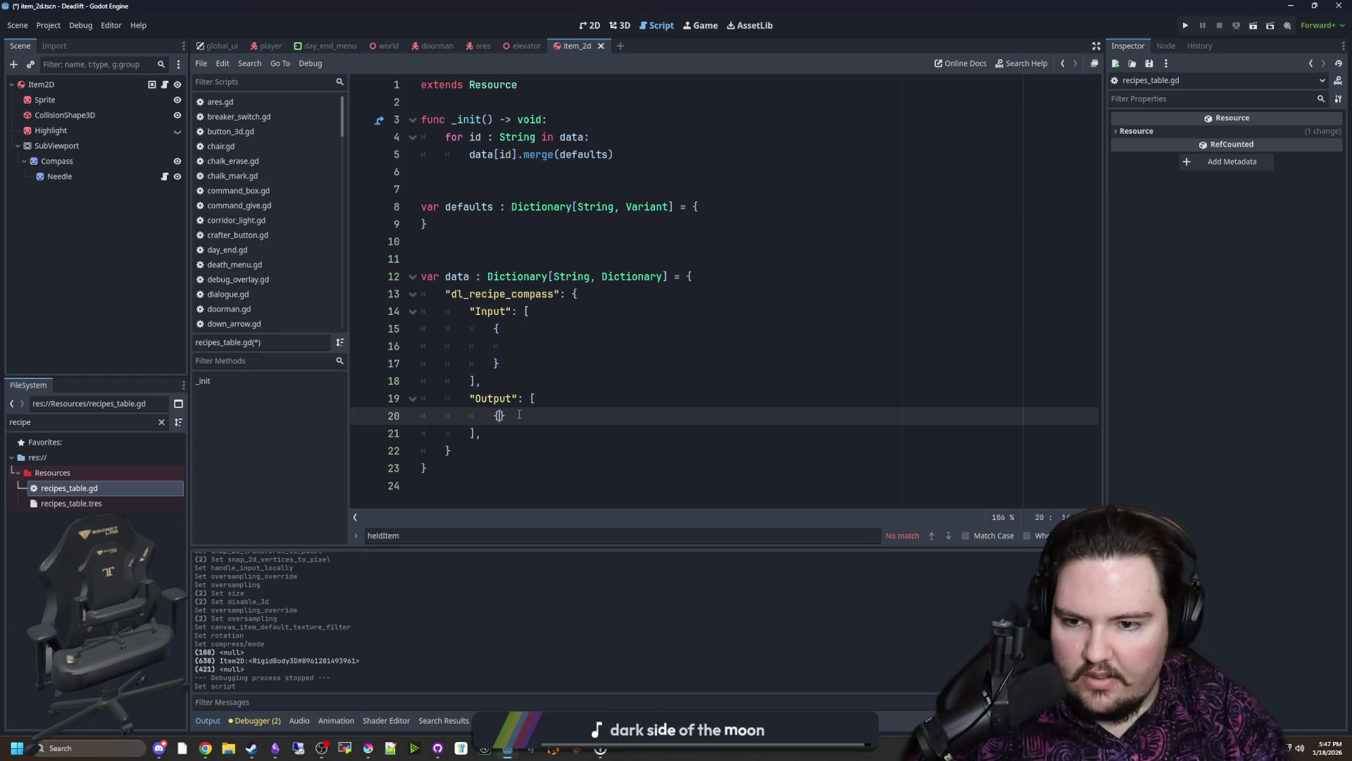
key(Return)
scroll(514, 413, down, 1)
Step: Fill the first input entry with "ID": "mg.item.metal_scrap" and "Amount": 1
click(529, 312)
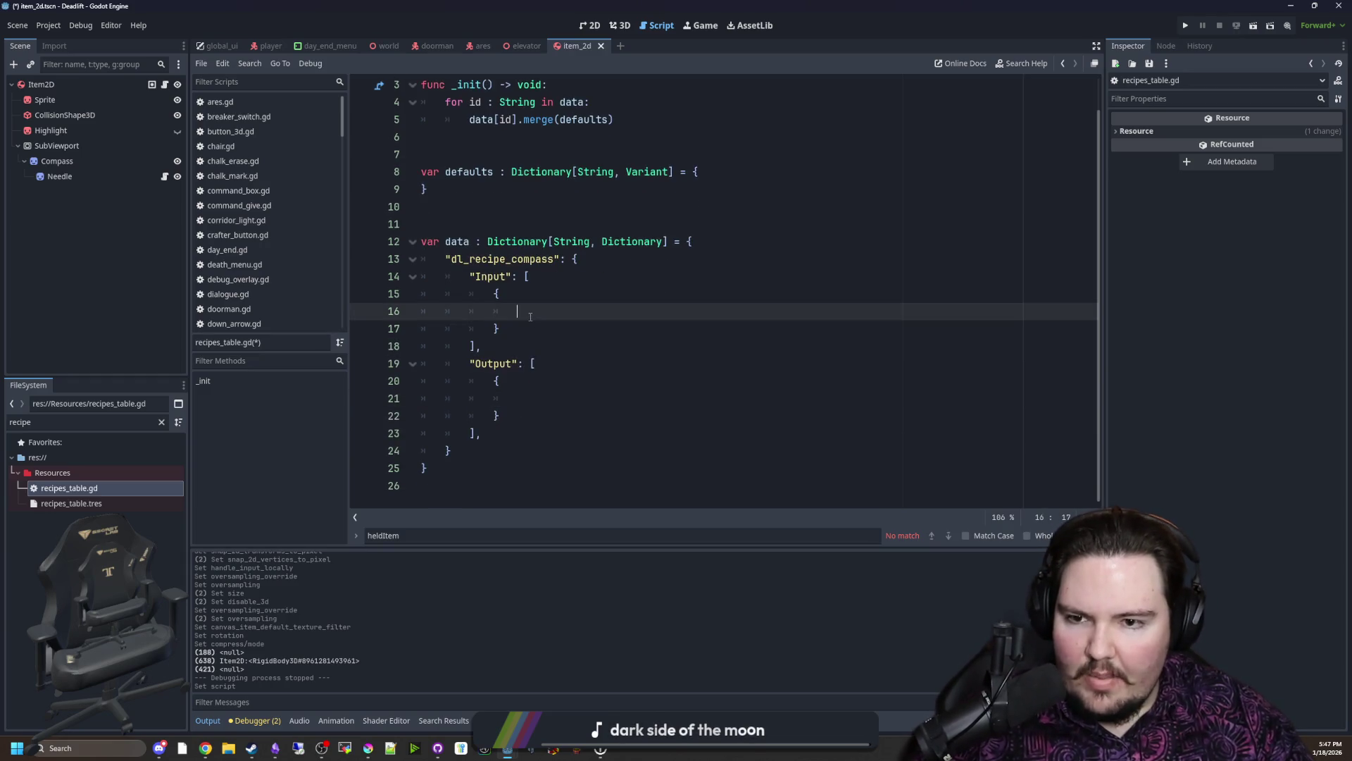
text("mg.item.meta)
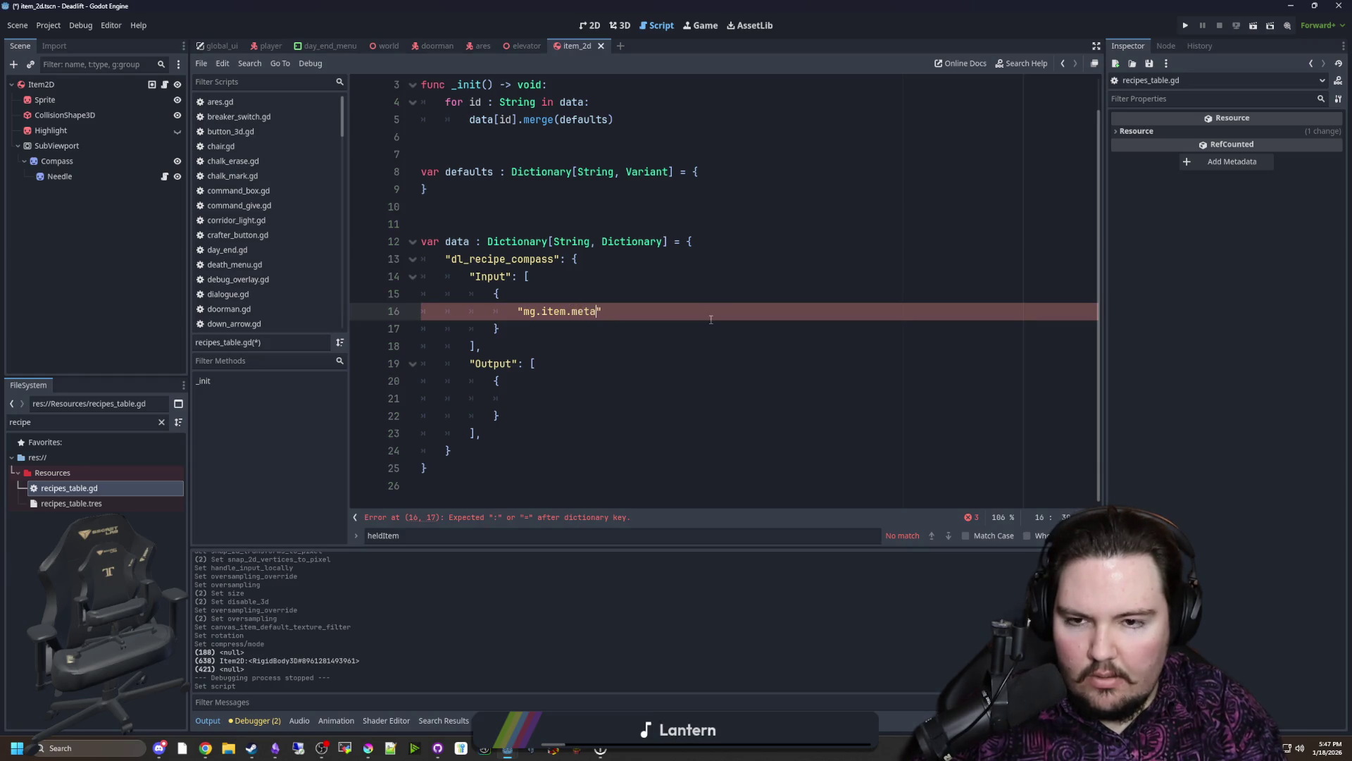
text(")
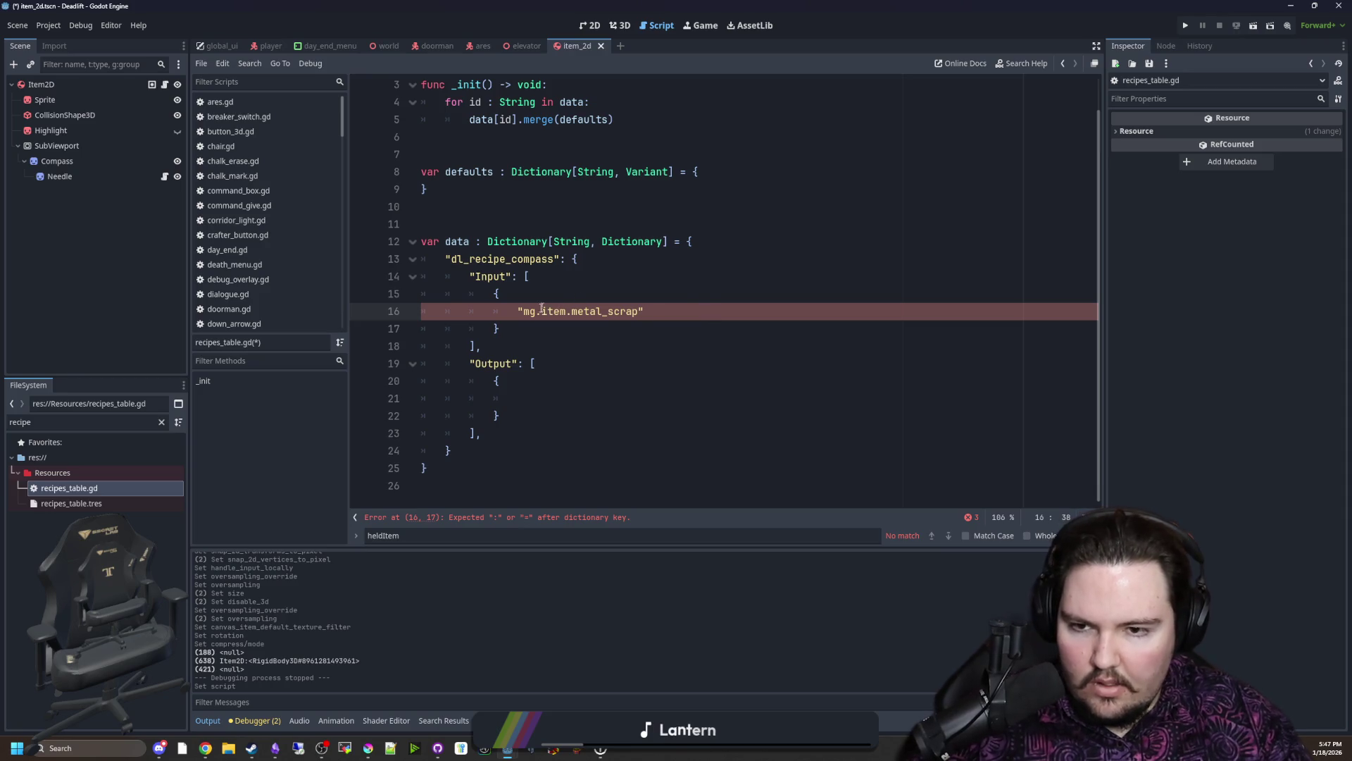
text(":)
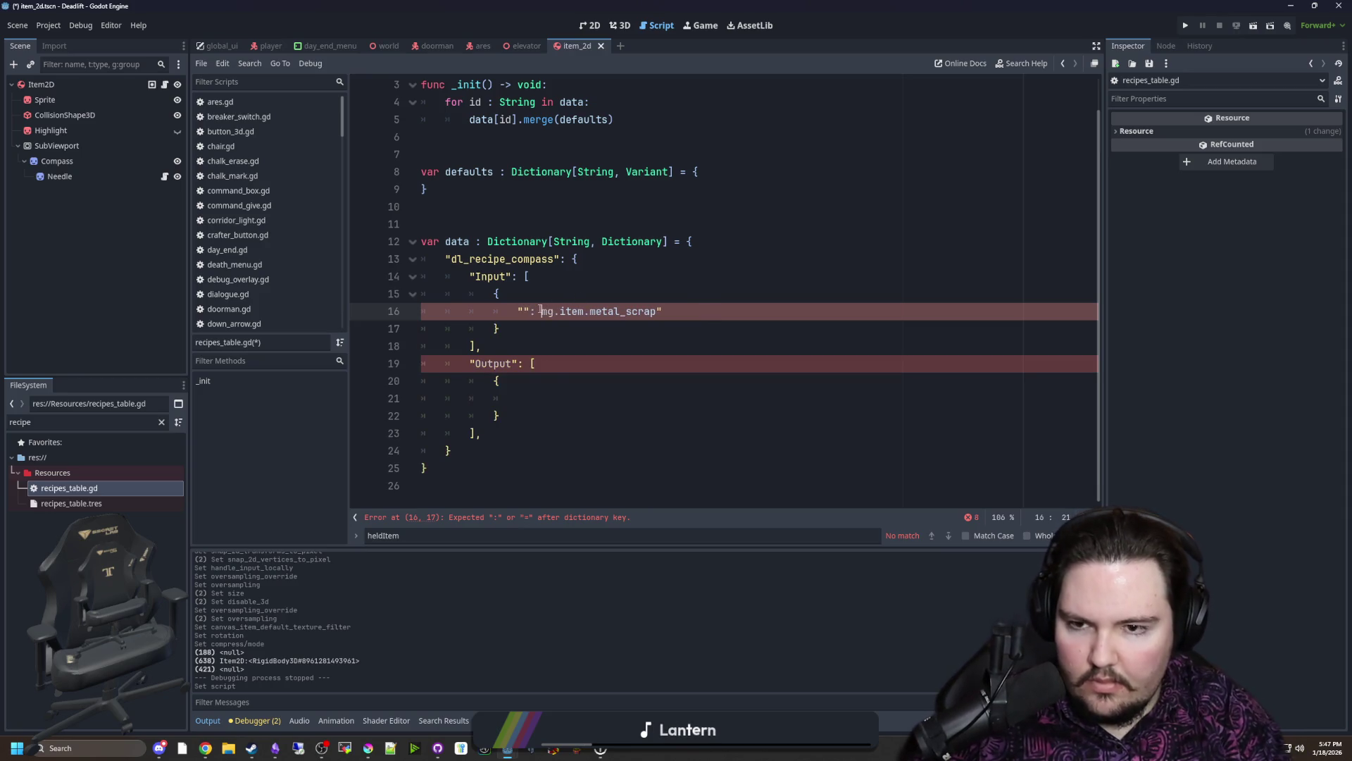
key(Left)
key(Left)
key(Left)
text(I)
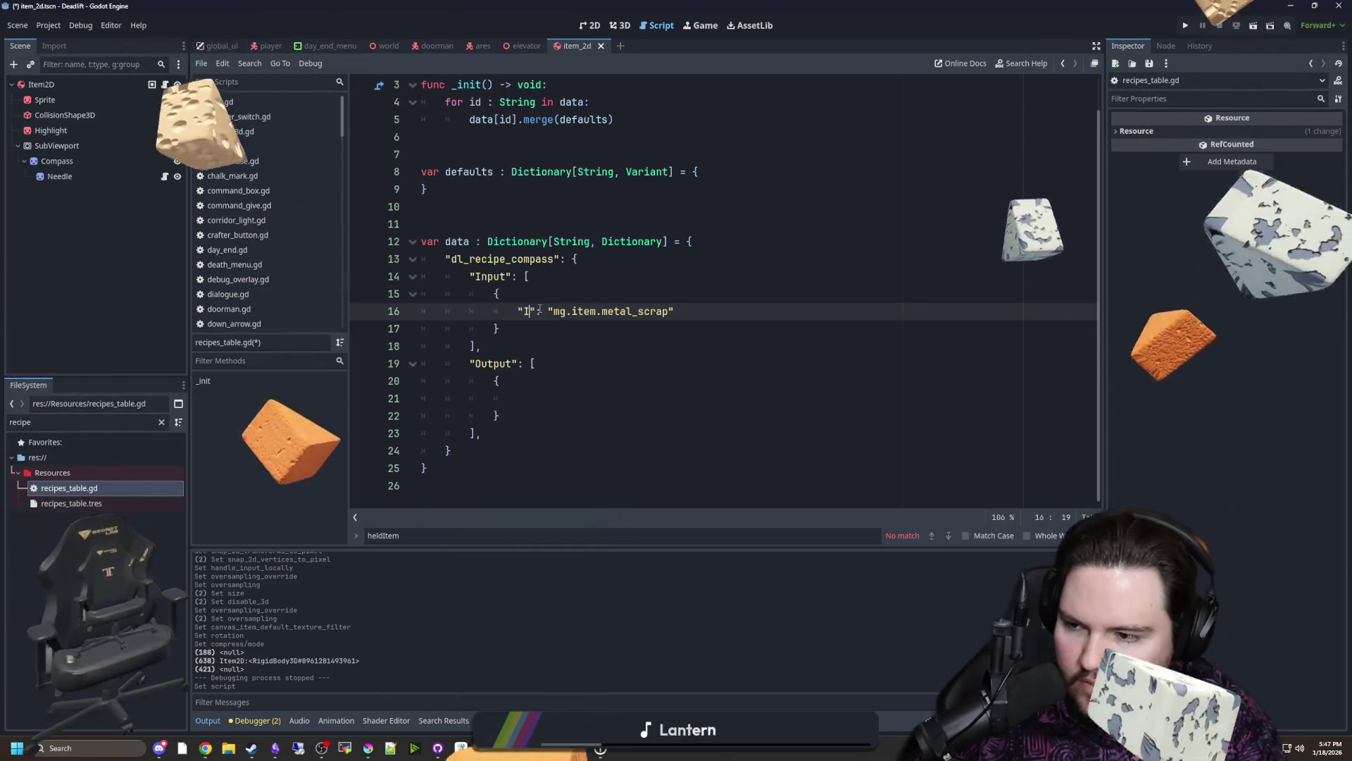
text(D)
key(End)
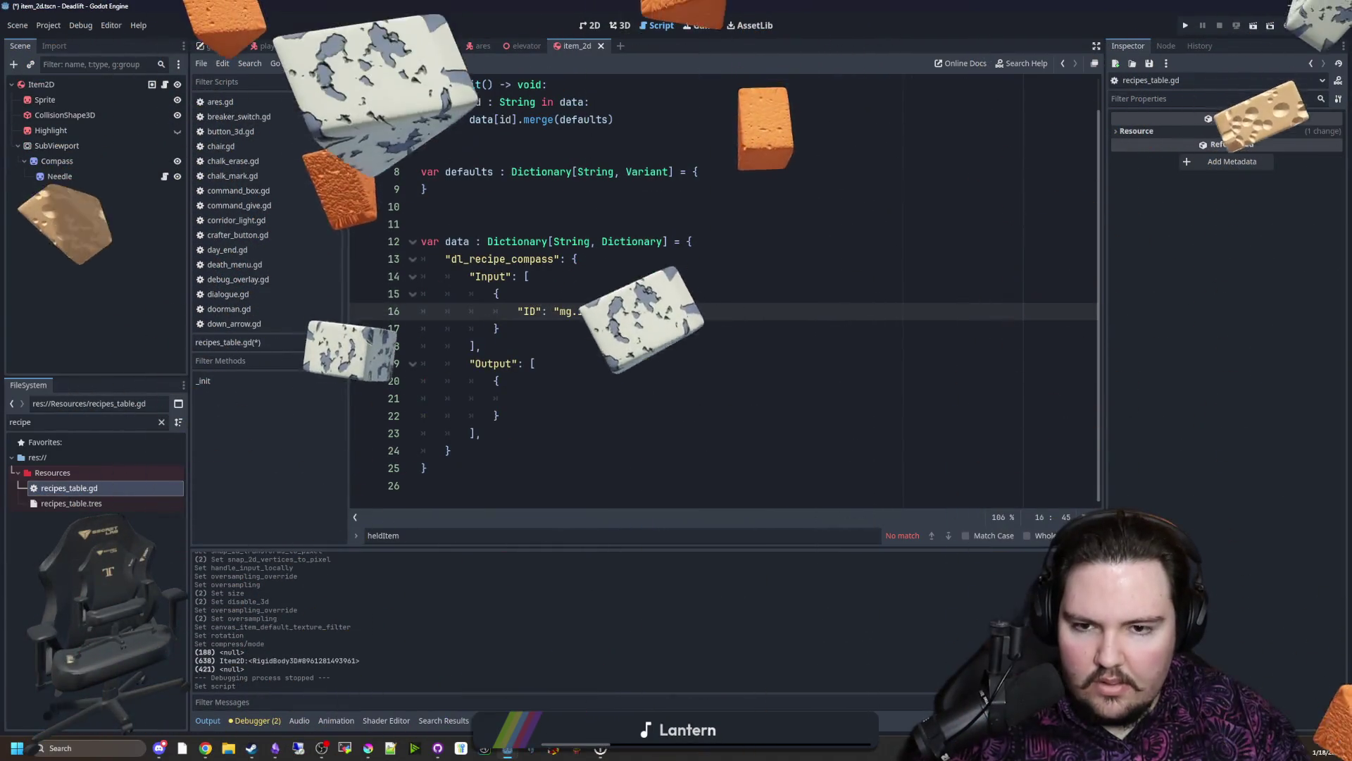
click(540, 324)
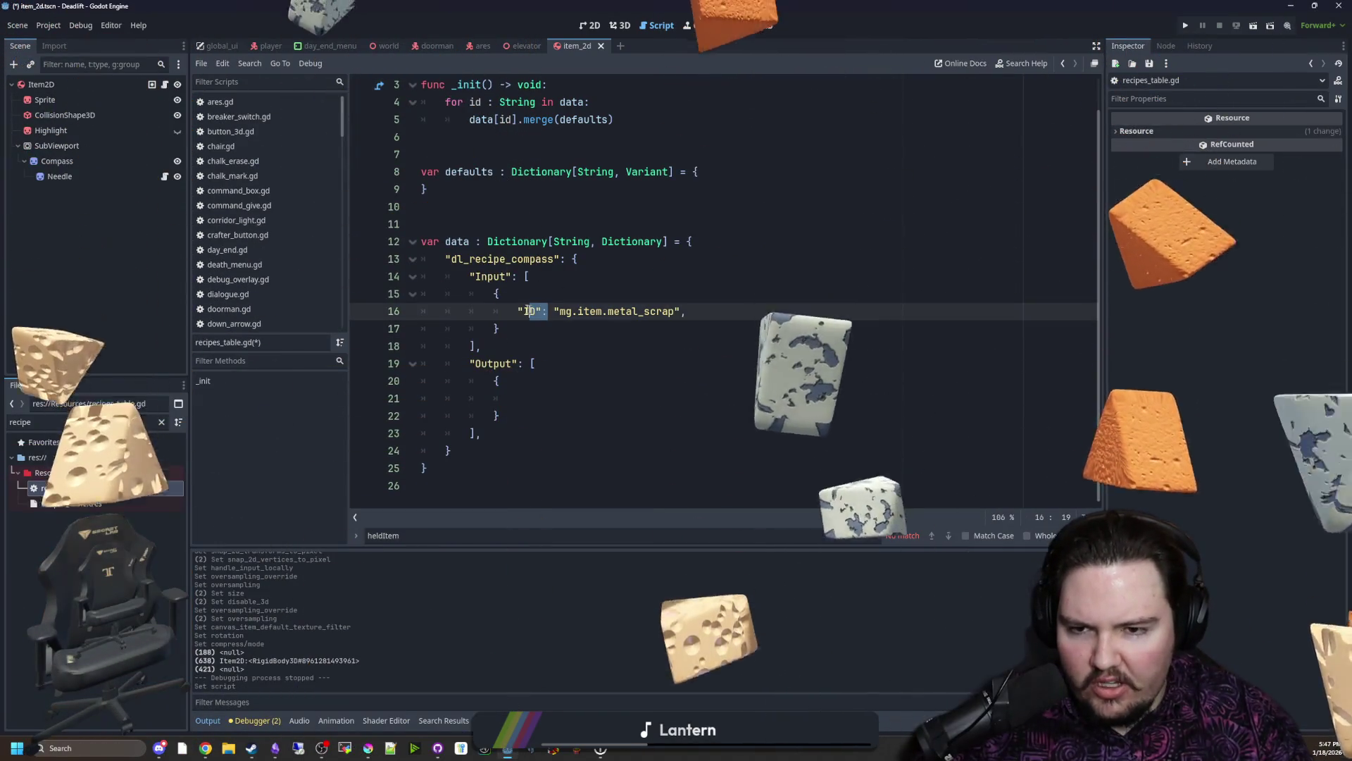
click(702, 312)
key(Return)
text("ID":)
key(BackSpace)
key(BackSpace)
key(BackSpace)
text("Amount": 1)
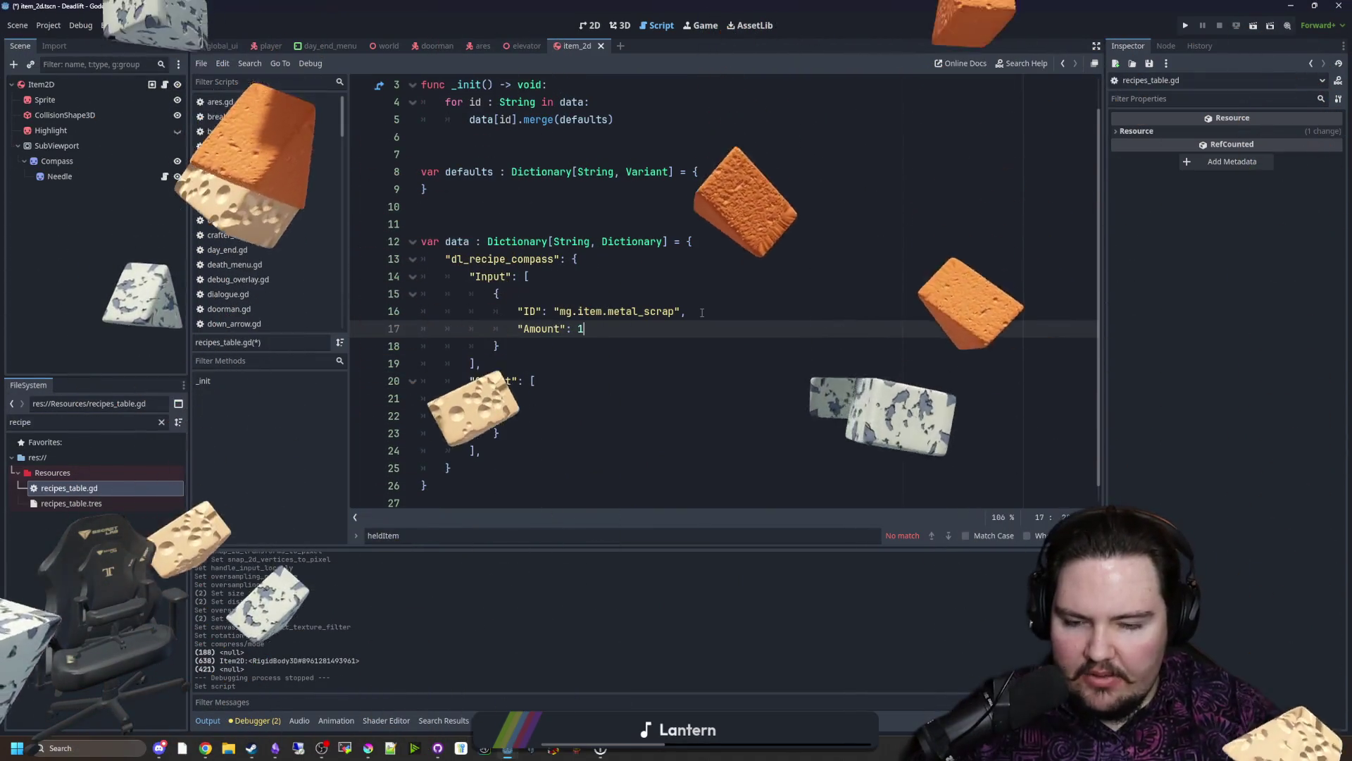
click(701, 312)
scroll(702, 312, down, 1)
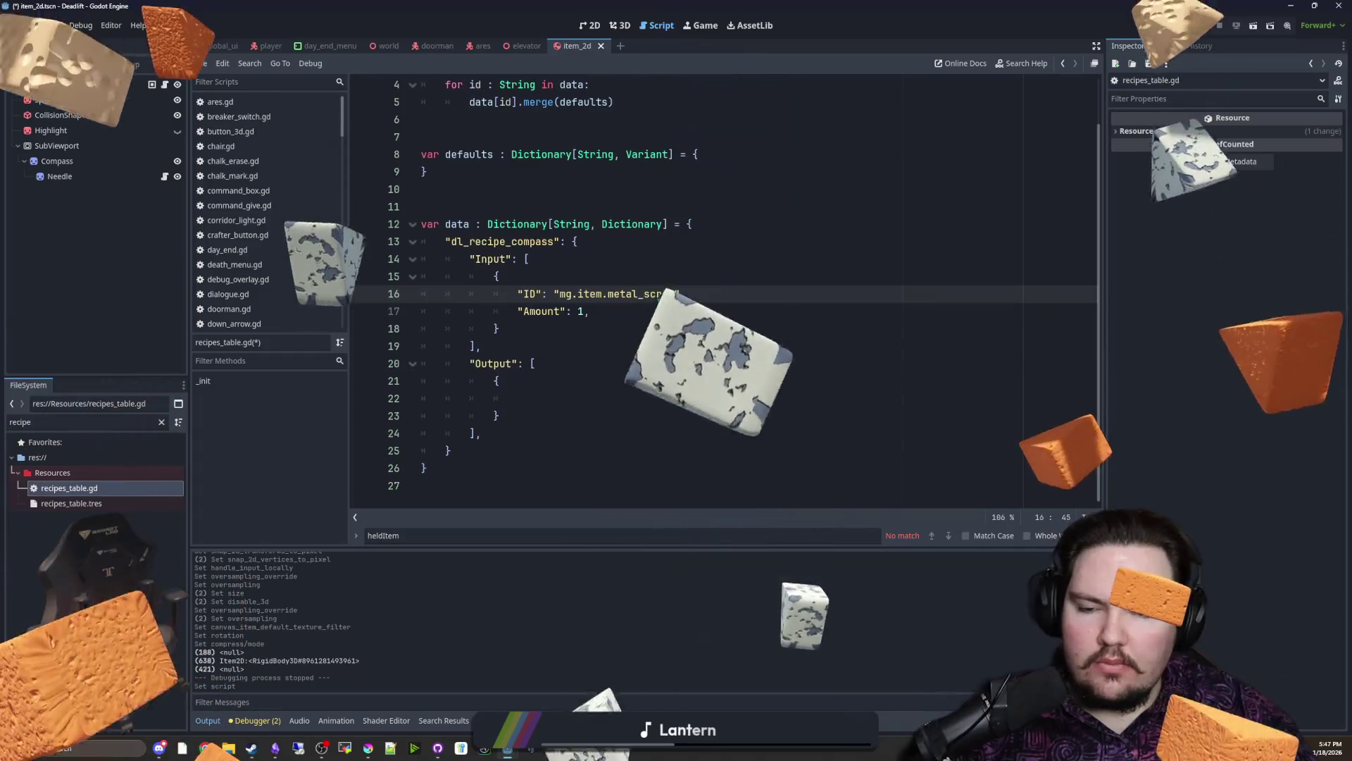
key(Down)
text(1,)
click(563, 328)
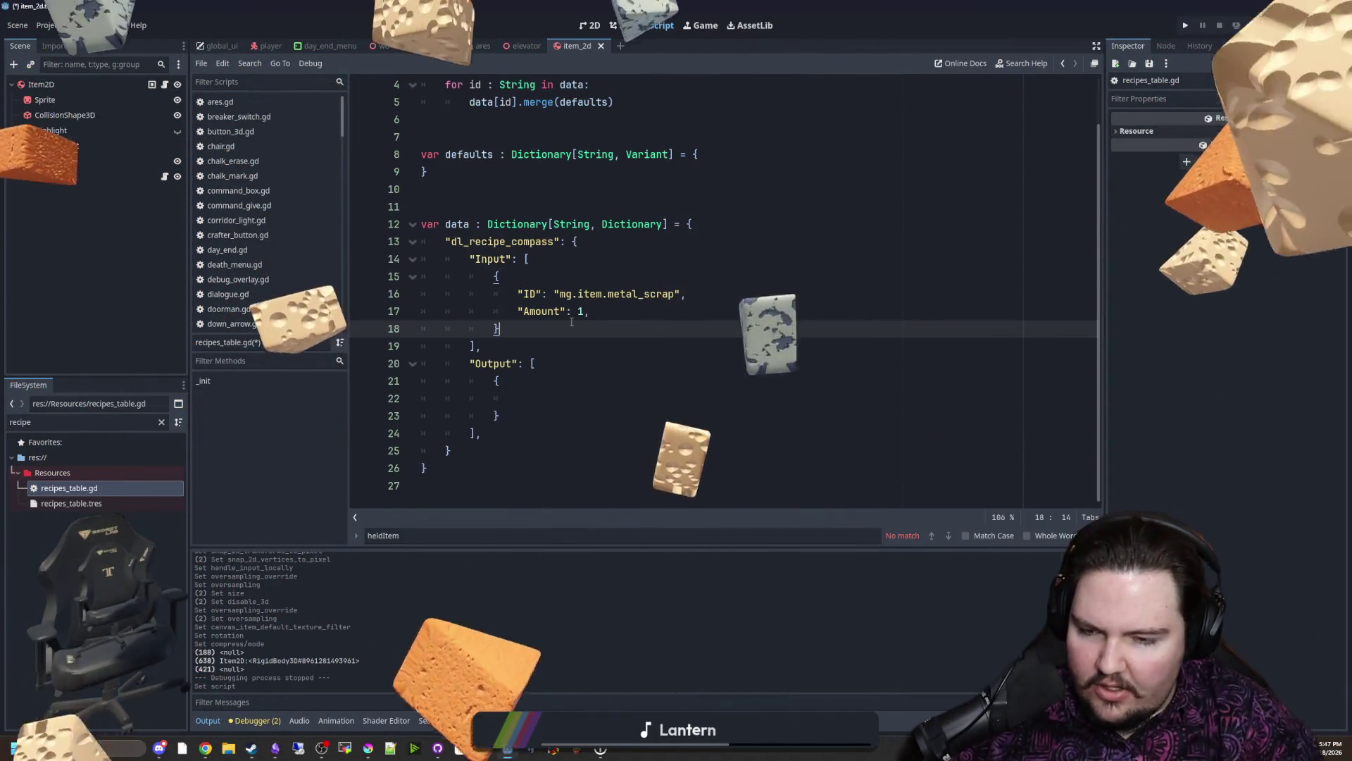
click(520, 386)
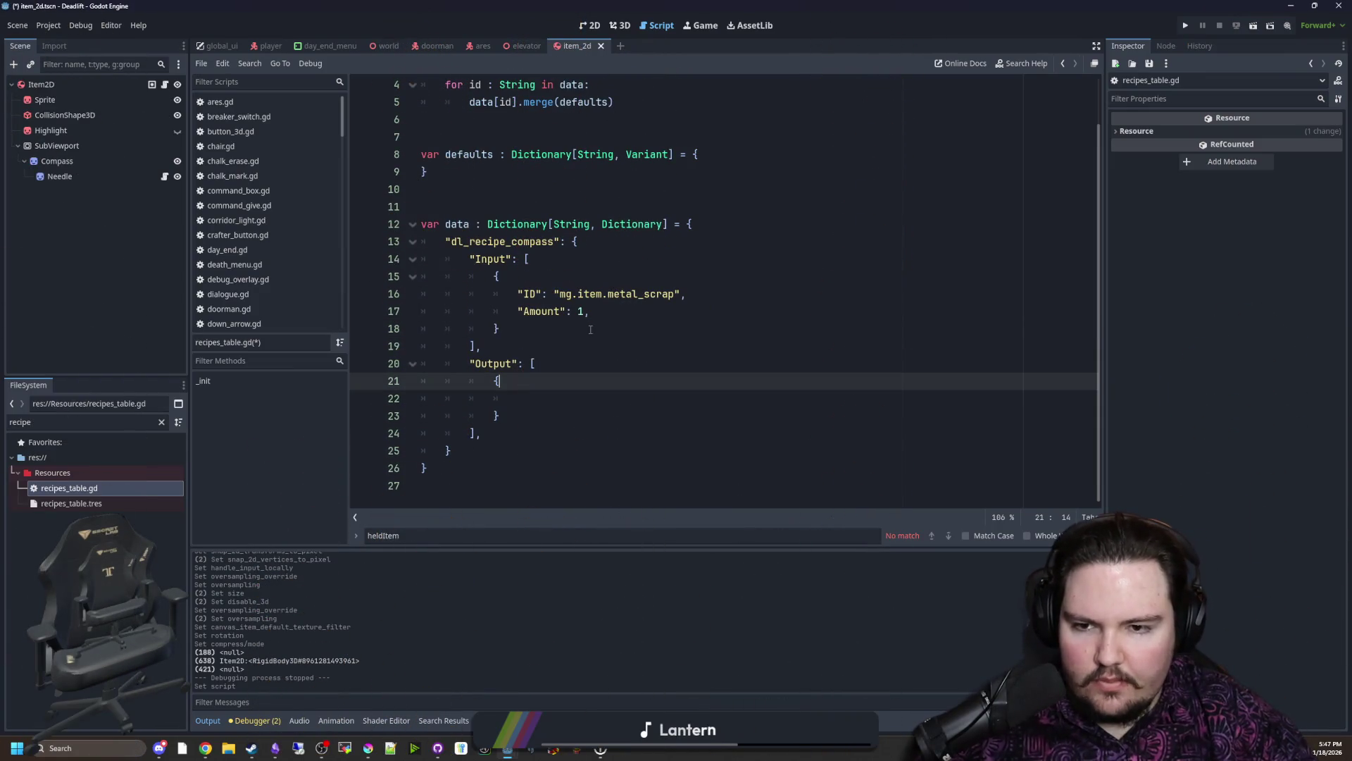
Step: Copy the ID and Amount lines into the output entry and change its ID to mg.item.compass
drag(501, 329, 492, 276)
click(522, 418)
drag(522, 418, 551, 402)
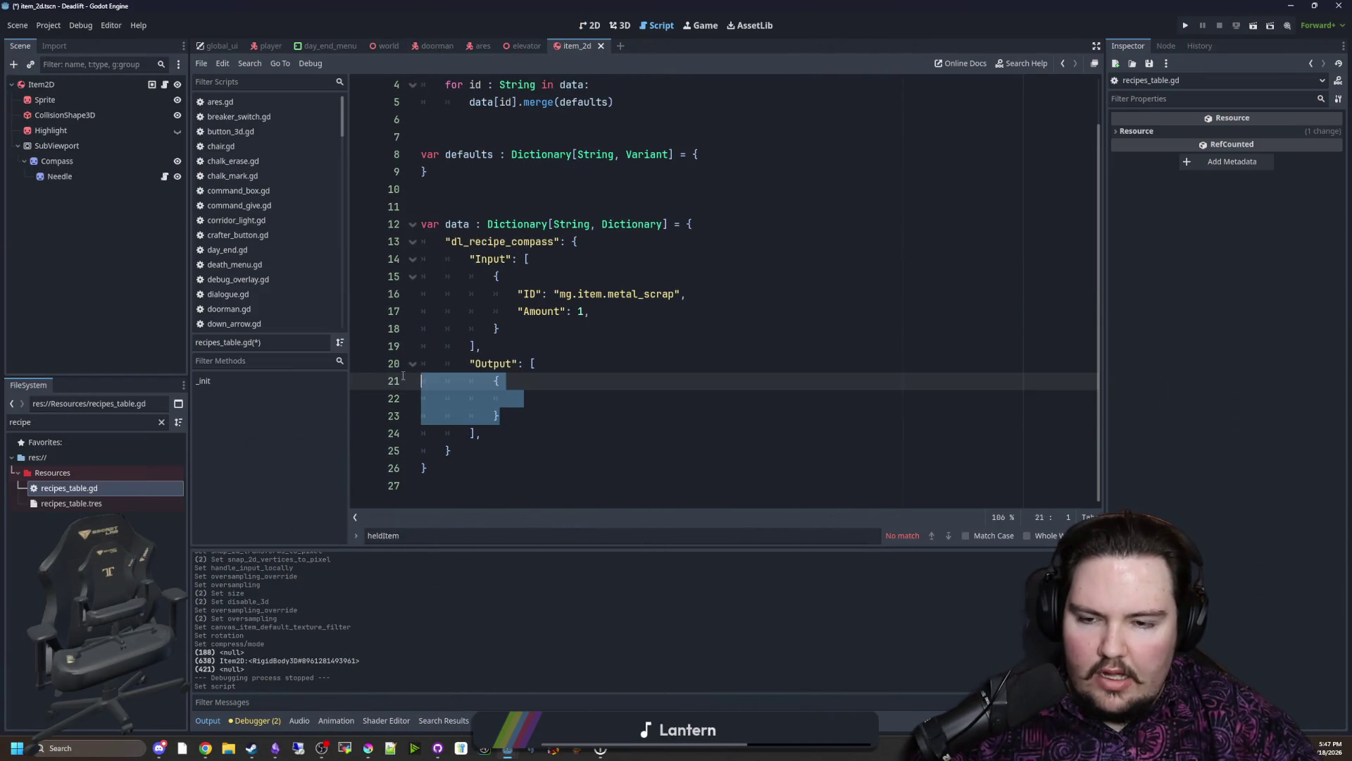
text({ 				"ID": "mg.item.metal_scrap", 				"Amount": 1, 			})
double_click(641, 398)
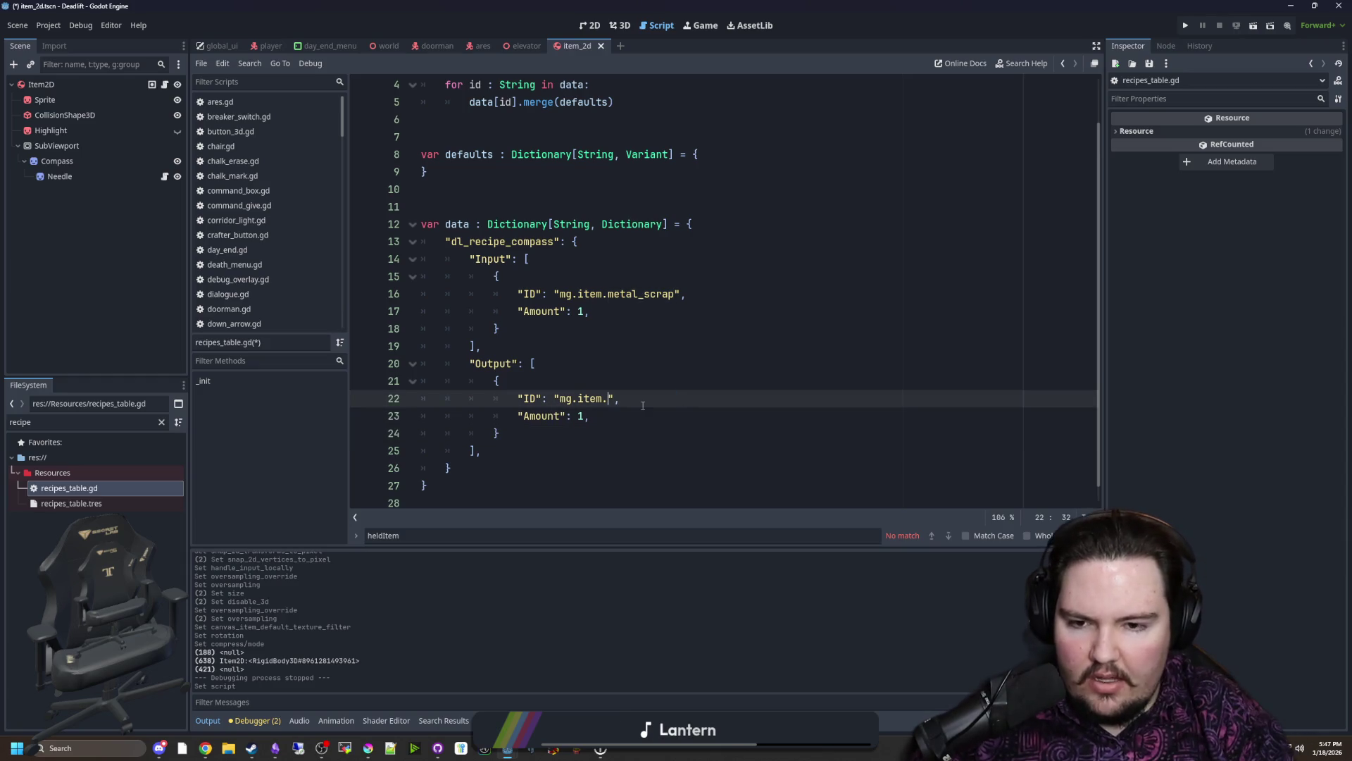
Step: Paste a second compass entry after the metal_scrap input, aligning its brace and adding a comma
drag(544, 446, 560, 380)
key(ctrl+c)
click(581, 345)
key(ctrl+v)
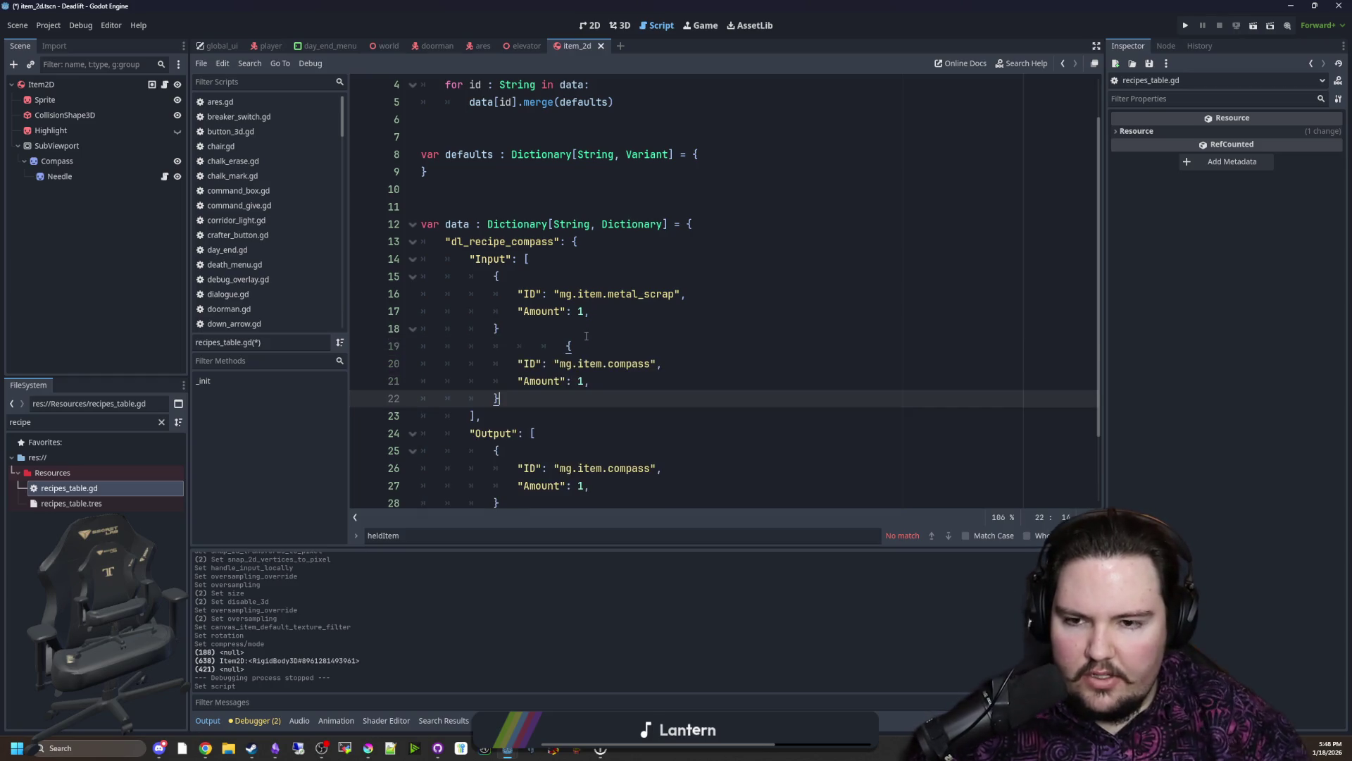
click(564, 345)
key(BackSpace)
key(BackSpace)
key(BackSpace)
click(521, 330)
text(,)
click(618, 311)
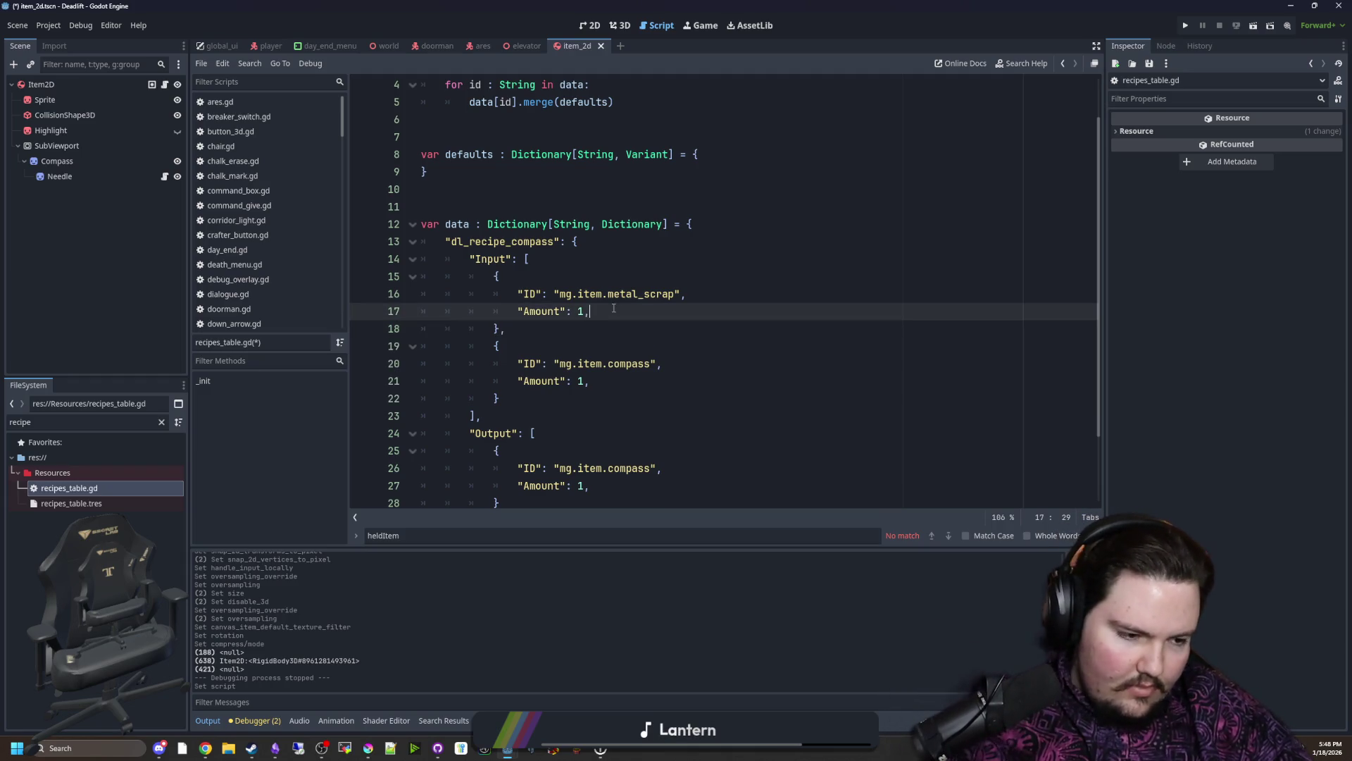
click(610, 327)
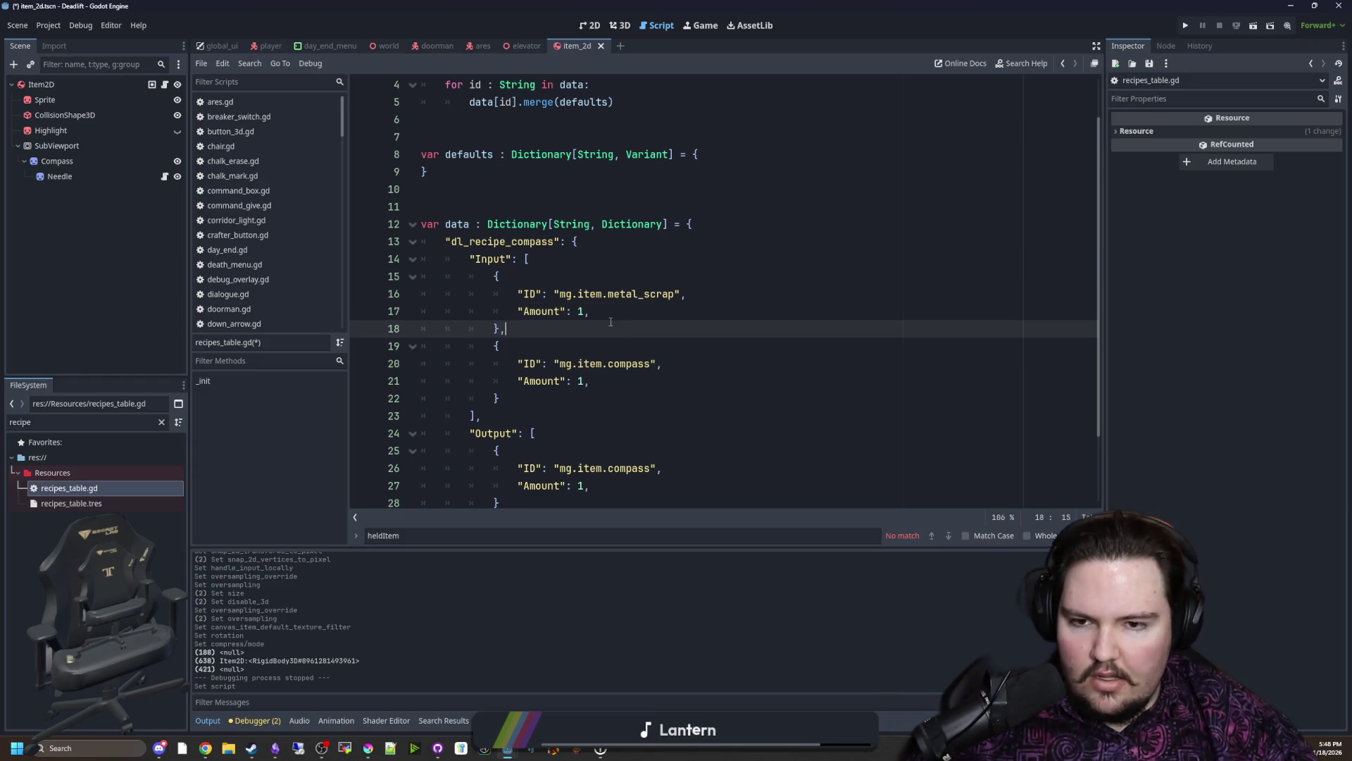
scroll(610, 321, up, 2)
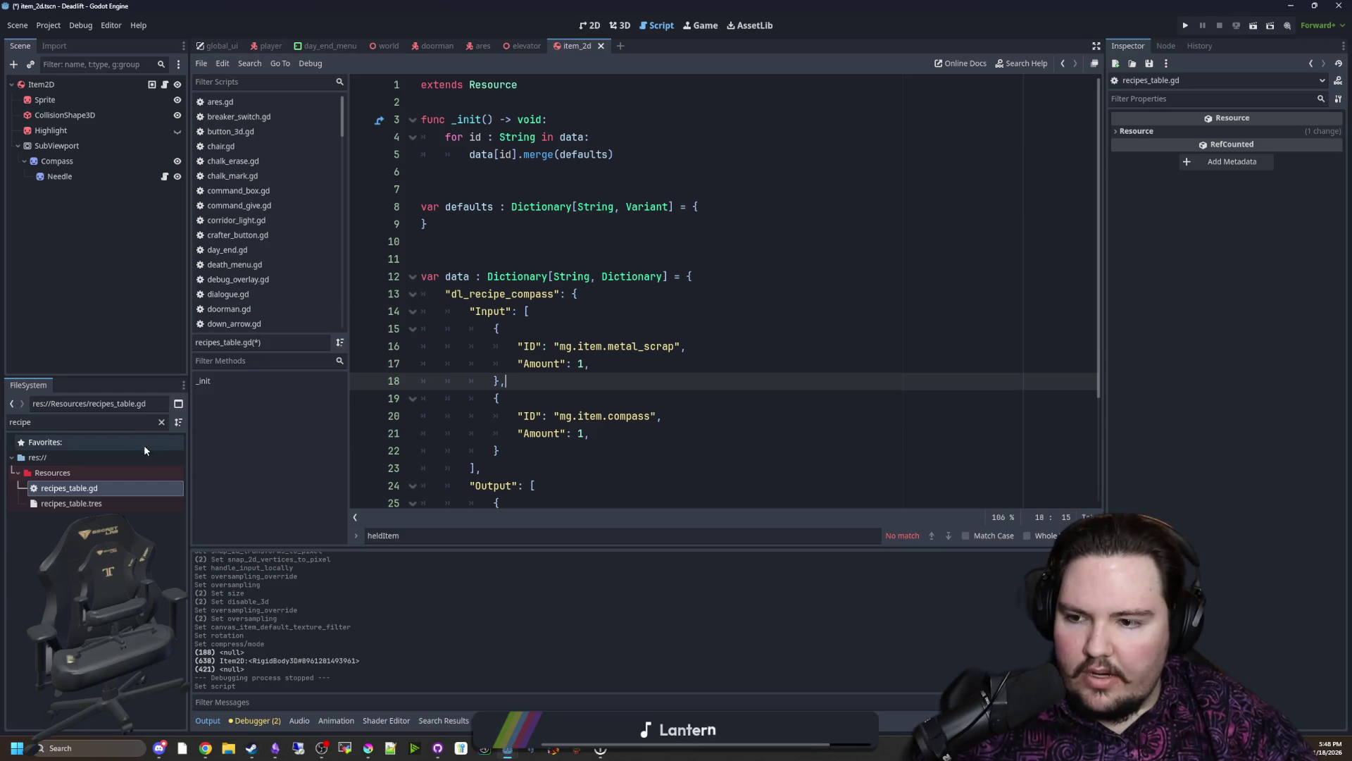
click(162, 421)
text(item)
double_click(96, 488)
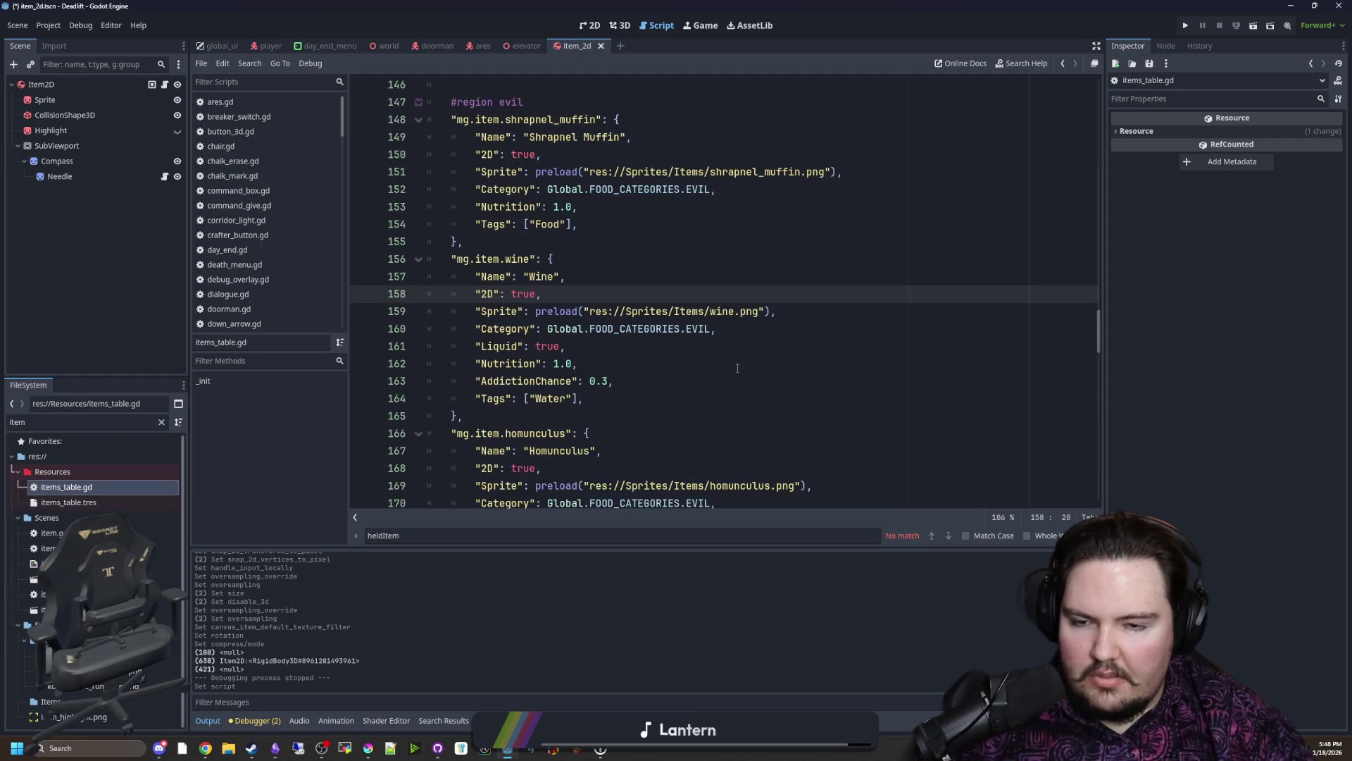
scroll(738, 369, up, 2)
scroll(736, 359, up, 1)
scroll(731, 347, up, 5)
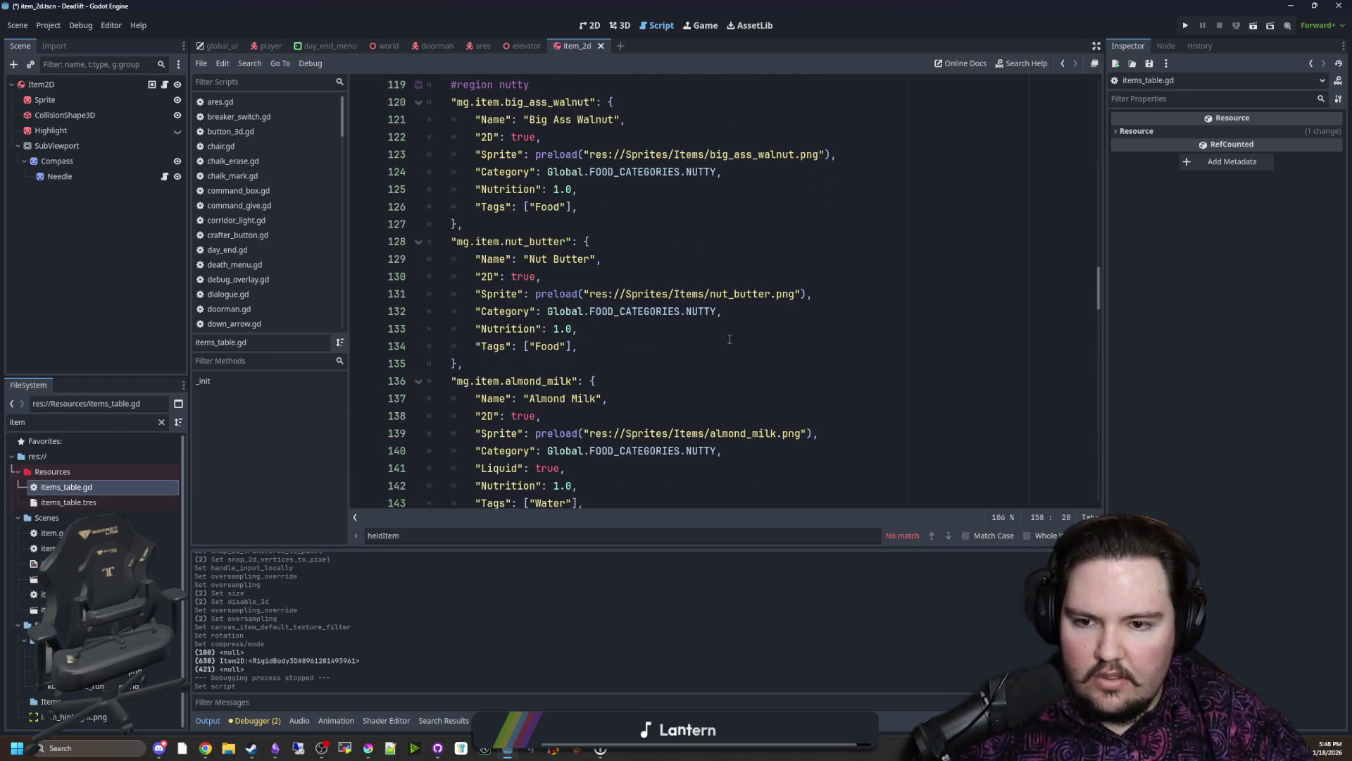
scroll(743, 338, up, 4)
scroll(777, 329, up, 2)
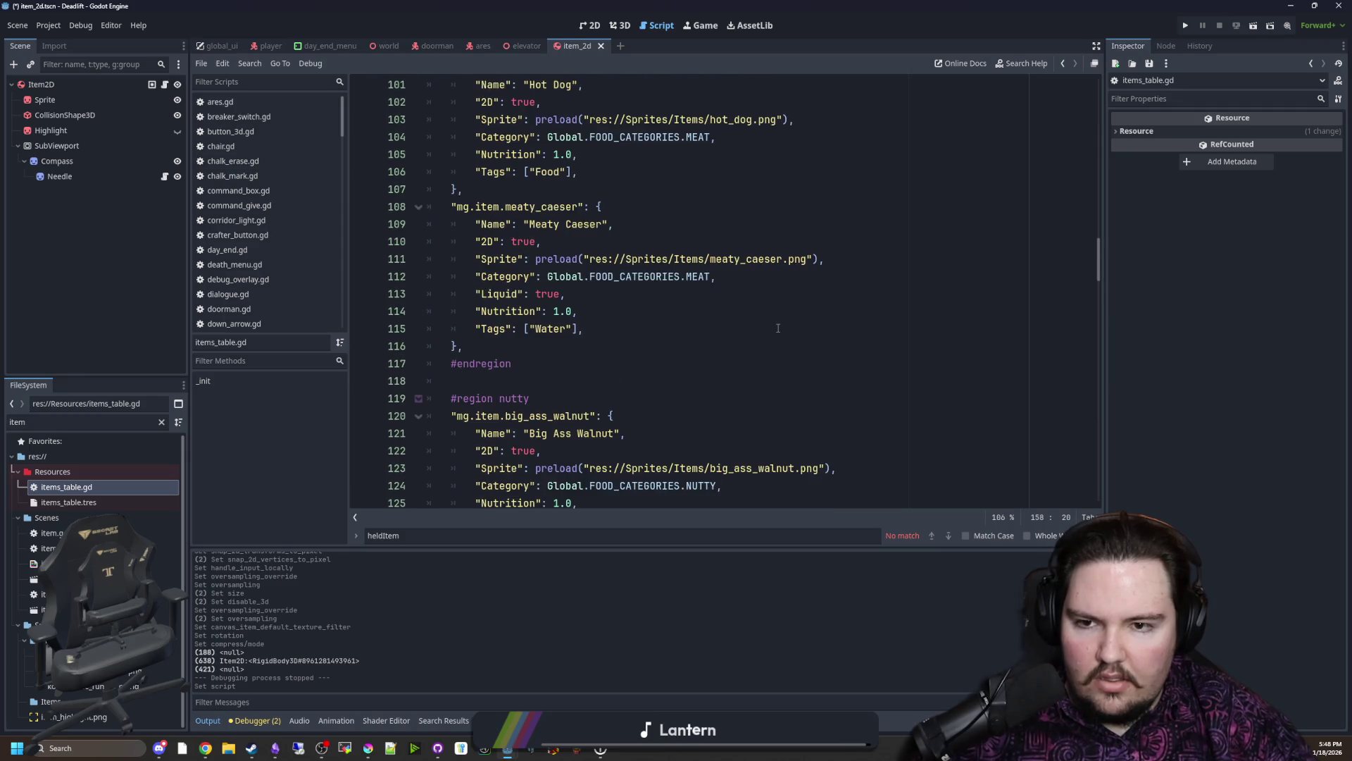
scroll(777, 329, up, 4)
scroll(789, 313, up, 4)
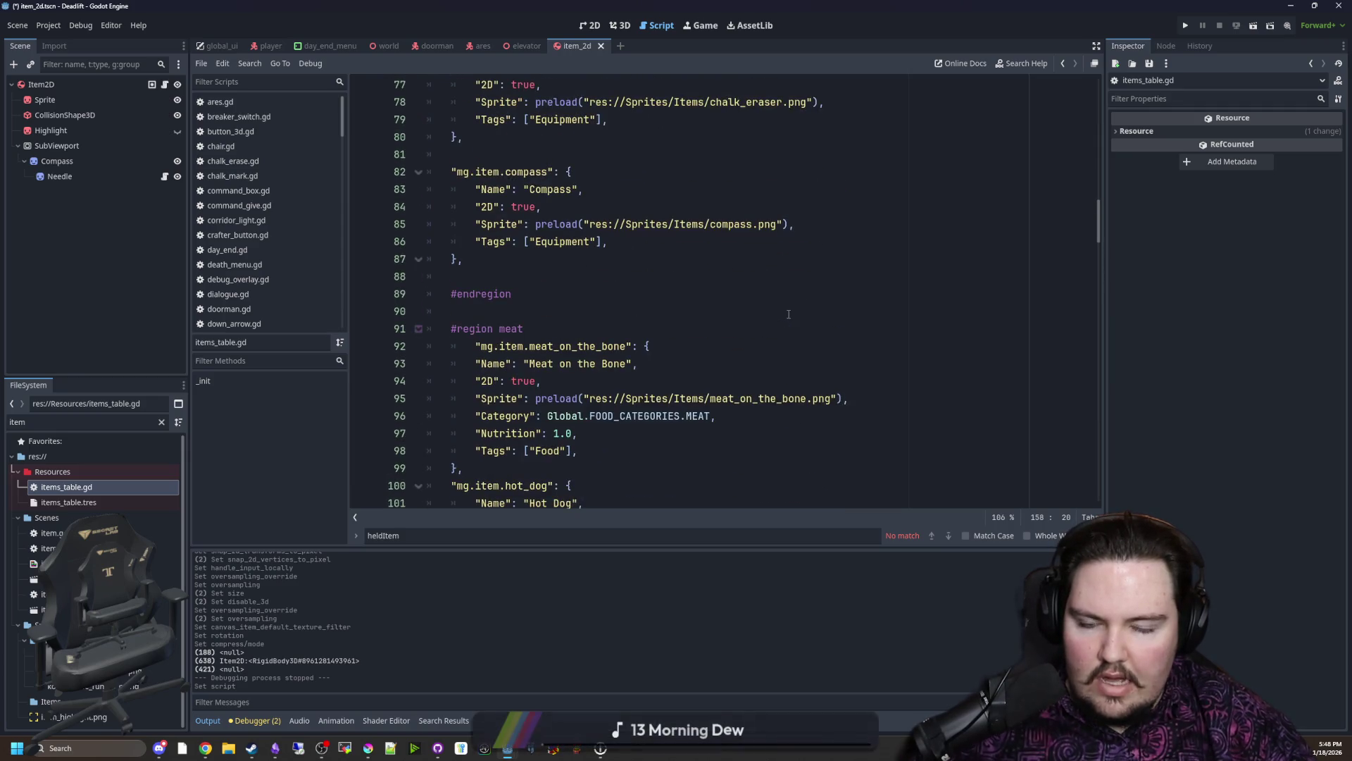
scroll(788, 313, up, 3)
scroll(788, 313, up, 2)
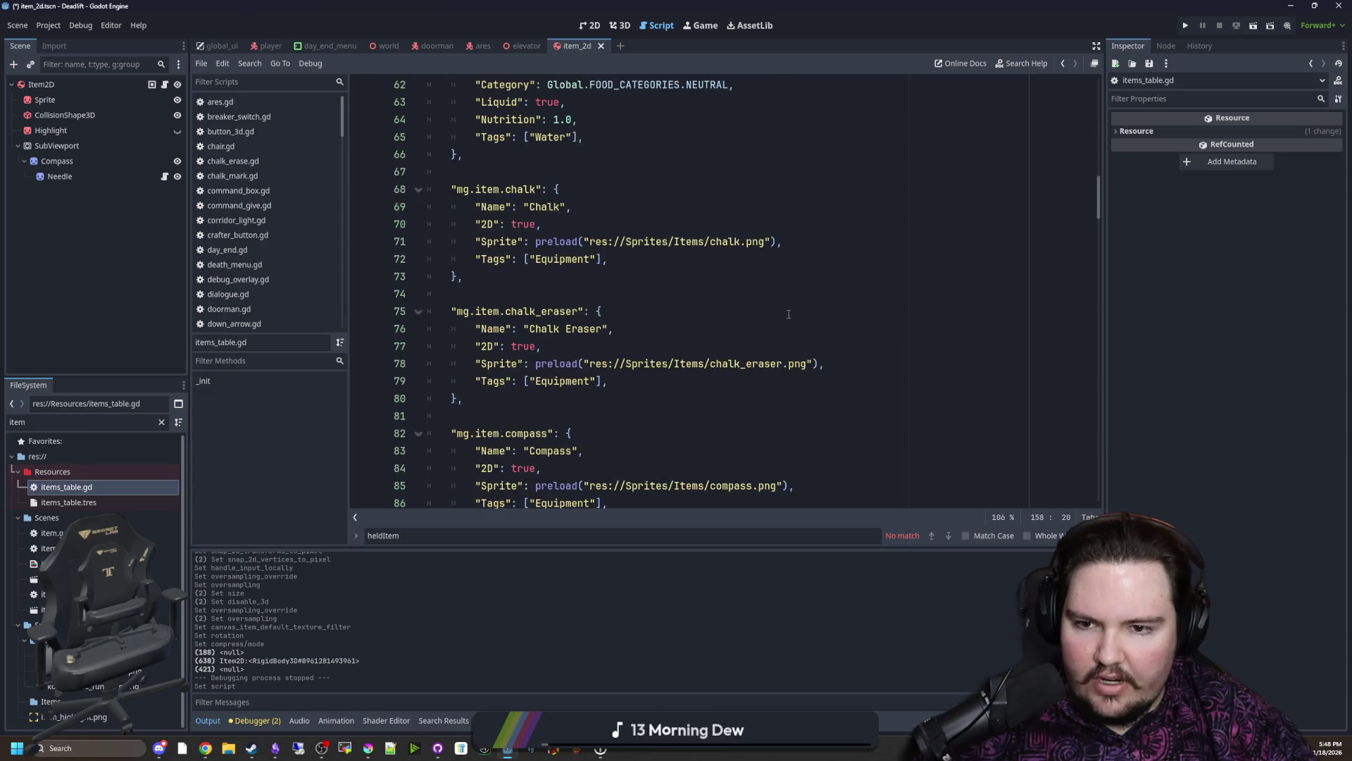
scroll(788, 313, up, 2)
scroll(788, 313, up, 1)
scroll(631, 267, up, 3)
scroll(631, 266, up, 1)
scroll(631, 267, up, 2)
scroll(598, 278, up, 3)
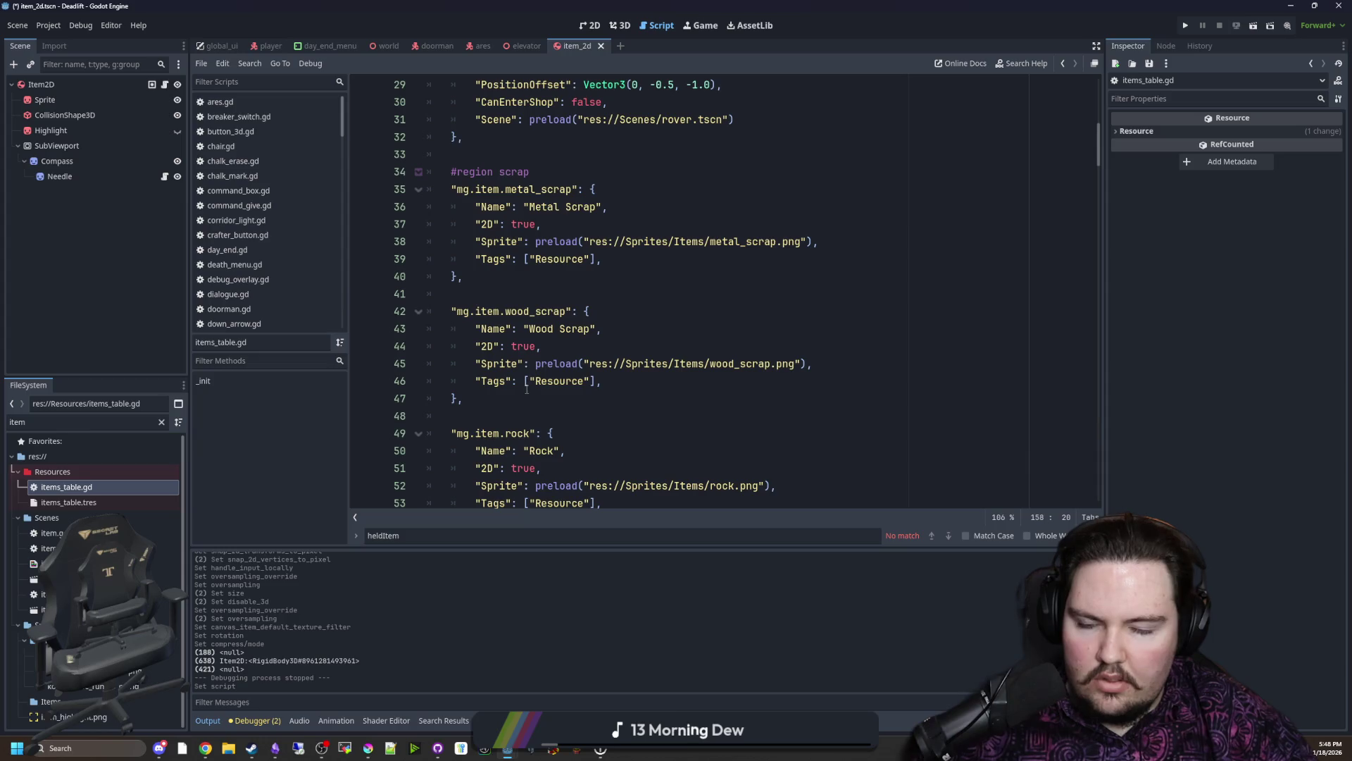
scroll(537, 340, up, 3)
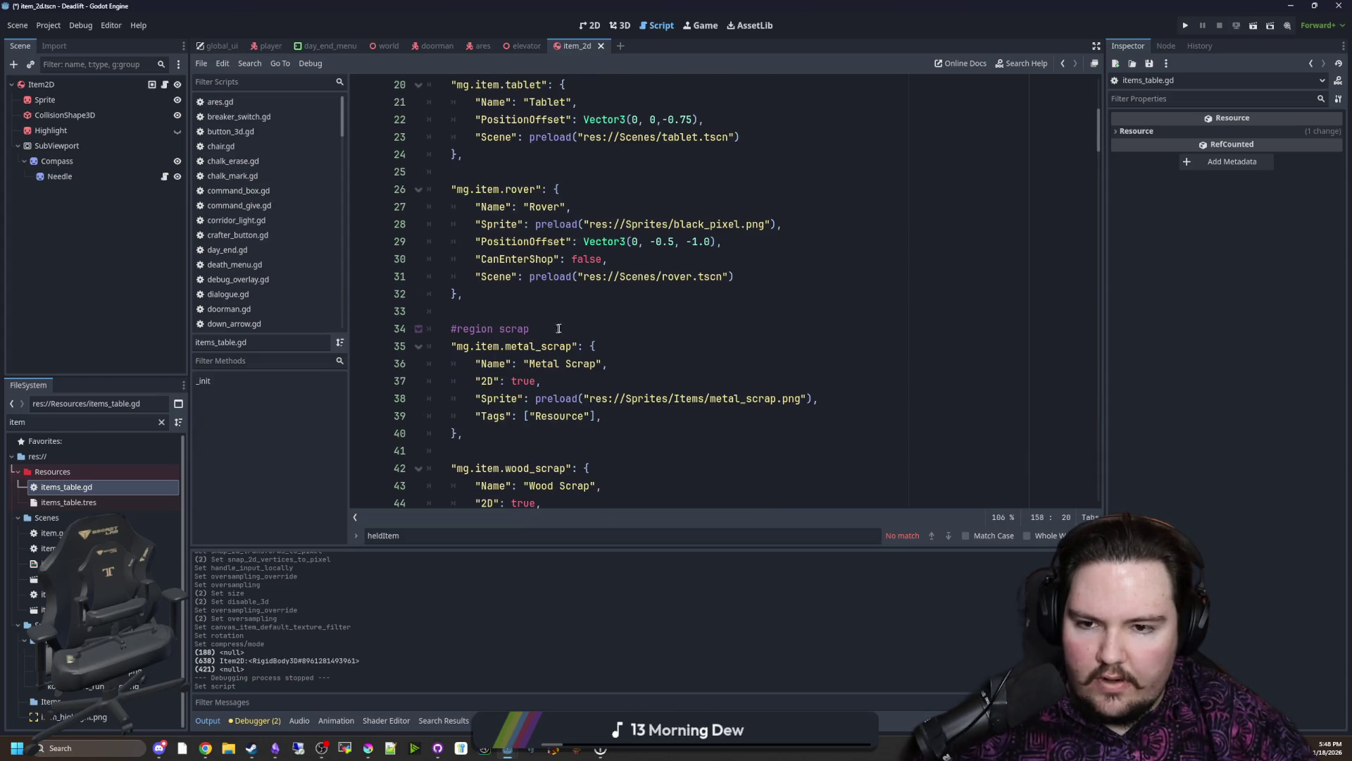
scroll(560, 329, up, 3)
scroll(560, 328, up, 3)
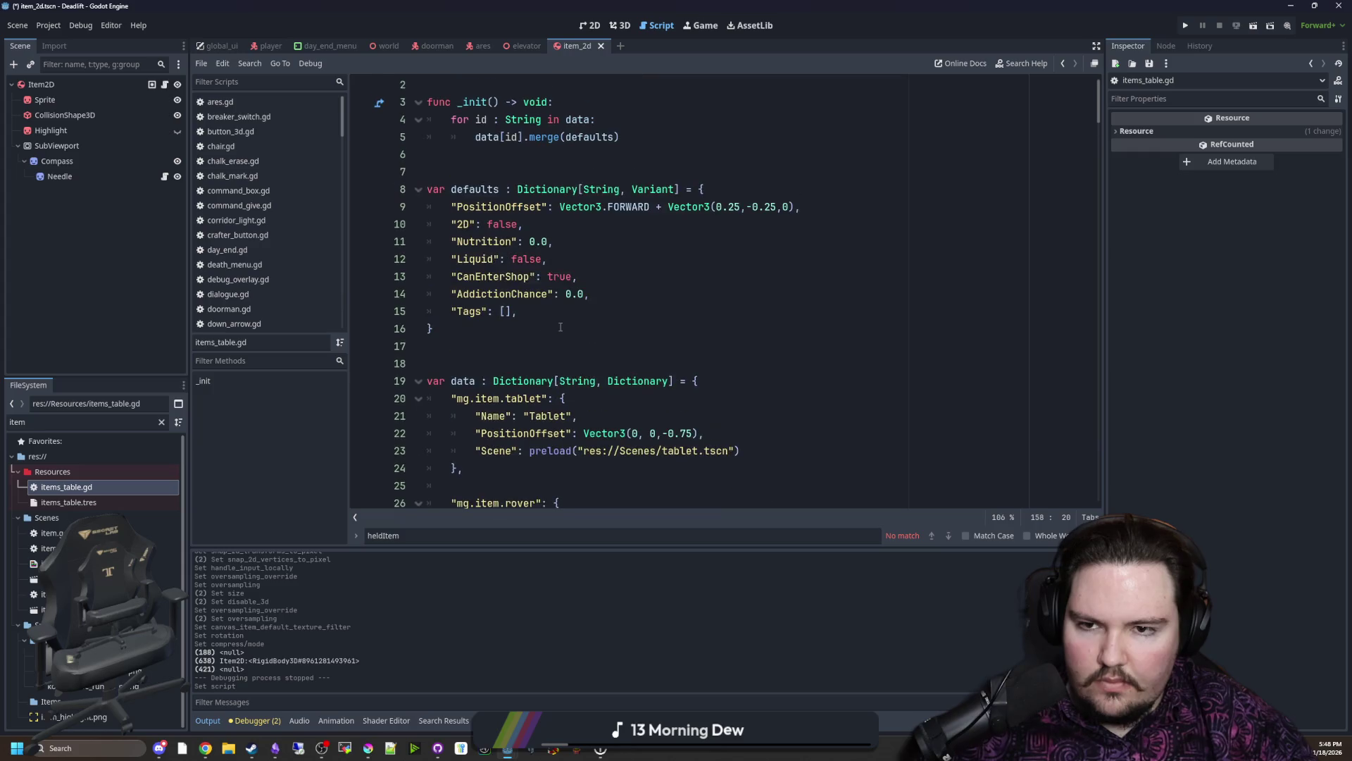
scroll(560, 327, down, 6)
scroll(538, 350, down, 4)
scroll(513, 368, down, 1)
click(151, 496)
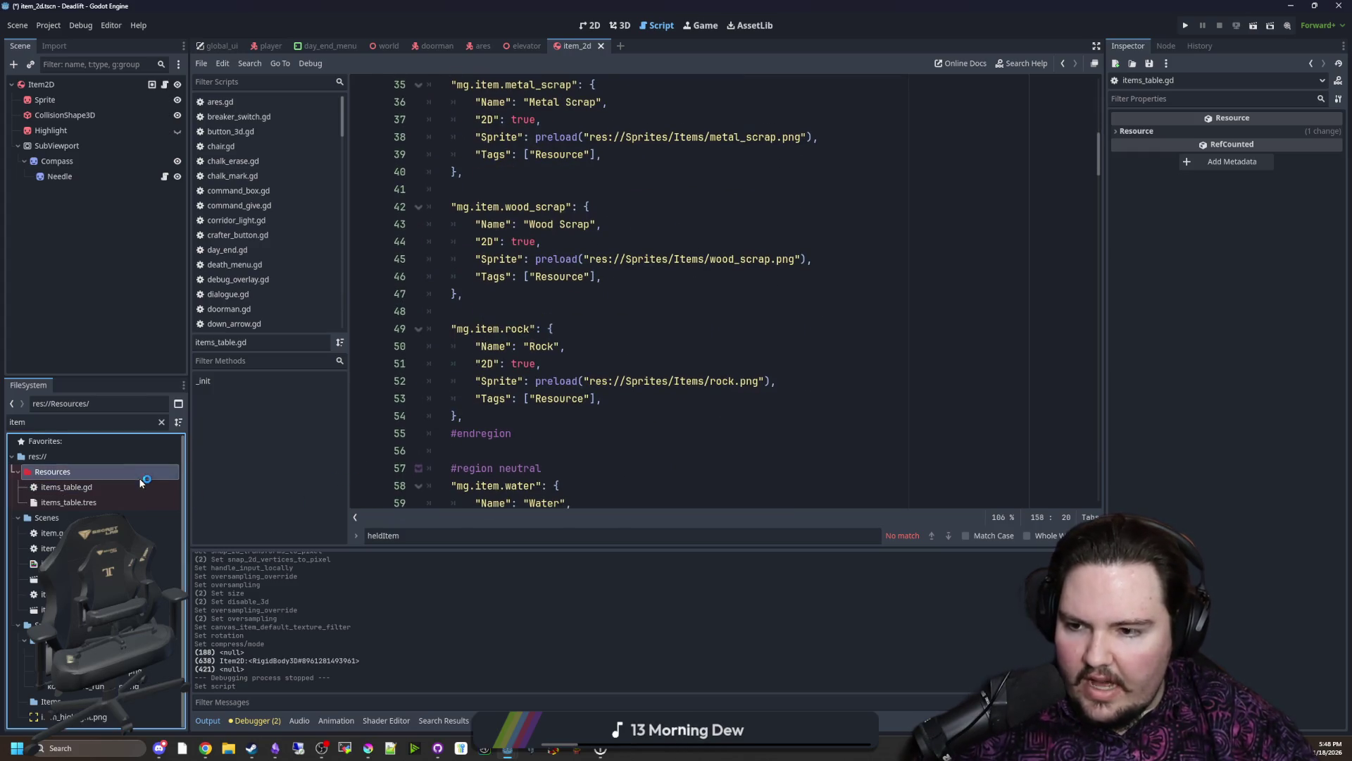
click(526, 313)
click(162, 423)
text(rec)
double_click(69, 488)
key(Up)
key(Up)
key(Up)
key(Up)
key(Up)
double_click(648, 363)
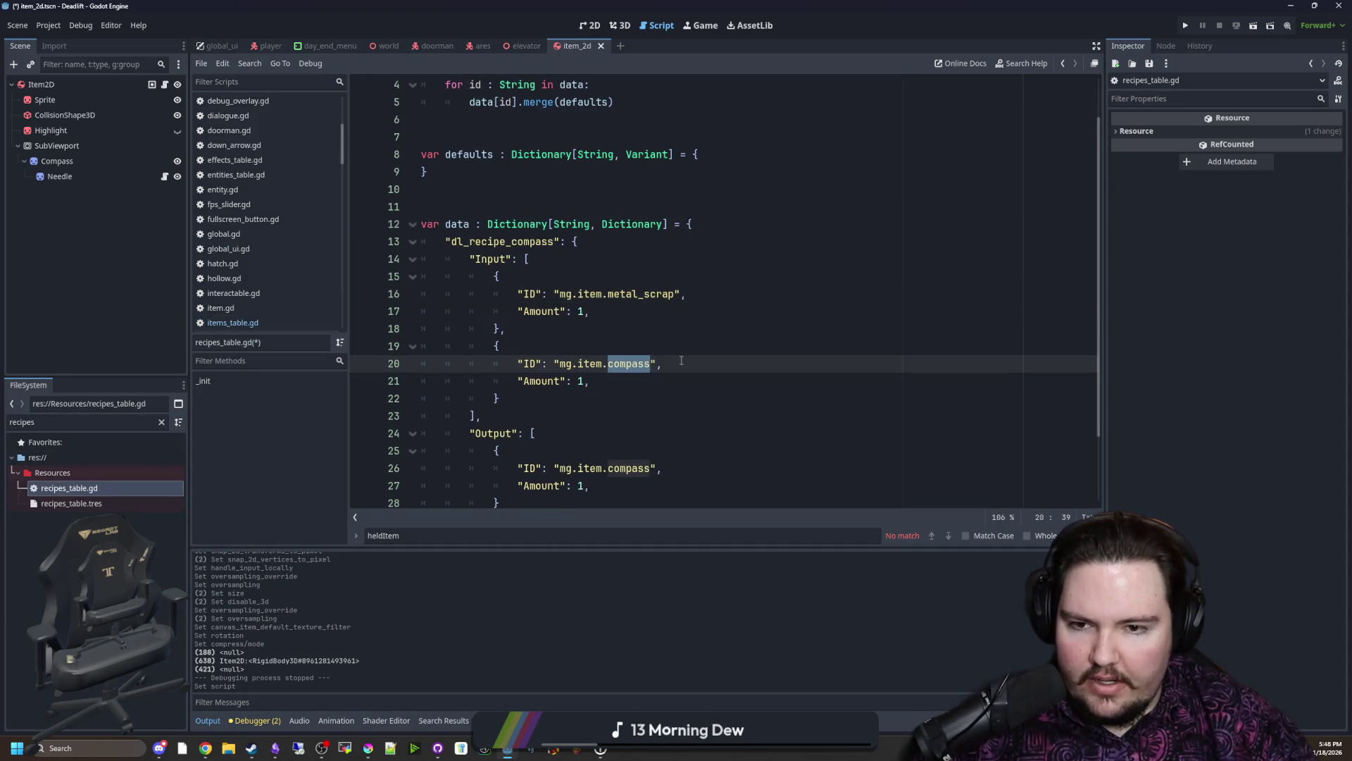
Step: Change the second input's ID from compass to wood_scrap, copied from the items table script
key(BackSpace)
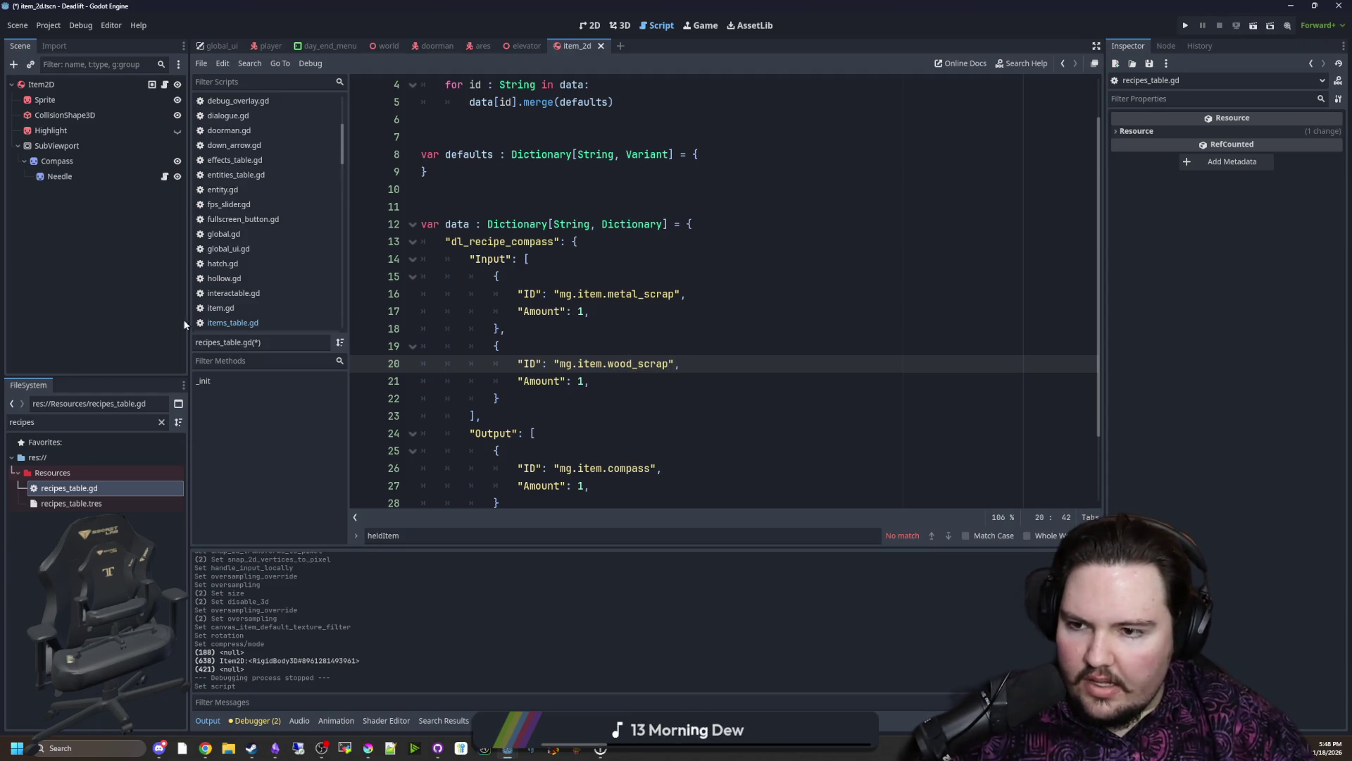
click(256, 326)
click(673, 327)
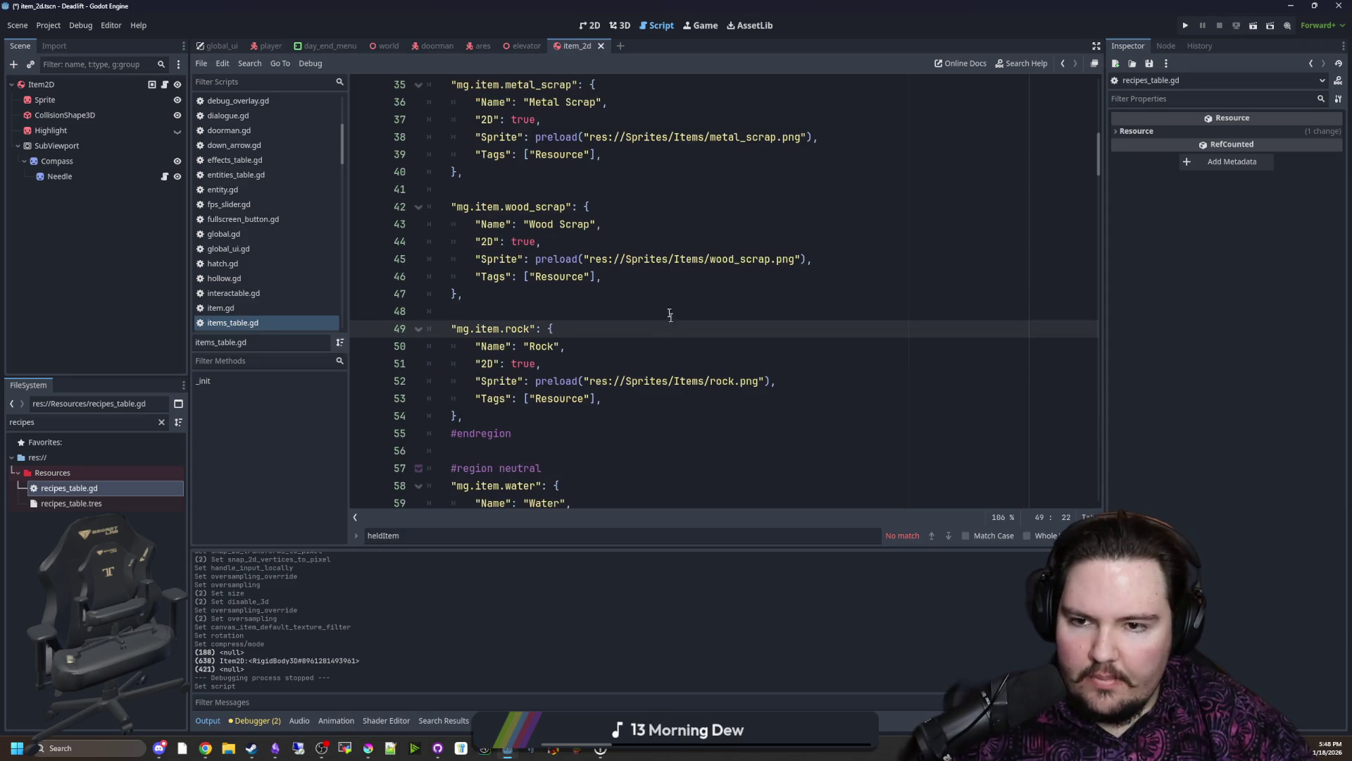
key(alt+Left)
key(ctrl+v)
scroll(579, 406, down, 2)
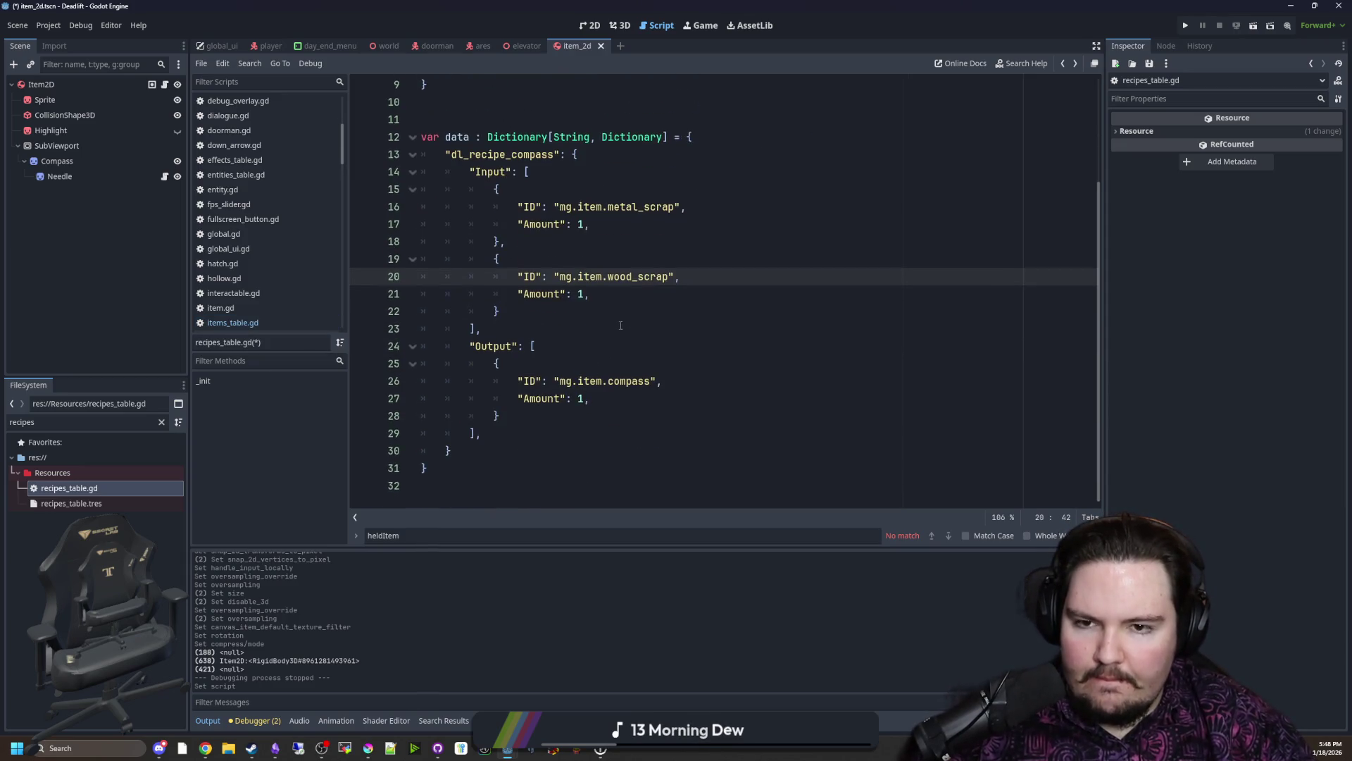
Step: Check the input entries and compass output id, then save recipes_table.gd
click(662, 243)
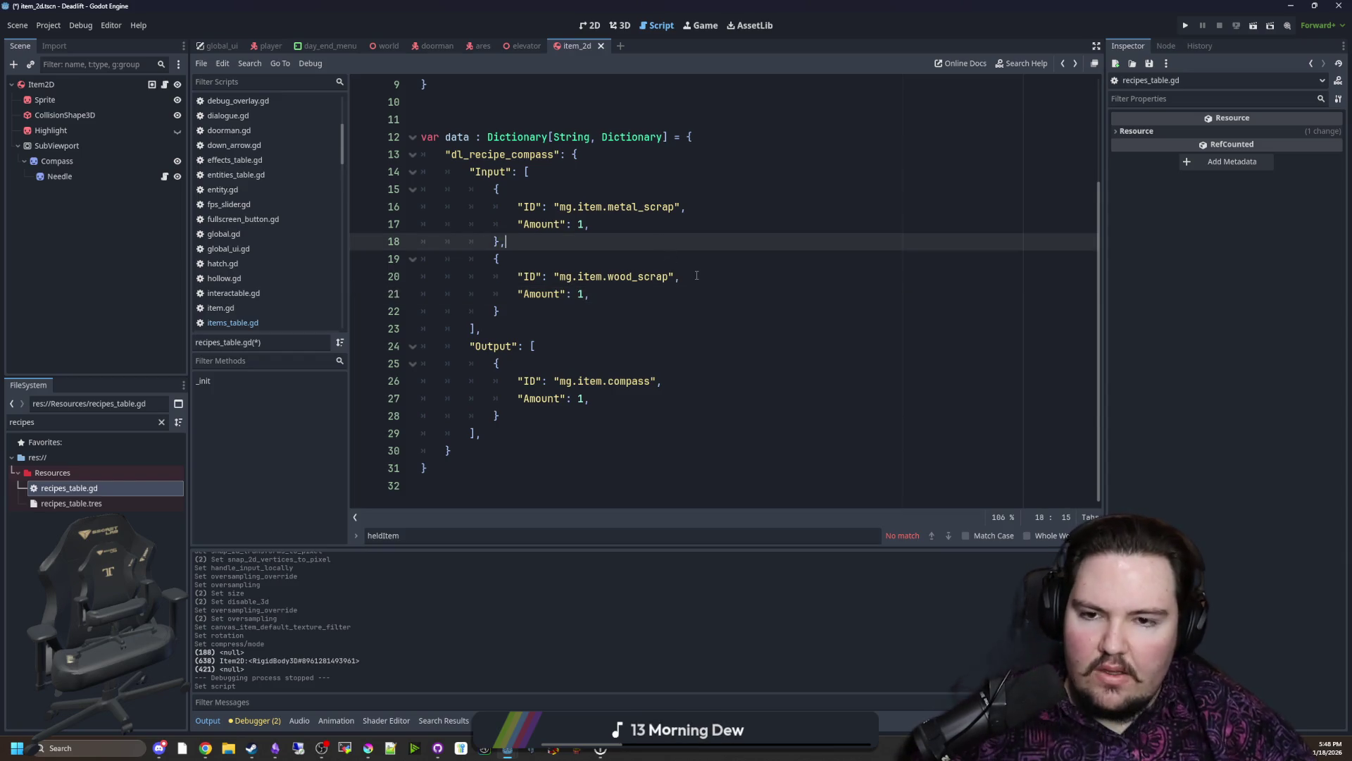
click(720, 261)
click(615, 323)
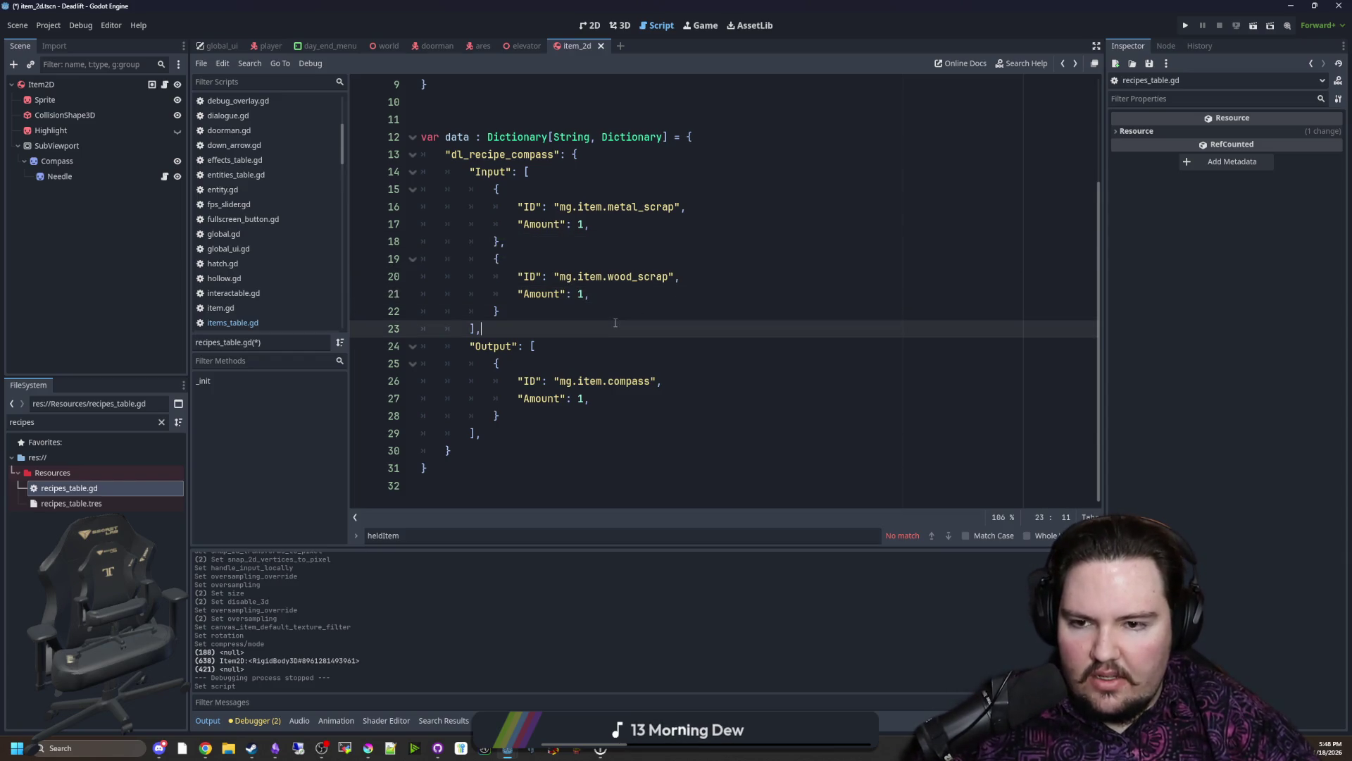
drag(632, 381, 618, 380)
click(598, 359)
click(552, 325)
click(546, 321)
key(ctrl+s)
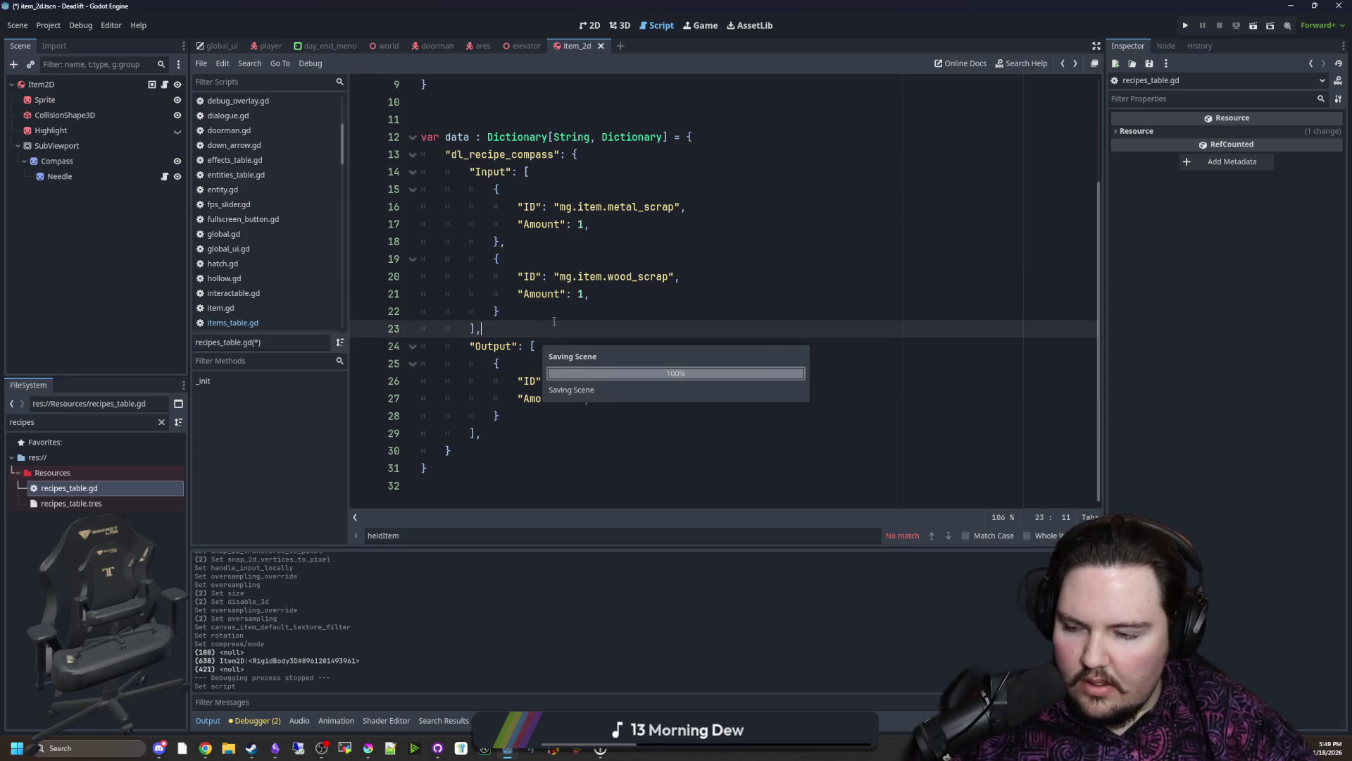
scroll(604, 321, up, 3)
Step: Collapse the empty defaults dictionary to '= {}', save, clear the file filter and switch to the world scene
click(498, 272)
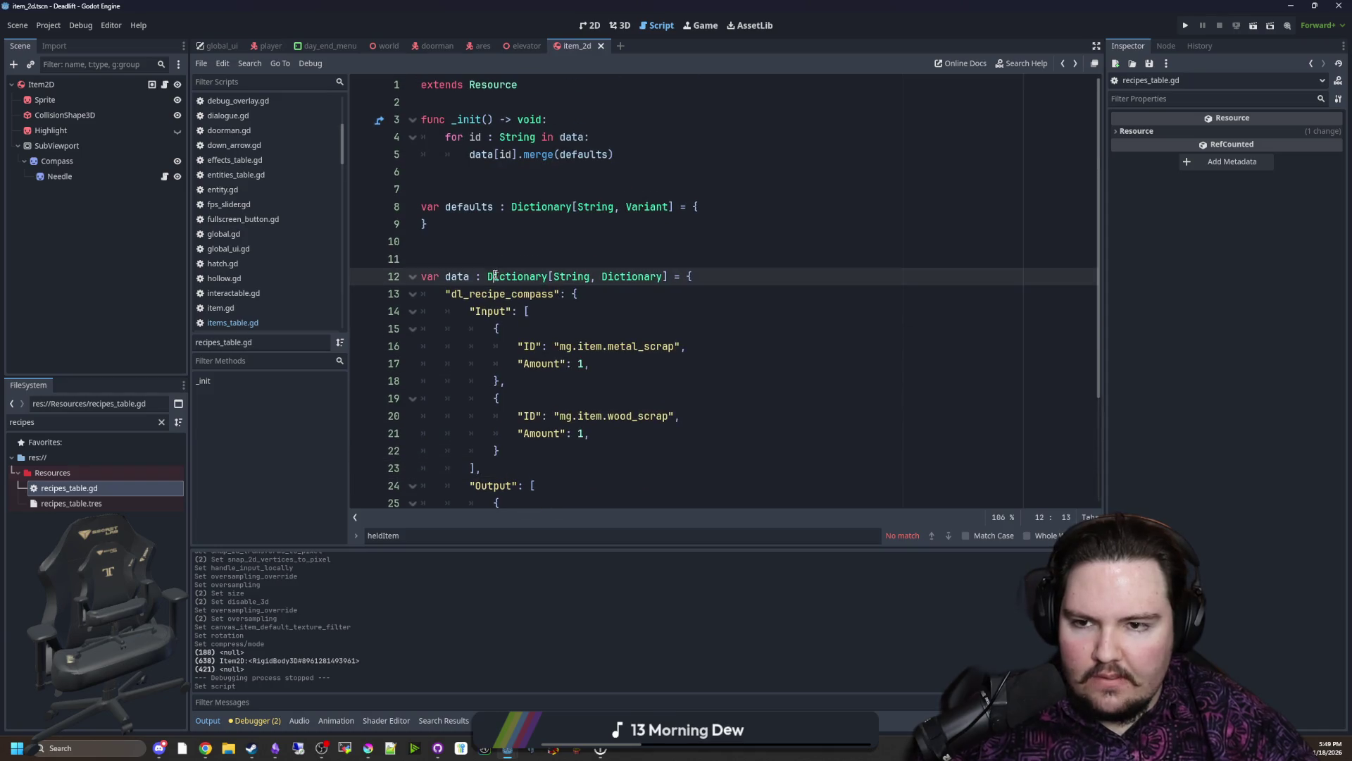
click(481, 246)
key(Up)
key(BackSpace)
key(Down)
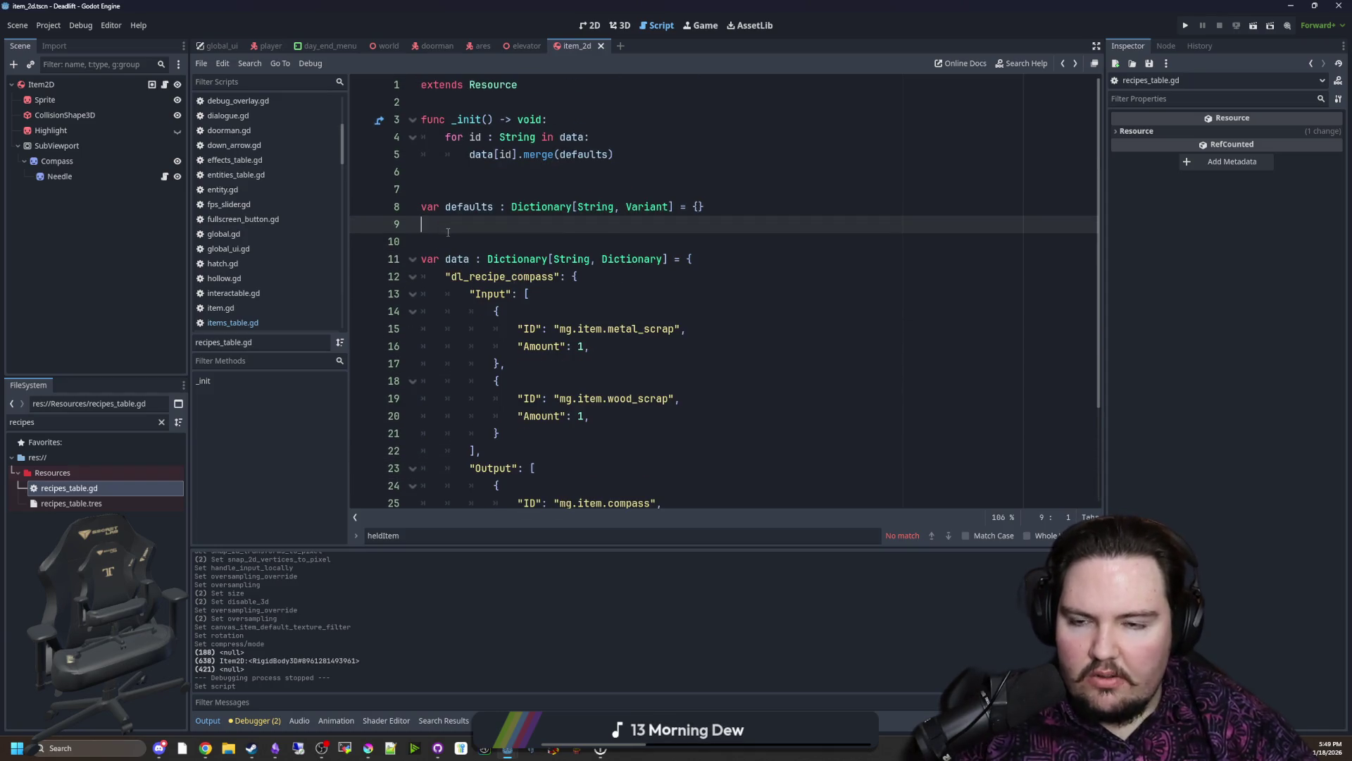
click(480, 193)
click(481, 241)
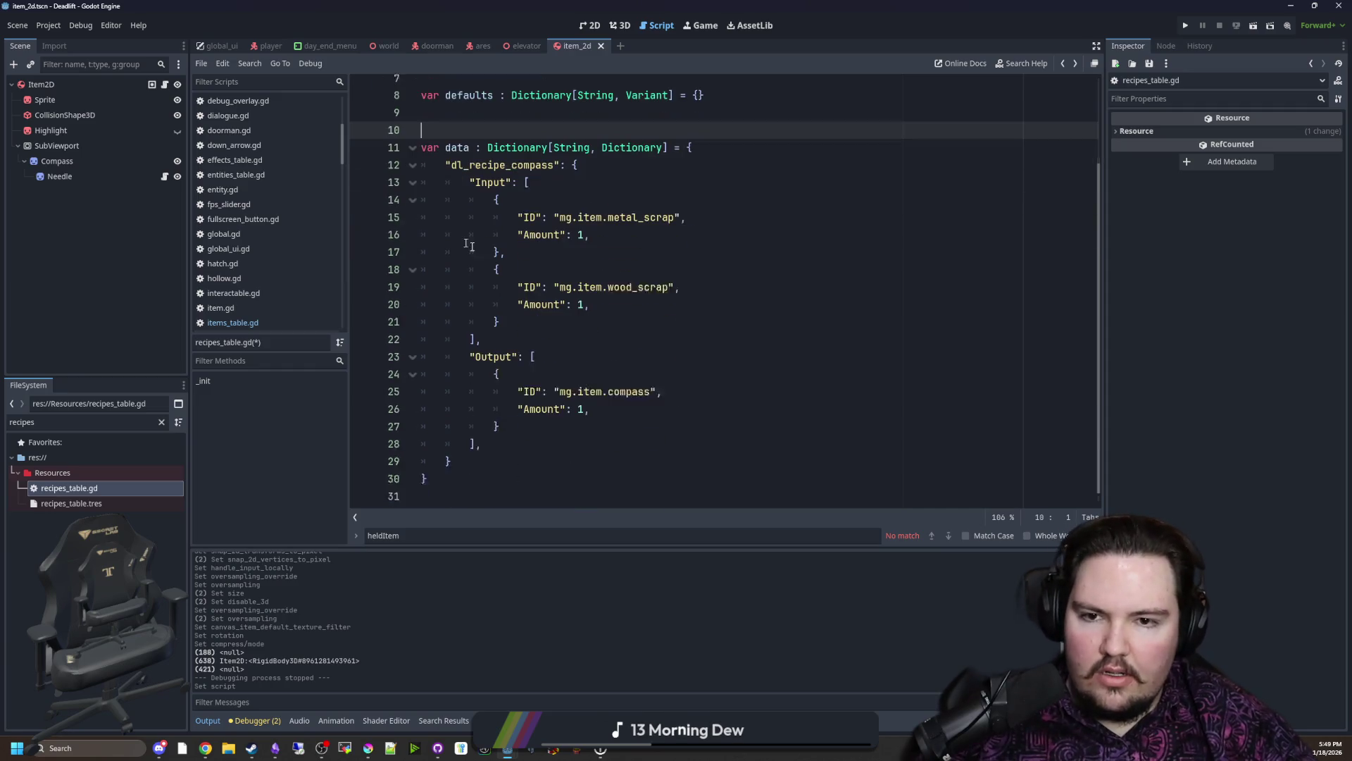
scroll(529, 275, down, 3)
click(552, 314)
key(ctrl+s)
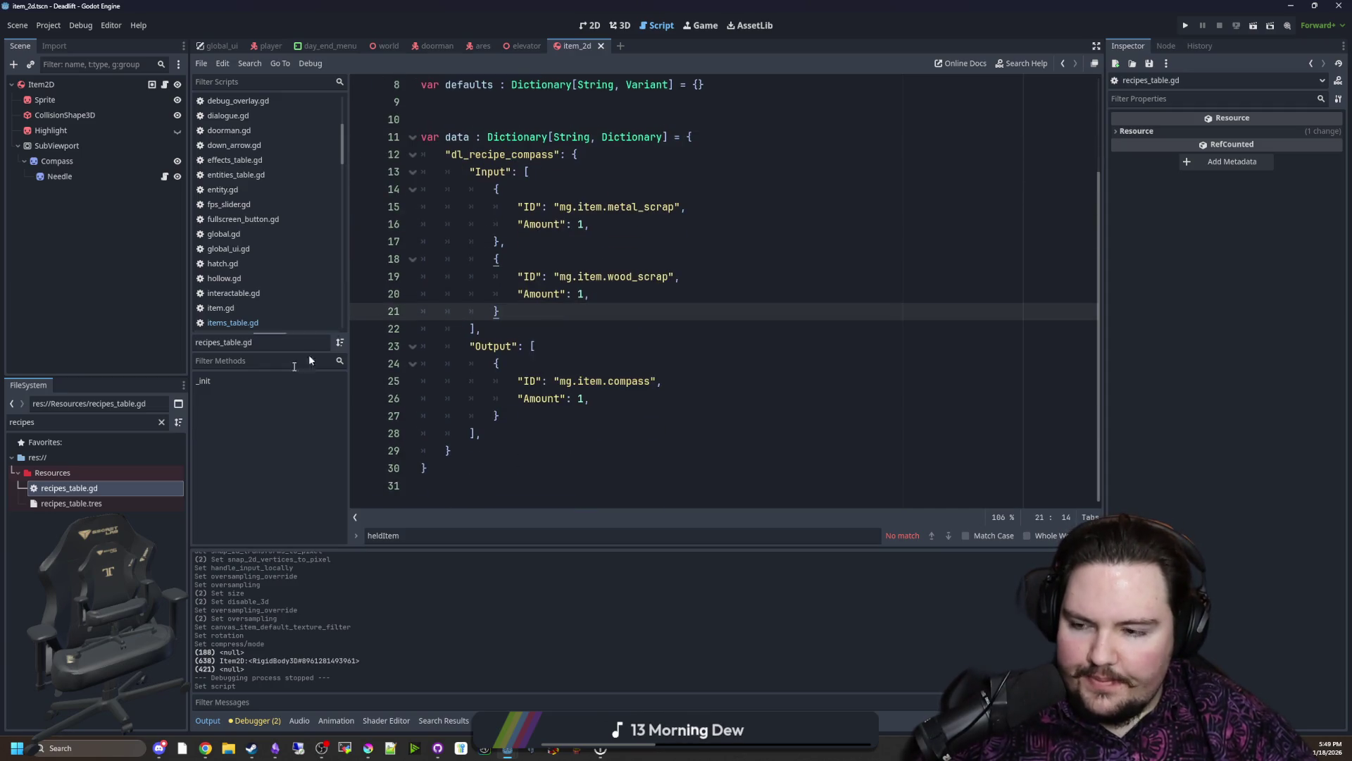
click(161, 424)
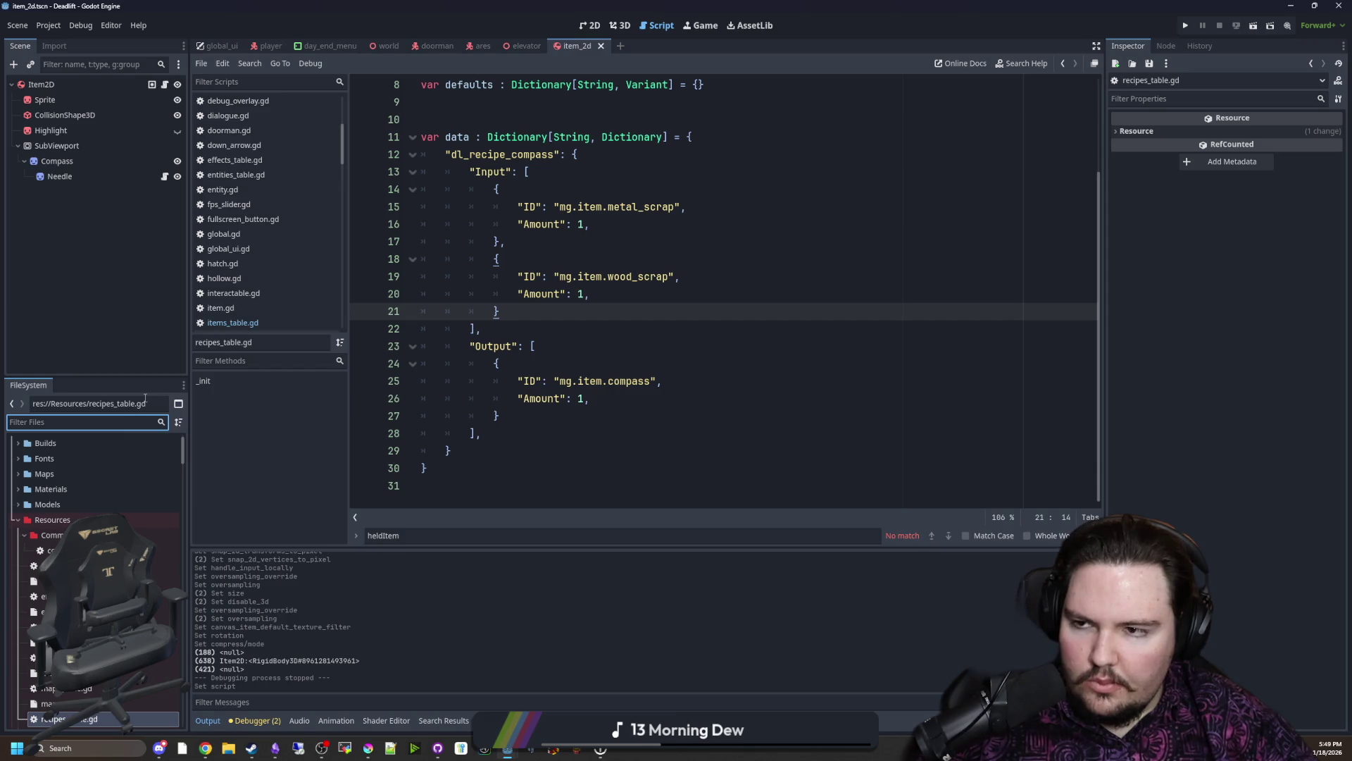
click(389, 44)
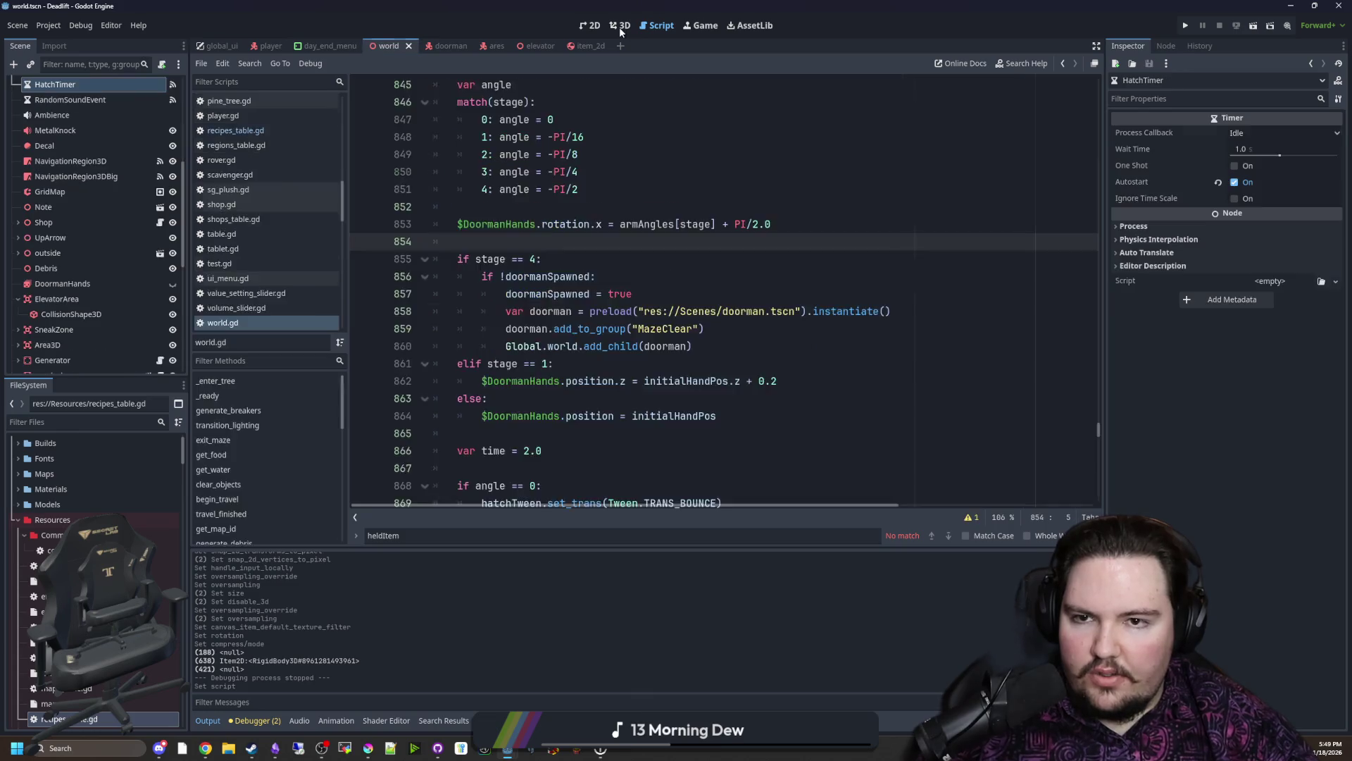
Step: In the 3D view, add an Area3D under World named CraftingRegion, placed below the chalk nodes
click(620, 27)
key(w)
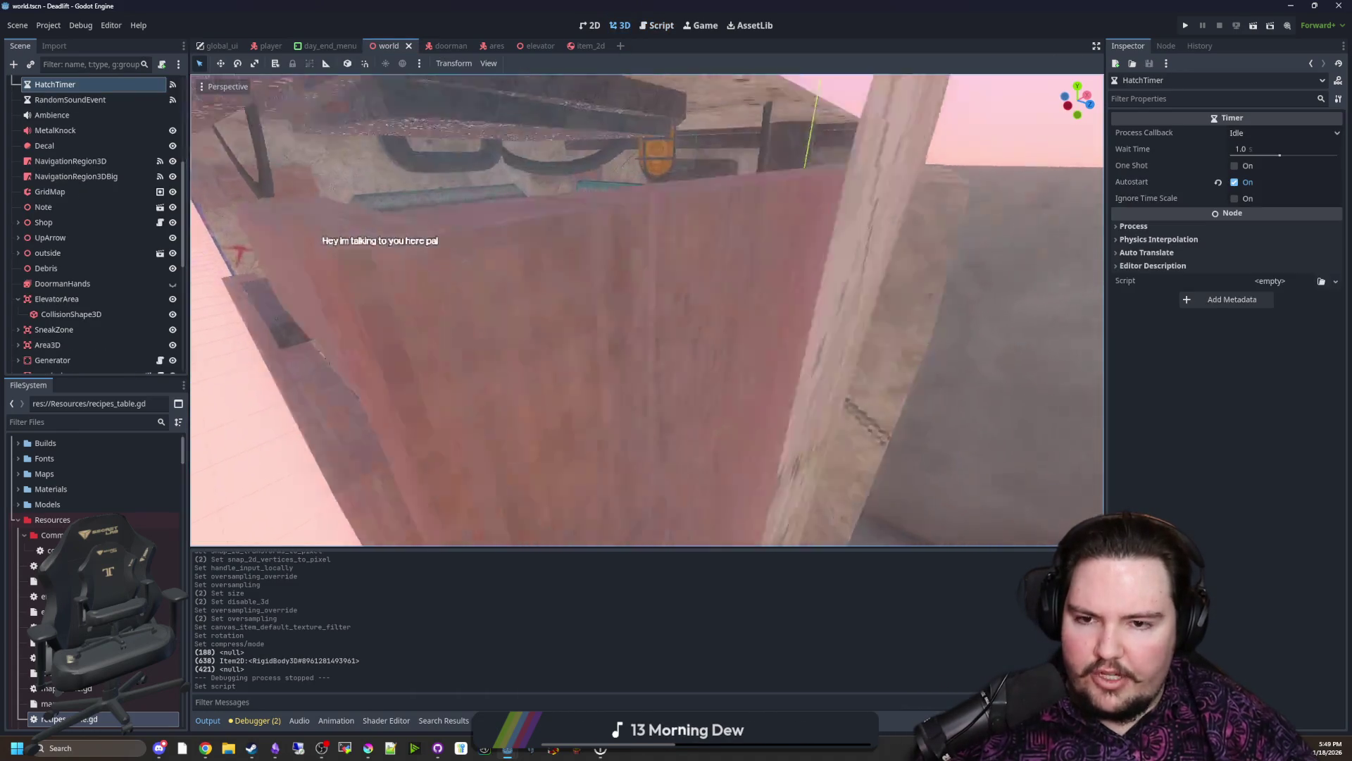
key(w)
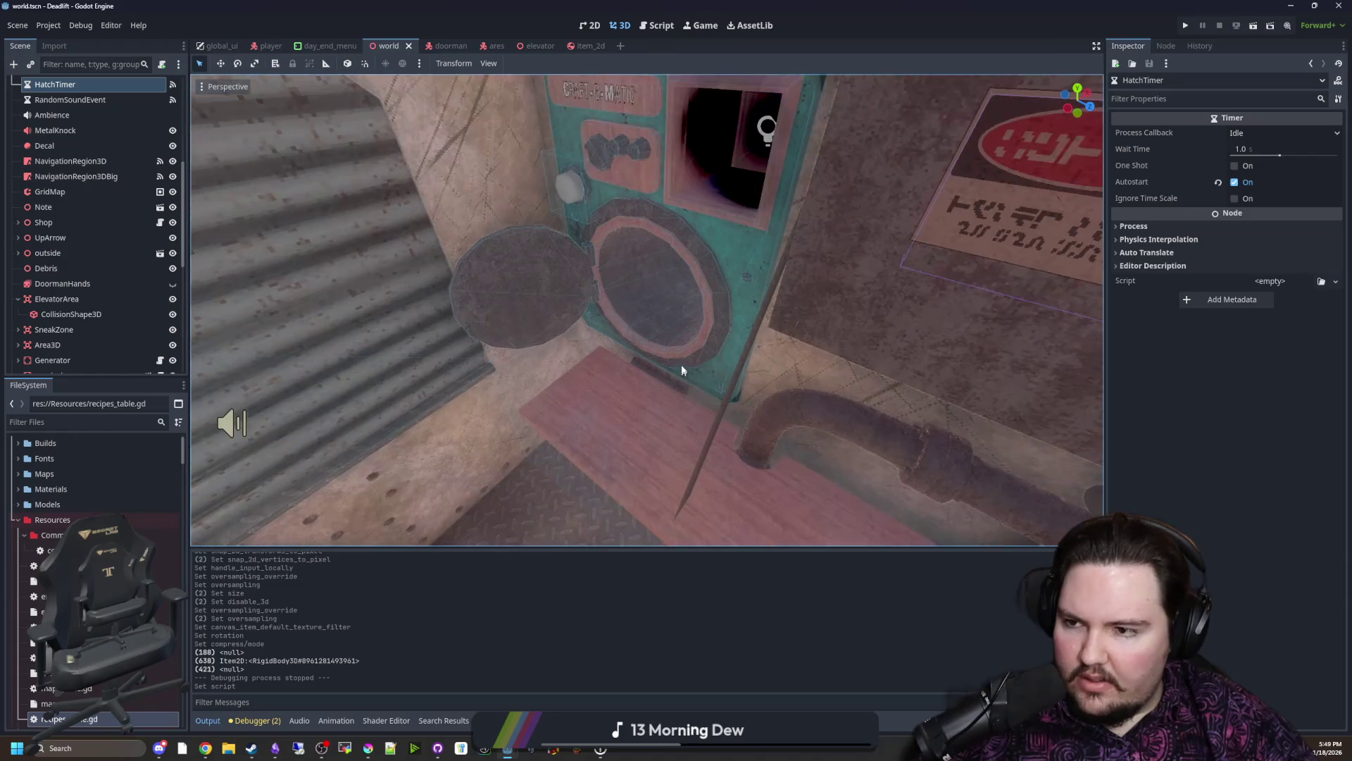
scroll(84, 212, up, 5)
click(21, 116)
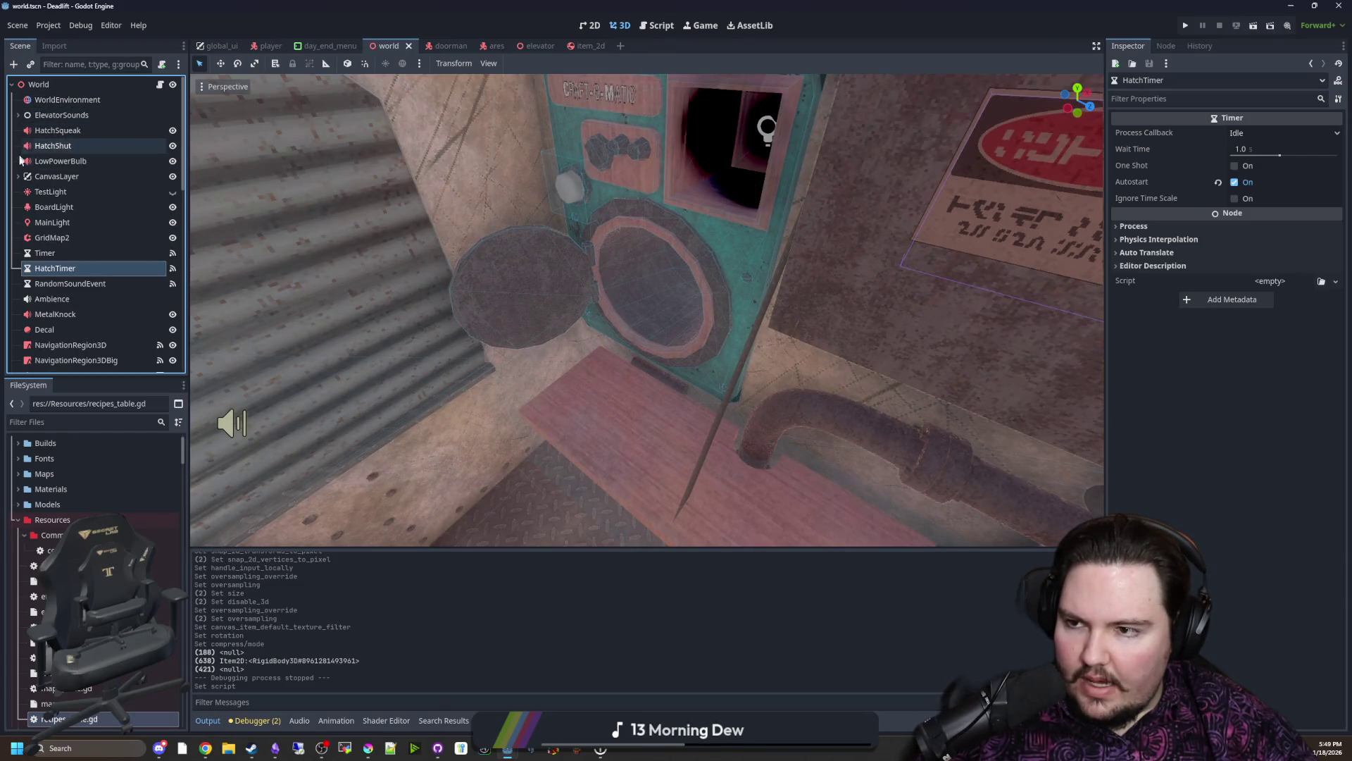
click(55, 88)
right_click(56, 87)
click(90, 117)
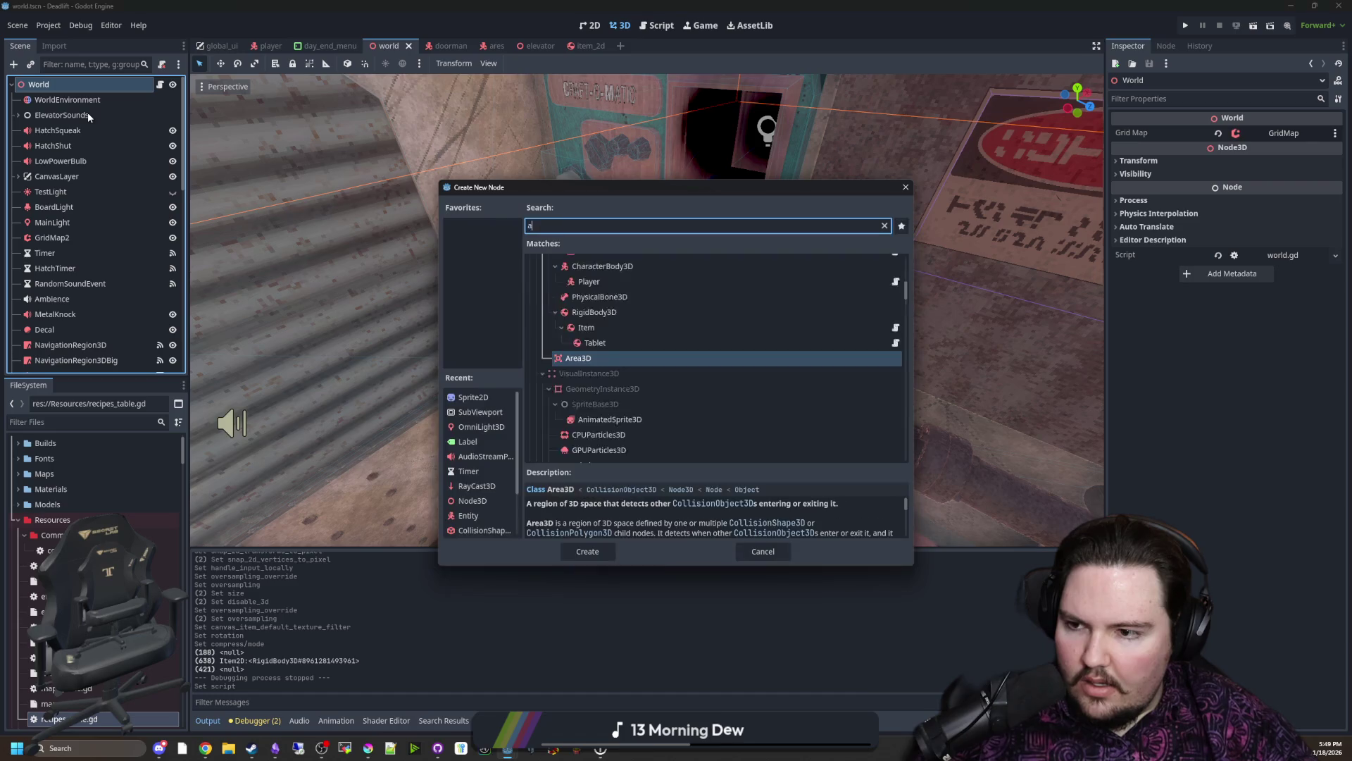
text(area3d)
key(Return)
drag(49, 362, 80, 326)
double_click(59, 364)
text(Craft)
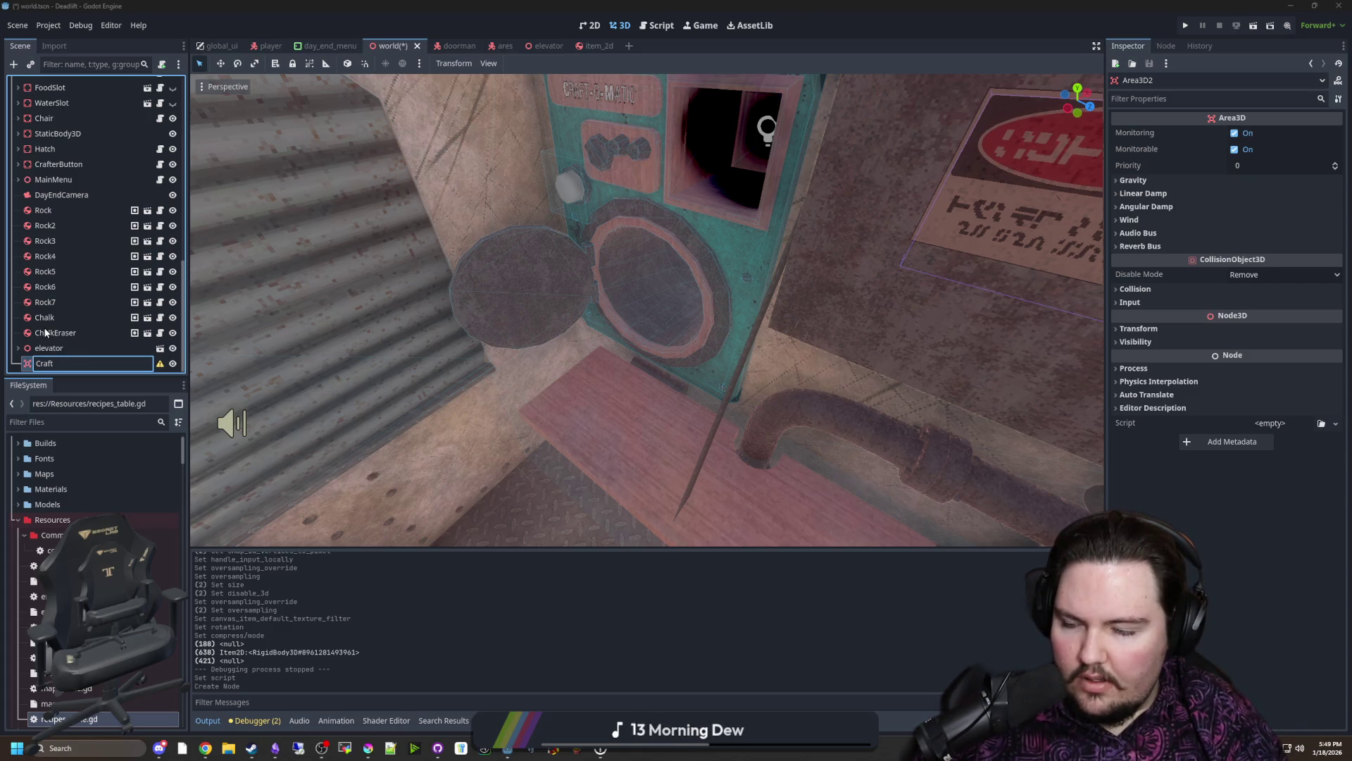
text(ingRegion)
key(Return)
Step: Give CraftingRegion a CollisionShape3D child with a BoxShape3D shape
right_click(66, 363)
click(94, 375)
text(collisionshape)
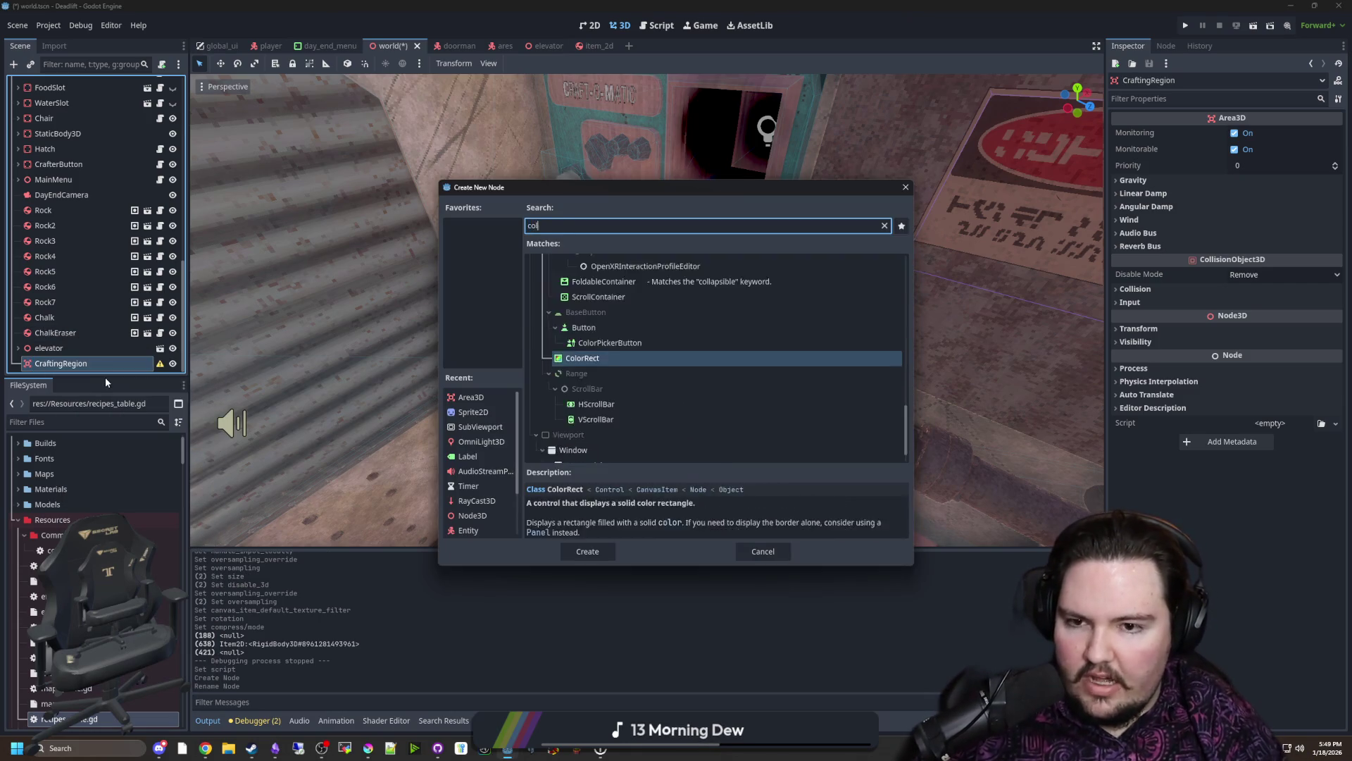
key(Return)
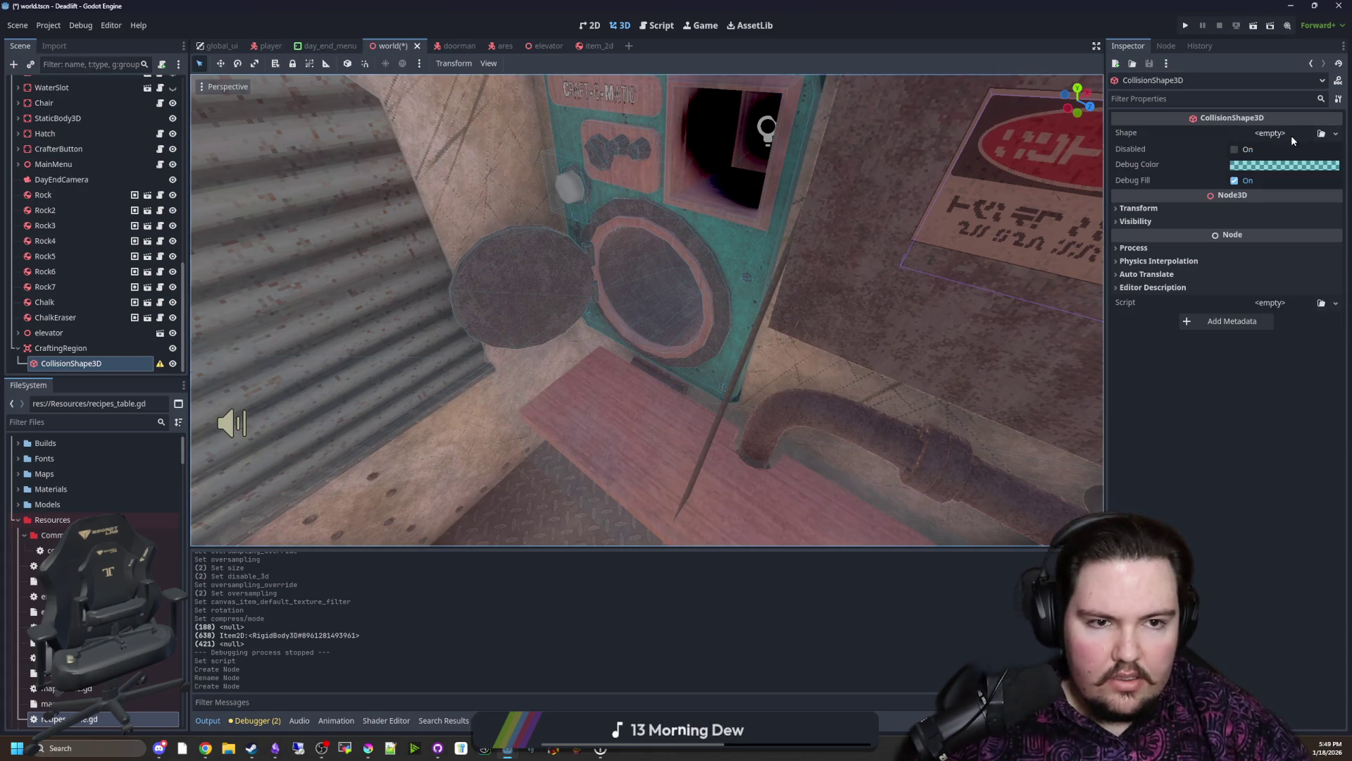
click(1287, 133)
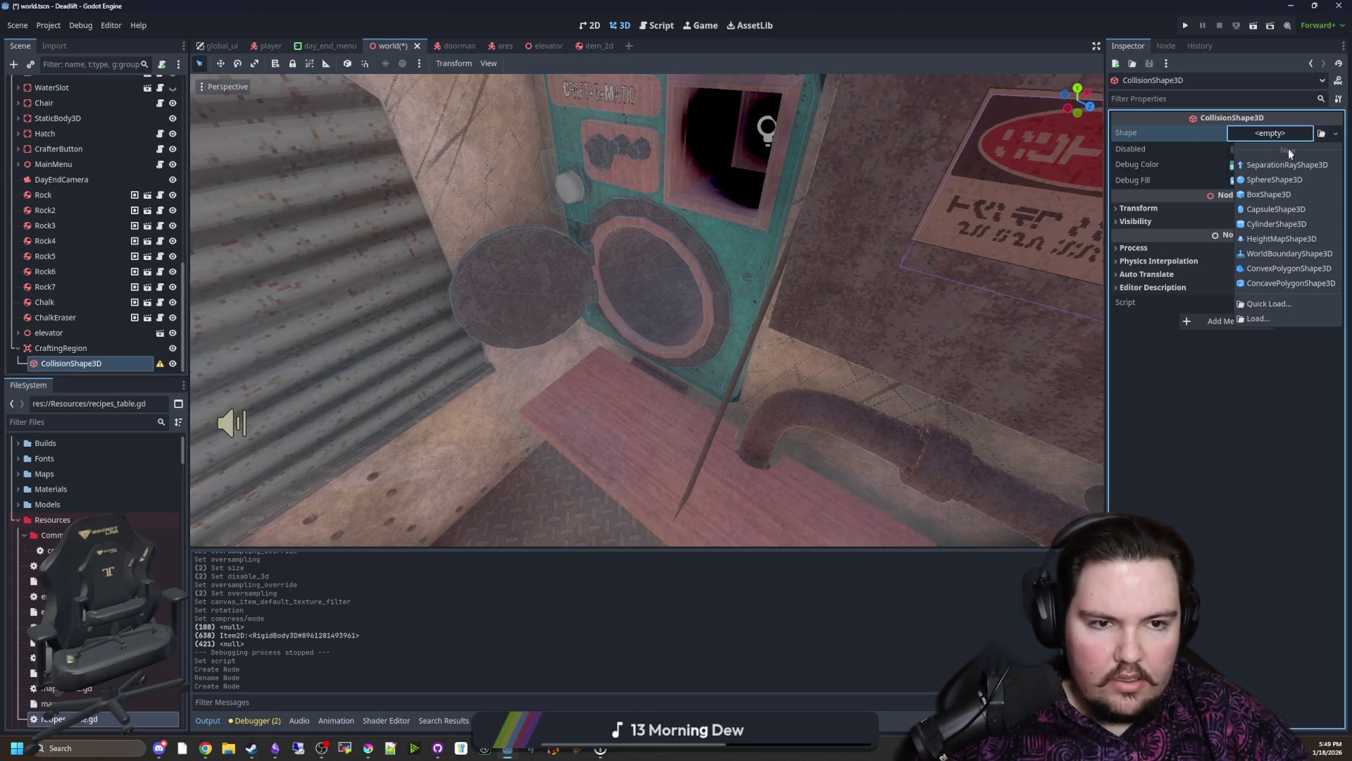
click(1272, 193)
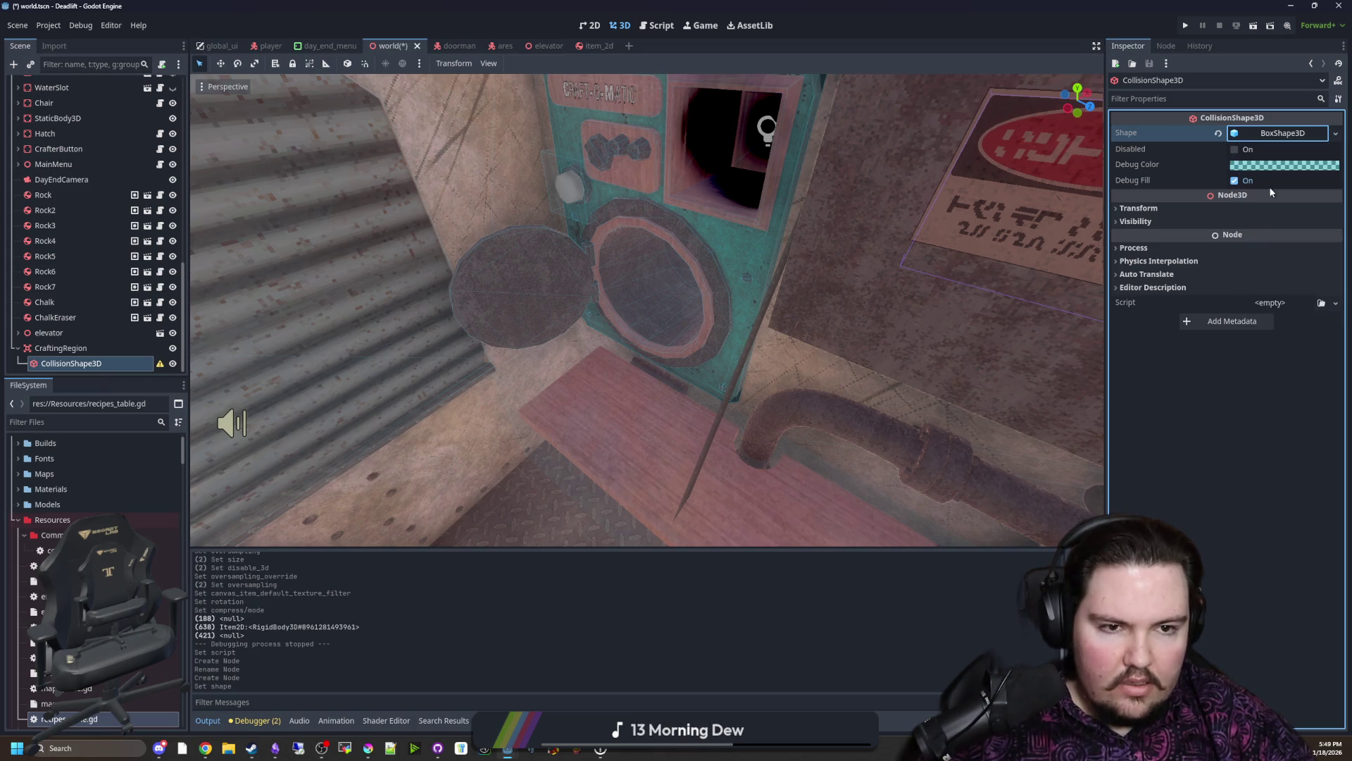
click(1281, 135)
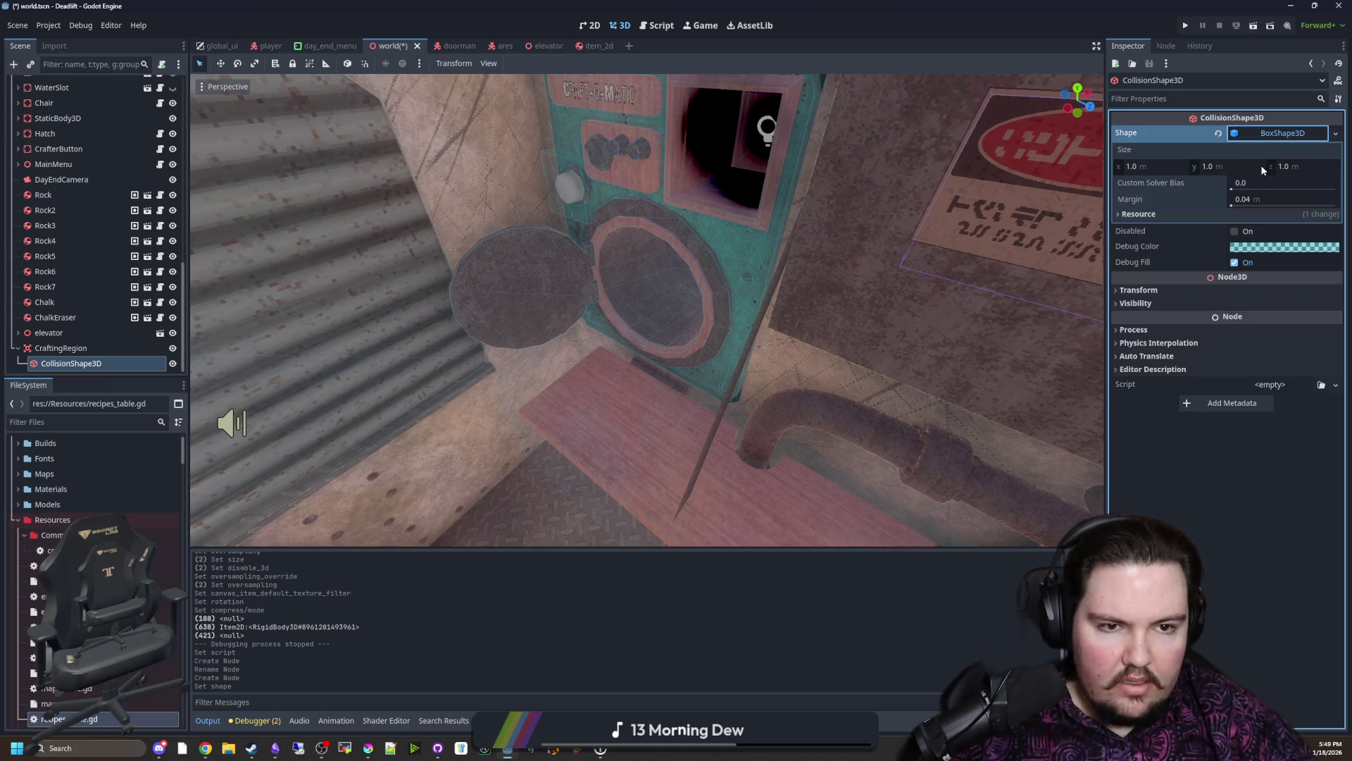
Step: Move CraftingRegion with the gizmo onto the crafting machine's round hatch
click(138, 348)
key(f)
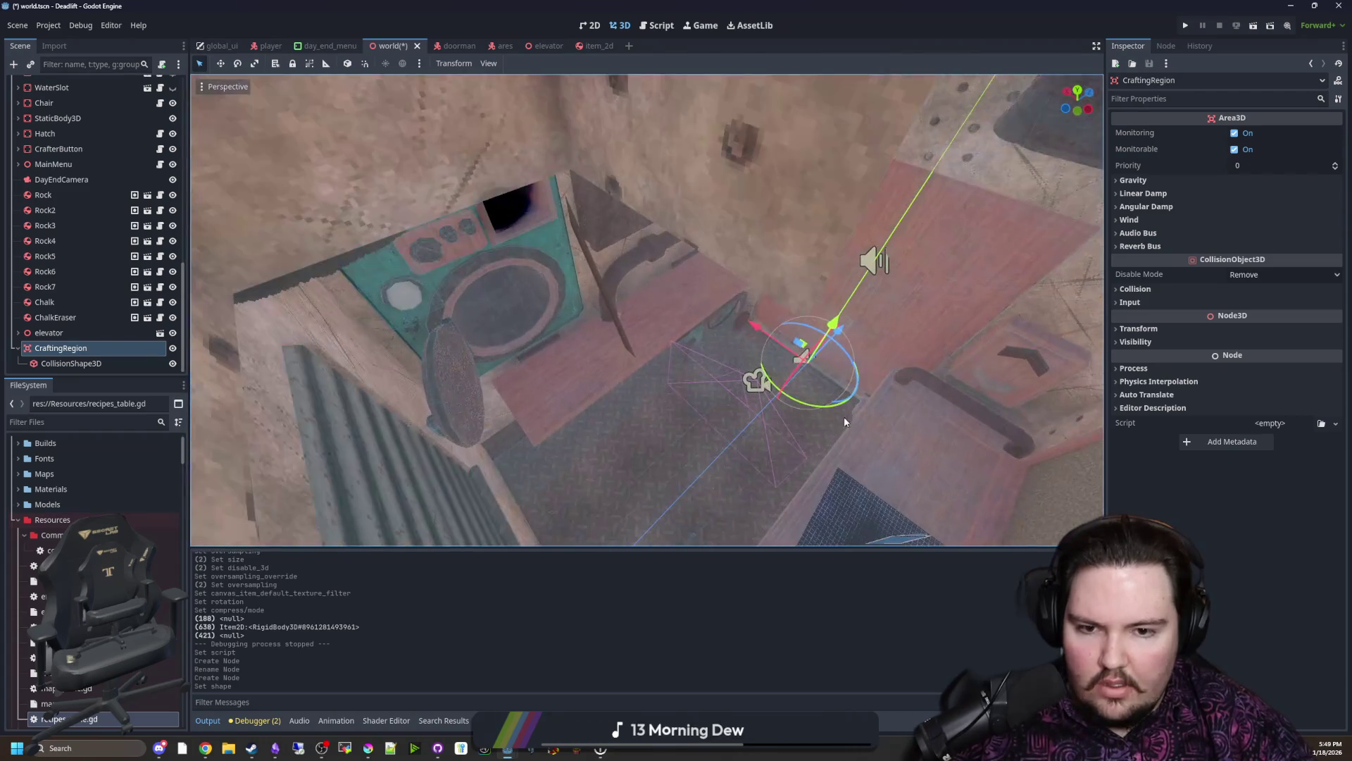
mouse_move(840, 344)
mouse_down()
mouse_move(555, 301)
mouse_move(628, 510)
mouse_up()
mouse_move(627, 427)
mouse_down()
mouse_move(625, 317)
mouse_move(646, 323)
mouse_move(654, 357)
mouse_move(583, 378)
mouse_move(648, 365)
mouse_up()
scroll(624, 350, up, 3)
drag(584, 301, 591, 291)
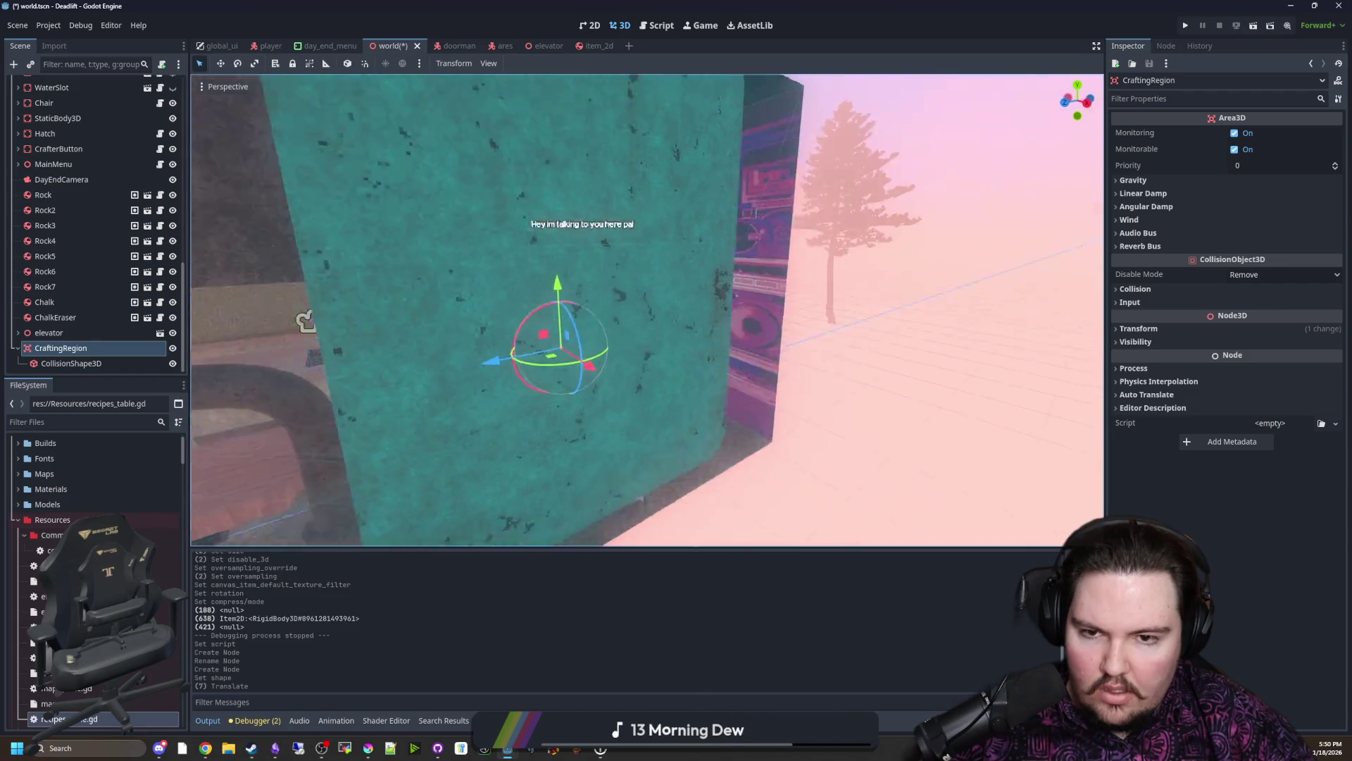
key(w)
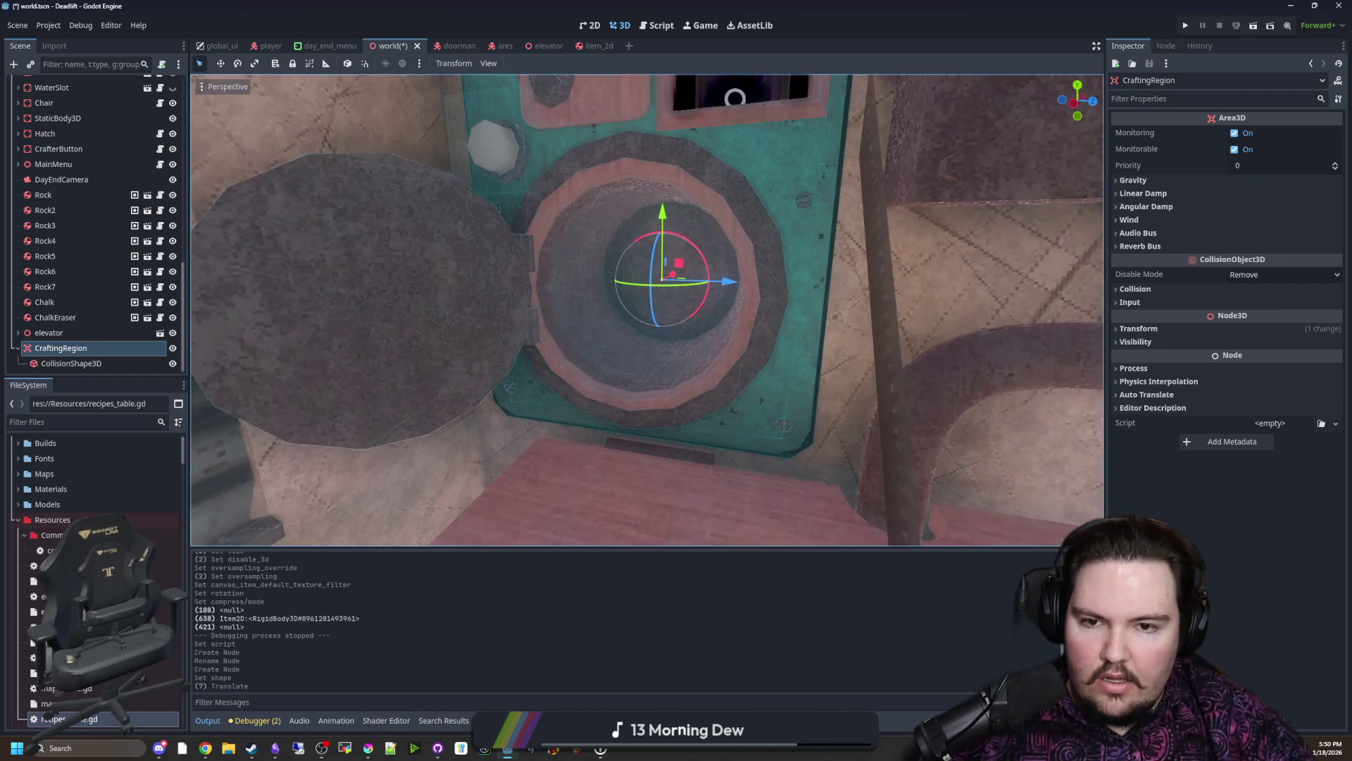
click(65, 363)
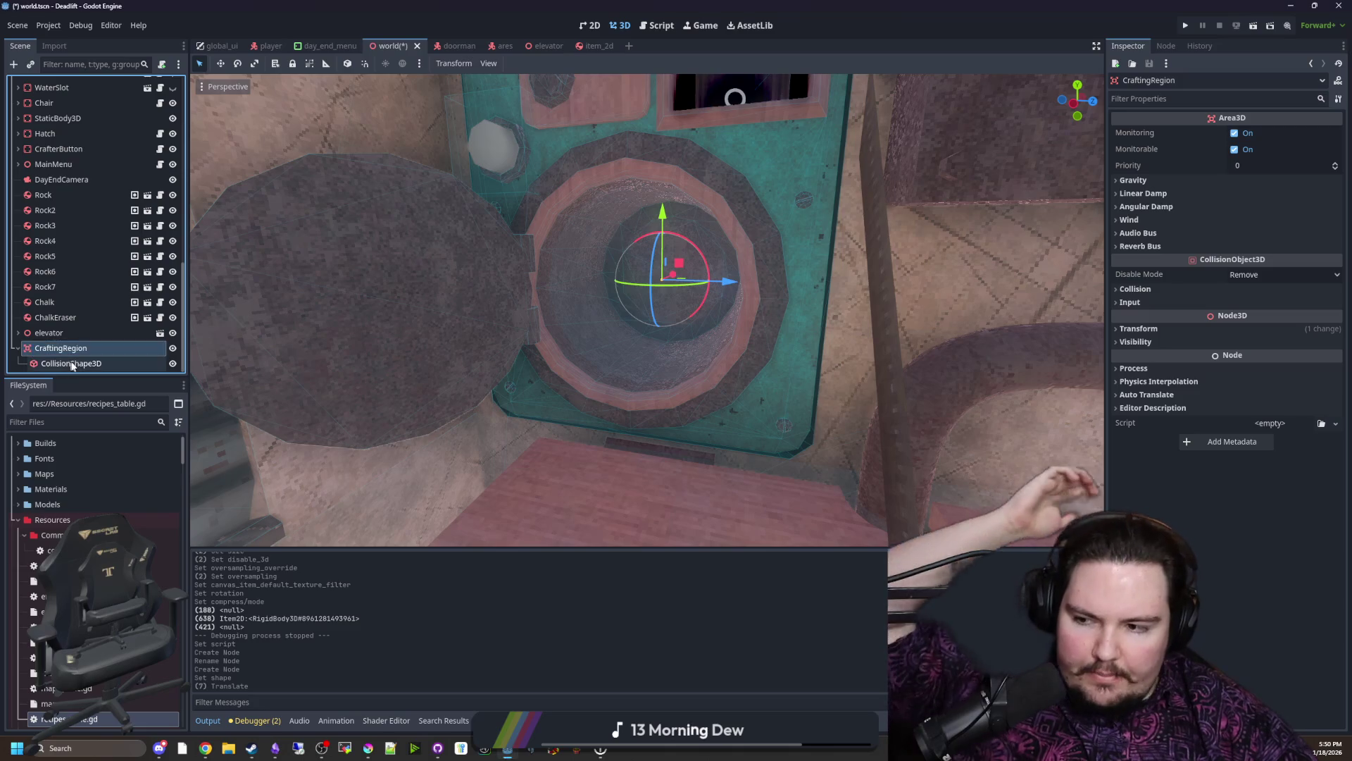
Step: Set CraftingRegion's collision layer and mask bits, disable Monitorable, save, and reopen world.gd
click(60, 348)
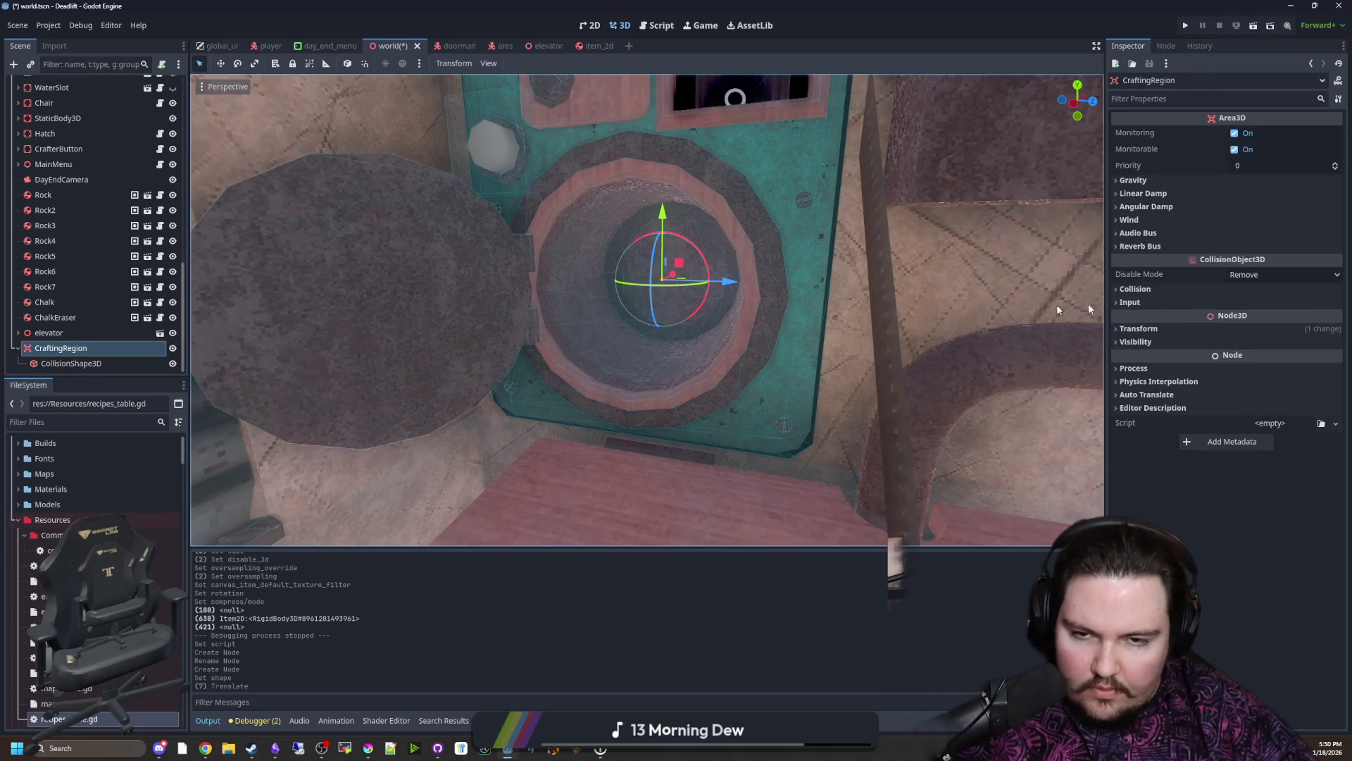
click(1136, 288)
click(1127, 335)
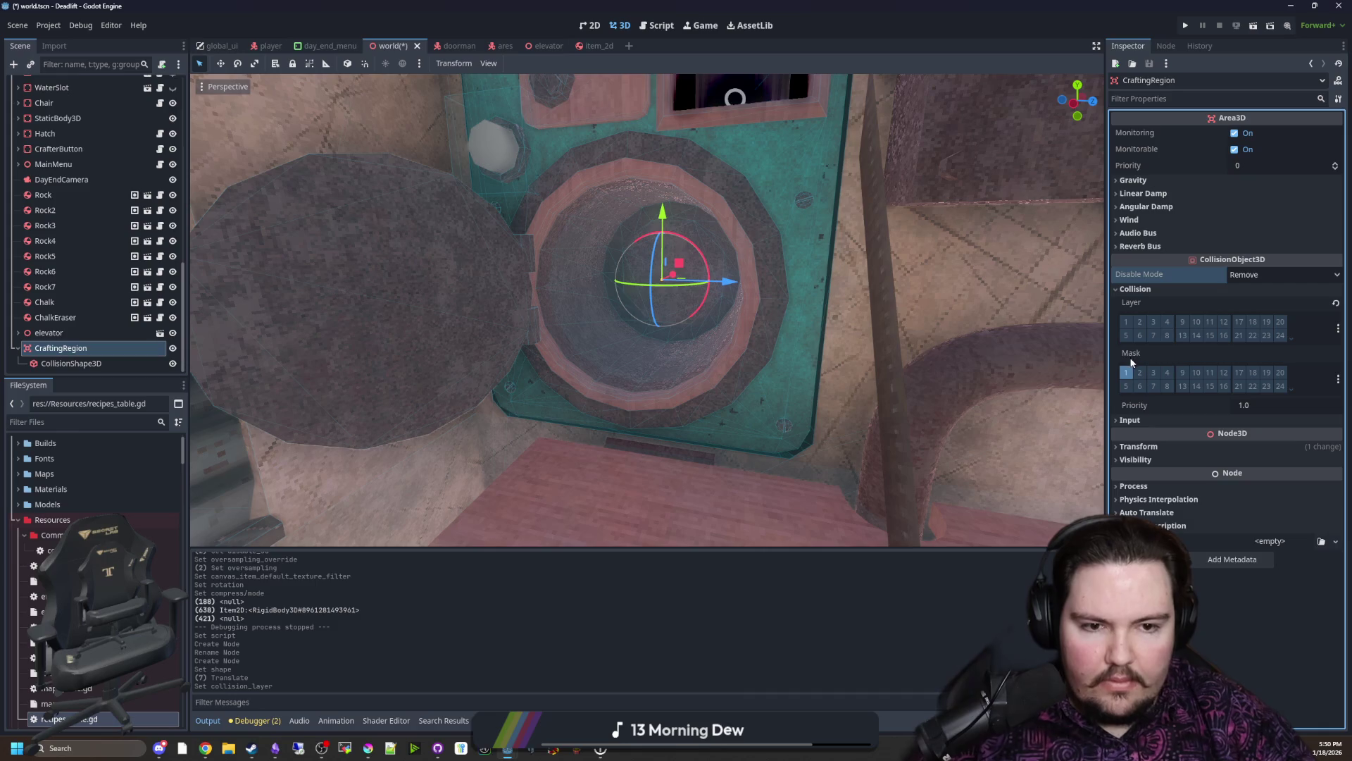
click(1126, 386)
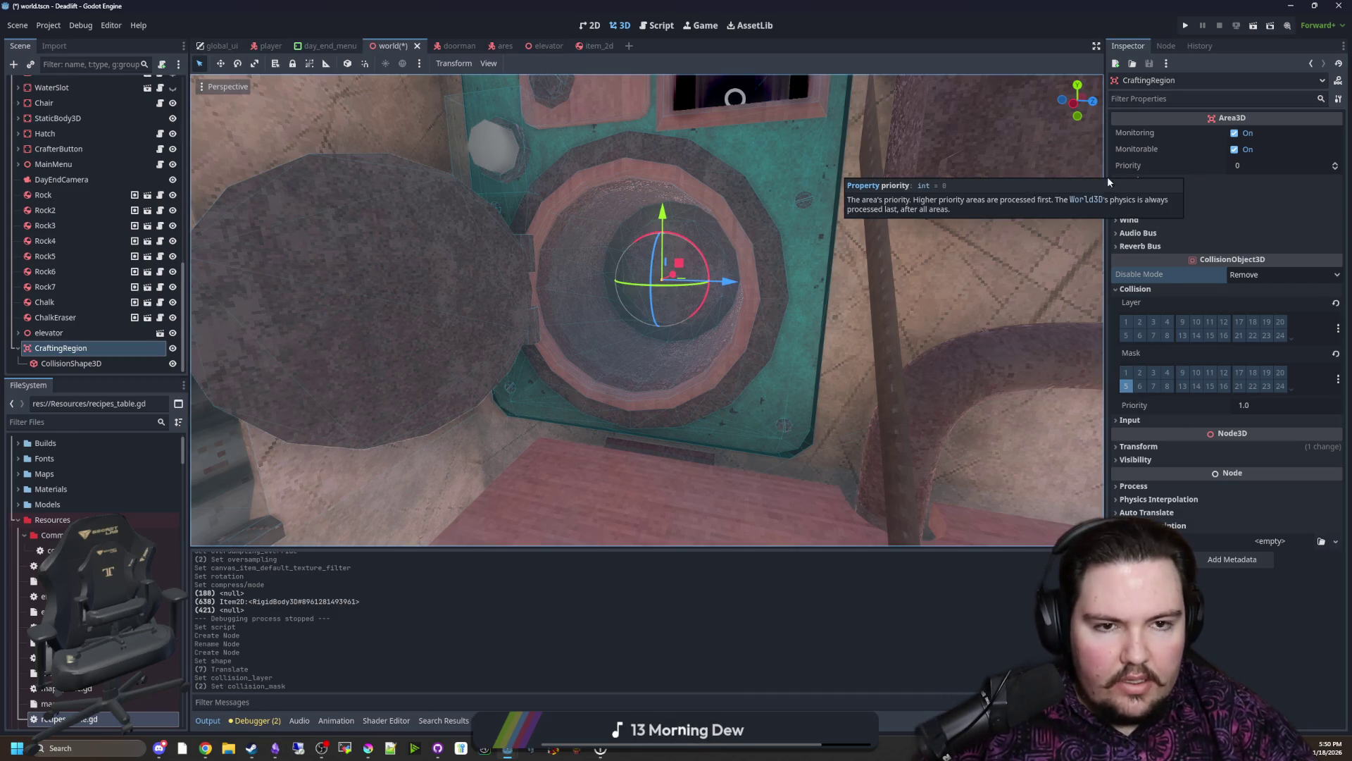
click(1234, 150)
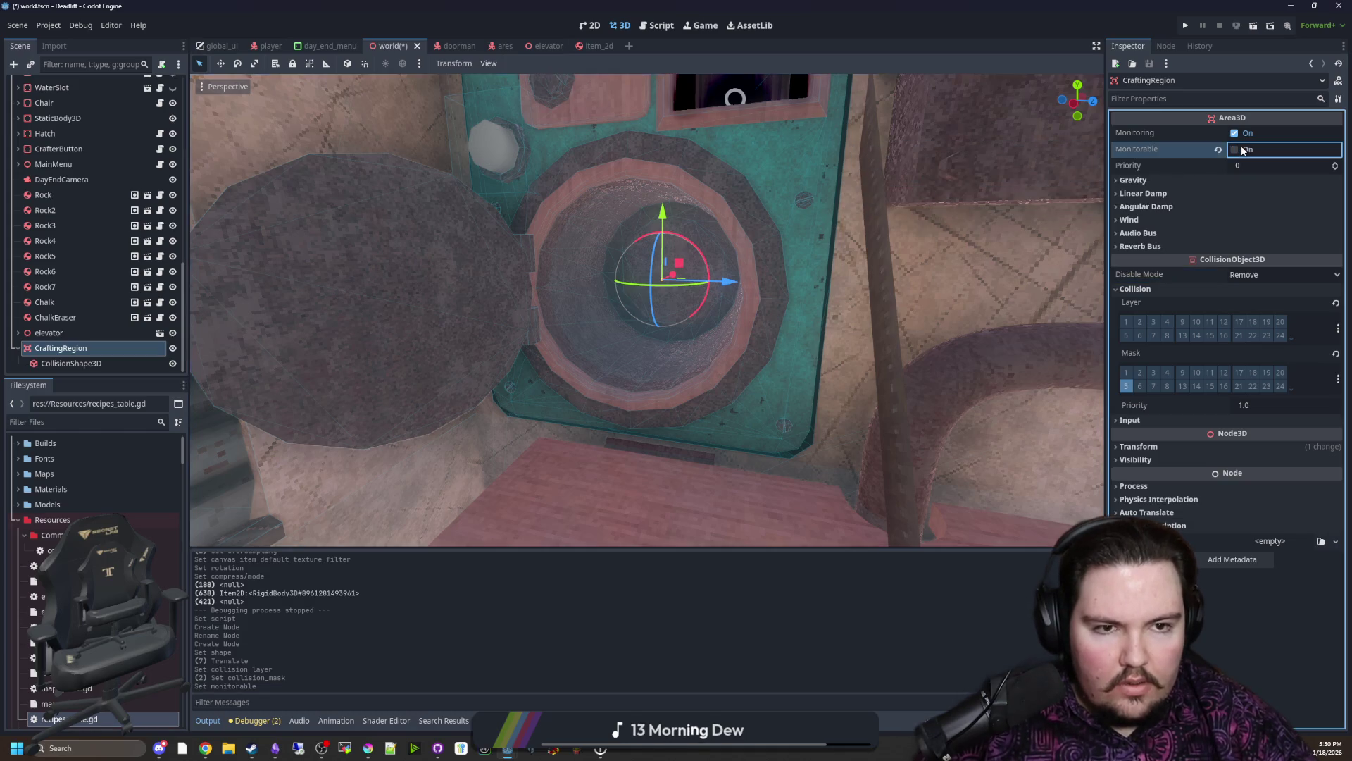
key(ctrl+s)
click(161, 84)
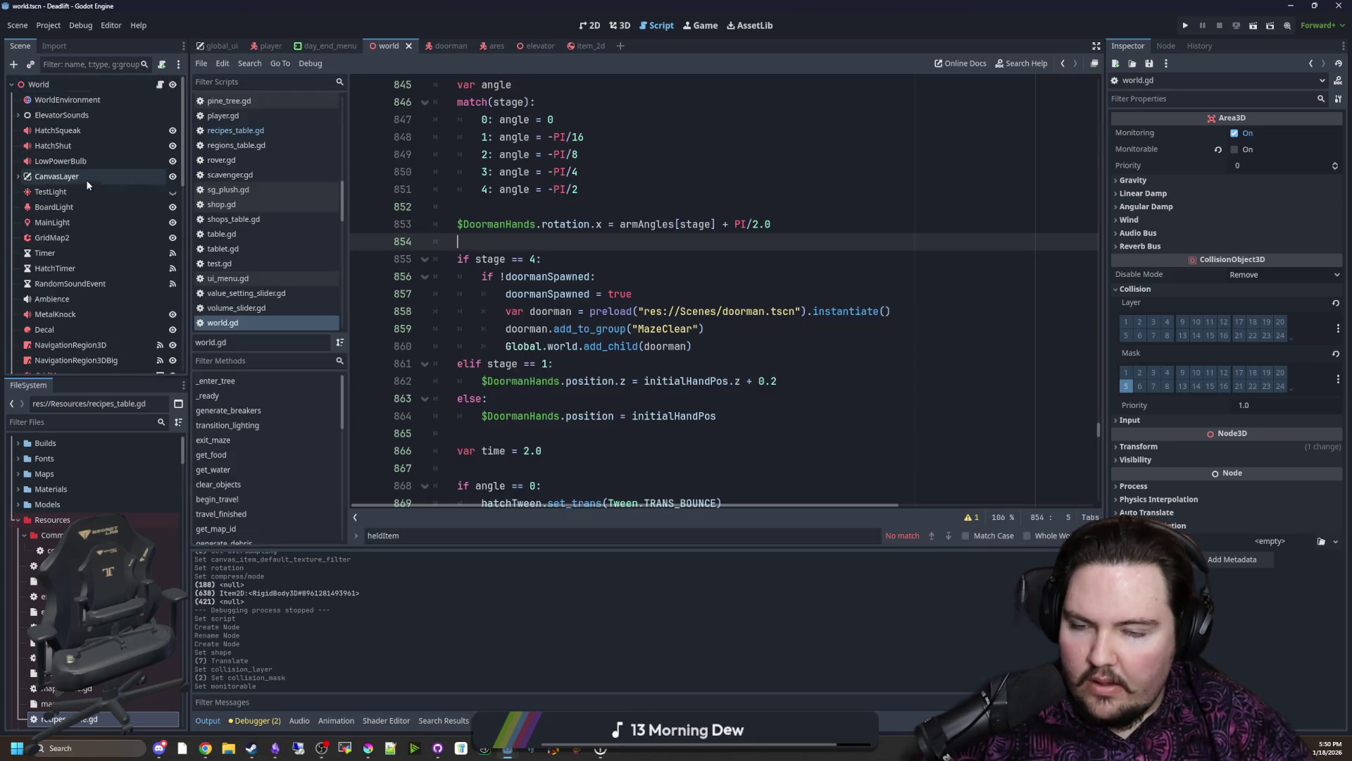
scroll(590, 198, down, 1)
Step: Open crafter_button.gd and review the on_pressed body lines
key(ctrl+f)
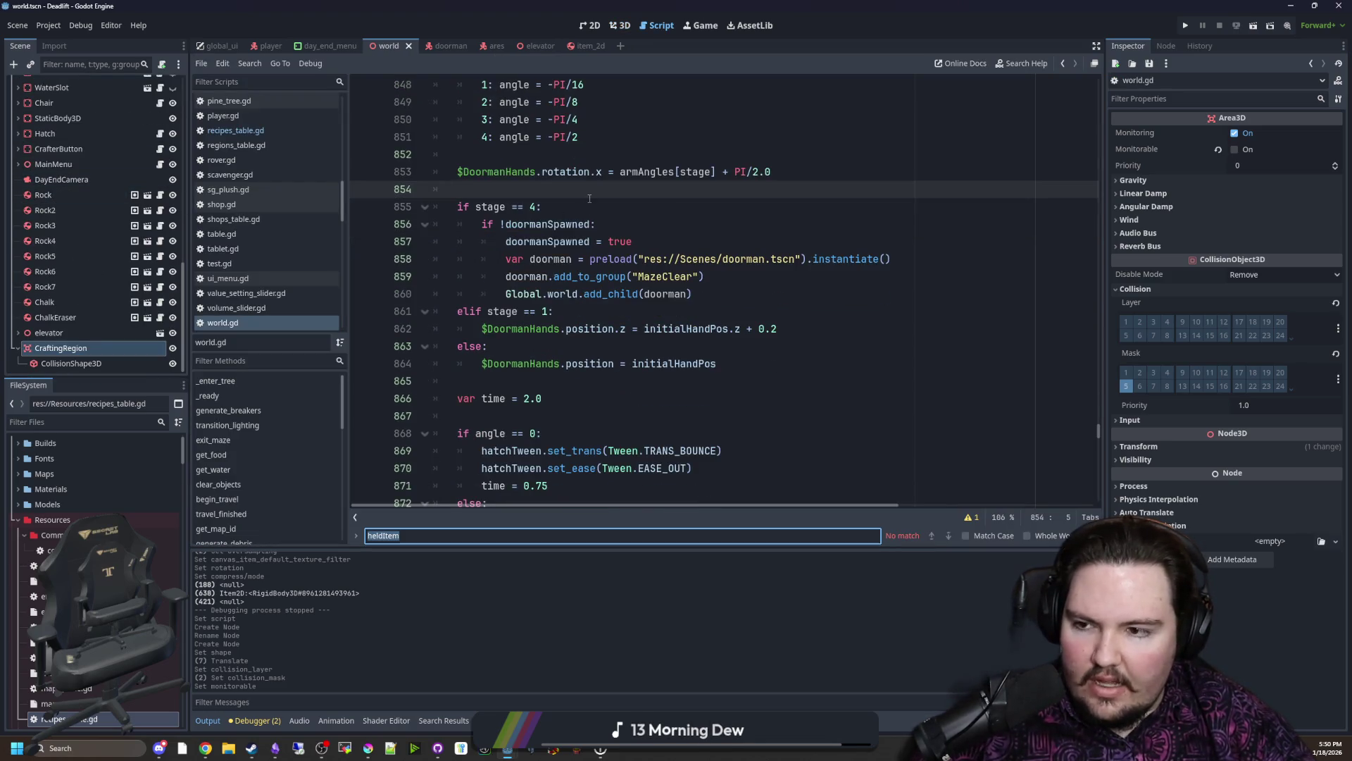
scroll(93, 308, up, 1)
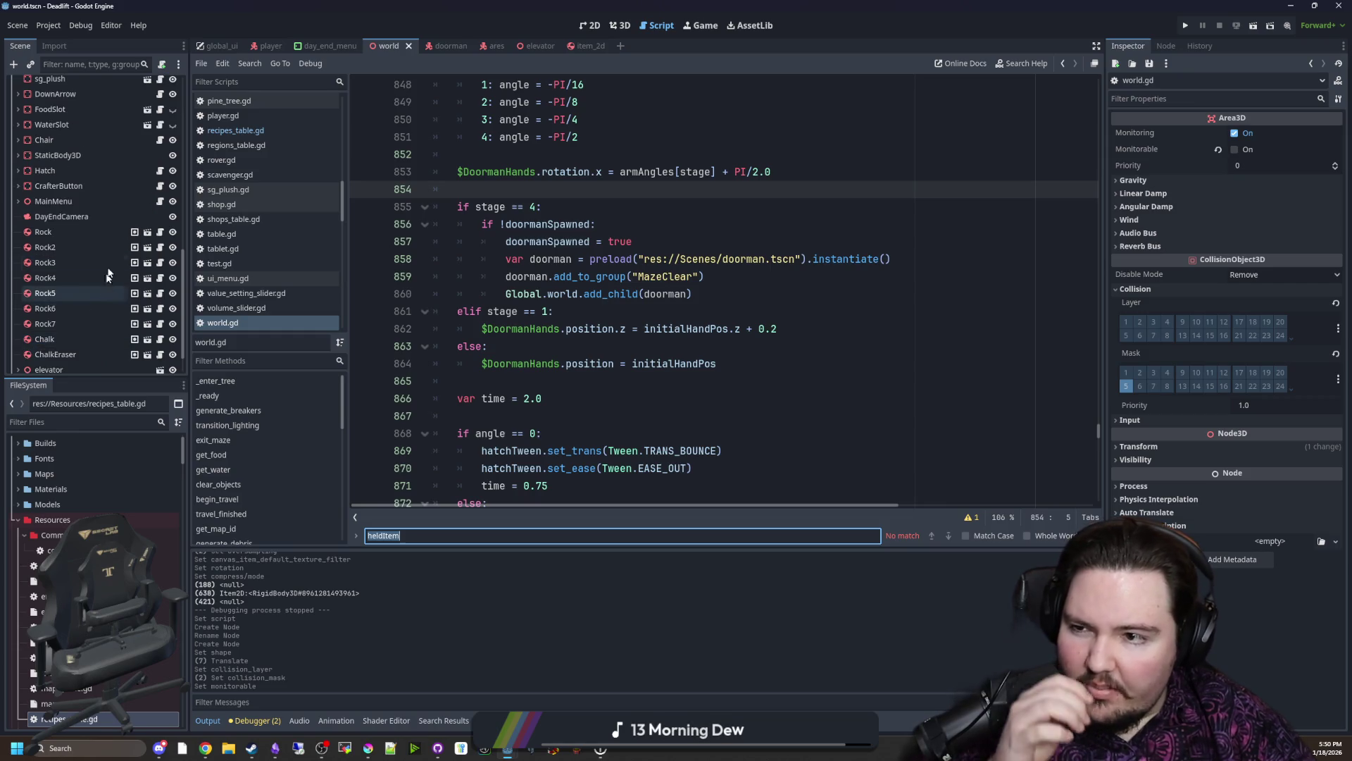
click(160, 186)
scroll(560, 266, down, 3)
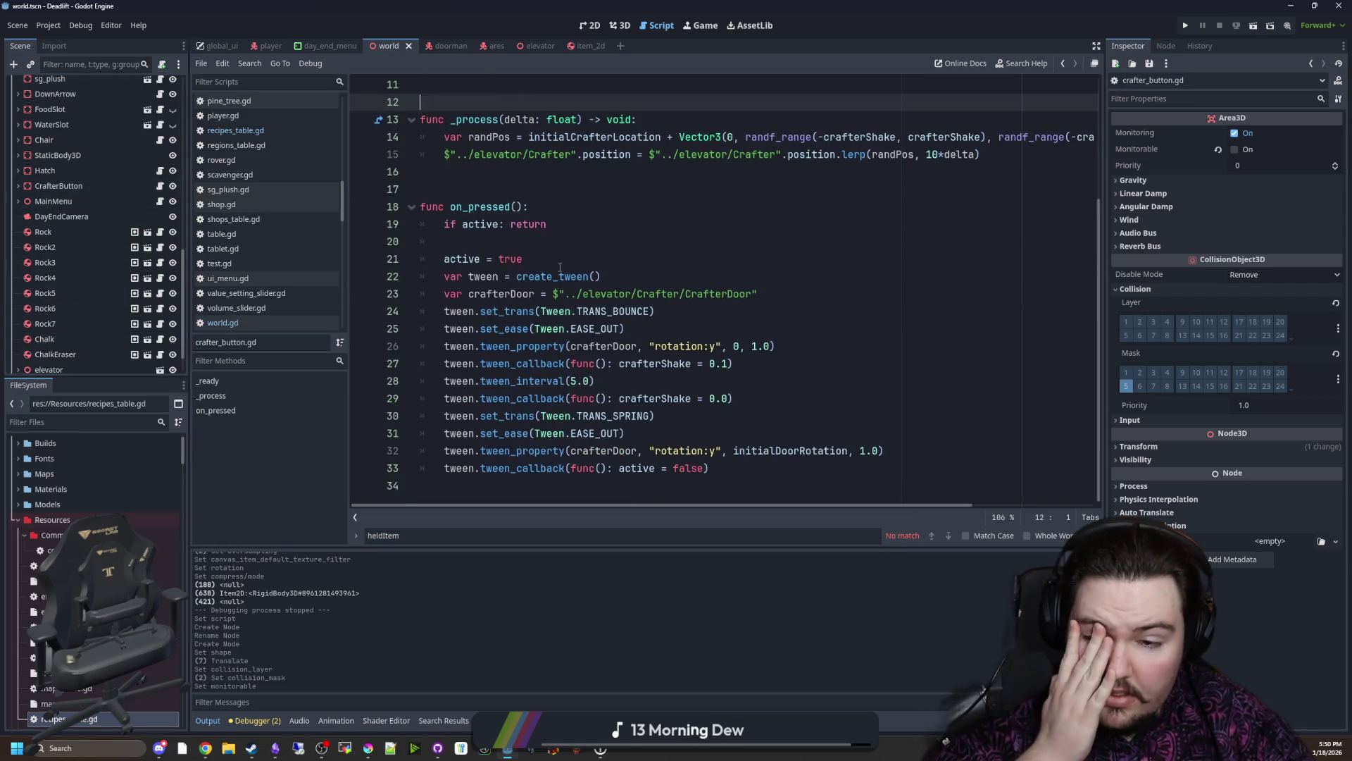
drag(733, 472, 575, 255)
click(575, 255)
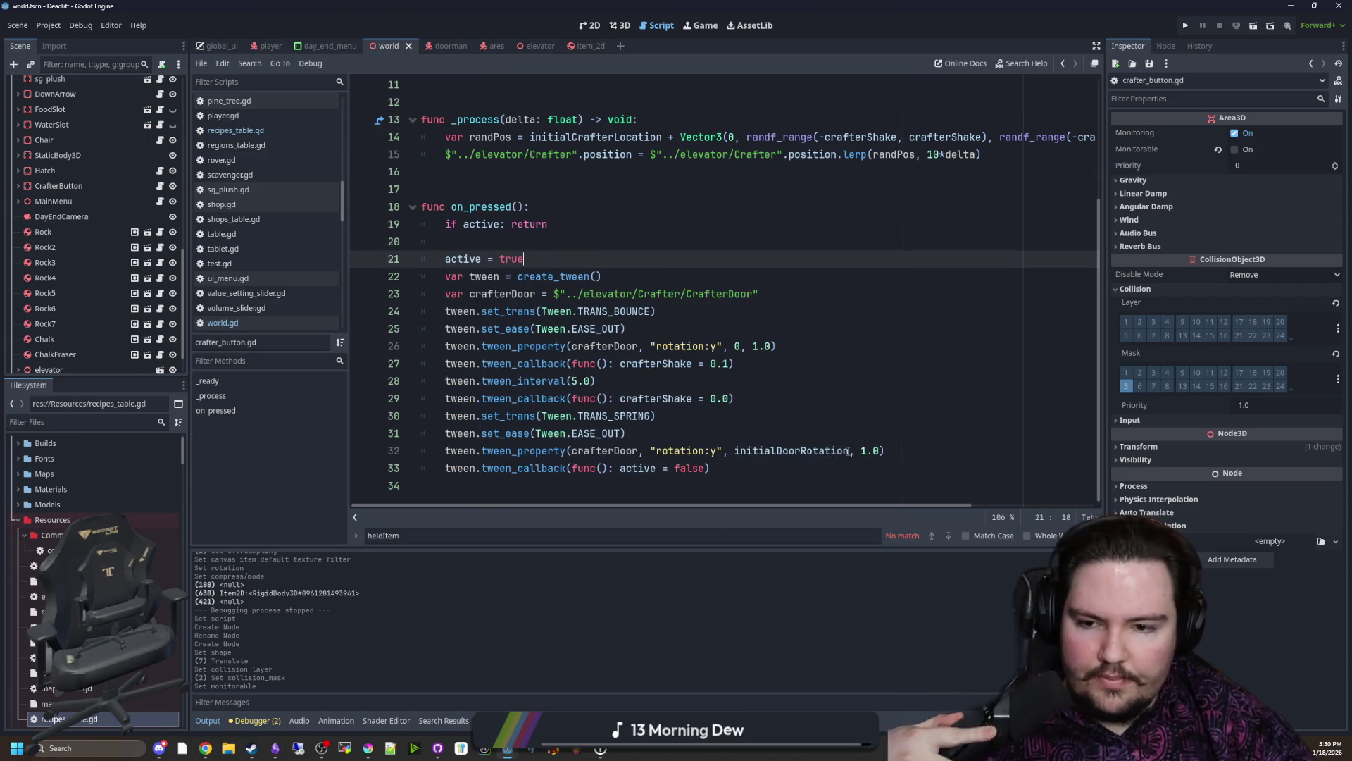
click(686, 432)
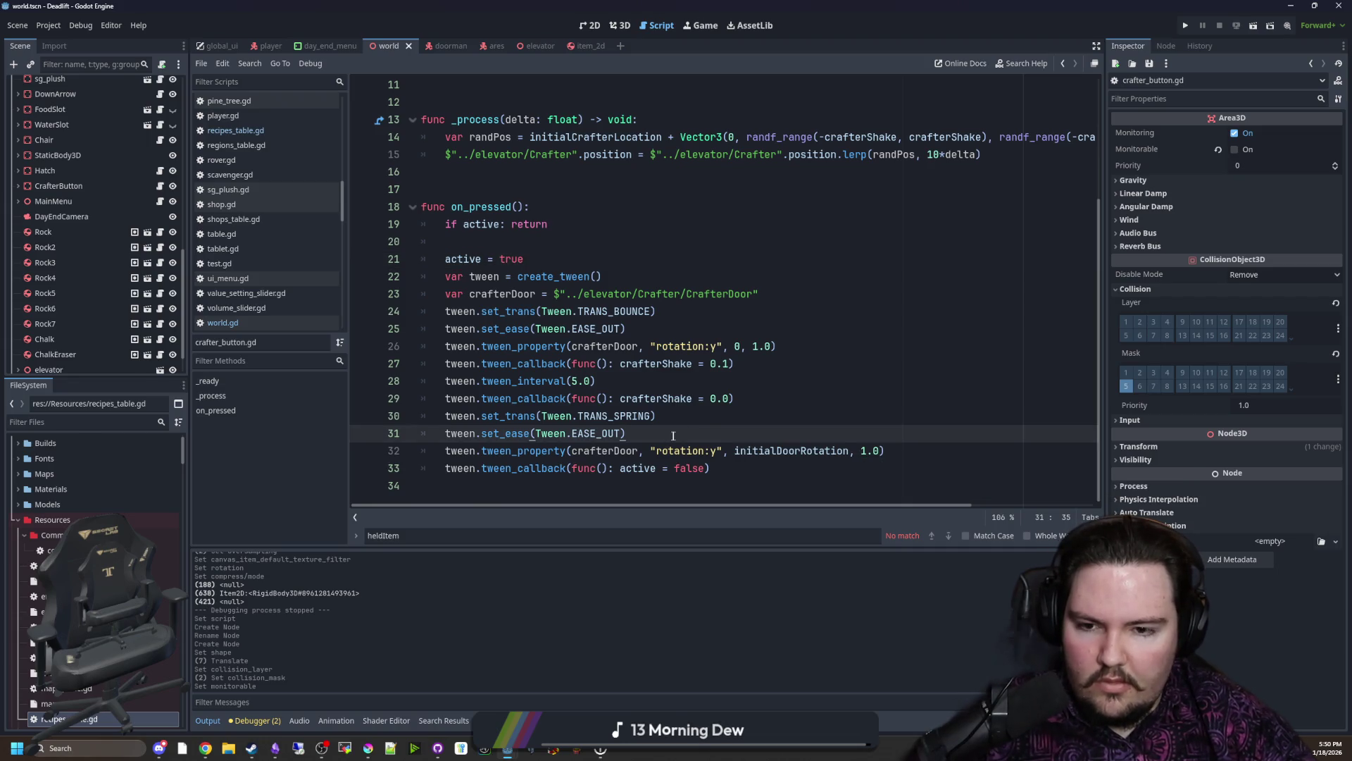
scroll(65, 257, down, 1)
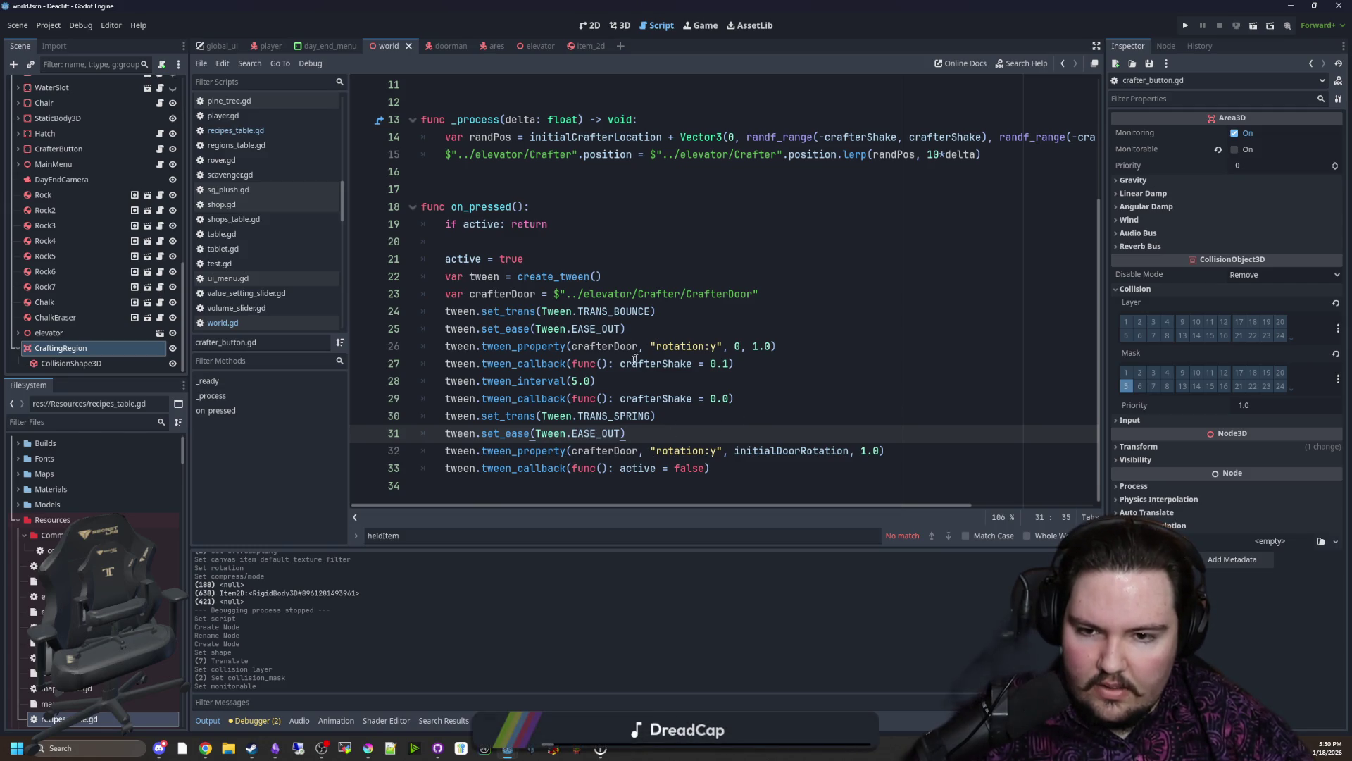
Step: Split the shake-reset callback so crafterShake = 0.0 and the closing parenthesis get their own lines
click(516, 380)
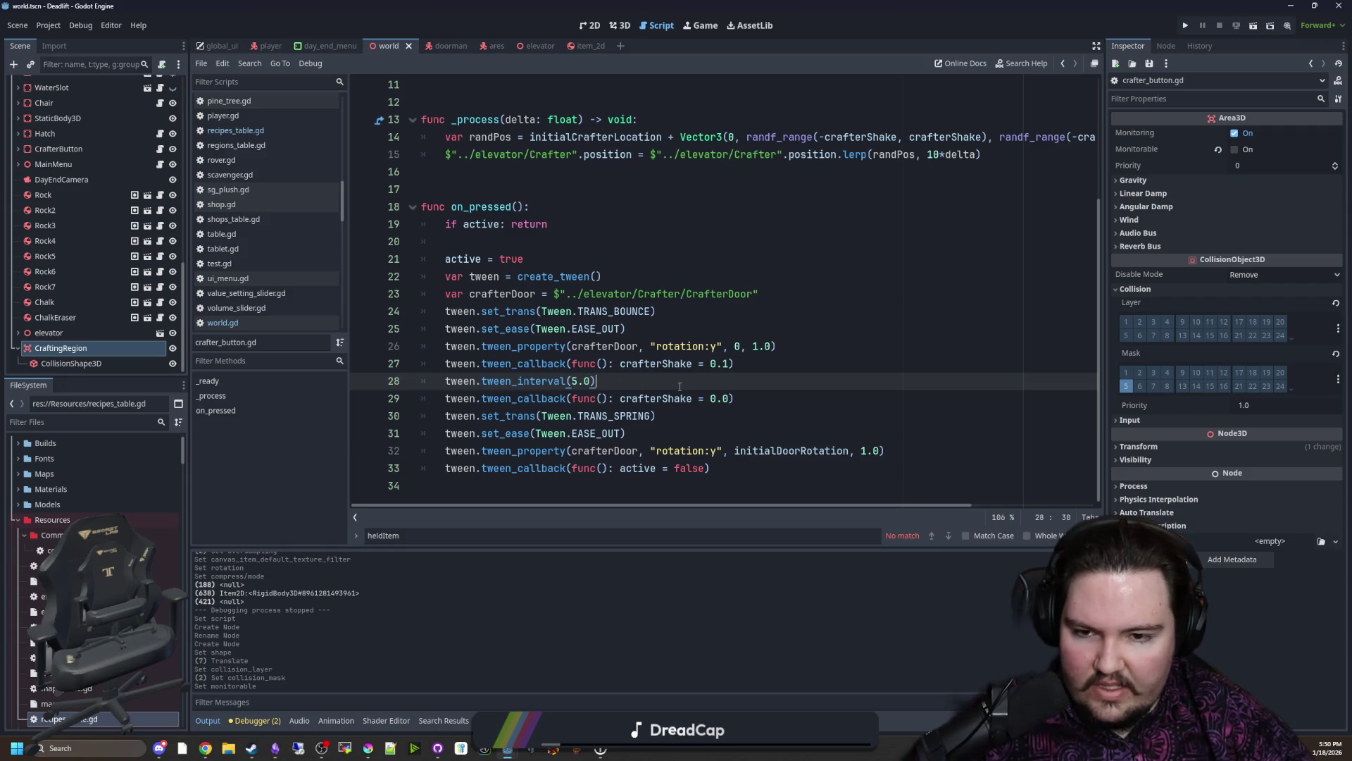
click(731, 398)
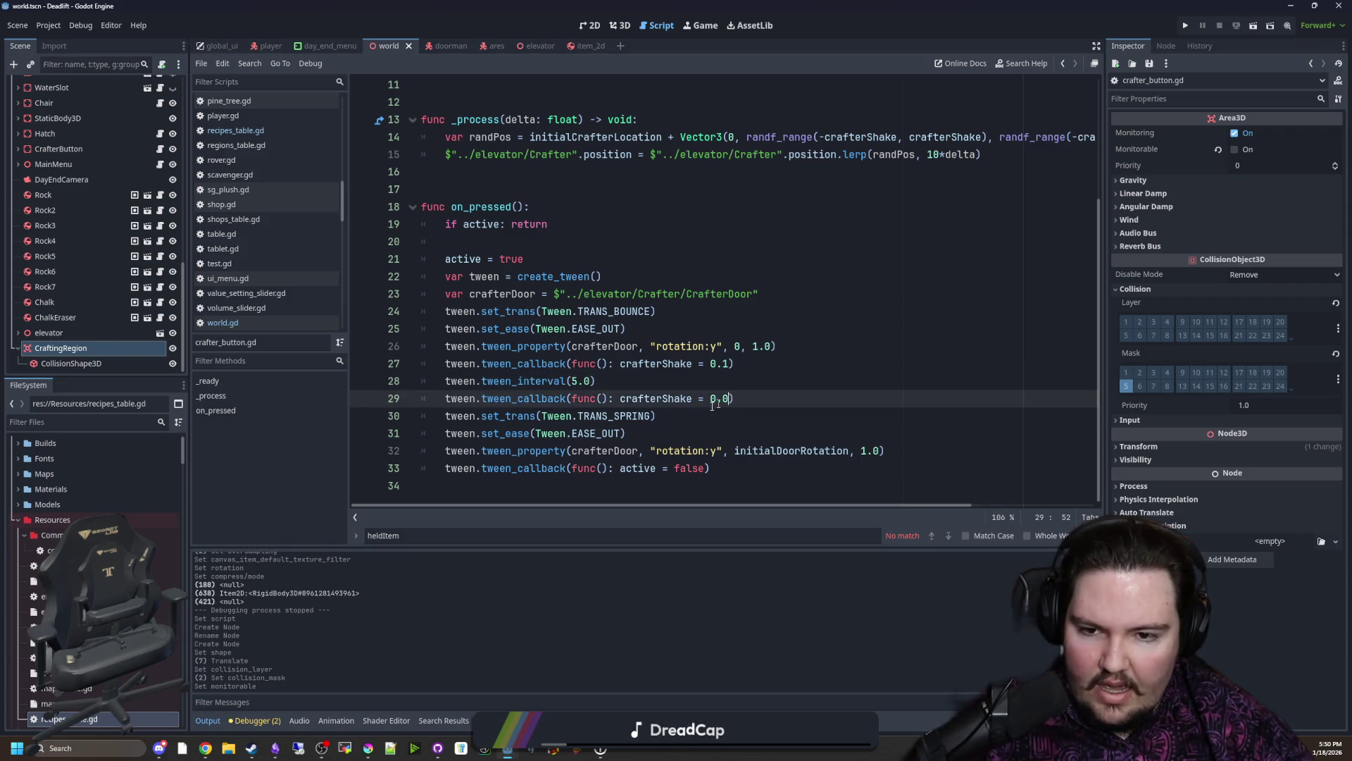
key(Return)
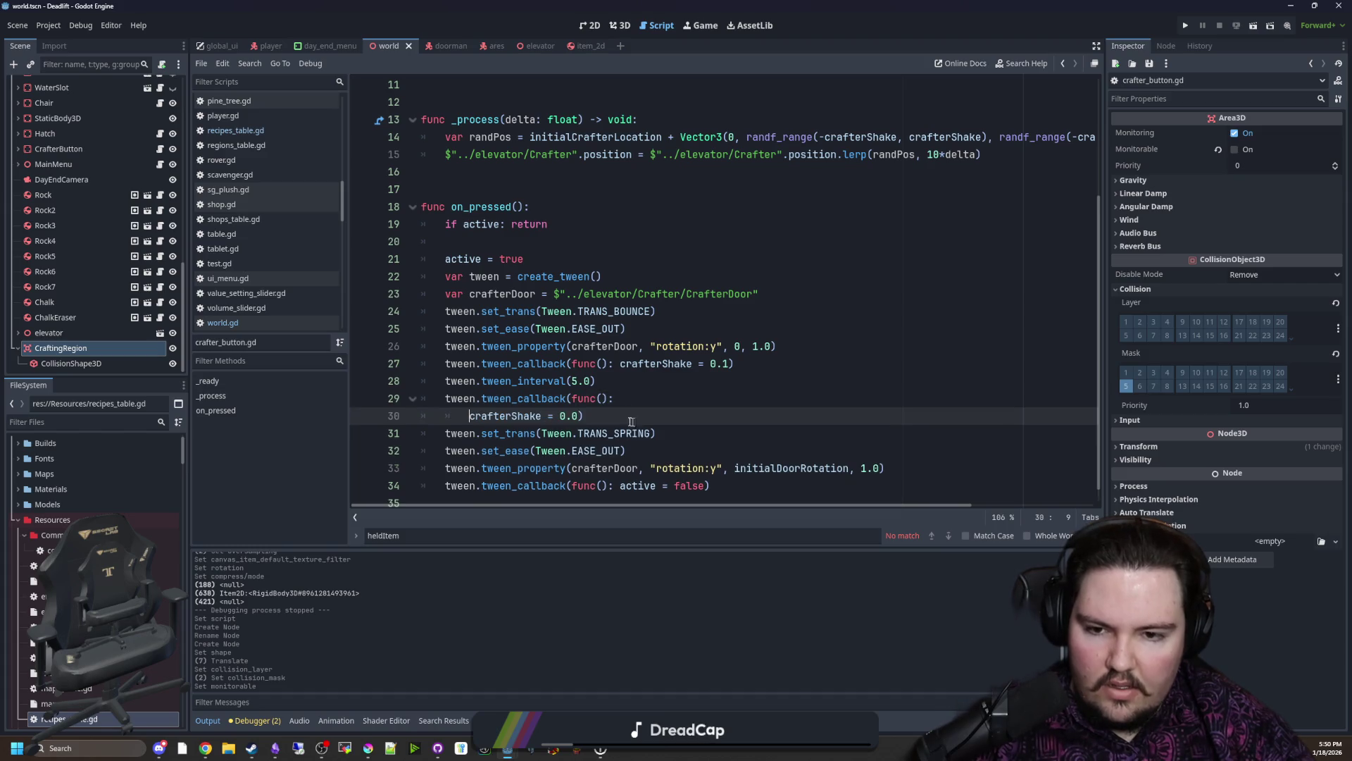
click(580, 415)
key(Return)
scroll(517, 417, down, 1)
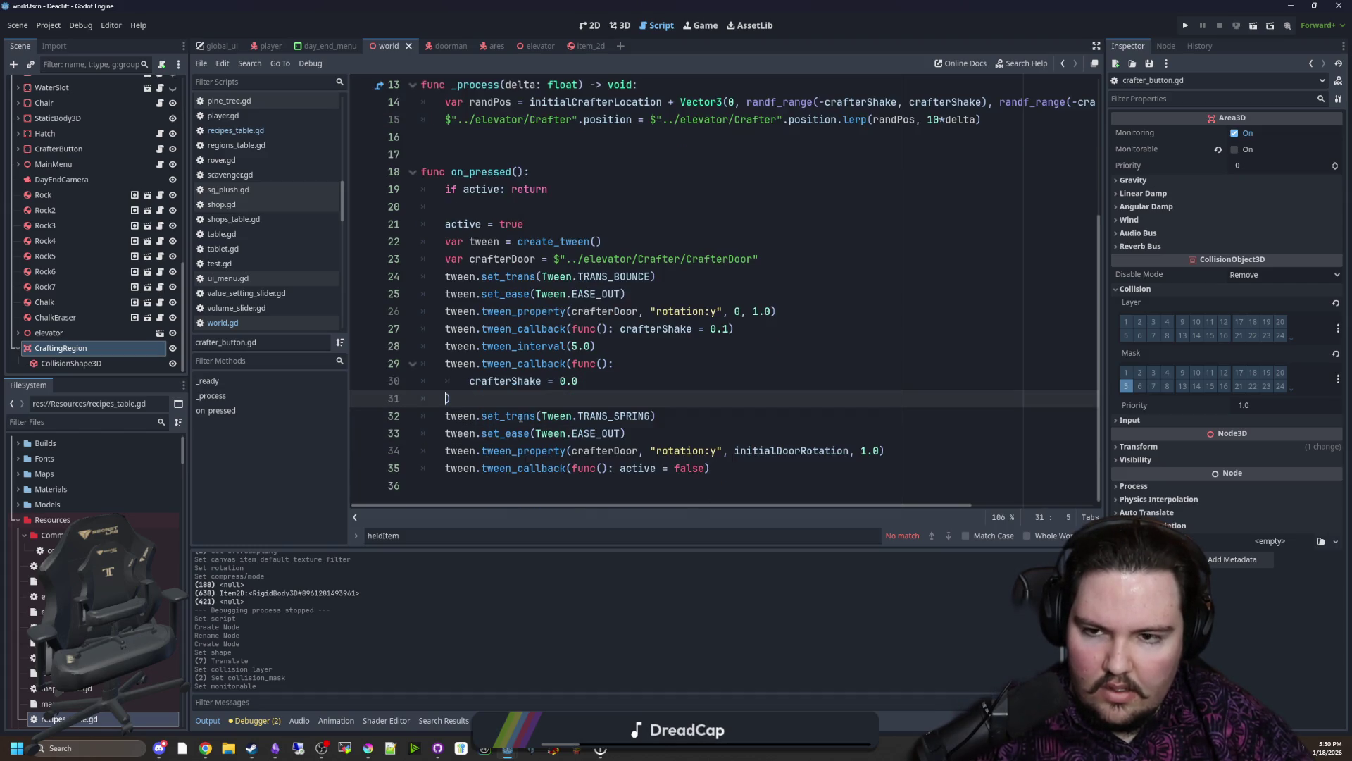
click(597, 382)
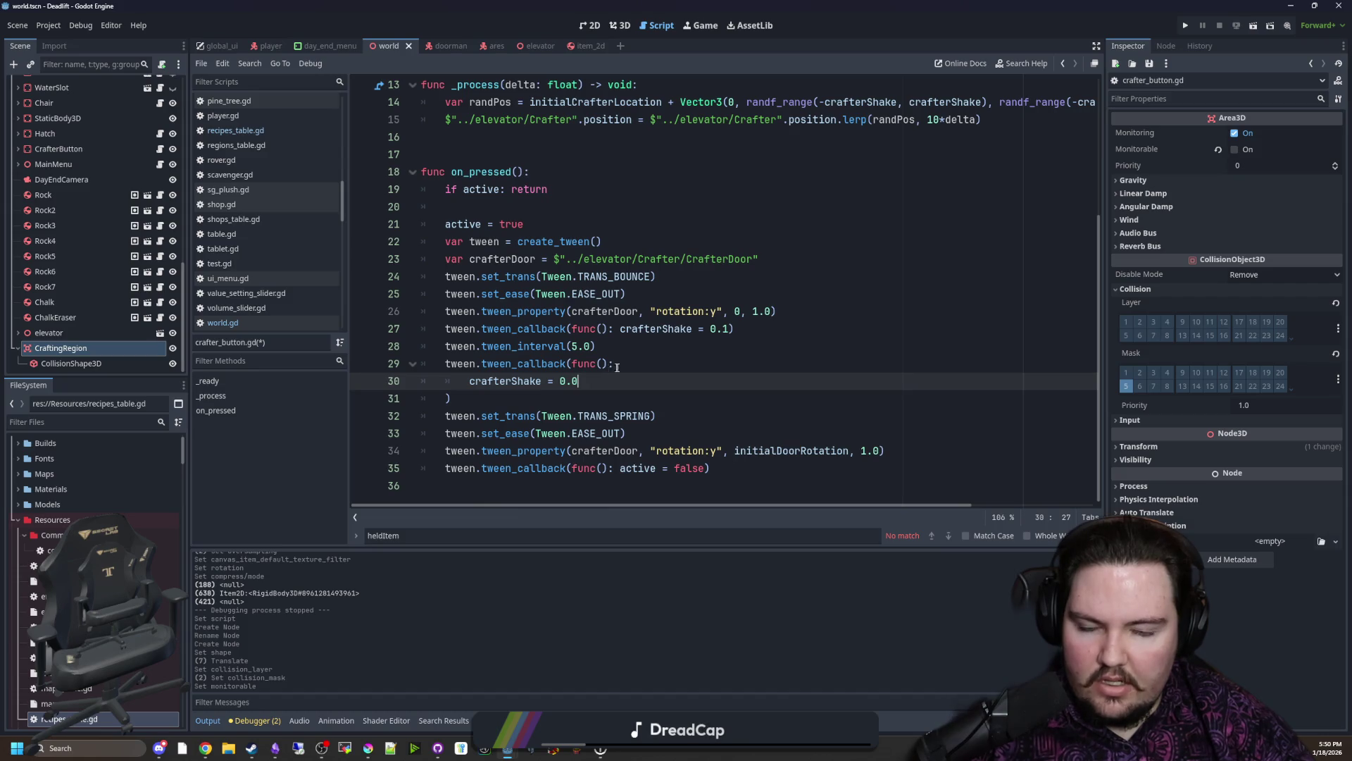
click(659, 368)
key(ctrl+shift+Left)
text(craft_end())
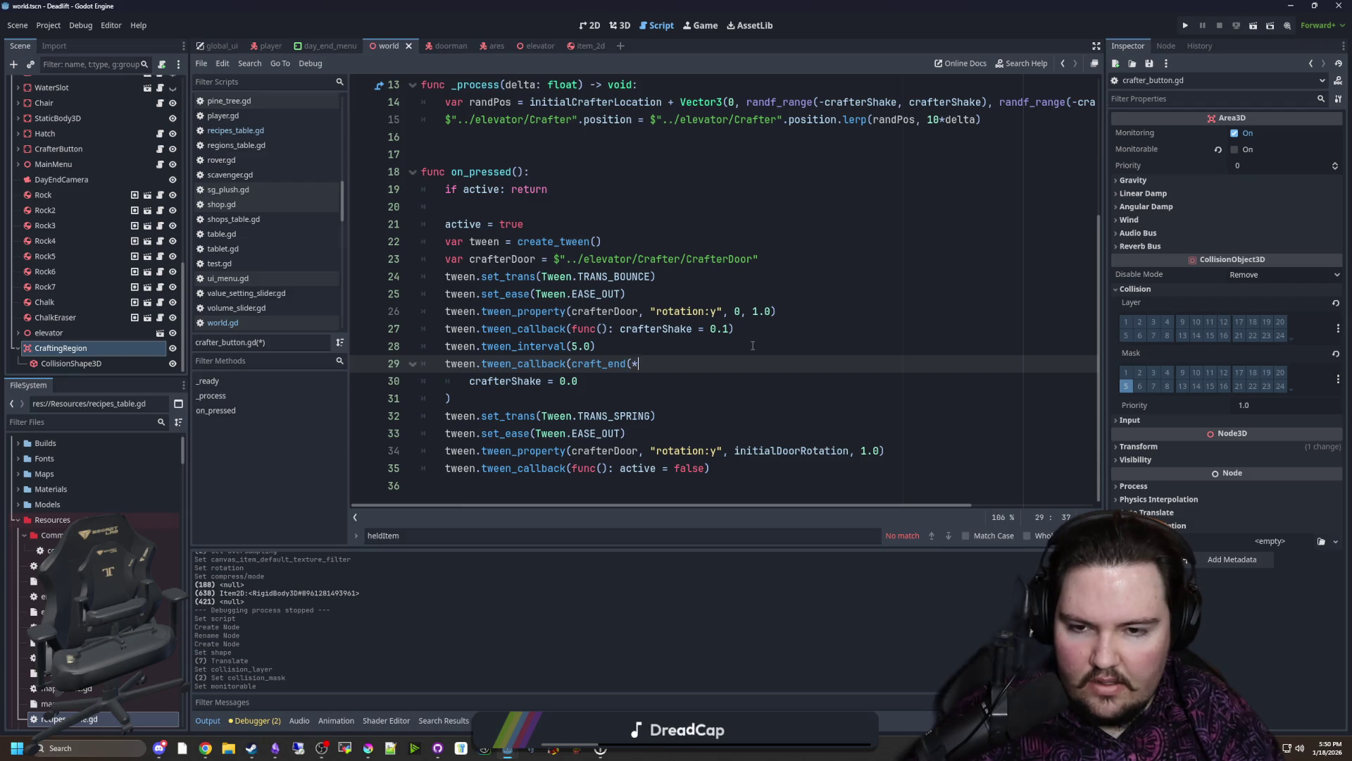
text())
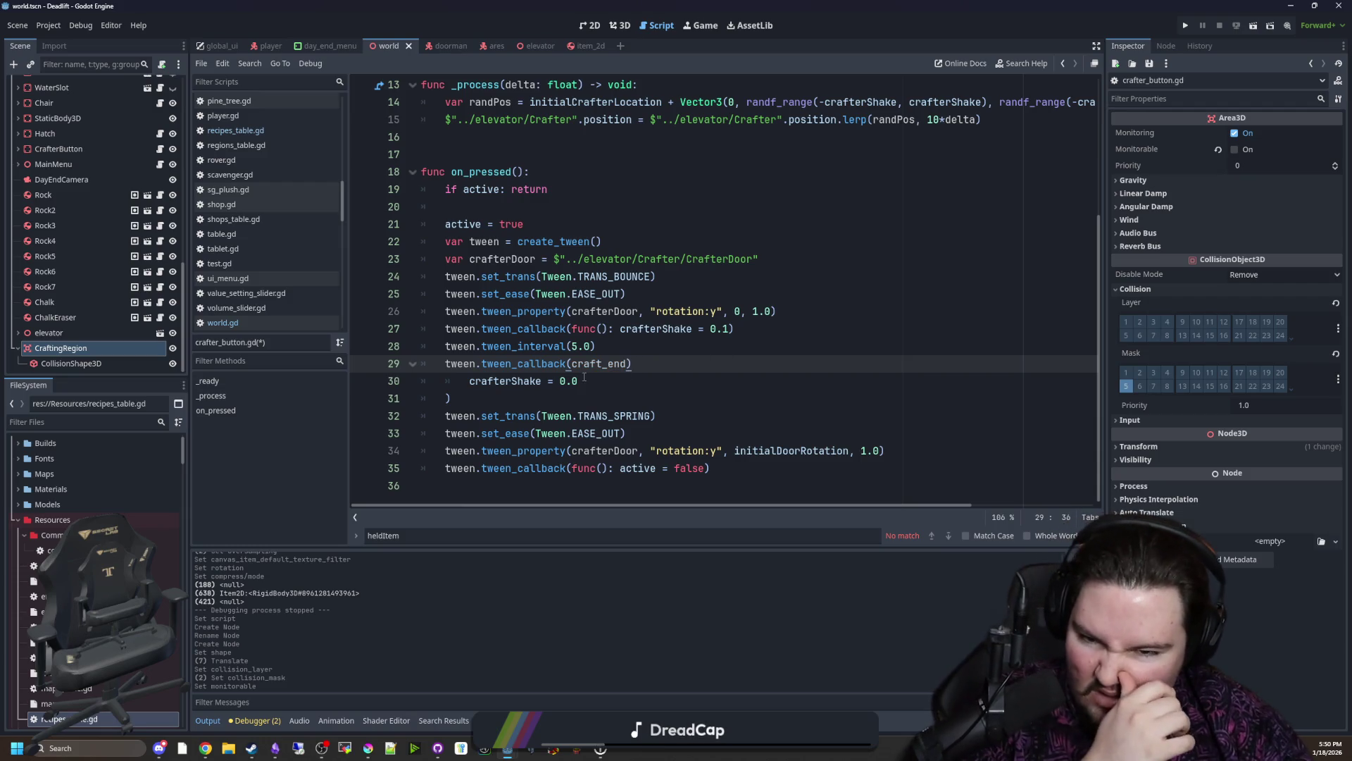
Step: Replace the inline lambda with craft_end and add func craft_end() resetting crafterShake
drag(579, 380, 470, 380)
key(BackSpace)
key(BackSpace)
key(Delete)
click(480, 455)
key(Return)
key(Return)
text(func c)
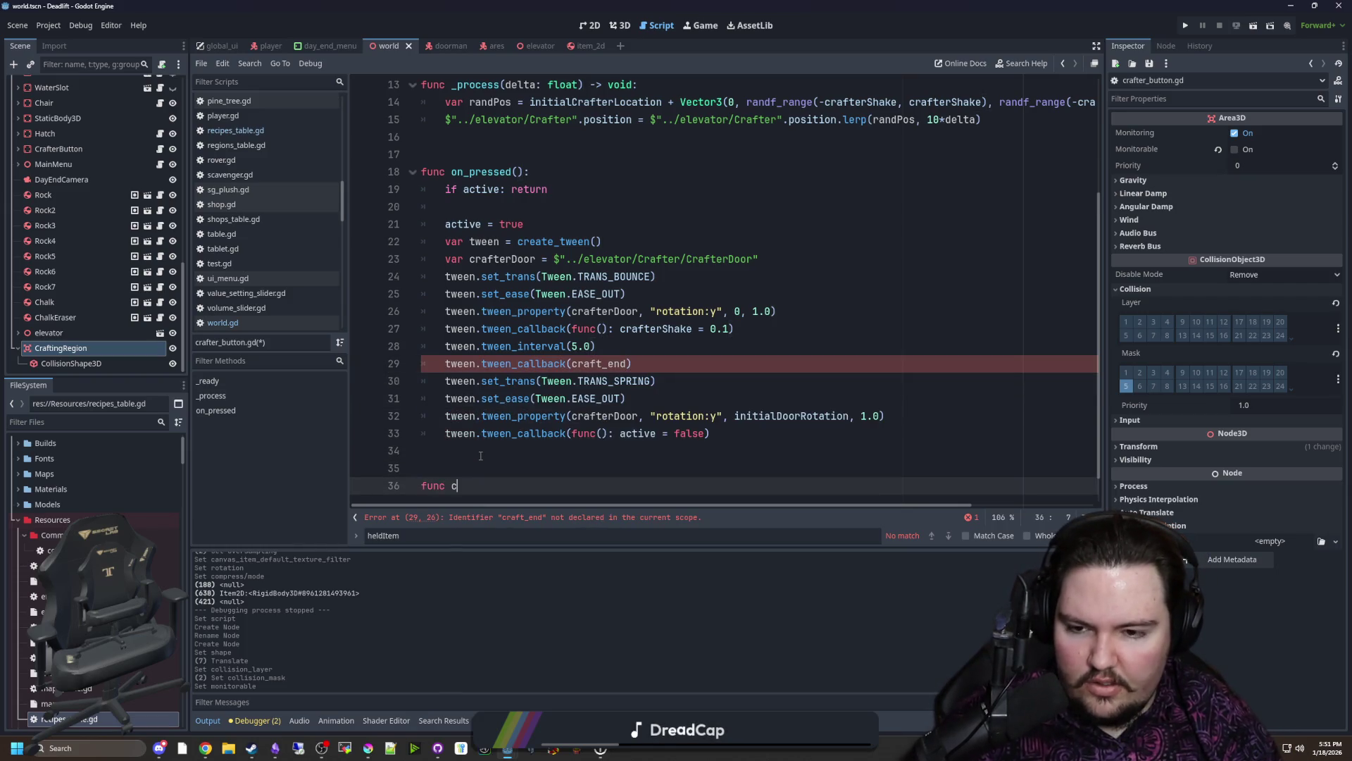
text(raft_end())
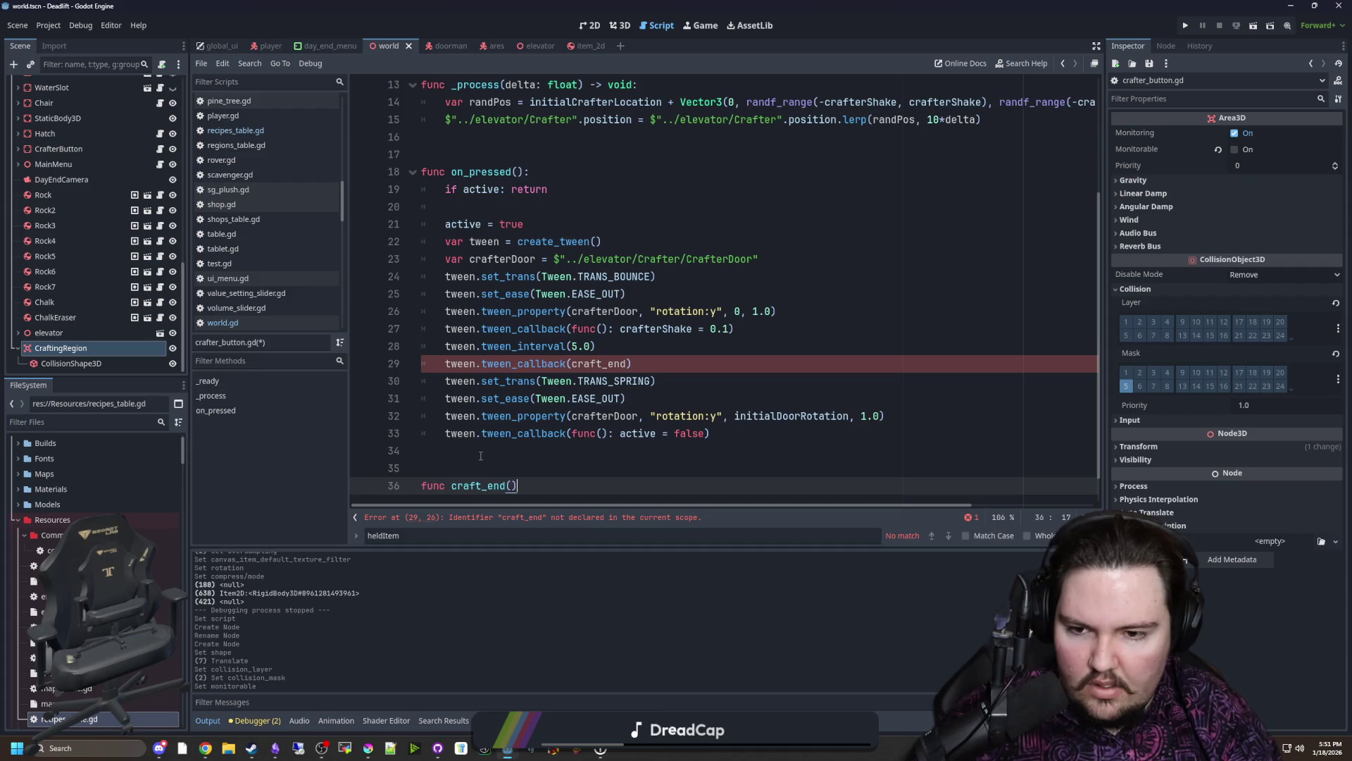
text(:)
key(Return)
text(crafterShake = 0.0)
key(Return)
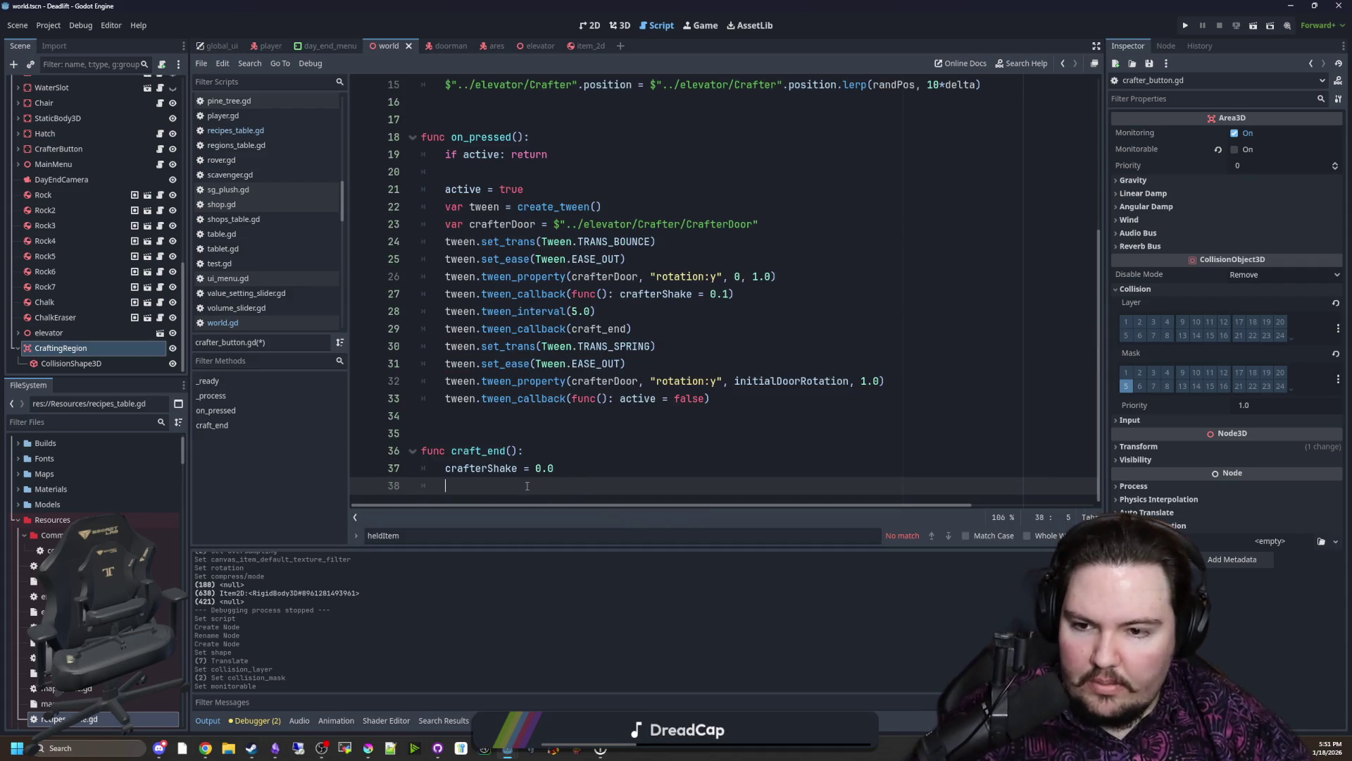
Step: Loop over CraftingRegion.get_overlapping_bodies() with items typed as Item, then open global.gd
drag(89, 341, 503, 485)
text(for item in $"../CraftingRegion".g)
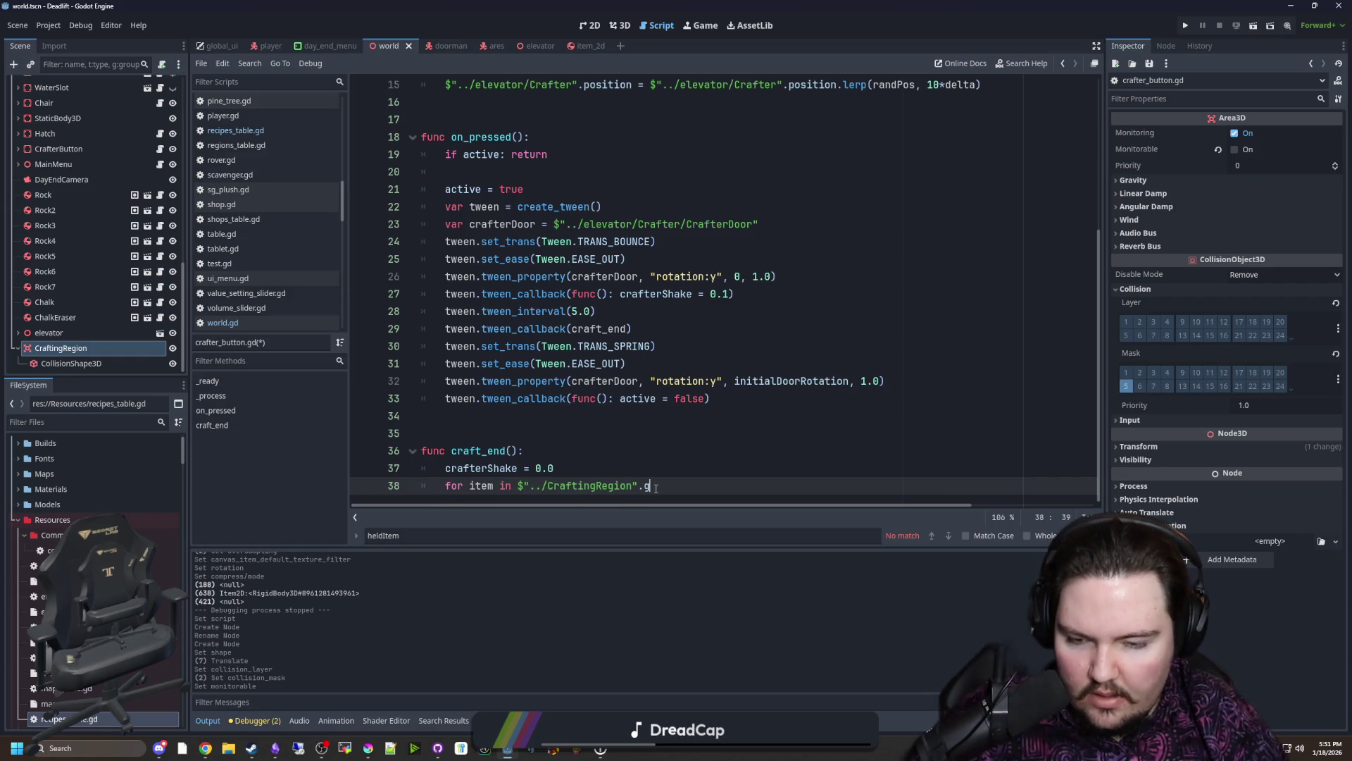
text(et_overla)
key(Down)
key(Return)
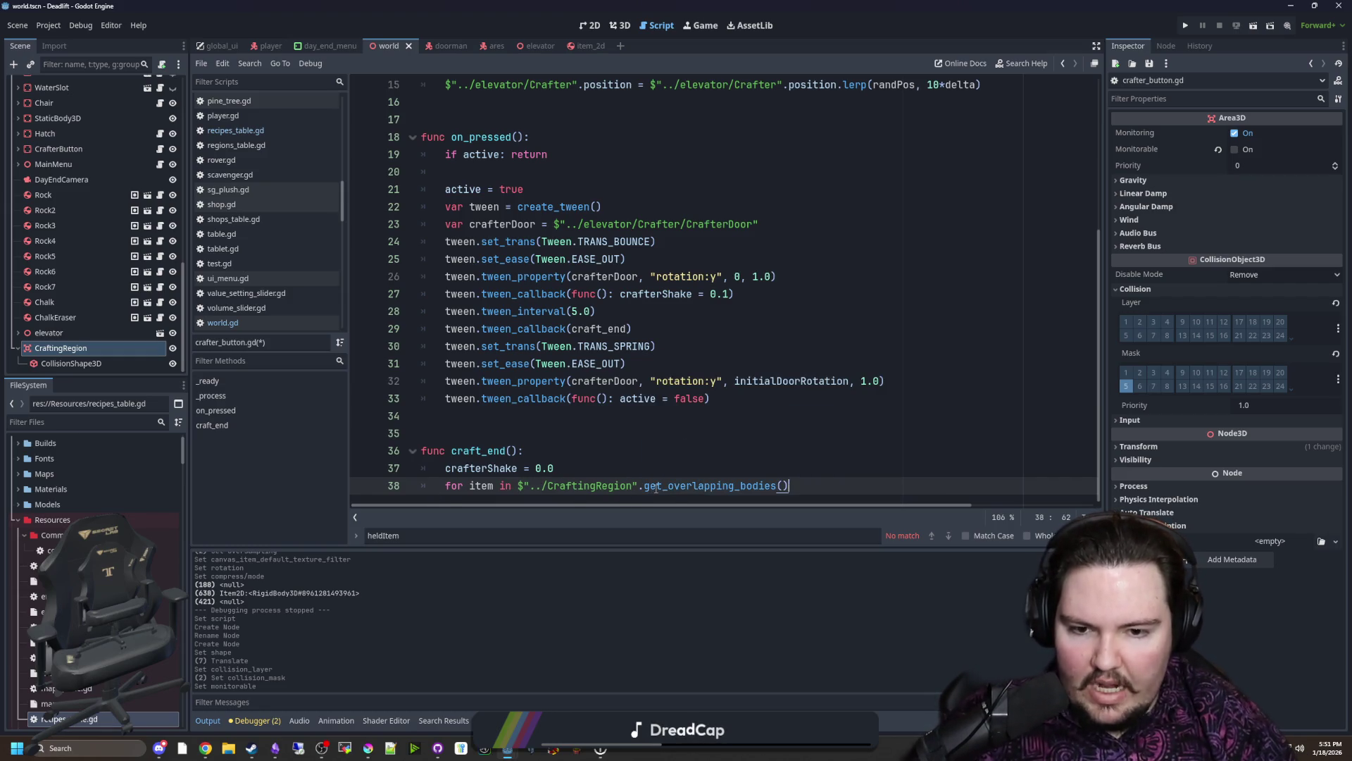
text(:)
key(Return)
text(if item is Item)
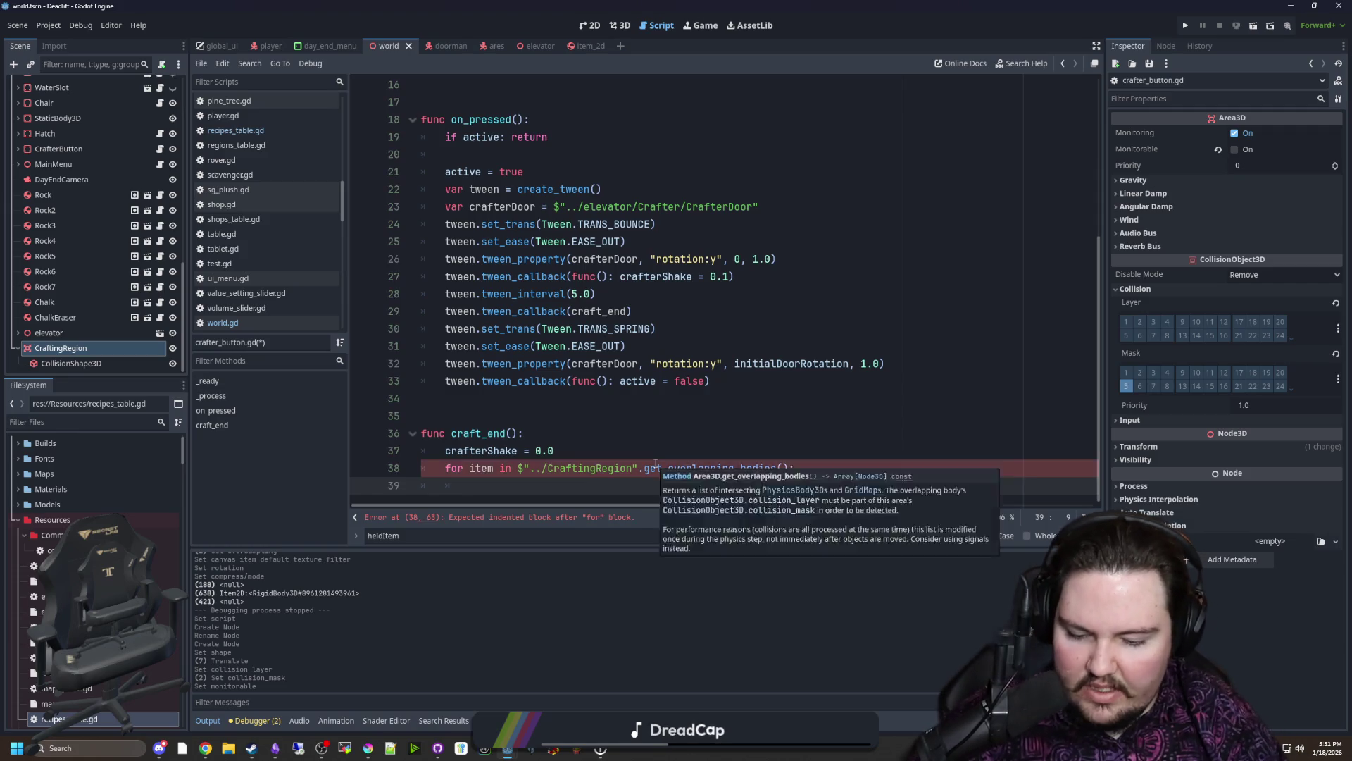
text(:)
key(Return)
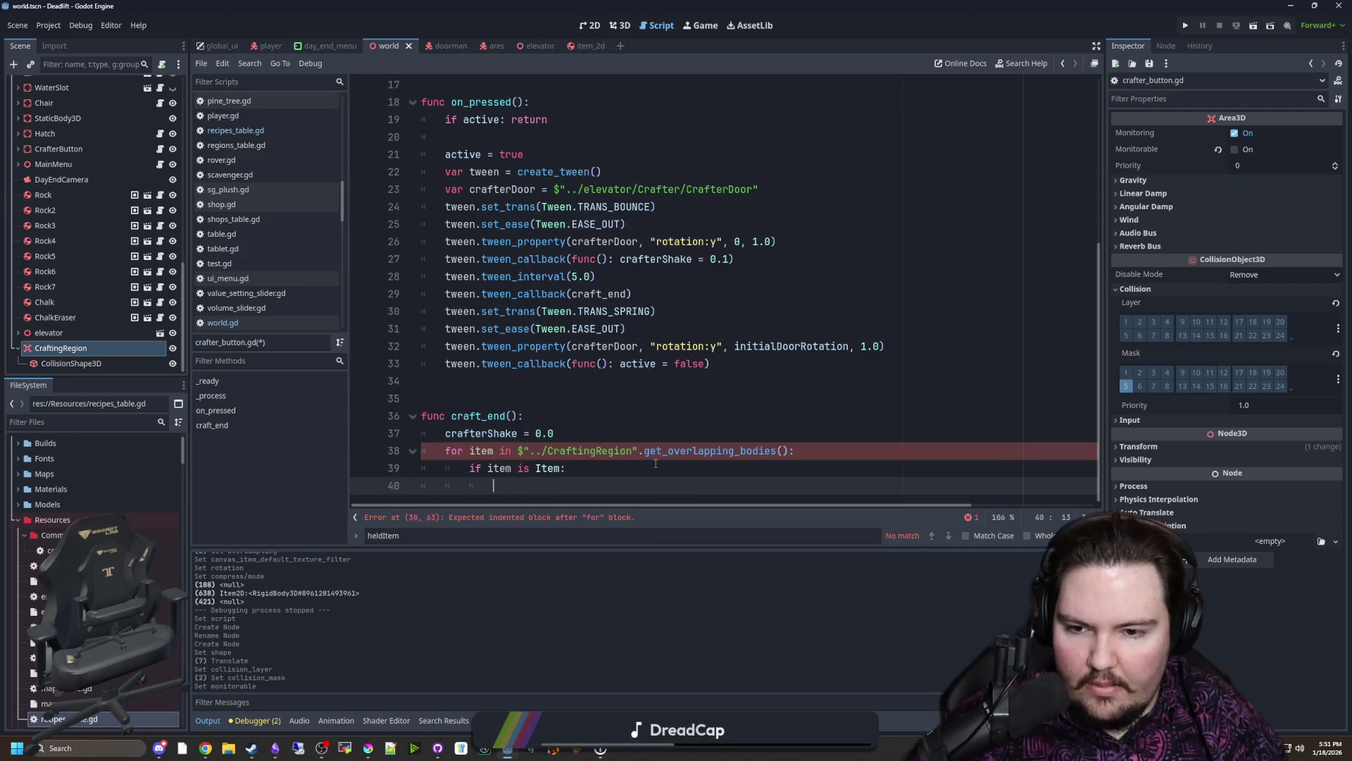
key(ctrl+z)
key(ctrl+z)
key(ctrl+z)
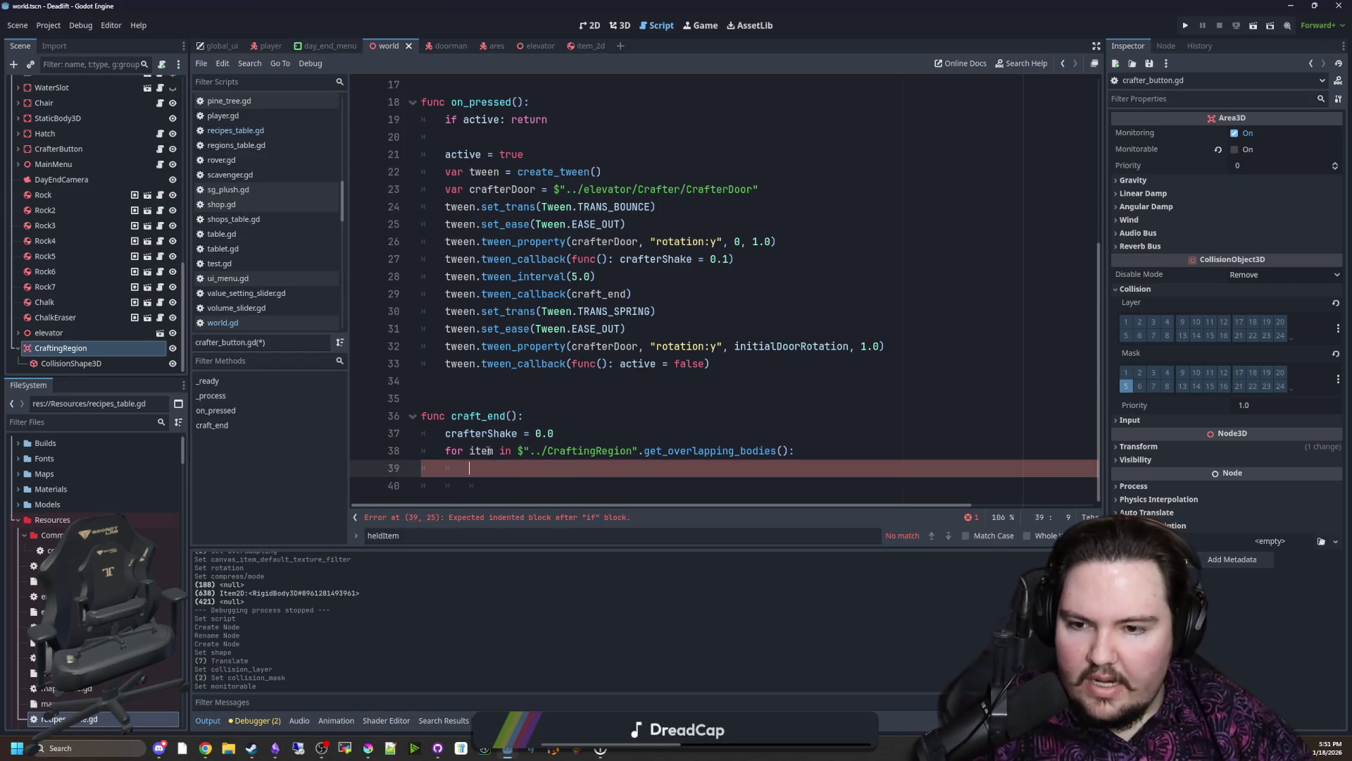
click(502, 451)
text(Item)
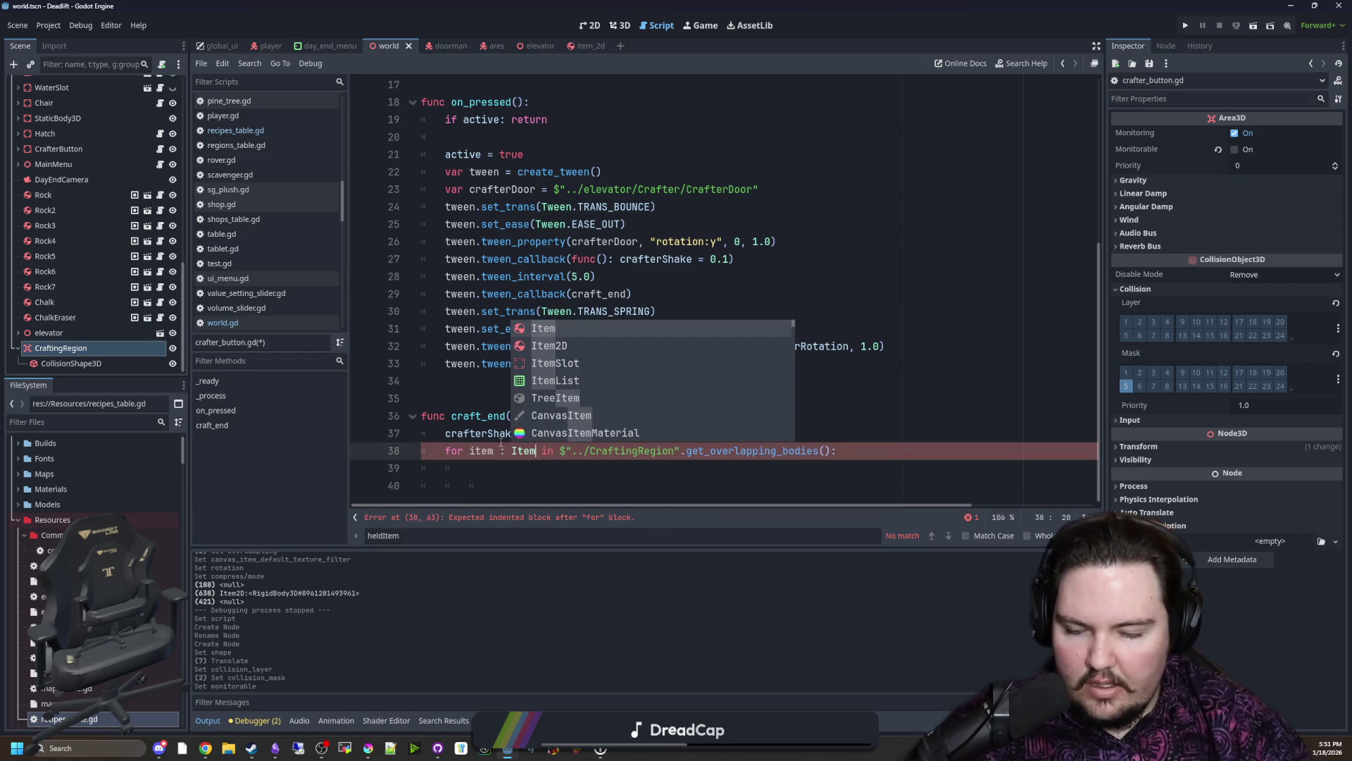
key(Down)
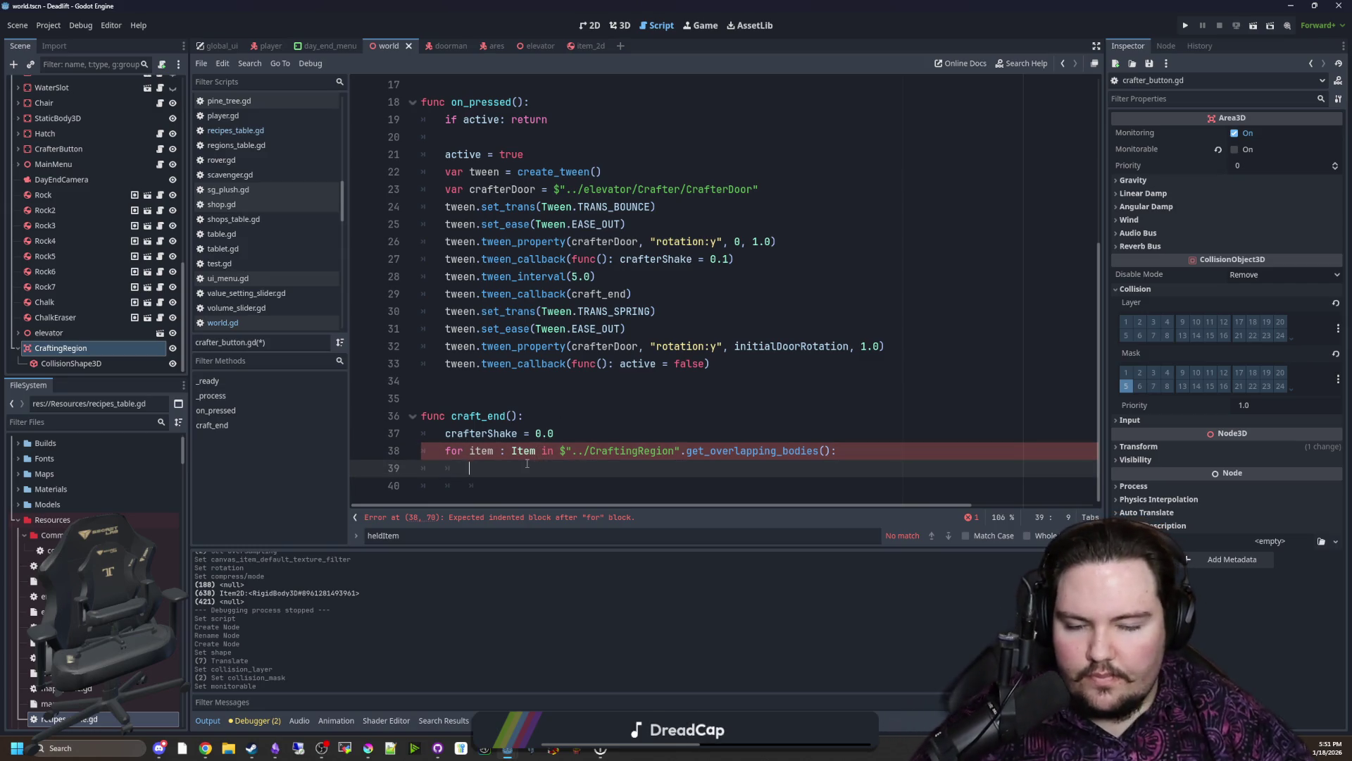
key(Down)
key(BackSpace)
key(BackSpace)
key(BackSpace)
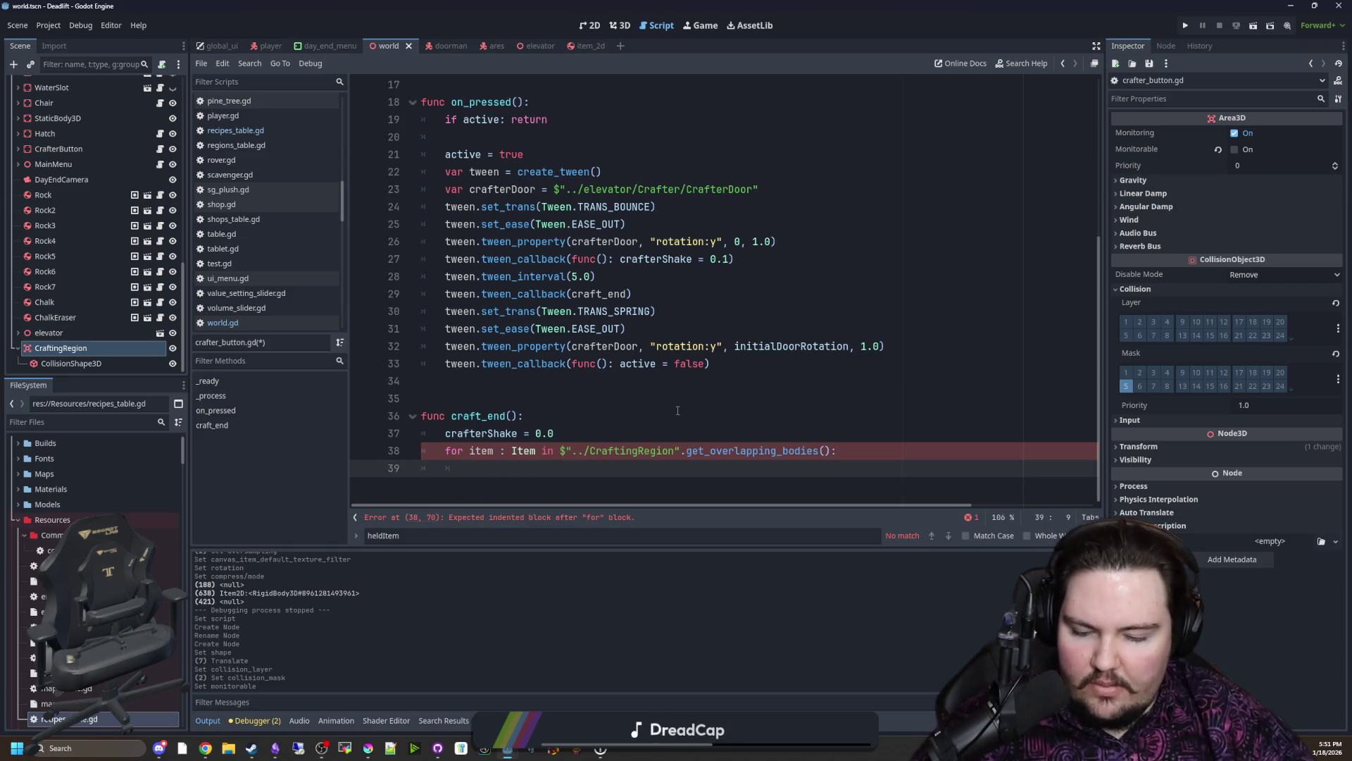
text(C)
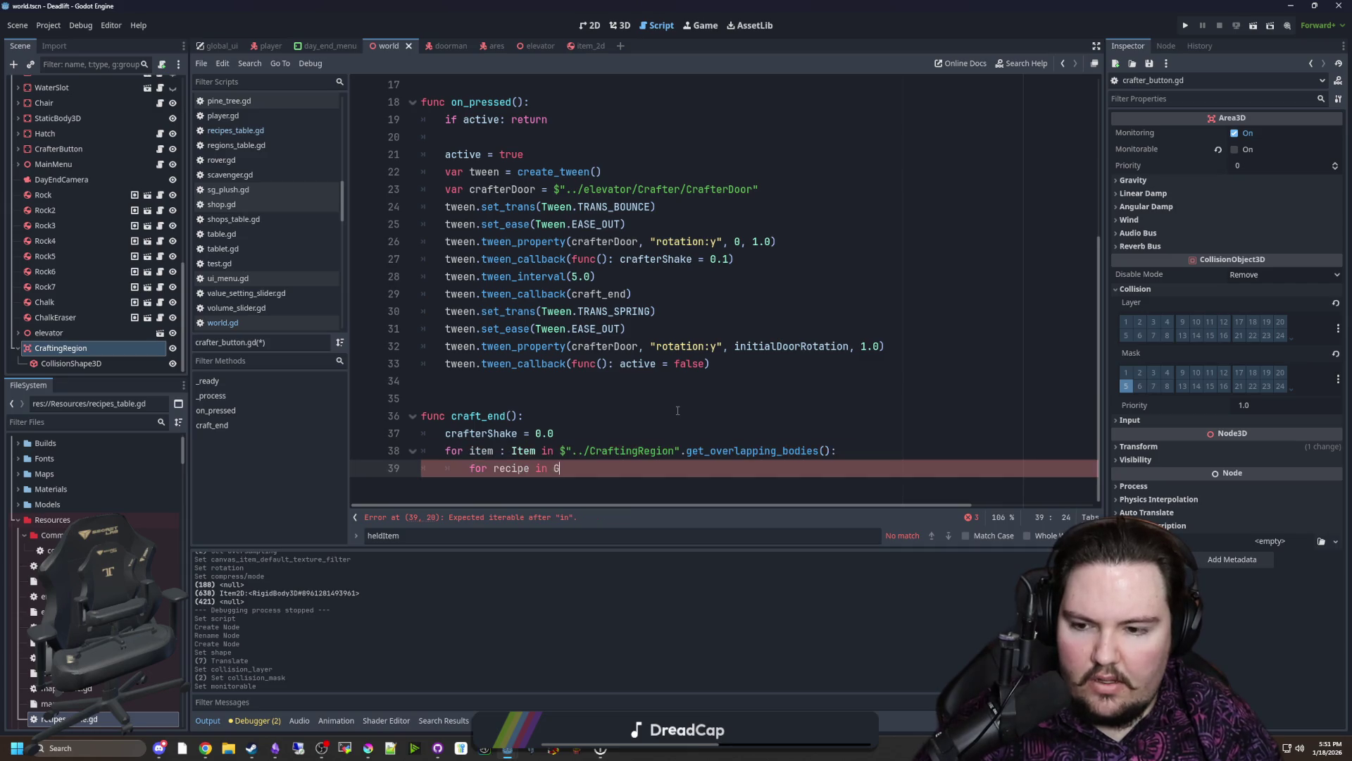
text(.recipesTab)
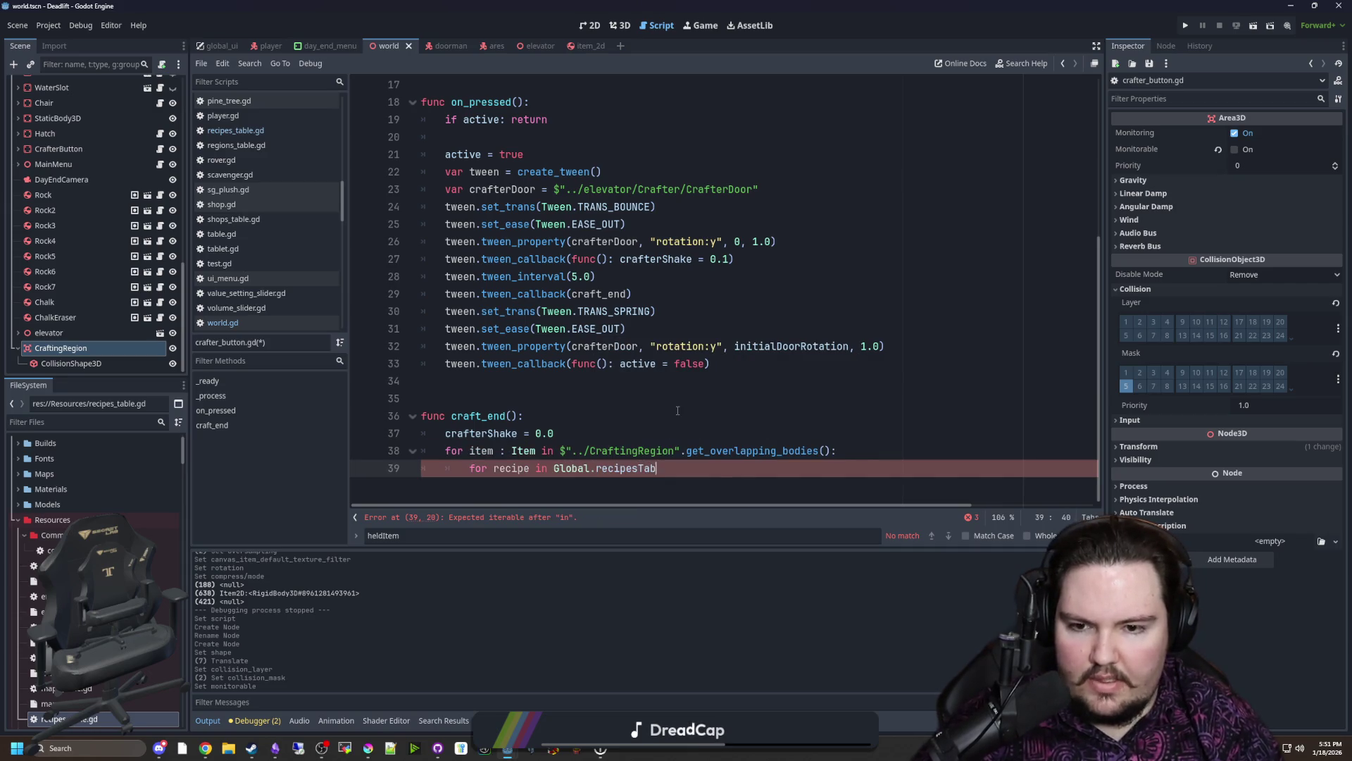
ctrl+click(584, 474)
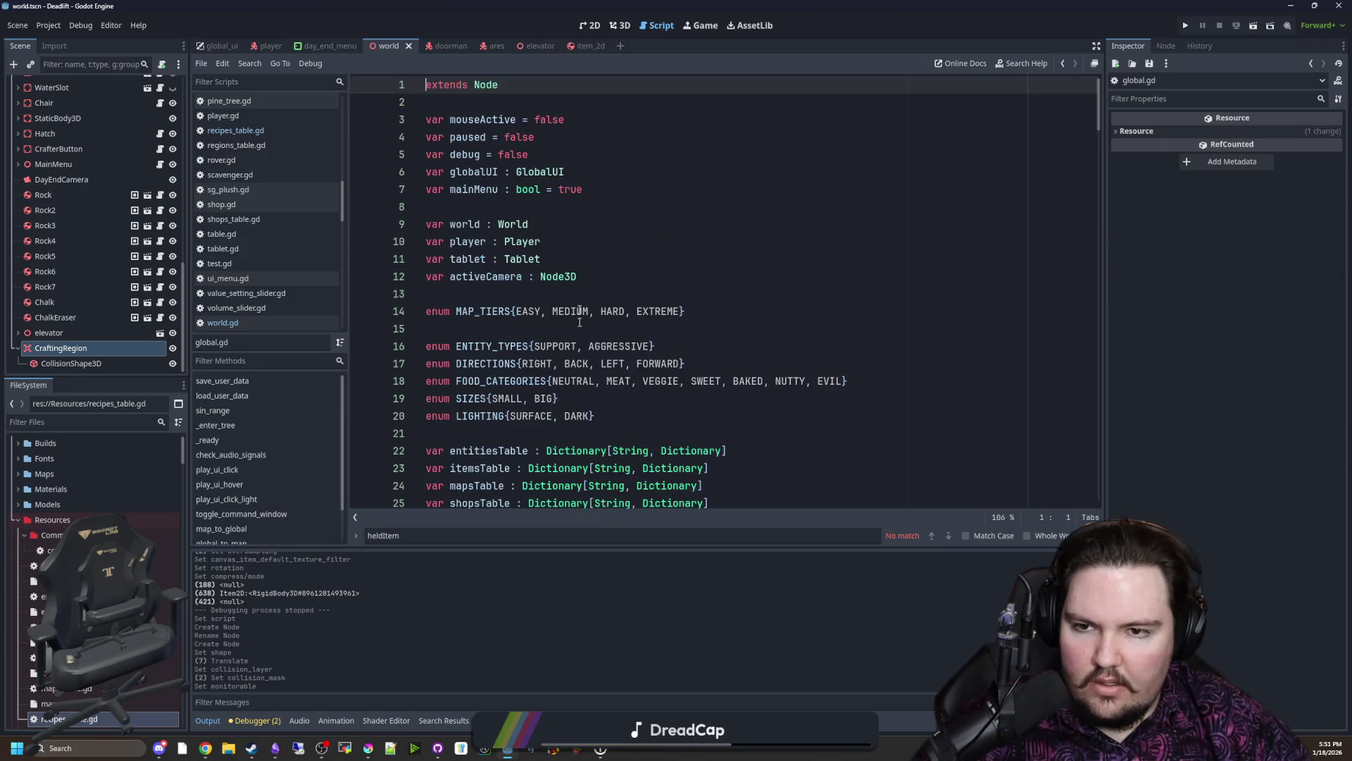
Step: In global.gd, duplicate the regionsTable declaration and rename the copy to recipesTable
click(596, 239)
key(ctrl+f)
scroll(597, 240, down, 3)
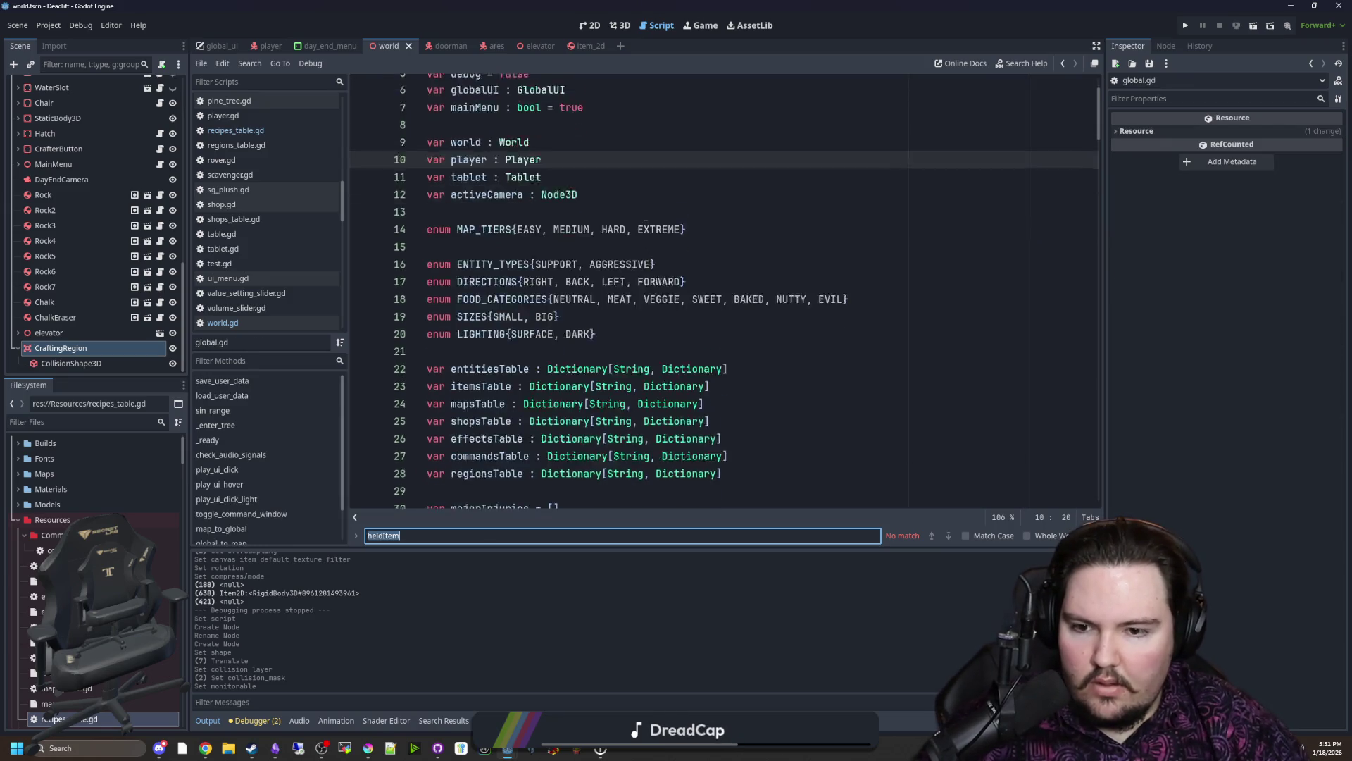
click(644, 417)
click(750, 398)
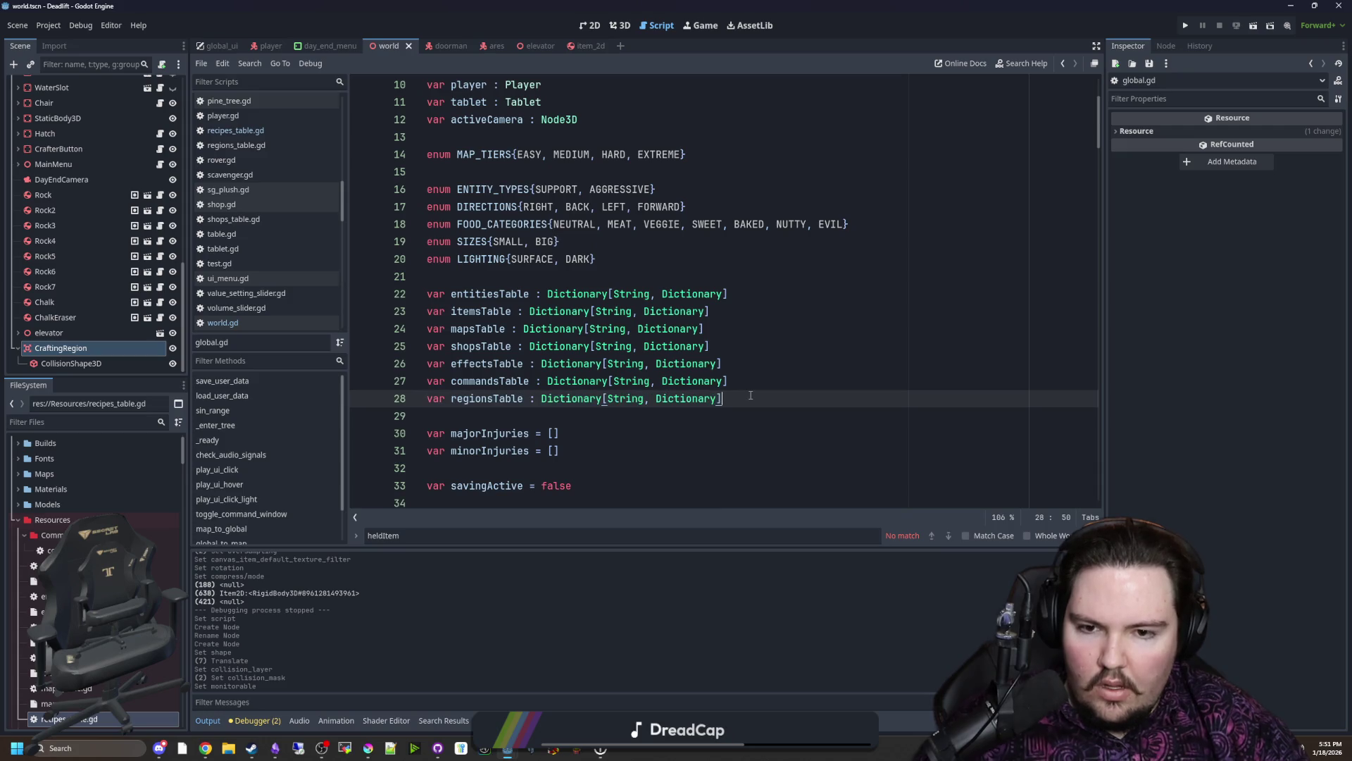
key(ctrl+shift+d)
key(Left)
key(Left)
key(Left)
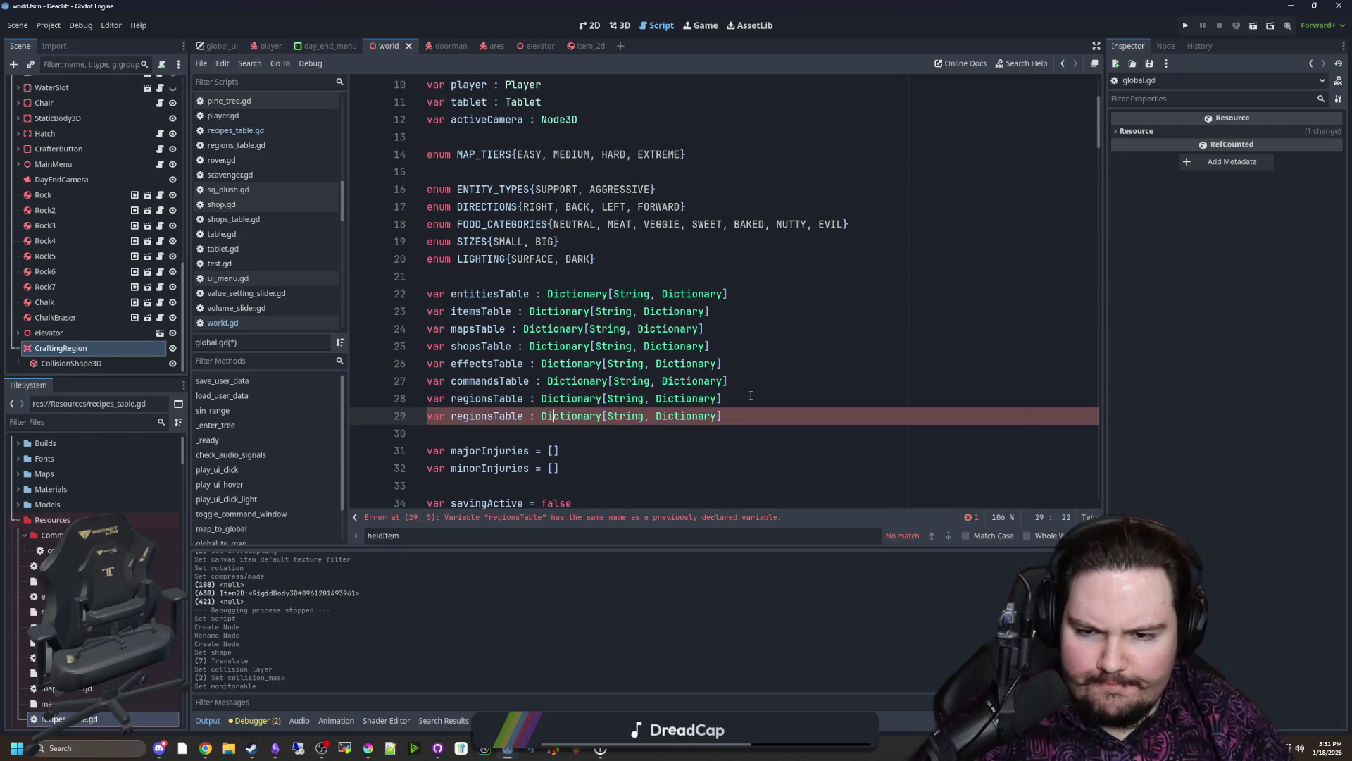
key(Right)
key(BackSpace)
key(BackSpace)
key(BackSpace)
text(recipes)
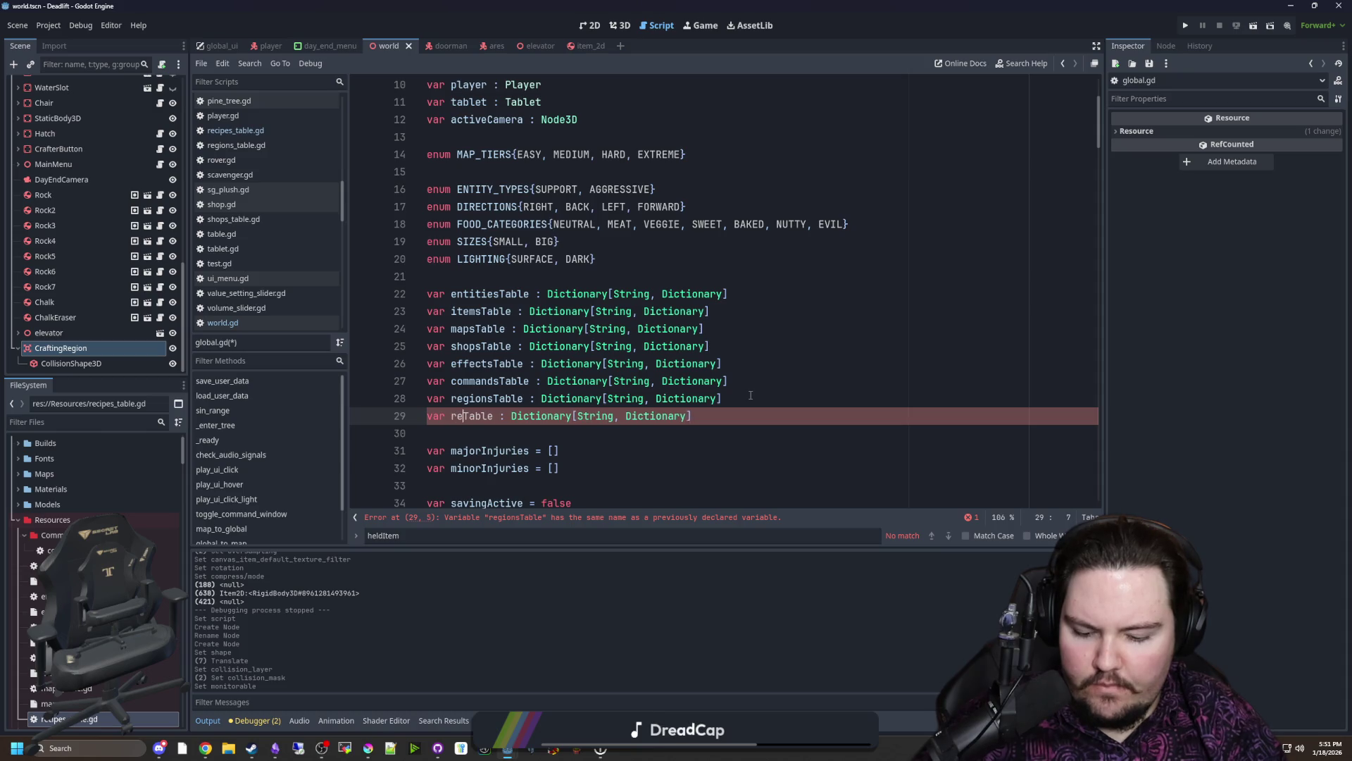
scroll(739, 396, down, 4)
Step: In _ready, duplicate the regionsTable loading line to load recipes_table.tres into recipesTable
click(725, 399)
key(ctrl+f)
text(_ready)
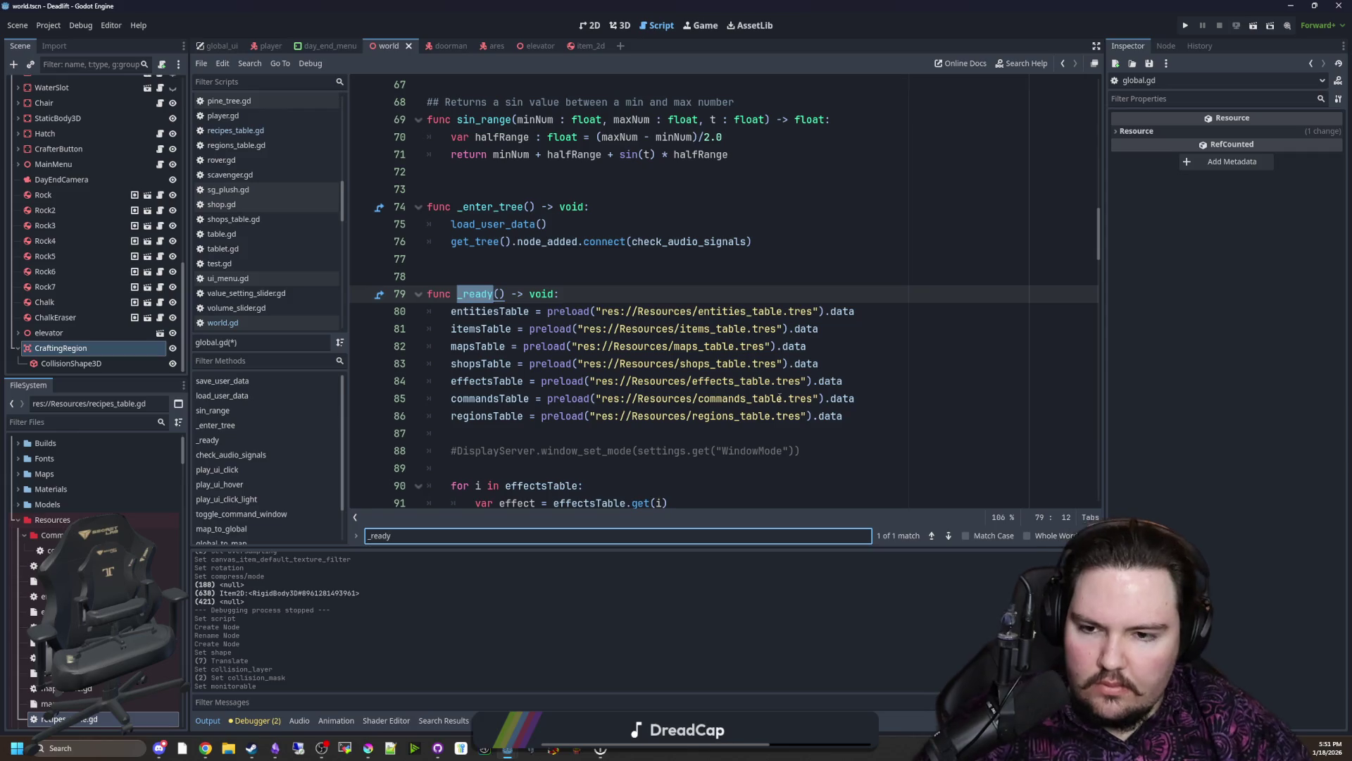
drag(907, 416, 451, 417)
key(ctrl+c)
key(End)
key(Return)
key(ctrl+v)
double_click(501, 433)
text(re)
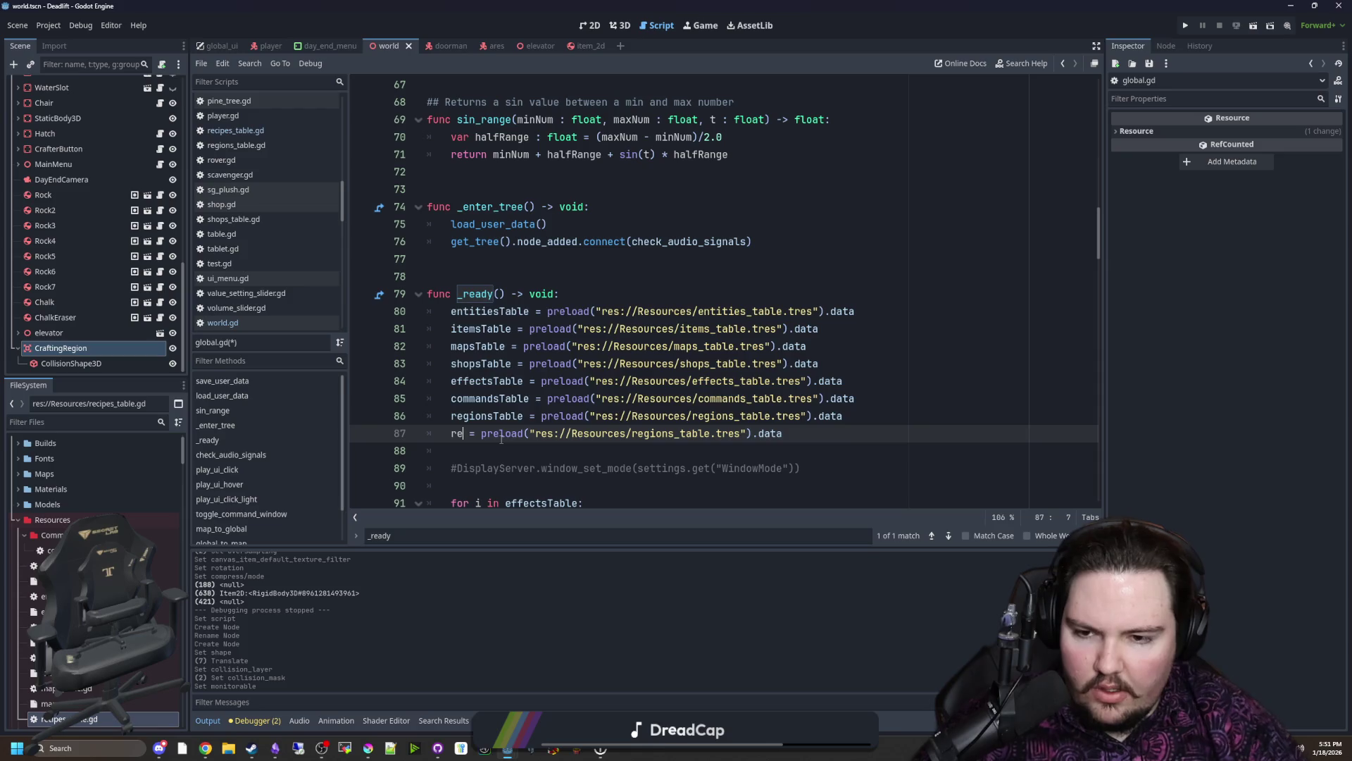
key(Return)
double_click(502, 433)
click(740, 450)
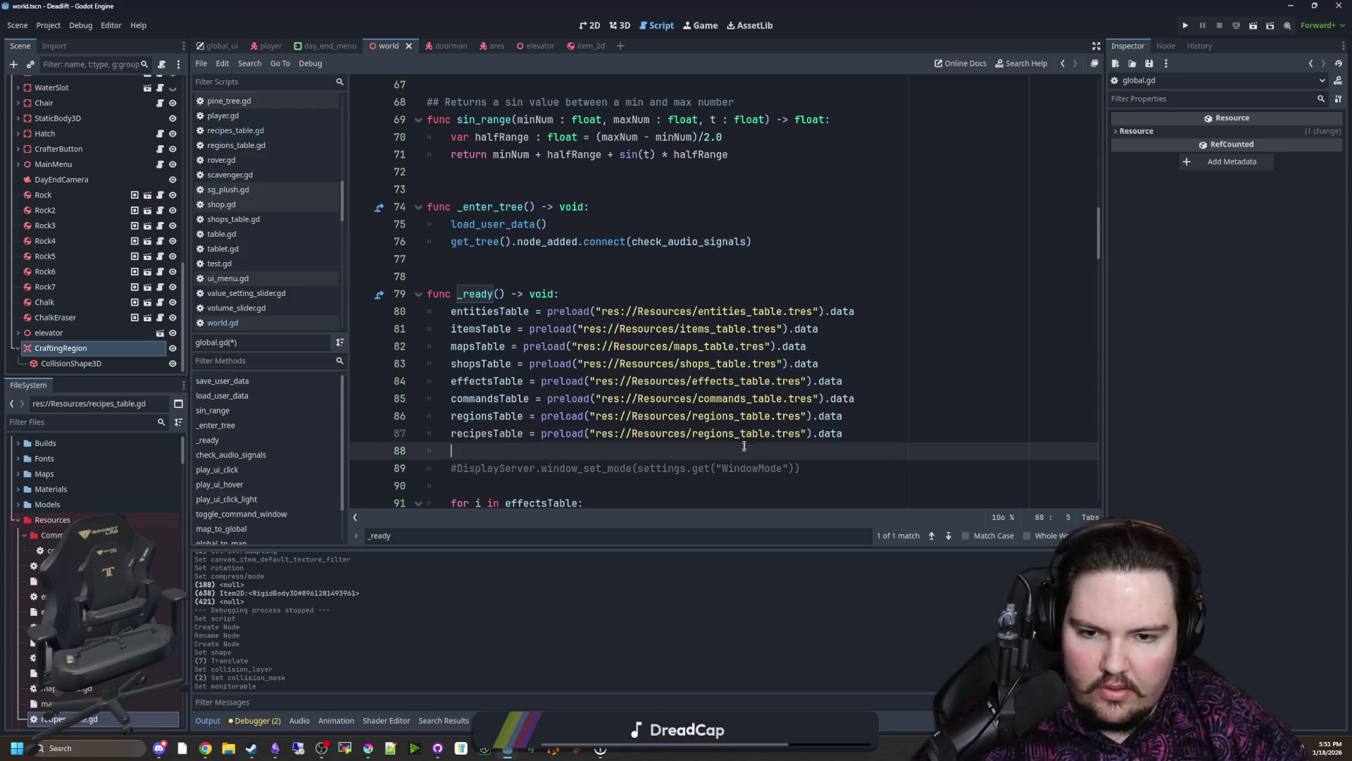
text(ecipes)
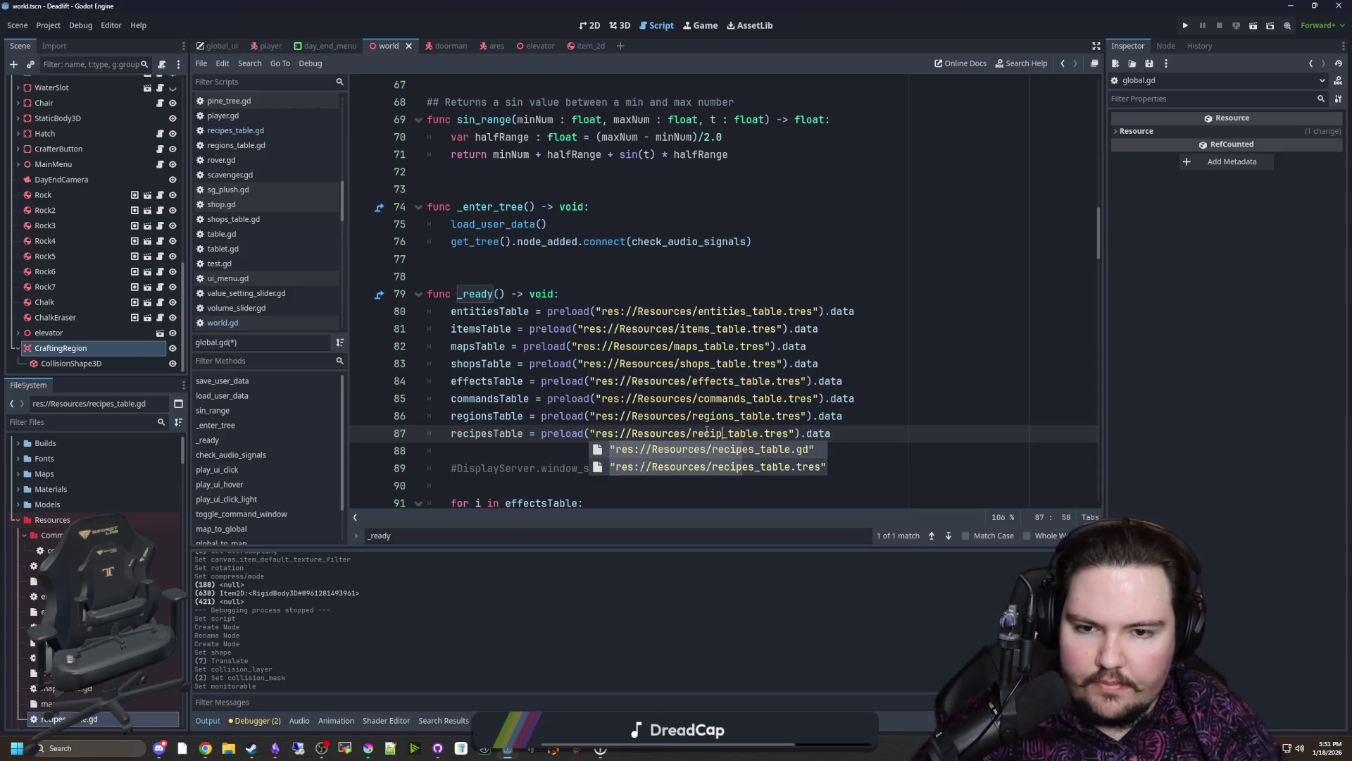
key(Escape)
key(Up)
key(Up)
key(End)
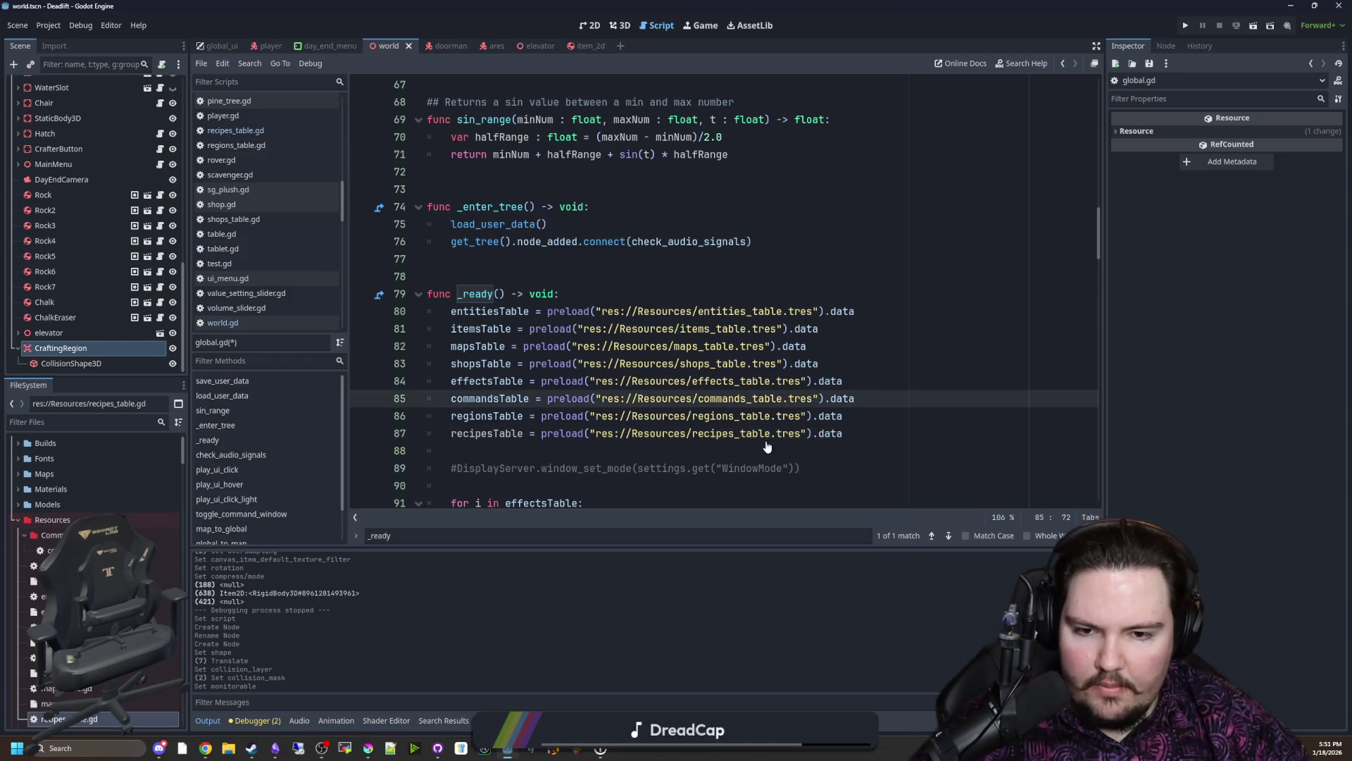
Step: Save global.gd and return to the crafter_button.gd script
key(Down)
key(Down)
key(Down)
key(ctrl+s)
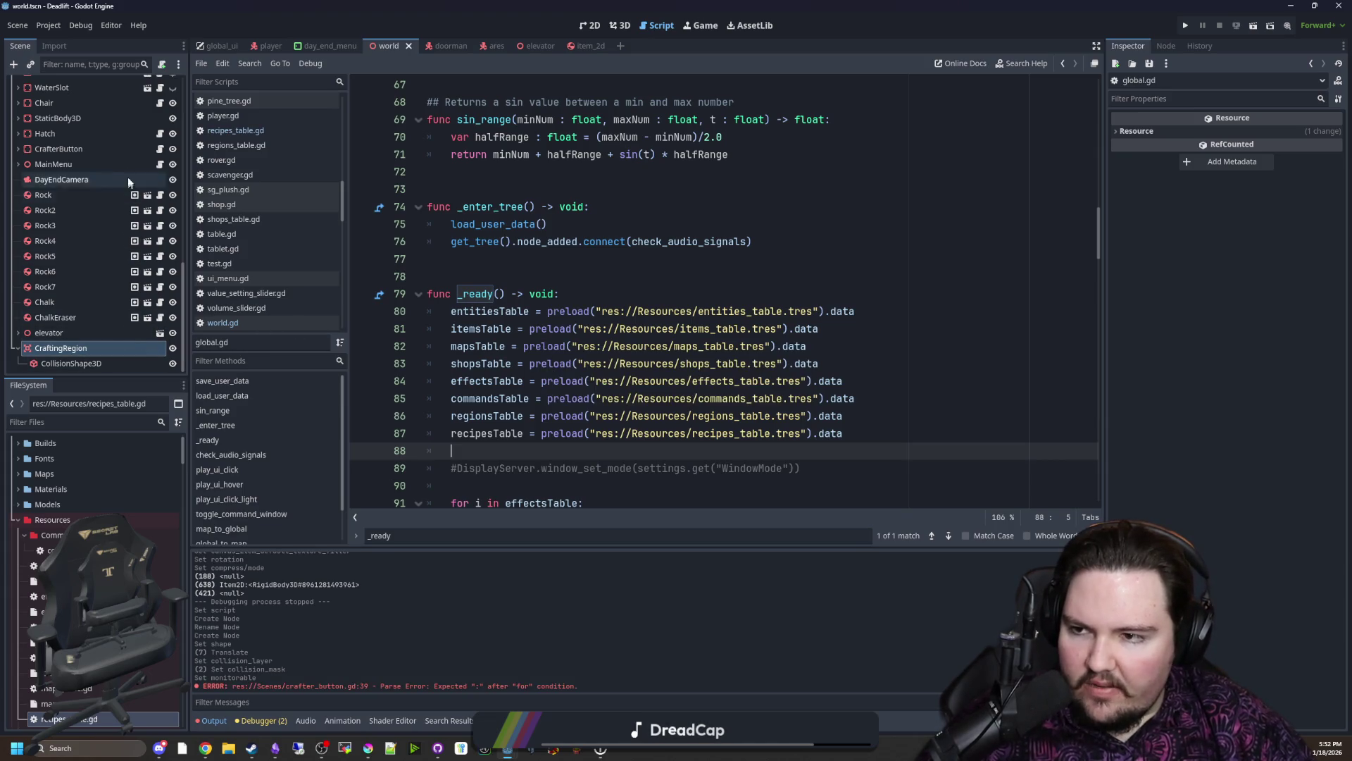
click(159, 149)
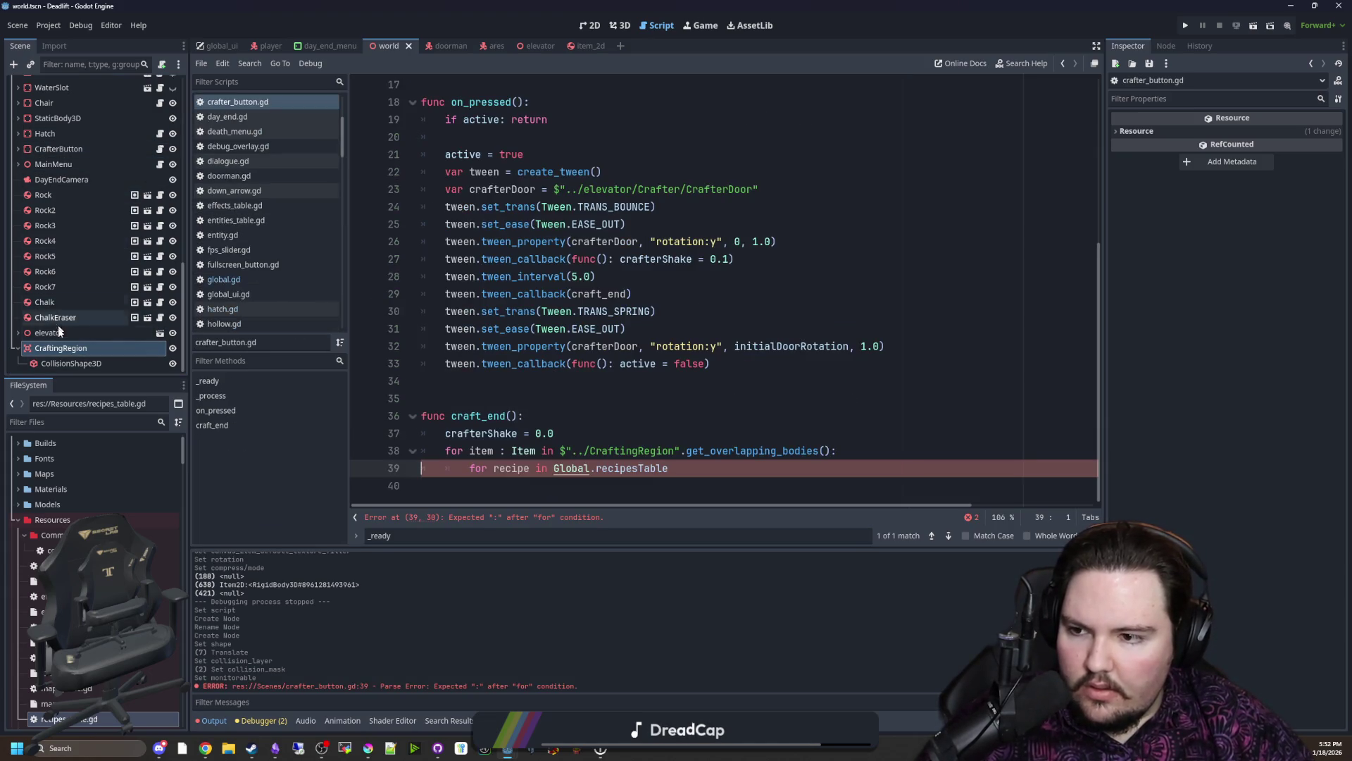
Step: Move CraftingRegion under CrafterButton, then retype the loop variable as recipeID: String on line 39
drag(60, 345, 149, 151)
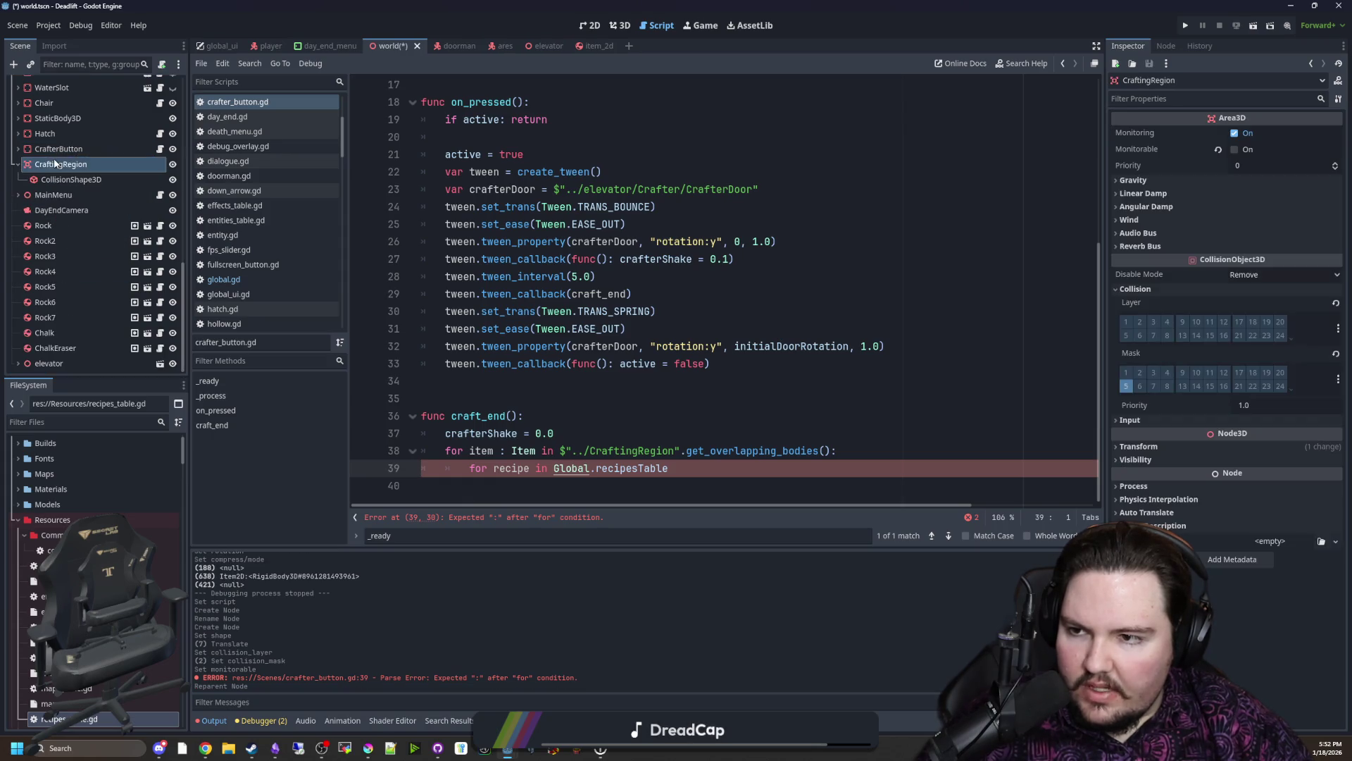
click(739, 469)
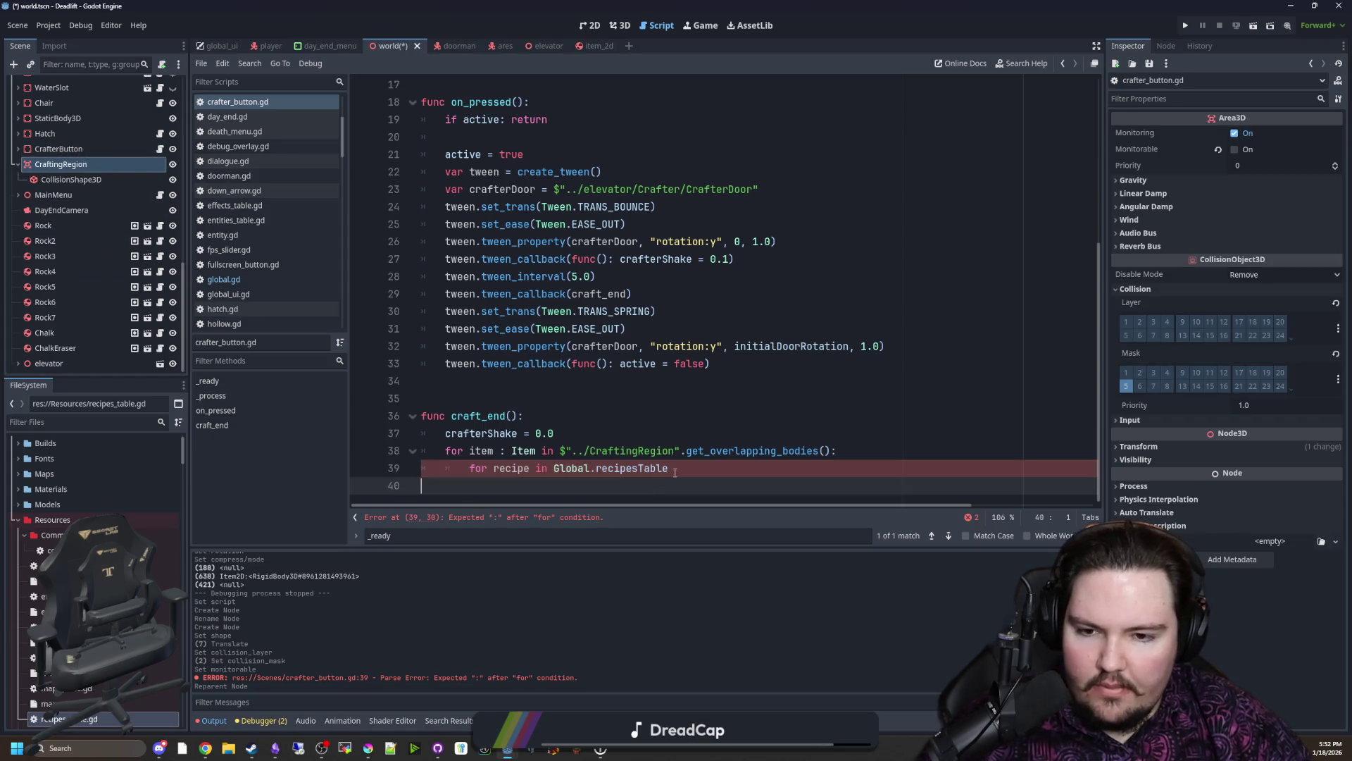
text(:)
key(Return)
text(: Dictionary)
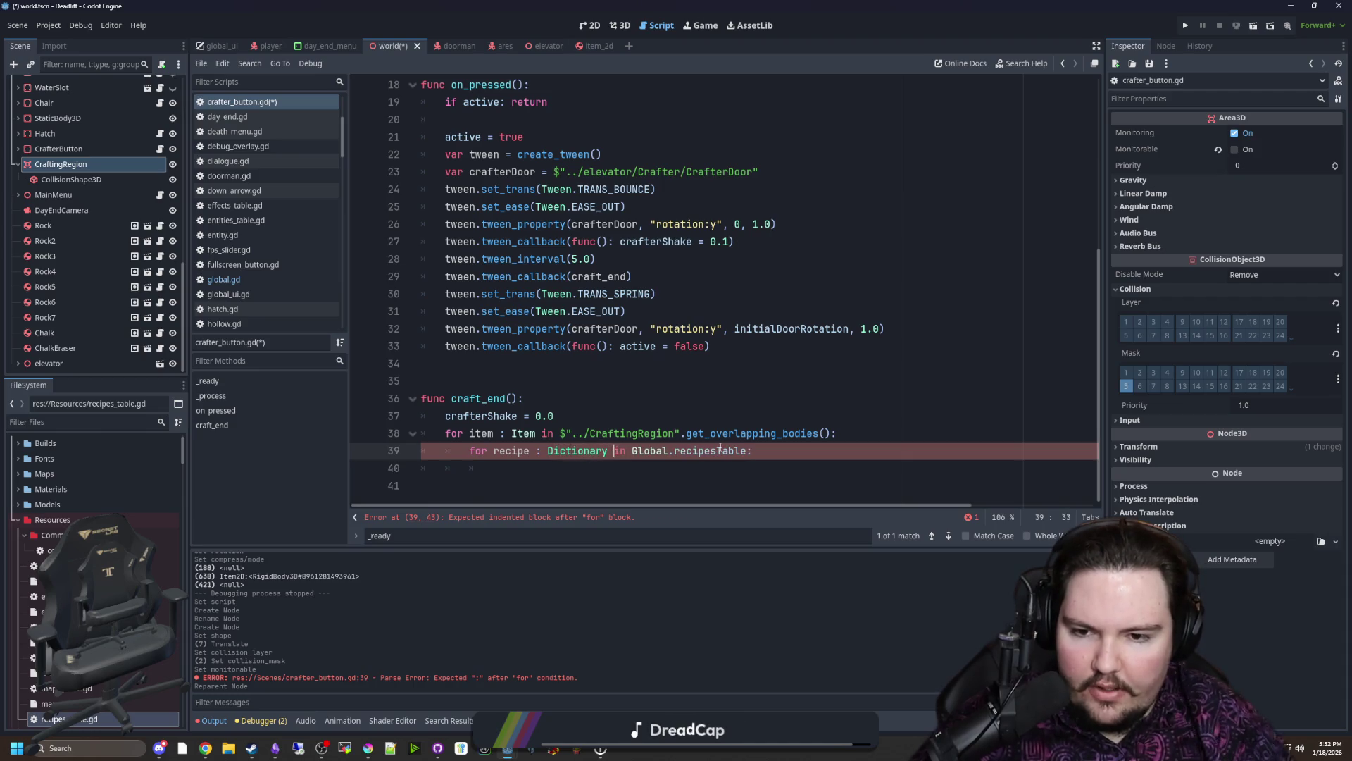
double_click(604, 450)
text(String)
click(695, 478)
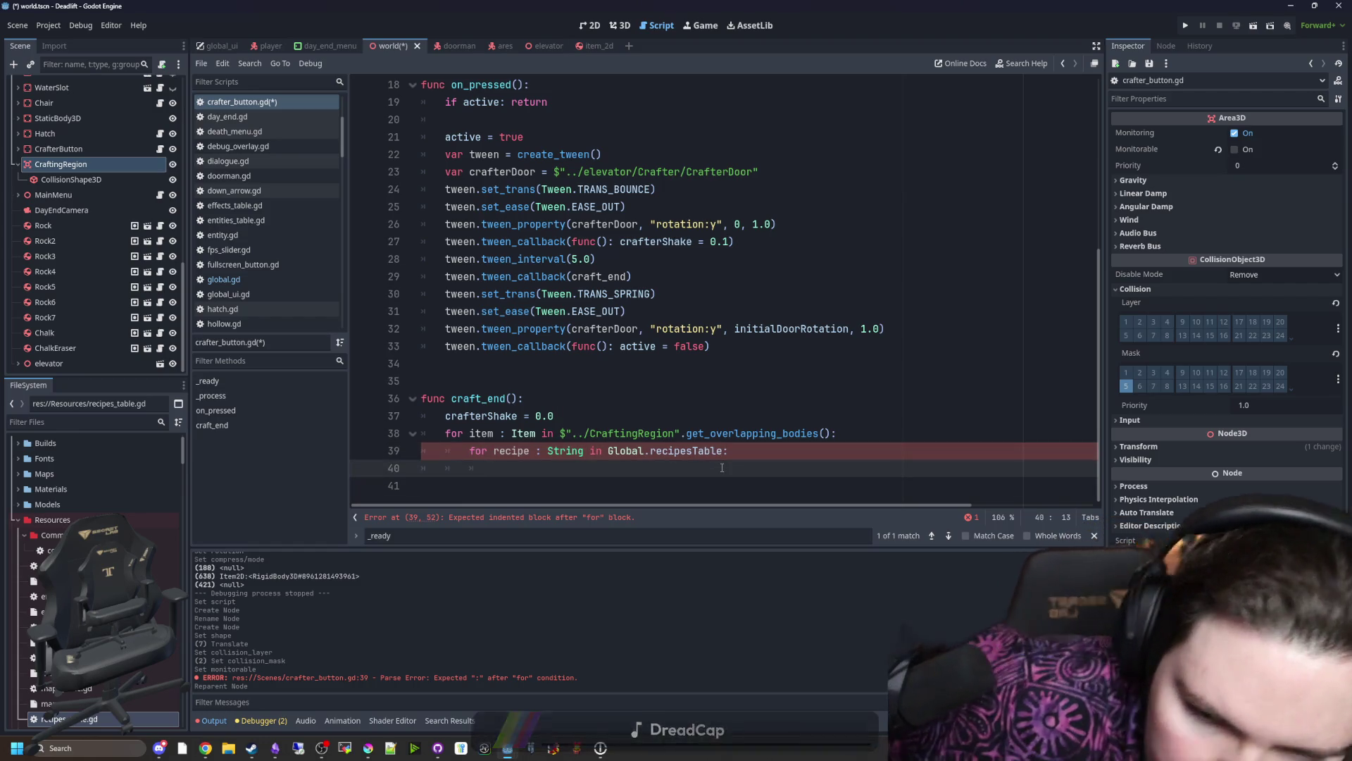
click(531, 451)
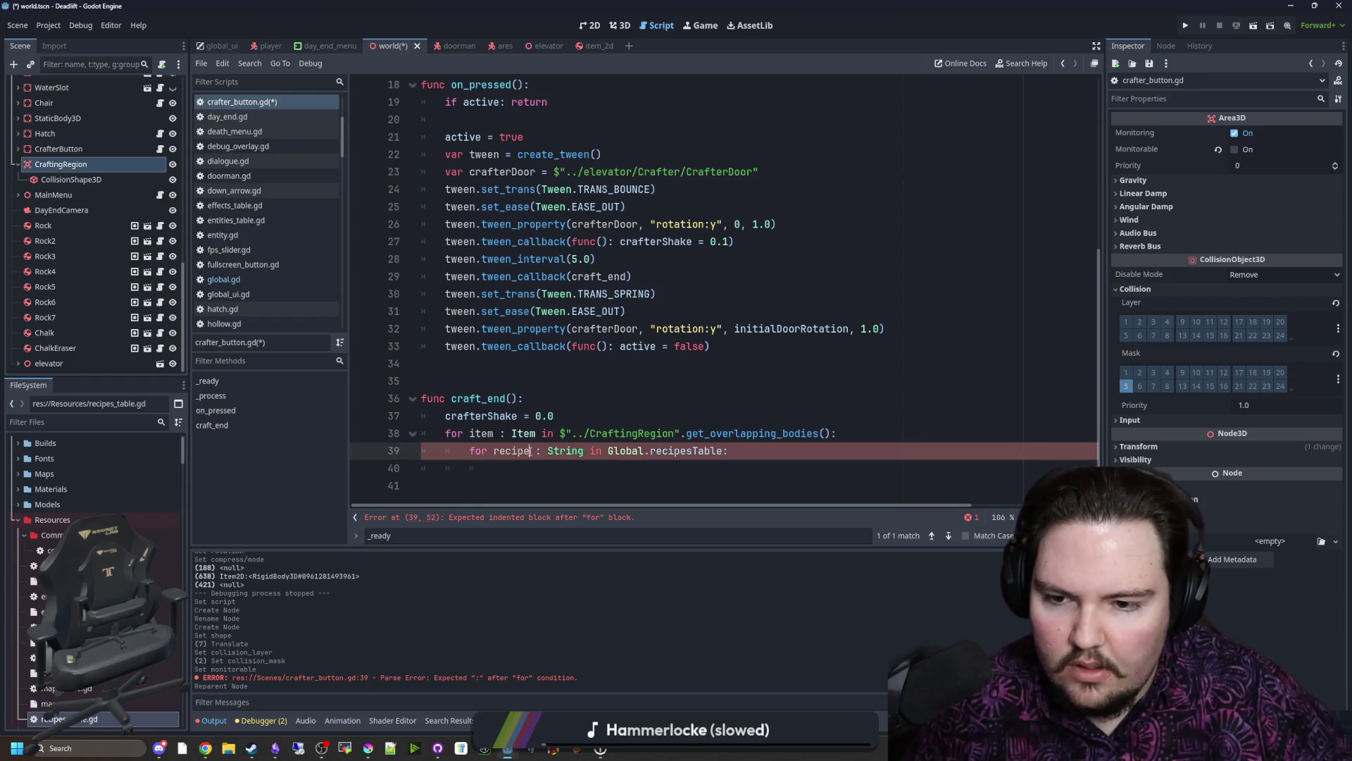
text(ID)
Step: Add var recipe = Global.recipesTable.get(recipeID) as the loop body's first line
click(515, 464)
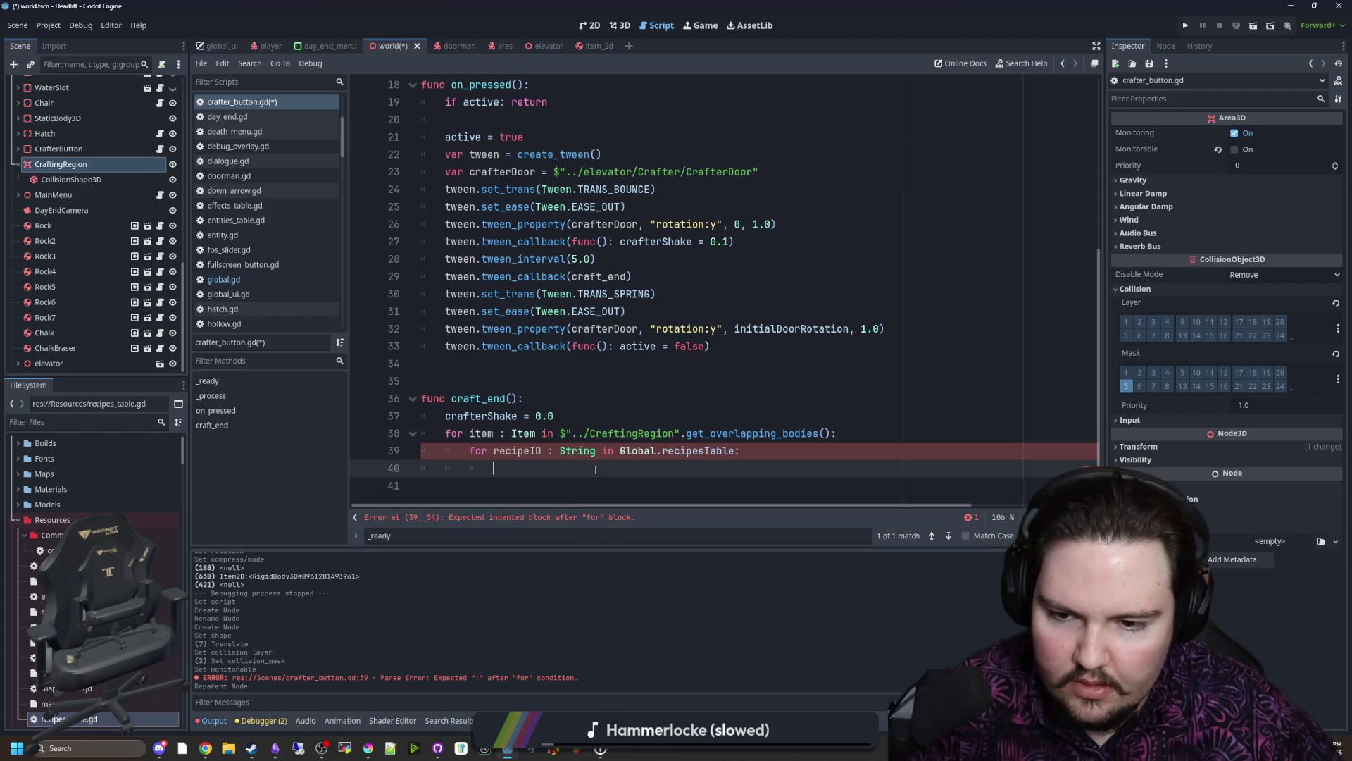
text(var recipe = Global.recipe)
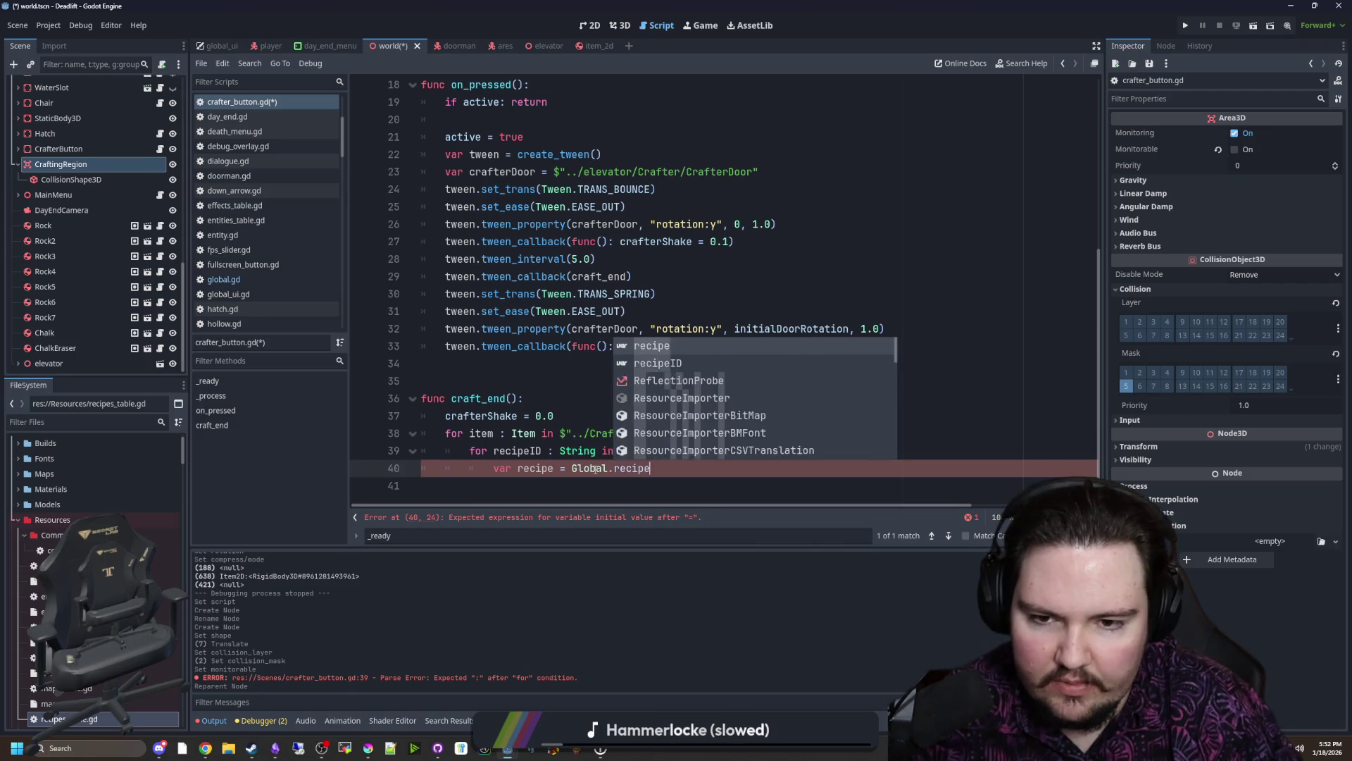
text(sTable.get)
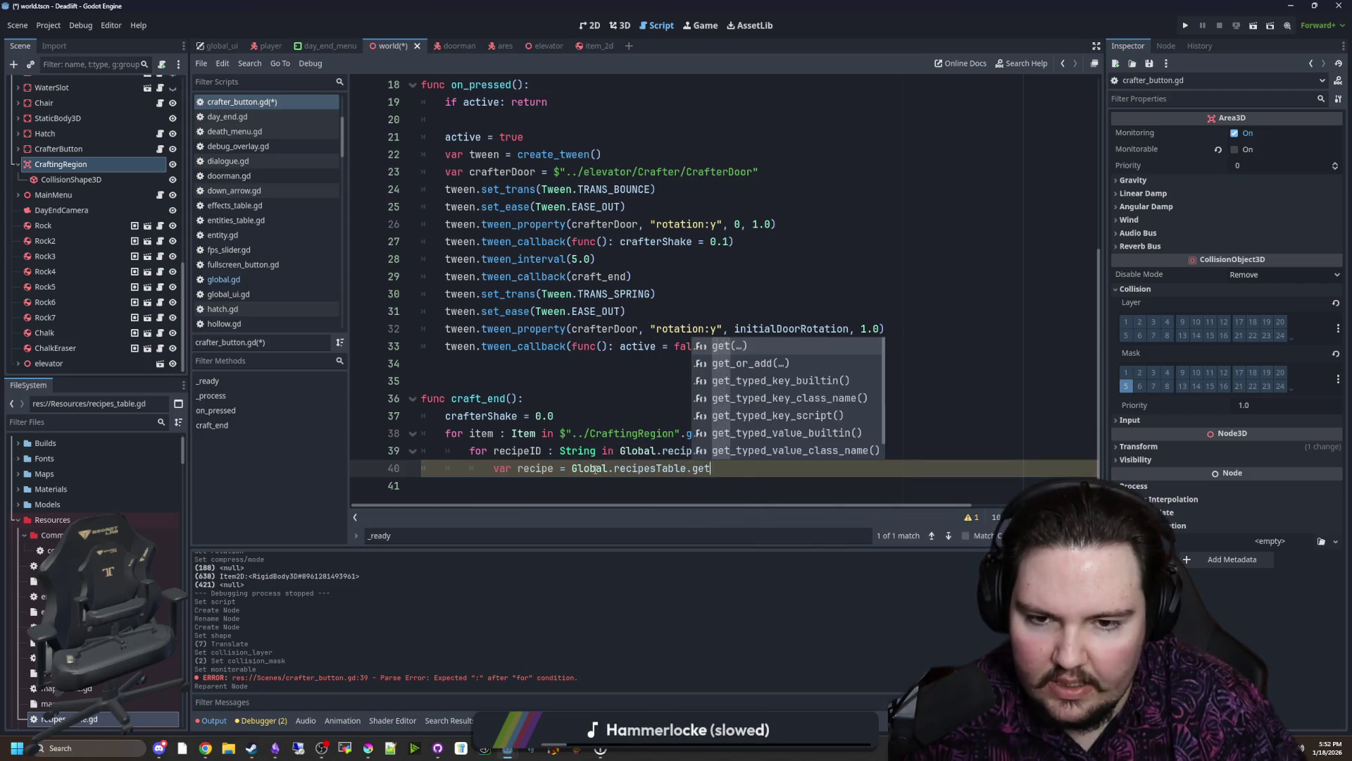
text((recipeID)
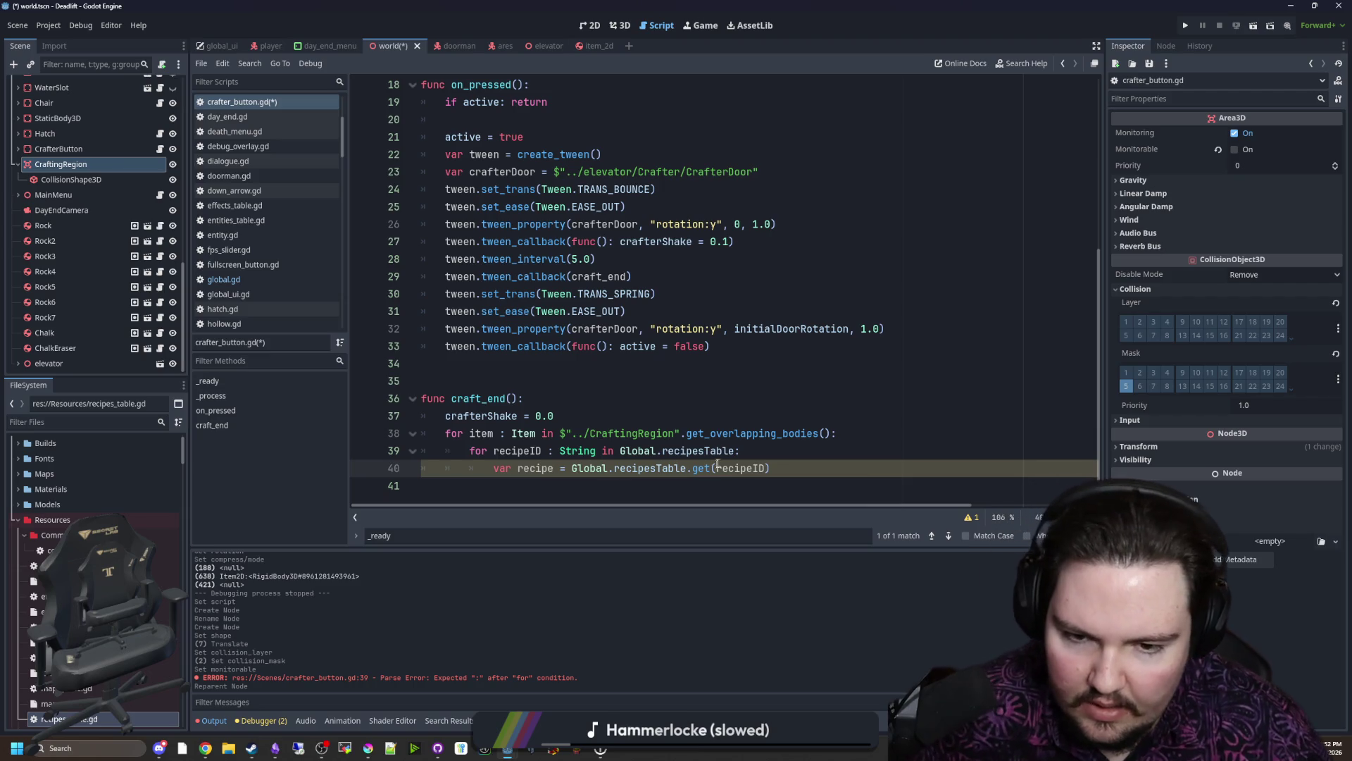
key(Return)
scroll(739, 457, down, 1)
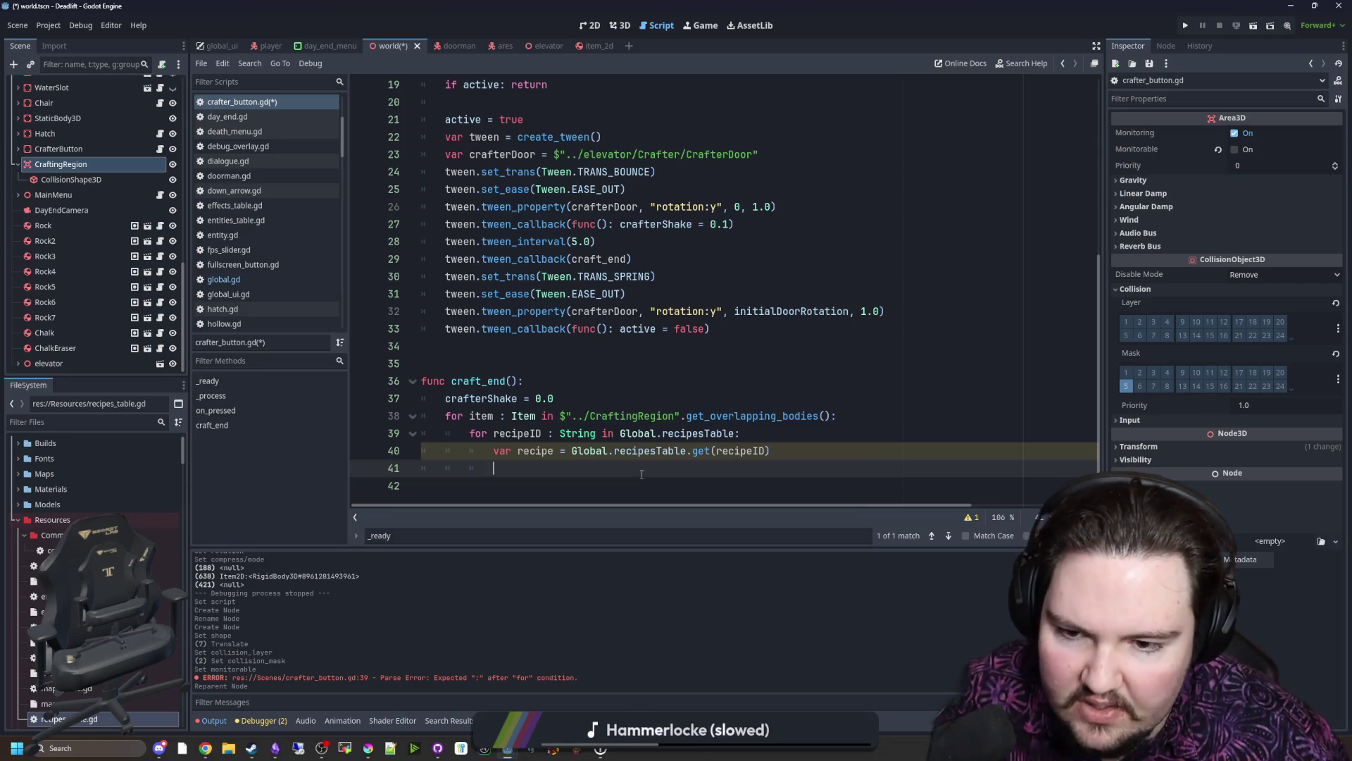
text(if)
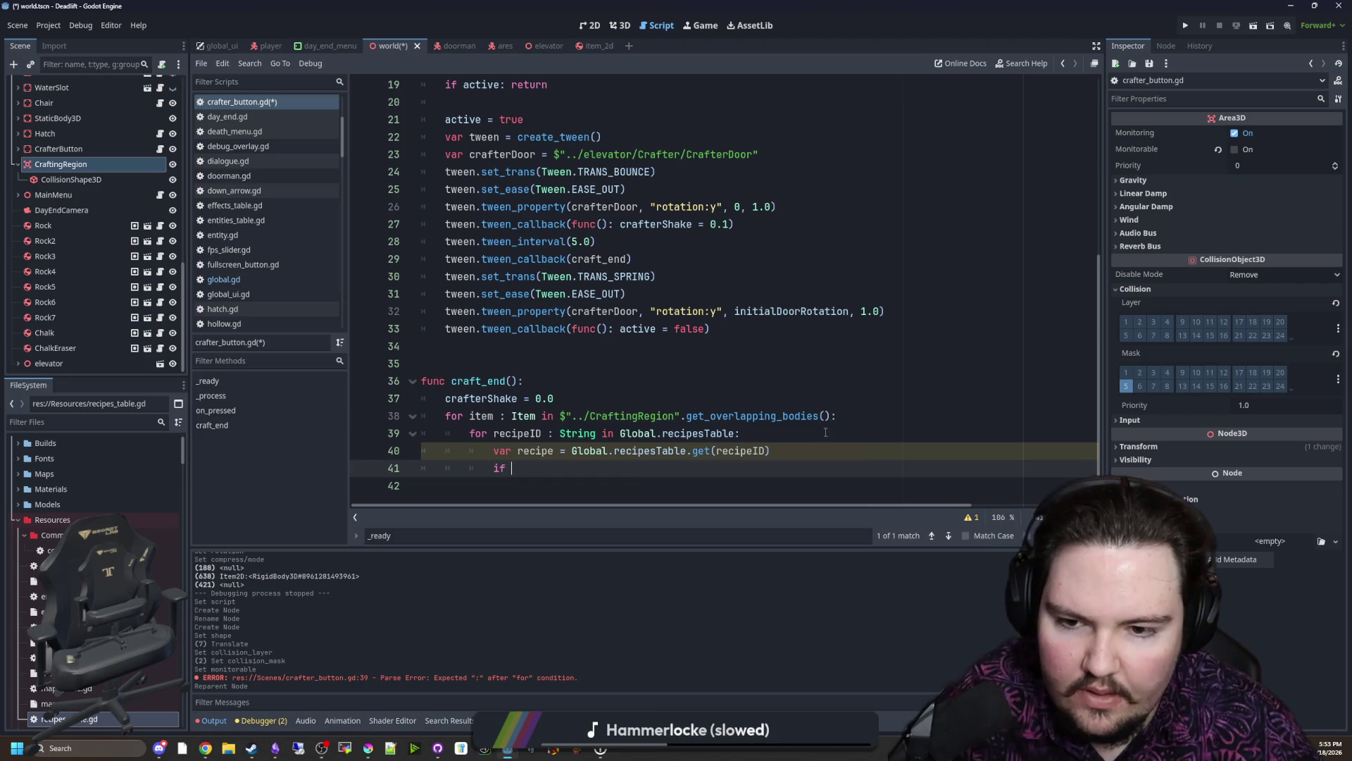
Step: Move get_overlapping_bodies() into a new var items line and make the item loop iterate items
drag(832, 416, 560, 415)
key(ctrl+x)
key(Up)
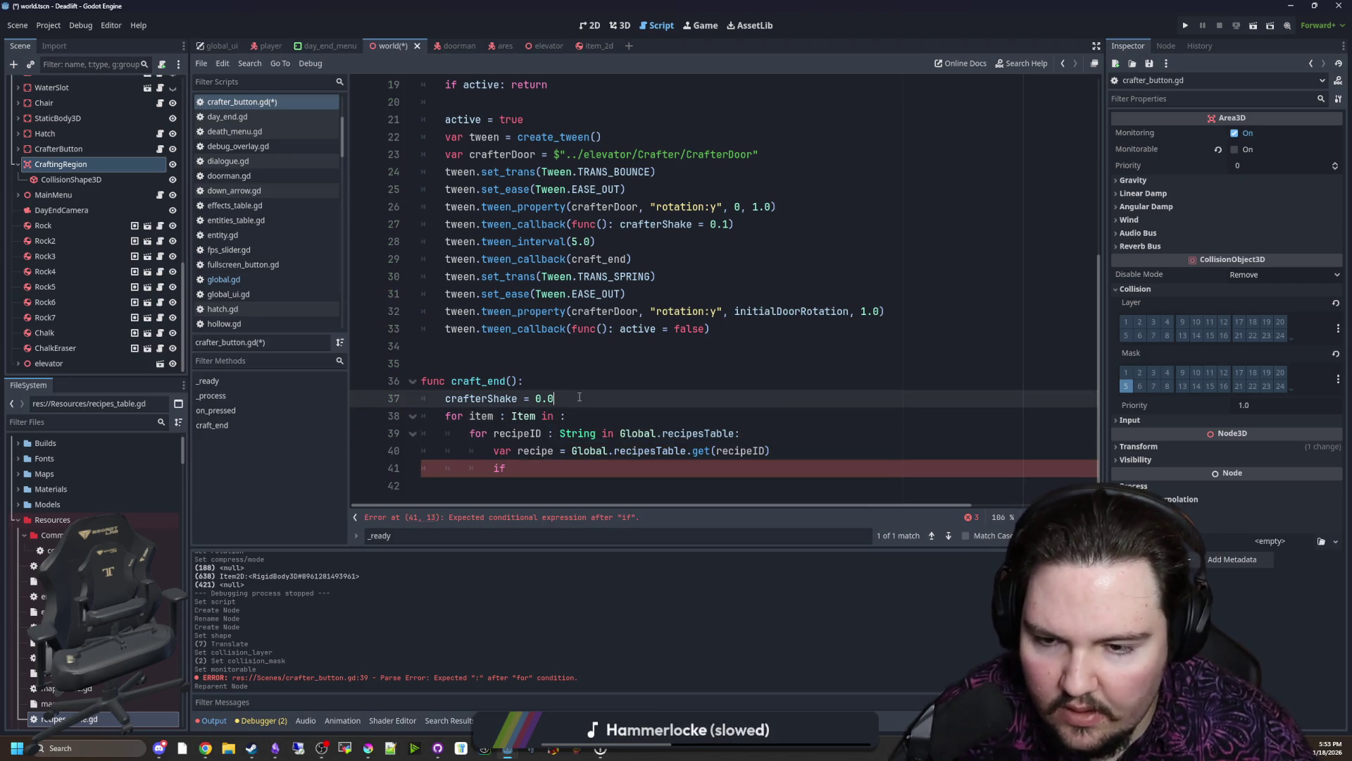
key(Return)
text(v)
key(ctrl+v)
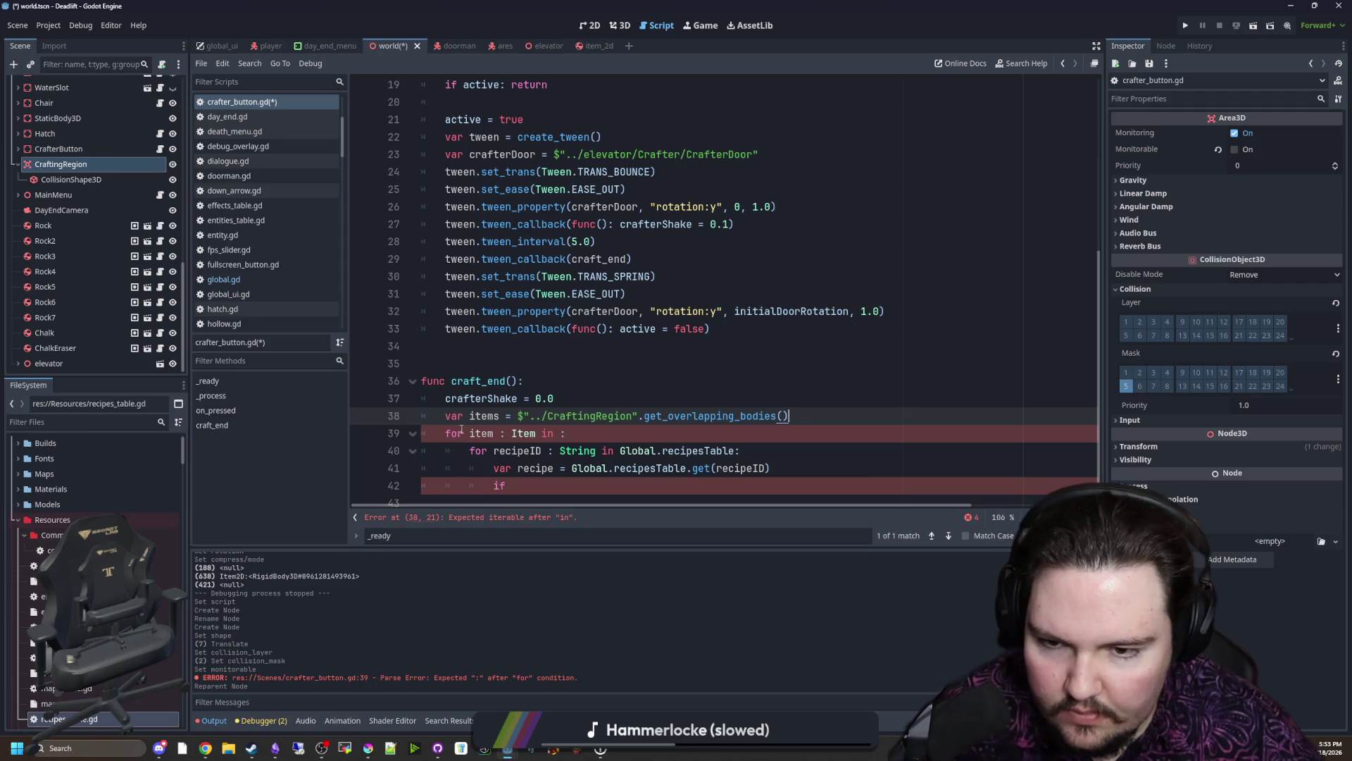
click(556, 431)
text(ems)
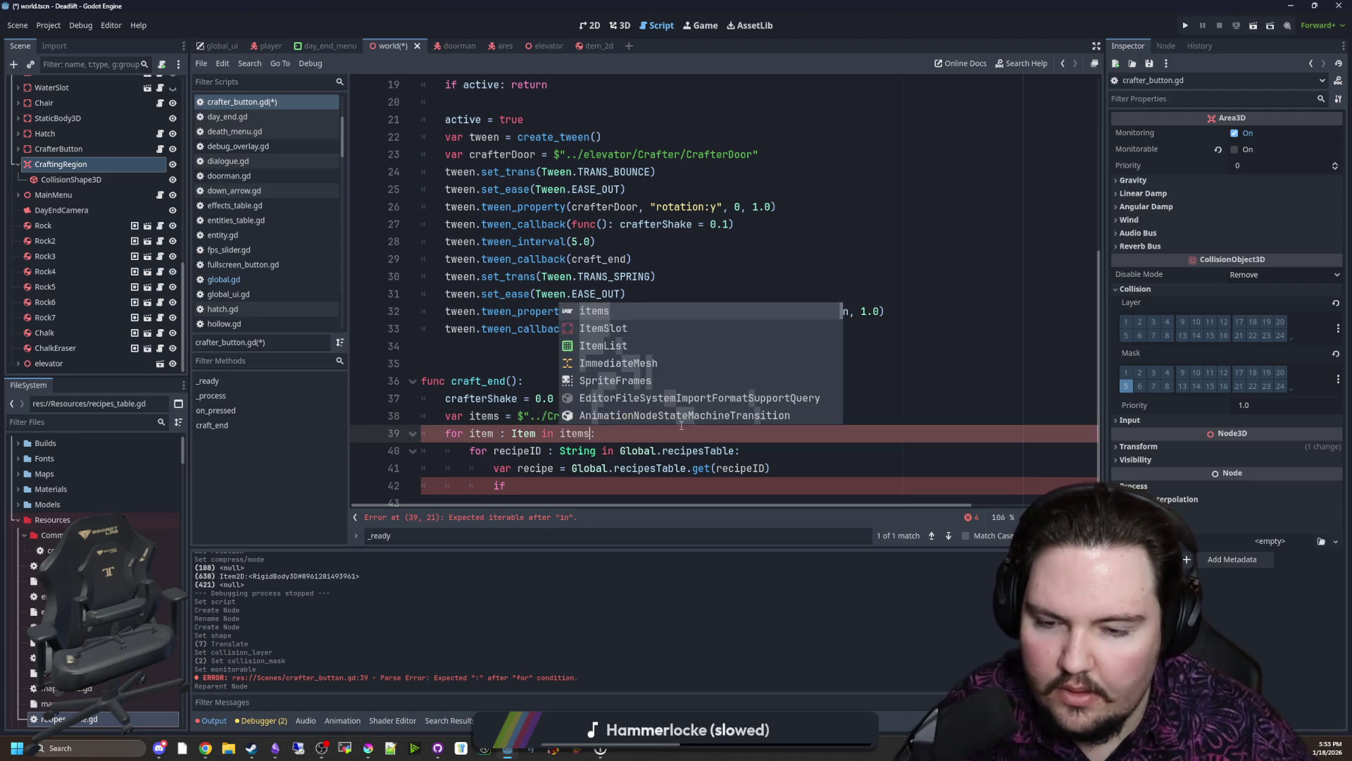
key(Return)
click(567, 450)
Step: Delete the item loop line, unindent the recipe block, and write the if comparing items.size() with recipe.Input
drag(596, 415, 422, 415)
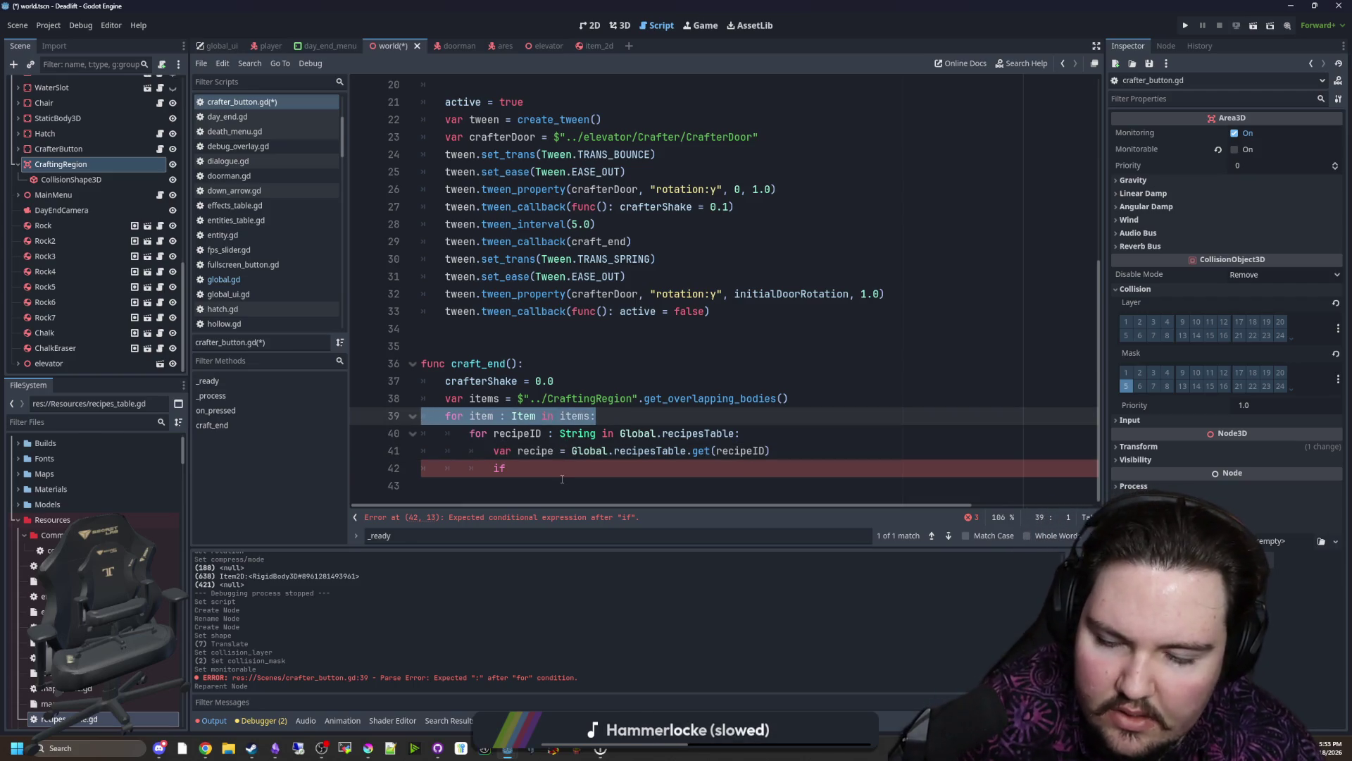
key(Delete)
key(Delete)
key(shift+Down)
key(shift+Down)
key(shift+End)
key(Right)
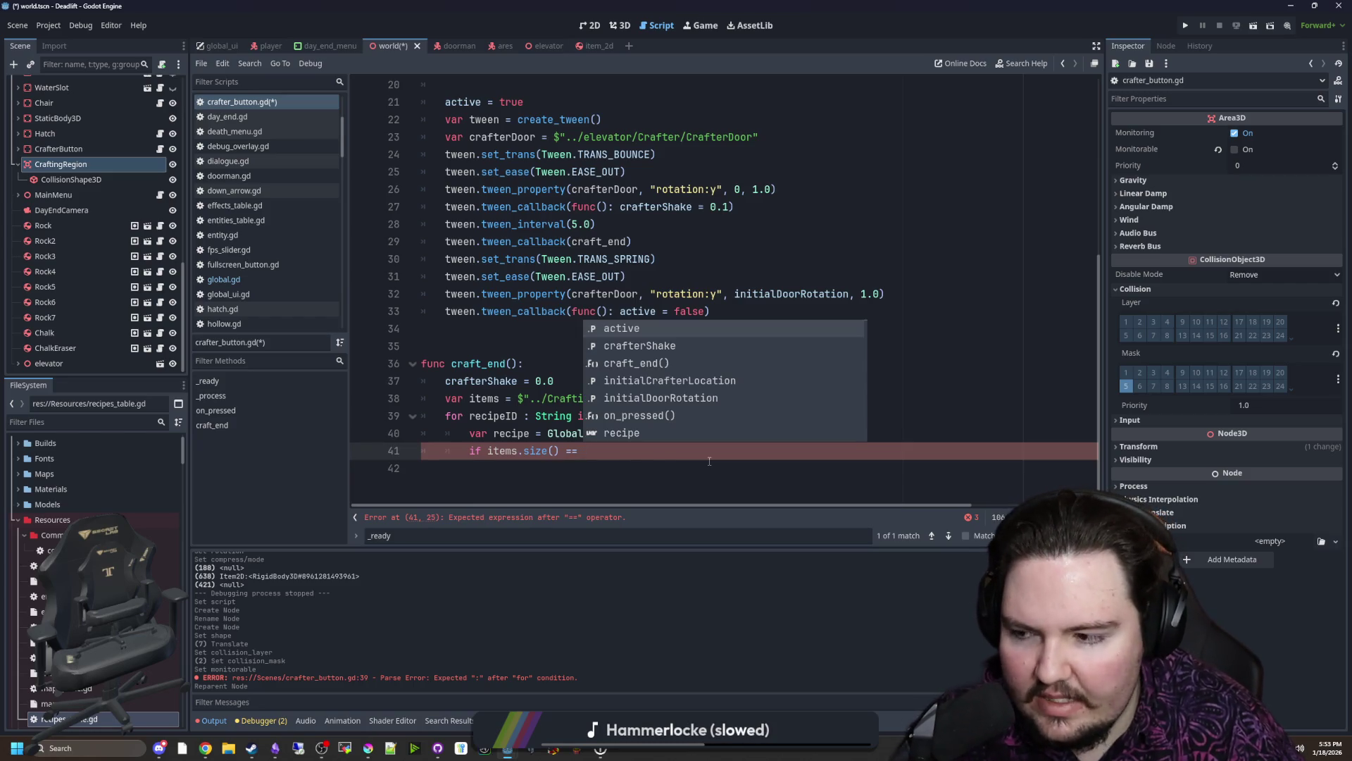
text(recipe.Input:)
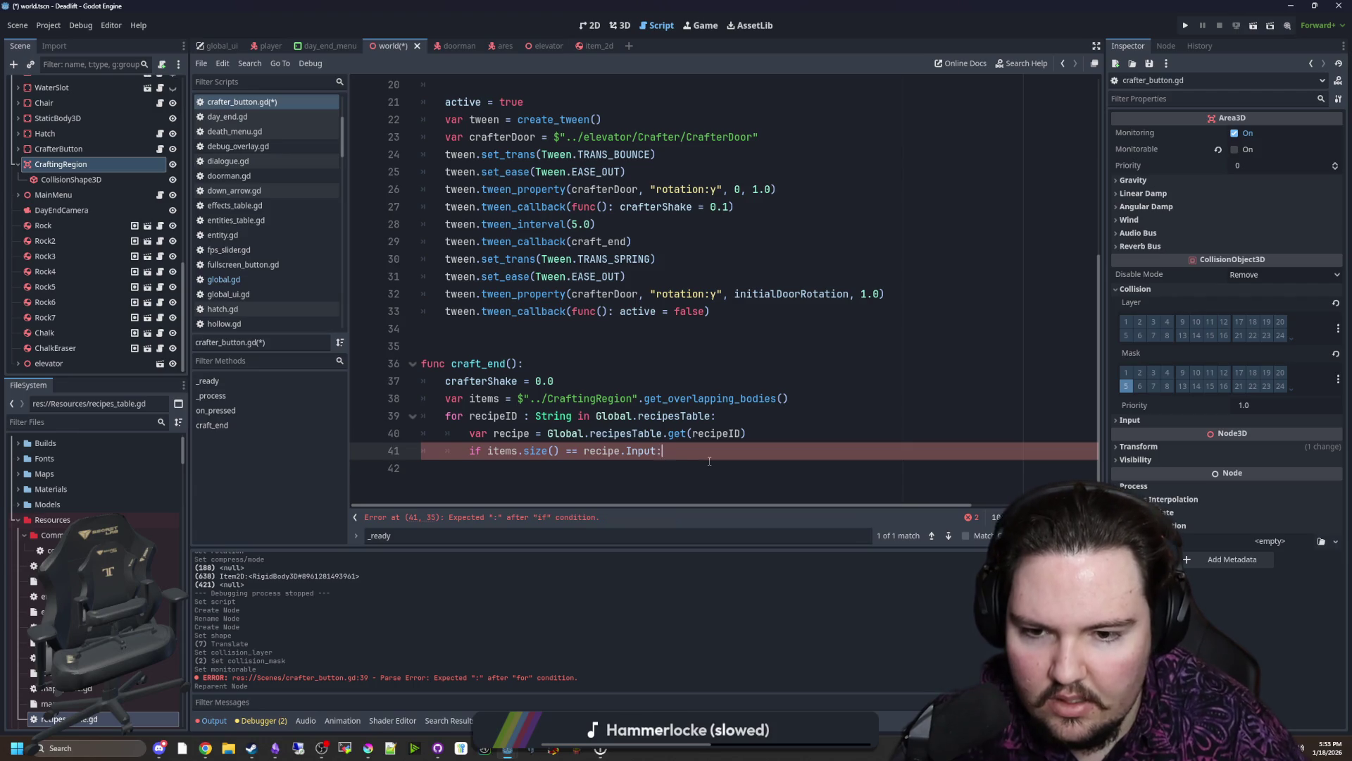
key(Return)
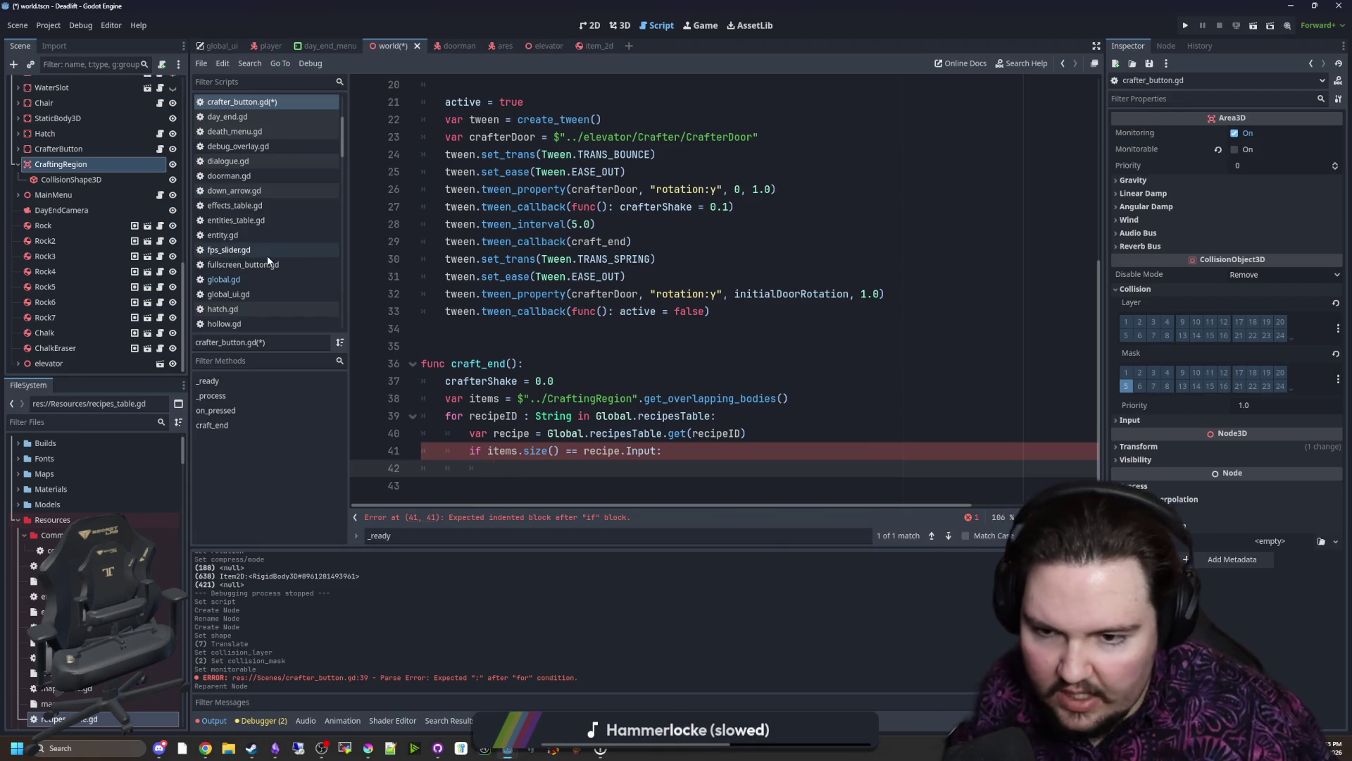
click(482, 450)
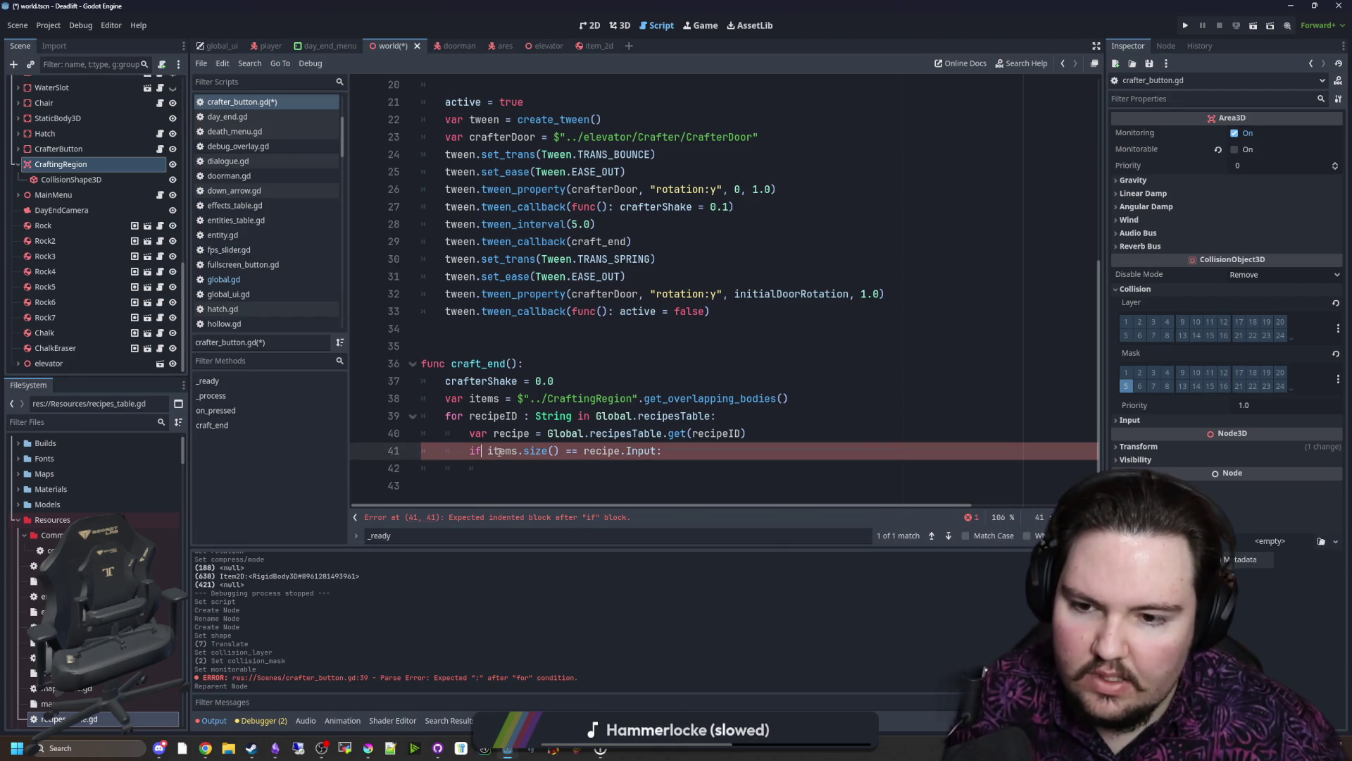
Step: Change the check to items.size() != recipe.Input.size(): continue
click(569, 451)
key(BackSpace)
text(!)
key(End)
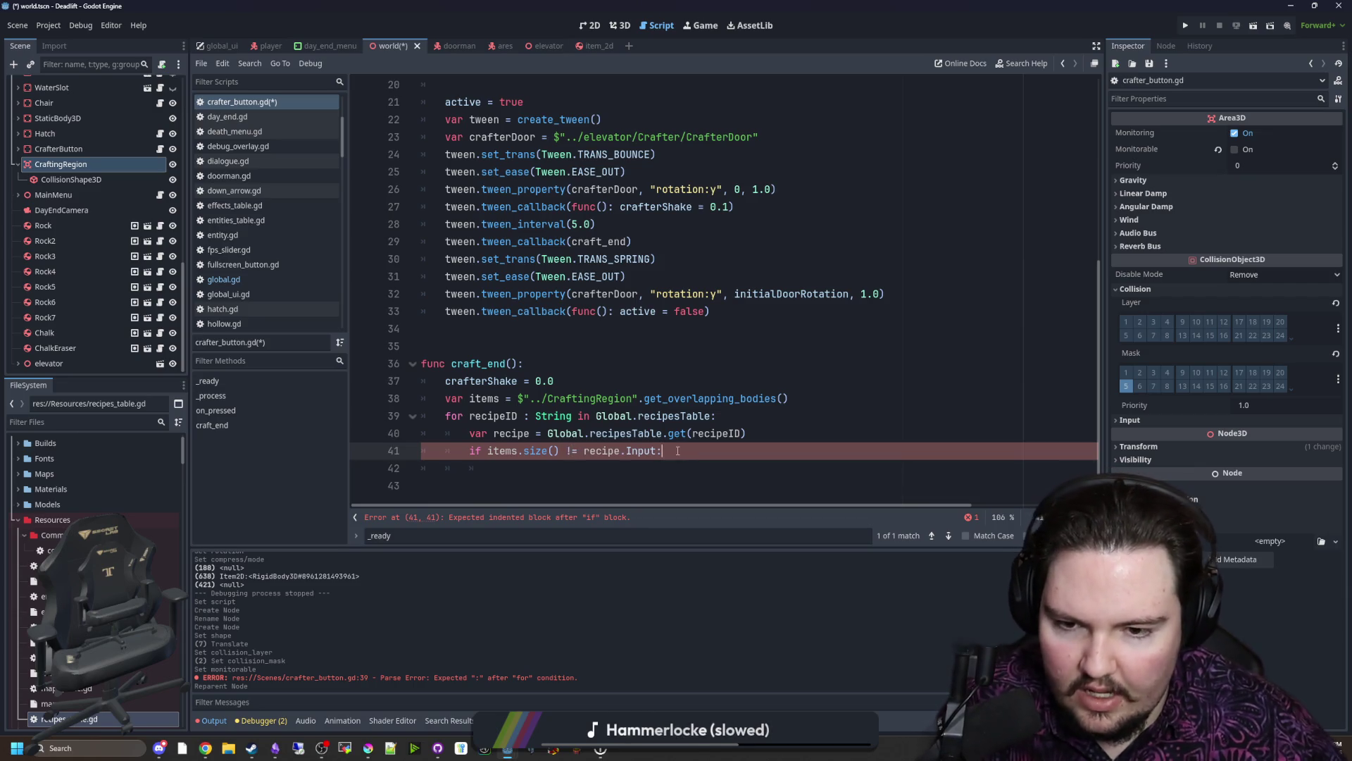
text(continue)
key(Return)
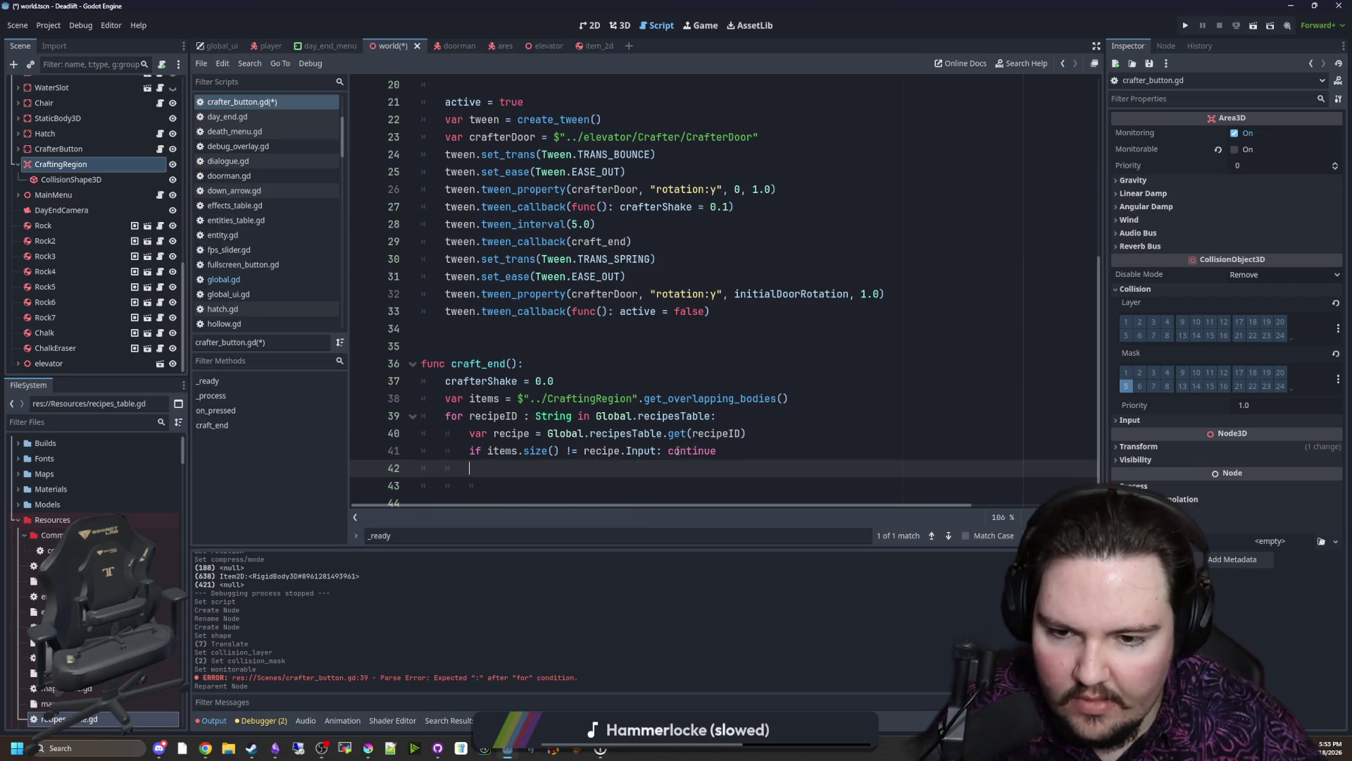
click(657, 436)
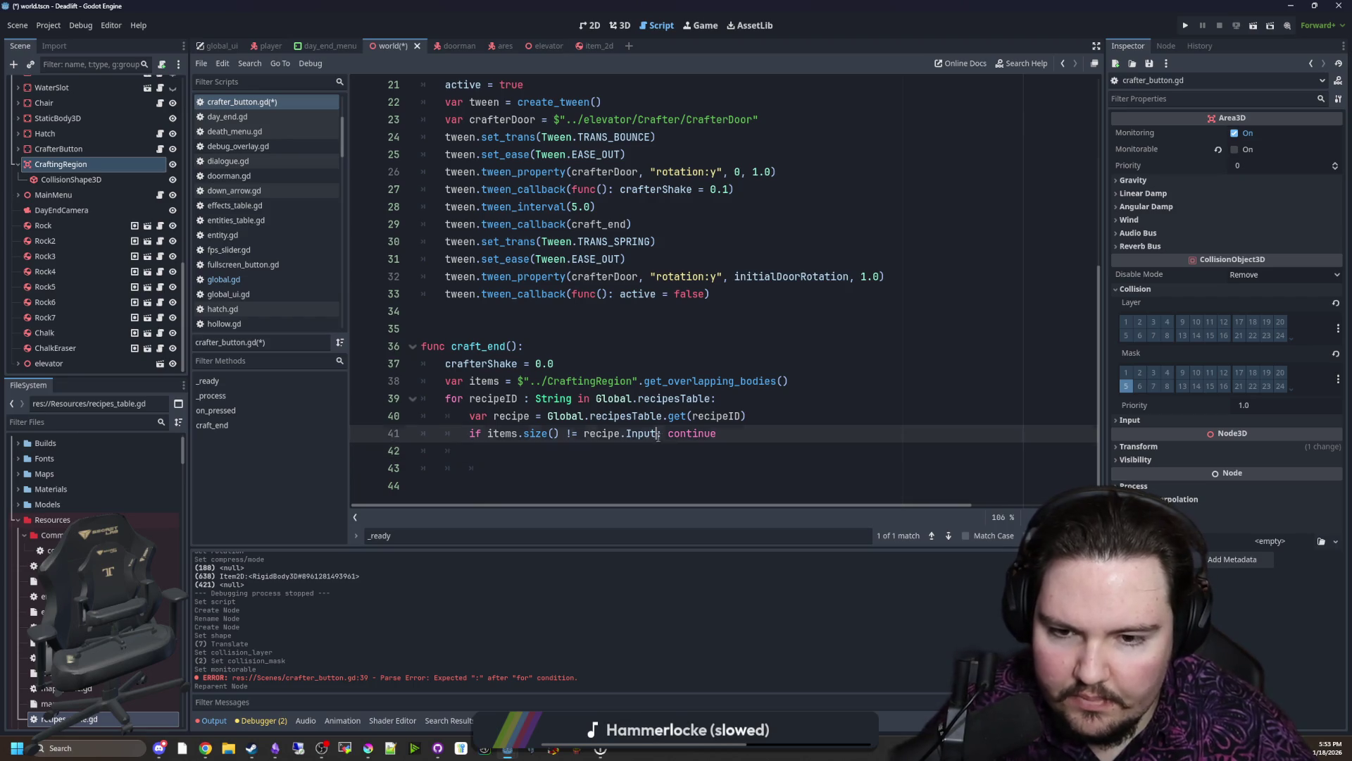
text(.size())
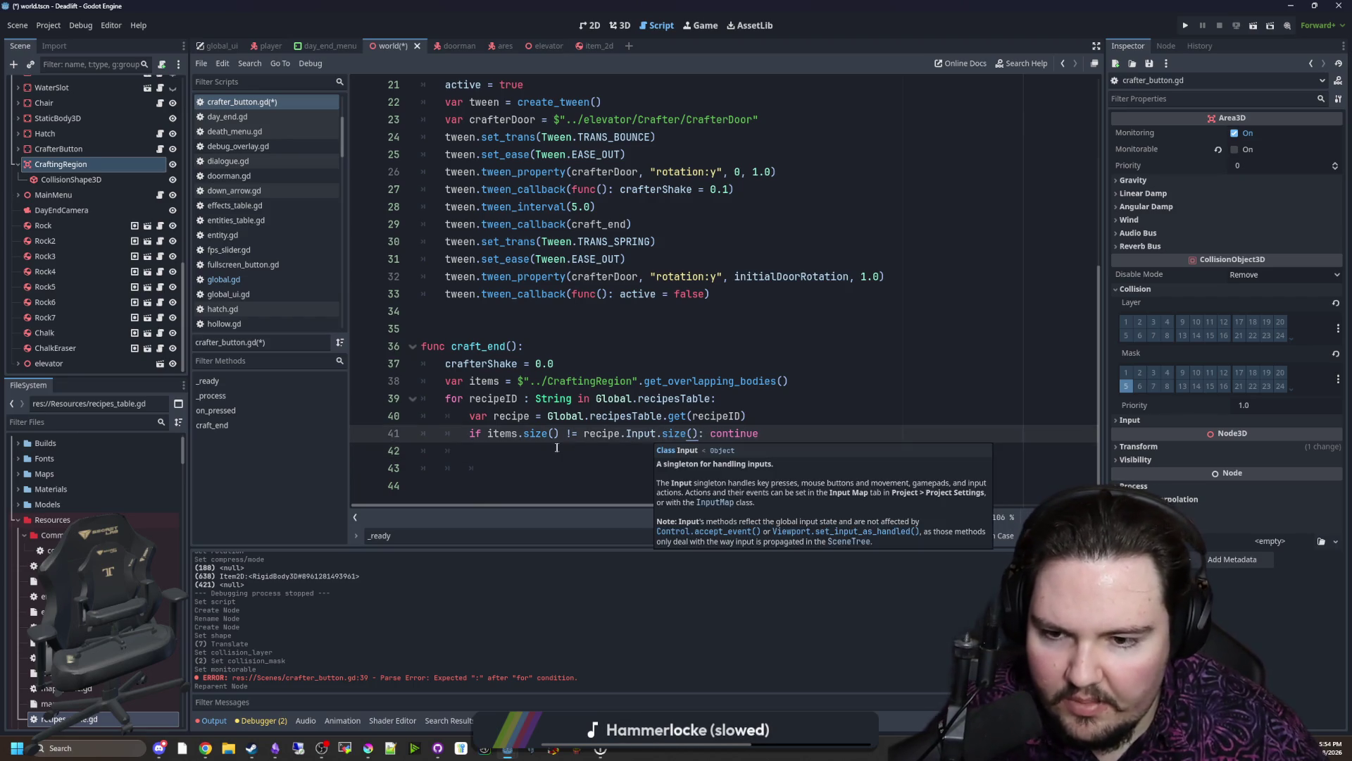
key(Down)
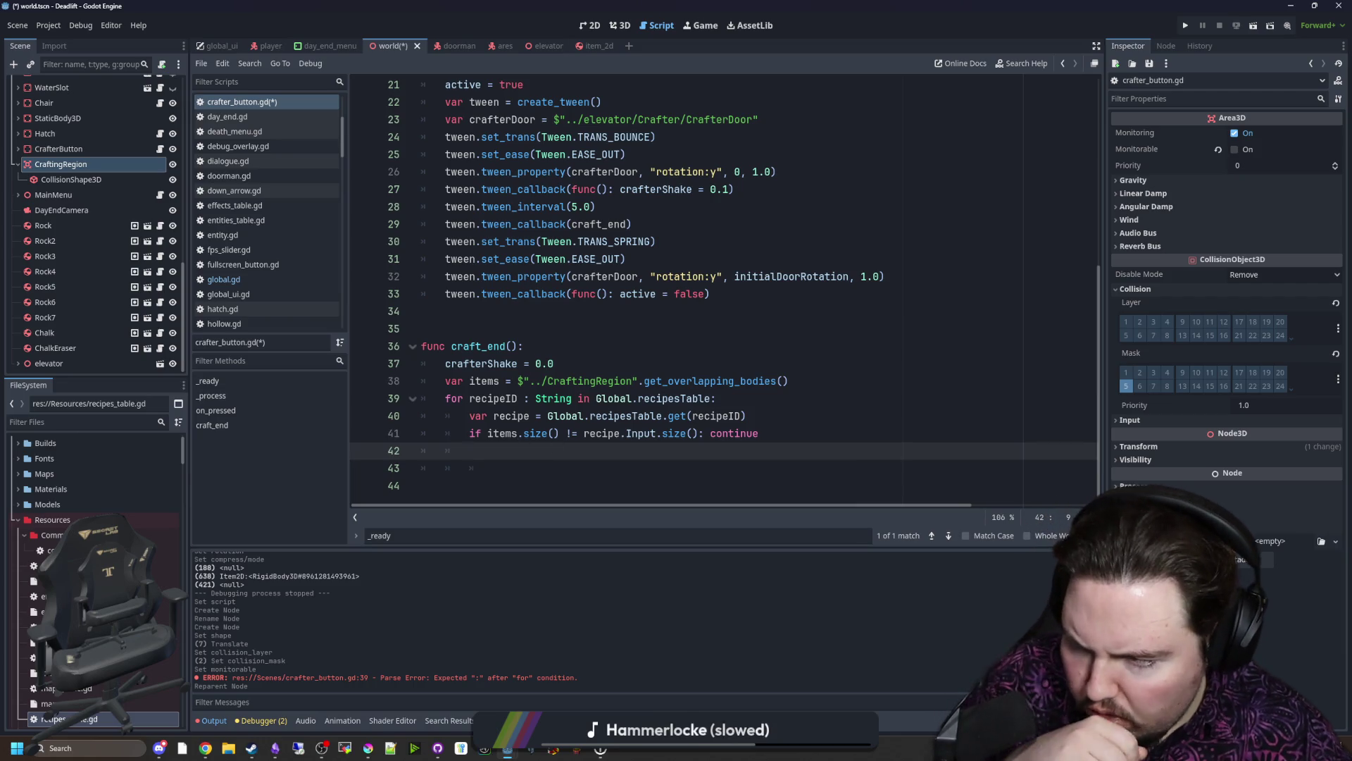
Step: Add a 'for itemID in Items:' loop below and a blank line after the items variable
click(524, 467)
key(BackSpace)
key(BackSpace)
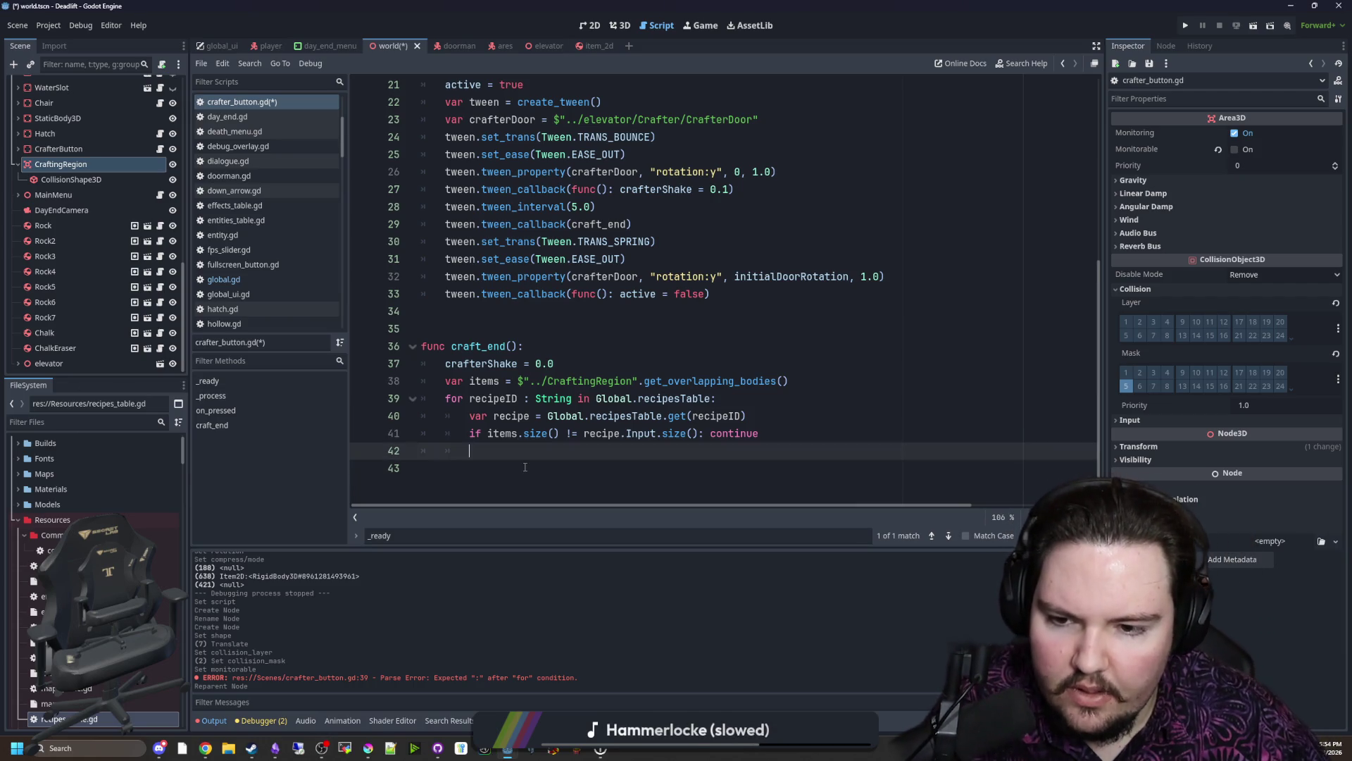
key(Tab)
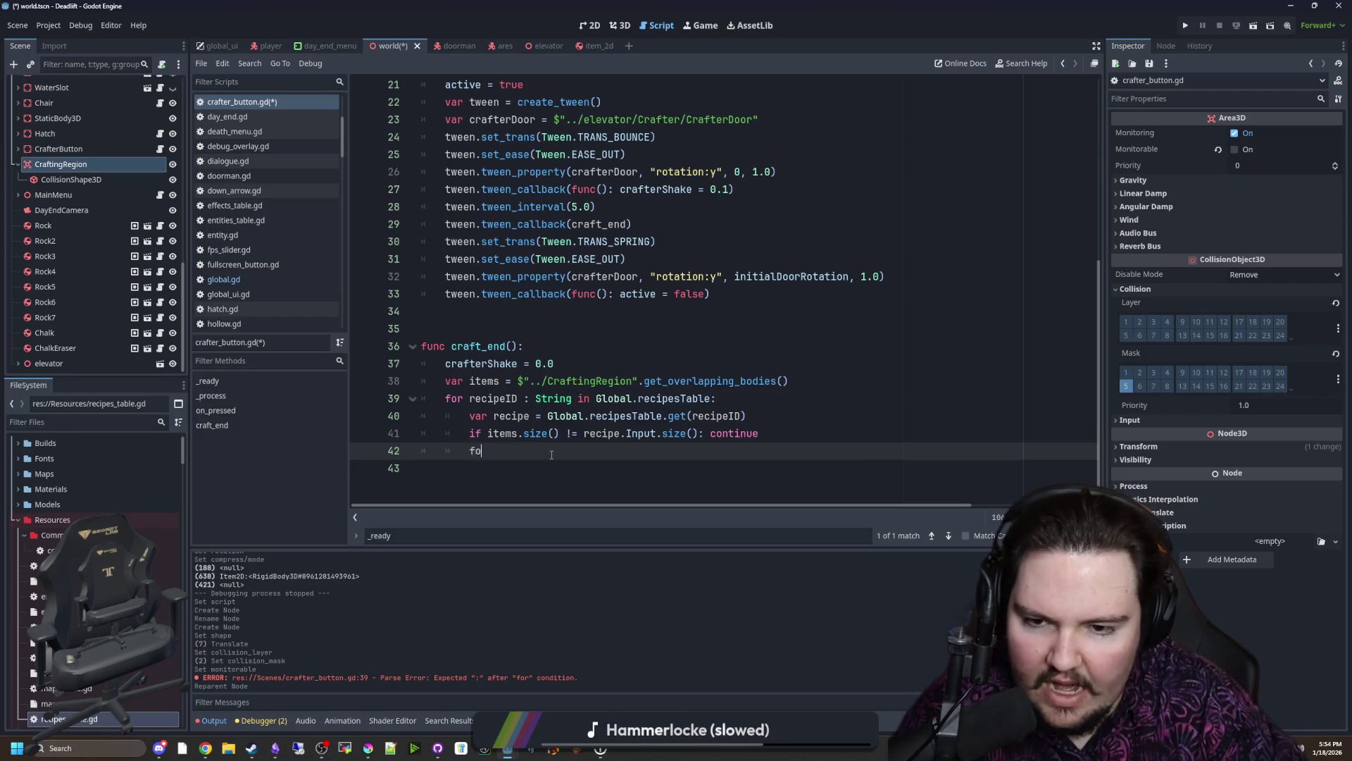
text(for ite)
text(m in items:)
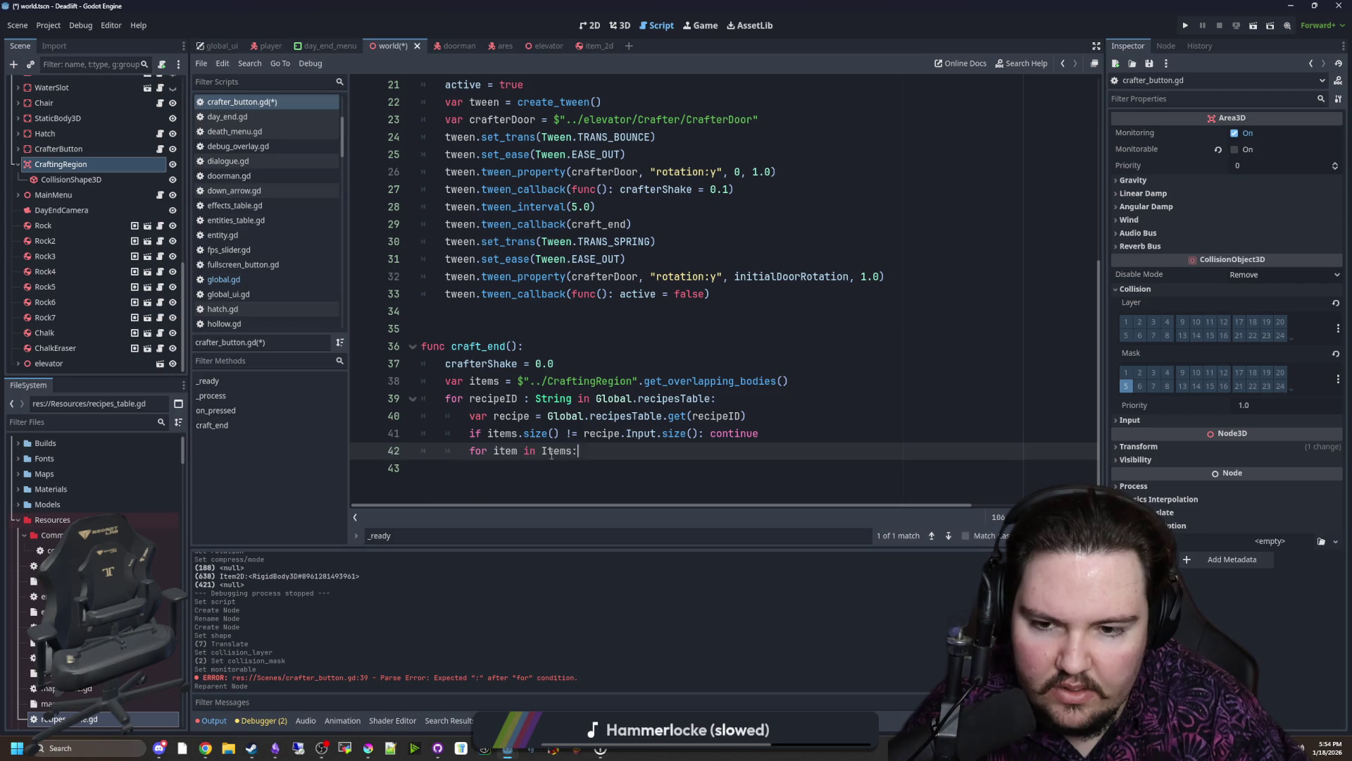
key(Return)
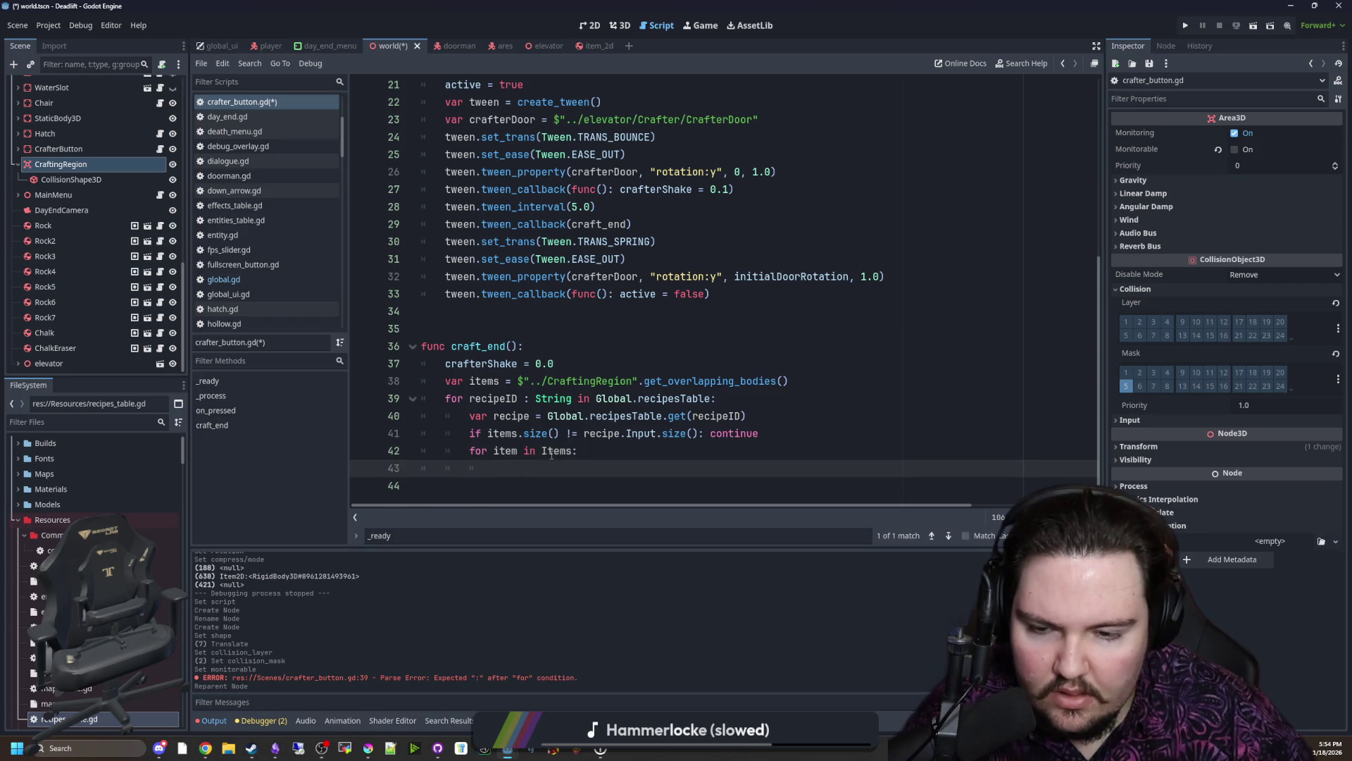
click(518, 469)
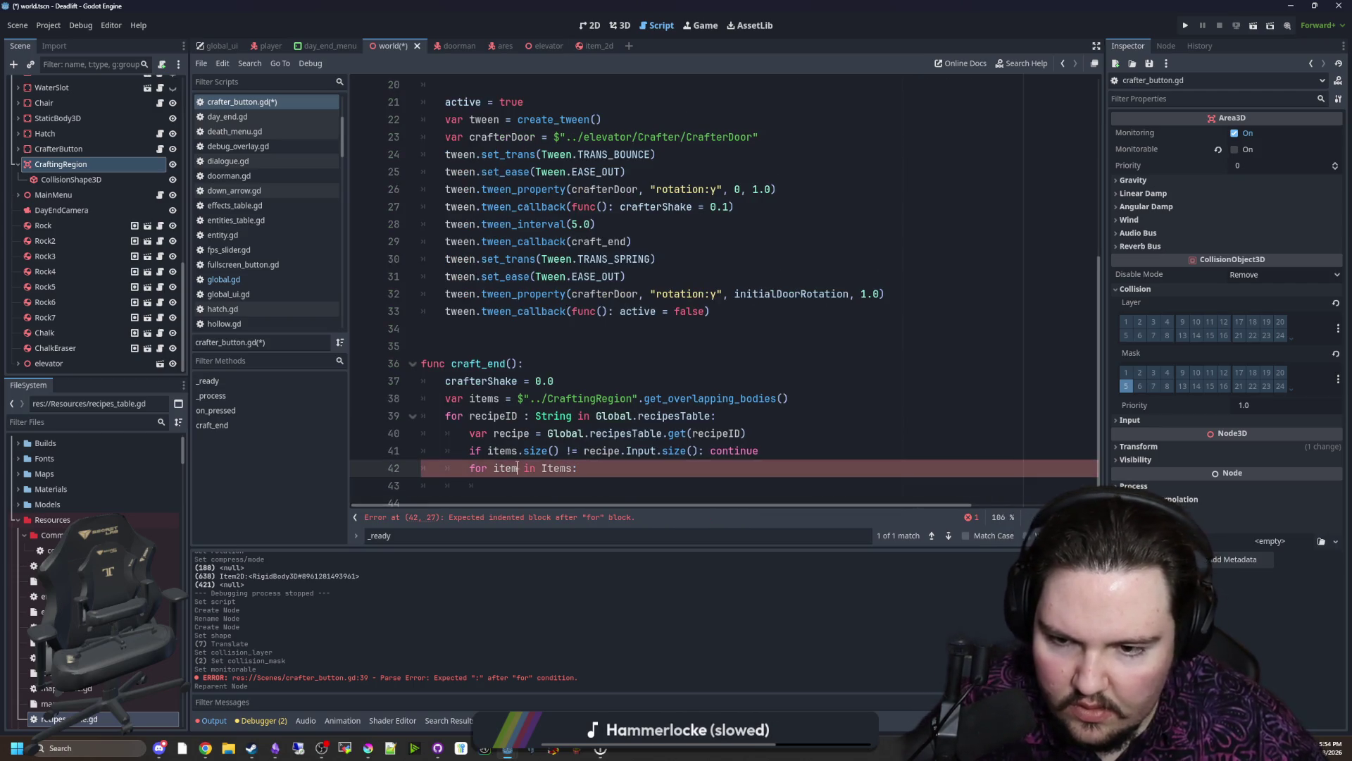
text(ID)
scroll(545, 470, down, 1)
key(Down)
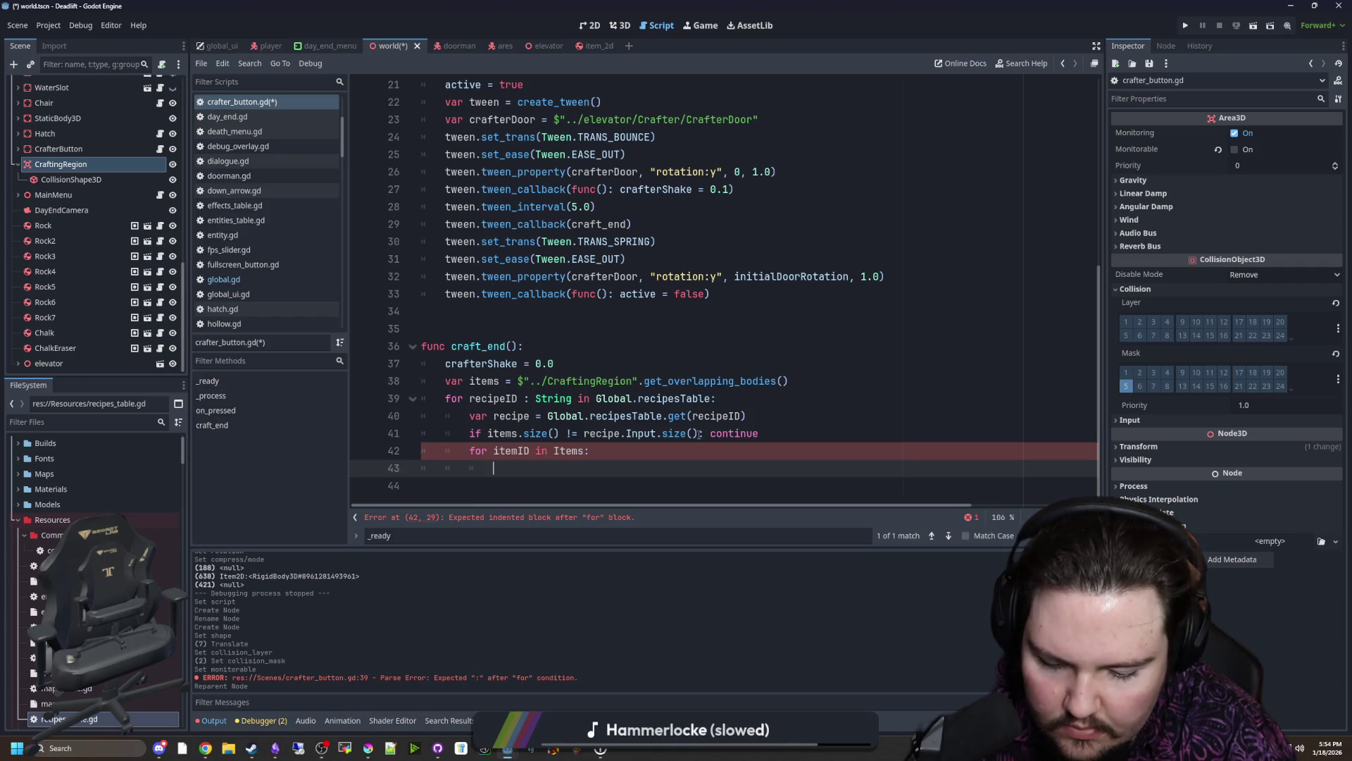
click(863, 380)
key(Return)
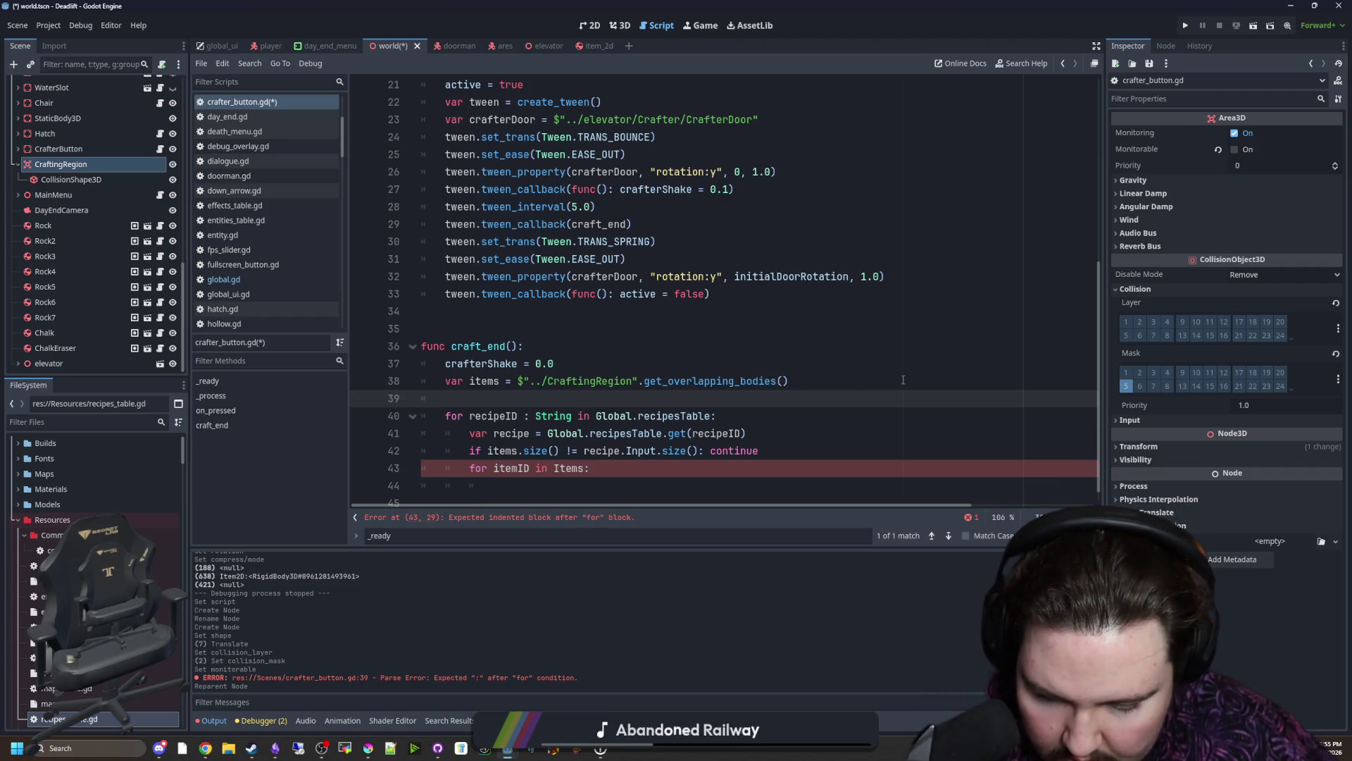
scroll(695, 415, down, 1)
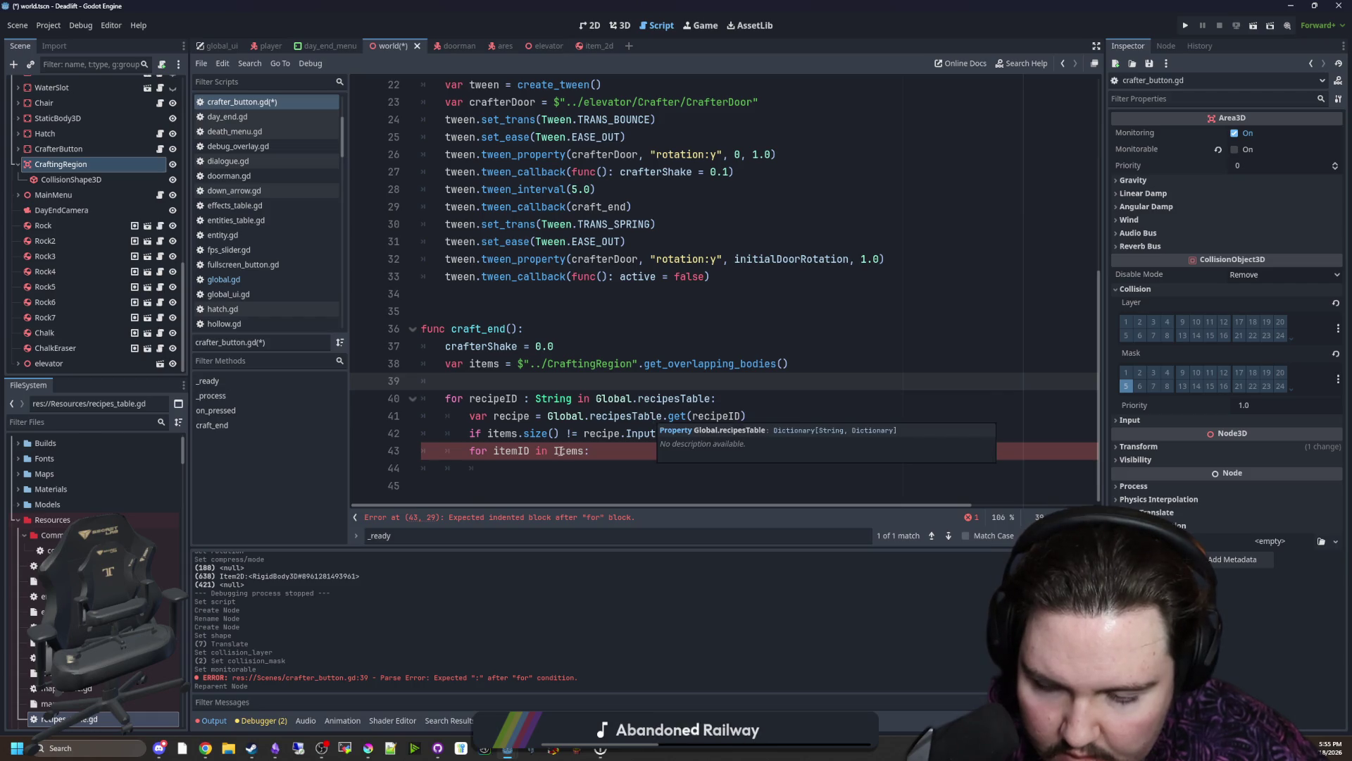
Step: Place the caret in the empty itemID loop body
click(521, 469)
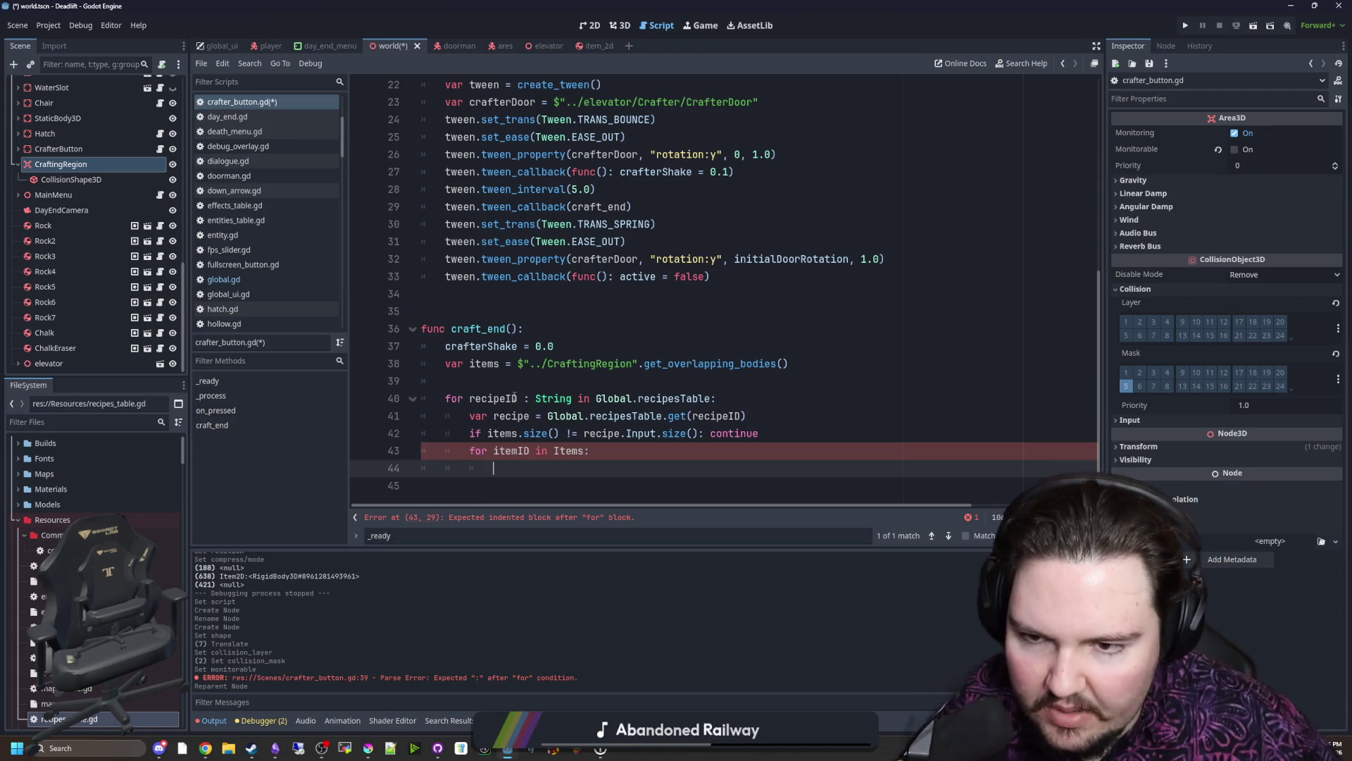
Step: Declare var itemCounts = {} inside the recipe loop and open the itemID loop body
click(684, 381)
key(Down)
key(End)
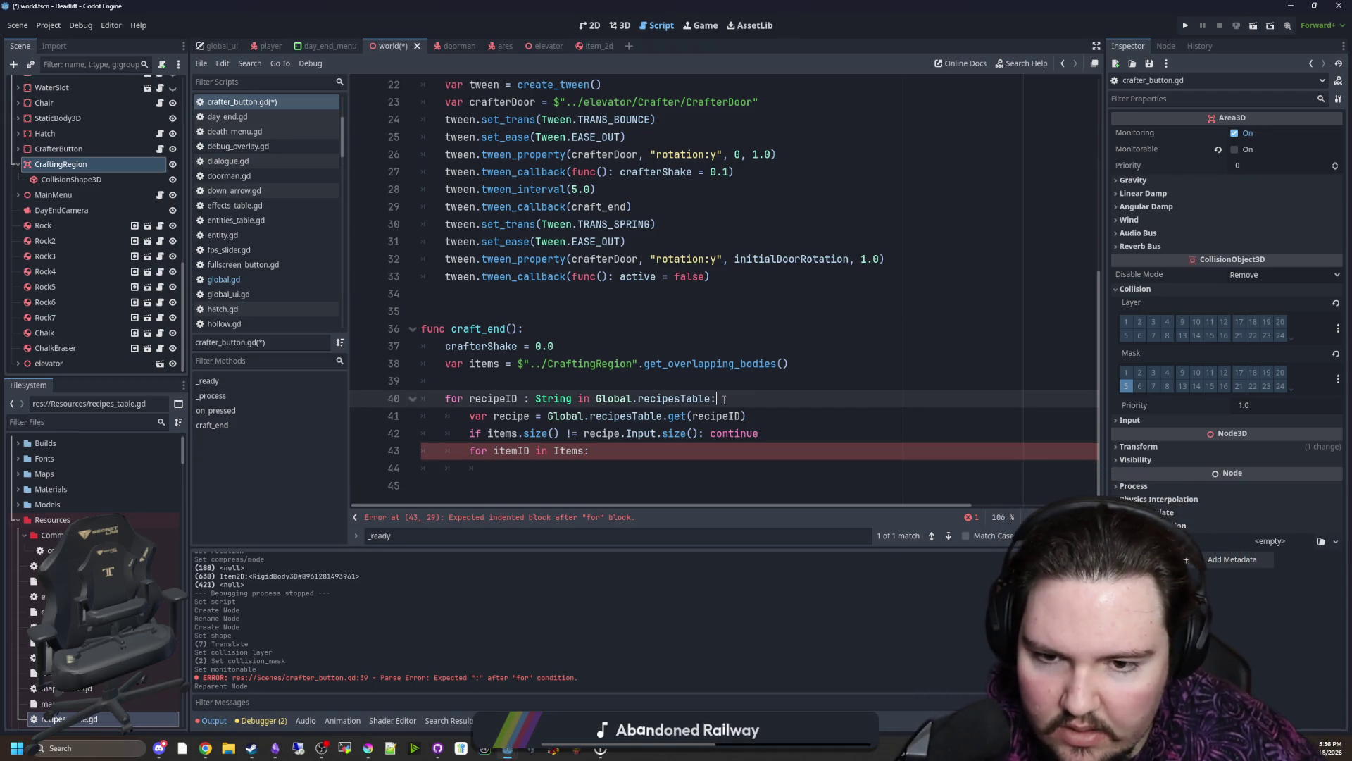
key(Return)
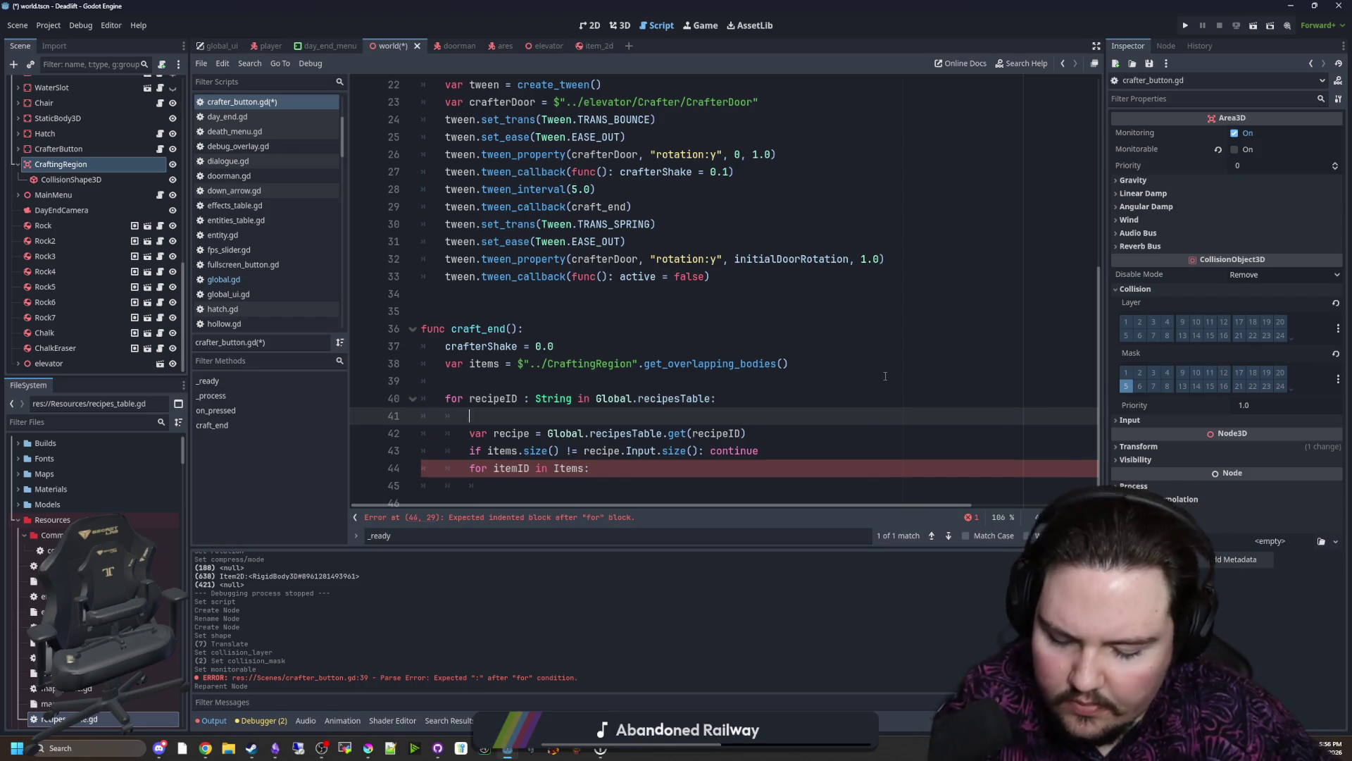
text(var itemCounts = {)
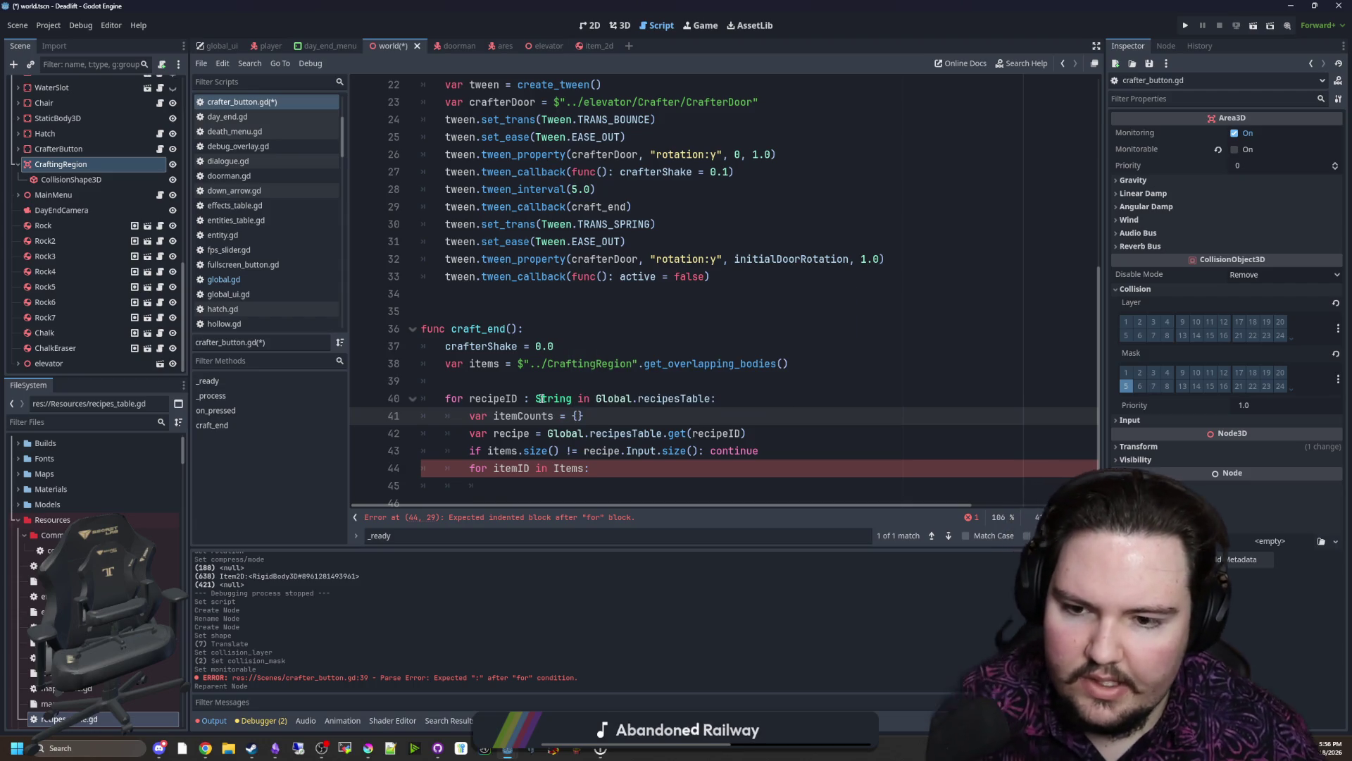
key(Down)
key(Down)
key(Down)
key(End)
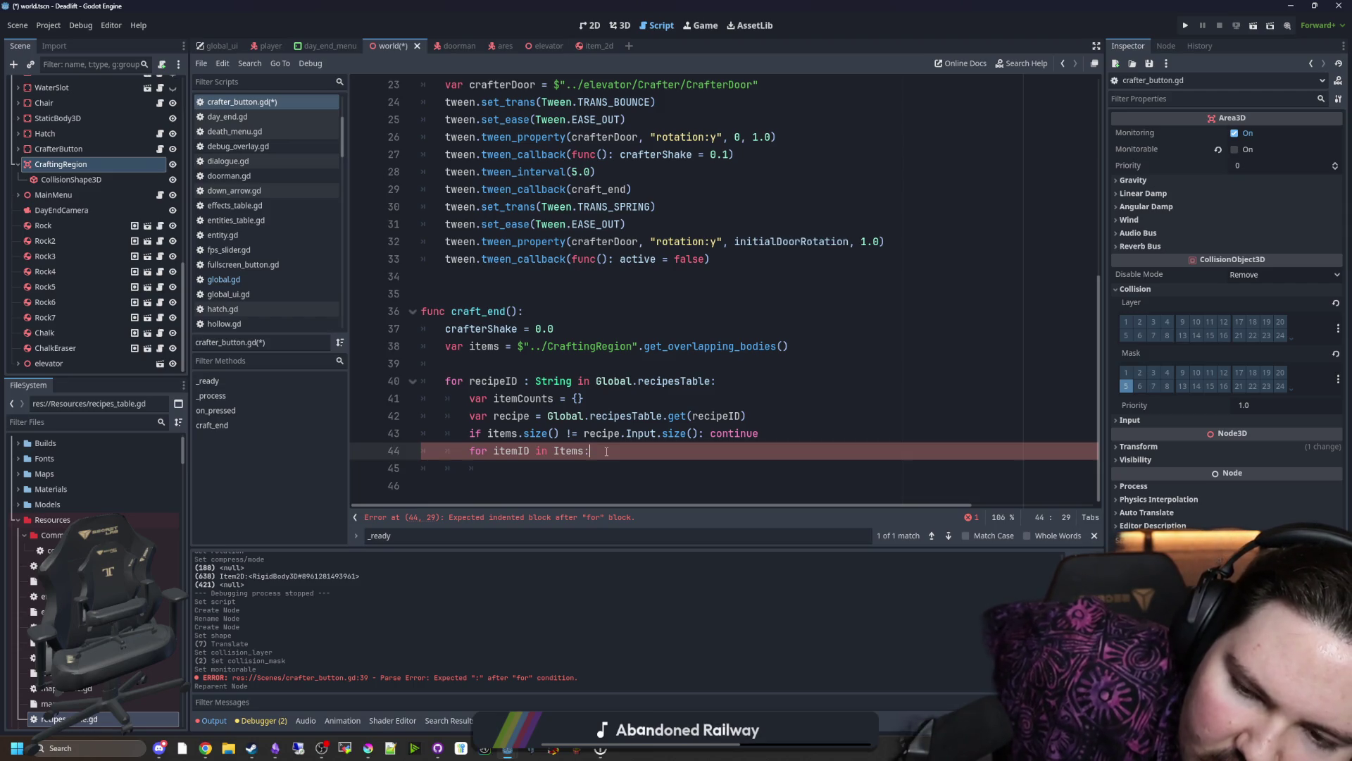
key(Return)
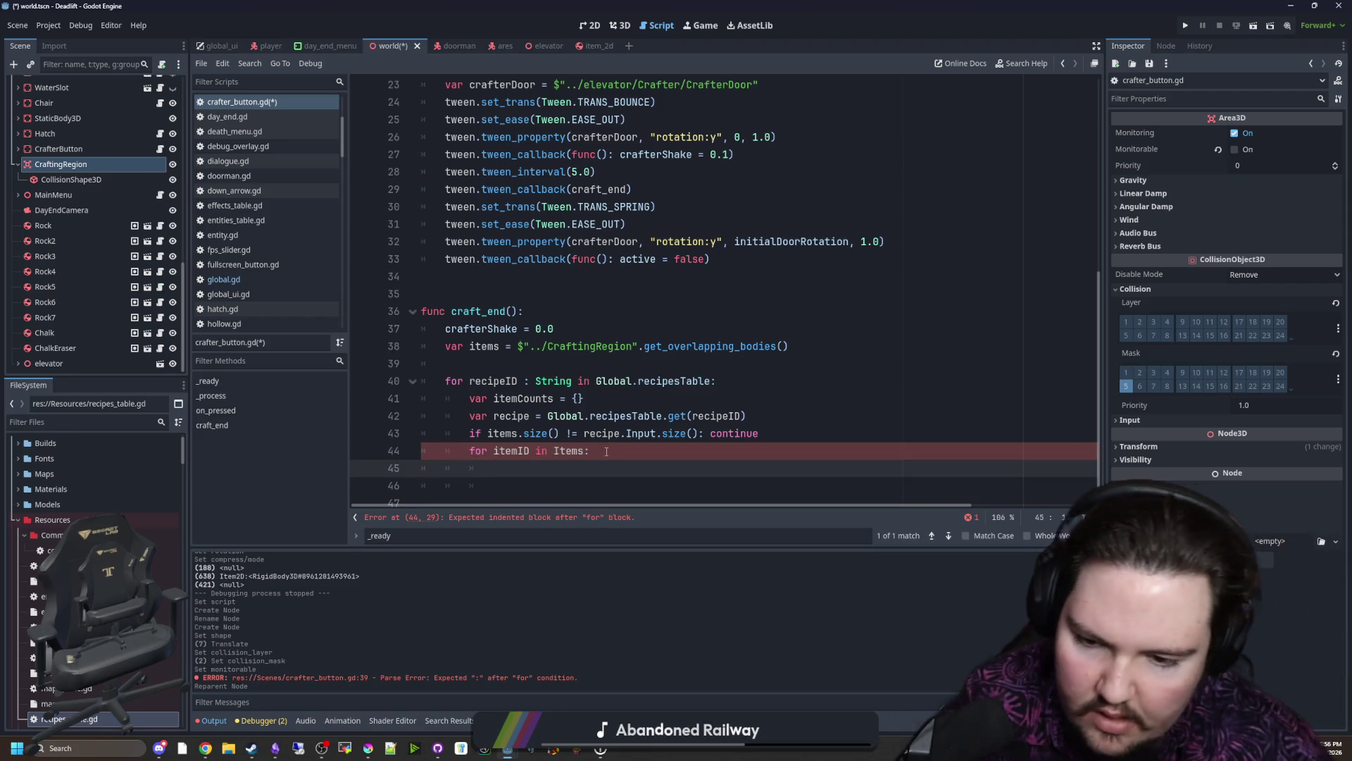
text(if itemCounts.has()
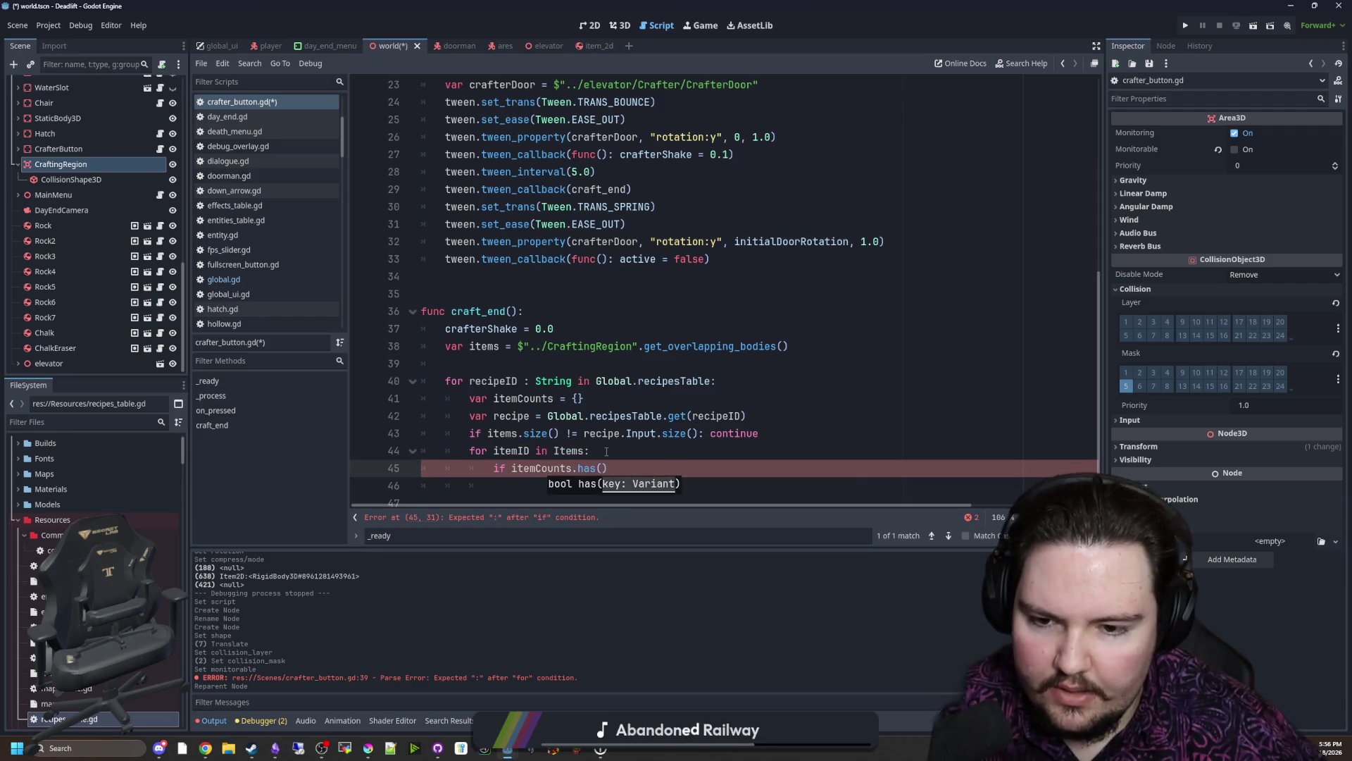
Step: Write the if !itemCounts.has(itemID) / else block setting the first count and incrementing it
key(ctrl+Left)
key(ctrl+Left)
key(ctrl+Left)
text(!)
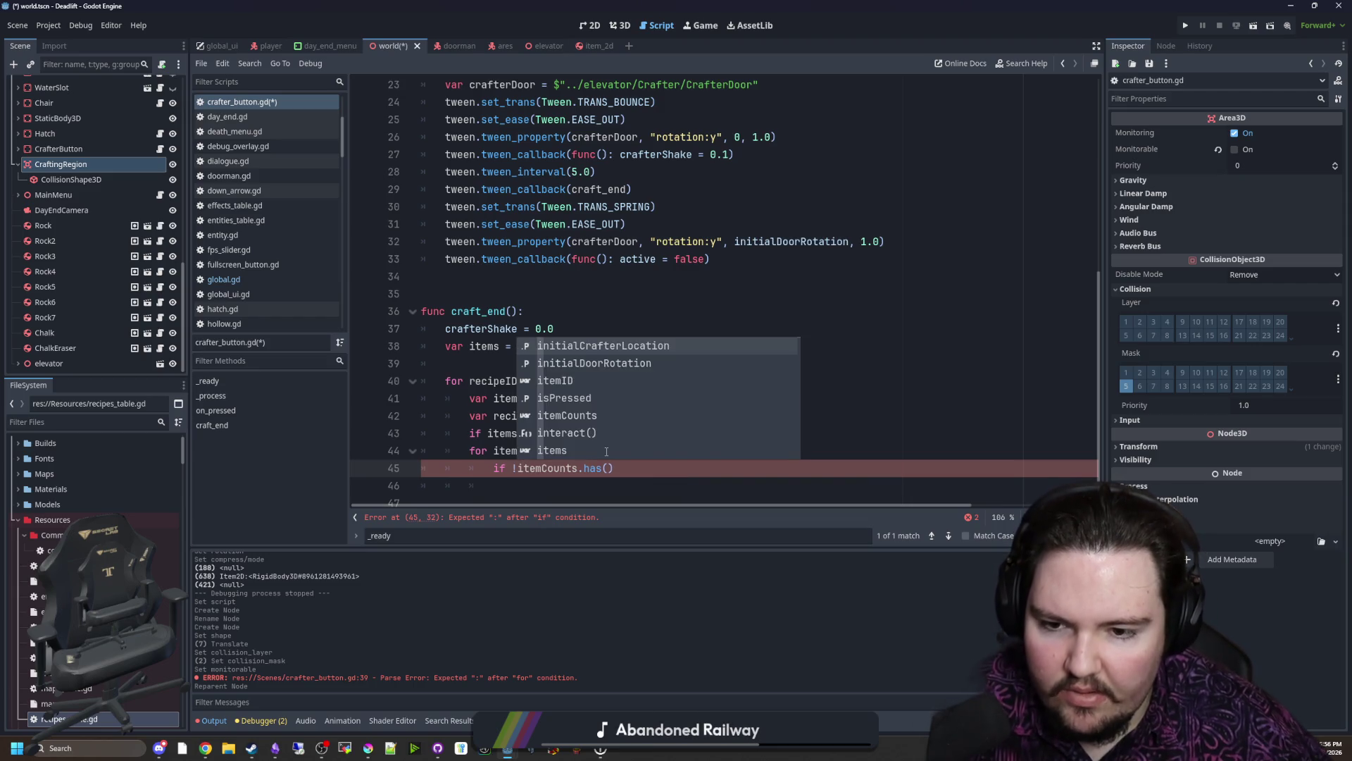
key(ctrl+Right)
key(ctrl+Right)
key(ctrl+Right)
text(itemID):)
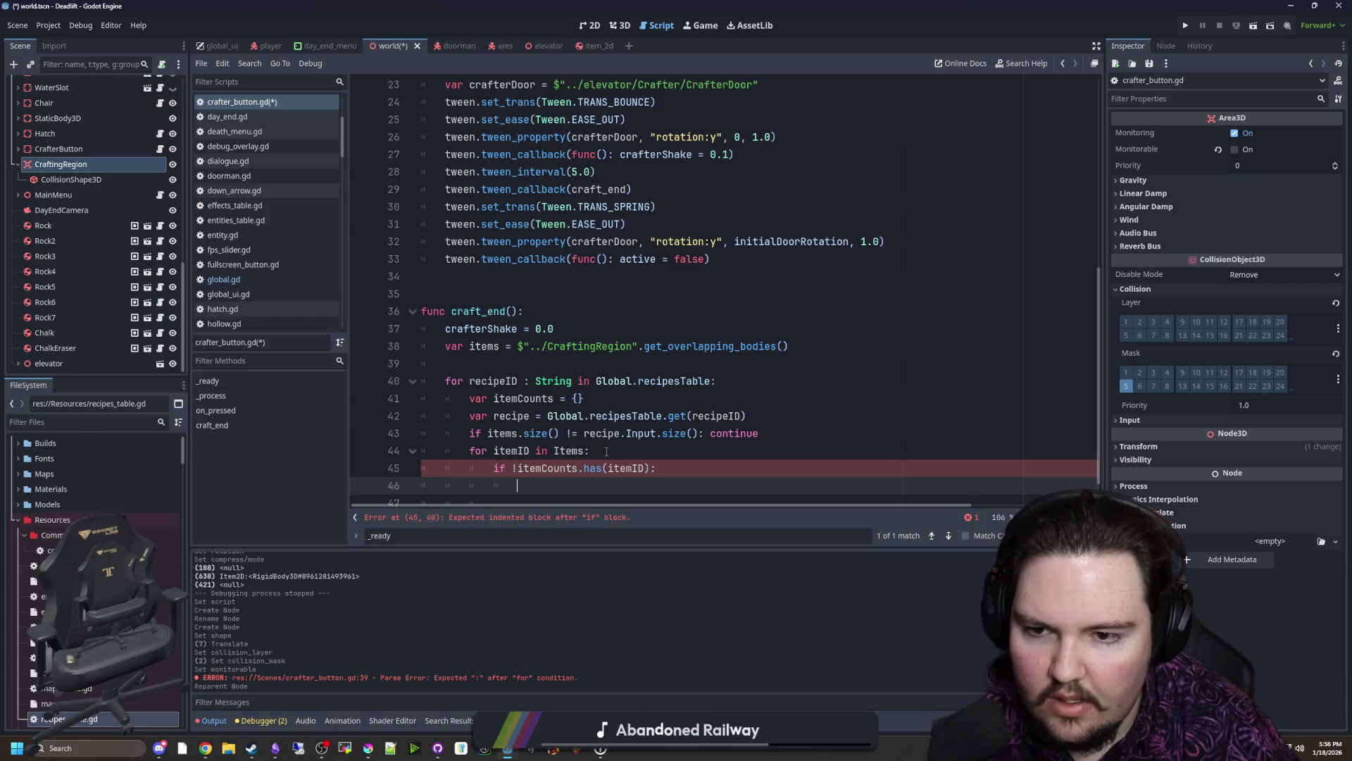
text(itemCounts[itemID)
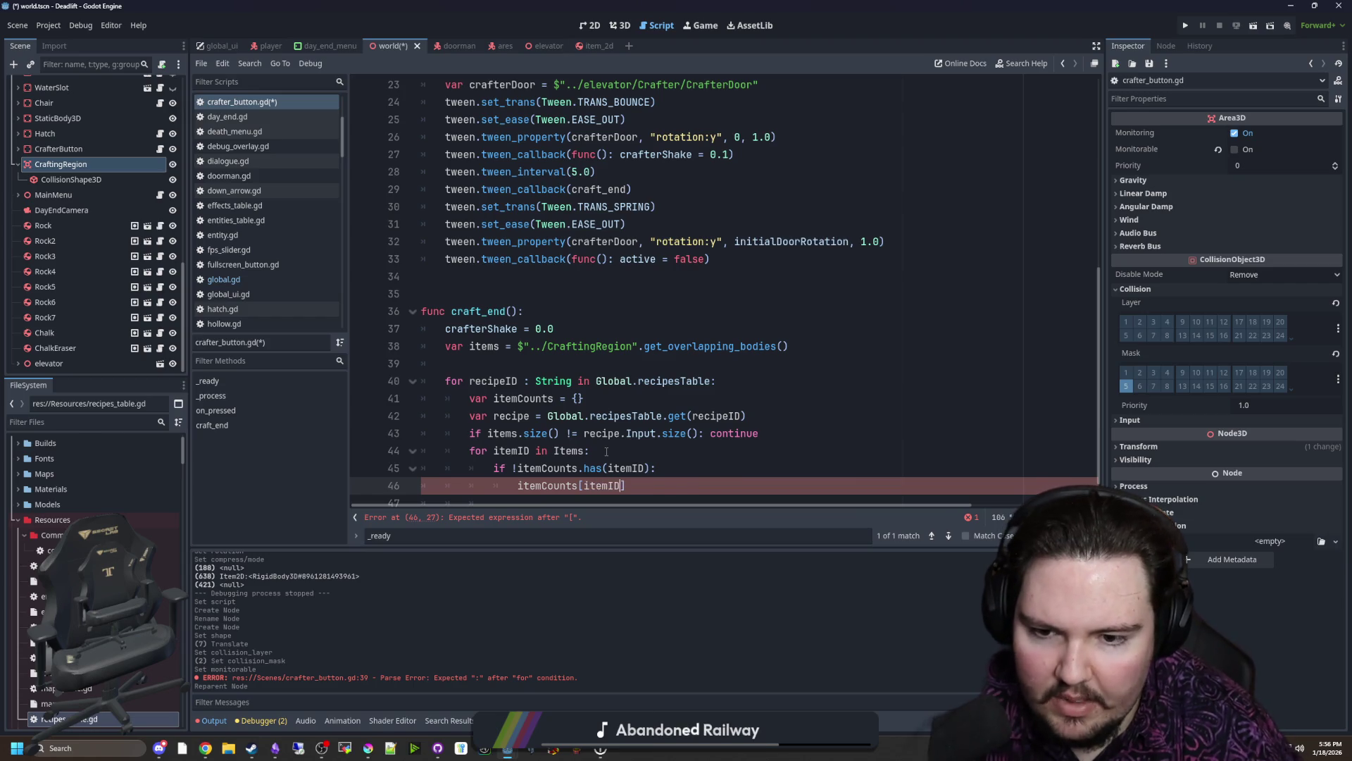
text(])
key(Return)
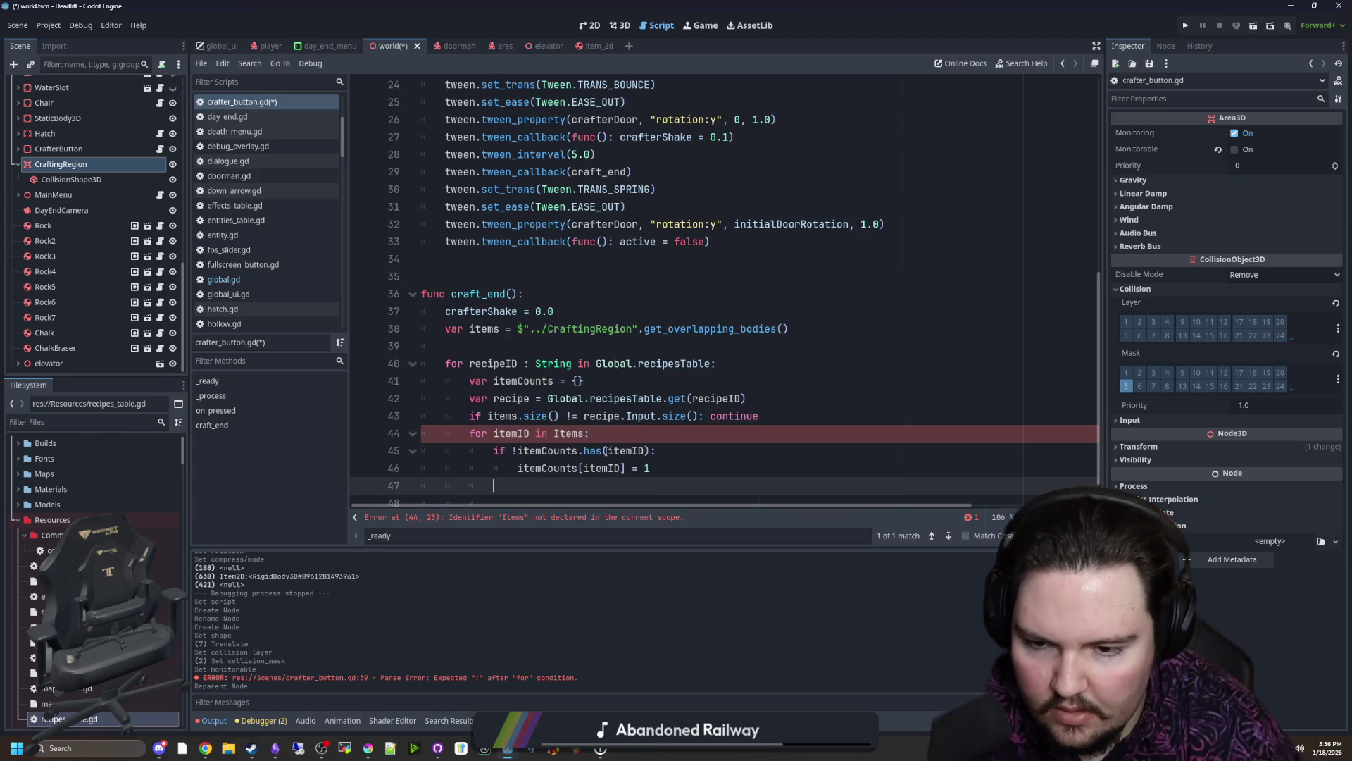
text(else:)
key(Return)
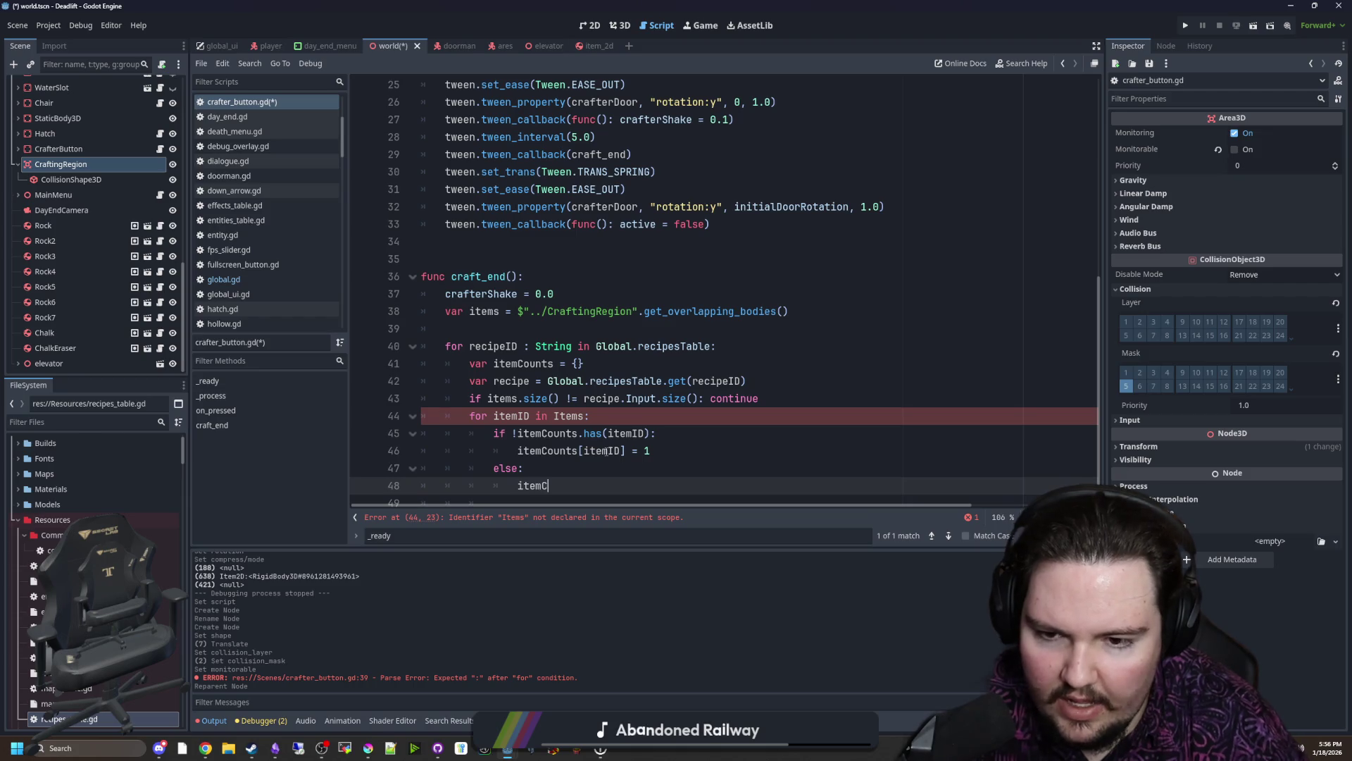
text(ounts[)
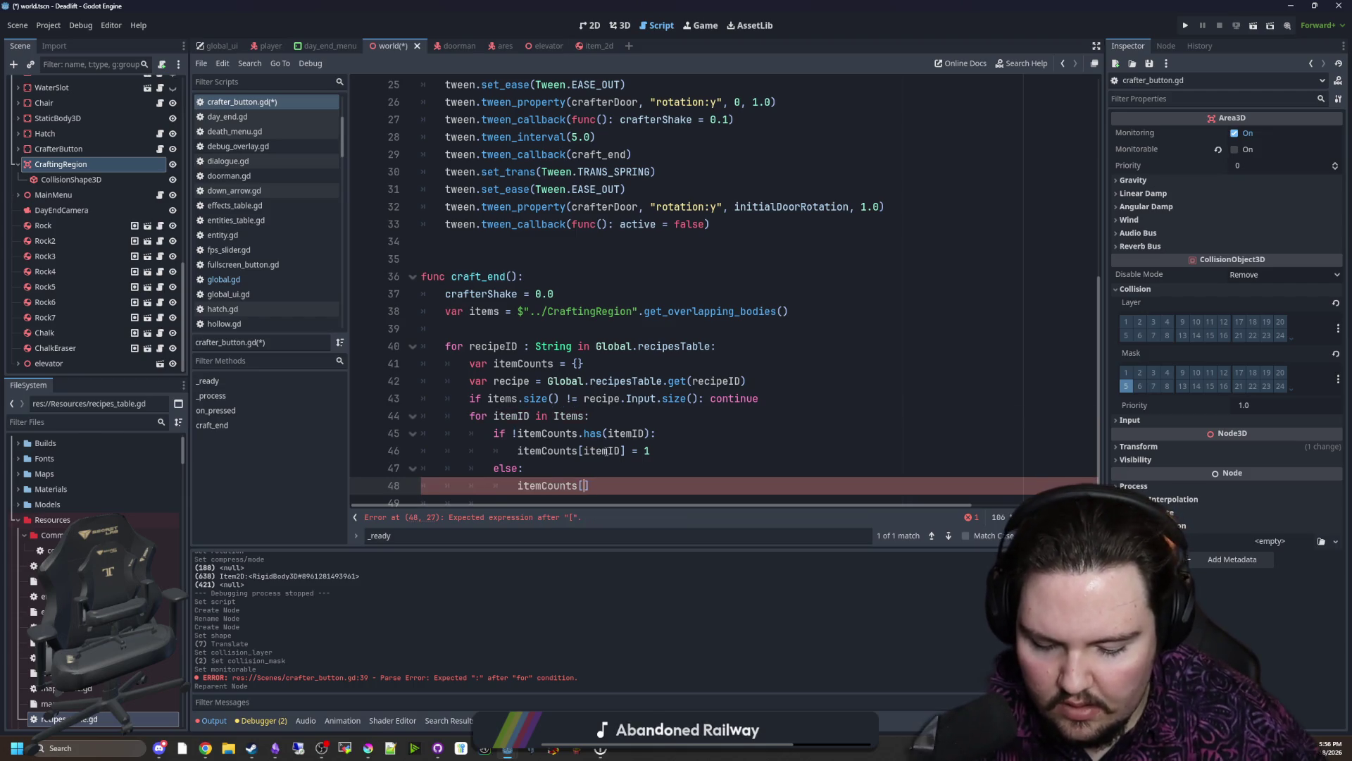
text(item)
scroll(603, 450, right, 2)
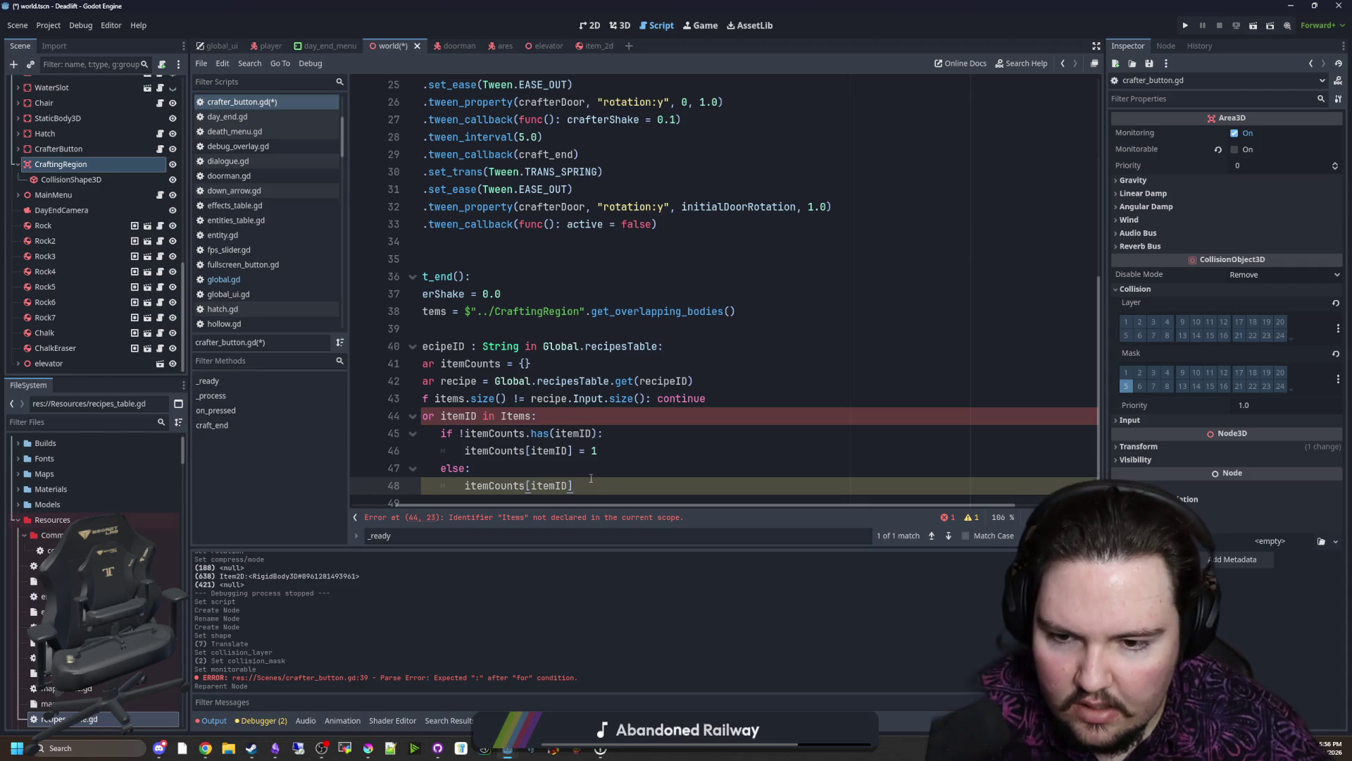
key(shift+Home)
key(ctrl+c)
key(End)
text(=)
key(ctrl+v)
text(+)
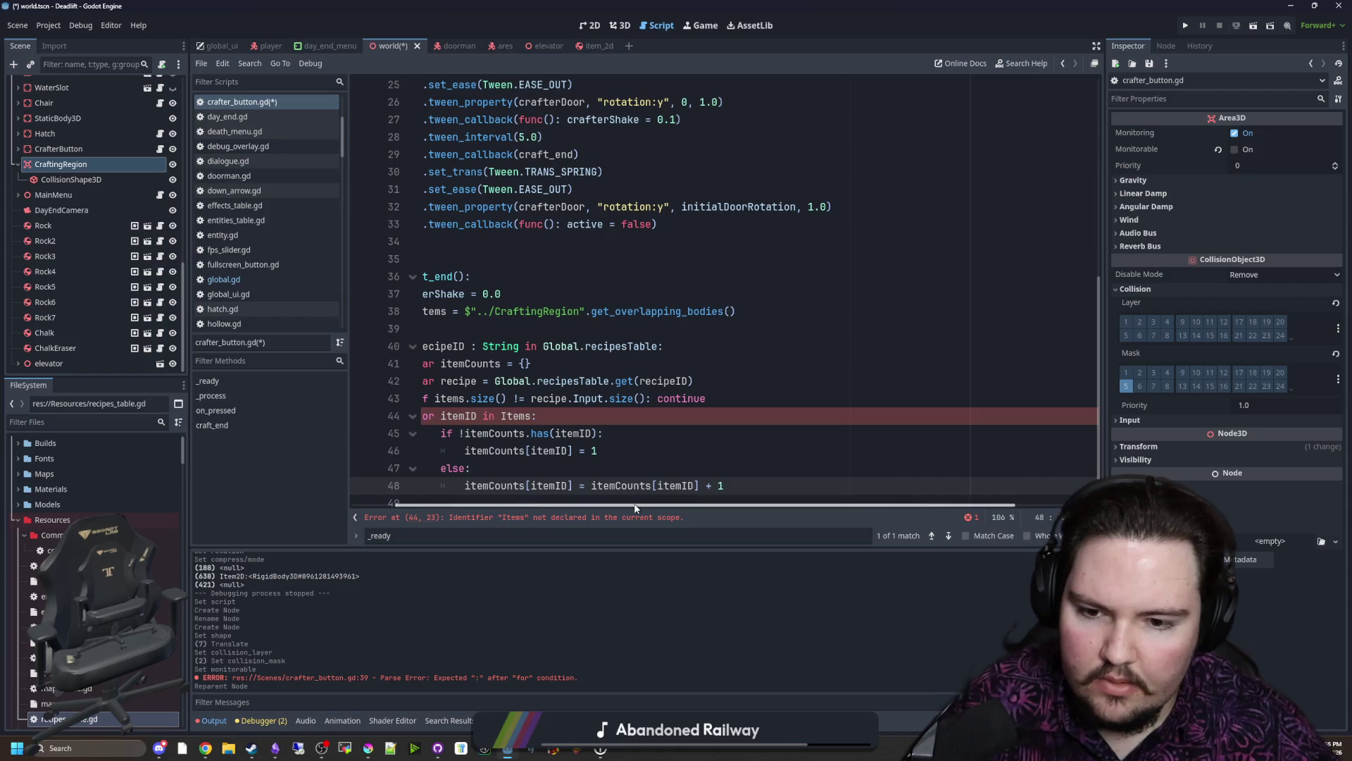
scroll(597, 475, left, 2)
scroll(587, 390, down, 1)
Step: Rename the miscapitalized Items to items in the loop header
double_click(577, 380)
text(items)
click(604, 379)
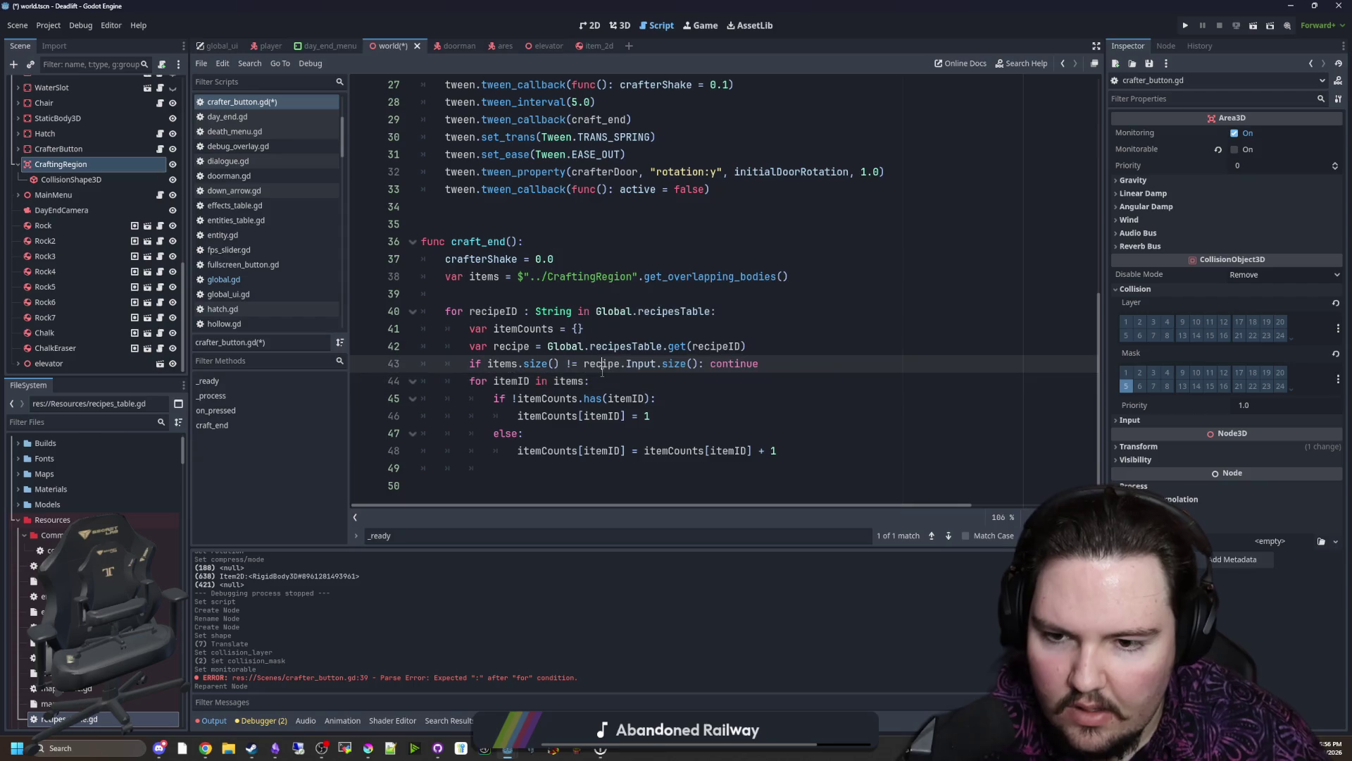
click(621, 467)
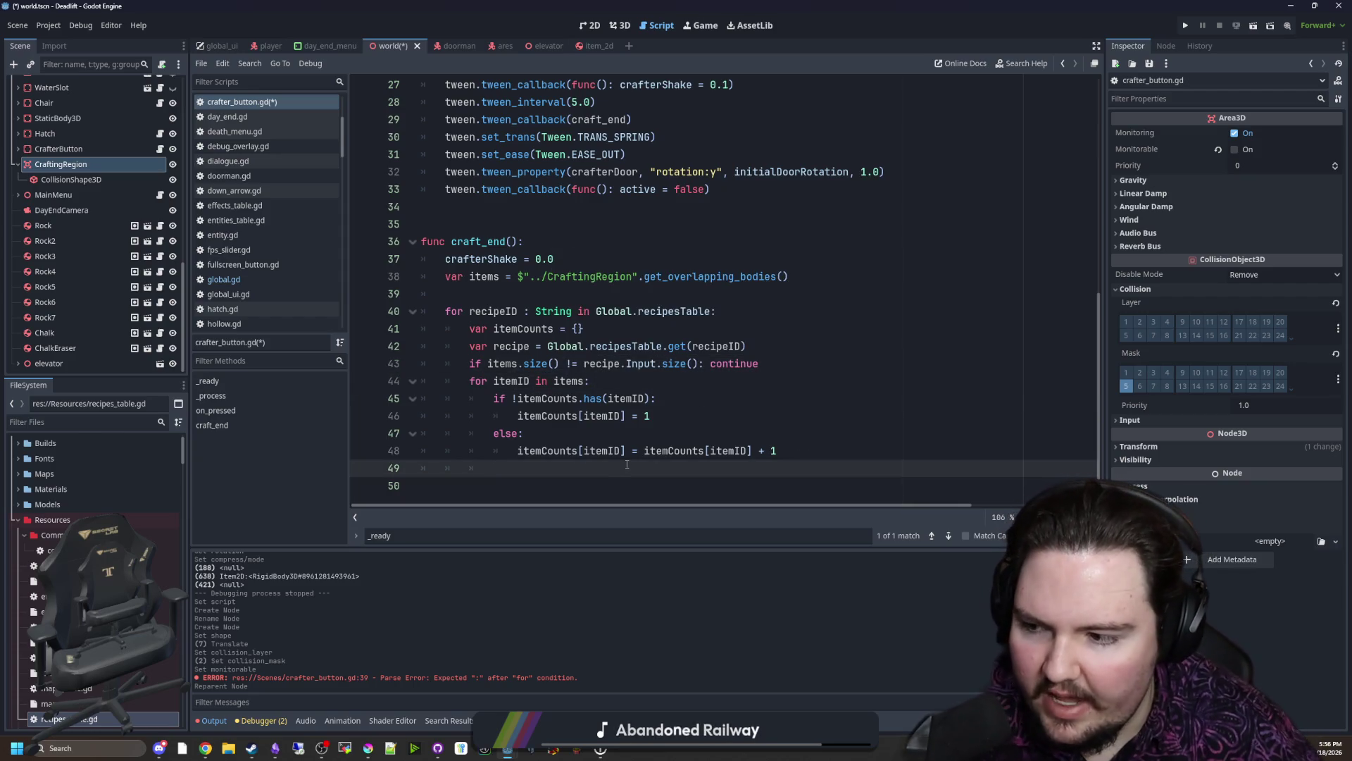
Step: Add blank lines around the counting loop and before the size check
key(Return)
scroll(626, 464, down, 1)
click(772, 346)
key(Up)
key(Return)
click(532, 469)
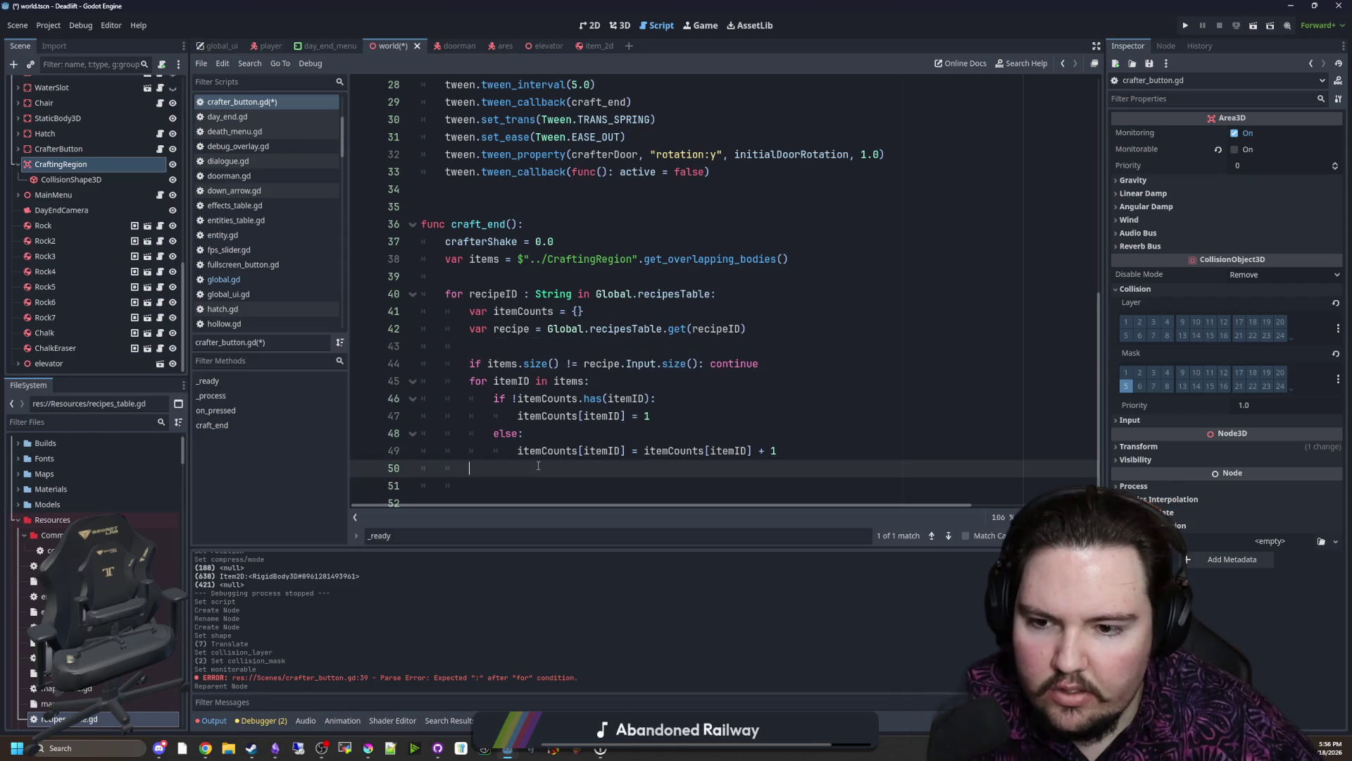
scroll(531, 481, down, 1)
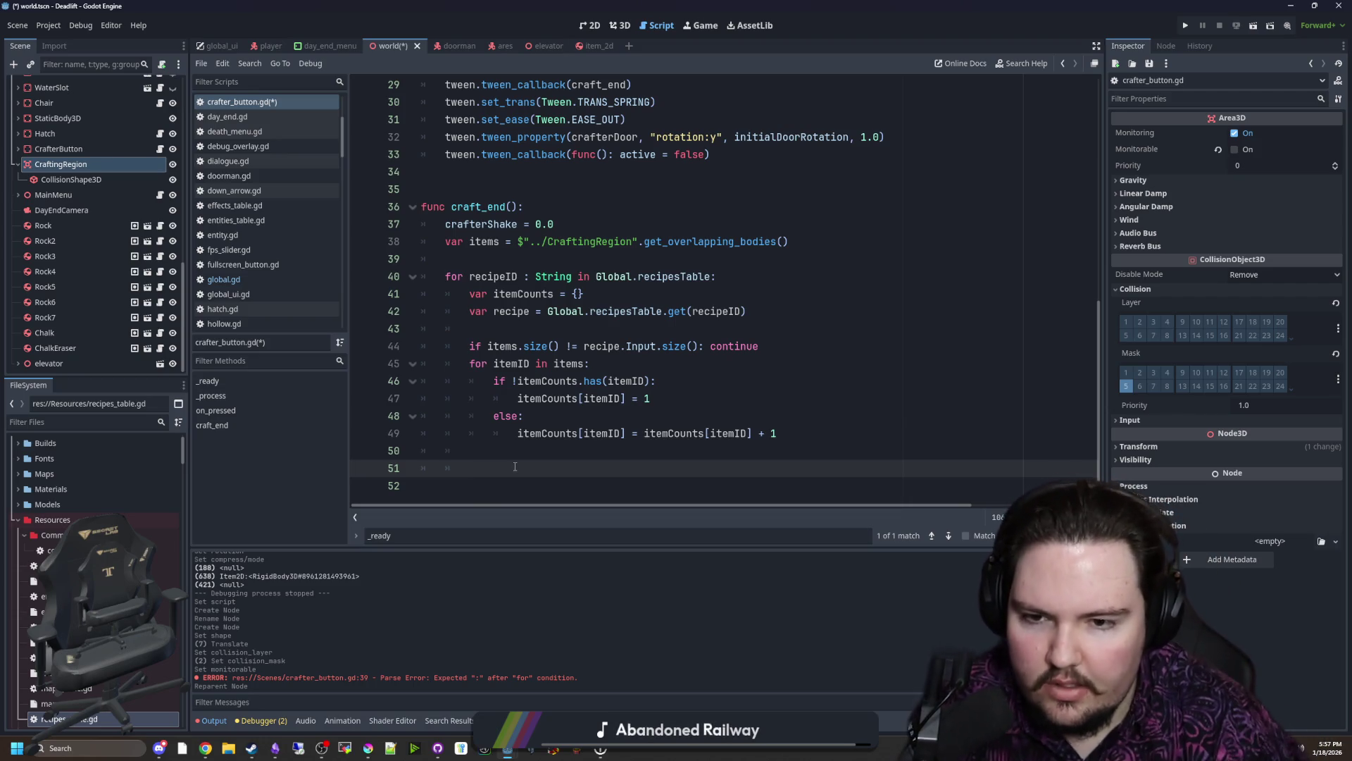
text(for i in)
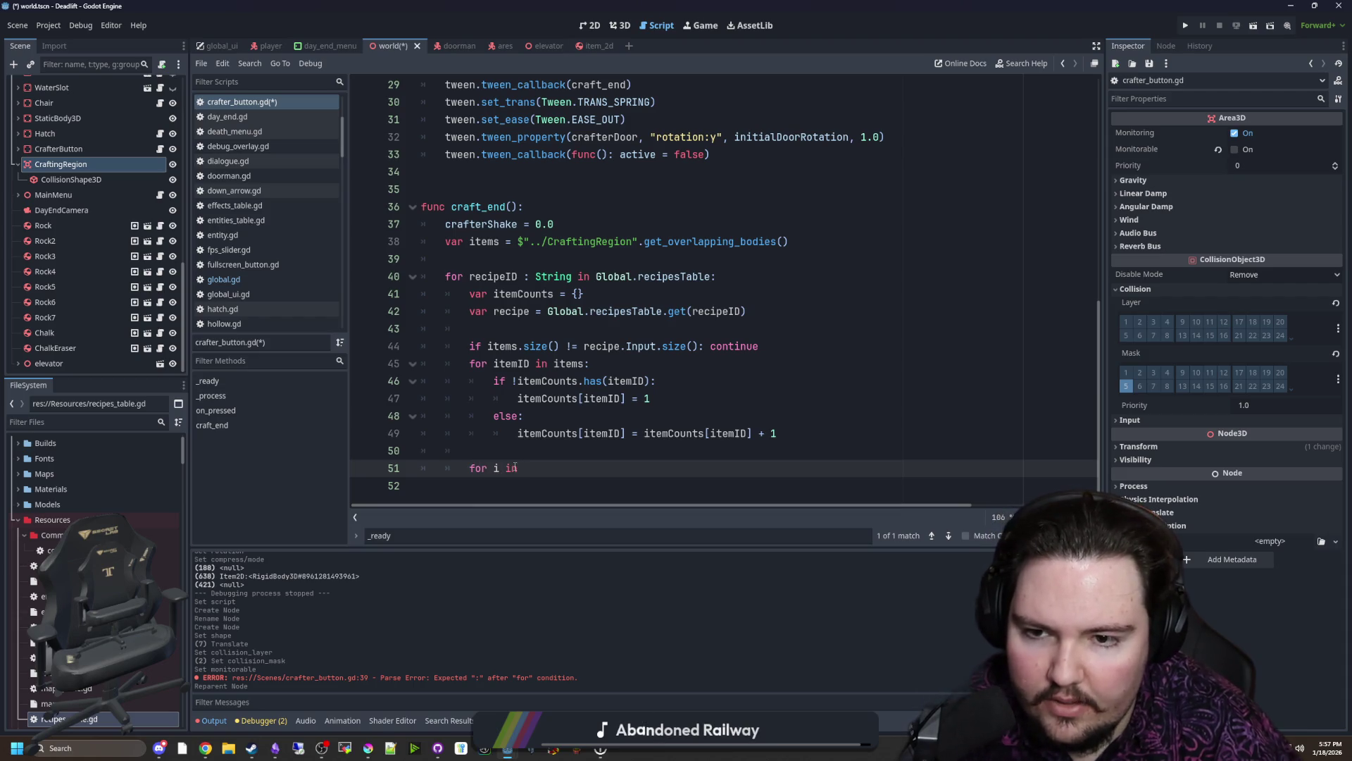
key(Up)
key(Up)
key(Up)
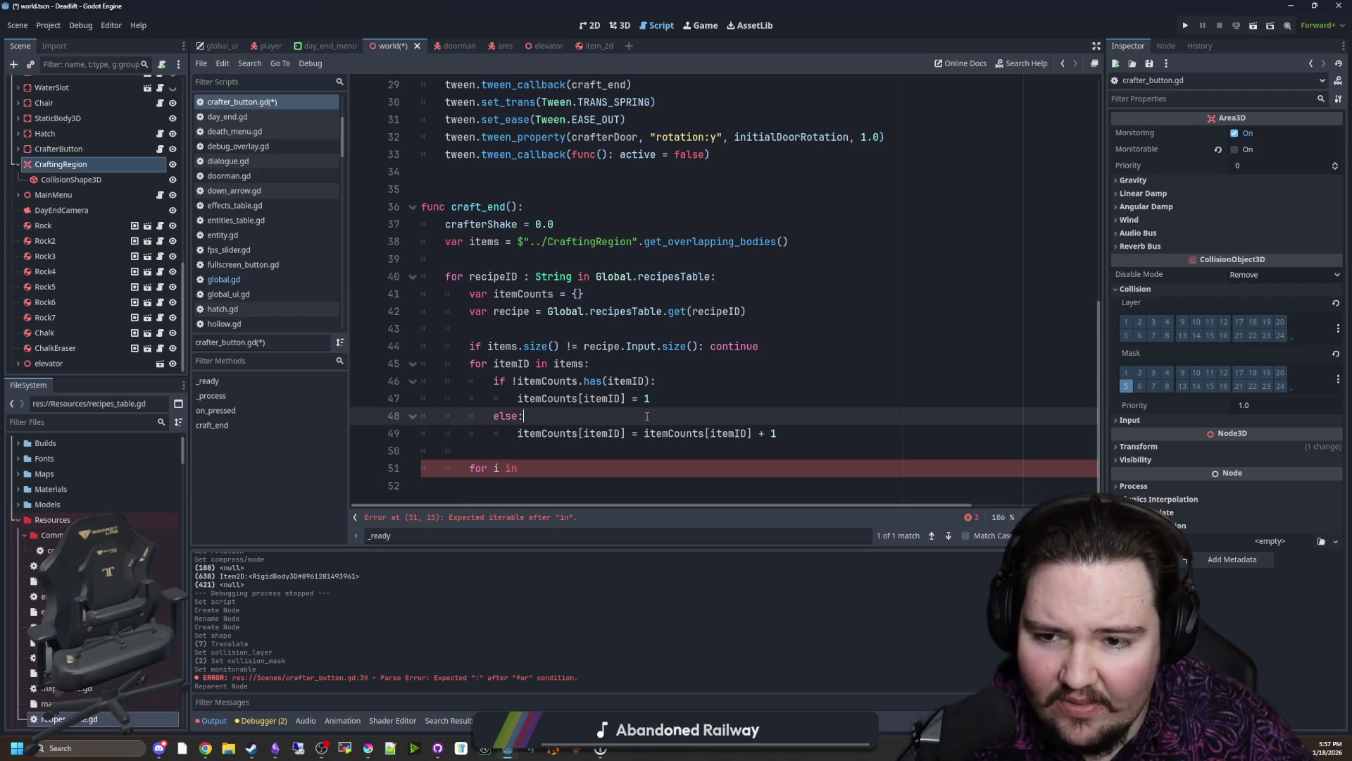
click(617, 291)
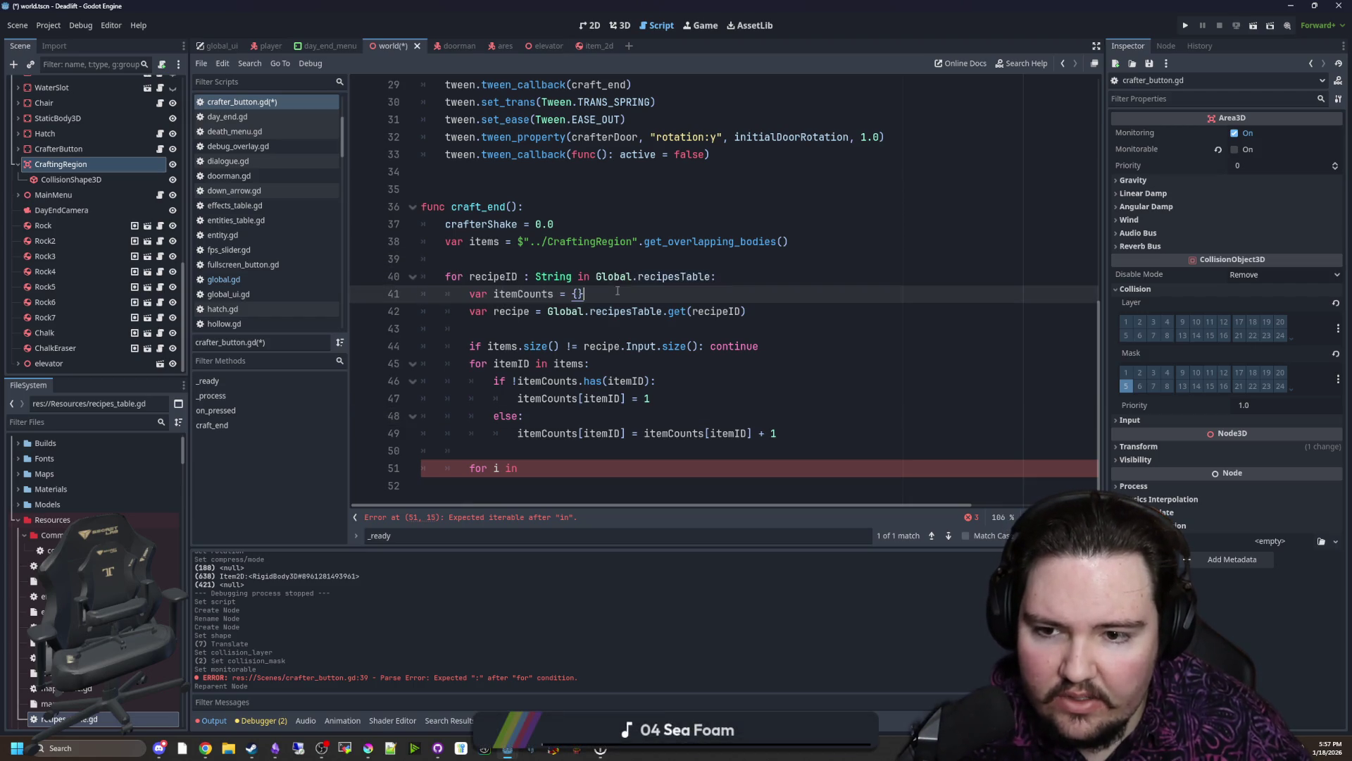
Step: Cut the item-counting loop, paste it above the recipe loop and unindent it one level
click(788, 431)
key(shift+Up)
key(shift+Up)
key(shift+Up)
key(shift+Up)
key(Down)
key(Down)
drag(800, 432, 383, 359)
key(ctrl+x)
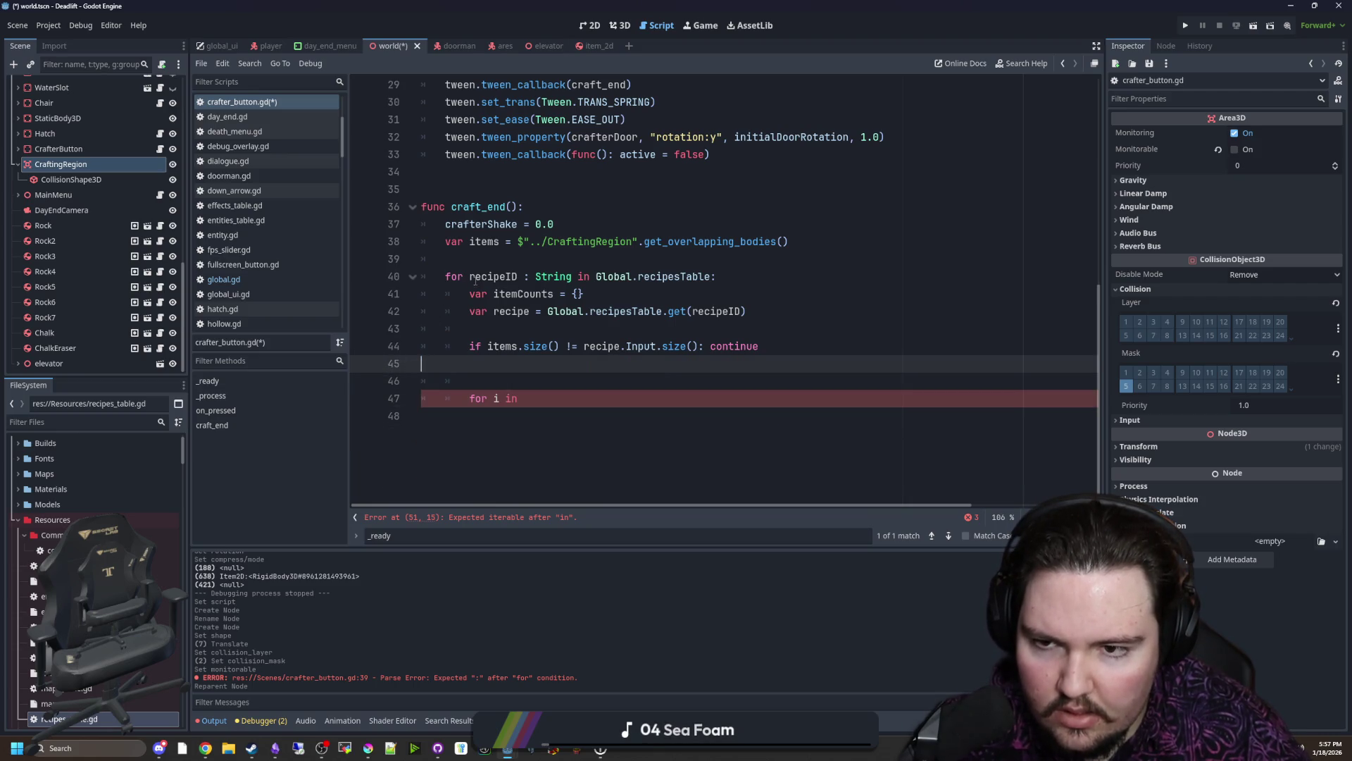
click(489, 260)
key(Return)
key(ctrl+v)
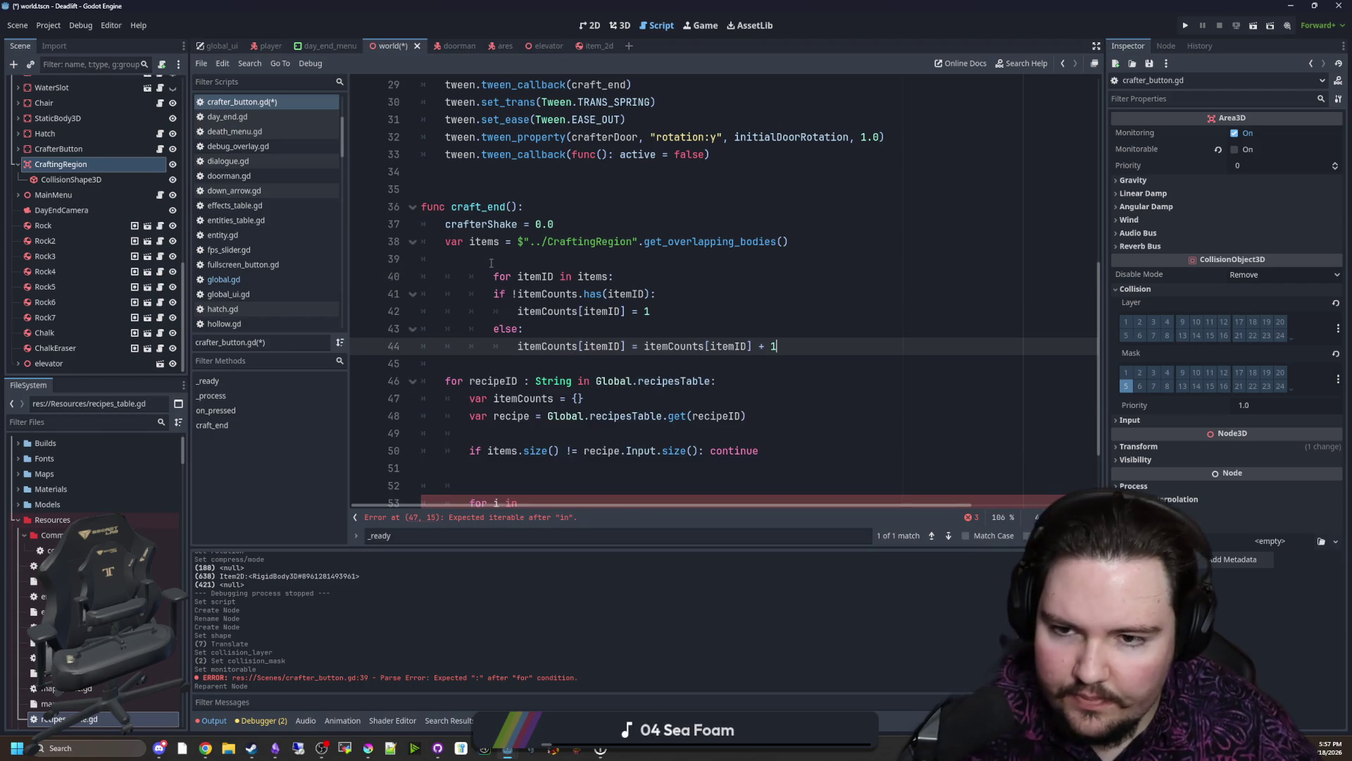
drag(524, 353, 469, 277)
key(shift+Tab)
click(494, 259)
Step: Remove the extra blank lines and start the 'for input in recipe.Inputs' loop
click(547, 469)
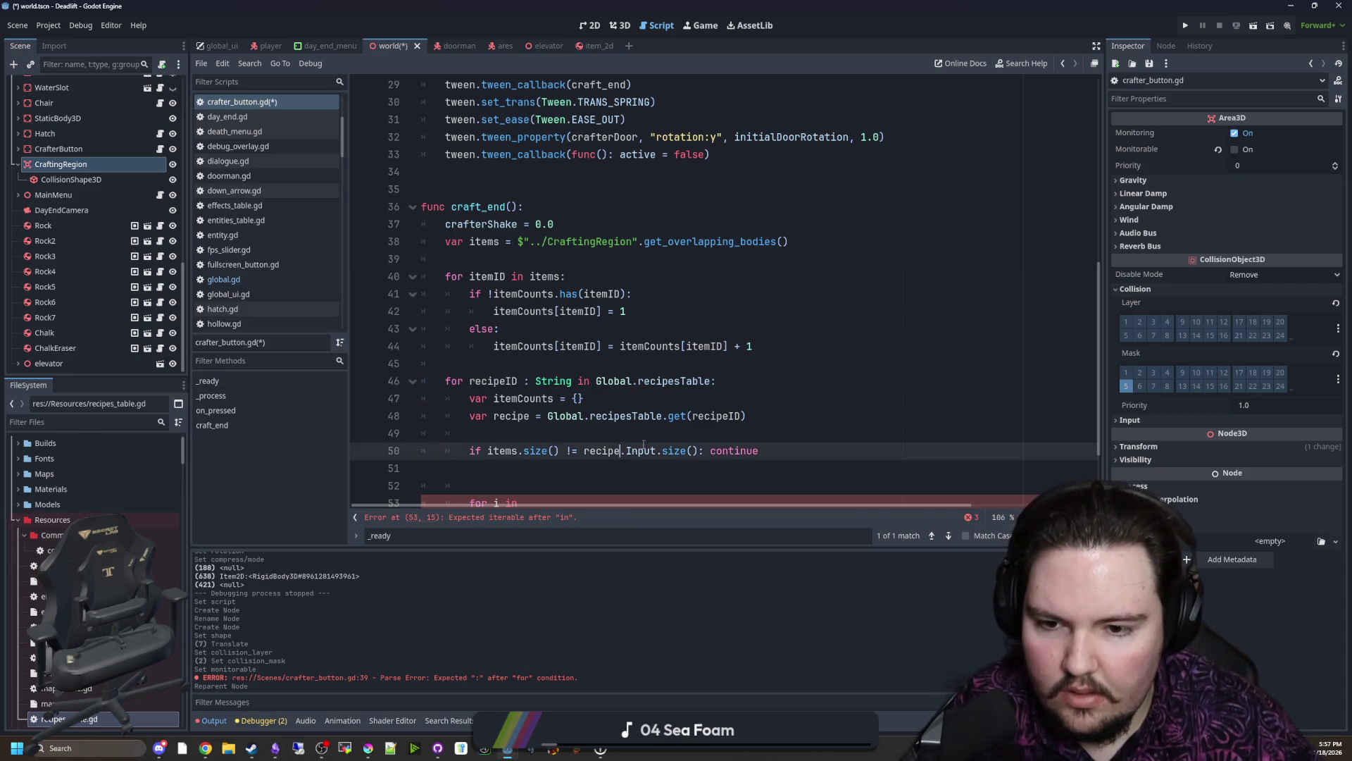
scroll(547, 438, down, 1)
click(556, 329)
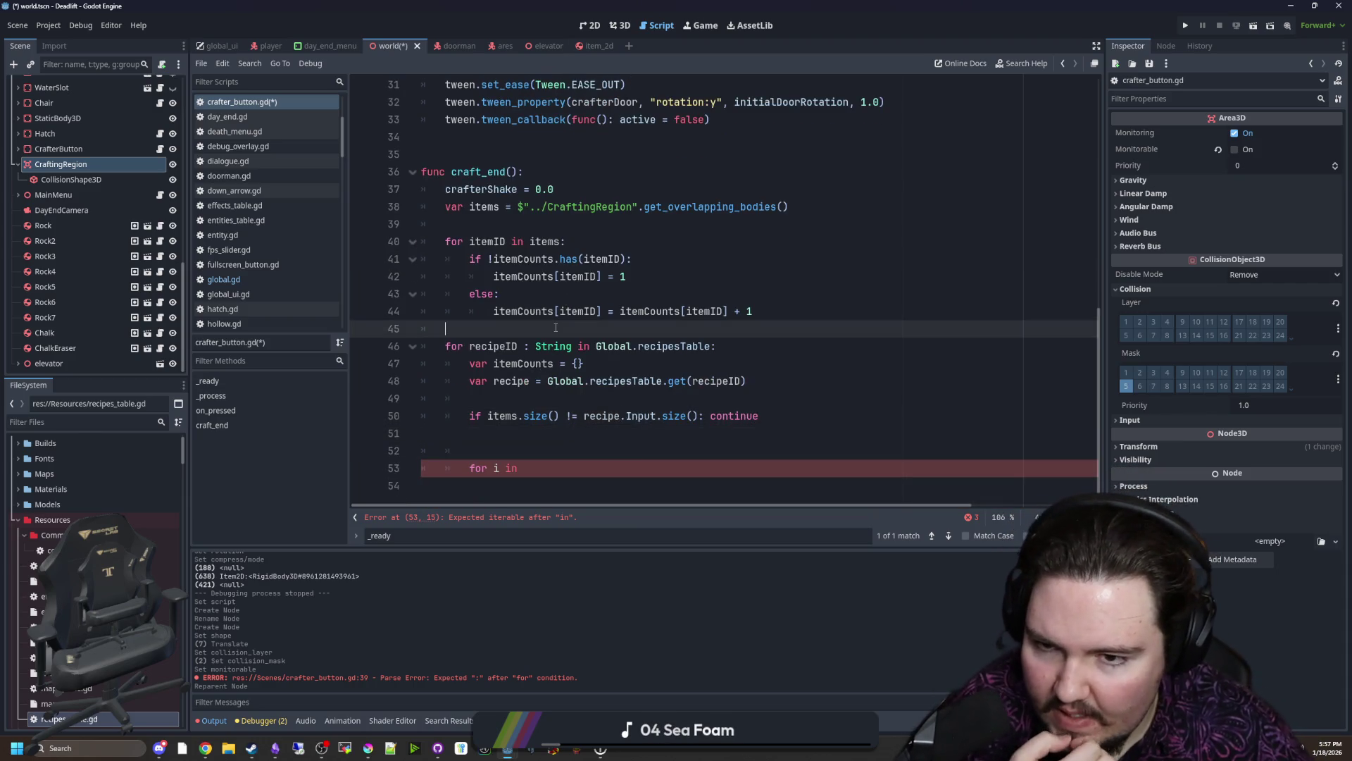
click(633, 443)
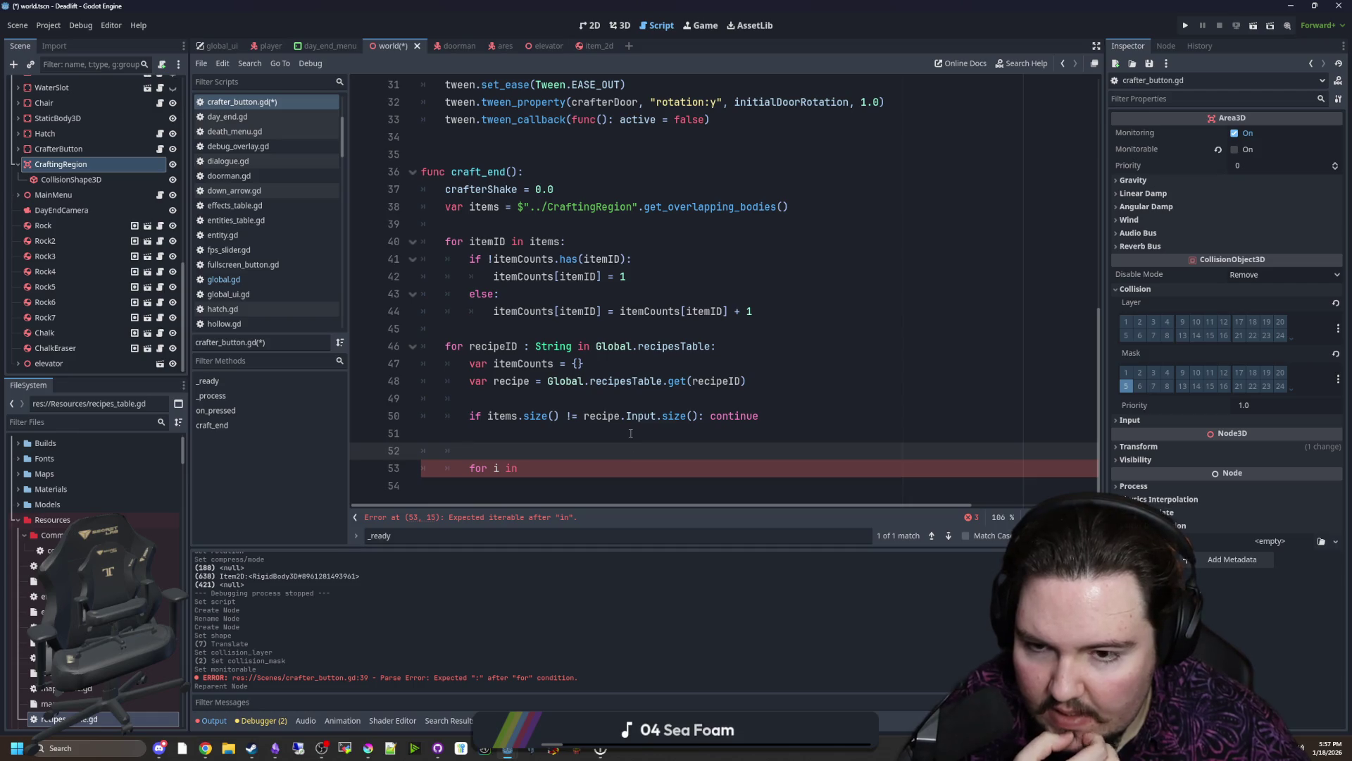
click(561, 328)
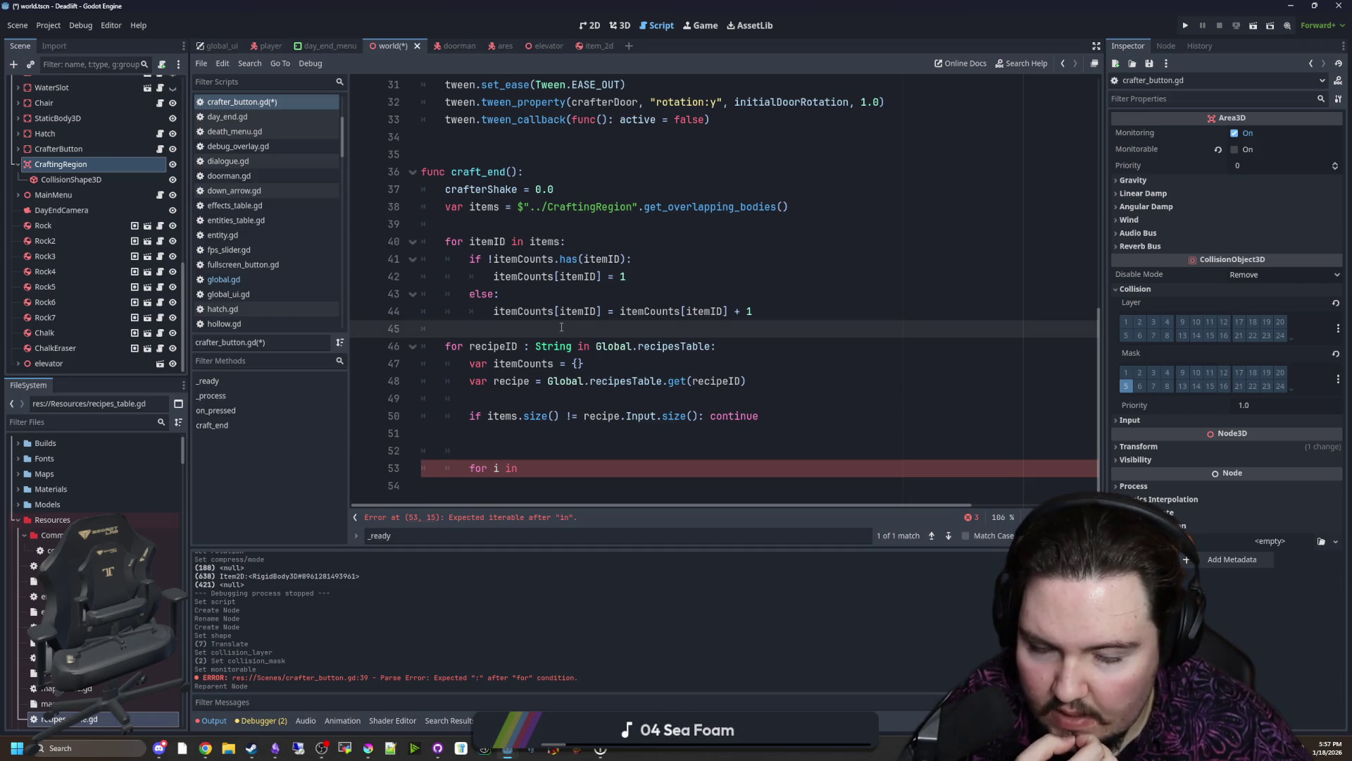
click(507, 399)
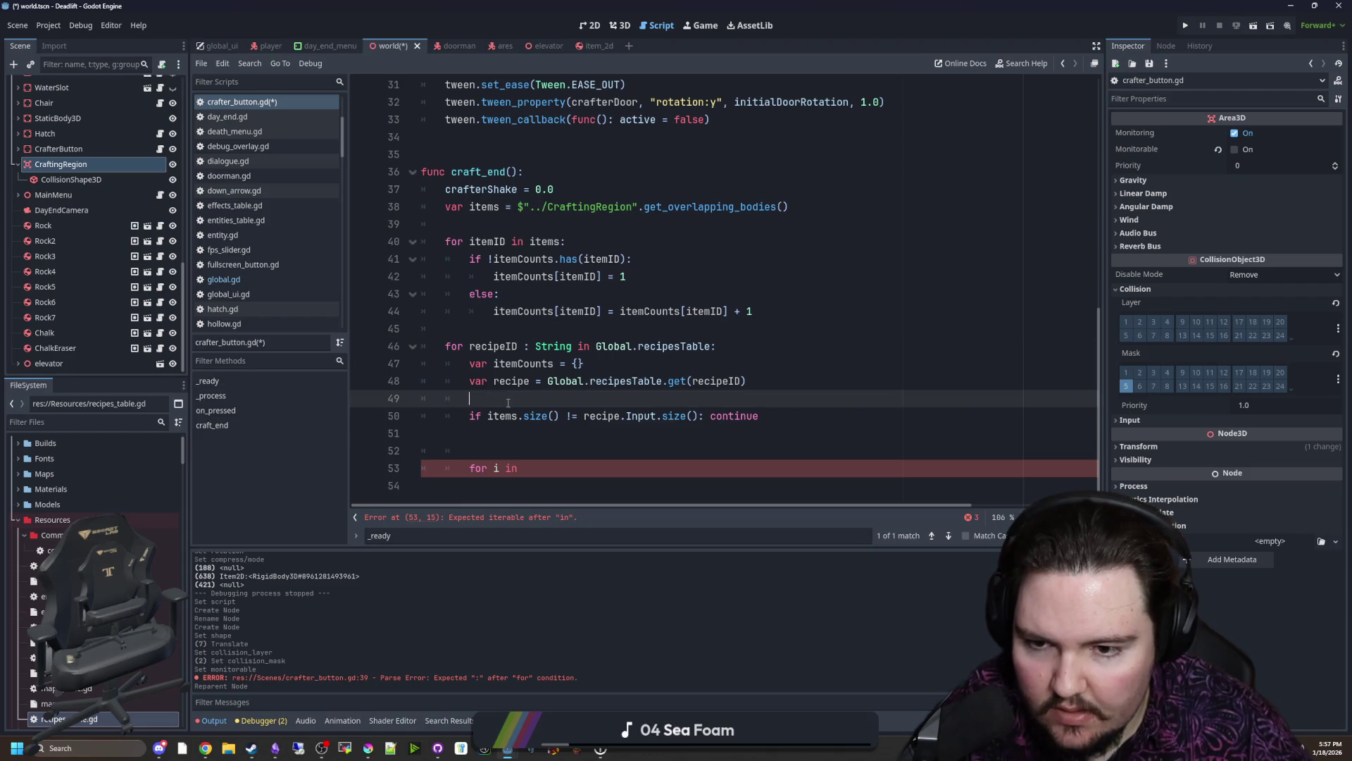
key(BackSpace)
click(610, 424)
key(Delete)
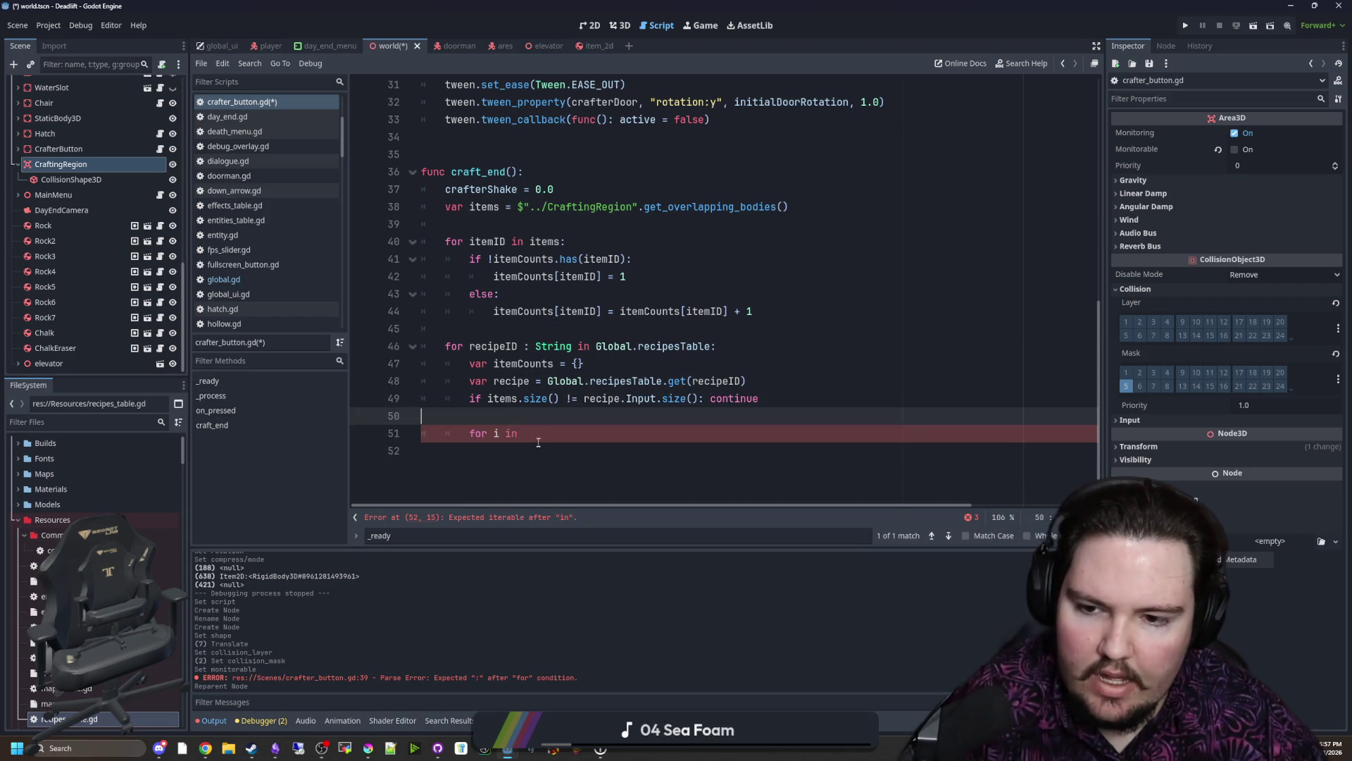
key(Left)
key(Left)
key(Left)
key(BackSpace)
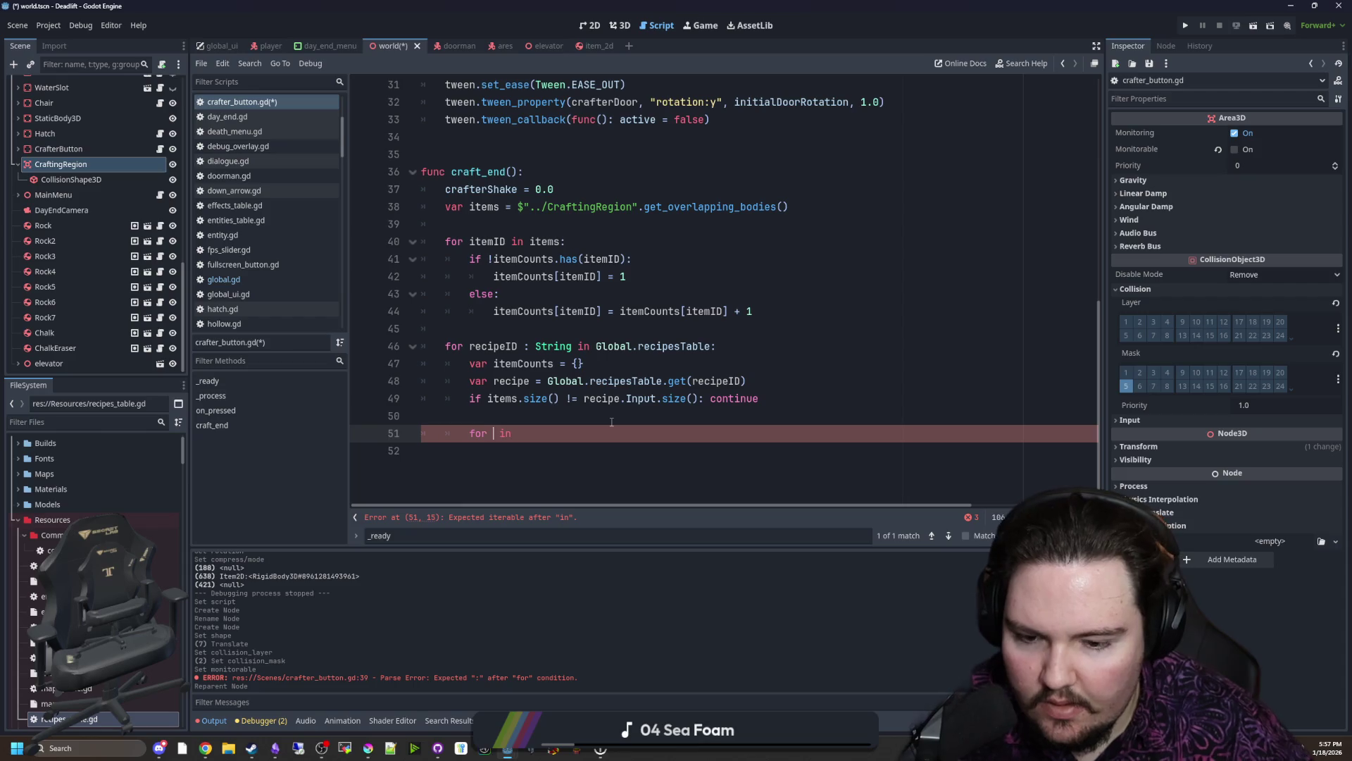
text(put in recipe.Inputs)
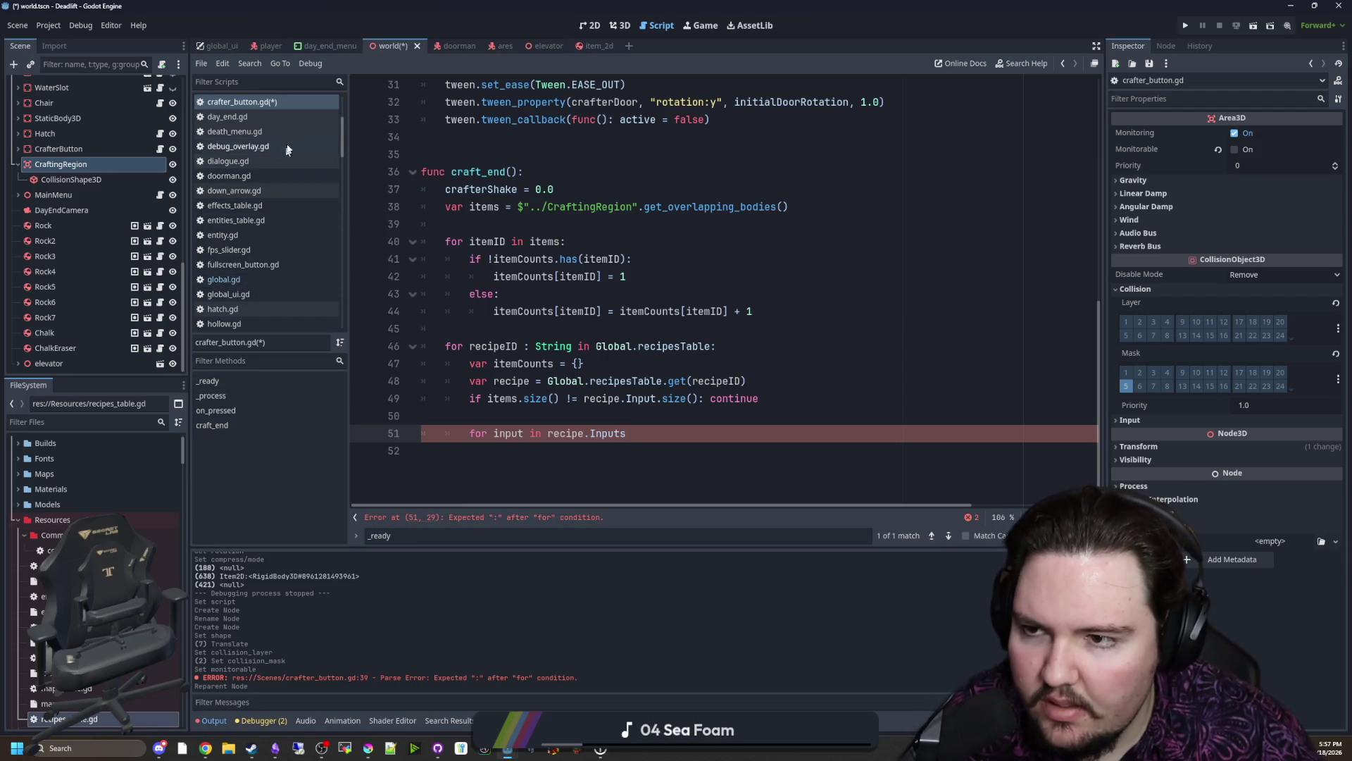
Step: Back in crafter_button.gd, write 'if !itemCounts.has(input.ID): break' inside the inputs loop
double_click(98, 721)
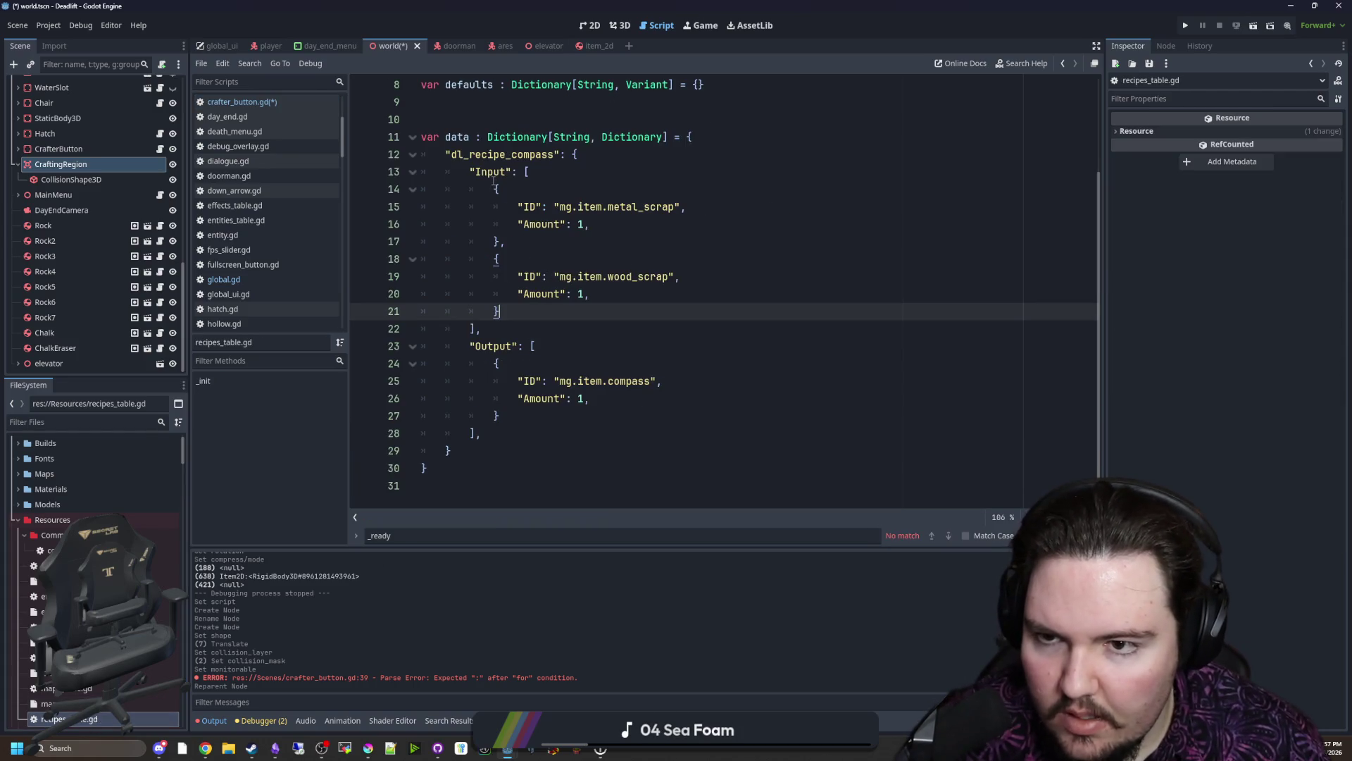
key(alt+Left)
text(:)
key(Return)
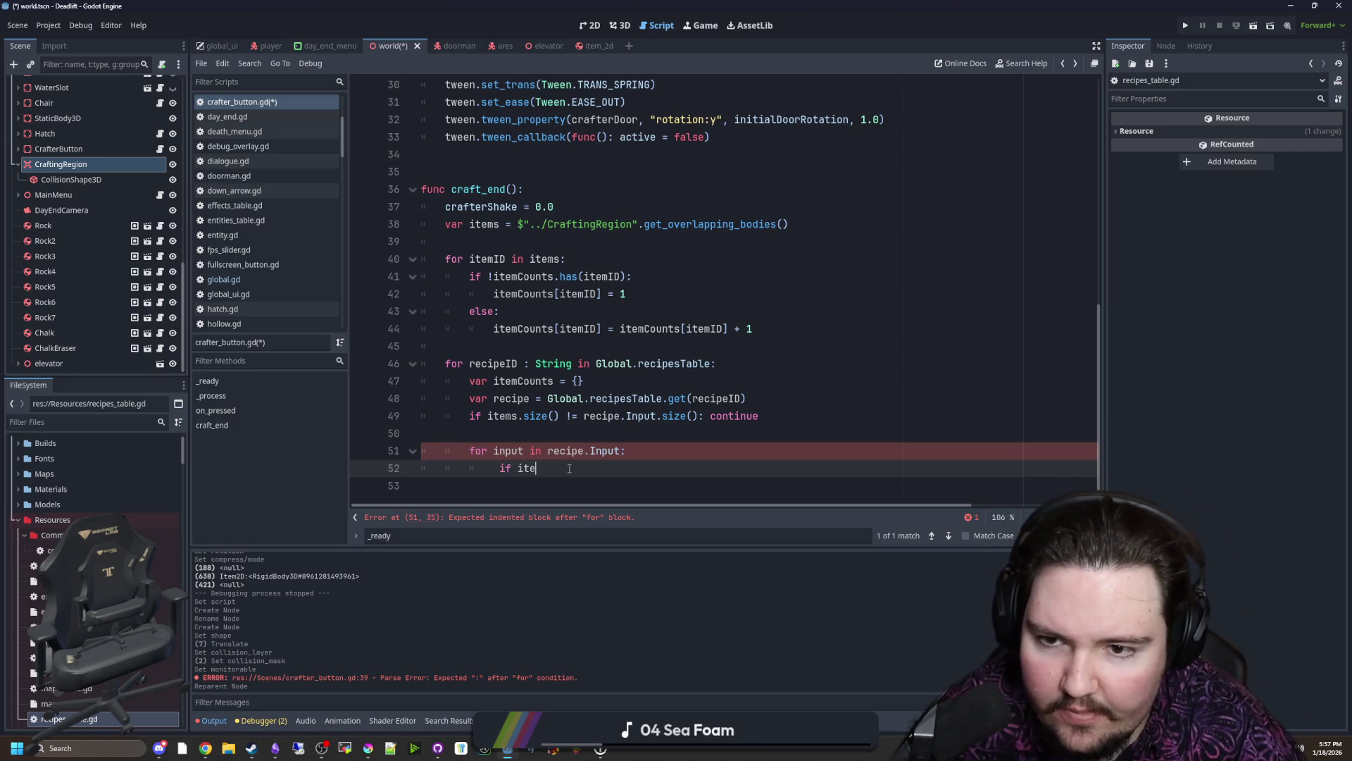
text(mCounts.has()
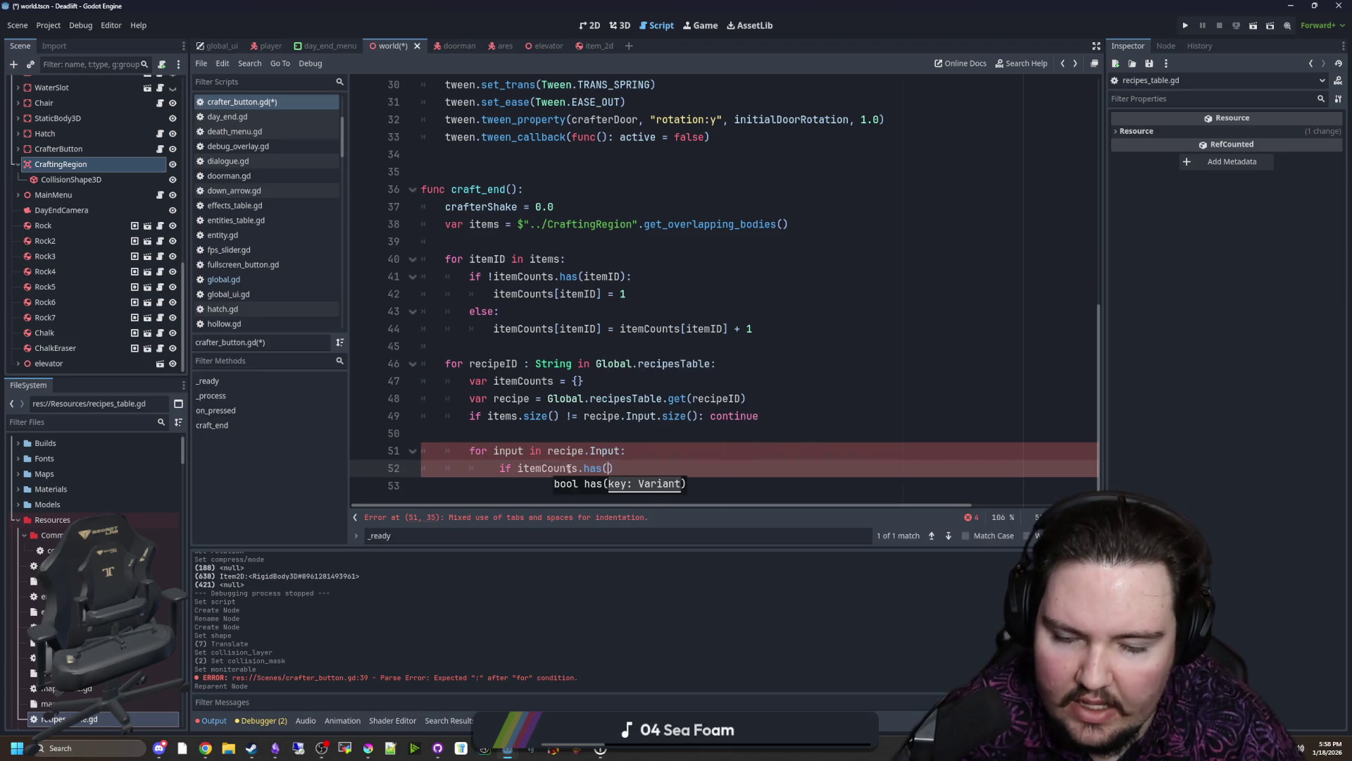
key(Escape)
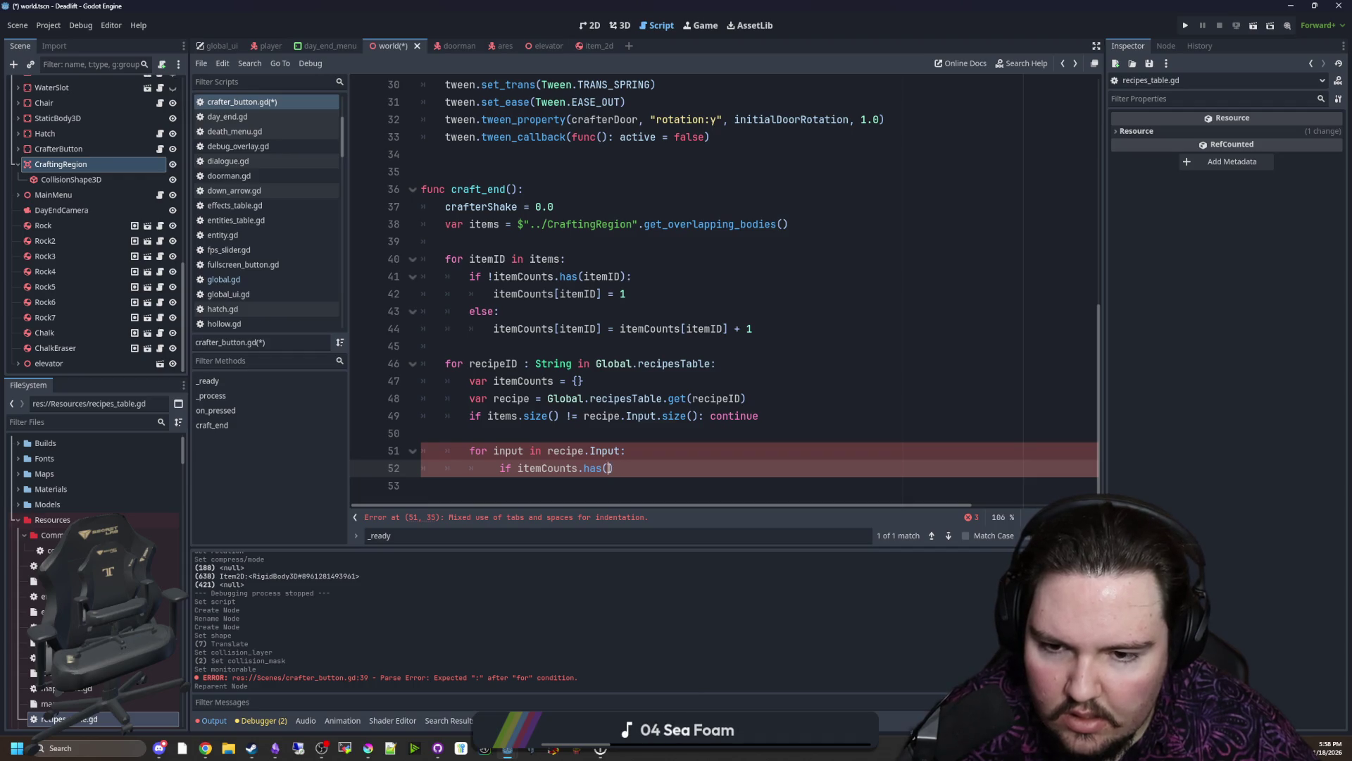
click(517, 466)
text(!)
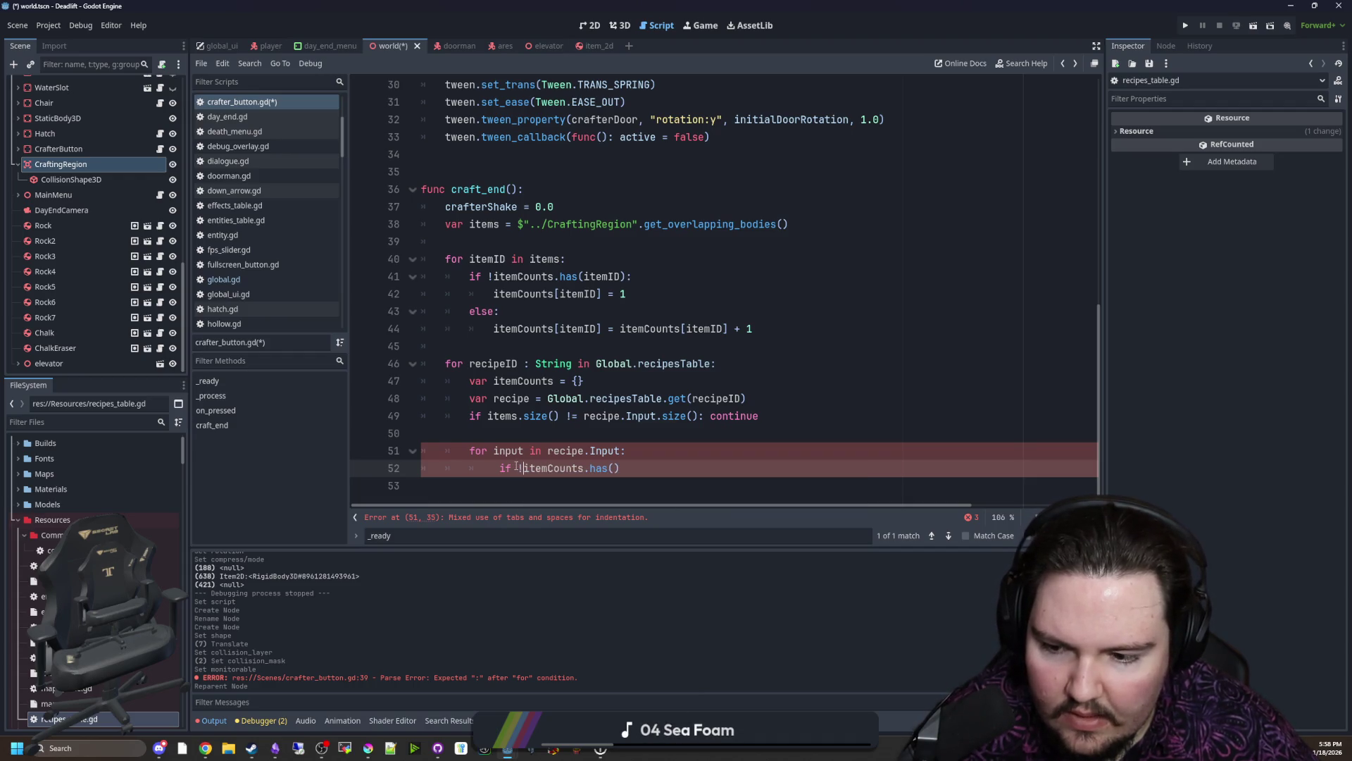
click(555, 429)
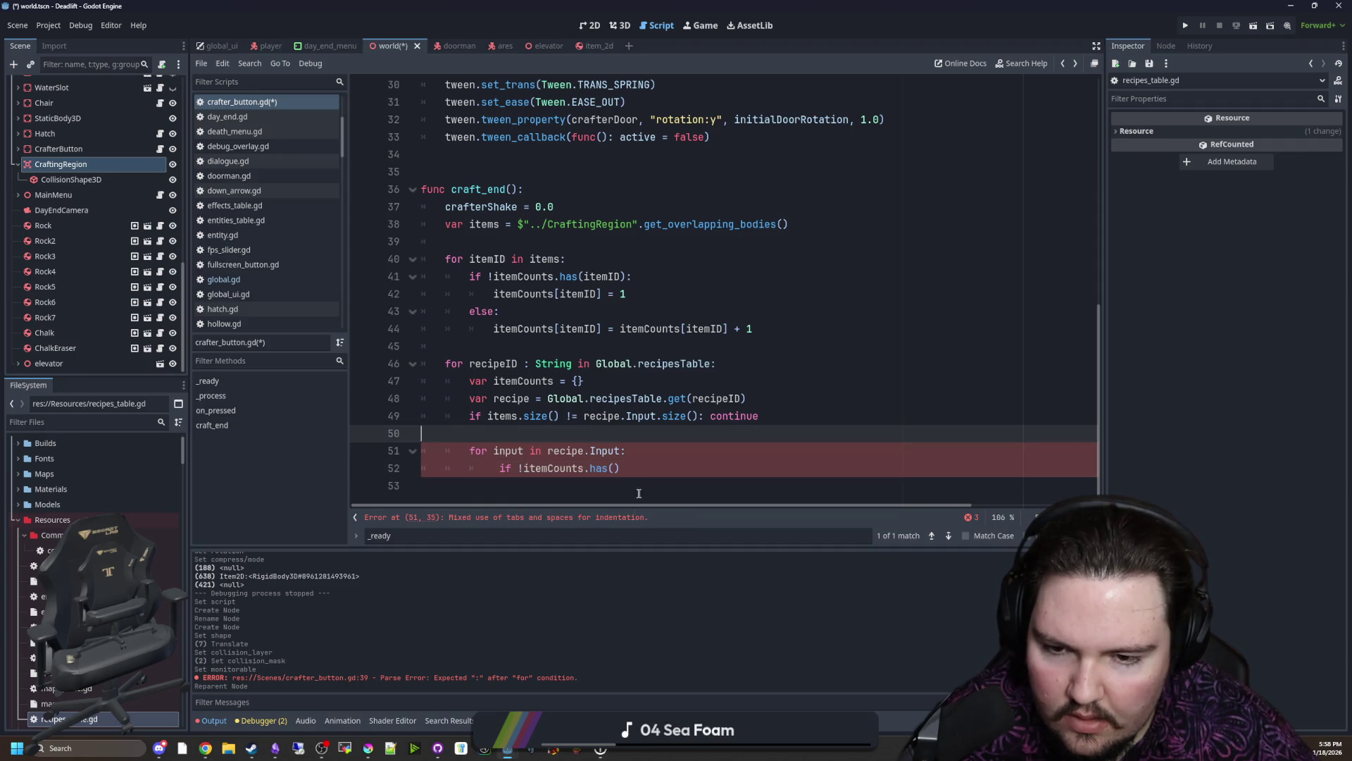
click(616, 467)
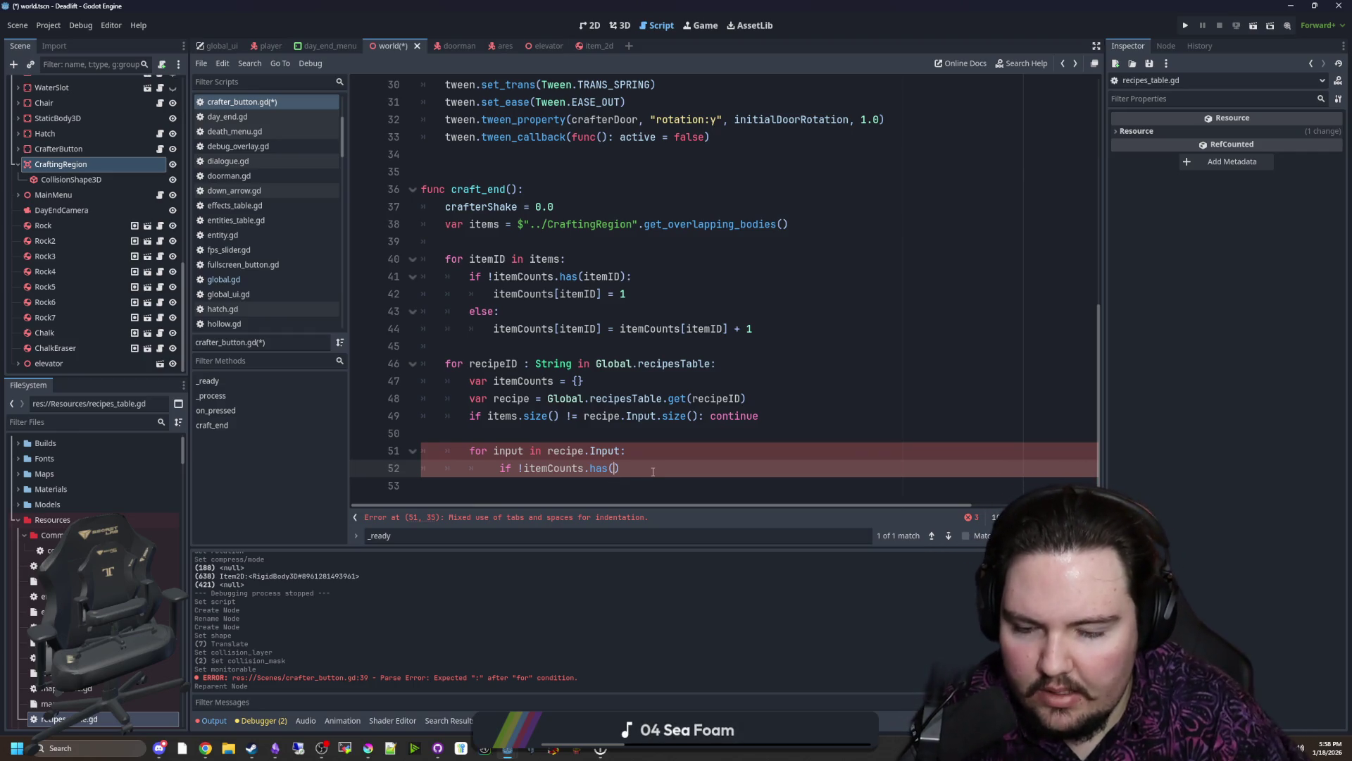
text(input.ID)
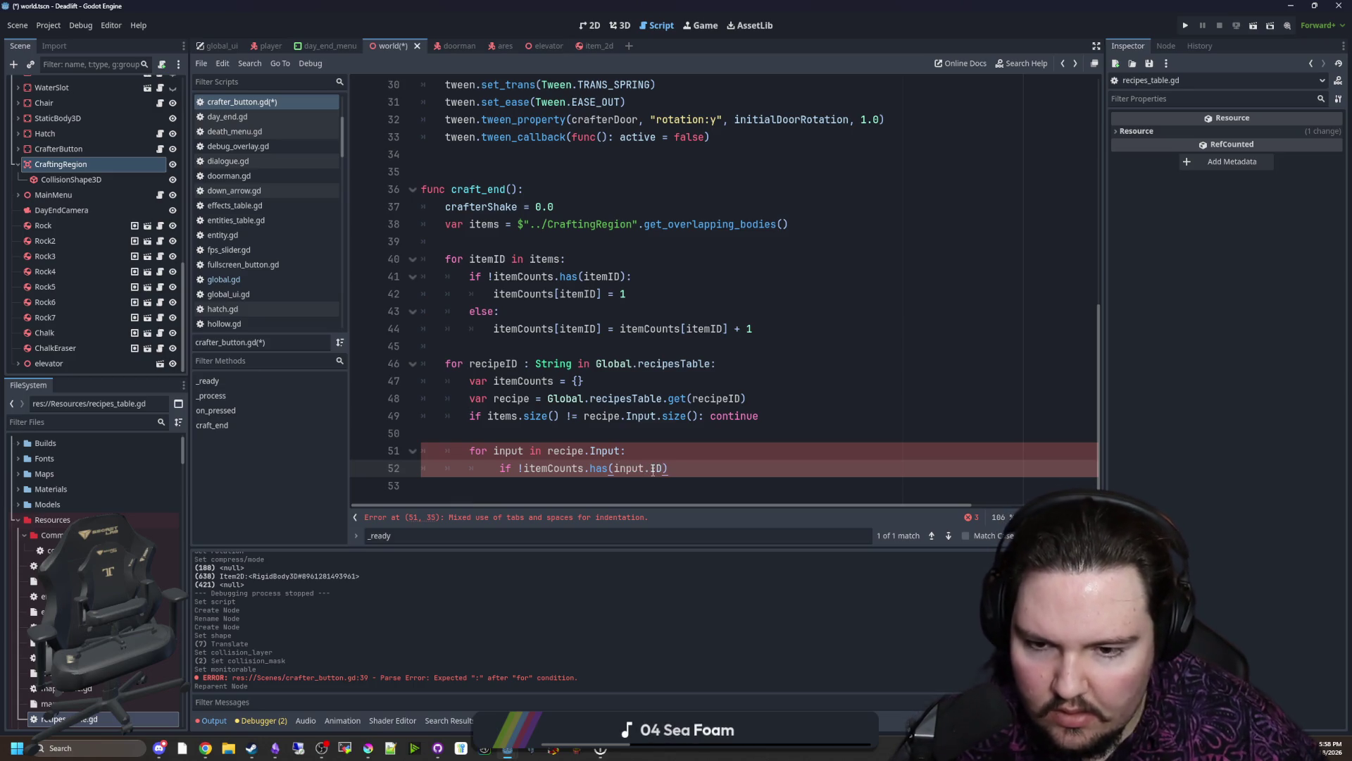
text(): break)
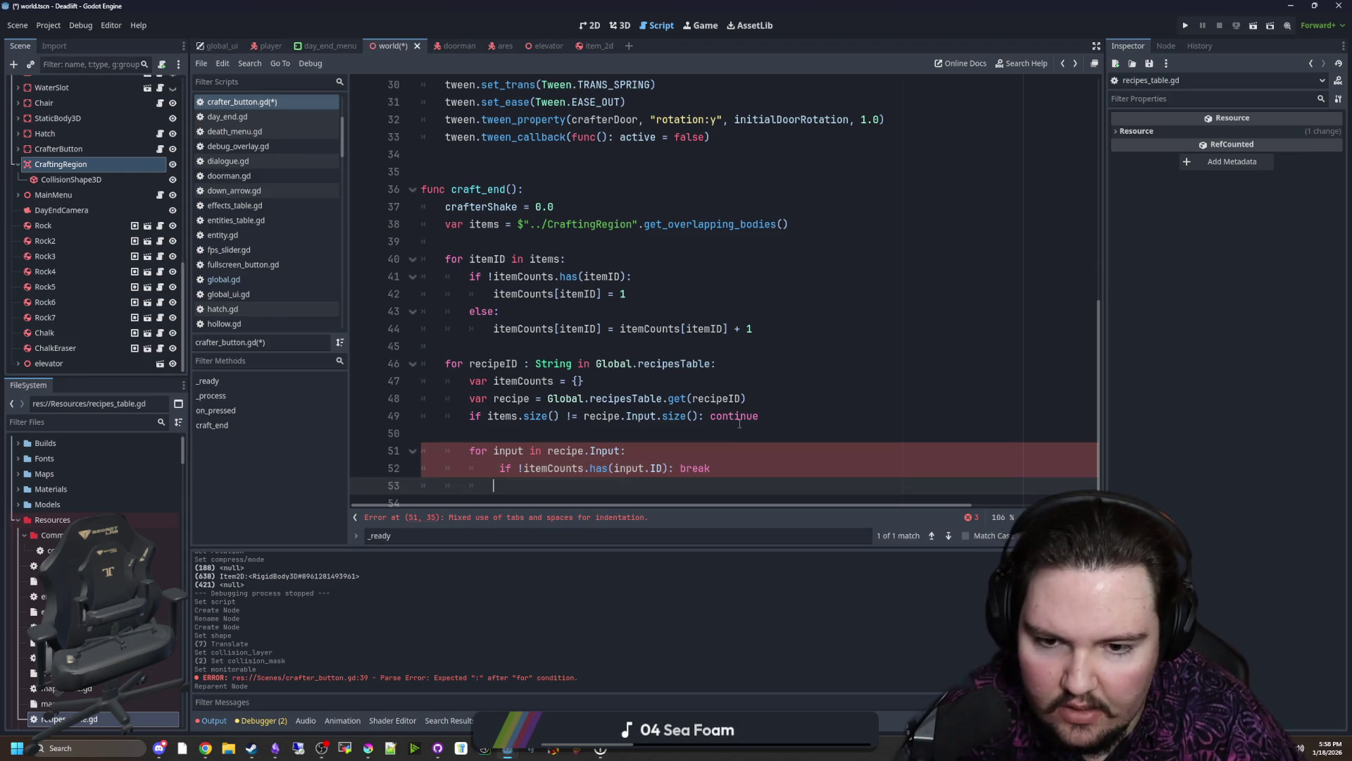
key(Return)
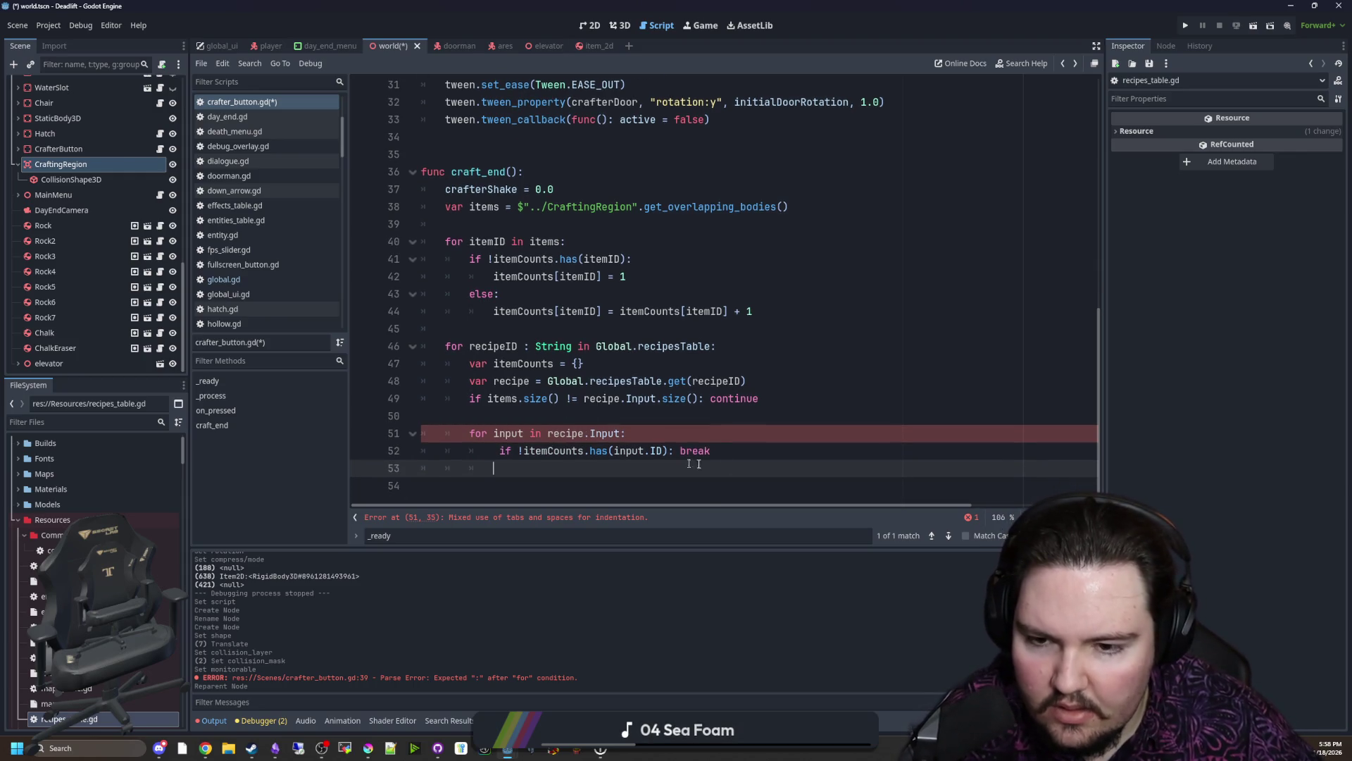
Step: Add the missing colon on the for line and fix the mixed indentation on line 52
double_click(681, 451)
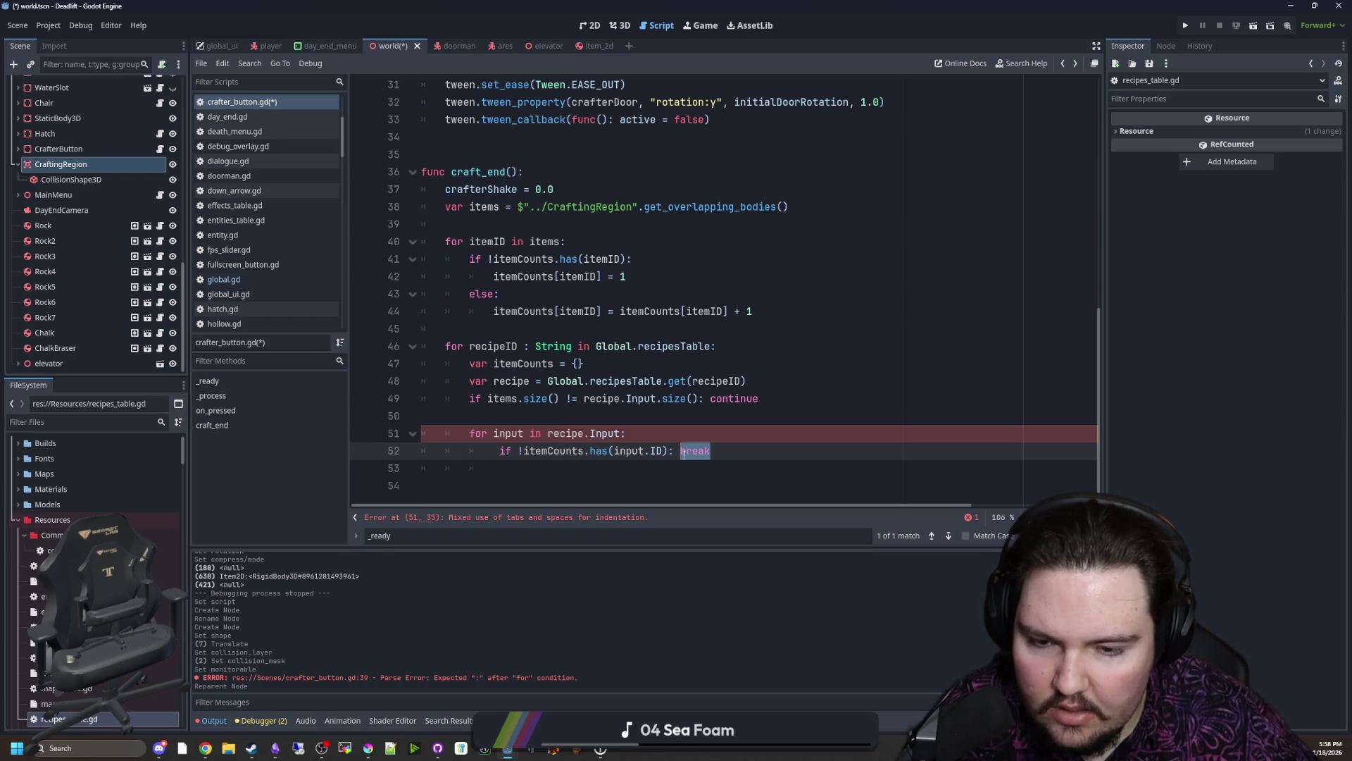
click(683, 451)
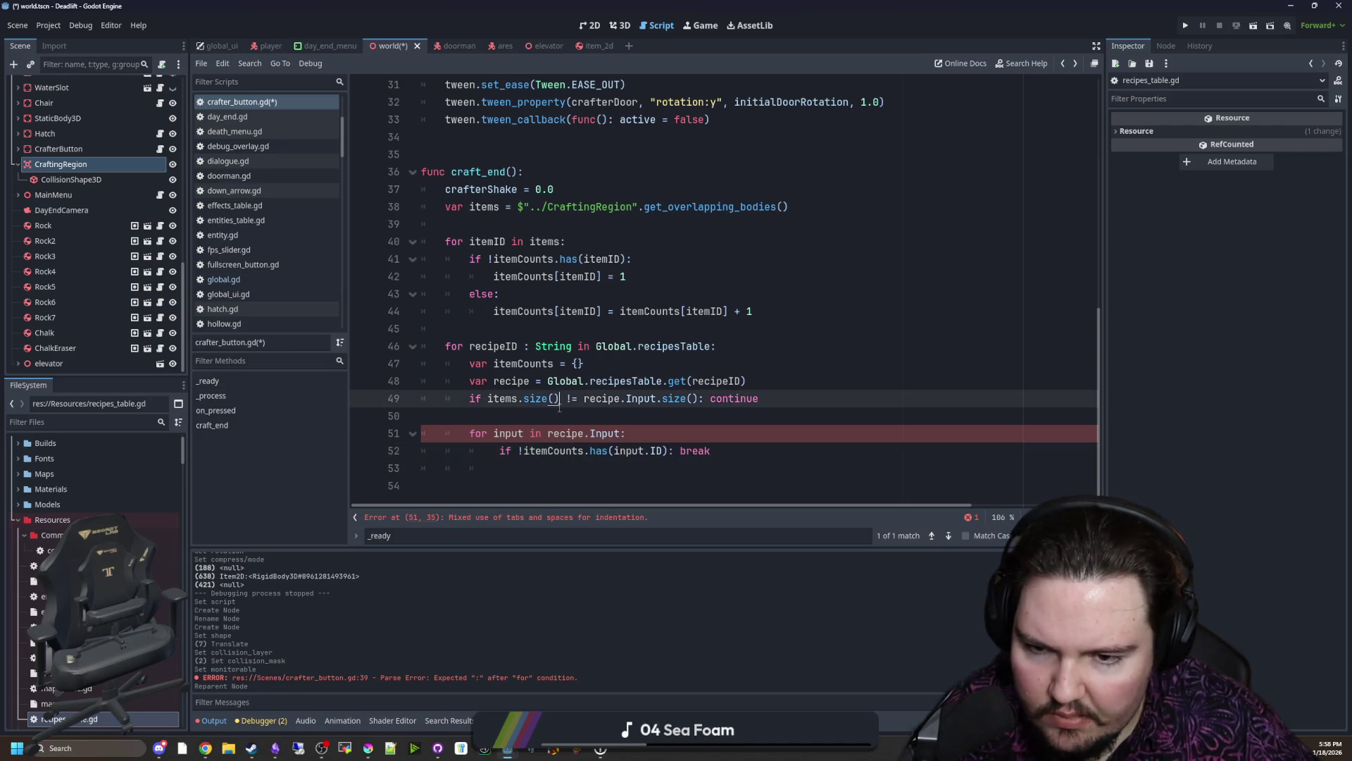
key(Up)
key(Up)
click(631, 475)
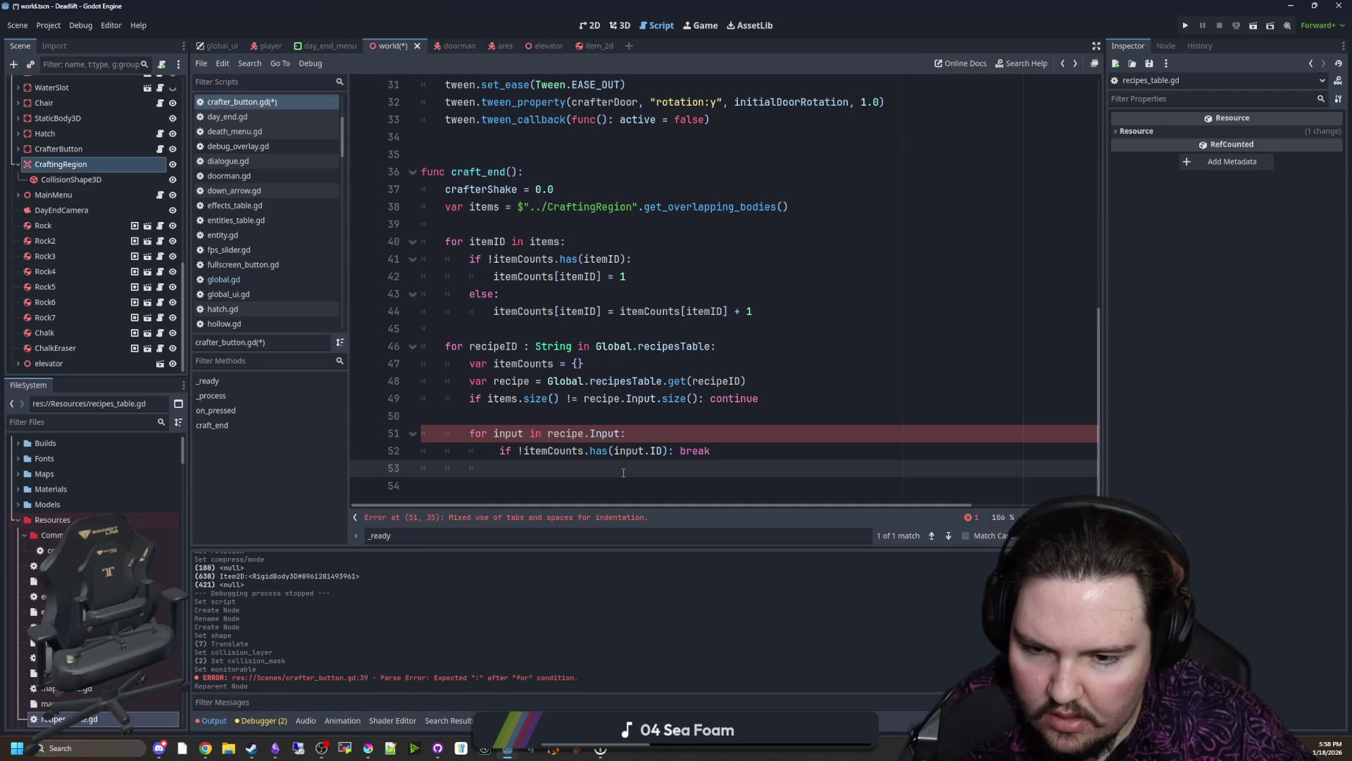
click(652, 436)
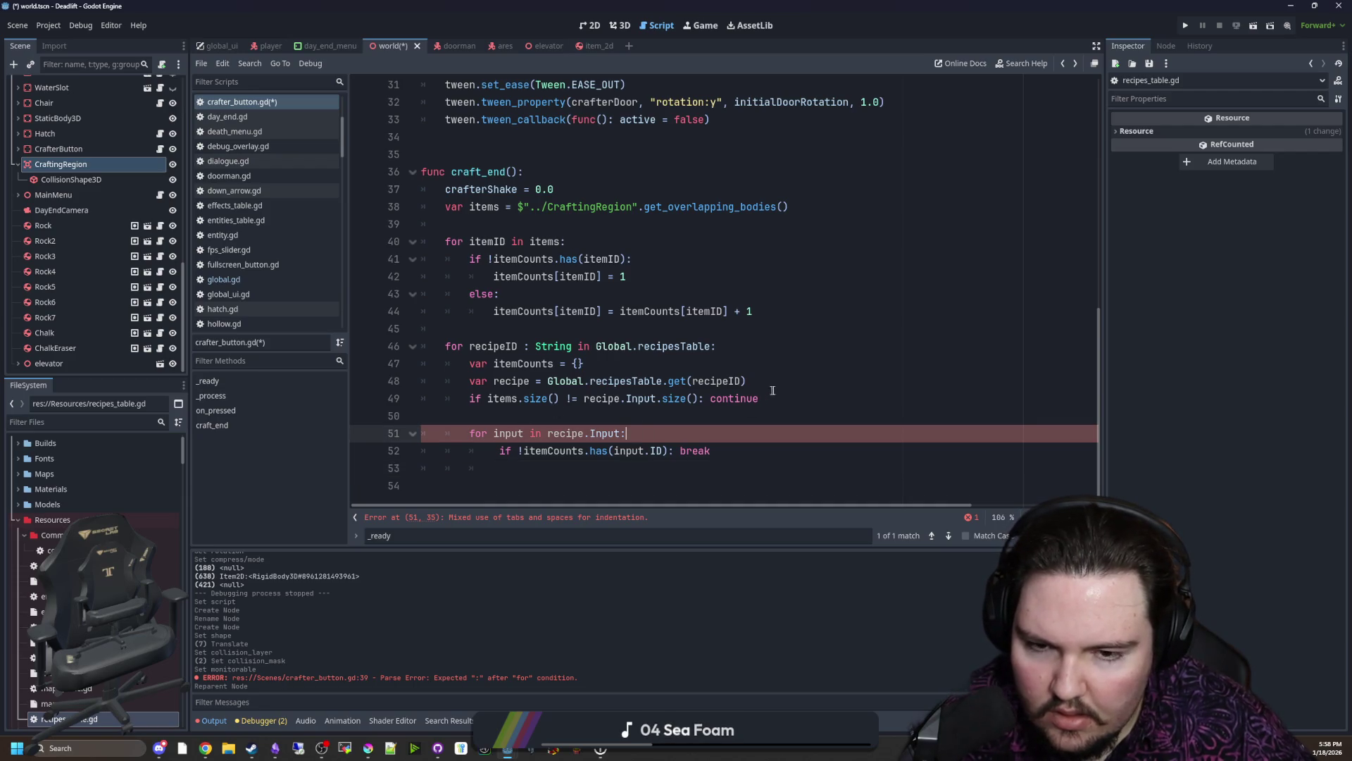
drag(775, 400, 471, 401)
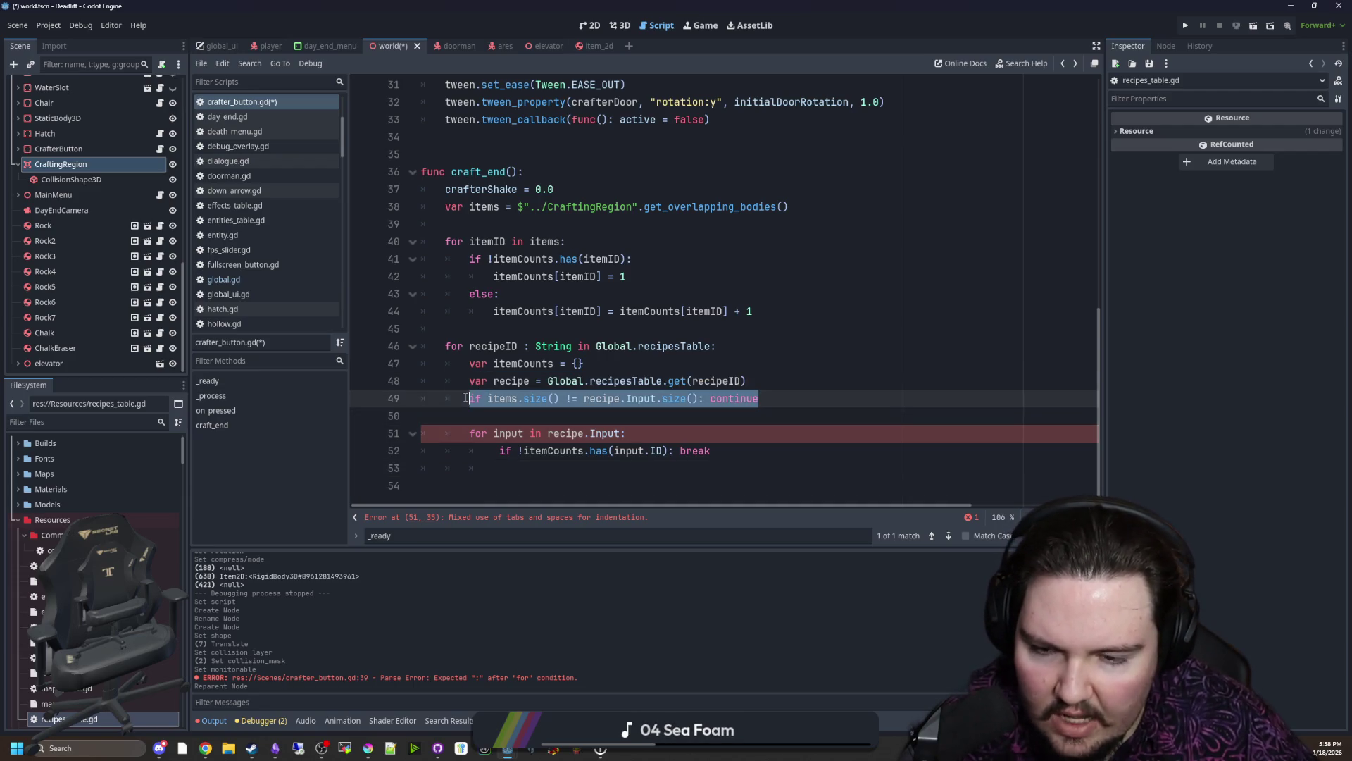
click(485, 416)
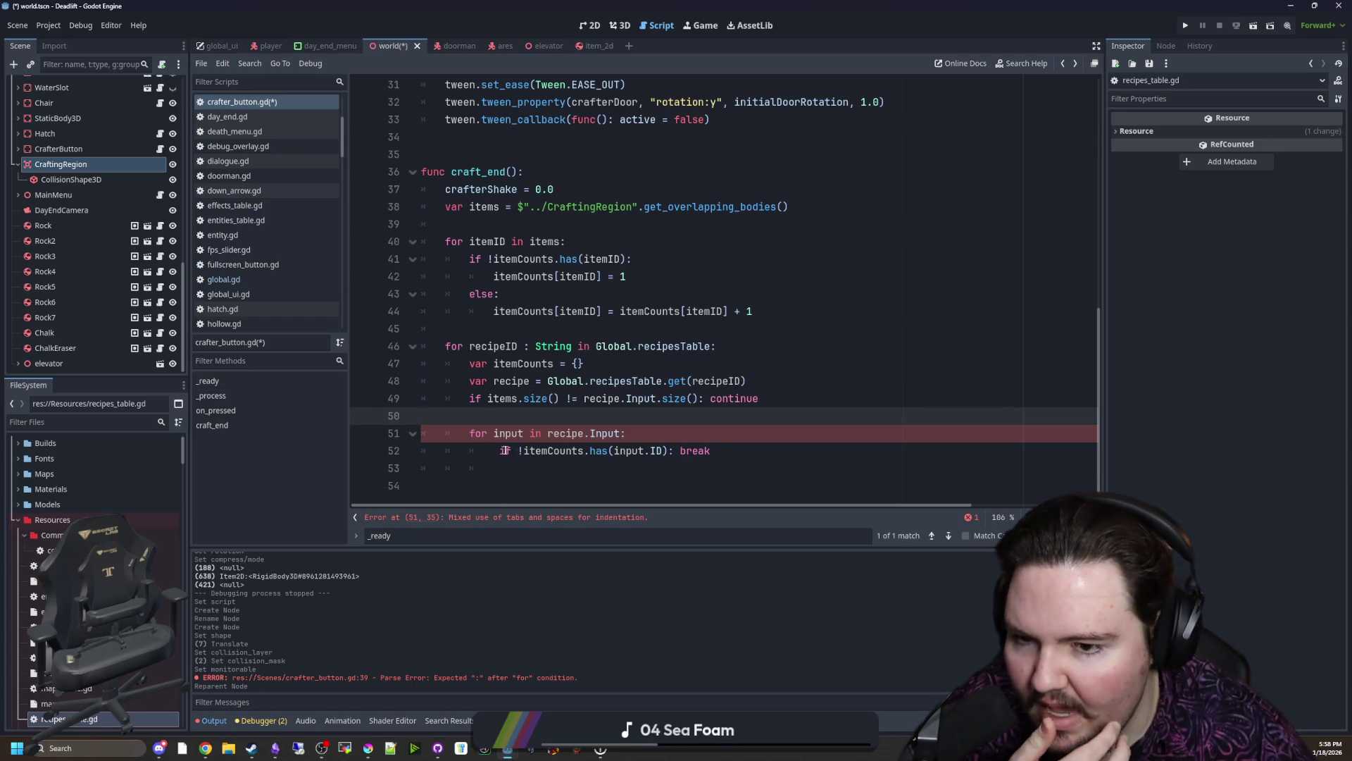
drag(499, 451, 718, 449)
click(717, 449)
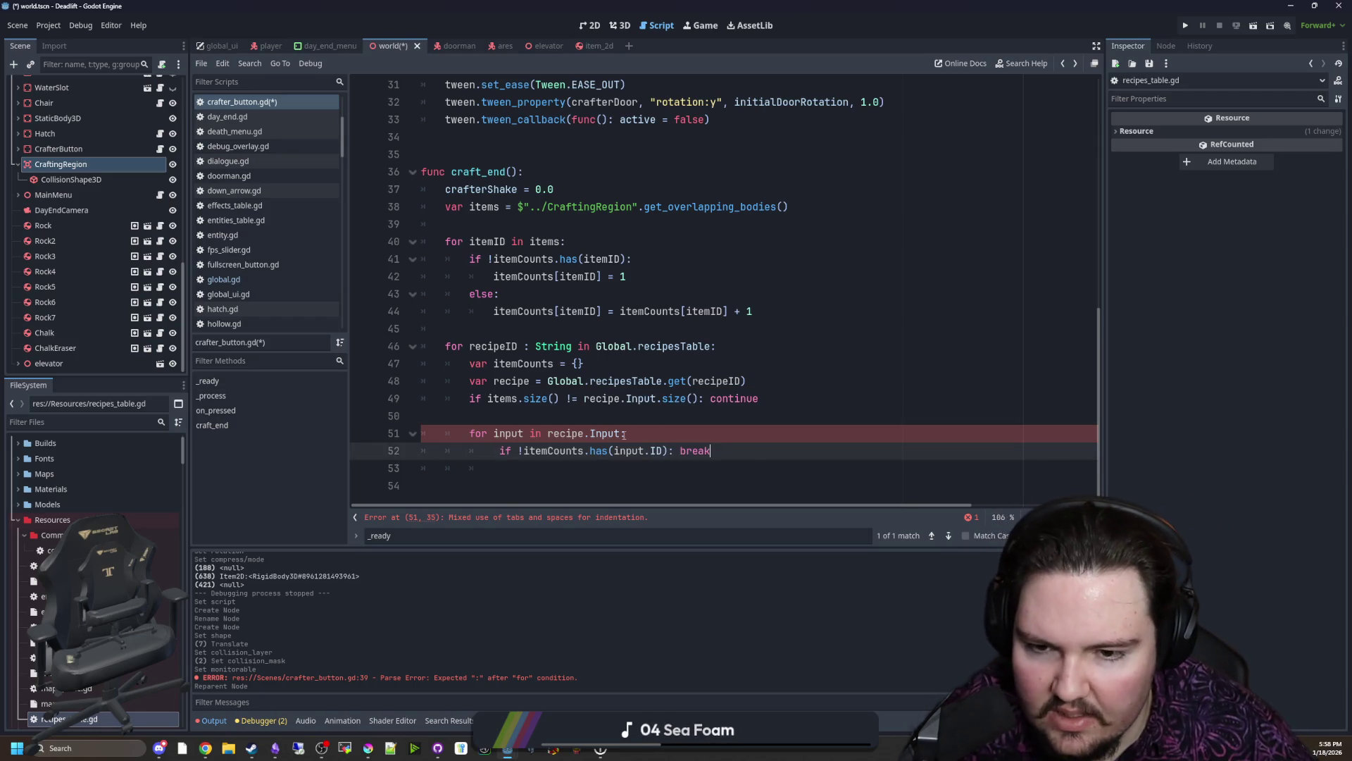
click(639, 434)
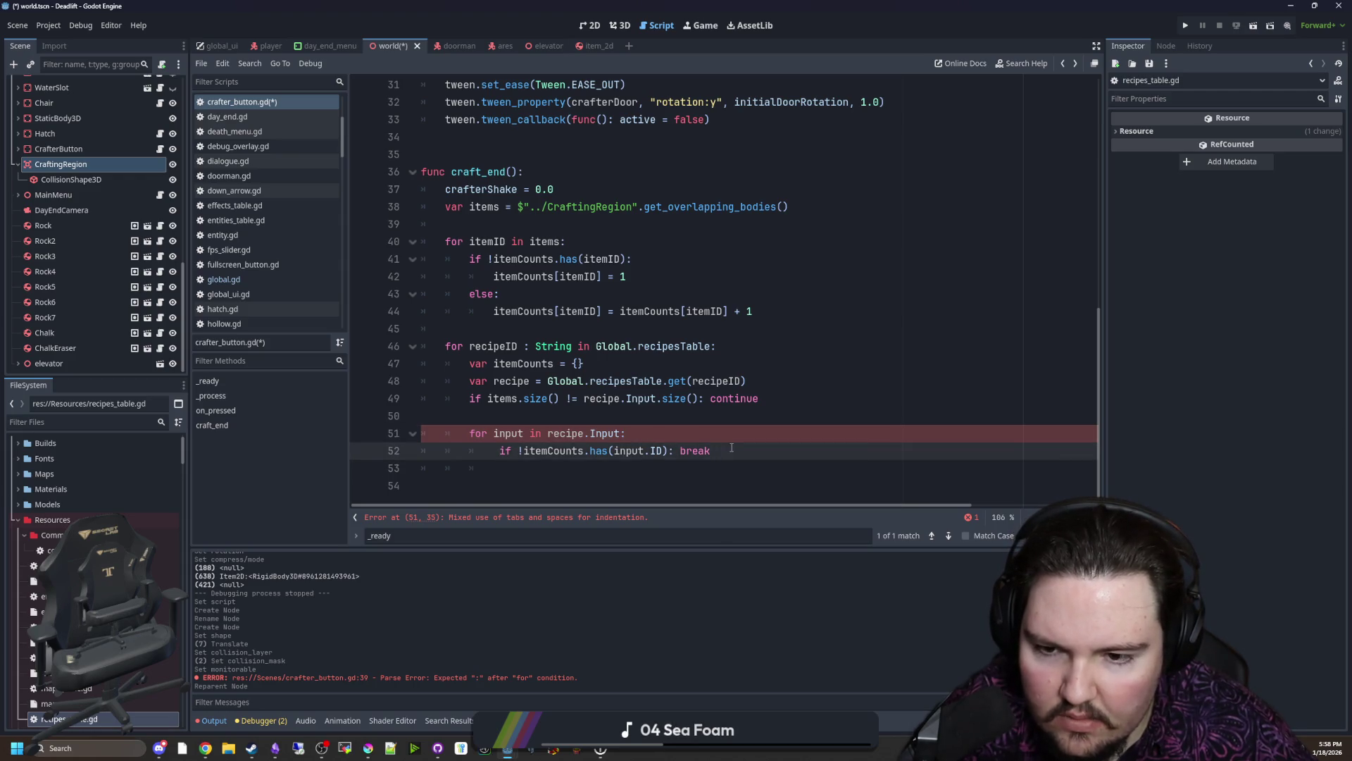
key(BackSpace)
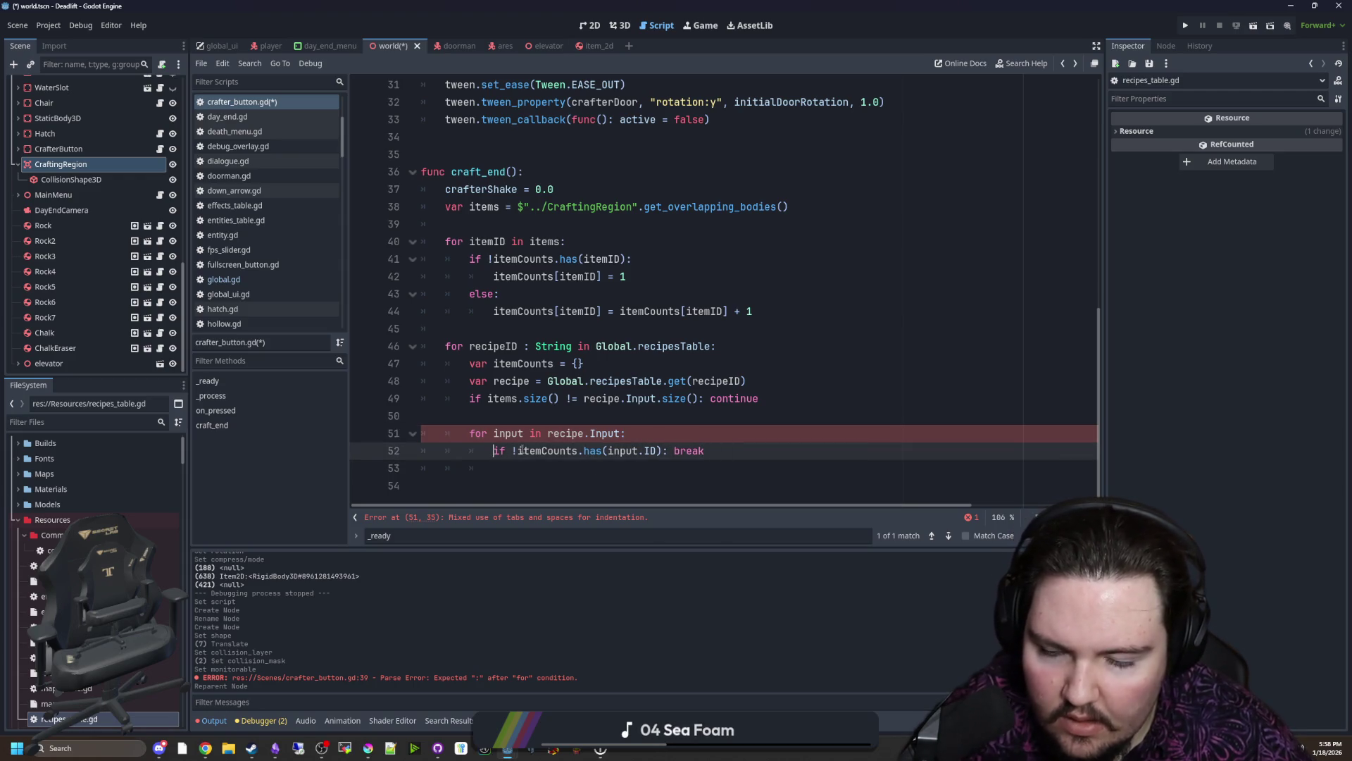
scroll(588, 353, up, 1)
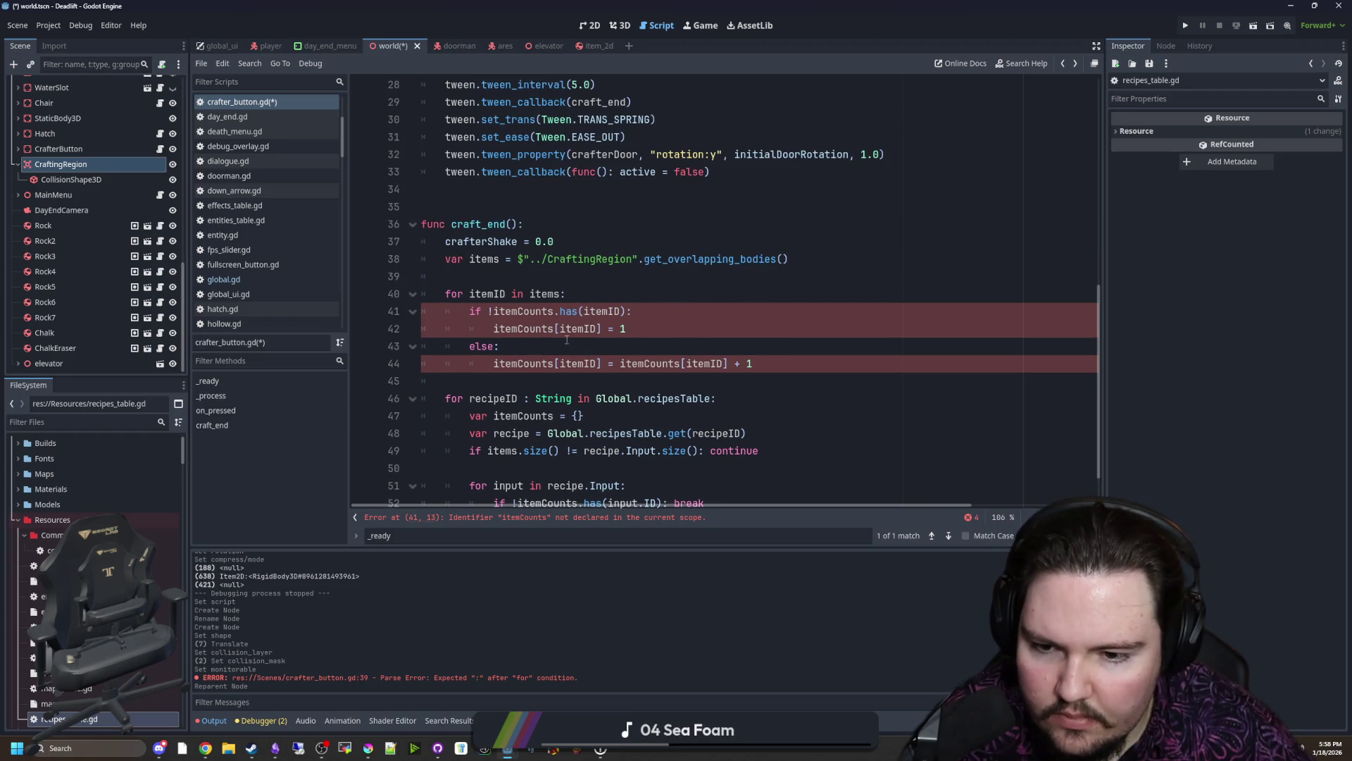
Step: Move 'var itemCounts = {}' out of the recipe loop to just below 'var items' in craft_end
drag(588, 416, 469, 415)
key(ctrl+c)
key(BackSpace)
click(491, 266)
key(ctrl+v)
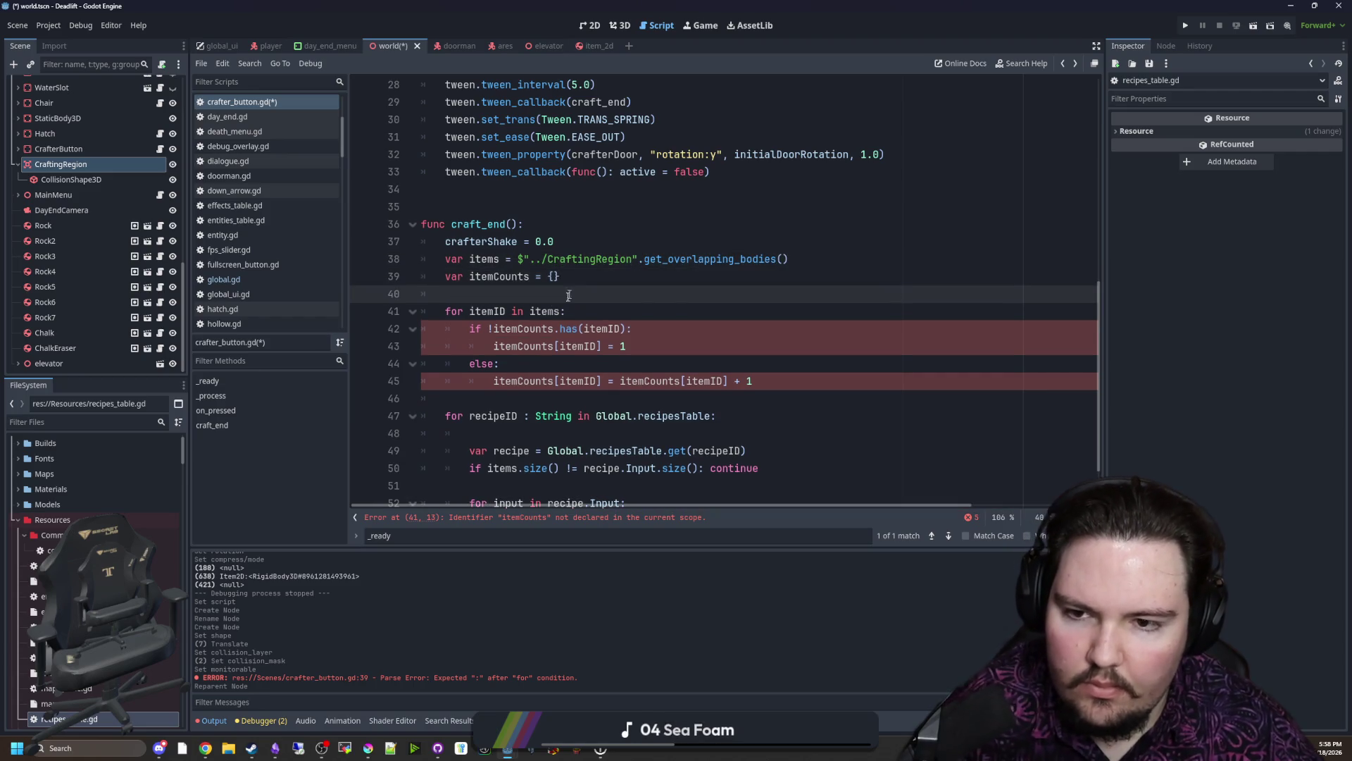
scroll(536, 372, down, 1)
Step: Duplicate the missing-ID break statement onto the next line of the inputs loop
click(536, 468)
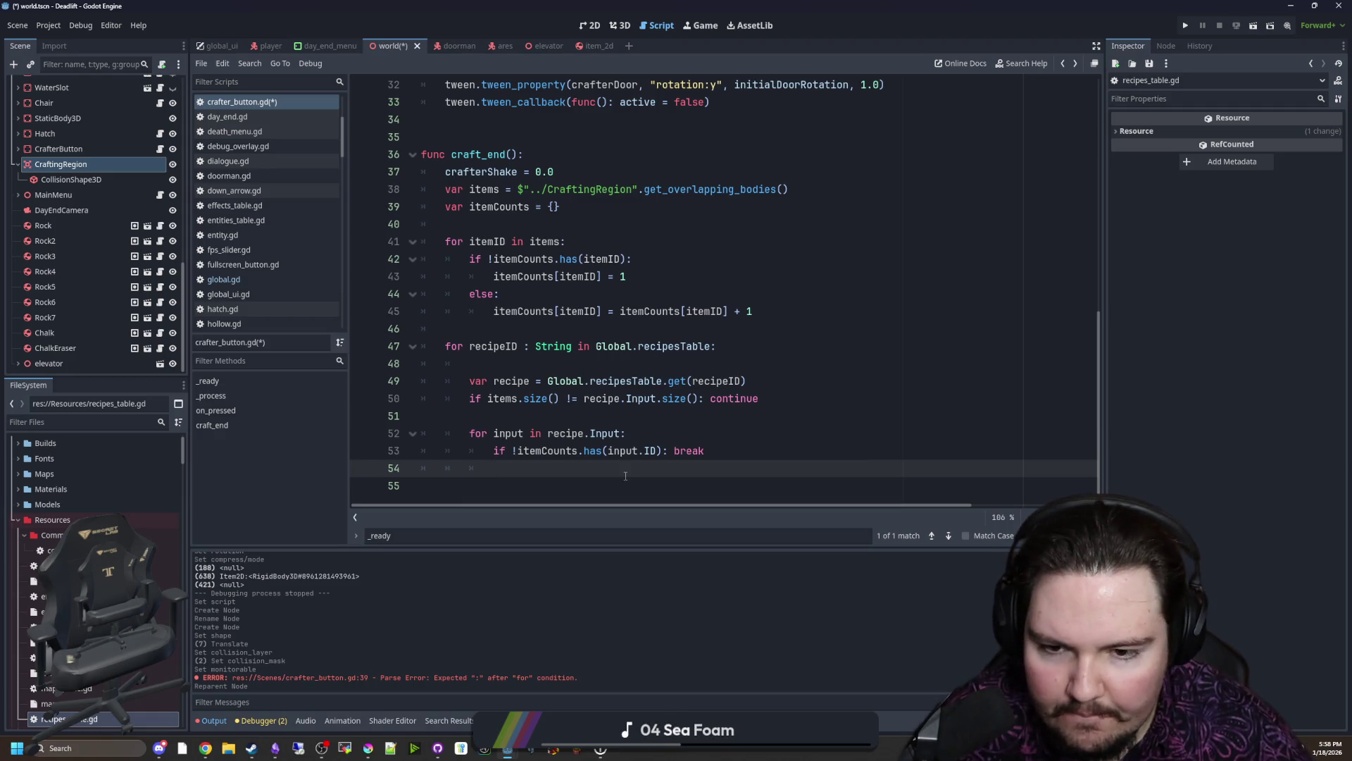
drag(706, 451, 494, 452)
key(ctrl+c)
click(543, 476)
key(ctrl+v)
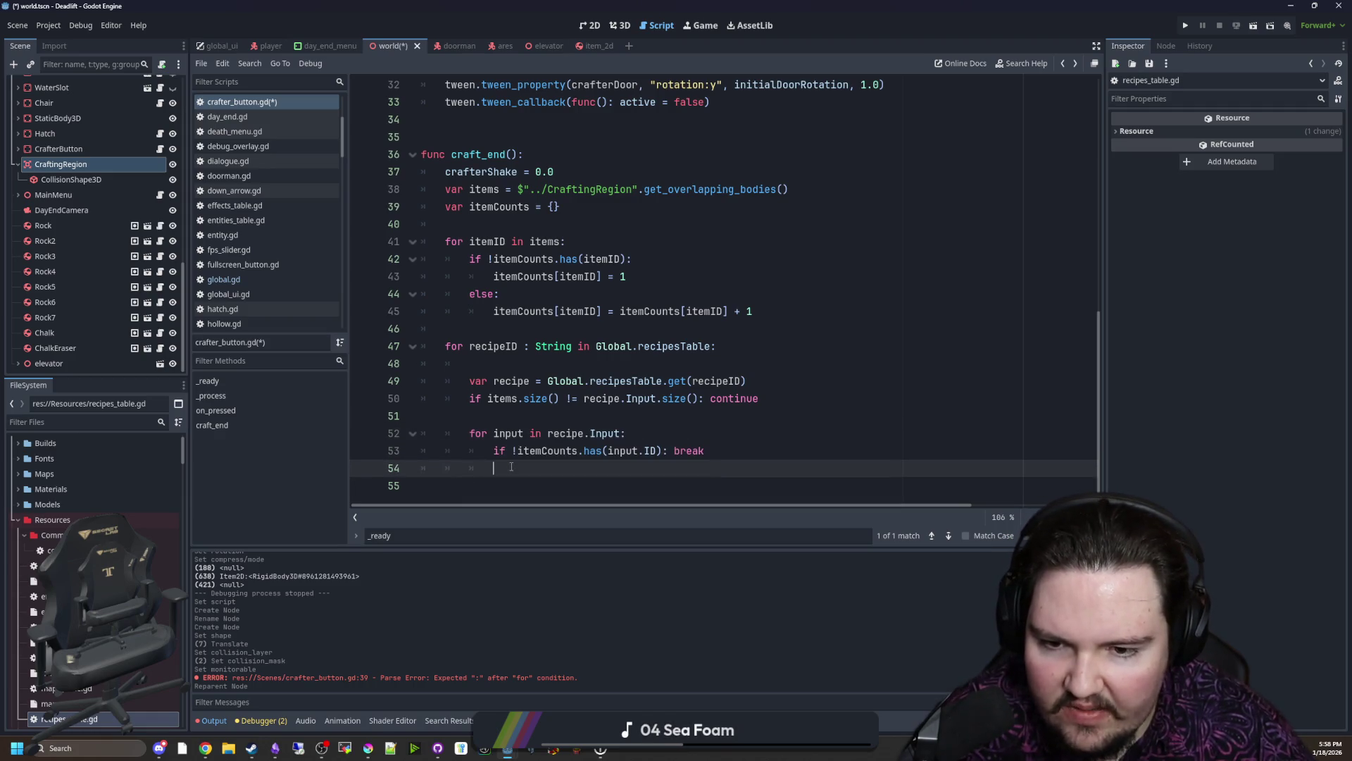
Step: Rewrite the copy as 'if itemCounts[input.ID] != input.Amount: break'
drag(706, 468, 535, 468)
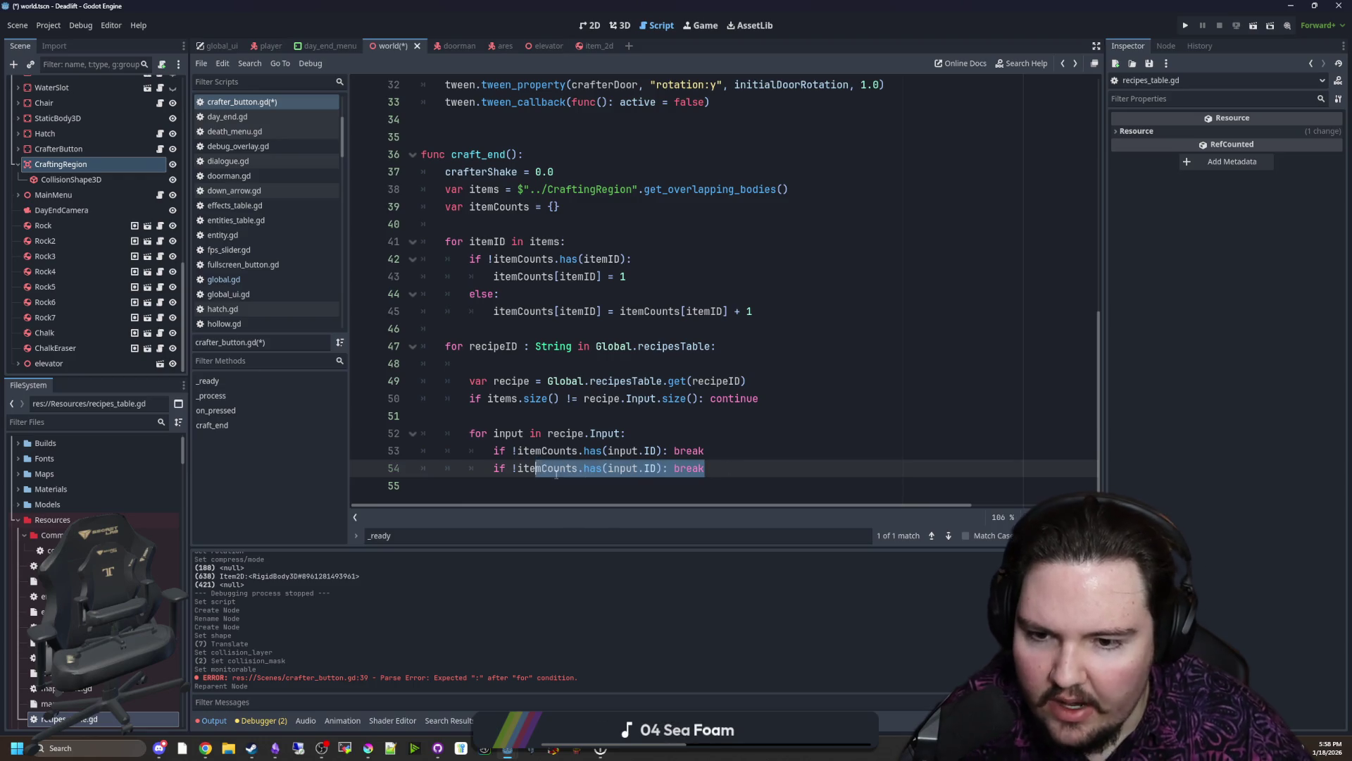
click(552, 468)
drag(661, 469, 514, 468)
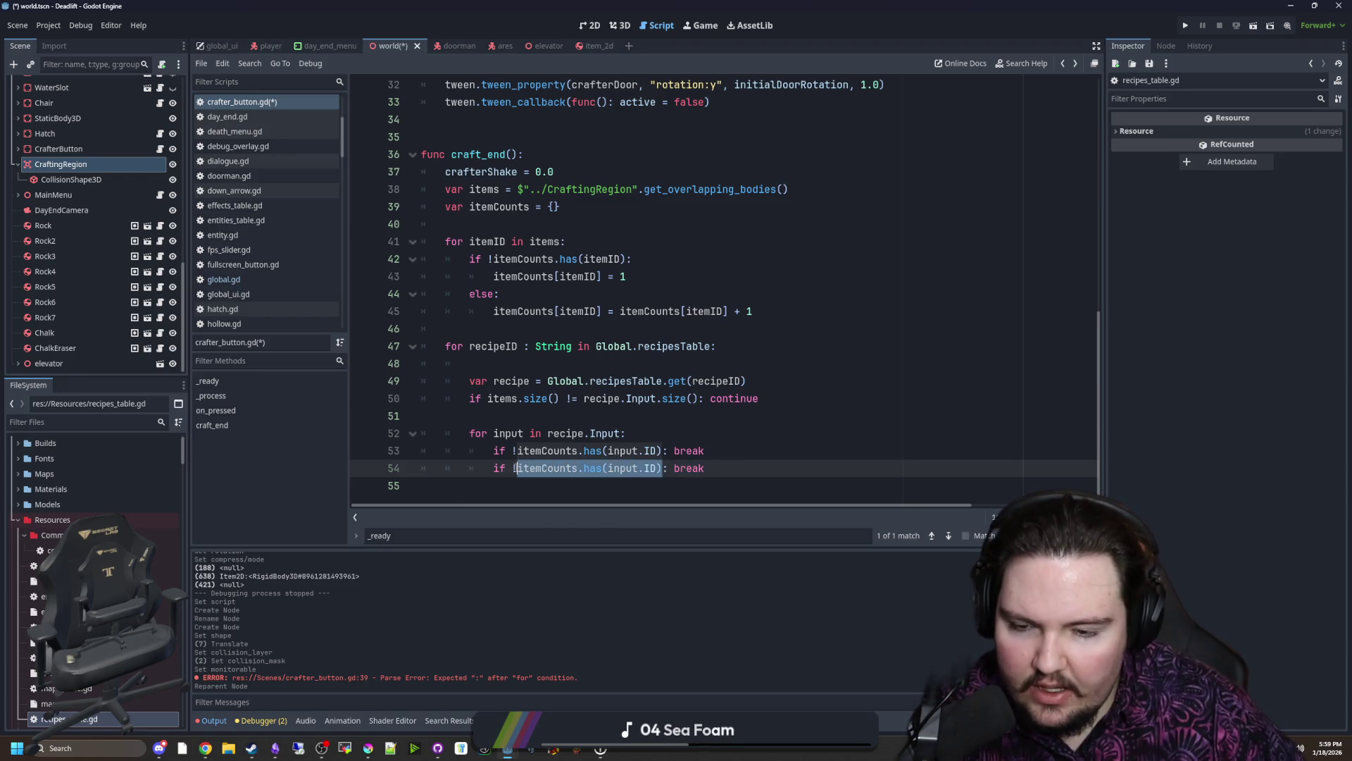
text(itemCou)
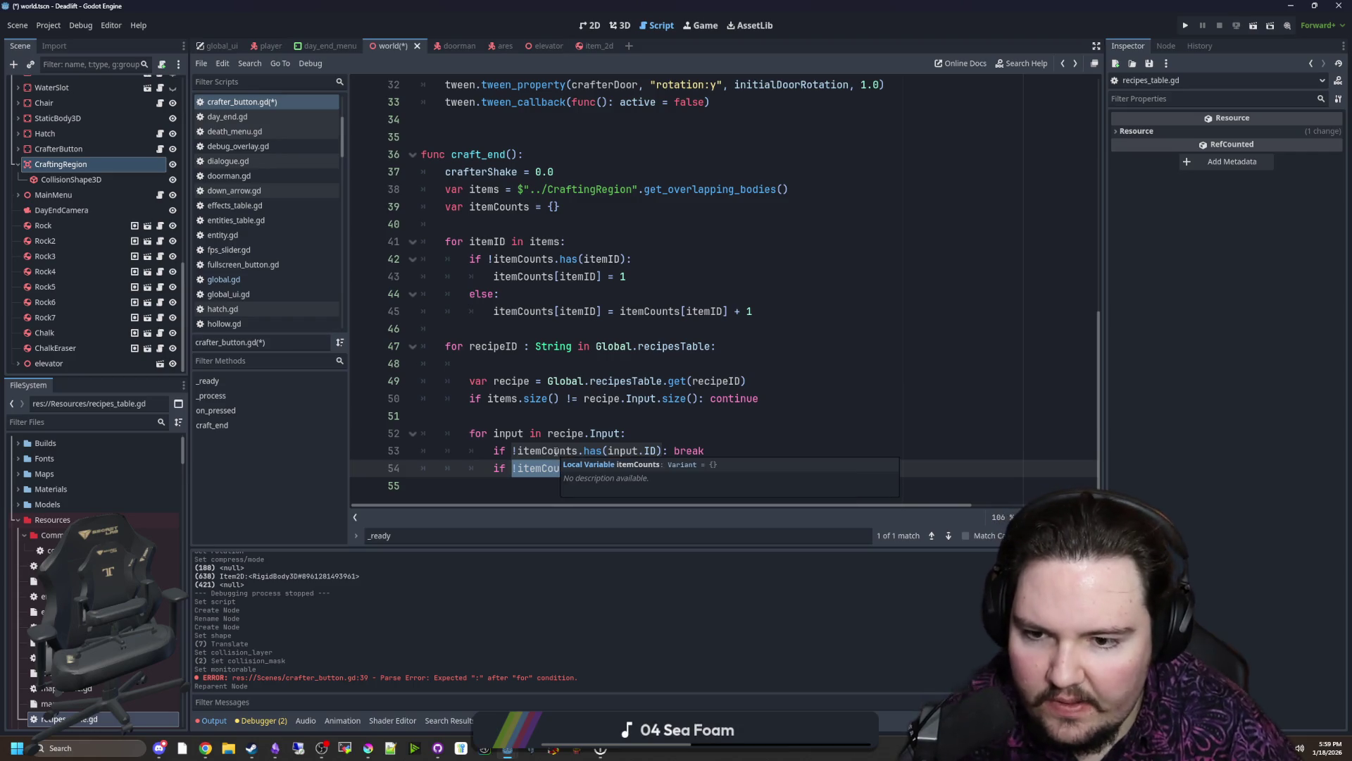
key(Escape)
text(emCounts[input.ID]: break)
key(Right)
text(== )
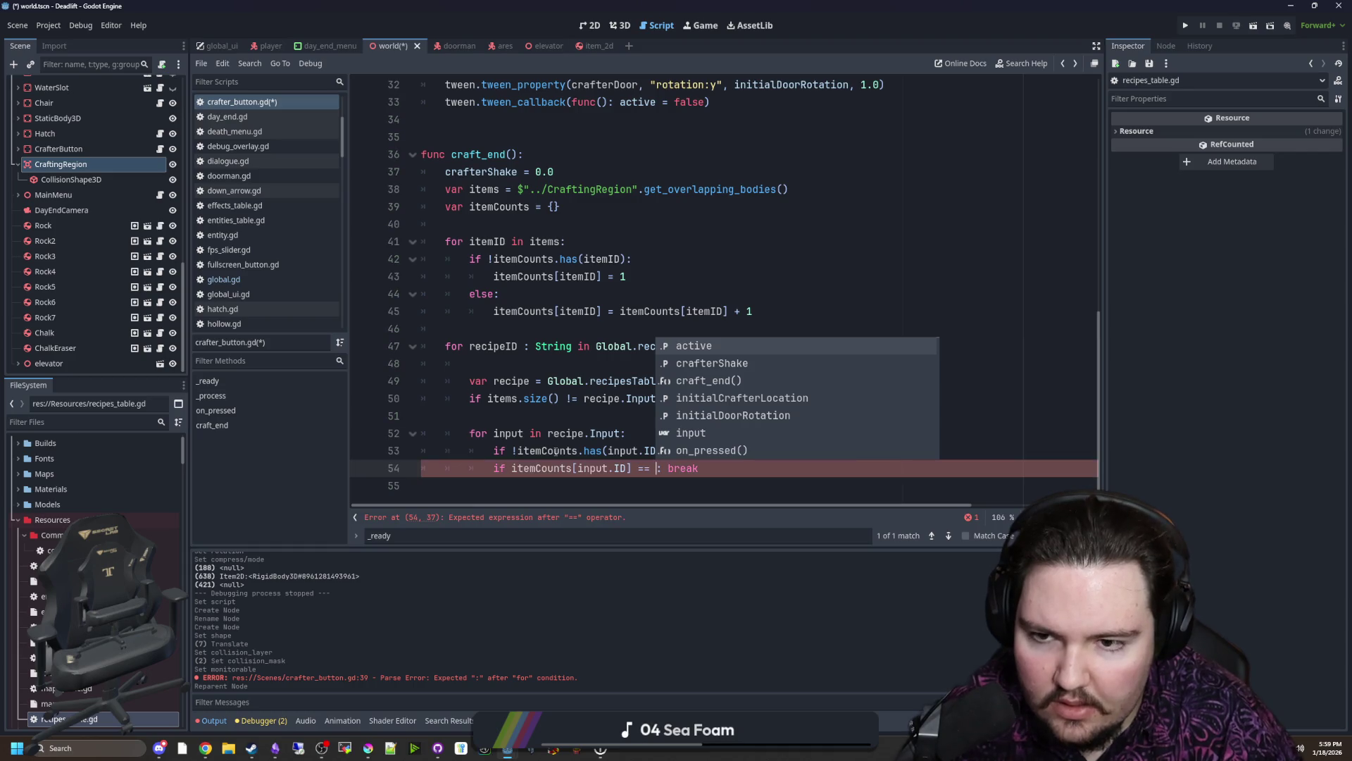
text(input)
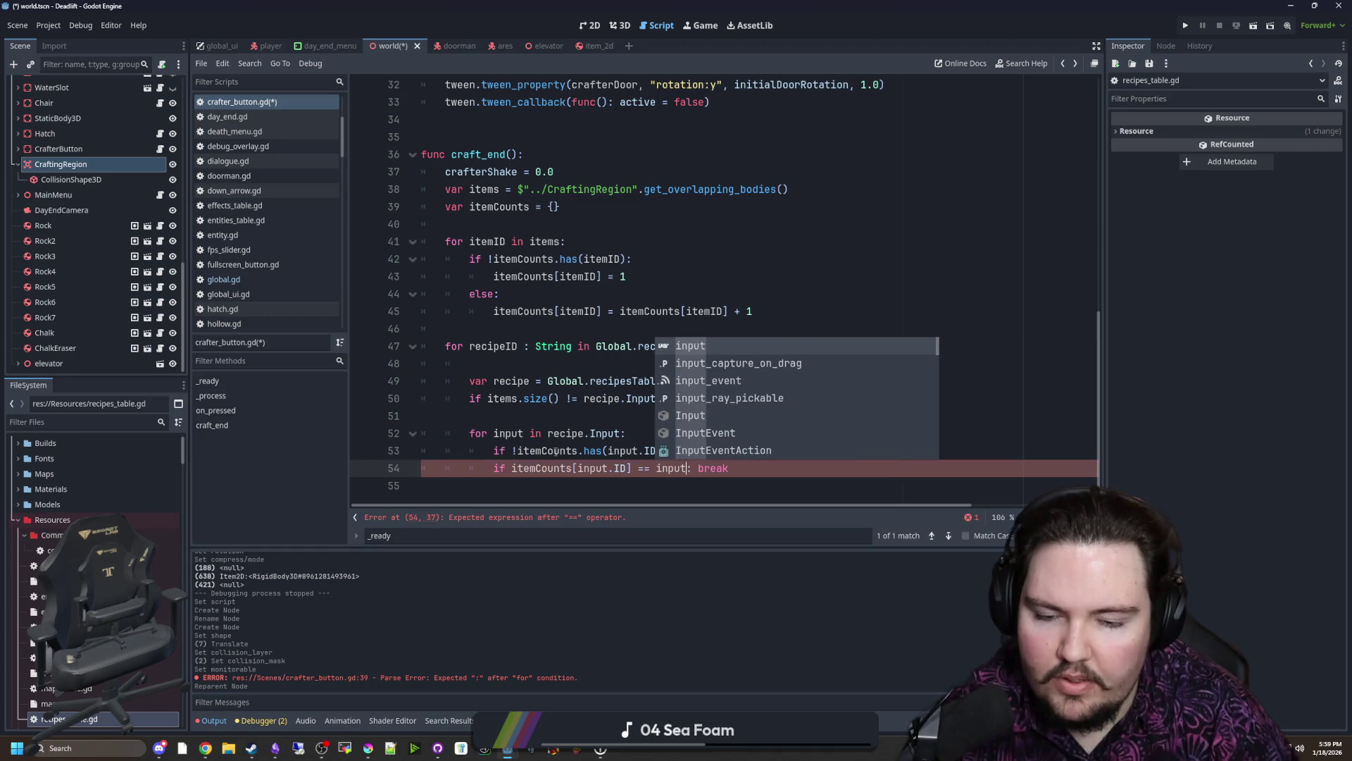
text(.Amount)
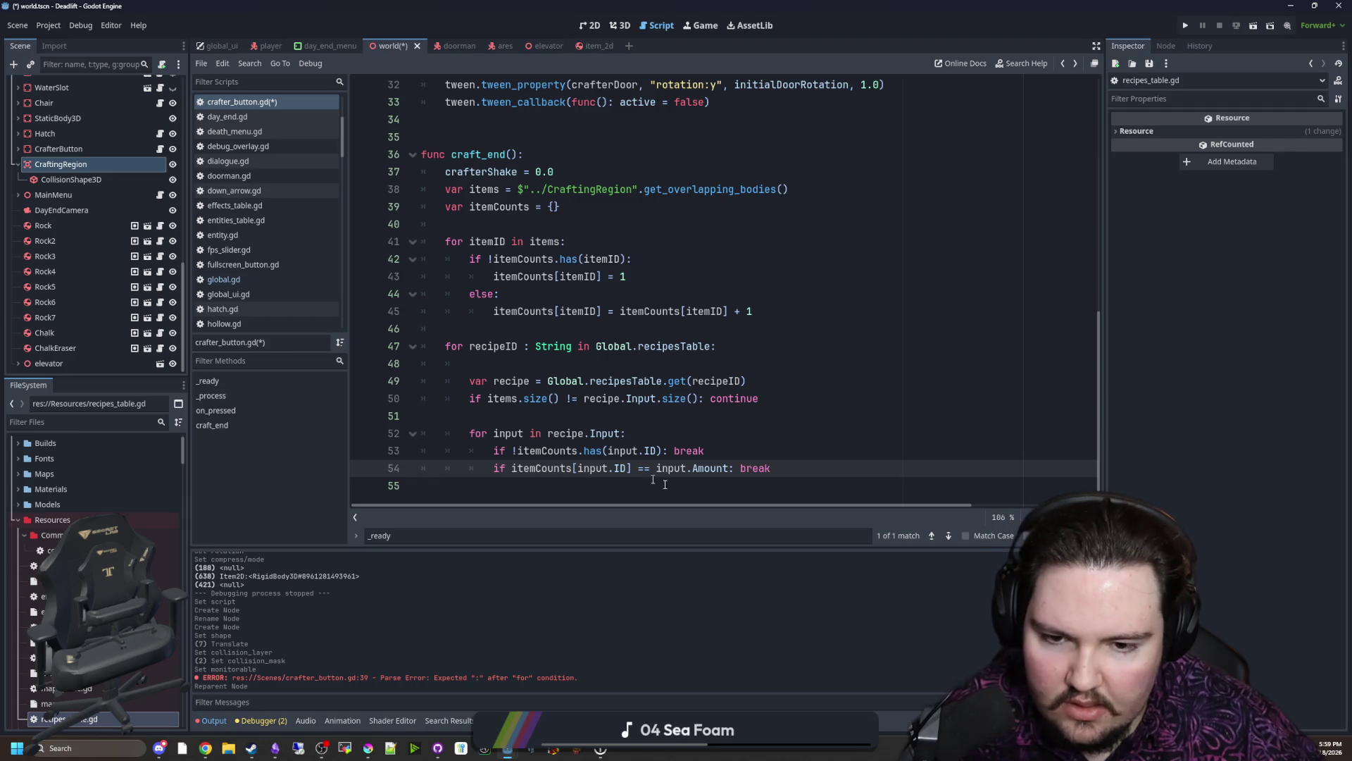
click(644, 468)
key(BackSpace)
text(!)
key(Up)
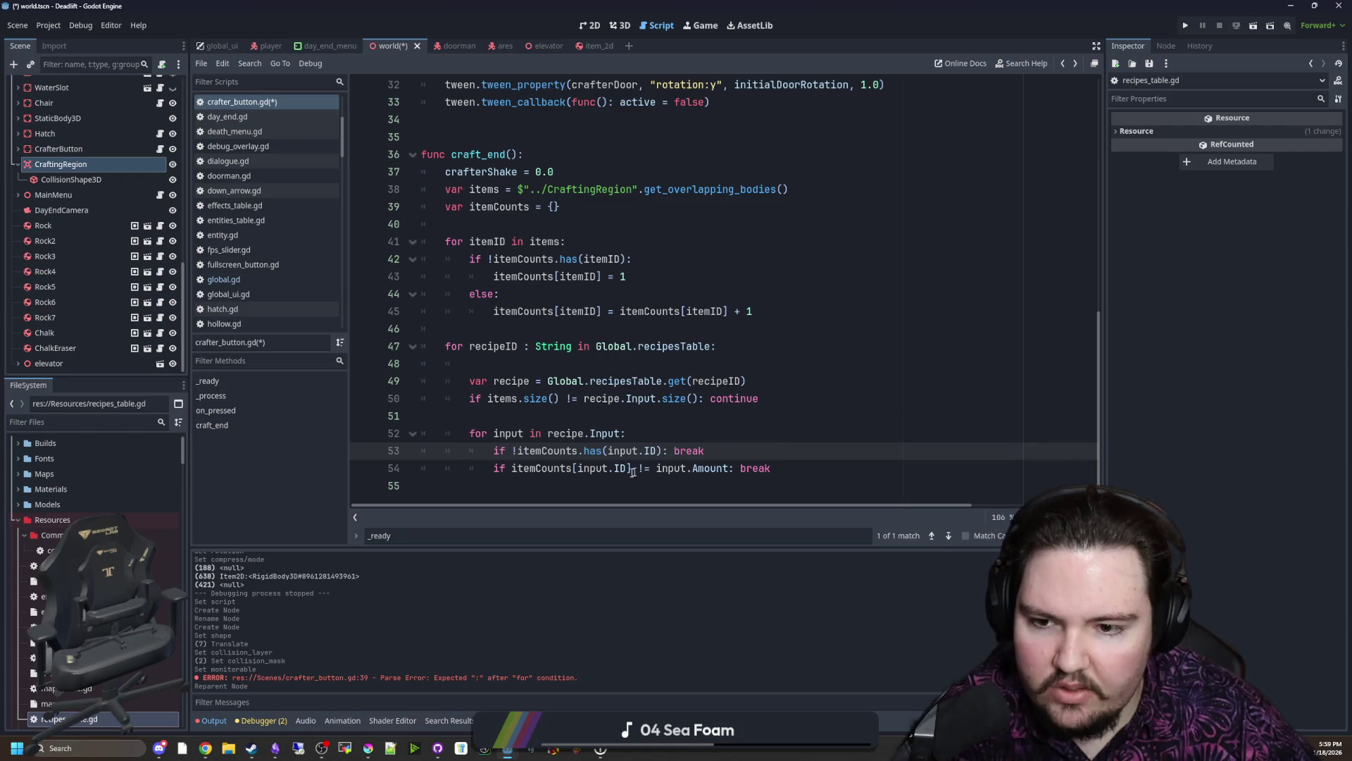
key(Down)
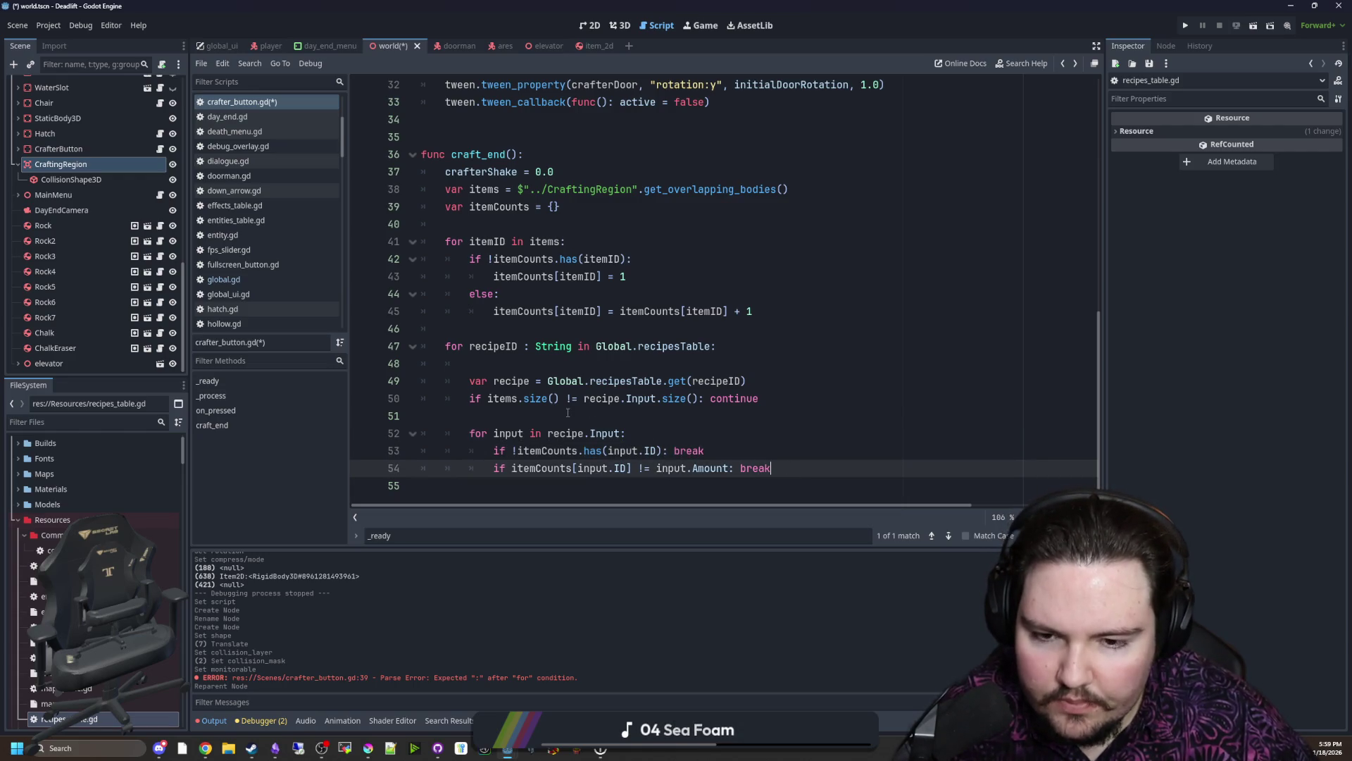
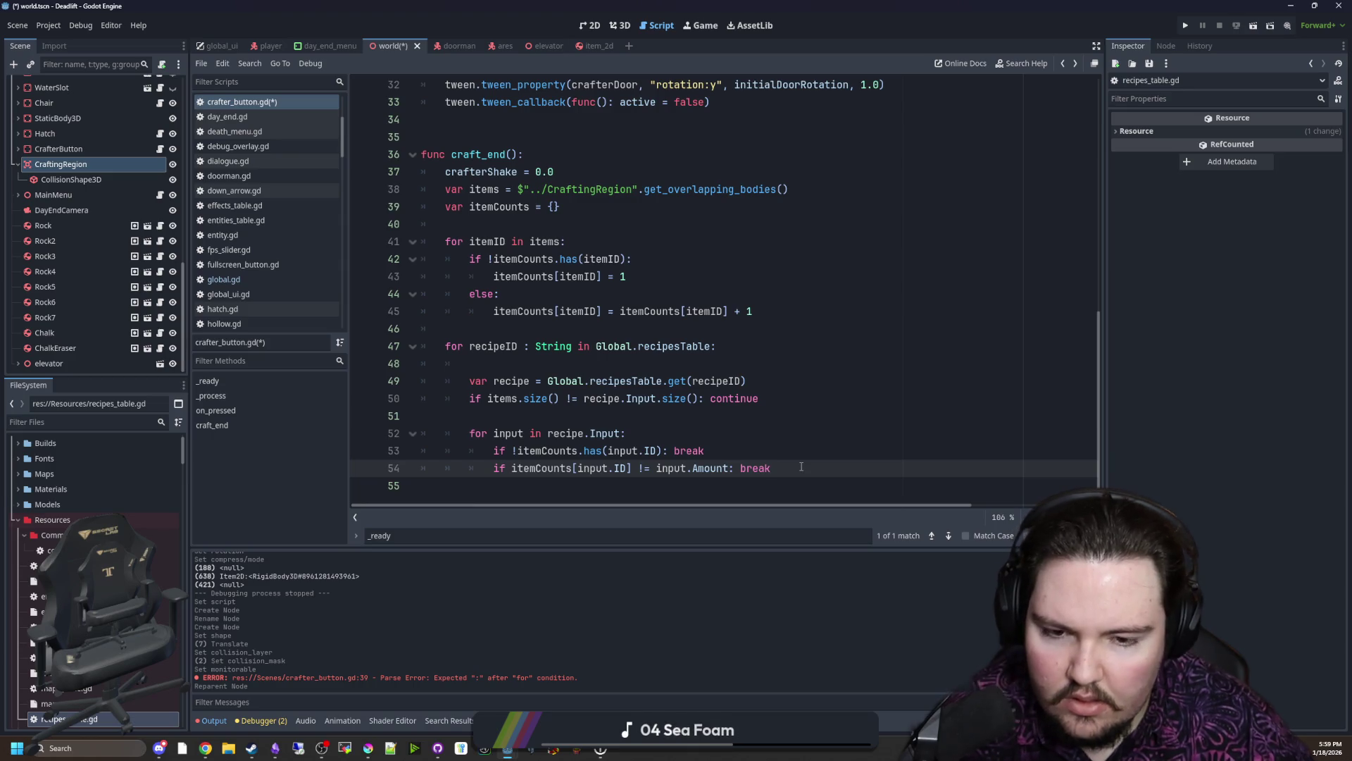
Step: Put each break on its own line and set invalid = true before both failed ingredient checks
key(Return)
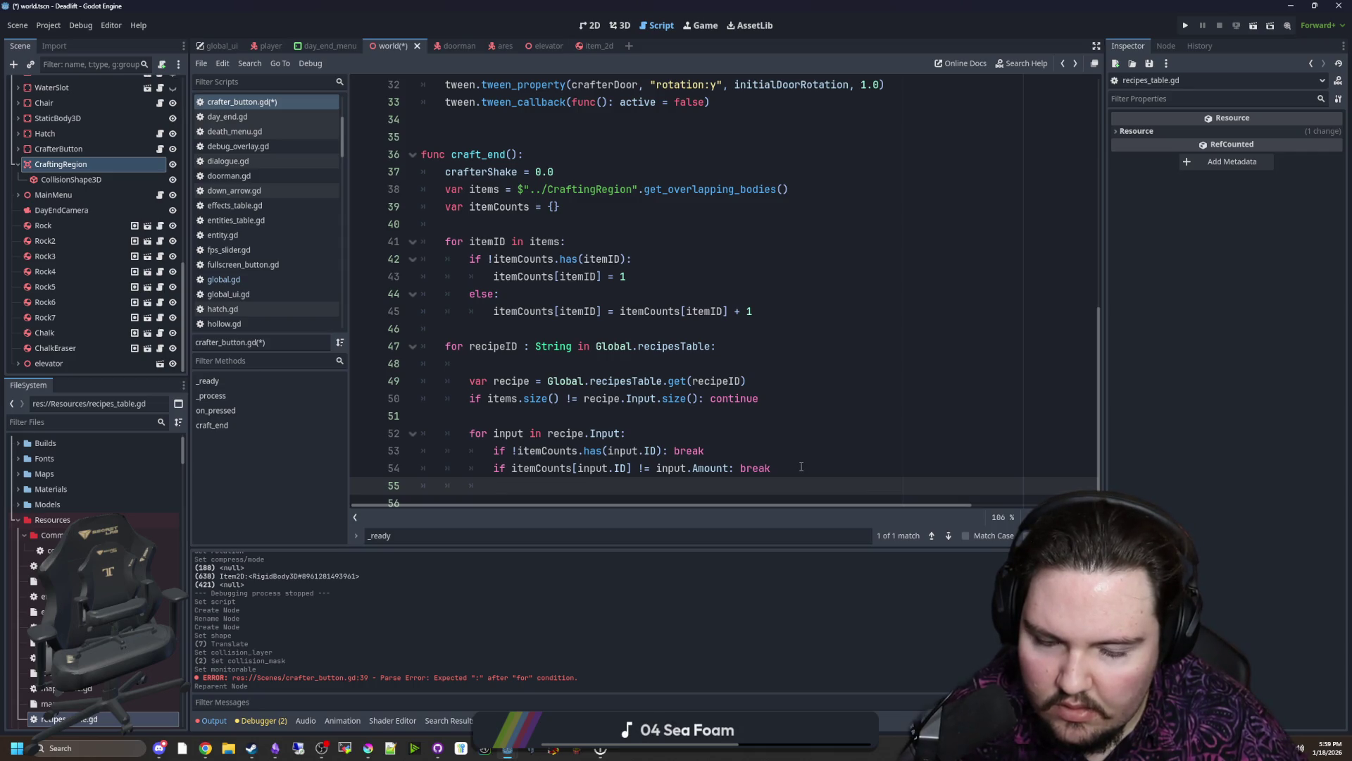
click(674, 450)
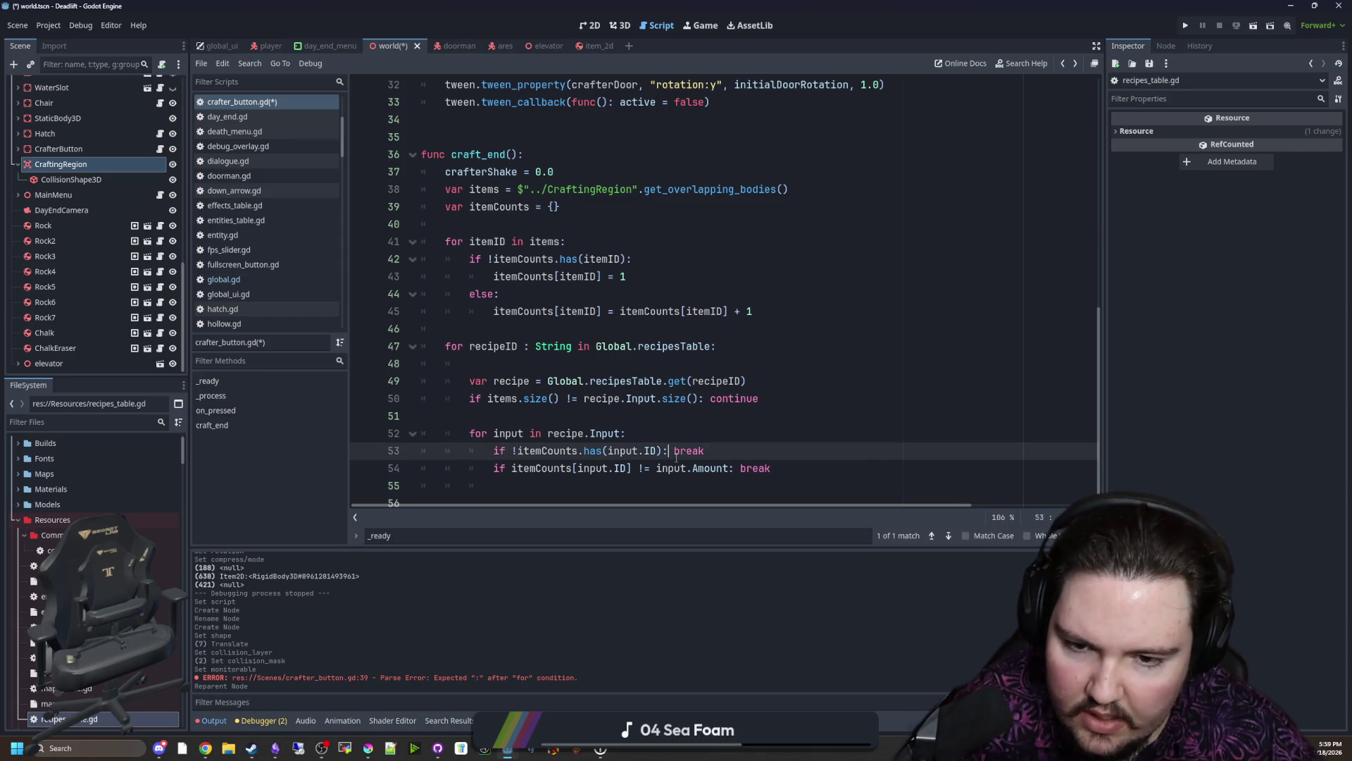
key(Return)
click(731, 485)
key(Return)
click(694, 416)
key(Return)
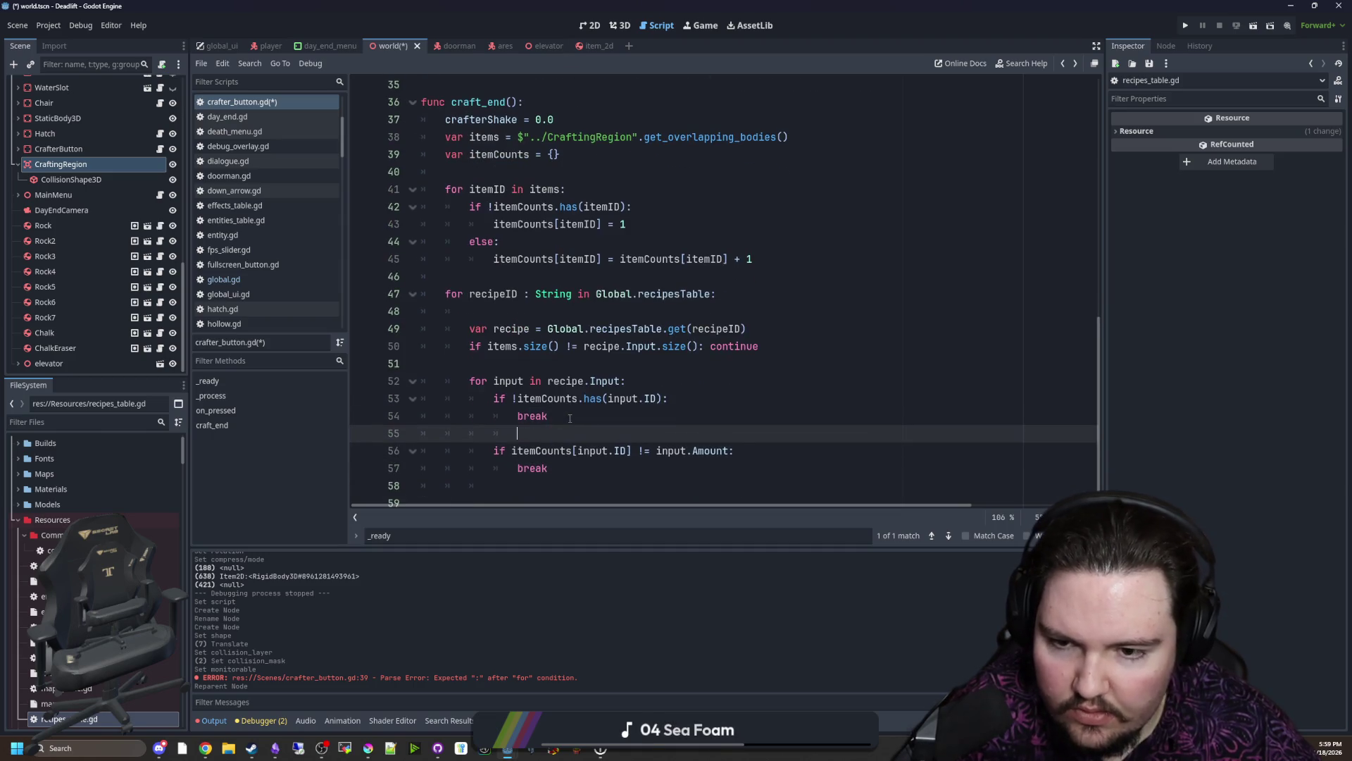
key(Return)
text(in)
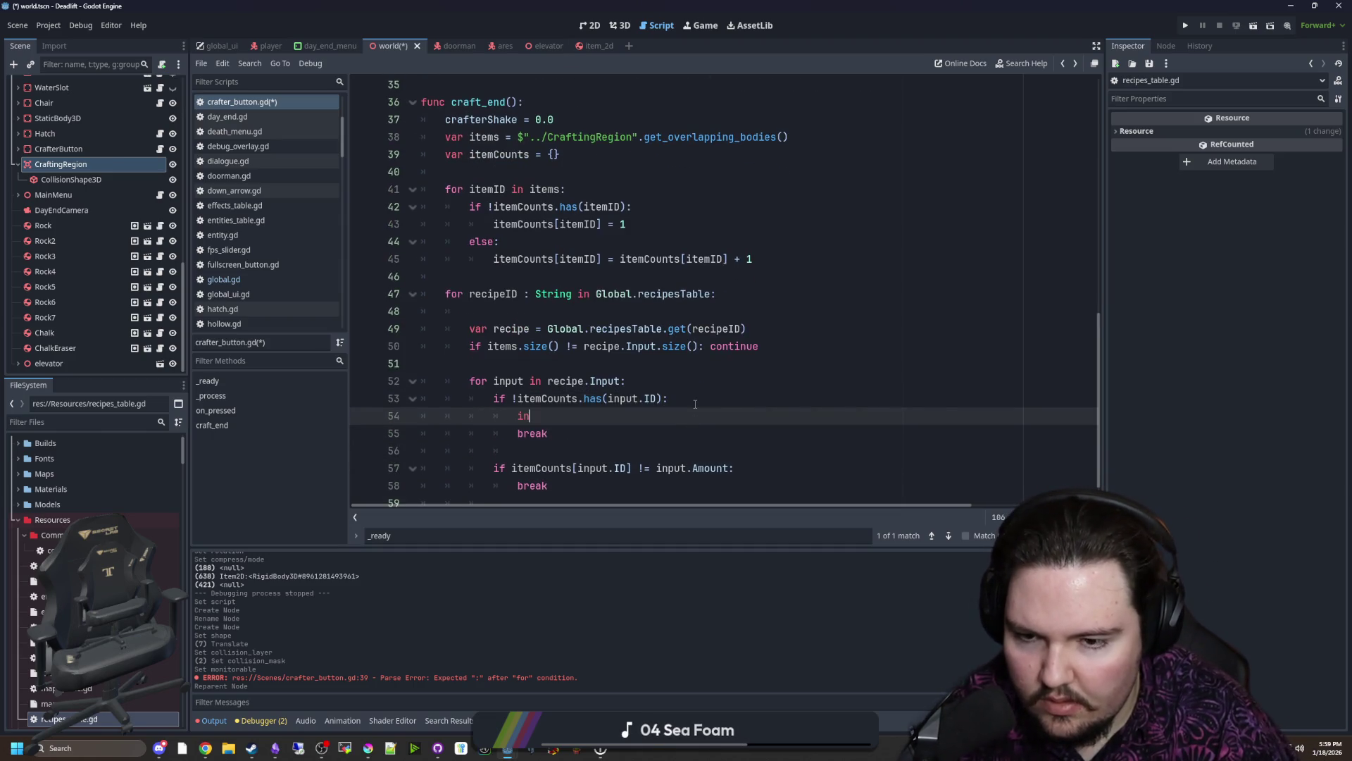
text(valid = true)
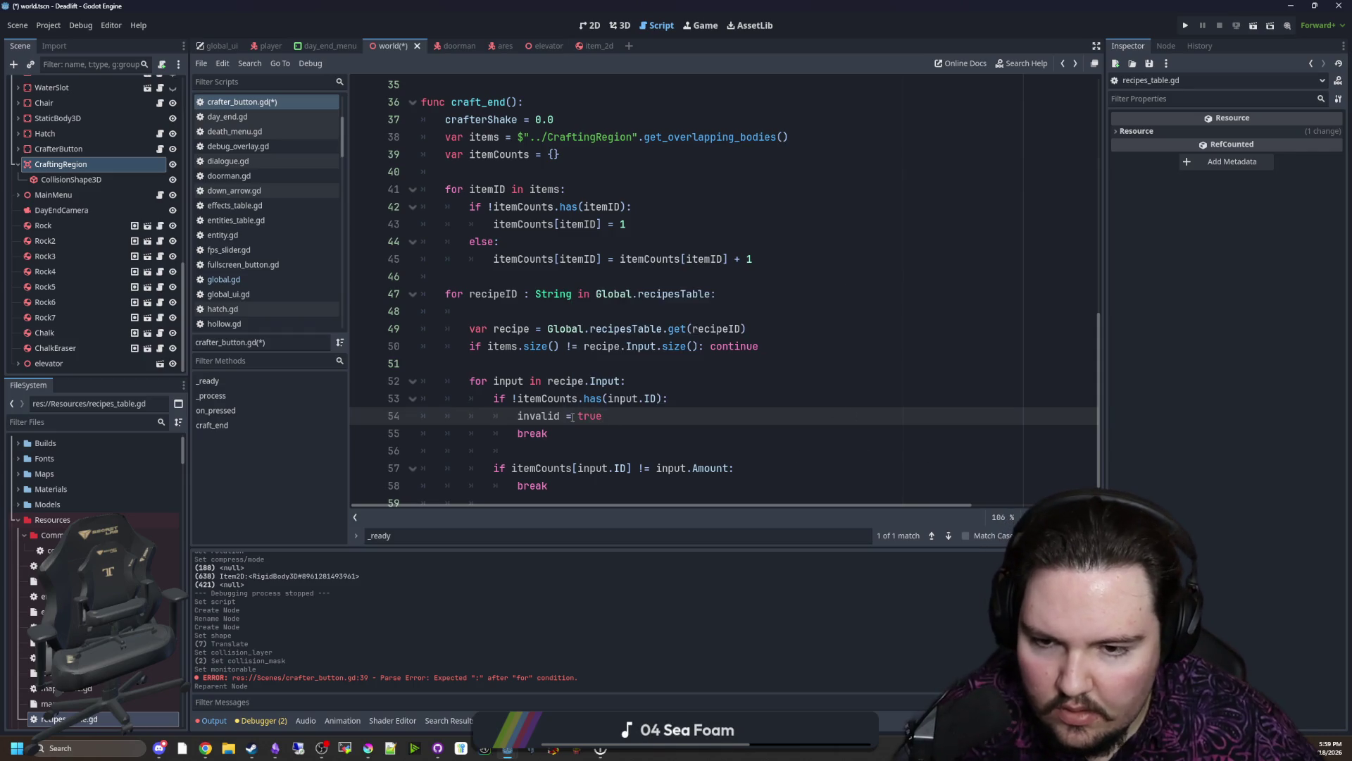
click(750, 471)
key(Return)
text(invalid = true)
scroll(634, 465, down, 1)
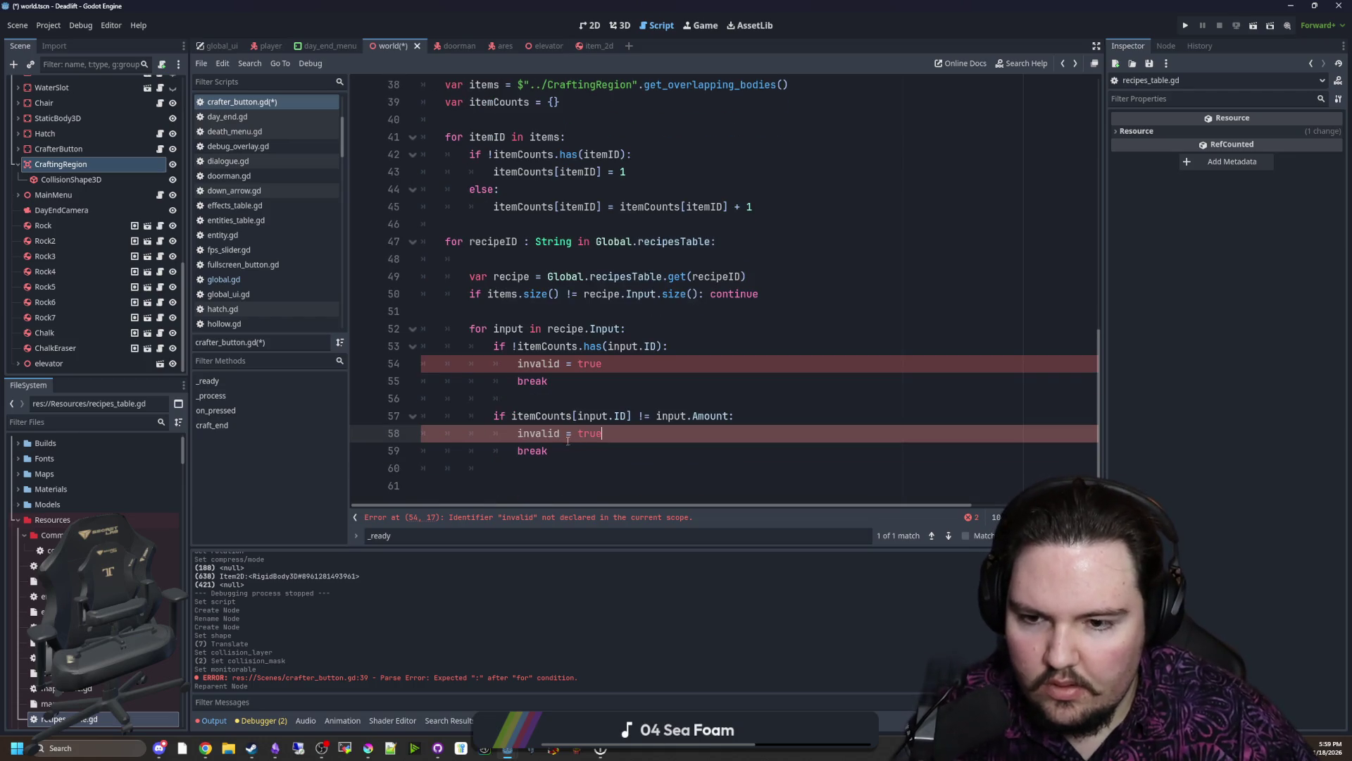
Step: Declare var invalid = false before the input loop and add an if !invalid: check after it
click(552, 462)
click(532, 314)
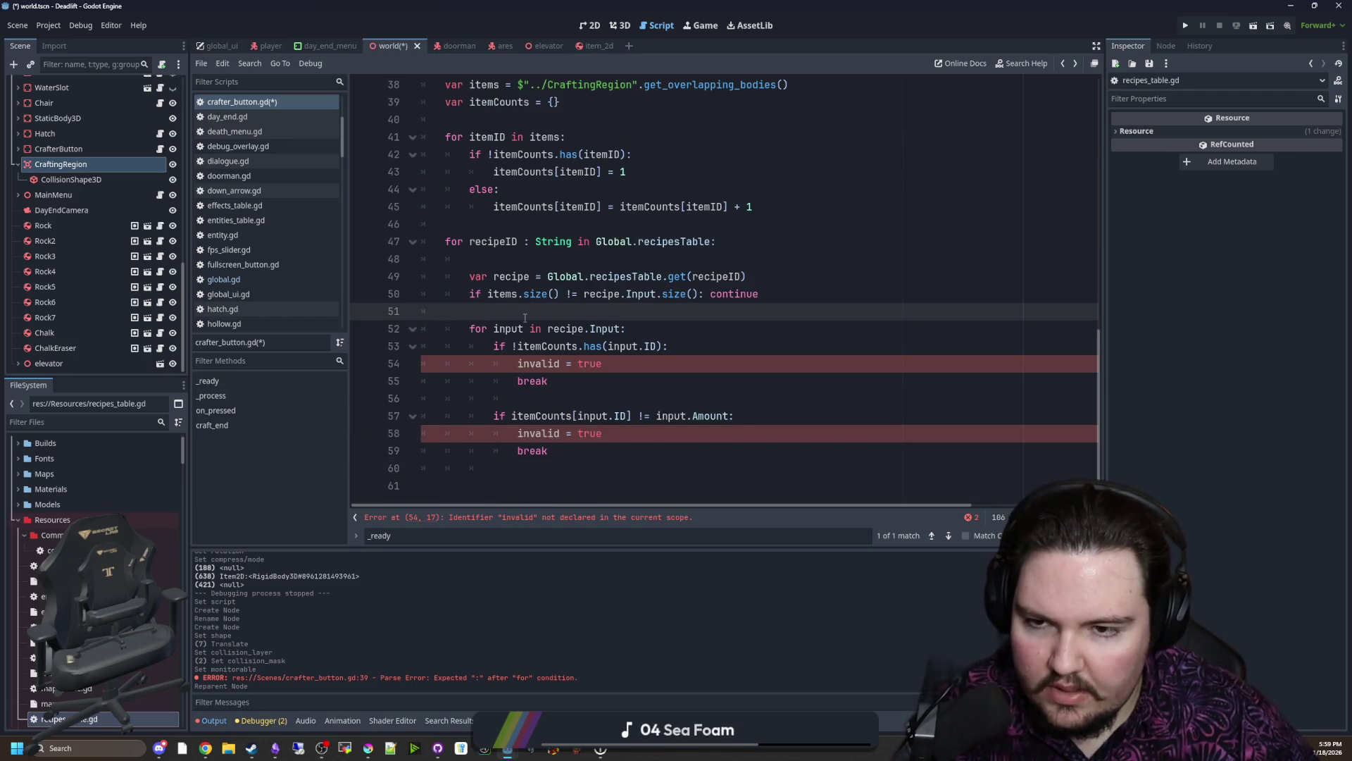
text(var invalid = false)
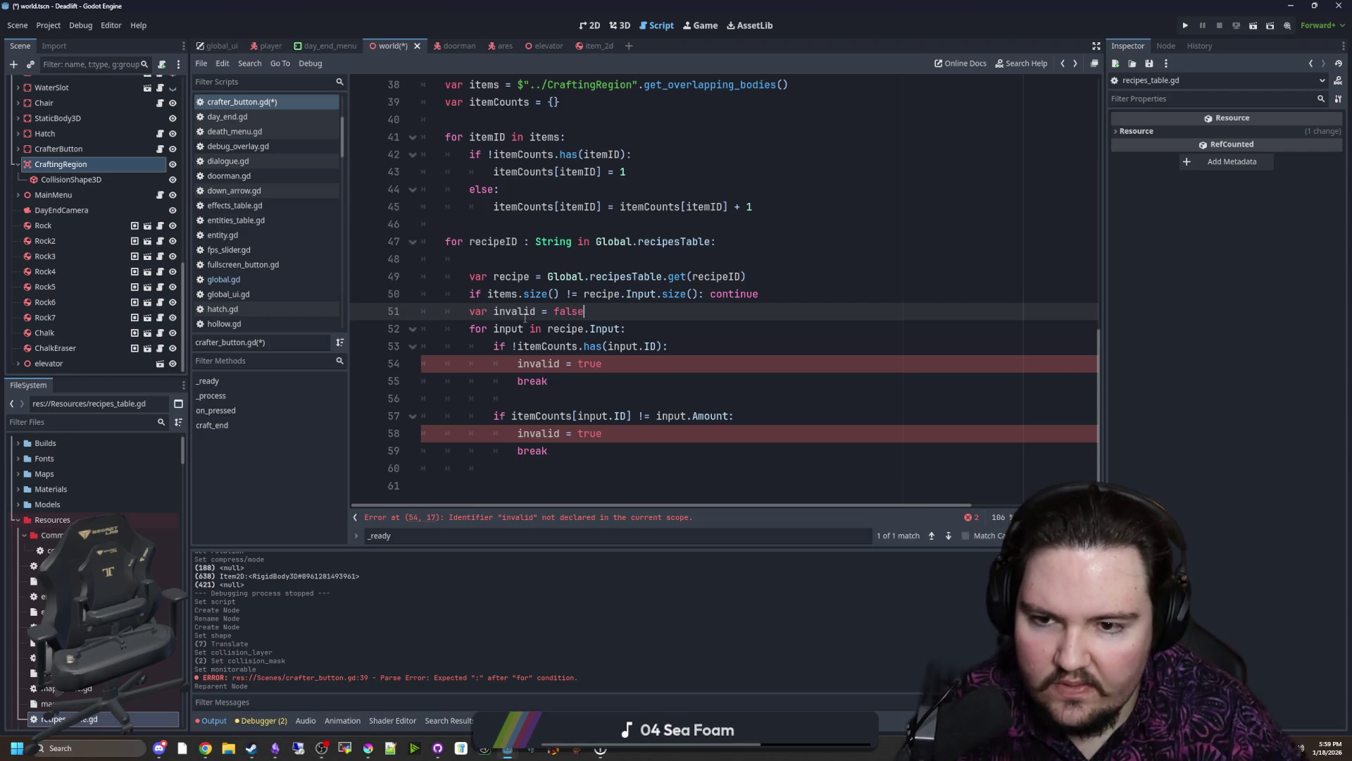
key(Return)
click(518, 260)
key(BackSpace)
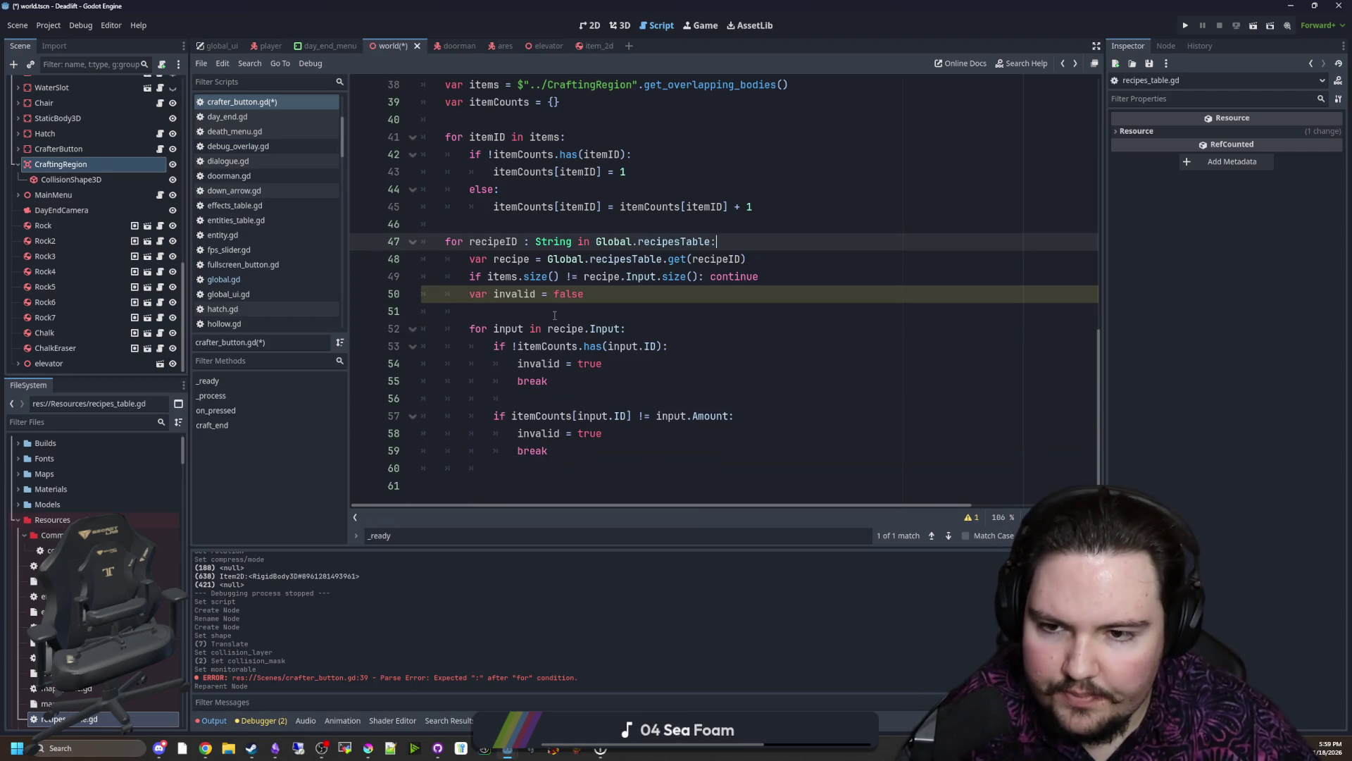
click(526, 312)
click(540, 470)
key(Return)
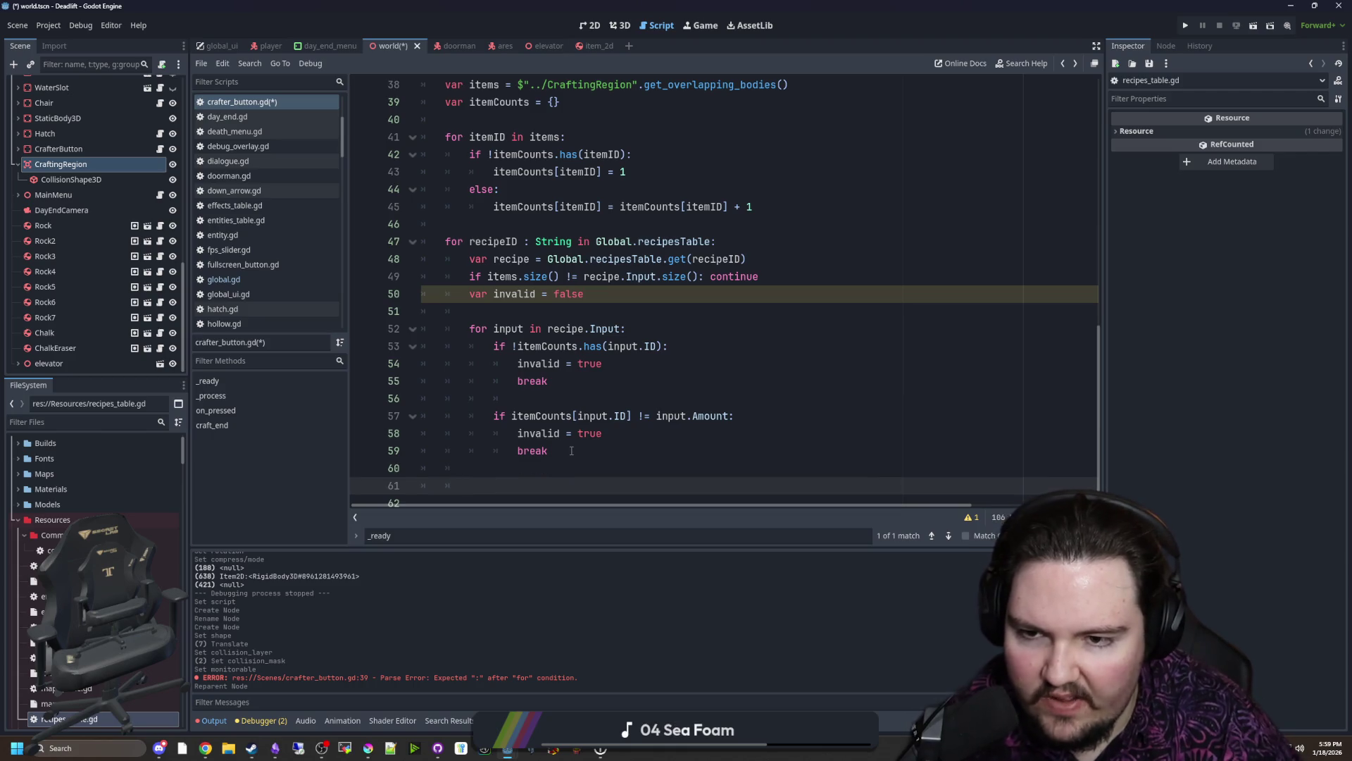
text(if invalid =)
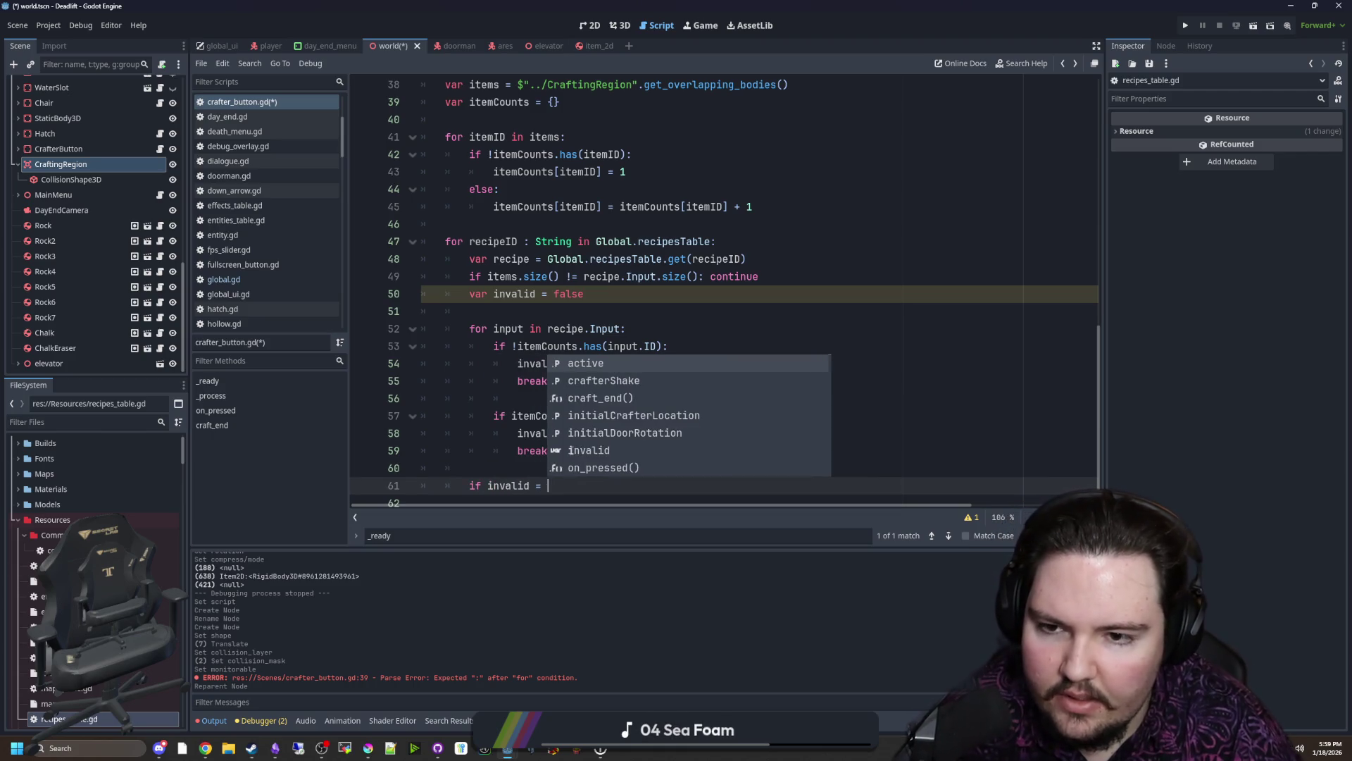
key(BackSpace)
key(BackSpace)
key(BackSpace)
key(BackSpace)
key(BackSpace)
key(BackSpace)
key(BackSpace)
key(BackSpace)
key(BackSpace)
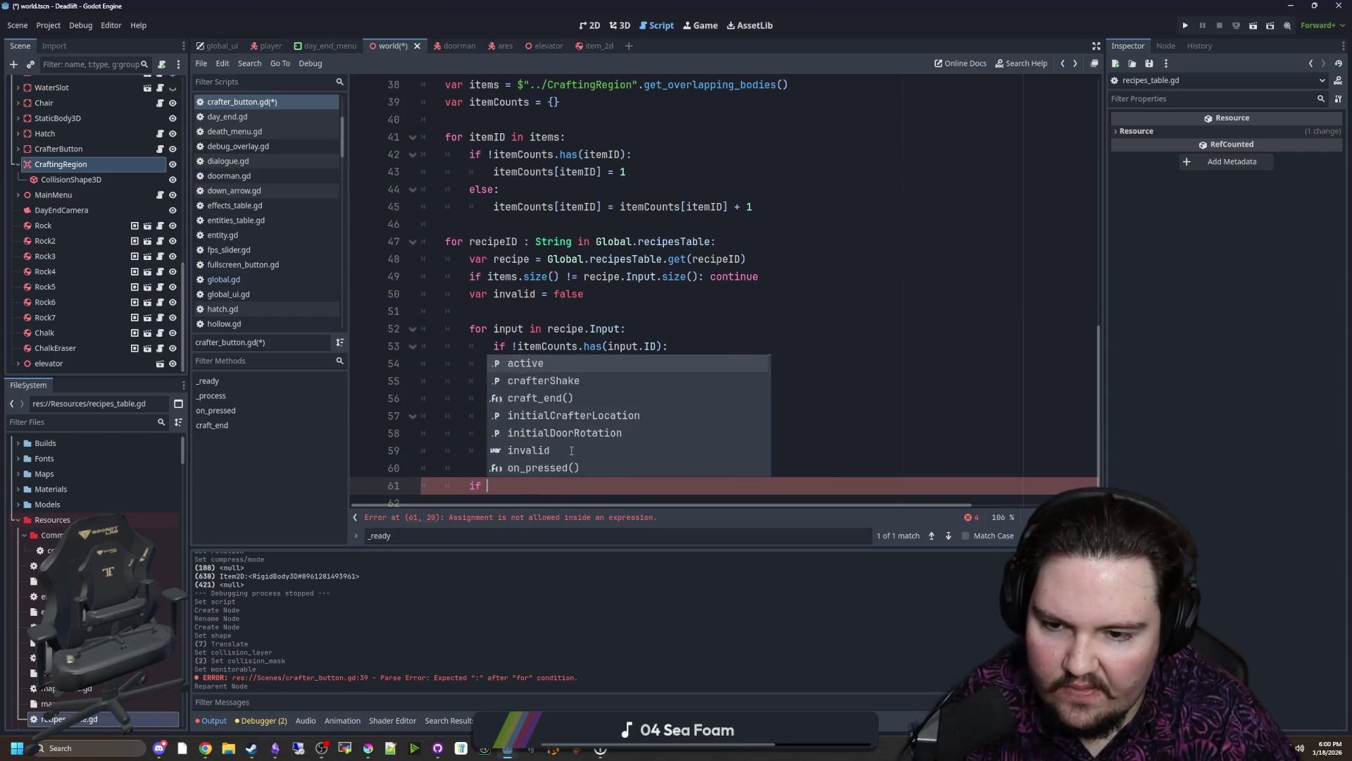
text(!invalid:)
key(Return)
scroll(591, 442, down, 1)
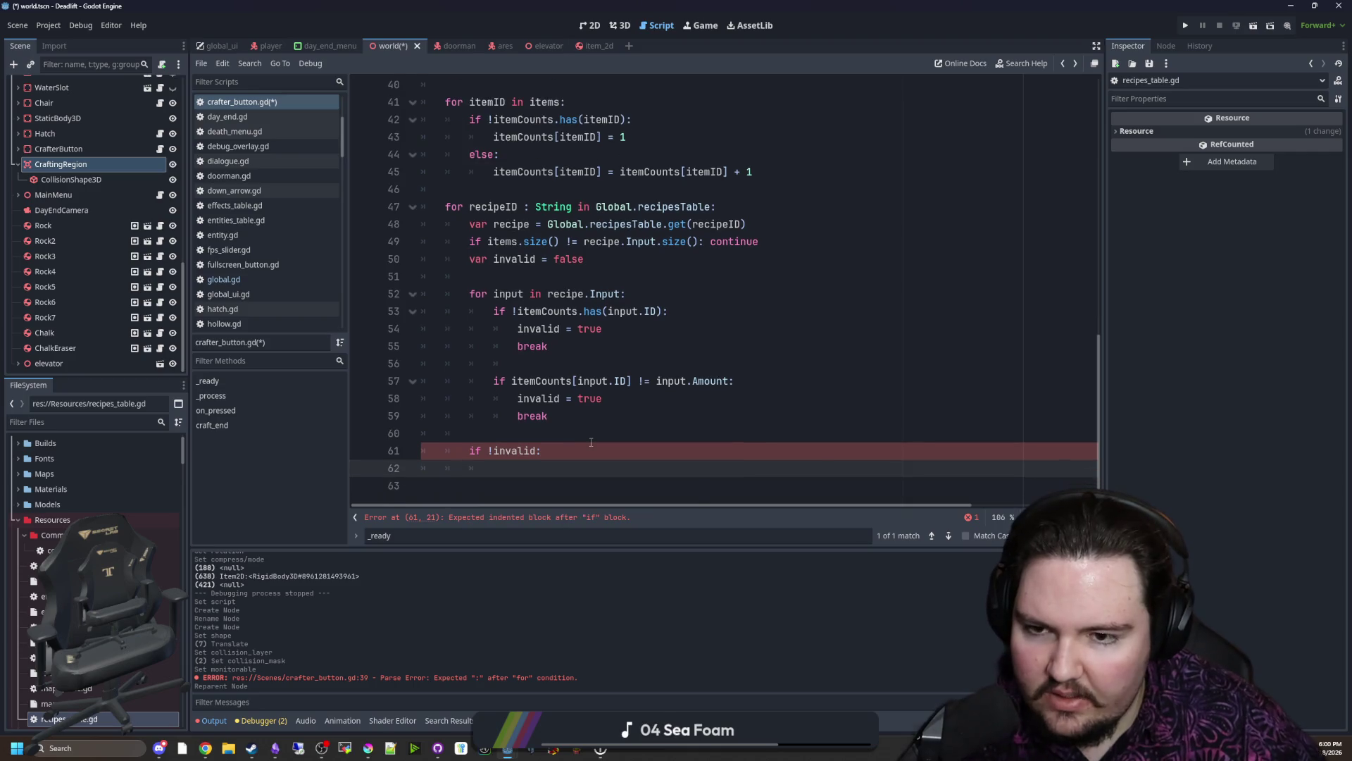
text(break)
click(591, 442)
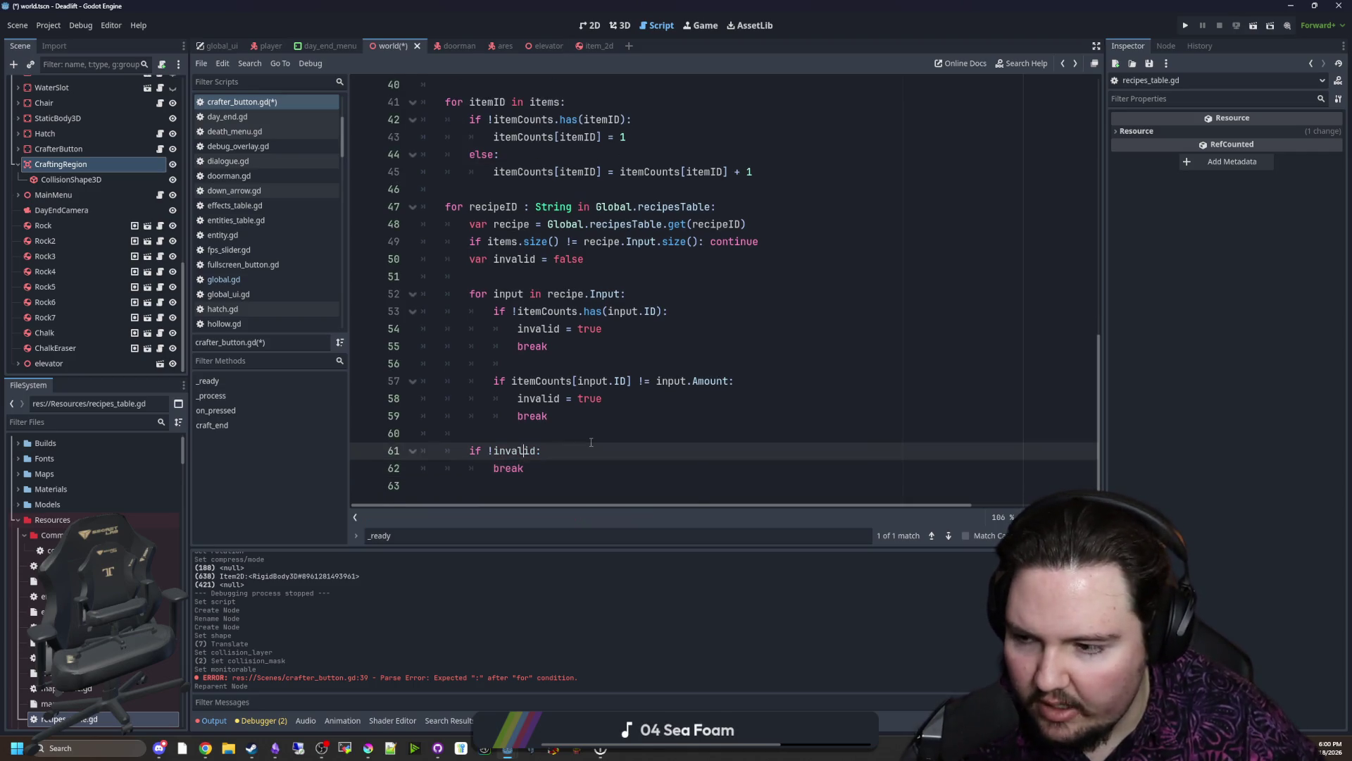
key(Return)
scroll(590, 442, up, 3)
scroll(591, 442, up, 2)
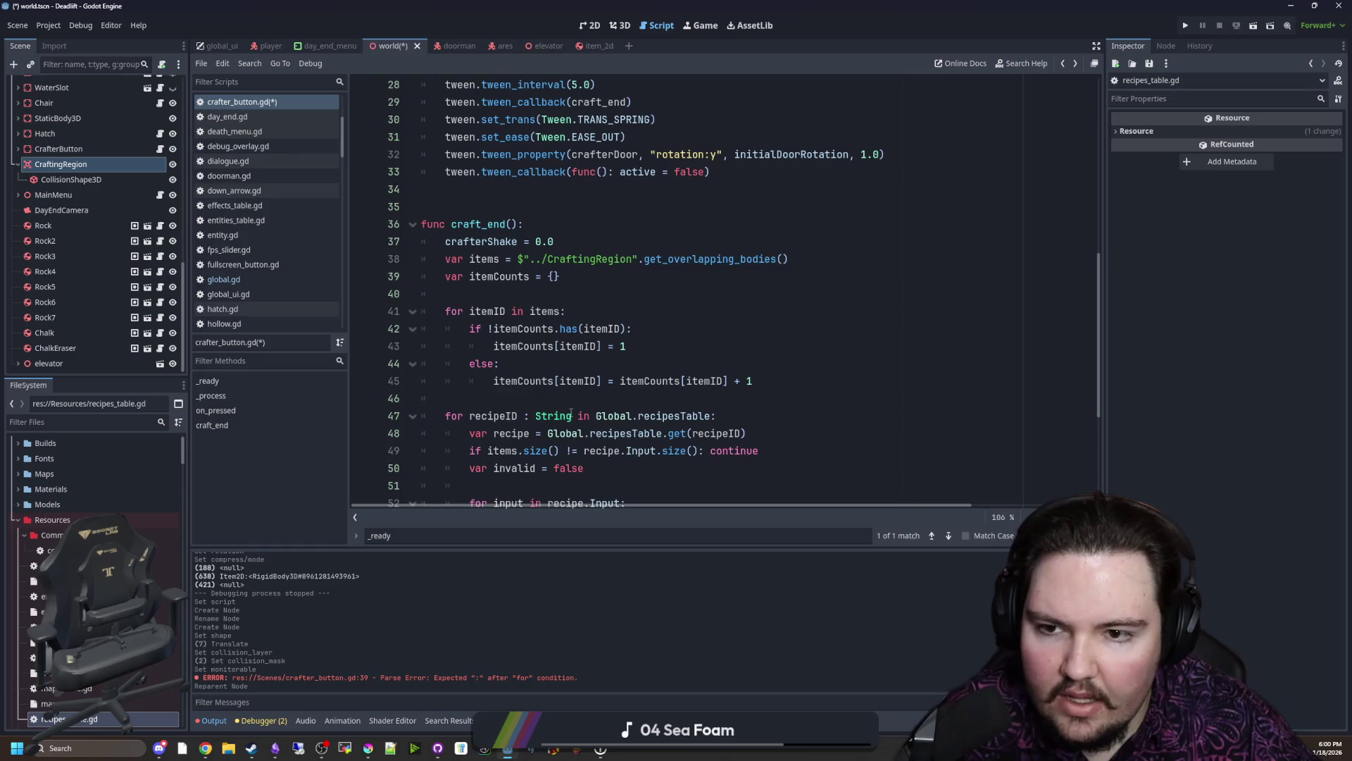
scroll(475, 423, down, 5)
text(## )
text(recipe is valid, and generate)
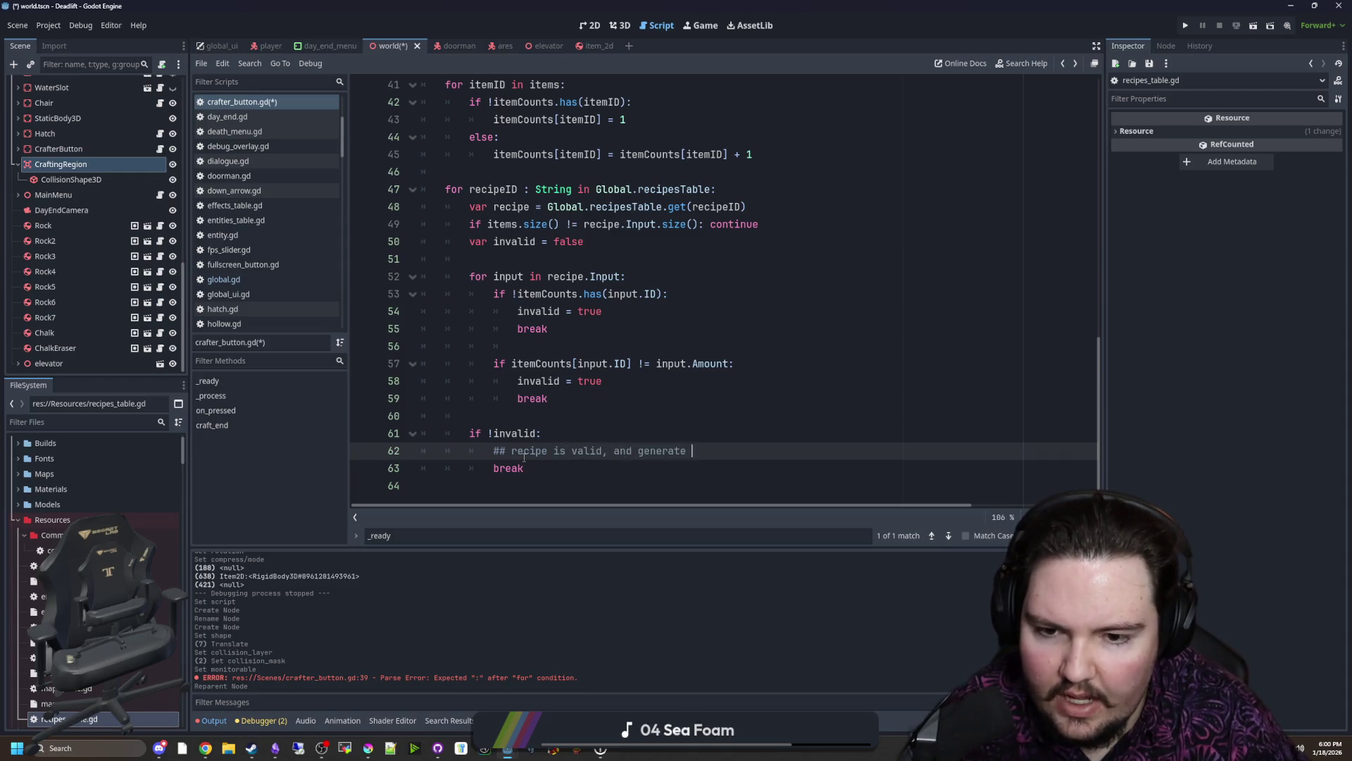
text(item)
Step: In the valid branch, loop over used items calling queue_free(), then call Global.world.create_item()
key(Return)
text(or)
scroll(523, 456, up, 3)
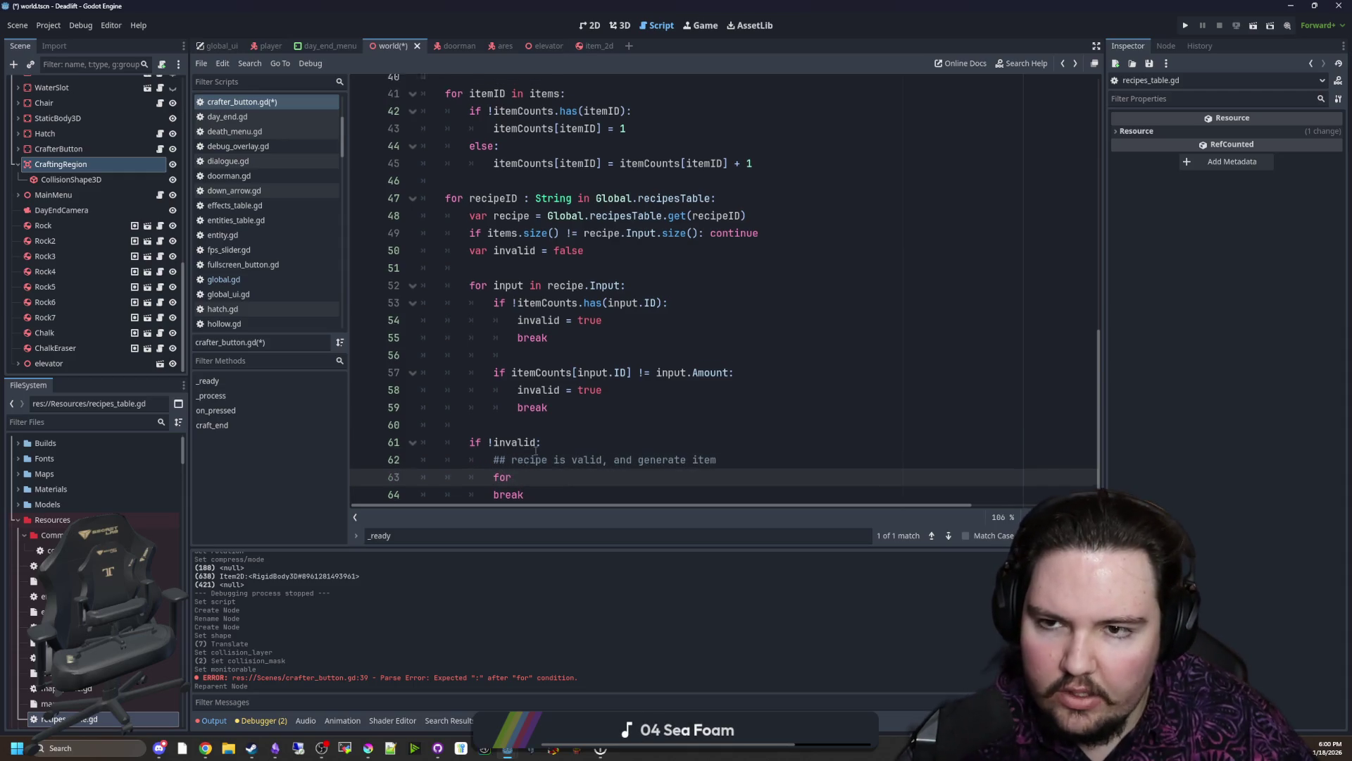
scroll(523, 421, down, 3)
text(item in items:)
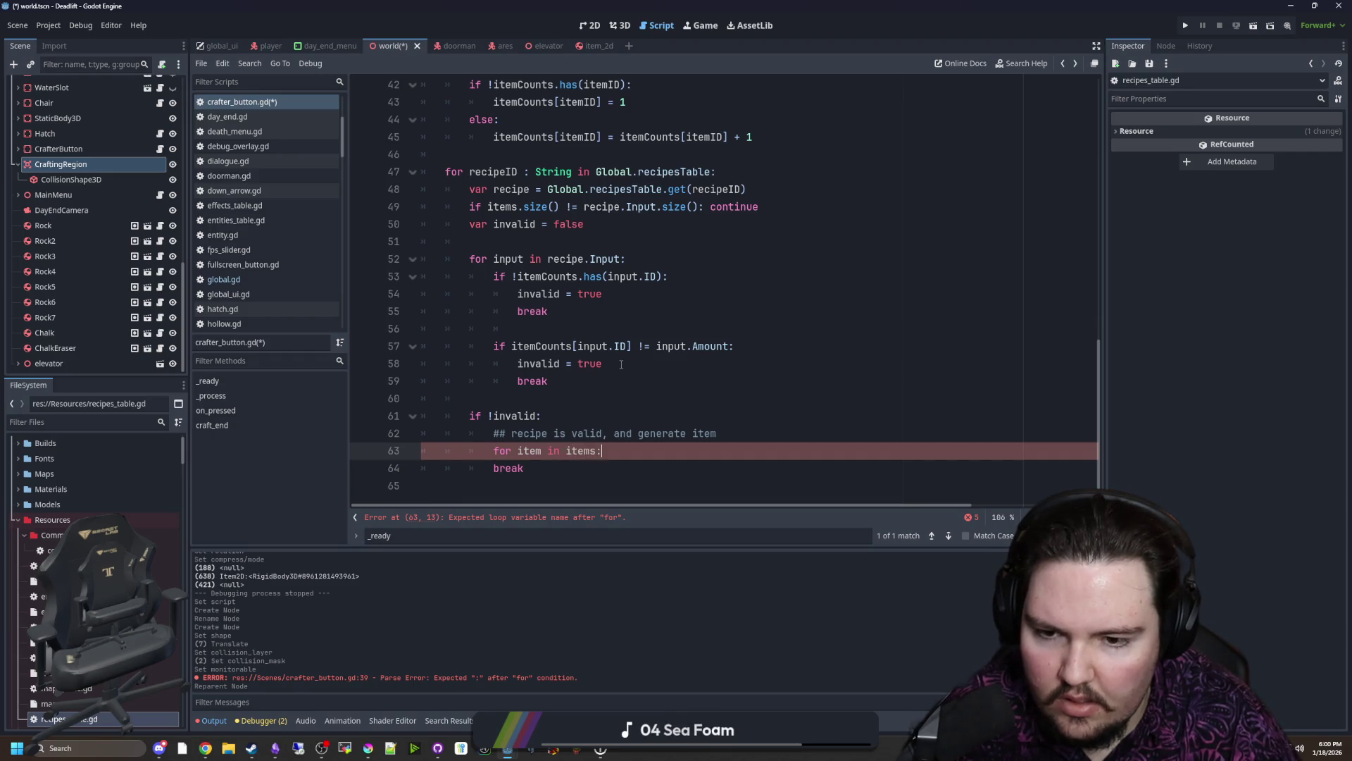
key(Return)
text(item.queue_free())
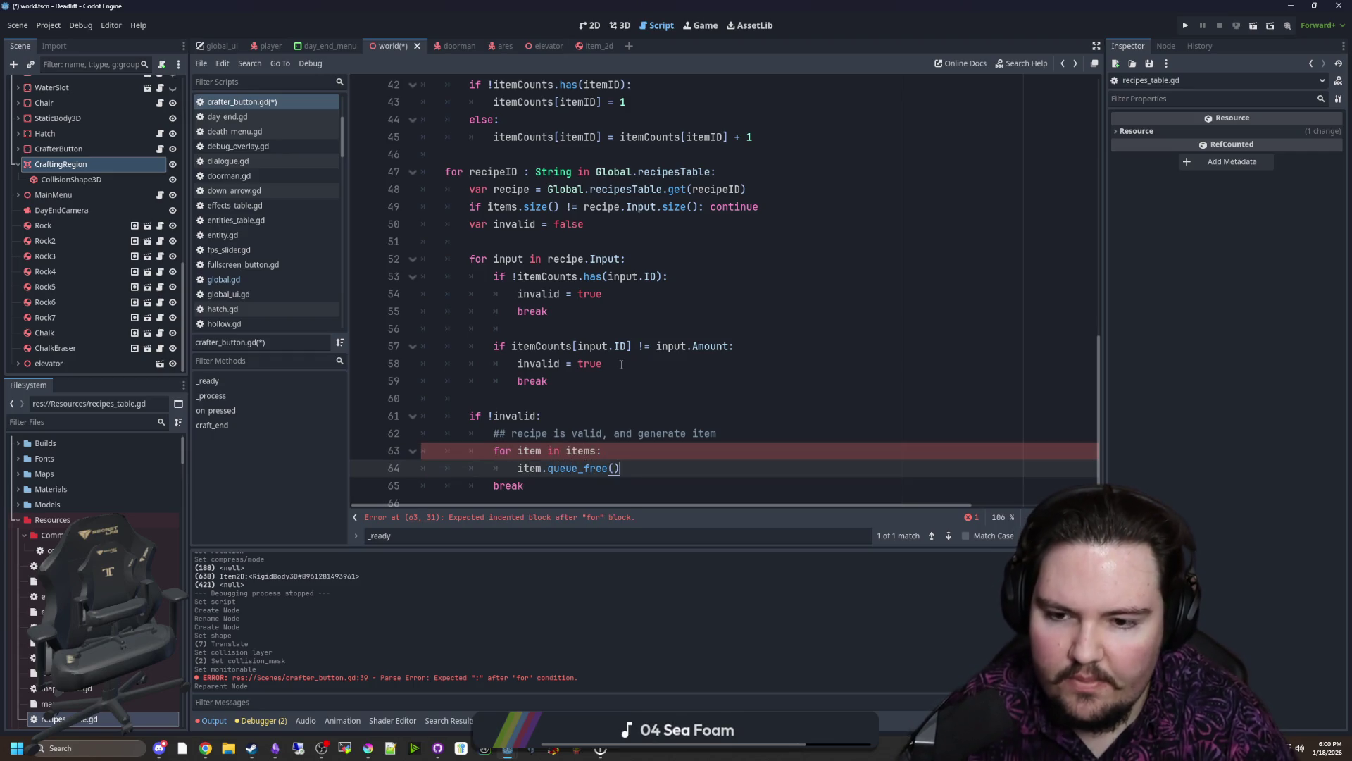
key(Return)
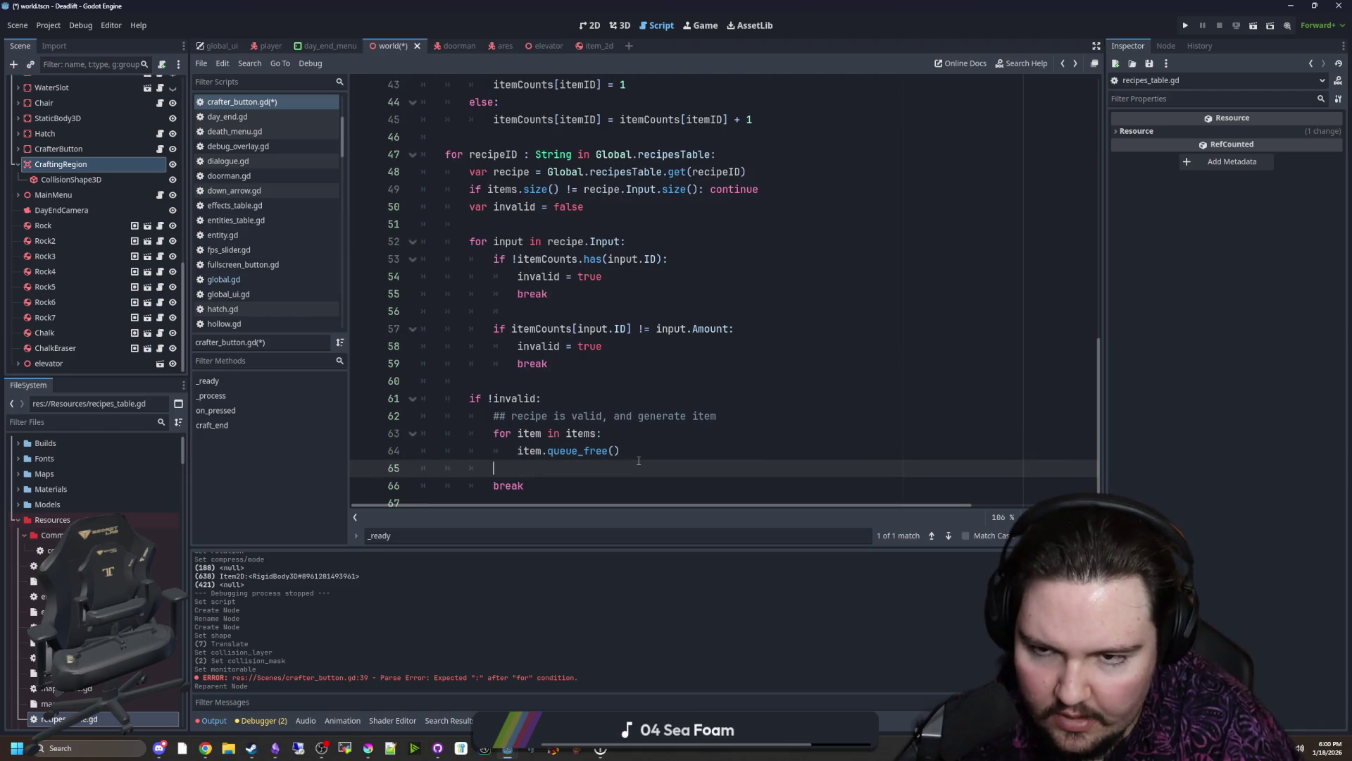
text(Global)
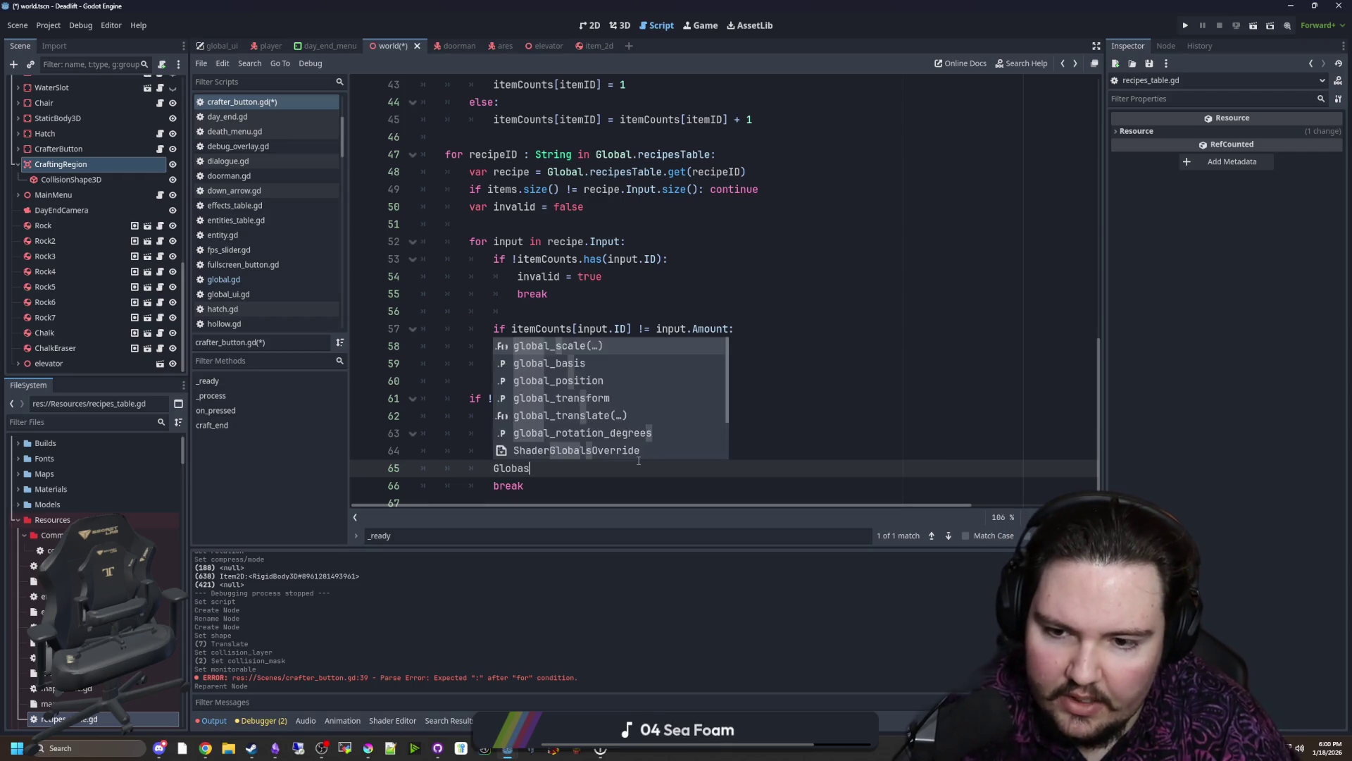
text(.world.gener)
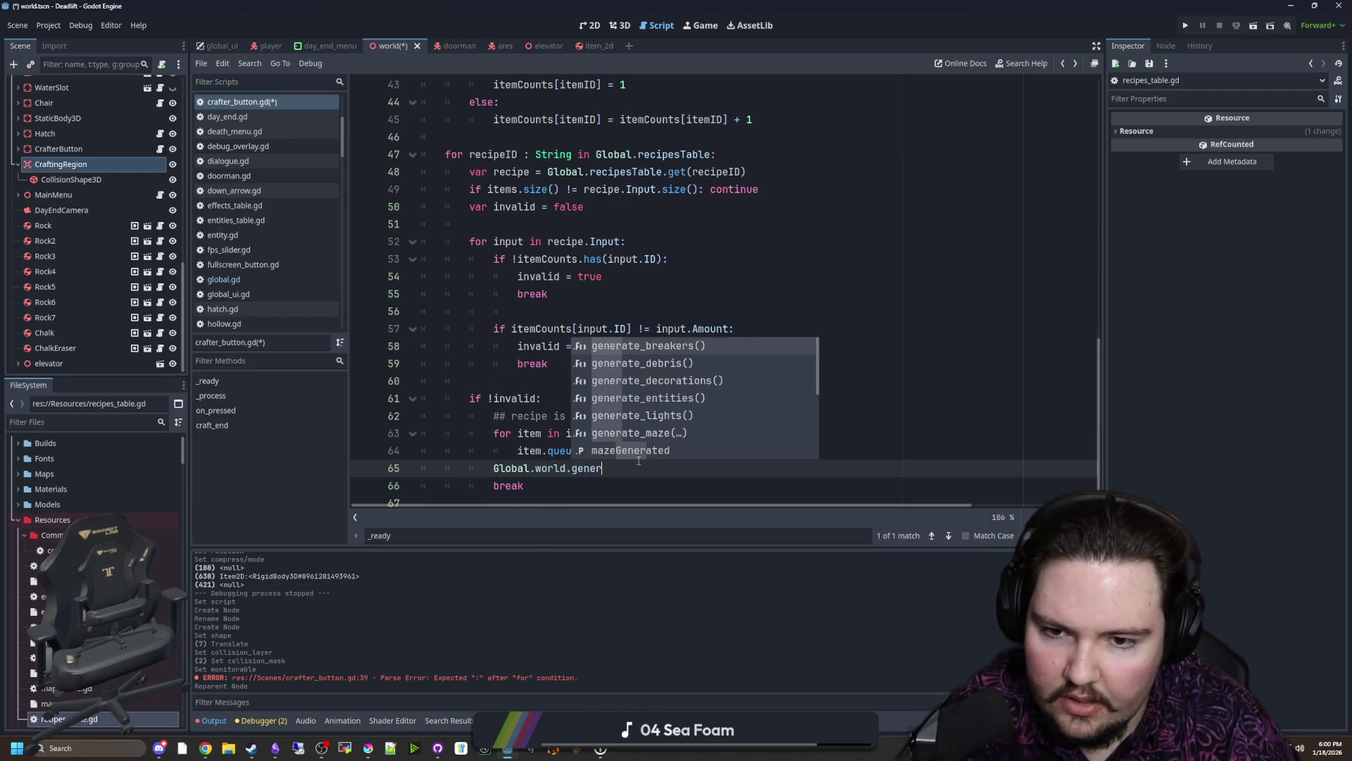
key(BackSpace)
key(BackSpace)
key(BackSpace)
key(BackSpace)
key(BackSpace)
text(crea)
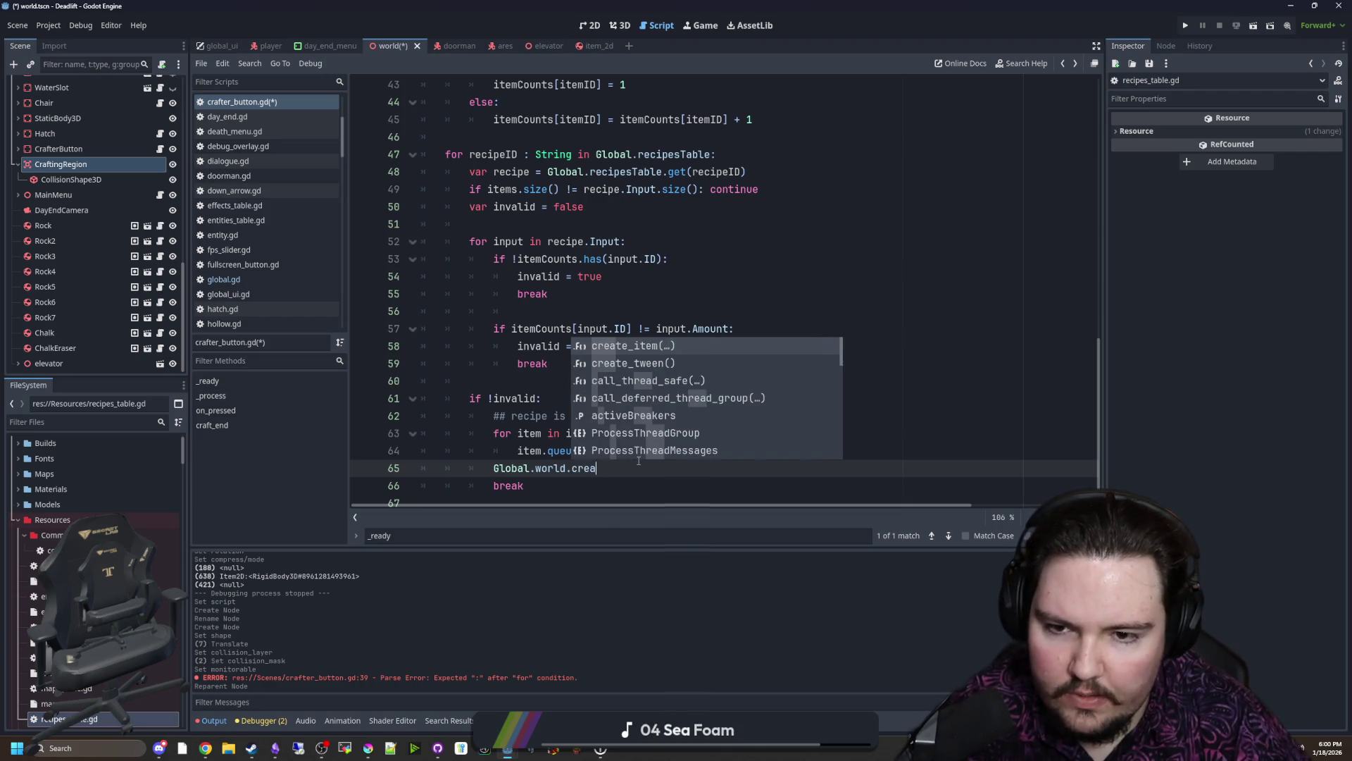
key(Return)
key(Escape)
key(Up)
key(Return)
text(for)
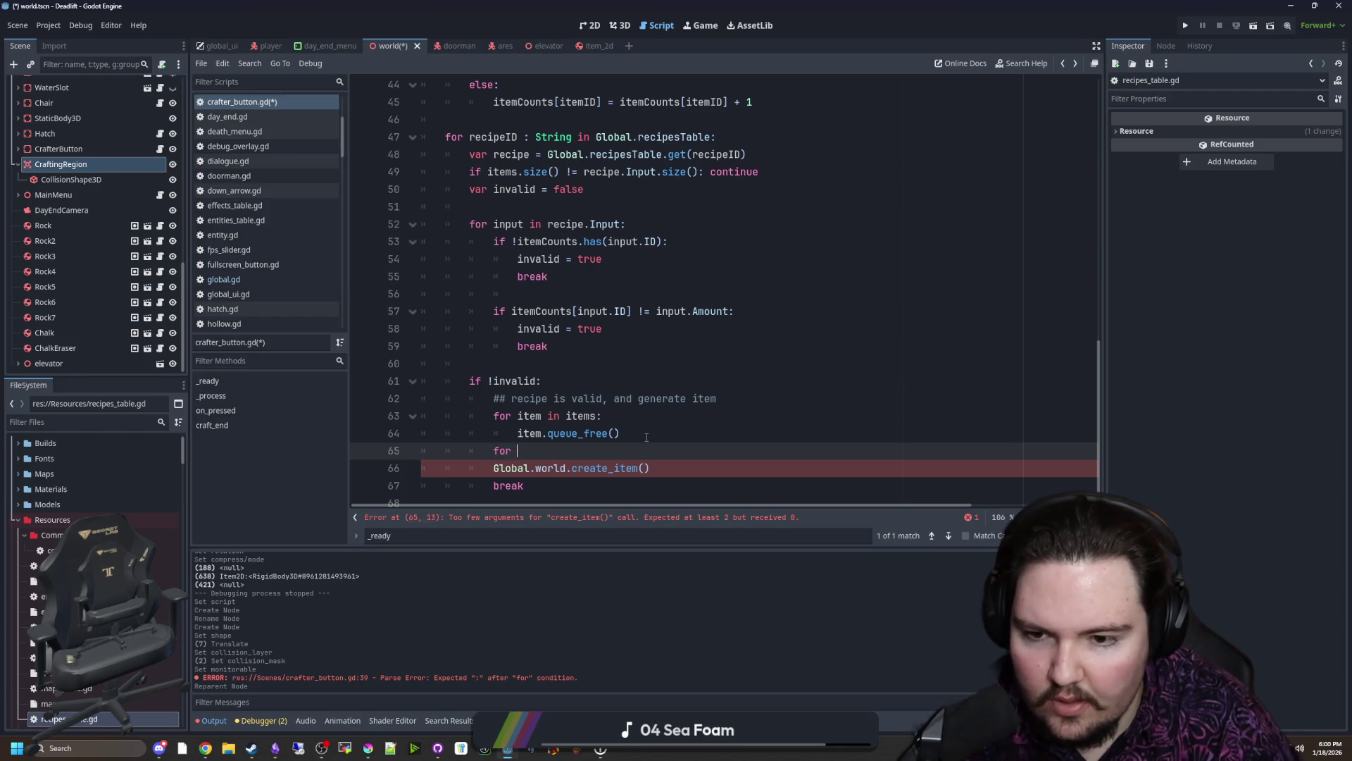
text(ou)
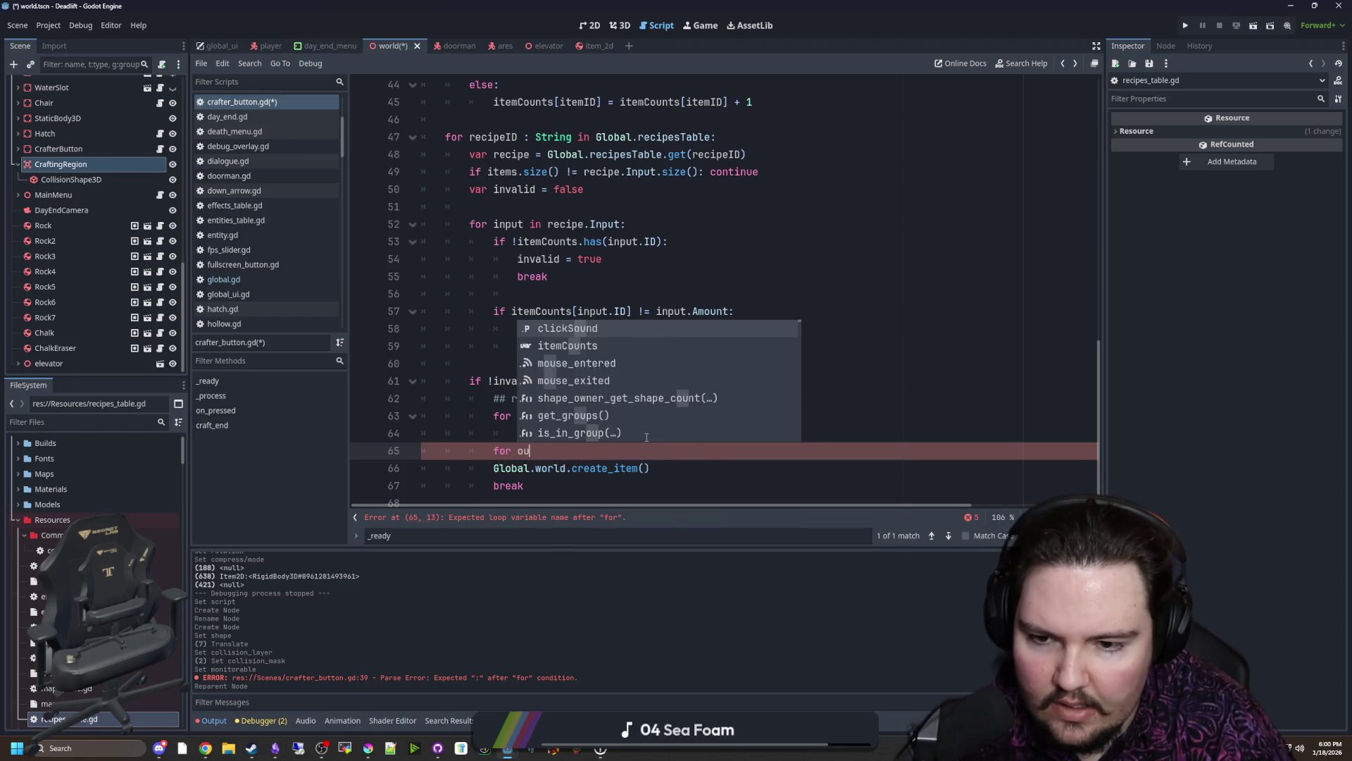
key(BackSpace)
key(BackSpace)
text(item in )
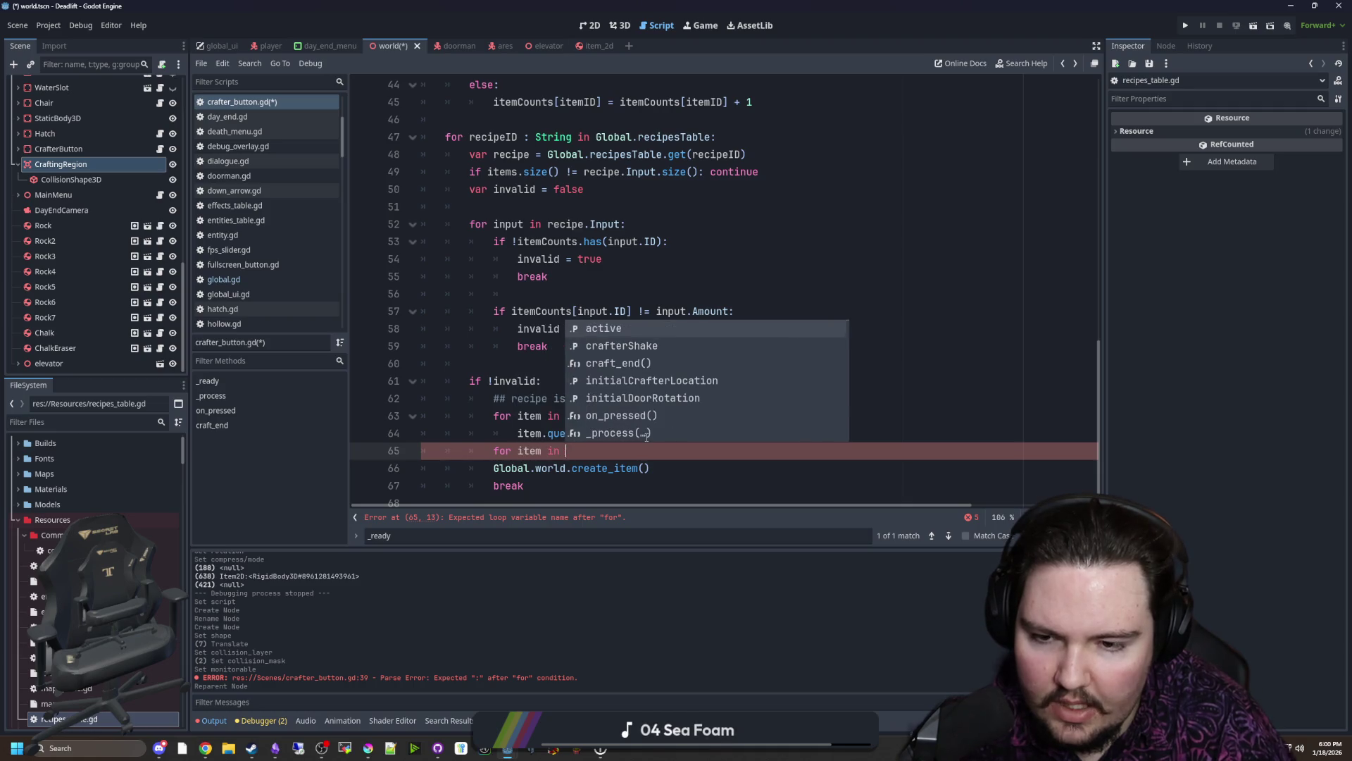
text(recuoeipe)
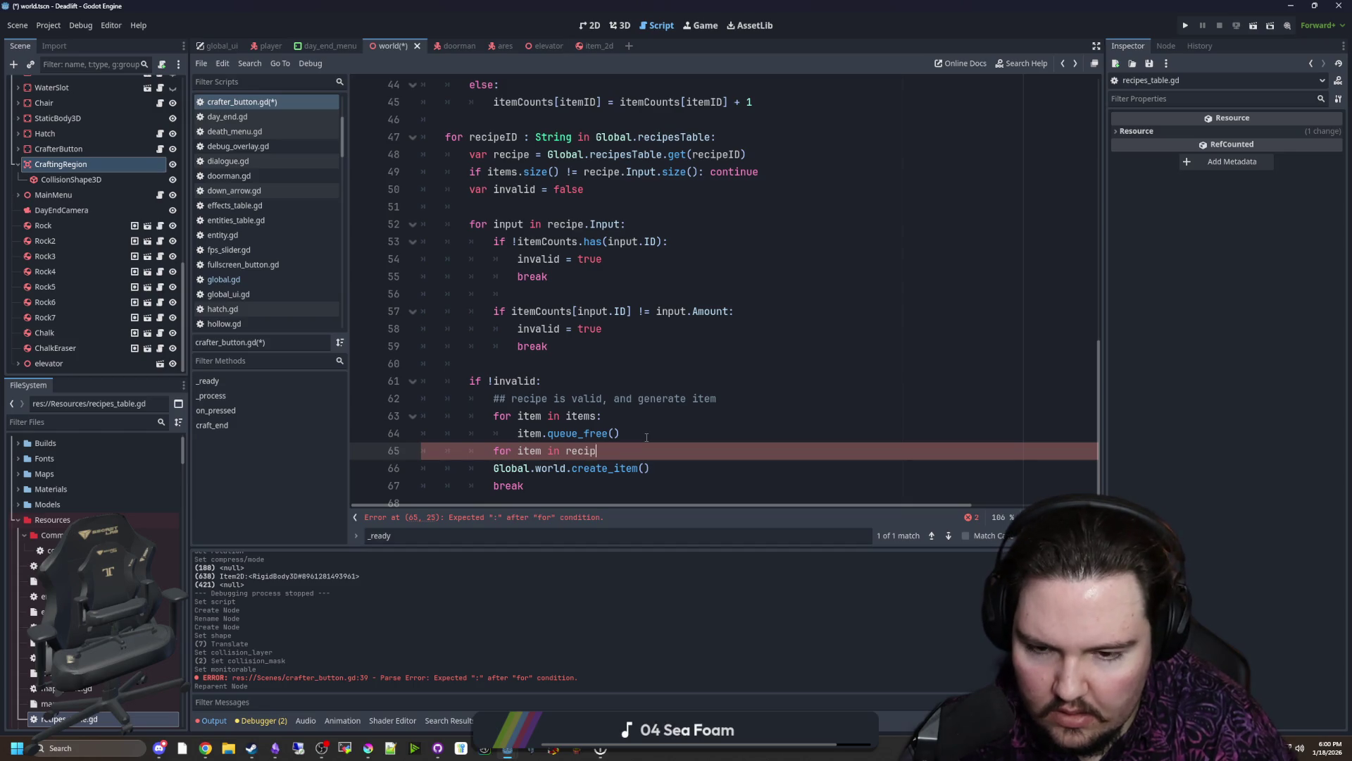
text(.Ou)
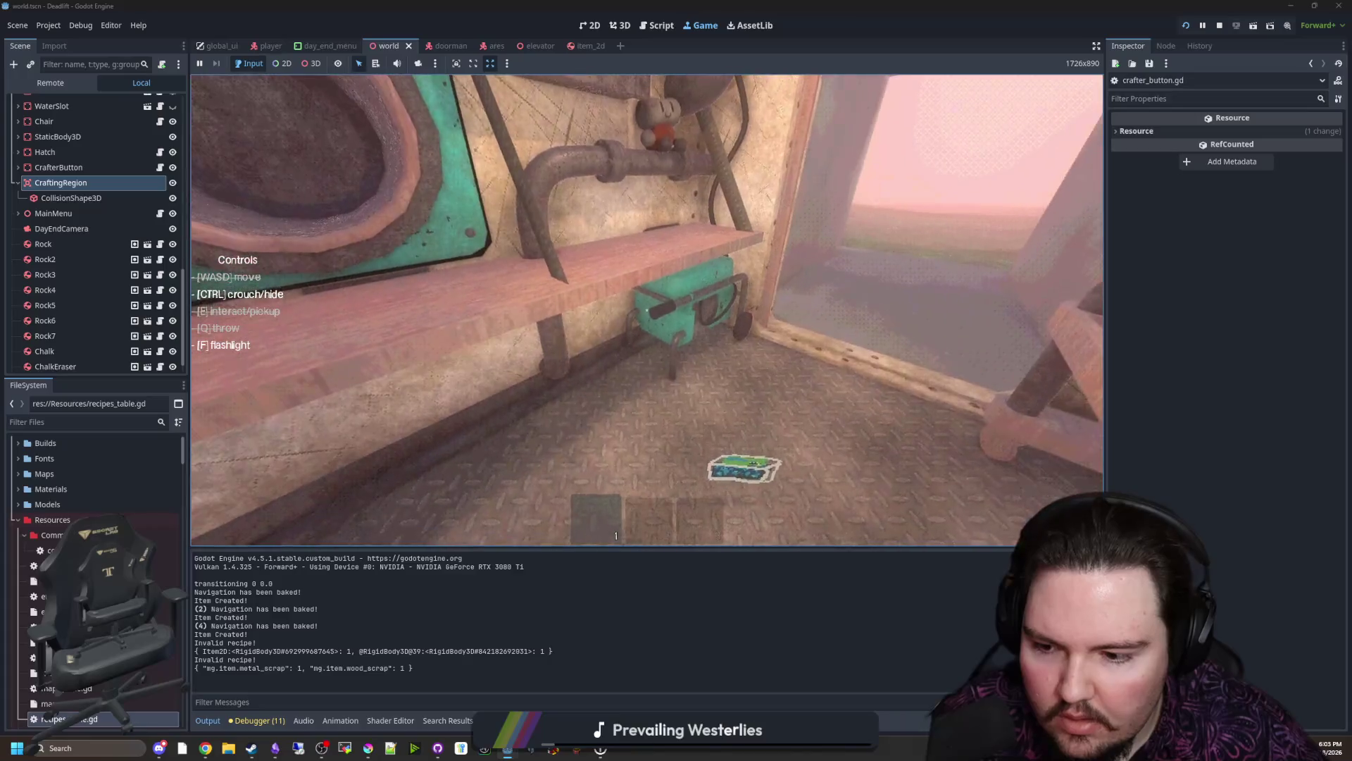
Step: Walk the player through the doorway, pause the game and return to crafter_button.gd
key(w)
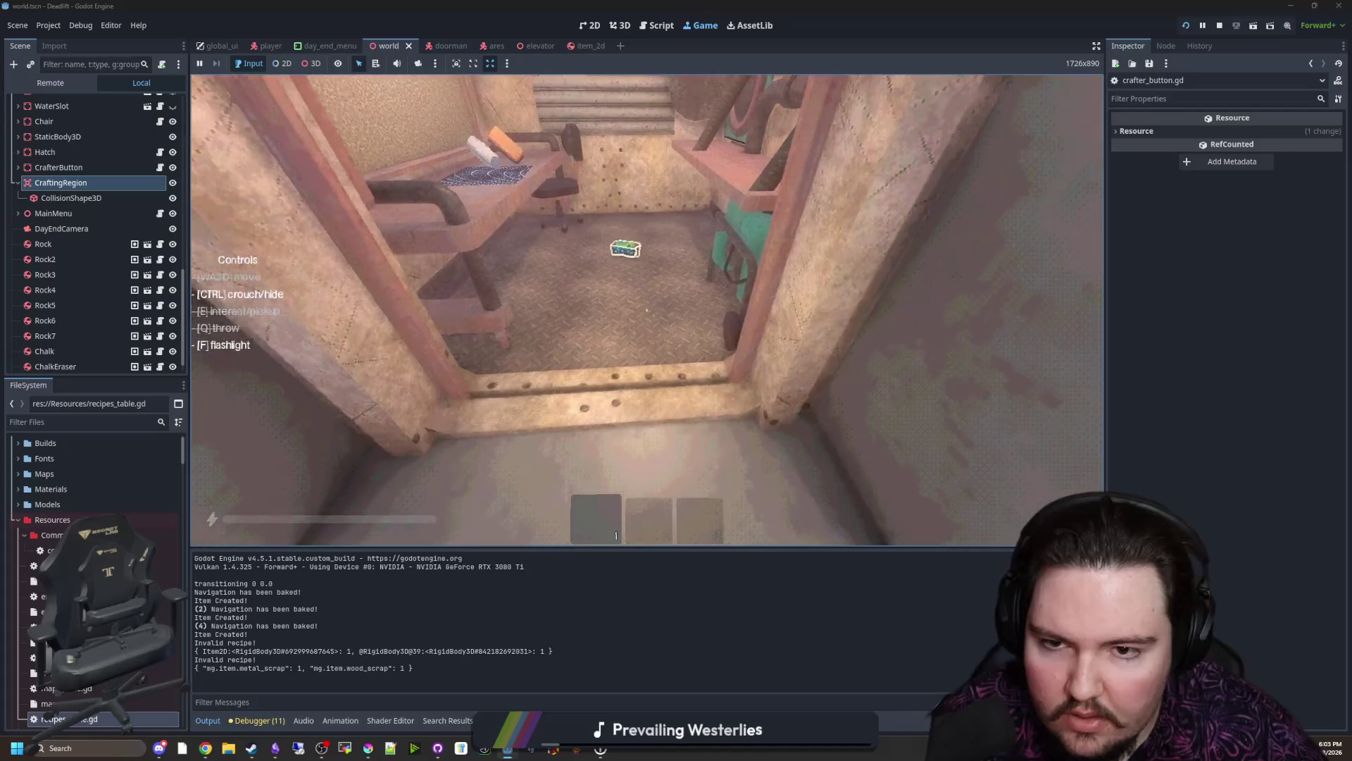
key(w)
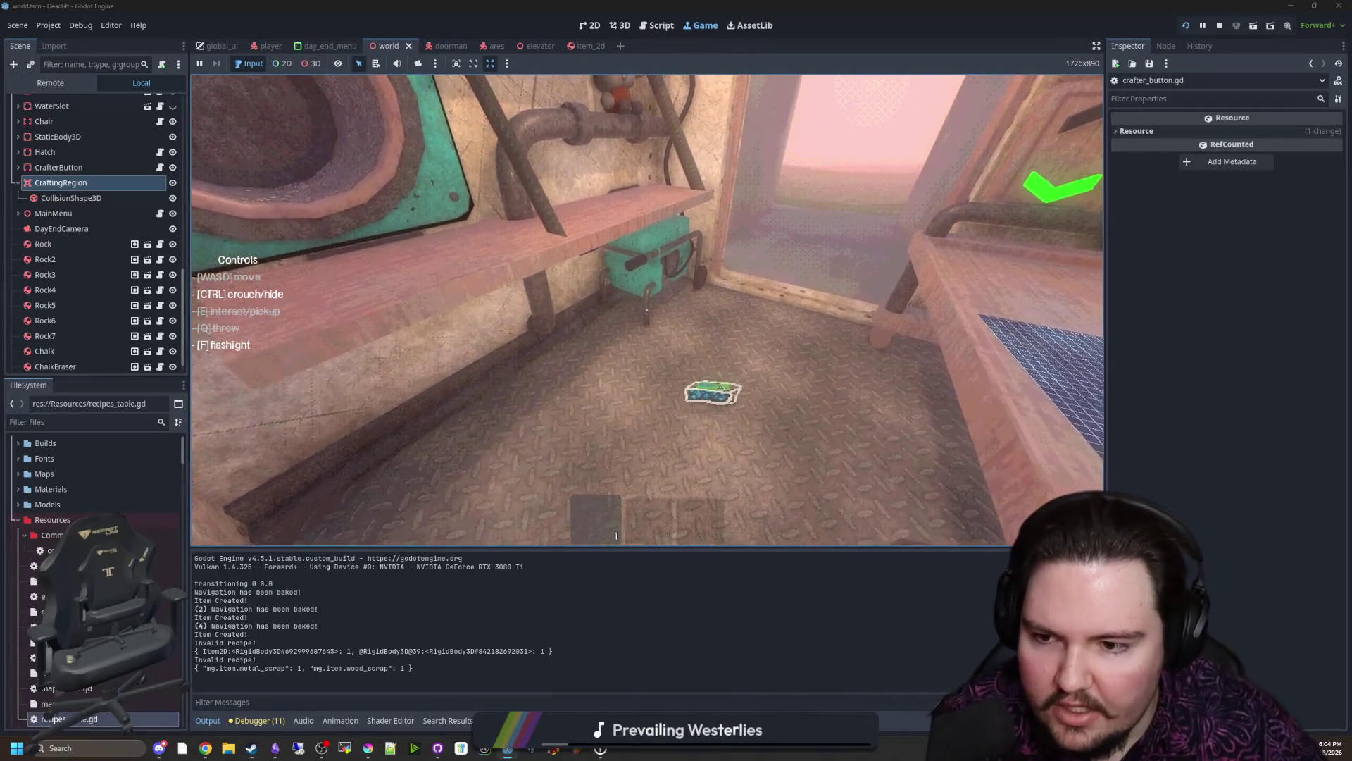
key(Escape)
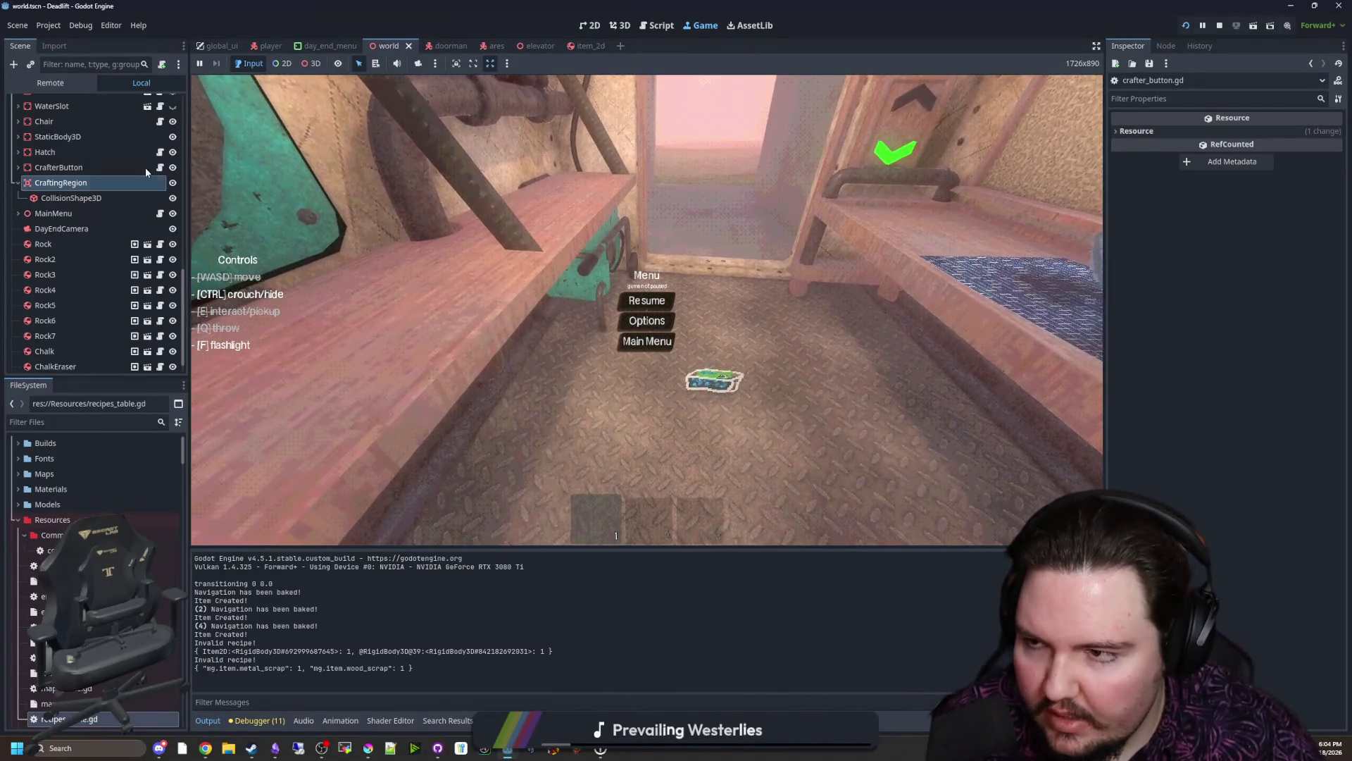
click(158, 183)
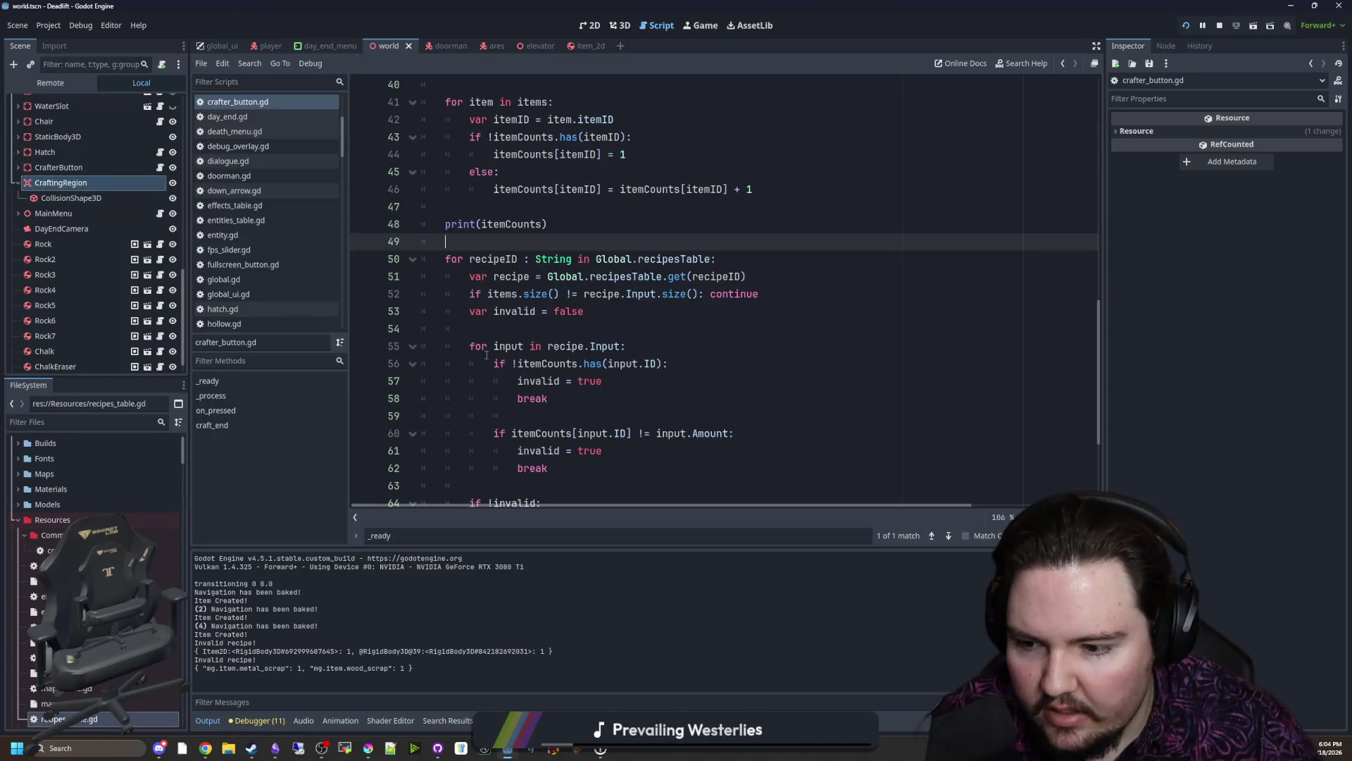
scroll(626, 408, down, 4)
scroll(592, 360, down, 1)
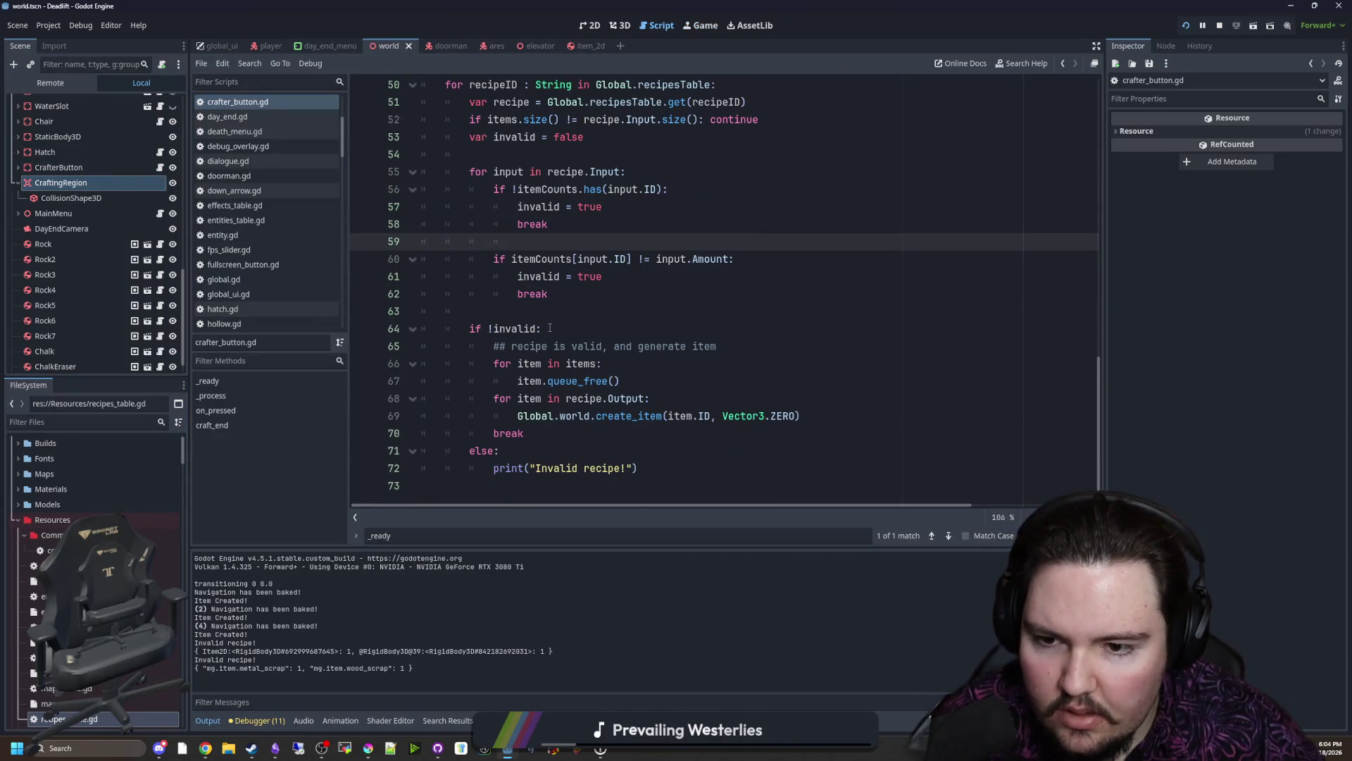
Step: Spawn created items at Vector3.ZERO + Vector3(0,1,0), save the script and return to the game
click(547, 312)
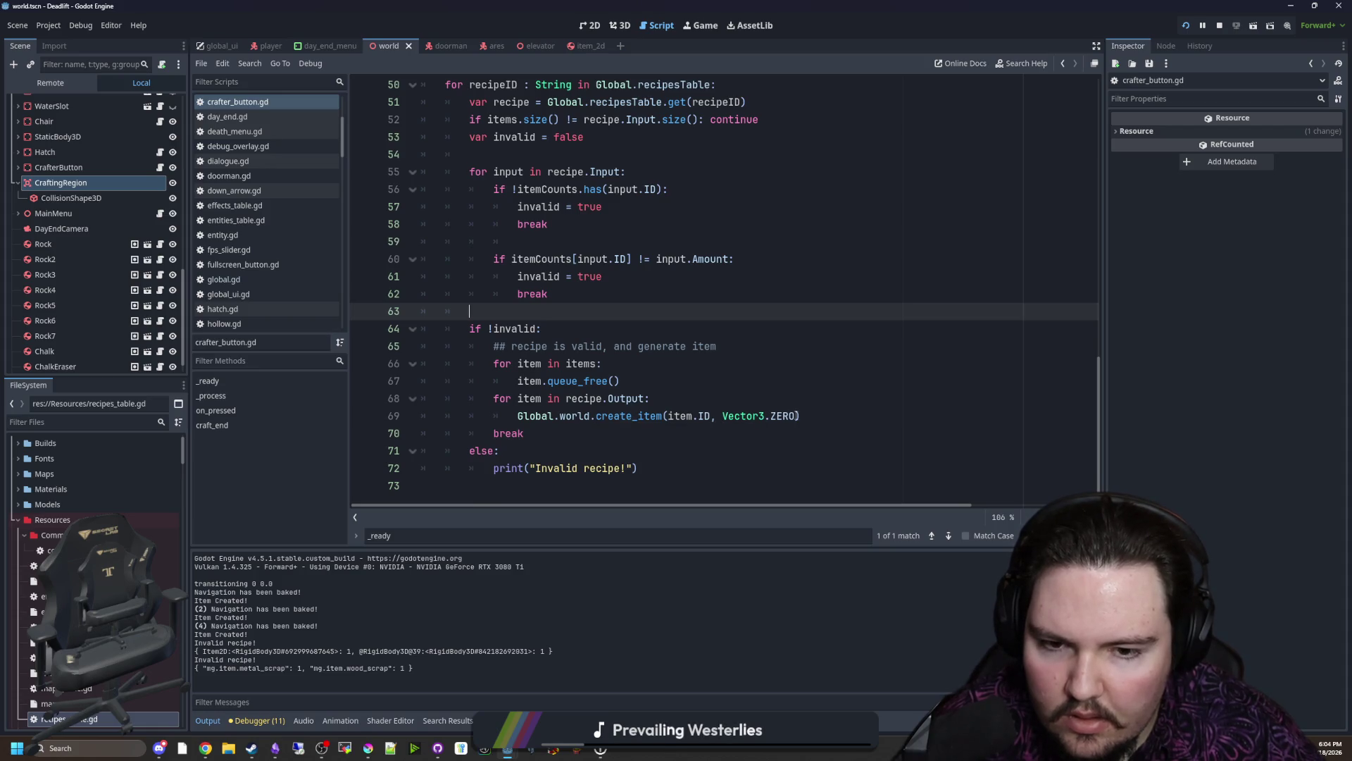
click(800, 416)
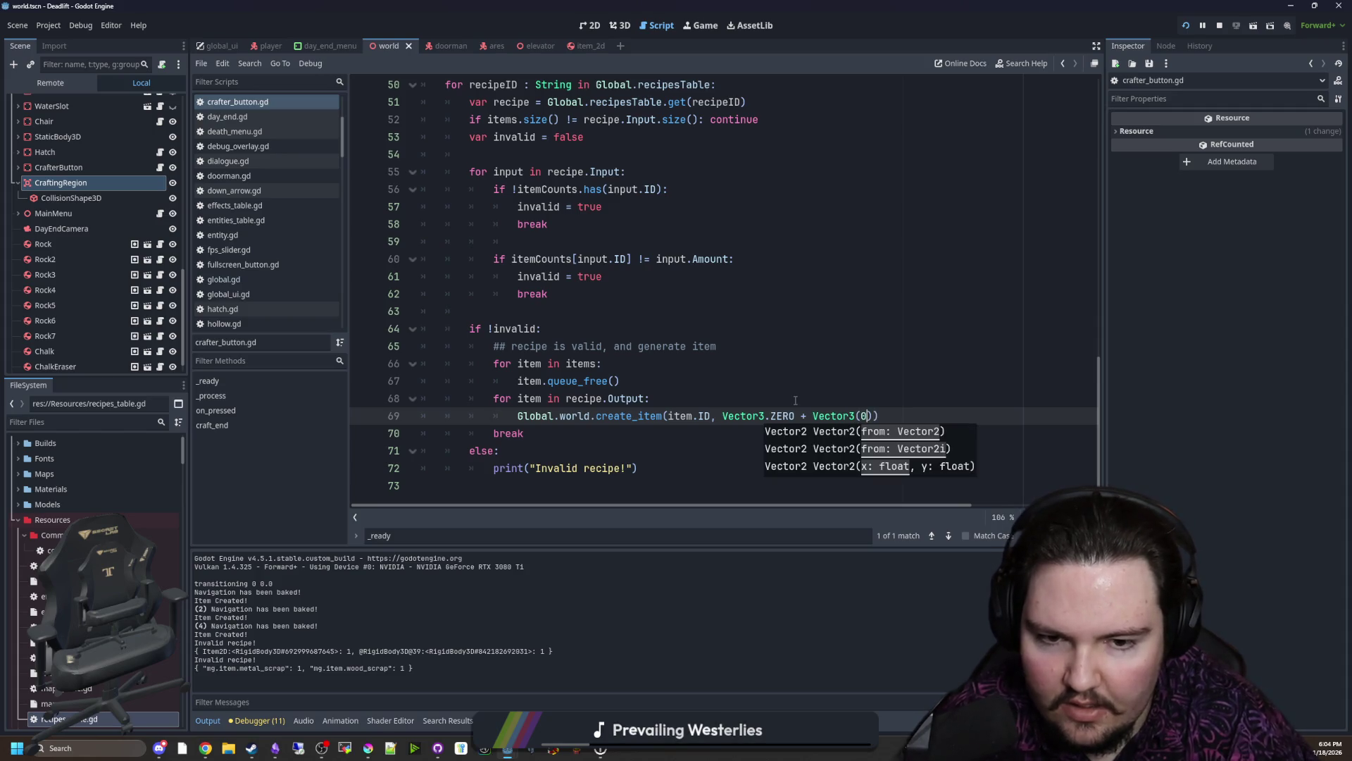
key(ctrl+s)
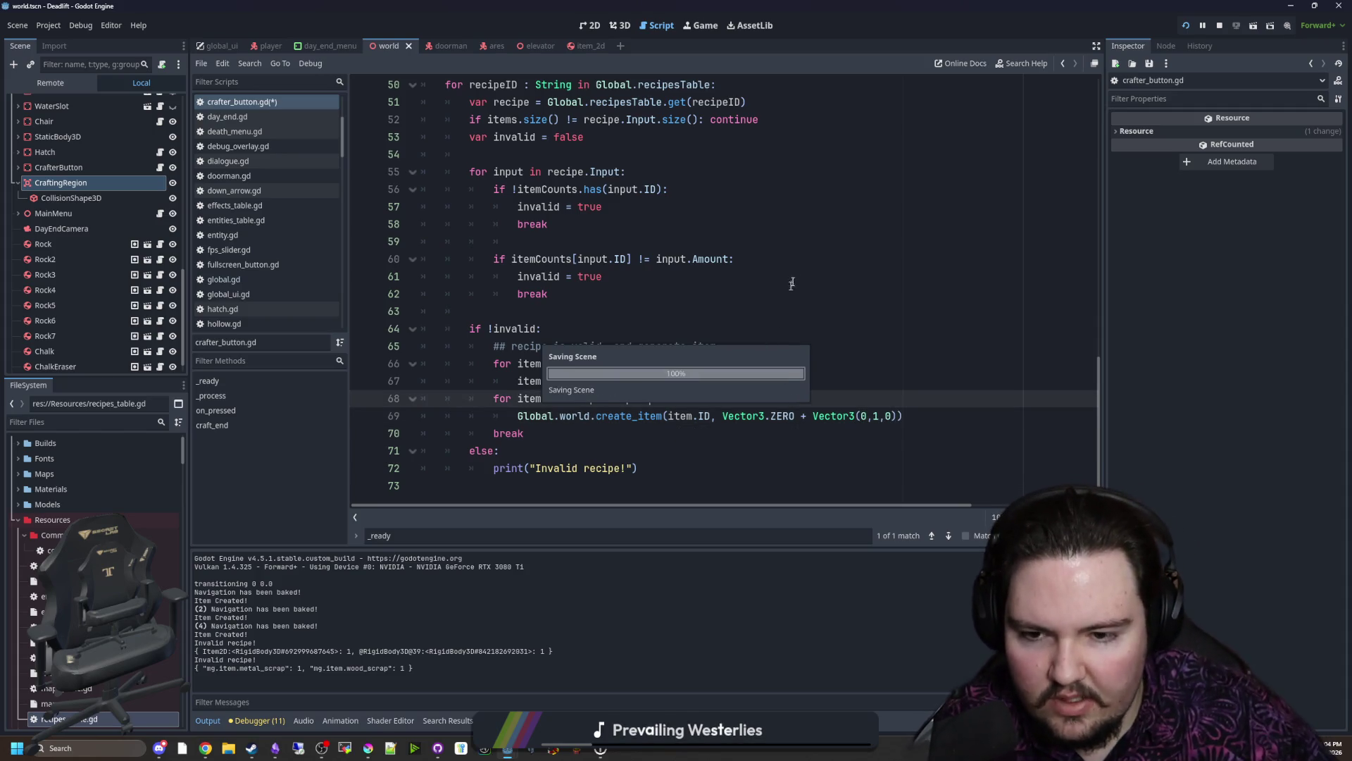
click(683, 26)
Step: Give the player wood_scrap and metal_scrap through the in-game debug console
key(Escape)
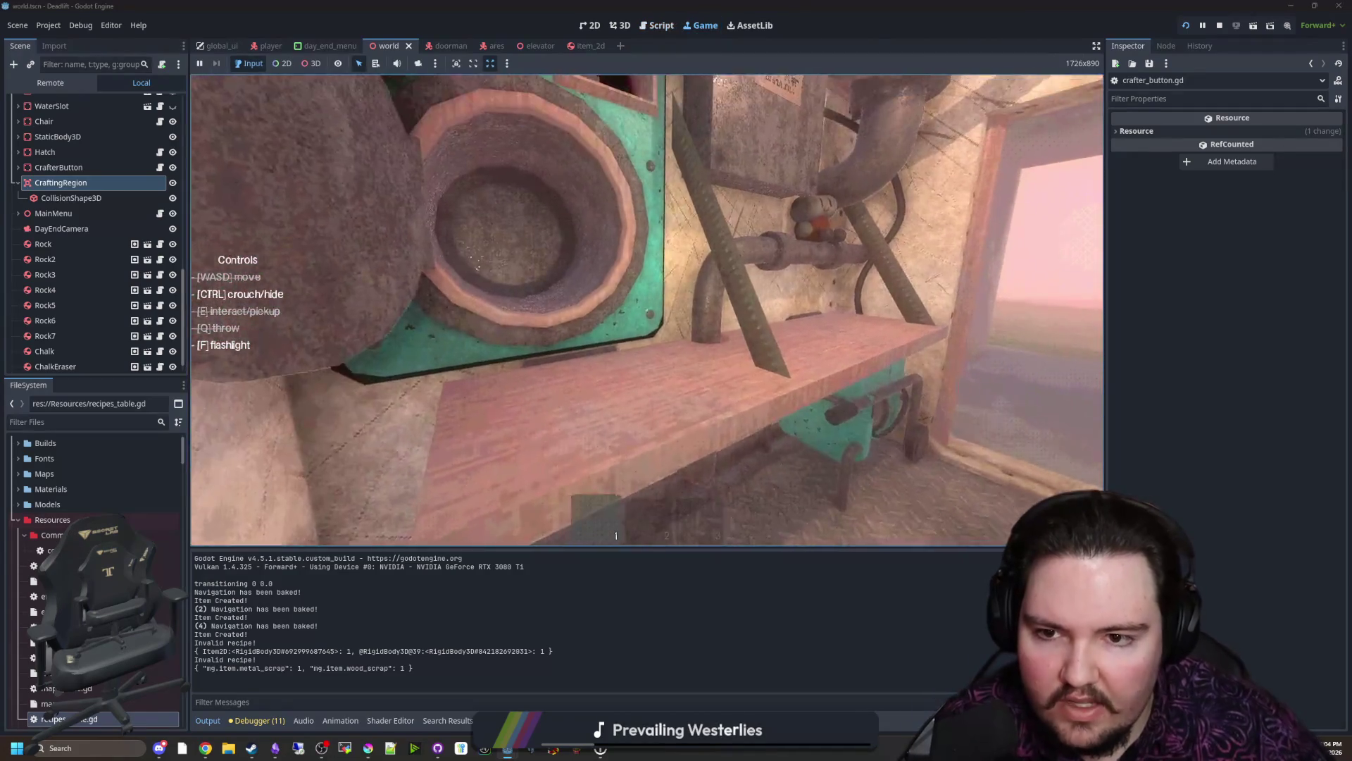
key(grave)
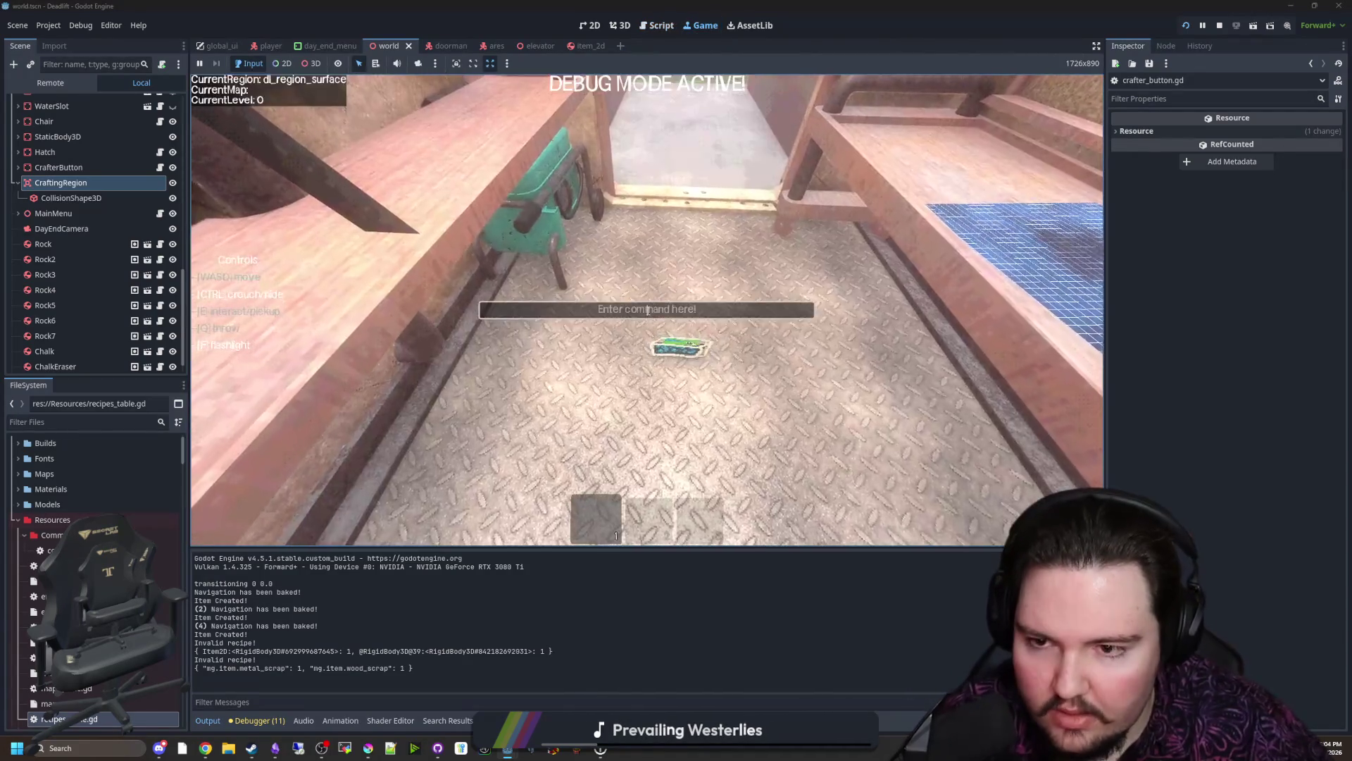
text(/give wood_scrap)
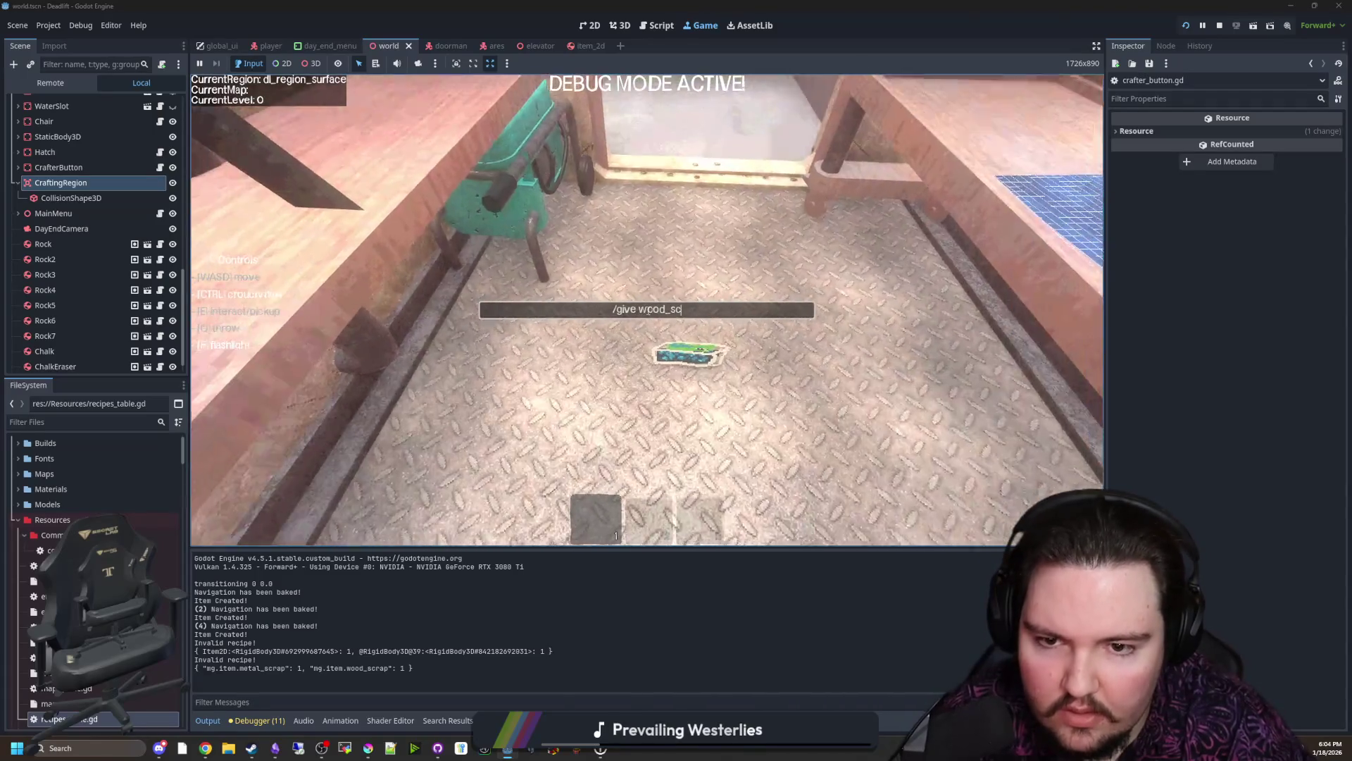
key(Return)
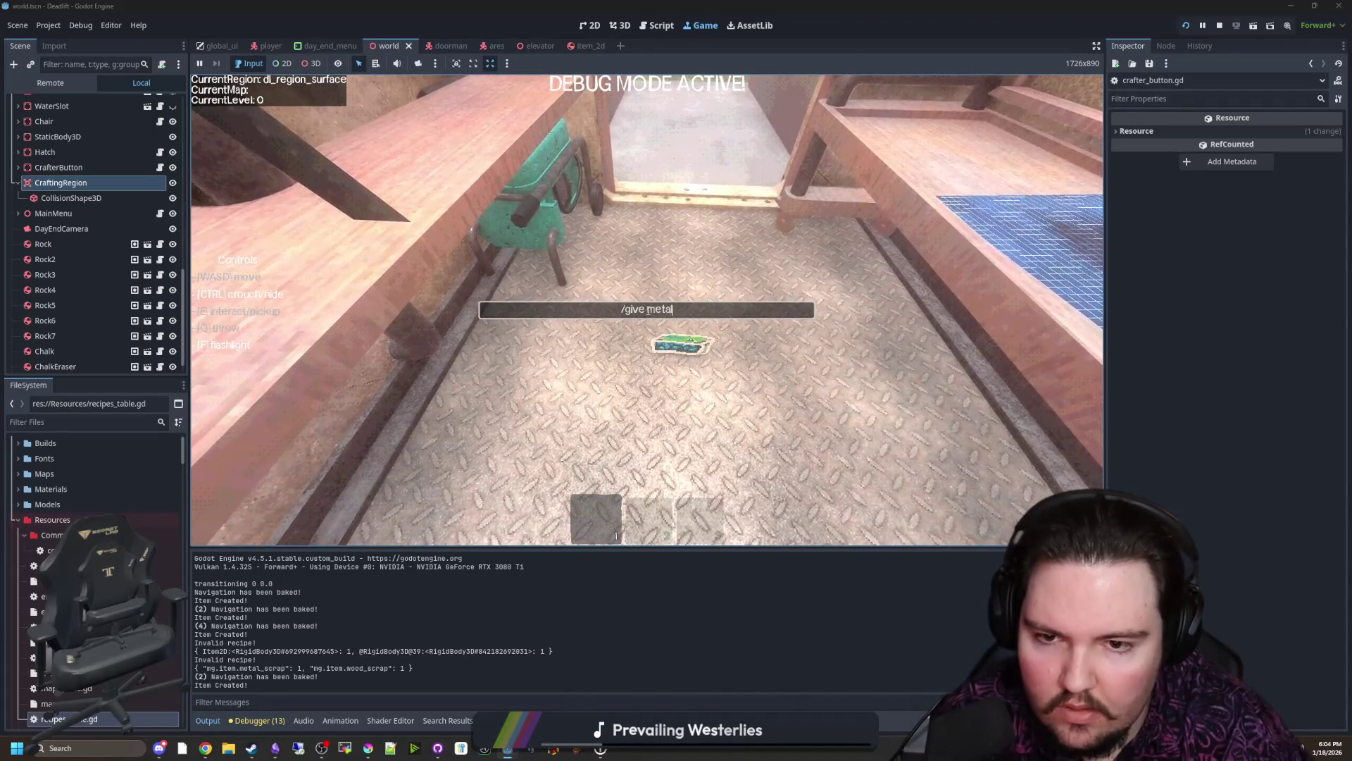
text(_scrap)
key(Return)
key(grave)
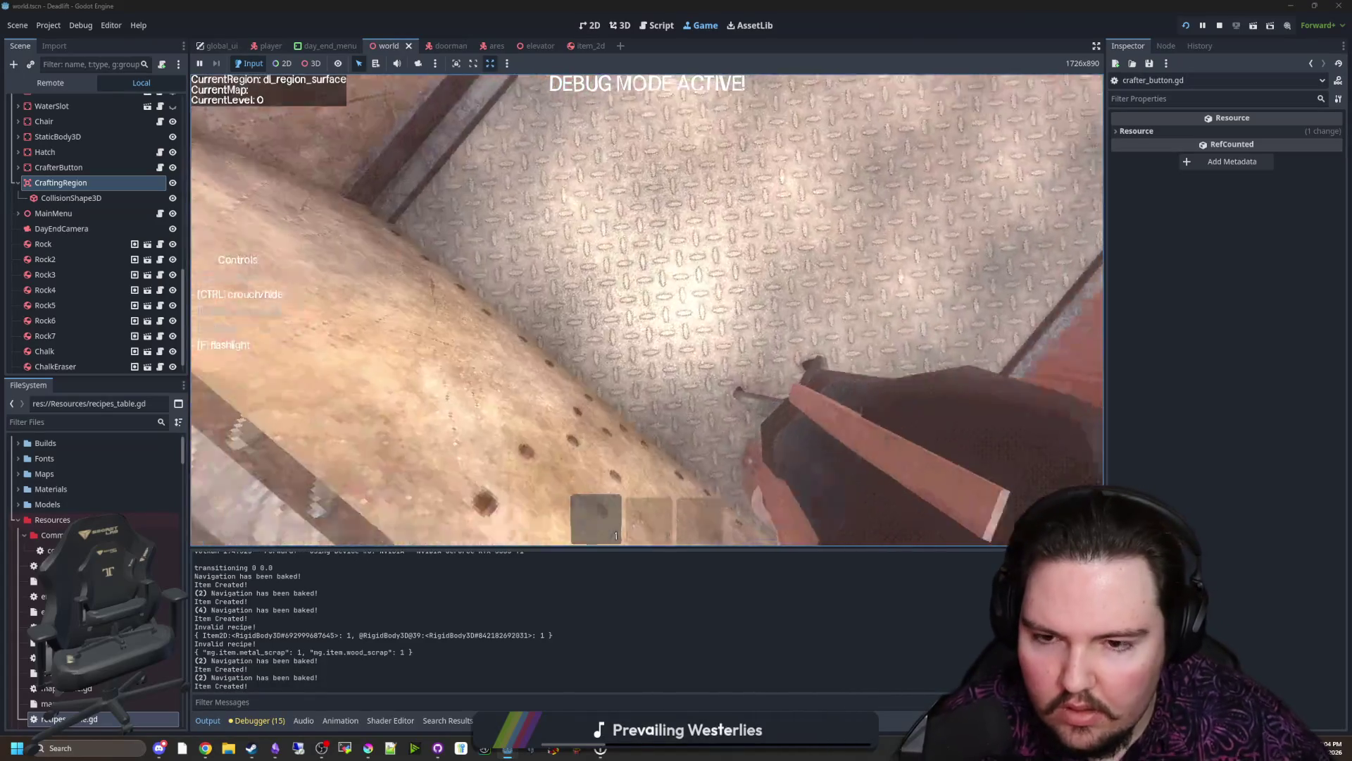
Step: Throw the wood and metal scrap into the Craft-O-Matic, check the result and pause
key(e)
key(q)
key(e)
key(q)
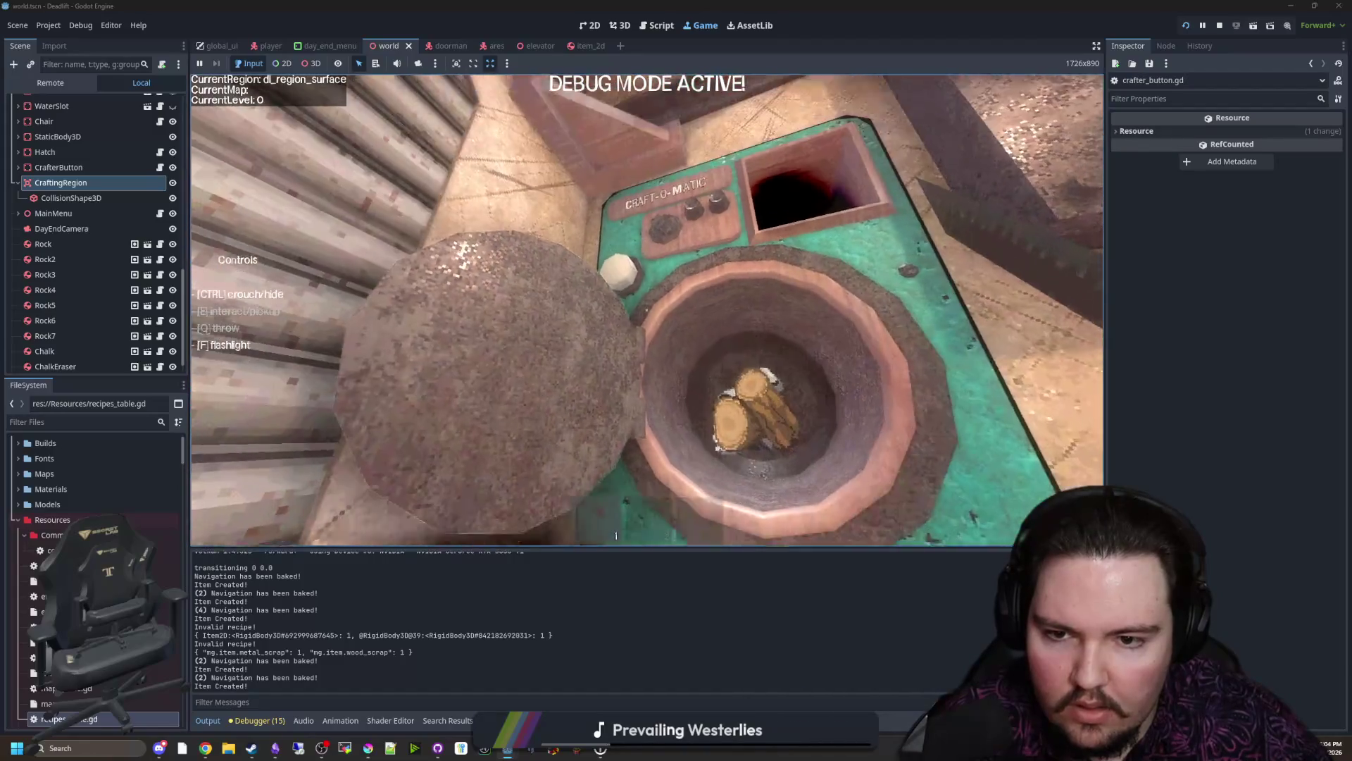
key(s)
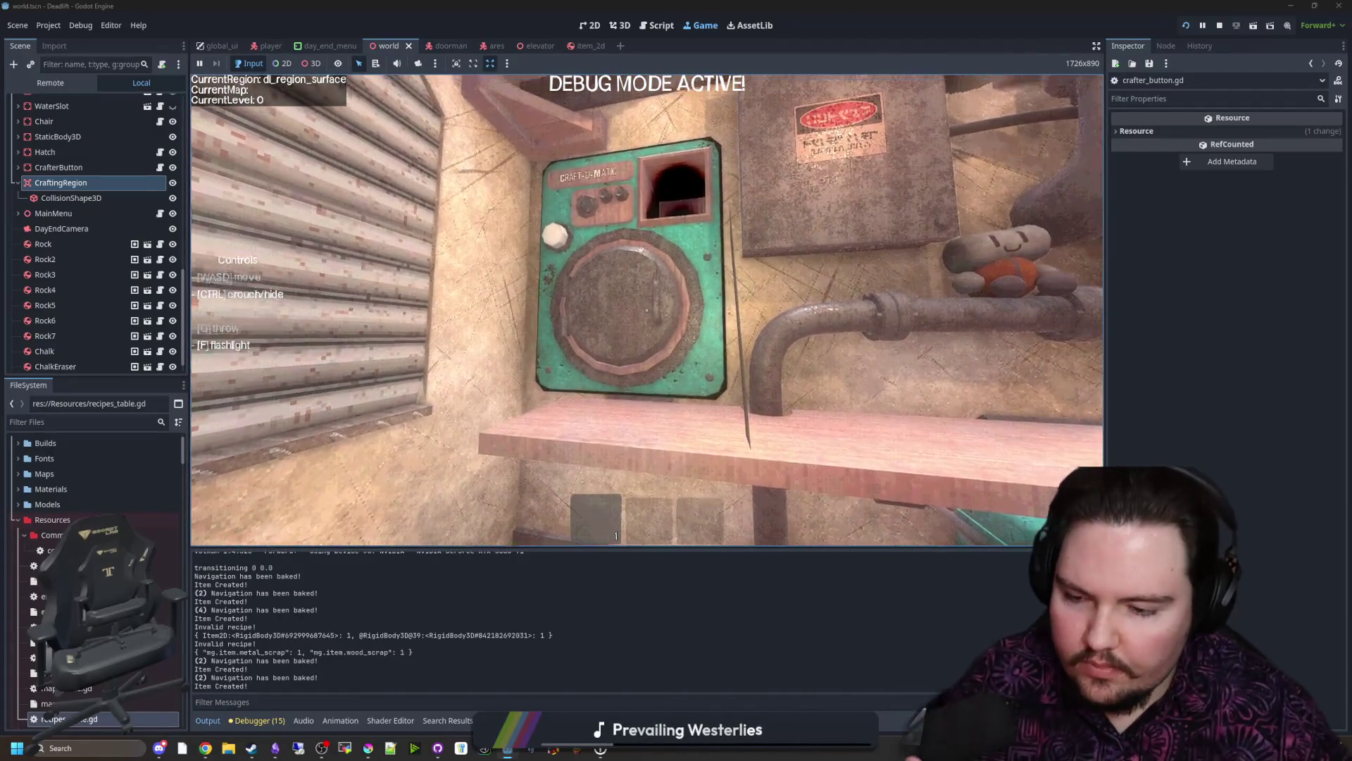
key(w)
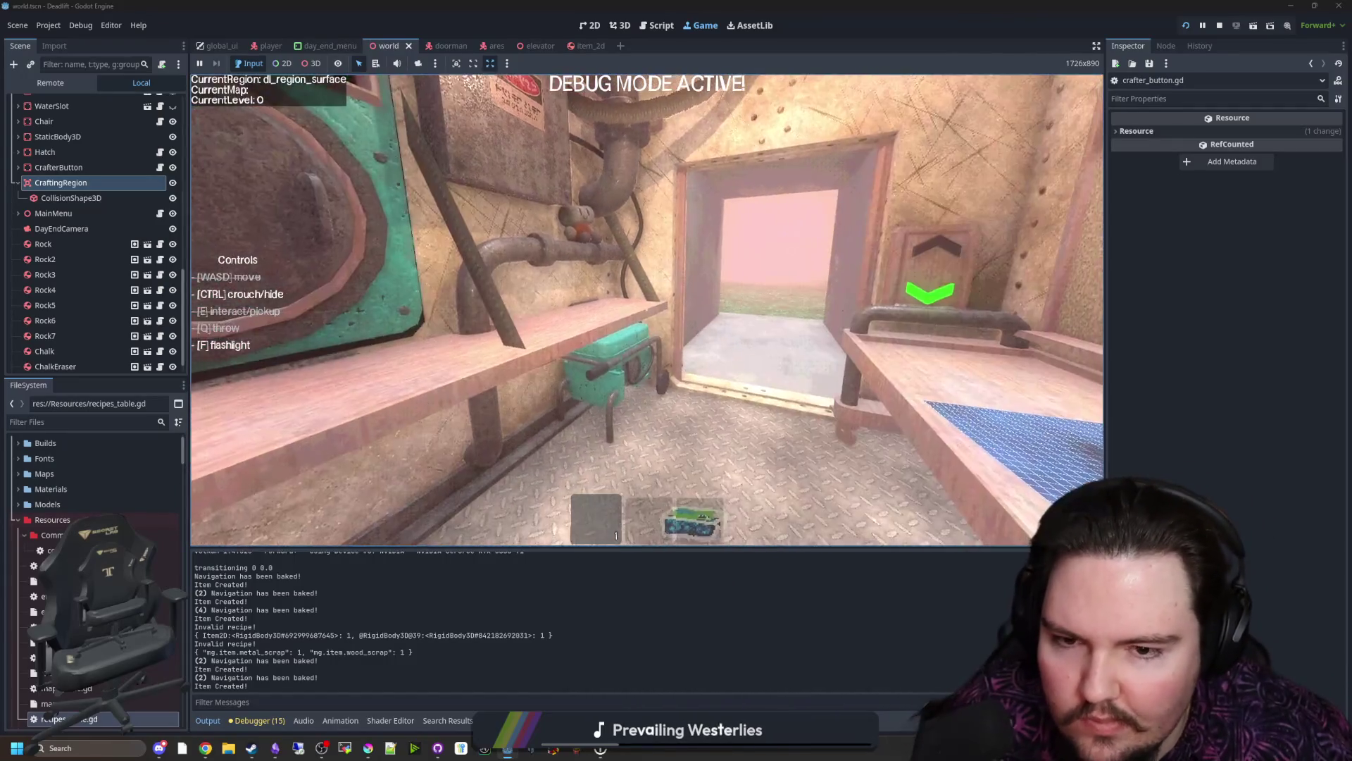
key(q)
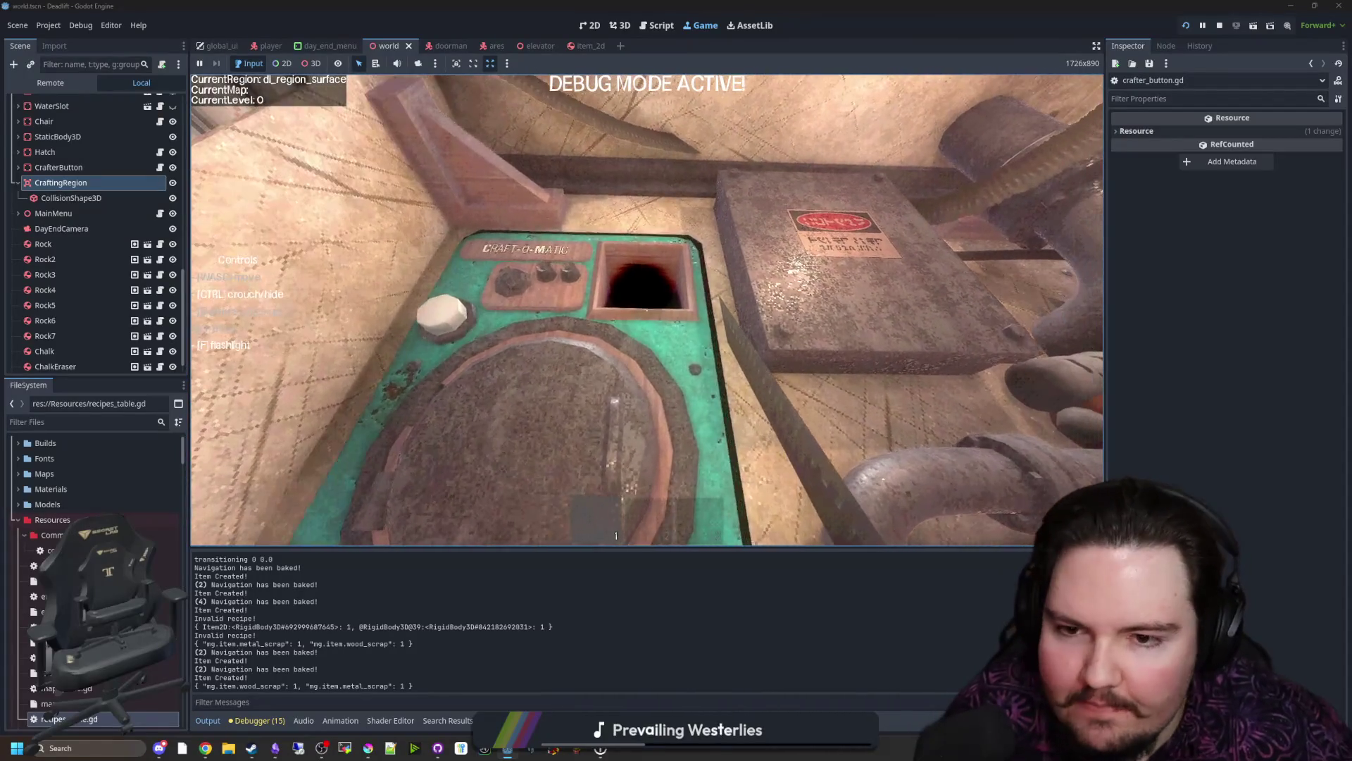
key(e)
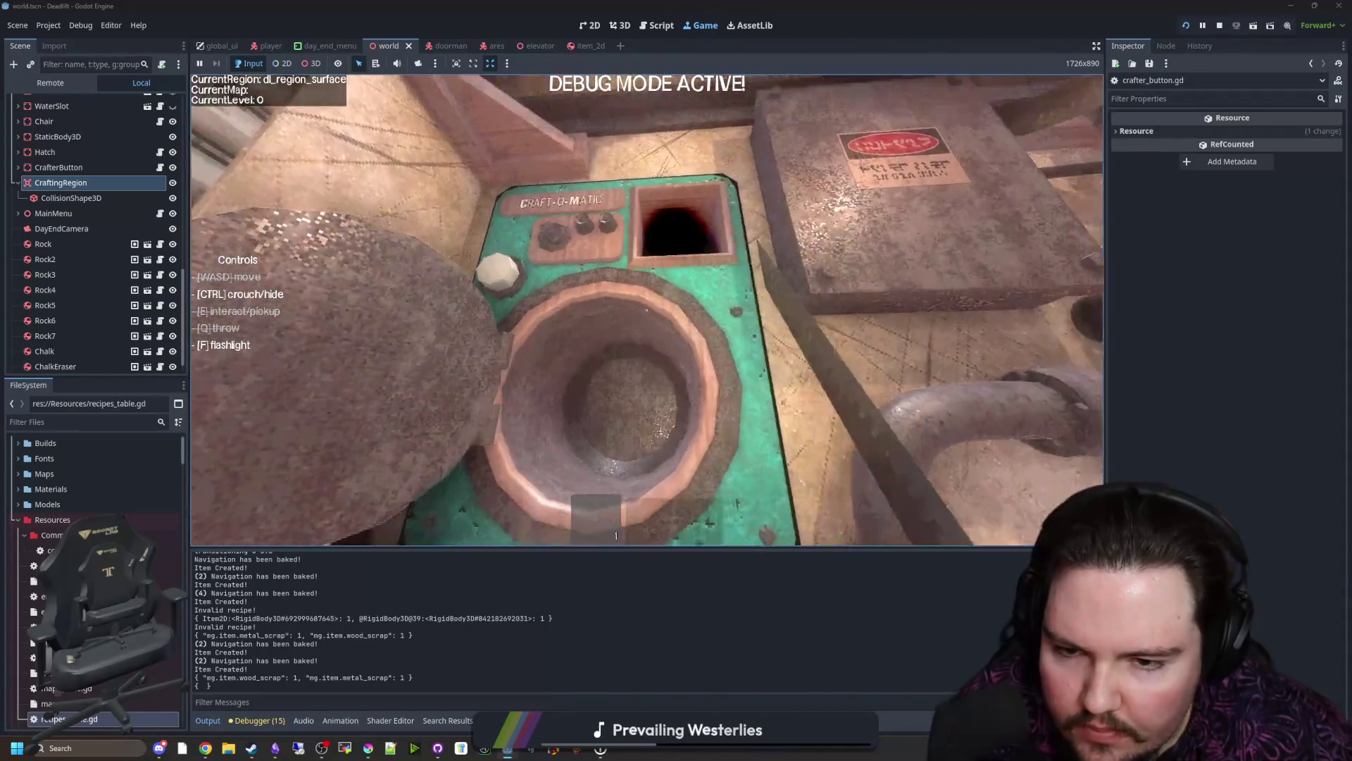
key(Escape)
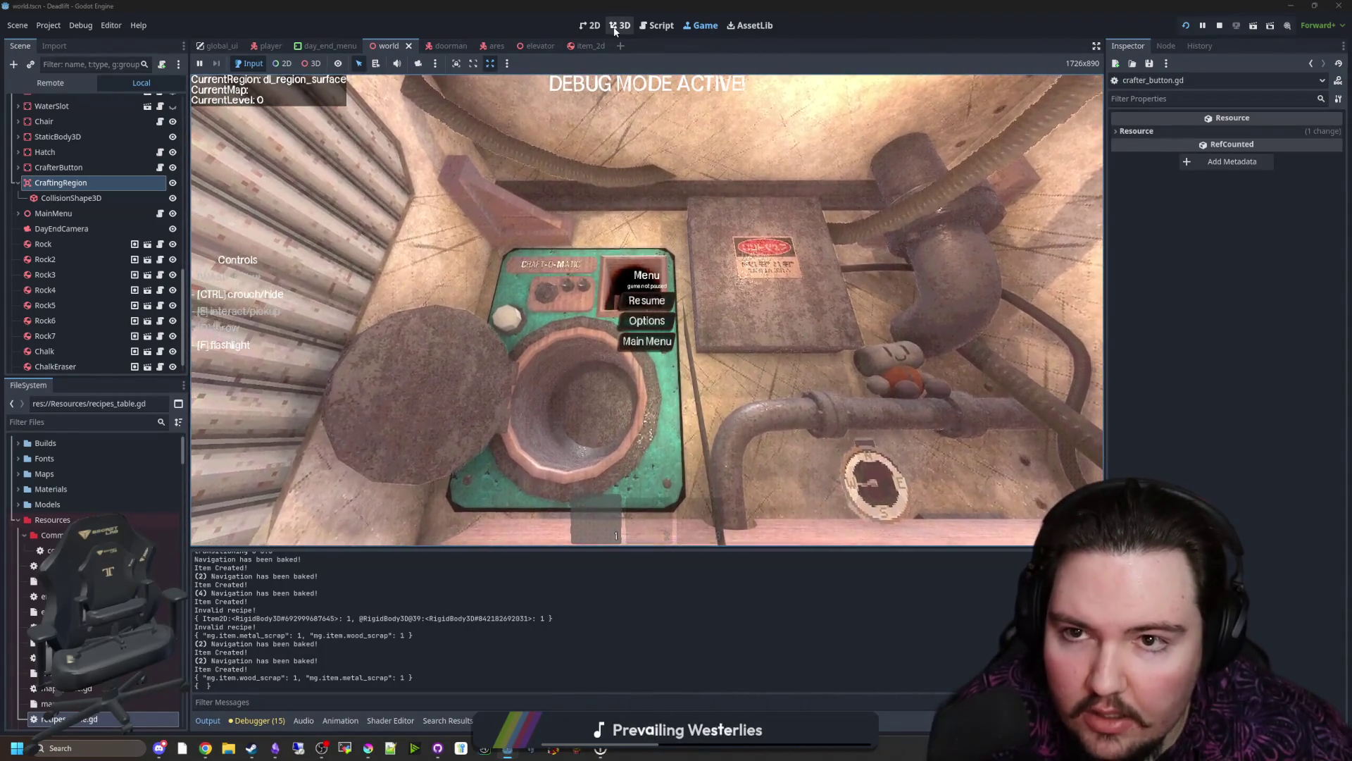
Step: Add a Node3D child to World in the 3D editor and rename it CrafterOutput
click(612, 26)
scroll(109, 247, up, 5)
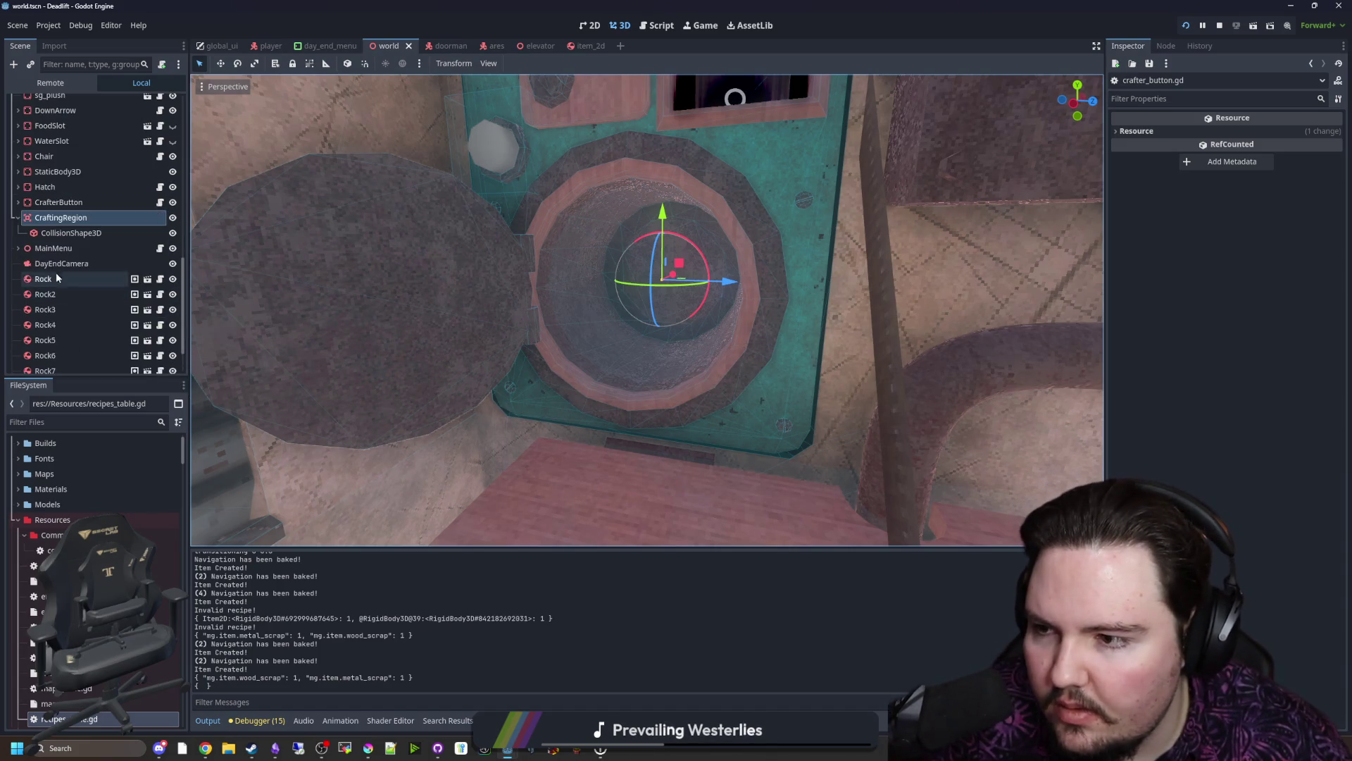
scroll(61, 216, up, 3)
scroll(61, 217, up, 5)
right_click(67, 103)
click(117, 133)
text(collisnode3d)
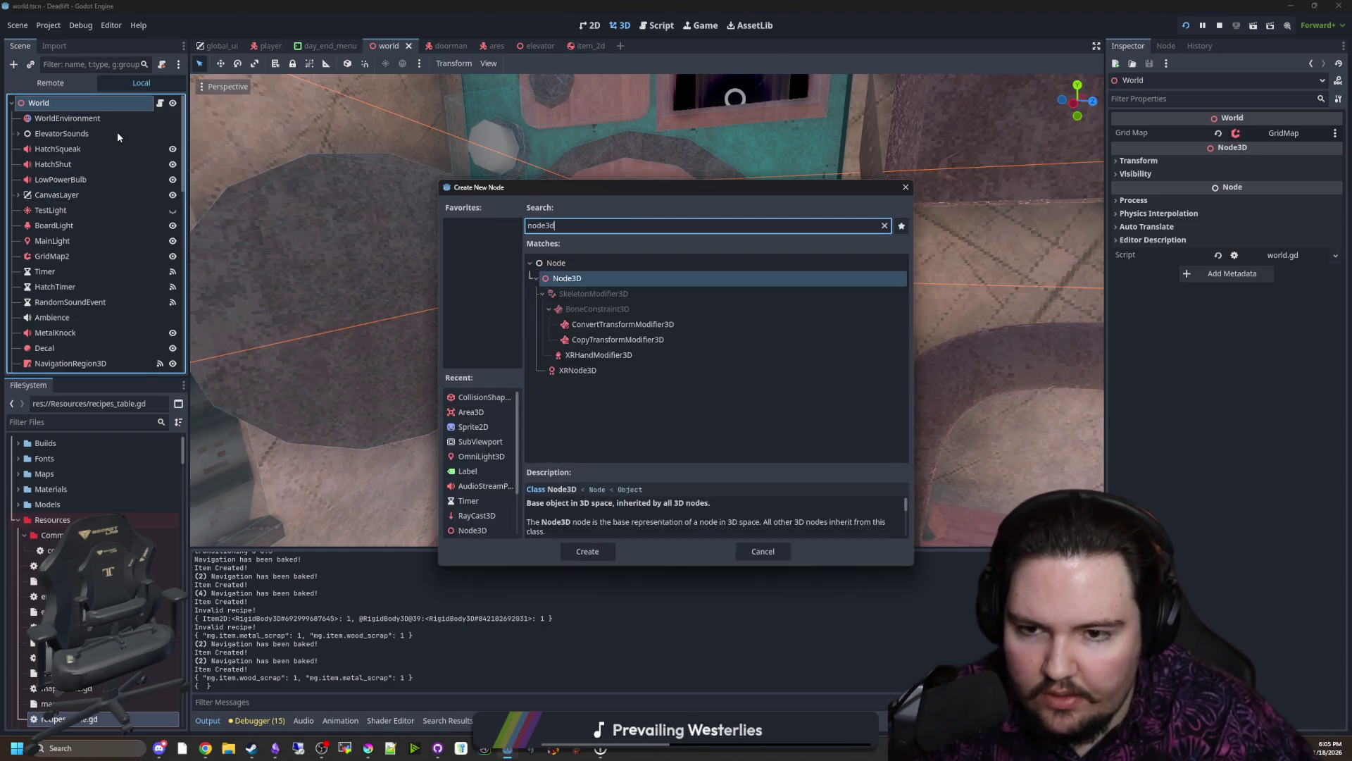
key(Return)
double_click(74, 364)
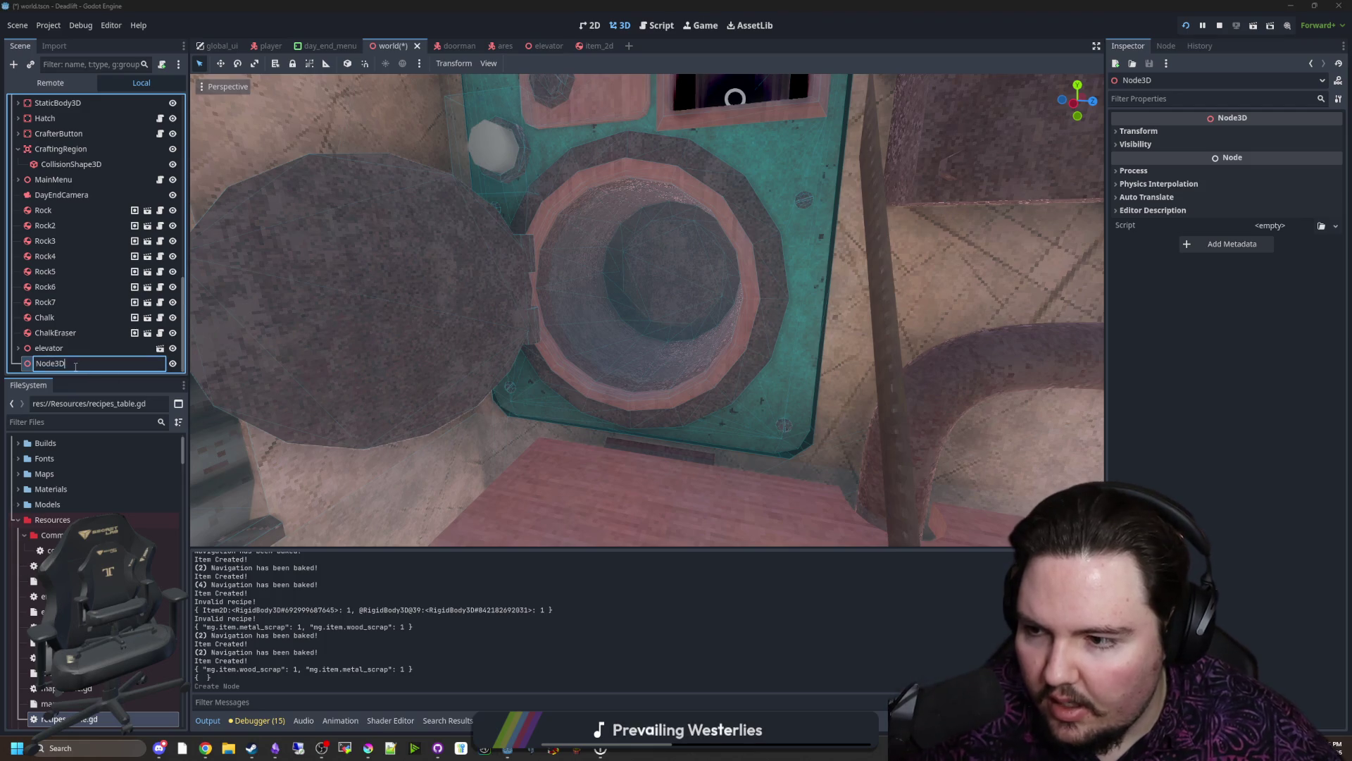
text(Crafter)
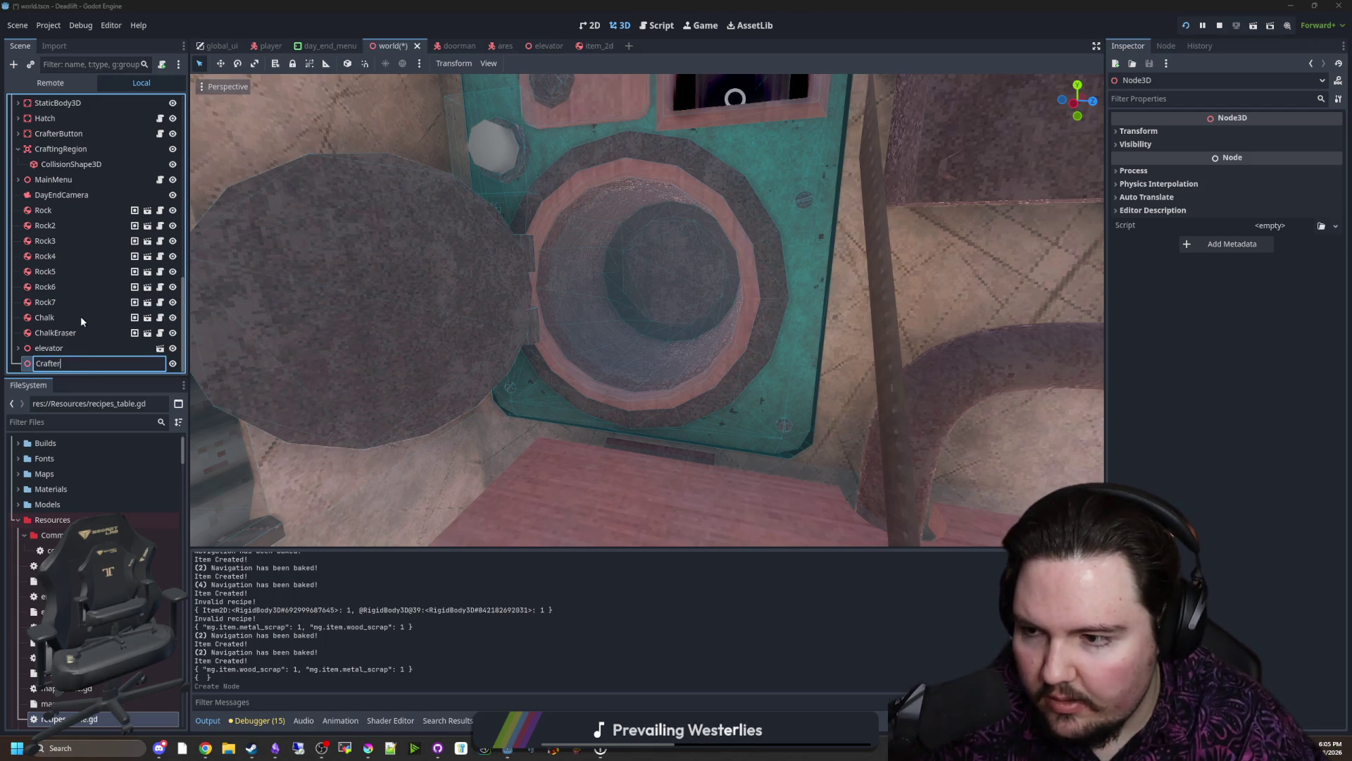
text(Output)
key(Return)
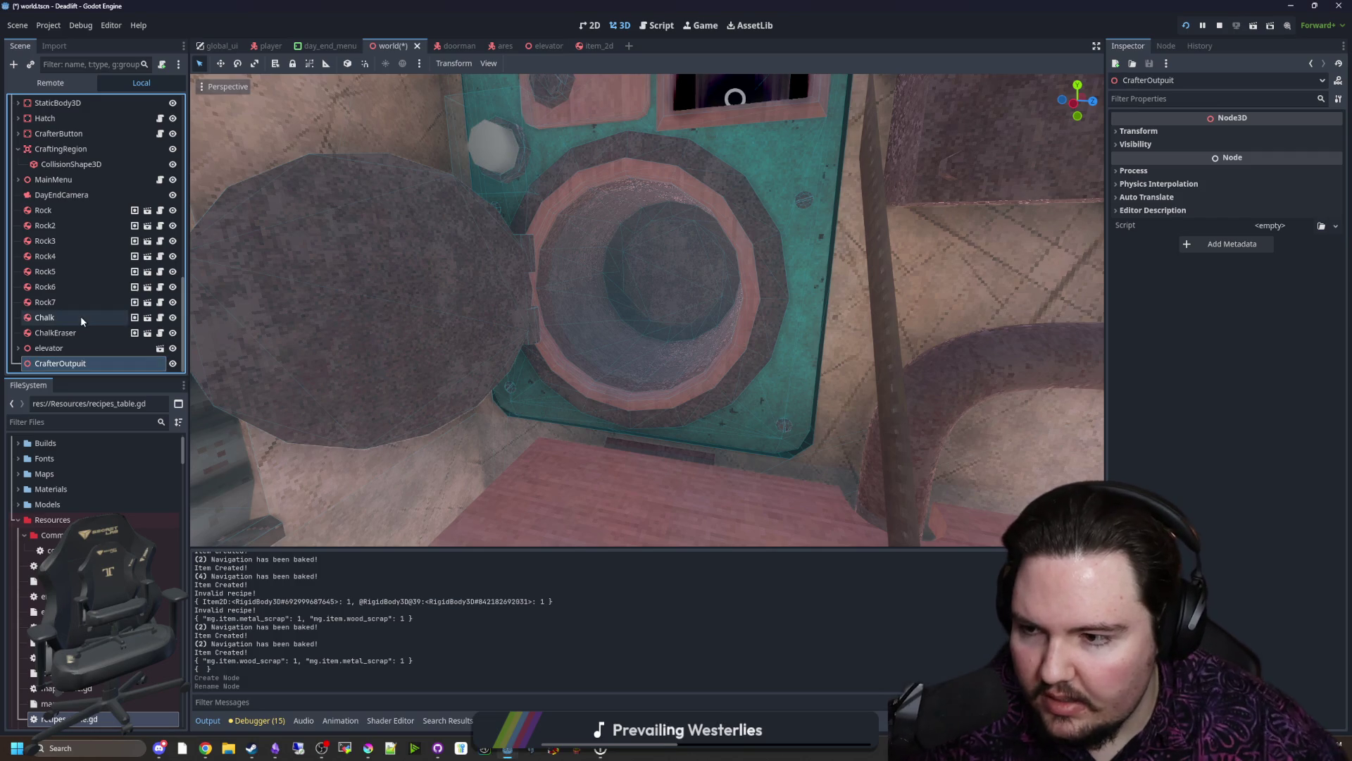
key(Return)
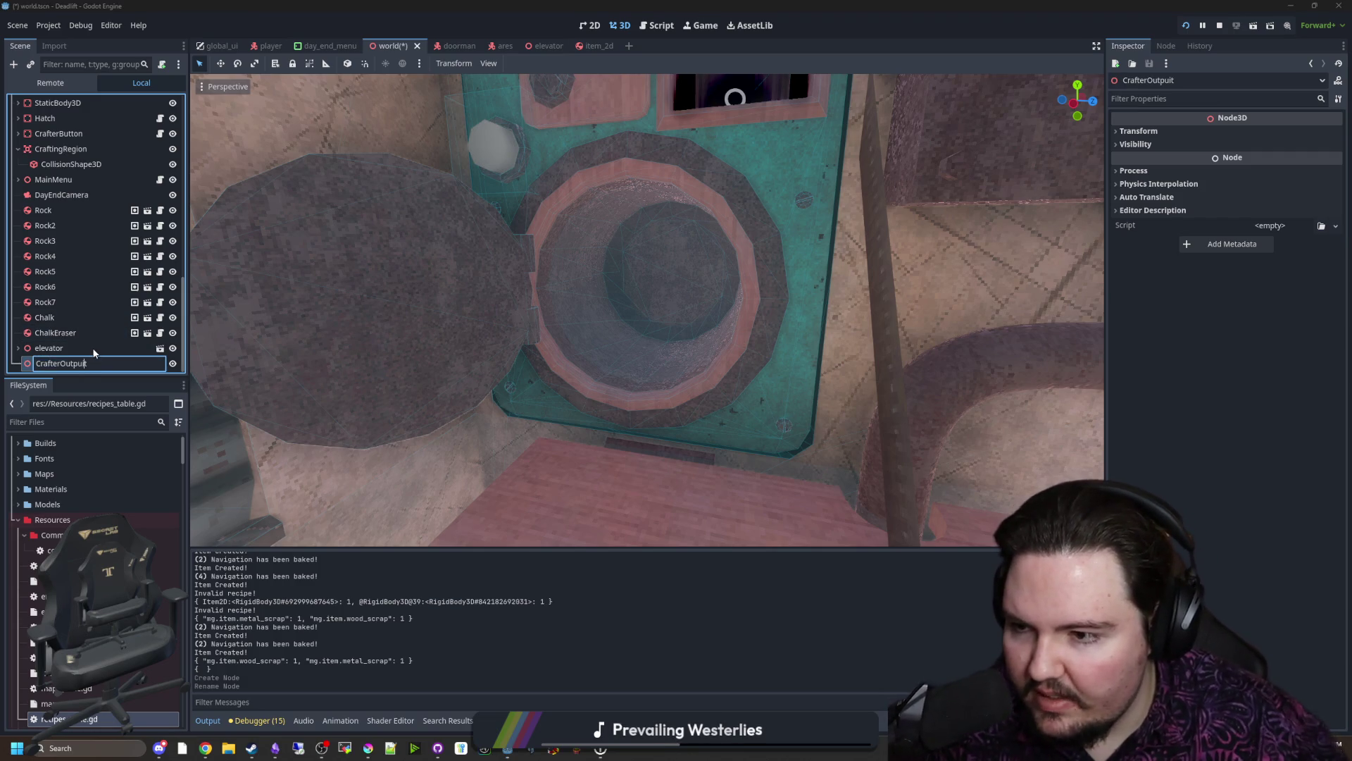
mouse_move(59, 364)
mouse_down()
mouse_move(89, 319)
mouse_move(57, 181)
mouse_up()
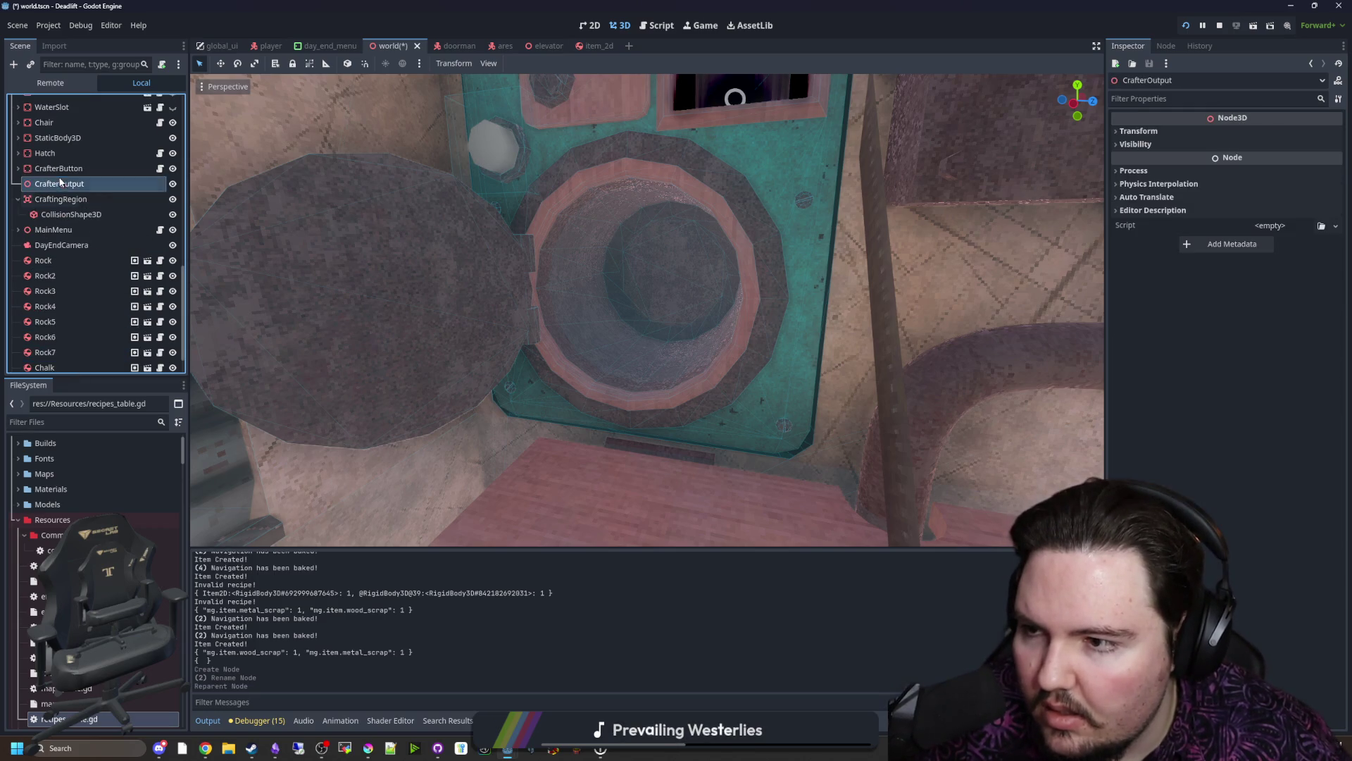
Step: Move CrafterOutput along X, height and Z into the Craft-O-Matic's output opening
key(f)
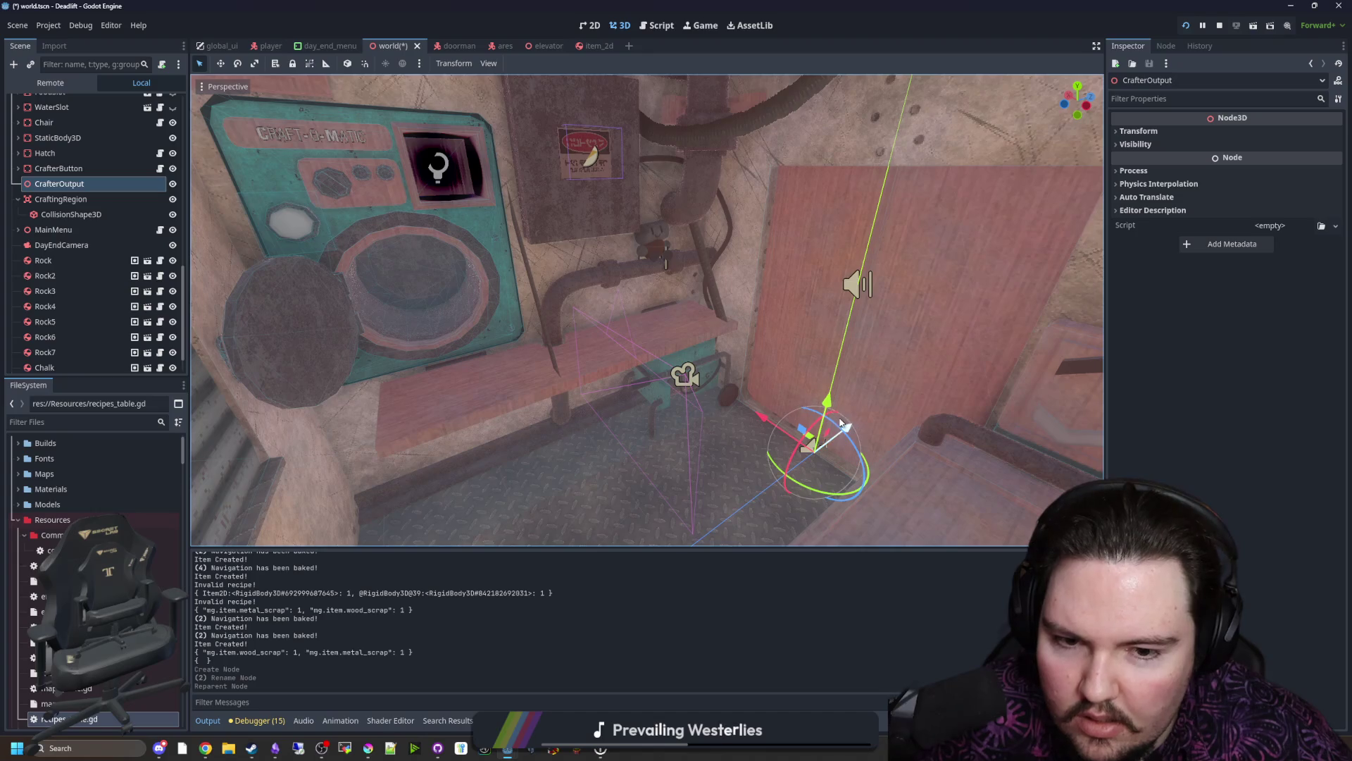
drag(846, 426, 669, 523)
key(f)
key(g)
key(x)
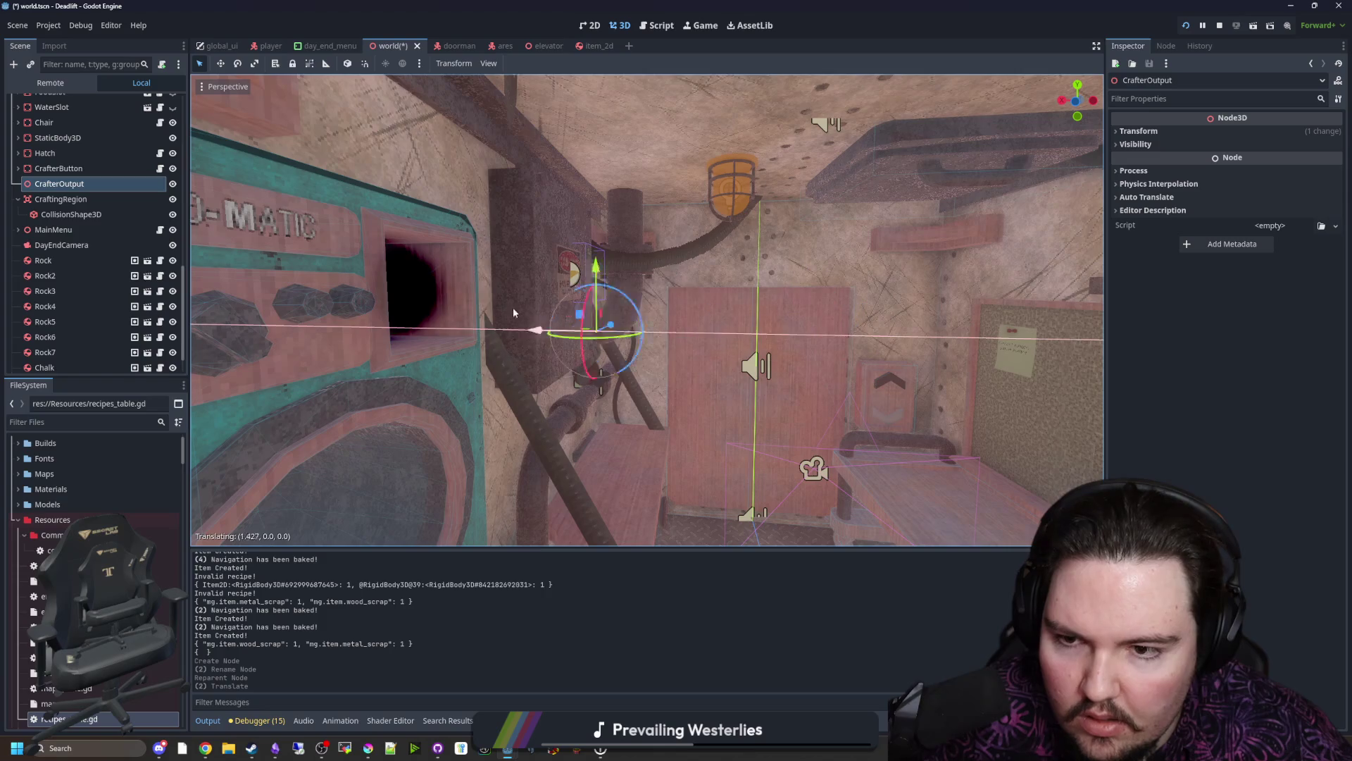
click(407, 299)
key(f)
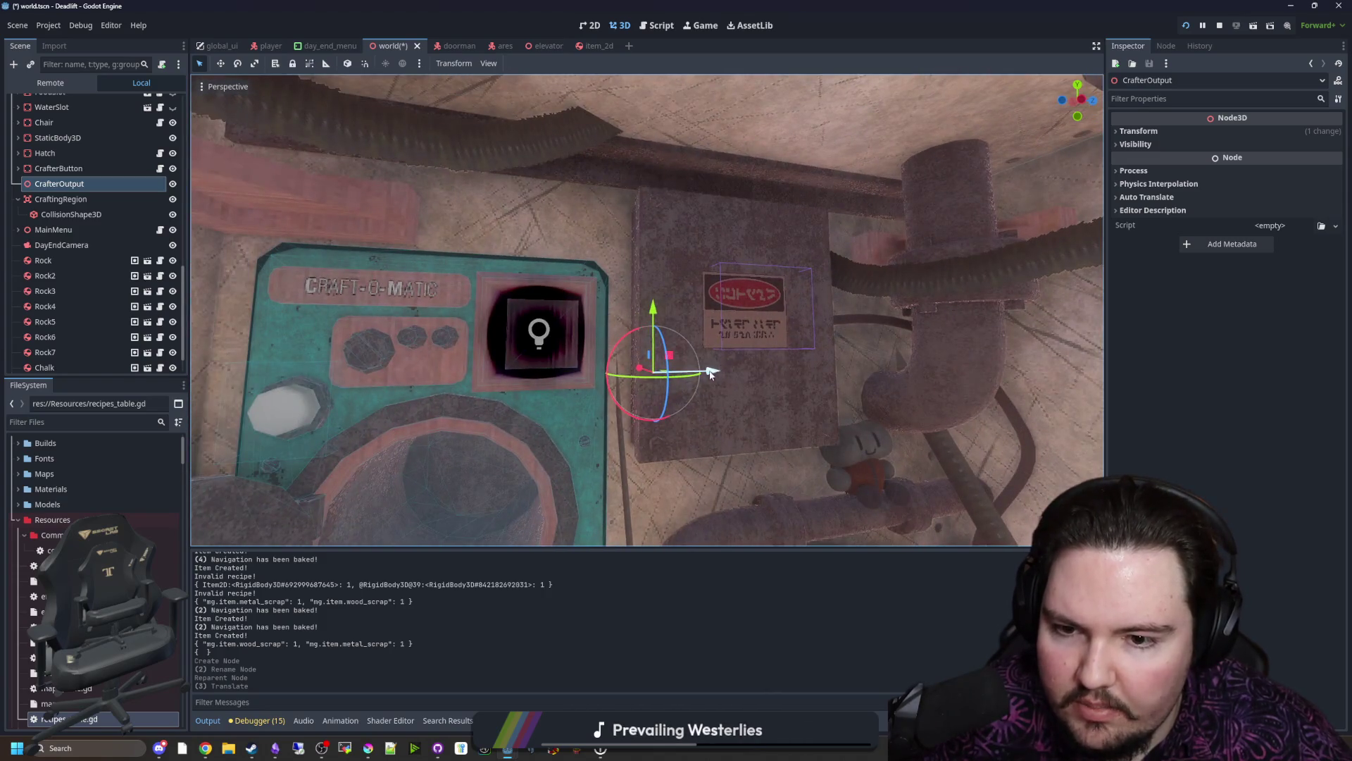
drag(714, 372, 603, 368)
drag(543, 254, 534, 267)
key(f)
drag(653, 349, 678, 341)
scroll(656, 350, down, 3)
scroll(656, 349, up, 3)
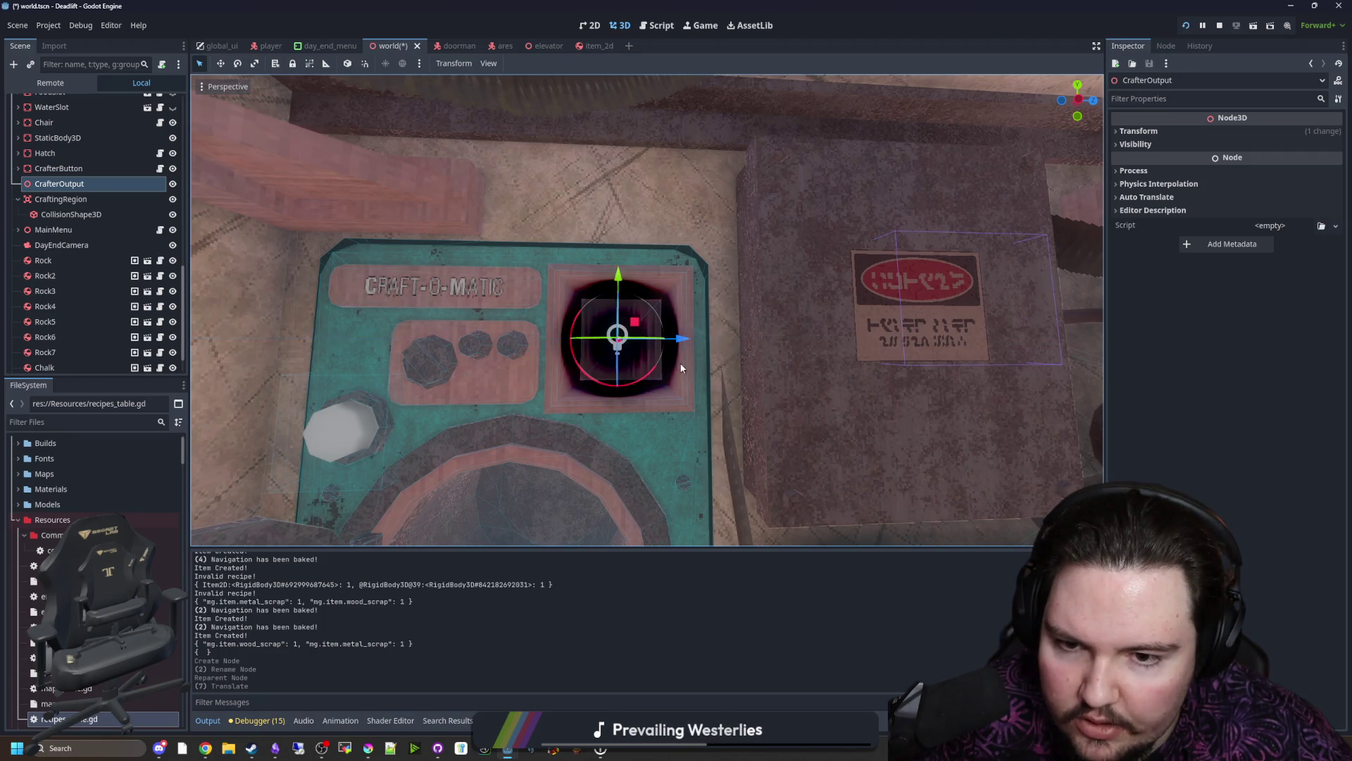
key(f)
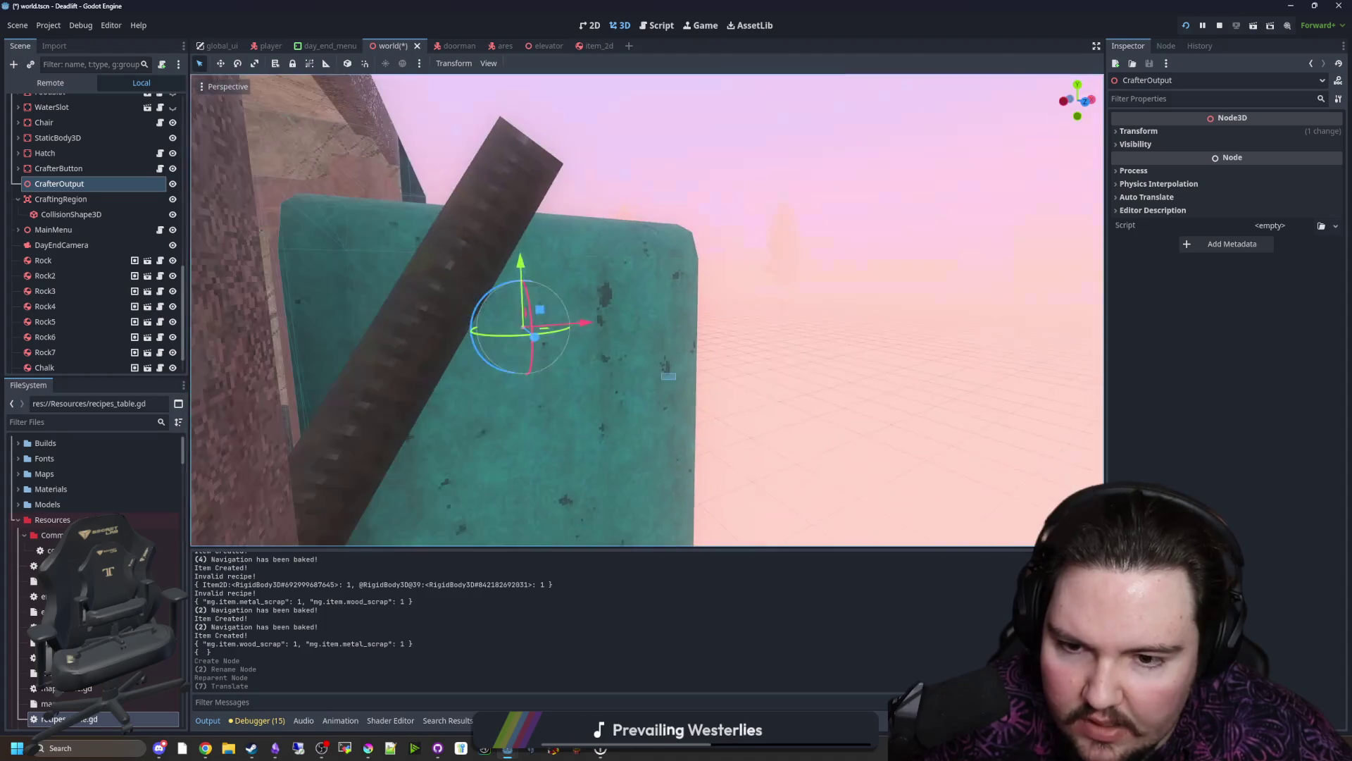
Step: Nudge CrafterOutput deeper into the opening, save the scene and return to crafter_button.gd
click(693, 372)
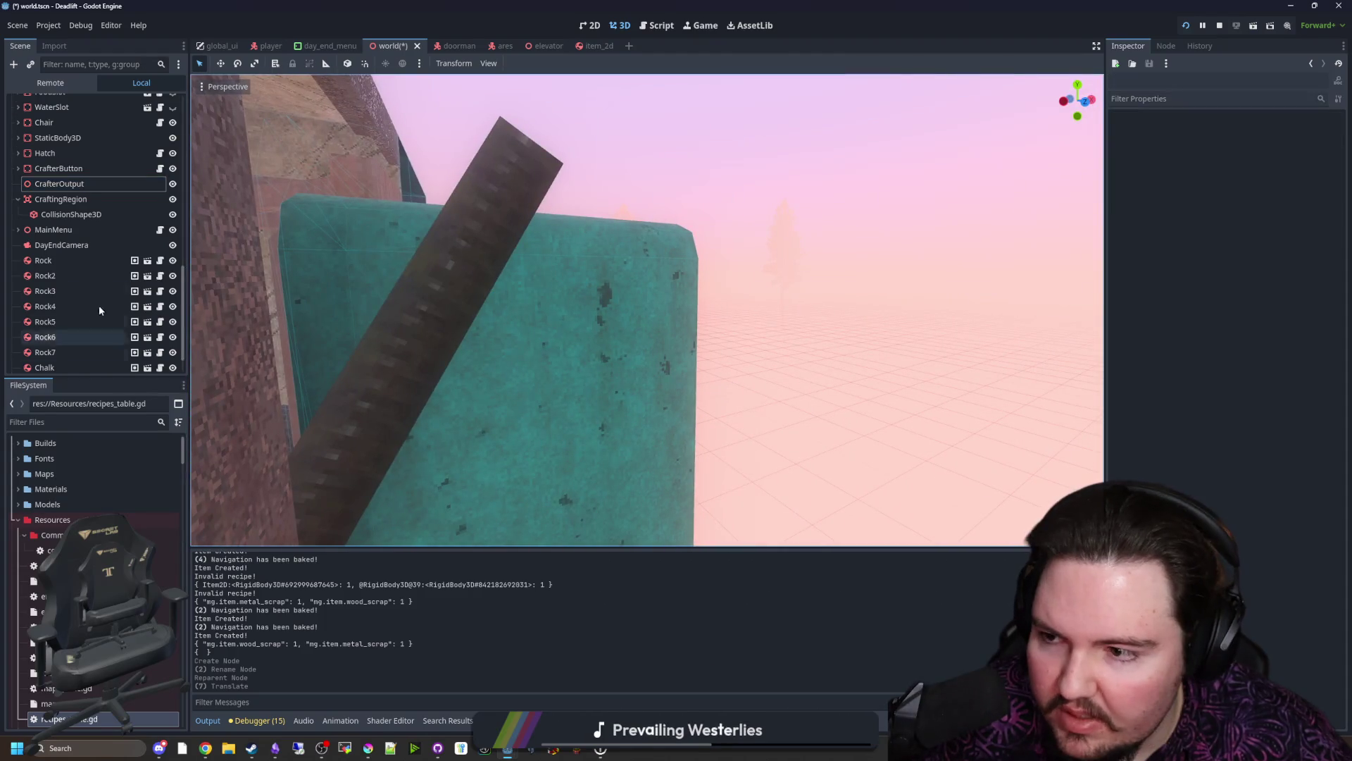
click(53, 230)
click(60, 183)
key(f)
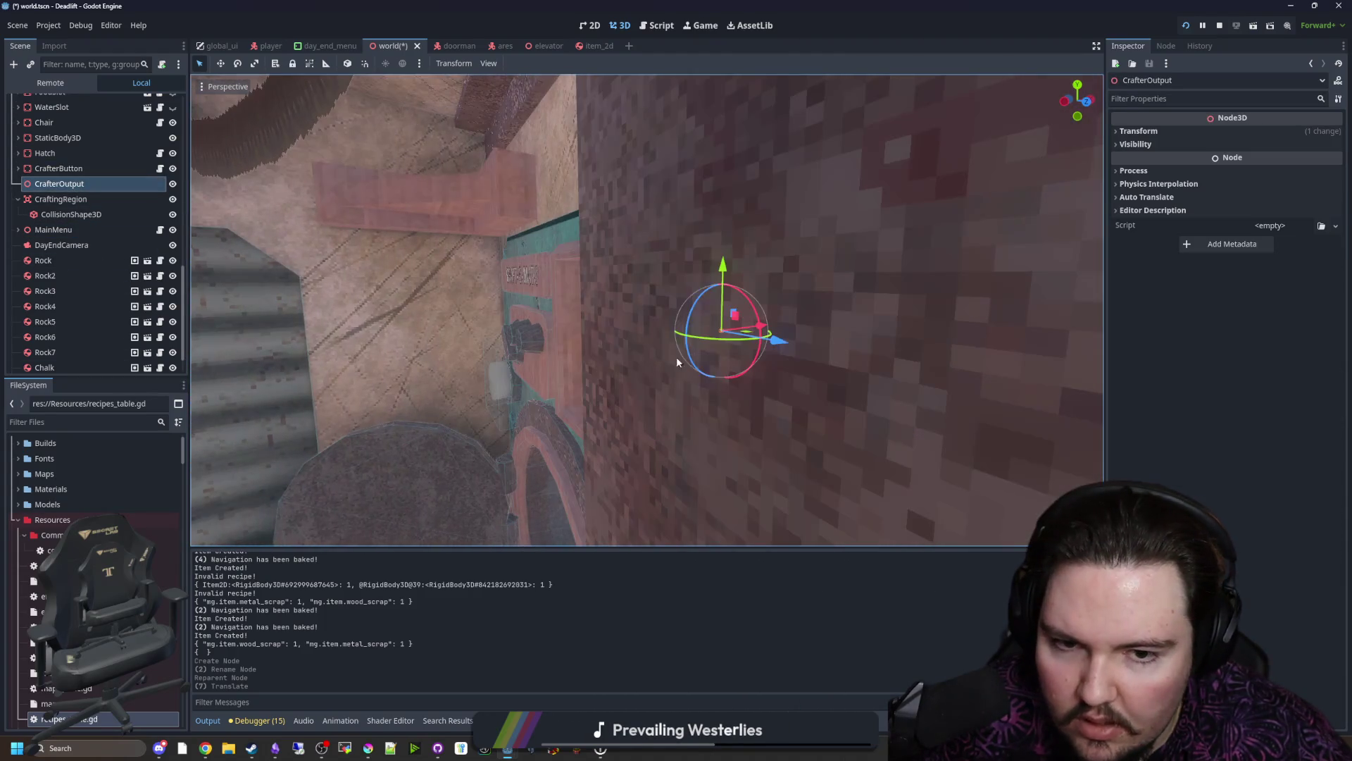
drag(760, 327, 771, 336)
key(f)
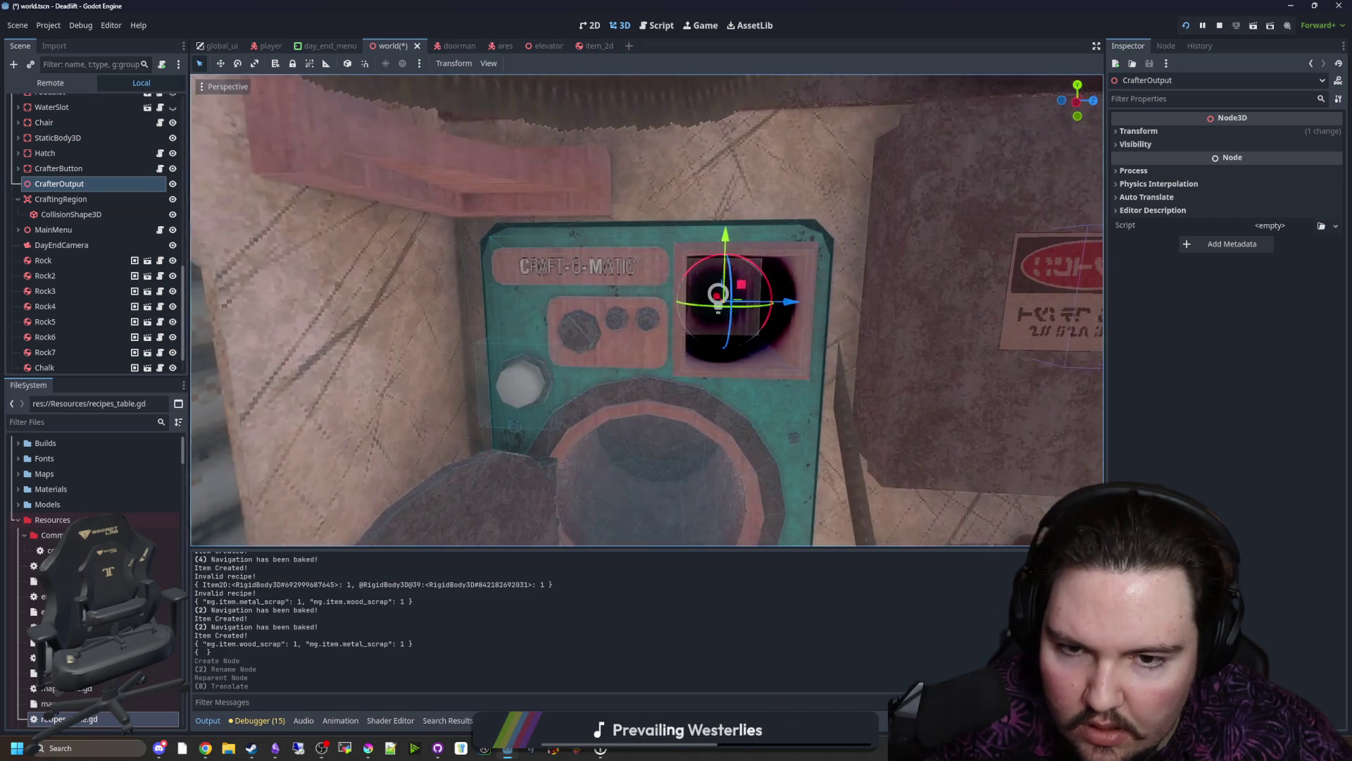
key(ctrl+s)
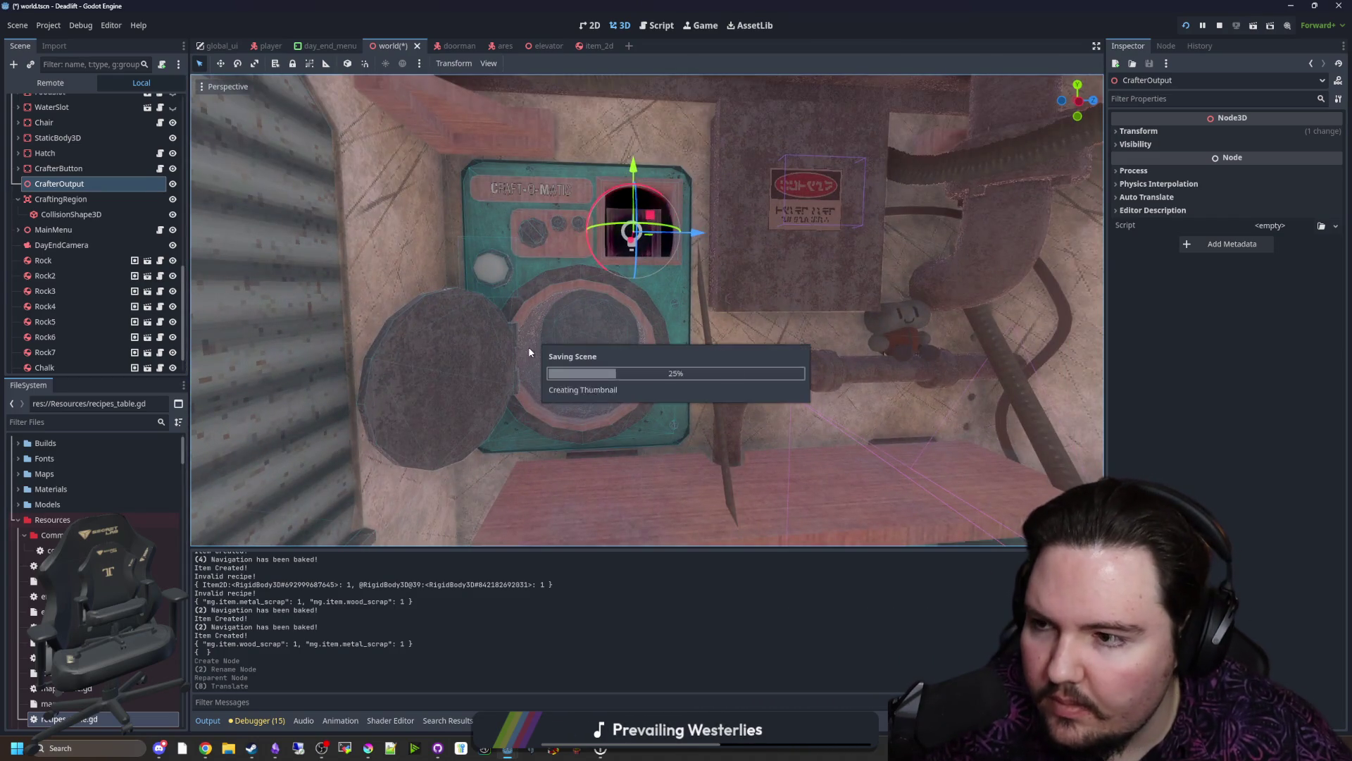
click(161, 168)
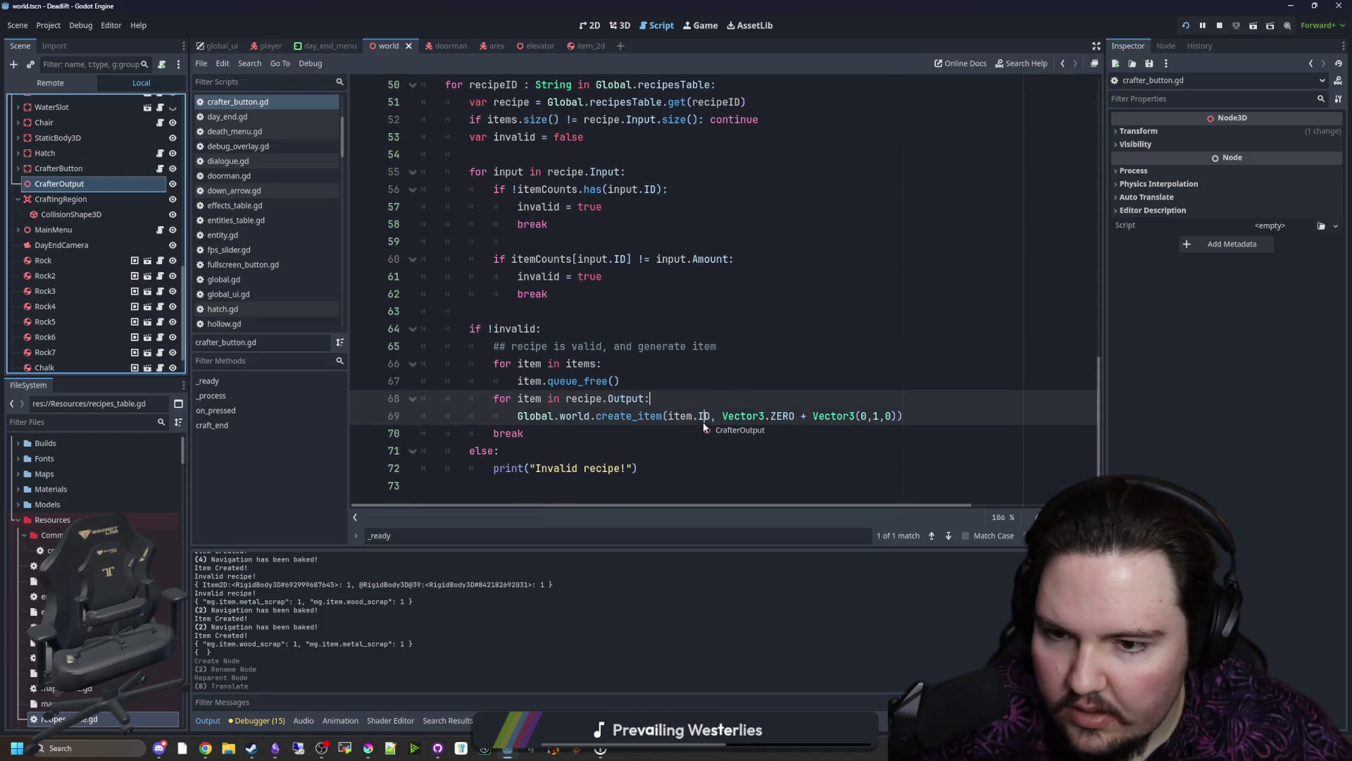
Step: Drop a $"../CrafterOutput" reference below create_item and check create_item's definition
drag(702, 426, 905, 421)
click(906, 416)
key(Return)
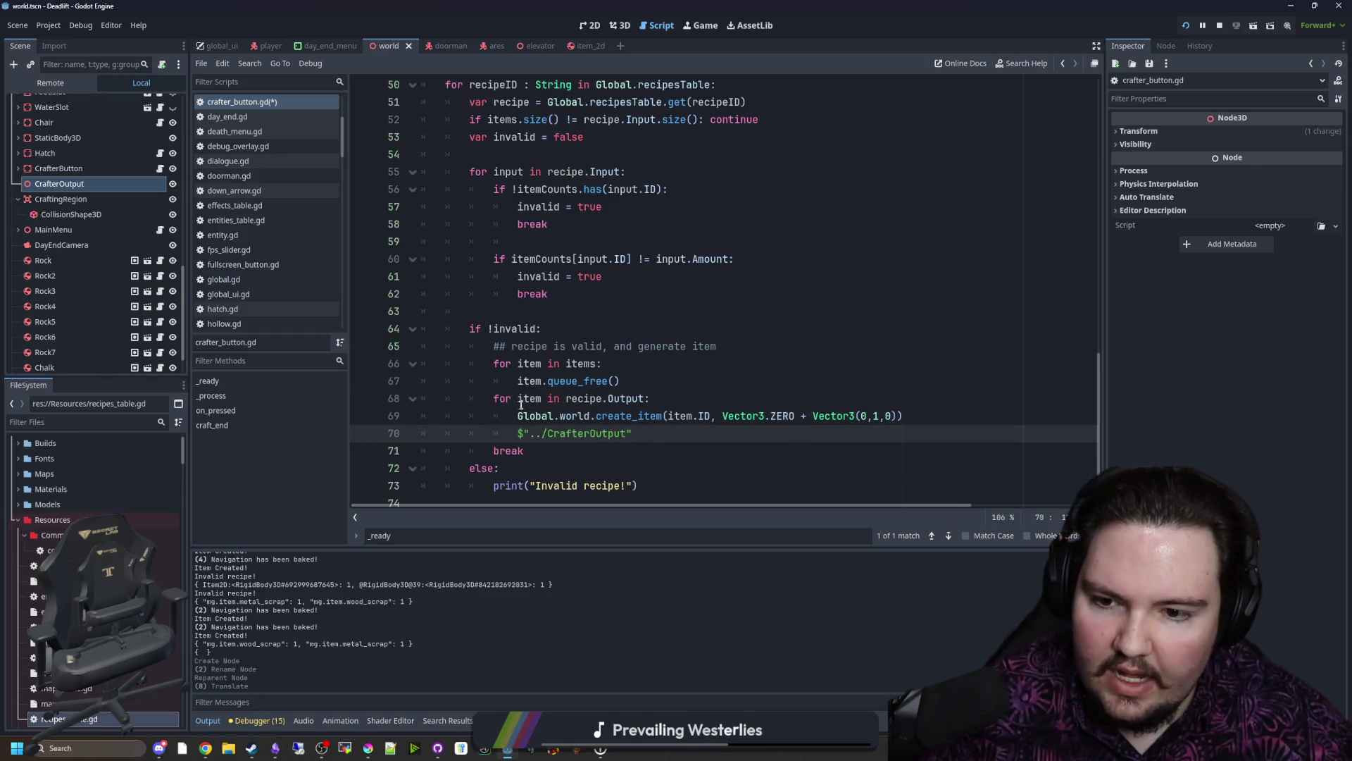
click(522, 400)
text(var item =)
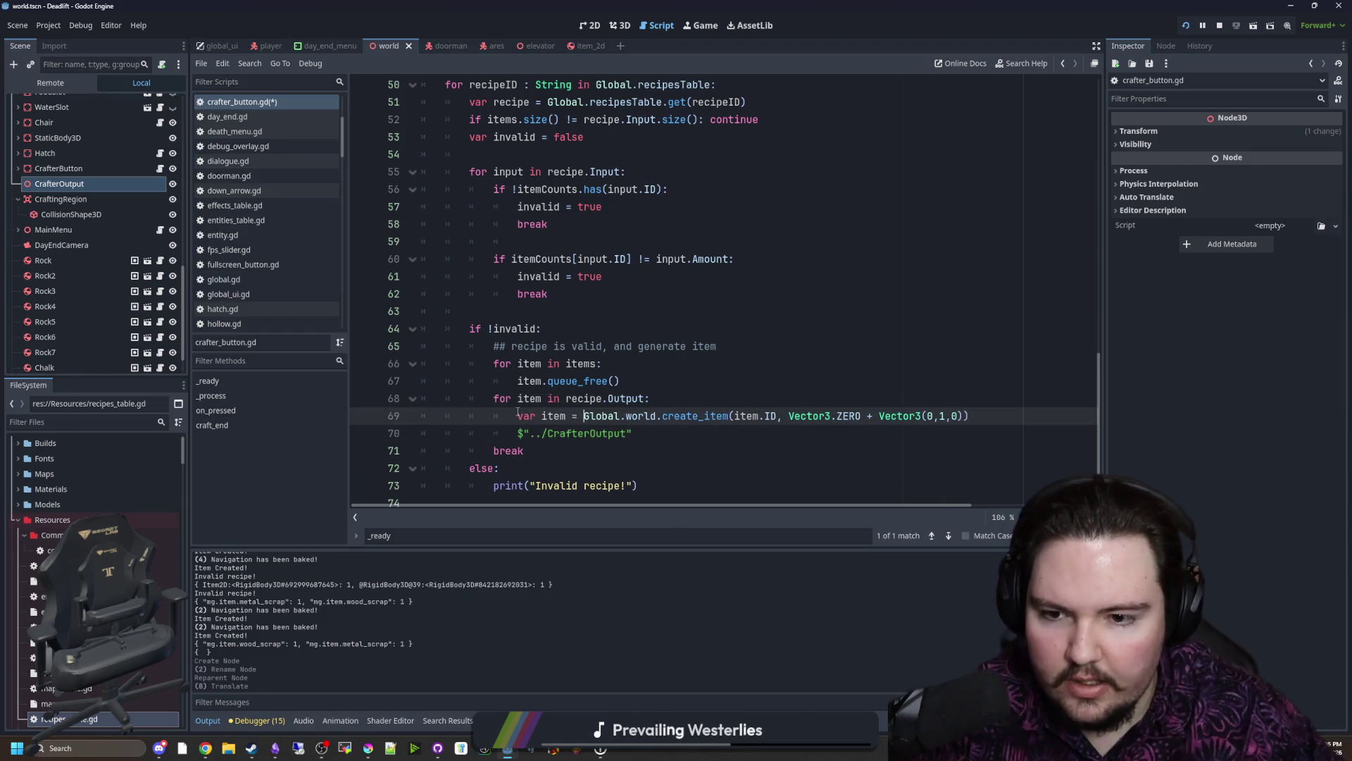
ctrl+click(686, 416)
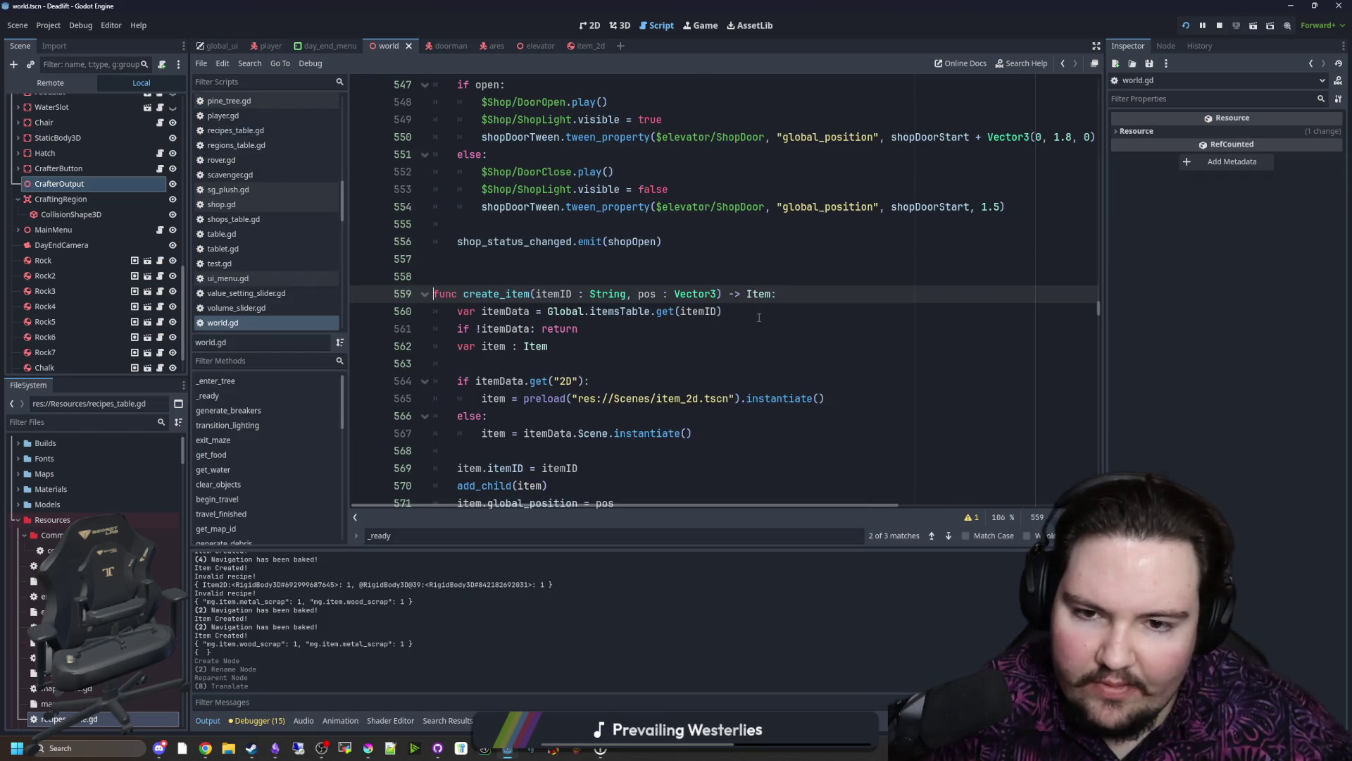
scroll(748, 282, down, 15)
key(alt+Left)
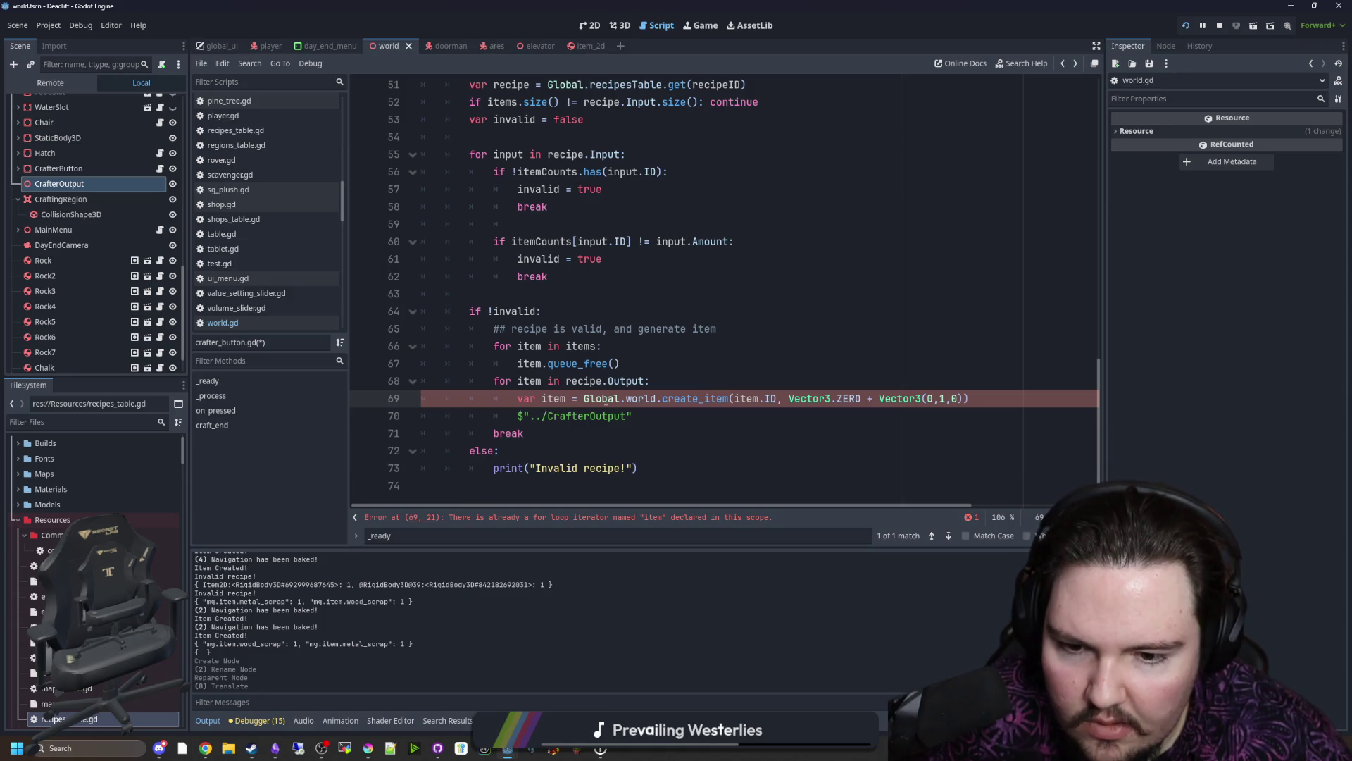
double_click(554, 398)
key(BackSpace)
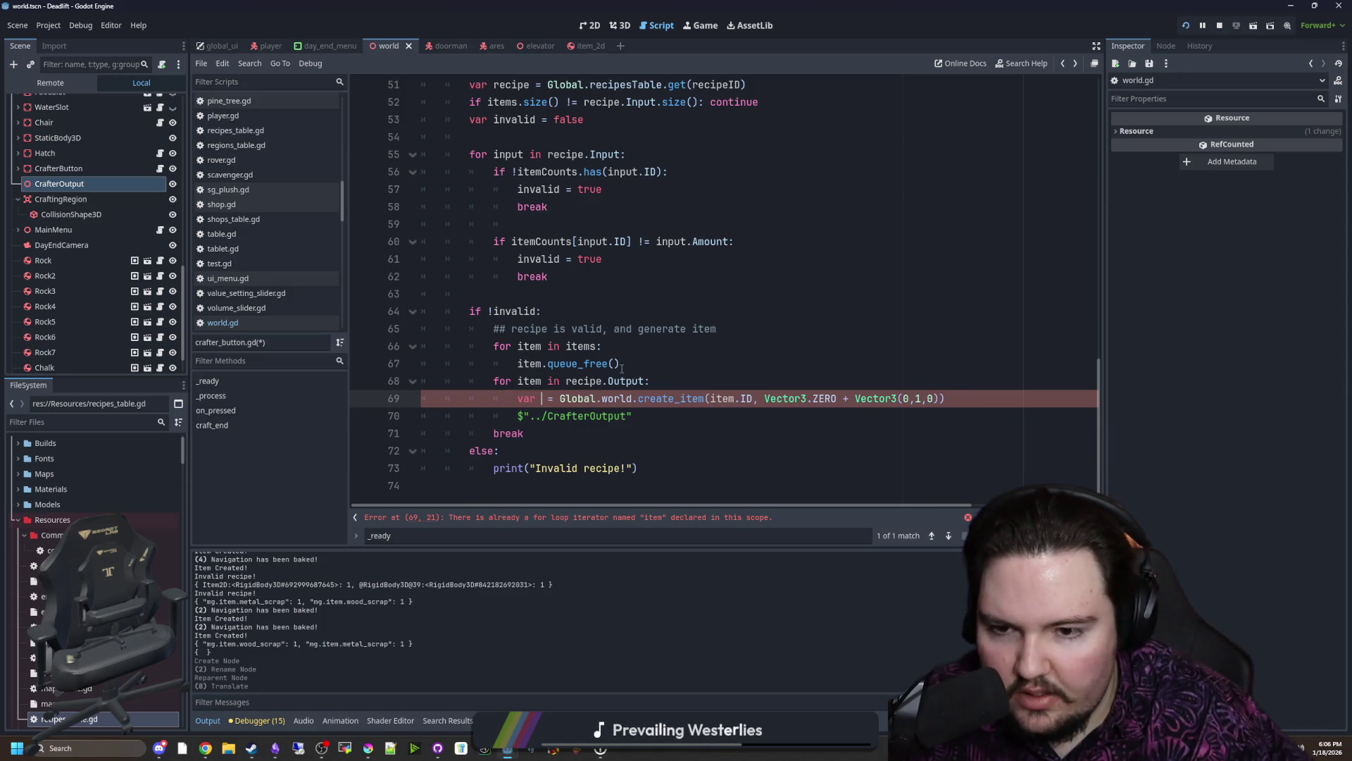
text(outputItem)
Step: Store create_item's result in var item and rename the output loop variable to itemData with itemData.ID
click(544, 382)
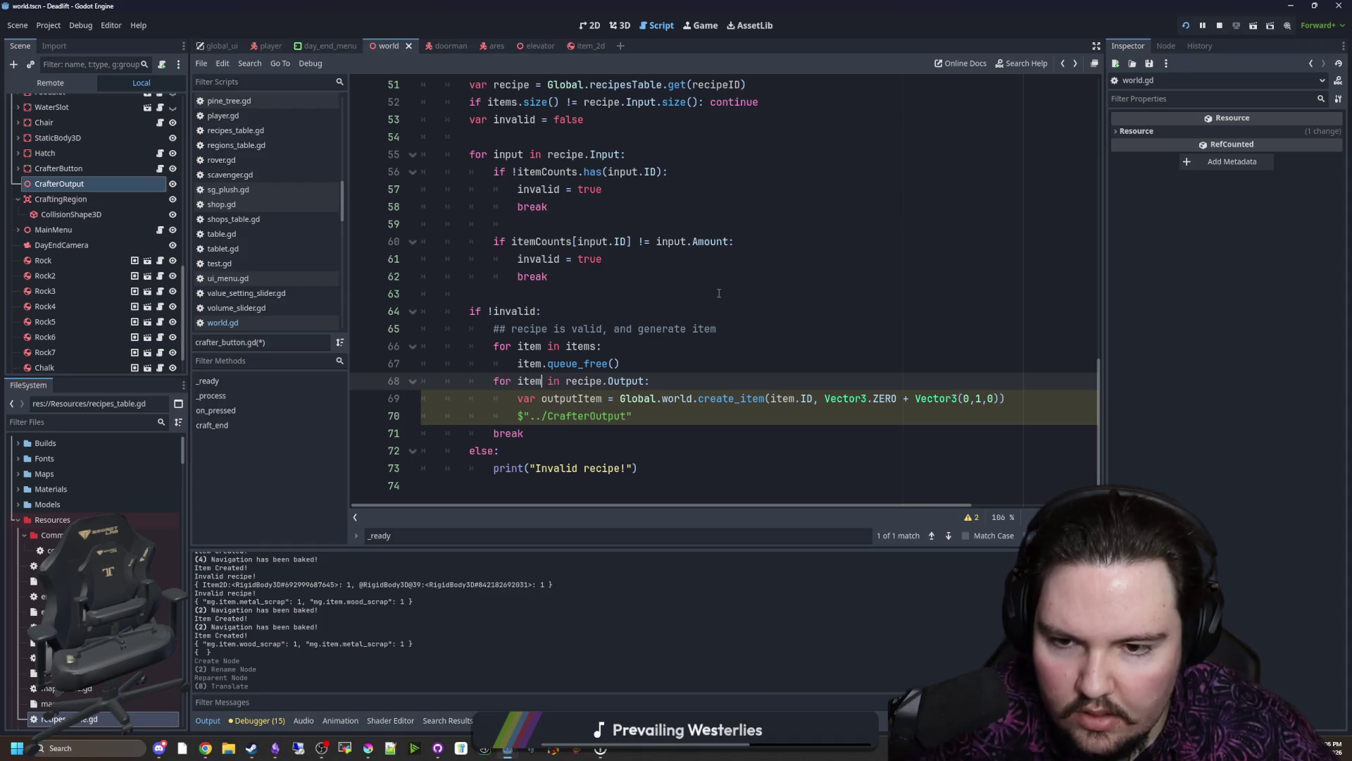
click(631, 363)
double_click(557, 399)
text(it)
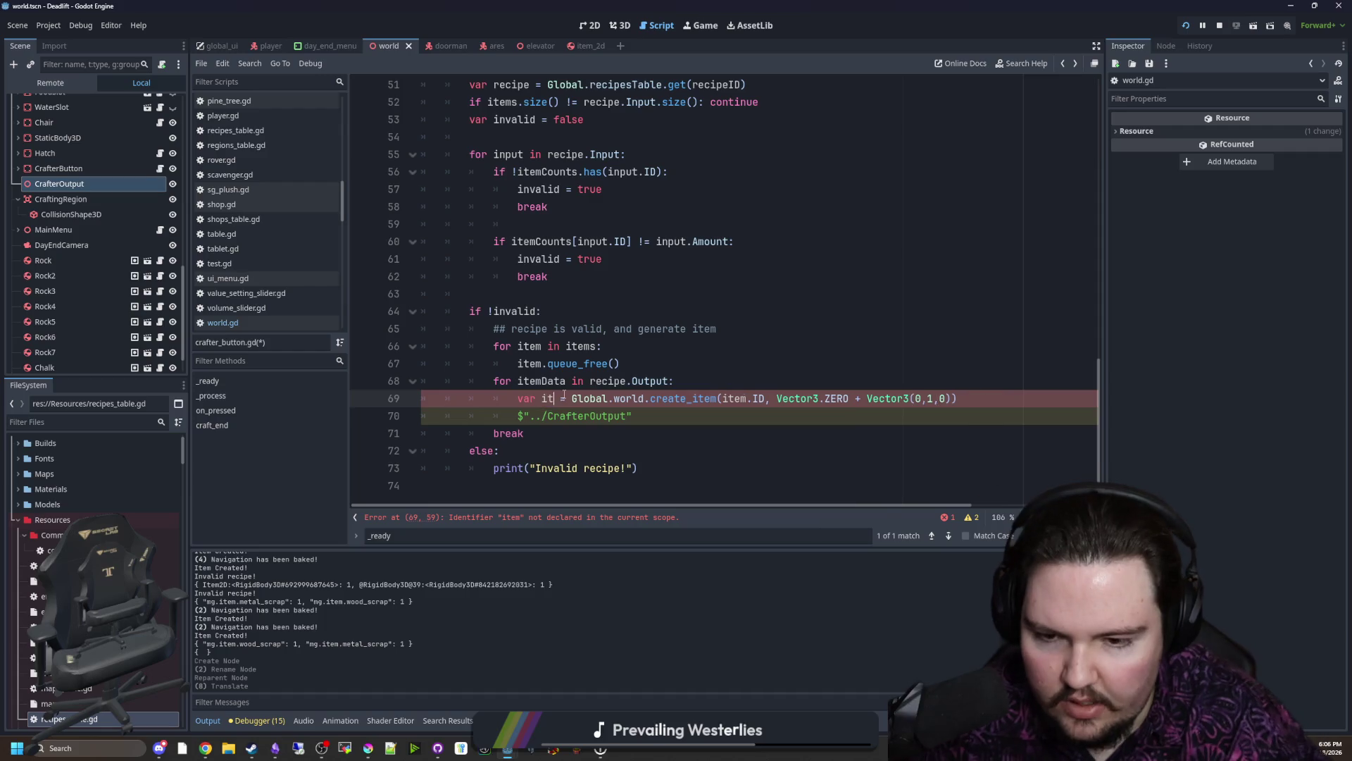
text(em)
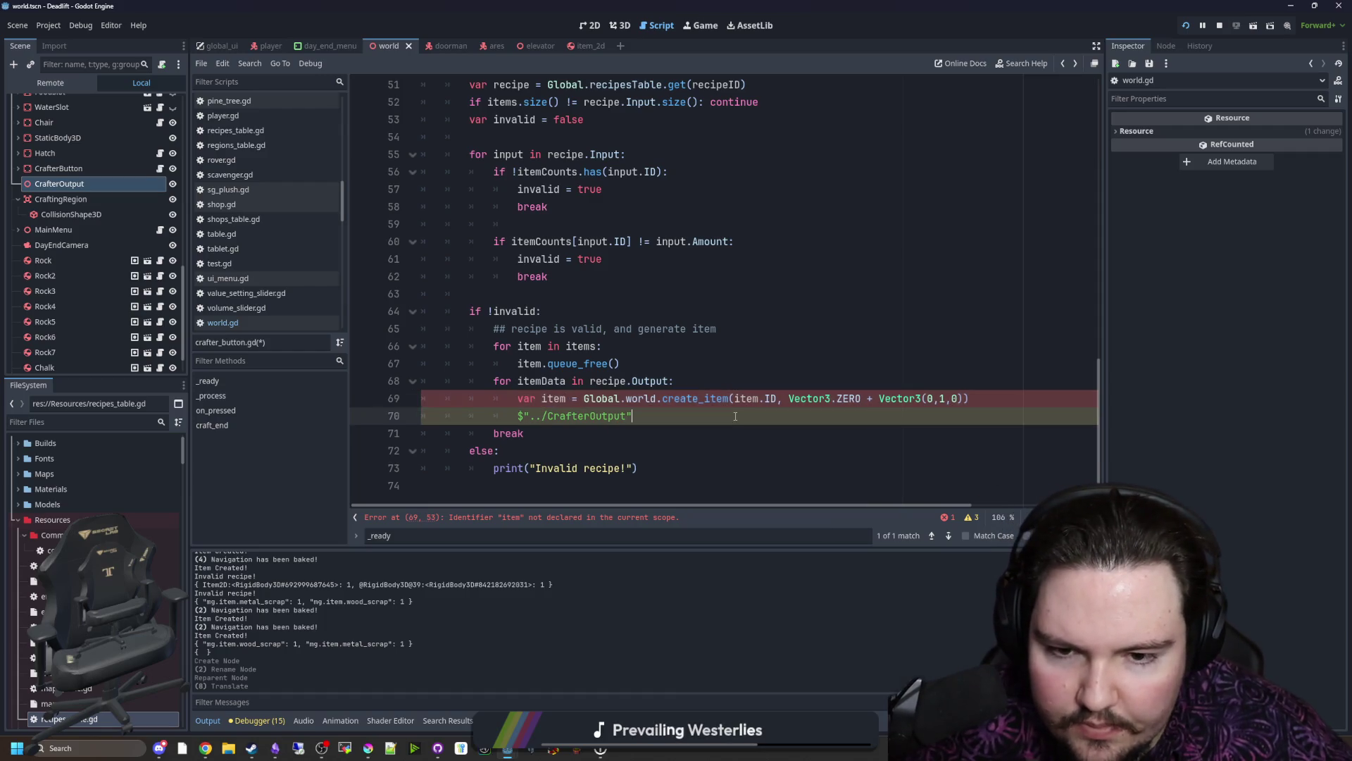
click(752, 412)
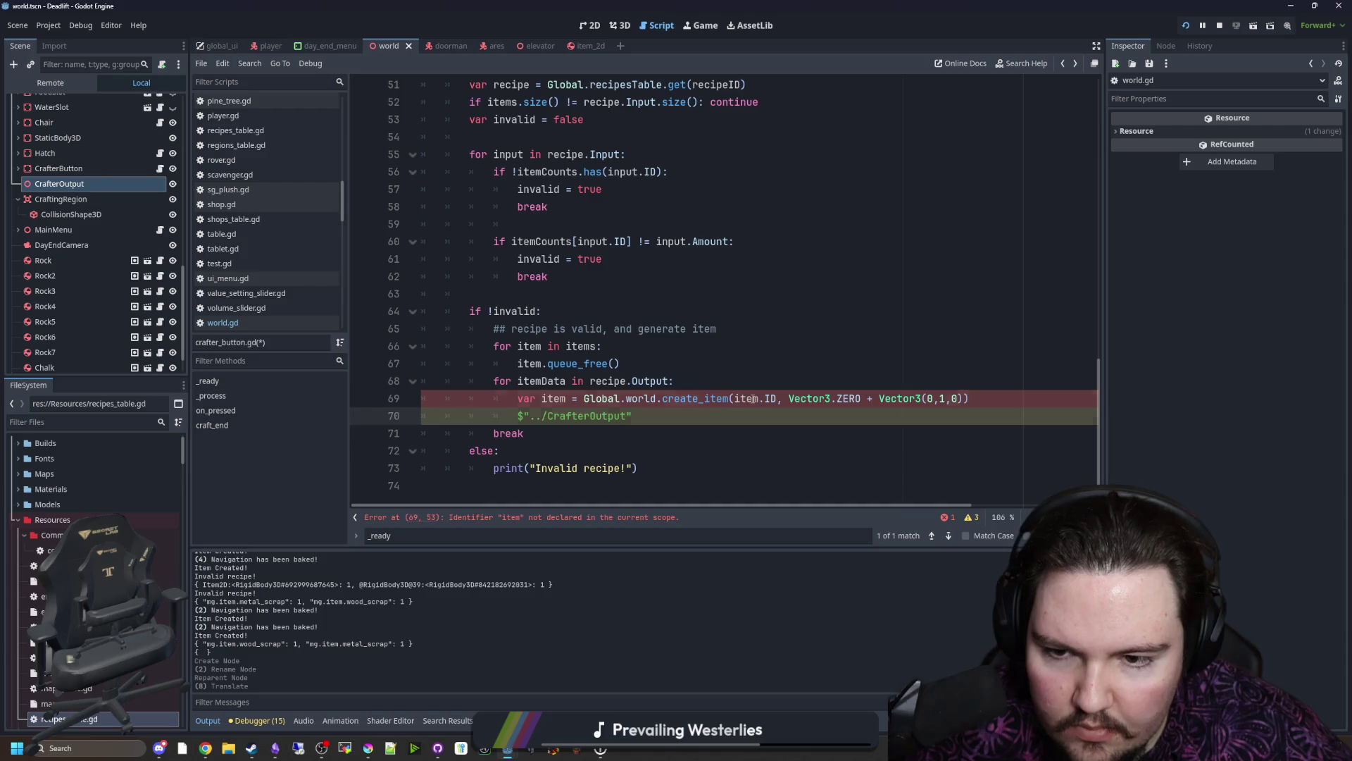
click(753, 398)
text(Data)
click(776, 351)
click(720, 418)
click(730, 418)
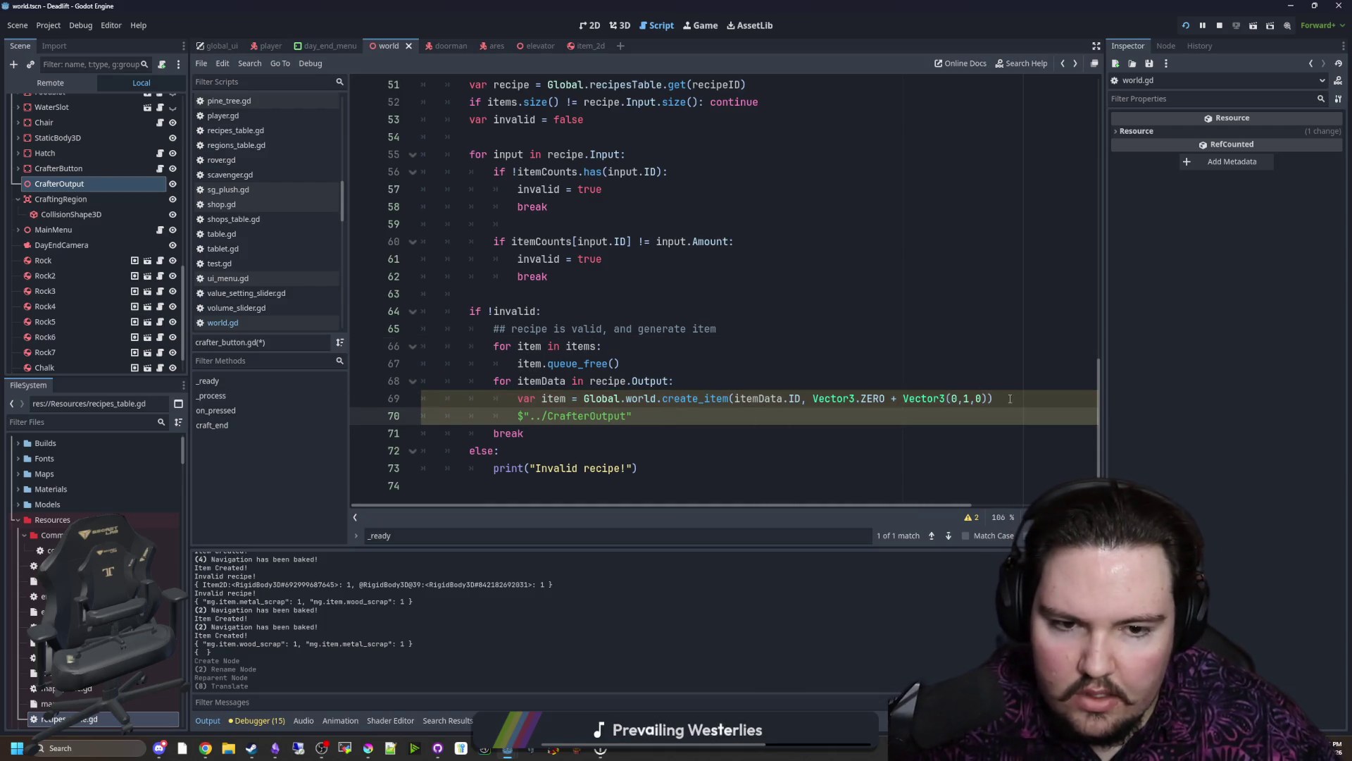
Step: Write item.global_position = $"../CrafterOutput".global_position on line 70
key(Return)
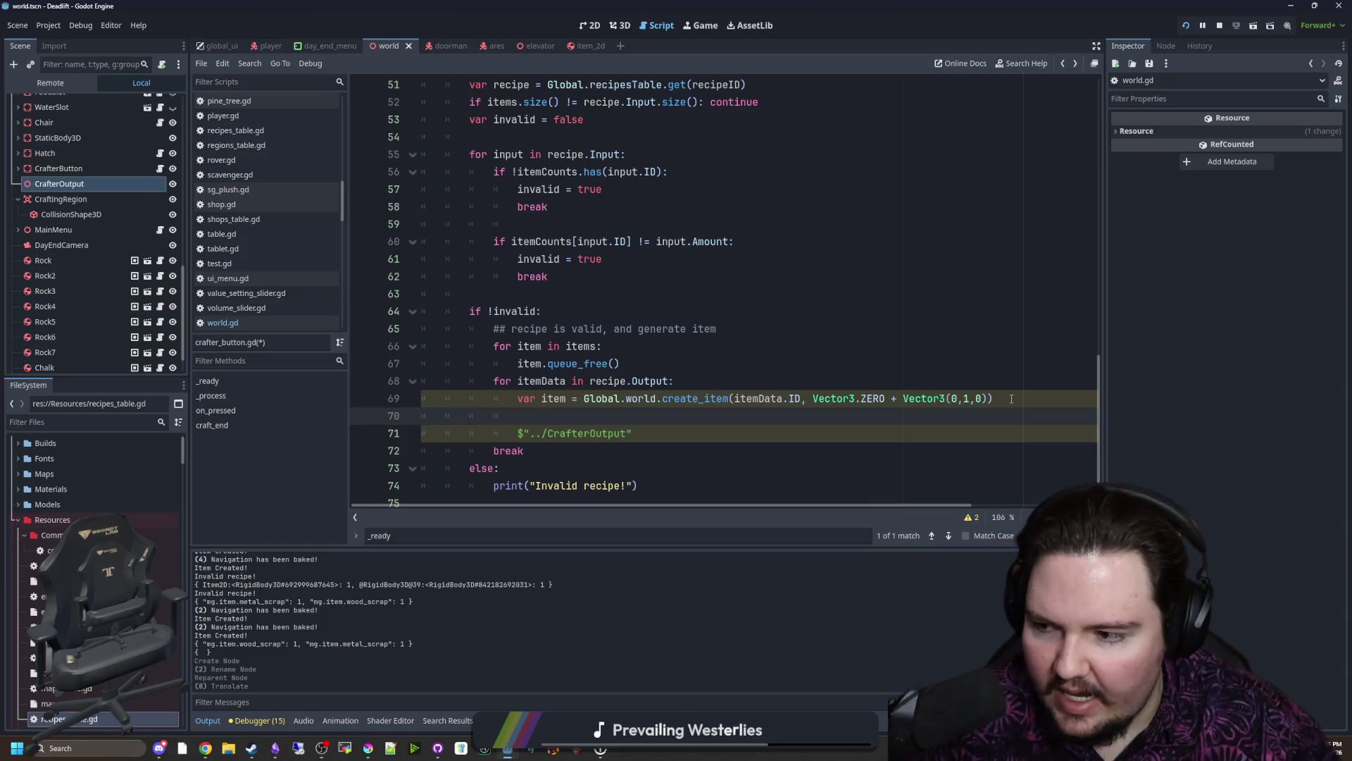
key(ctrl+z)
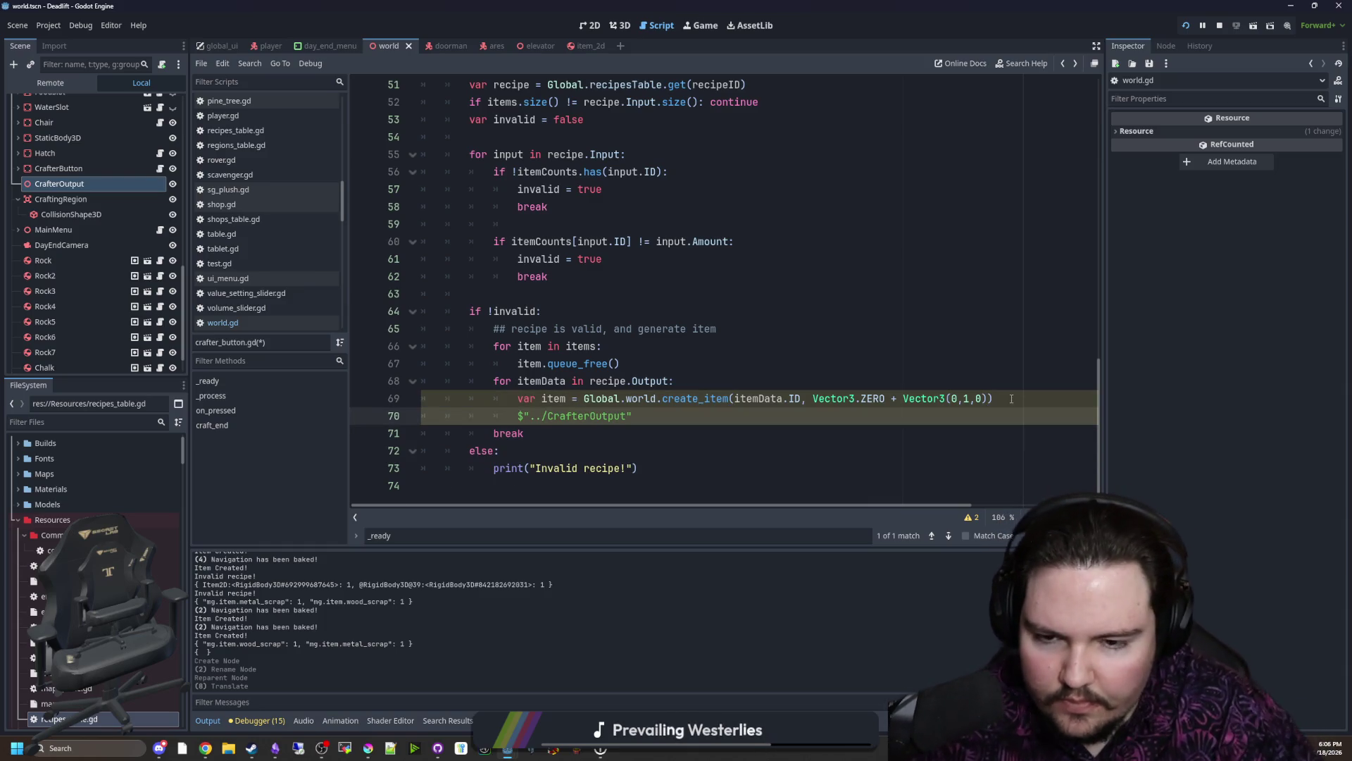
key(Return)
text(item.global_)
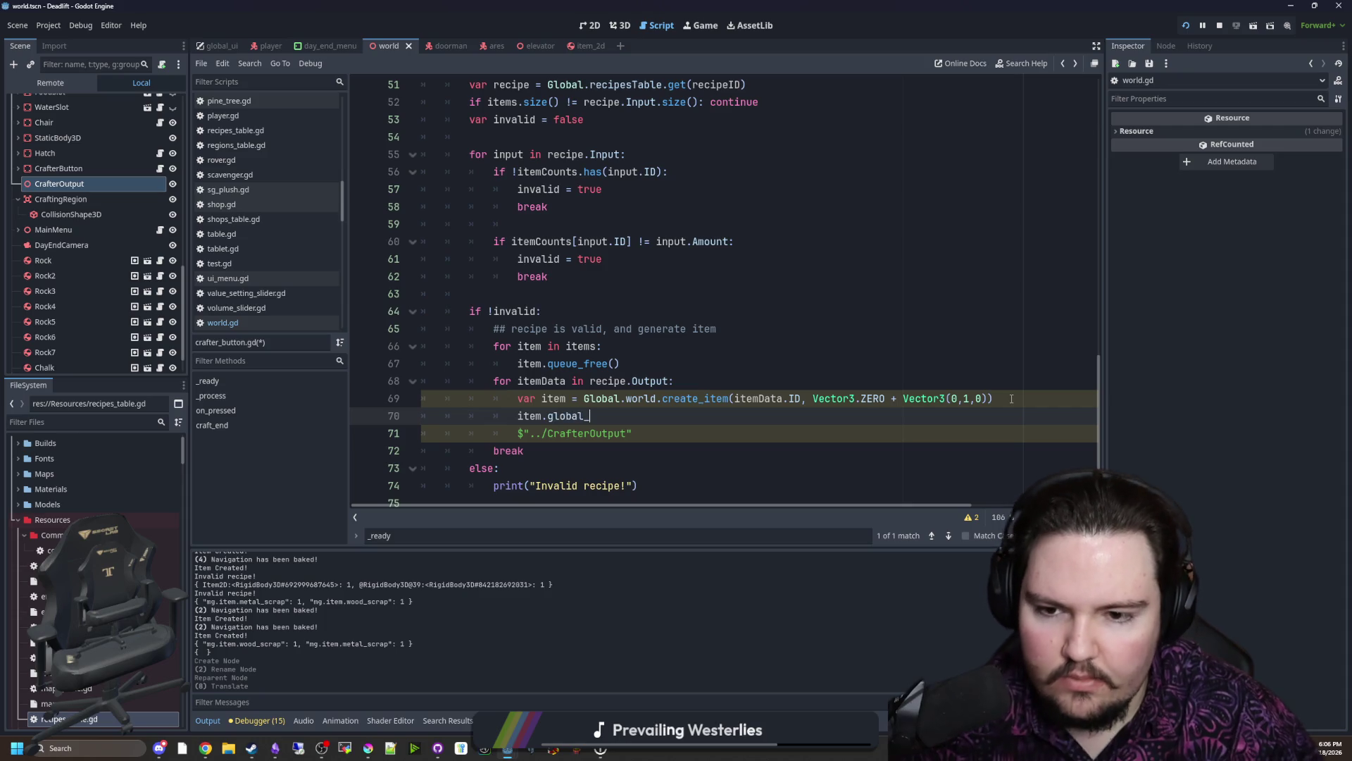
text(po)
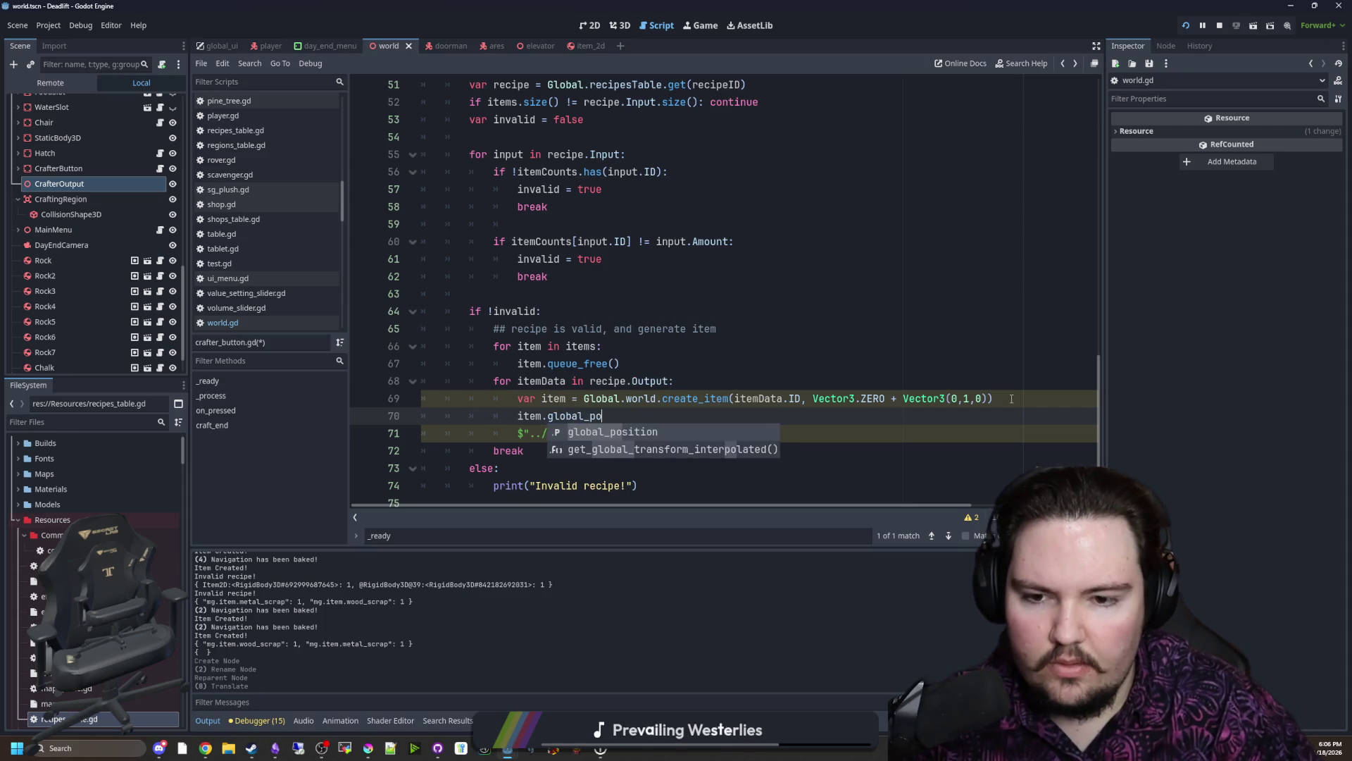
key(Return)
drag(631, 433, 518, 433)
key(ctrl+x)
click(638, 415)
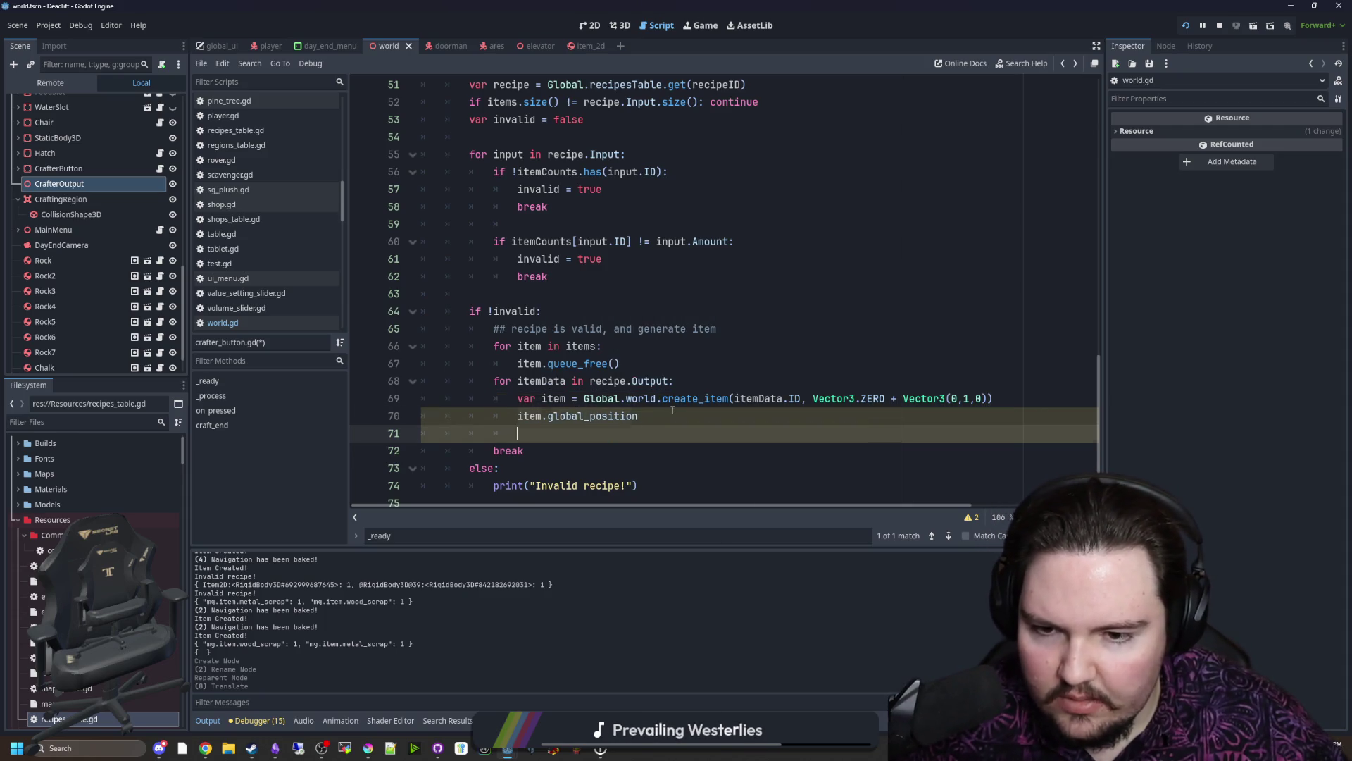
key(ctrl+v)
text(=)
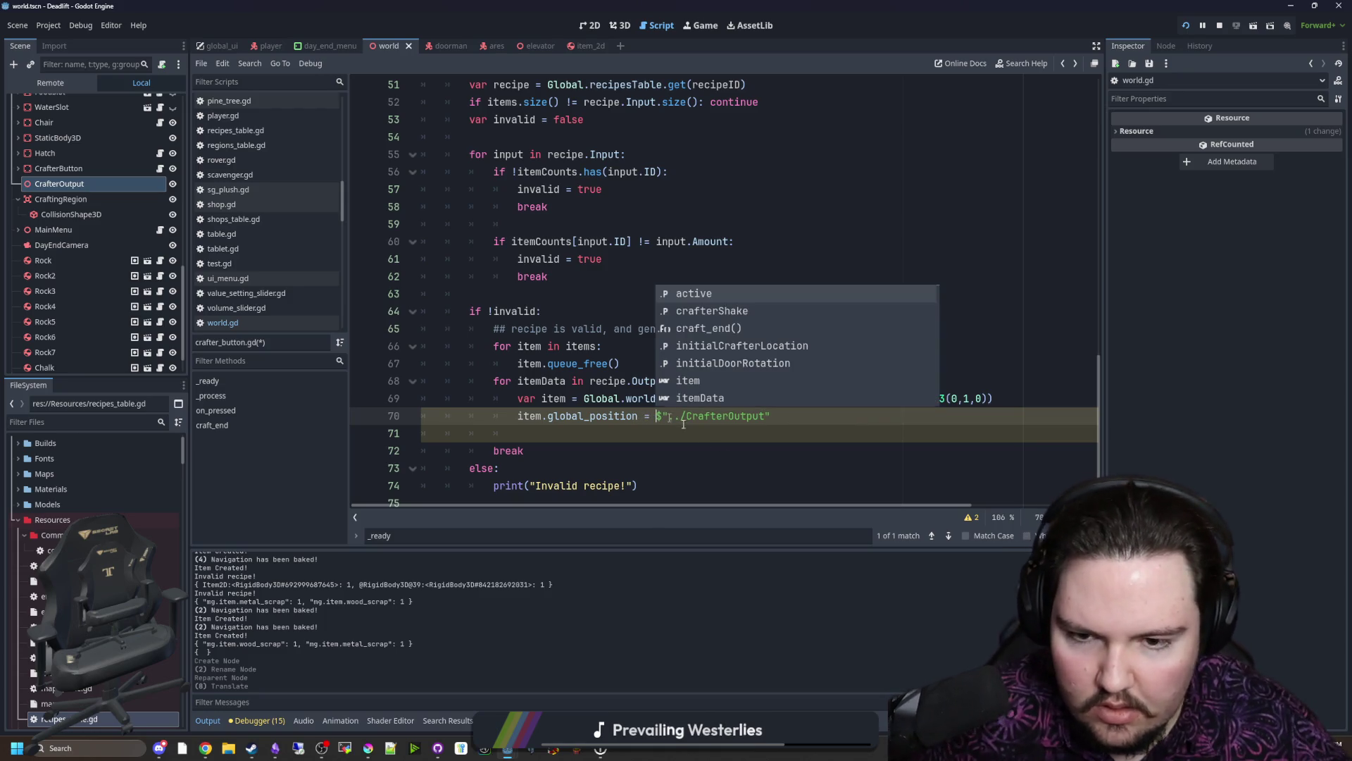
click(786, 414)
text(.global)
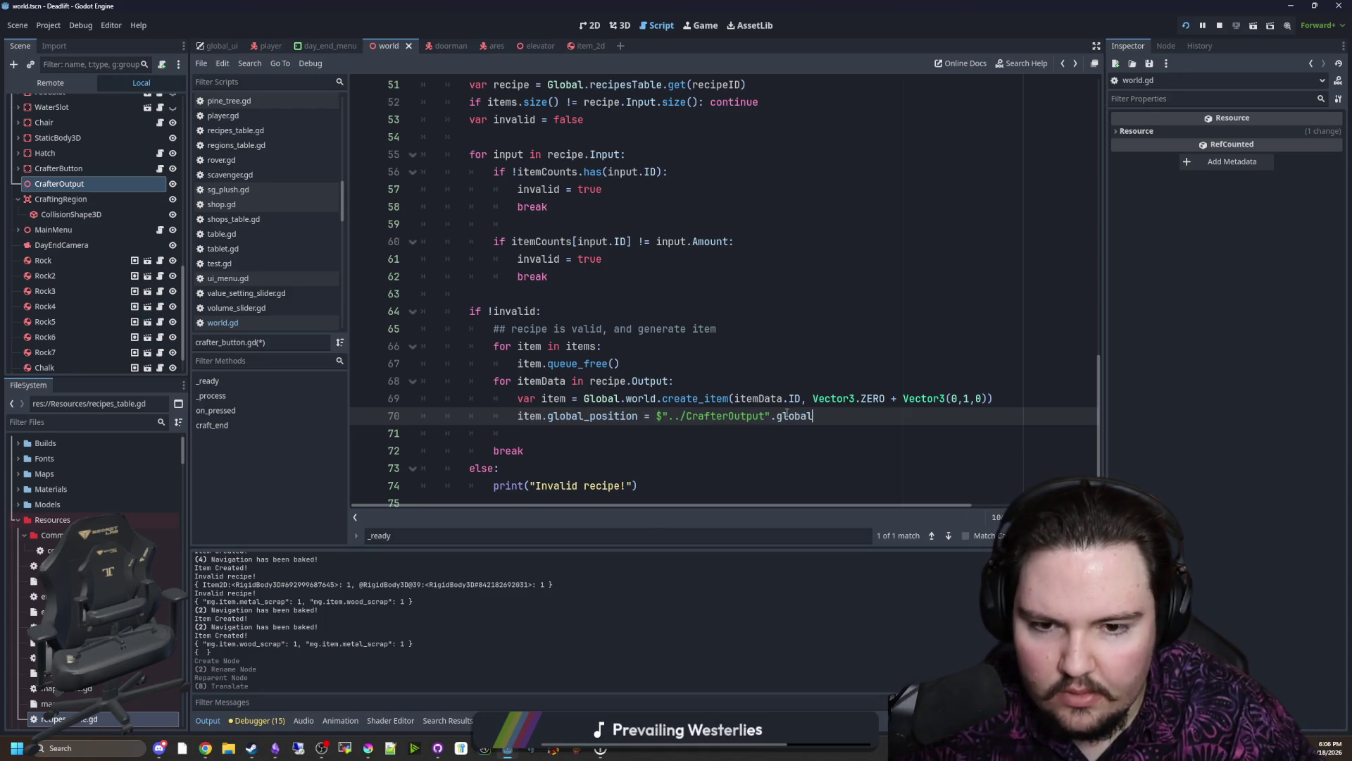
text(_position)
Step: Add item.linear_velocity = Vector3(-1, 0, 0) after checking the 3D view, save and run the game
key(Down)
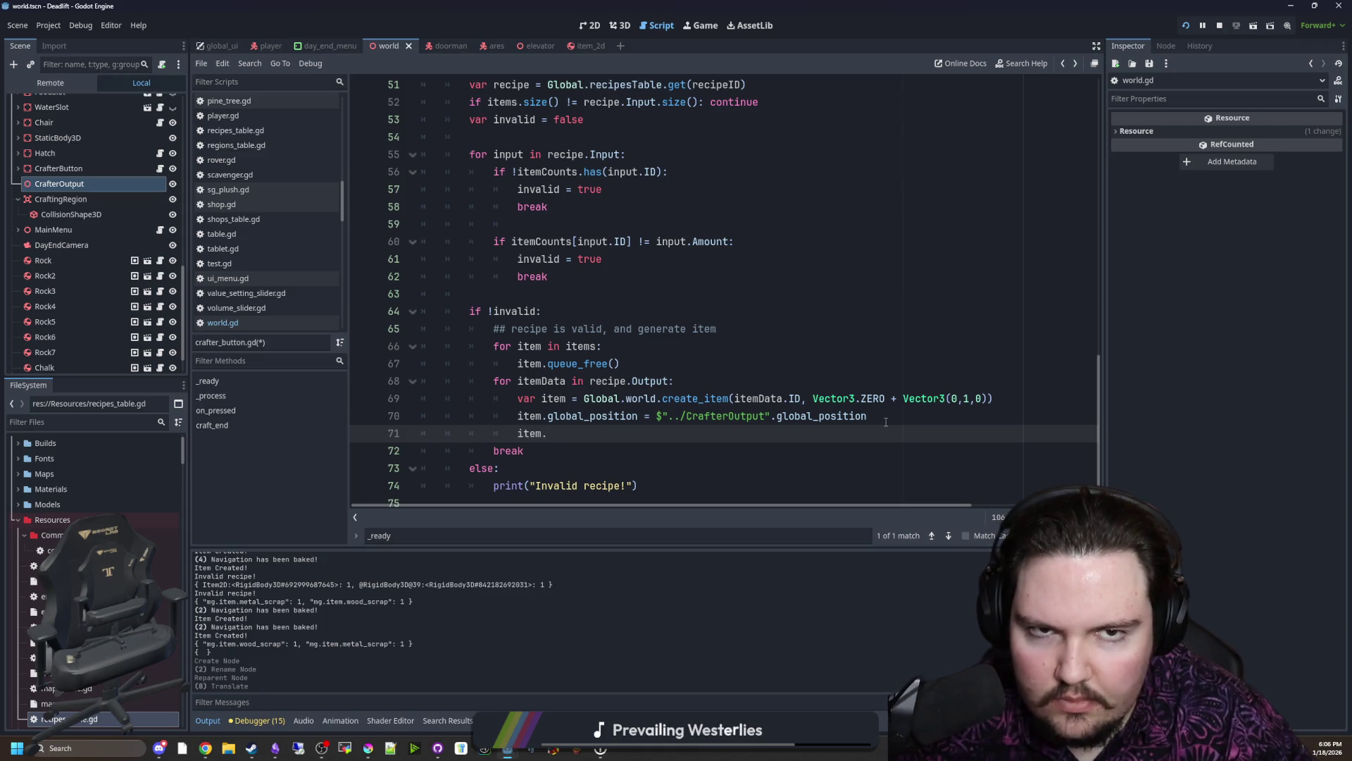
text(line)
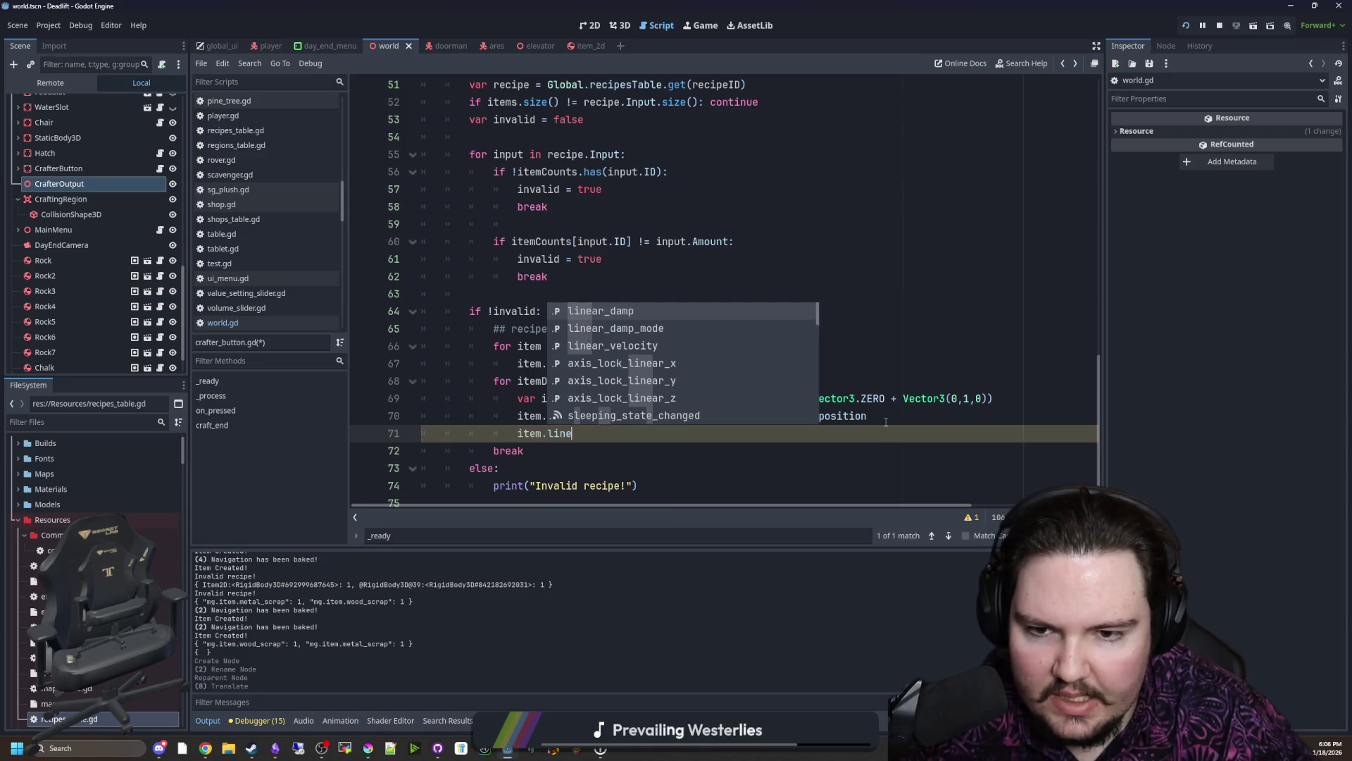
key(Down)
key(Down)
key(Return)
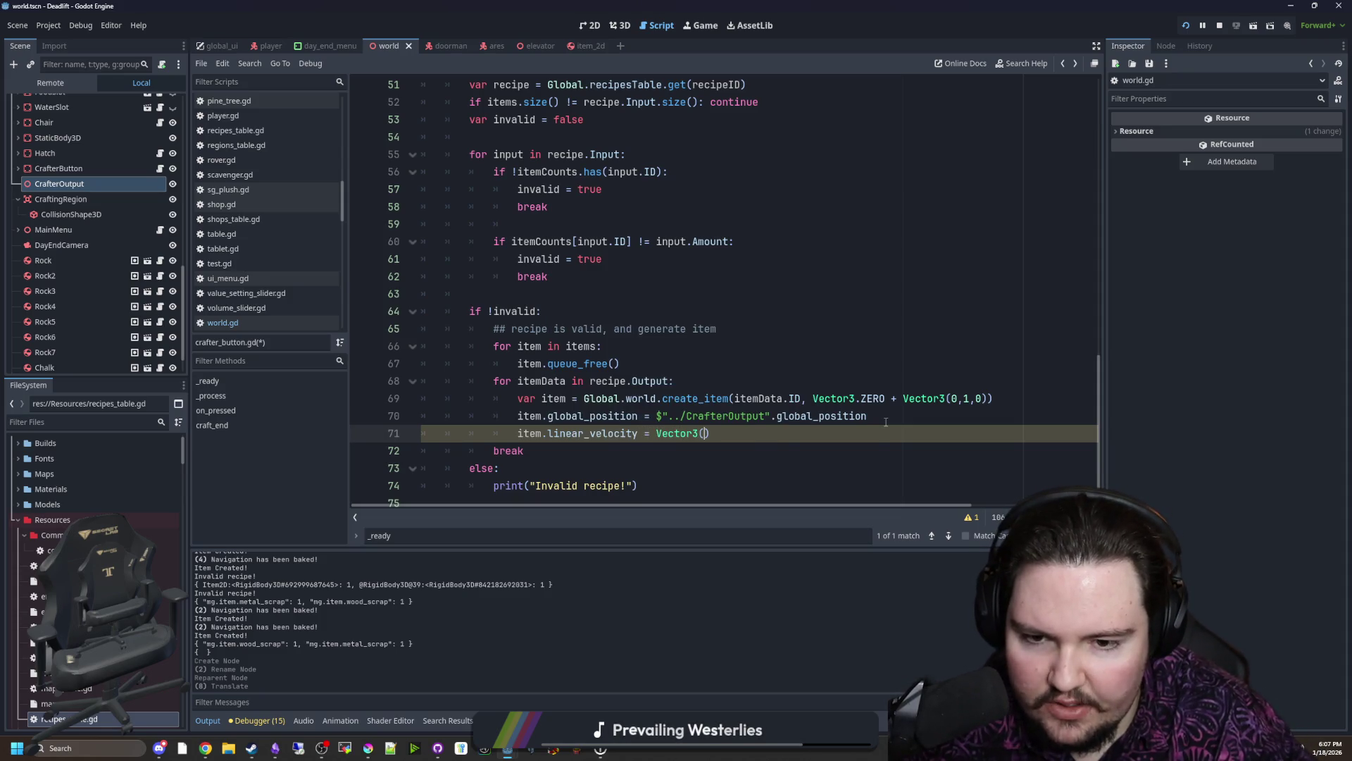
click(588, 24)
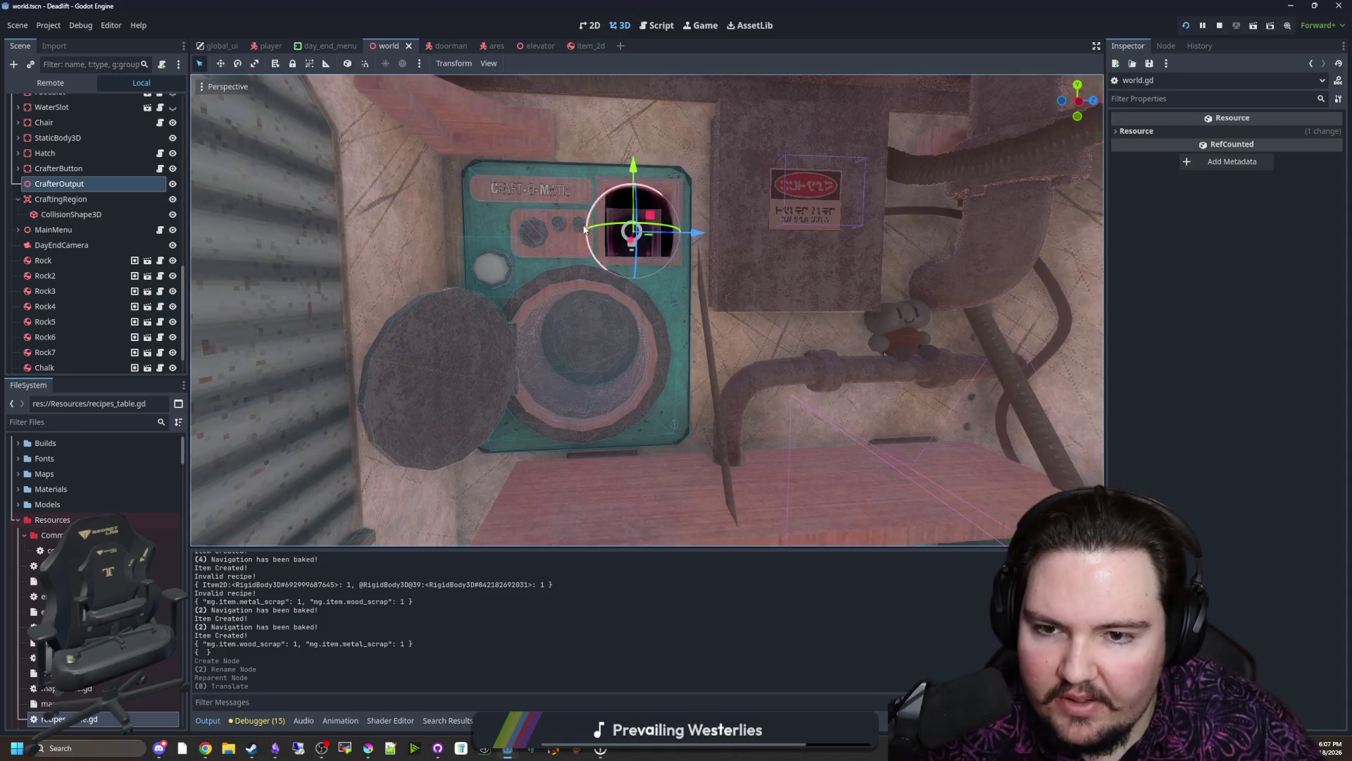
drag(684, 316, 742, 281)
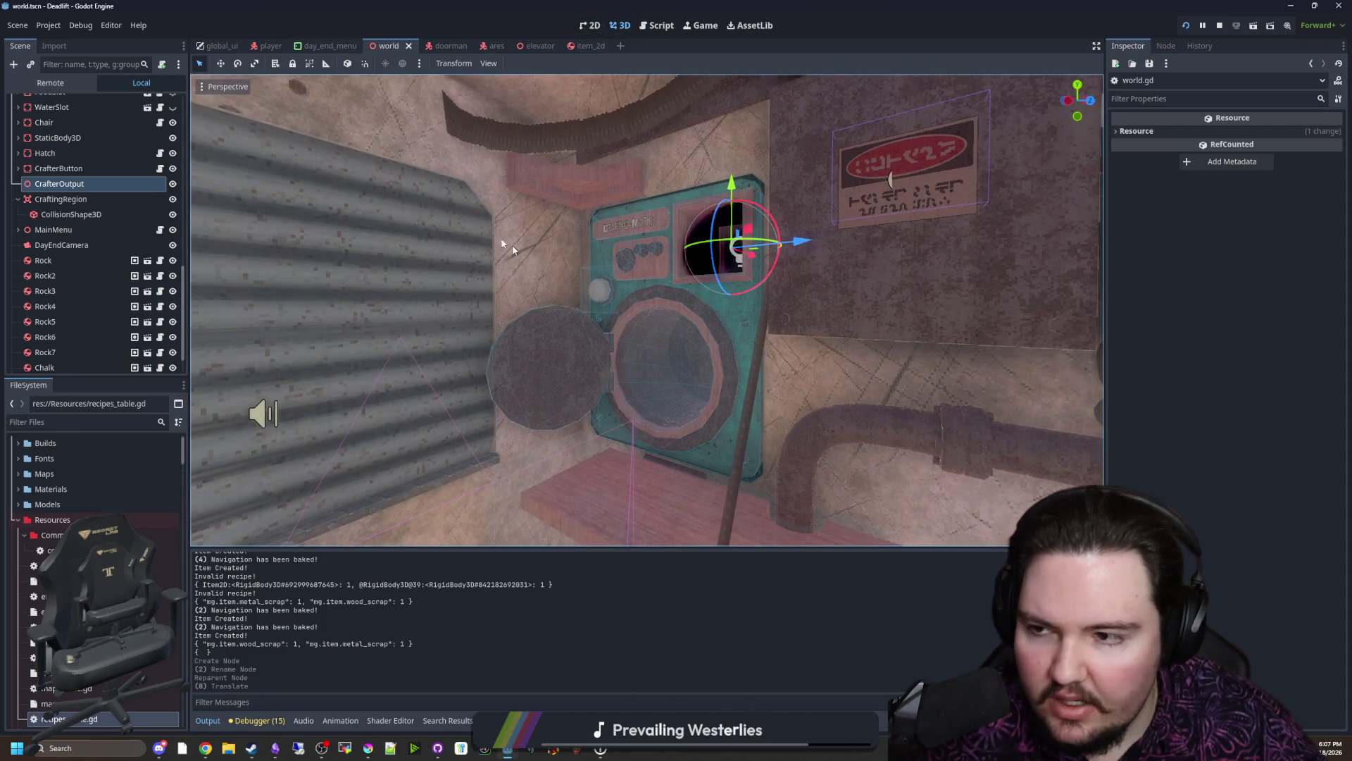
click(160, 170)
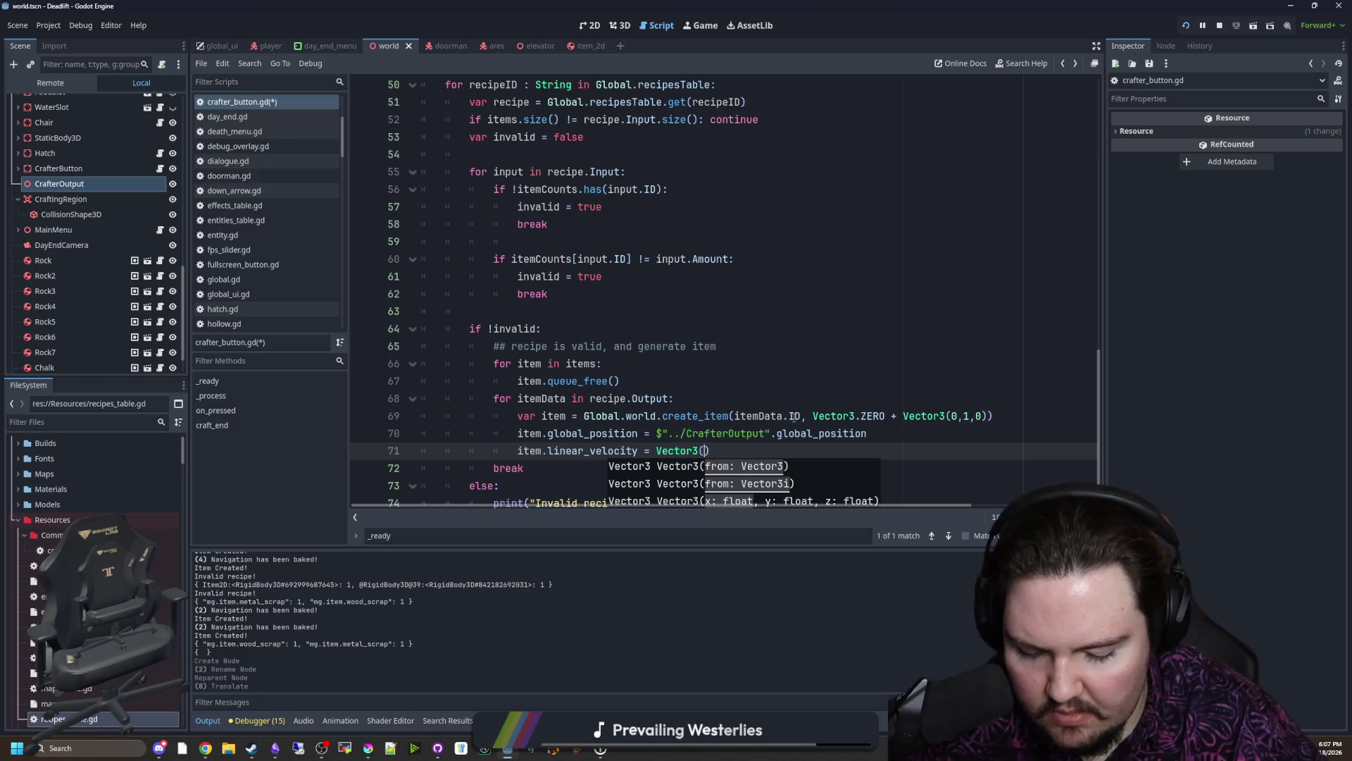
text(-1, 0, 0)
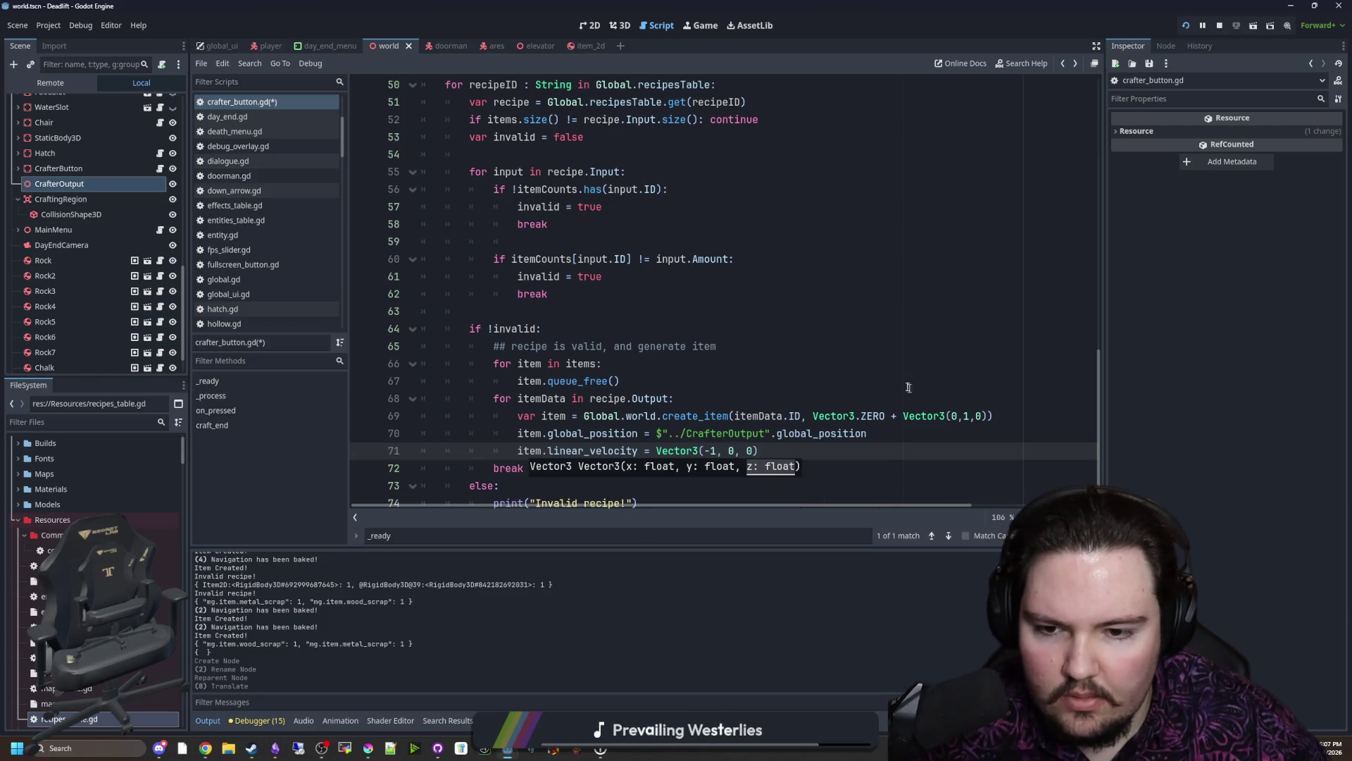
key(ctrl+s)
click(703, 27)
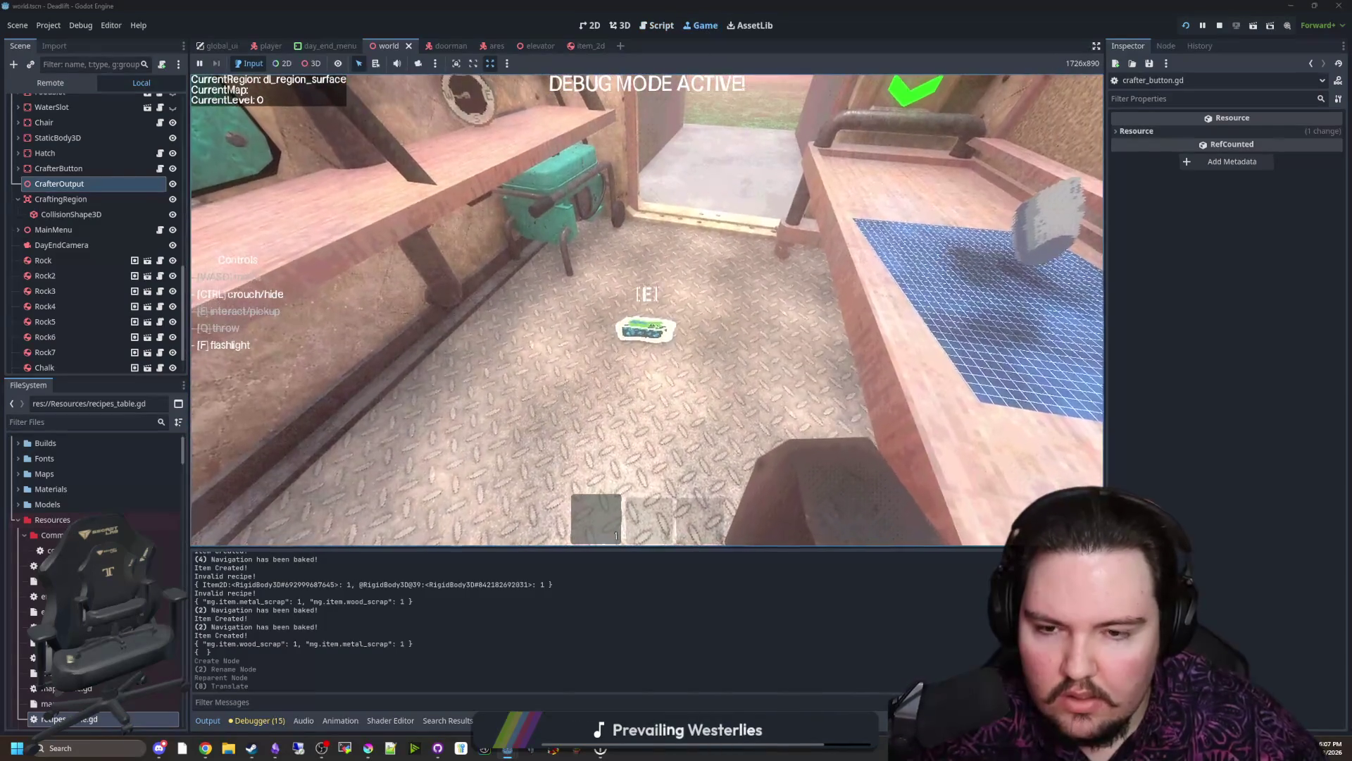
Step: Restart the game and give the player wood and metal scrap through the console
key(Escape)
key(F8)
key(ctrl+s)
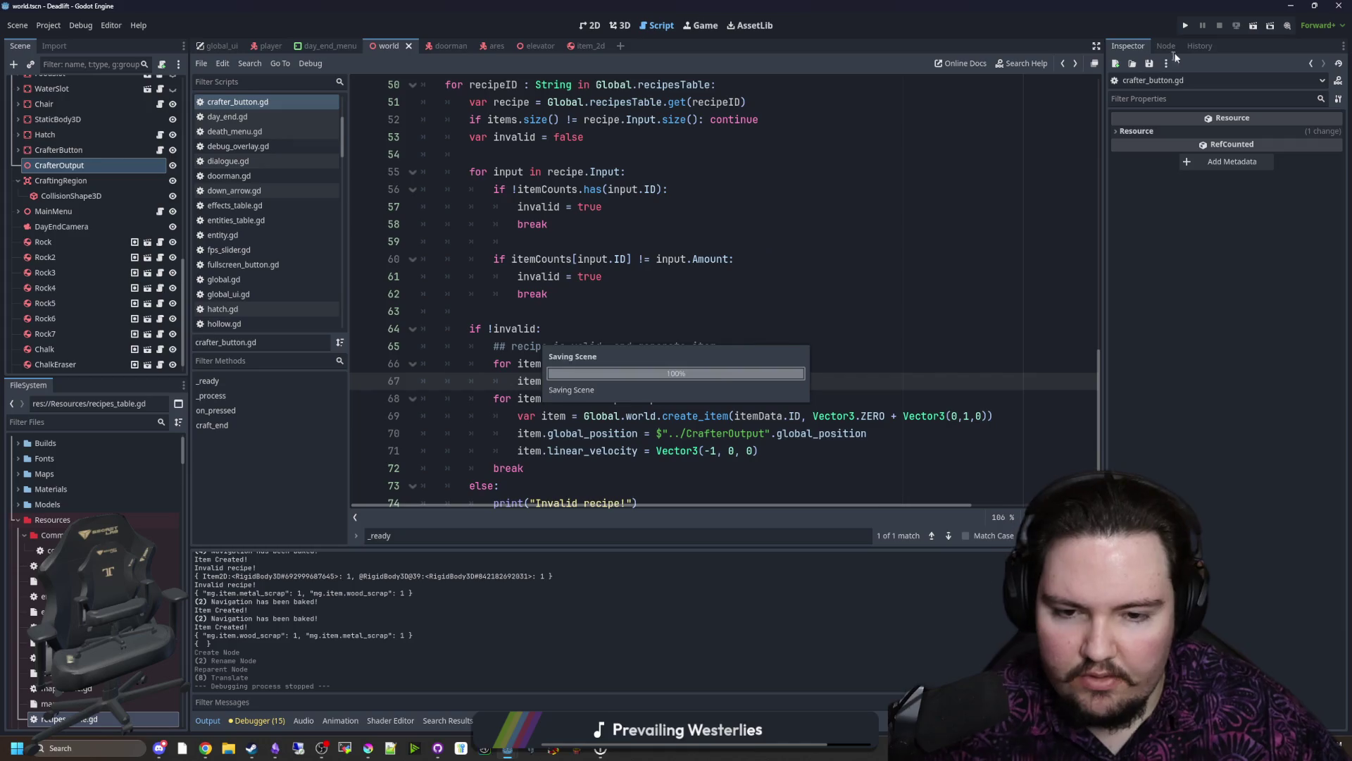
click(1185, 25)
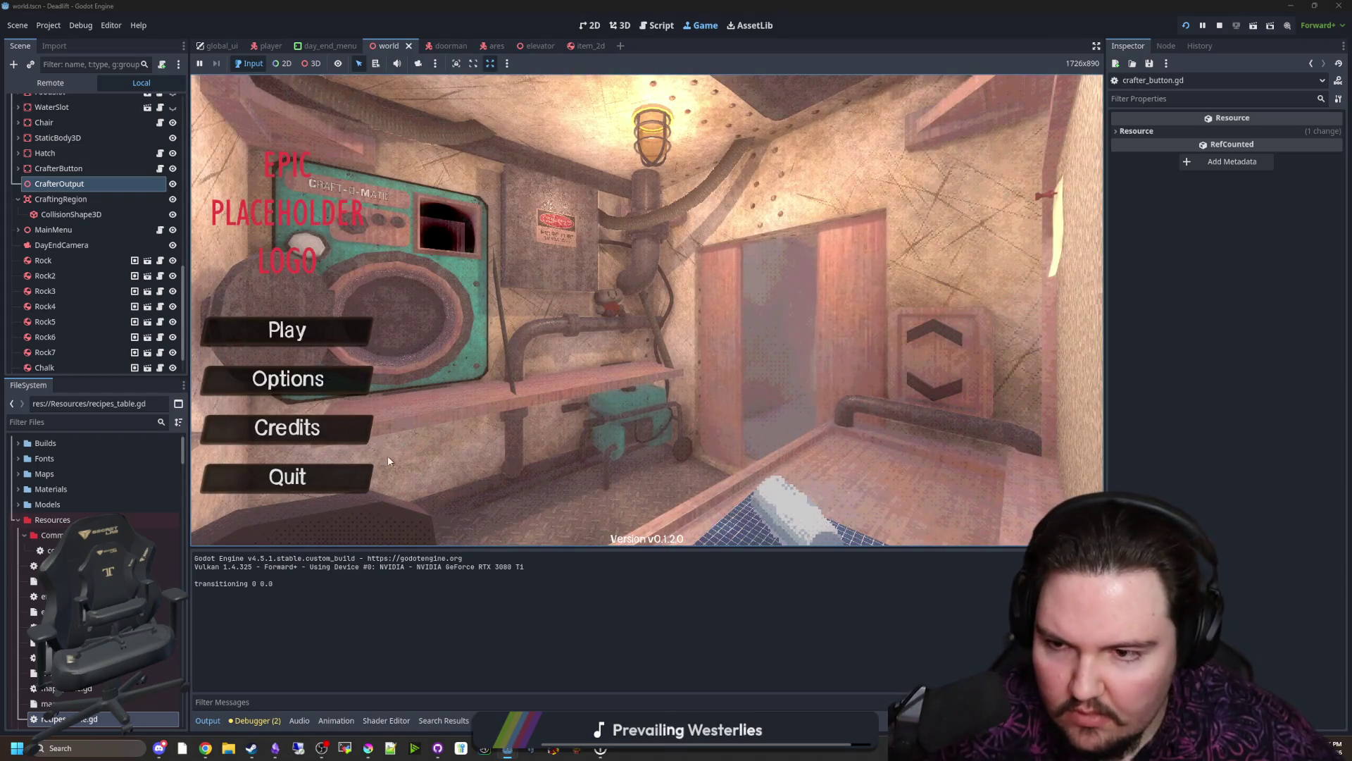
text(dwasdwa)
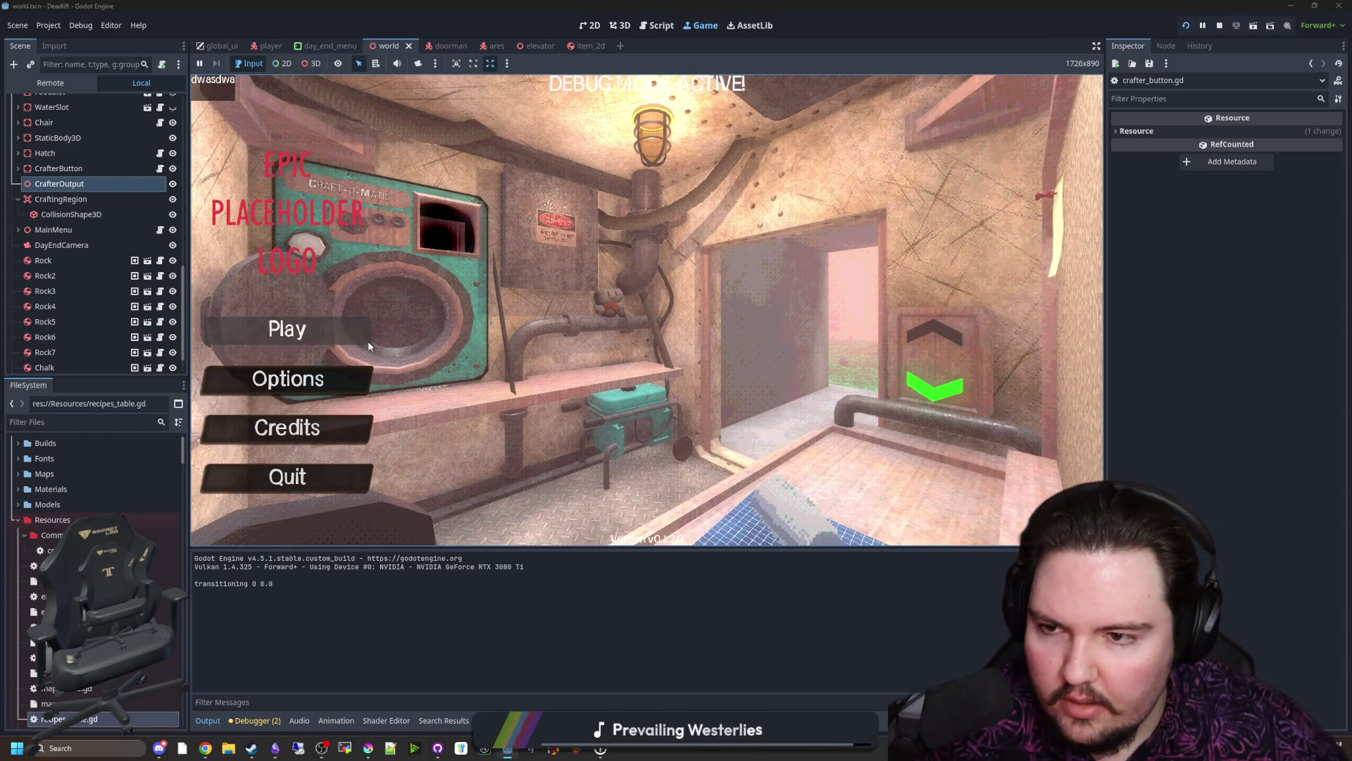
key(Return)
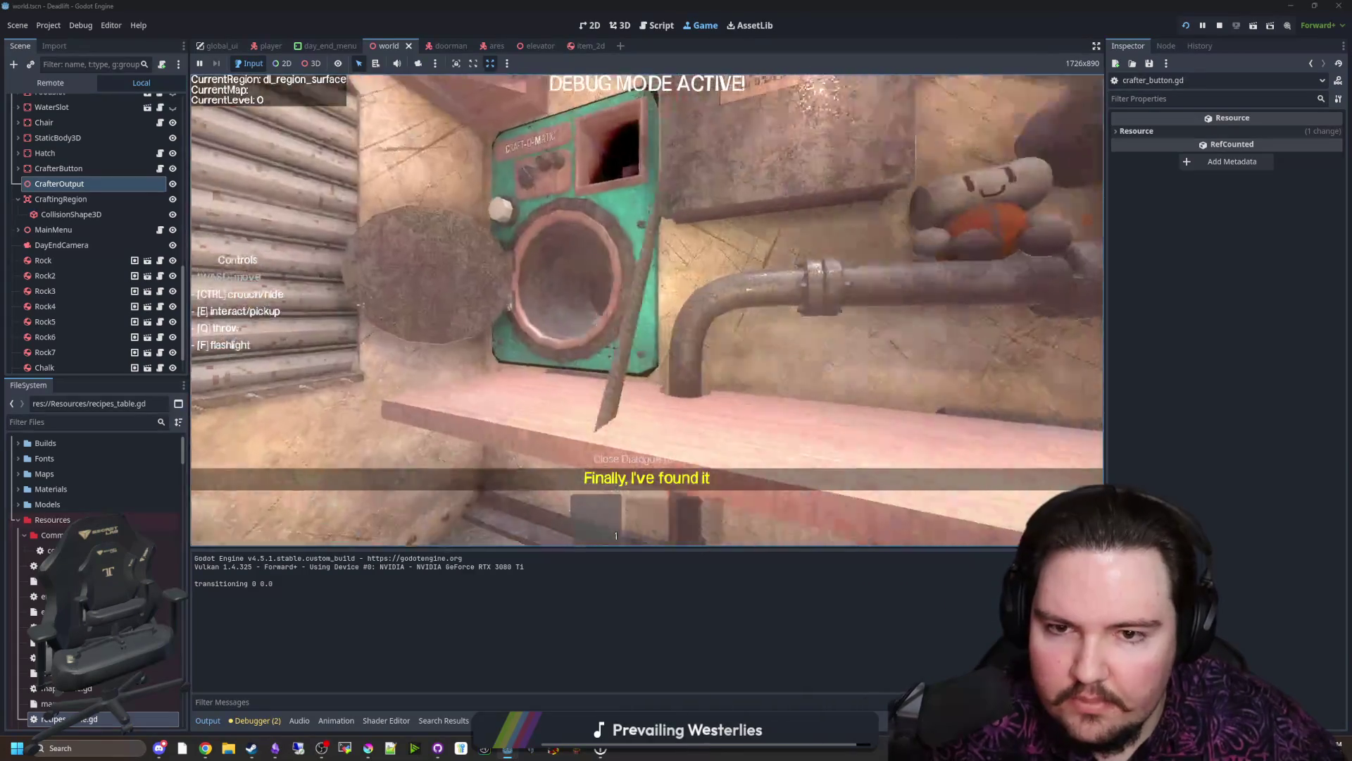
key(grave)
text(/give)
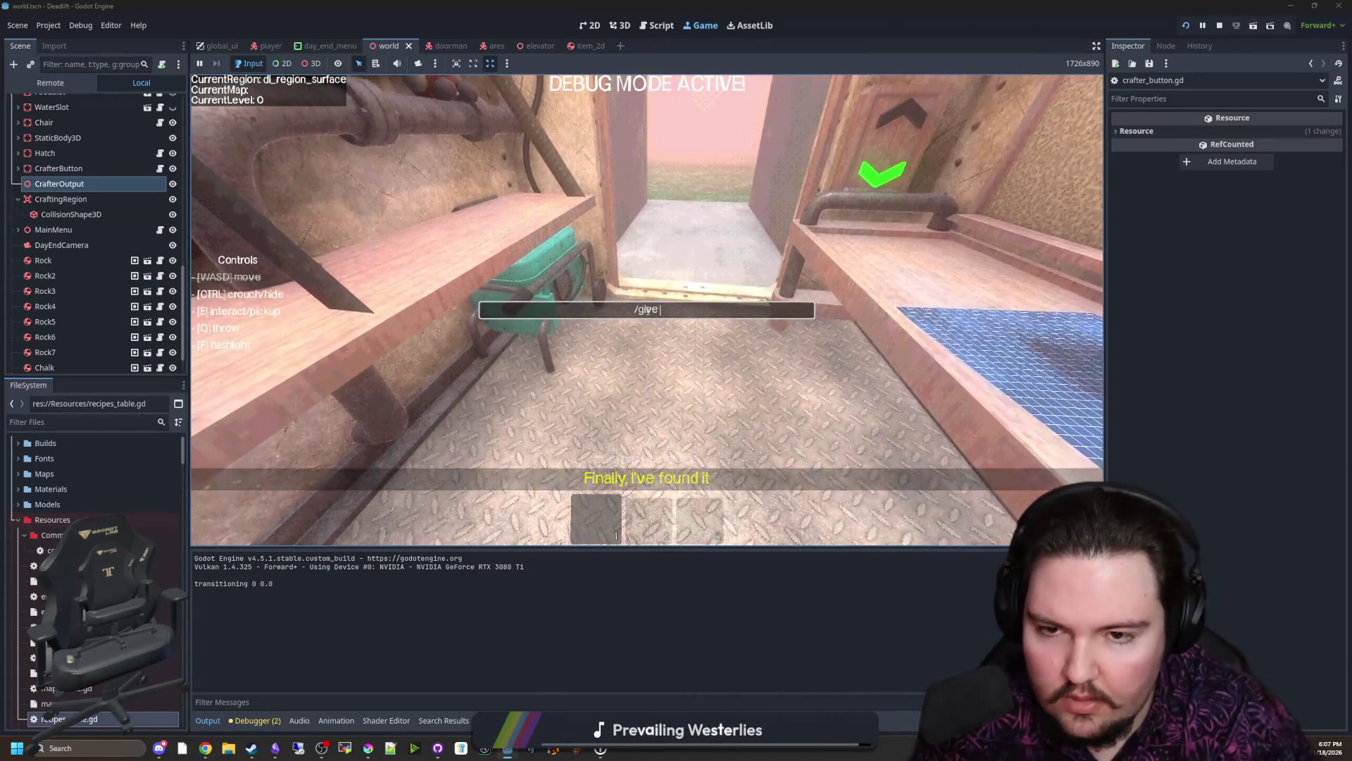
text( wood_)
key(Return)
text(/give metal)
key(Return)
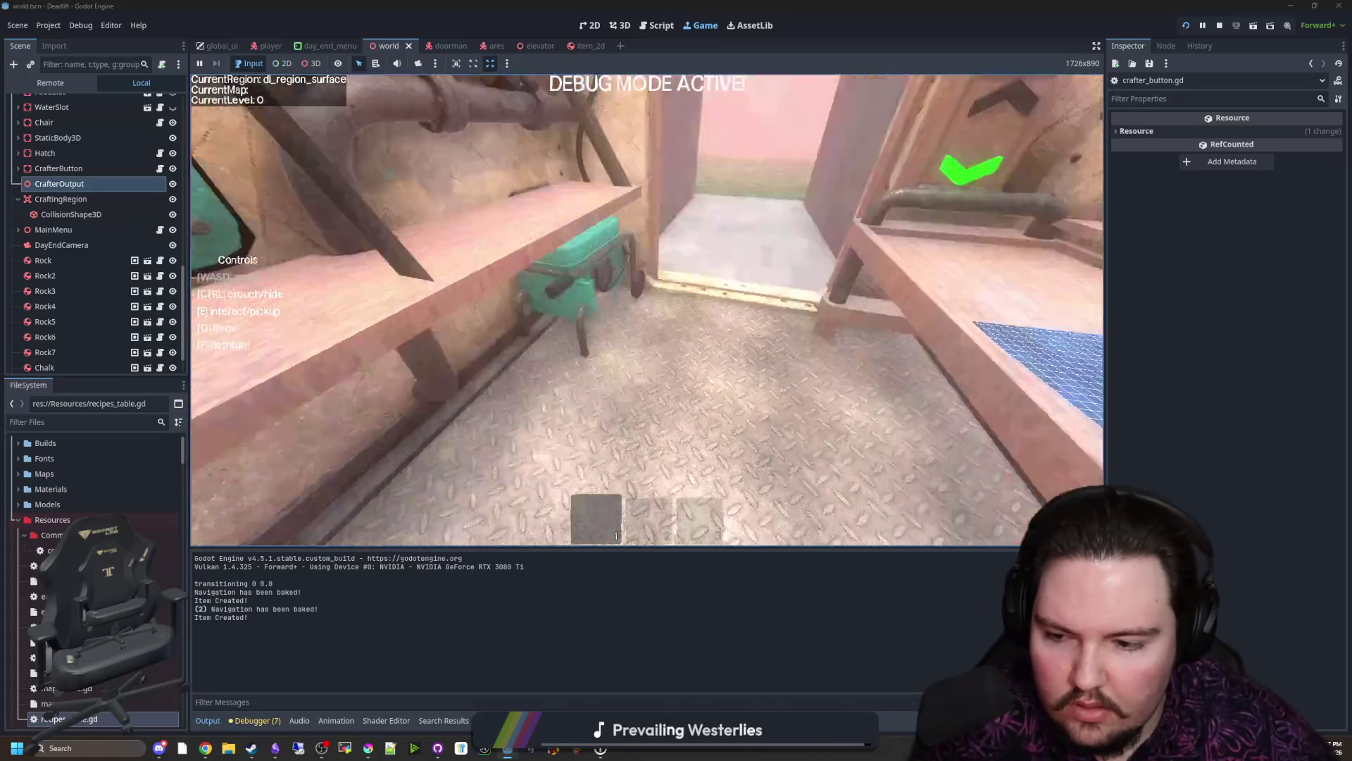
Step: Load the metal and wood into the crafter, craft with E and return to crafter_button.gd
key(e)
key(q)
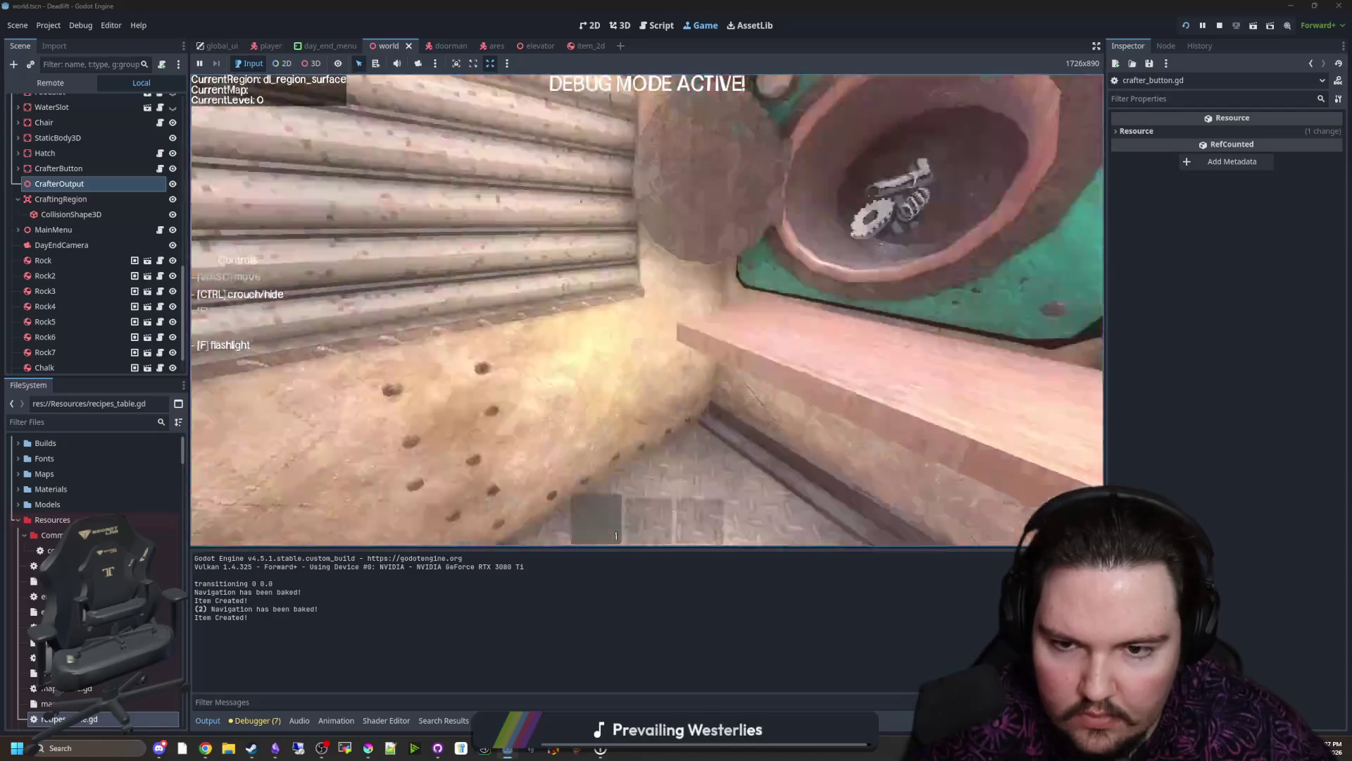
key(e)
key(q)
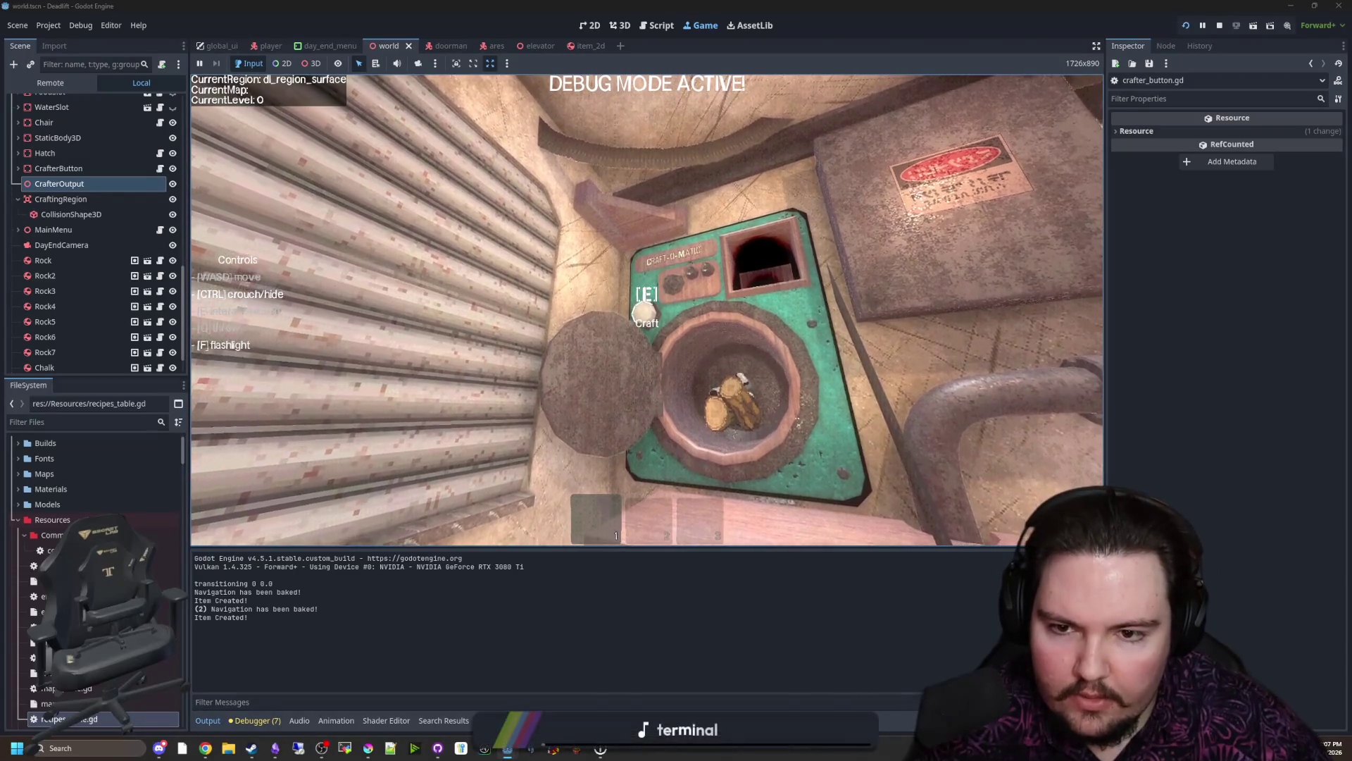
key(e)
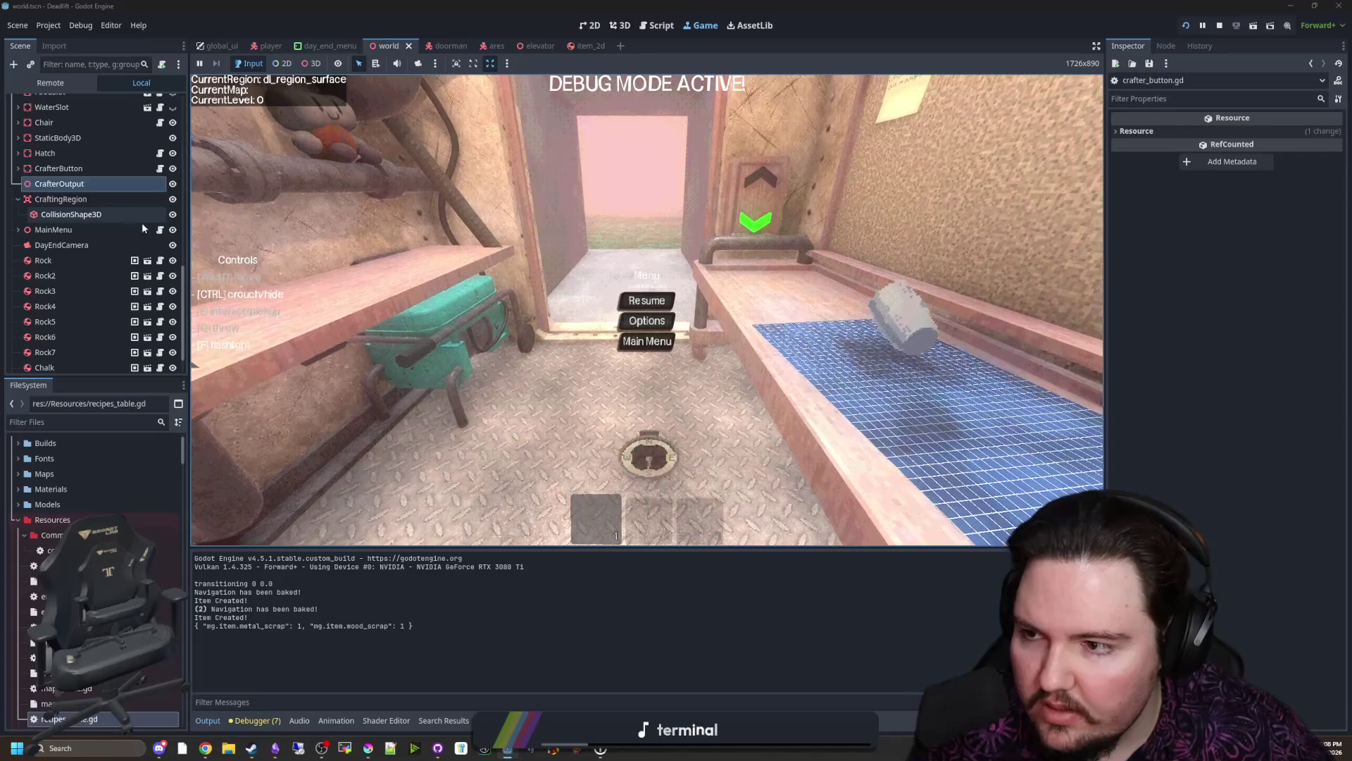
click(161, 168)
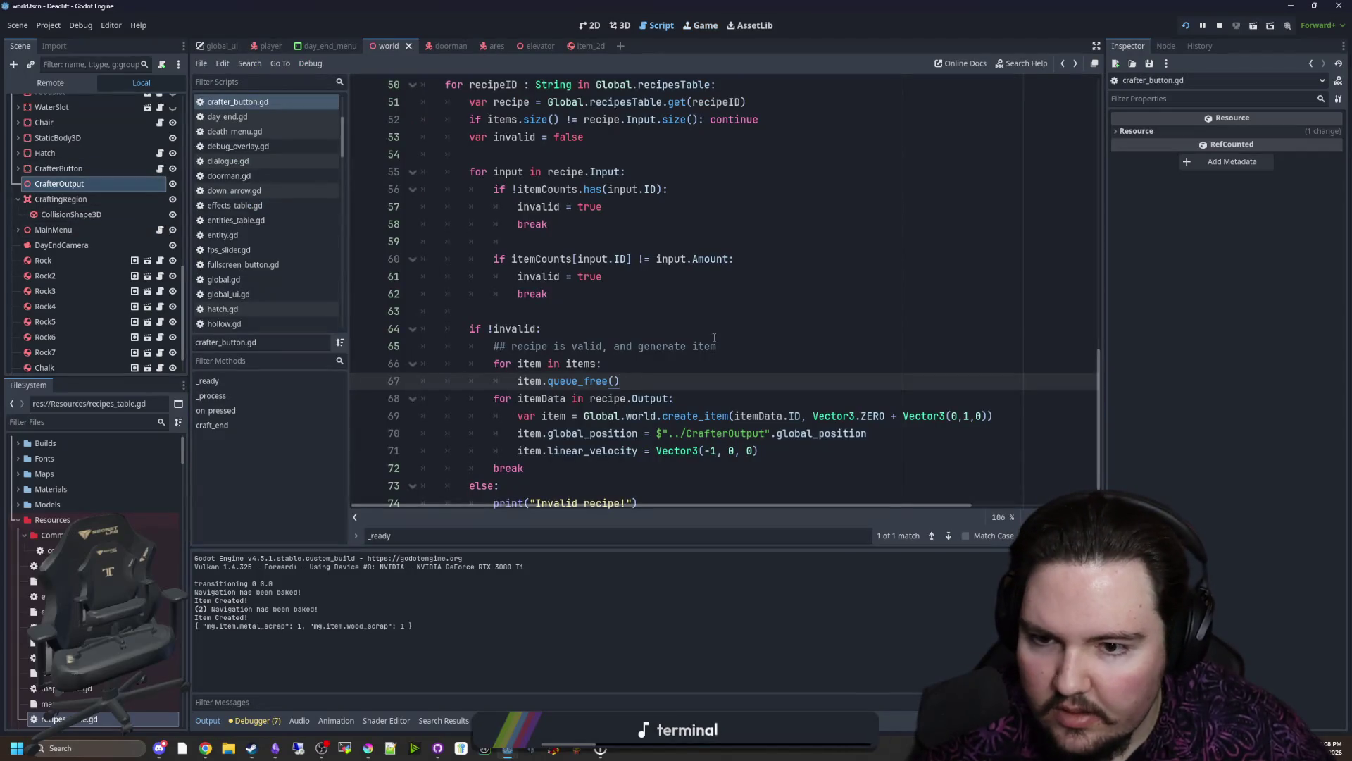
scroll(710, 383, down, 1)
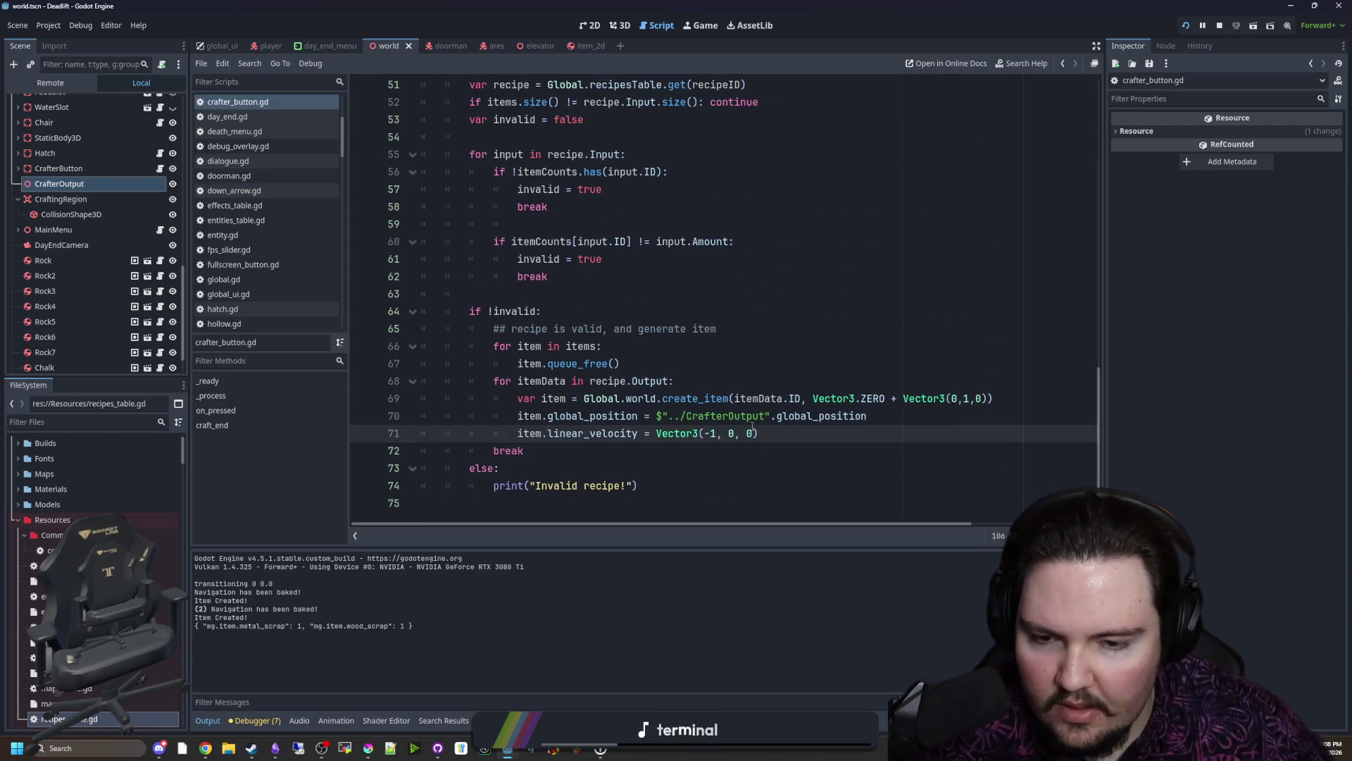
Step: Spawn metal_scrap and wood_scrap with /give in the running game, then pause and return to crafter_button.gd
click(706, 25)
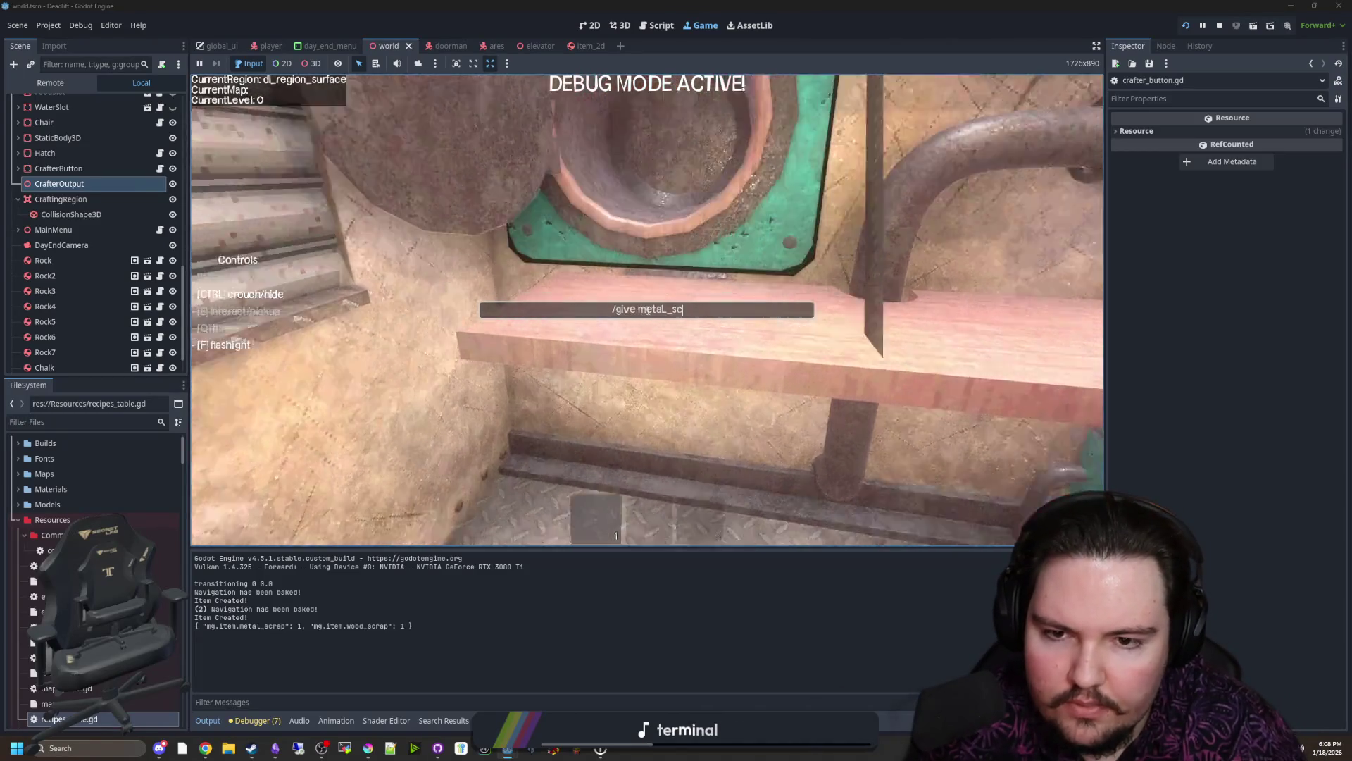
text(scrap)
key(Return)
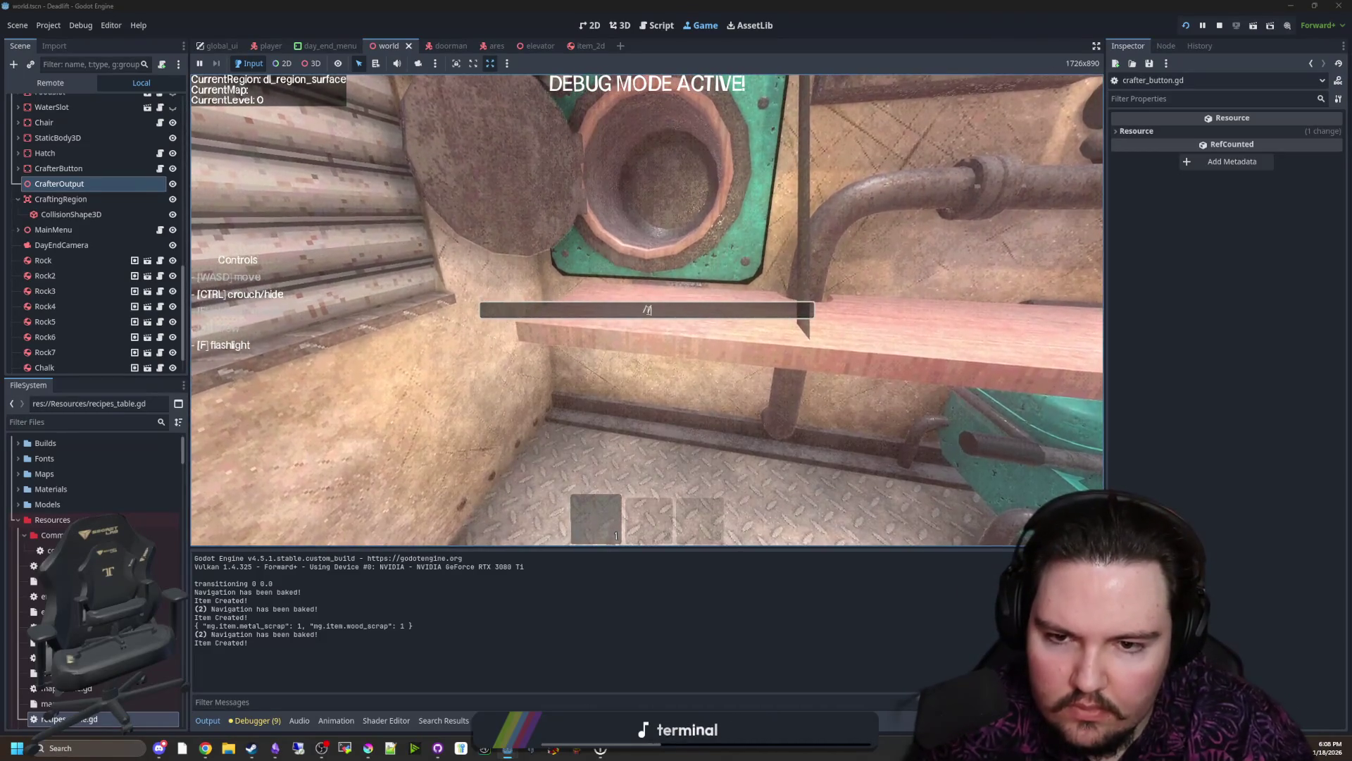
text(/give wood_scrap)
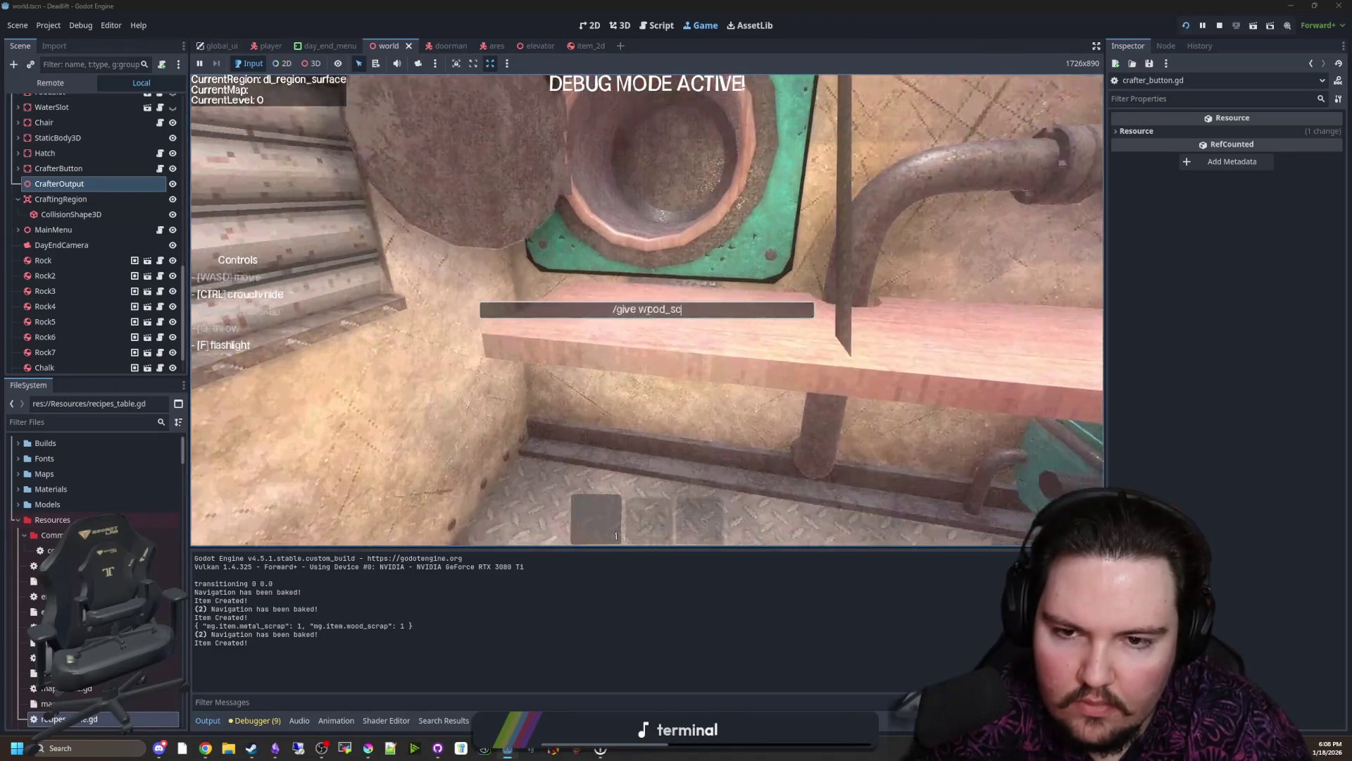
key(Return)
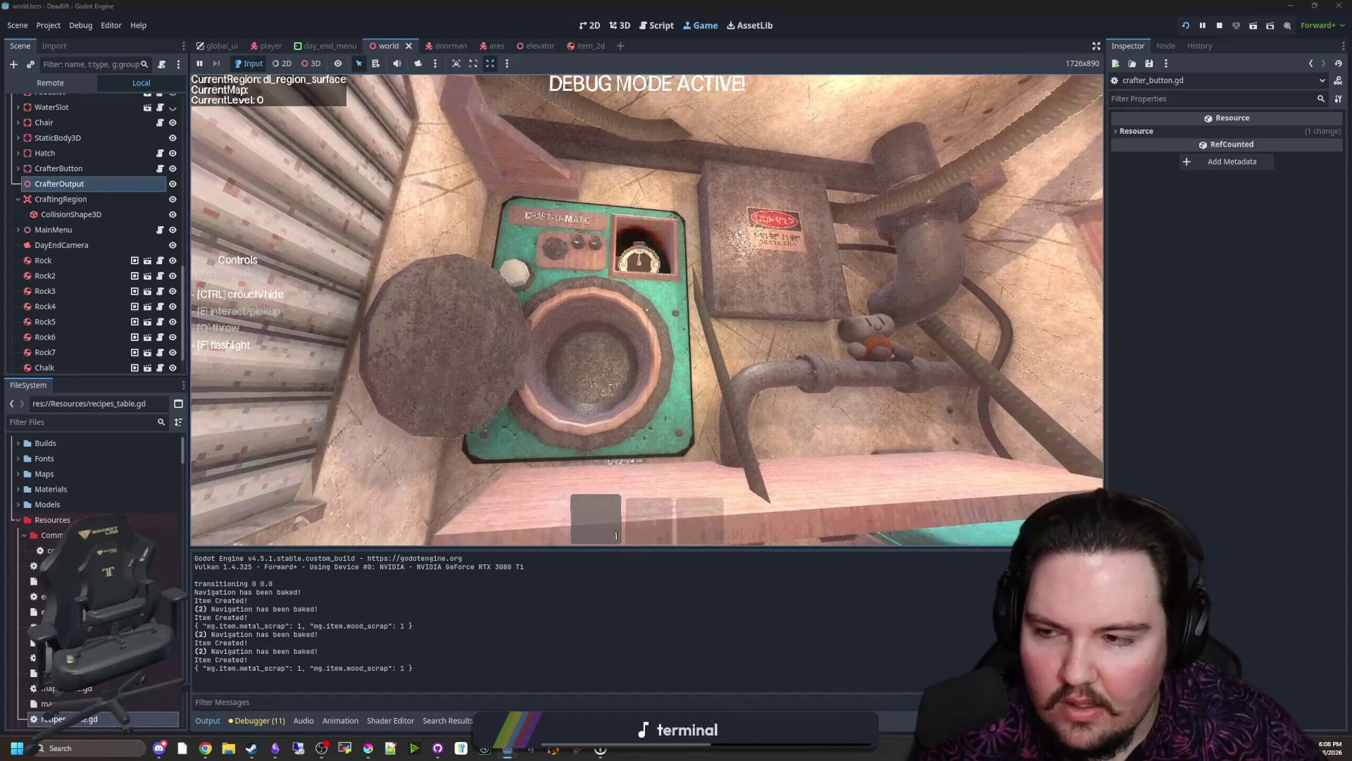
key(Escape)
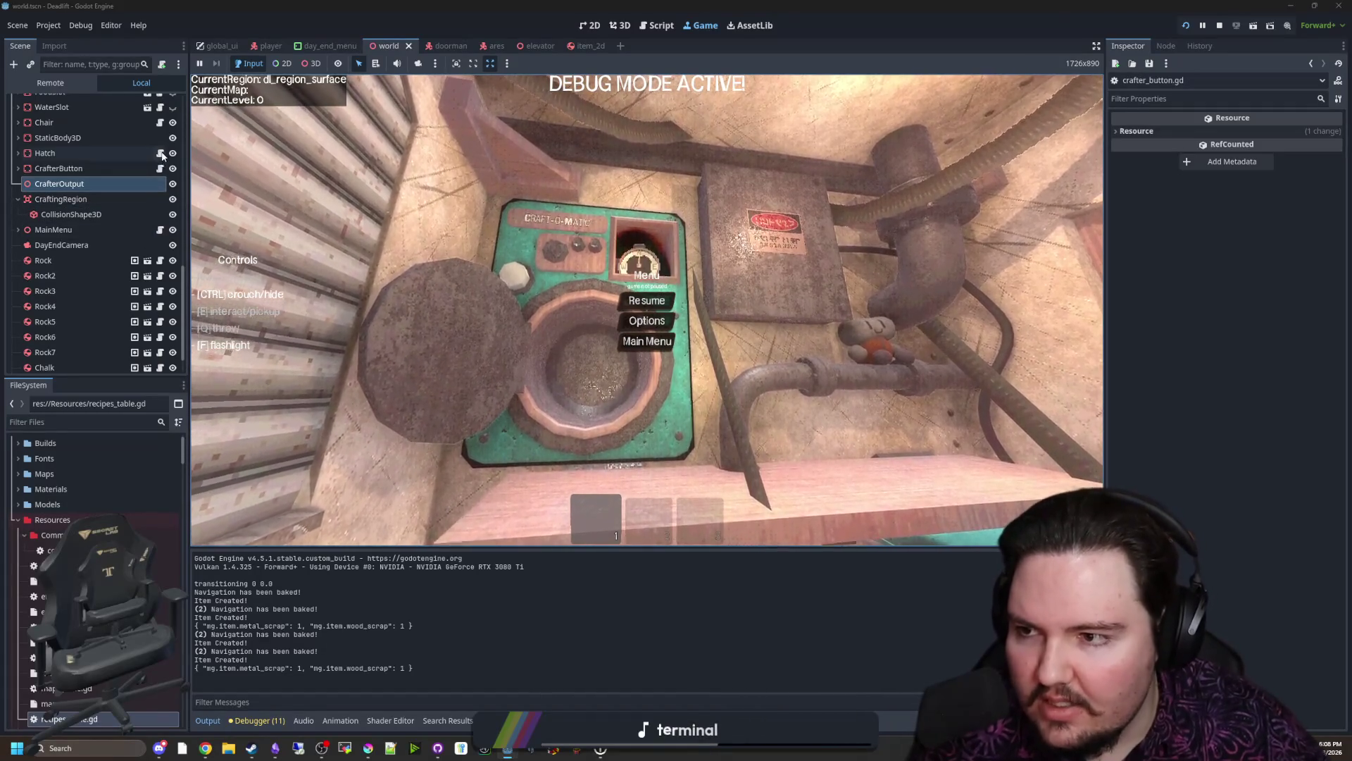
click(160, 168)
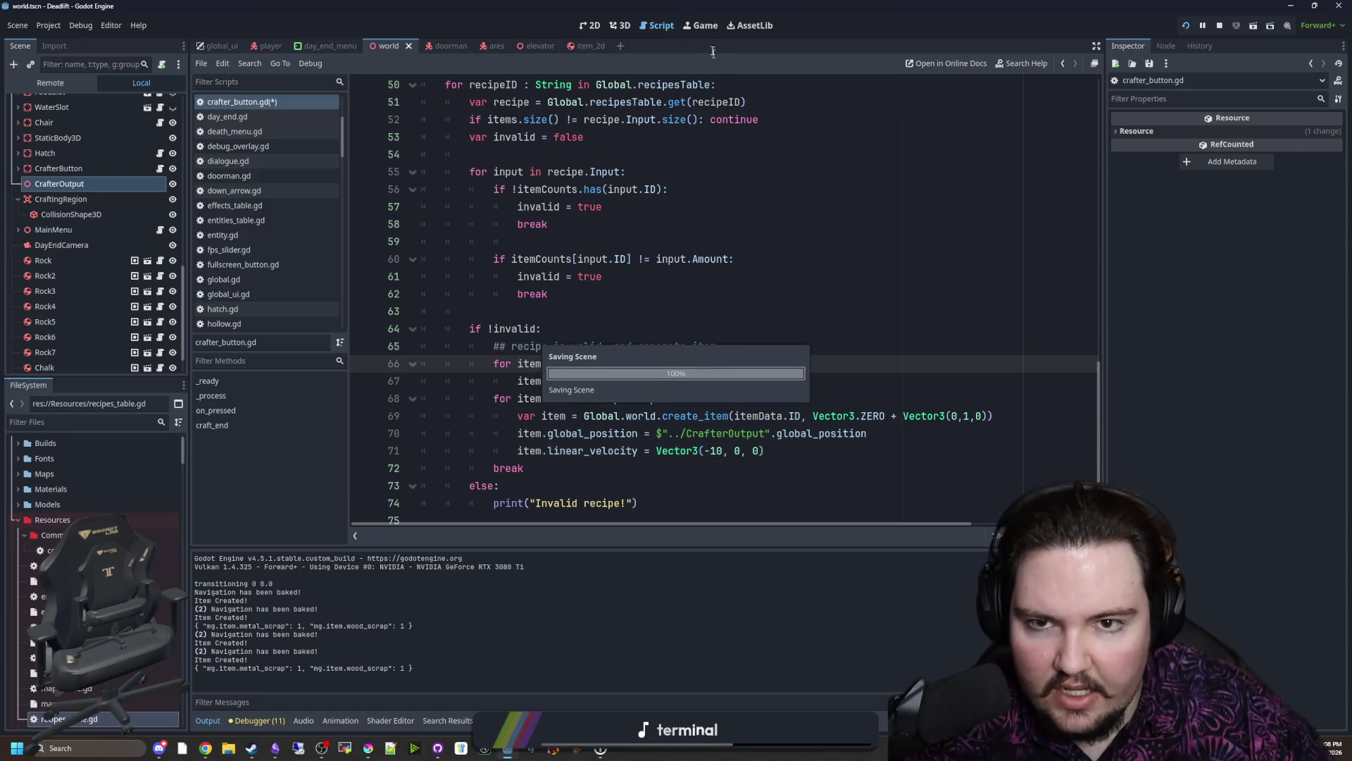
Step: Resume the game, spawn wood_scrap with /give and load it into the crafter
click(700, 27)
click(642, 300)
text(/give wood_)
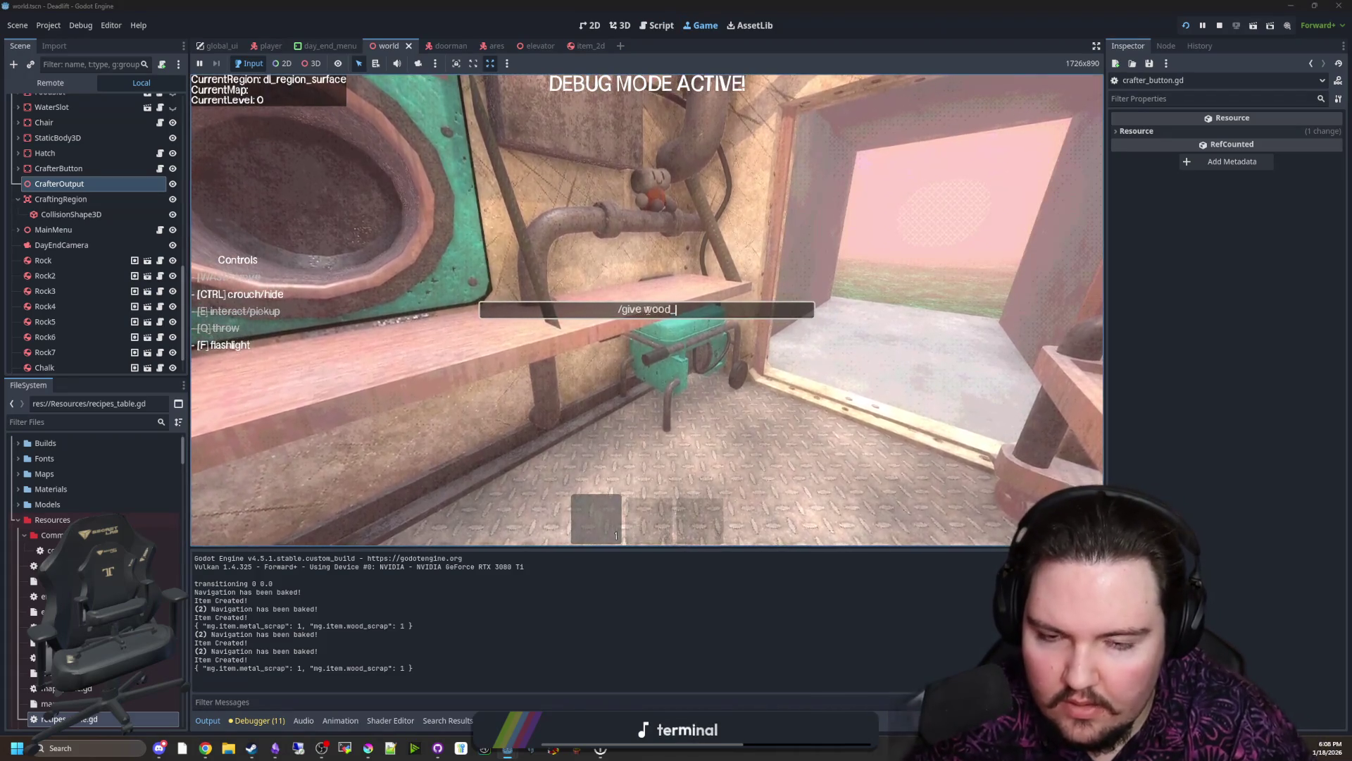
text(scrap)
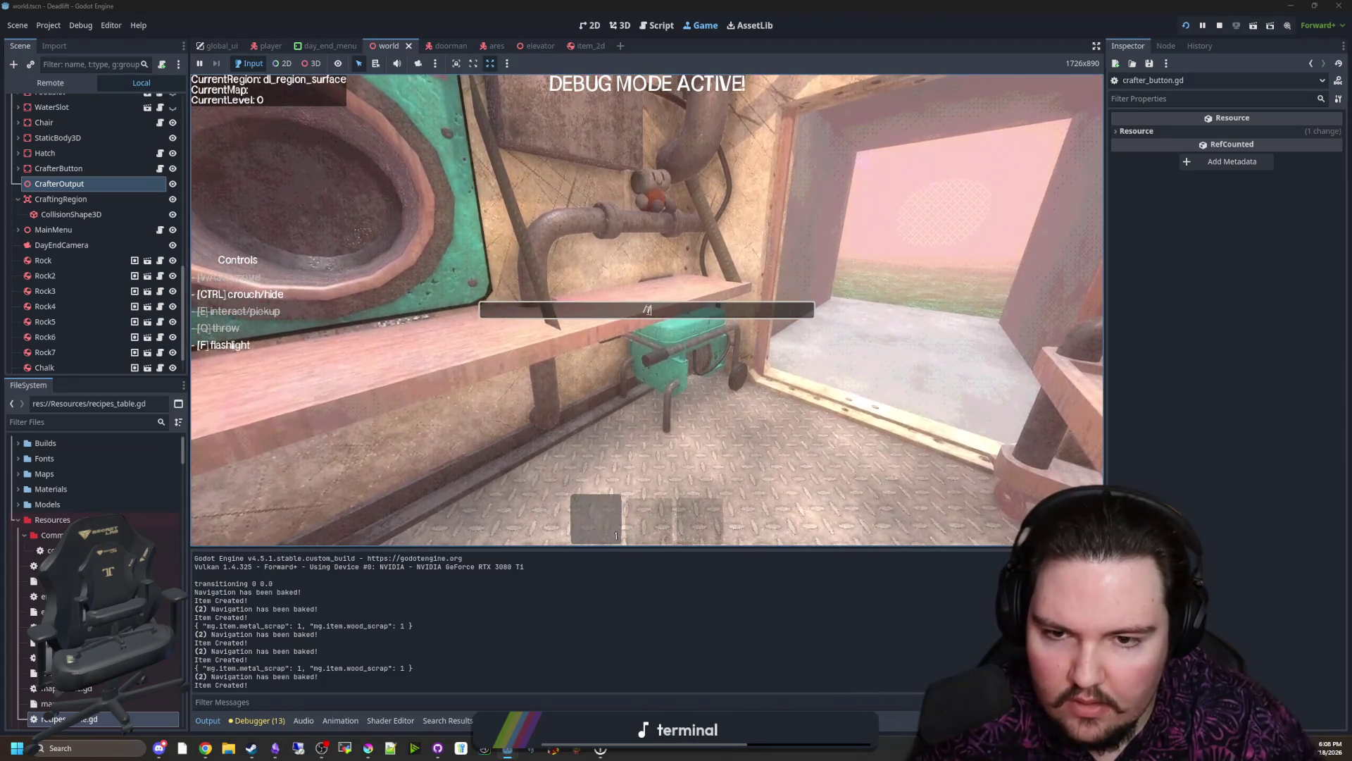
text(_scrap)
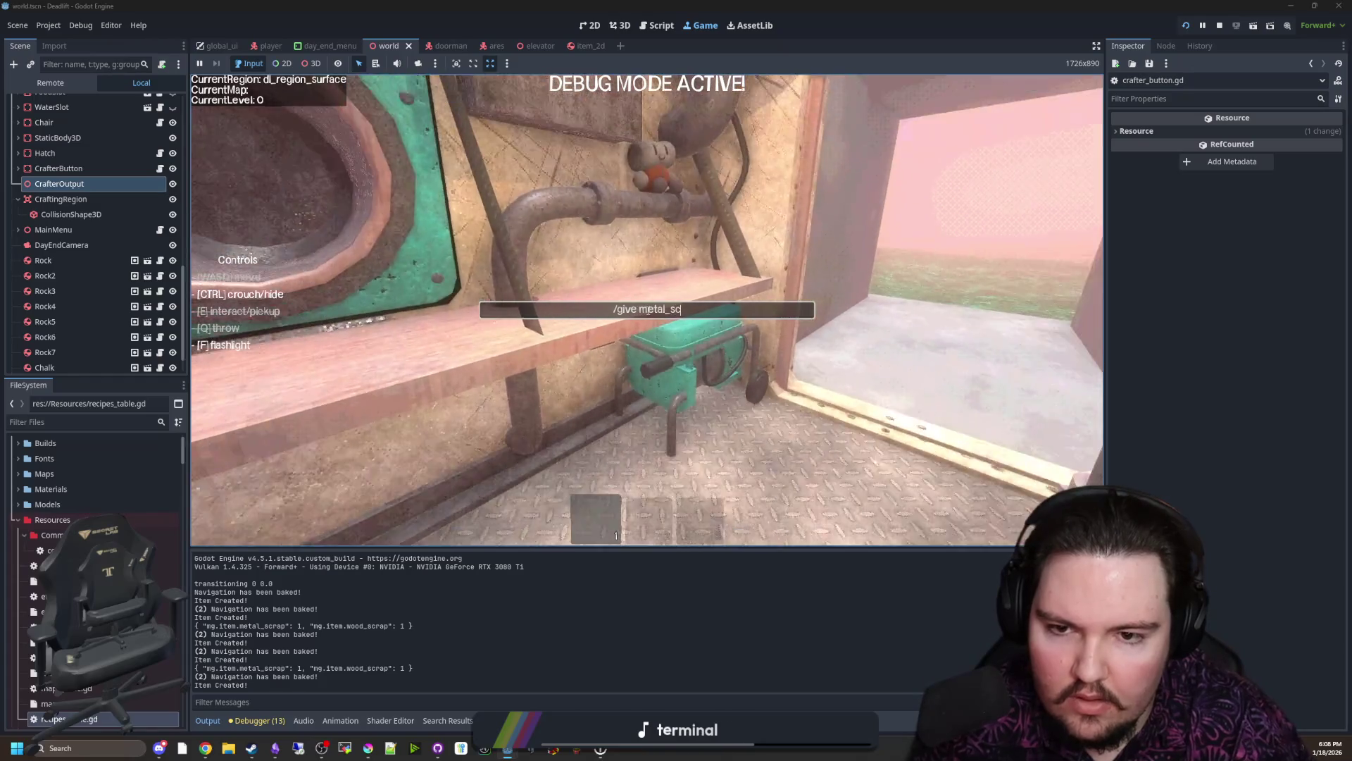
key(Return)
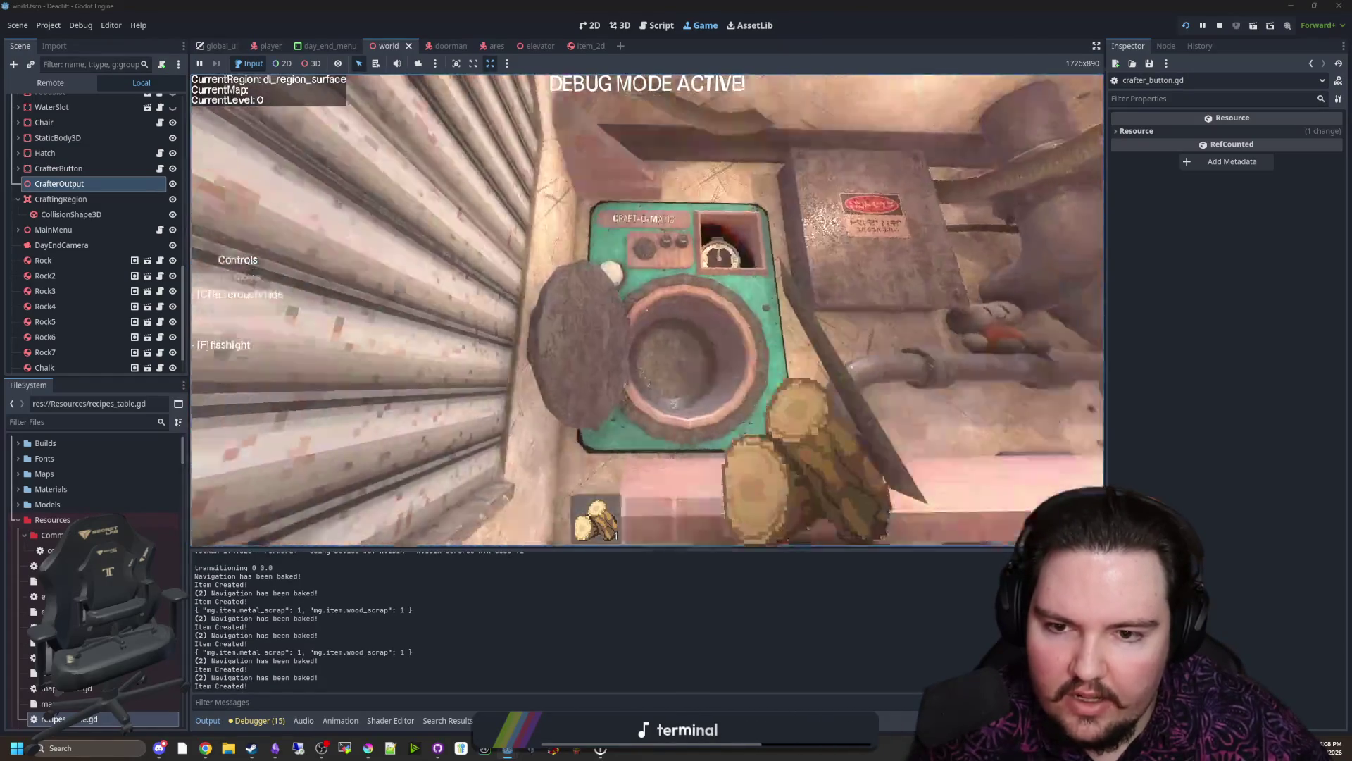
key(e)
key(e)
key(q)
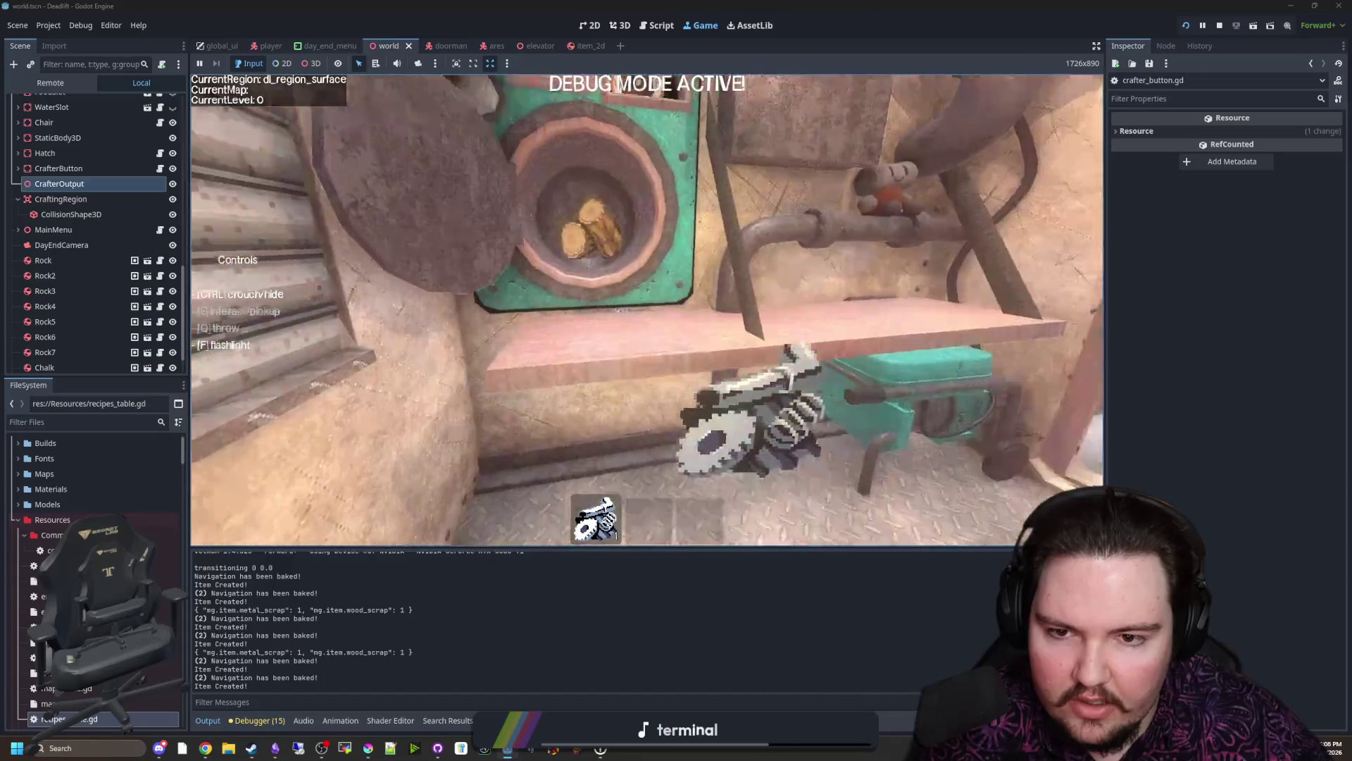
key(q)
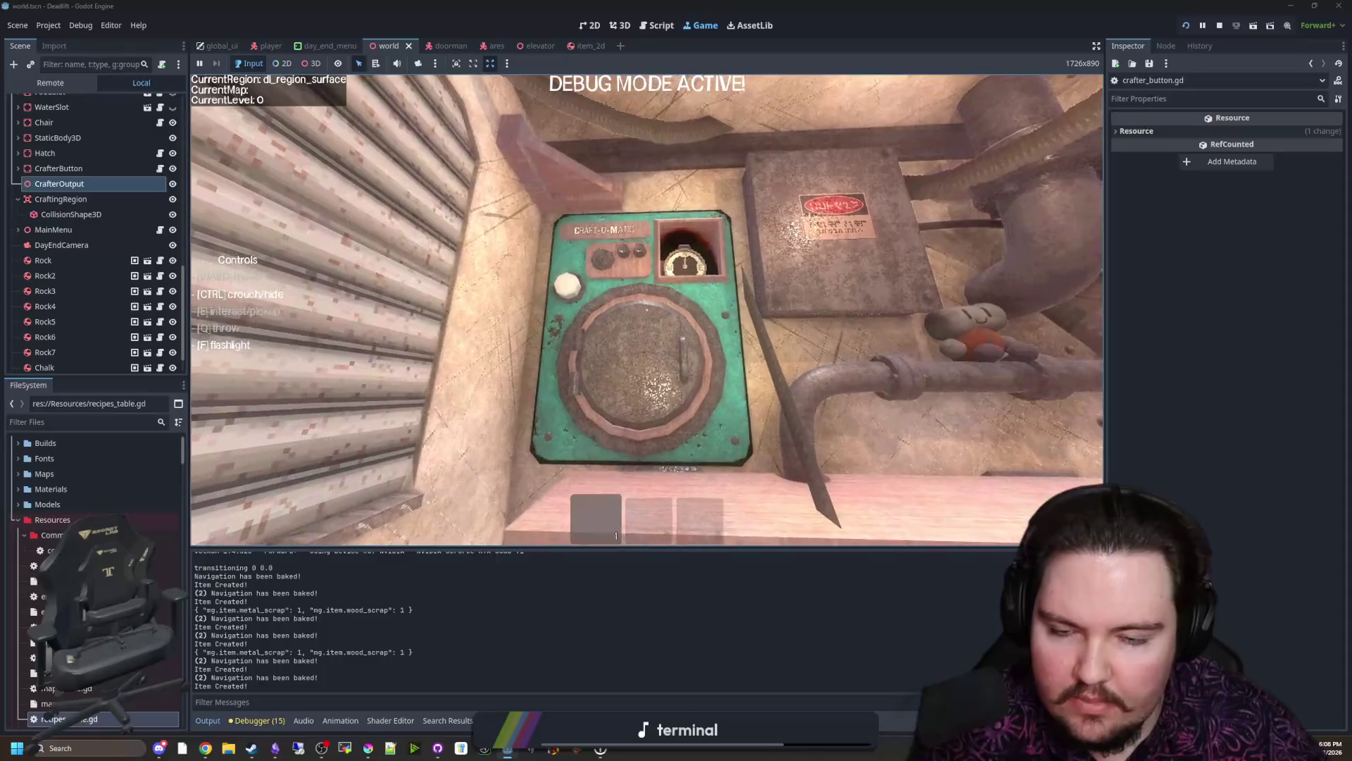
Step: Take the crafted compass, put it back in the crafter, pause and leave for the script
key(e)
key(q)
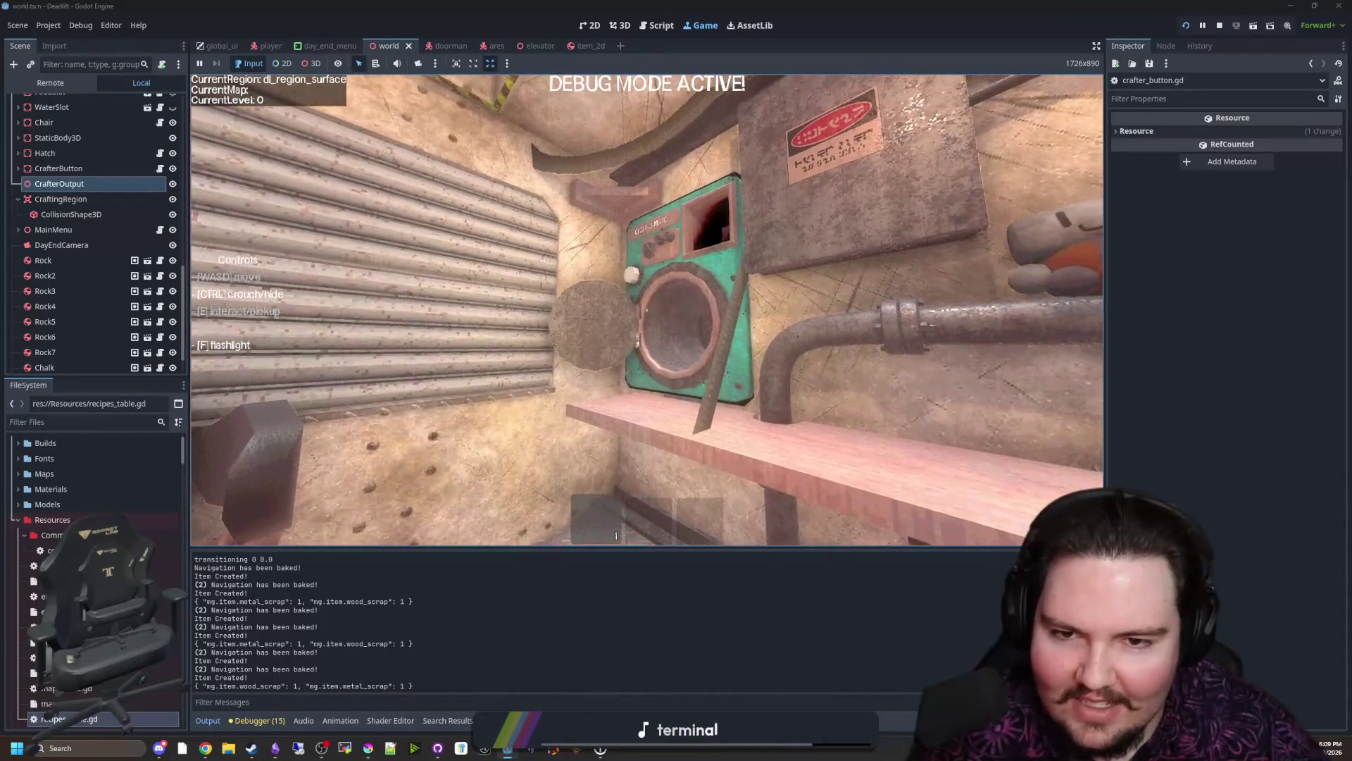
key(Escape)
key(ctrl+F3)
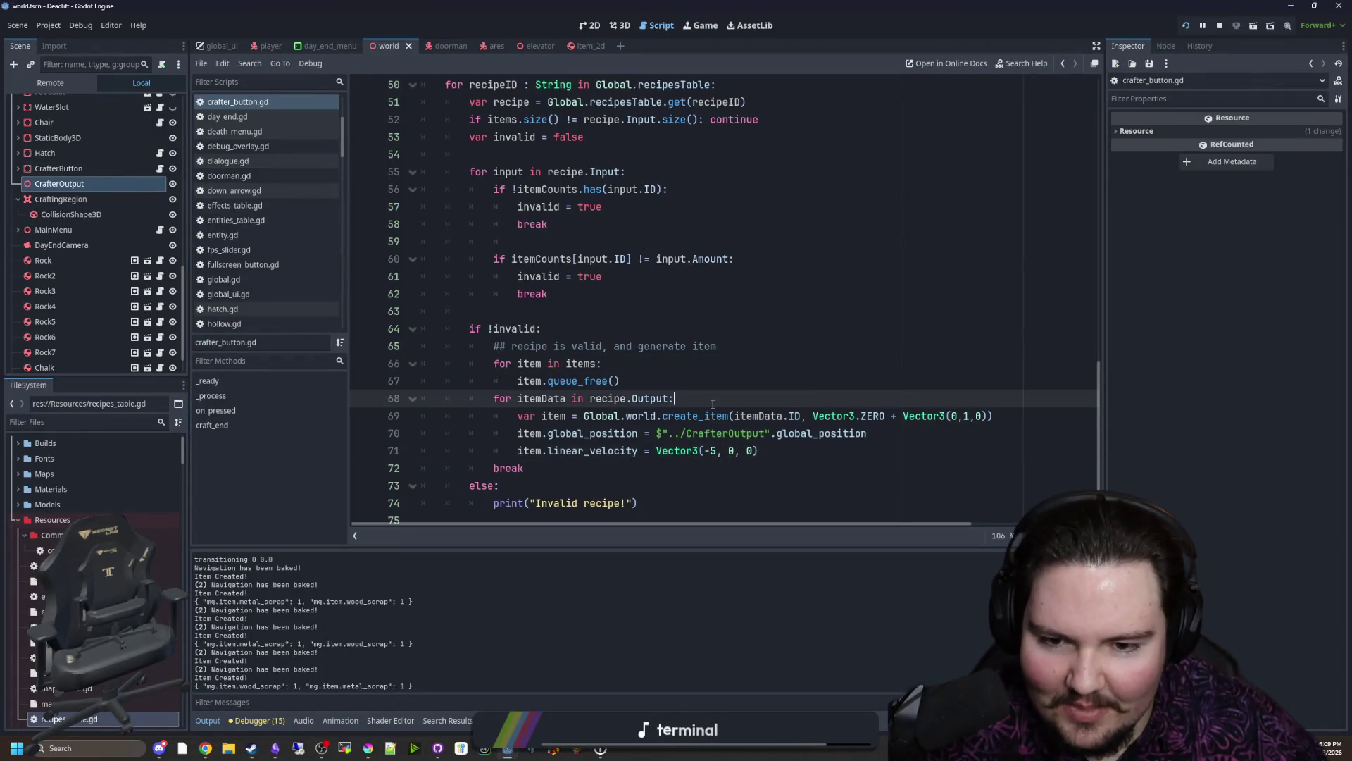
Step: Resume the game and spawn metal_scrap from the in-game command prompt
click(700, 23)
key(Escape)
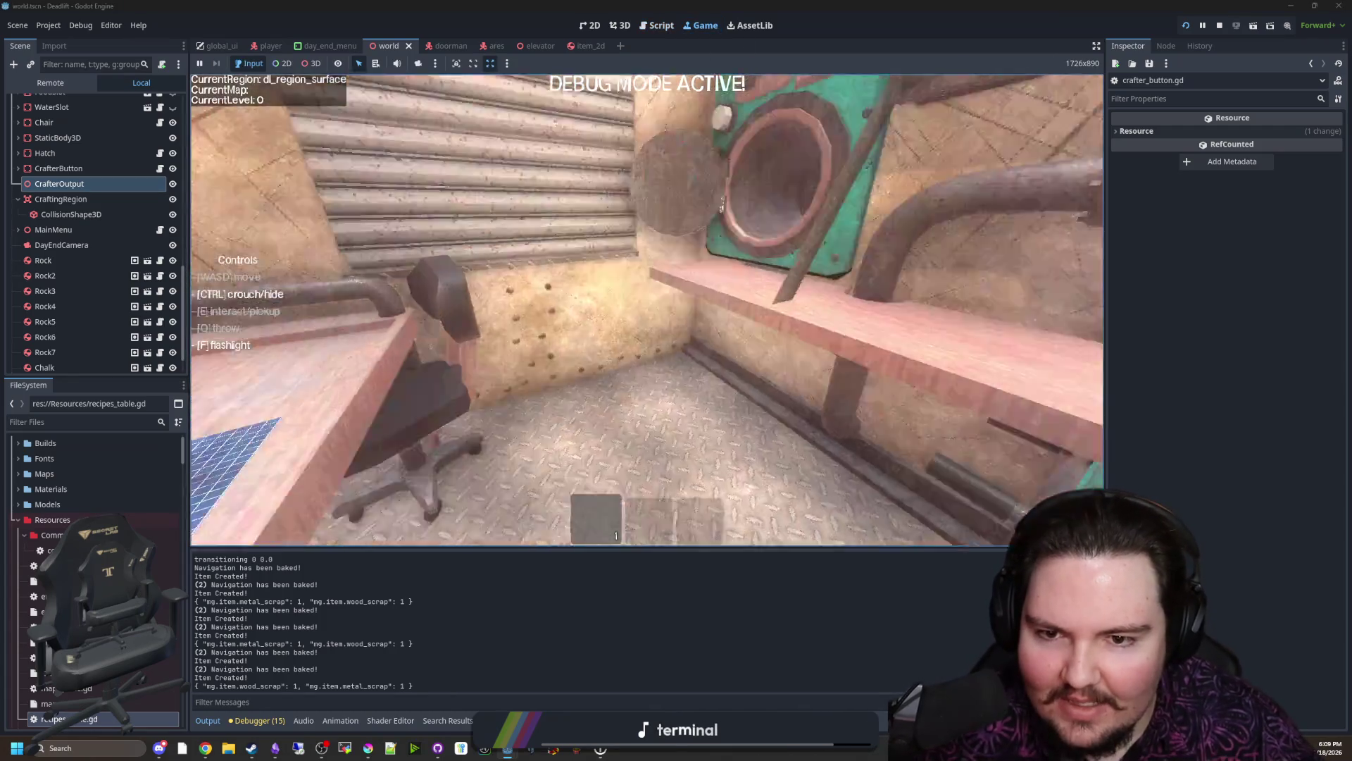
key(grave)
text(/give wood_Sc)
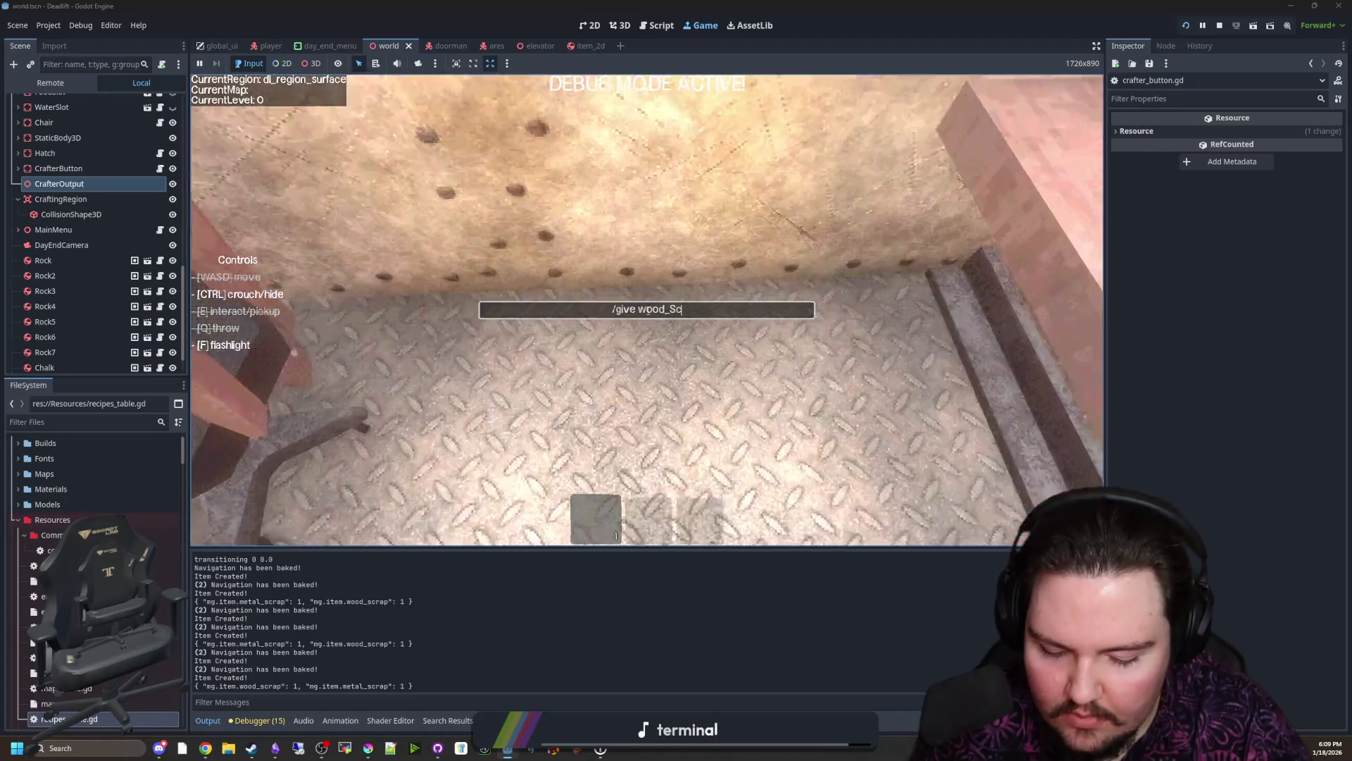
text(r)
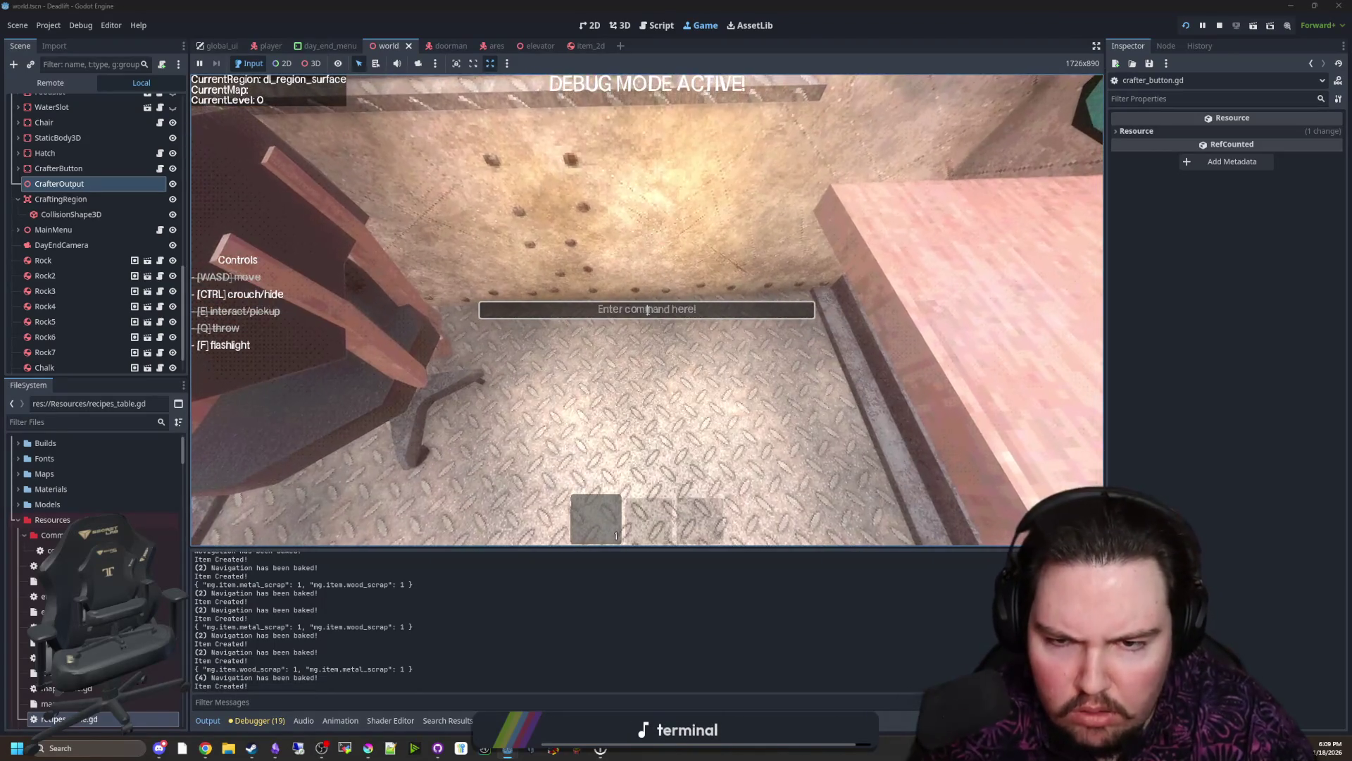
key(BackSpace)
key(BackSpace)
key(BackSpace)
text(metal_scrap)
key(Return)
Step: Load the metal scrap into the crafter, craft an item, and go to crafter_button.gd
key(e)
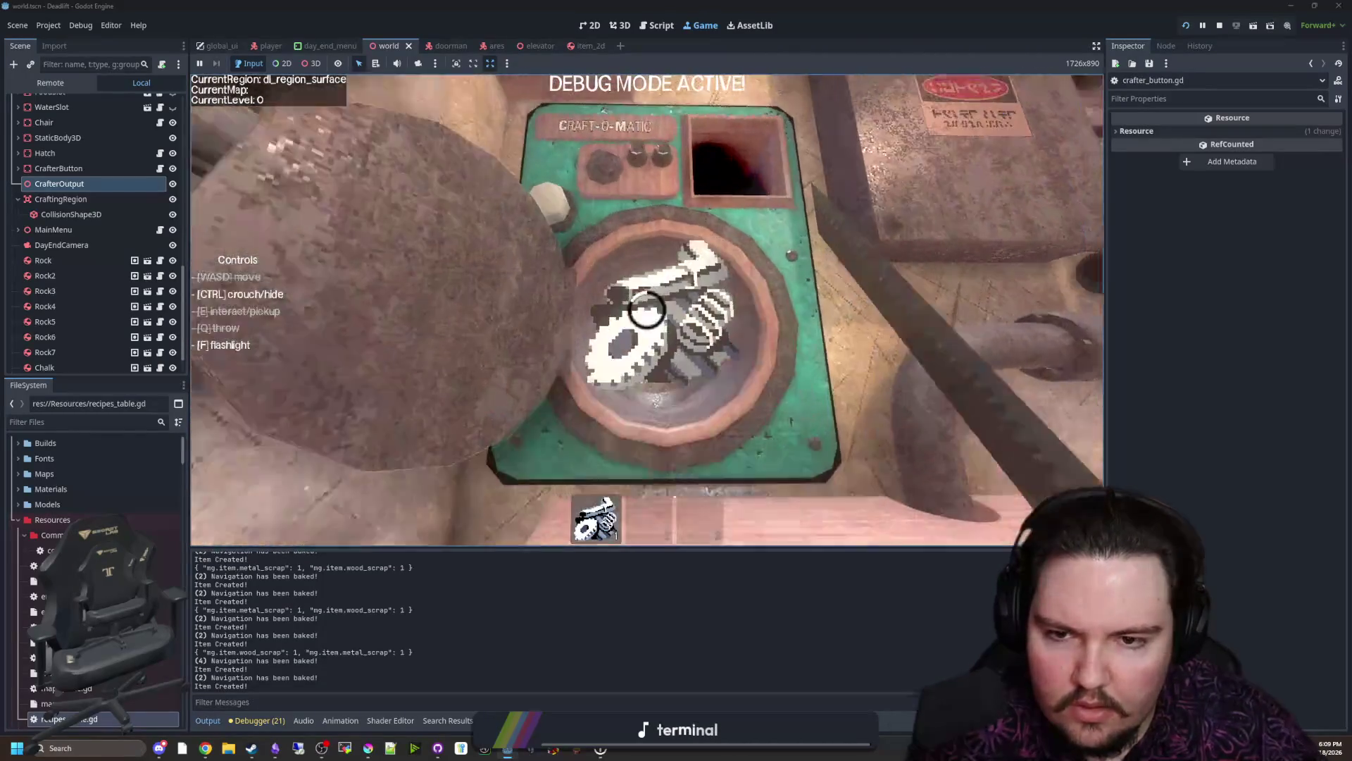
key(e)
key(e)
key(e)
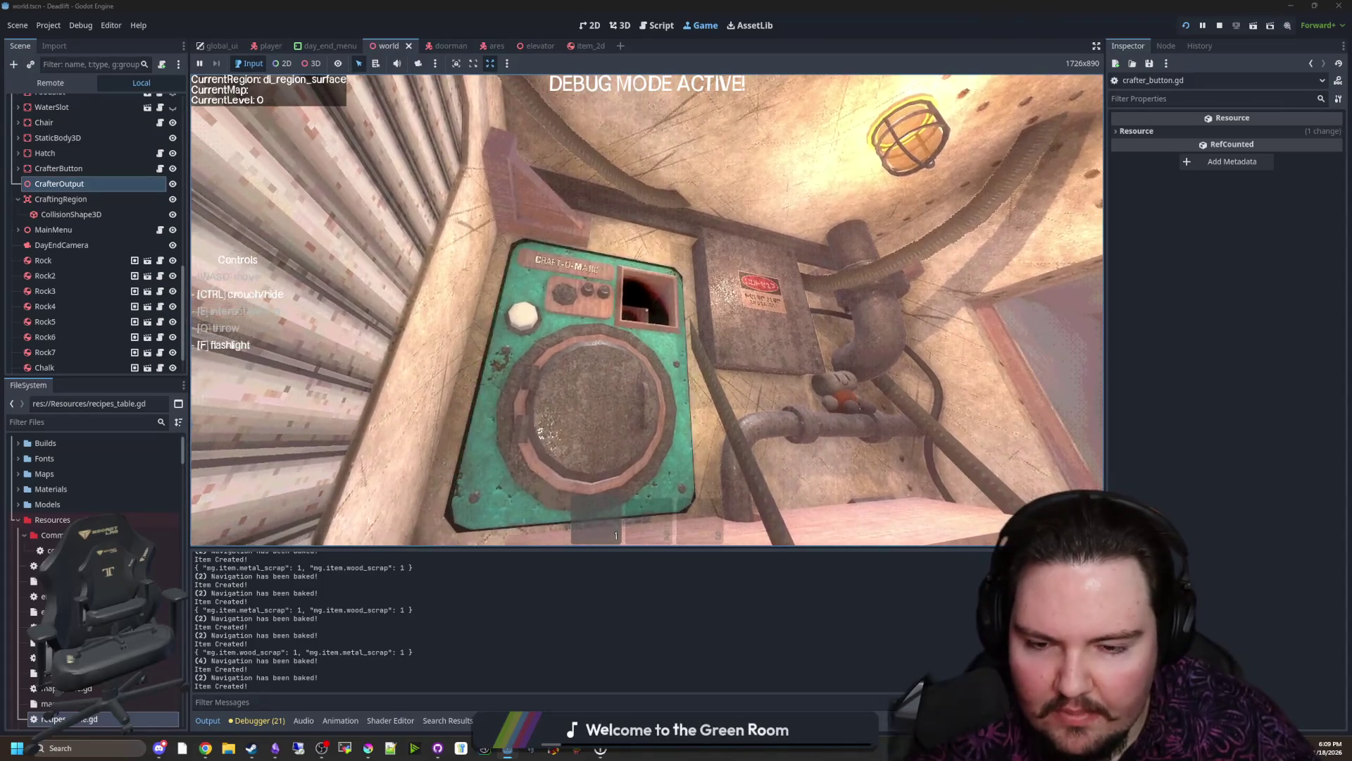
key(e)
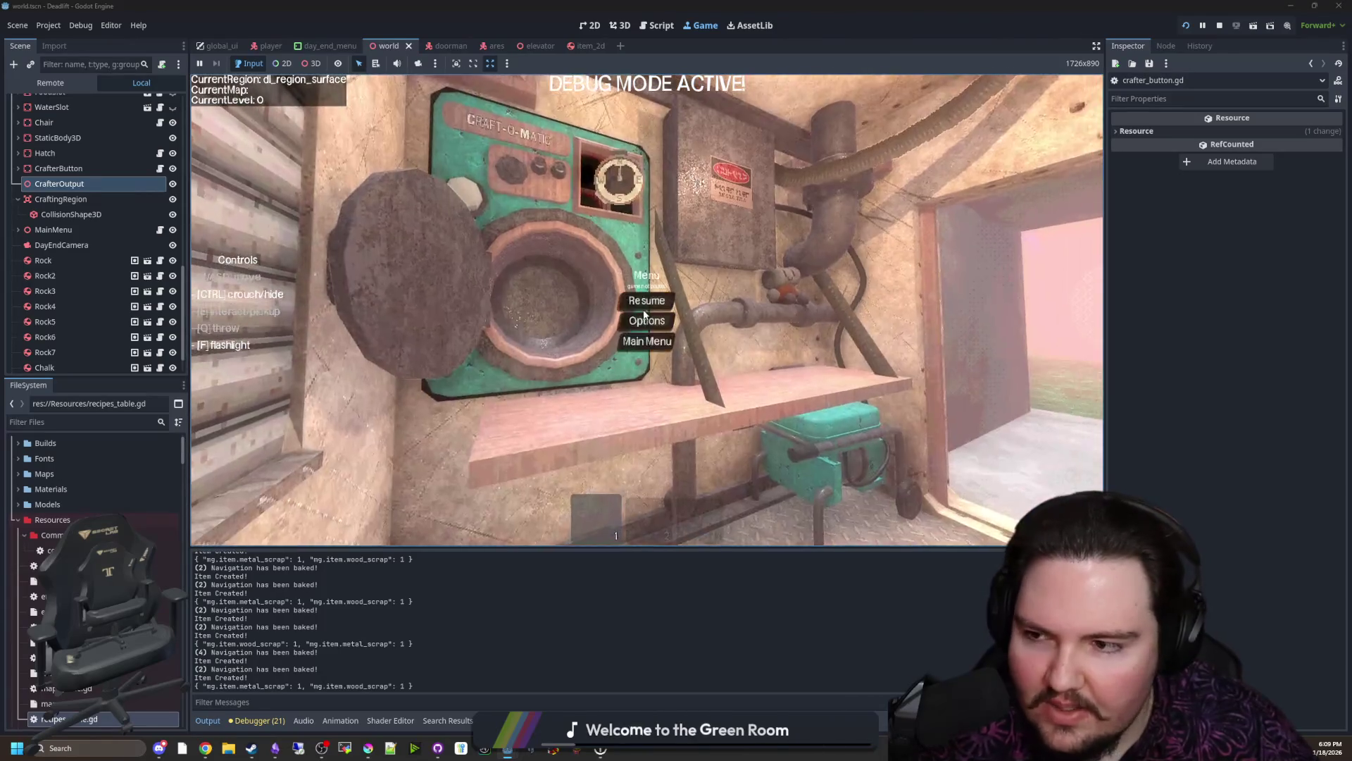
click(159, 168)
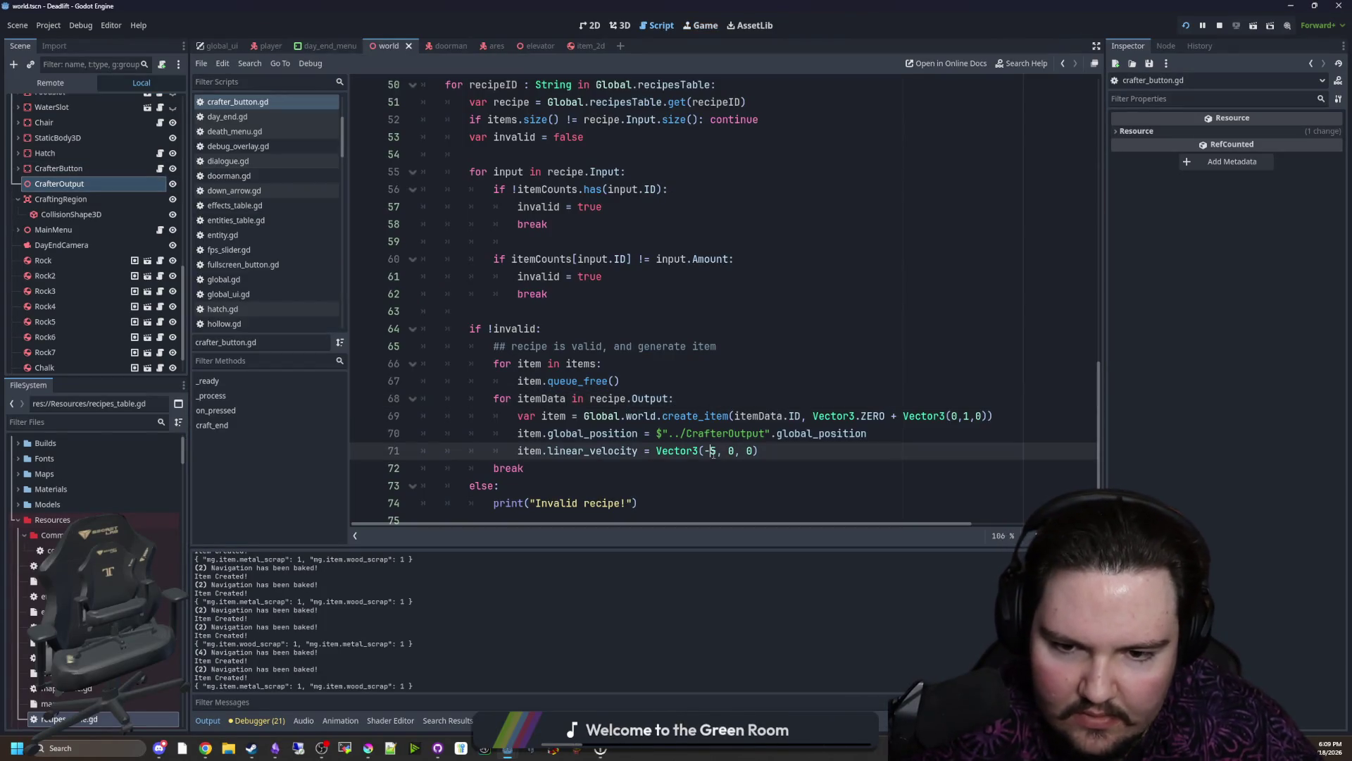
Step: Drop the held compass, spawn wood_scrap with /give and load it into the Craft-O-Matic
click(702, 25)
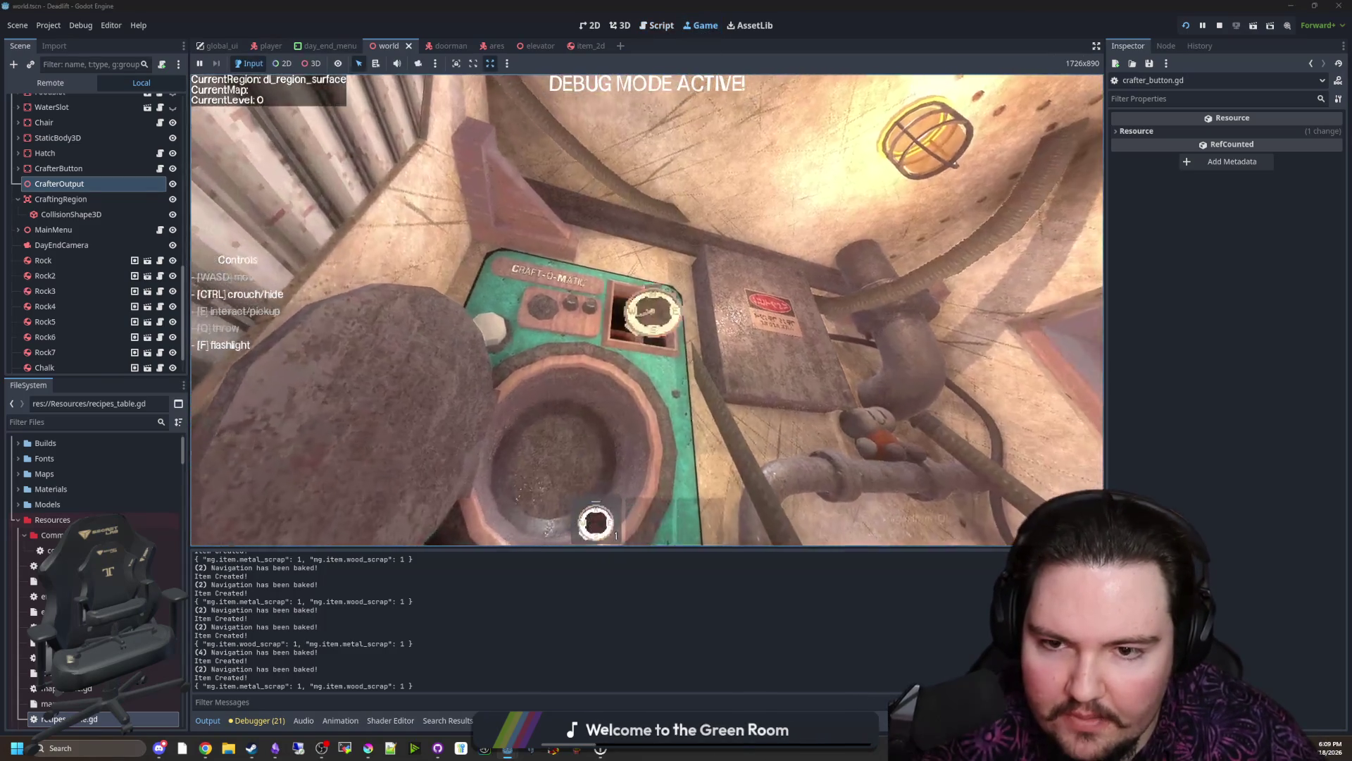
key(g)
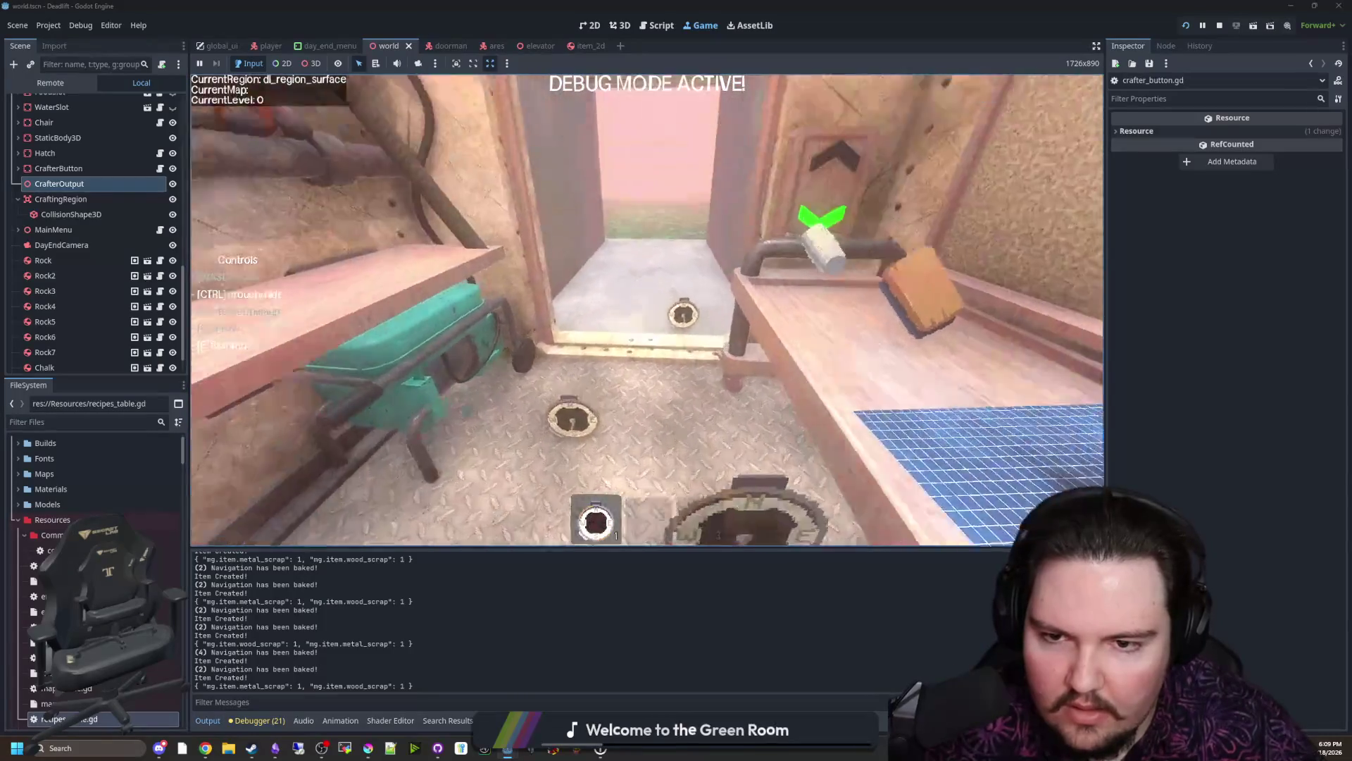
text(/)
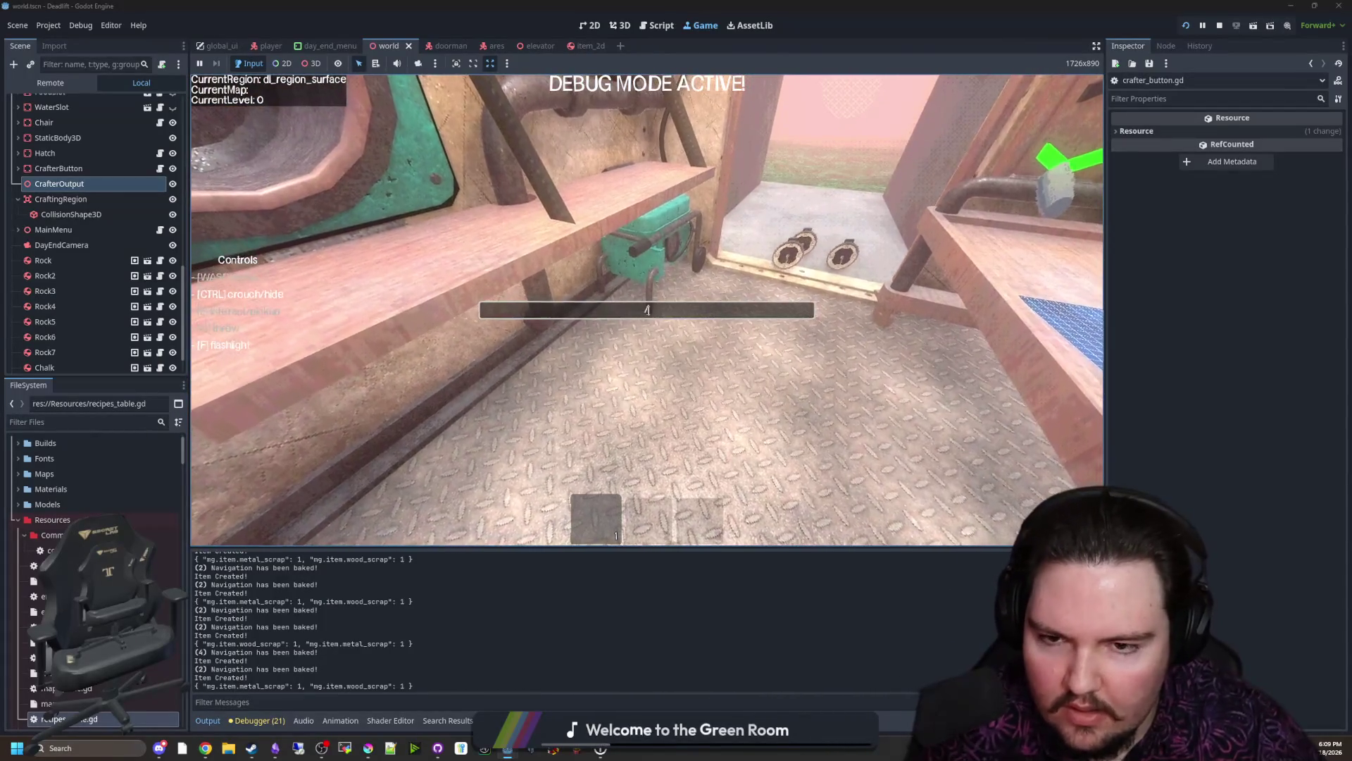
text(give)
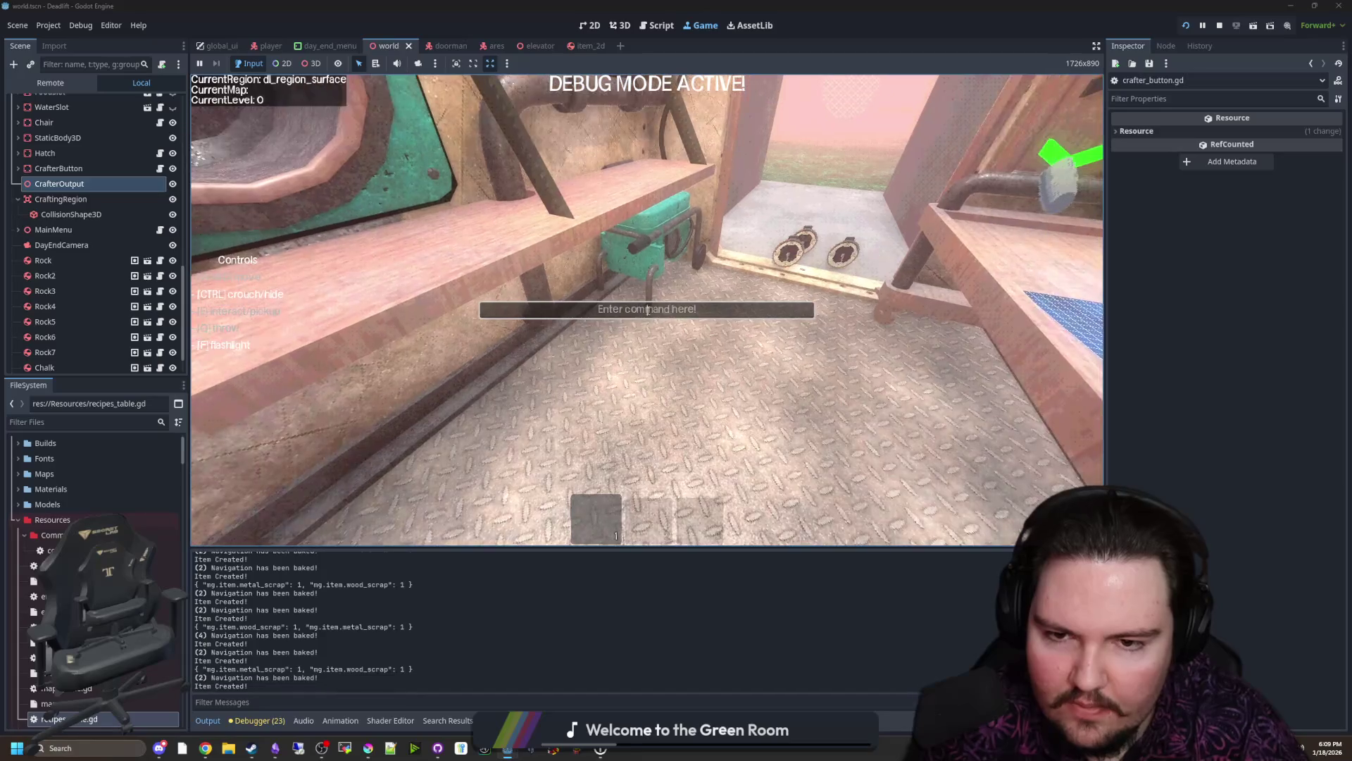
key(BackSpace)
key(BackSpace)
text(d_scrap)
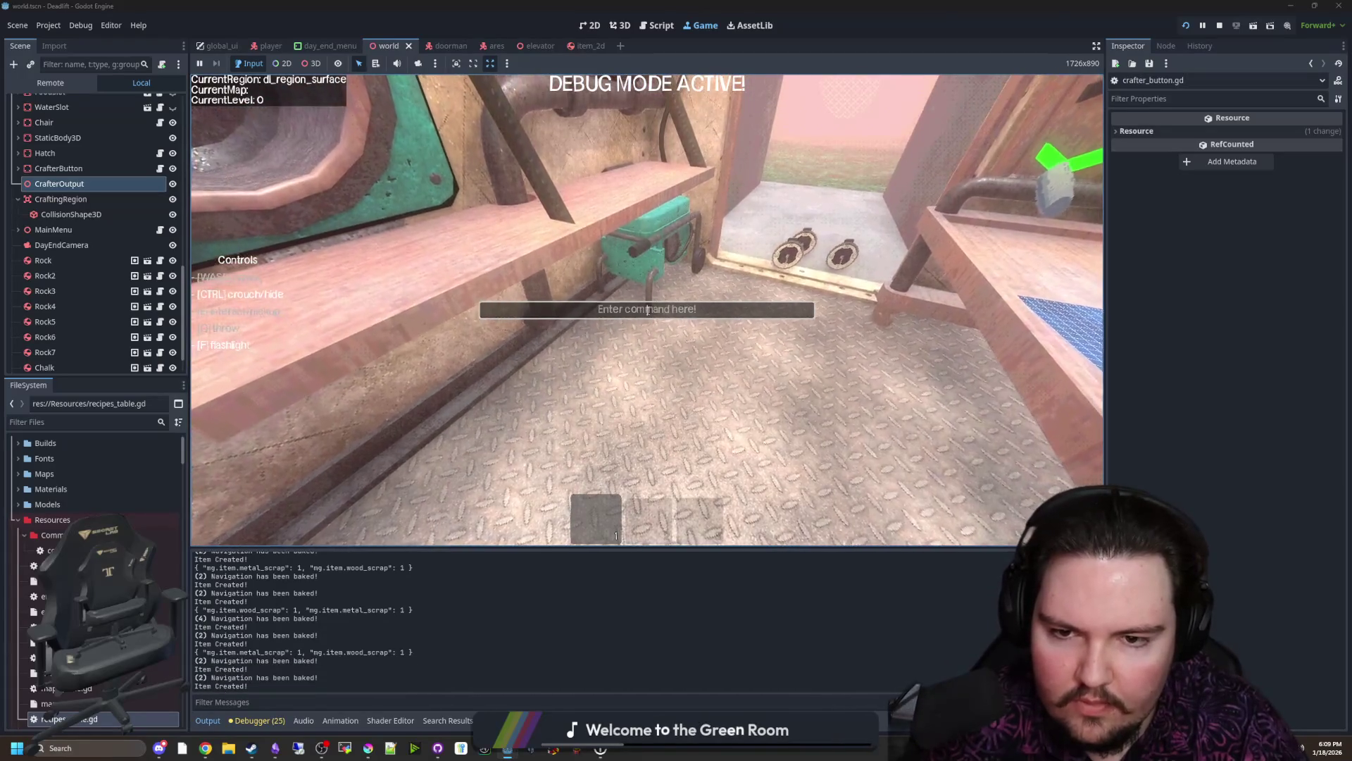
key(Return)
click(647, 308)
click(646, 308)
click(646, 308)
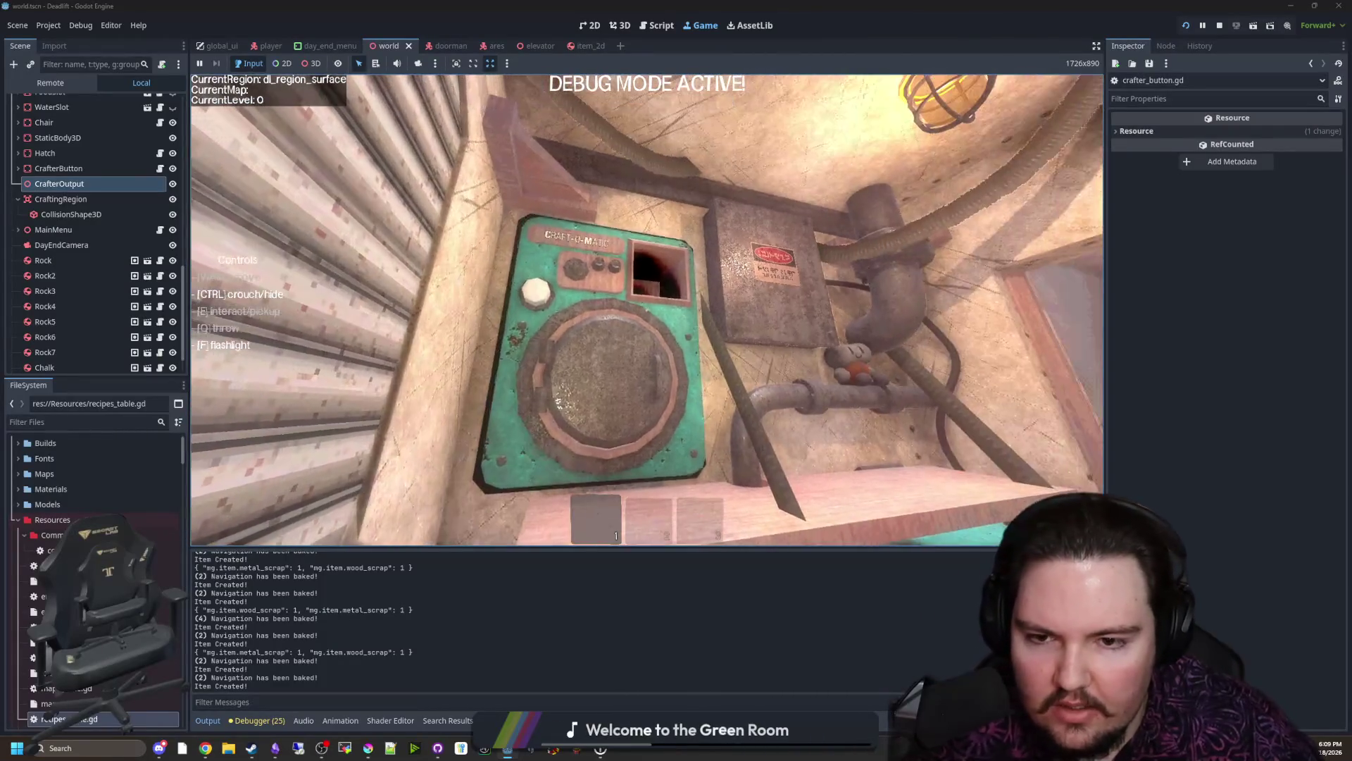
Step: Craft a compass, pick it up and drop it into the crafter hopper
key(e)
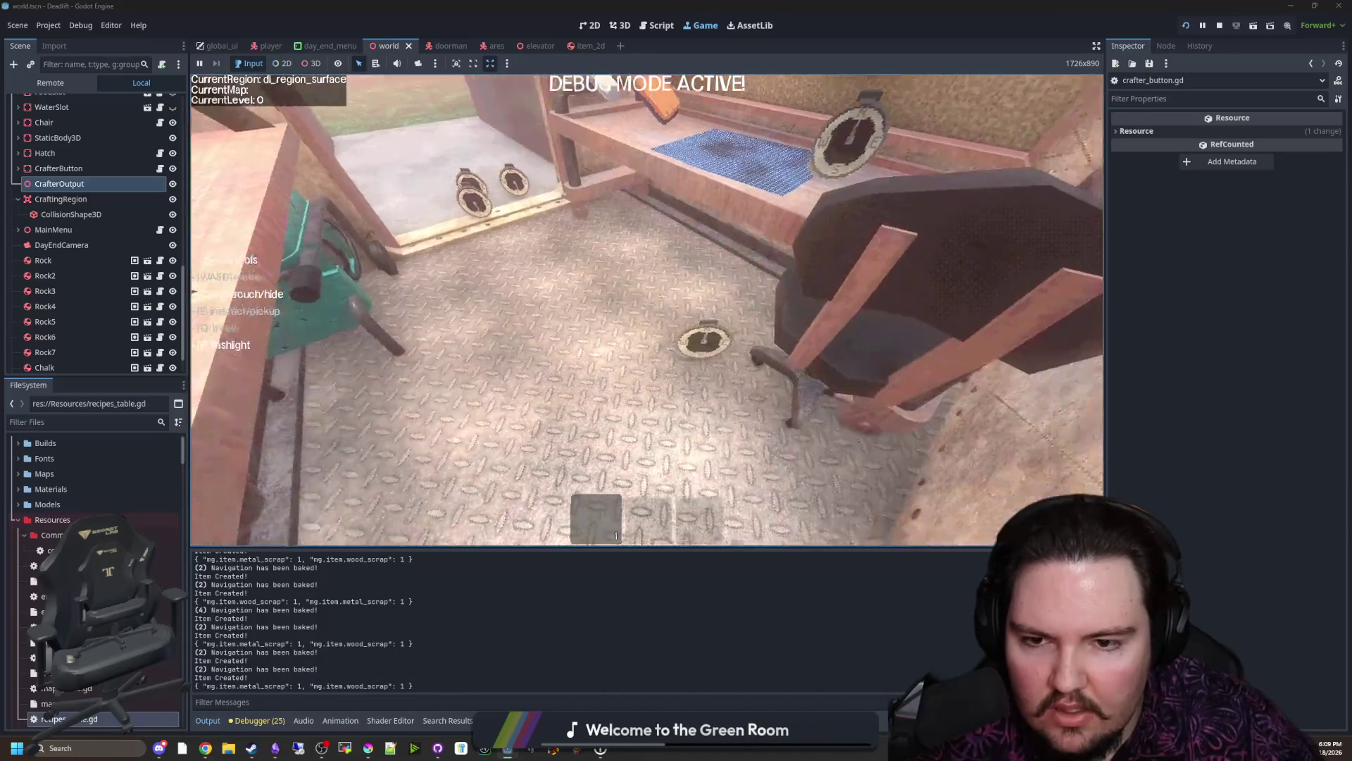
key(e)
key(q)
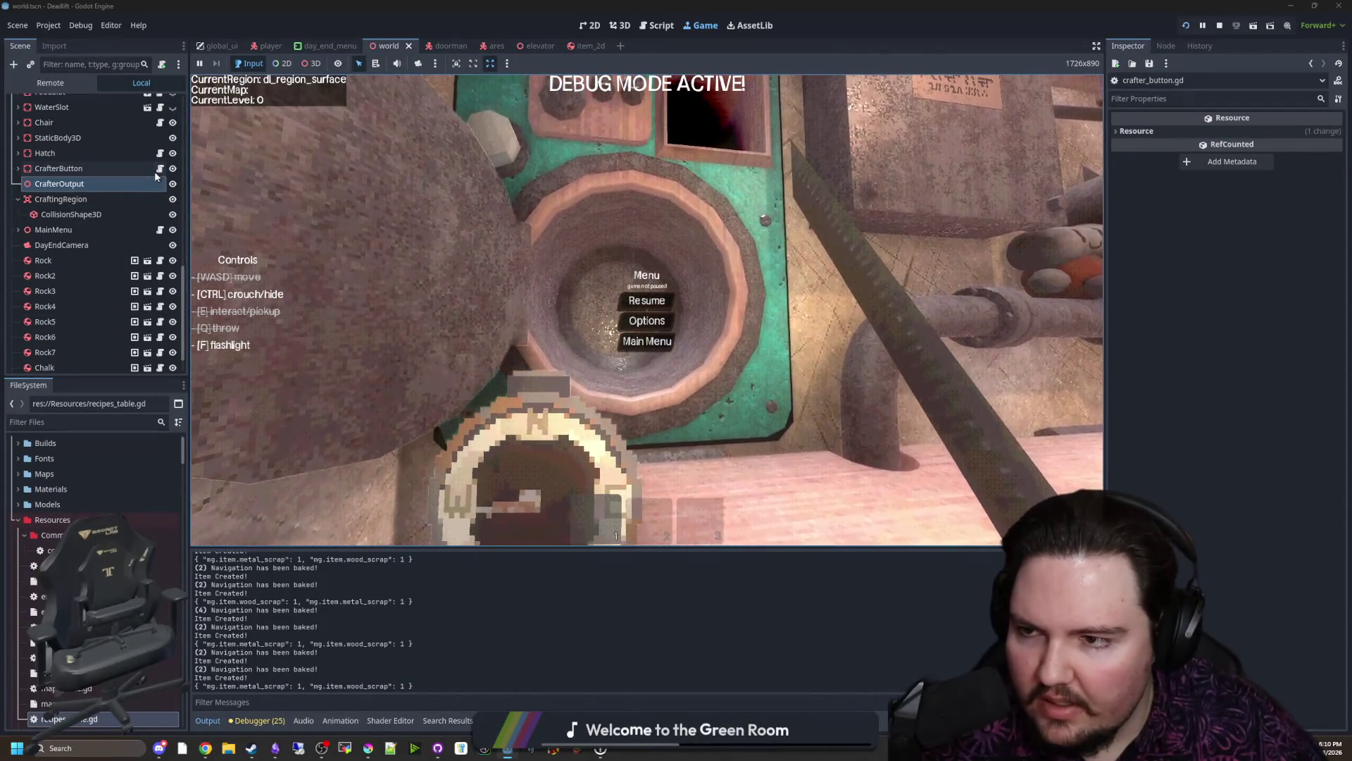
click(159, 169)
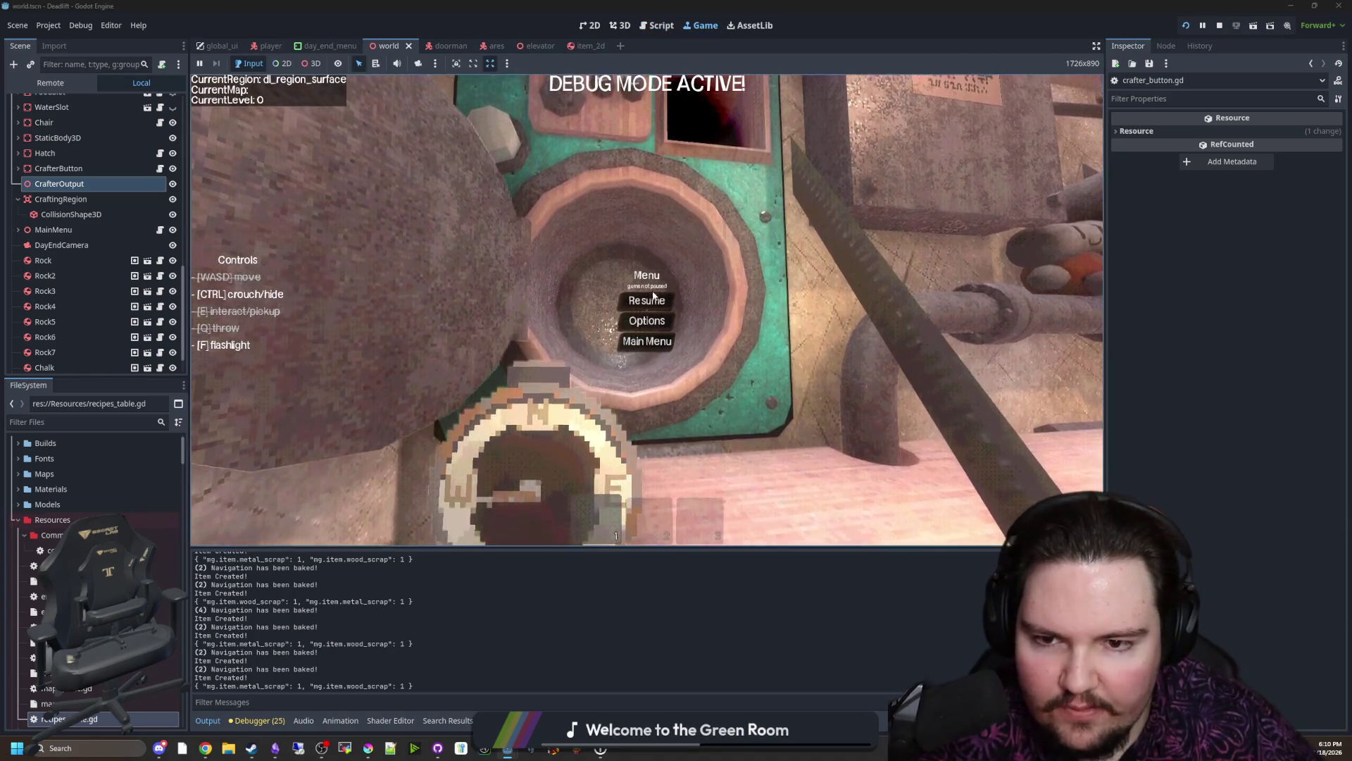
Step: Give wood and metal scrap again, load and activate the crafter, then switch to crafter_button.gd
key(grave)
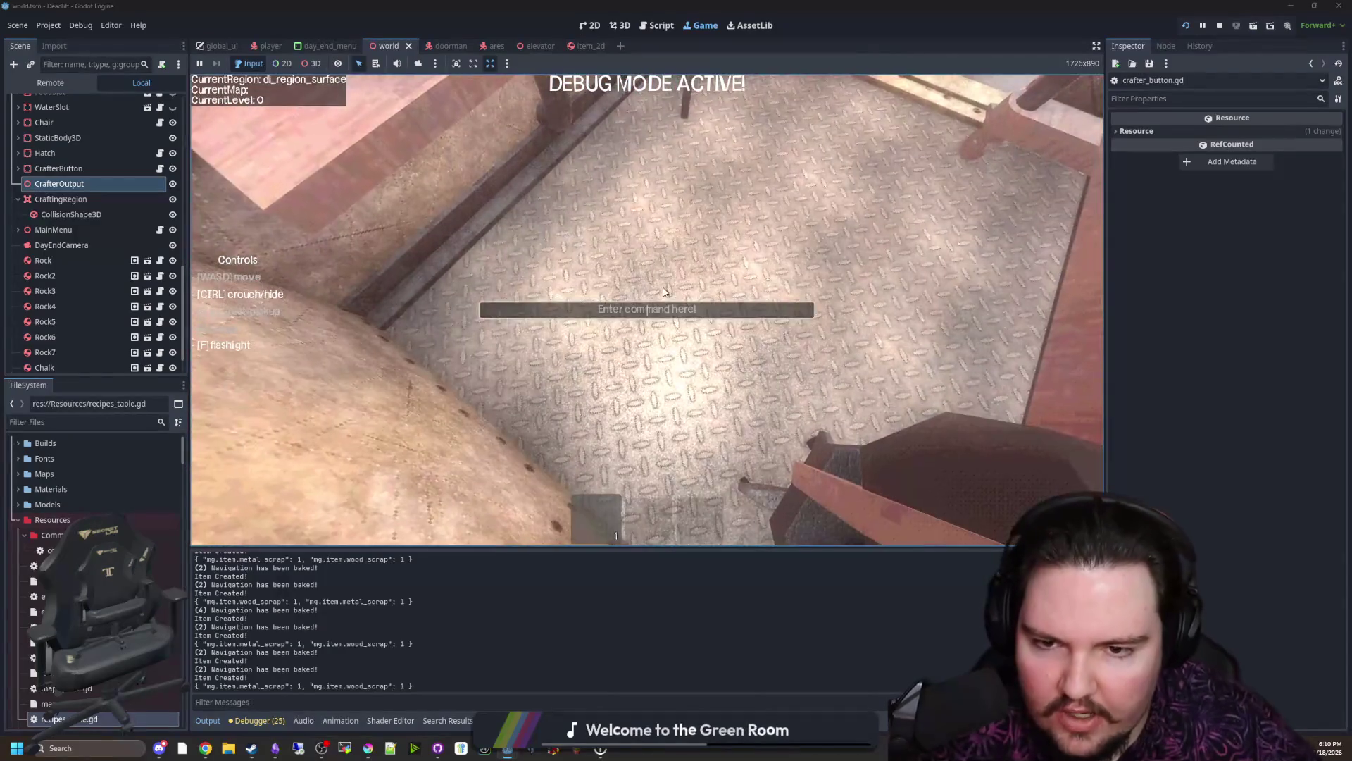
text(/give woo)
key(Return)
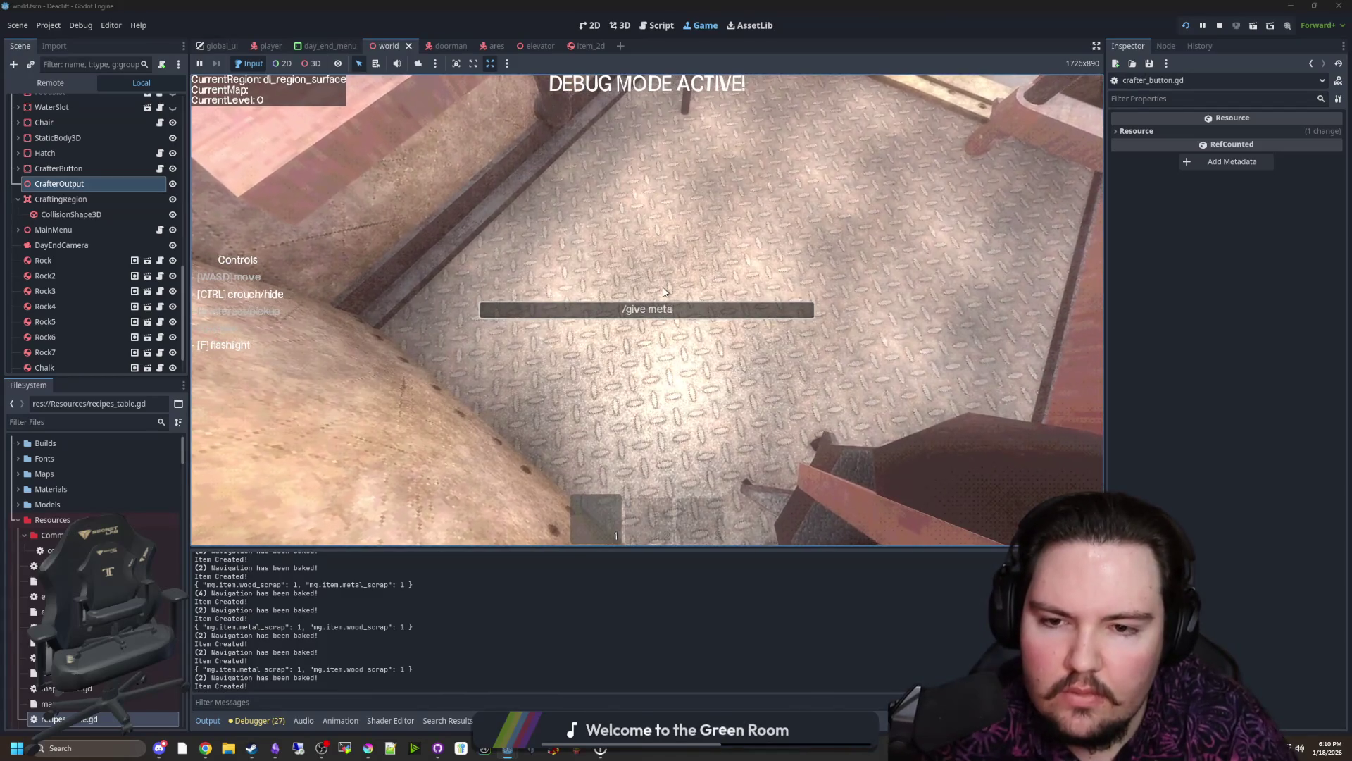
text(rap)
key(Return)
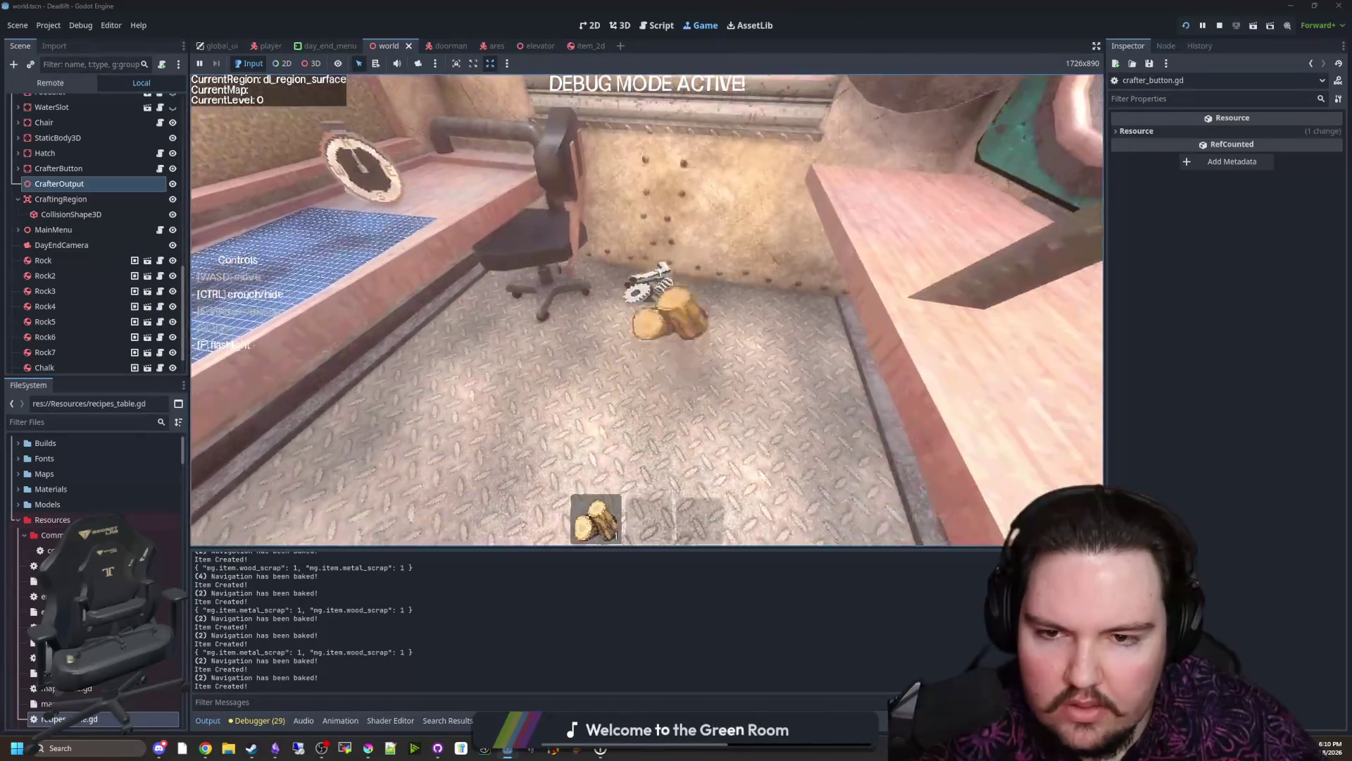
key(q)
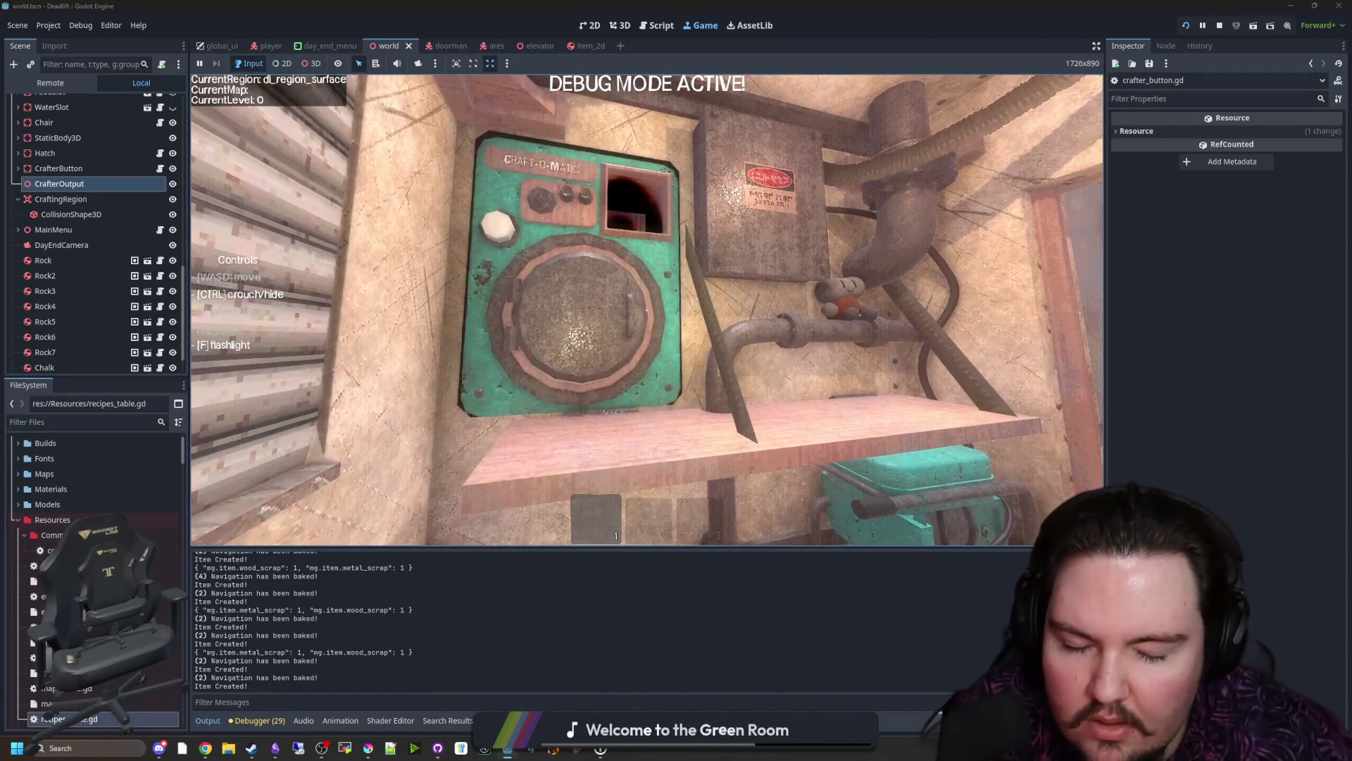
key(e)
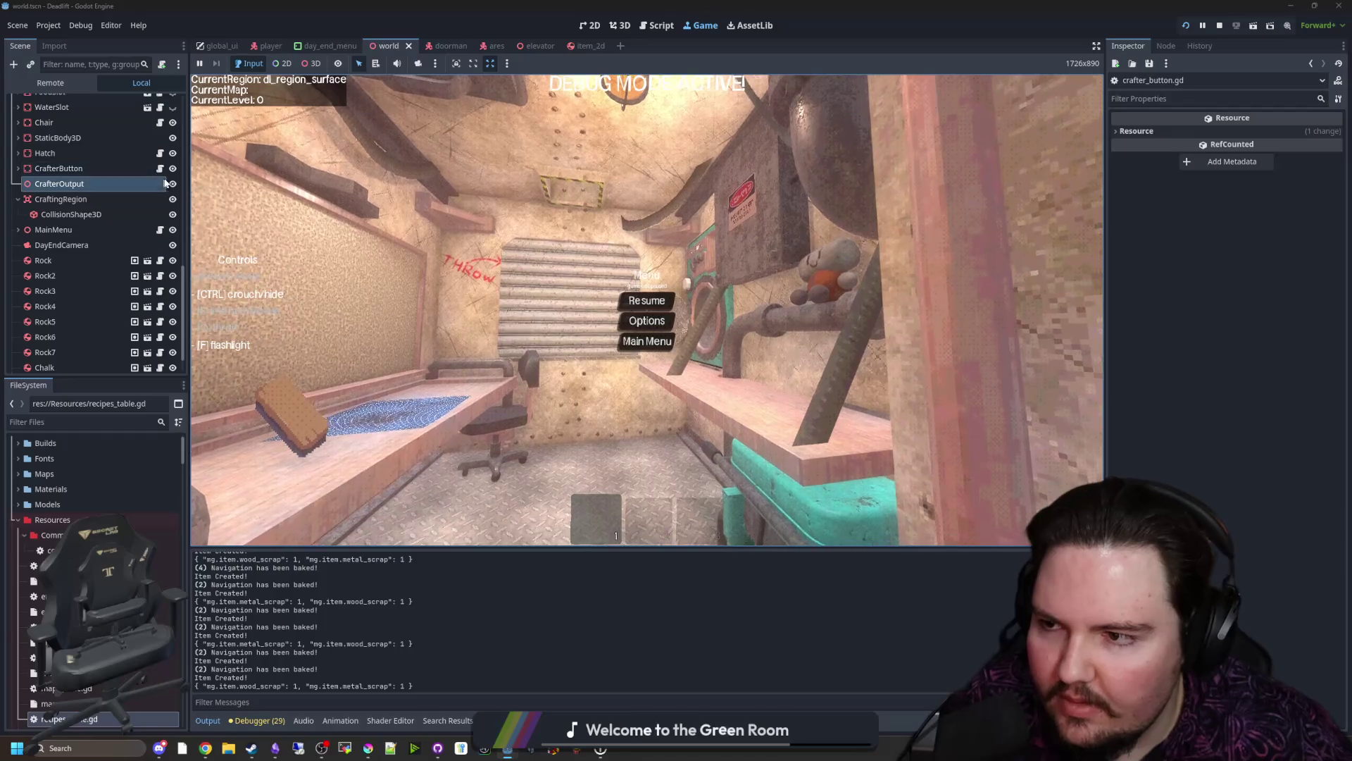
click(159, 169)
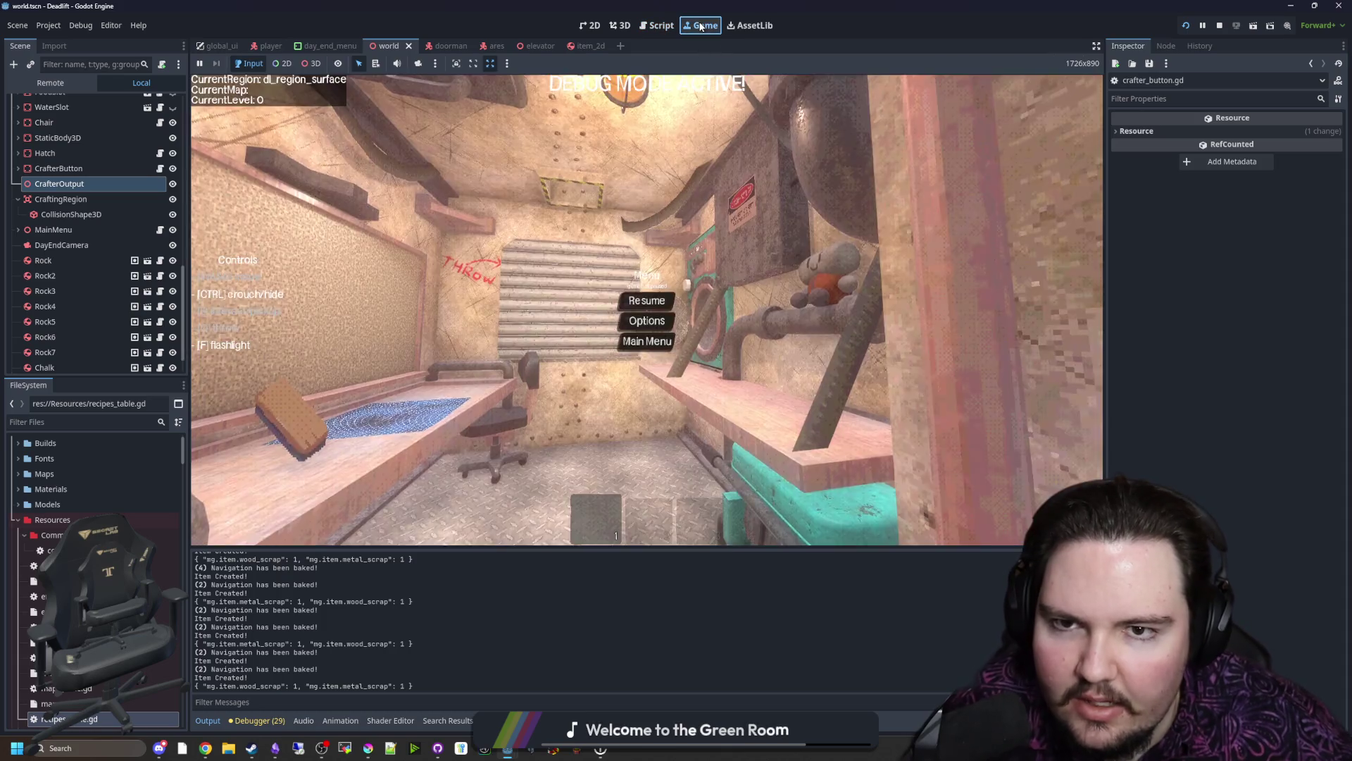
Step: Back in the game, run /give ng.item.metal_scrap and pick up the spawned scrap
click(643, 302)
key(grave)
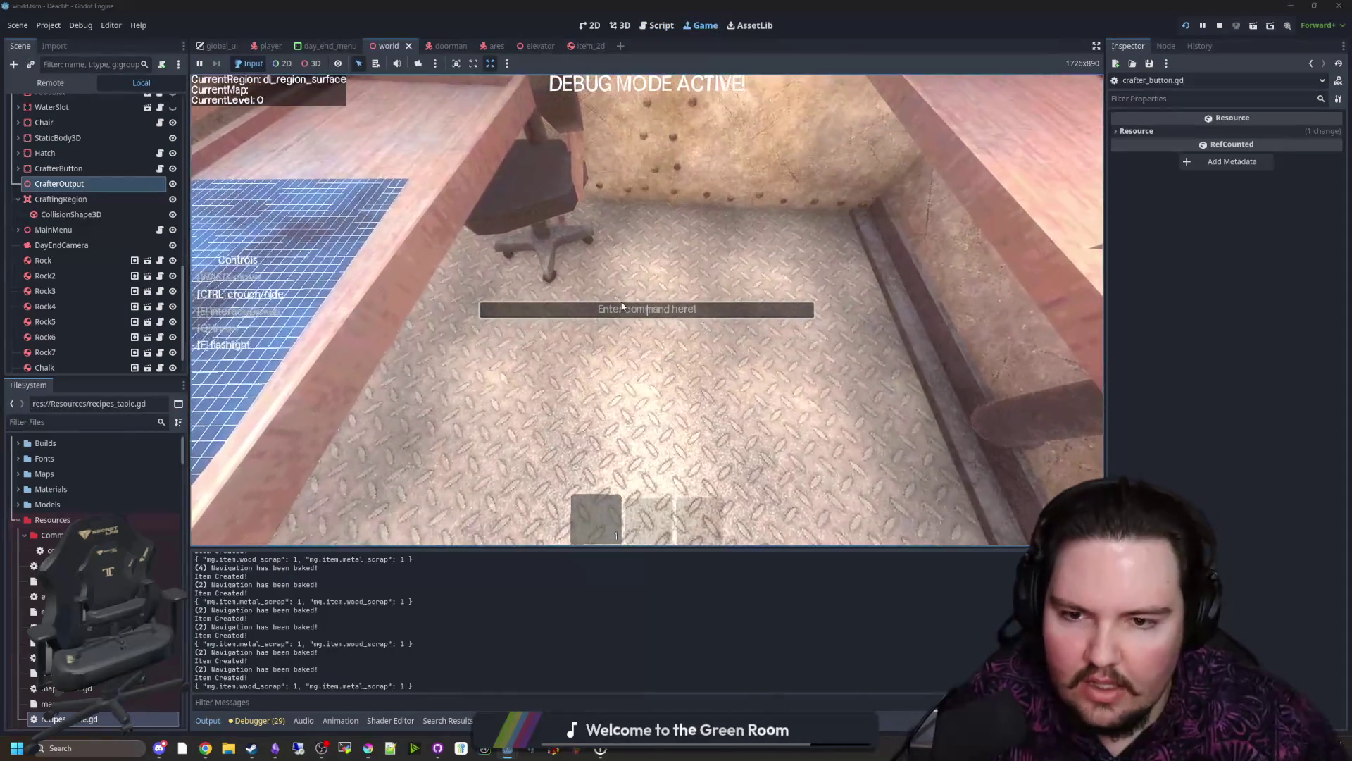
text(/)
key(BackSpace)
text(/give m)
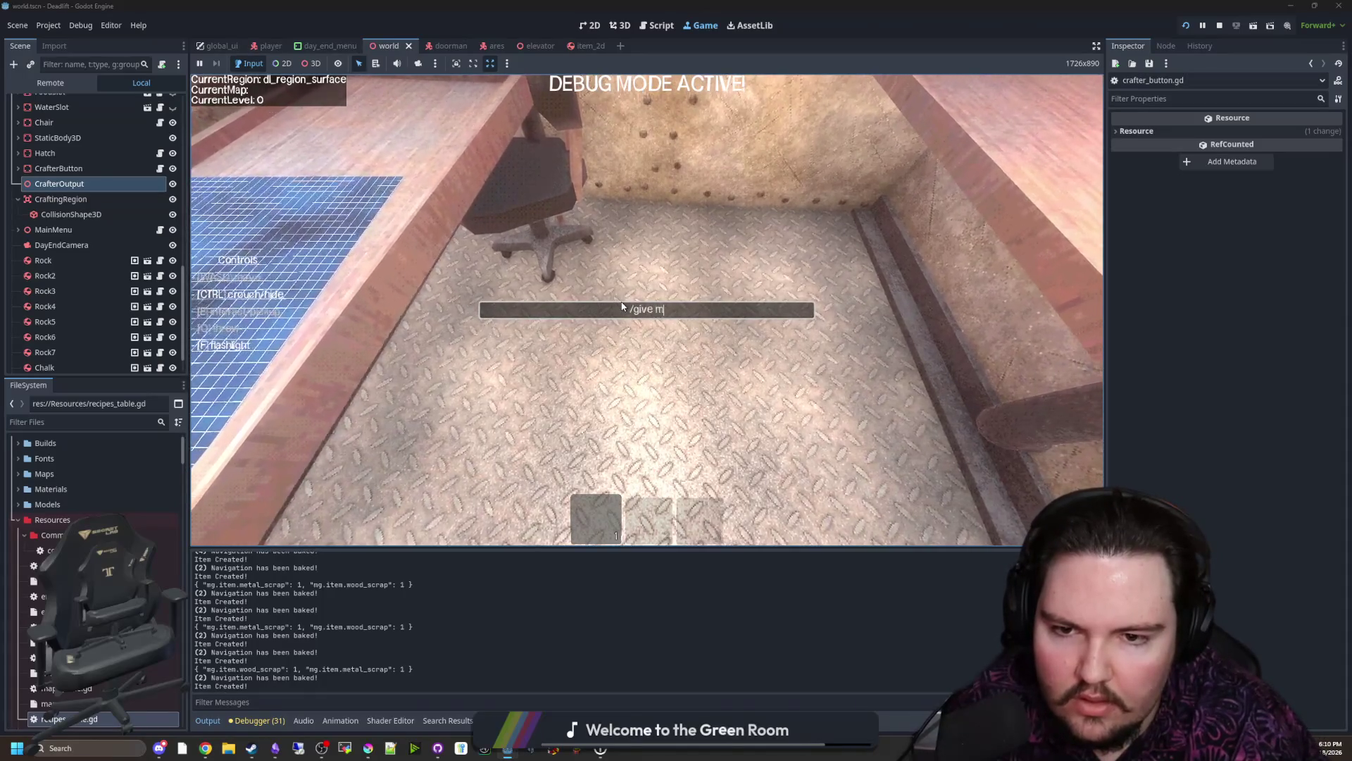
text(ng.item.metal_scrap)
key(Return)
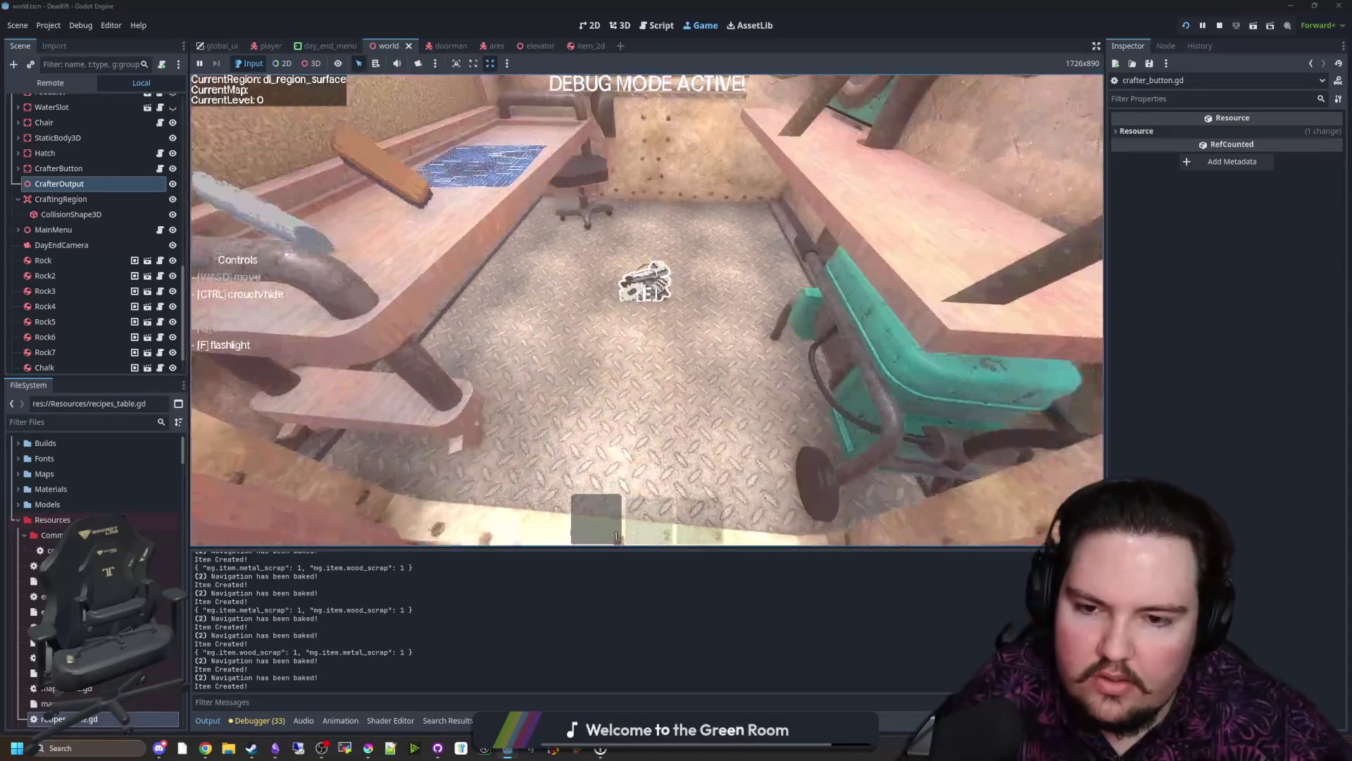
key(e)
key(e)
key(e)
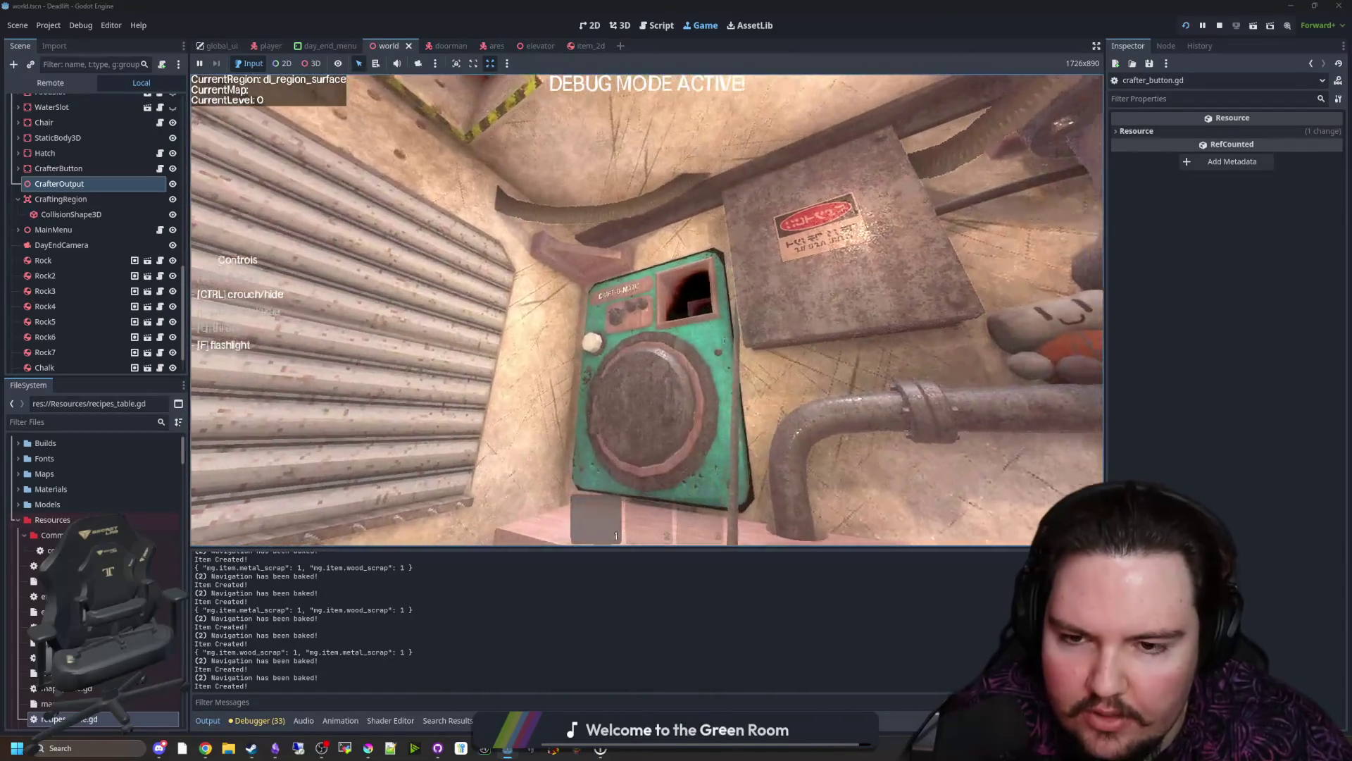
Step: Activate the crafter to make a compass, step back and walk out into the field
key(e)
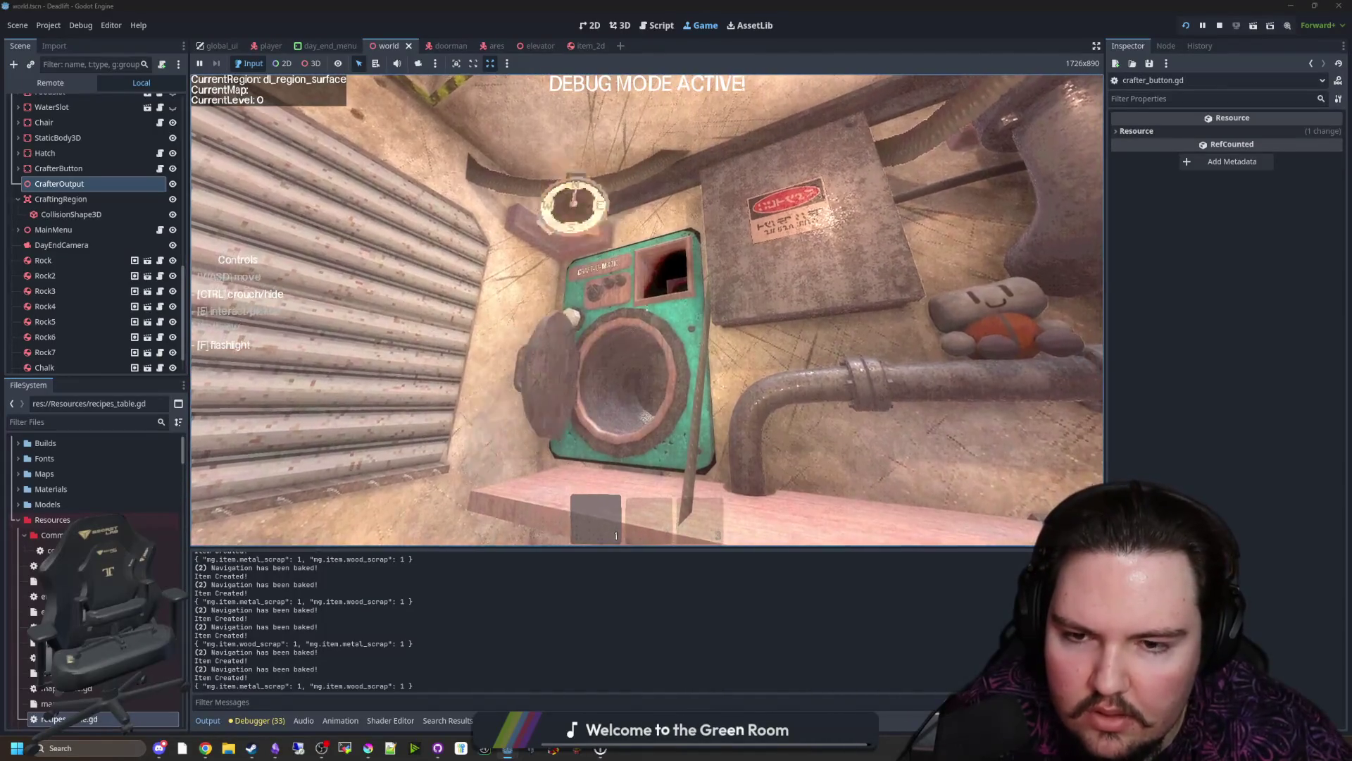
key(s)
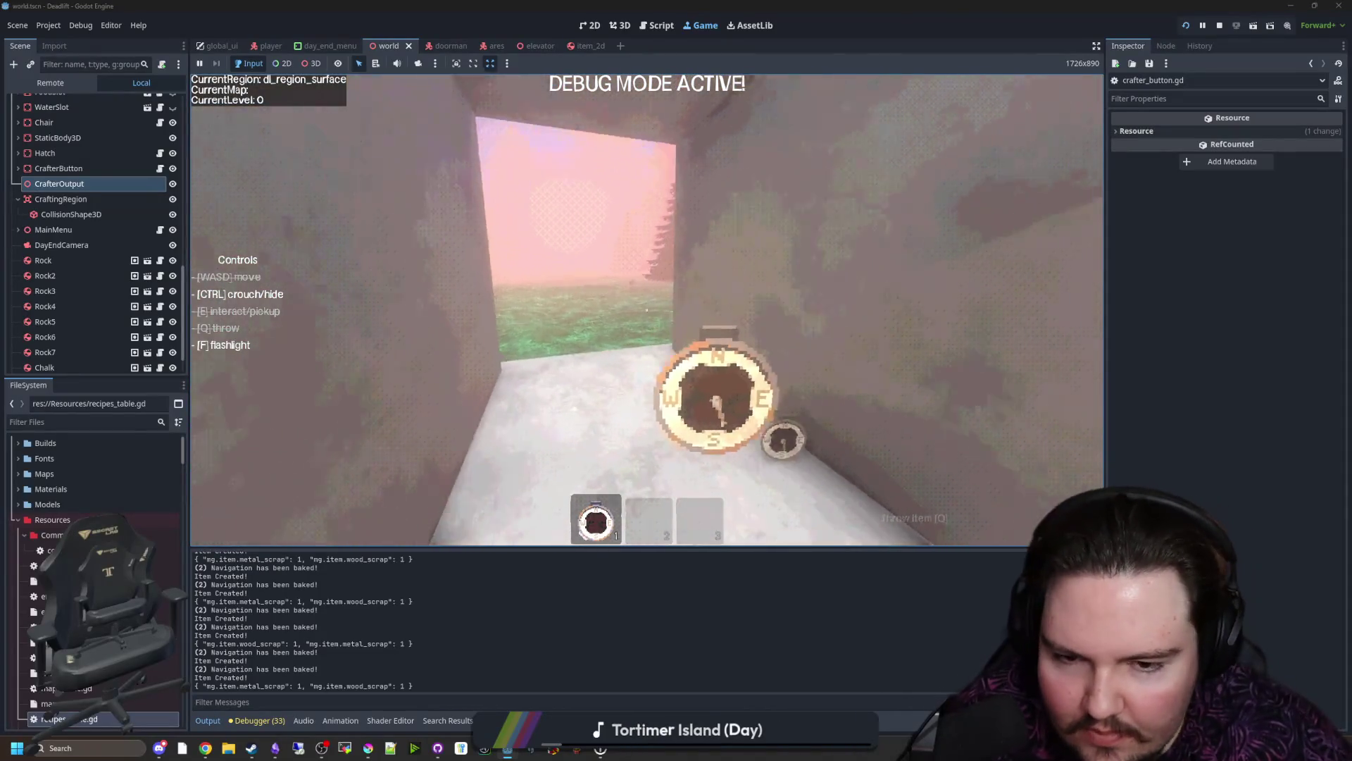
key(w)
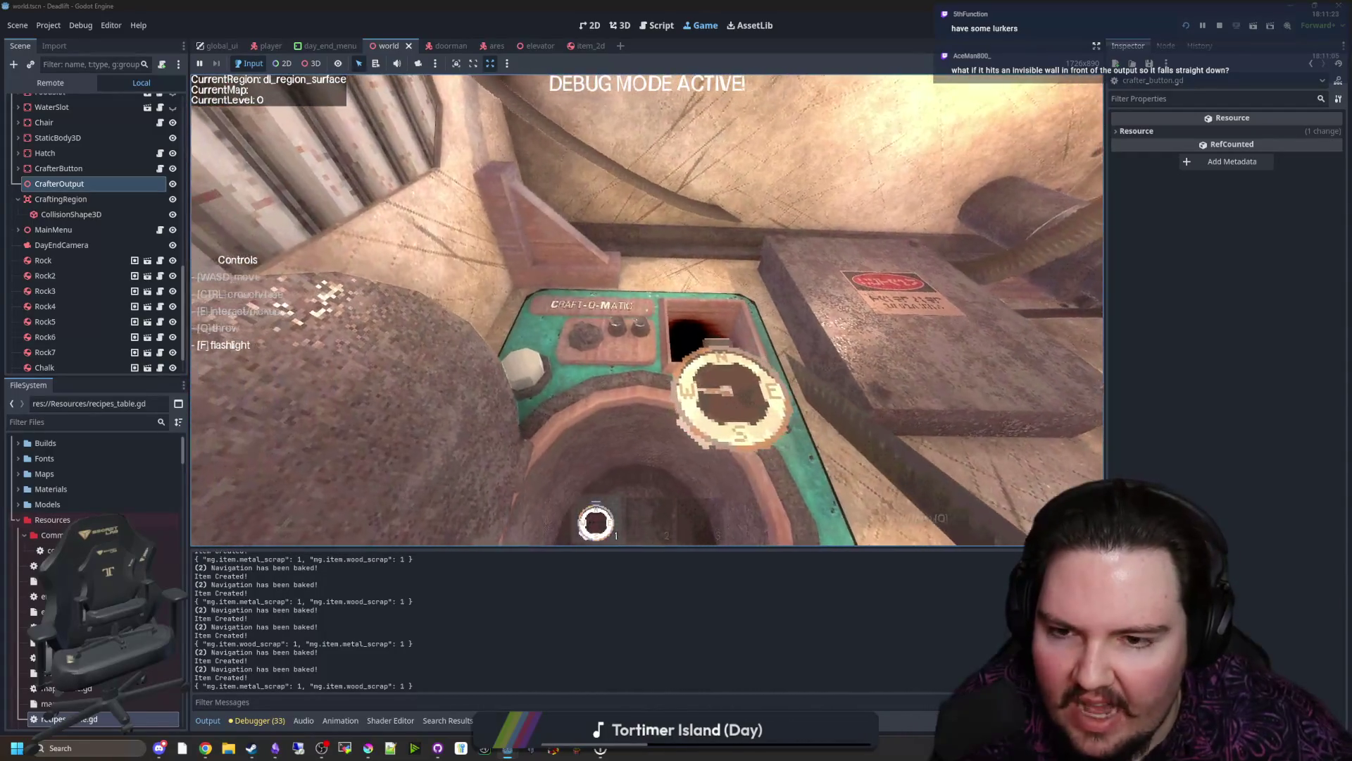
Step: Walk up to the crafter output chute and back away to see where compasses land
key(w)
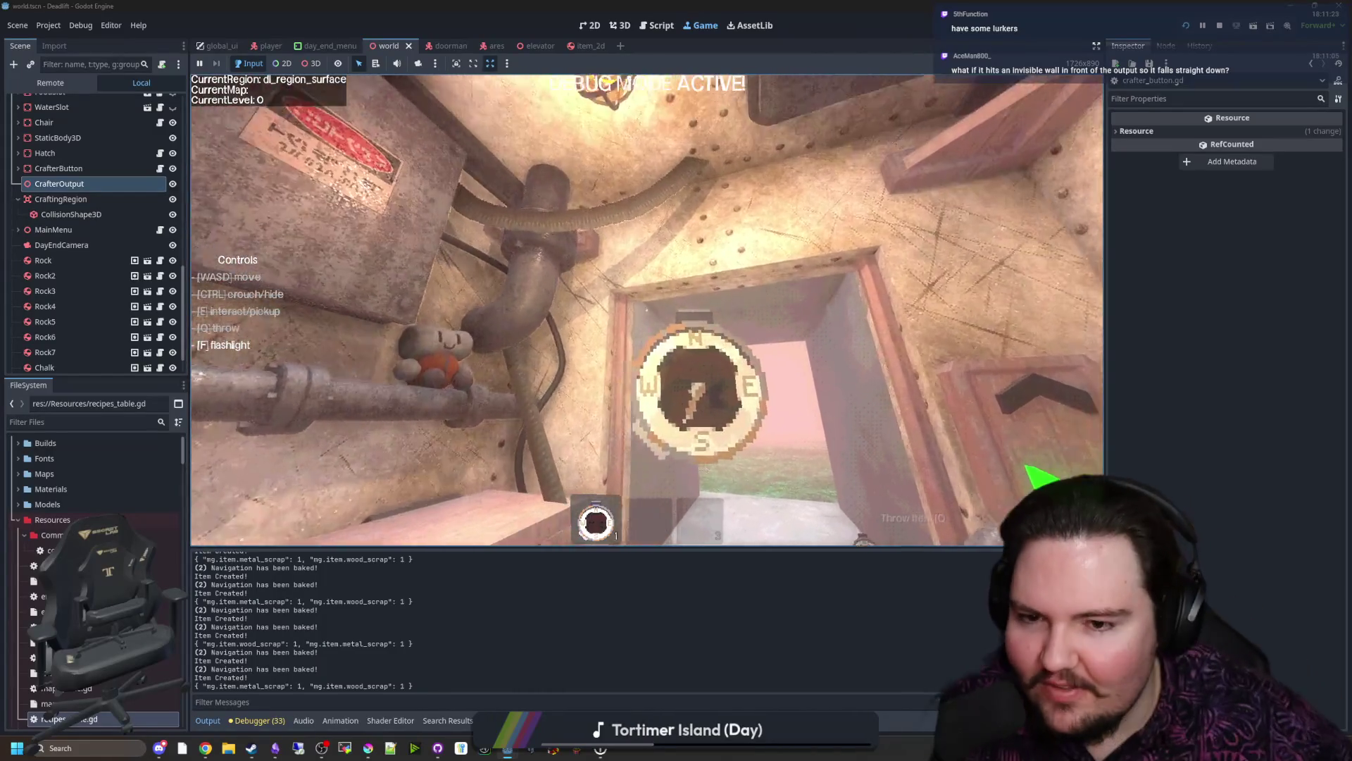
key(s)
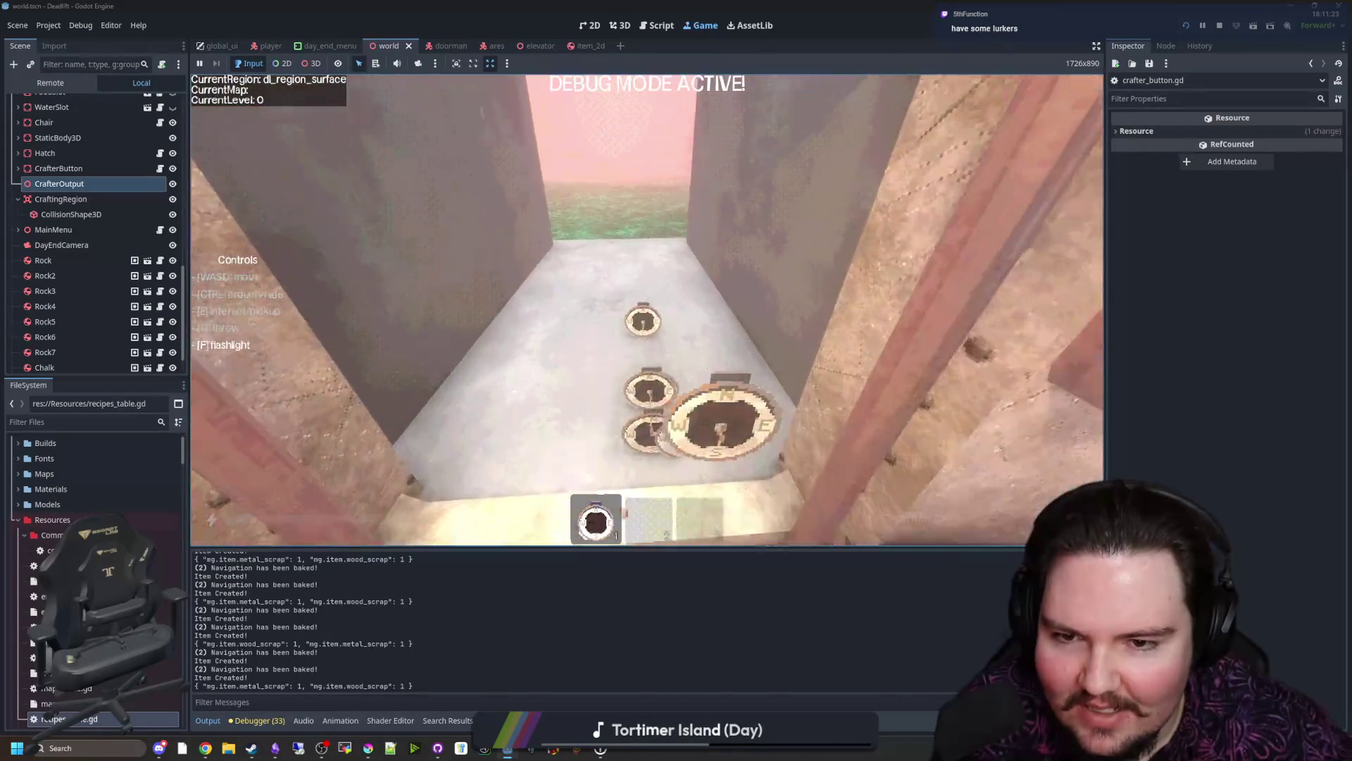
Step: Walk out to the fence and back through the corridor into the crafting room, then pause
key(w)
key(w)
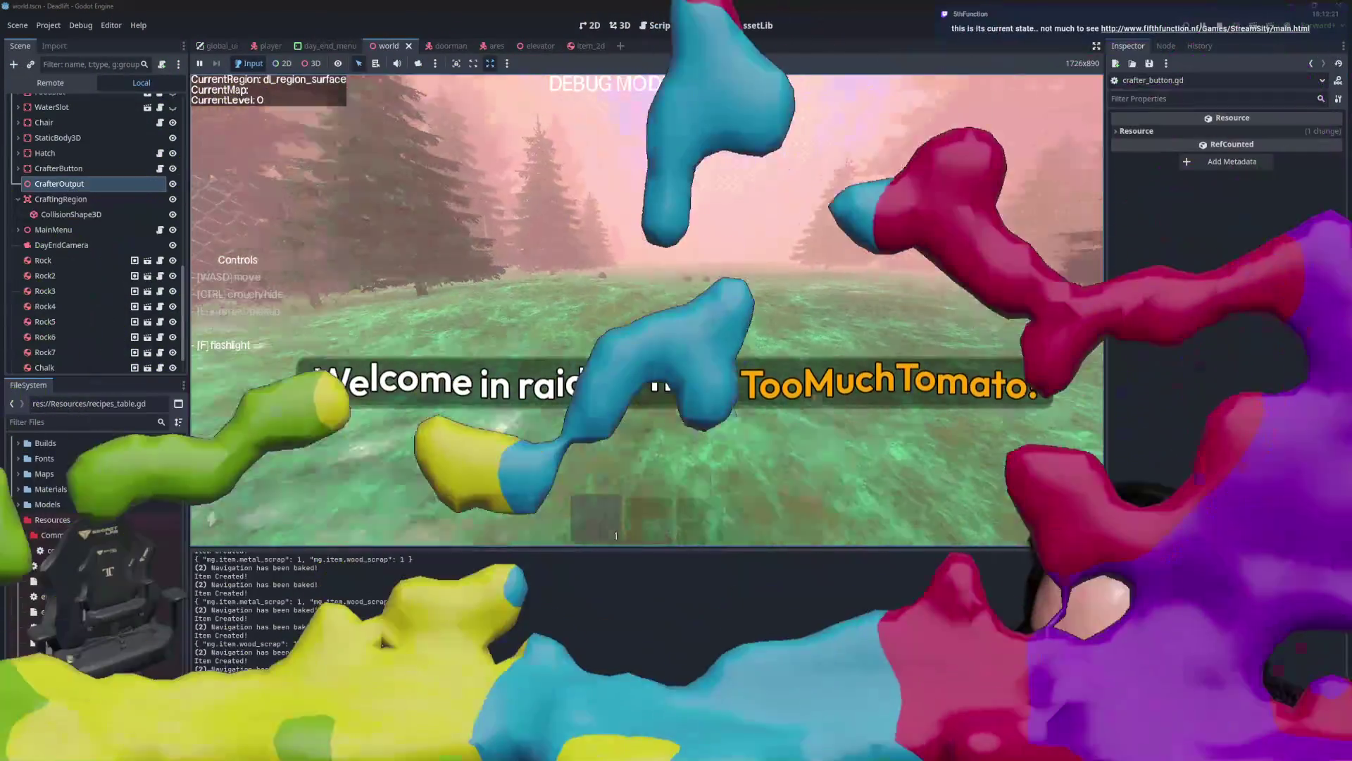
key(w)
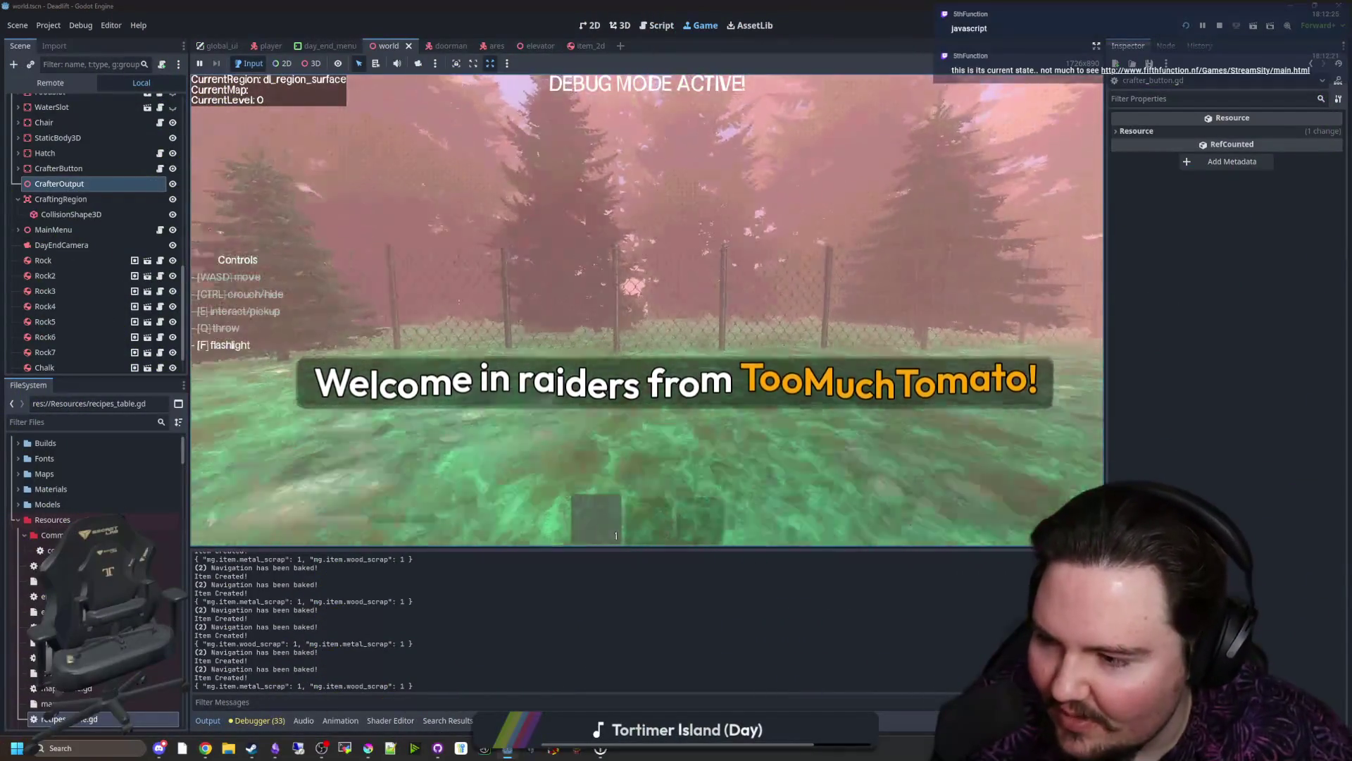
key(w)
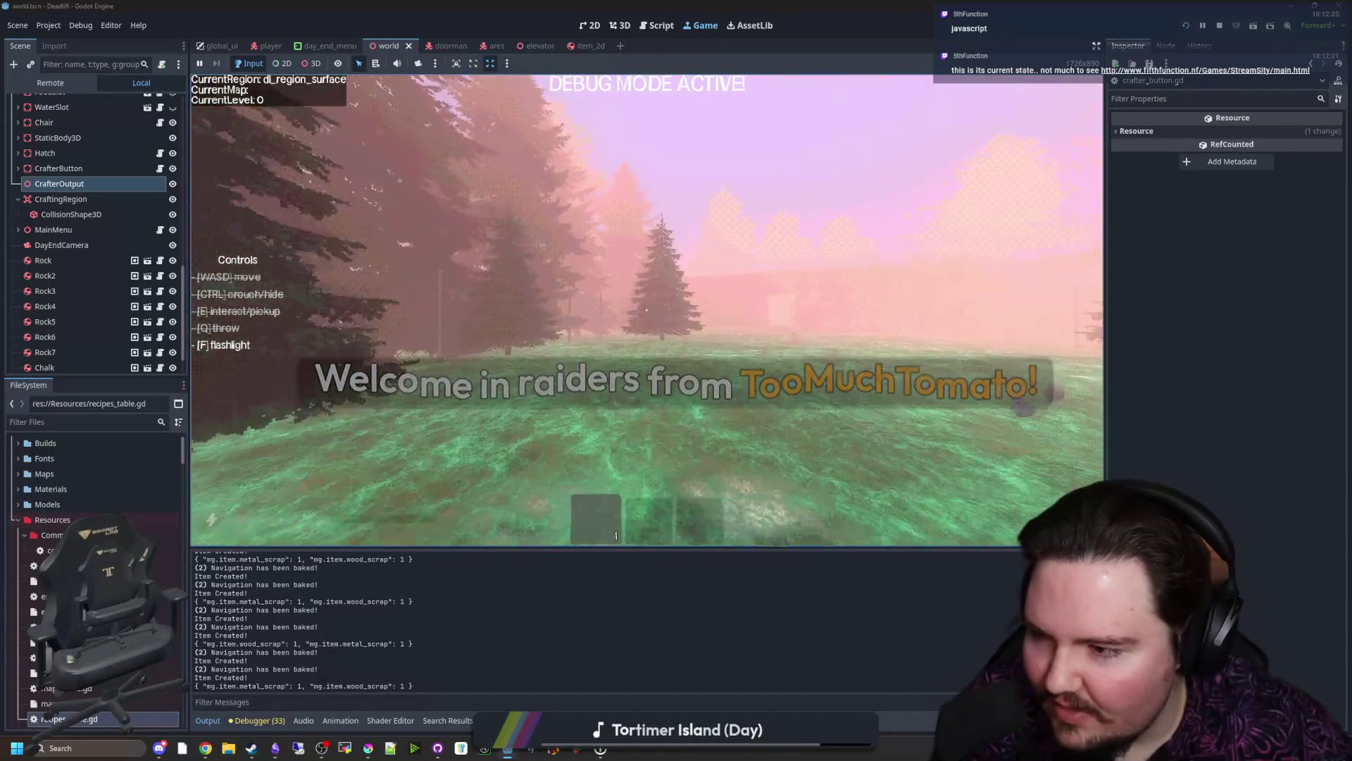
key(w)
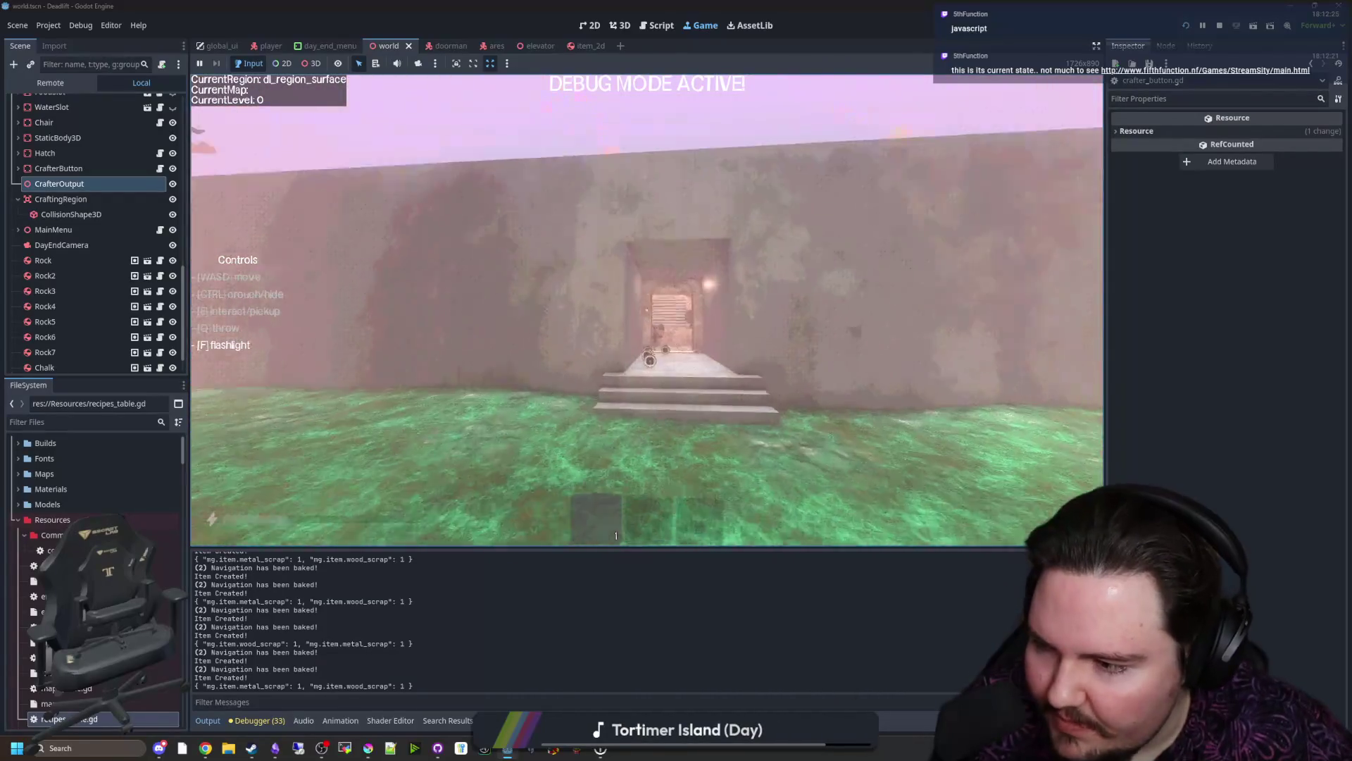
key(w)
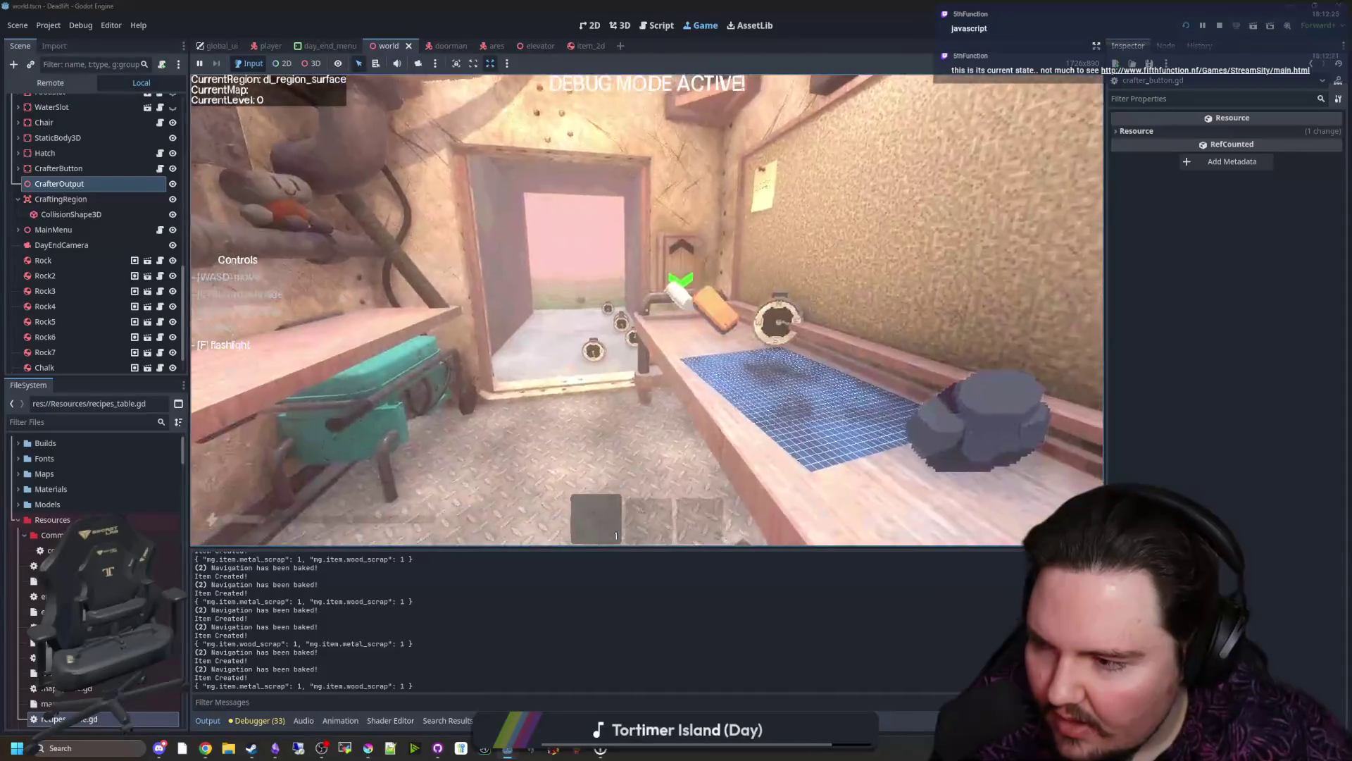
key(Escape)
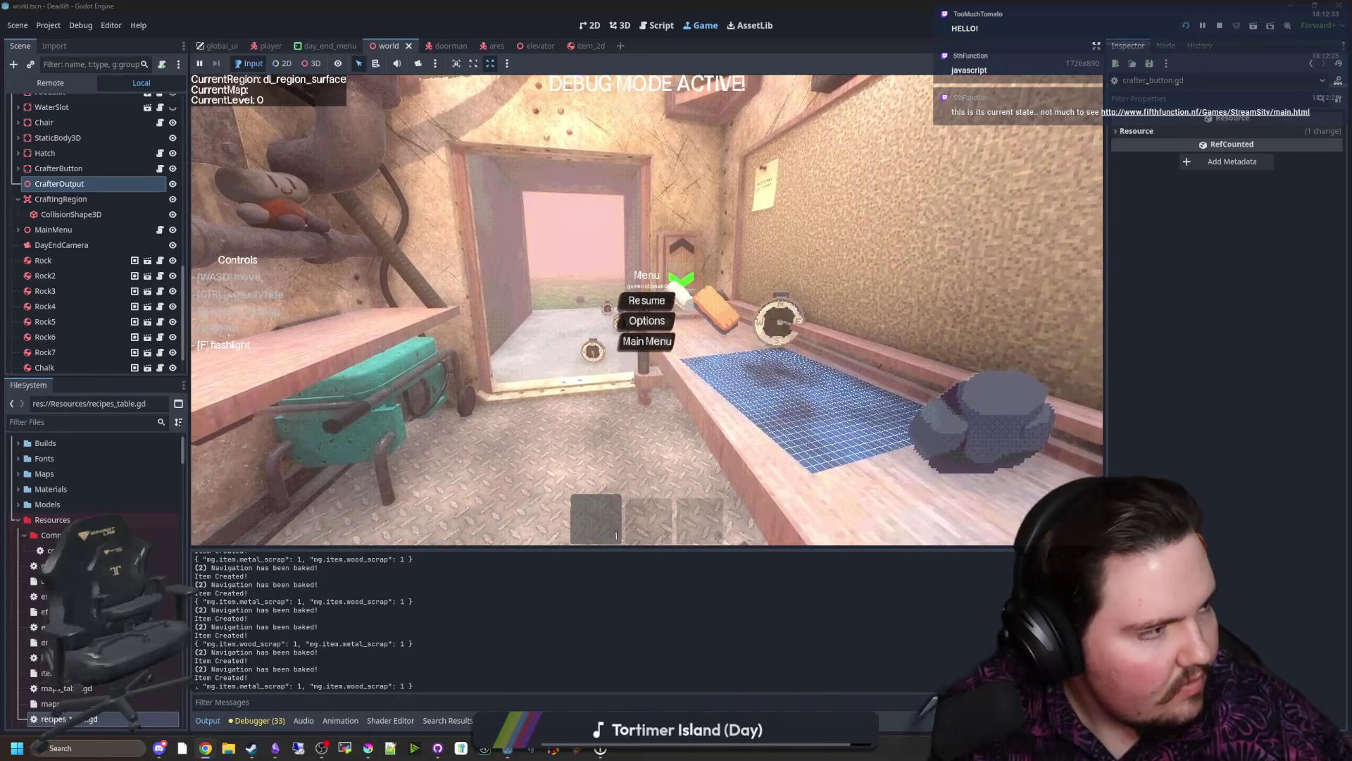
Step: Open a browser window and load the fifthfunction.nl StreamSity game page
key(super+2)
text(http://www.fifthfunction.nl/Games/StreamSity/main.html)
key(Return)
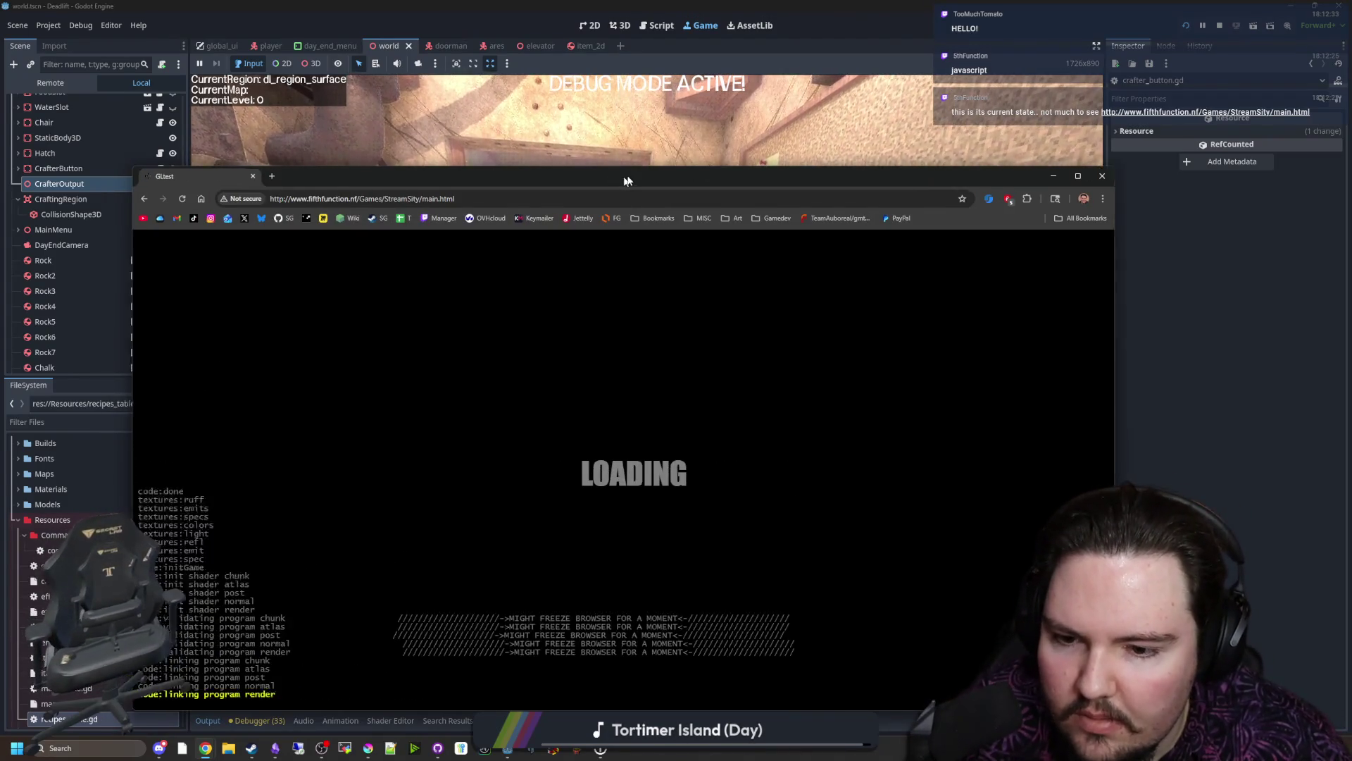
Step: Reposition the browser, start StreamSity and look around its world, then return to the Godot playtest
drag(609, 175, 672, 151)
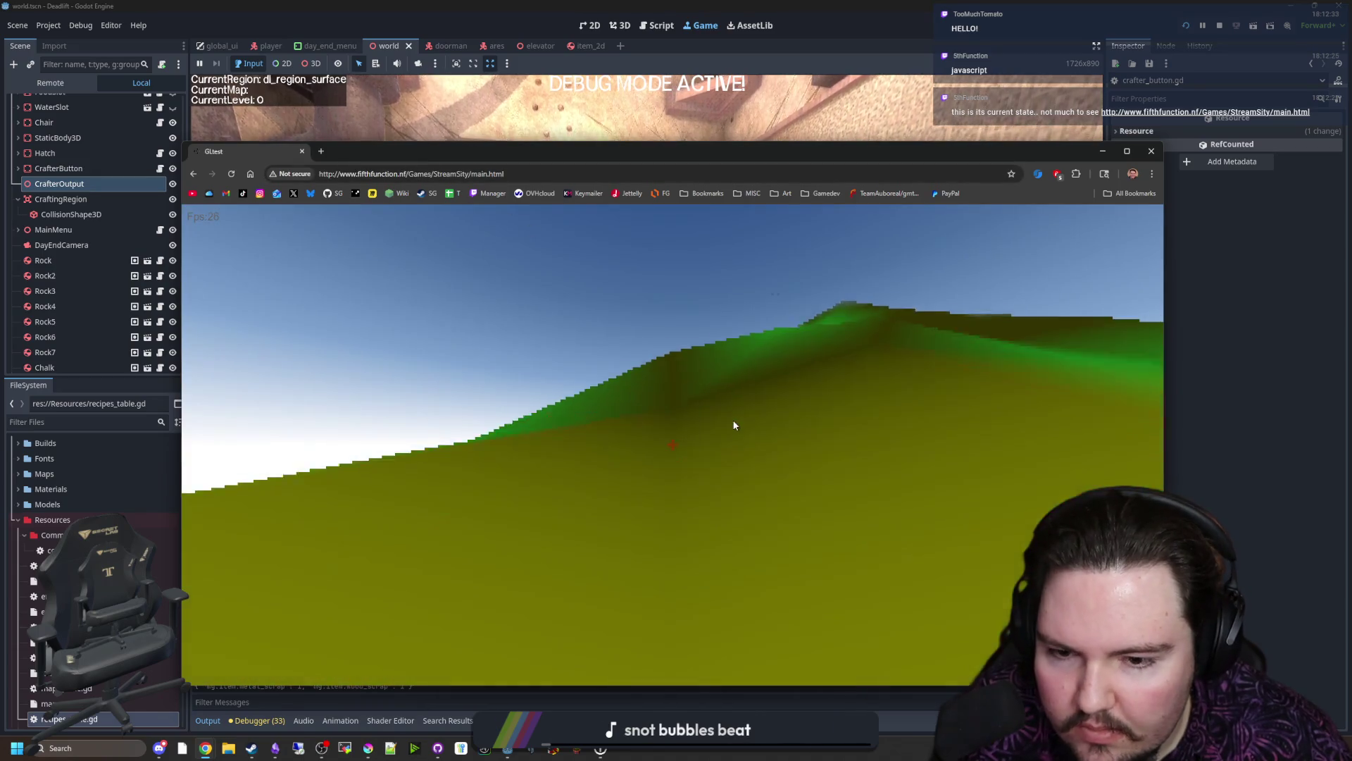
click(733, 419)
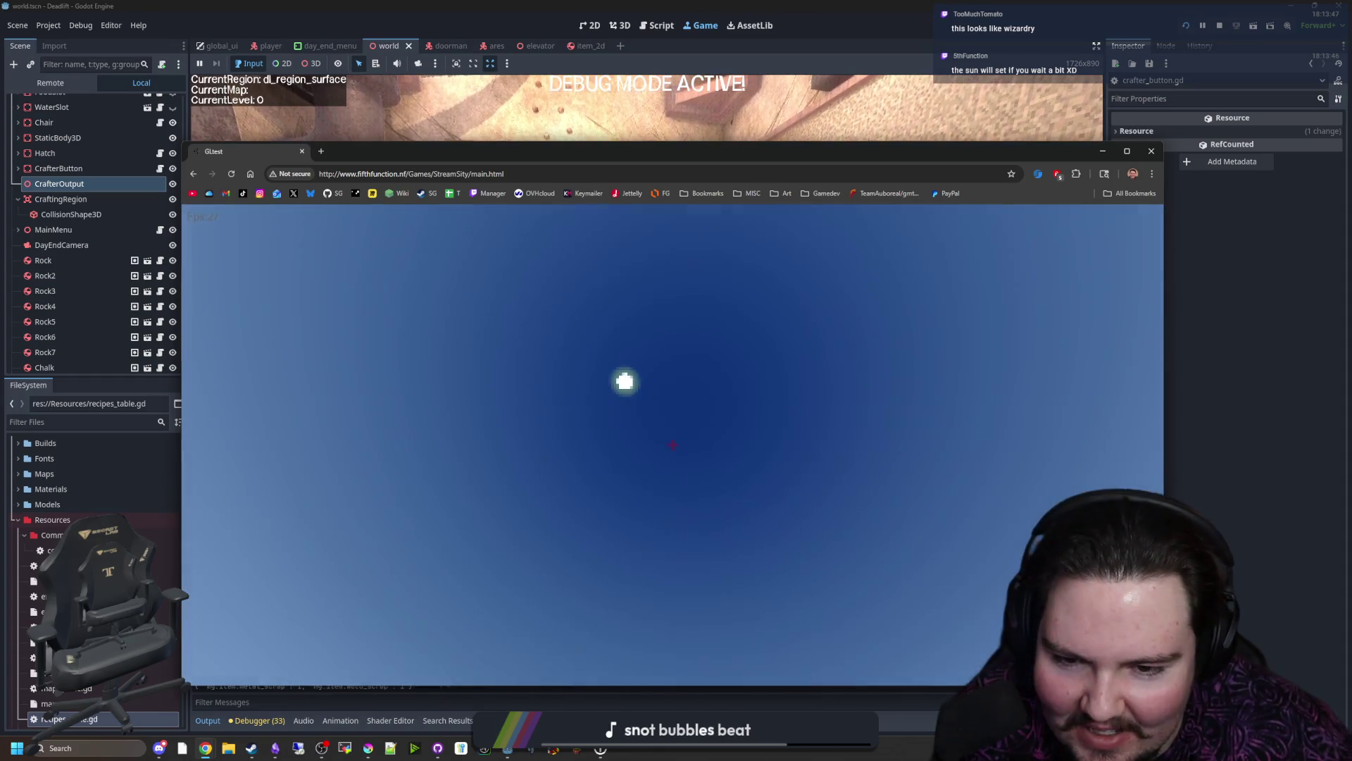
click(307, 132)
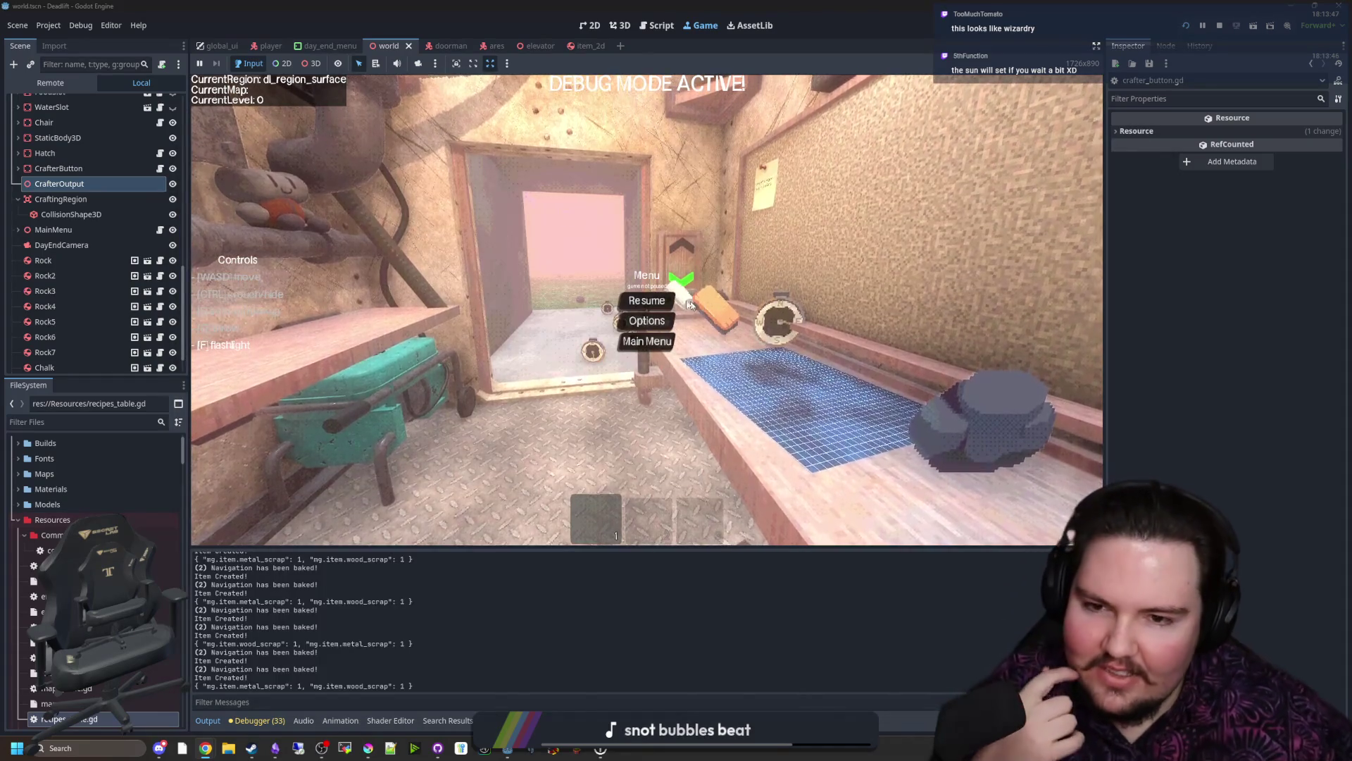
Step: Resume play, throw a compass, fetch a rock from outside and set it on the desk
key(Escape)
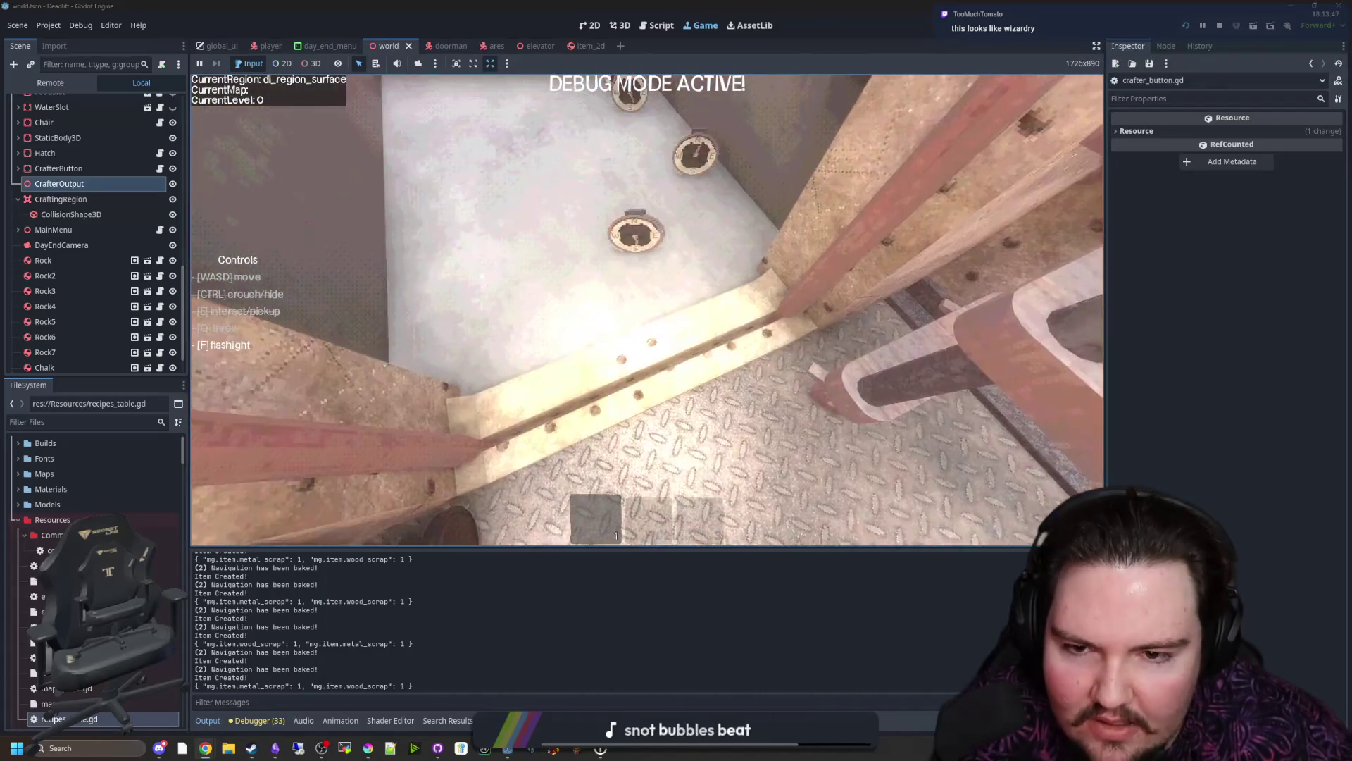
key(e)
key(q)
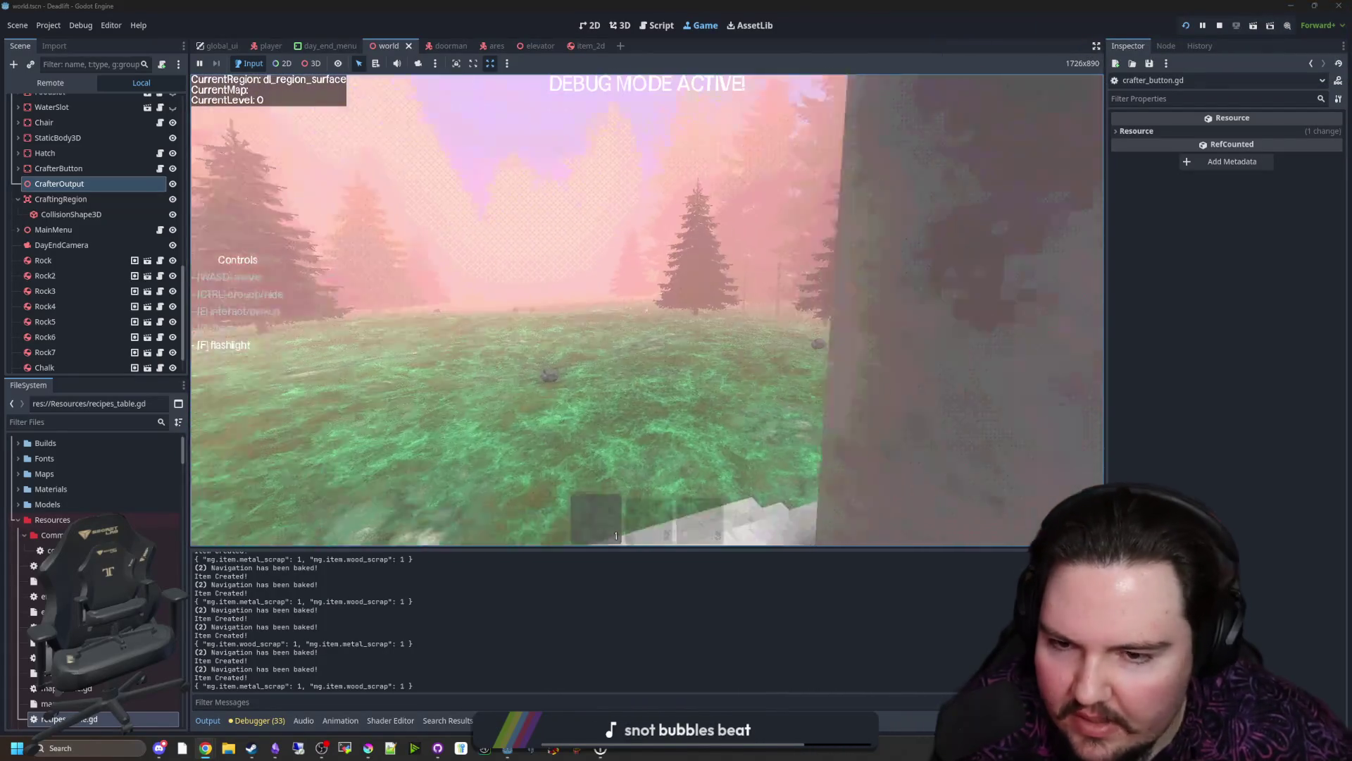
key(w)
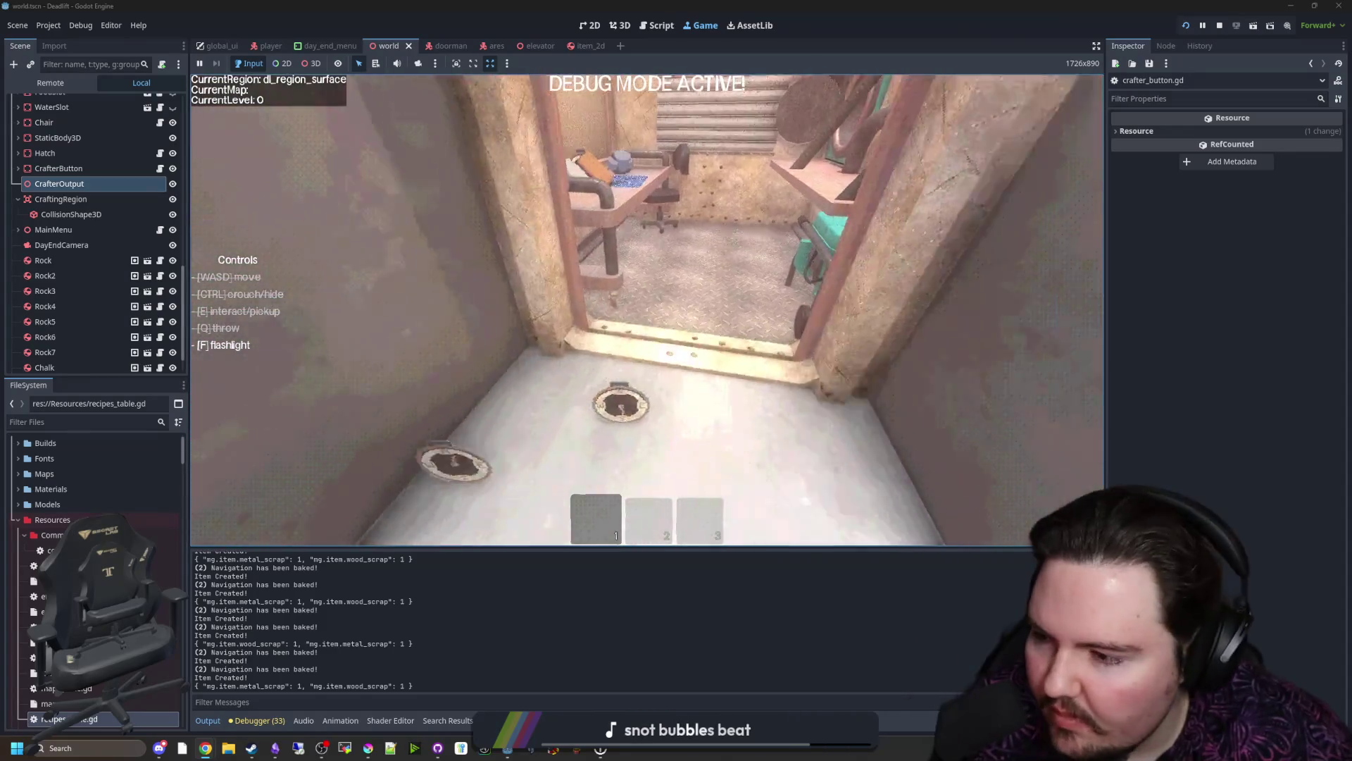
key(w)
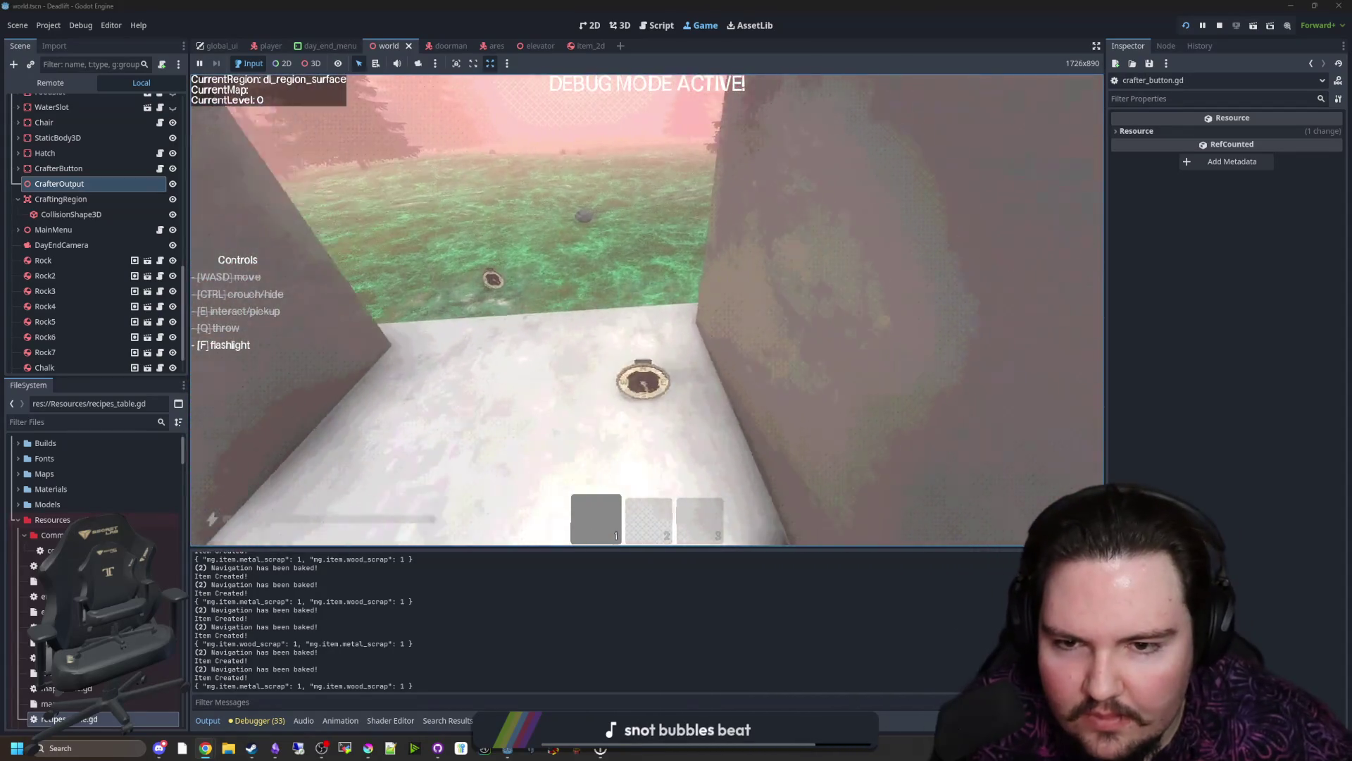
key(e)
key(w)
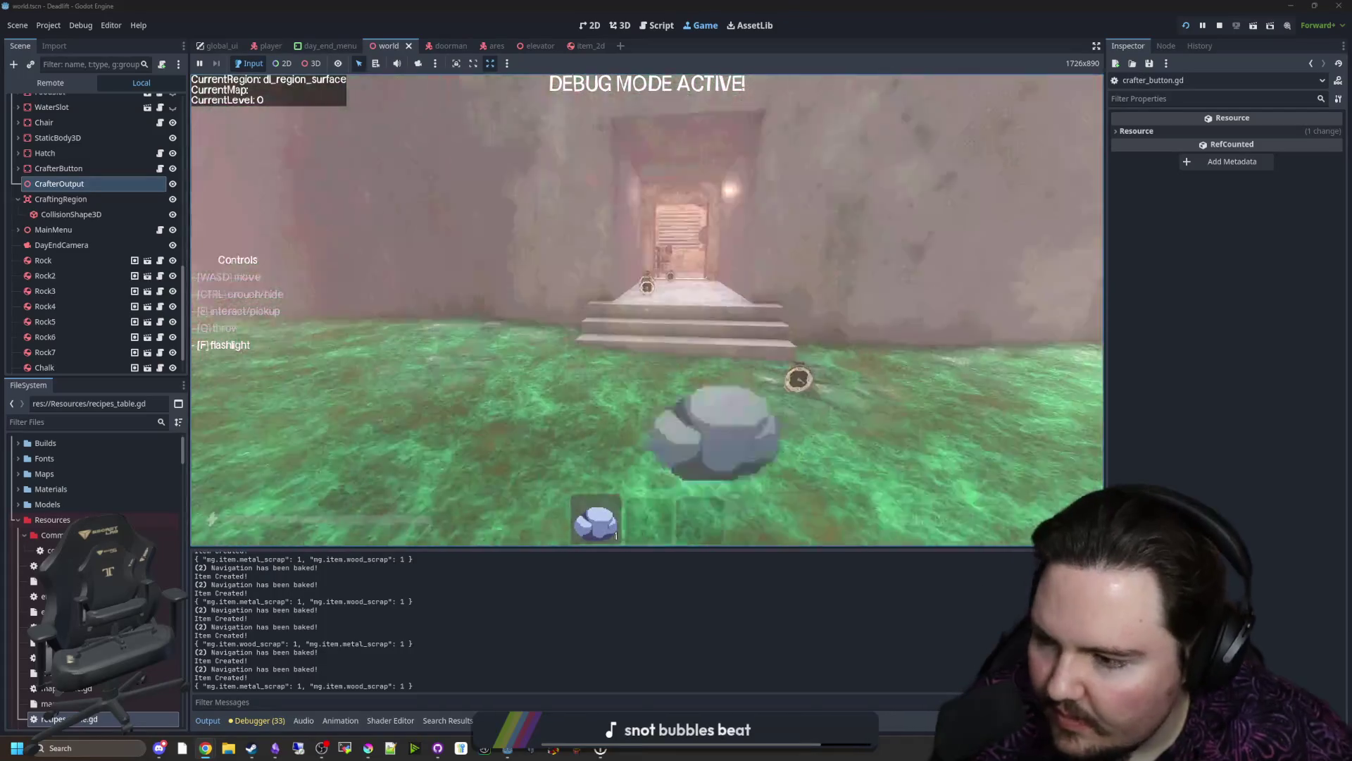
key(q)
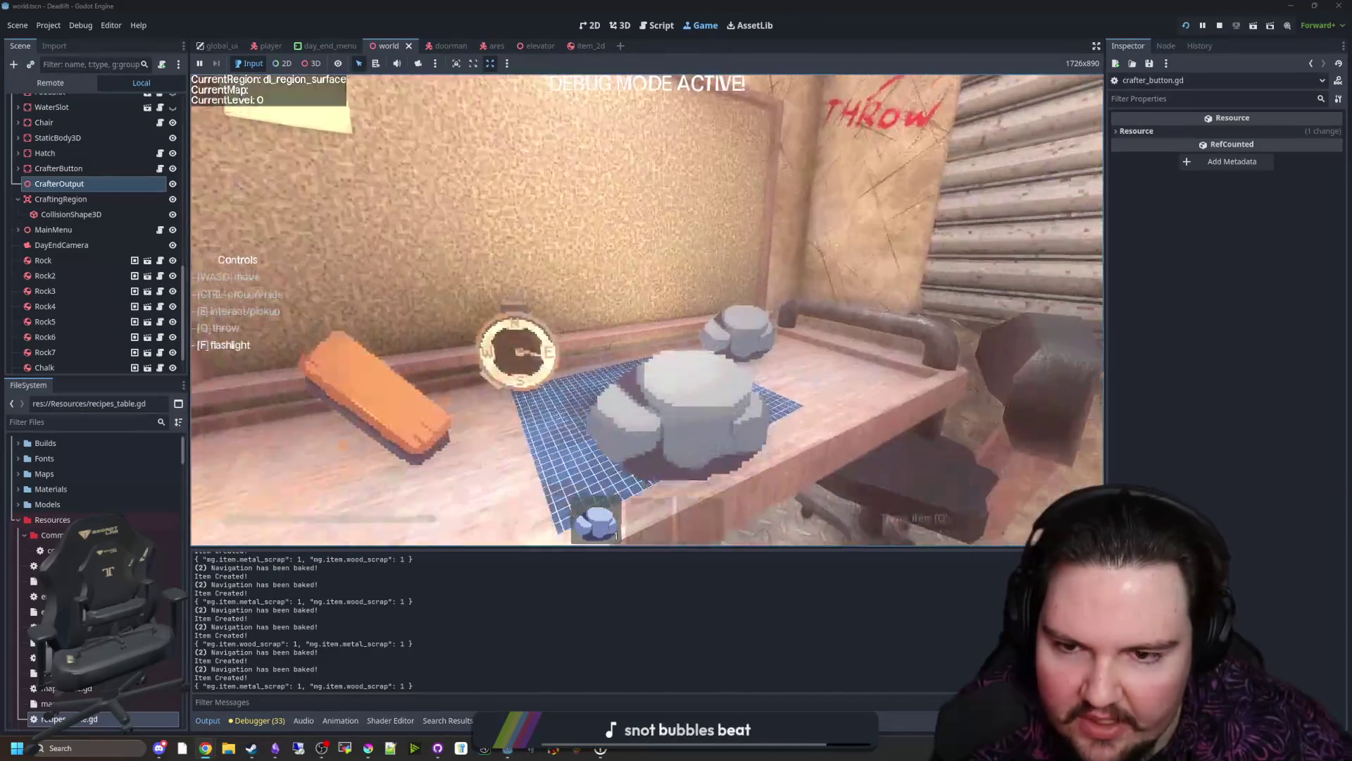
Step: Spawn metal and wood scrap from the console and drop the wood at the crafter
key(grave)
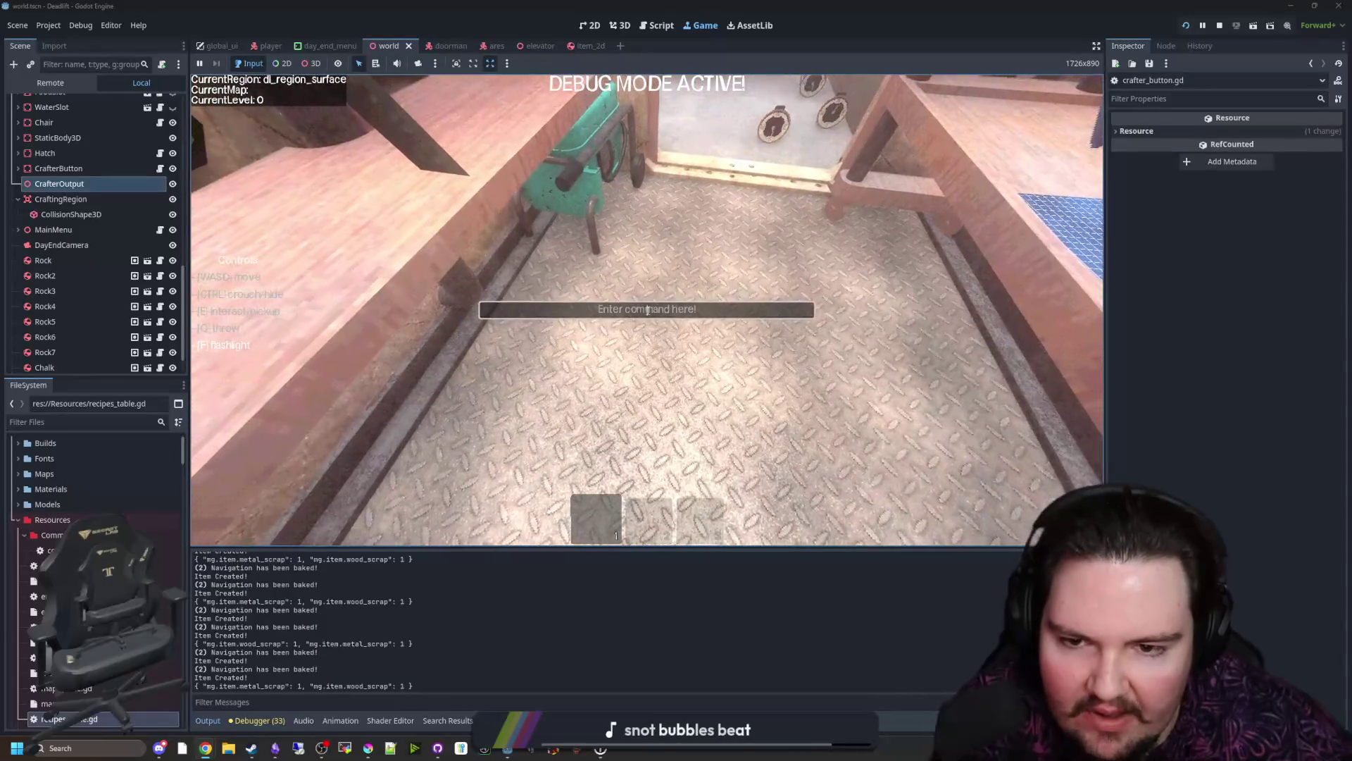
text(/give)
text(l_scrap)
key(Return)
text(give )
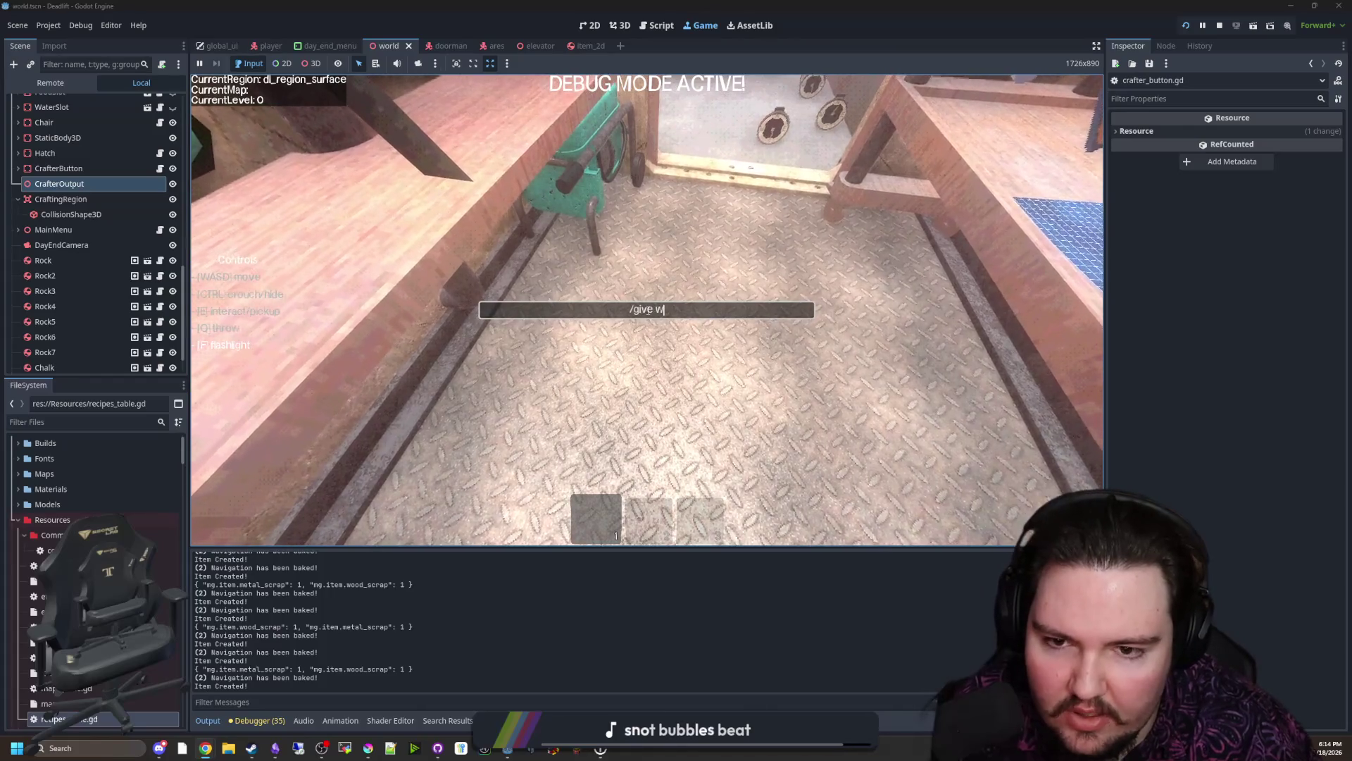
text(d_scrap)
key(Return)
key(grave)
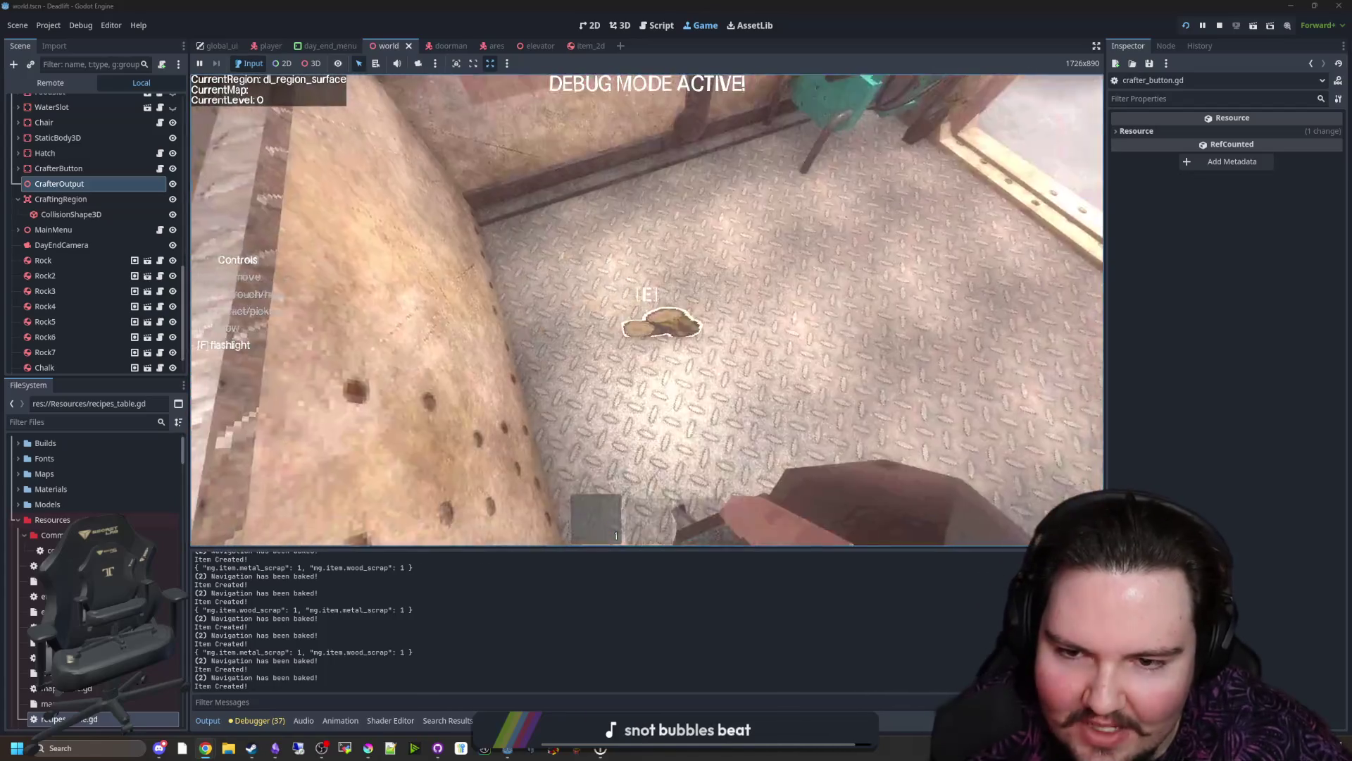
key(e)
key(g)
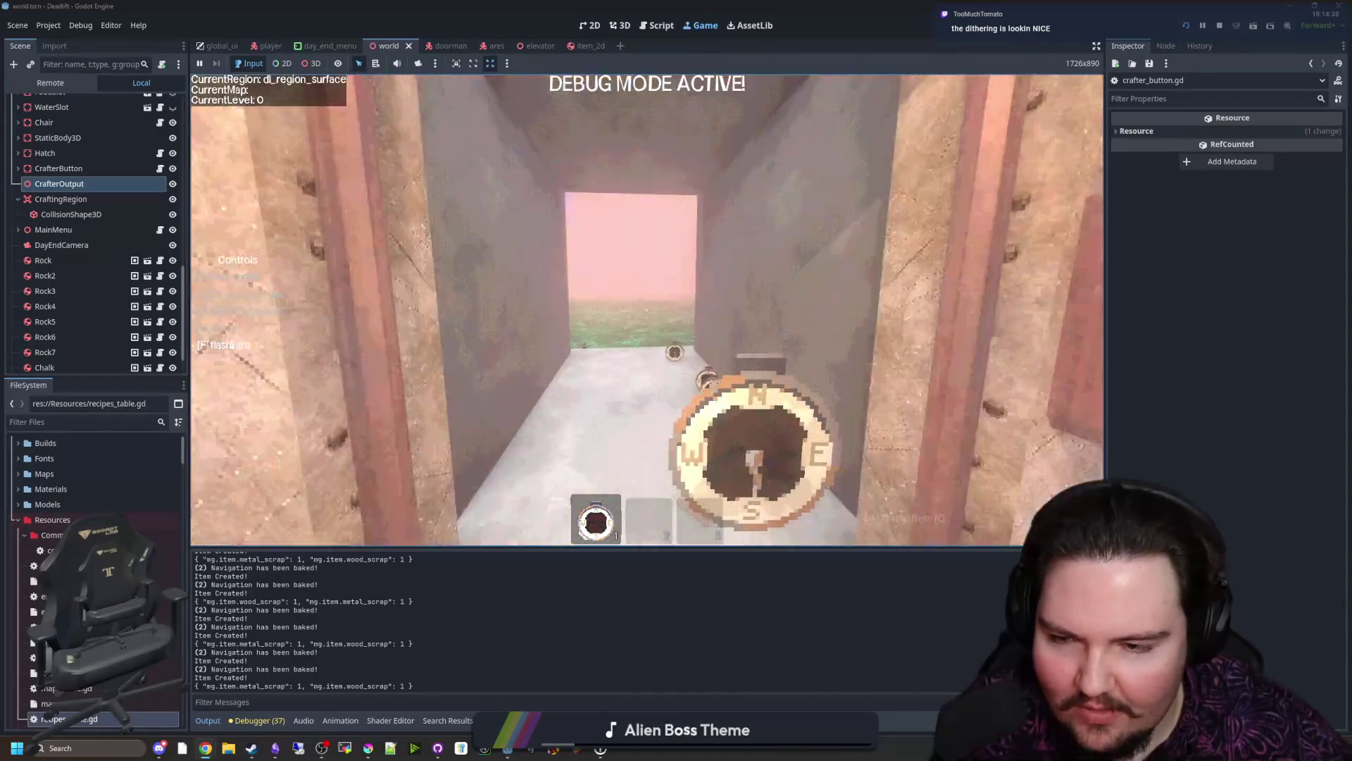
Step: Walk out to the chain-link fence, pause the game and load godotshaders.com in the browser
key(w)
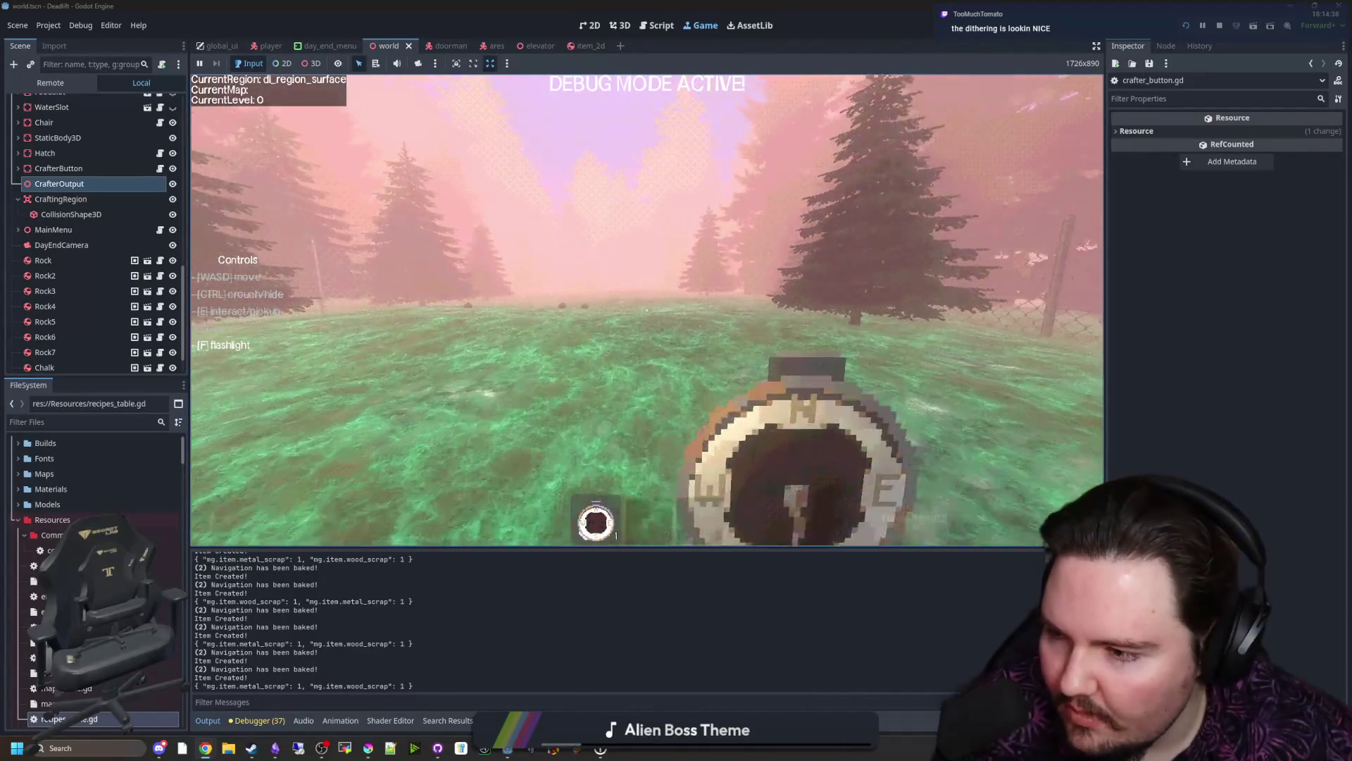
key(w)
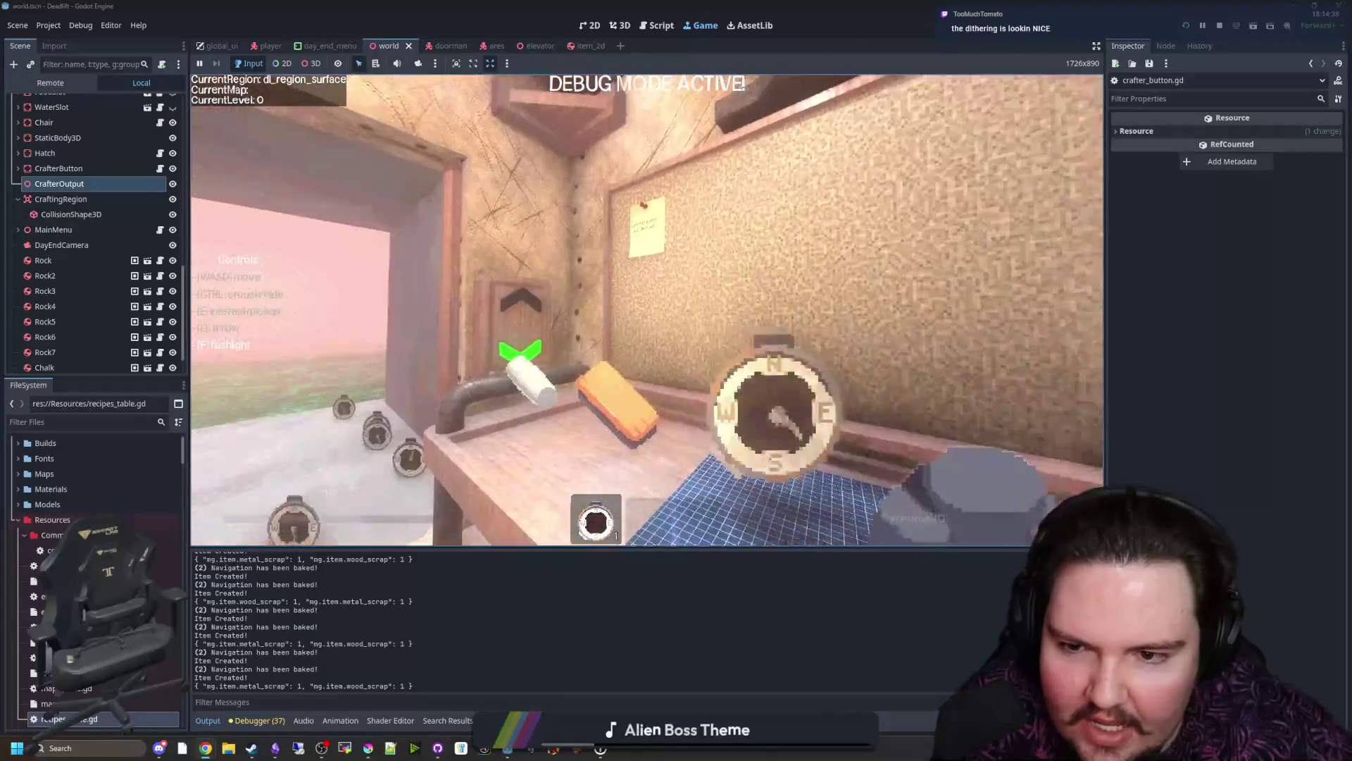
key(w)
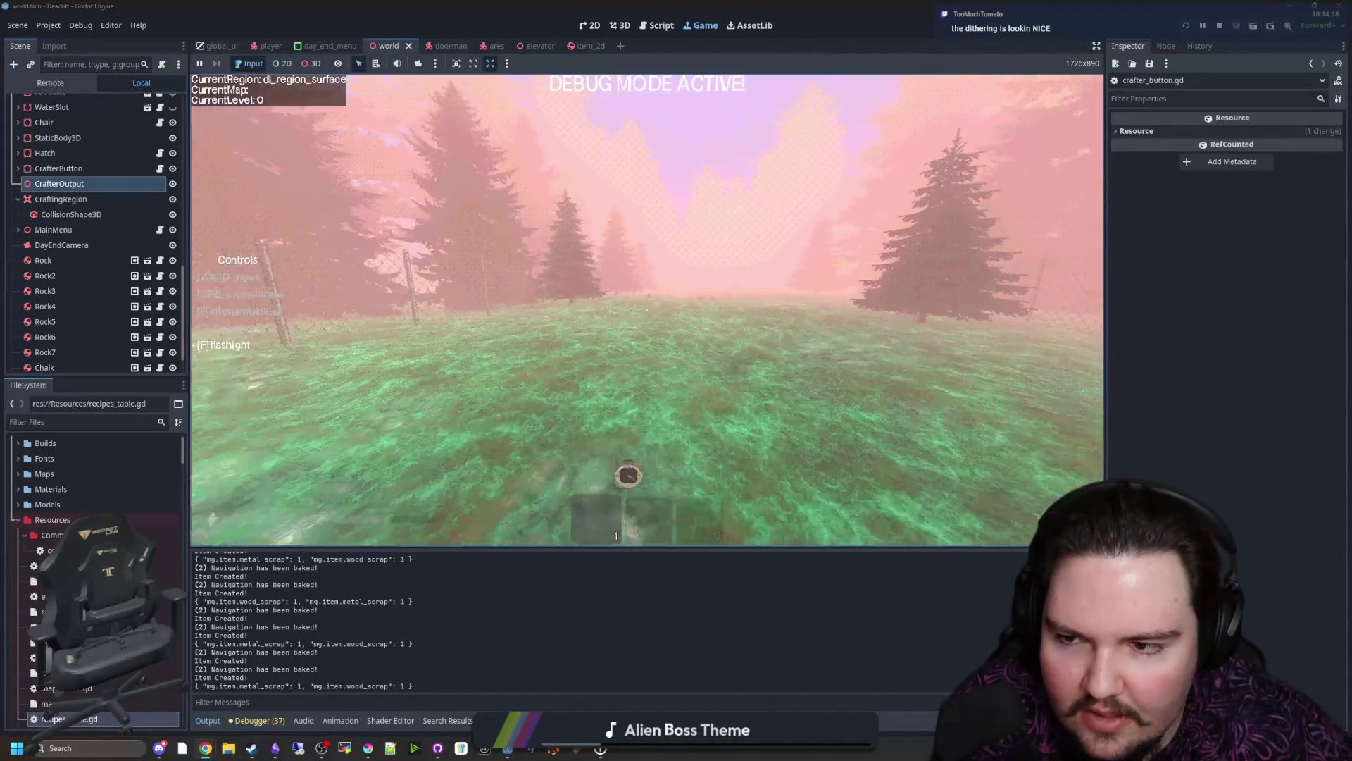
key(w)
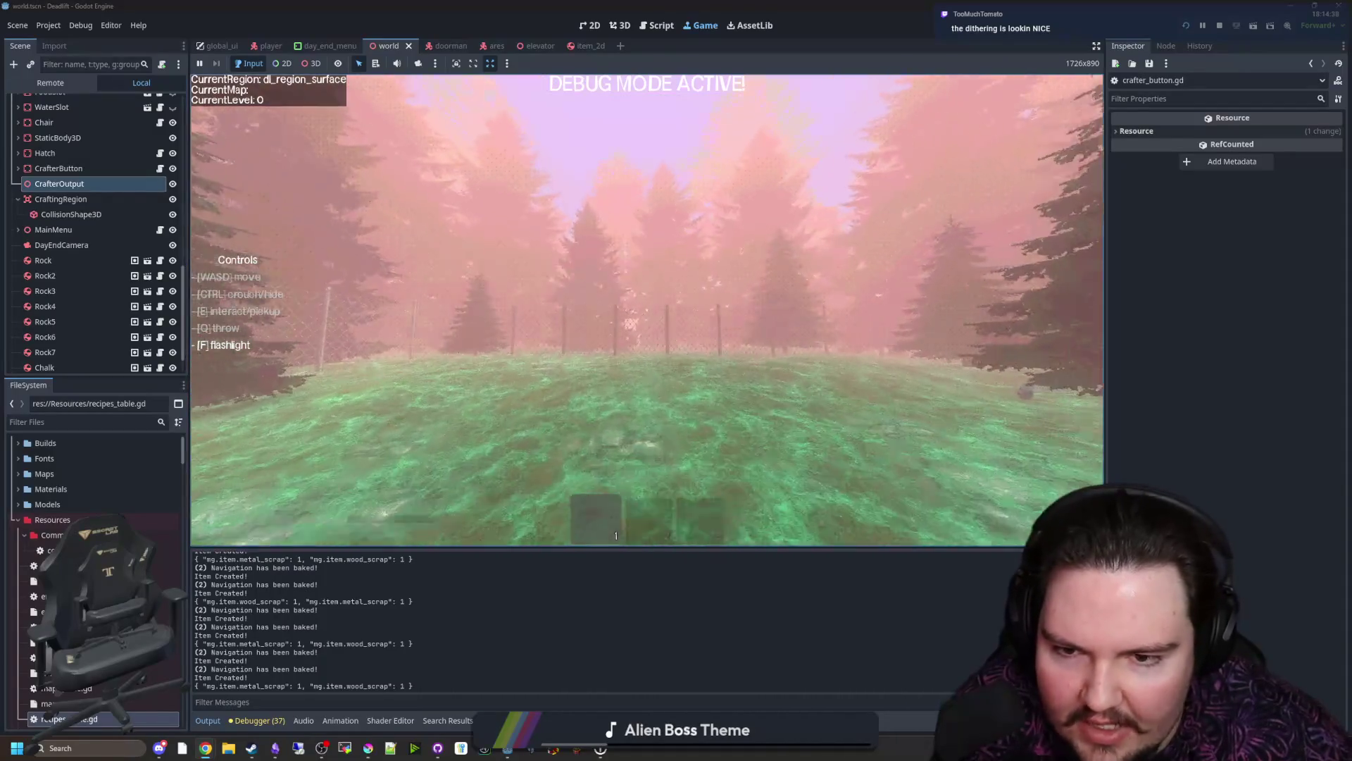
key(w)
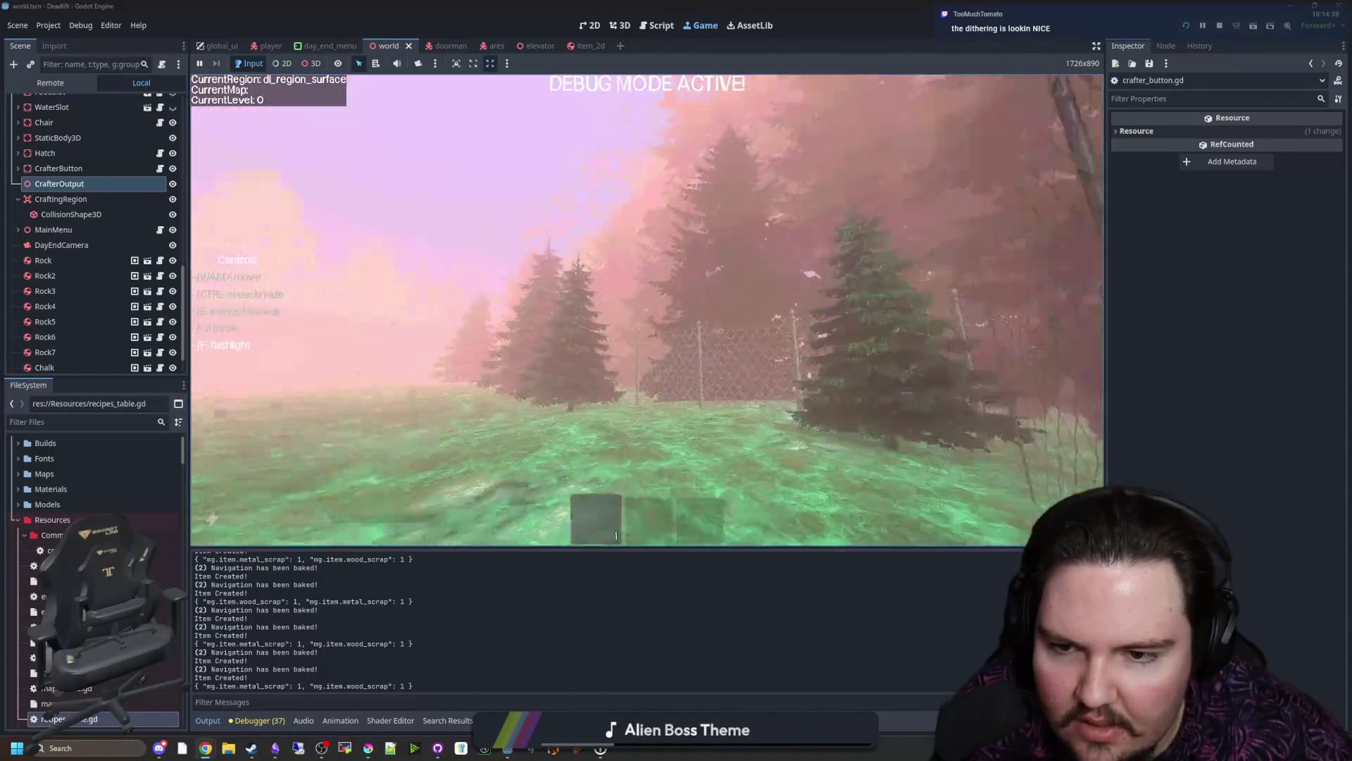
key(Escape)
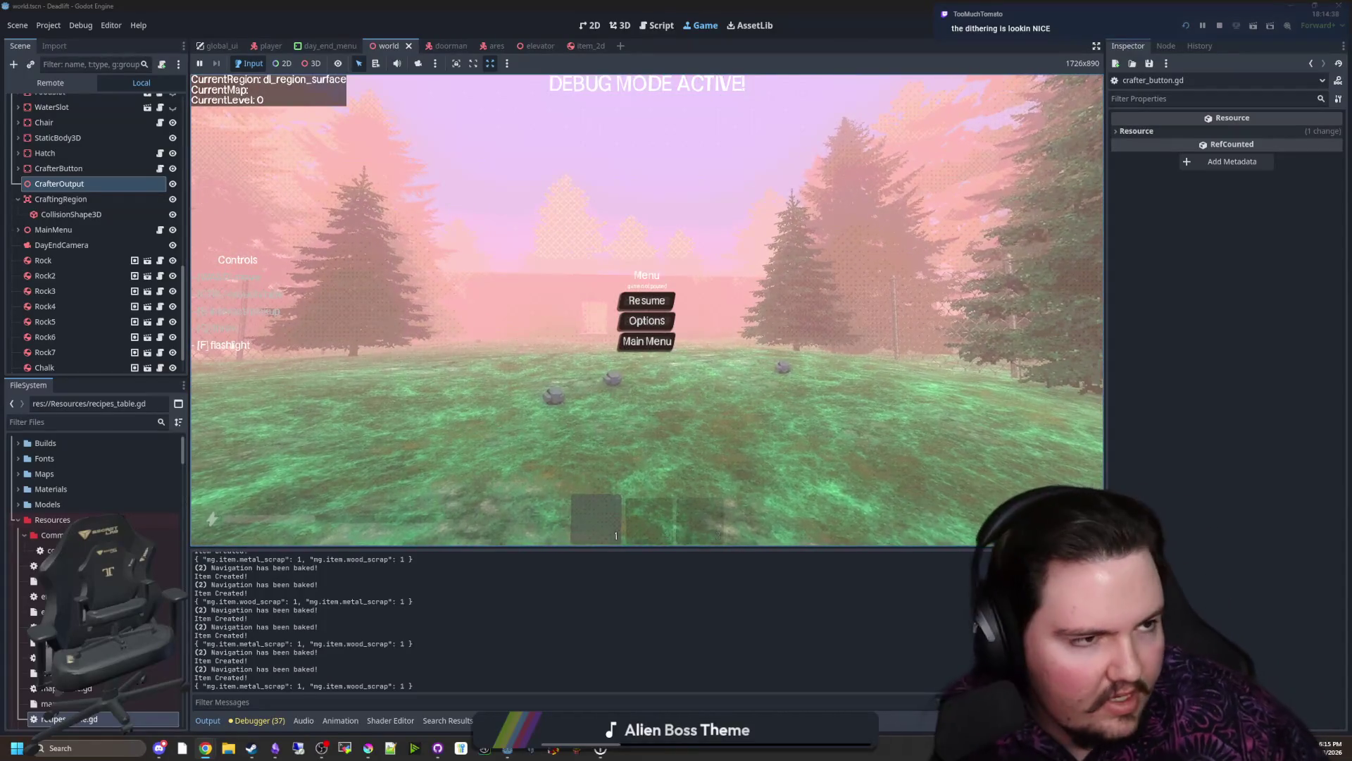
key(alt+Tab)
text(godot)
key(Return)
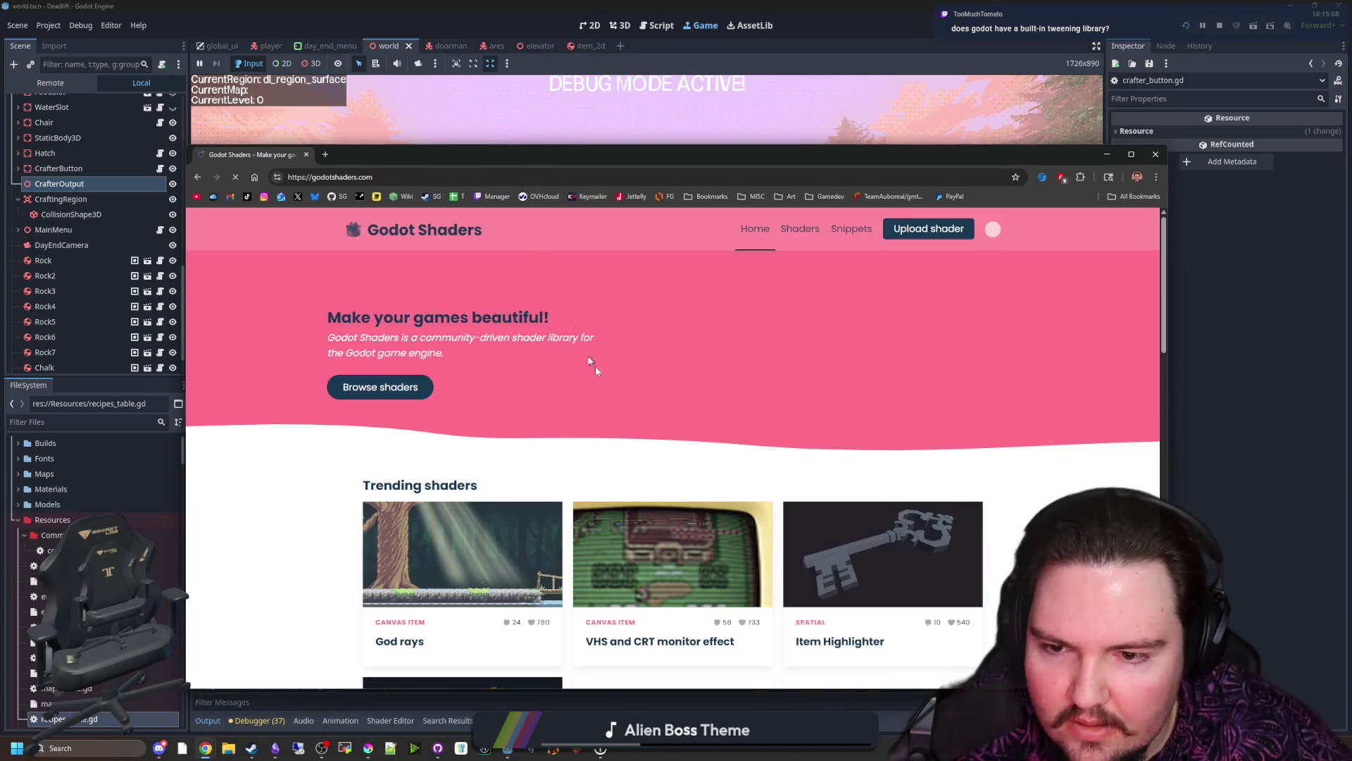
scroll(590, 352, down, 3)
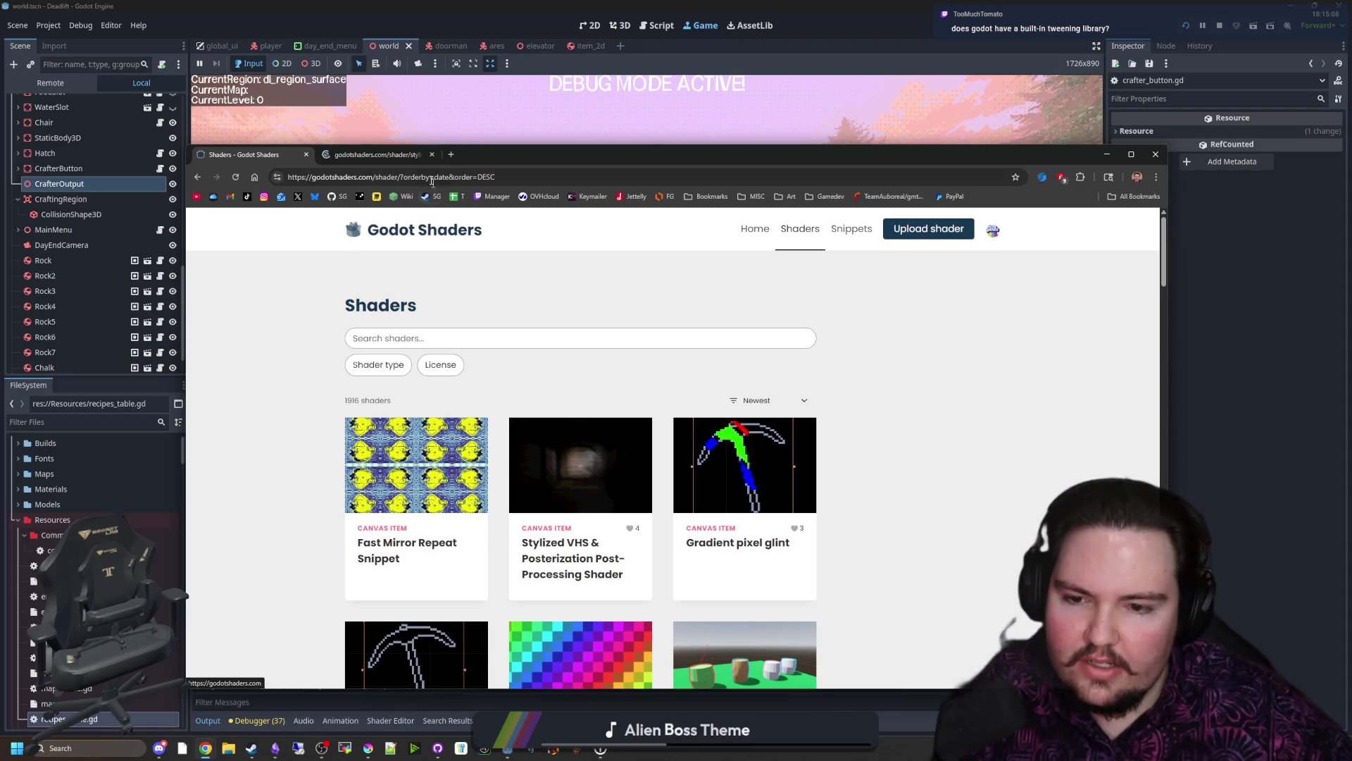
Step: Browse the Stylized VHS & Posterization shader page's code, preview and license text
key(ctrl+Tab)
scroll(595, 419, down, 3)
scroll(594, 419, down, 5)
scroll(581, 402, down, 5)
scroll(575, 393, up, 1)
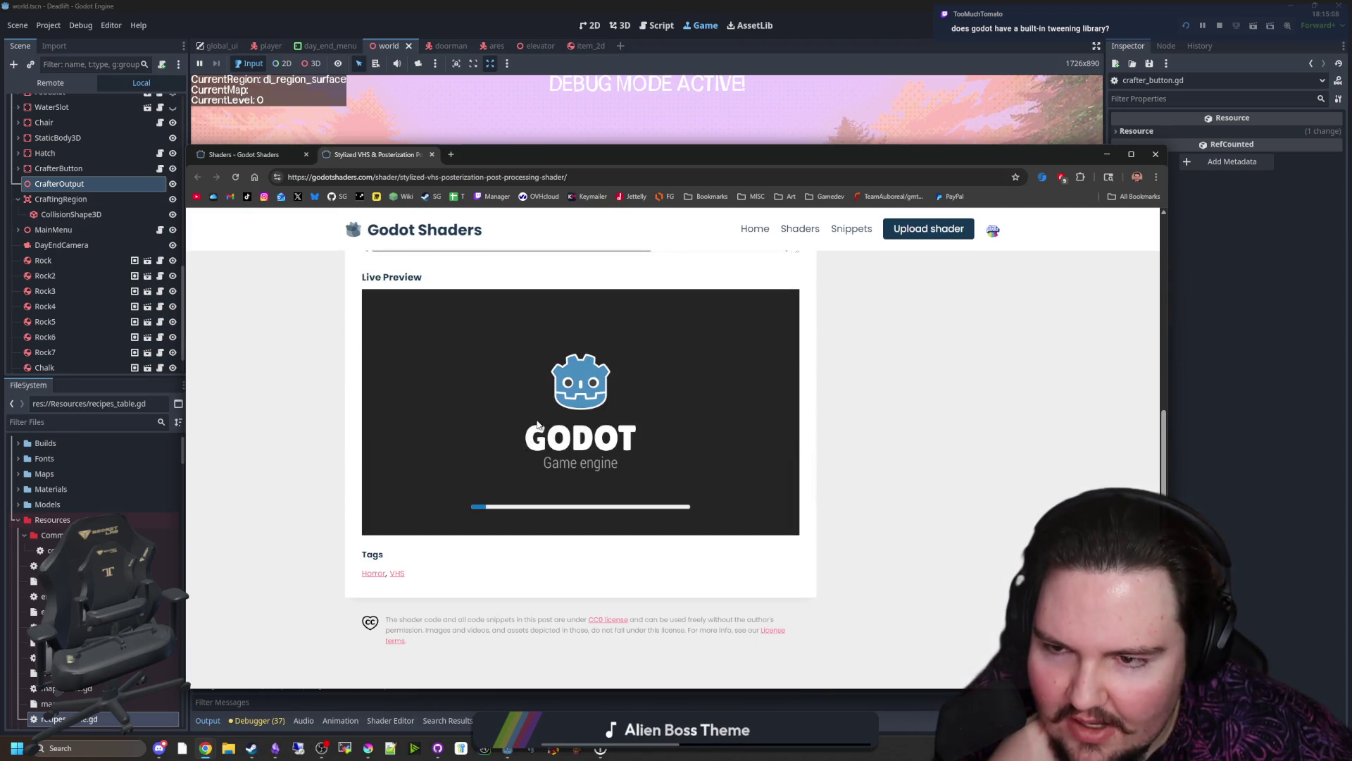
scroll(539, 423, up, 1)
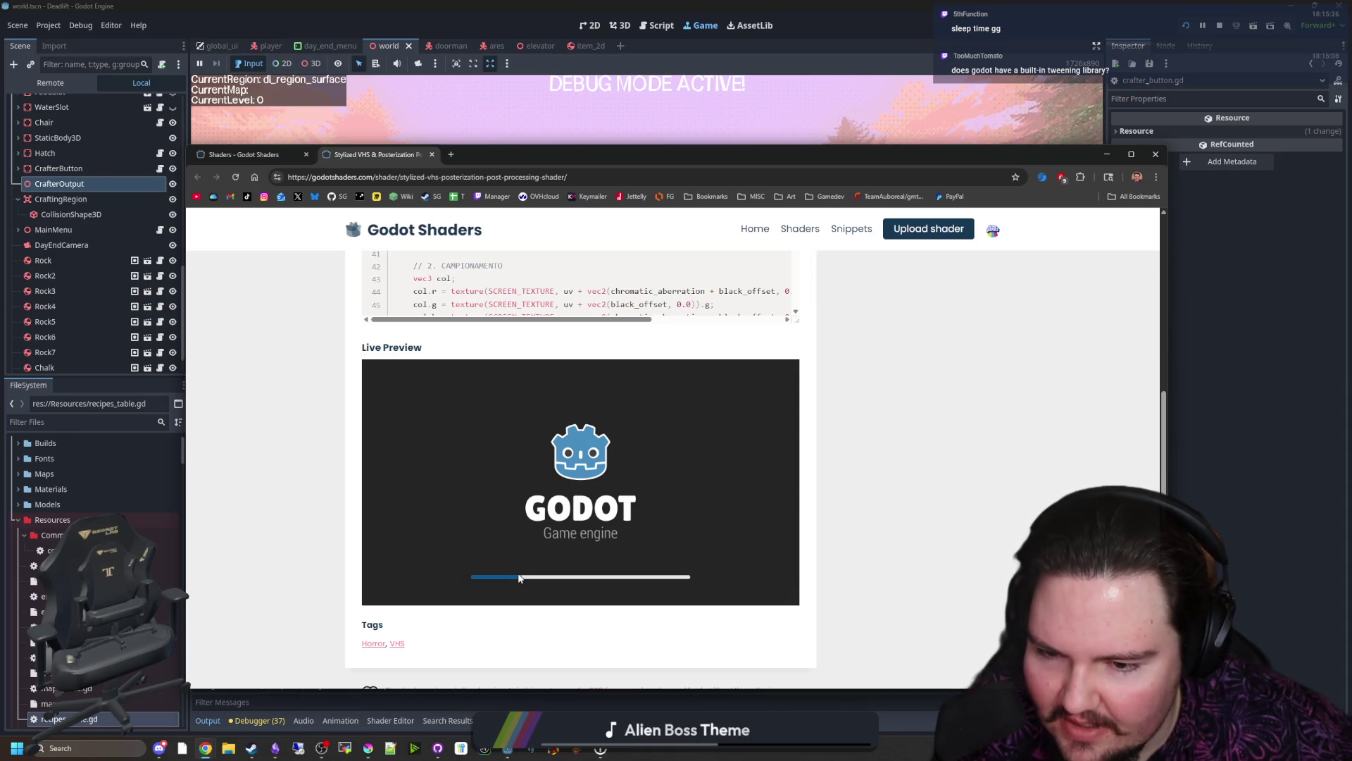
scroll(518, 504, down, 2)
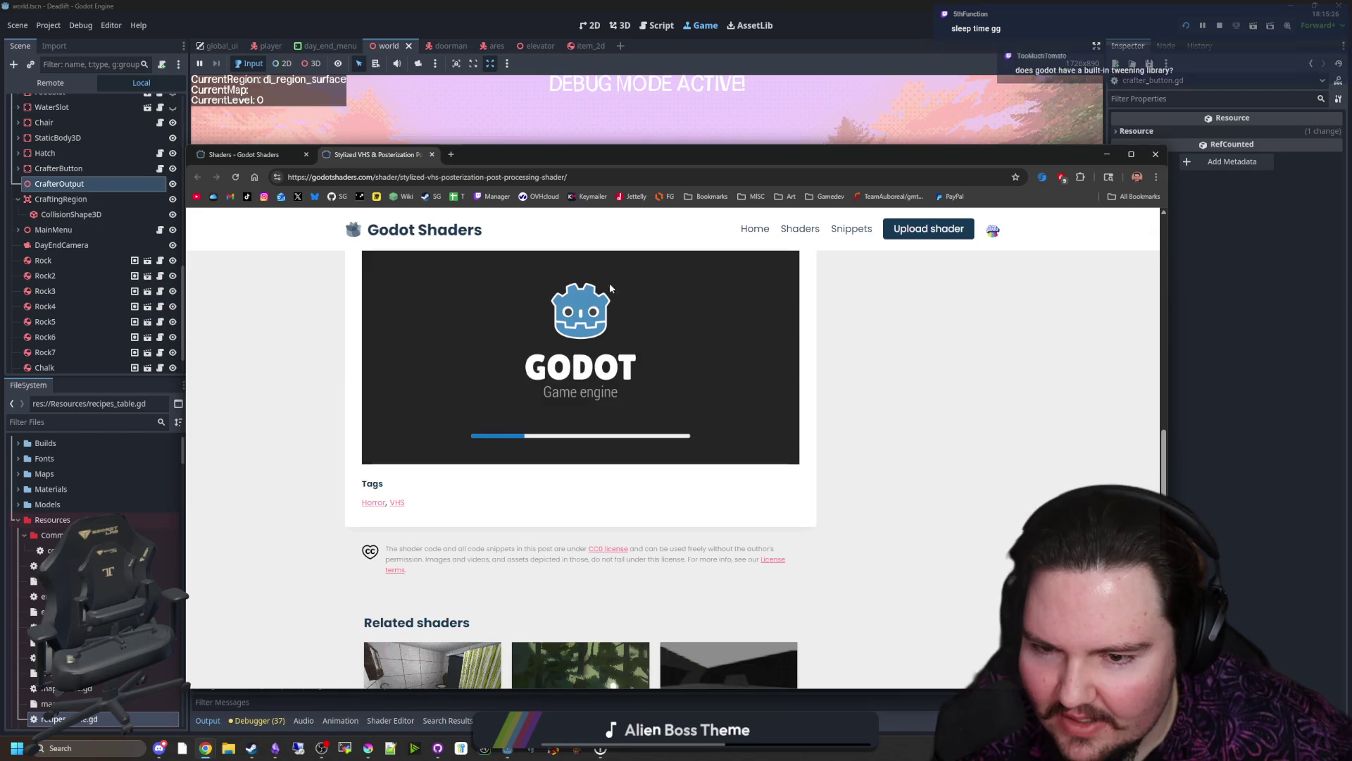
scroll(616, 441, down, 1)
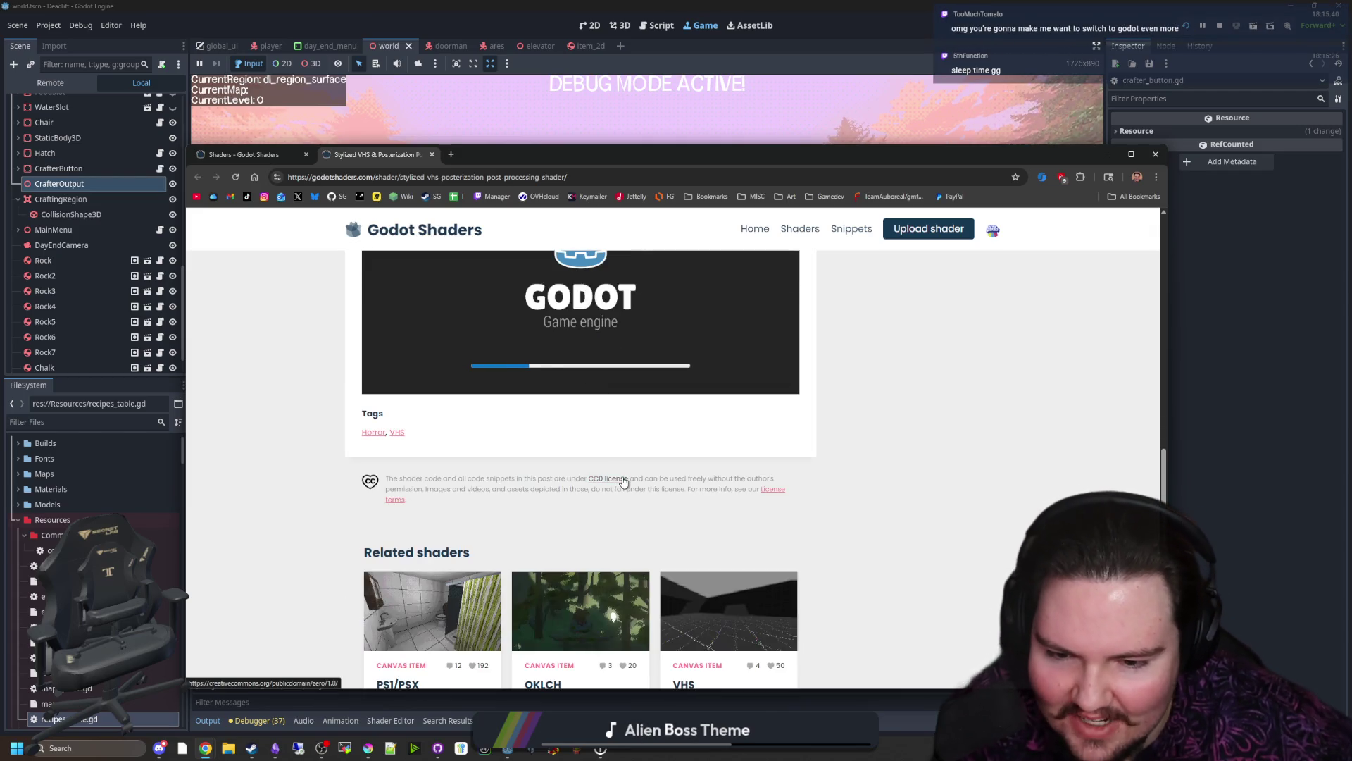
scroll(622, 482, up, 2)
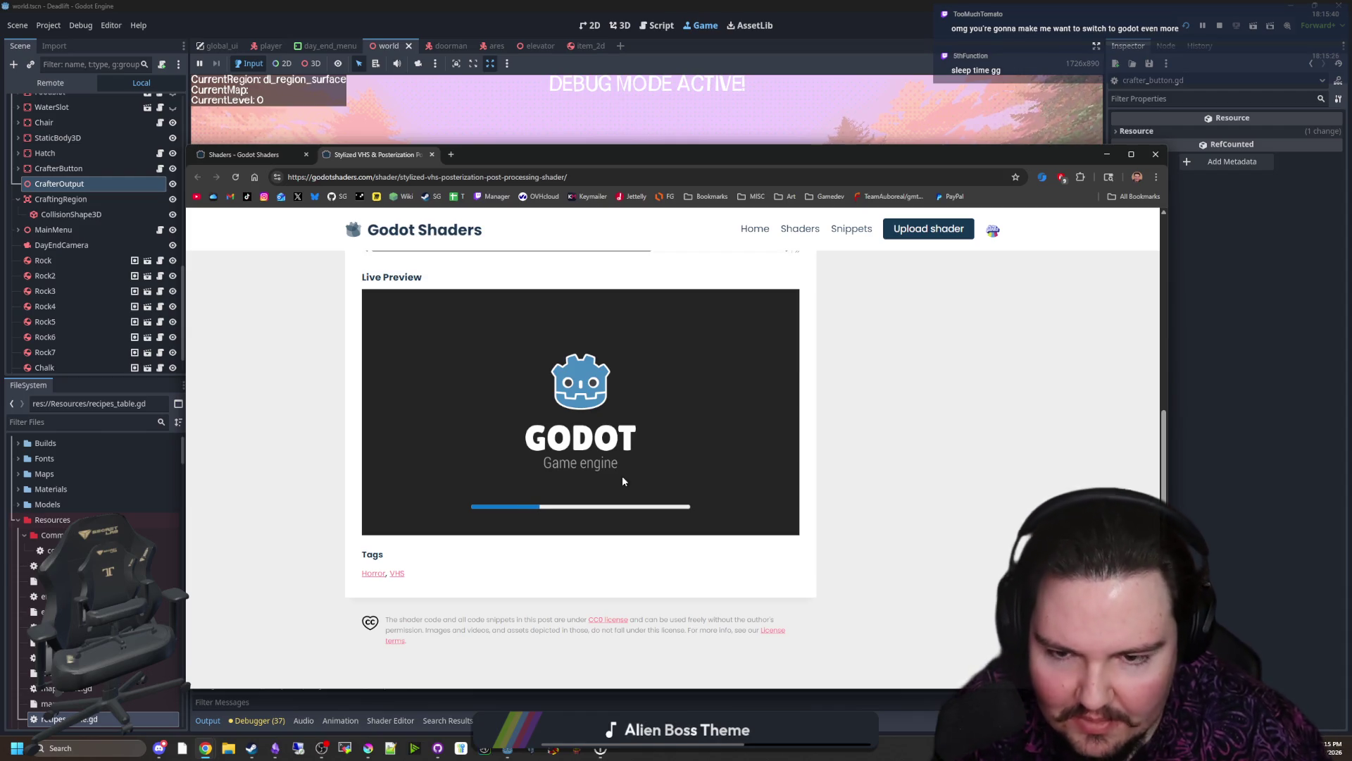
scroll(621, 478, down, 2)
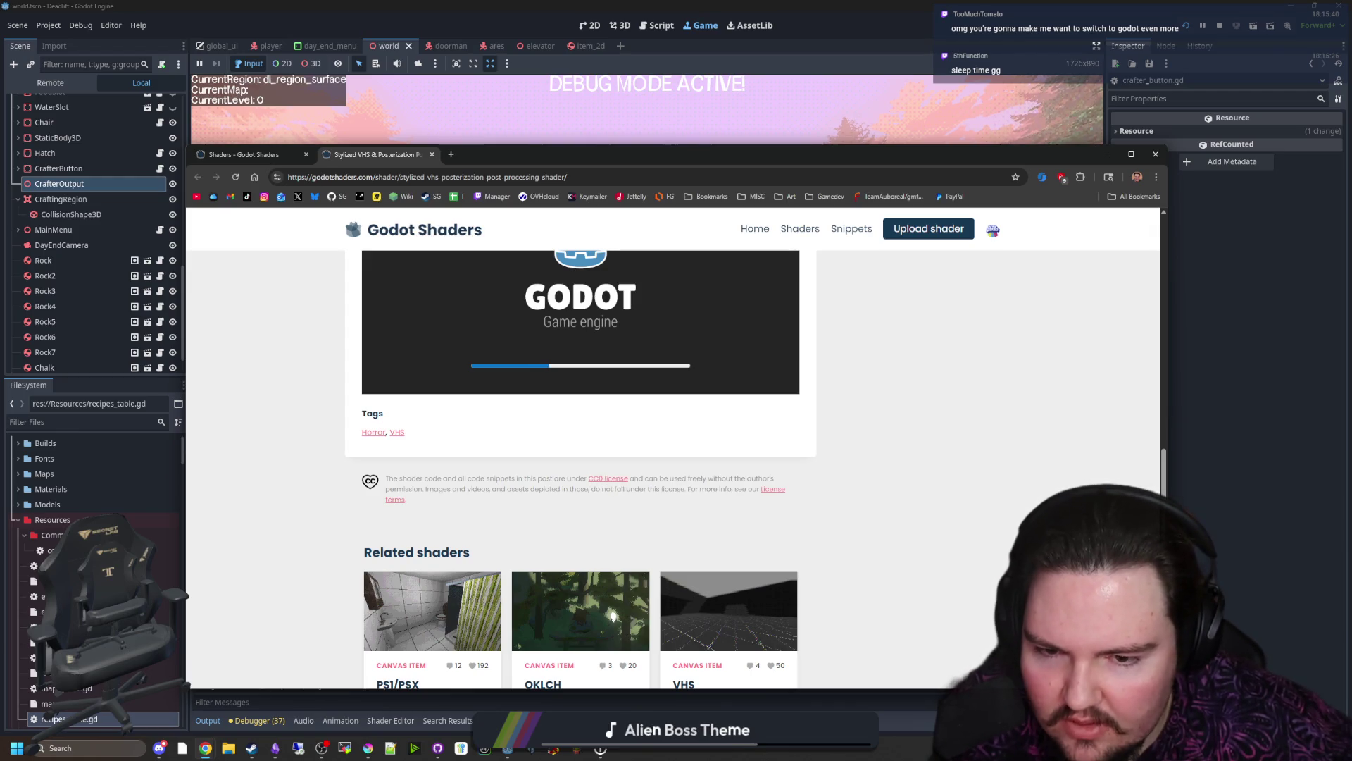
drag(670, 478, 688, 489)
click(748, 519)
scroll(748, 517, down, 4)
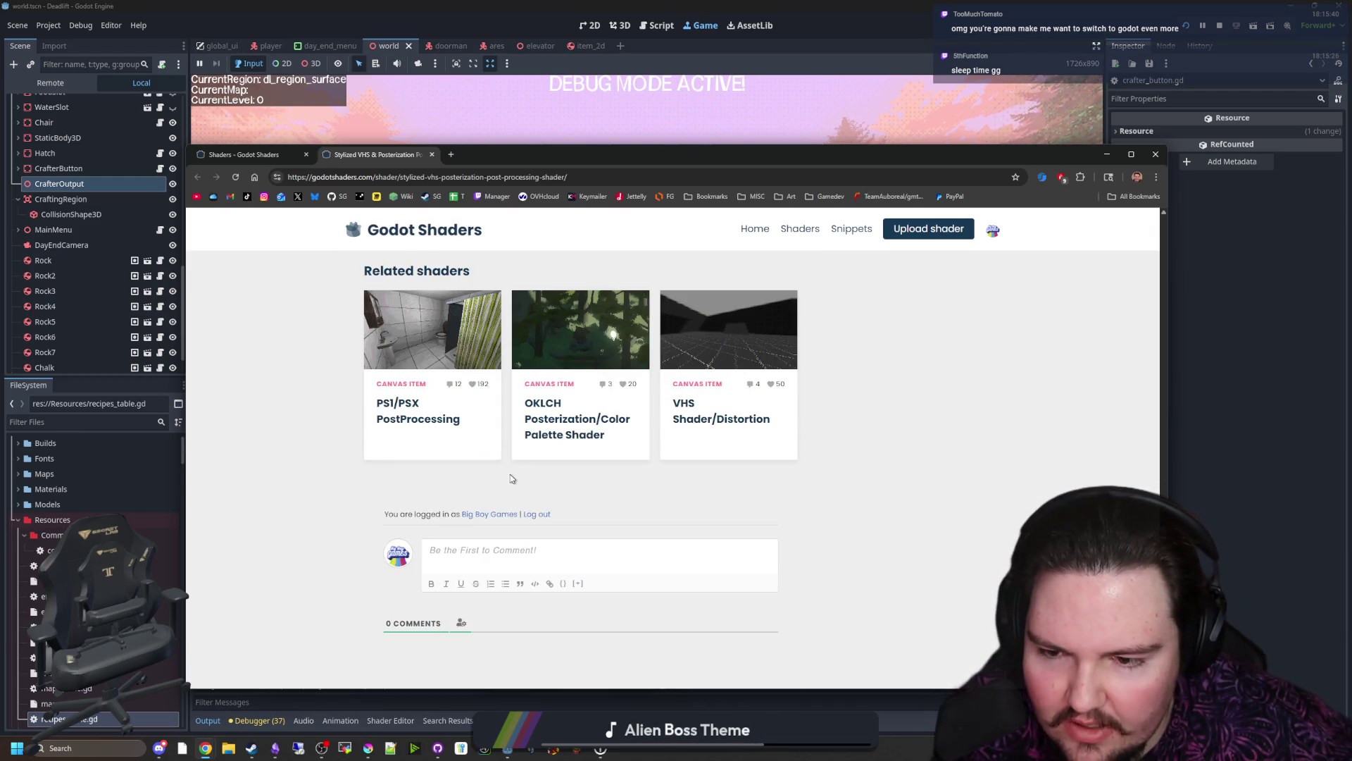
scroll(542, 475, down, 2)
scroll(726, 547, up, 6)
scroll(727, 476, down, 3)
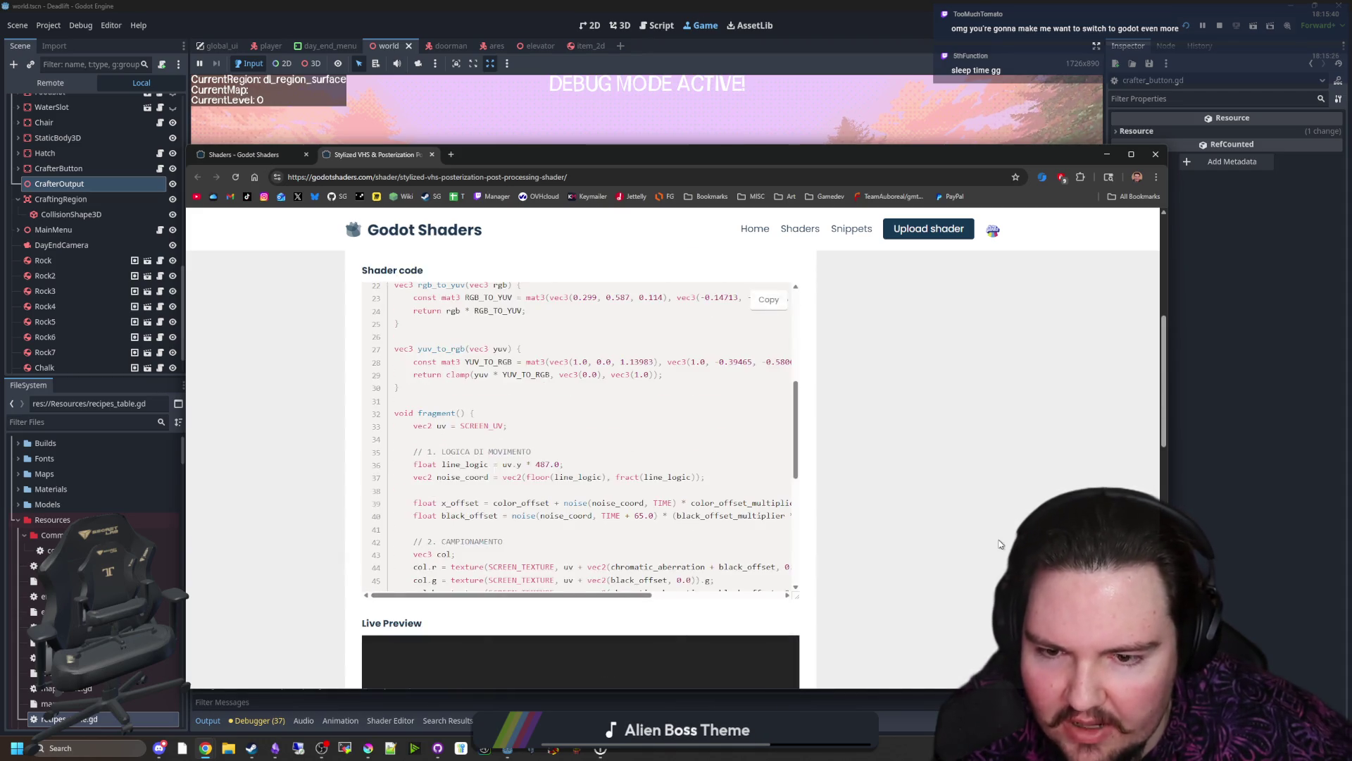
scroll(866, 541, down, 3)
scroll(866, 541, down, 1)
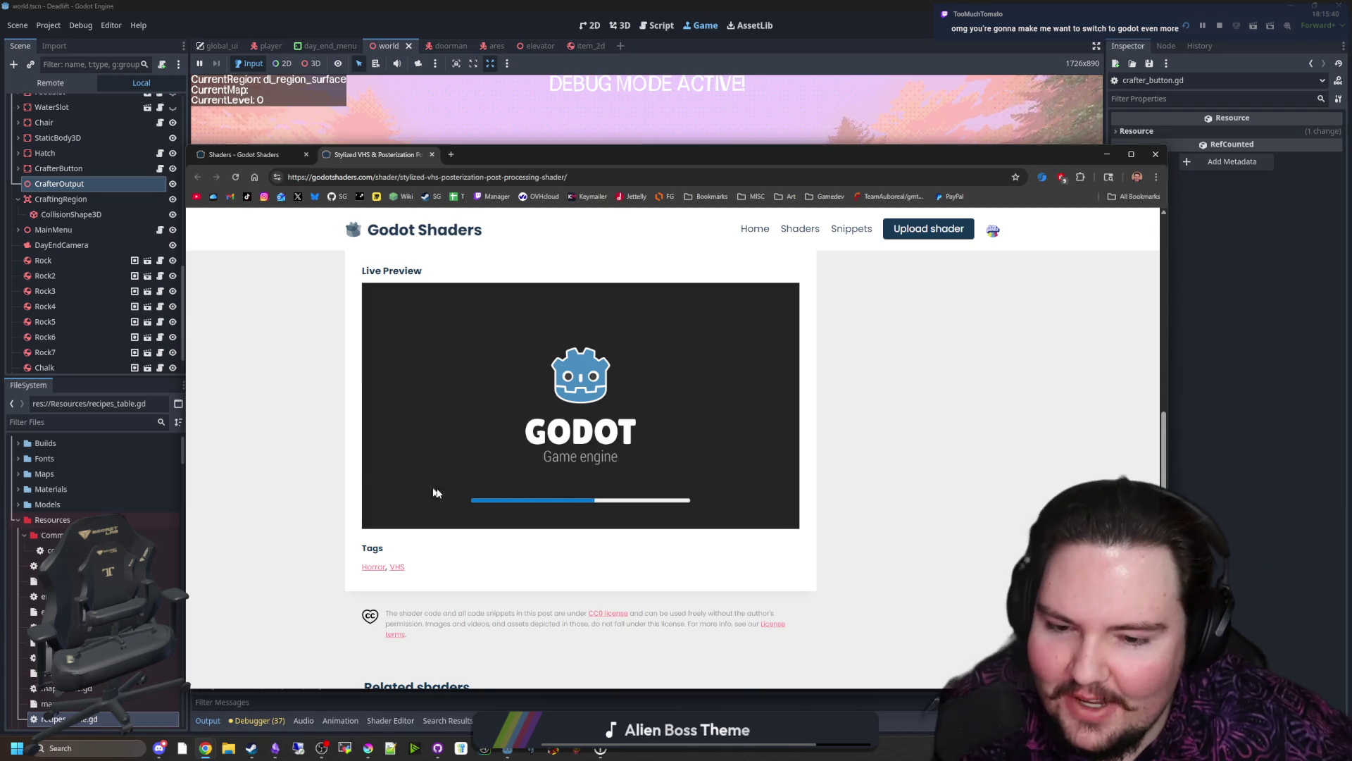
scroll(589, 520, up, 10)
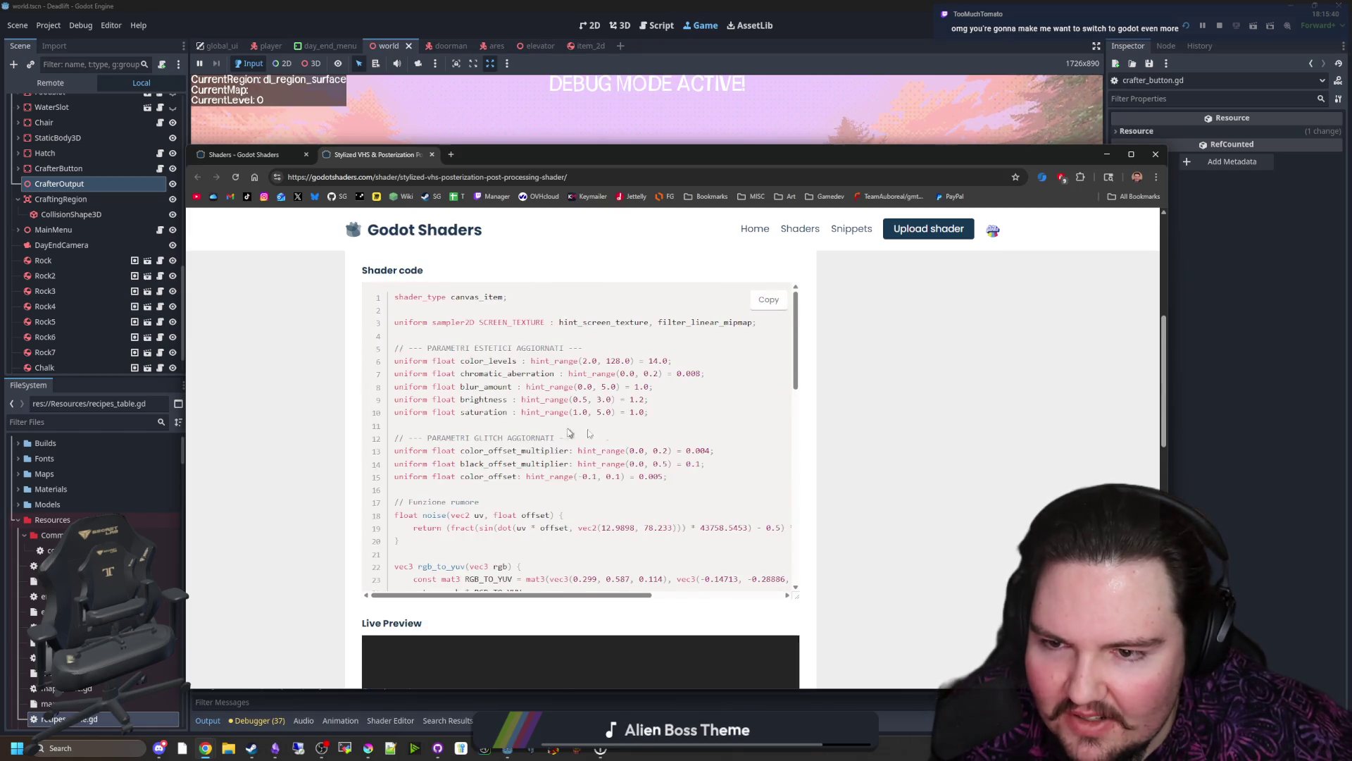
scroll(866, 462, down, 5)
scroll(851, 461, down, 5)
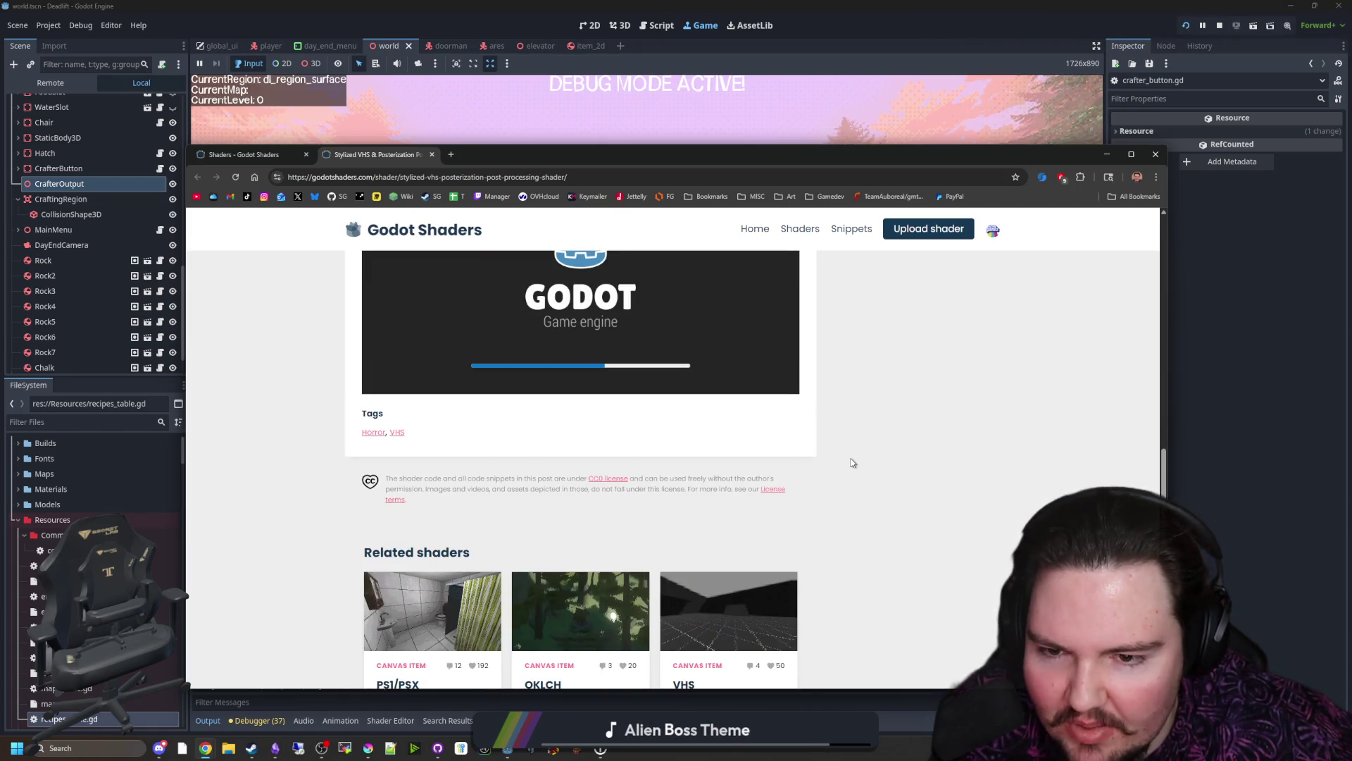
scroll(851, 461, down, 4)
scroll(842, 460, down, 2)
scroll(834, 457, up, 1)
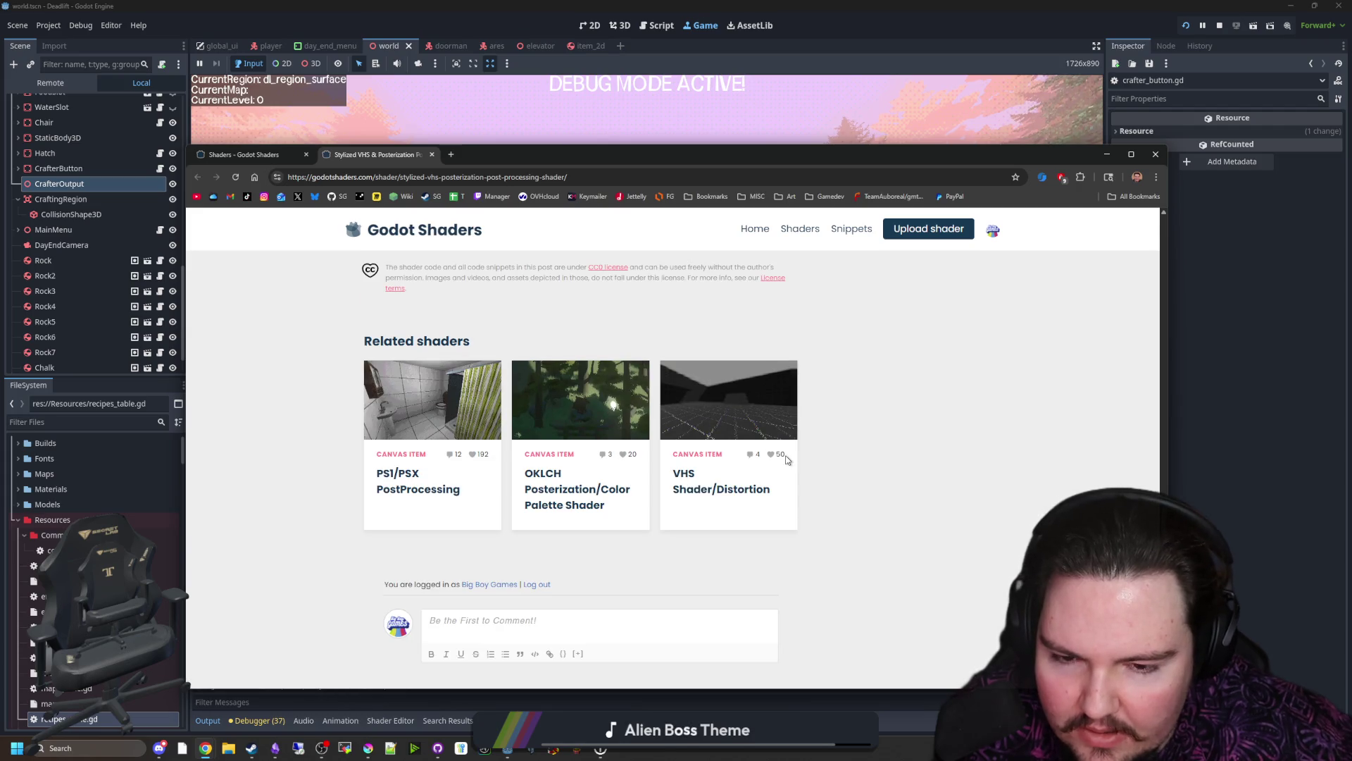
scroll(748, 468, up, 3)
scroll(769, 450, up, 2)
scroll(861, 460, up, 5)
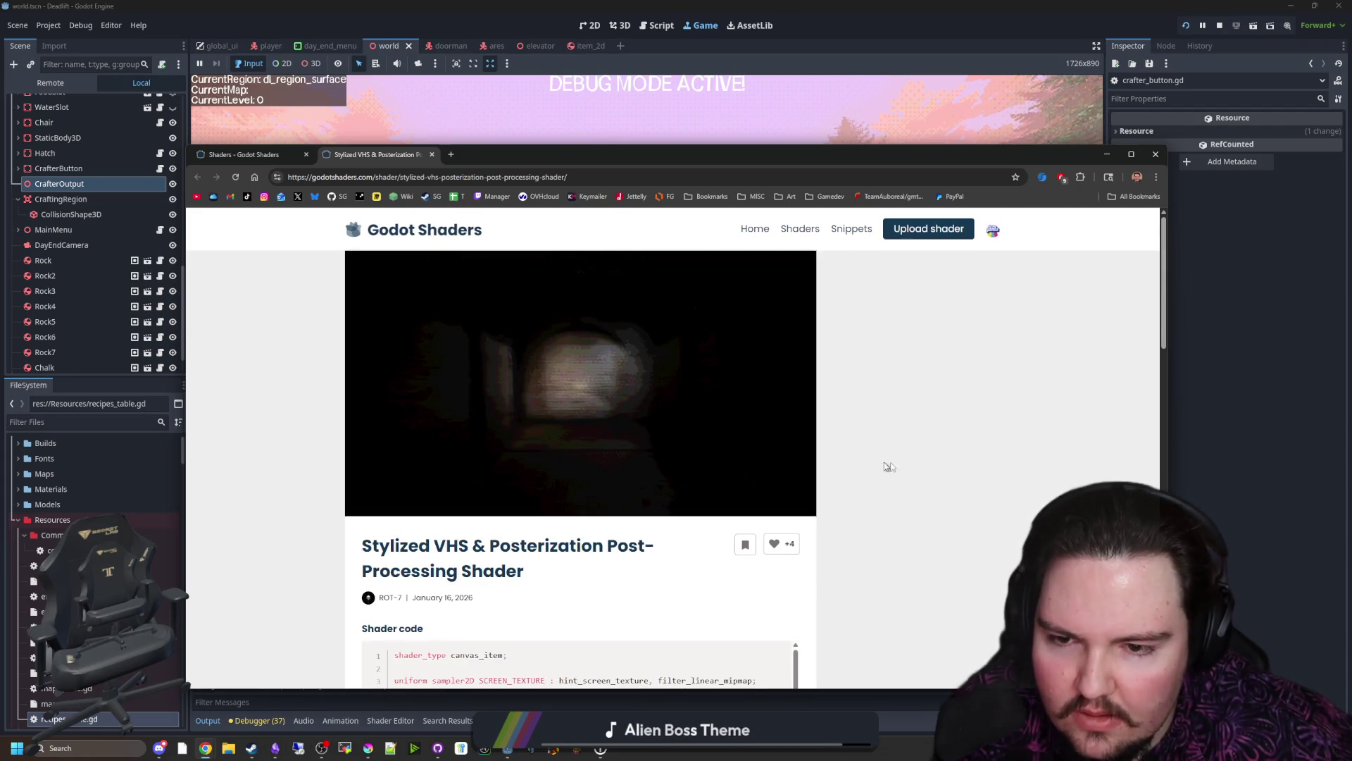
scroll(824, 462, down, 2)
scroll(842, 461, down, 3)
scroll(842, 462, down, 3)
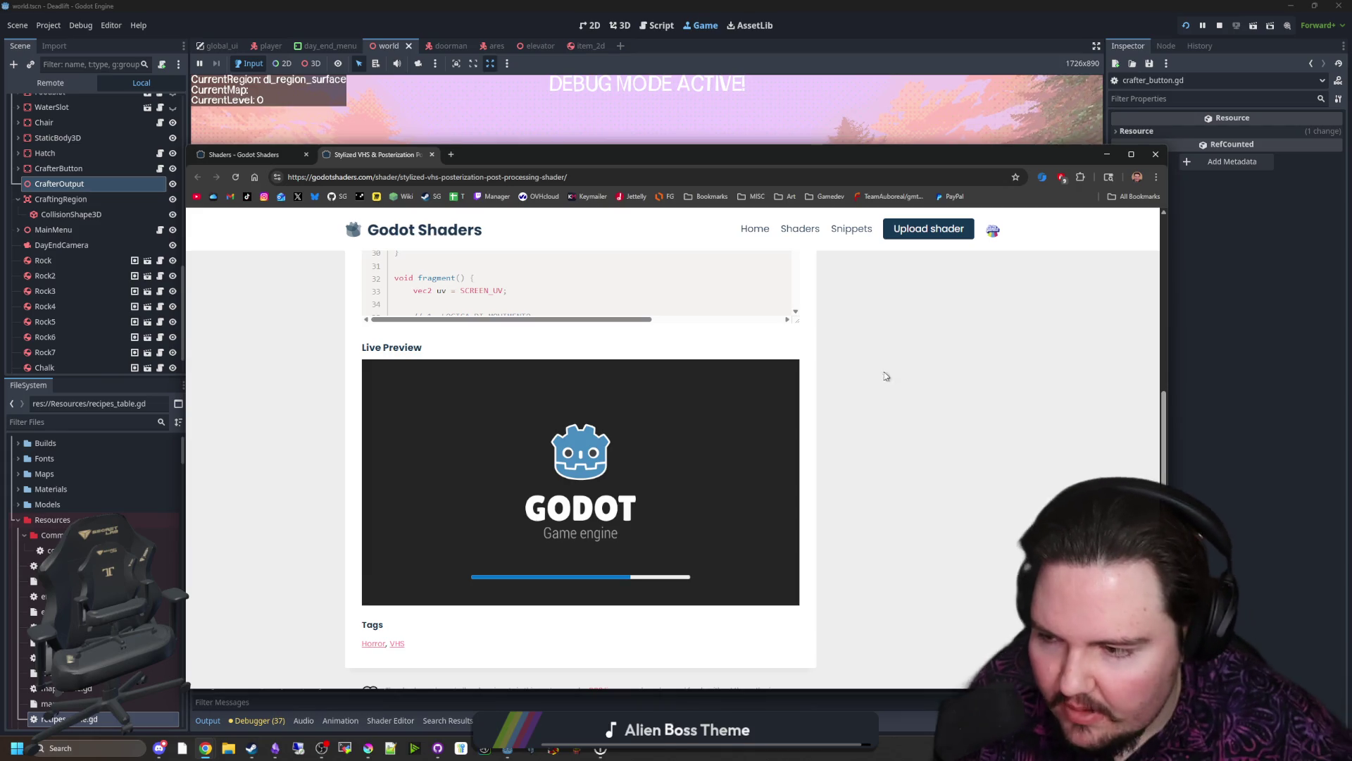
Step: Return to the shader list and switch to the Stylized VHS & Posterization shader page
key(ctrl+shift+Tab)
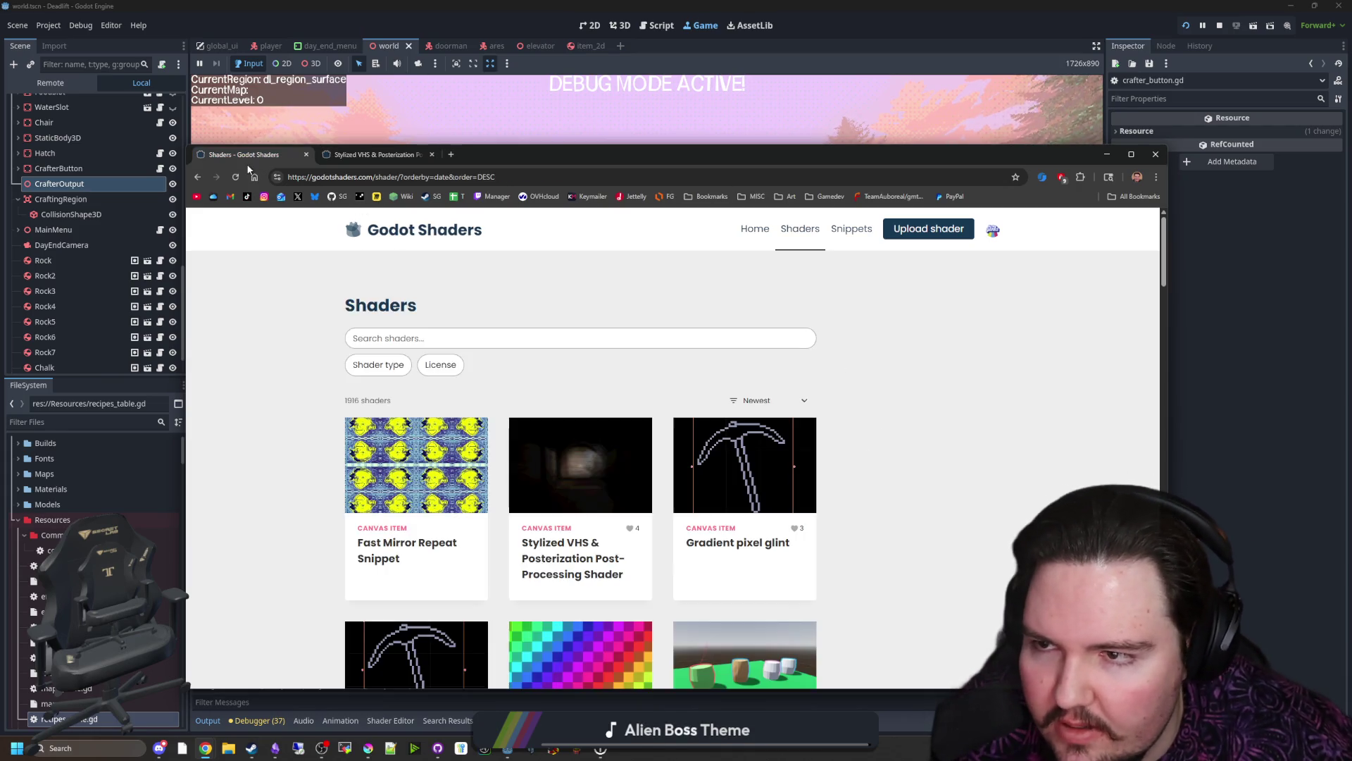
scroll(995, 470, down, 2)
scroll(995, 470, down, 3)
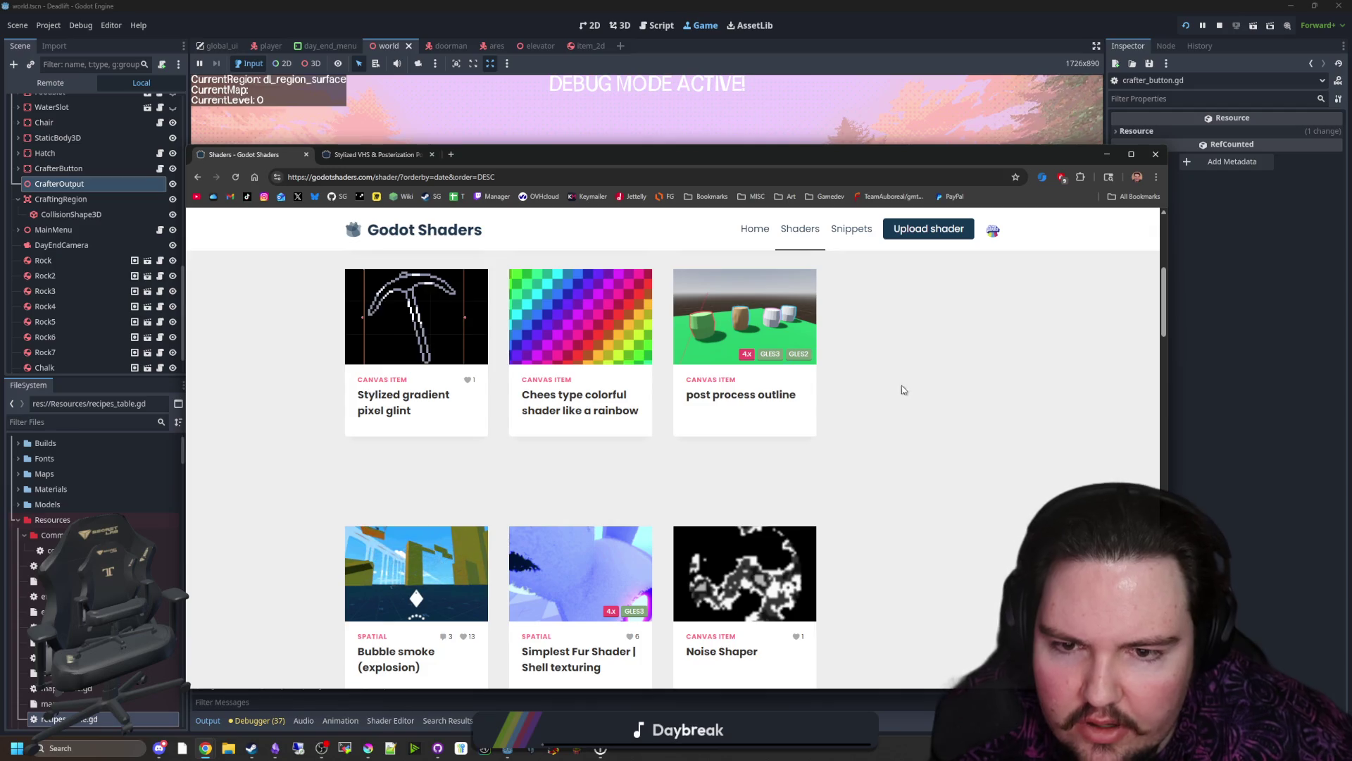
scroll(772, 499, down, 2)
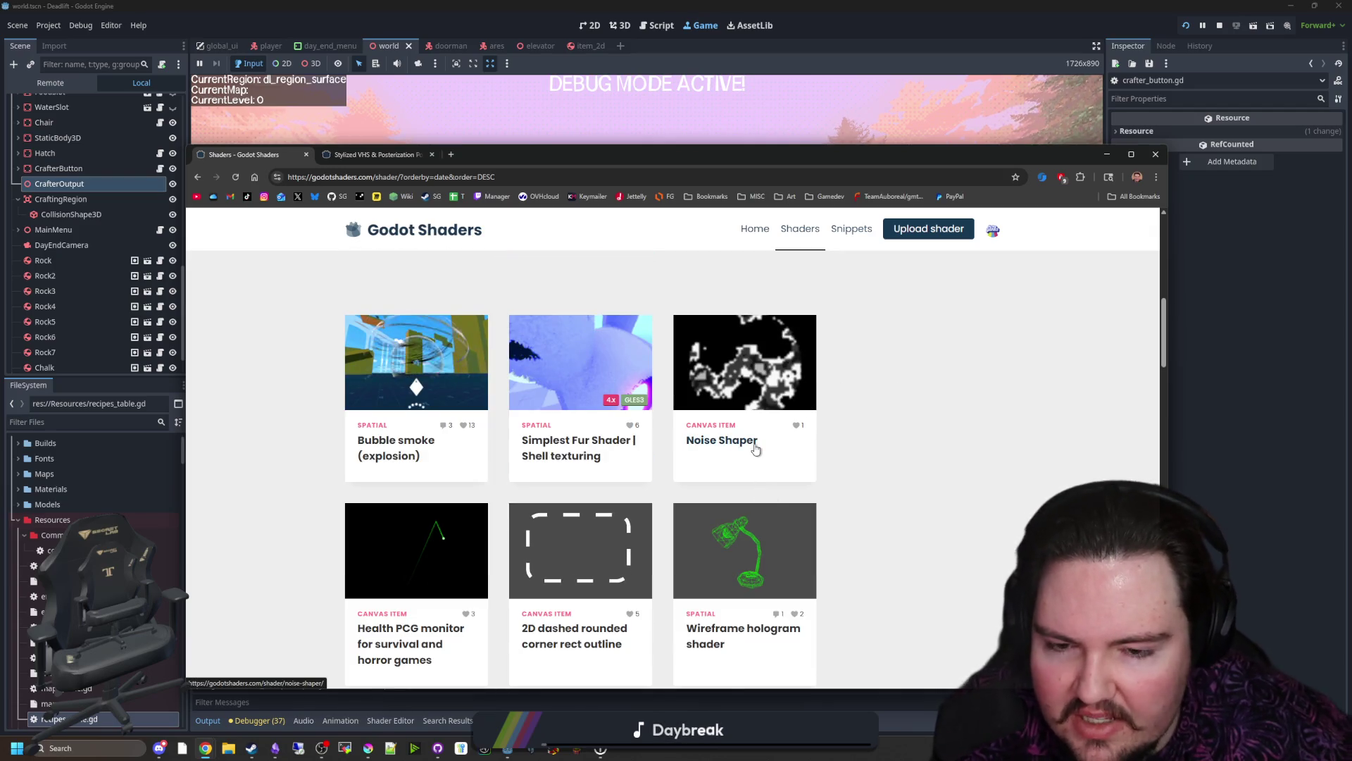
scroll(581, 418, down, 1)
scroll(581, 421, down, 2)
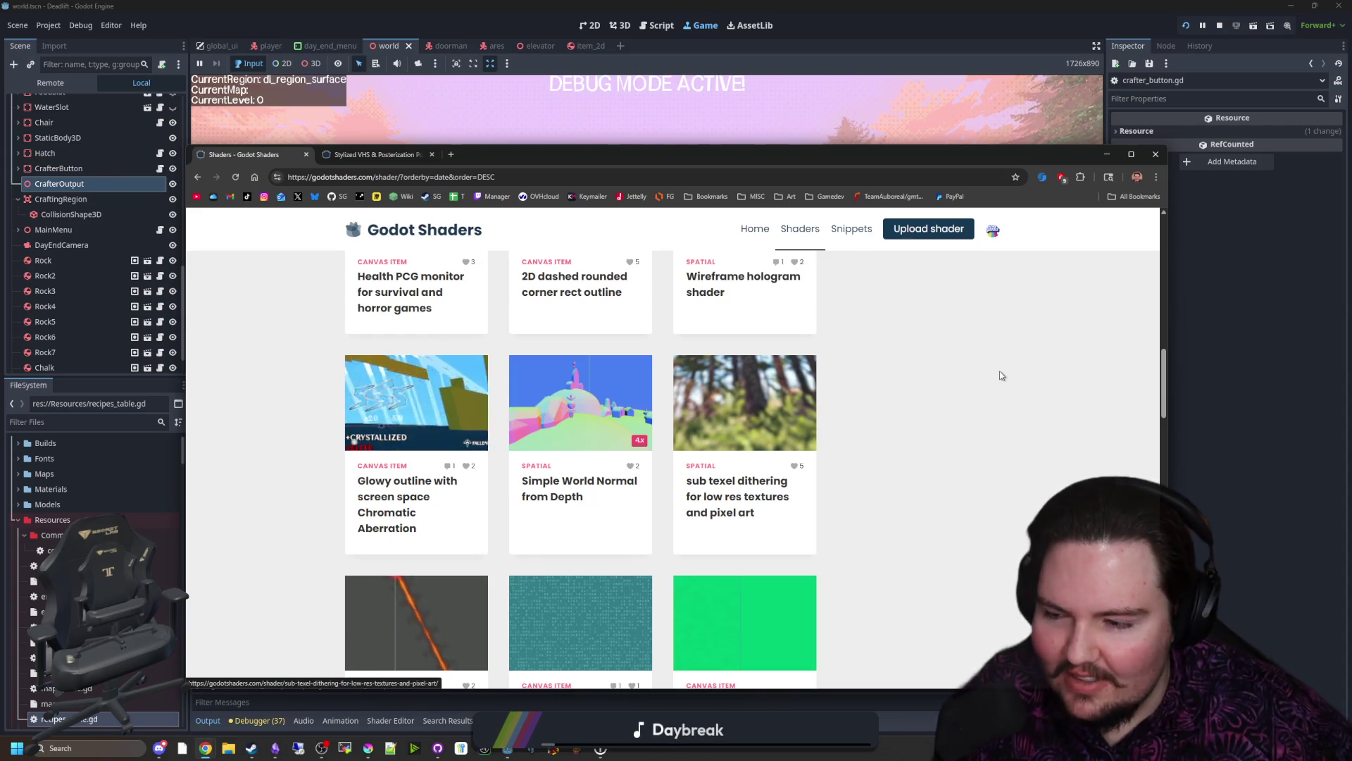
scroll(899, 516, down, 1)
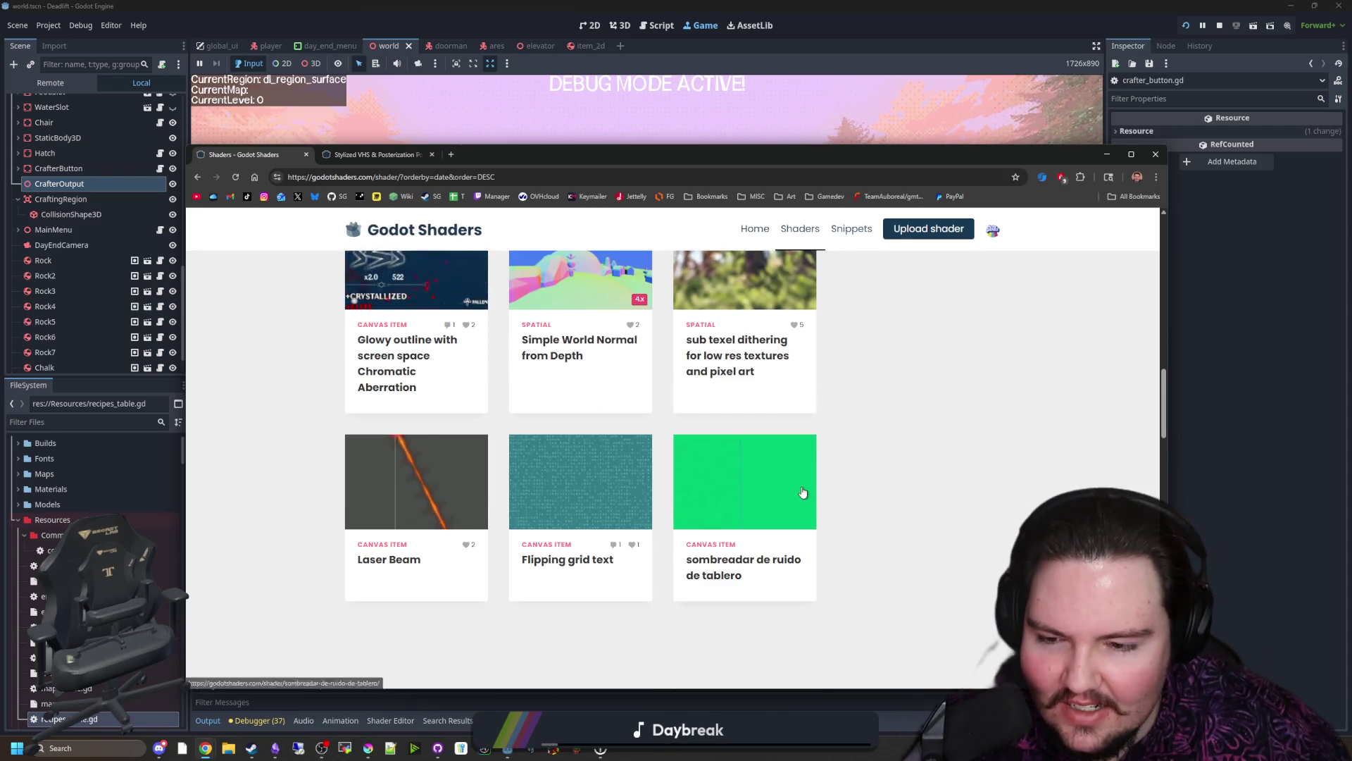
scroll(850, 463, up, 2)
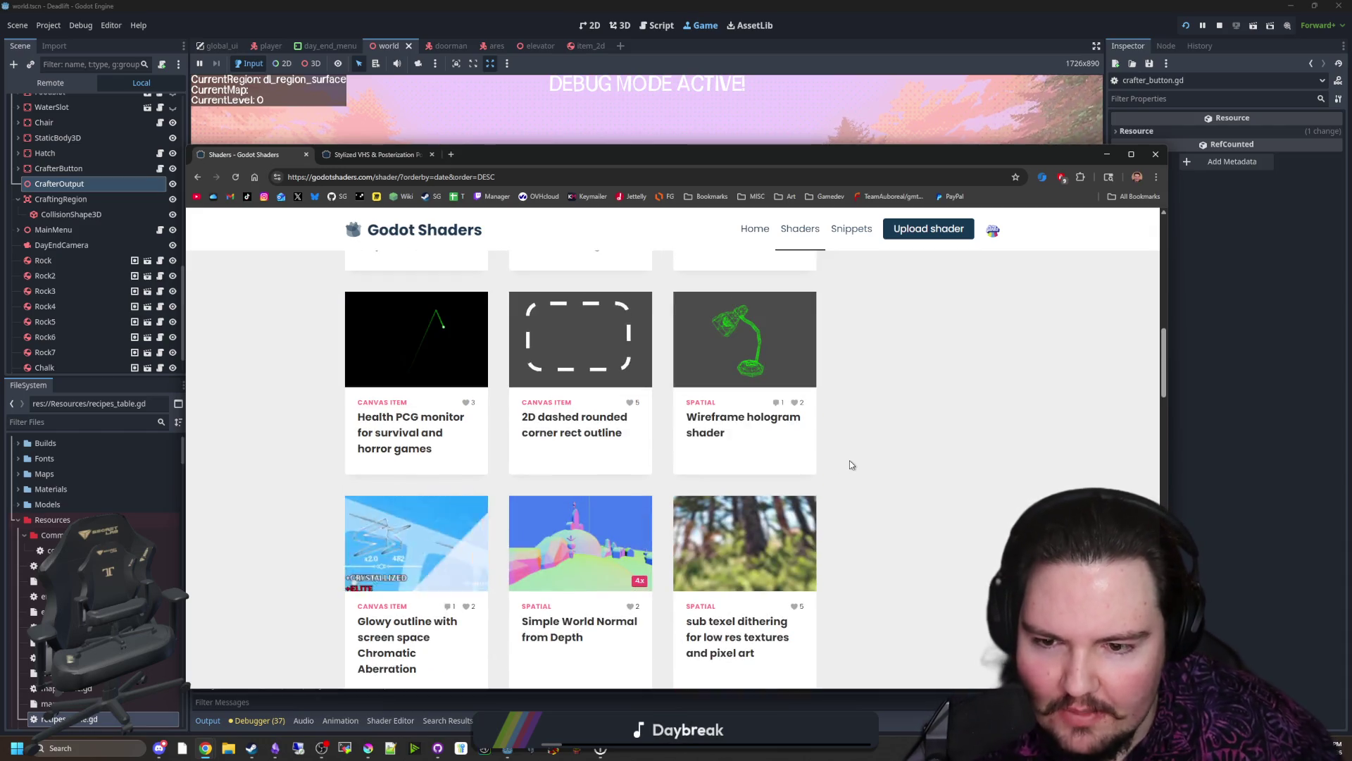
scroll(849, 464, up, 2)
scroll(514, 394, up, 2)
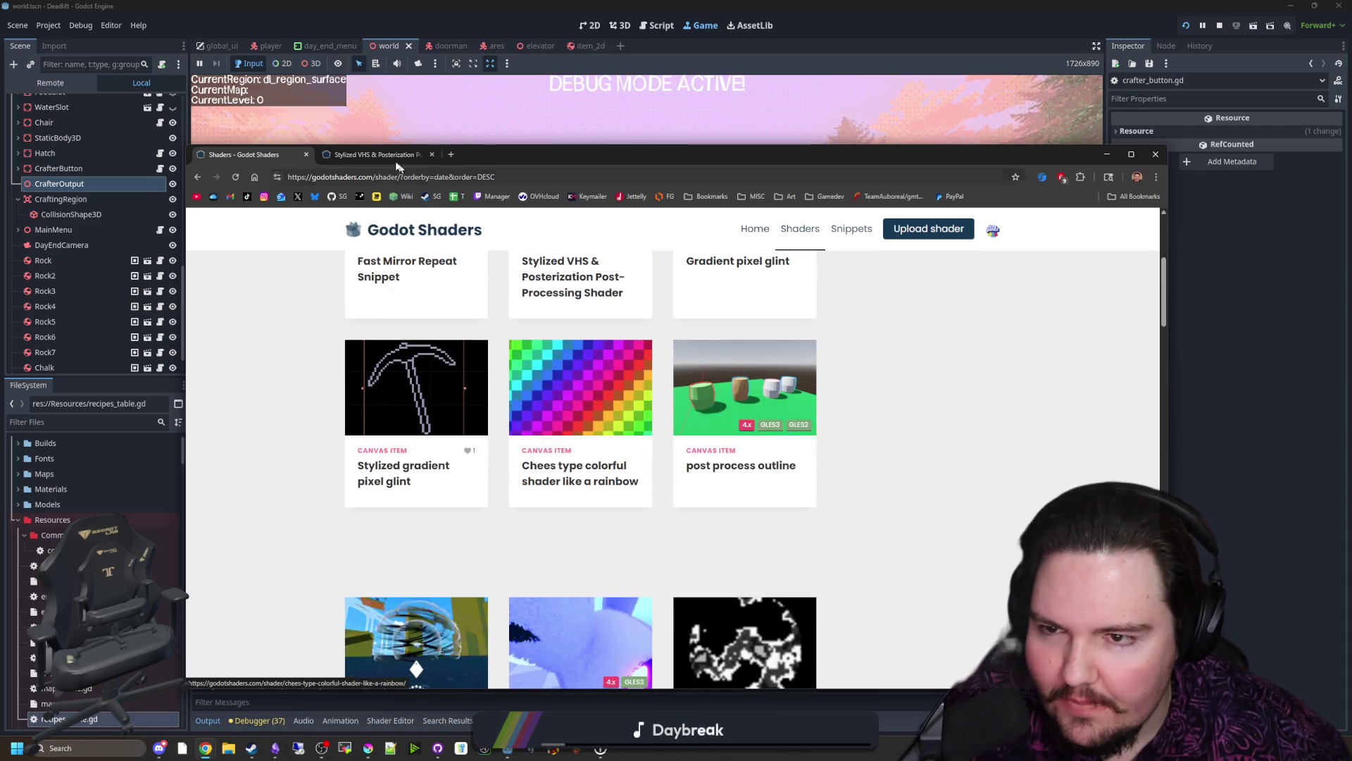
click(375, 154)
scroll(740, 450, down, 1)
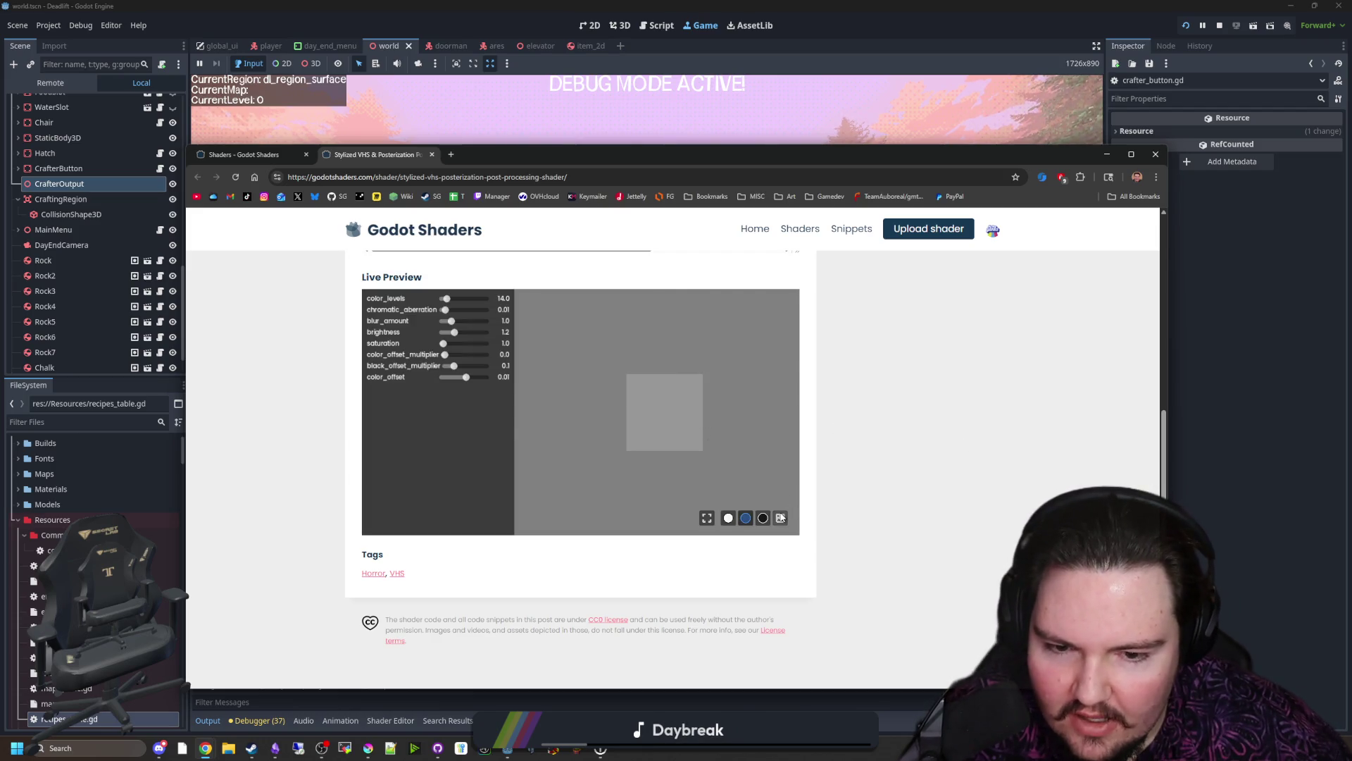
Step: Cycle the VHS live preview backgrounds and settle on the leaf photo
click(780, 518)
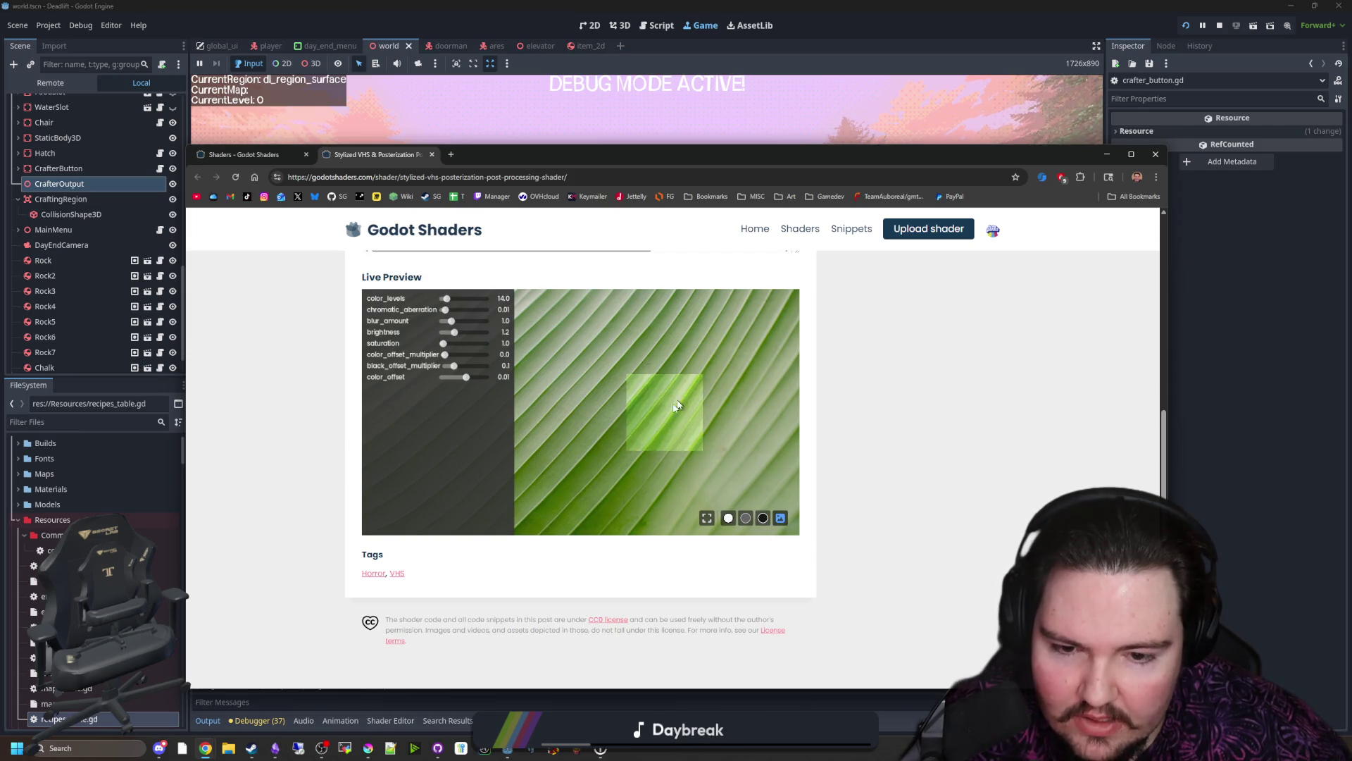
click(728, 517)
click(781, 518)
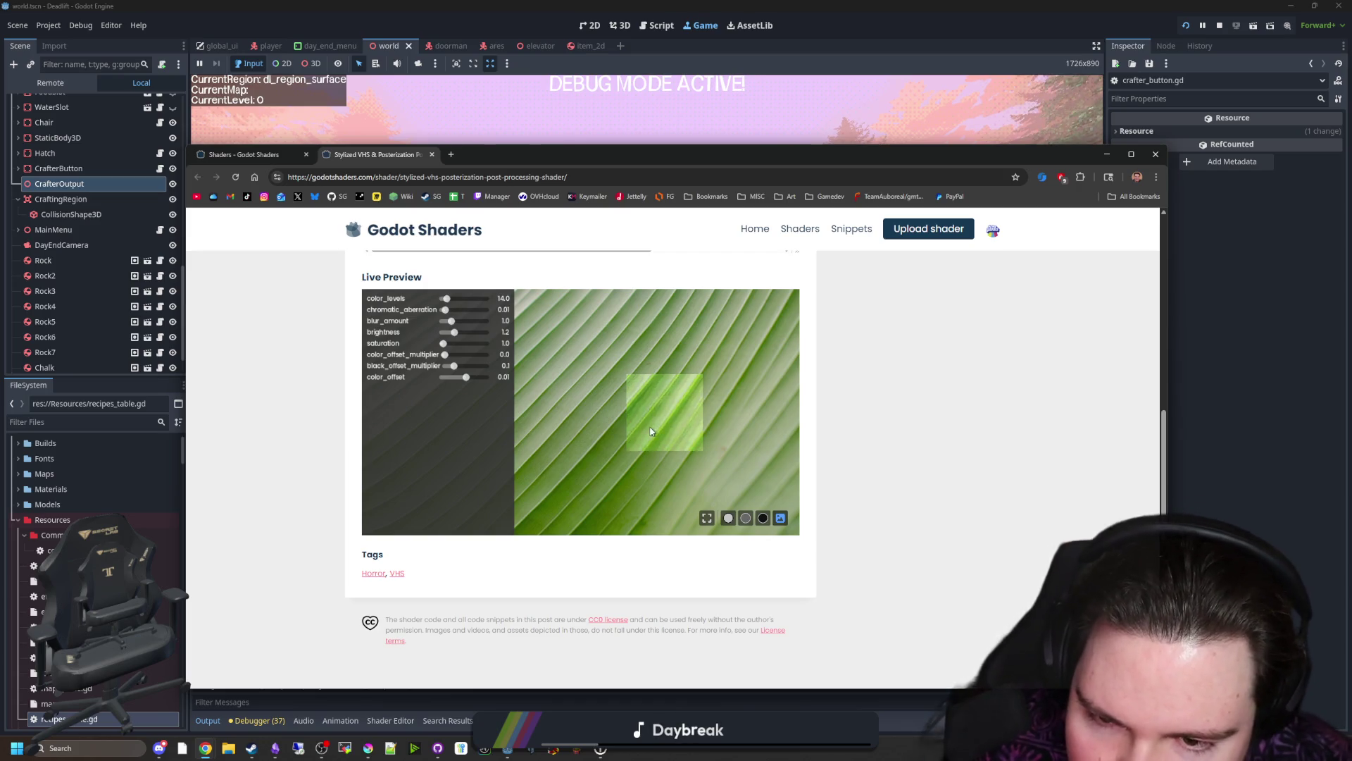
Step: Raise the preview's color_levels, chromatic aberration, brightness and saturation sliders
mouse_move(447, 298)
mouse_down()
mouse_move(445, 310)
mouse_move(455, 299)
mouse_up()
drag(445, 309, 456, 310)
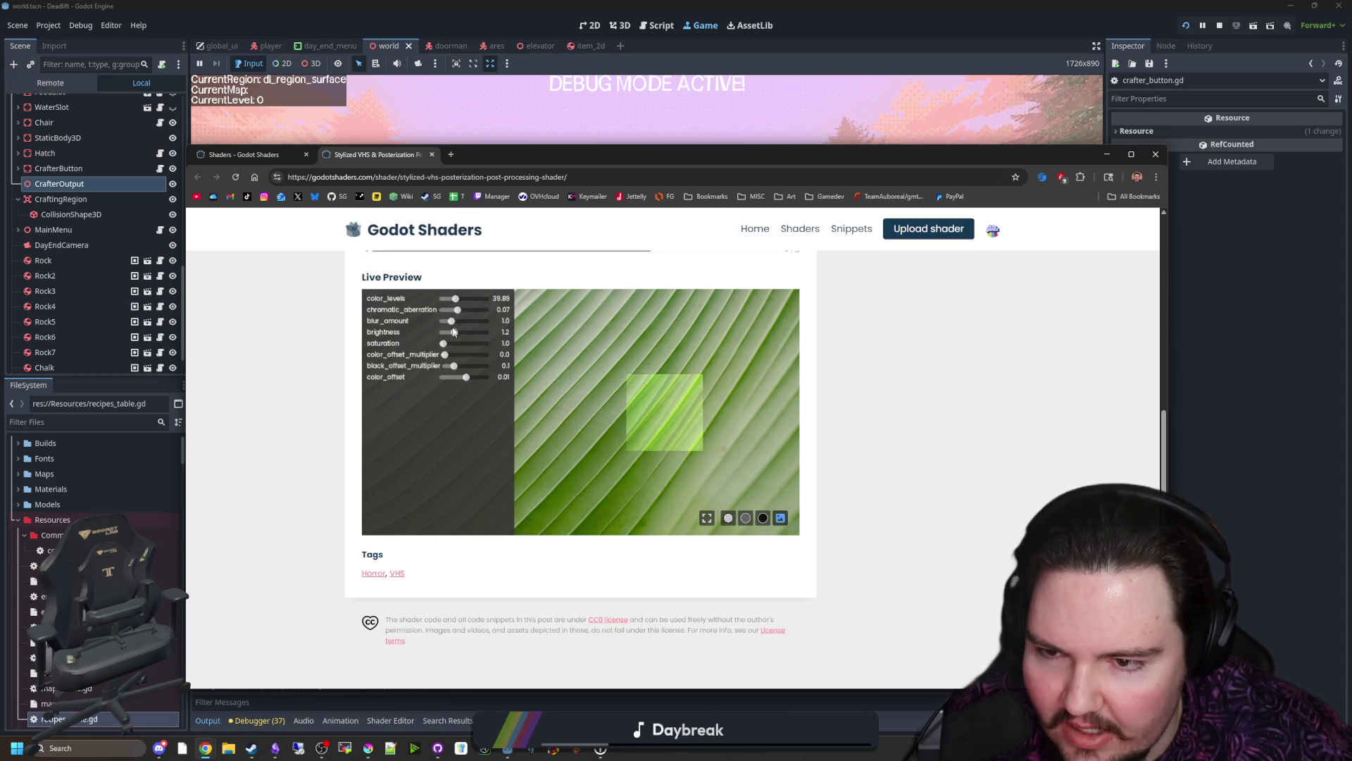
drag(455, 332, 458, 345)
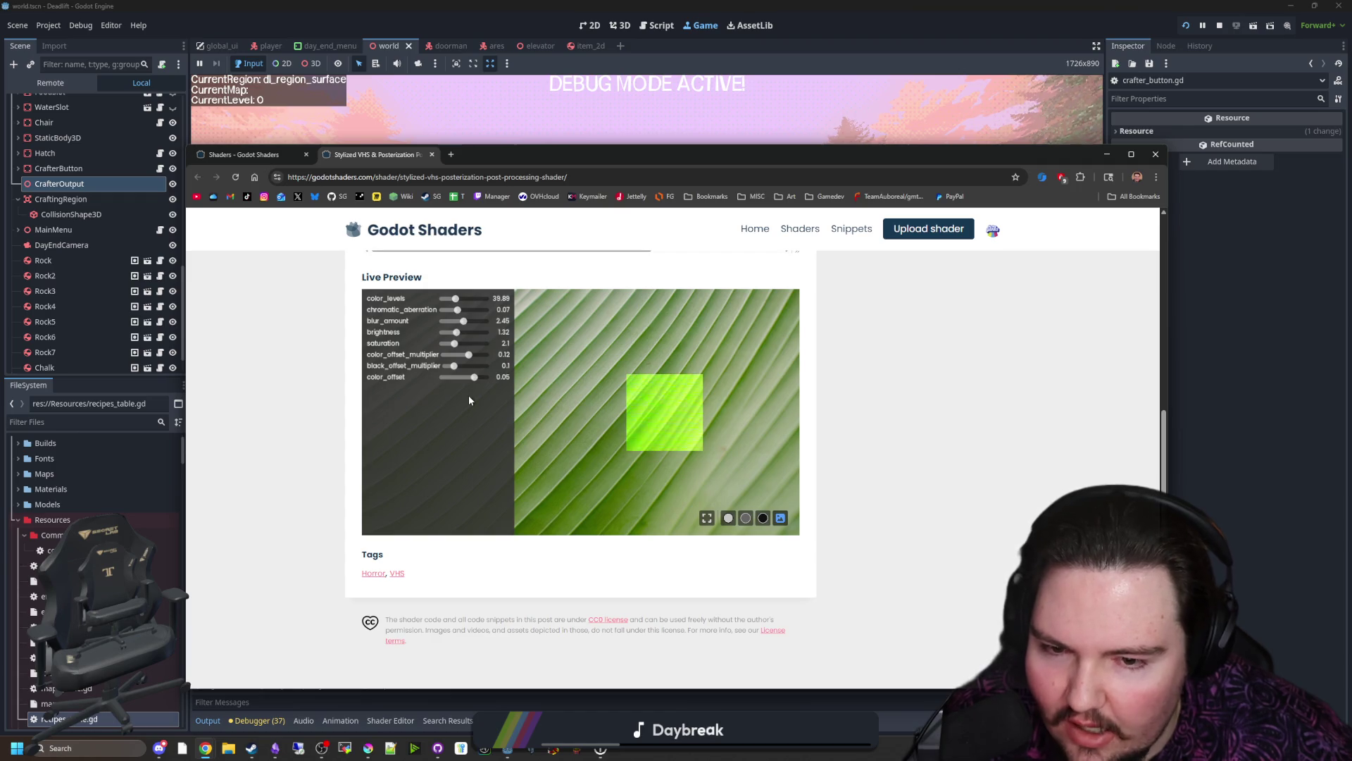
scroll(469, 400, up, 15)
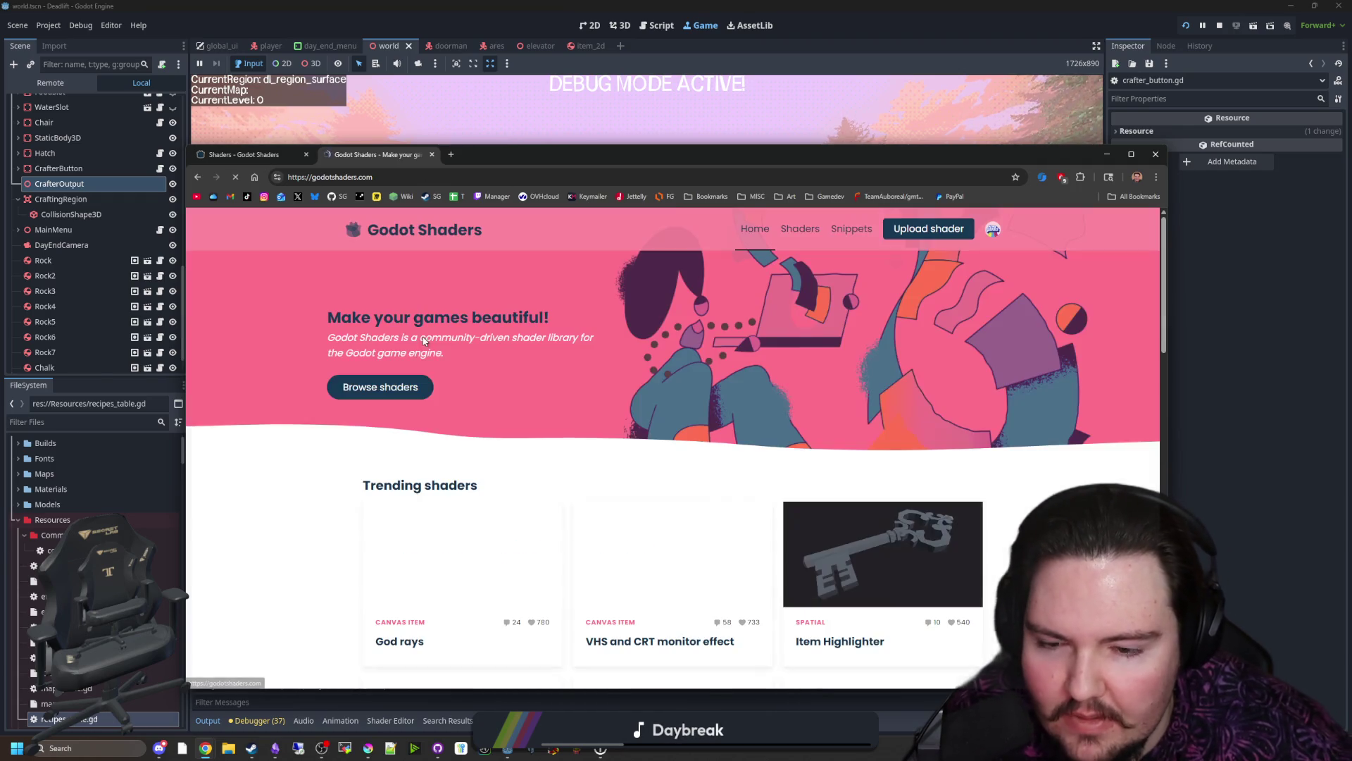
scroll(644, 448, down, 4)
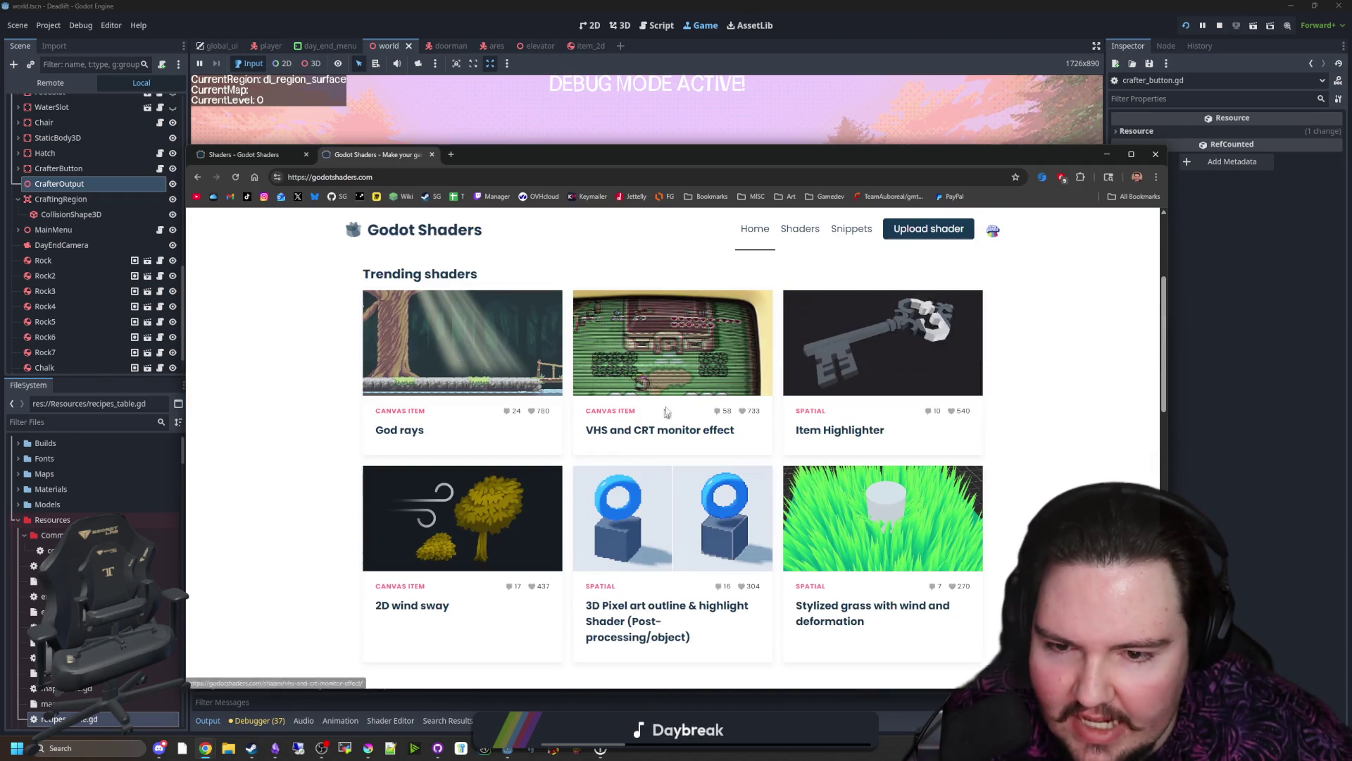
Step: View the God rays shader preview over several backgrounds, ending on the leaf photo
click(419, 341)
scroll(418, 341, down, 5)
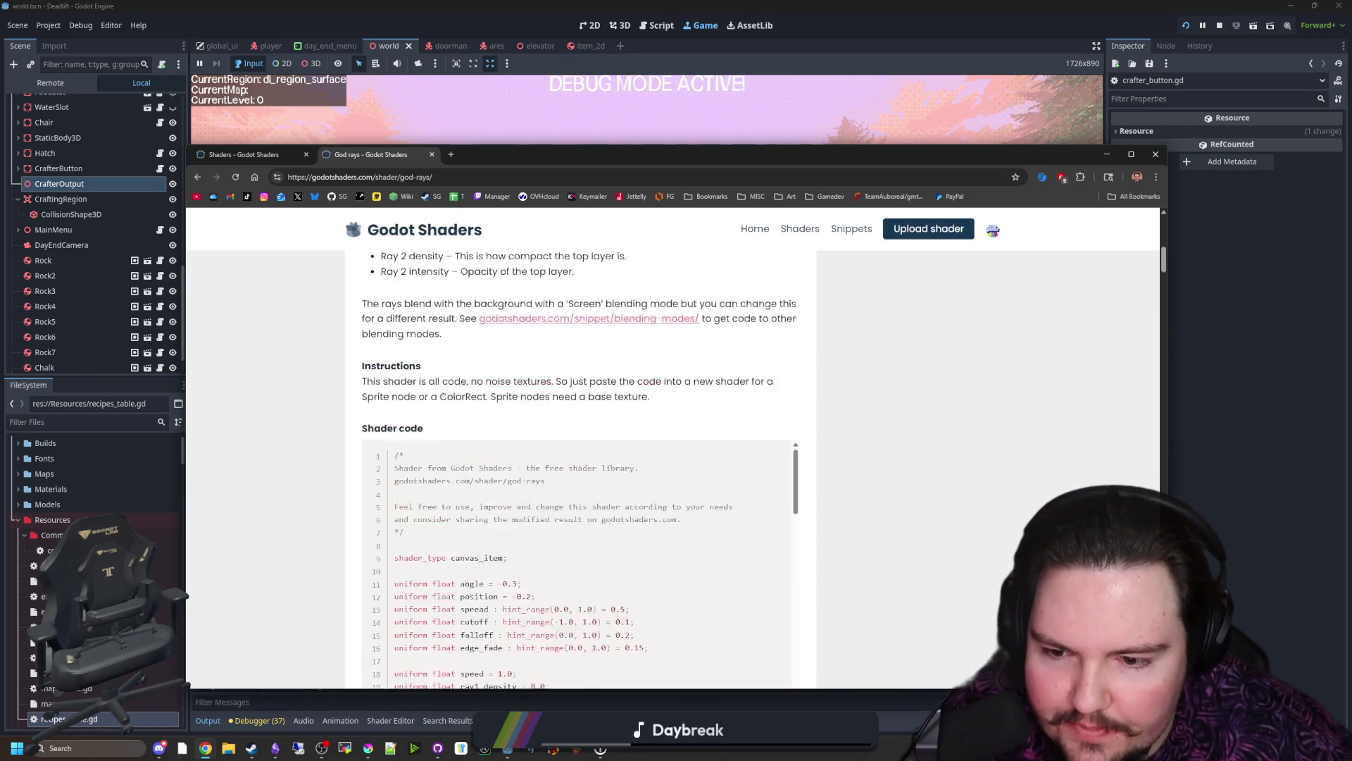
scroll(419, 341, down, 5)
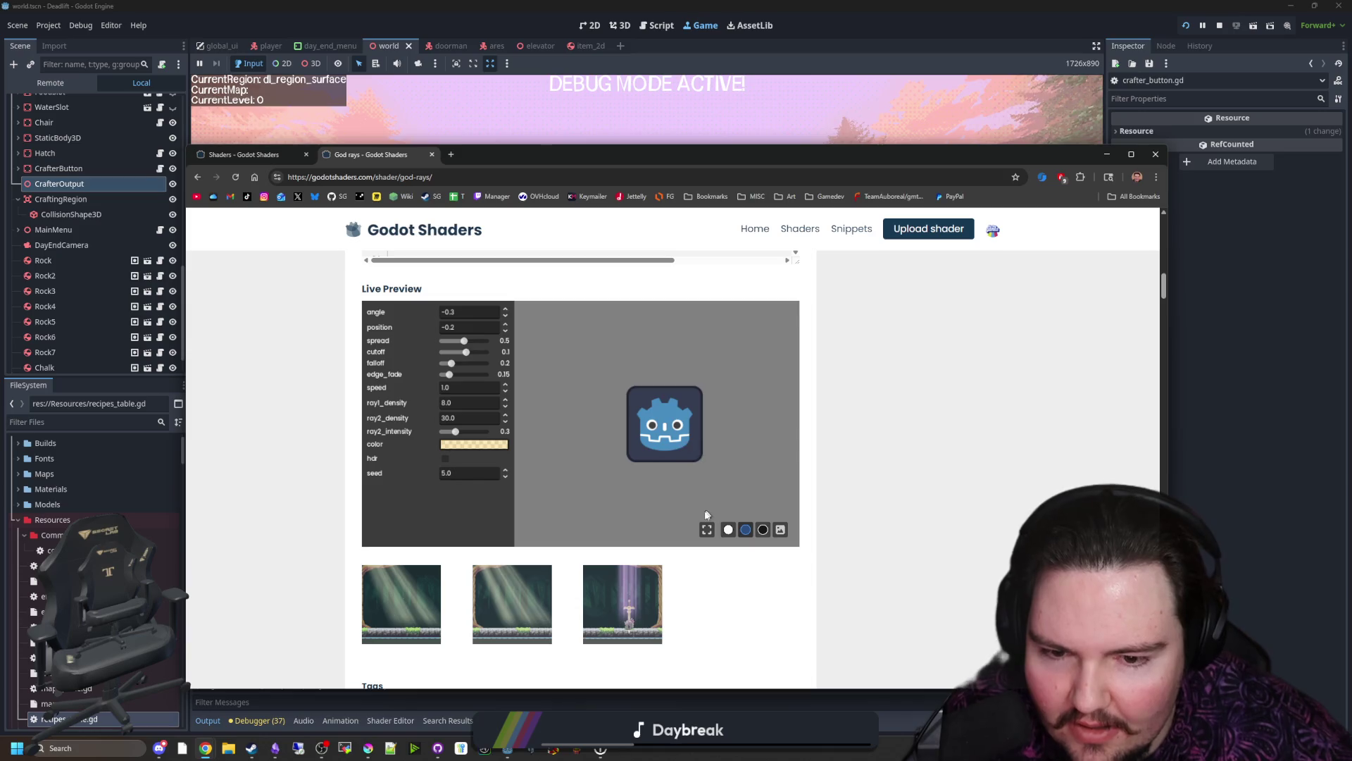
click(780, 530)
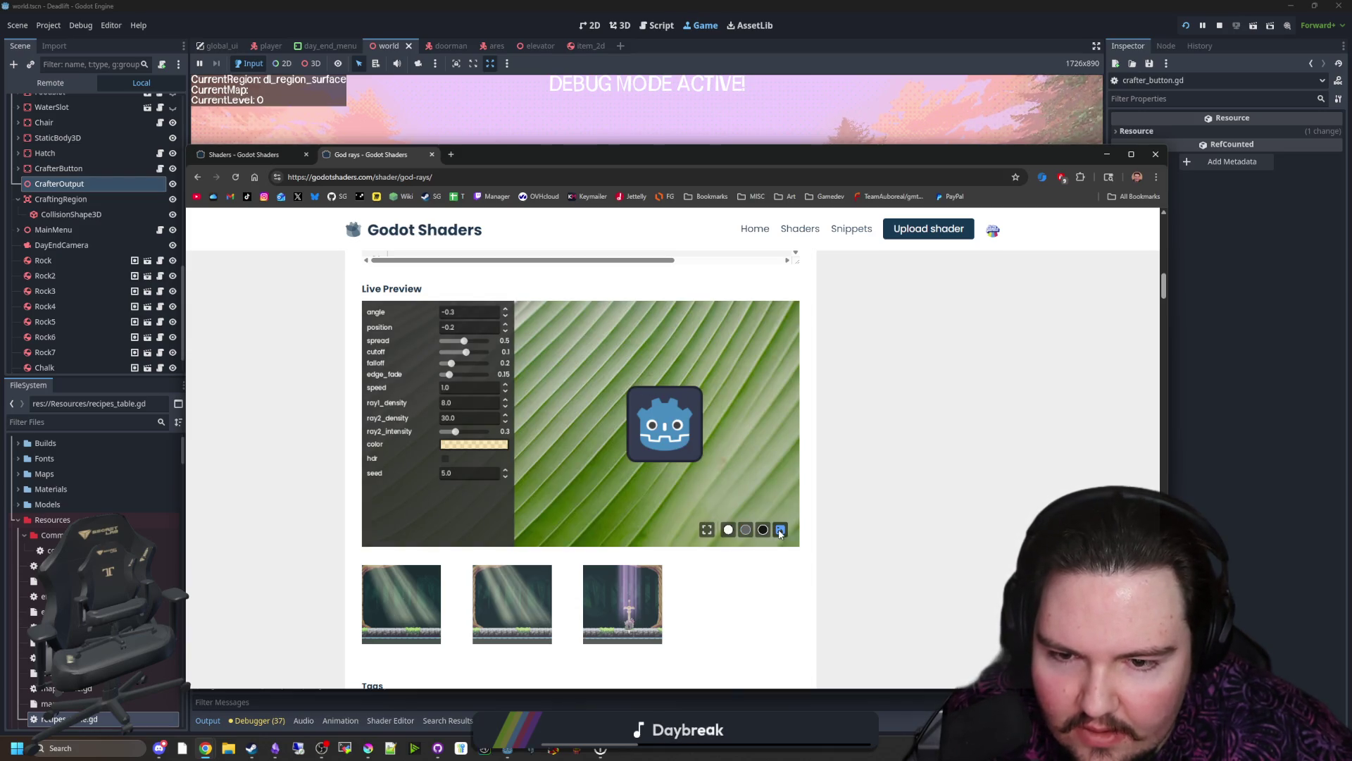
click(763, 530)
click(707, 529)
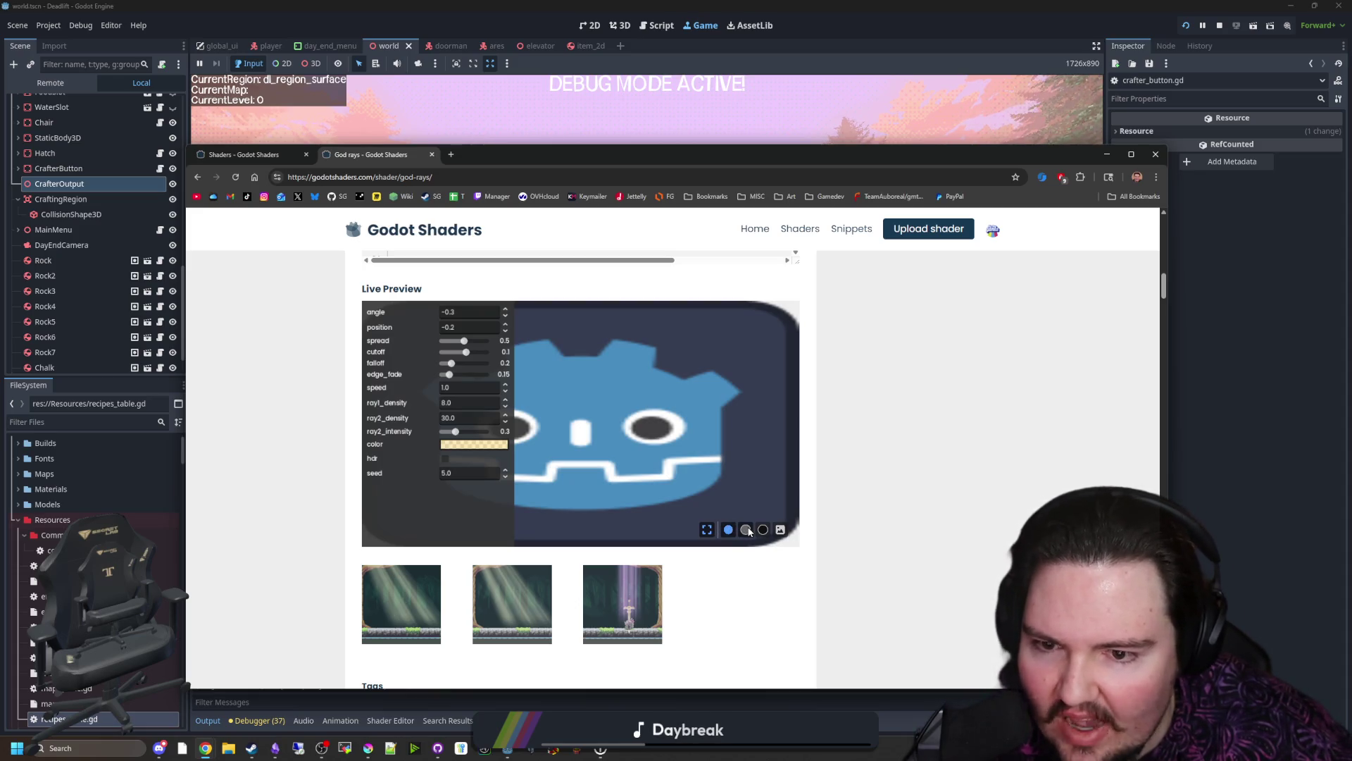
click(746, 529)
click(707, 531)
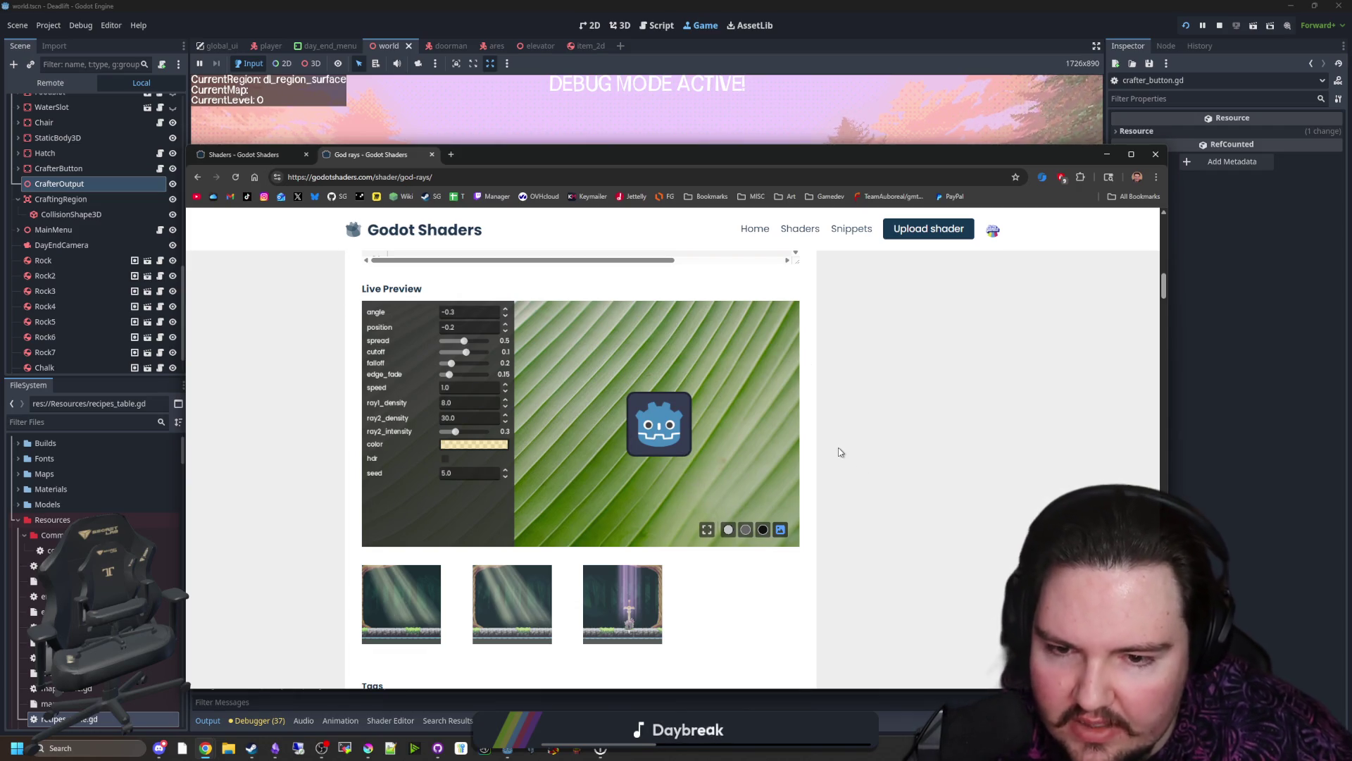
scroll(840, 453, up, 10)
scroll(854, 448, up, 10)
scroll(854, 448, up, 2)
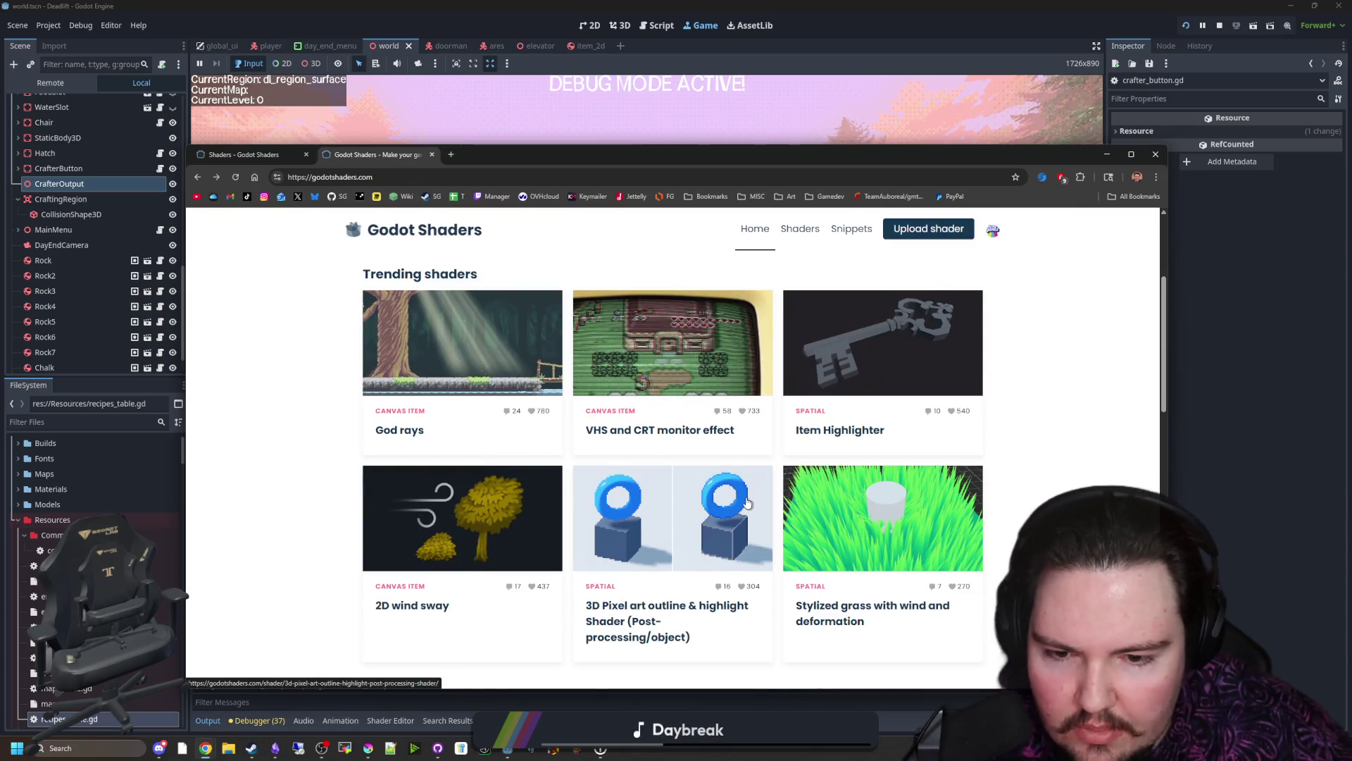
scroll(726, 519, down, 3)
scroll(428, 468, up, 2)
Step: Switch to the 2D wind sway shader and give its preview a light grey background
click(427, 462)
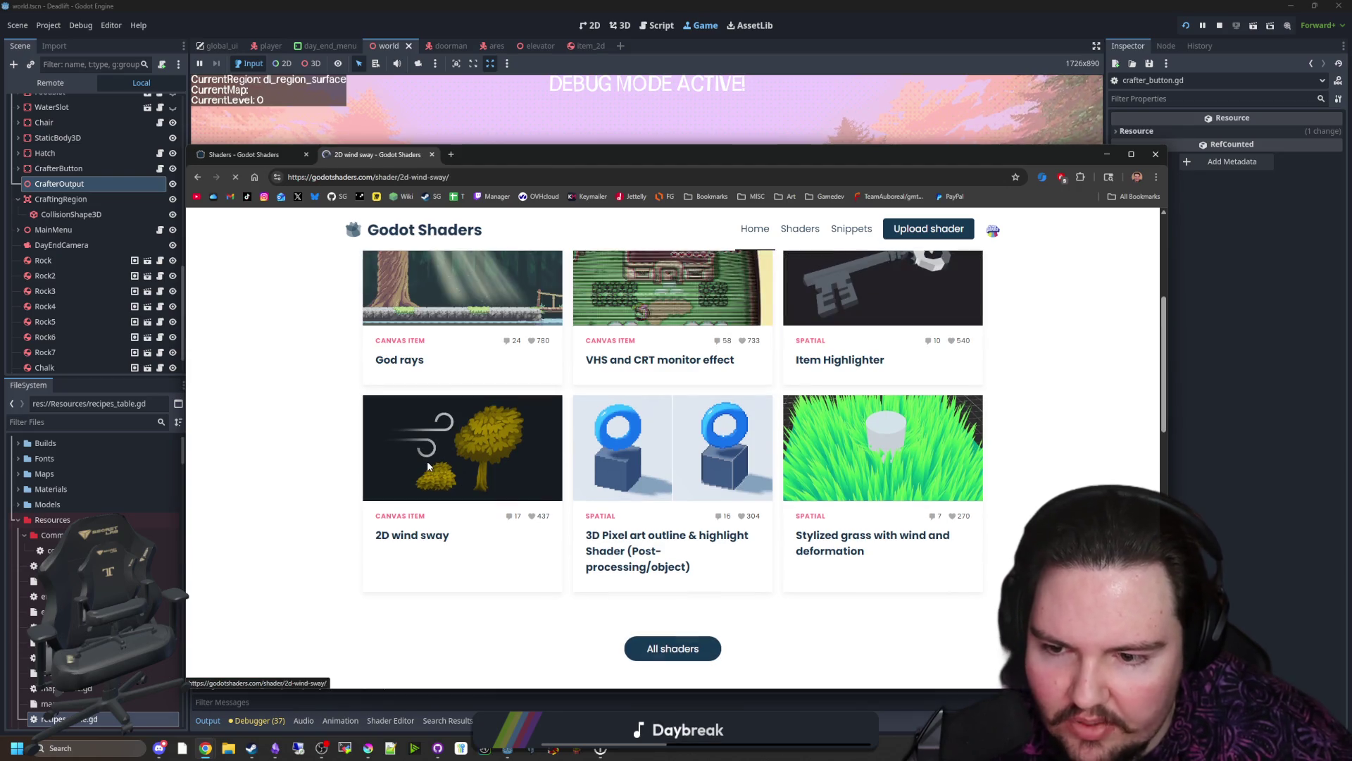
scroll(458, 437, down, 5)
scroll(640, 496, down, 5)
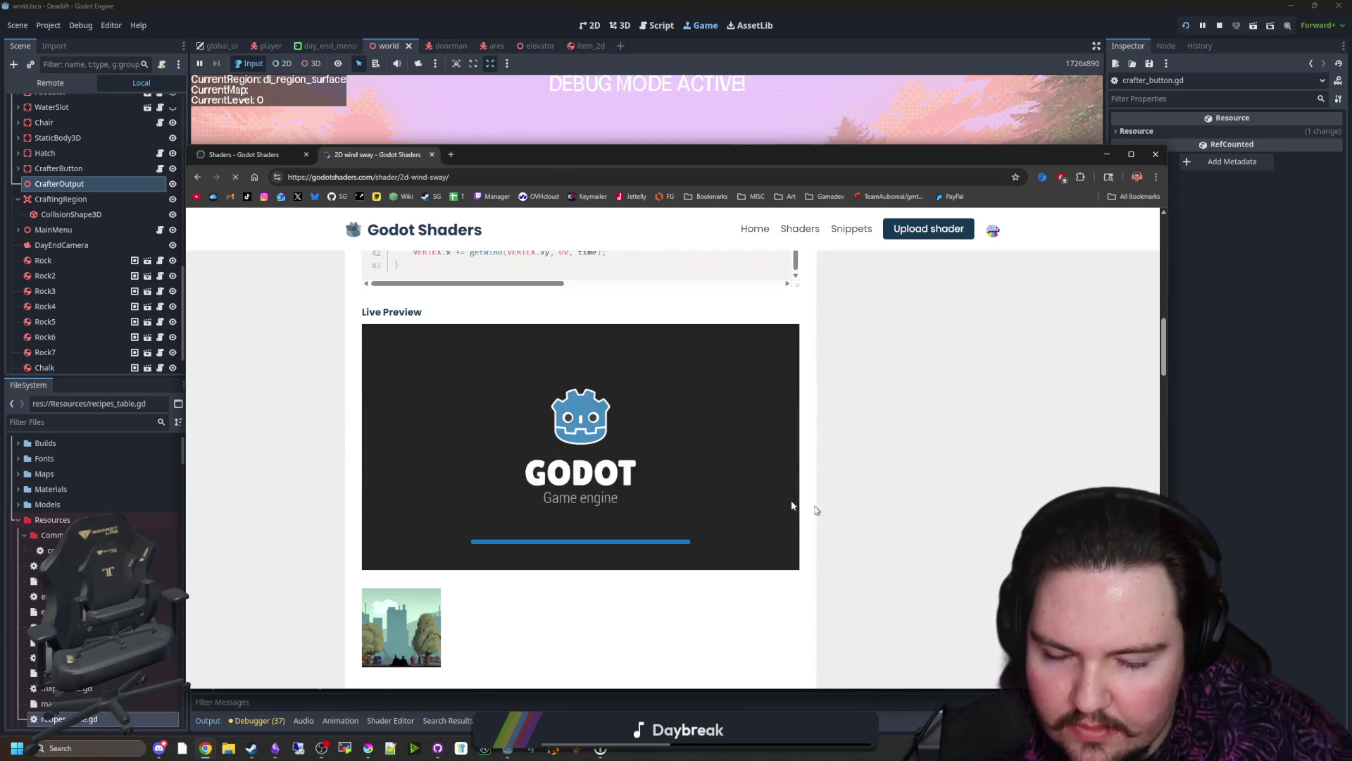
click(779, 552)
click(728, 553)
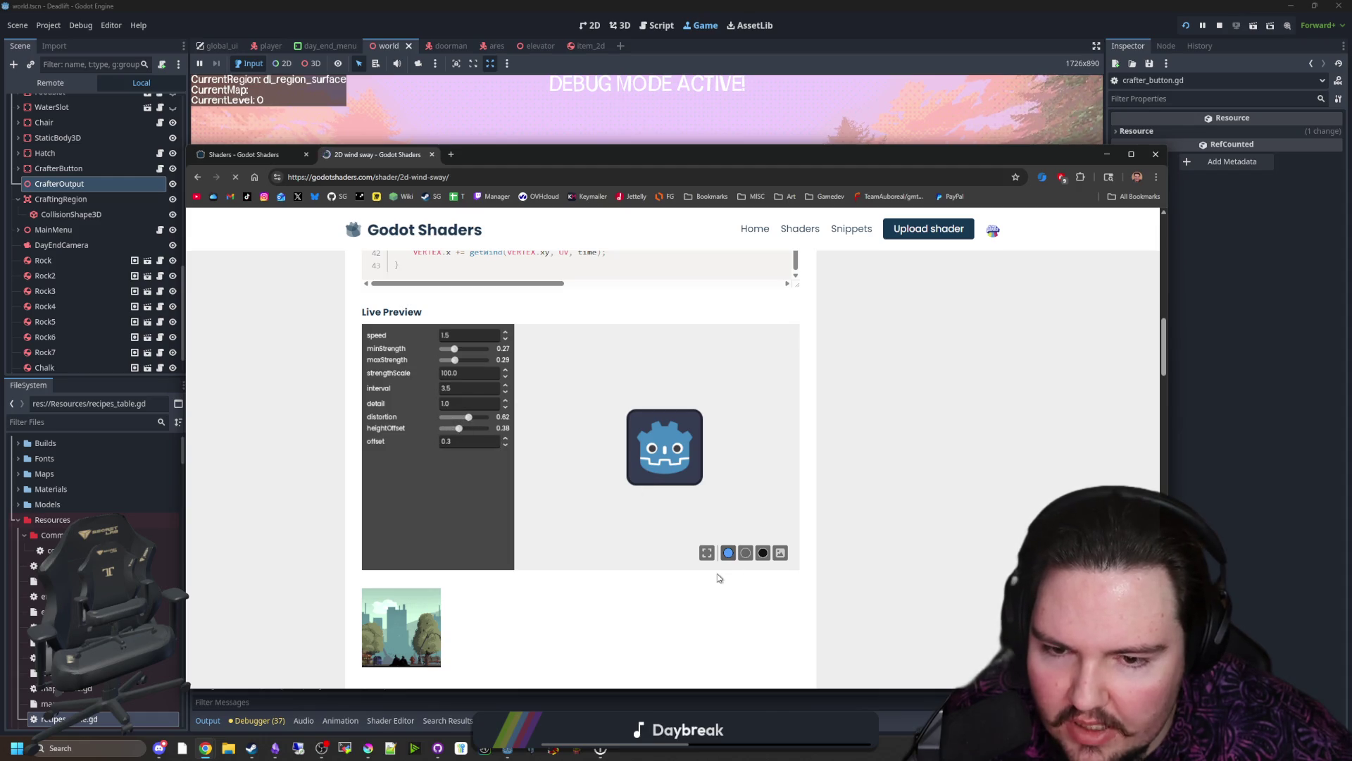
scroll(559, 489, down, 5)
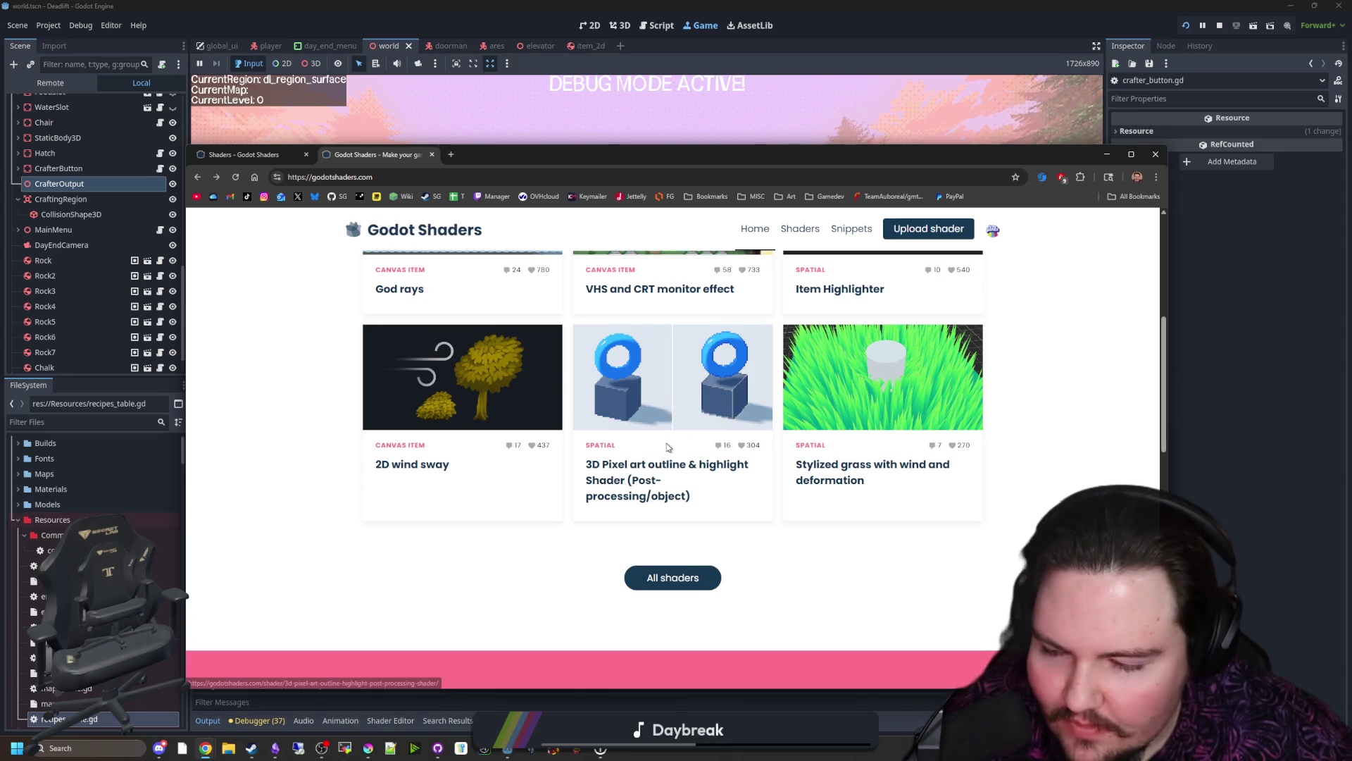
Step: Open the full All shaders catalogue sorted by newest
click(685, 587)
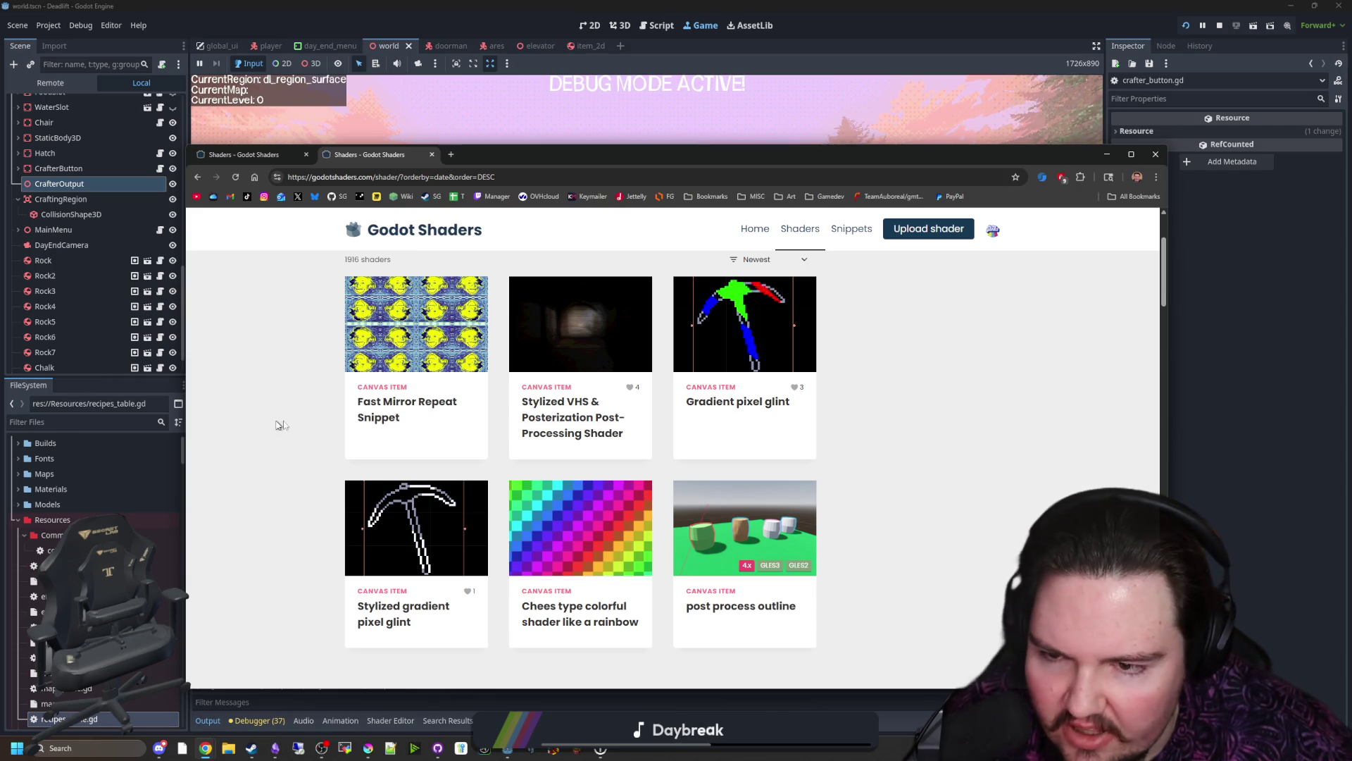
scroll(740, 381, down, 1)
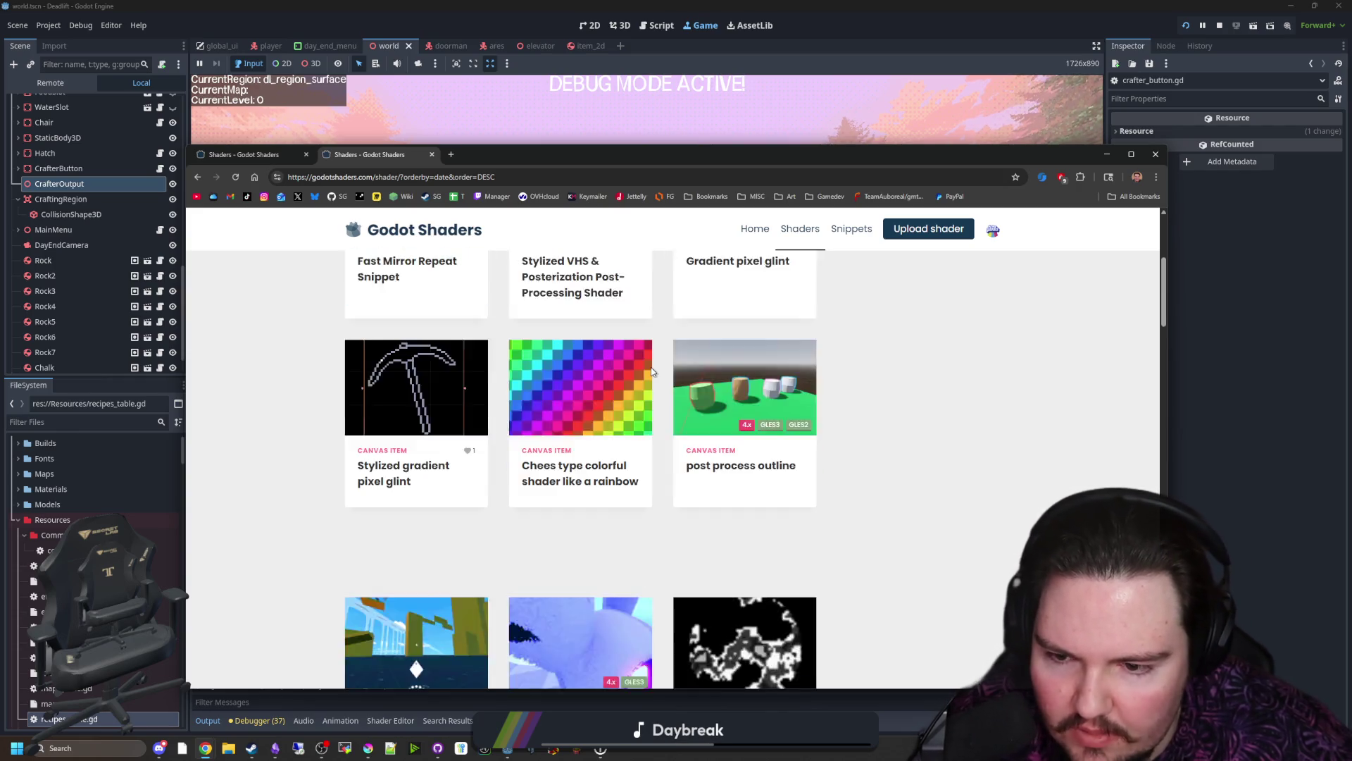
scroll(652, 367, down, 1)
scroll(497, 309, down, 1)
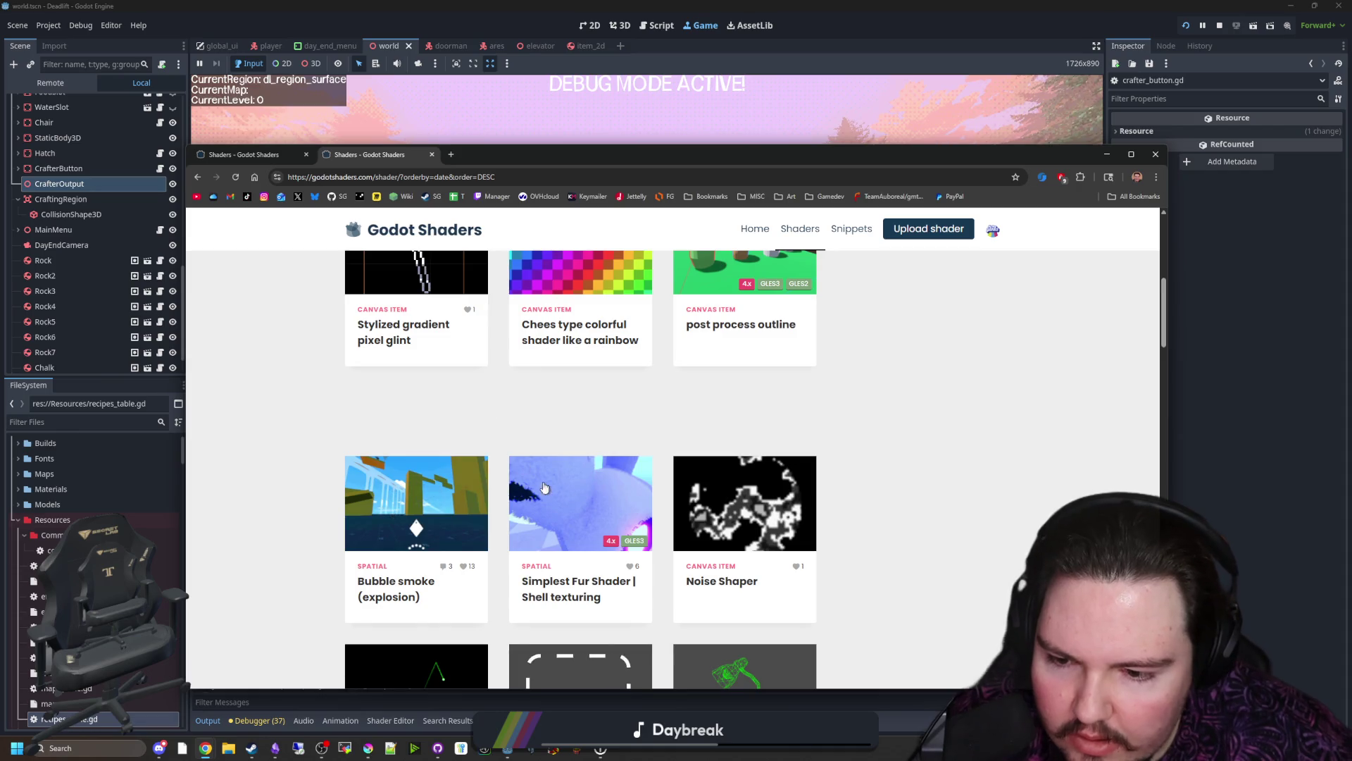
scroll(504, 466, down, 1)
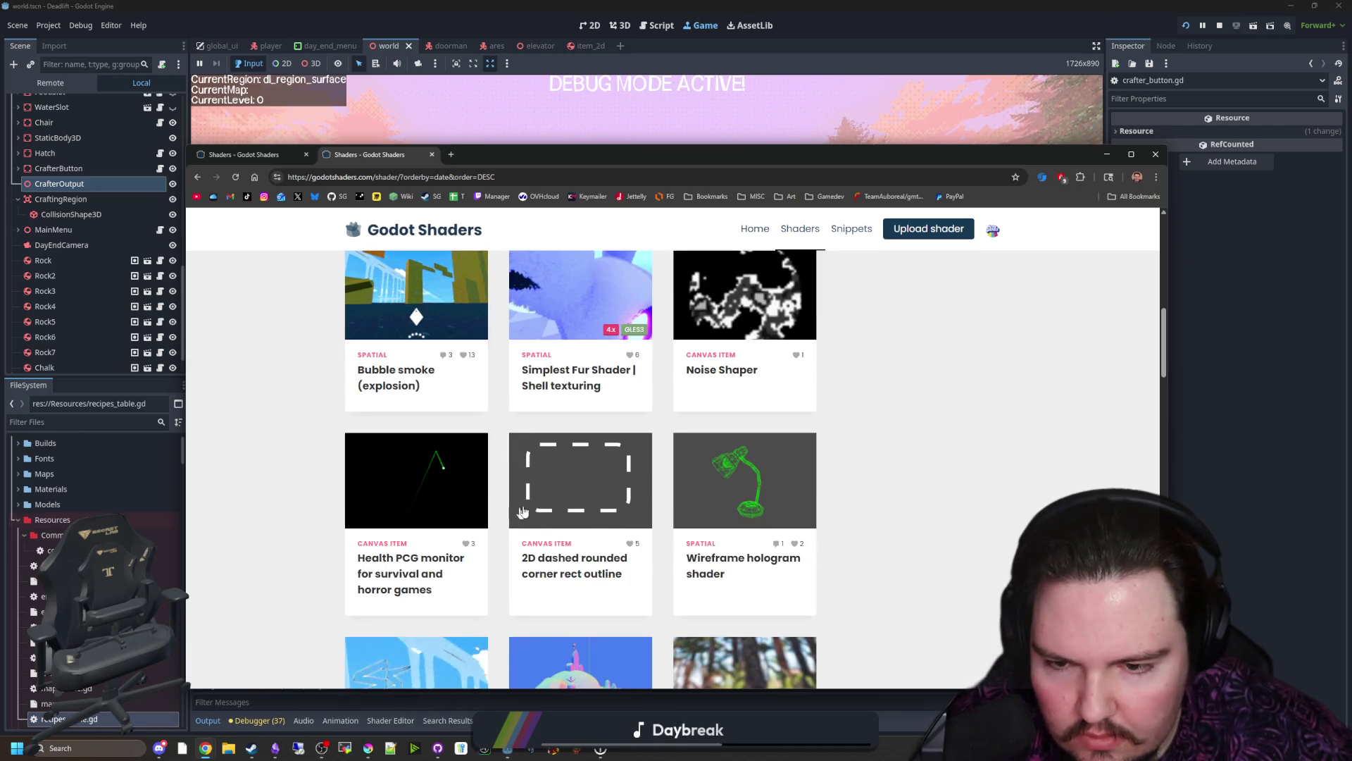
scroll(506, 527, up, 1)
scroll(547, 511, down, 1)
scroll(546, 511, down, 1)
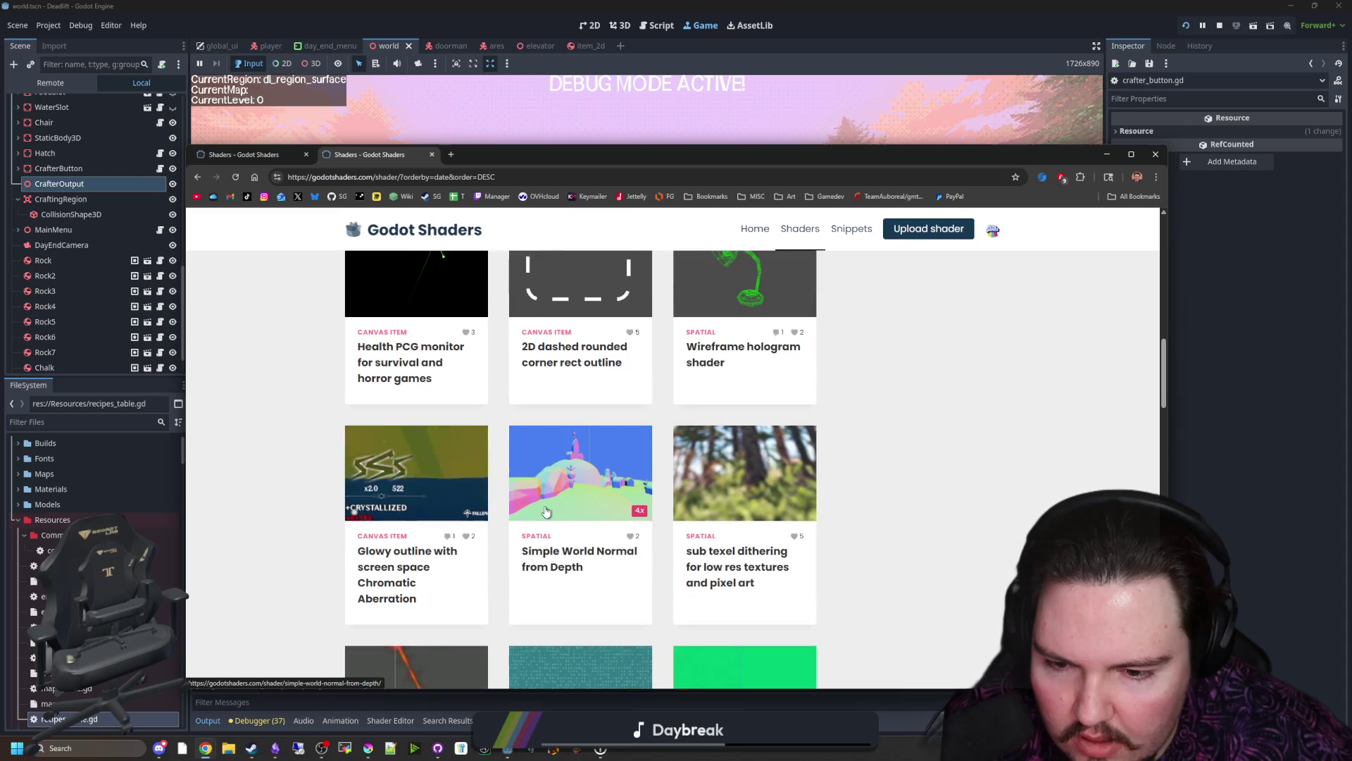
scroll(440, 434, up, 5)
scroll(454, 433, up, 2)
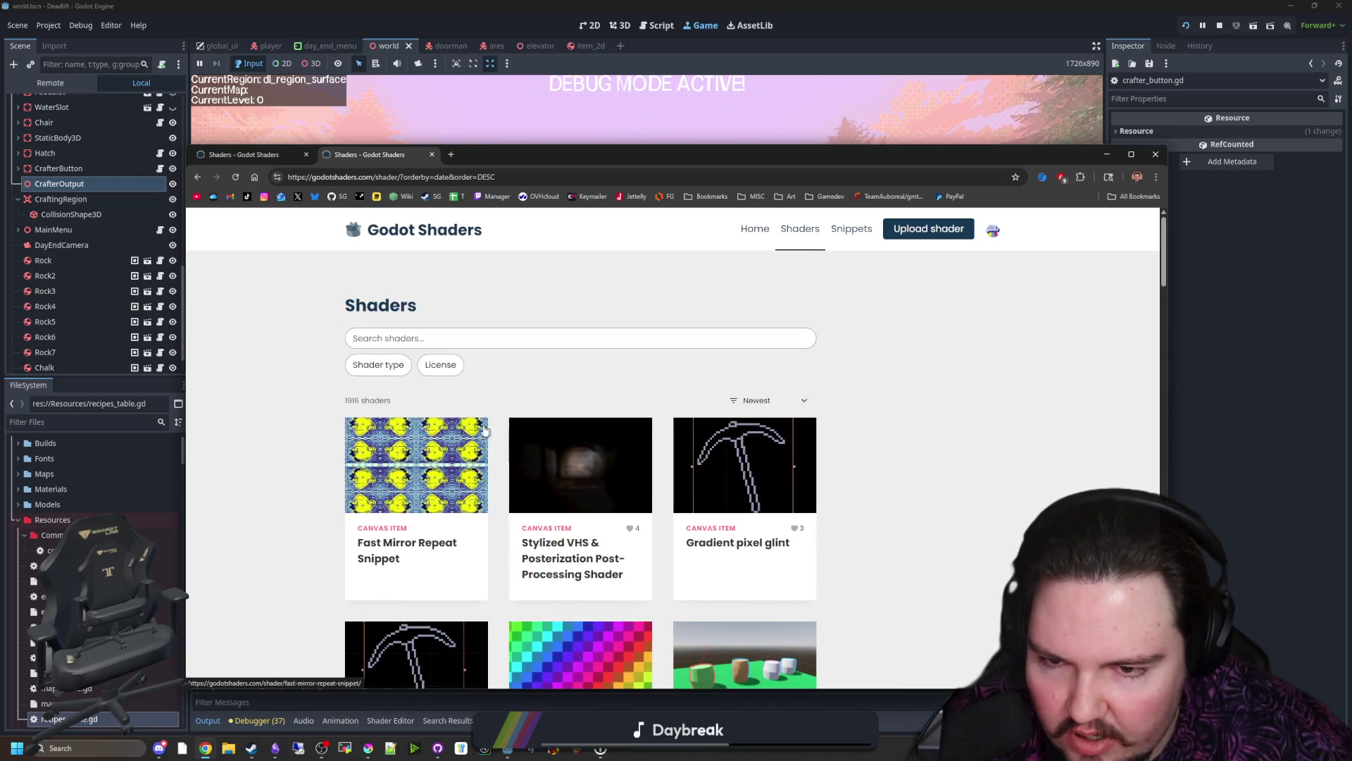
Step: Preview Gradient pixel glint over the leaf photo, sweeping the glint and setting main color to B/W Gradient
click(729, 479)
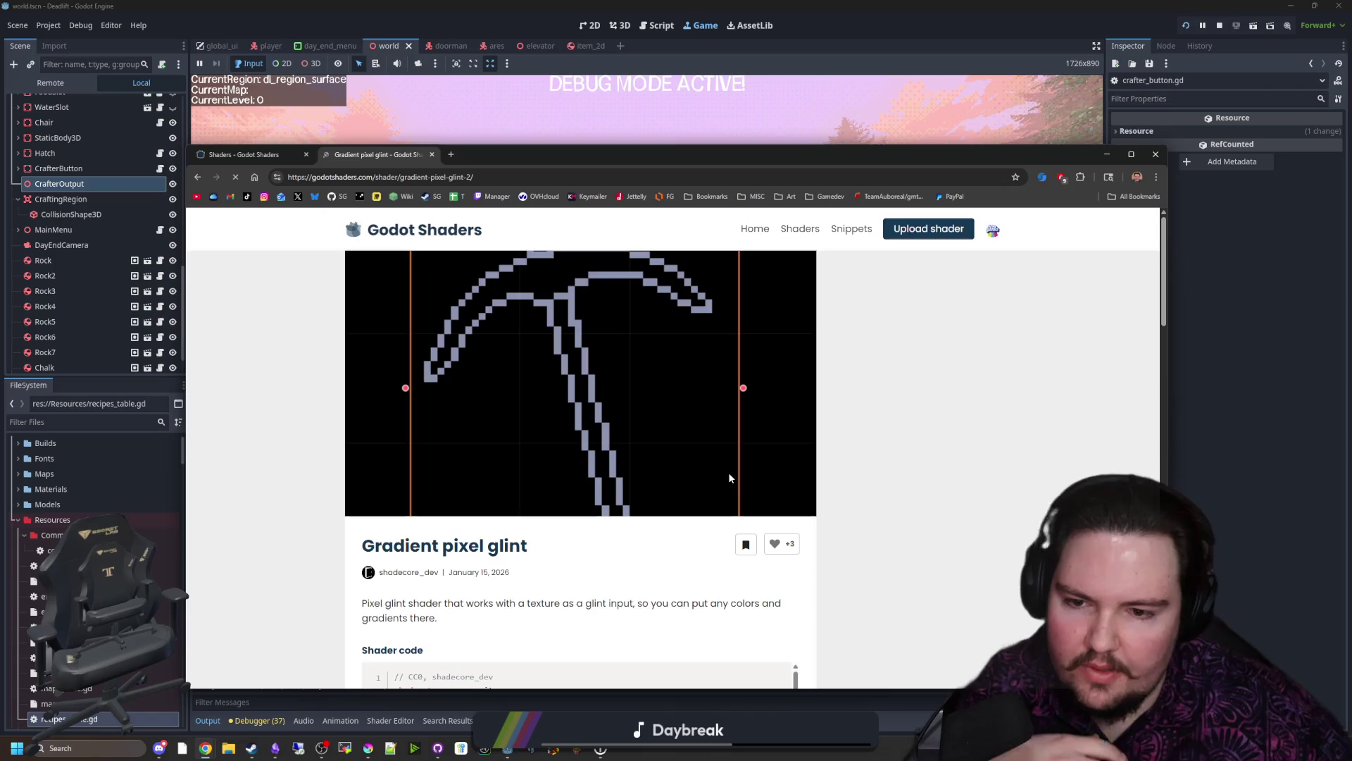
scroll(889, 509, down, 3)
scroll(890, 508, down, 2)
scroll(877, 518, down, 1)
scroll(869, 530, down, 1)
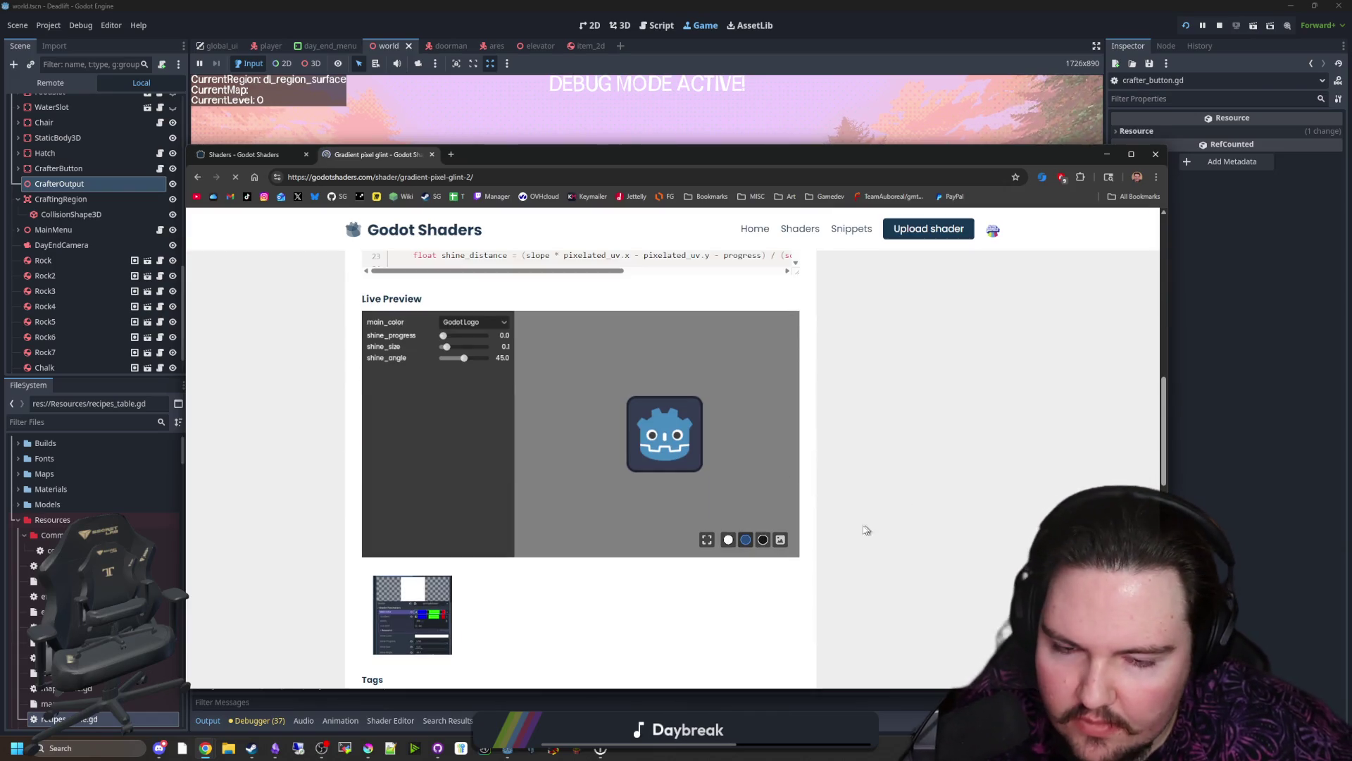
click(780, 540)
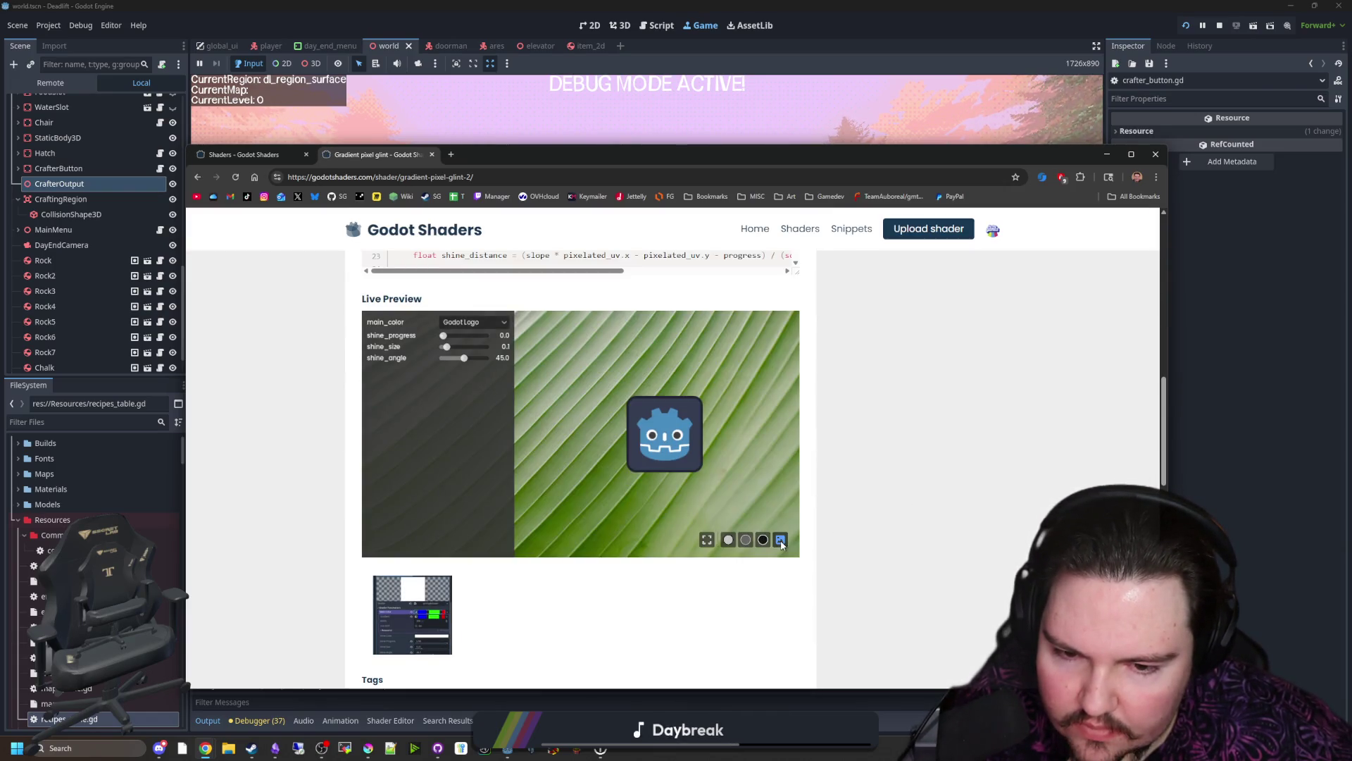
drag(455, 342, 476, 339)
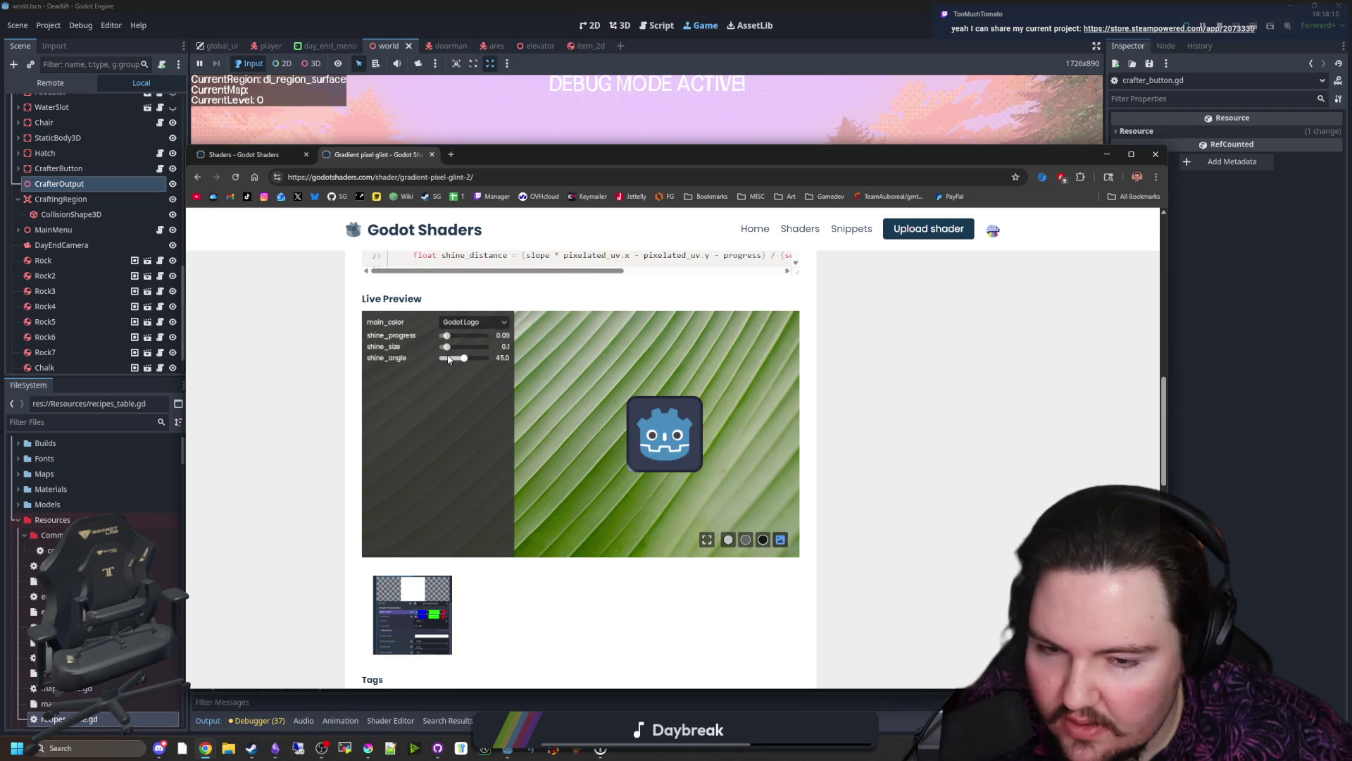
drag(449, 359, 468, 359)
click(475, 323)
click(476, 345)
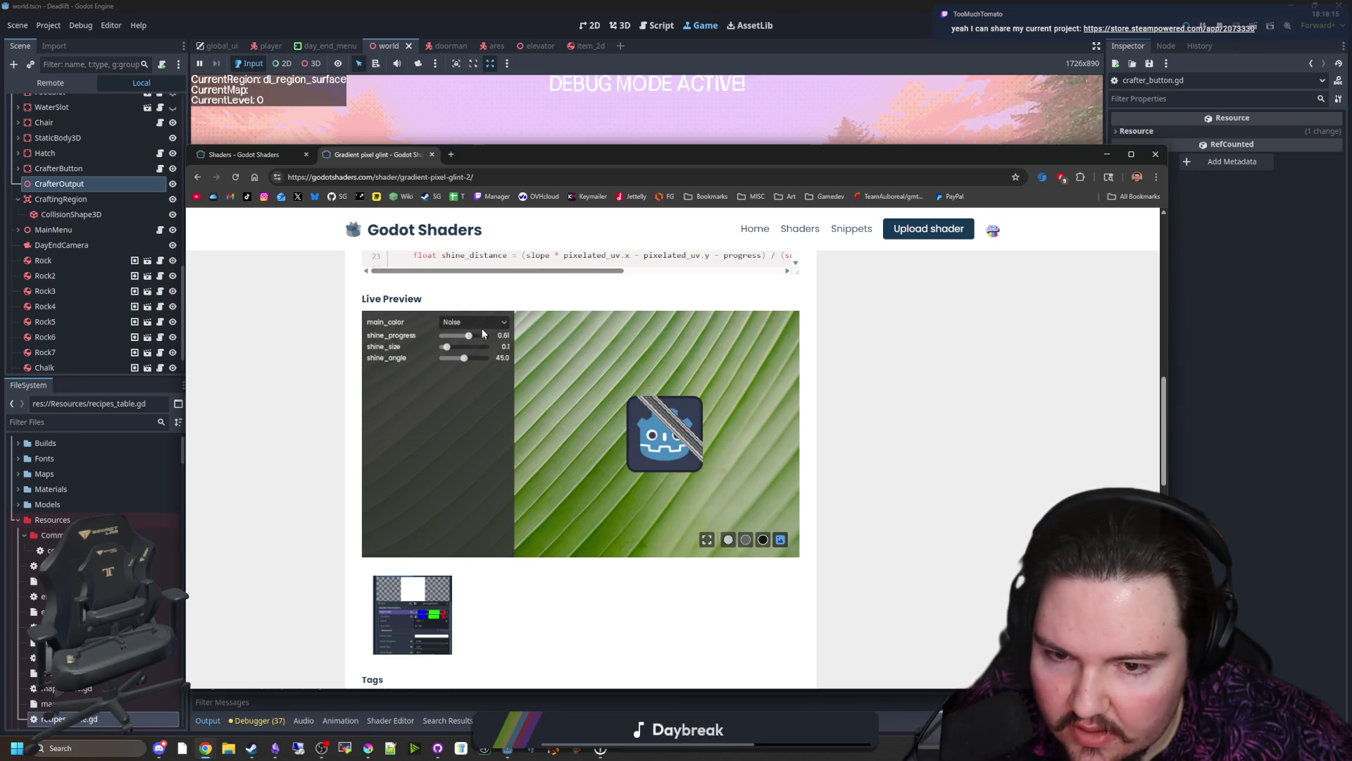
click(474, 368)
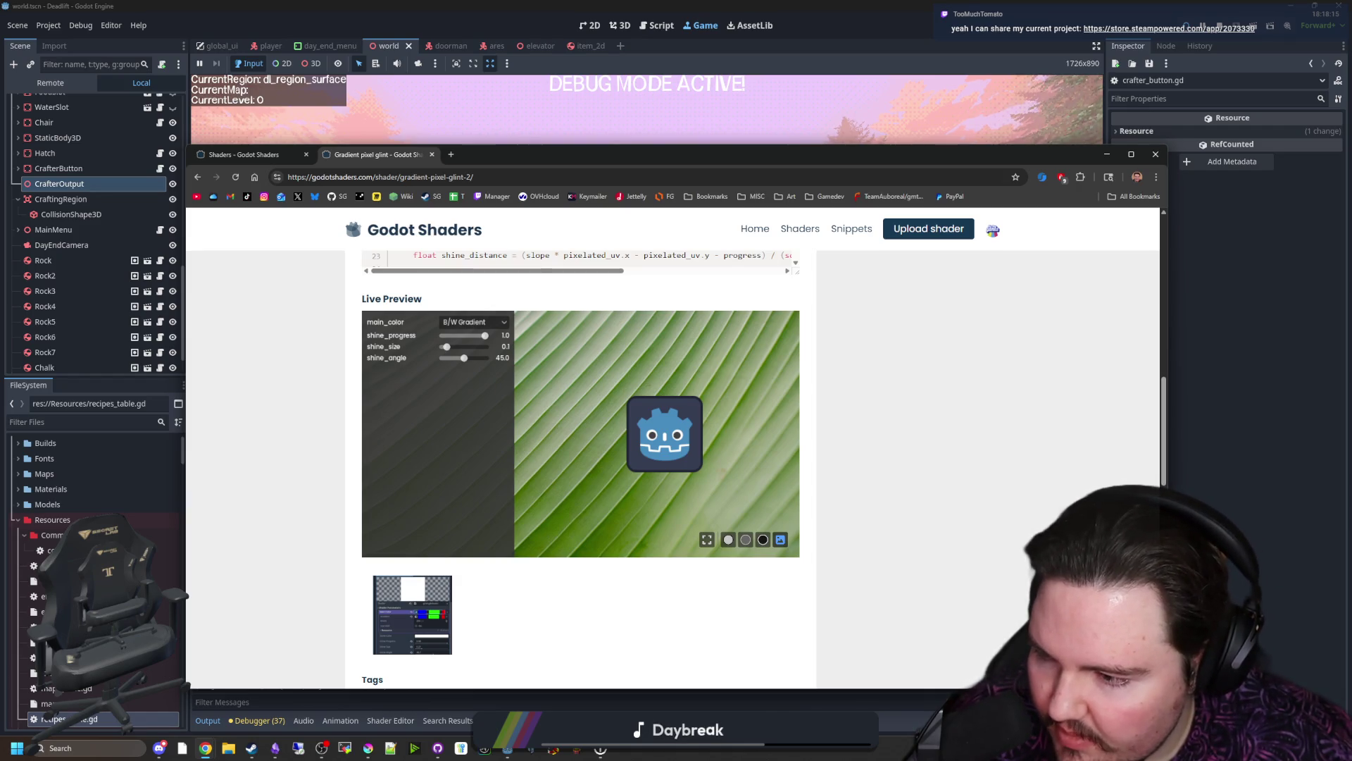
Step: Load the pasted FORKLIFT FLOWERPOT Steam store URL in a new browser tab
key(alt+Tab)
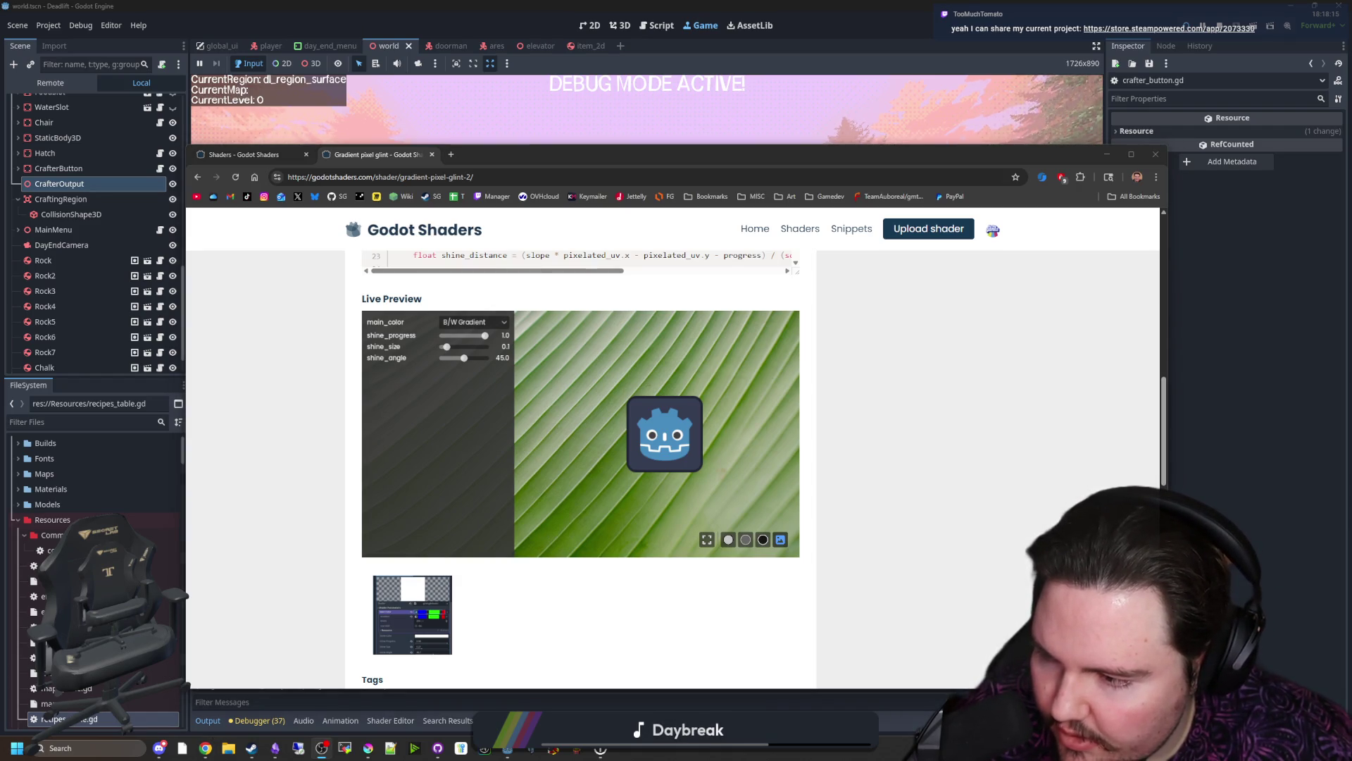
click(450, 155)
text(https://store.steampowered.com/app/2073330)
key(Return)
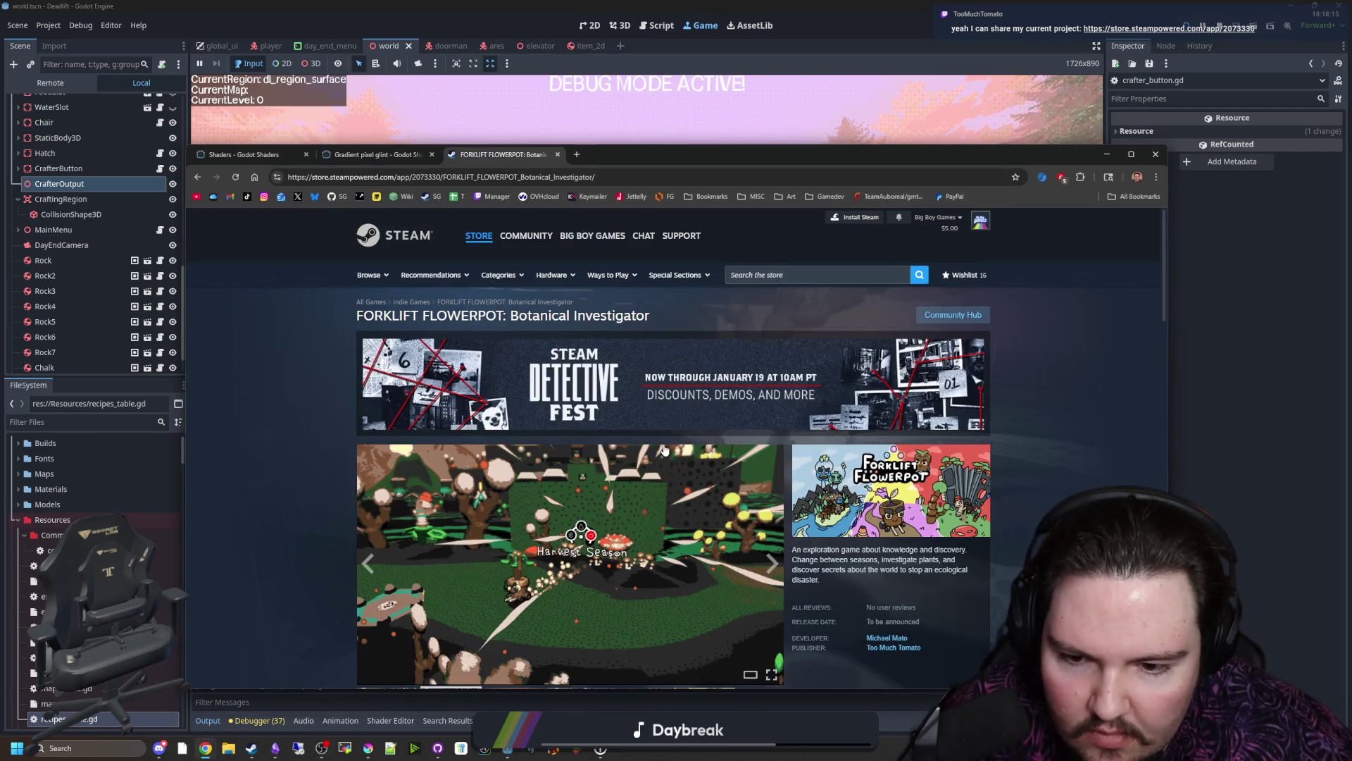
scroll(664, 449, down, 1)
Step: Browse through the game's screenshot gallery on Steam and close it
click(664, 450)
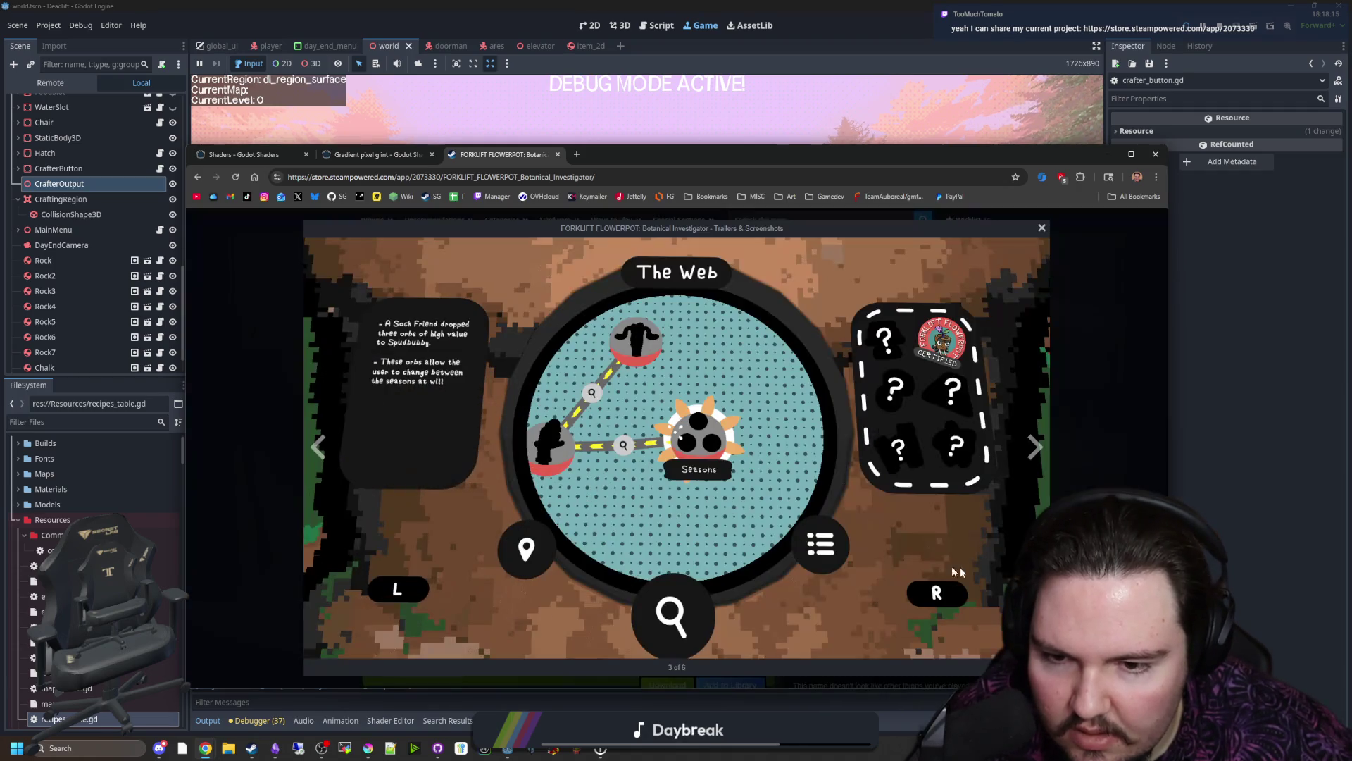
click(1038, 454)
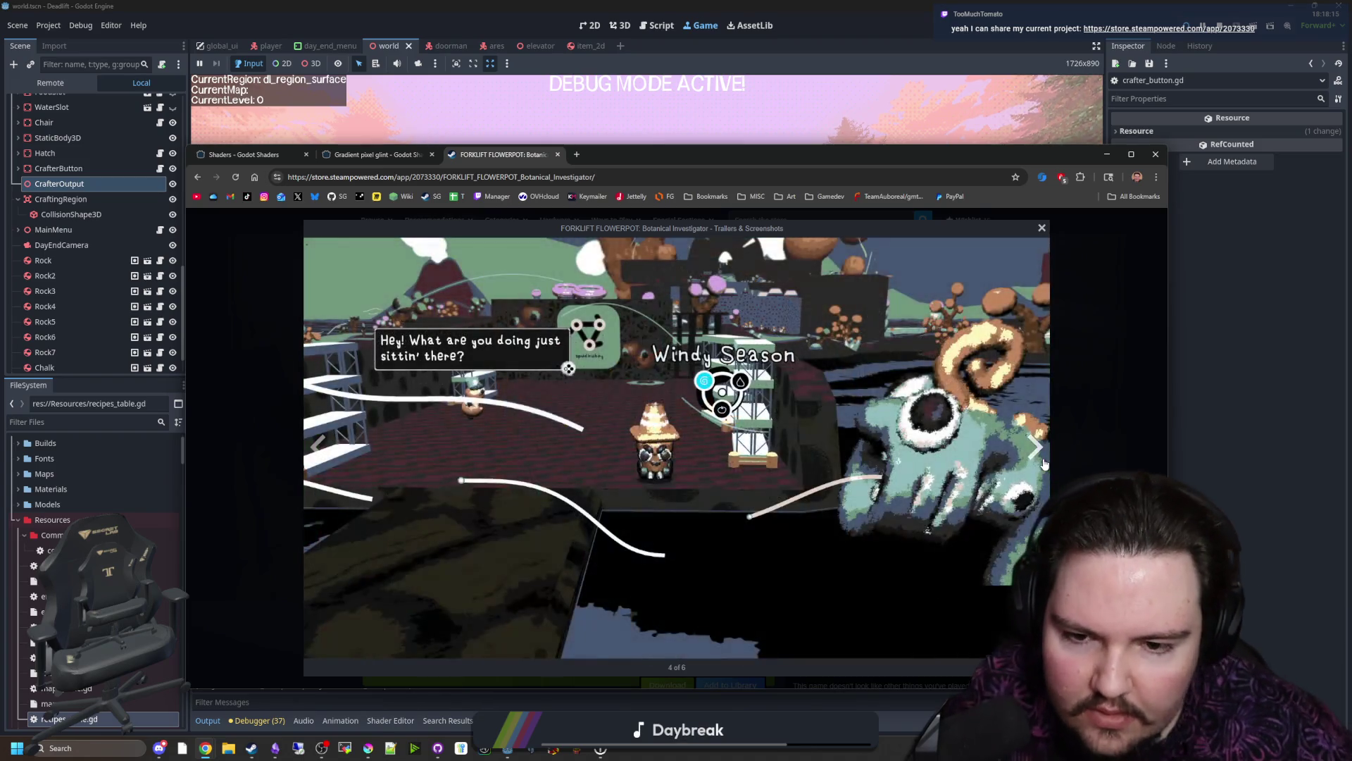
click(1041, 462)
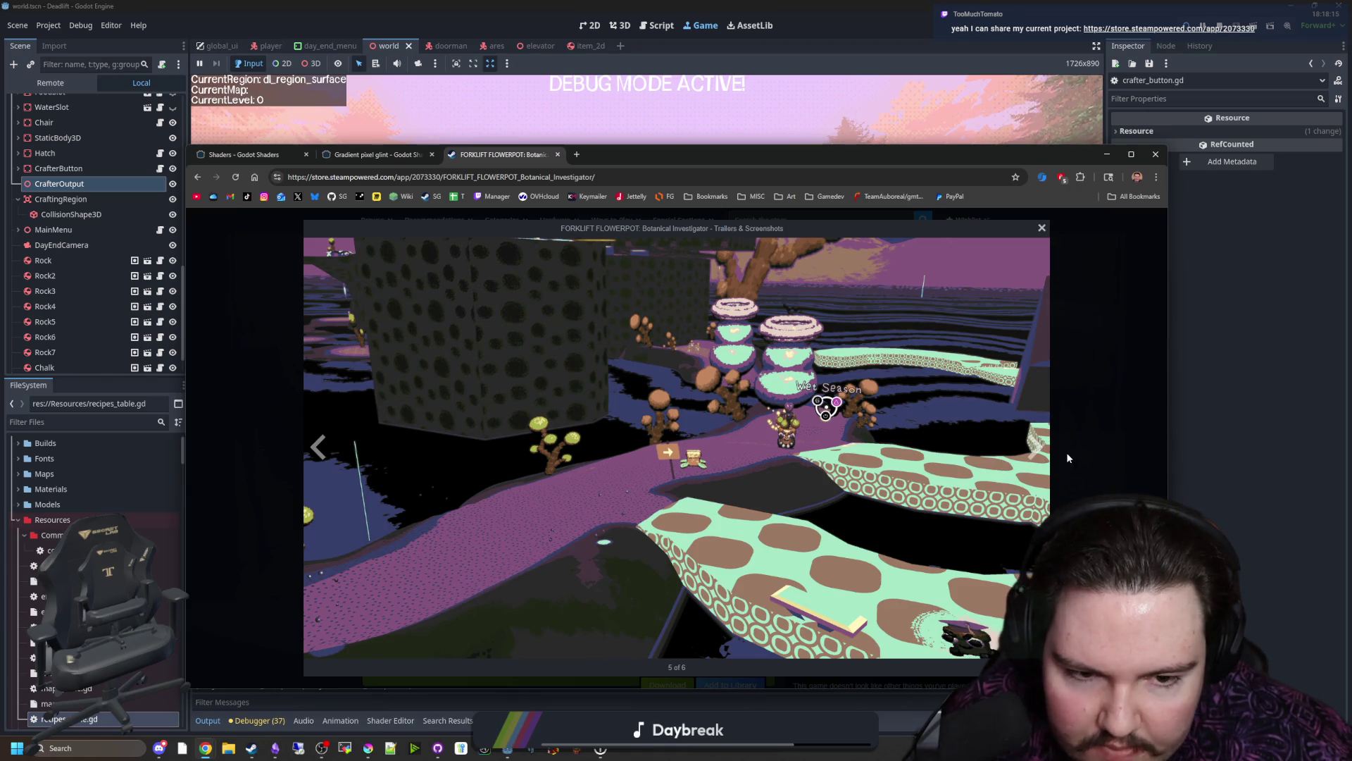
click(1042, 451)
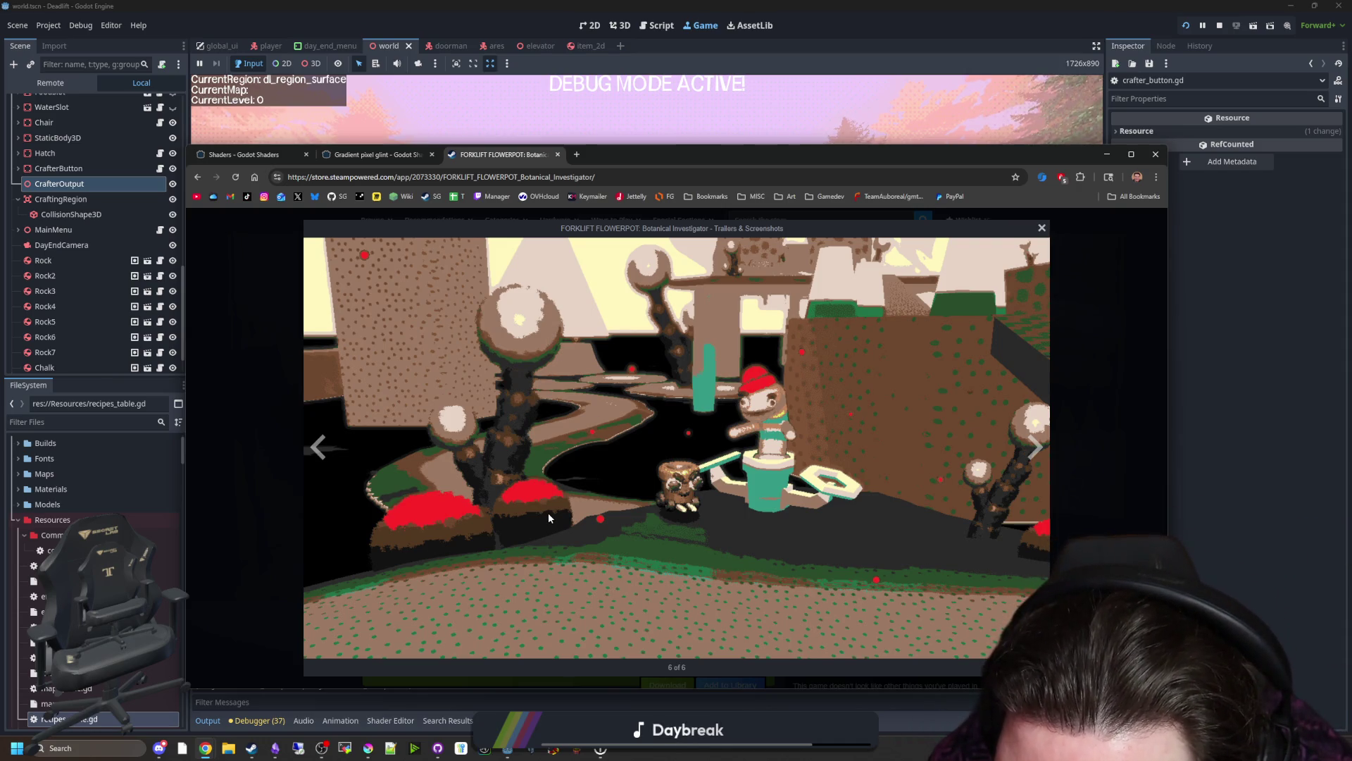
click(1034, 452)
click(1035, 453)
click(1034, 452)
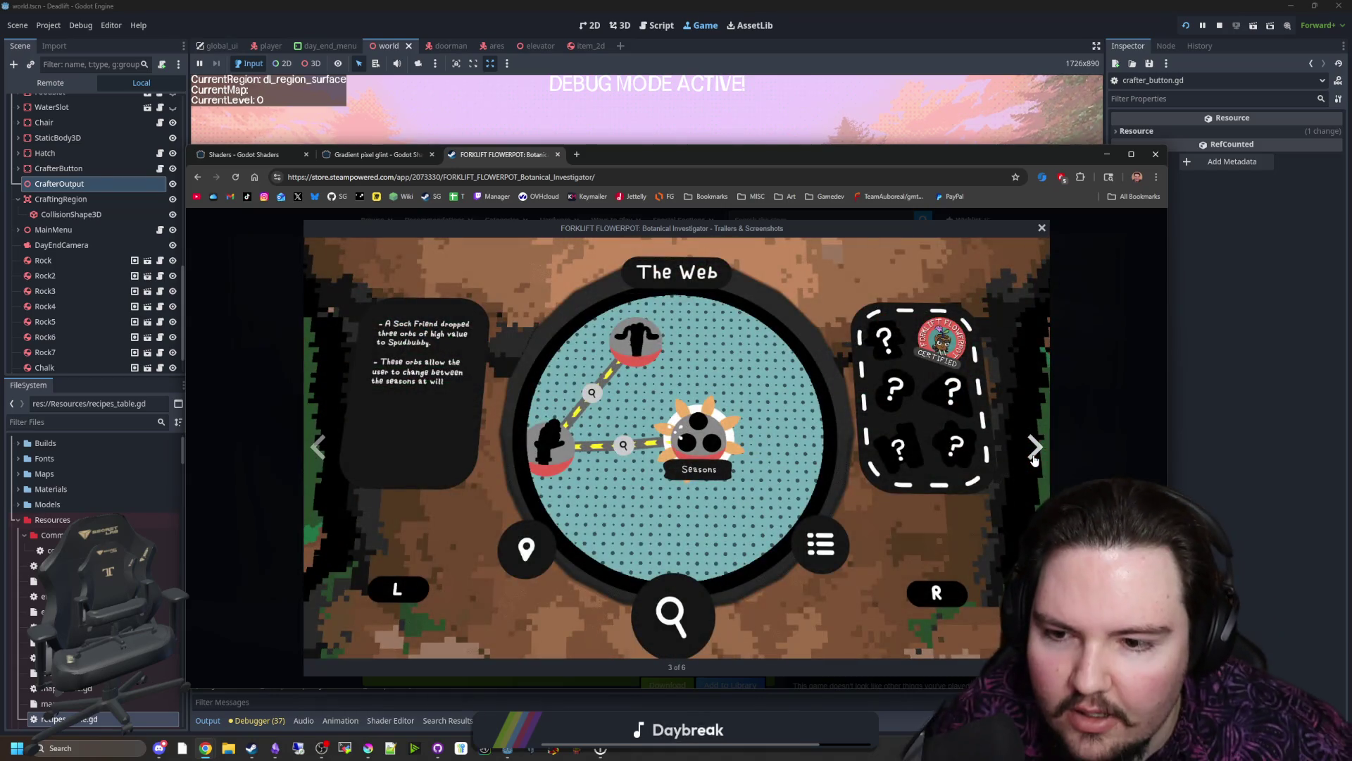
click(1035, 453)
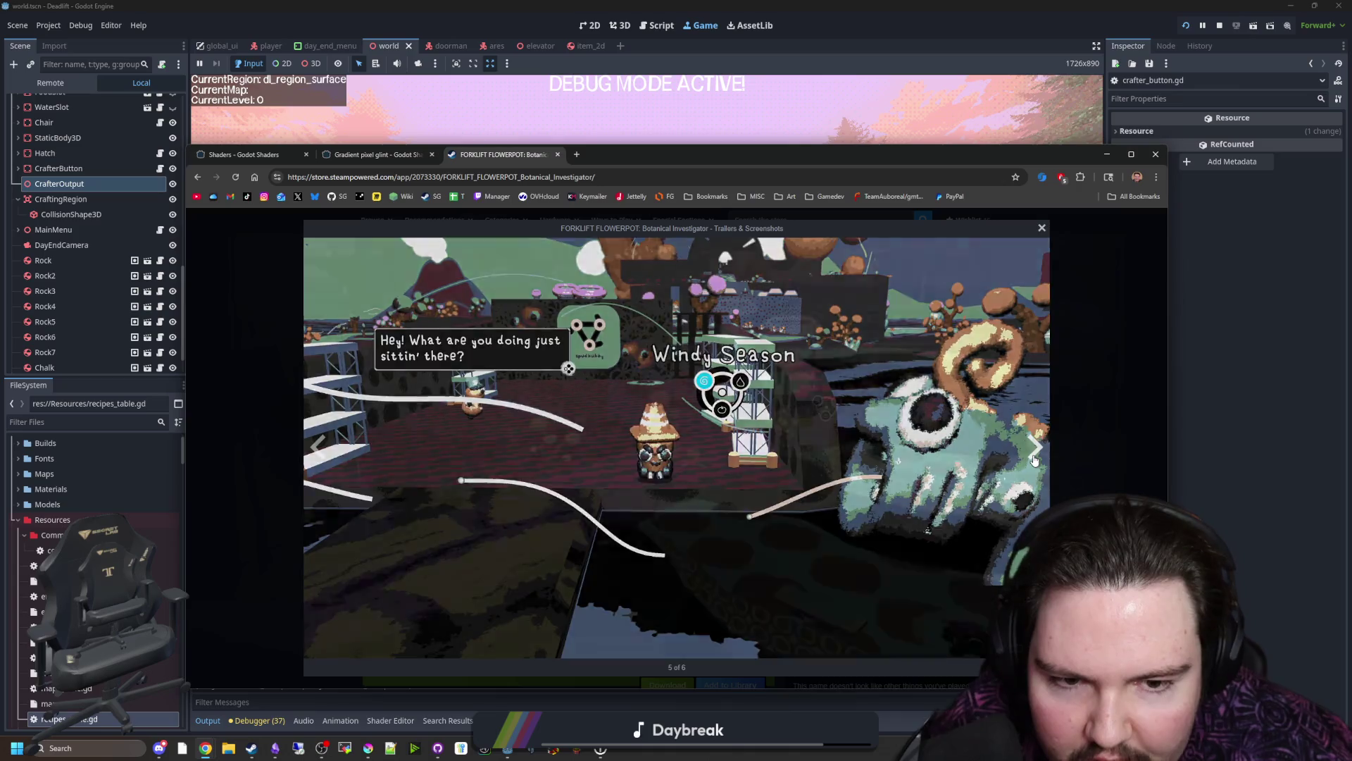
click(1035, 452)
click(1033, 453)
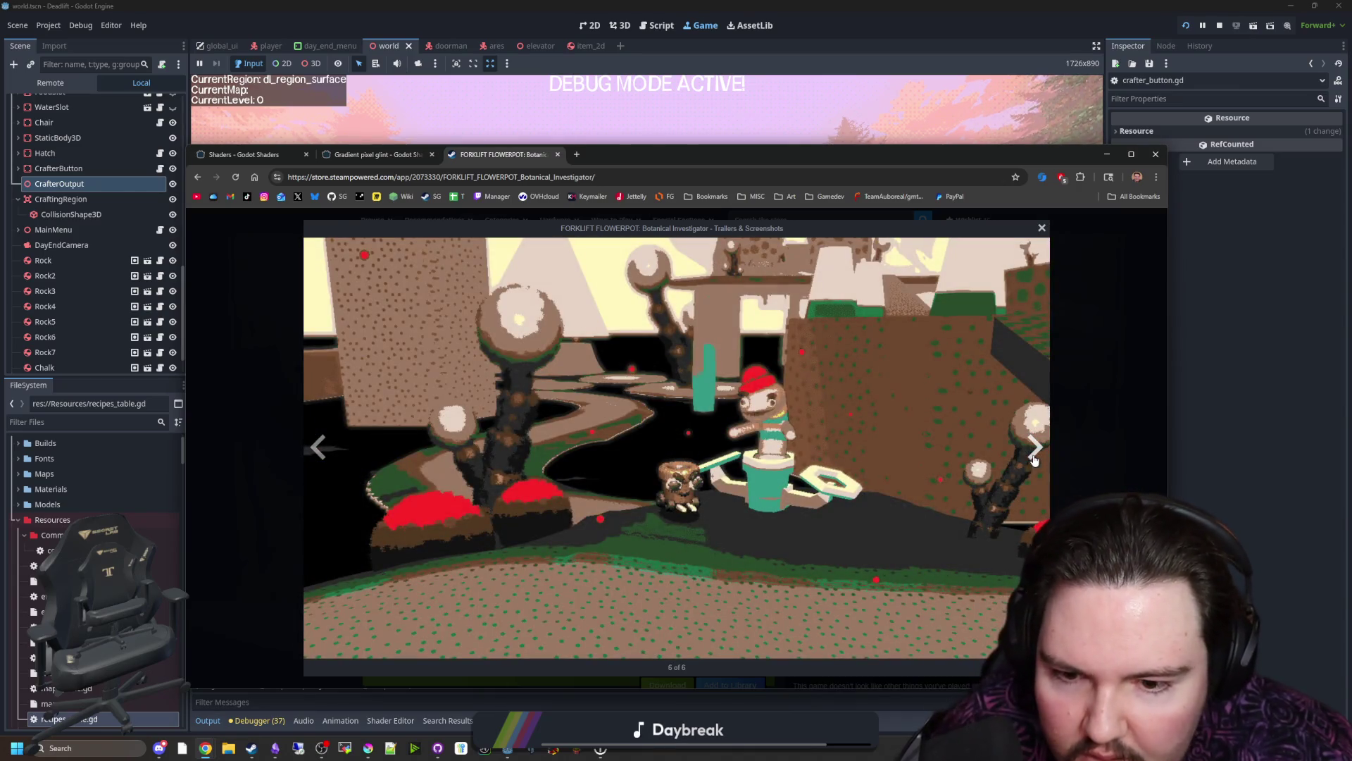
click(1034, 452)
click(1034, 452)
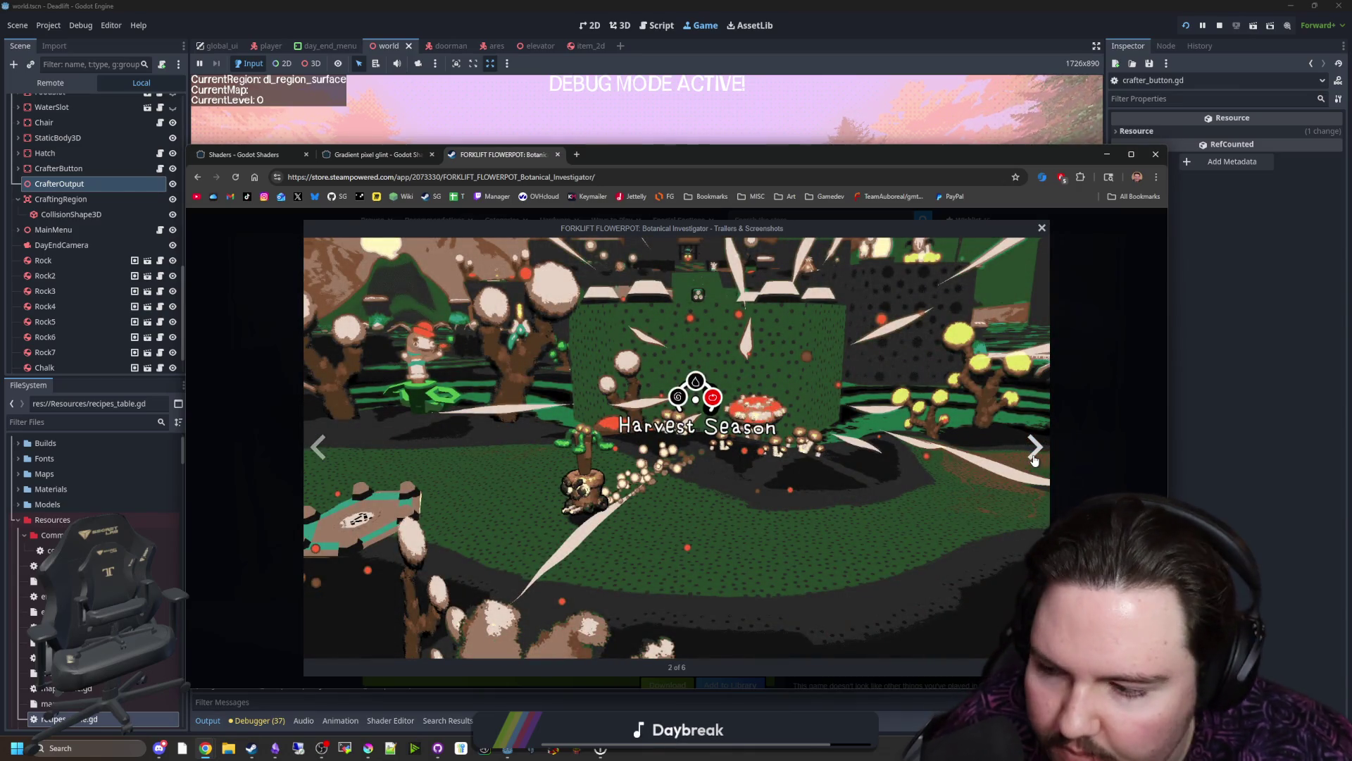
click(1035, 453)
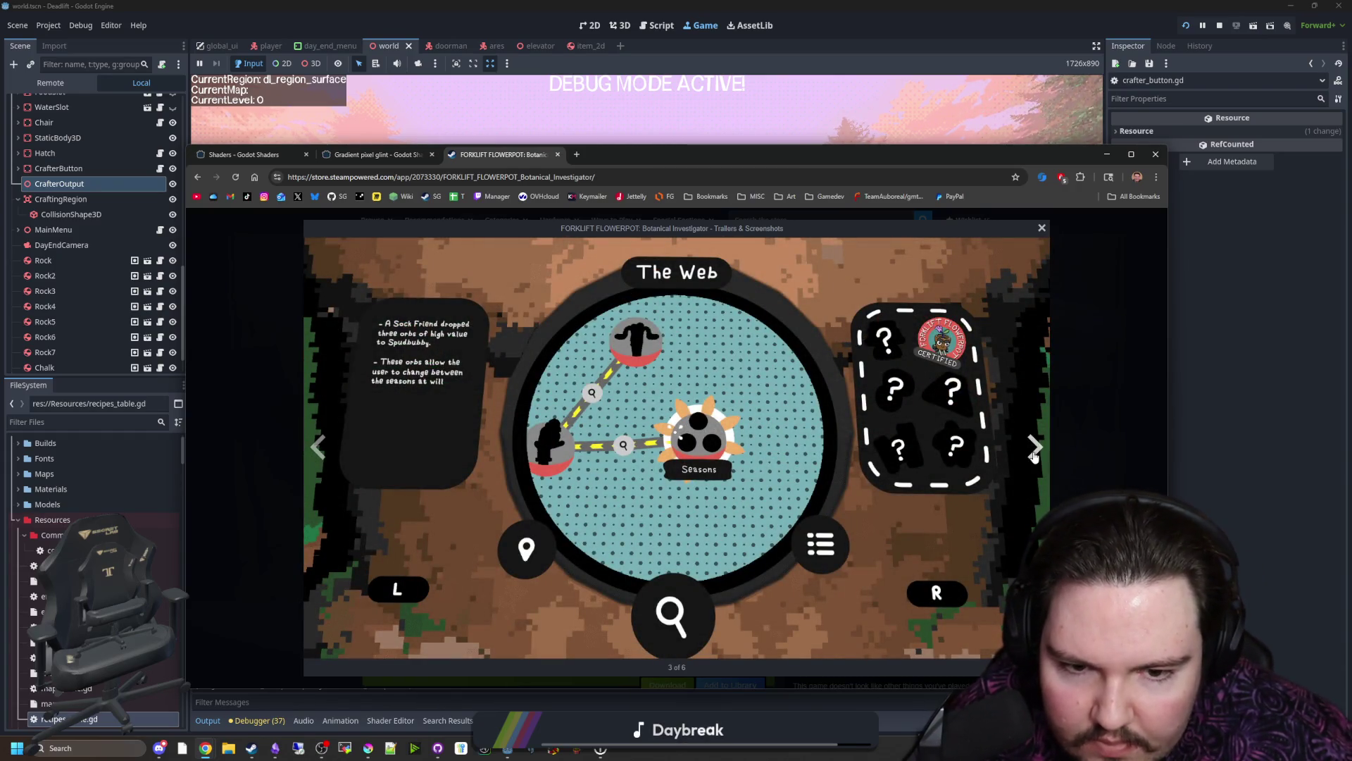
click(1035, 453)
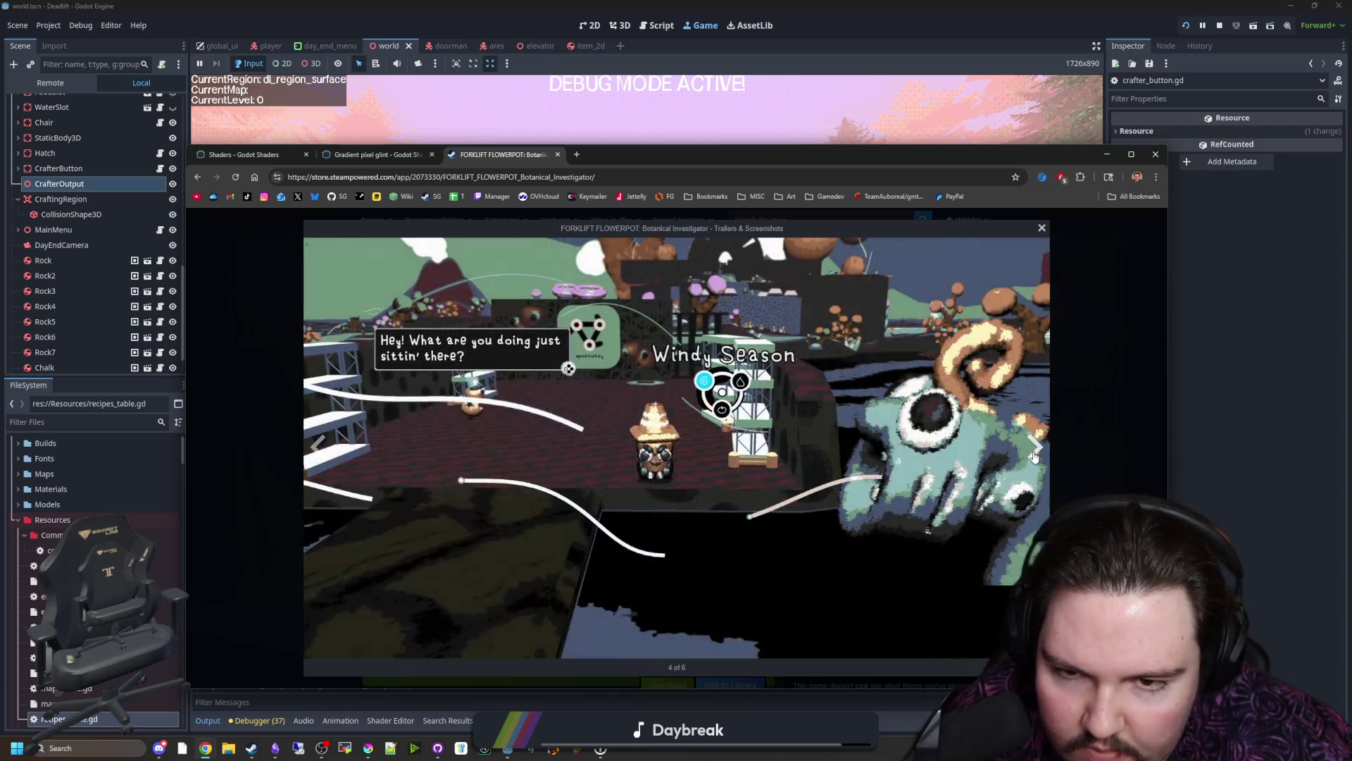
click(1036, 453)
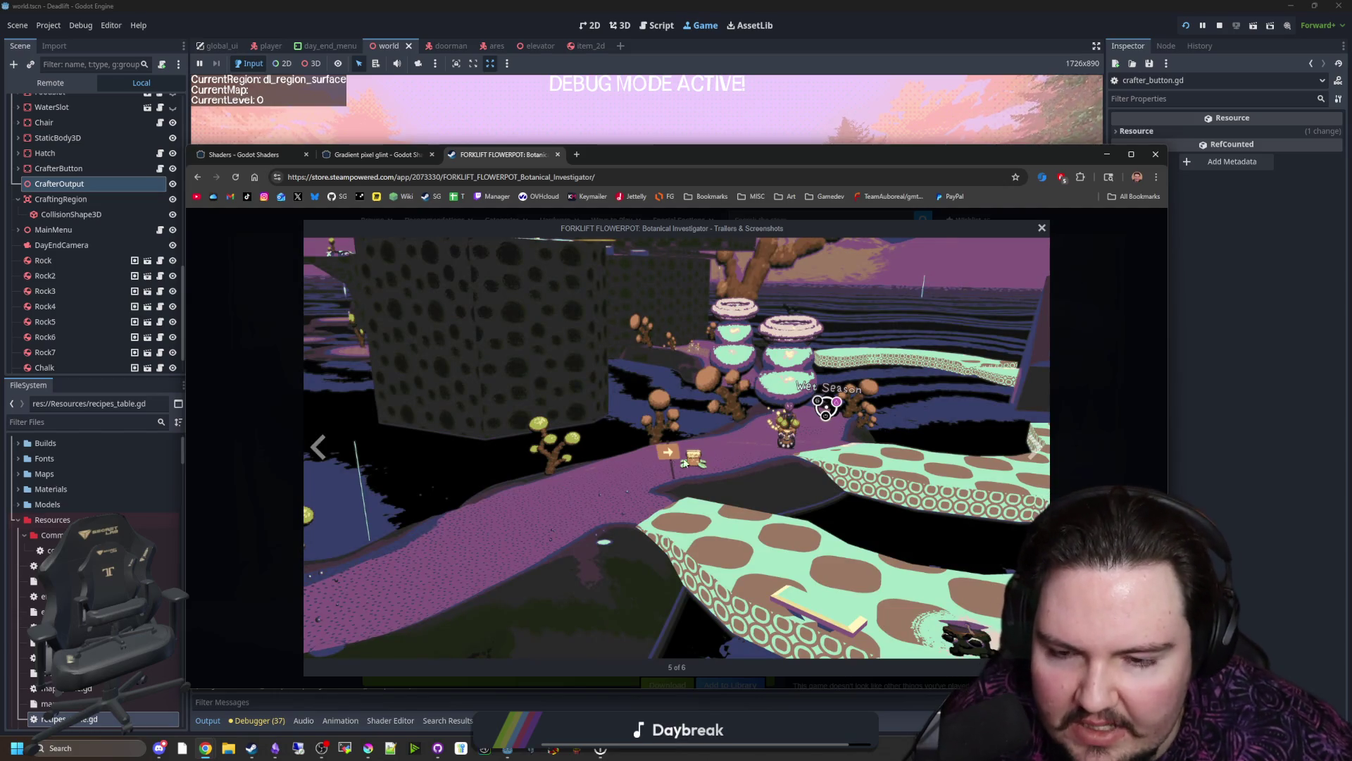
click(1079, 397)
scroll(614, 430, down, 5)
scroll(614, 430, down, 3)
scroll(614, 430, down, 5)
scroll(599, 428, down, 3)
Step: Switch back to the Godot game window and resume the paused playtest
key(alt+Tab)
click(656, 303)
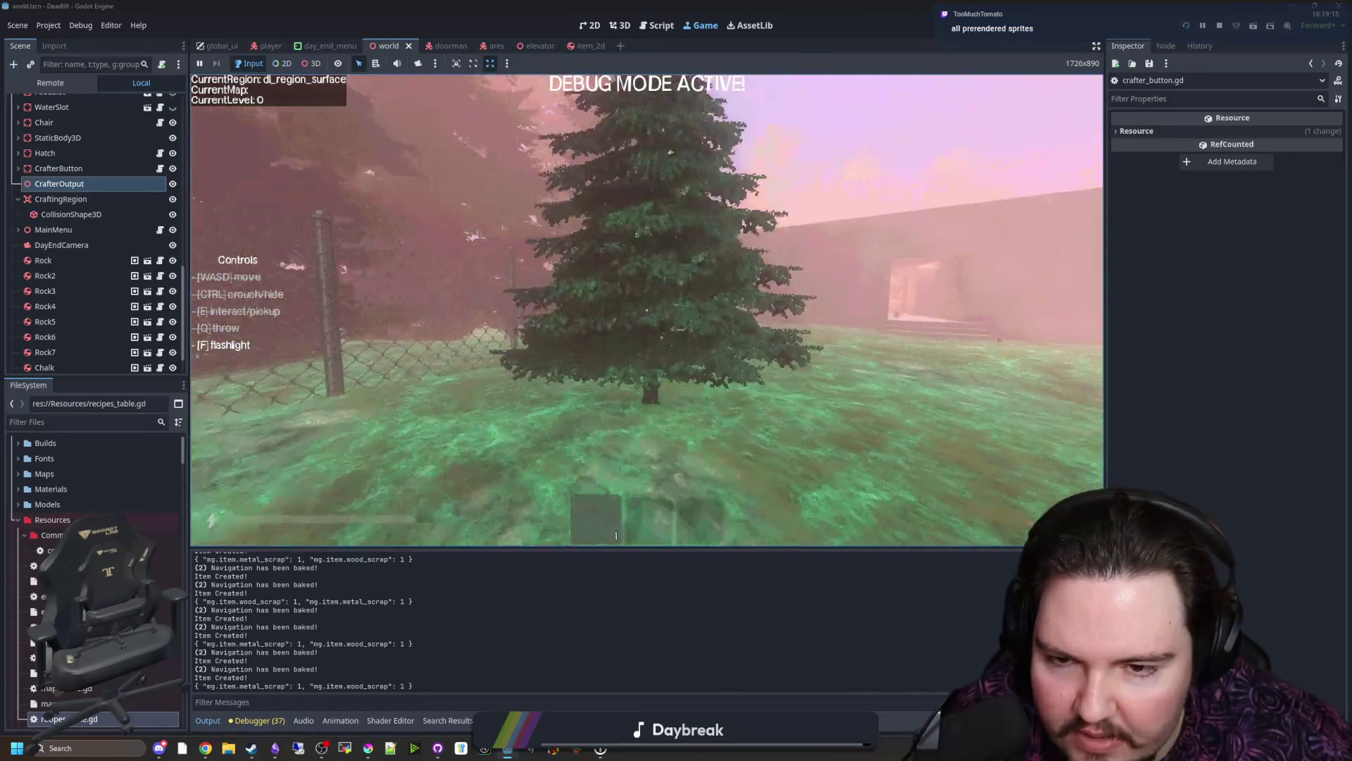
Step: Carry the rock onto the crafting mat, take the compass and walk through the corridor
key(w)
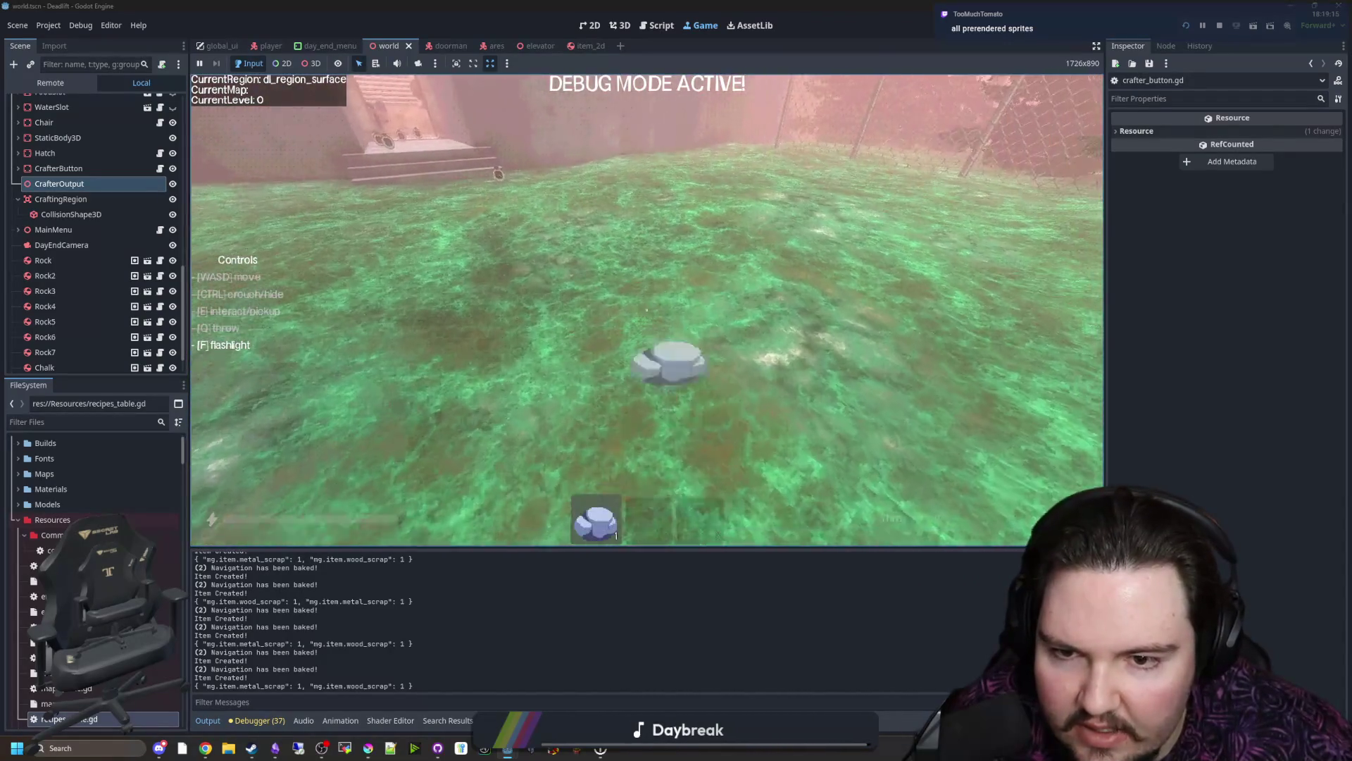
key(e)
key(w)
key(q)
key(e)
key(w)
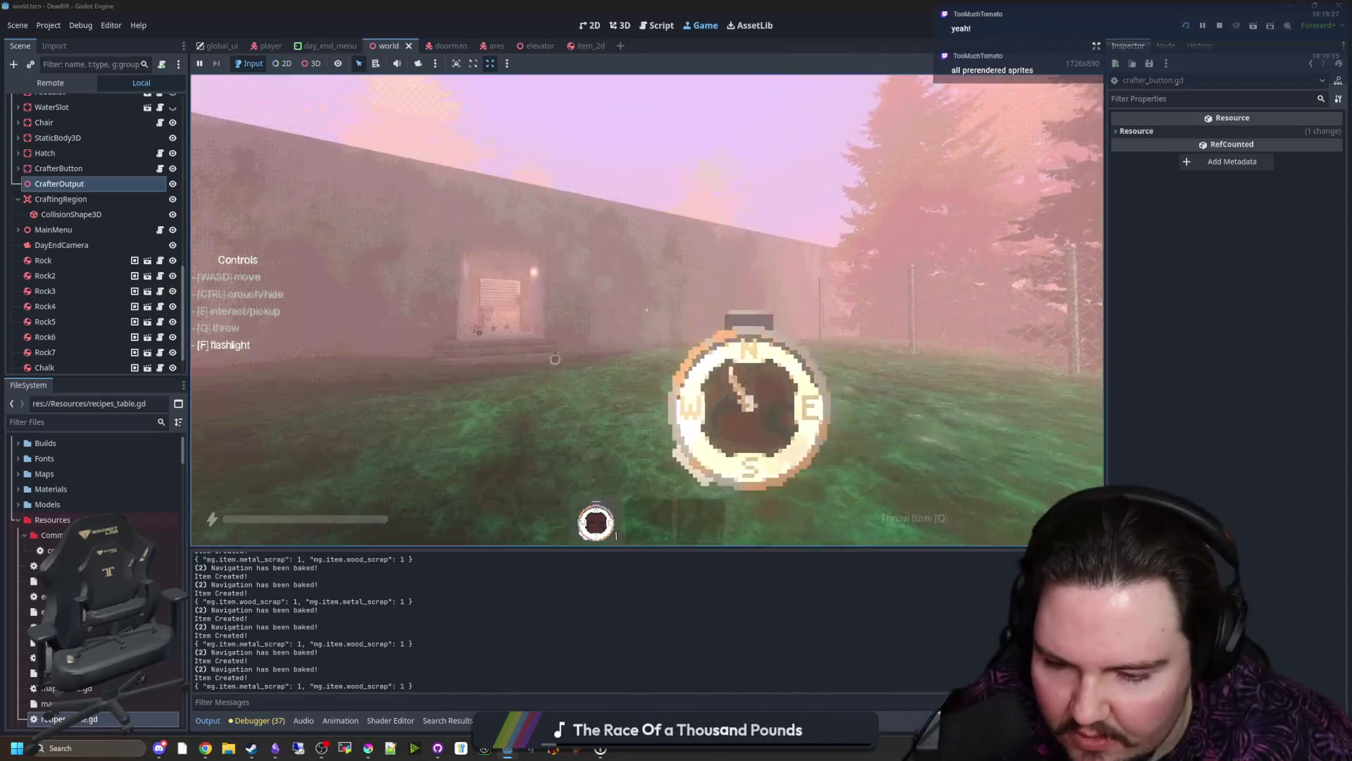
key(w)
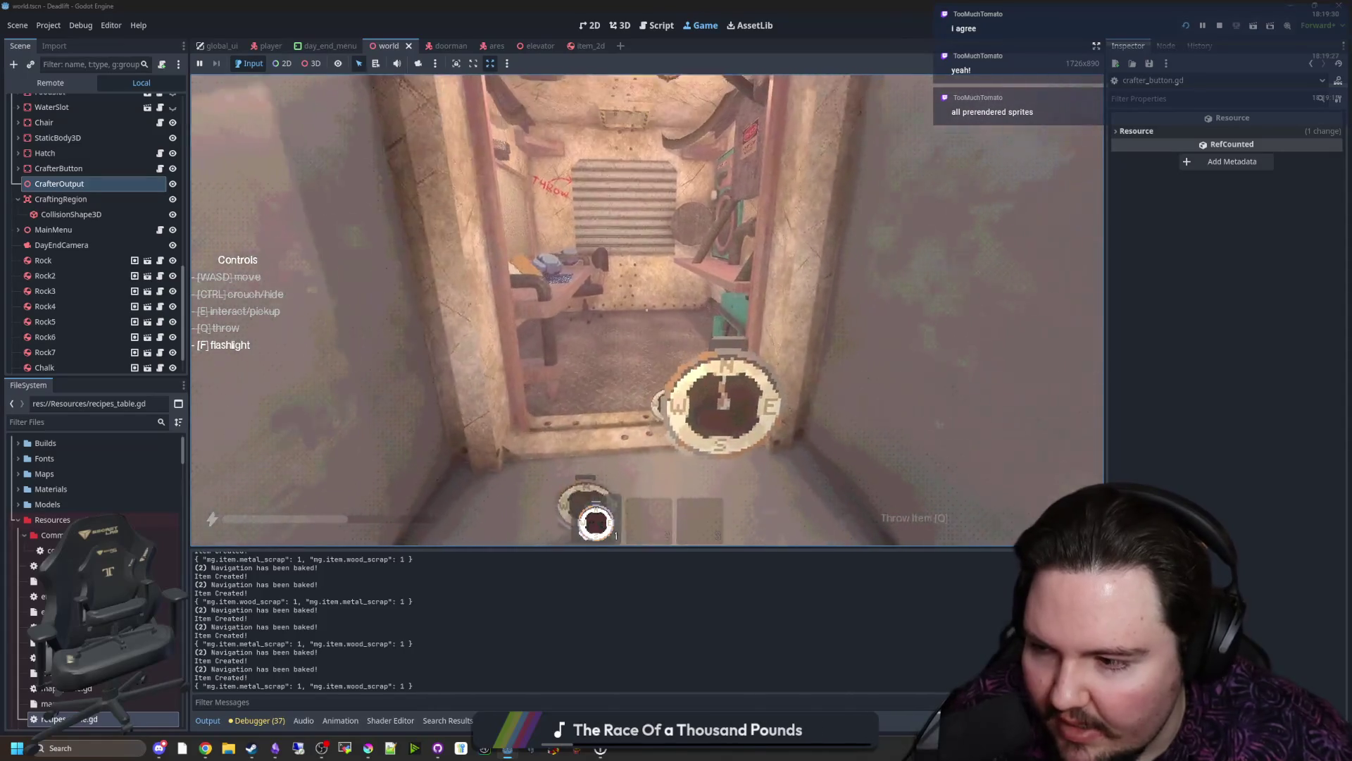
key(w)
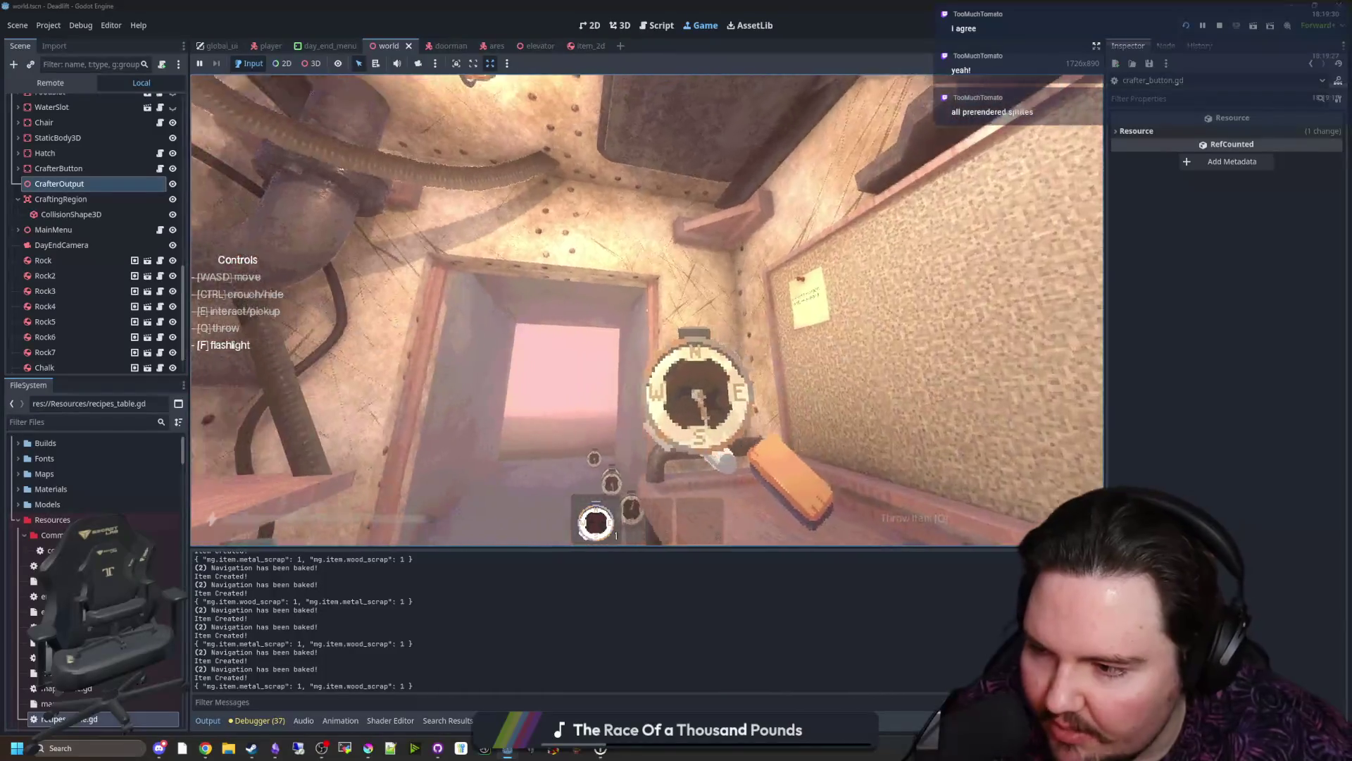
Step: Drop the compass by the compass wall, then pick up and set down another near the Craft-o-Matic
key(w)
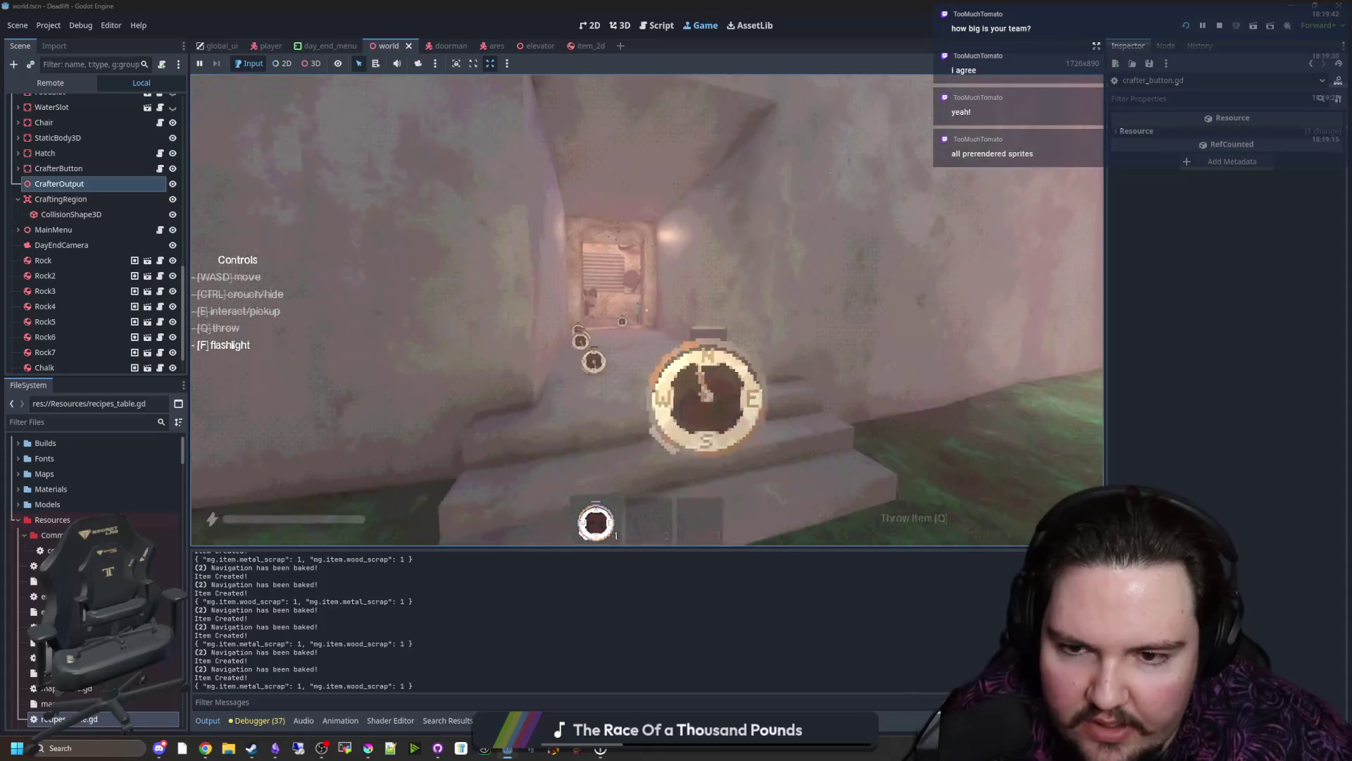
key(w)
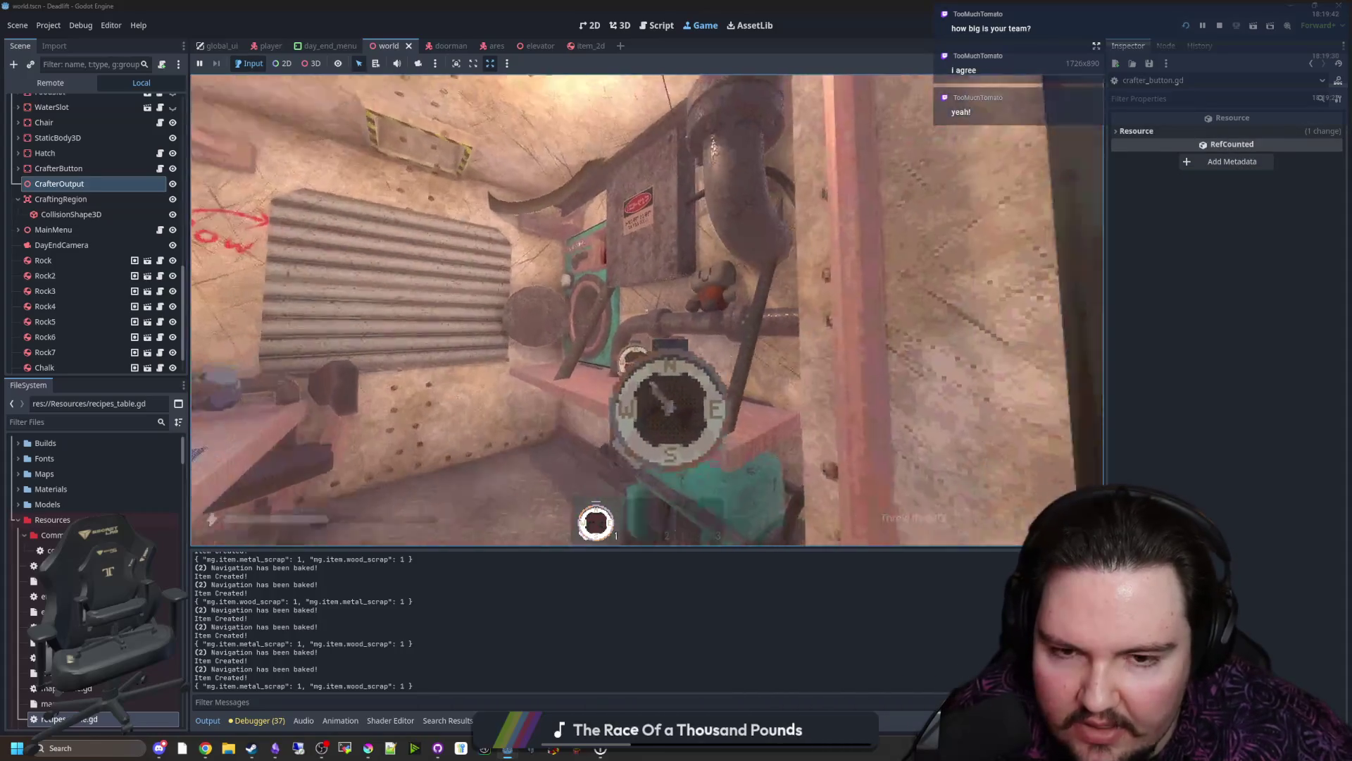
key(q)
key(s)
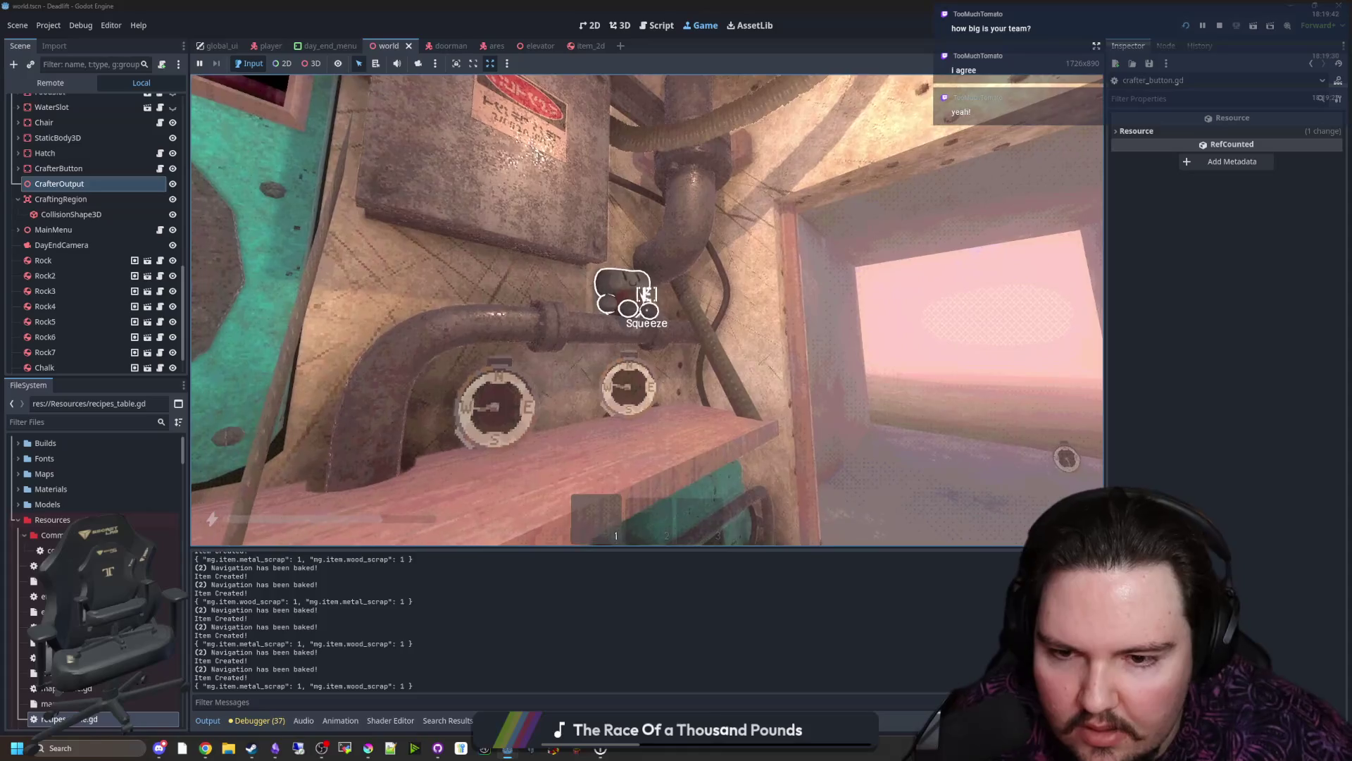
key(w)
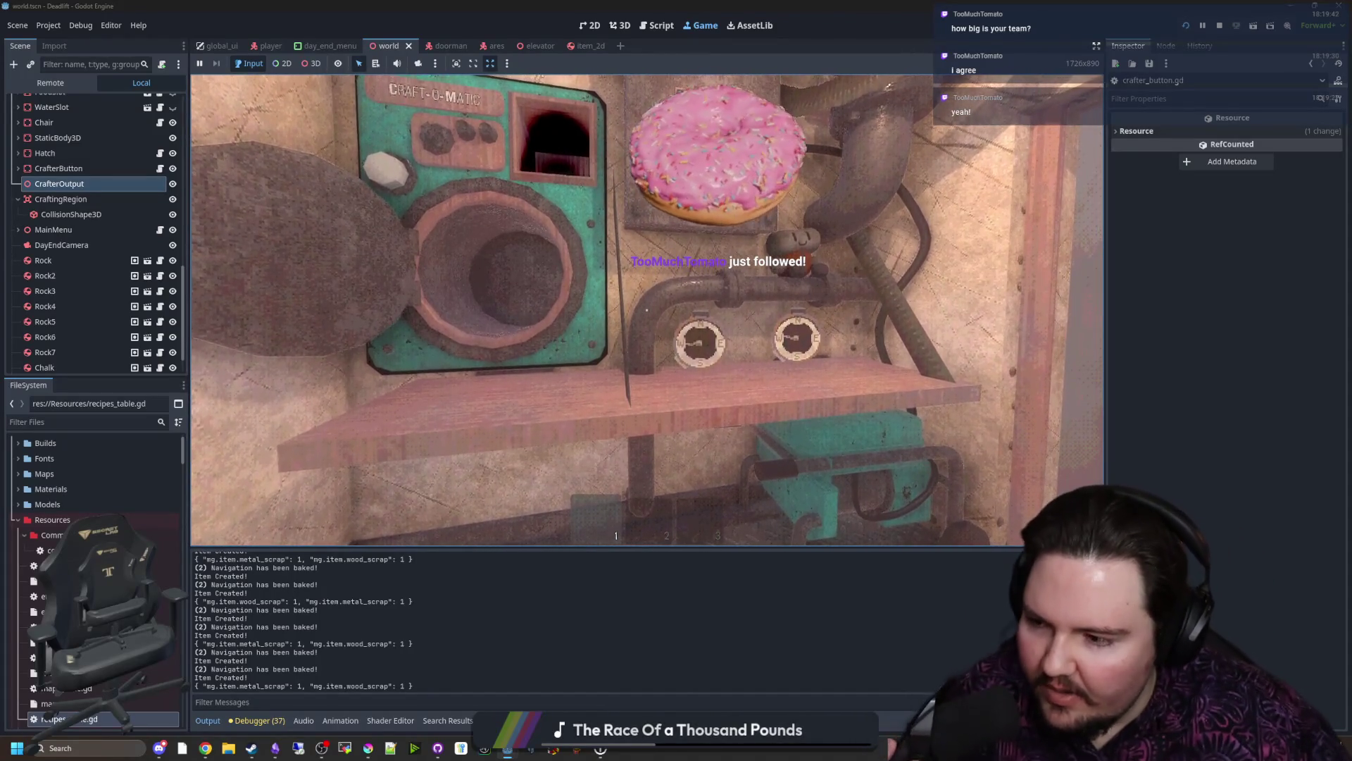
key(w)
key(e)
key(q)
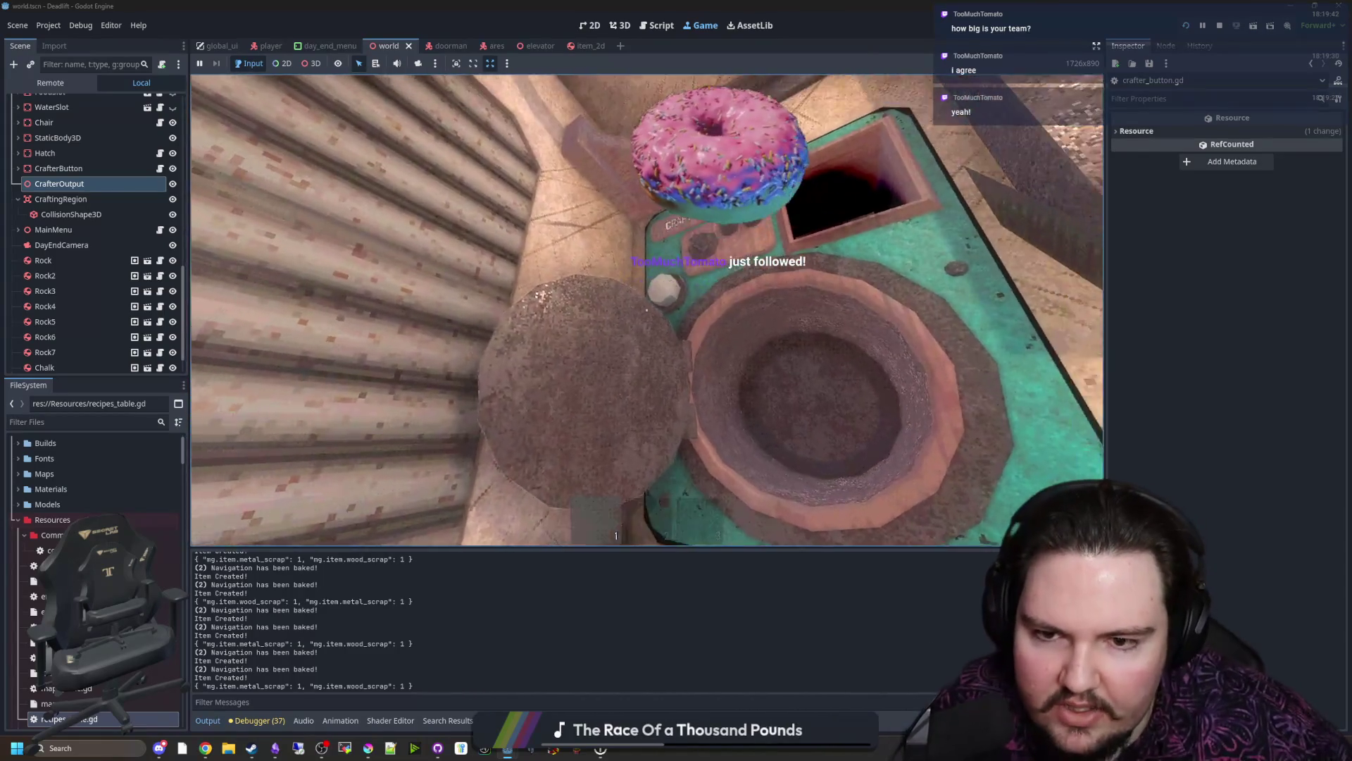
key(w)
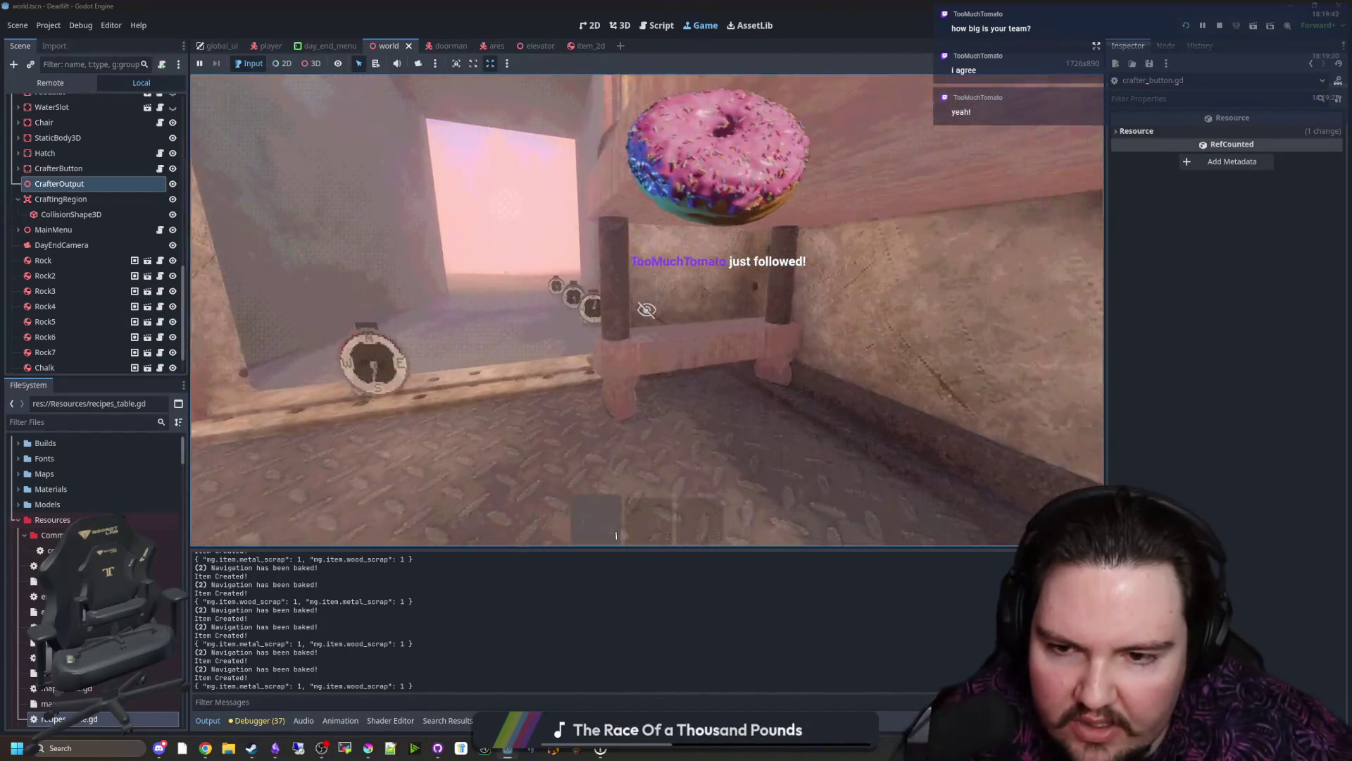
Step: Turn to the workbench, collect the chalk and step back to view the room
key(a)
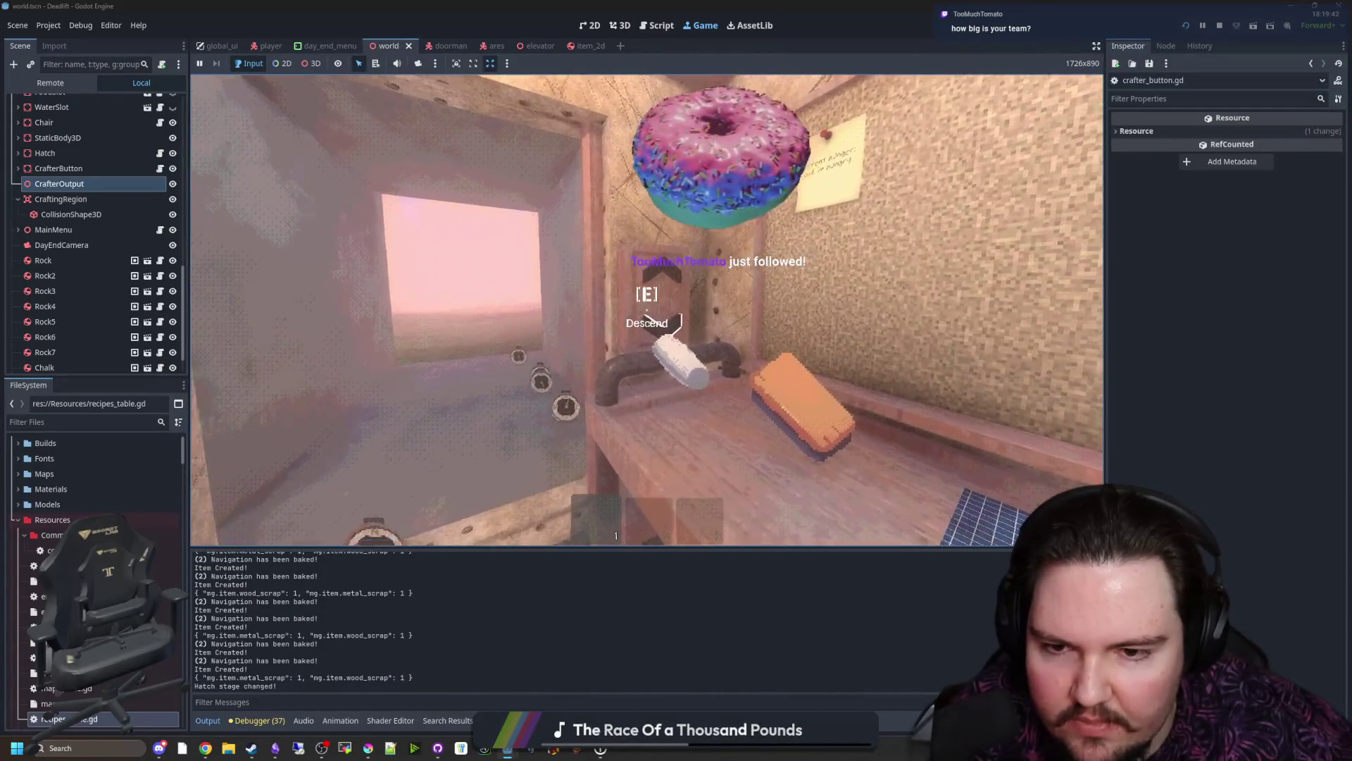
key(e)
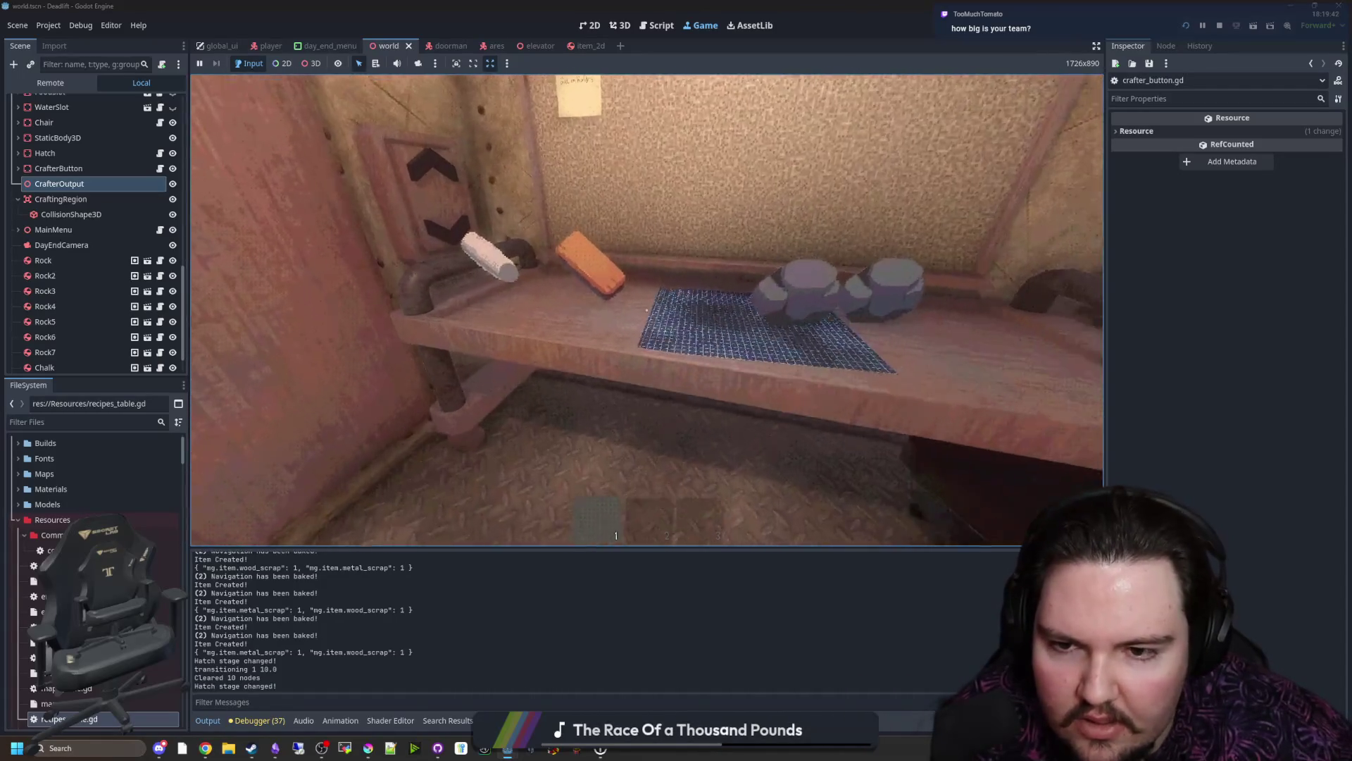
key(e)
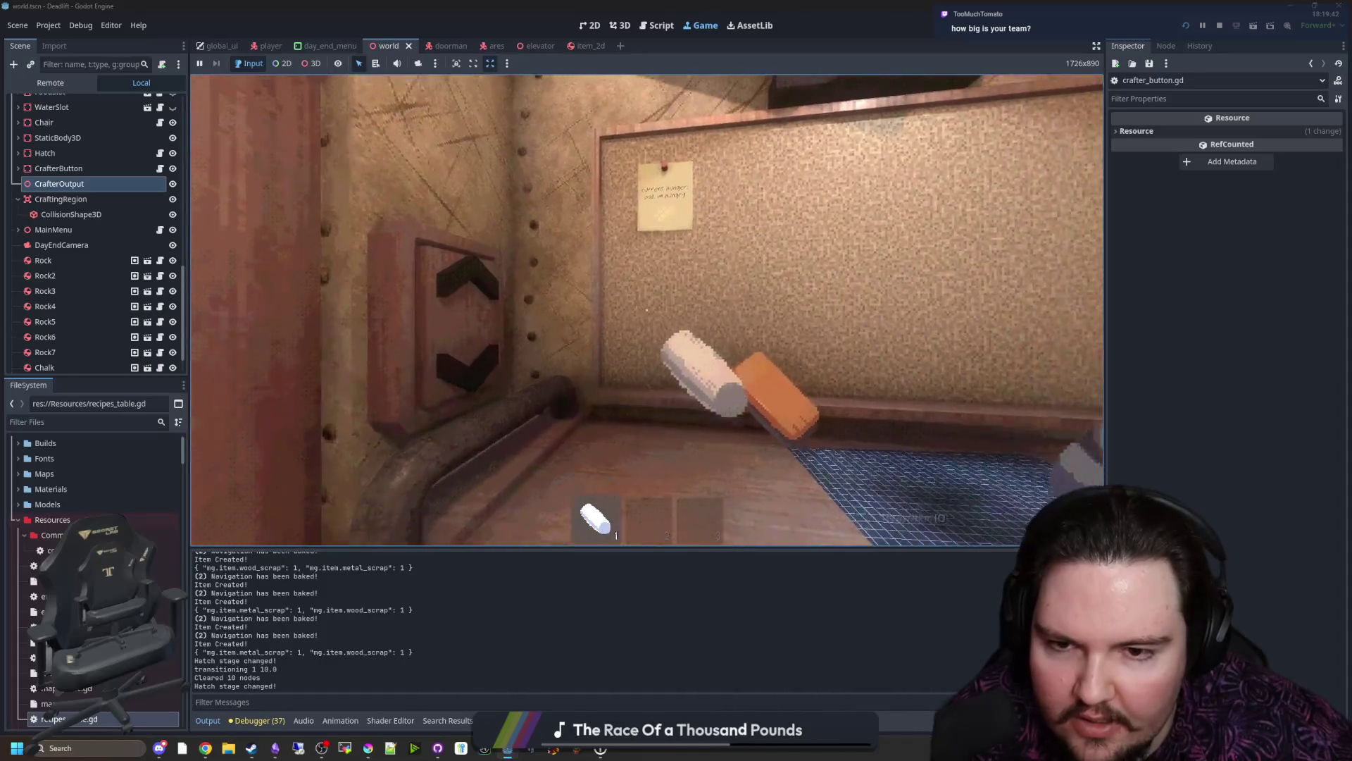
key(s)
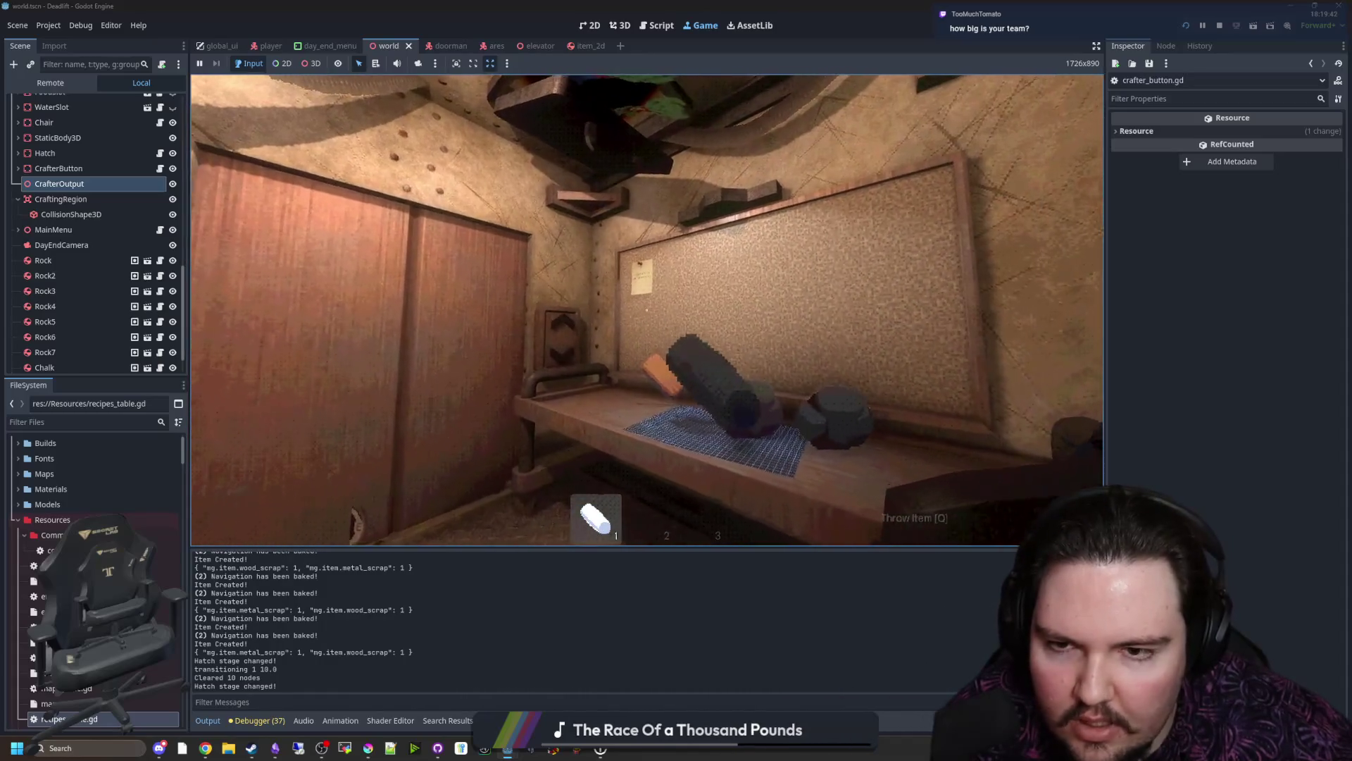